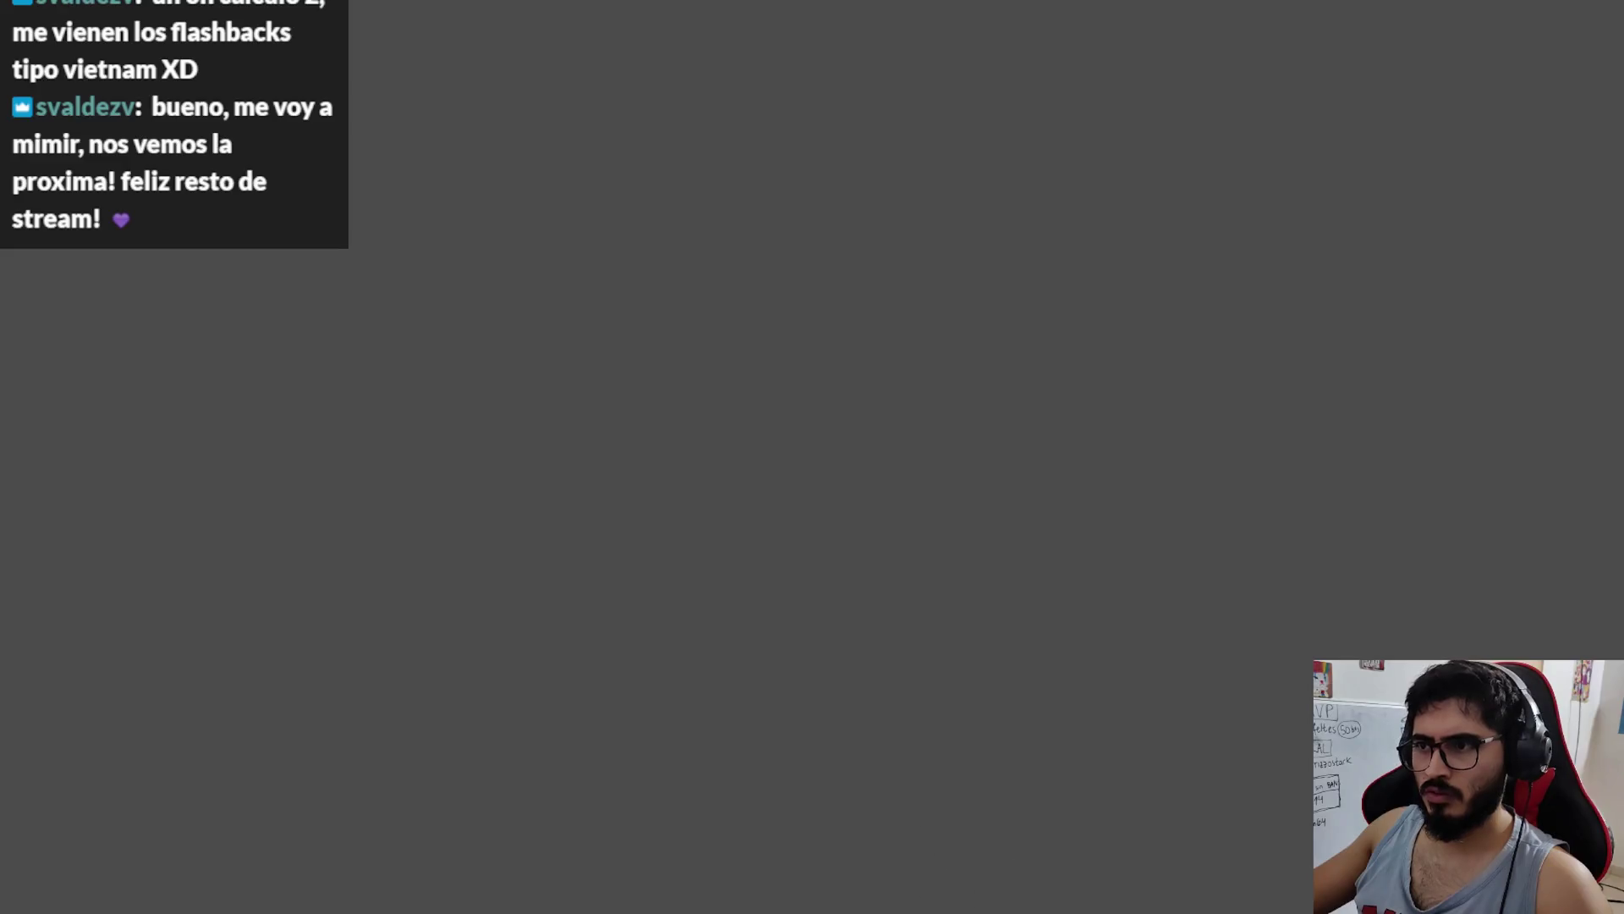
- Stop the running game and look up the _release_cast and _cleanup_fishing_nodes calls in fishing_player.gd
{"action": "key", "text": "alt+F4"}
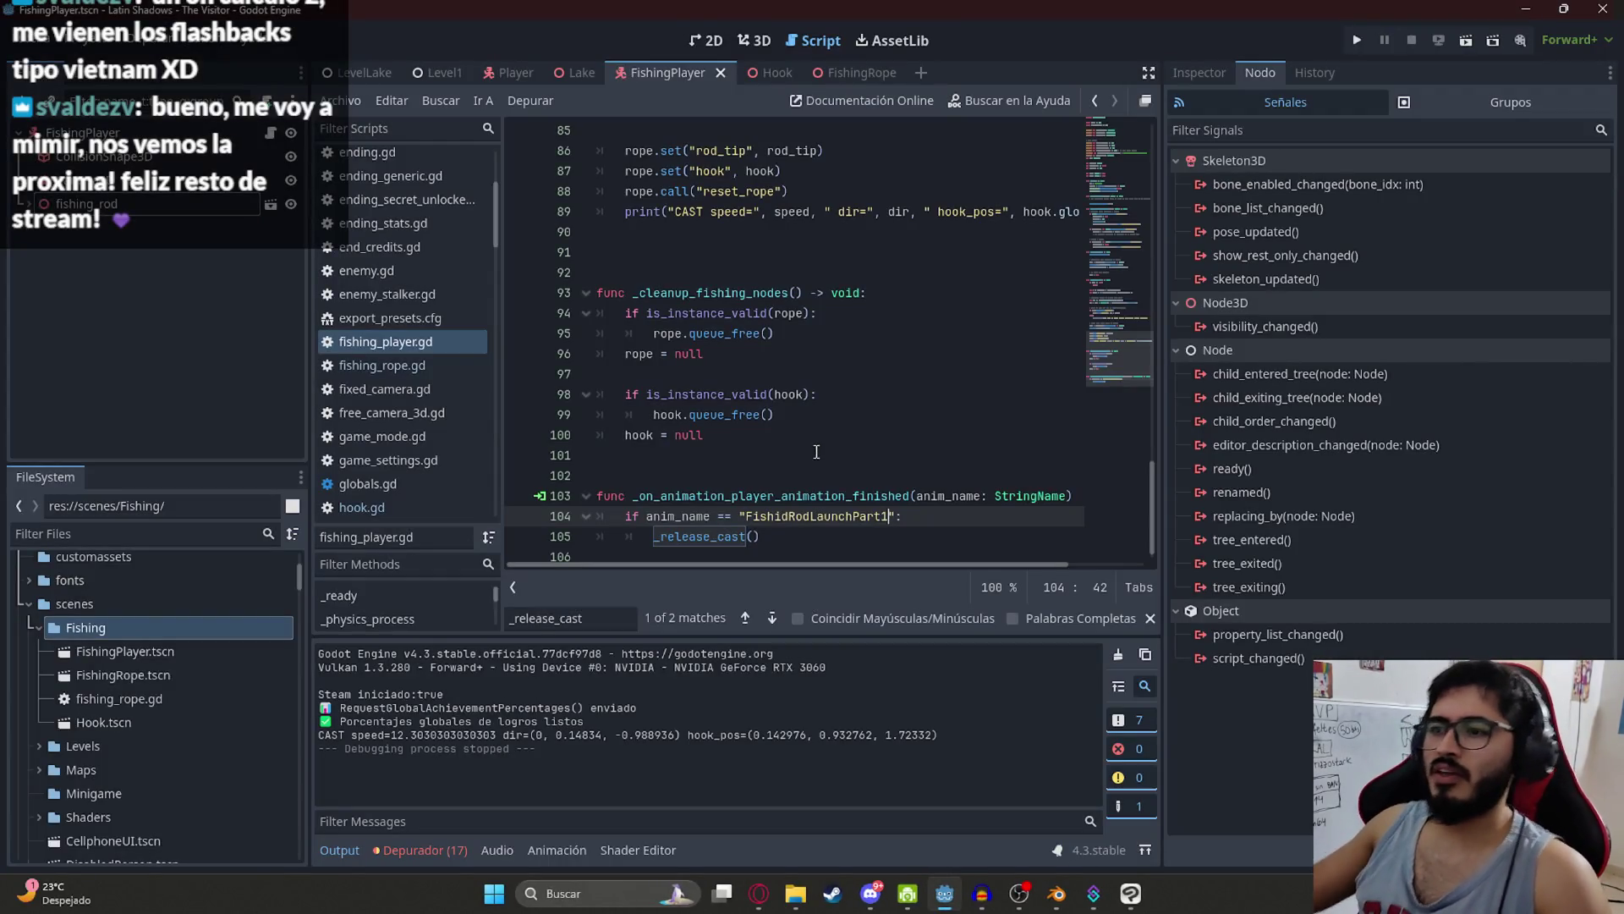
{"action": "double_click", "coordinate": [720, 536]}
{"action": "scroll", "coordinate": [826, 422], "scroll_direction": "up", "scroll_amount": 10}
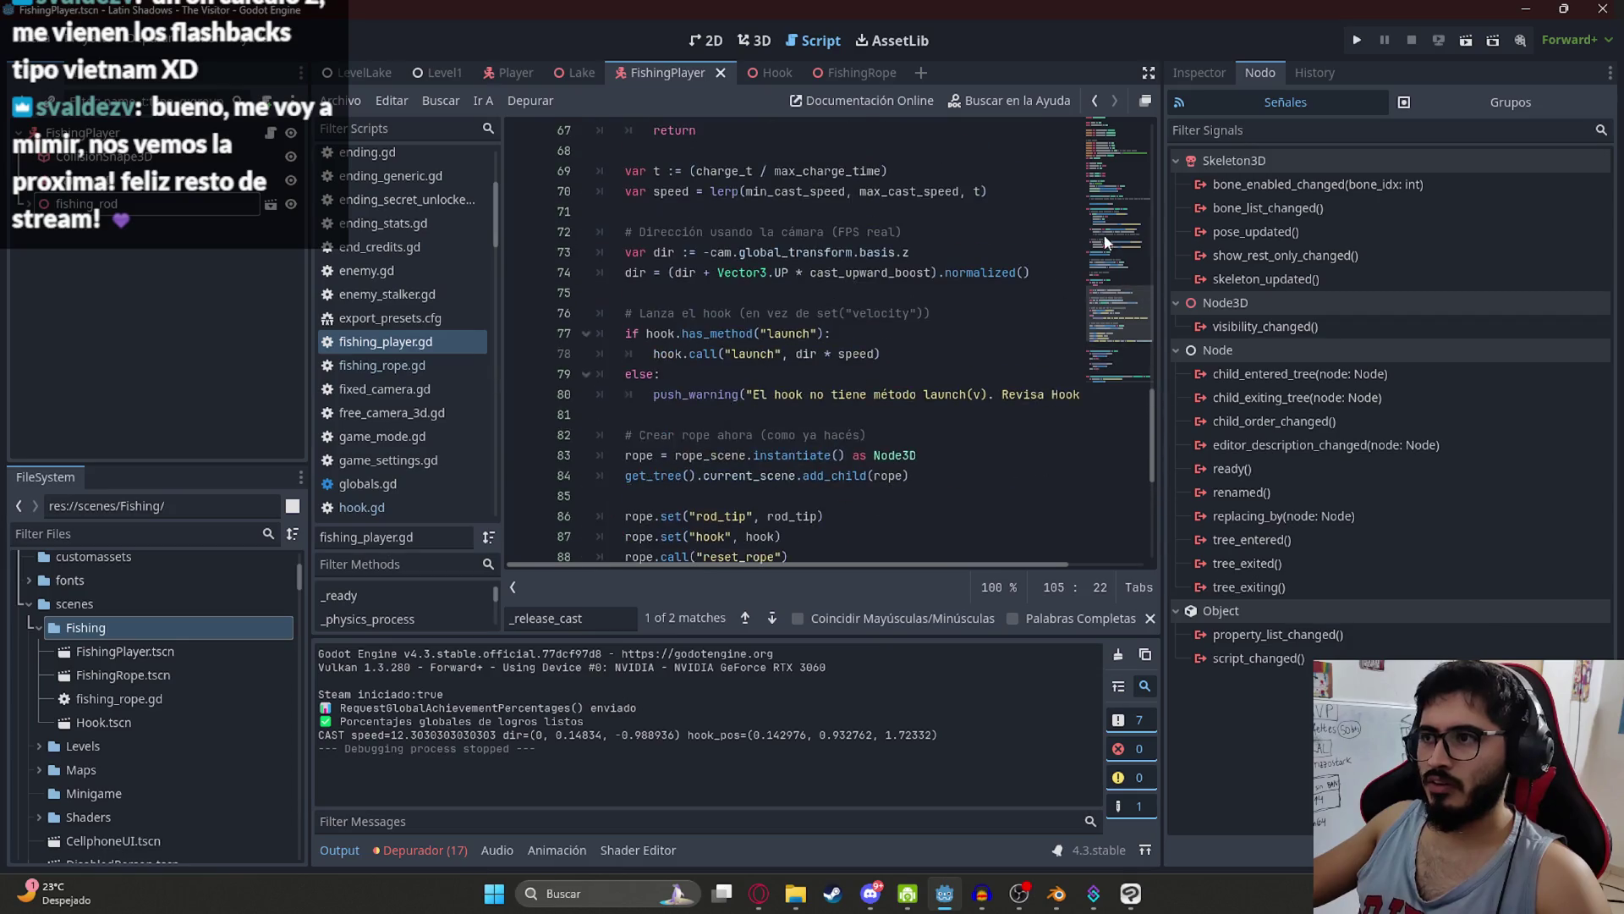
{"action": "left_click_drag", "start_coordinate": [1127, 247], "coordinate": [1121, 282]}
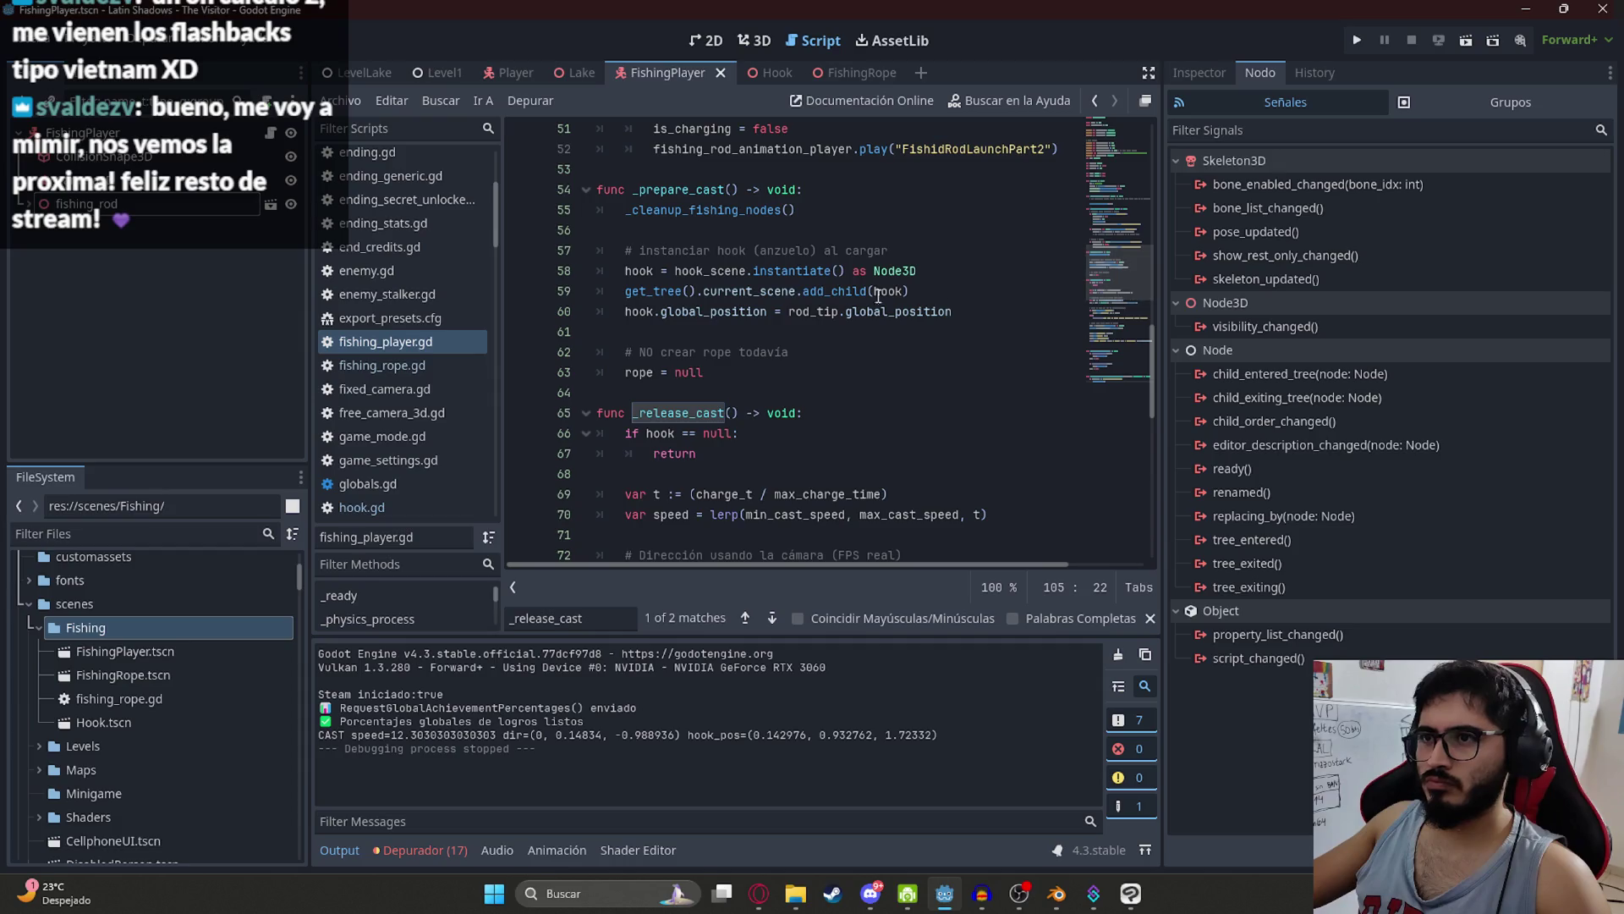
{"action": "double_click", "coordinate": [762, 210]}
{"action": "scroll", "coordinate": [1128, 354], "scroll_direction": "down", "scroll_amount": 2}
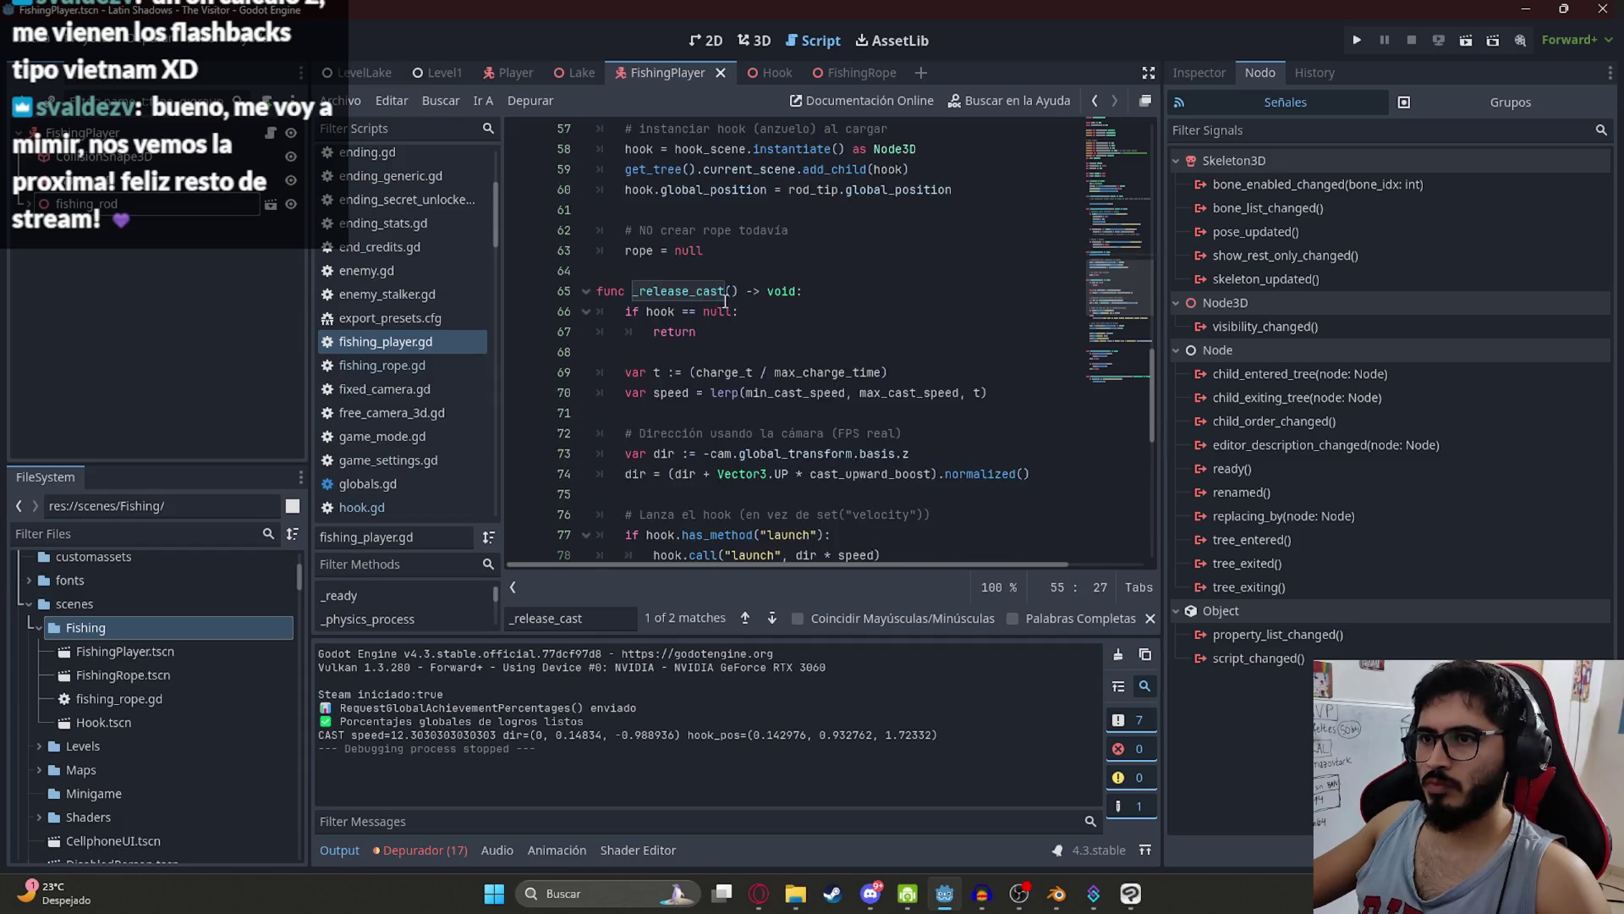
- Review the rope-creation code on lines 82 to 84 and move to line 87
{"action": "scroll", "coordinate": [1129, 353], "scroll_direction": "up", "scroll_amount": 3}
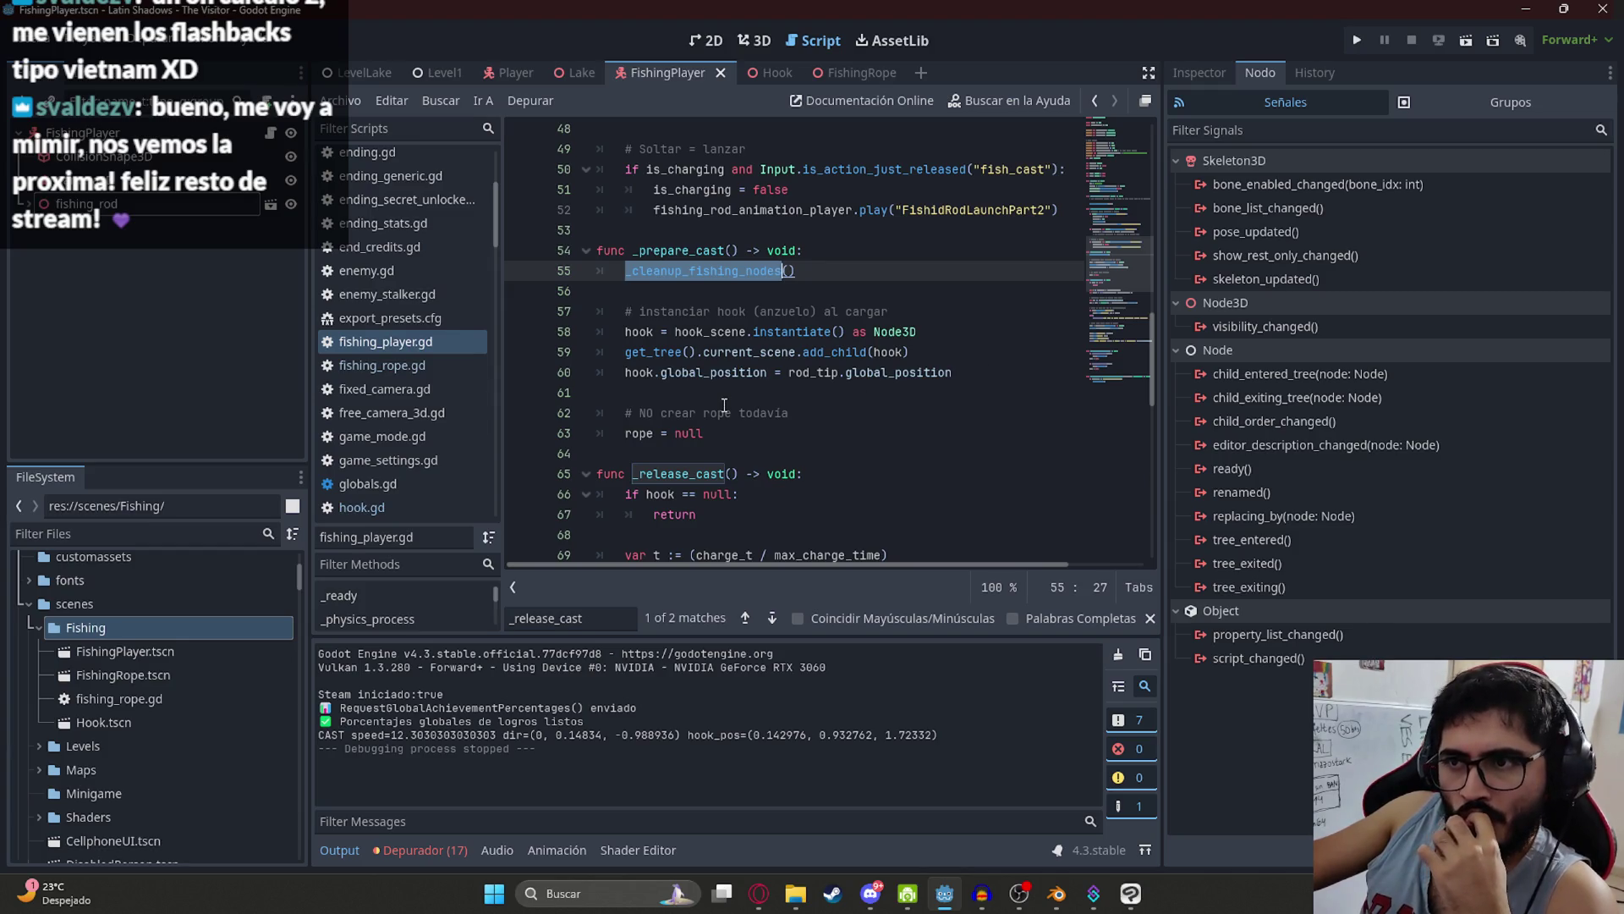
{"action": "scroll", "coordinate": [725, 398], "scroll_direction": "down", "scroll_amount": 6}
{"action": "scroll", "coordinate": [738, 356], "scroll_direction": "down", "scroll_amount": 2}
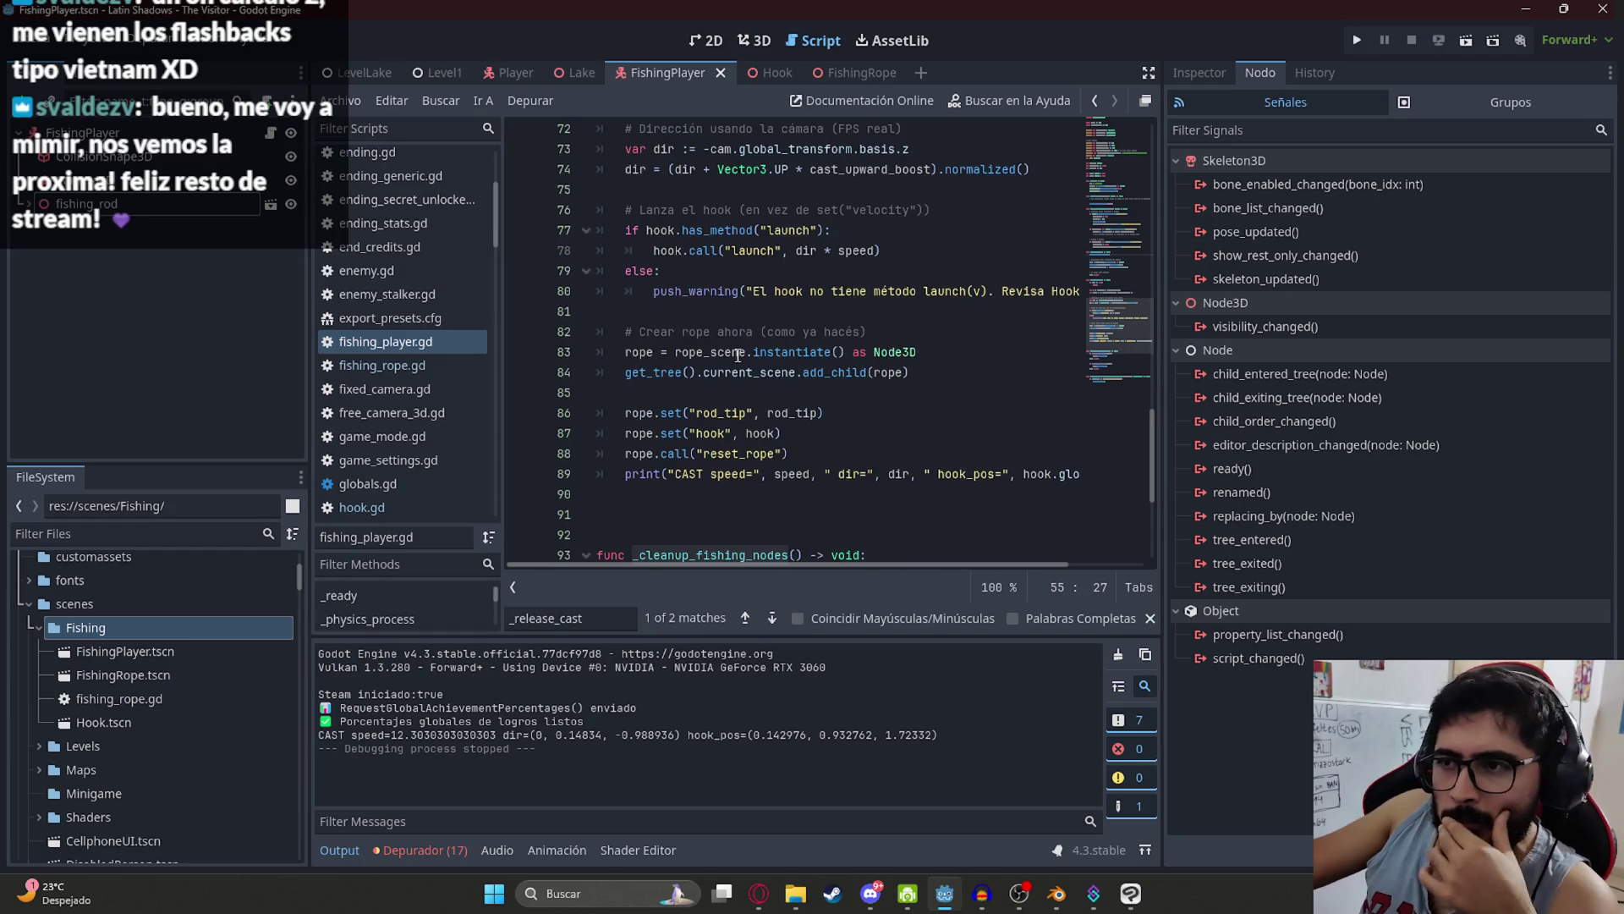
{"action": "scroll", "coordinate": [736, 362], "scroll_direction": "down", "scroll_amount": 1}
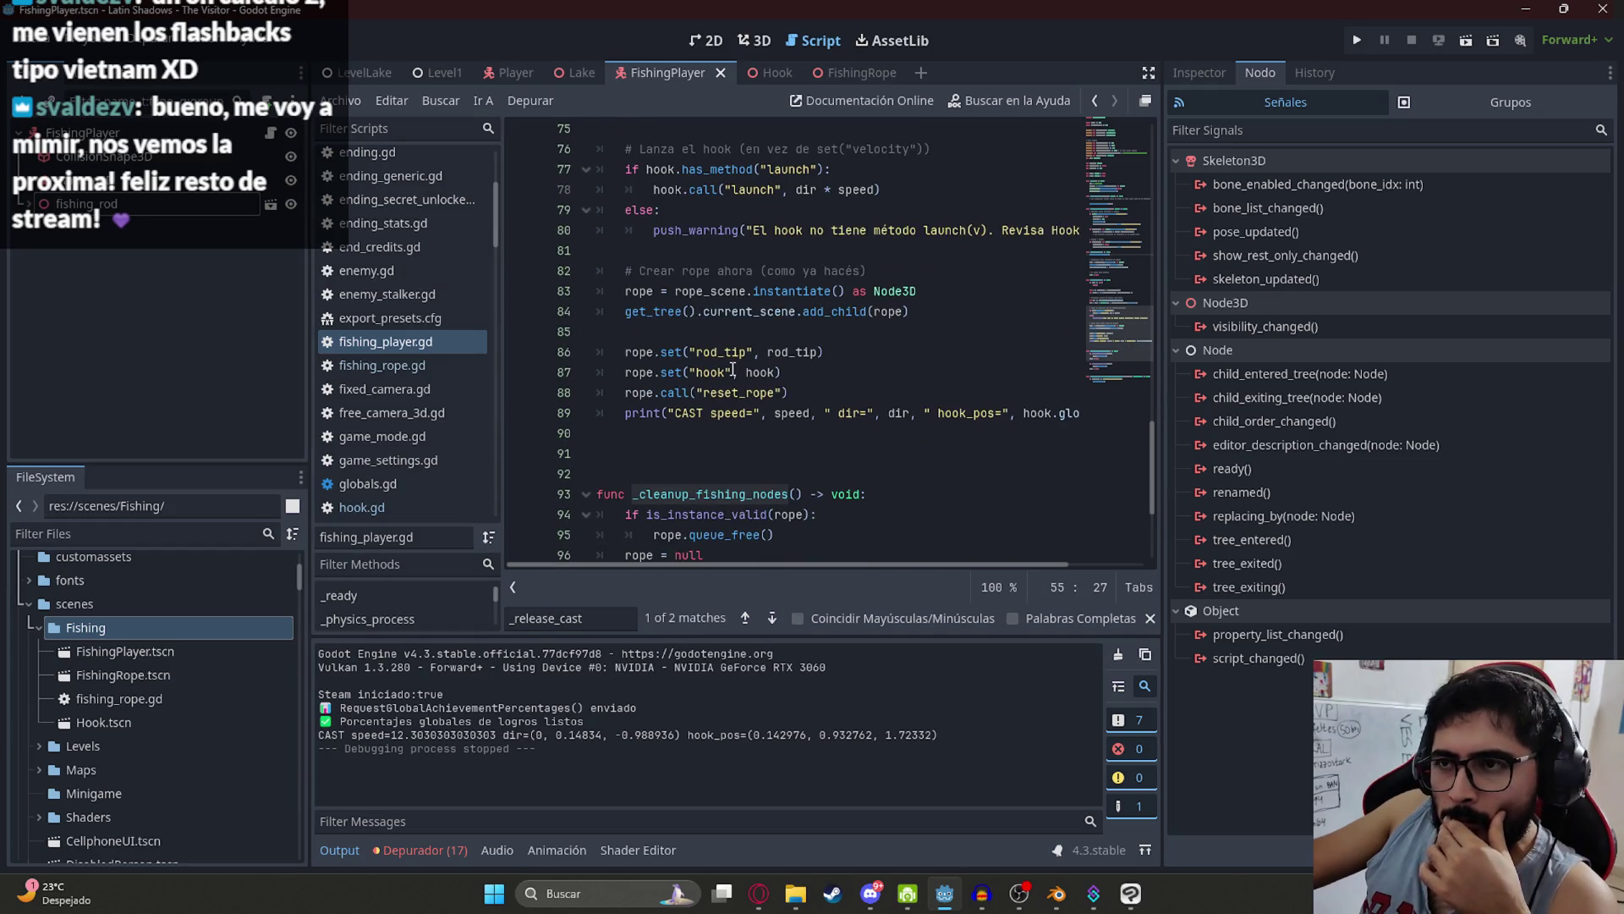
{"action": "mouse_move", "coordinate": [639, 270]}
{"action": "left_mouse_down"}
{"action": "mouse_move", "coordinate": [884, 291]}
{"action": "mouse_move", "coordinate": [897, 312]}
{"action": "left_mouse_up"}
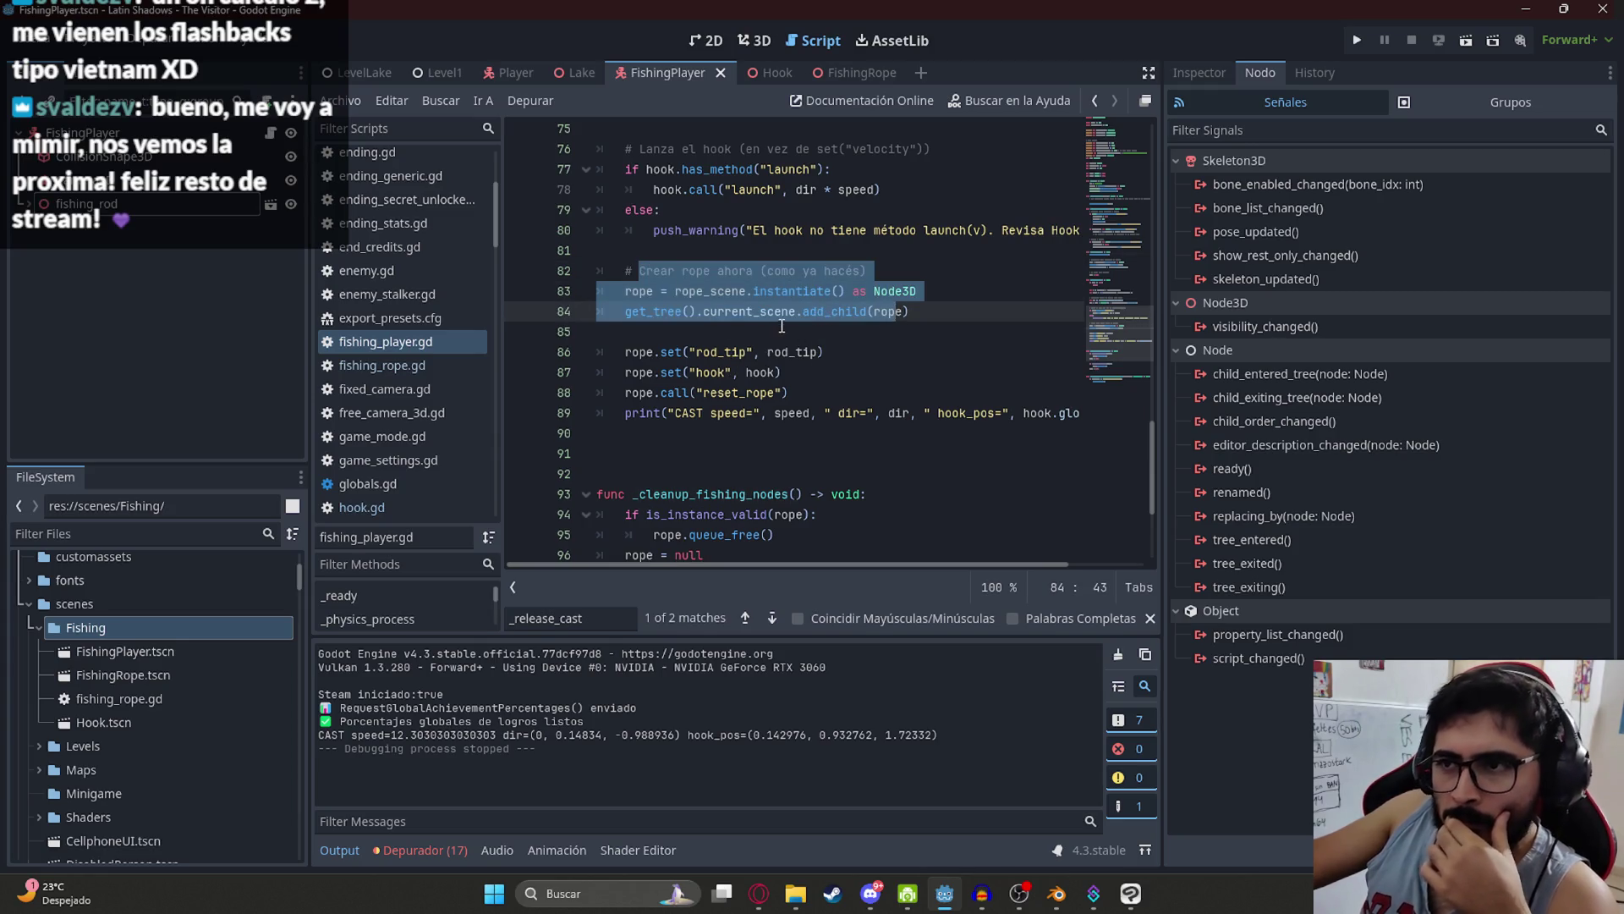
{"action": "left_click", "coordinate": [732, 372]}
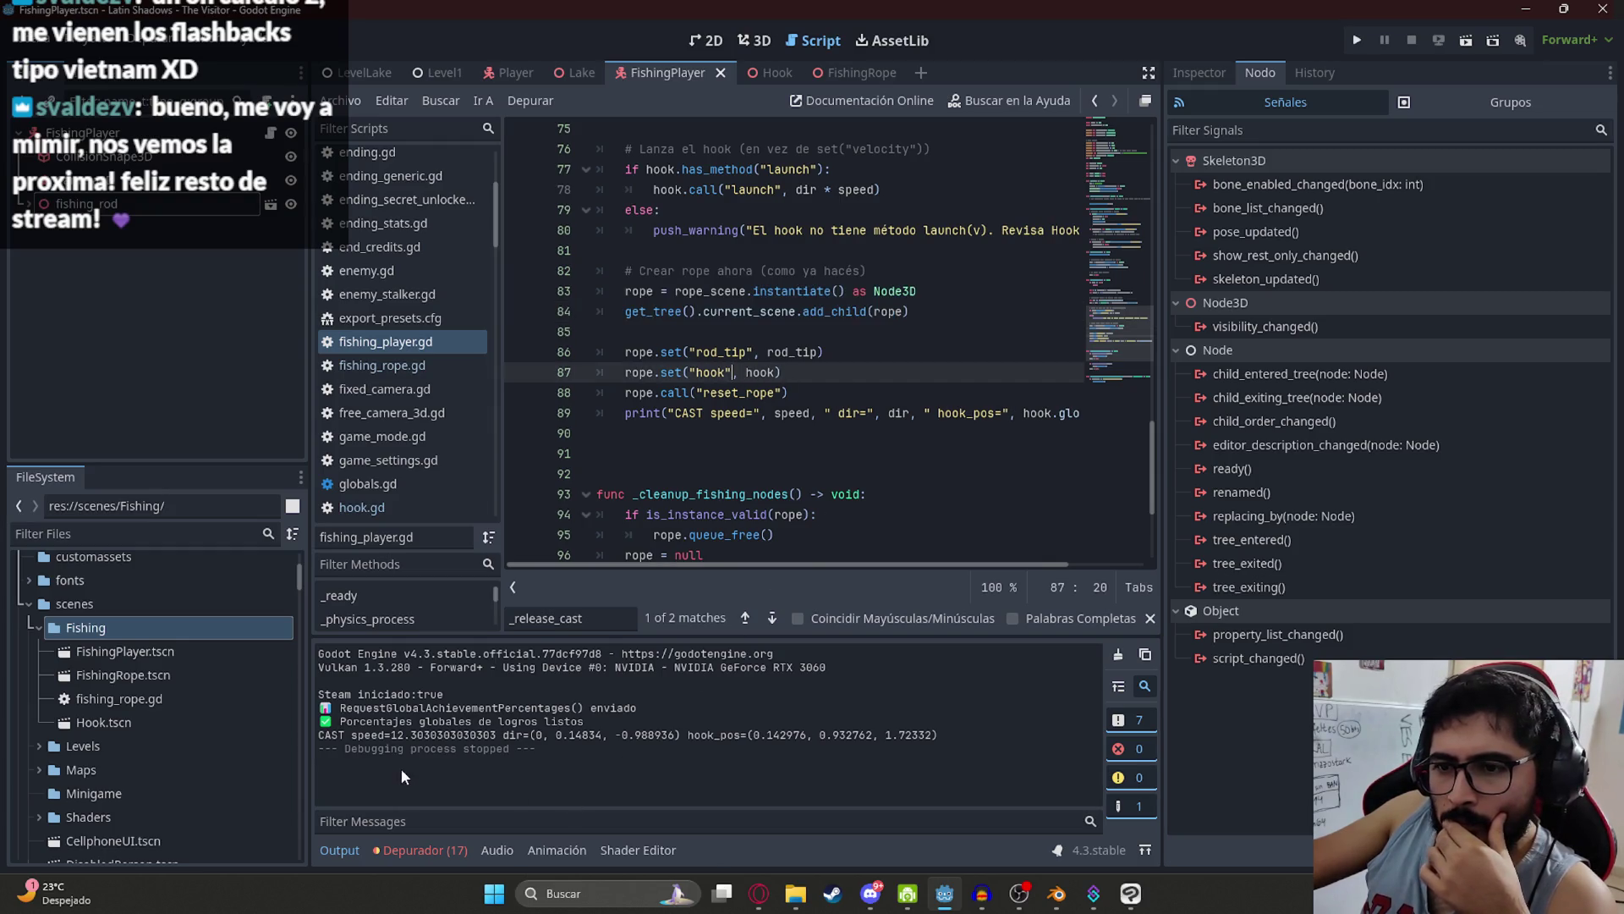
- Inspect the logged cast speed values, return to line 86, and open the FishingPlayer tab menu
{"action": "left_click_drag", "start_coordinate": [339, 734], "coordinate": [873, 736]}
{"action": "left_click", "coordinate": [634, 743]}
{"action": "left_click", "coordinate": [719, 749]}
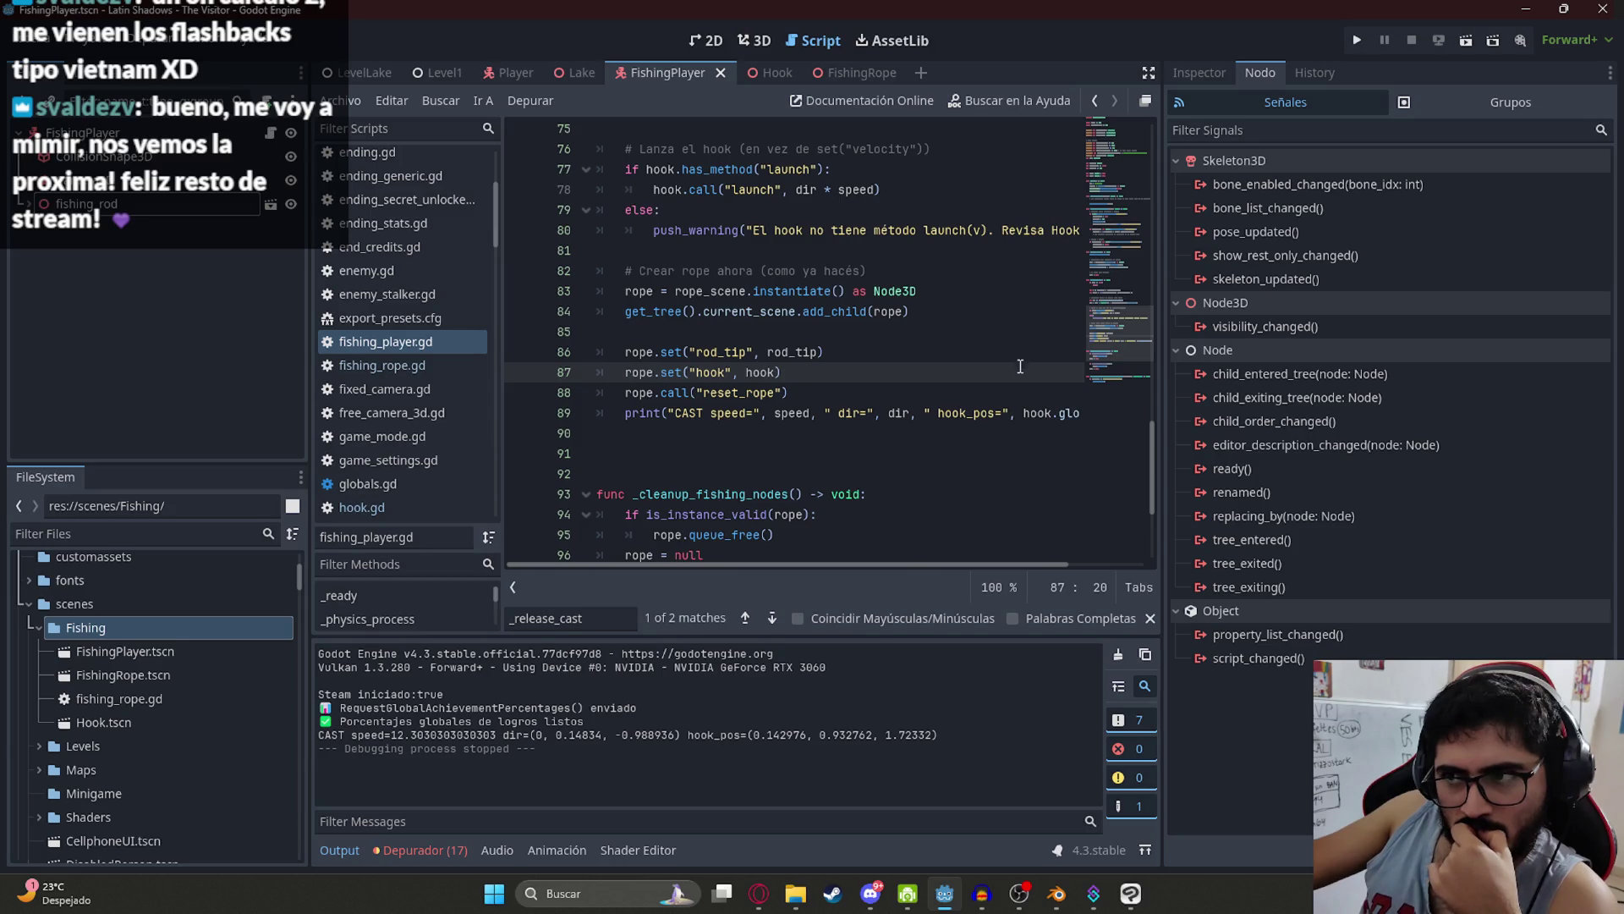
{"action": "left_click", "coordinate": [996, 353]}
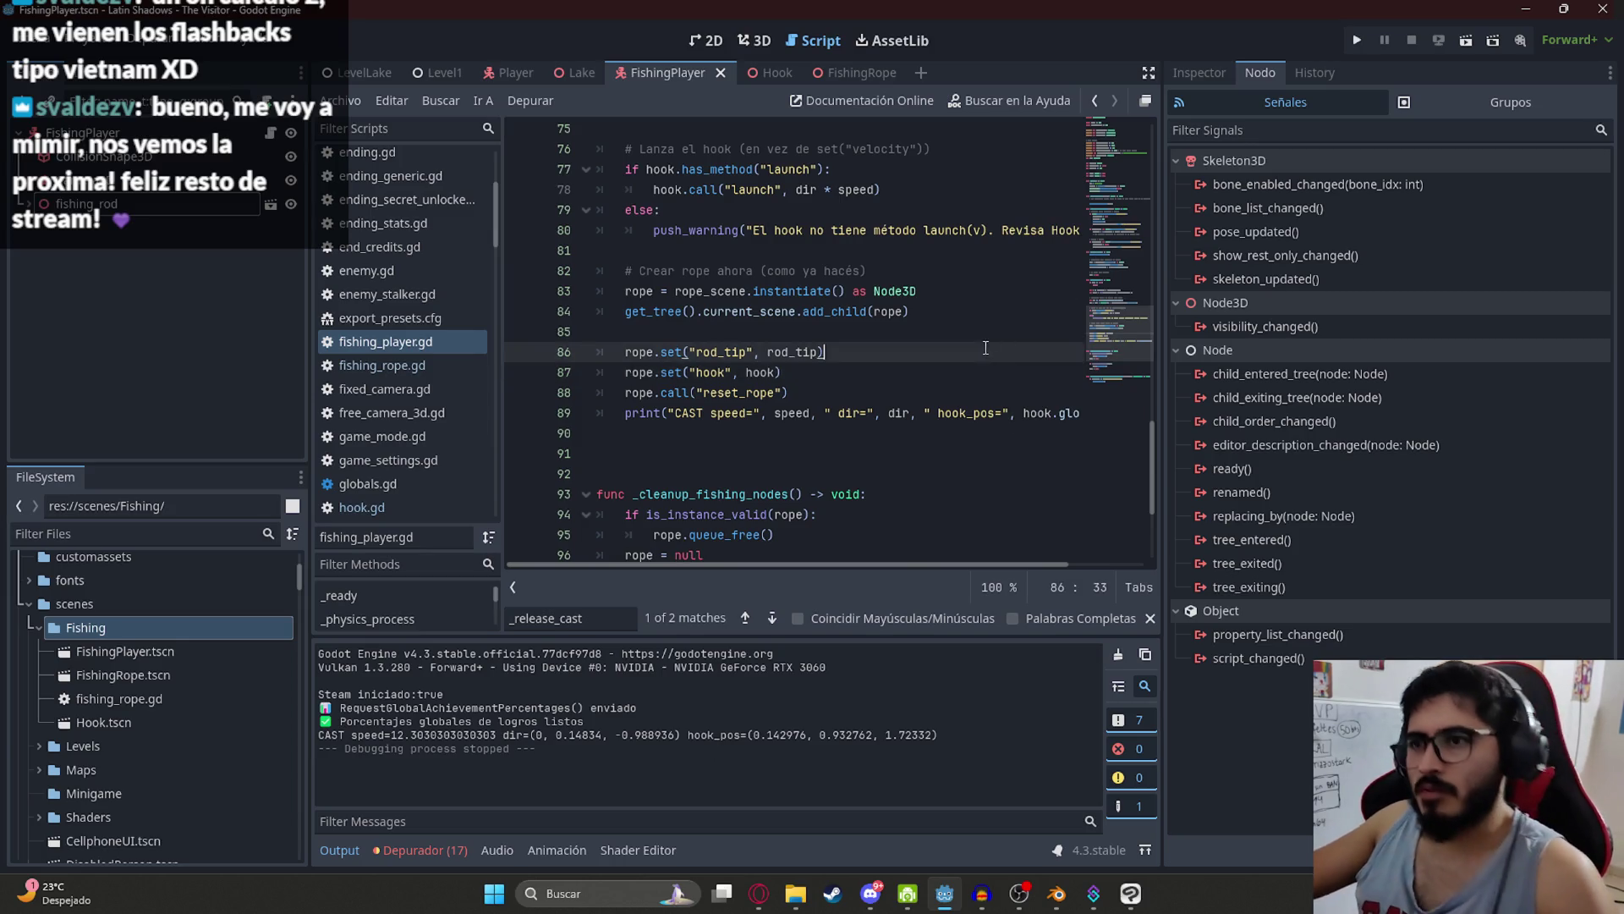
{"action": "key", "text": "ctrl+z"}
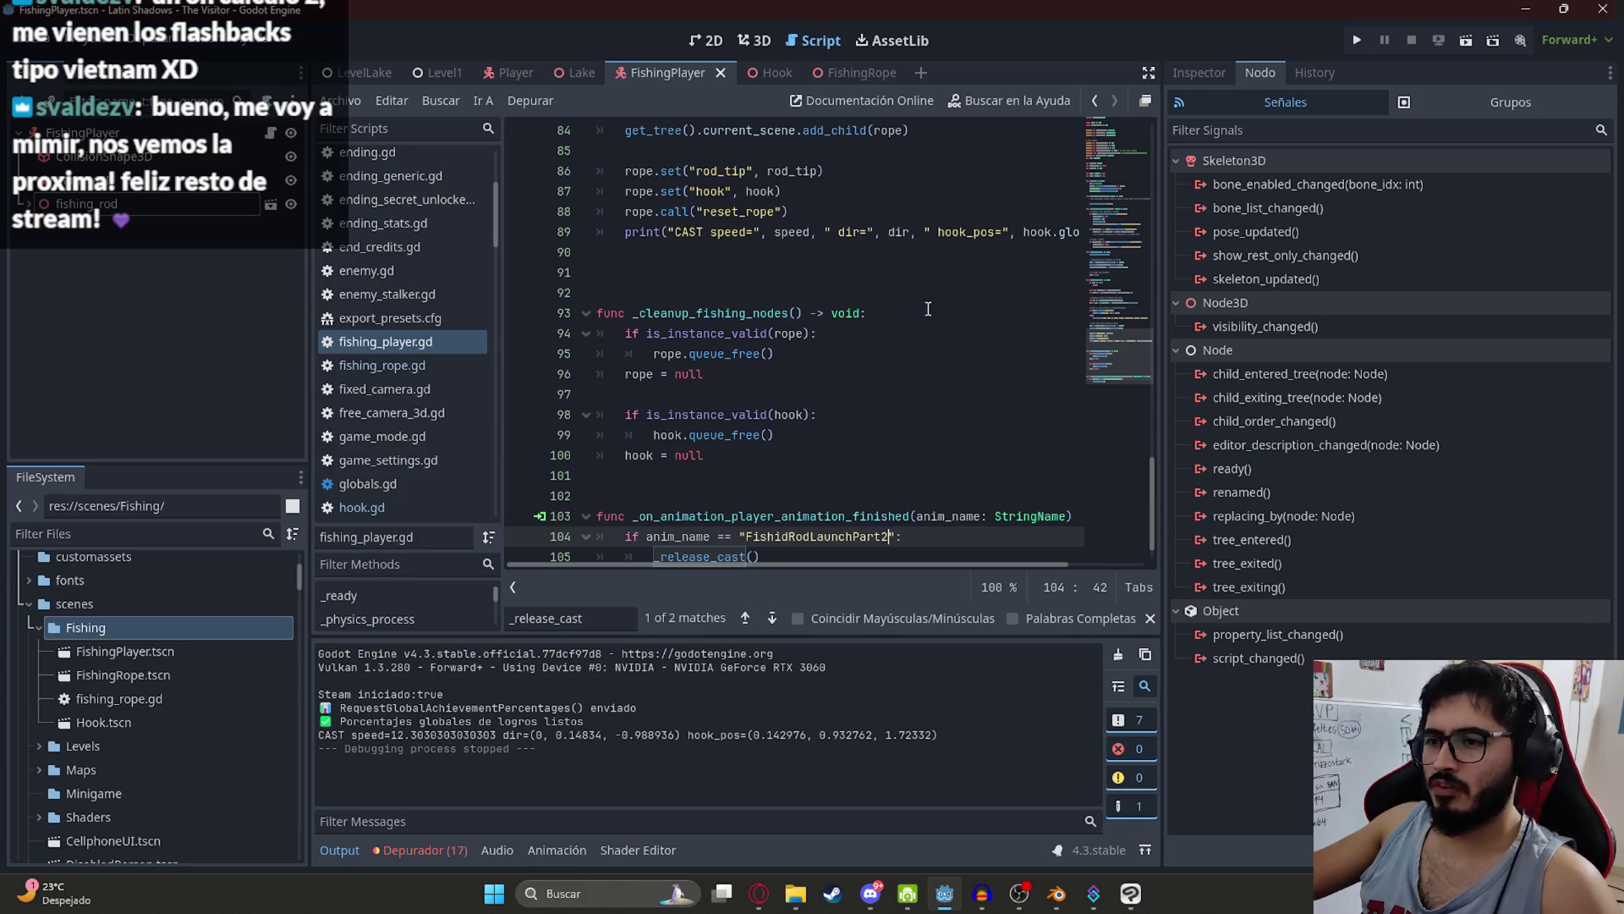
{"action": "right_click", "coordinate": [642, 82]}
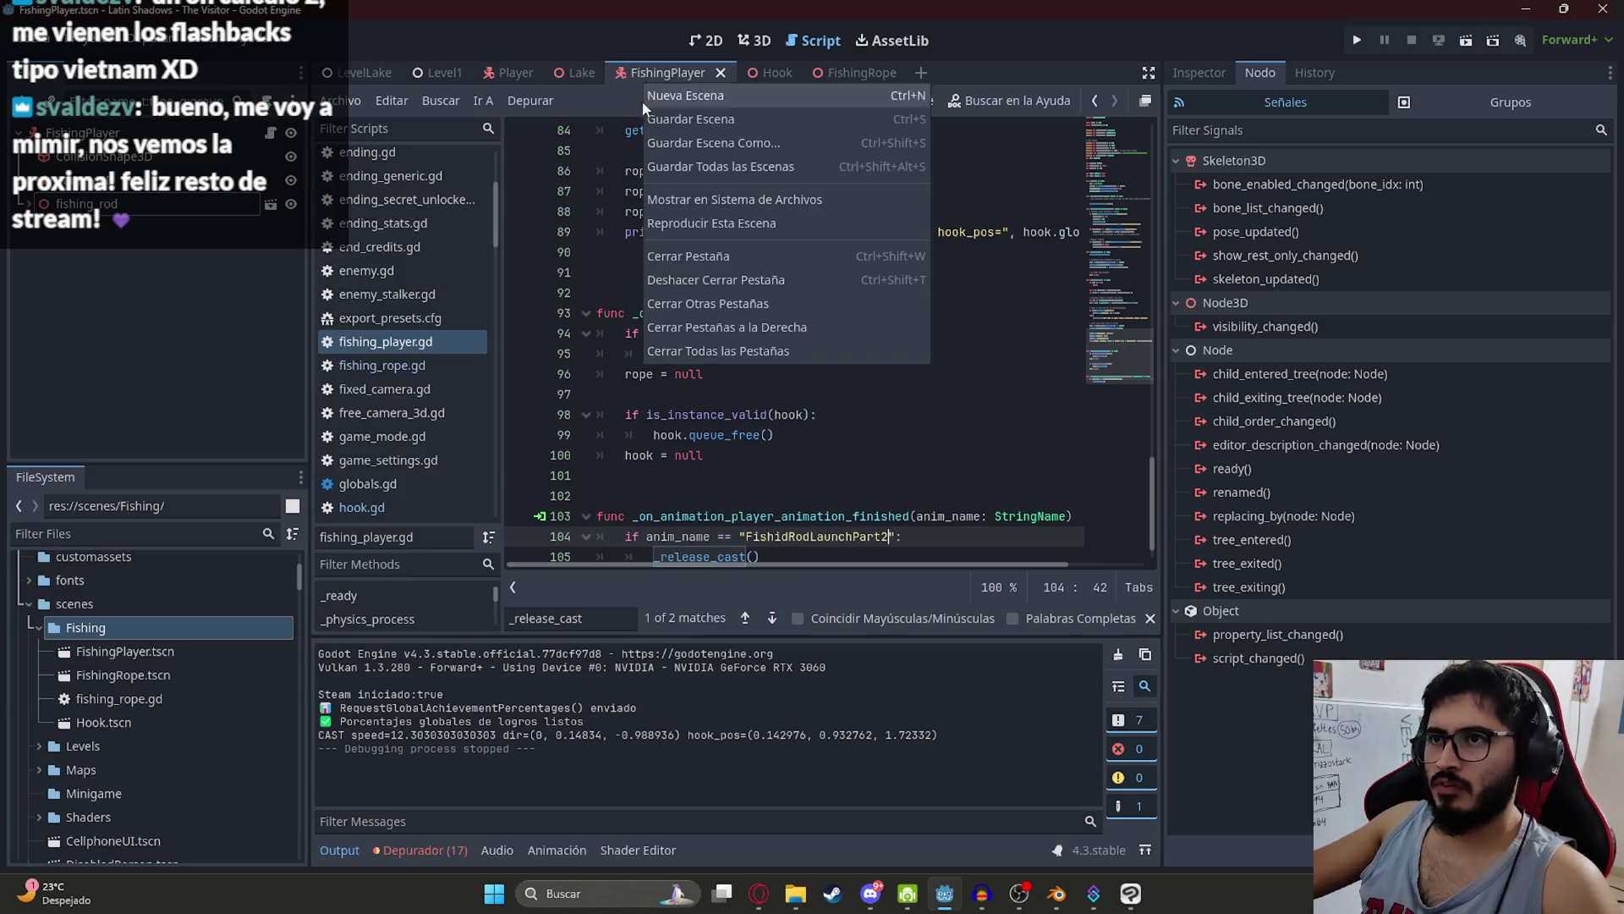
- Run the FishingPlayer scene alone, cast three times, stop it, and switch to the FishingRope scene
{"action": "left_click", "coordinate": [657, 218]}
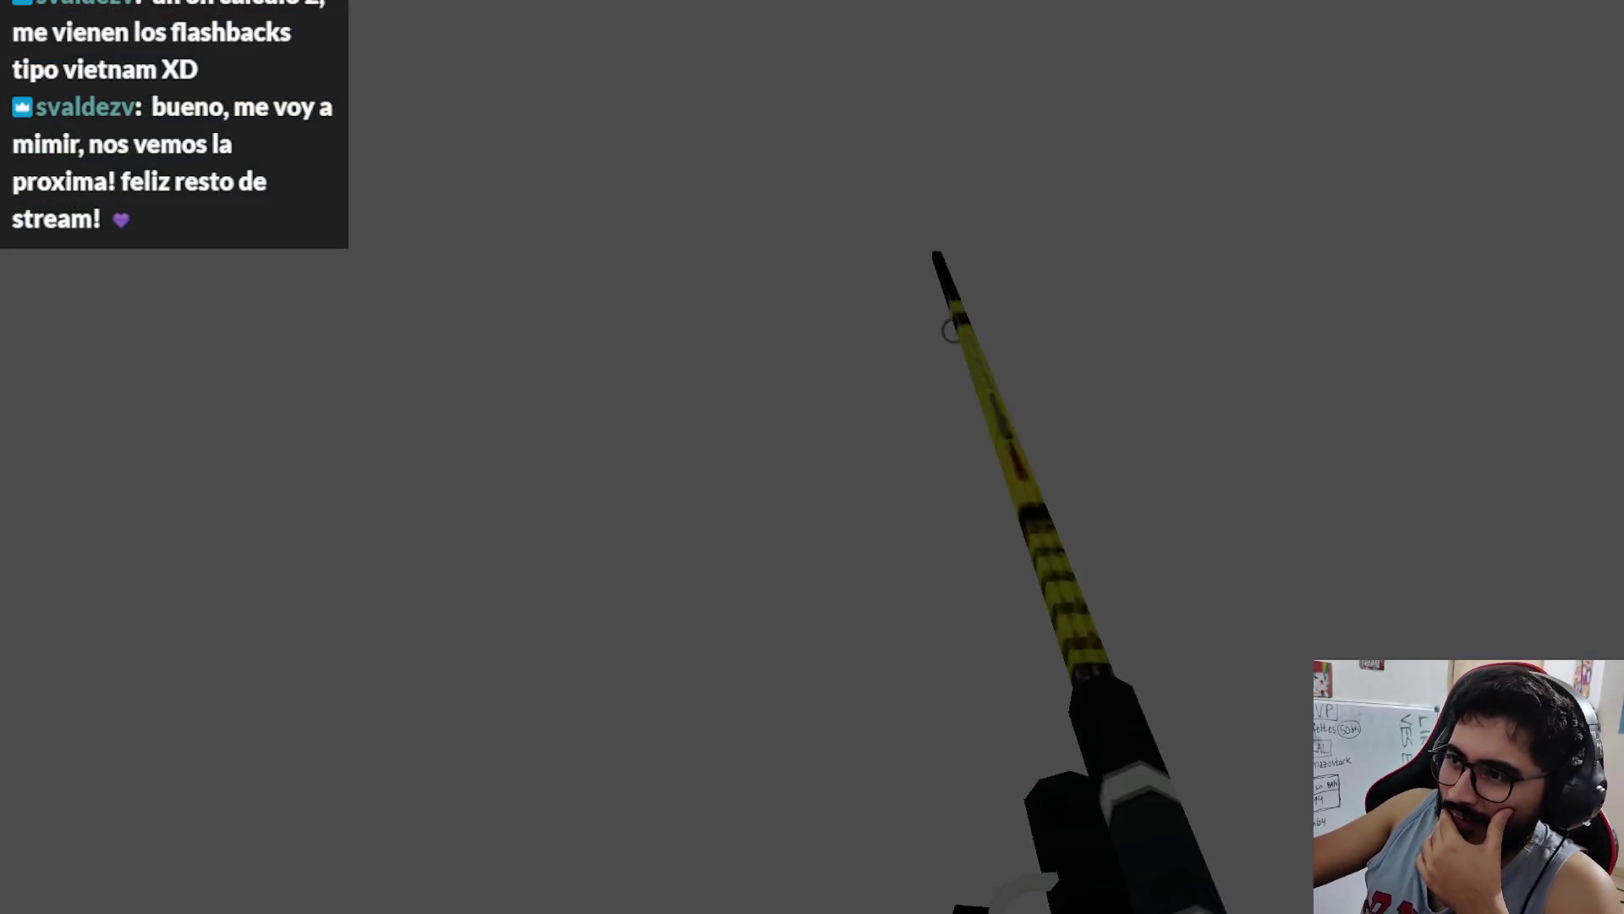
{"action": "key", "text": "space"}
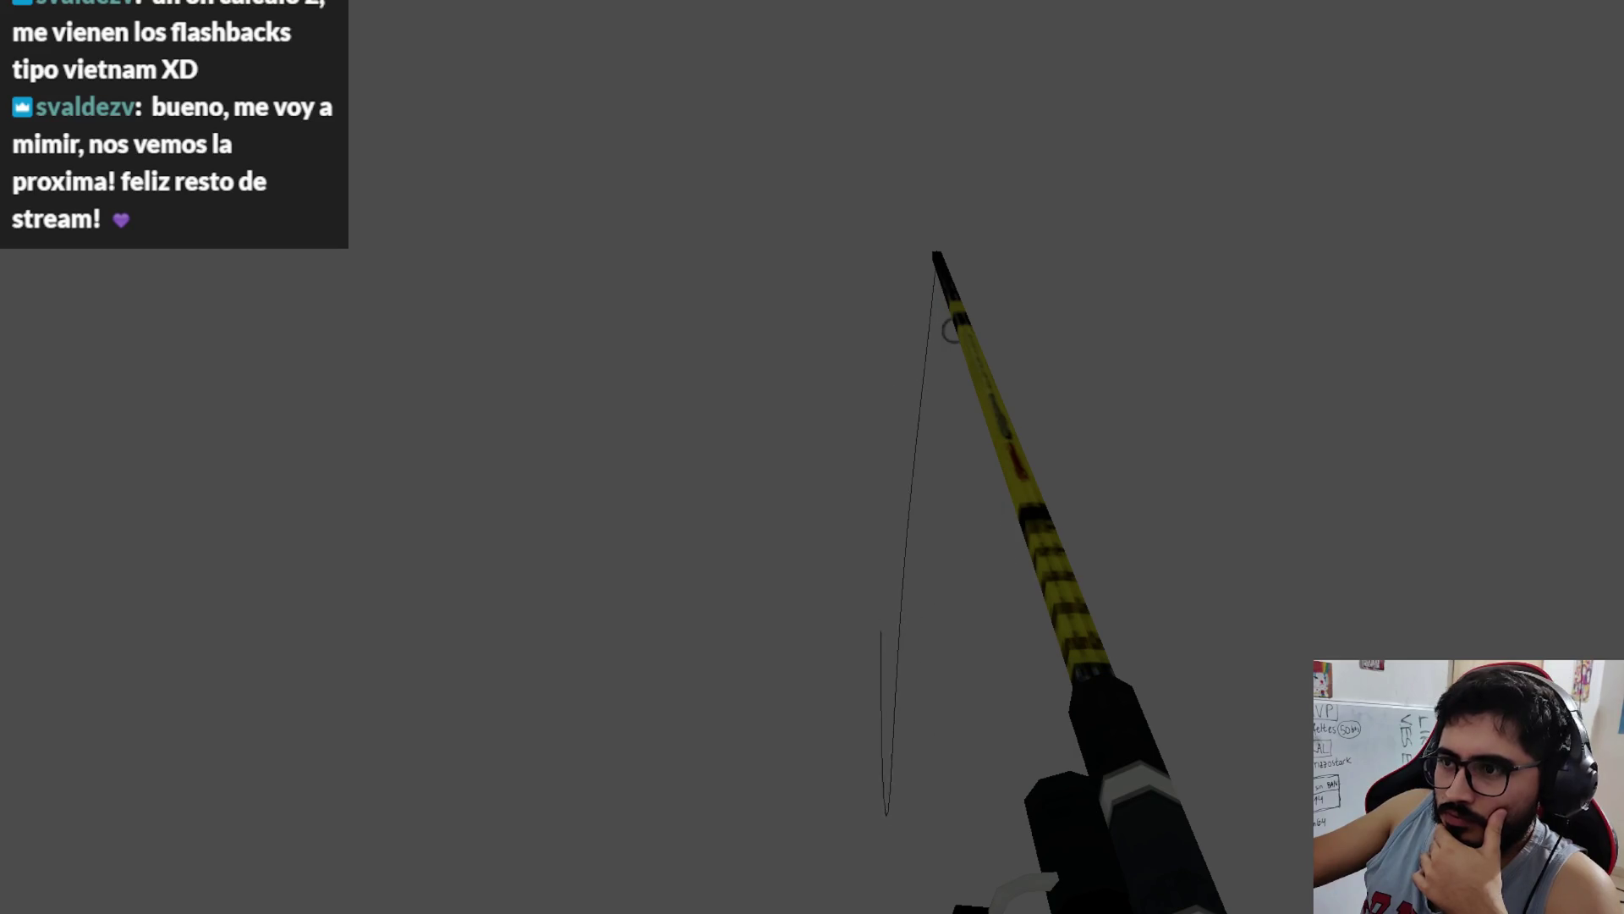
{"action": "key", "text": "space"}
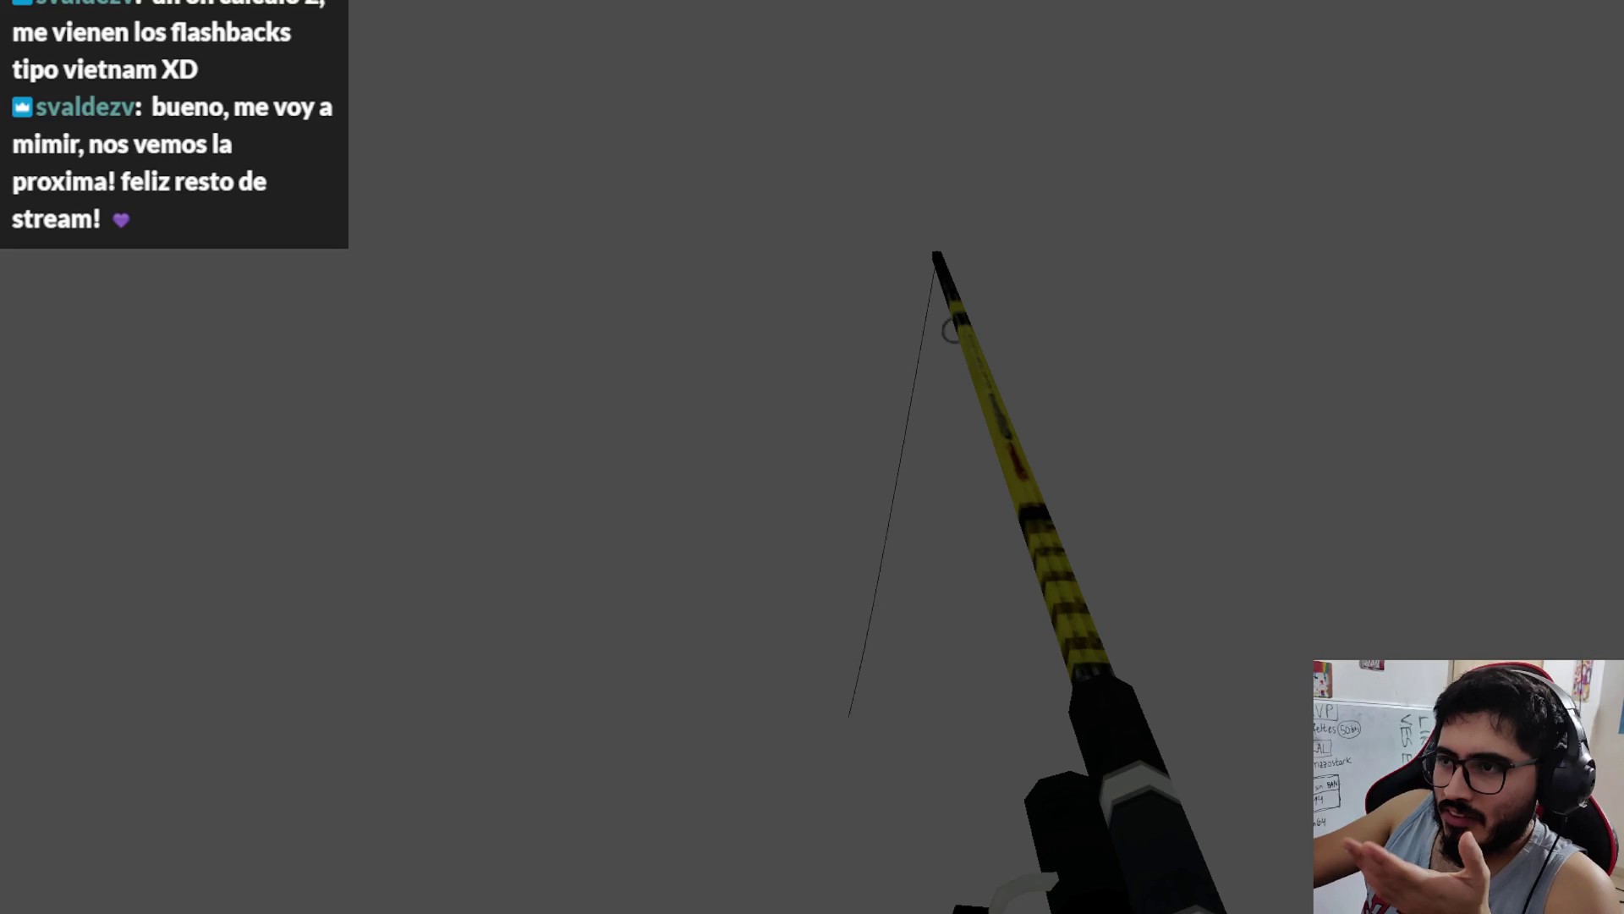
{"action": "key", "text": "space"}
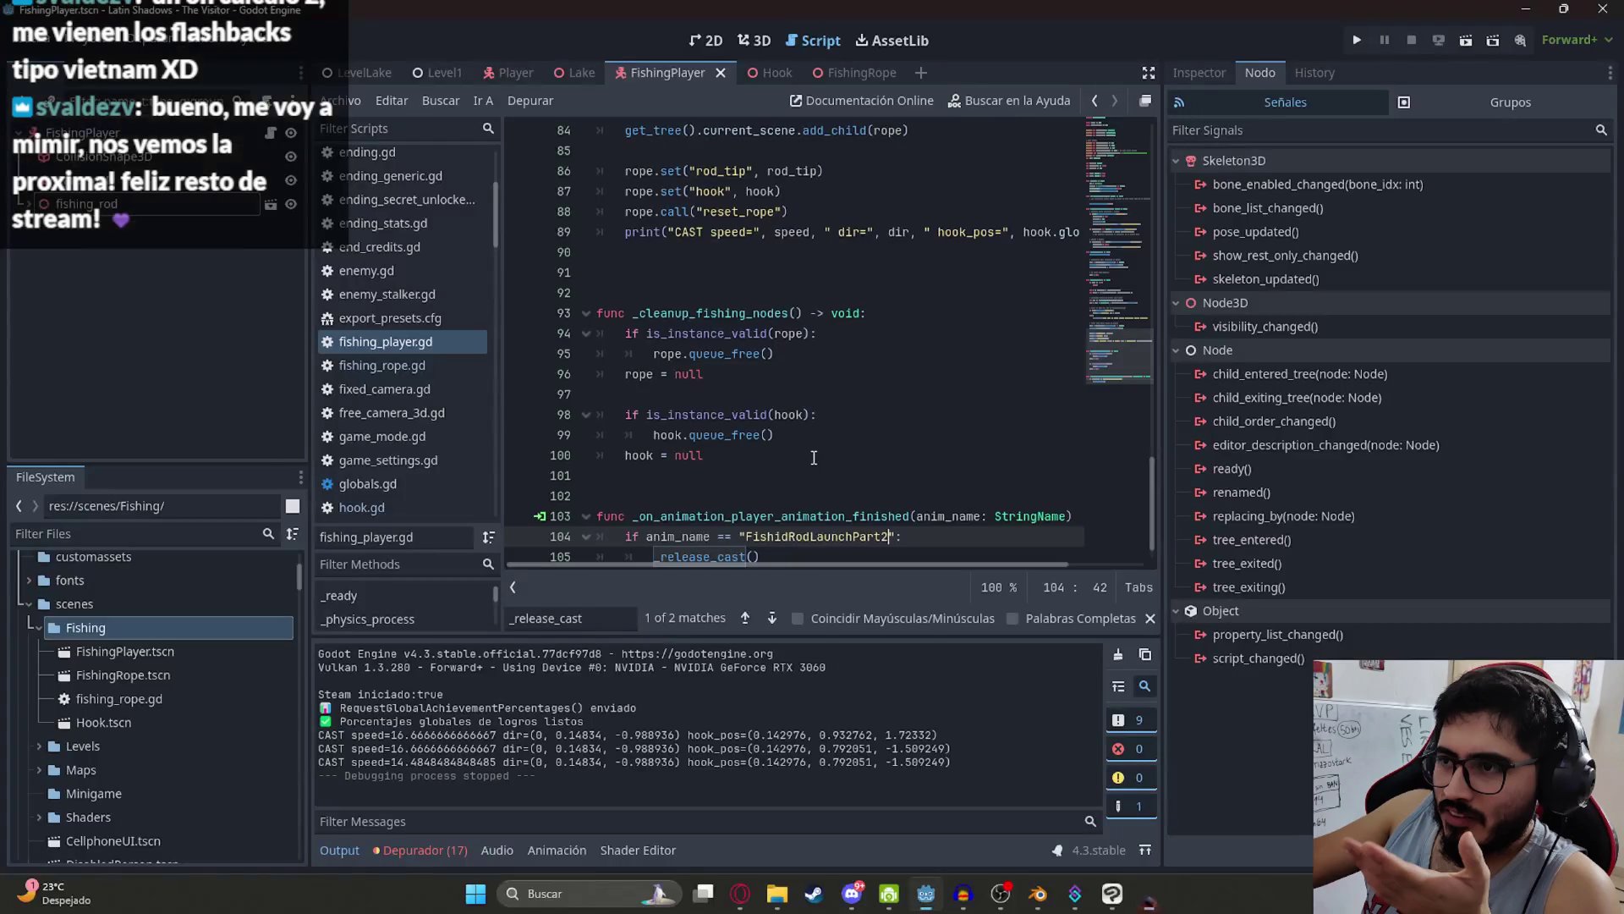
{"action": "key", "text": "F8"}
{"action": "left_click", "coordinate": [829, 74]}
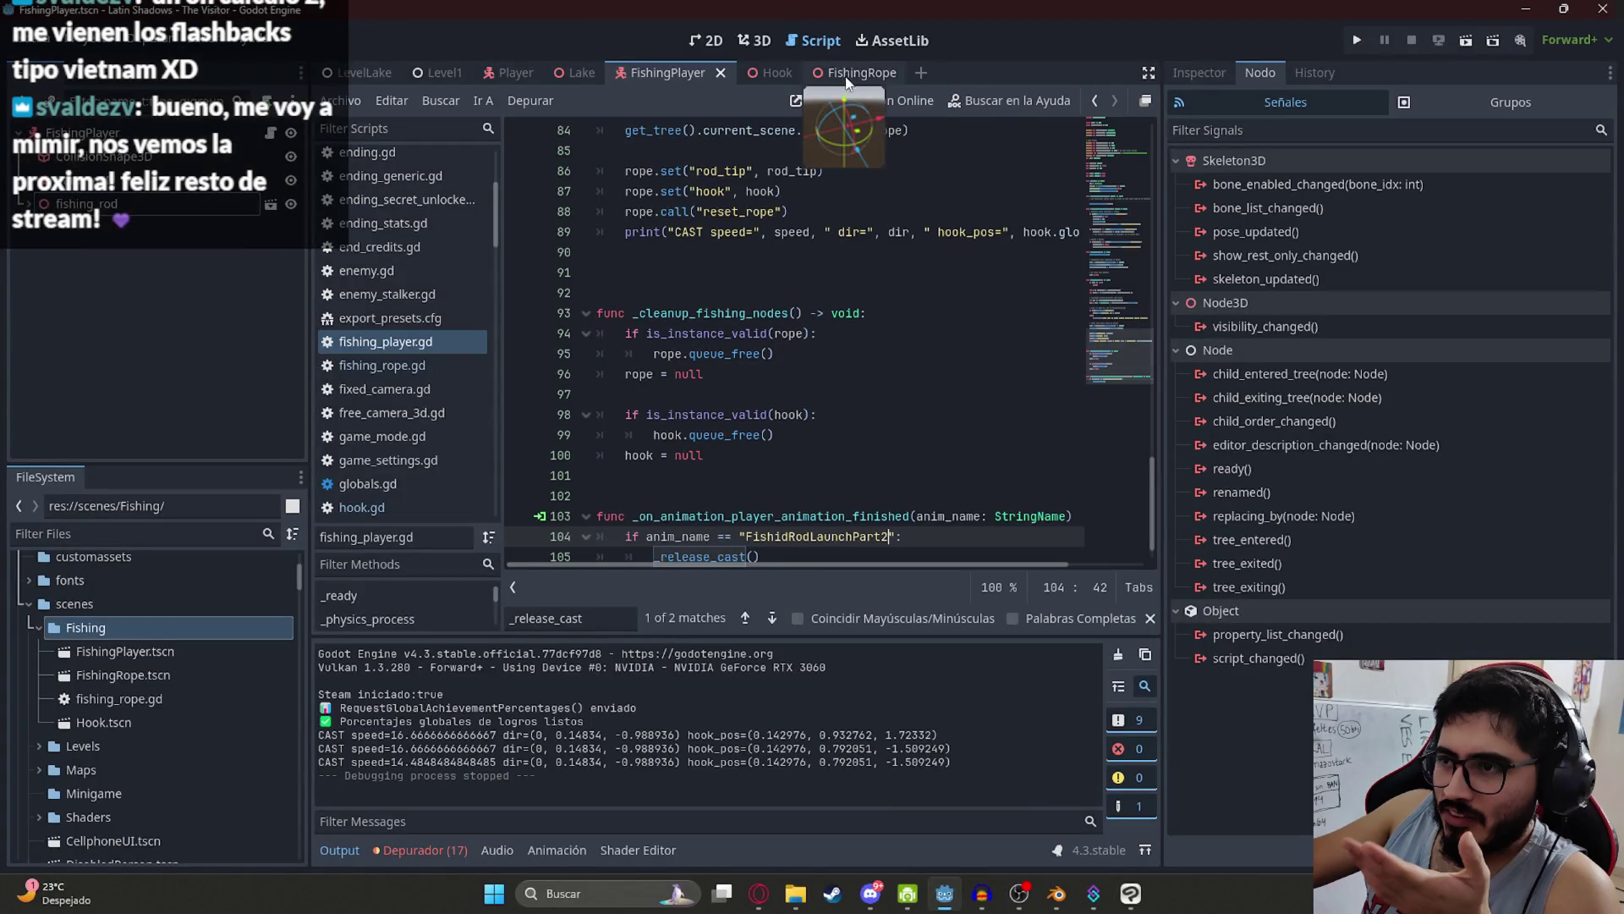
- In fishing_rope.gd, change the rope's albedo colour to Color(255, 255, 255, 1.0)
{"action": "left_click", "coordinate": [271, 133]}
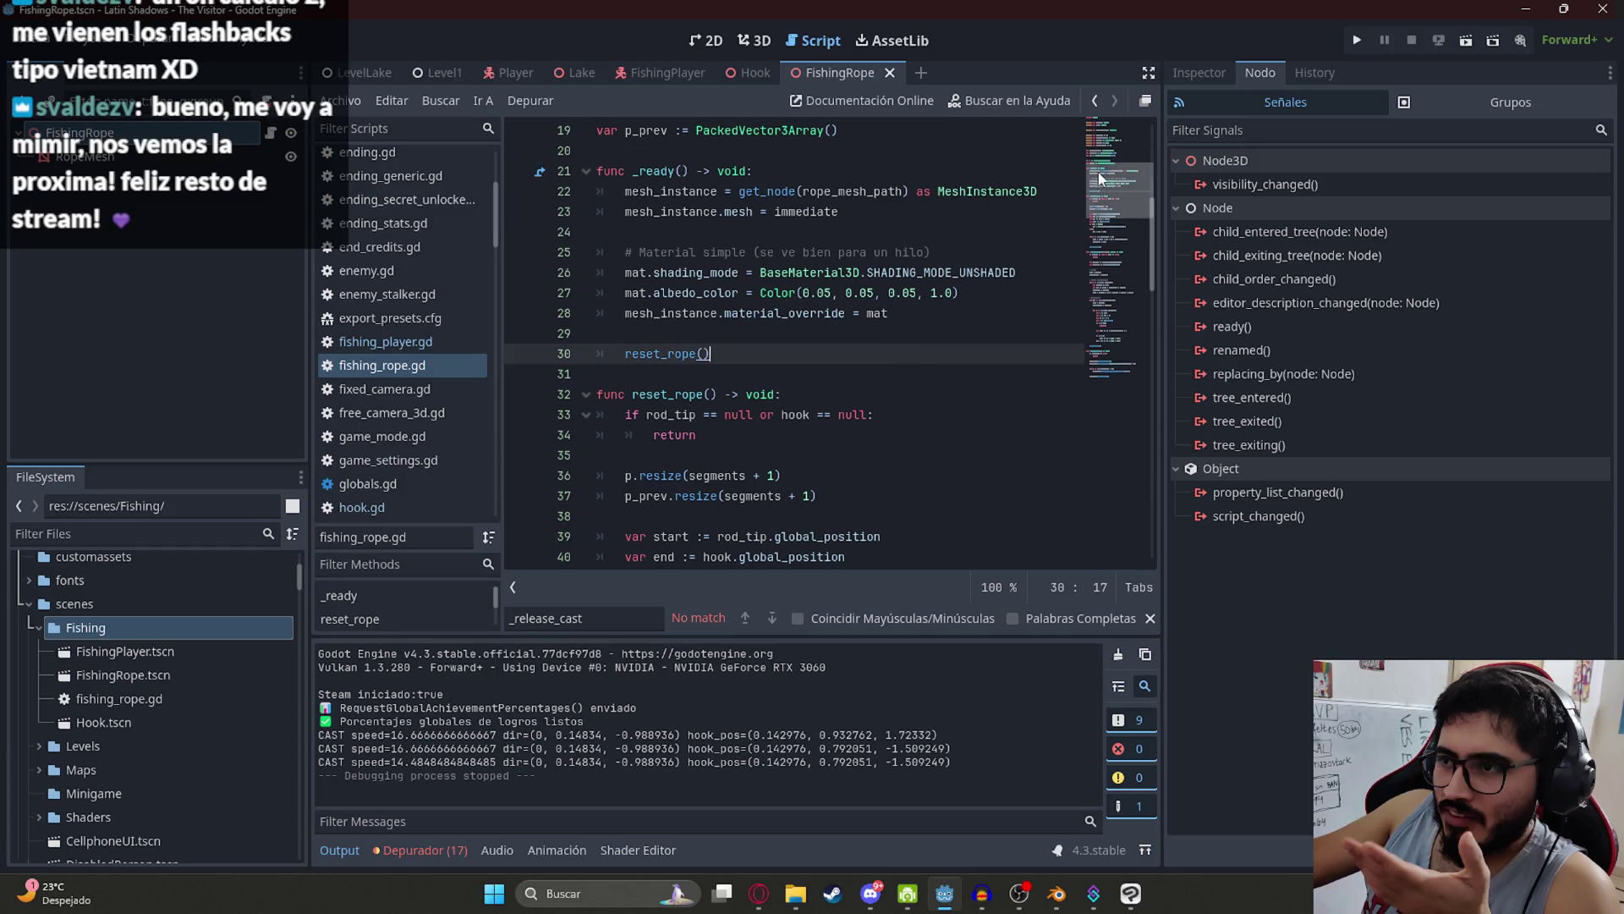
{"action": "scroll", "coordinate": [833, 482], "scroll_direction": "up", "scroll_amount": 3}
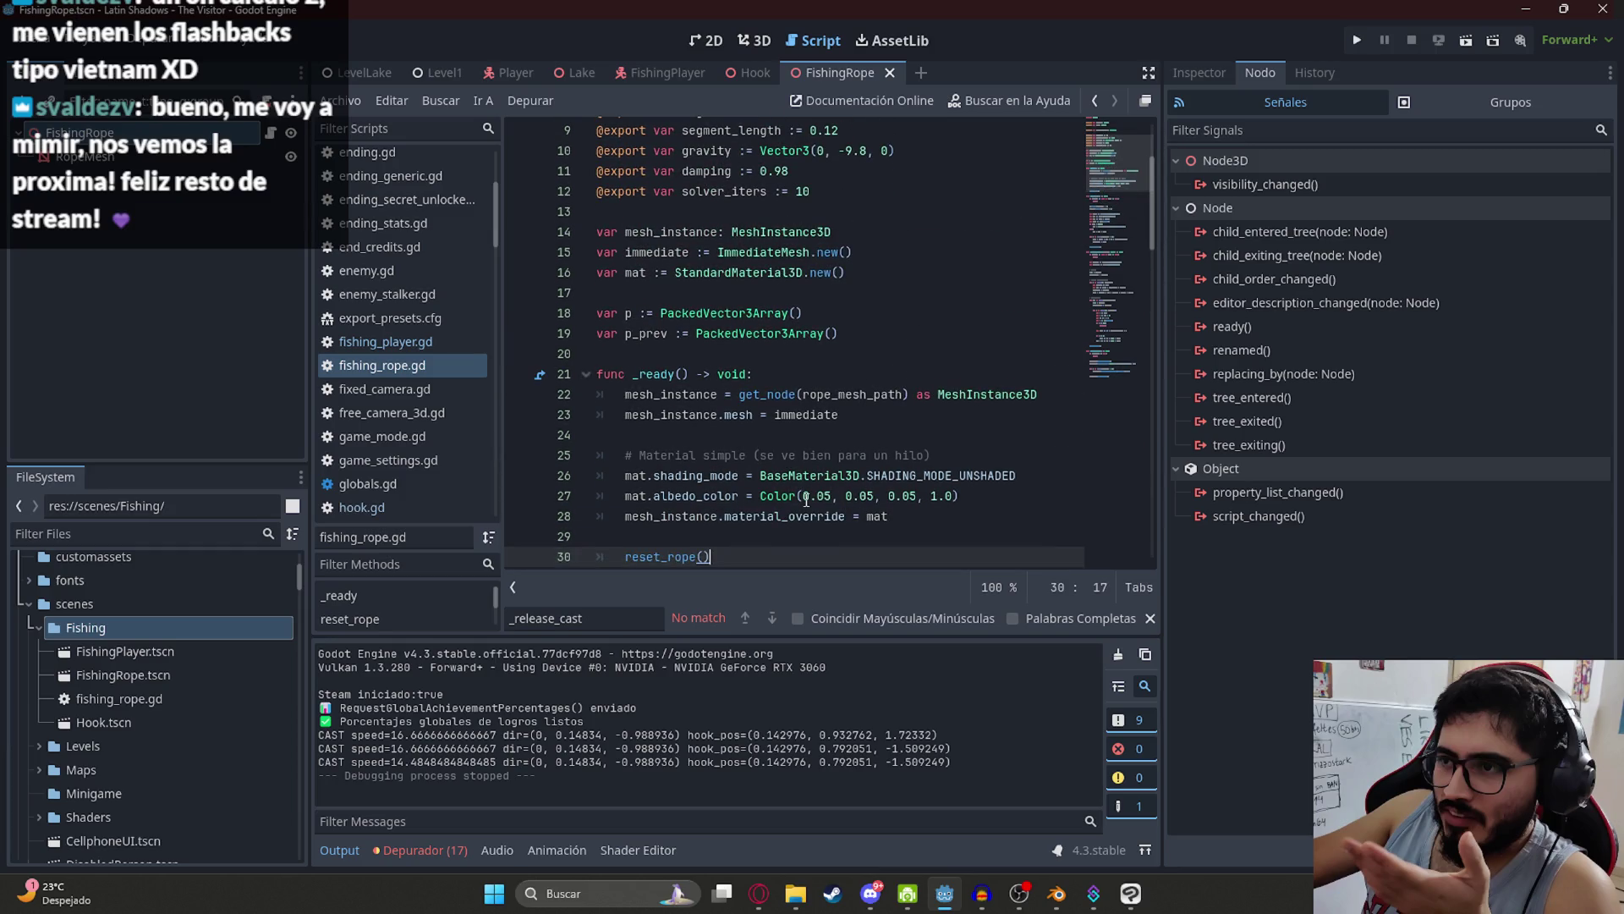
{"action": "left_click_drag", "start_coordinate": [805, 496], "coordinate": [938, 493]}
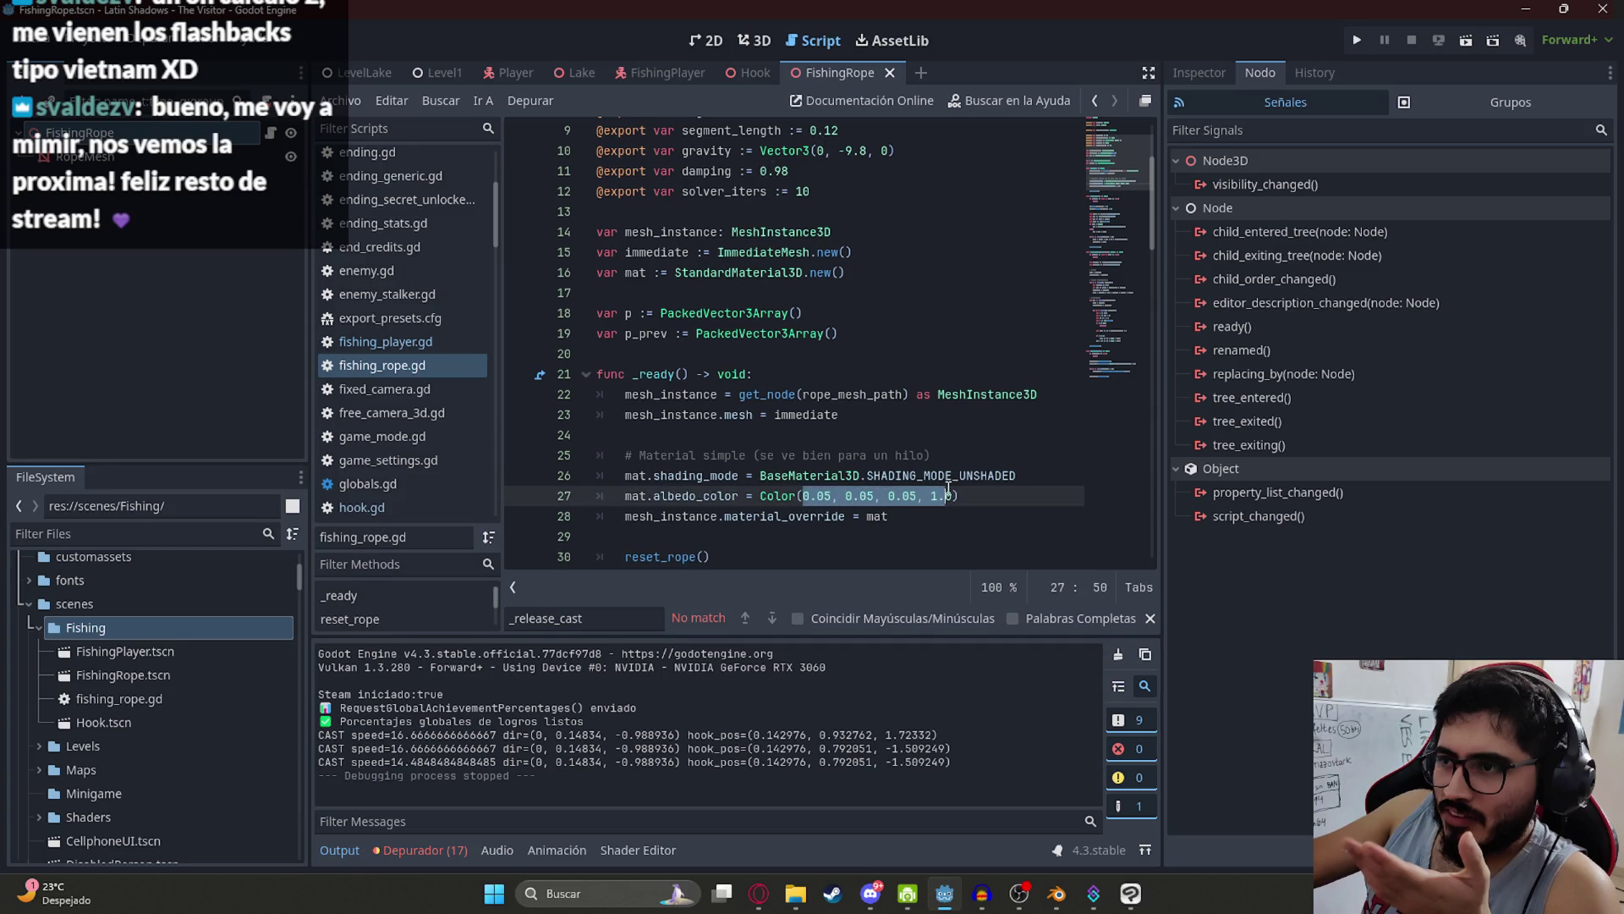
{"action": "key", "text": "shift+Left"}
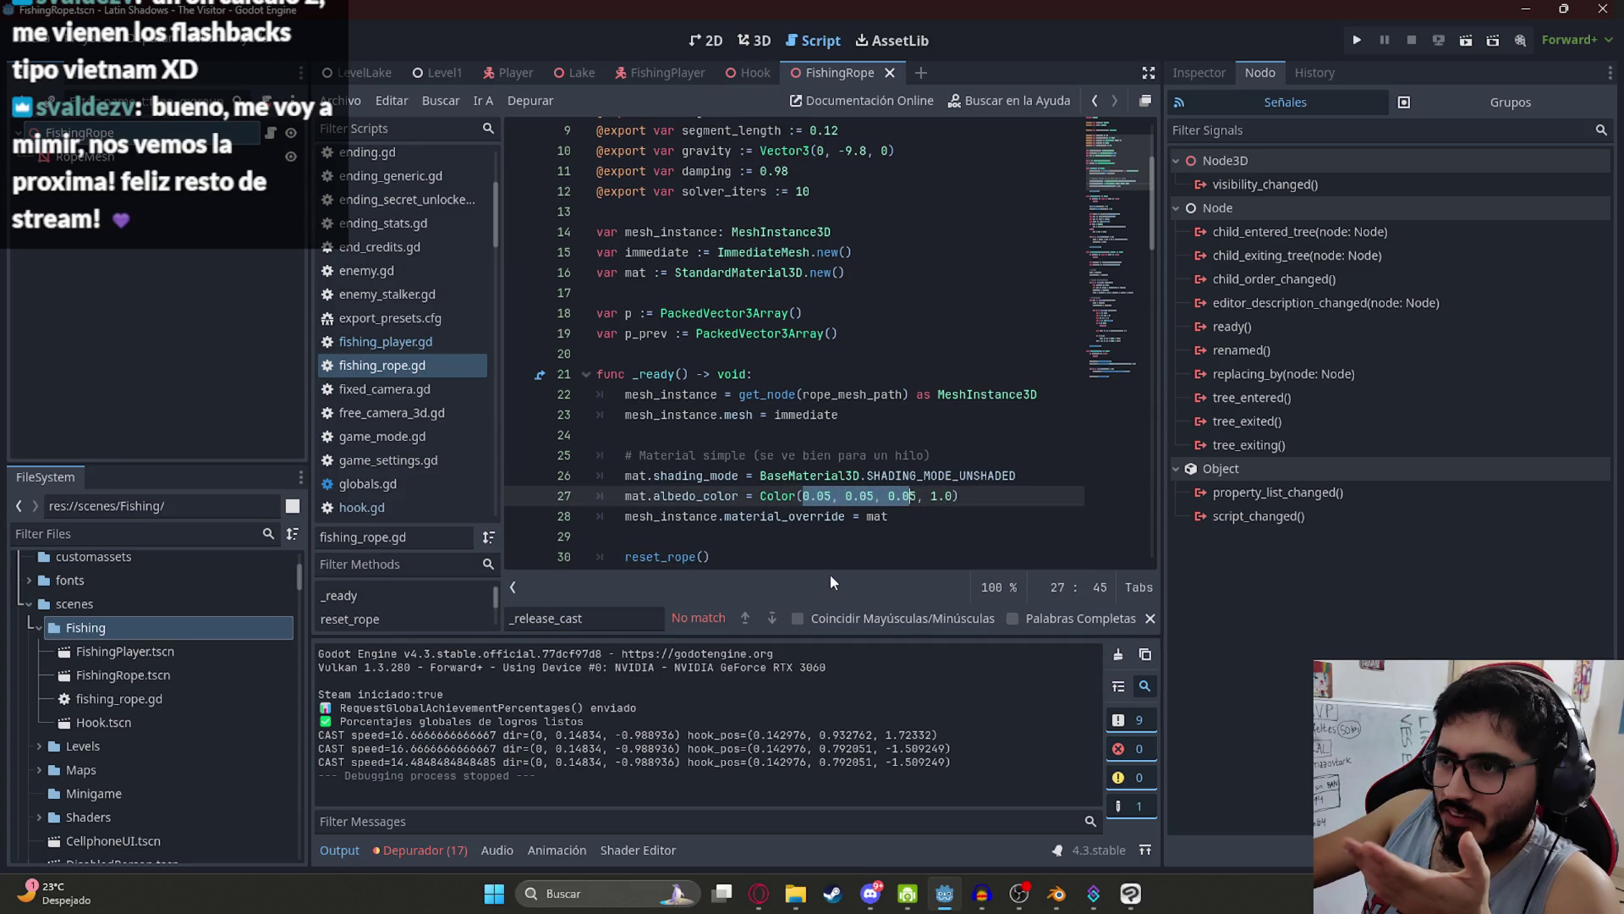
{"action": "left_click_drag", "start_coordinate": [831, 495], "coordinate": [804, 496]}
{"action": "type", "text": "255"}
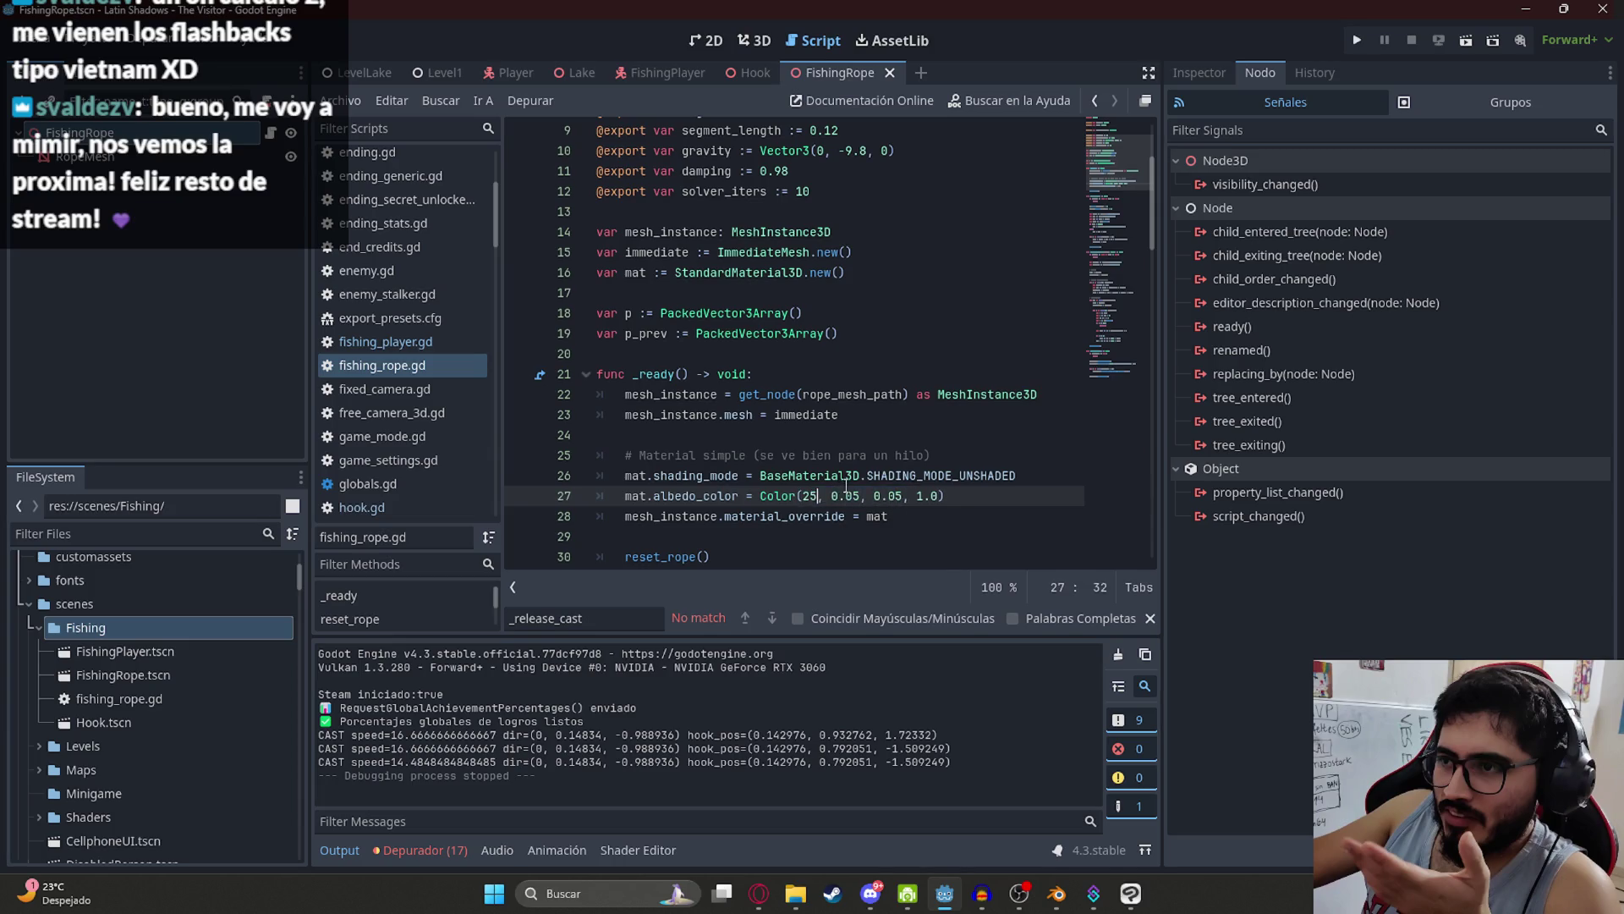
{"action": "double_click", "coordinate": [853, 495]}
{"action": "type", "text": "255"}
{"action": "double_click", "coordinate": [880, 494]}
{"action": "type", "text": "255, 25"}
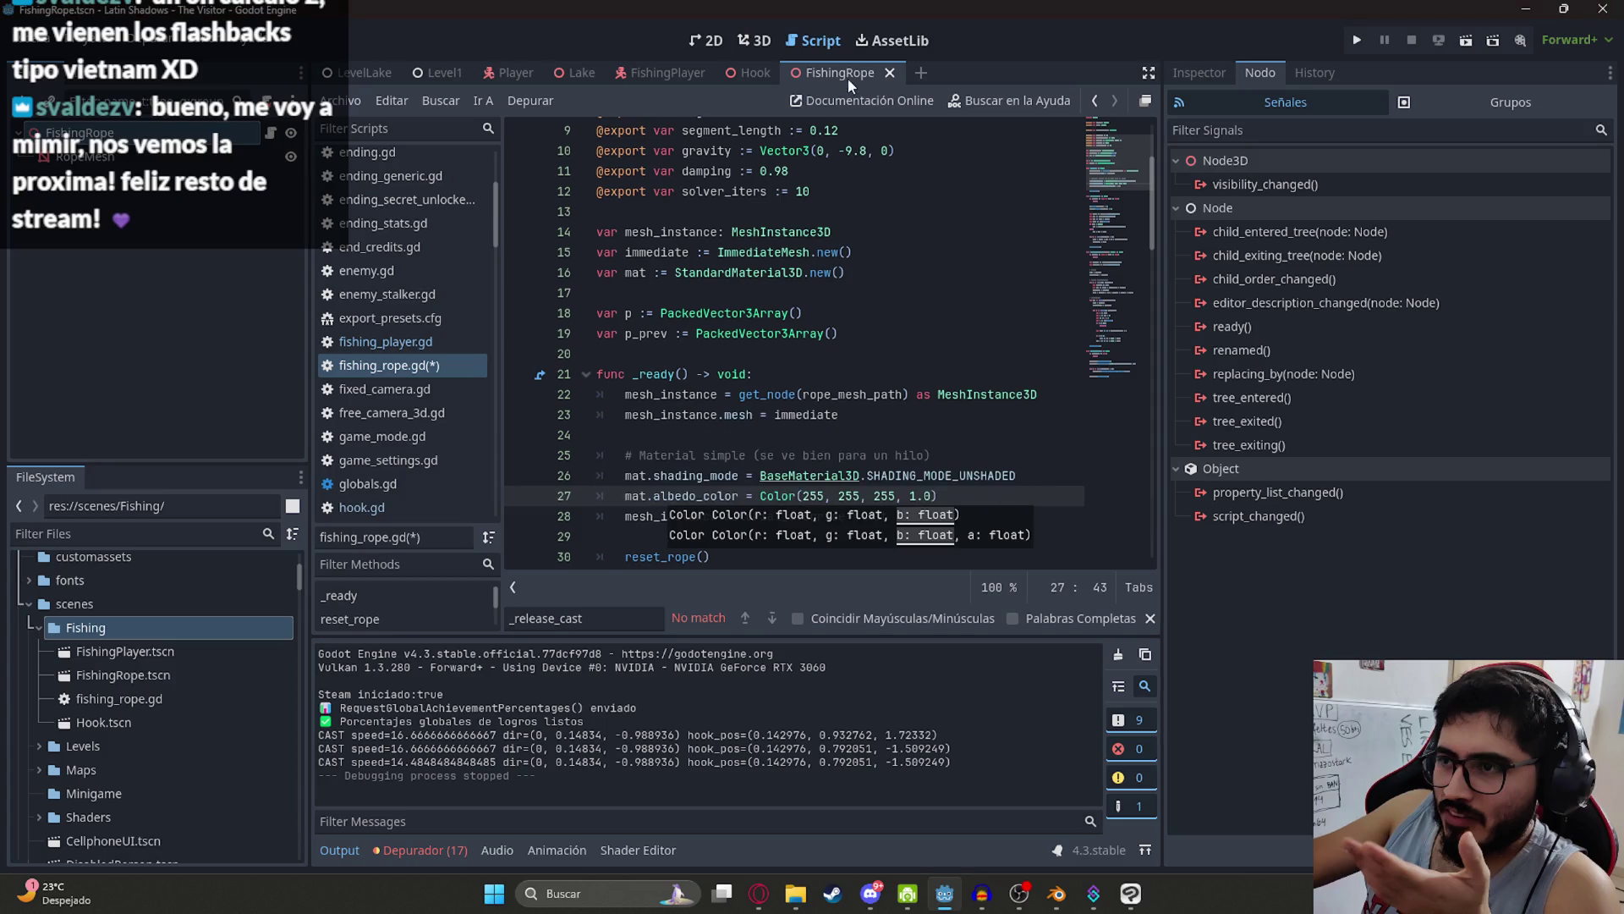
- Test-run the FishingPlayer scene to check the lighter rope, then switch to ChatGPT
{"action": "right_click", "coordinate": [645, 71]}
{"action": "left_click", "coordinate": [771, 218]}
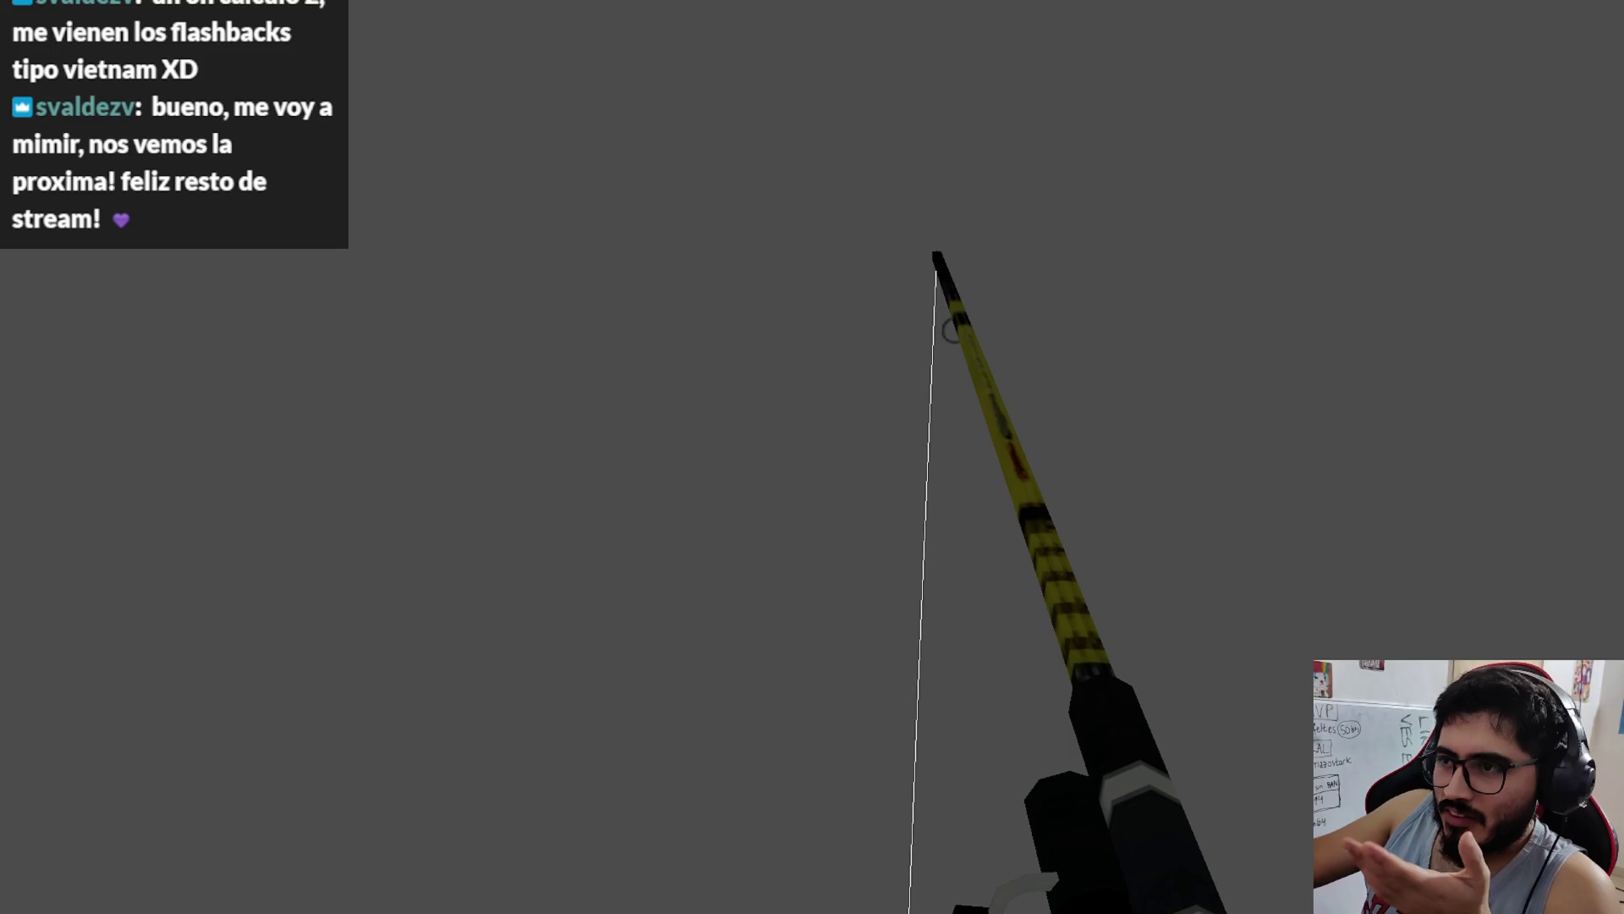
{"action": "key", "text": "F8"}
{"action": "left_click", "coordinate": [807, 452]}
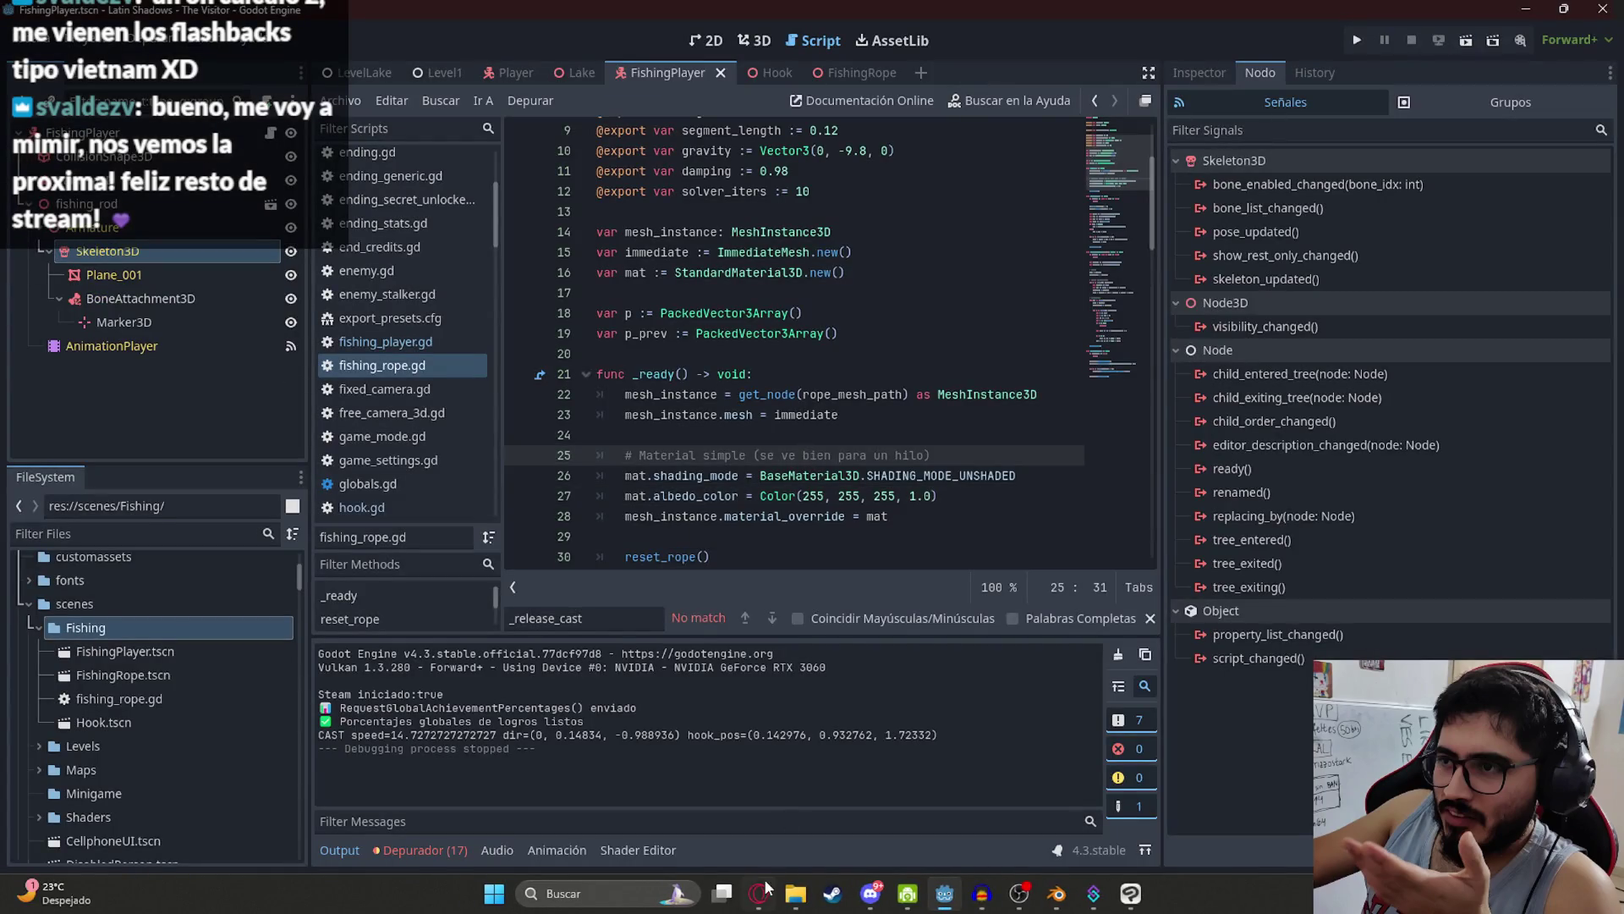
{"action": "left_click", "coordinate": [760, 891]}
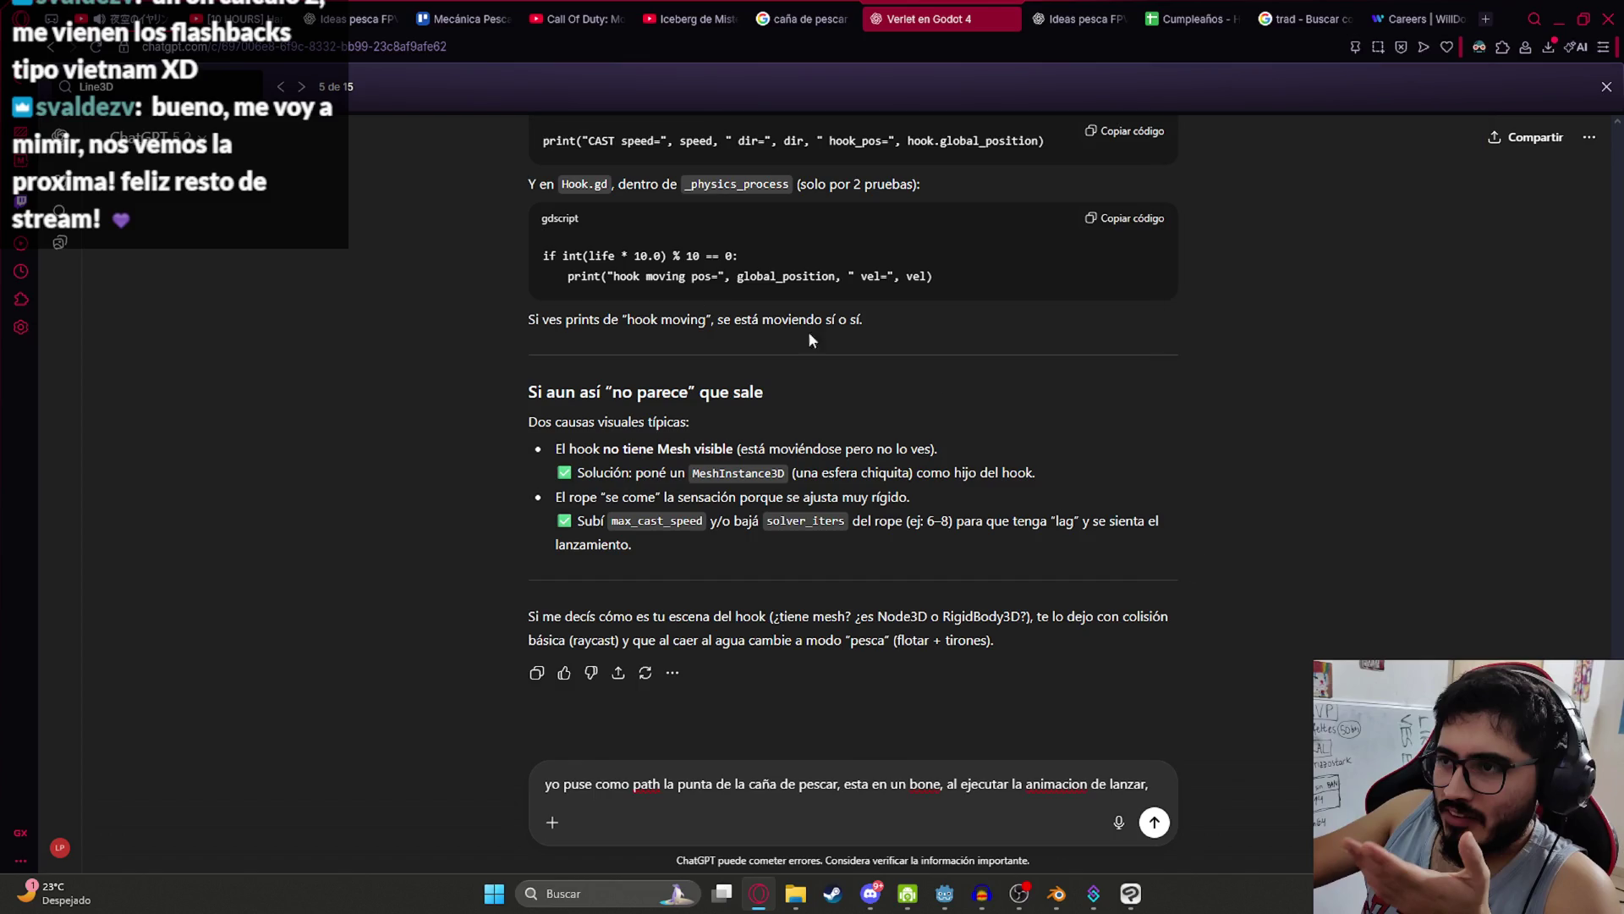
- Open DevTools, turn off device emulation, enlarge the panel and inspect the code block element
{"action": "key", "text": "ctrl+shift+i"}
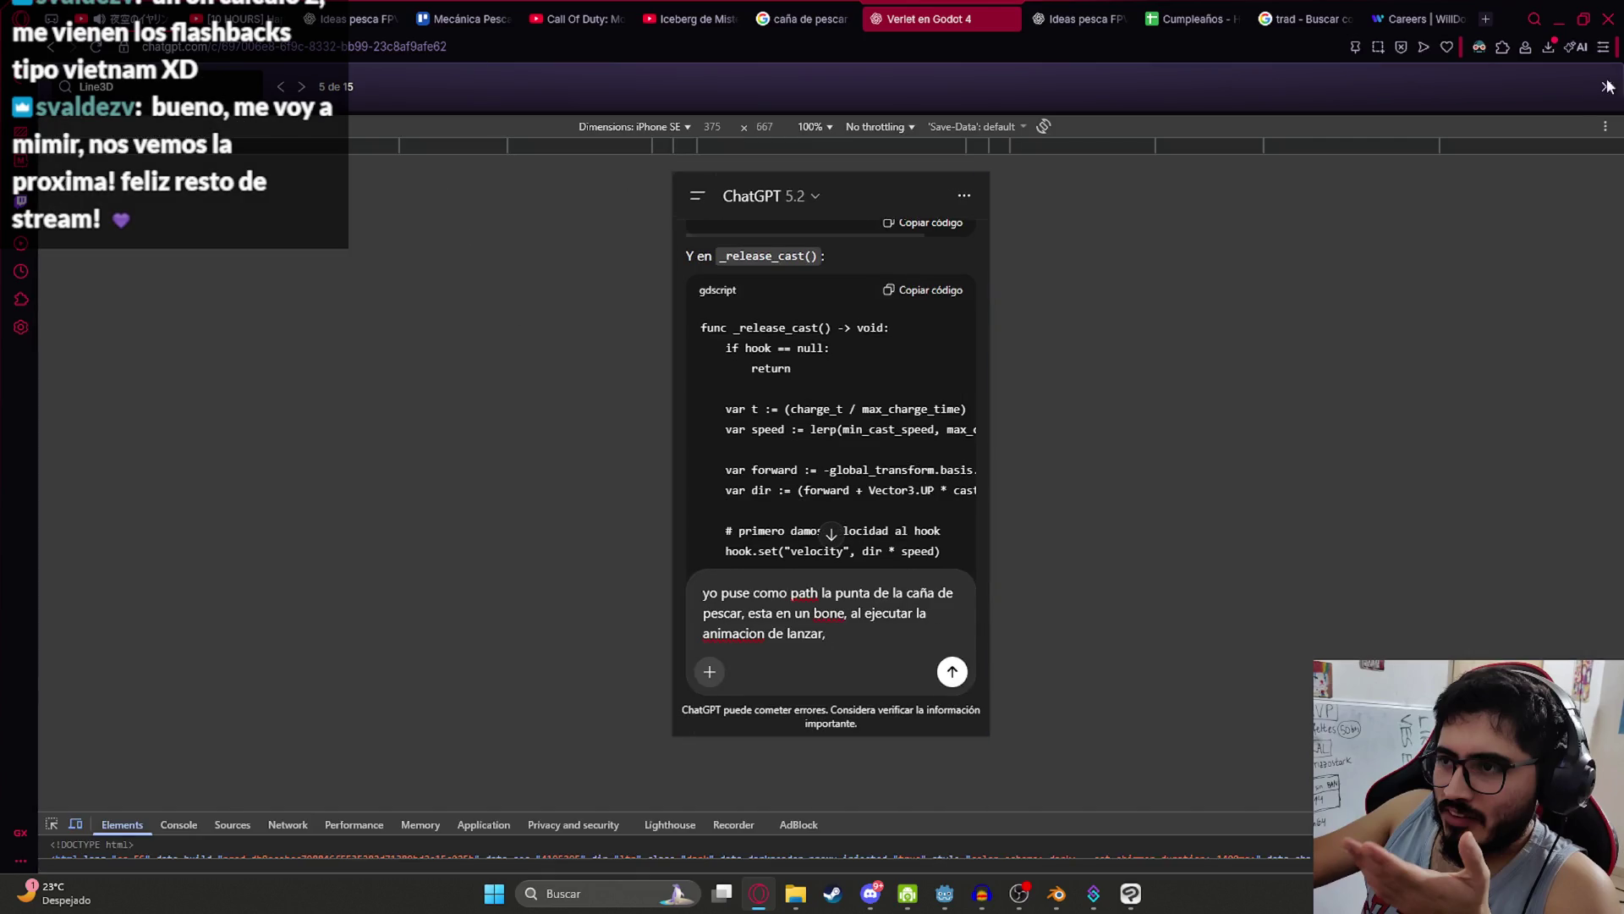
{"action": "key", "text": "Escape"}
{"action": "left_click", "coordinate": [75, 821]}
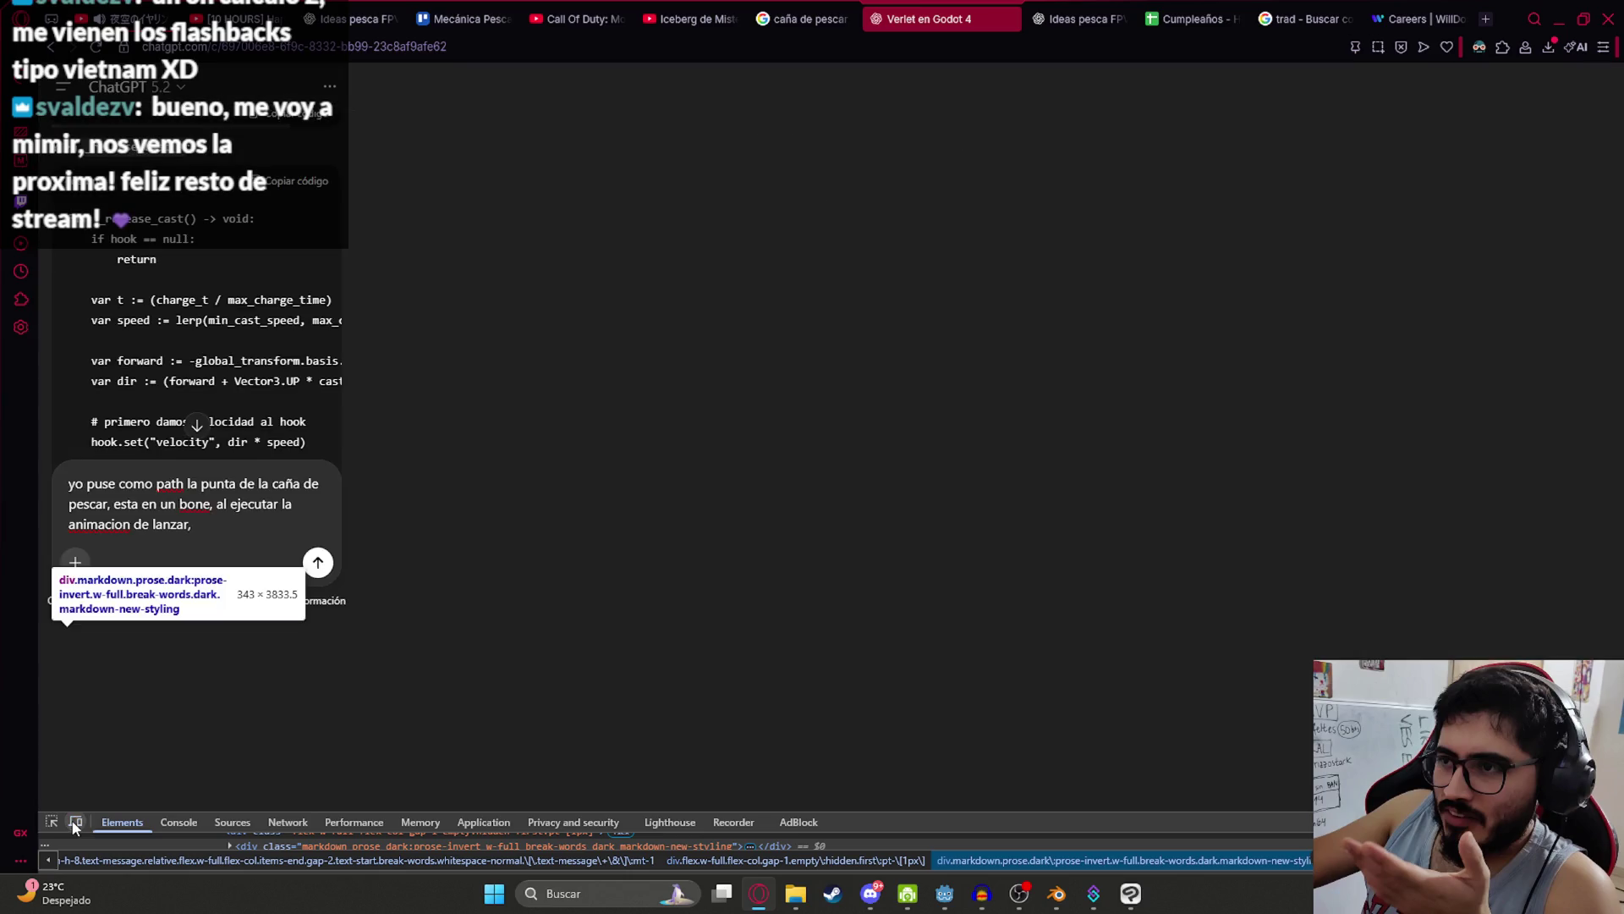
{"action": "left_click_drag", "start_coordinate": [1136, 823], "coordinate": [1137, 565]}
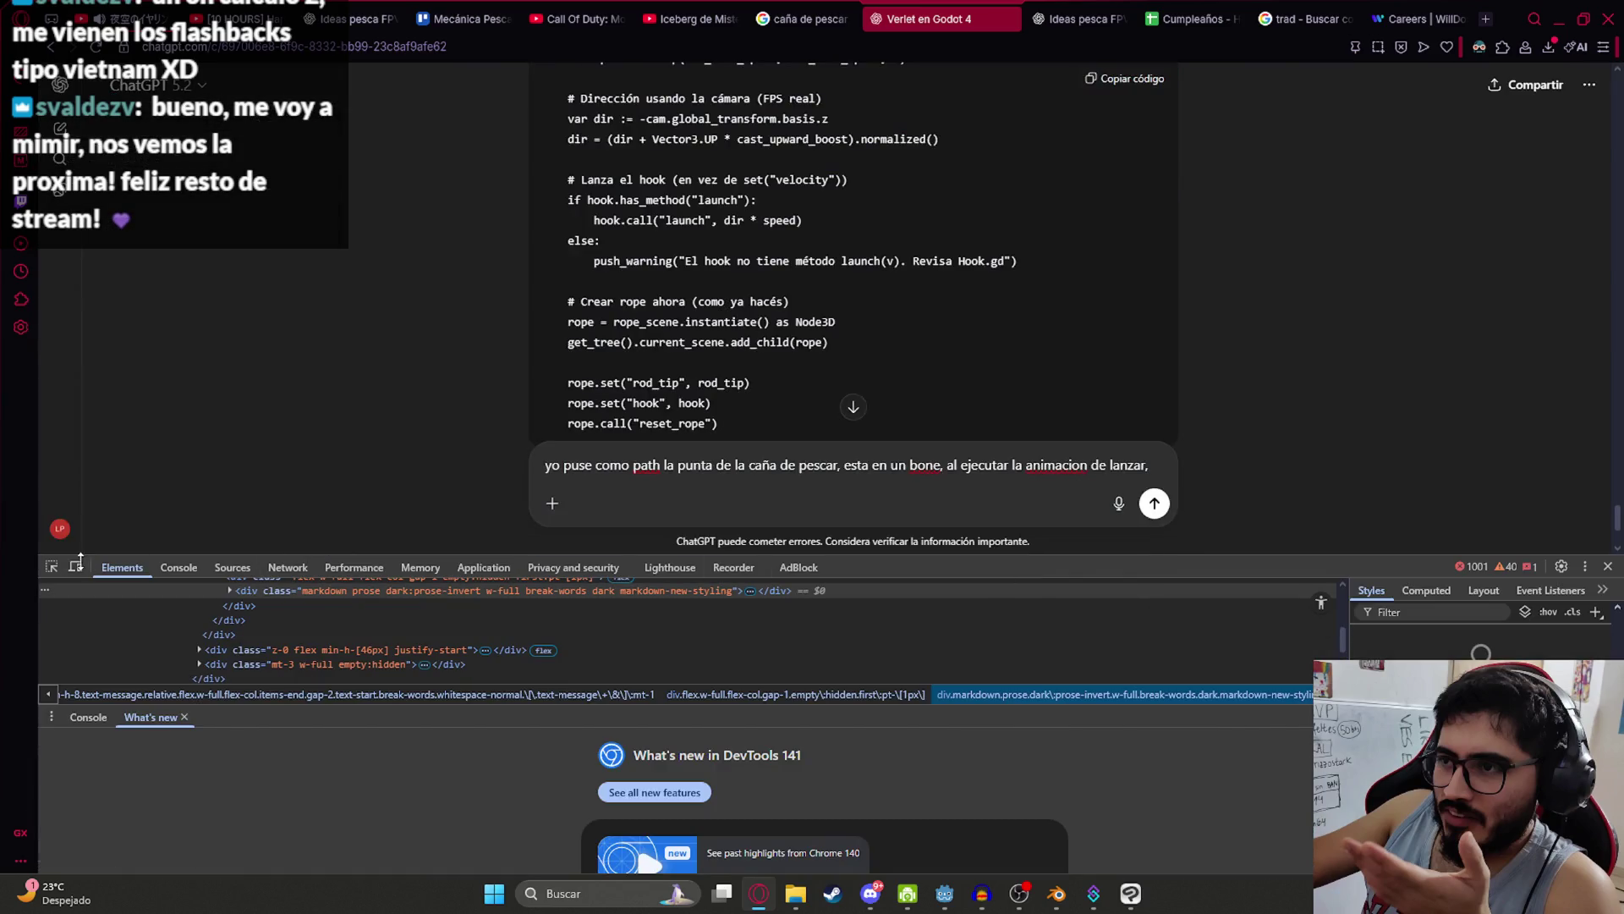
{"action": "left_click", "coordinate": [52, 569]}
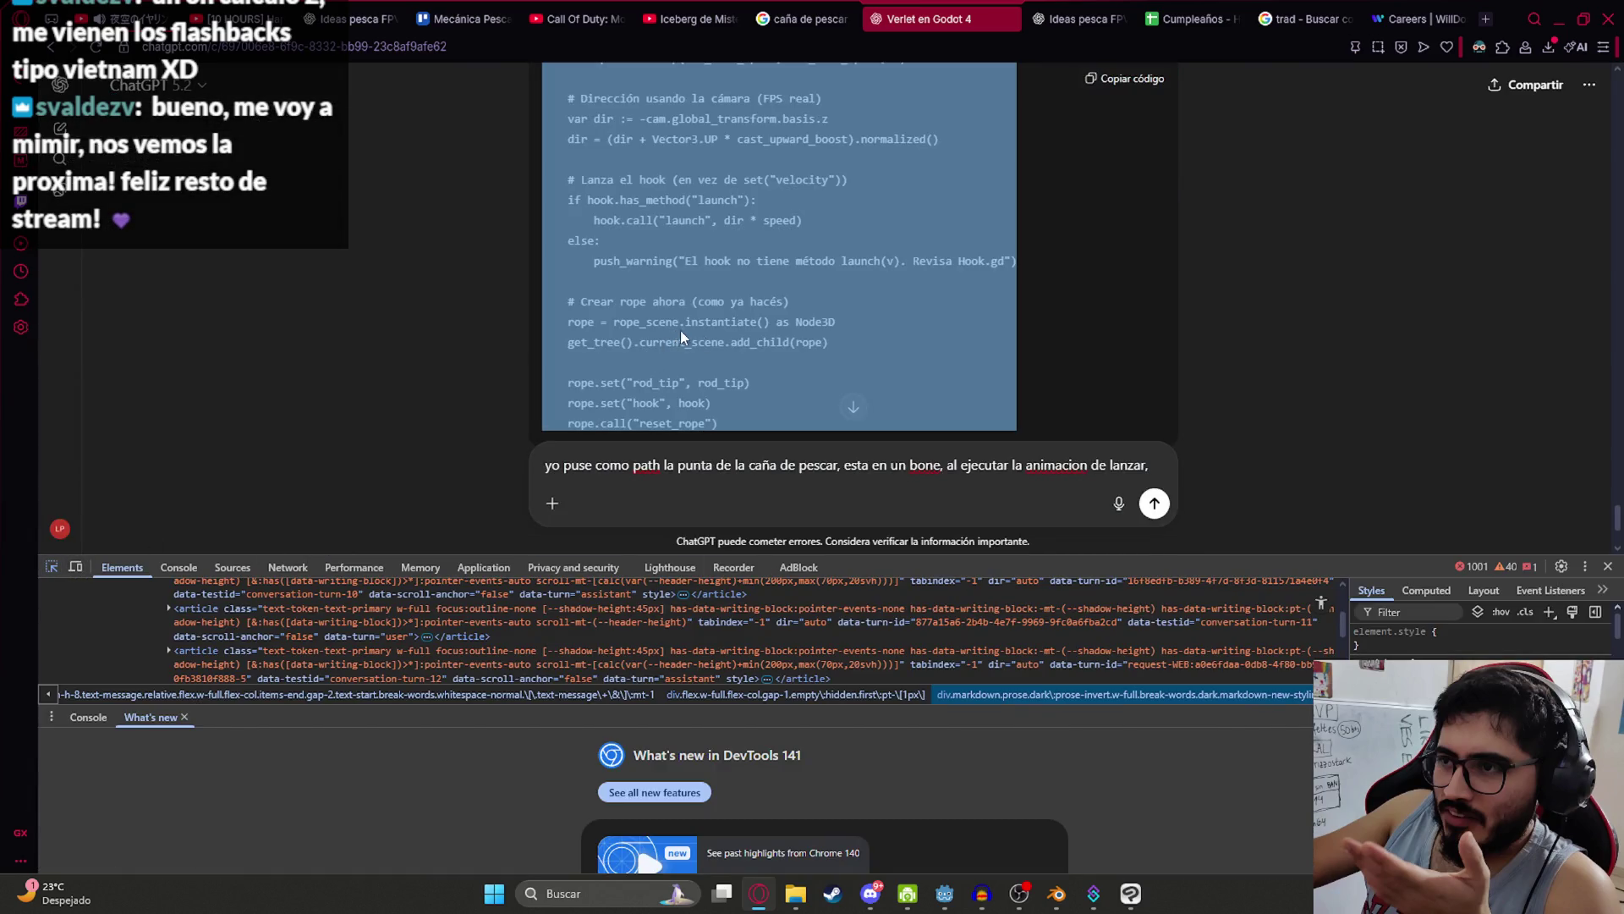
- Give the code block an inline color: red style, then pick white in the colour picker
{"action": "left_click", "coordinate": [1438, 636]}
{"action": "type", "text": "col:re"}
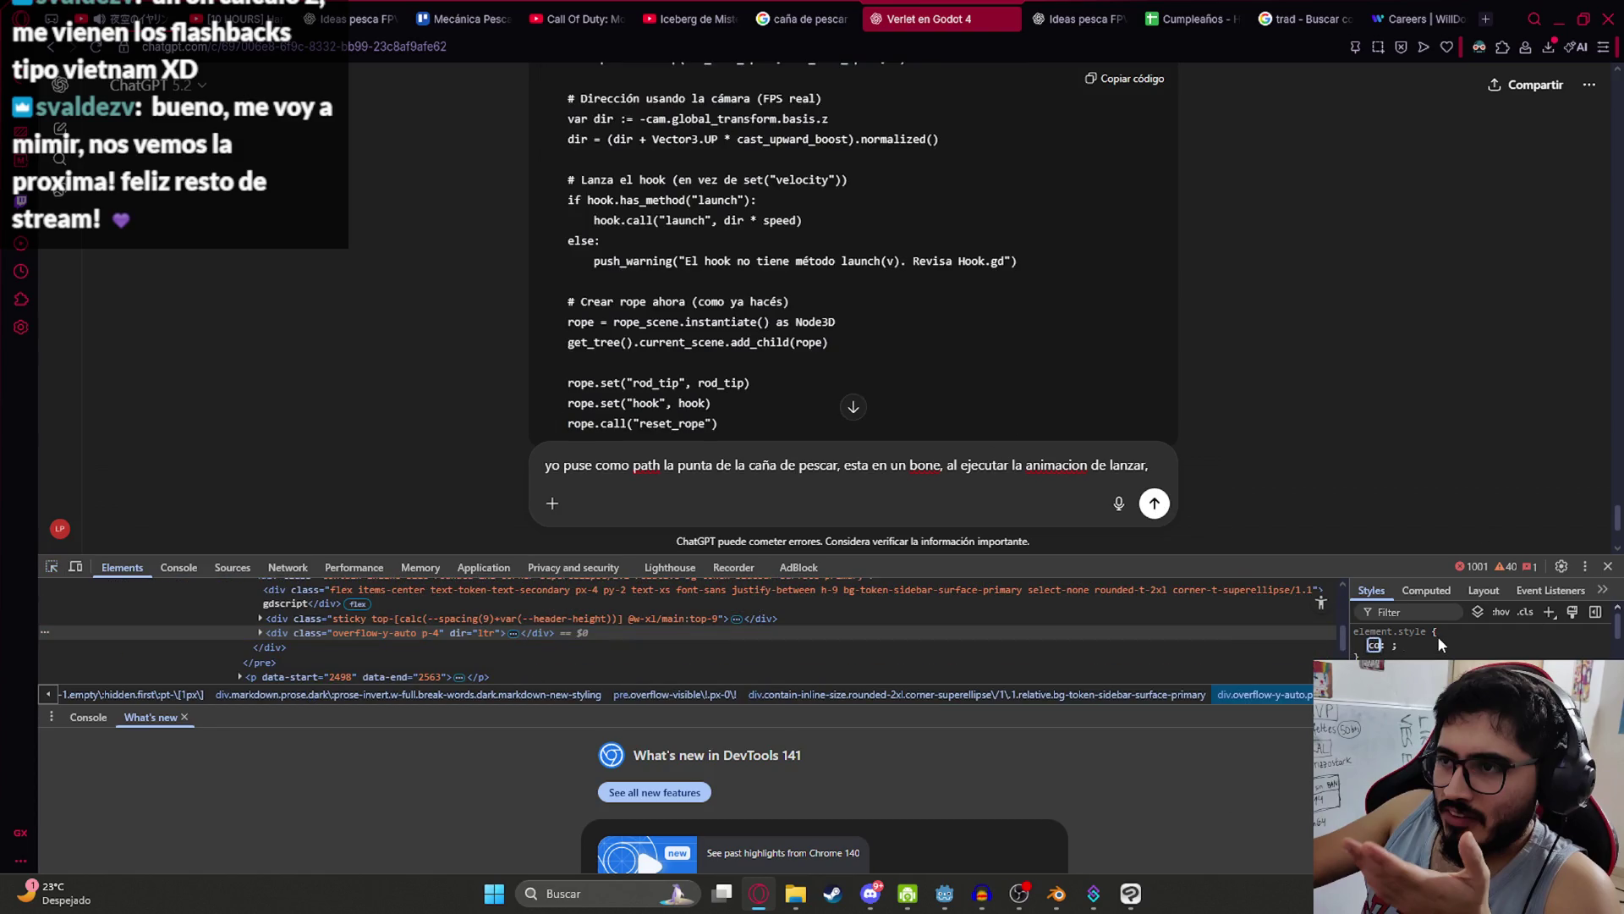
{"action": "key", "text": "BackSpace"}
{"action": "key", "text": "BackSpace"}
{"action": "type", "text": "color: "}
{"action": "type", "text": "red"}
{"action": "key", "text": "Return"}
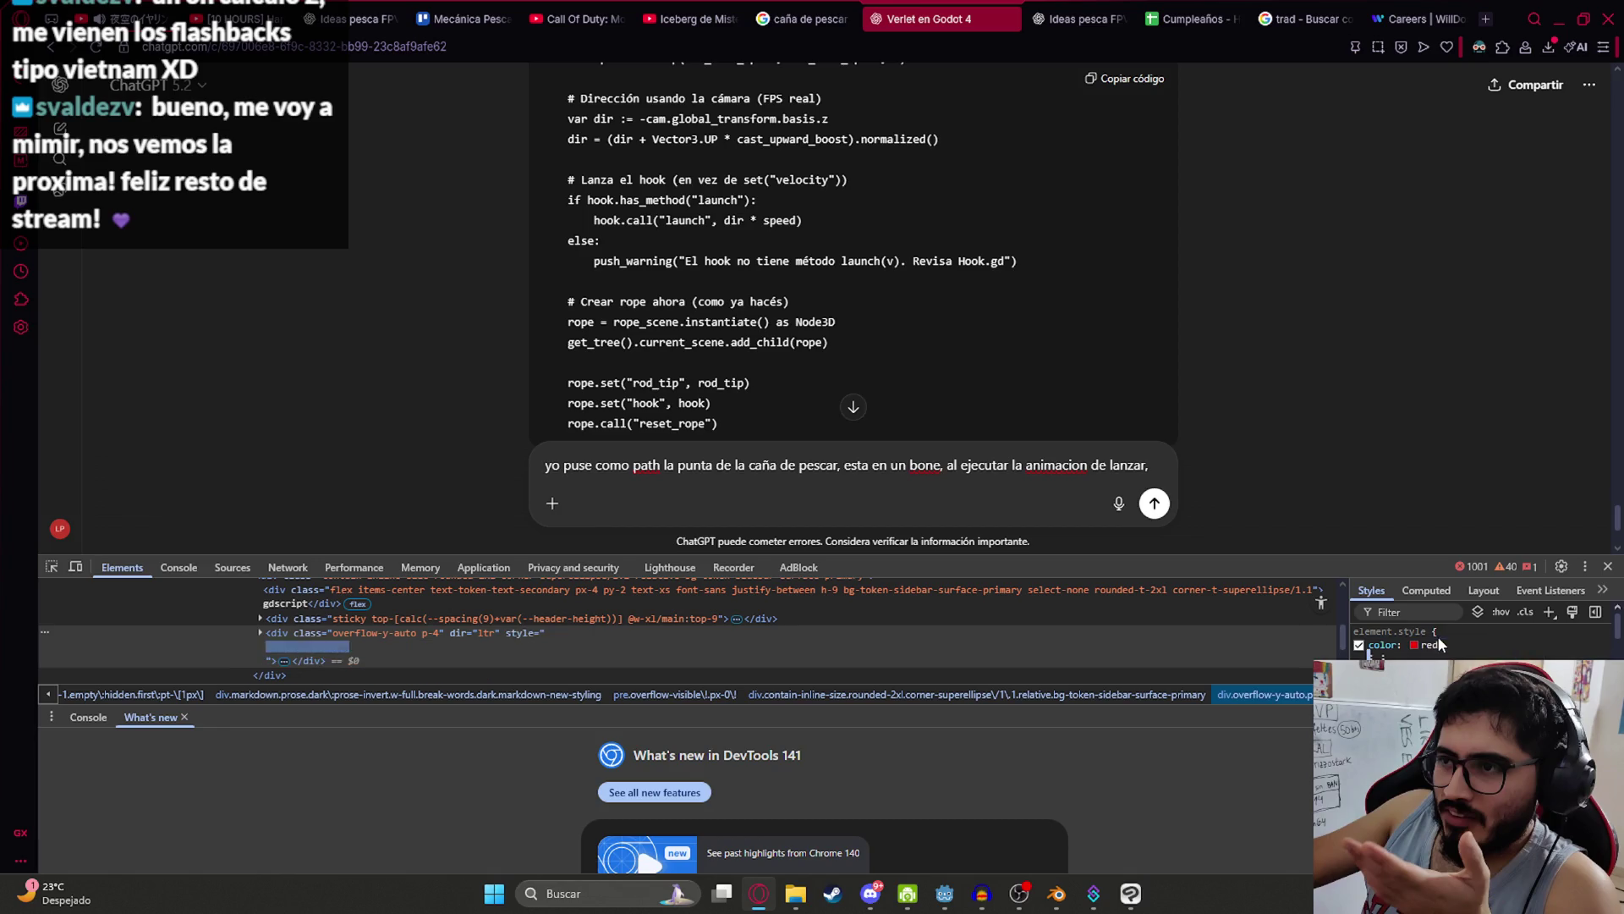
{"action": "left_click", "coordinate": [1413, 645]}
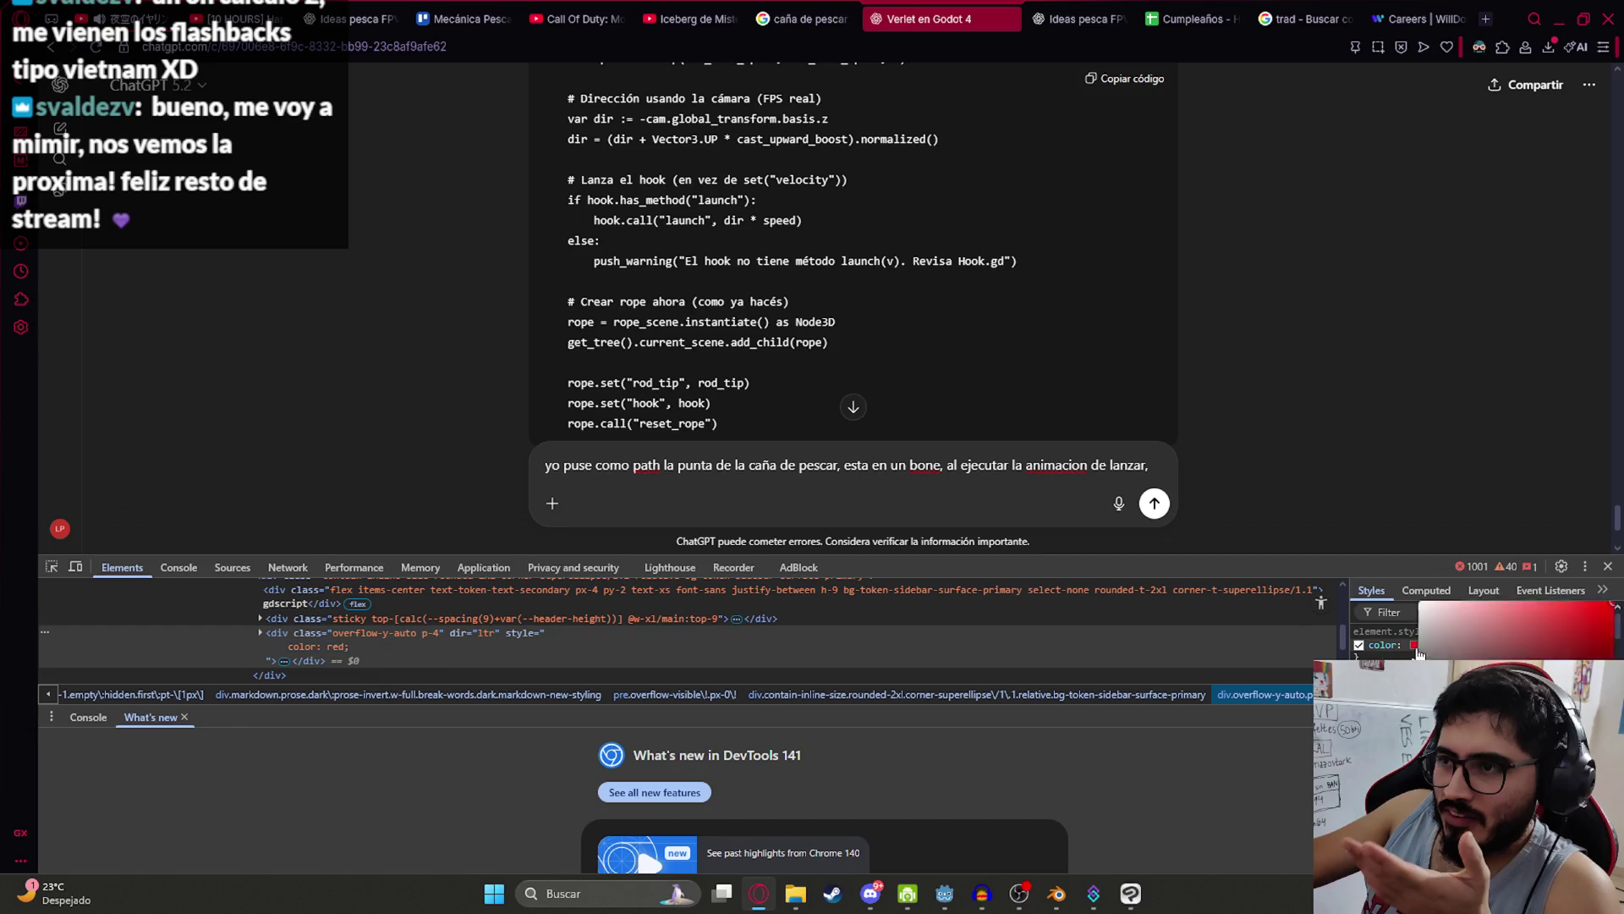
{"action": "mouse_move", "coordinate": [1449, 610]}
{"action": "left_mouse_down"}
{"action": "mouse_move", "coordinate": [1391, 569]}
{"action": "mouse_move", "coordinate": [1374, 597]}
{"action": "left_mouse_up"}
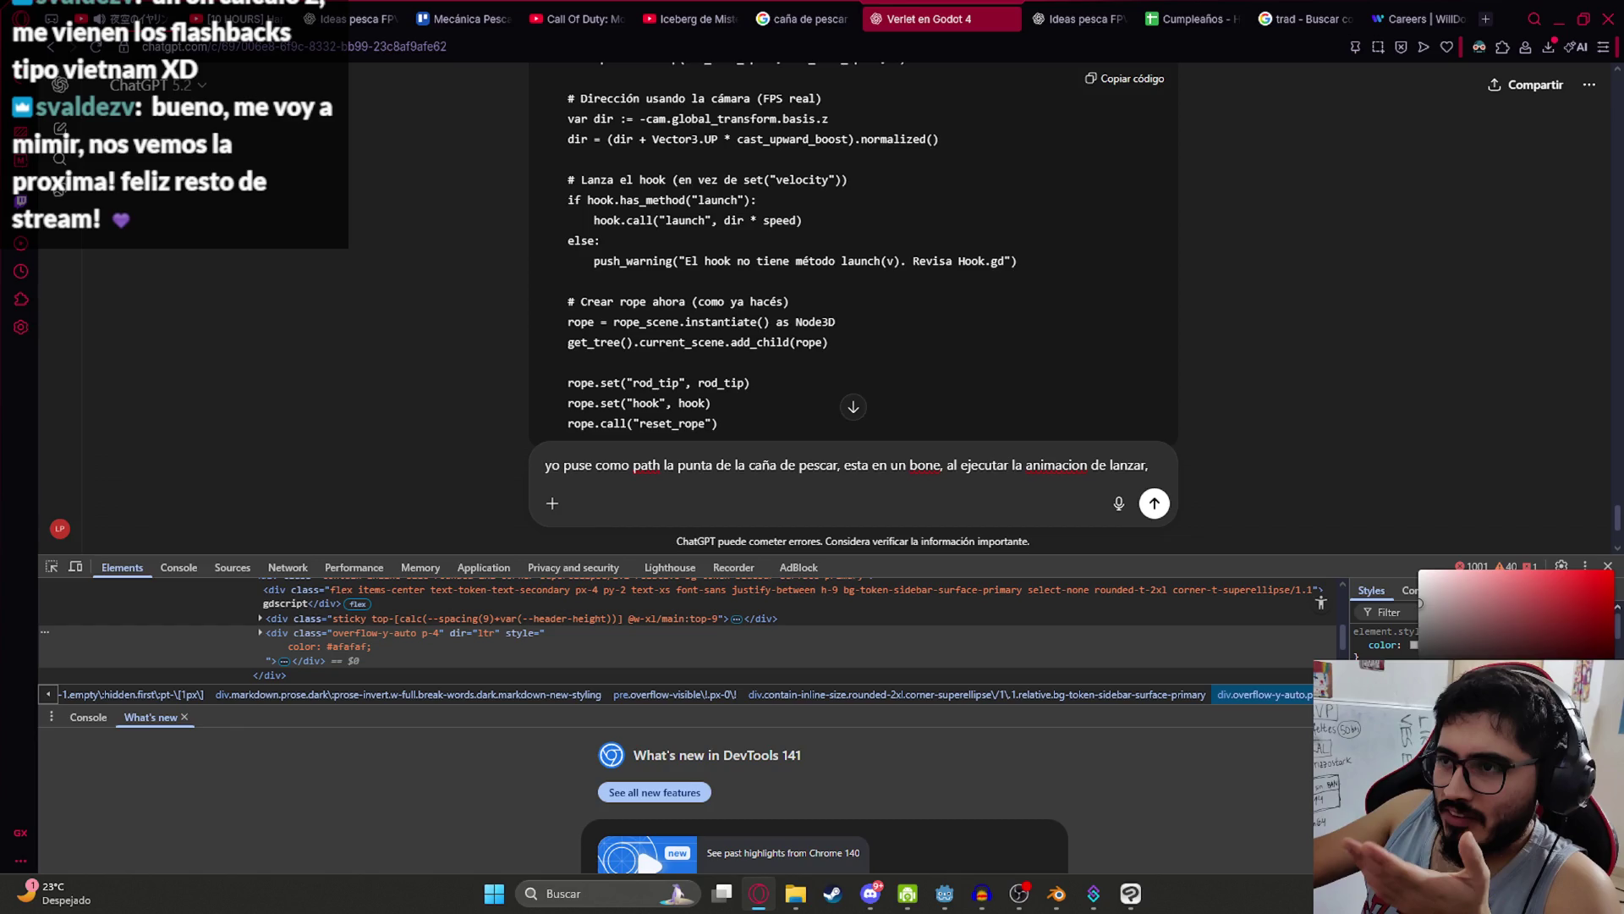
- Change the text colour value to rgba(255,255,255,1), then to an rgb value without alpha
{"action": "left_click", "coordinate": [1438, 644]}
{"action": "type", "text": "rgba(2"}
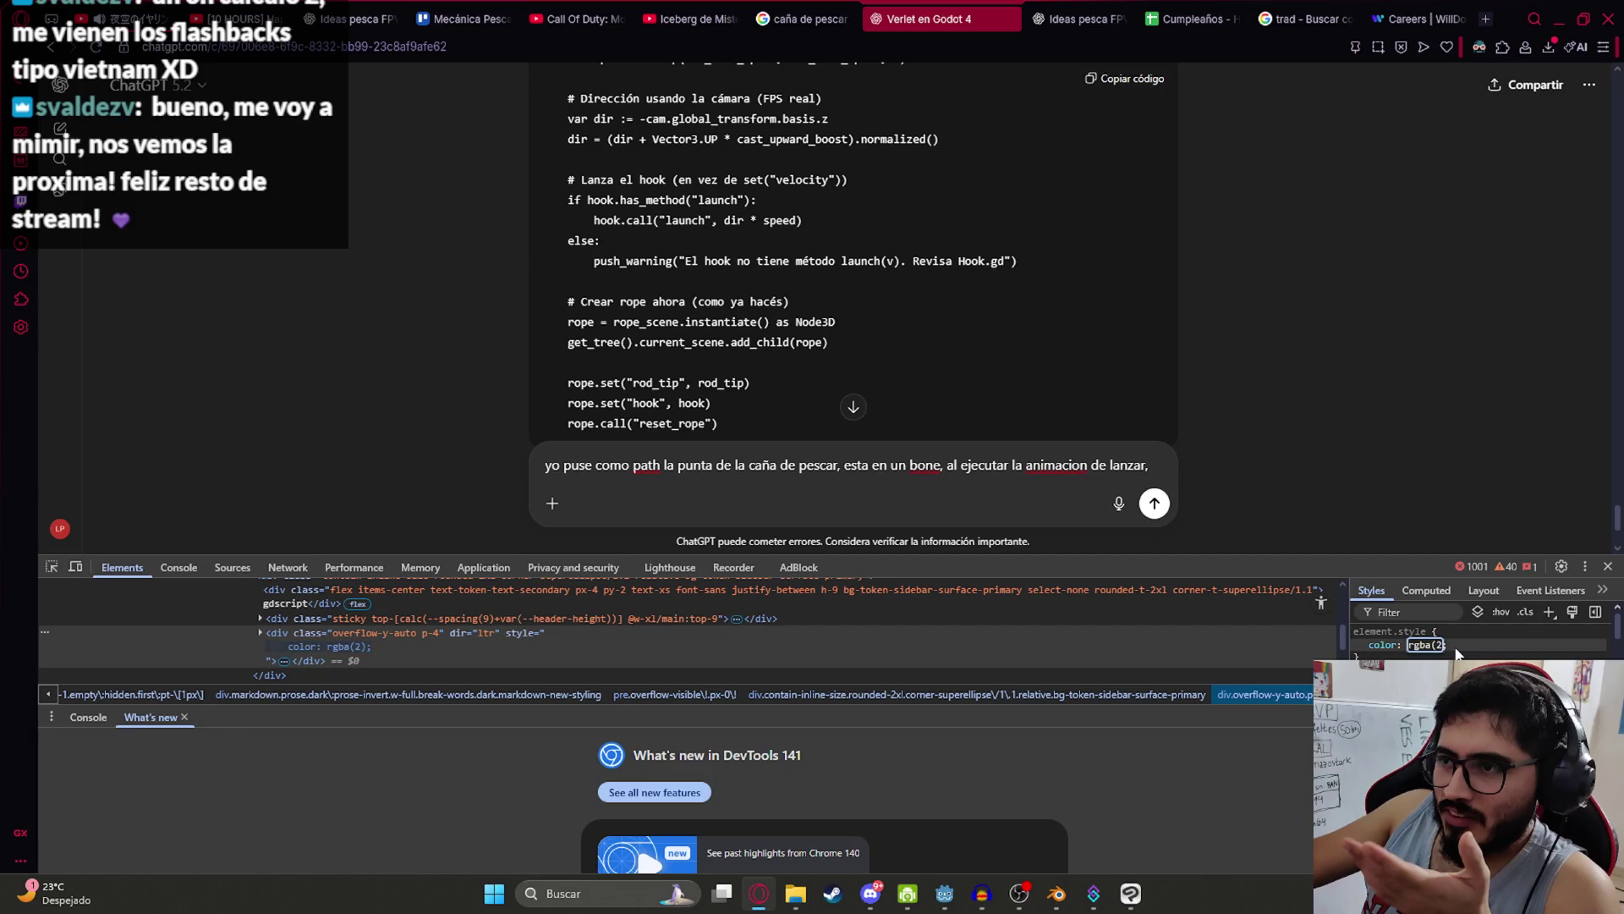
{"action": "type", "text": "55,255,255,1"}
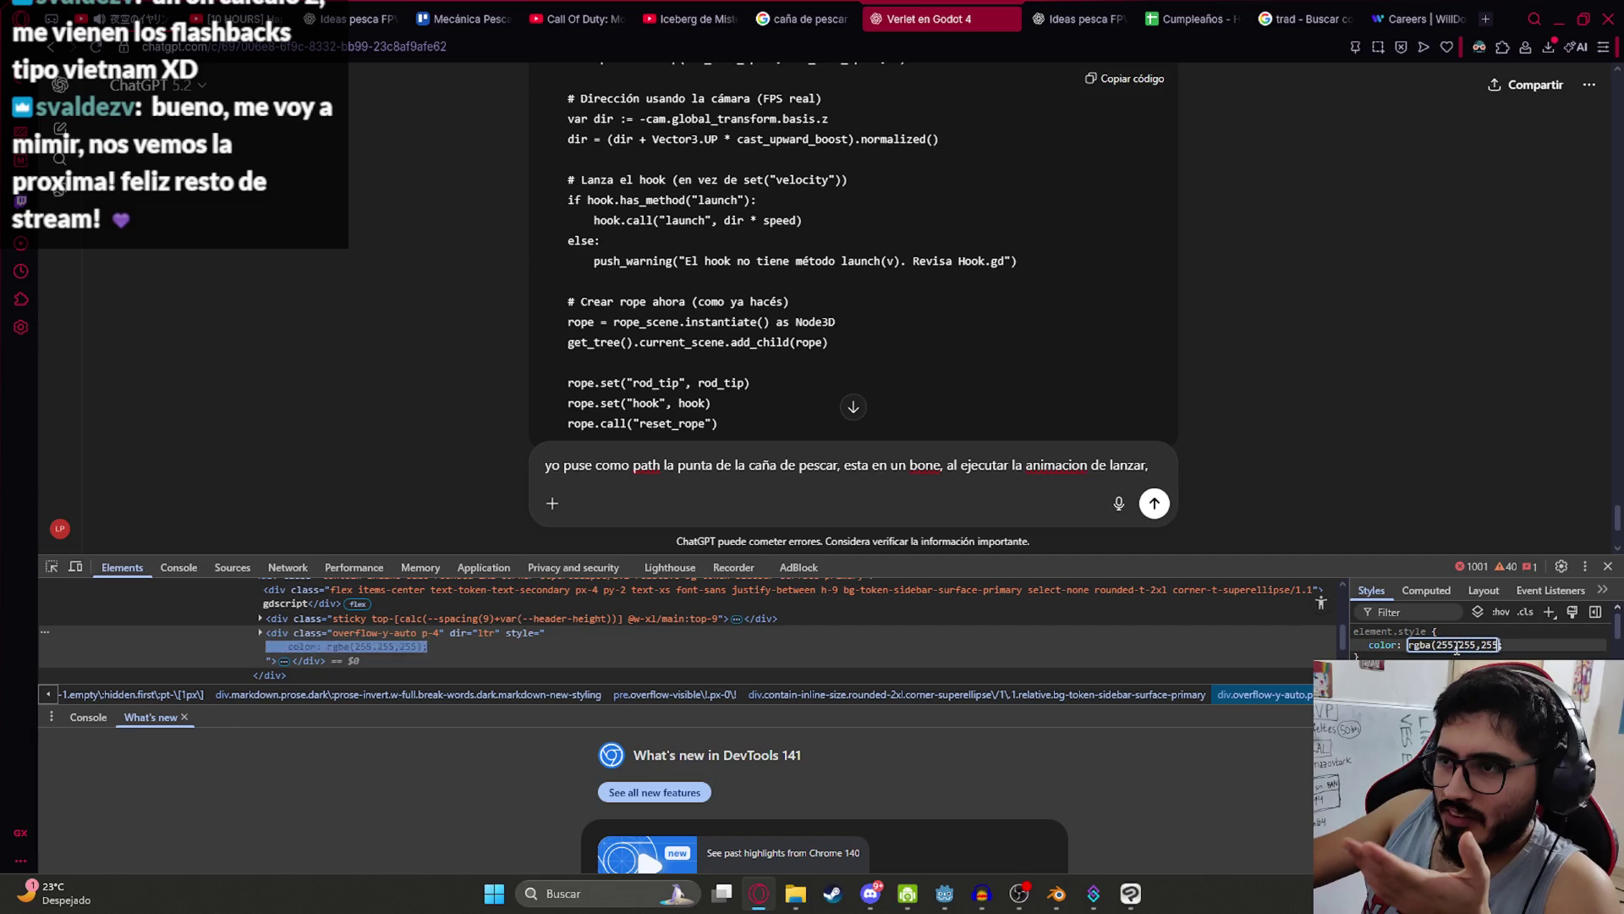
{"action": "type", "text": ")"}
{"action": "key", "text": "Return"}
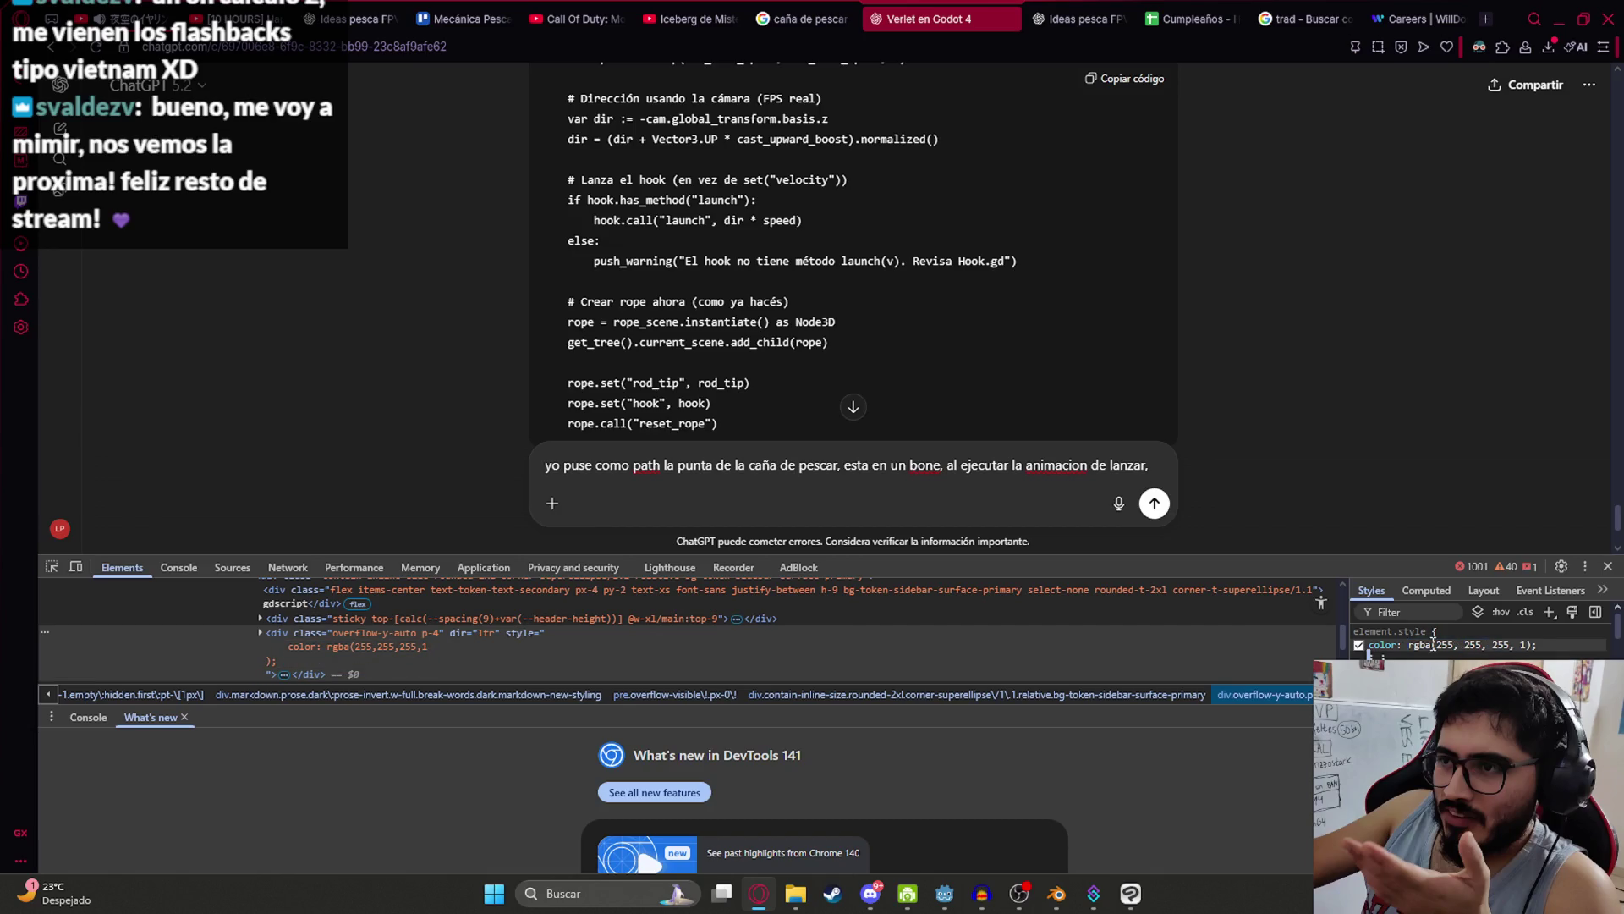
{"action": "left_click", "coordinate": [1433, 643]}
{"action": "left_click", "coordinate": [1432, 644]}
{"action": "key", "text": "BackSpace"}
{"action": "key", "text": "Return"}
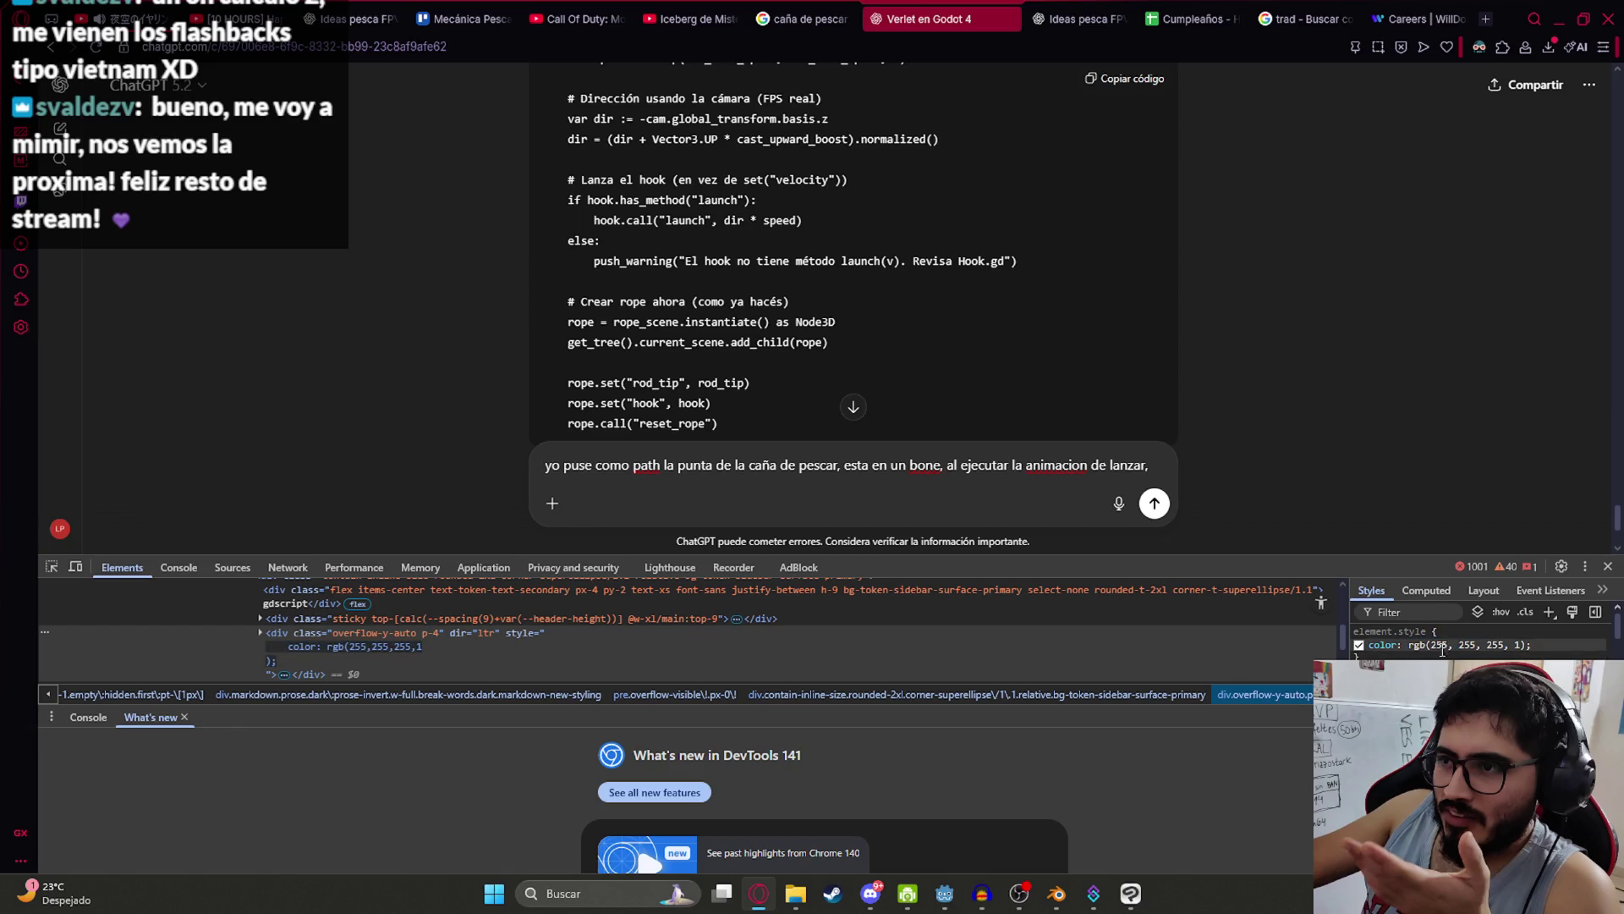
{"action": "left_click", "coordinate": [1443, 644]}
{"action": "left_click", "coordinate": [1501, 646]}
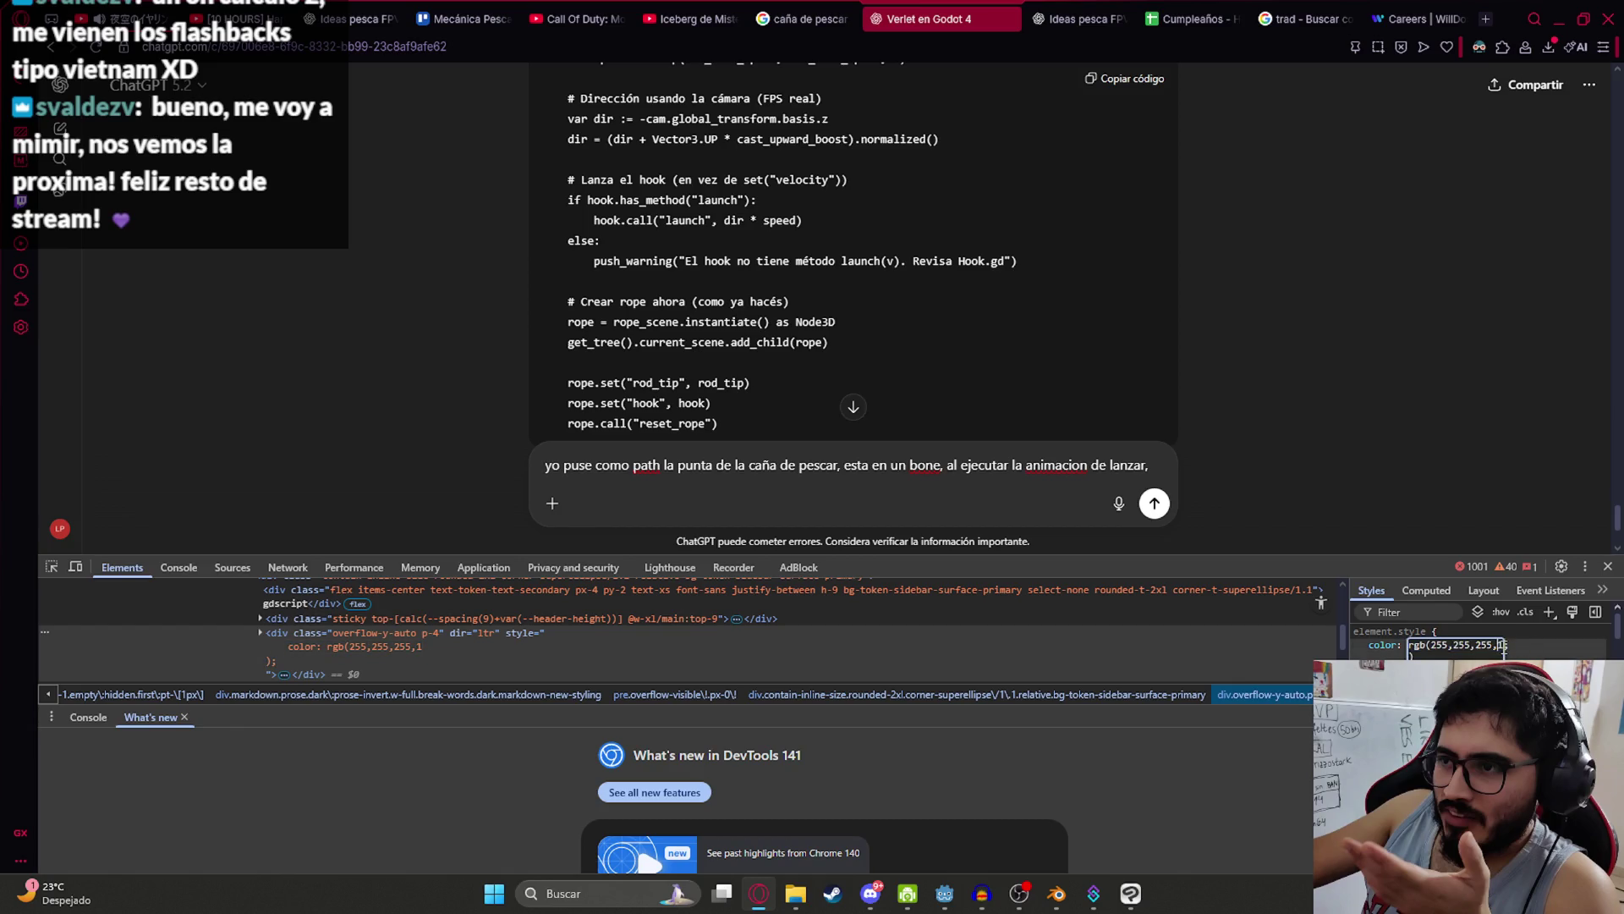
{"action": "key", "text": "BackSpace"}
{"action": "key", "text": "BackSpace"}
{"action": "key", "text": "Return"}
- Set the text colour to aqua, make it translucent #00ffff2e, and open a new browser tab
{"action": "left_click", "coordinate": [1418, 644]}
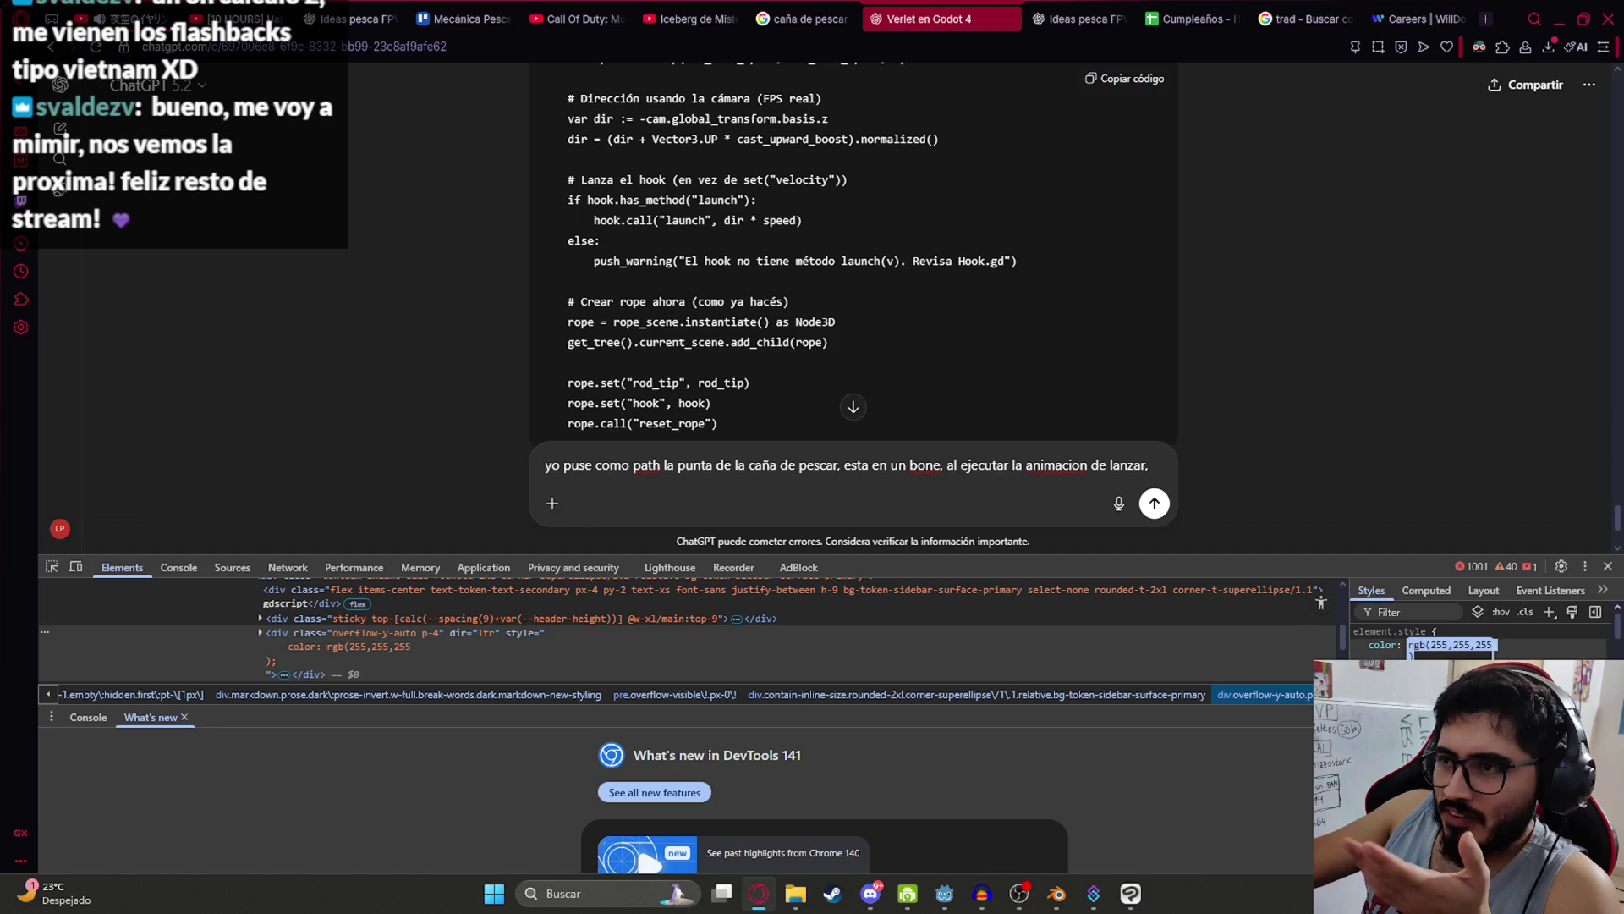
{"action": "type", "text": "aqua"}
{"action": "key", "text": "Return"}
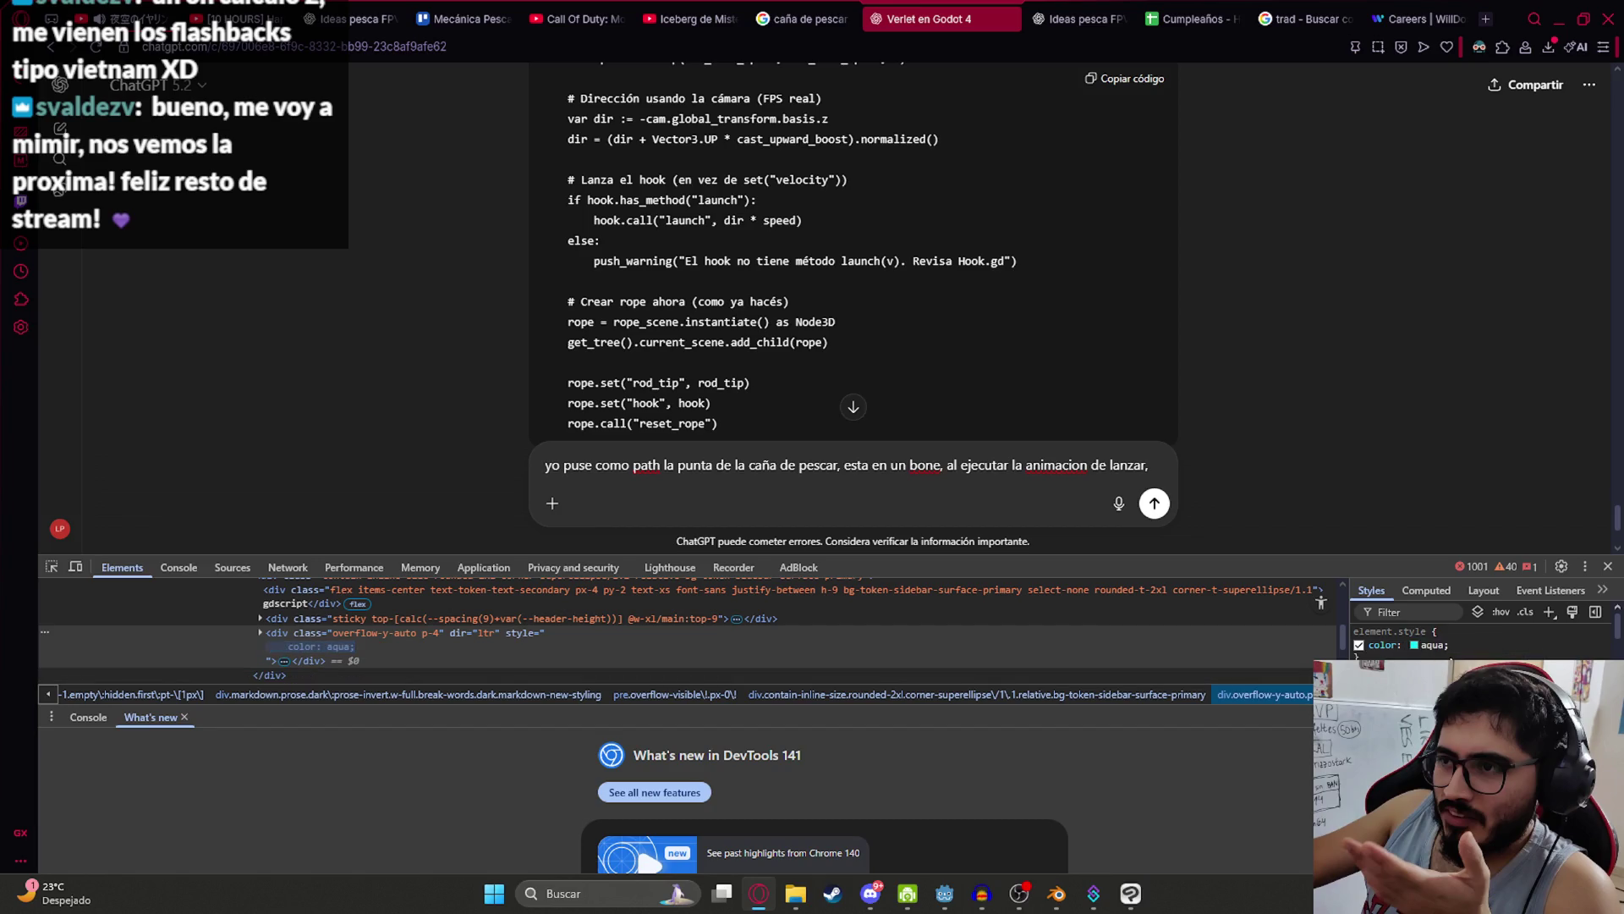
{"action": "left_click", "coordinate": [1412, 646]}
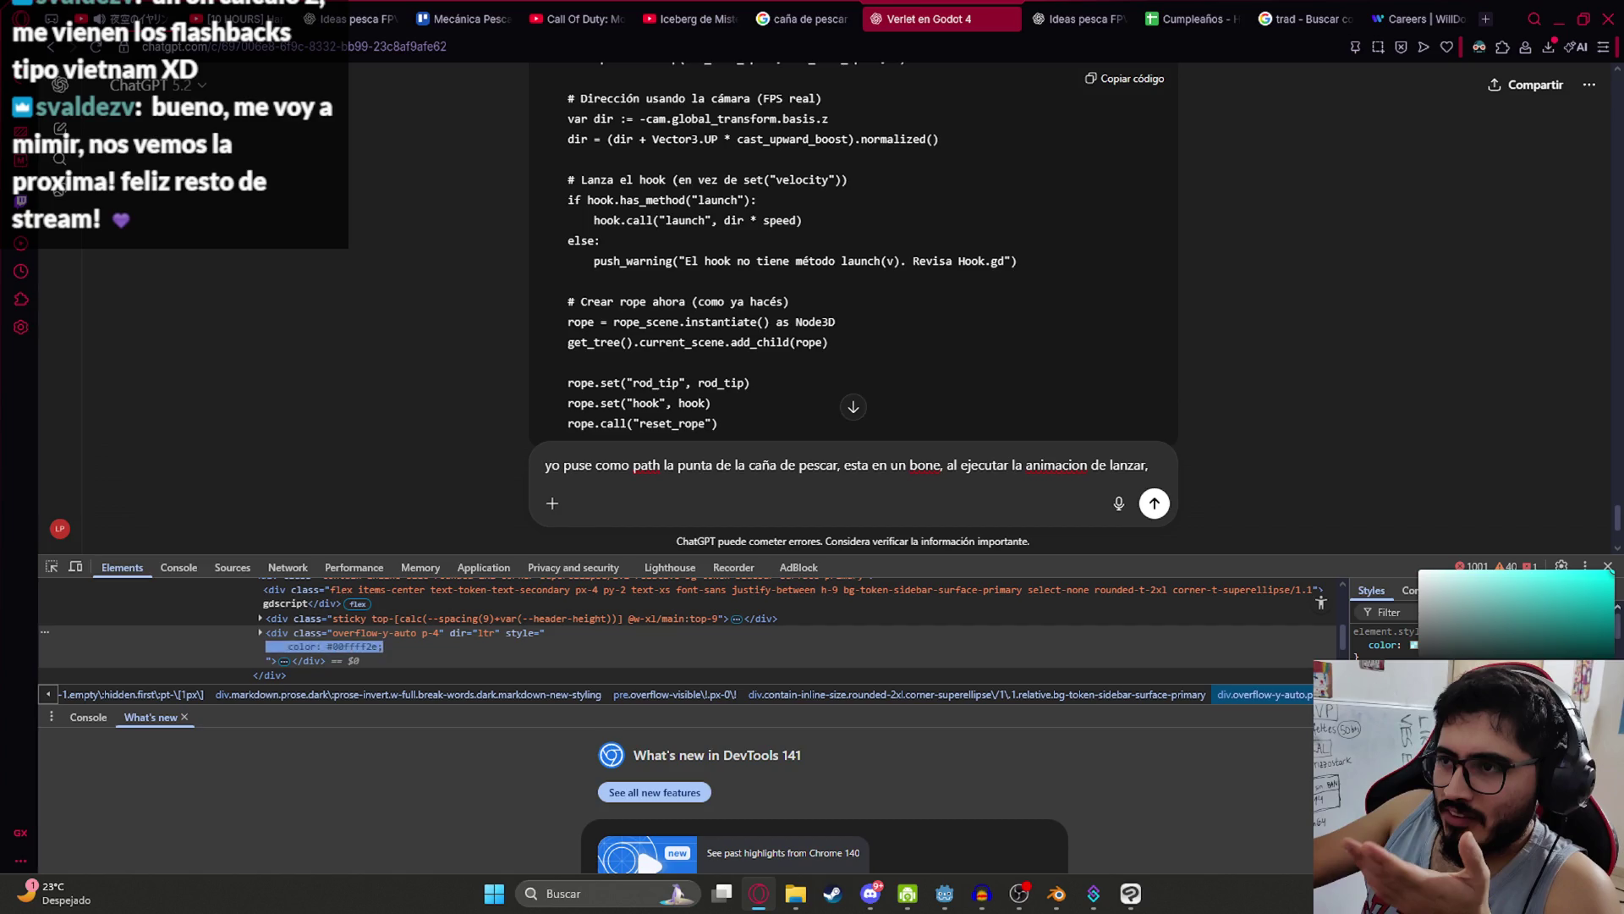
{"action": "left_click", "coordinate": [1454, 648]}
{"action": "left_click", "coordinate": [1453, 648]}
{"action": "key", "text": "Return"}
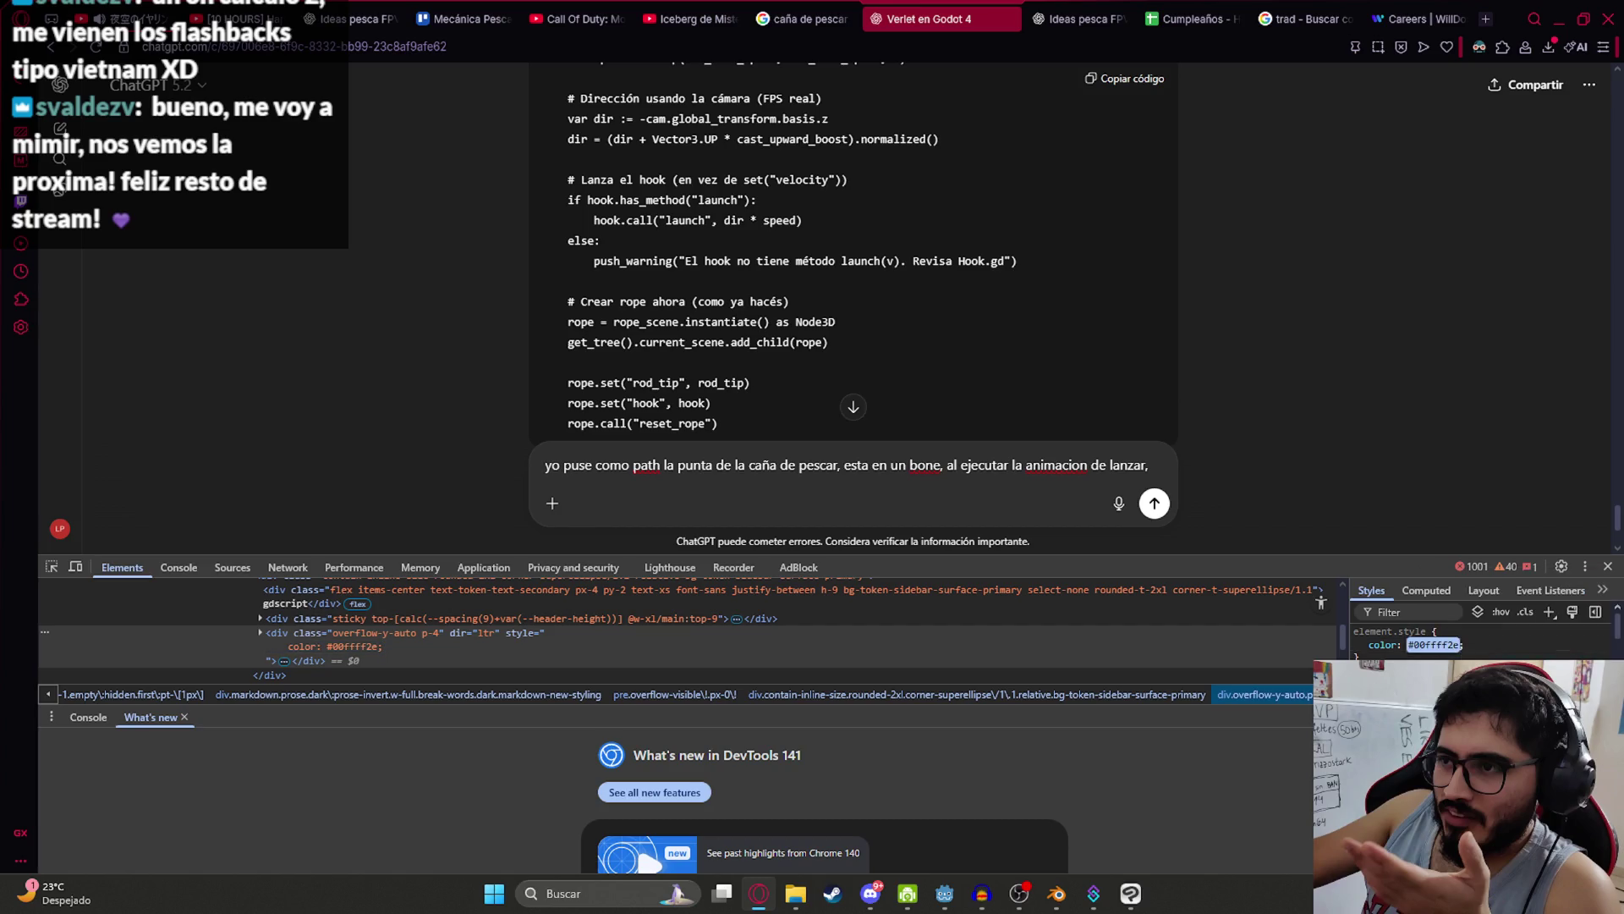
{"action": "left_click", "coordinate": [1489, 20]}
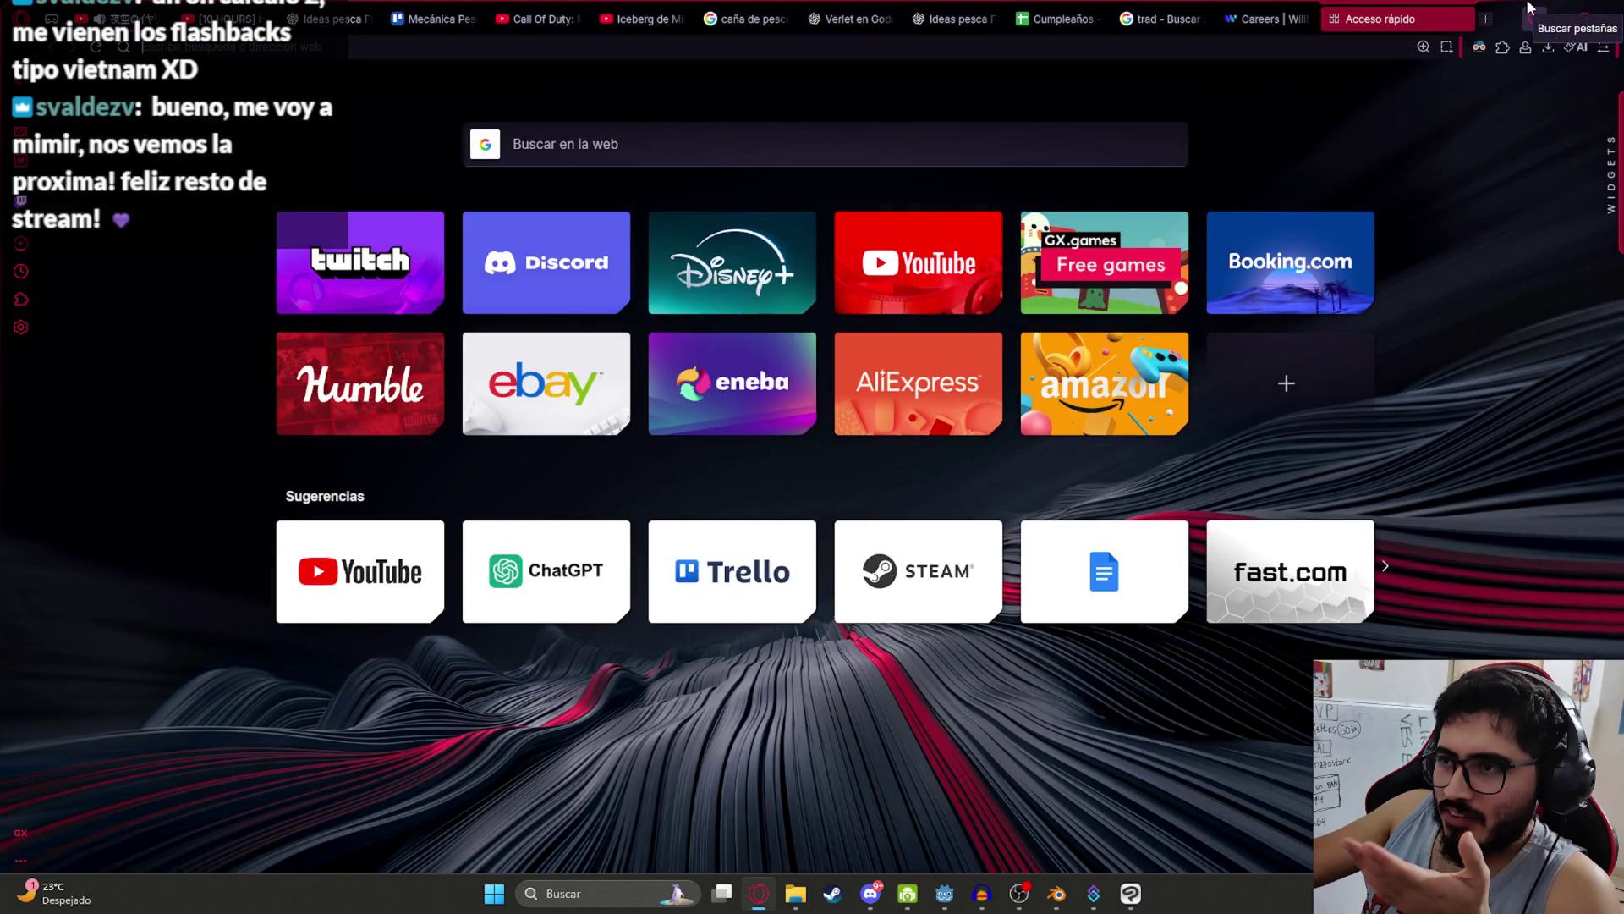
- Search Google for 'color rgba' and open the HTML Color Codes result
{"action": "type", "text": "color rgba"}
{"action": "key", "text": "Return"}
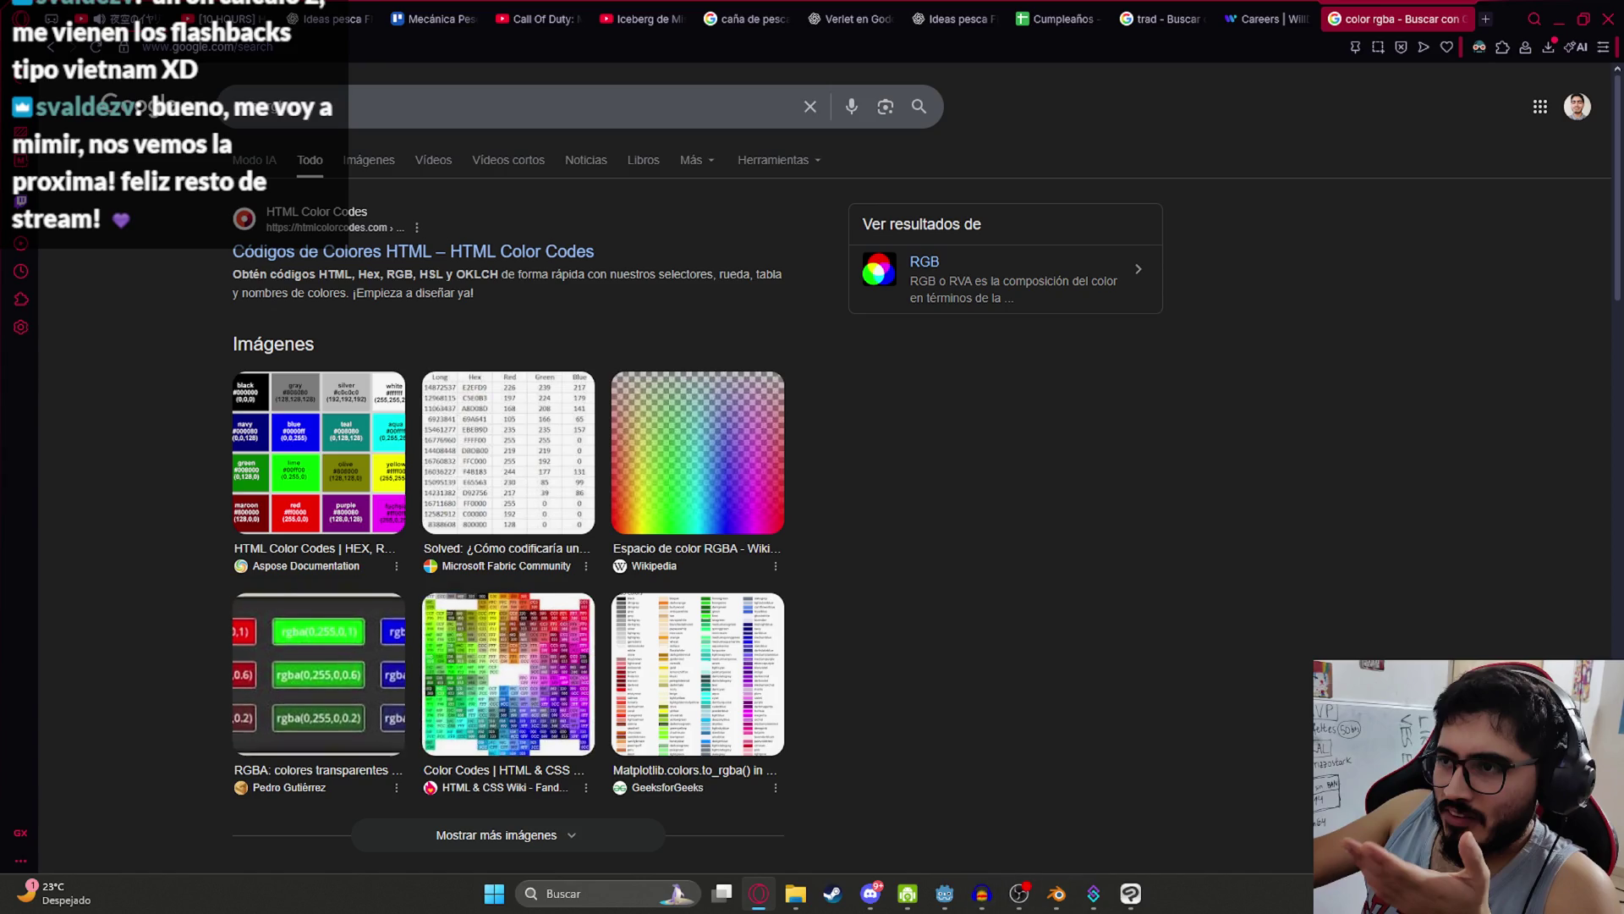
{"action": "left_click", "coordinate": [908, 893]}
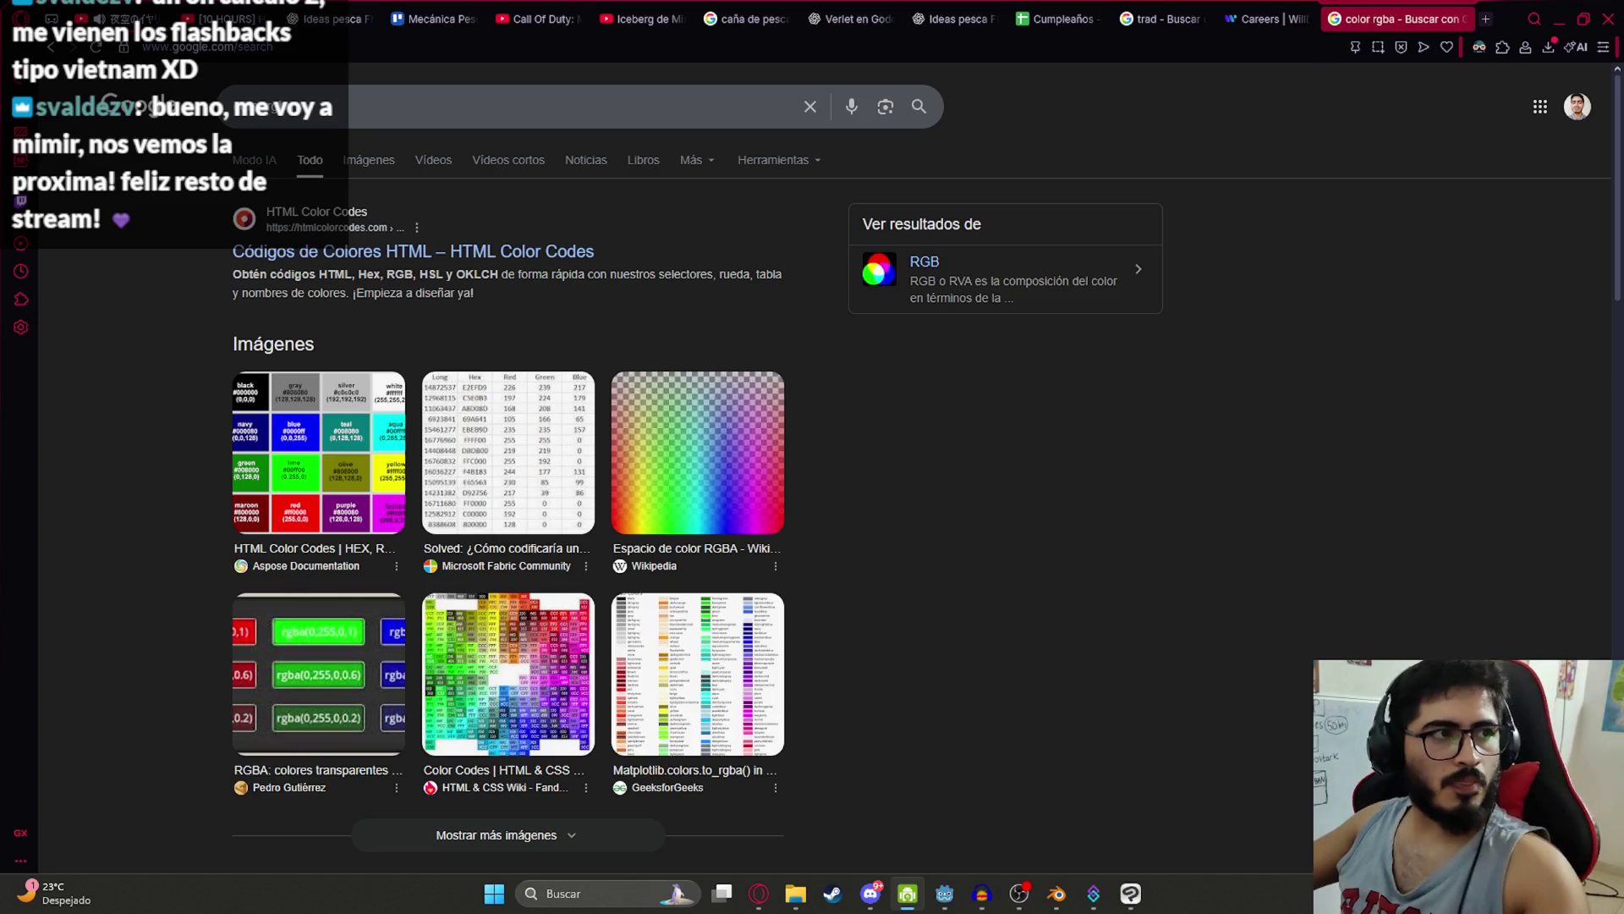
{"action": "left_click", "coordinate": [414, 252]}
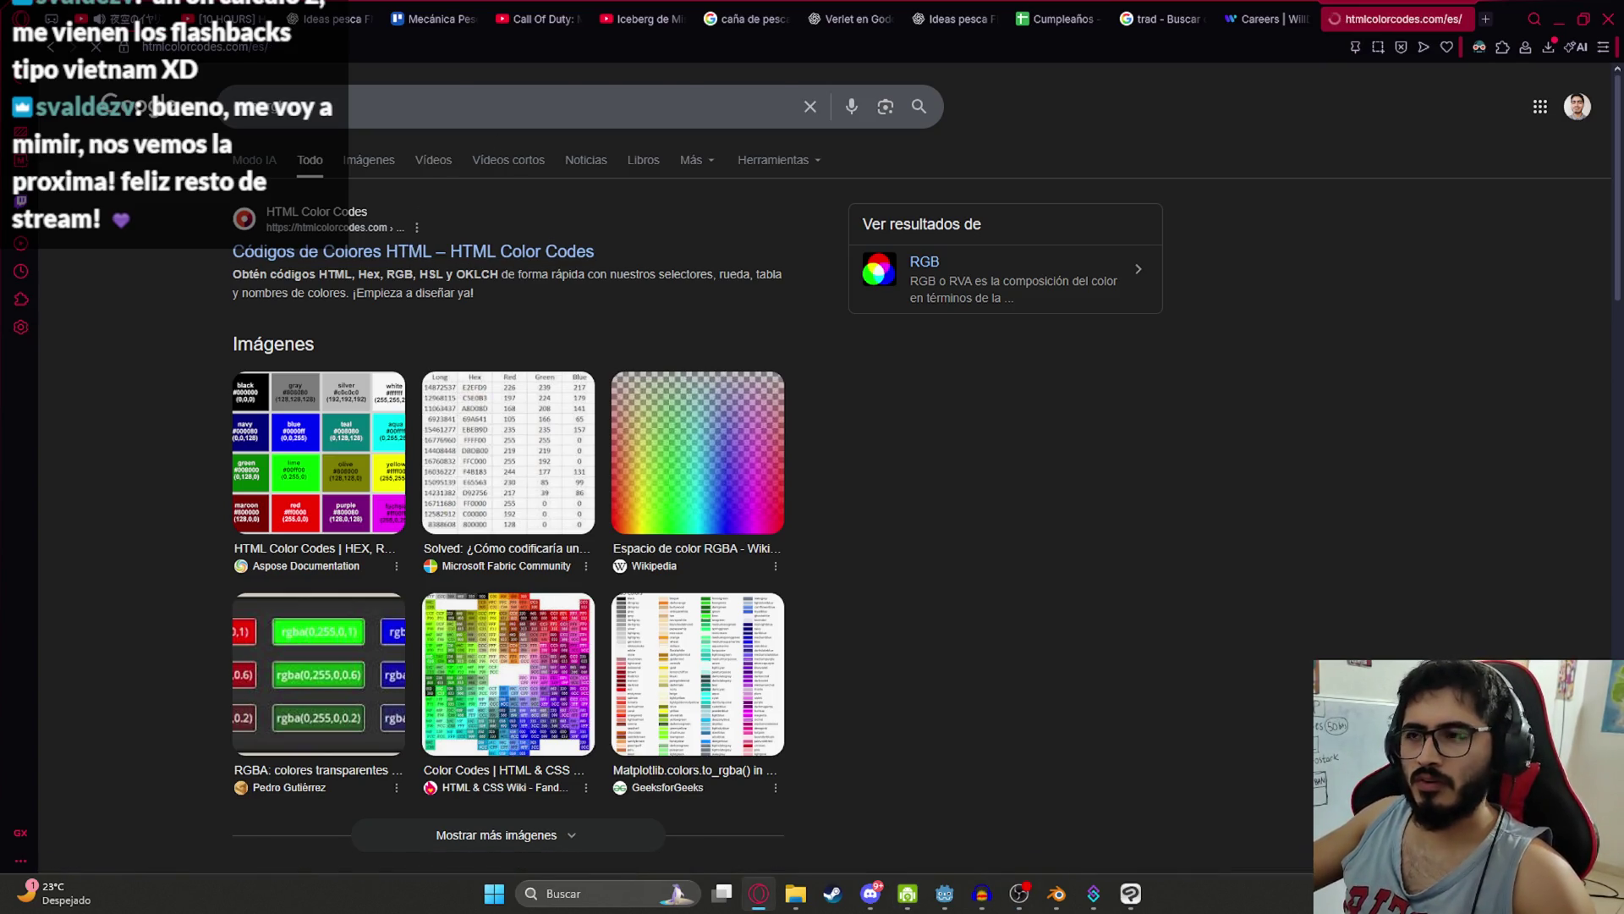
- Turn off the site's dark mode, pick light gray E3E3E3, and show it as RGB 227, 227, 227
{"action": "scroll", "coordinate": [816, 508], "scroll_direction": "down", "scroll_amount": 3}
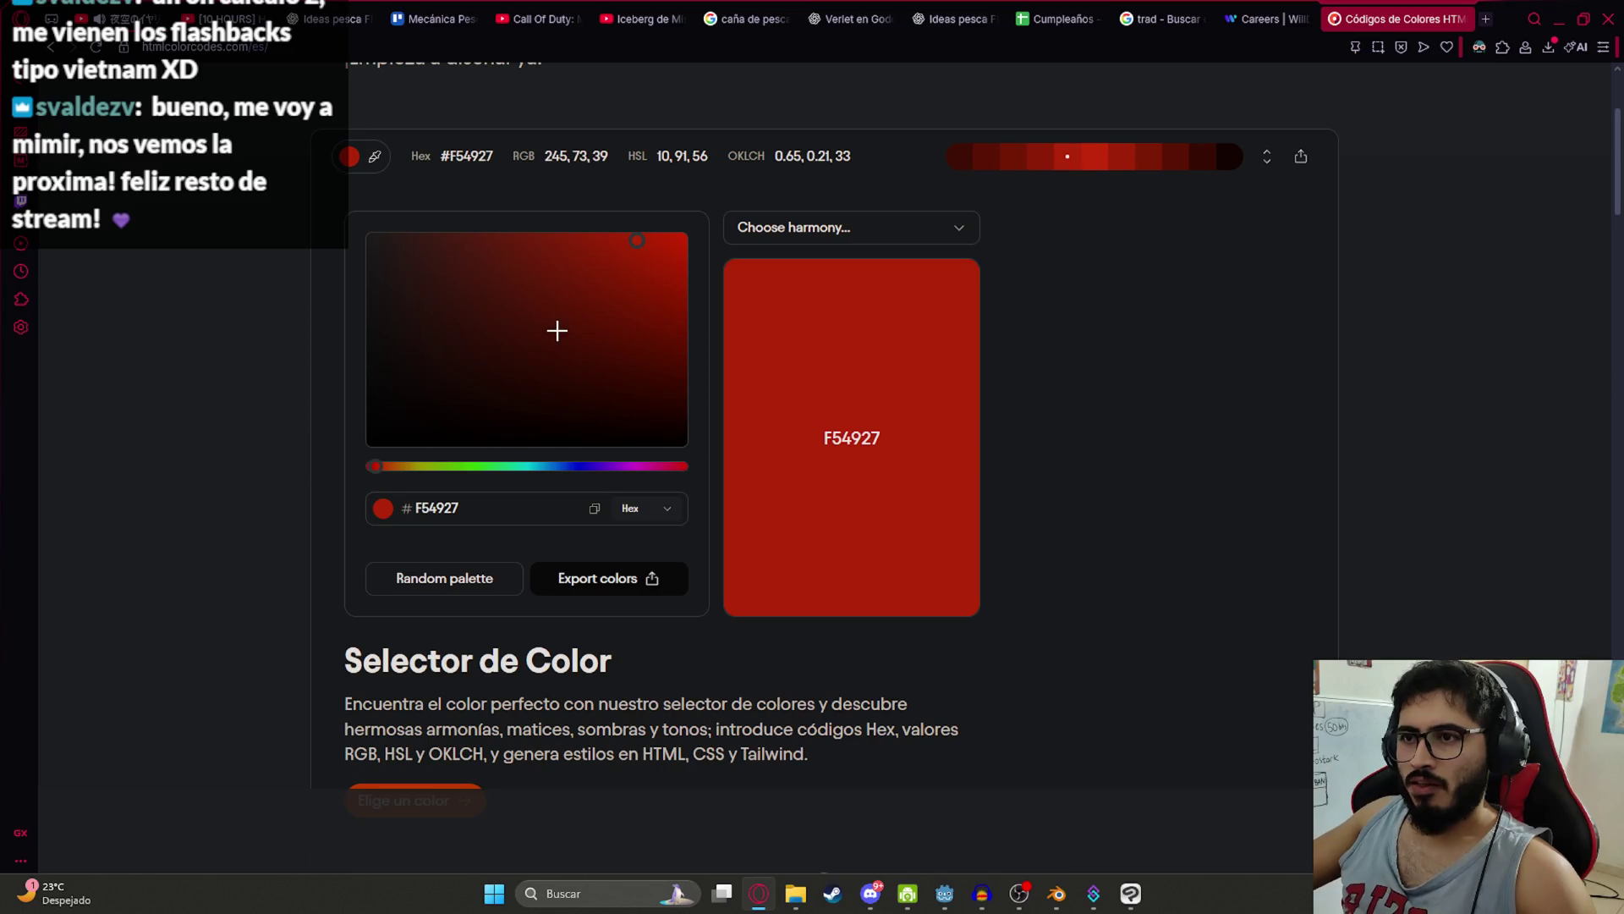
{"action": "mouse_move", "coordinate": [448, 467]}
{"action": "left_mouse_down"}
{"action": "mouse_move", "coordinate": [765, 465]}
{"action": "mouse_move", "coordinate": [1015, 296]}
{"action": "left_mouse_up"}
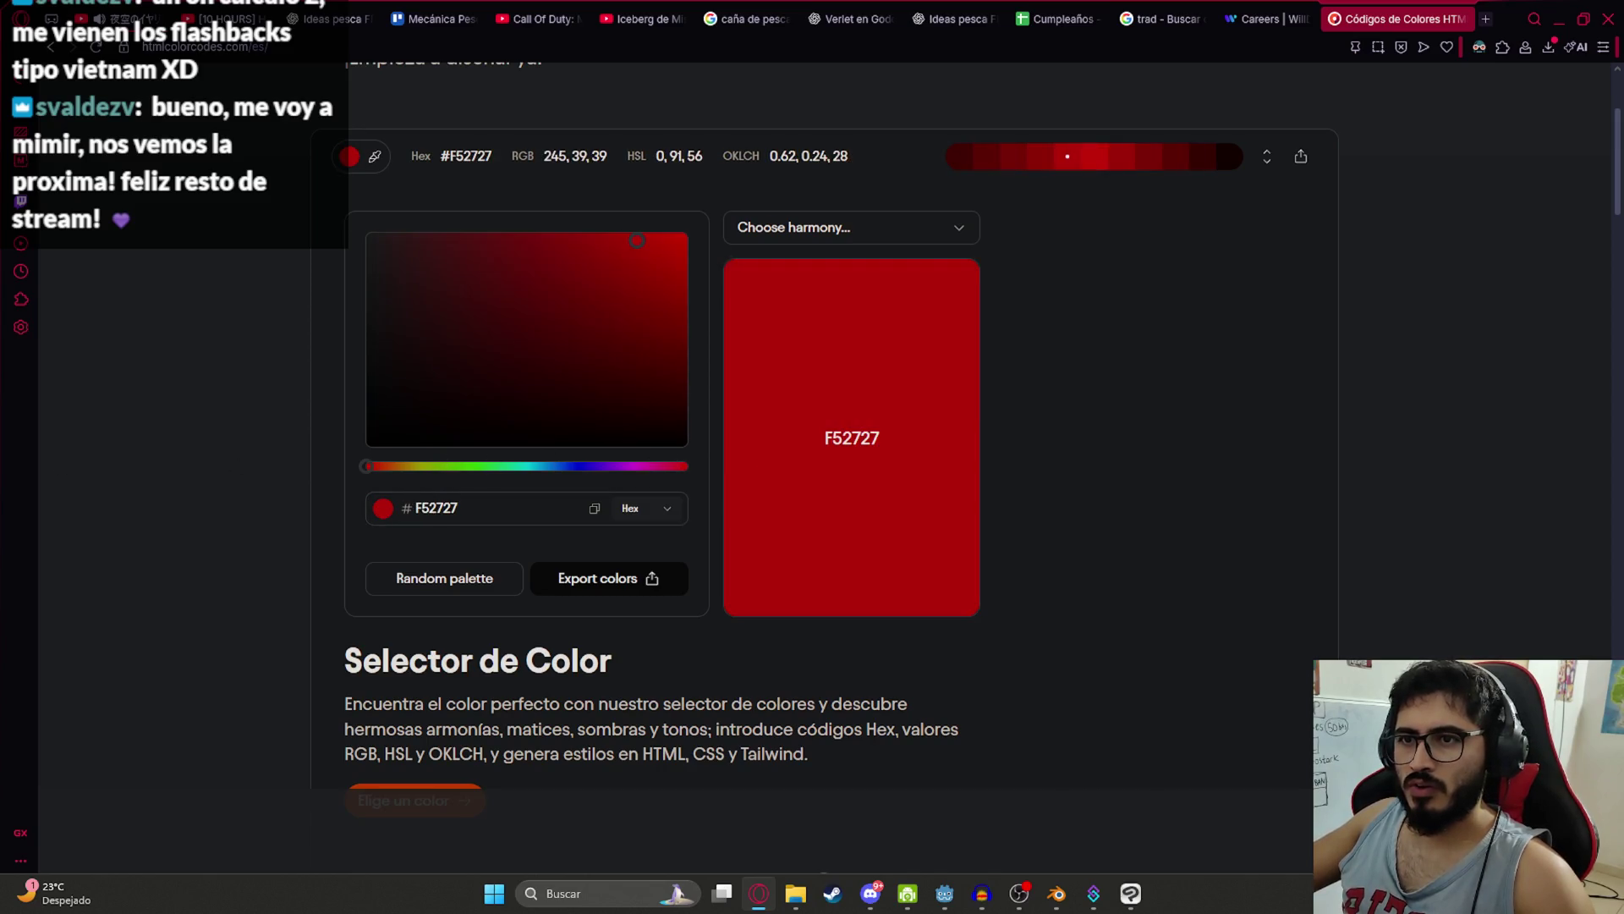
{"action": "left_click", "coordinate": [1478, 47]}
{"action": "left_click", "coordinate": [1337, 136]}
{"action": "mouse_move", "coordinate": [446, 333]}
{"action": "left_mouse_down"}
{"action": "mouse_move", "coordinate": [365, 232]}
{"action": "mouse_move", "coordinate": [365, 255]}
{"action": "left_mouse_up"}
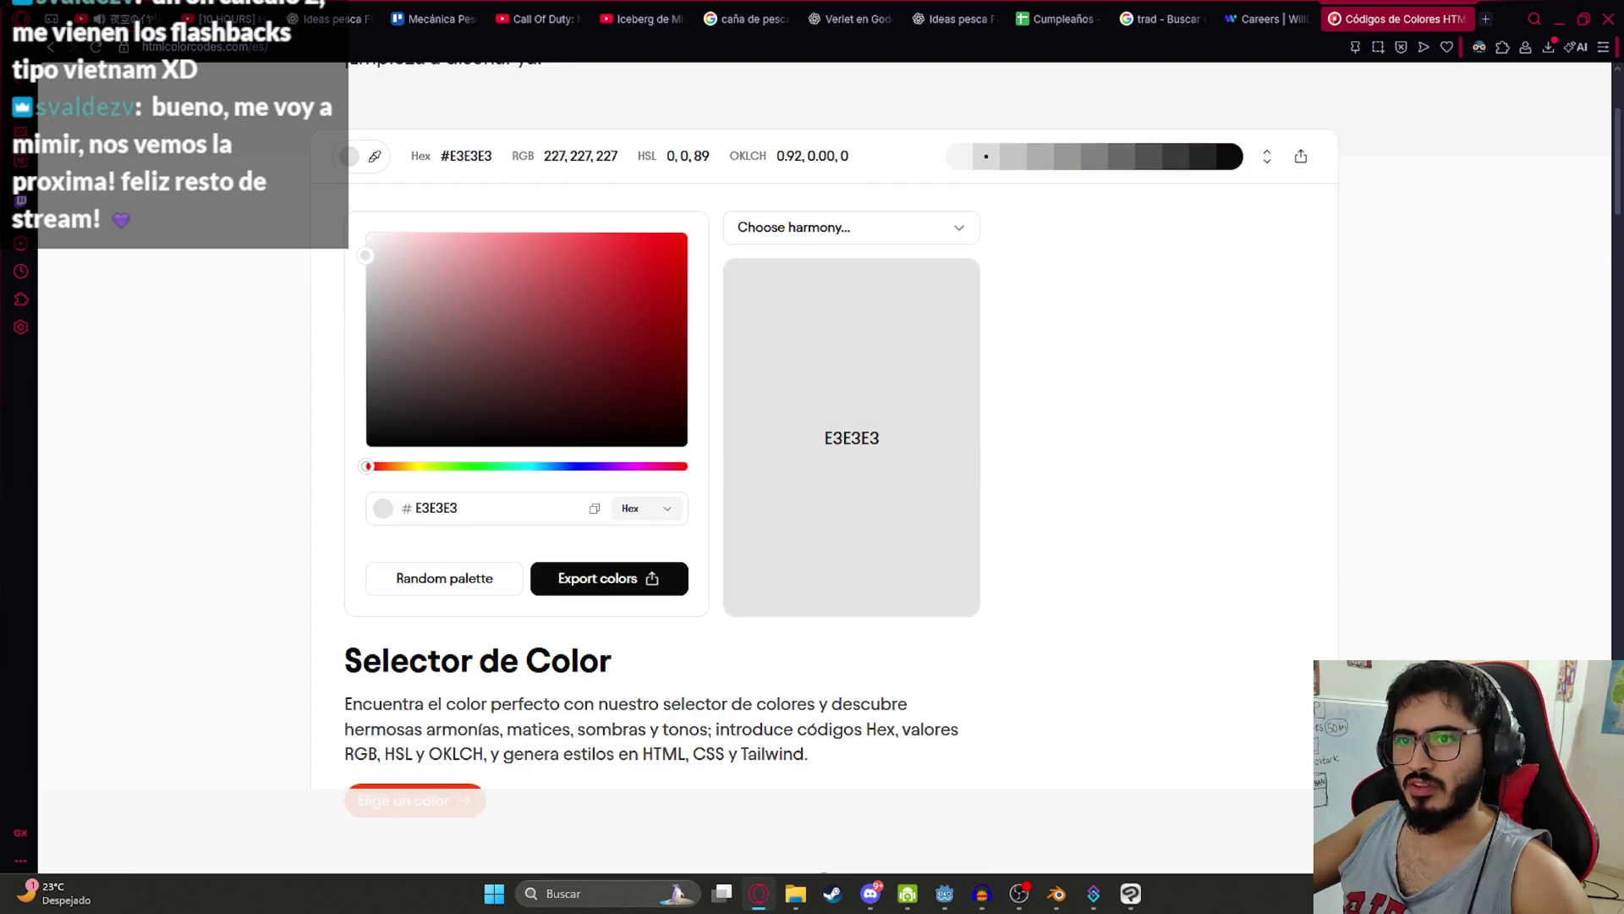
{"action": "left_click", "coordinate": [643, 508]}
{"action": "left_click", "coordinate": [643, 569]}
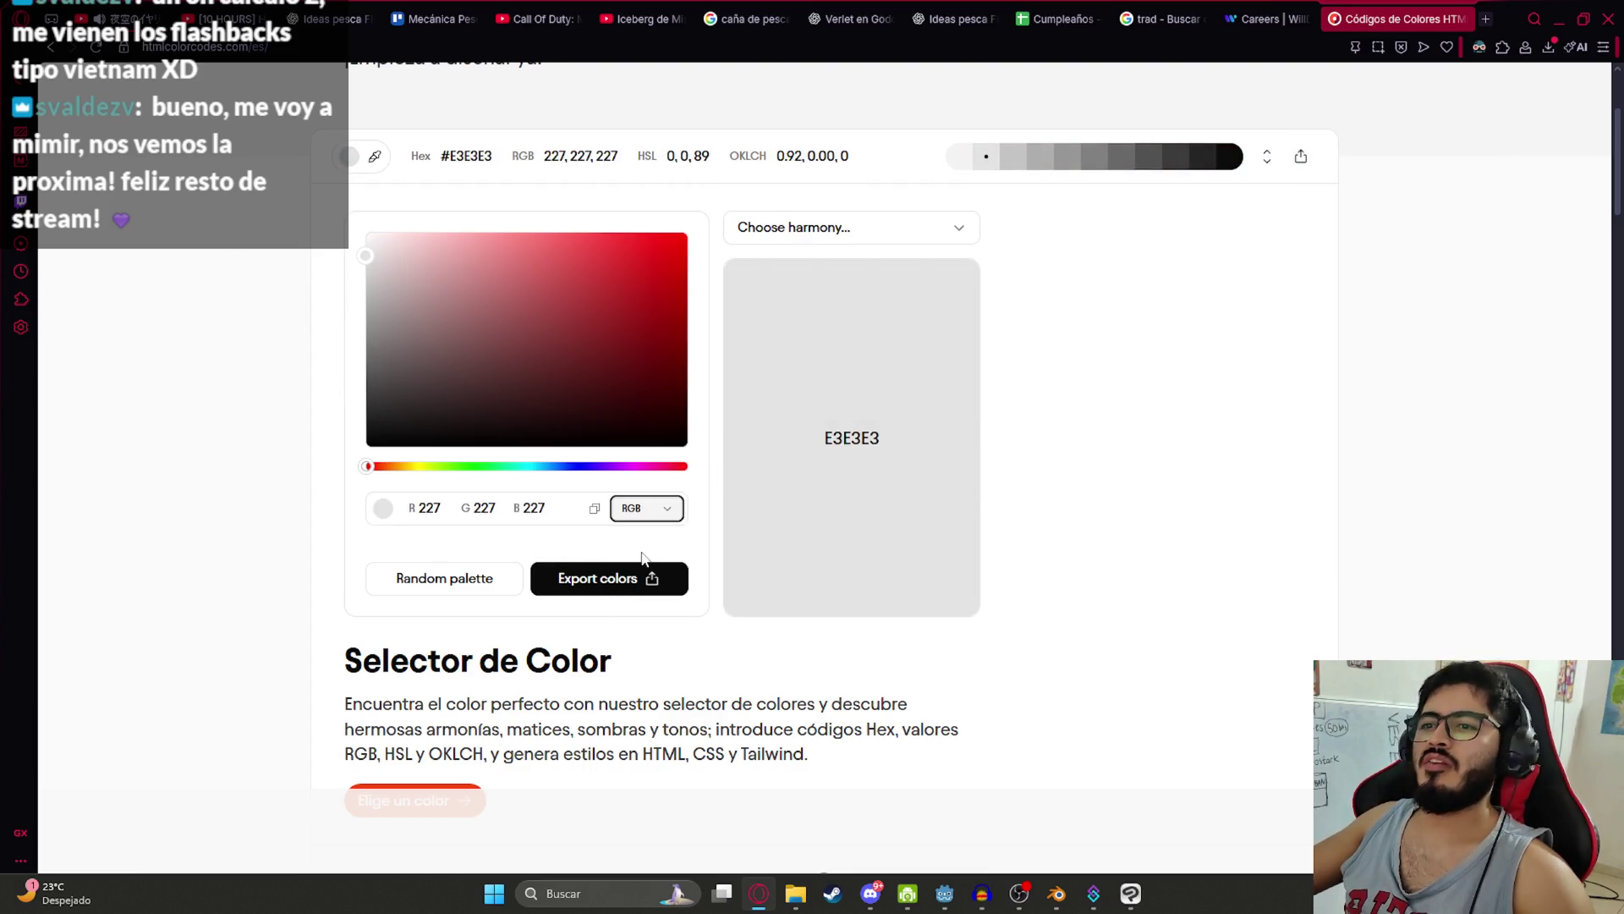
{"action": "double_click", "coordinate": [471, 507]}
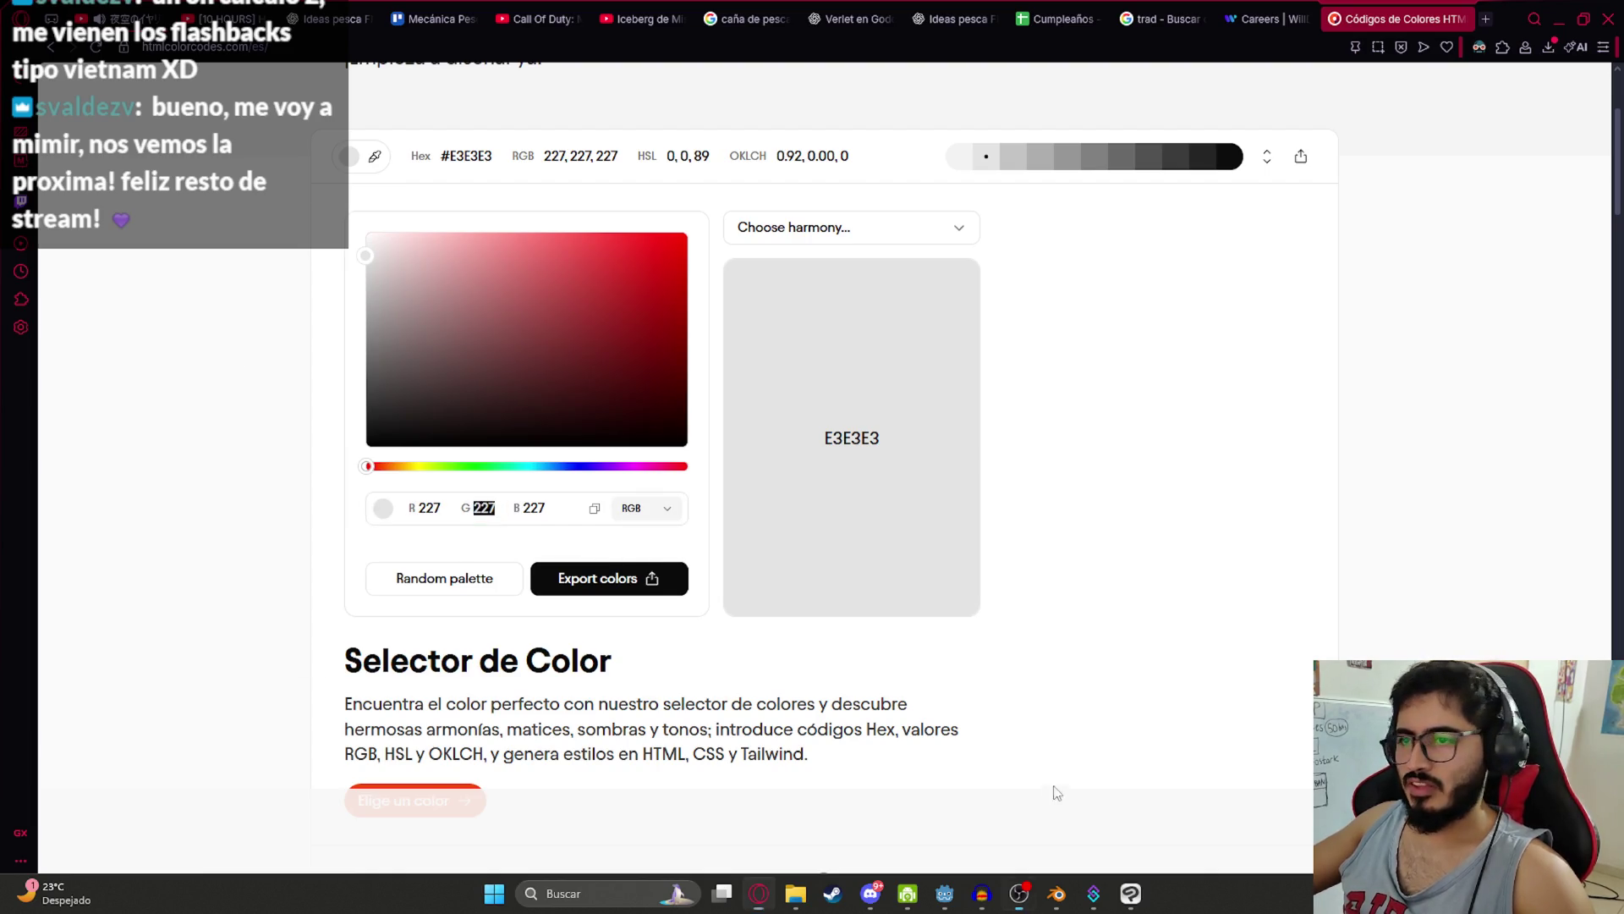
{"action": "left_click", "coordinate": [945, 894]}
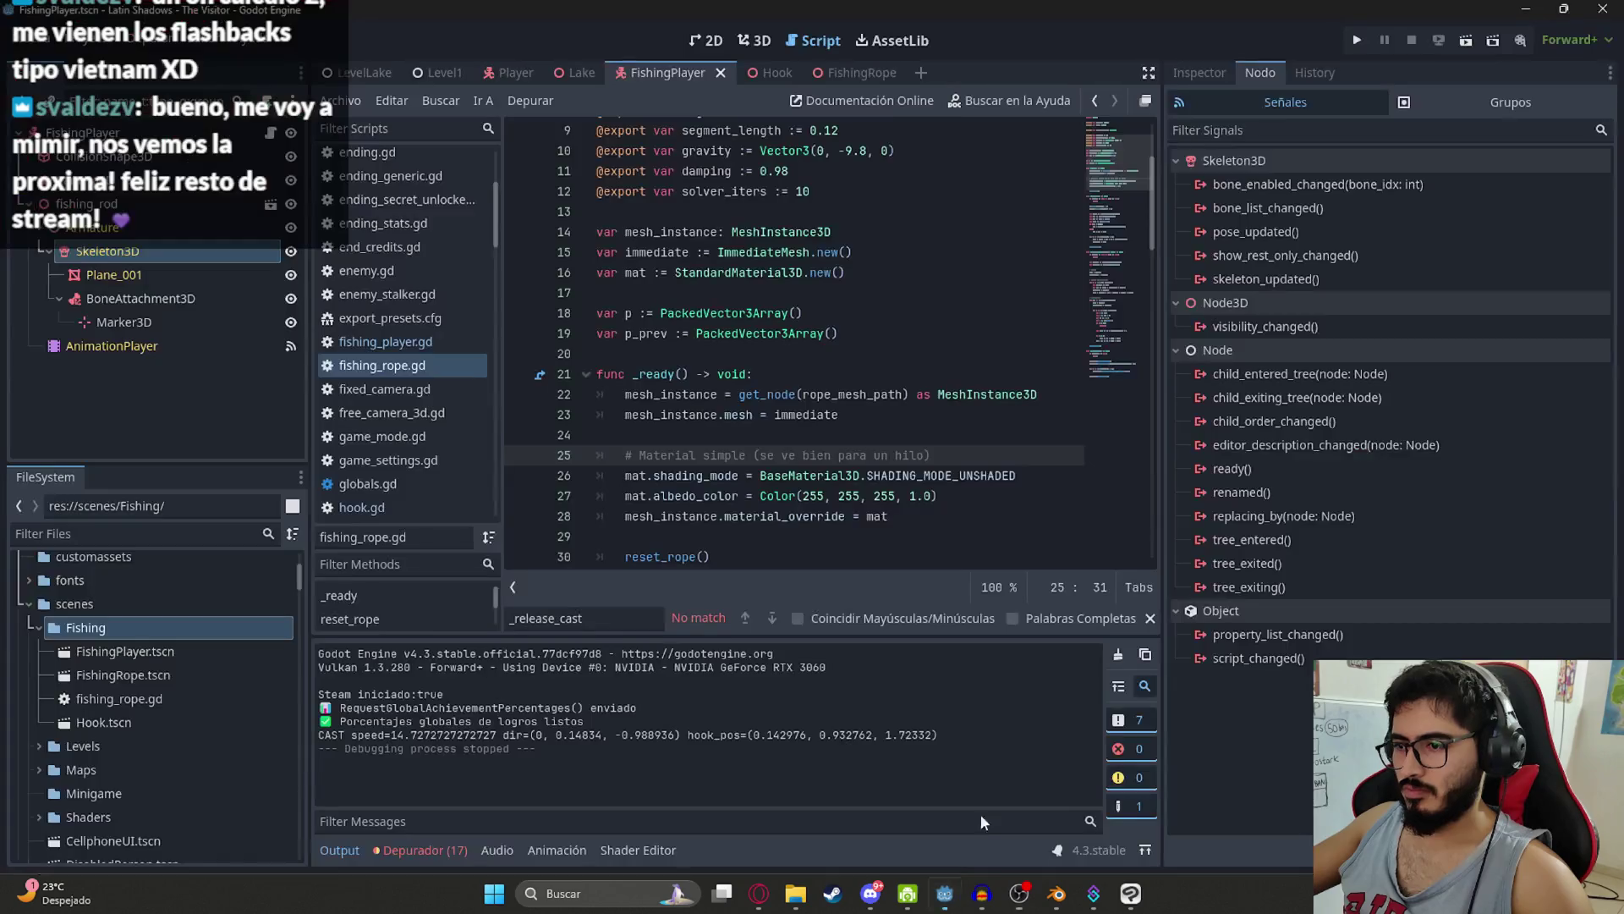
- Change the rope albedo to Color(227, 227, 227, 1.0) and save fishing_rope.gd
{"action": "double_click", "coordinate": [805, 496]}
{"action": "type", "text": "227"}
{"action": "double_click", "coordinate": [850, 496]}
{"action": "type", "text": "227"}
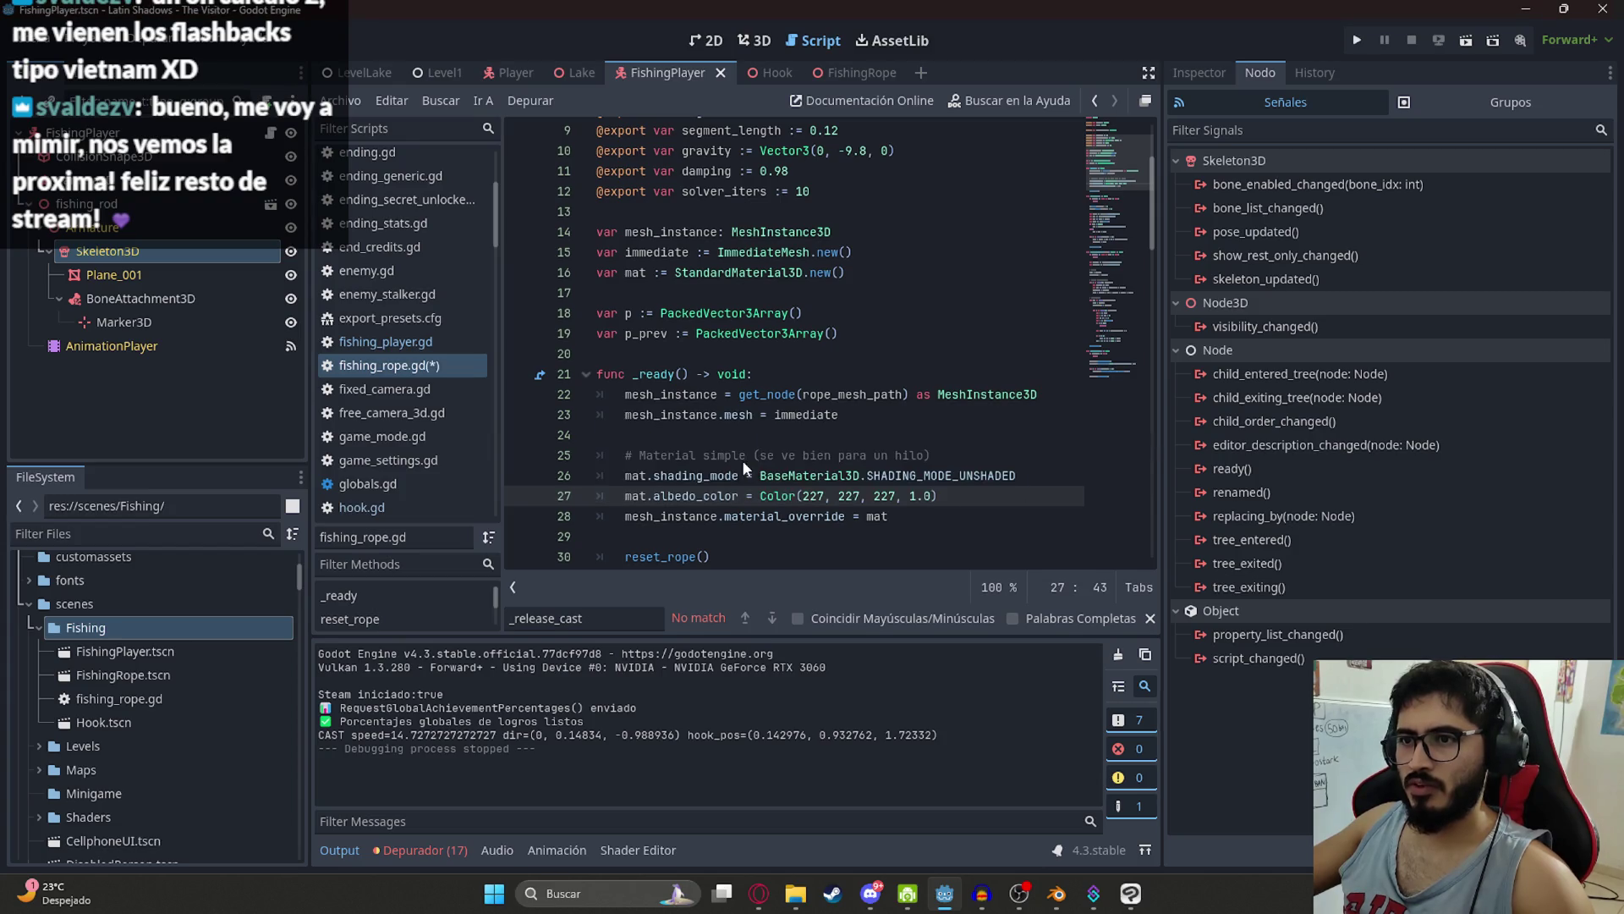
{"action": "scroll", "coordinate": [825, 338], "scroll_direction": "up", "scroll_amount": 3}
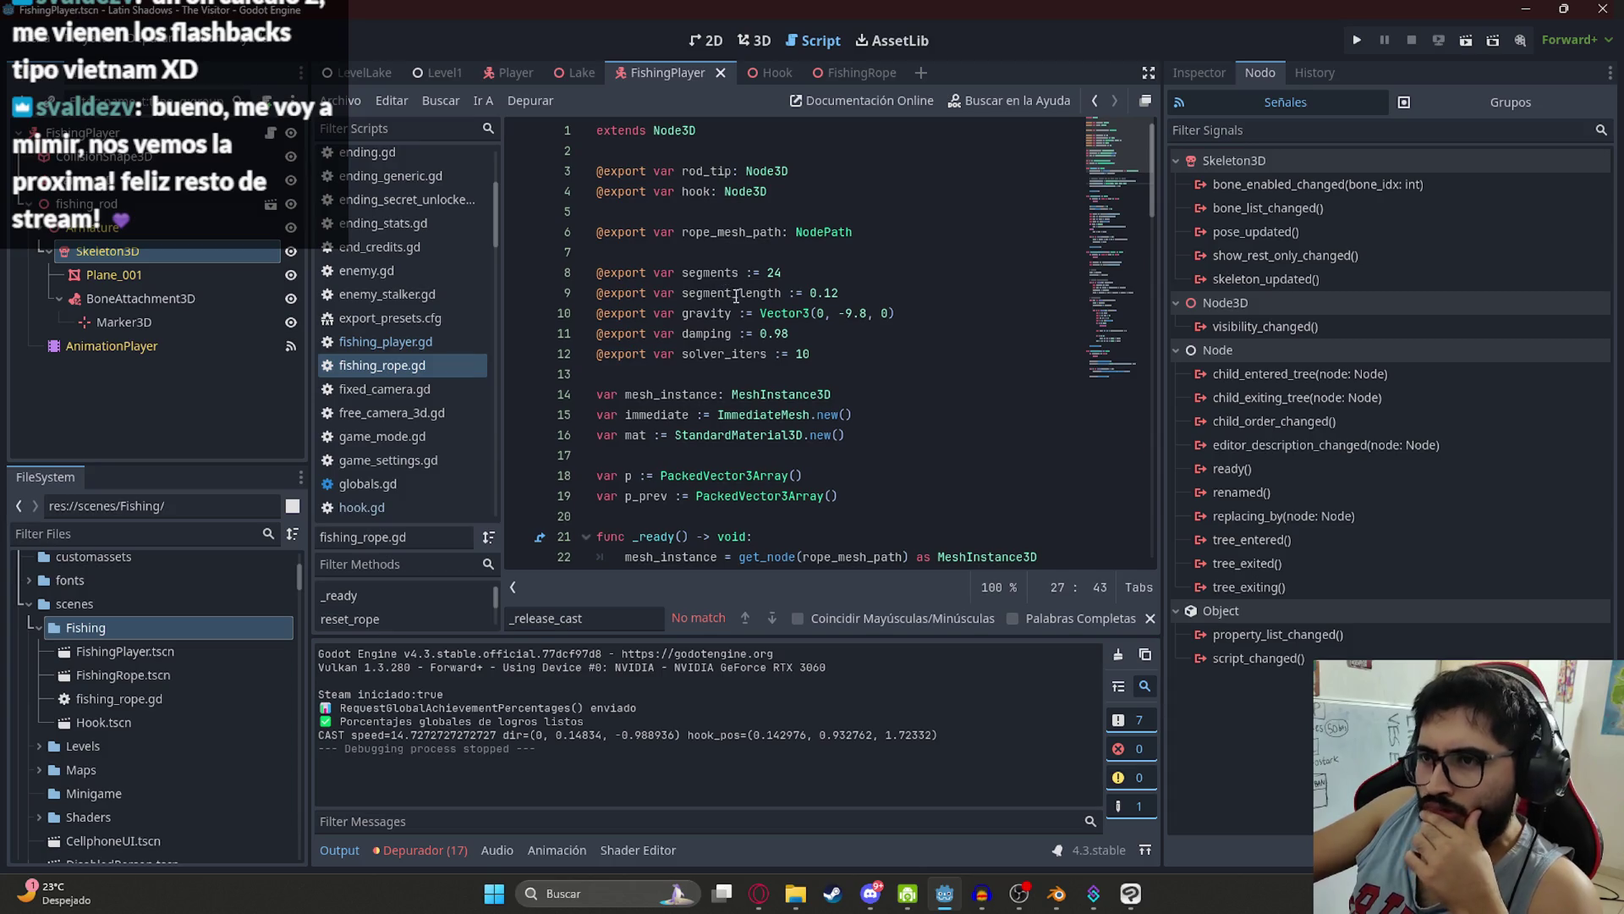
{"action": "left_click", "coordinate": [773, 272]}
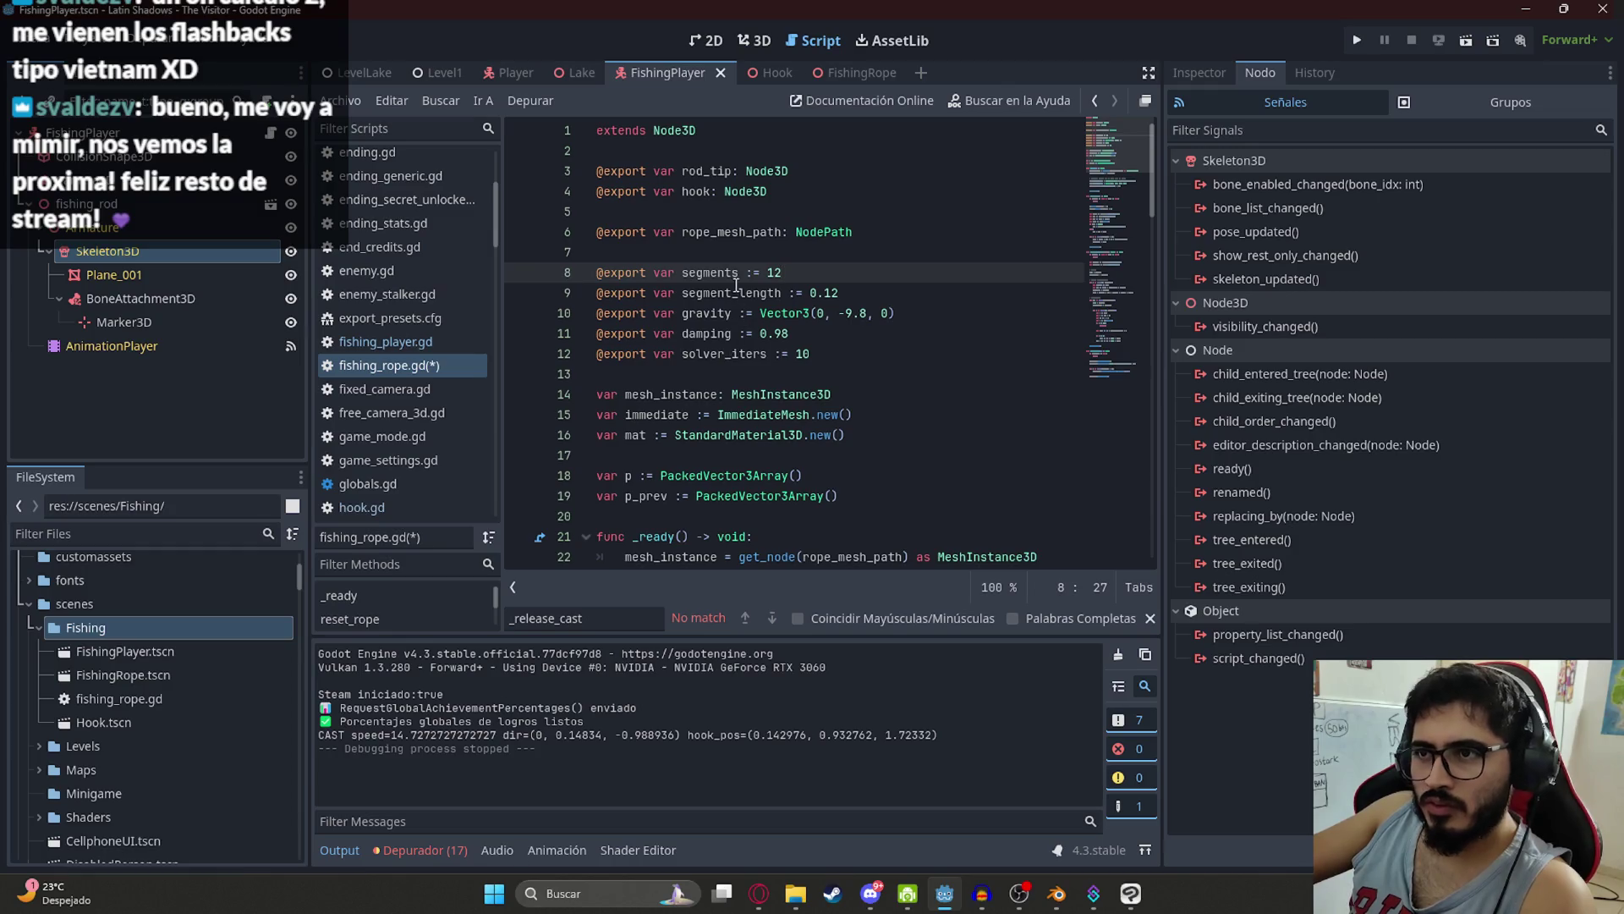
{"action": "left_click", "coordinate": [748, 251]}
{"action": "scroll", "coordinate": [748, 278], "scroll_direction": "down", "scroll_amount": 2}
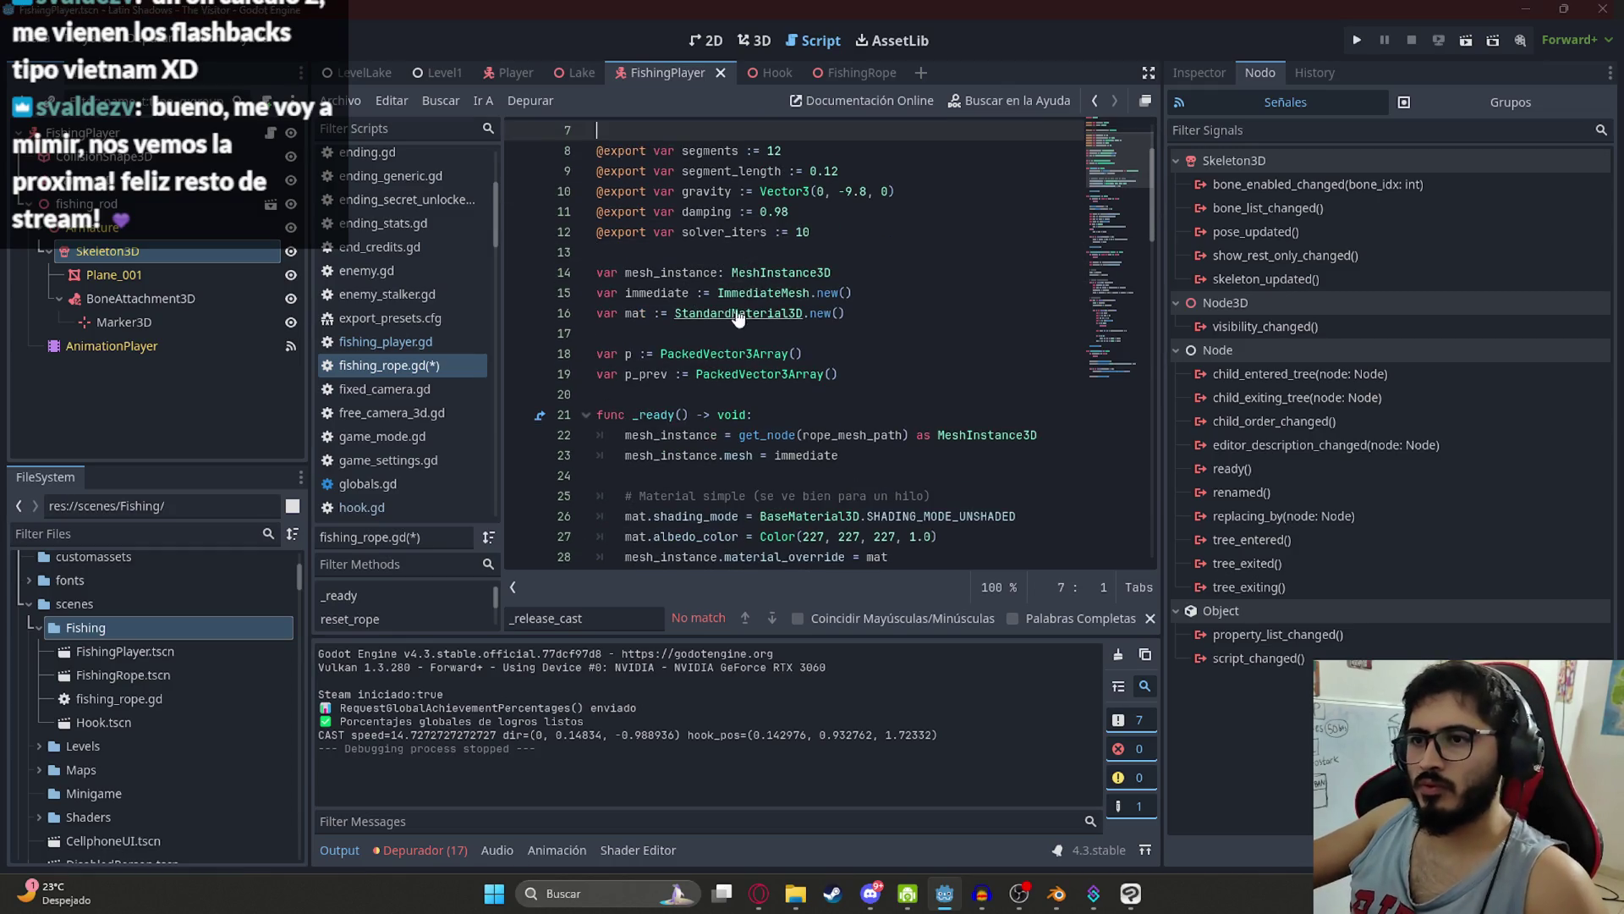
{"action": "key", "text": "ctrl+s"}
- Run the FishingPlayer scene from its tab menu to test the pale rope
{"action": "scroll", "coordinate": [786, 291], "scroll_direction": "up", "scroll_amount": 1}
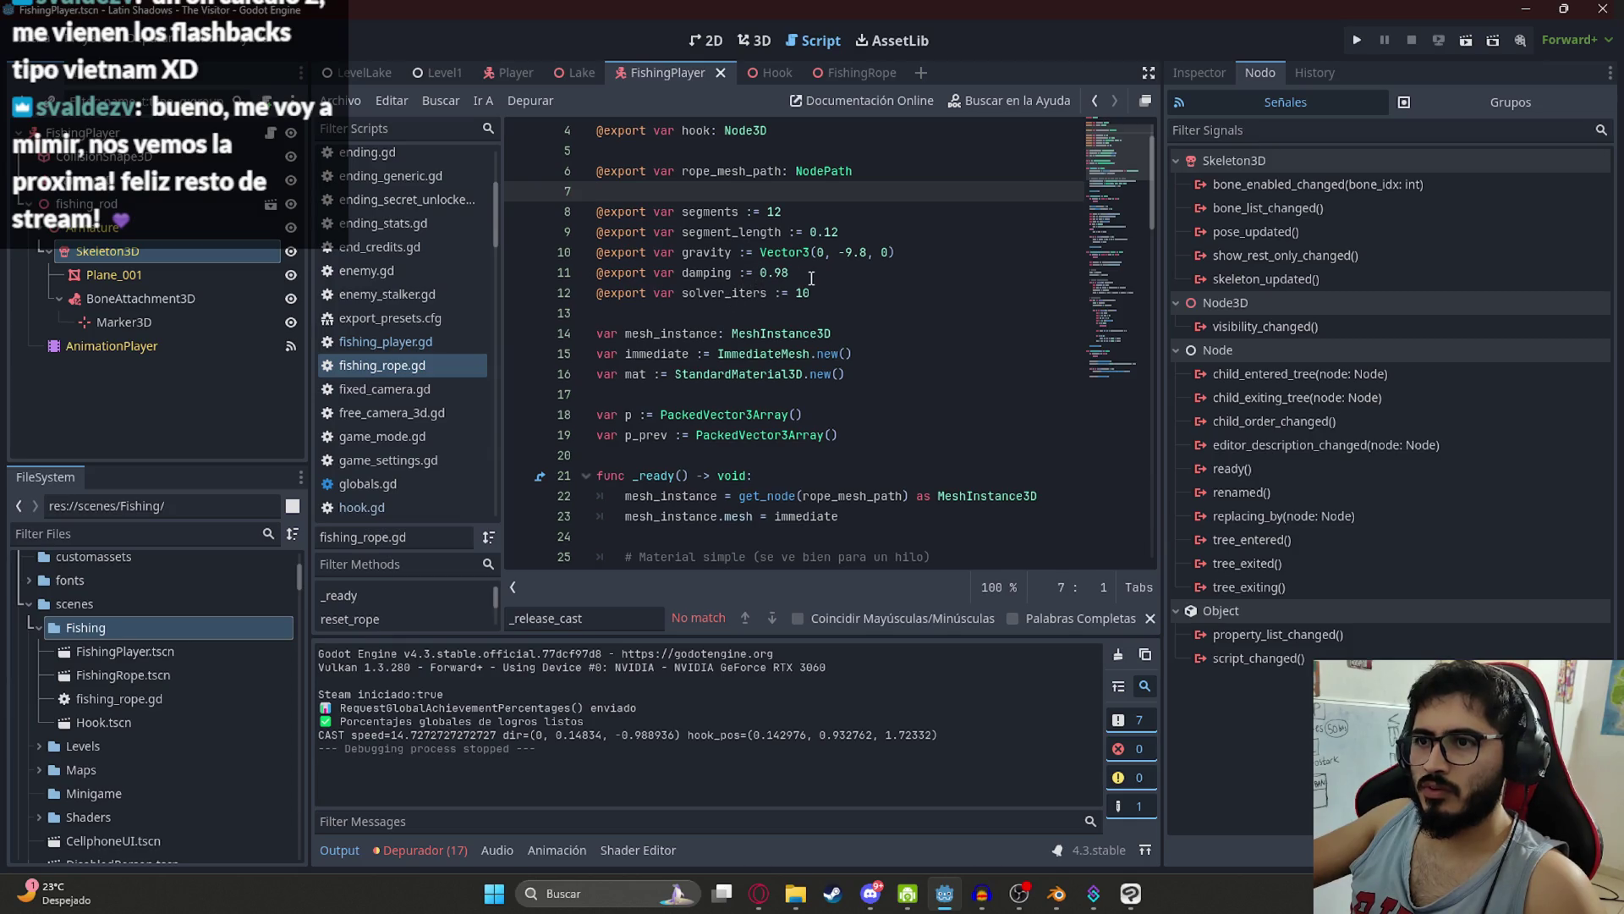
{"action": "scroll", "coordinate": [816, 296], "scroll_direction": "down", "scroll_amount": 5}
{"action": "scroll", "coordinate": [827, 313], "scroll_direction": "up", "scroll_amount": 6}
{"action": "right_click", "coordinate": [627, 68]}
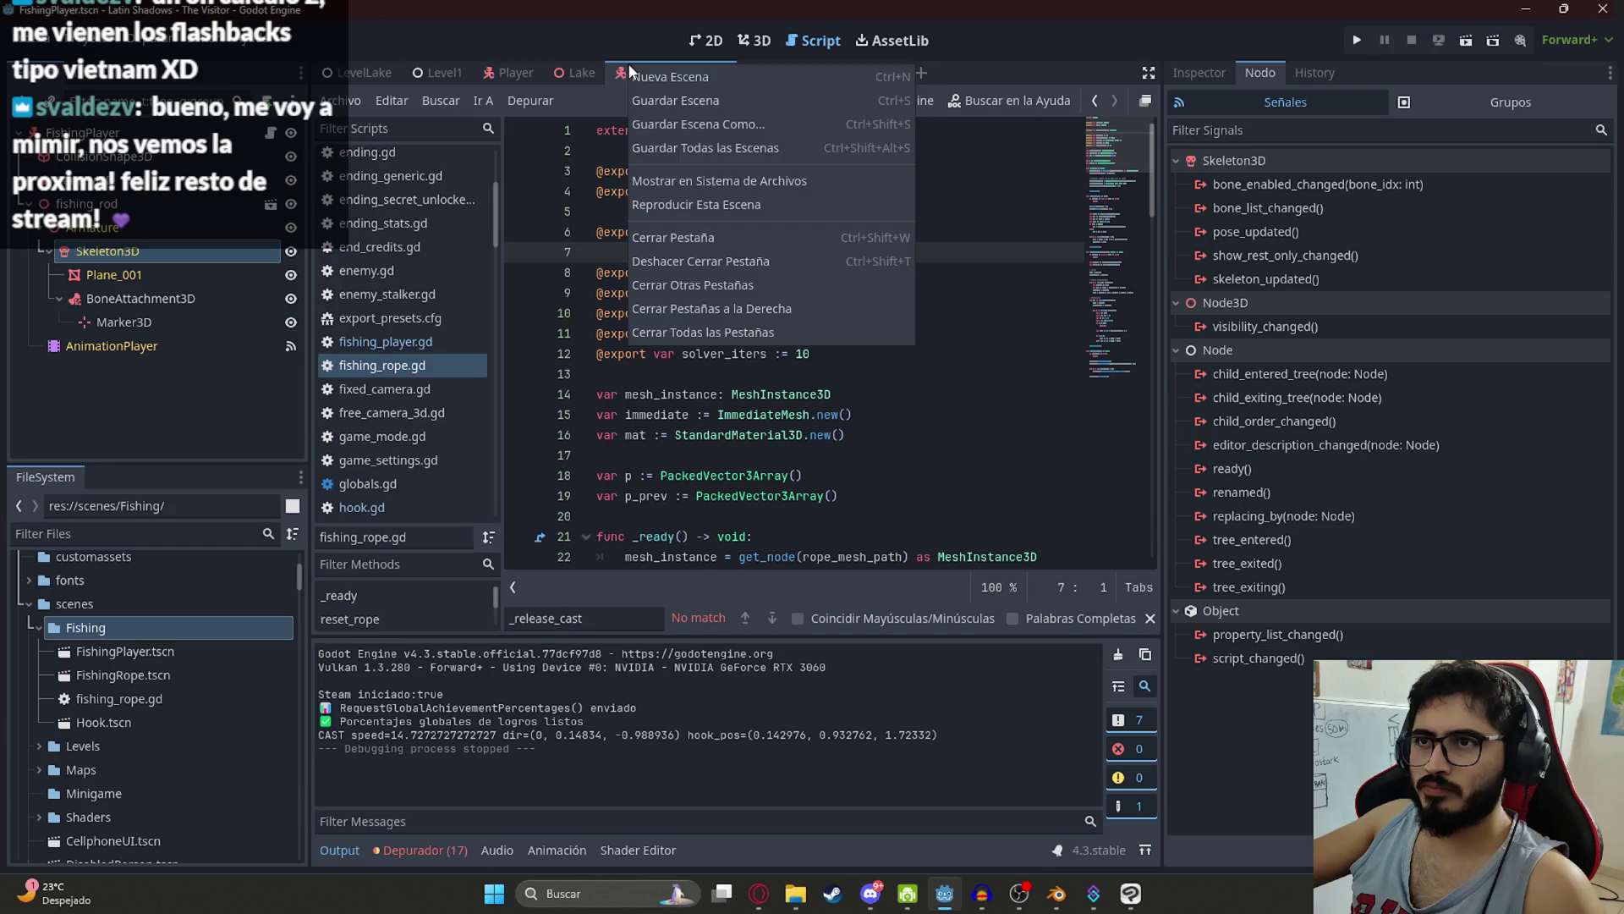
{"action": "left_click", "coordinate": [698, 203]}
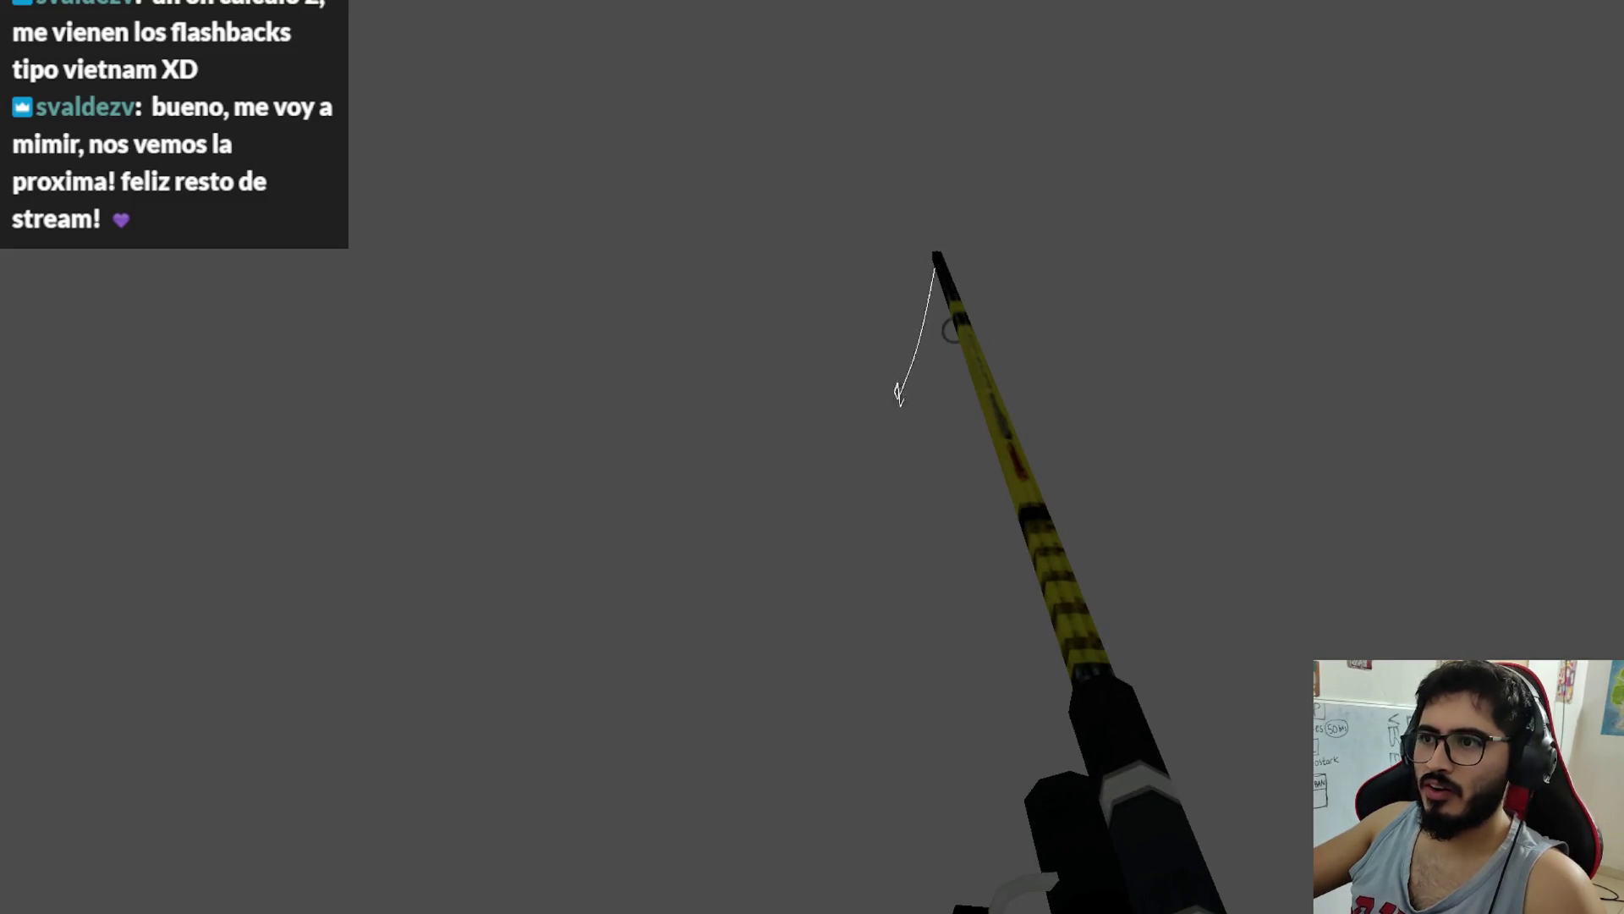
- Cast once, stop the game, set segments to 24, and test-run the rope again
{"action": "left_click", "coordinate": [952, 330]}
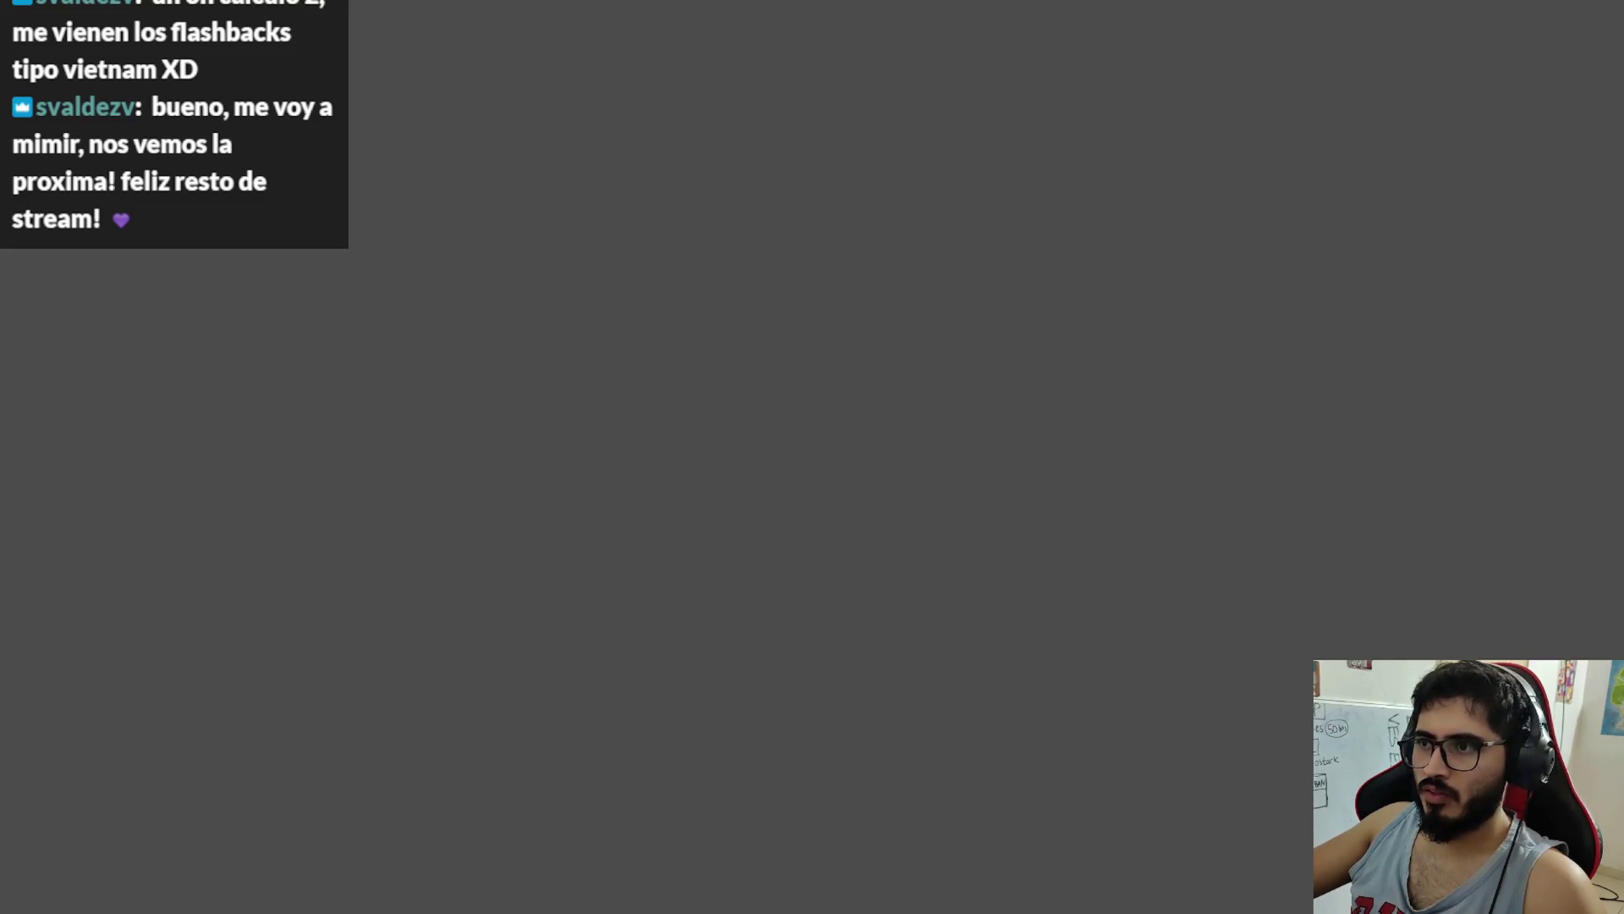
{"action": "key", "text": "alt+F4"}
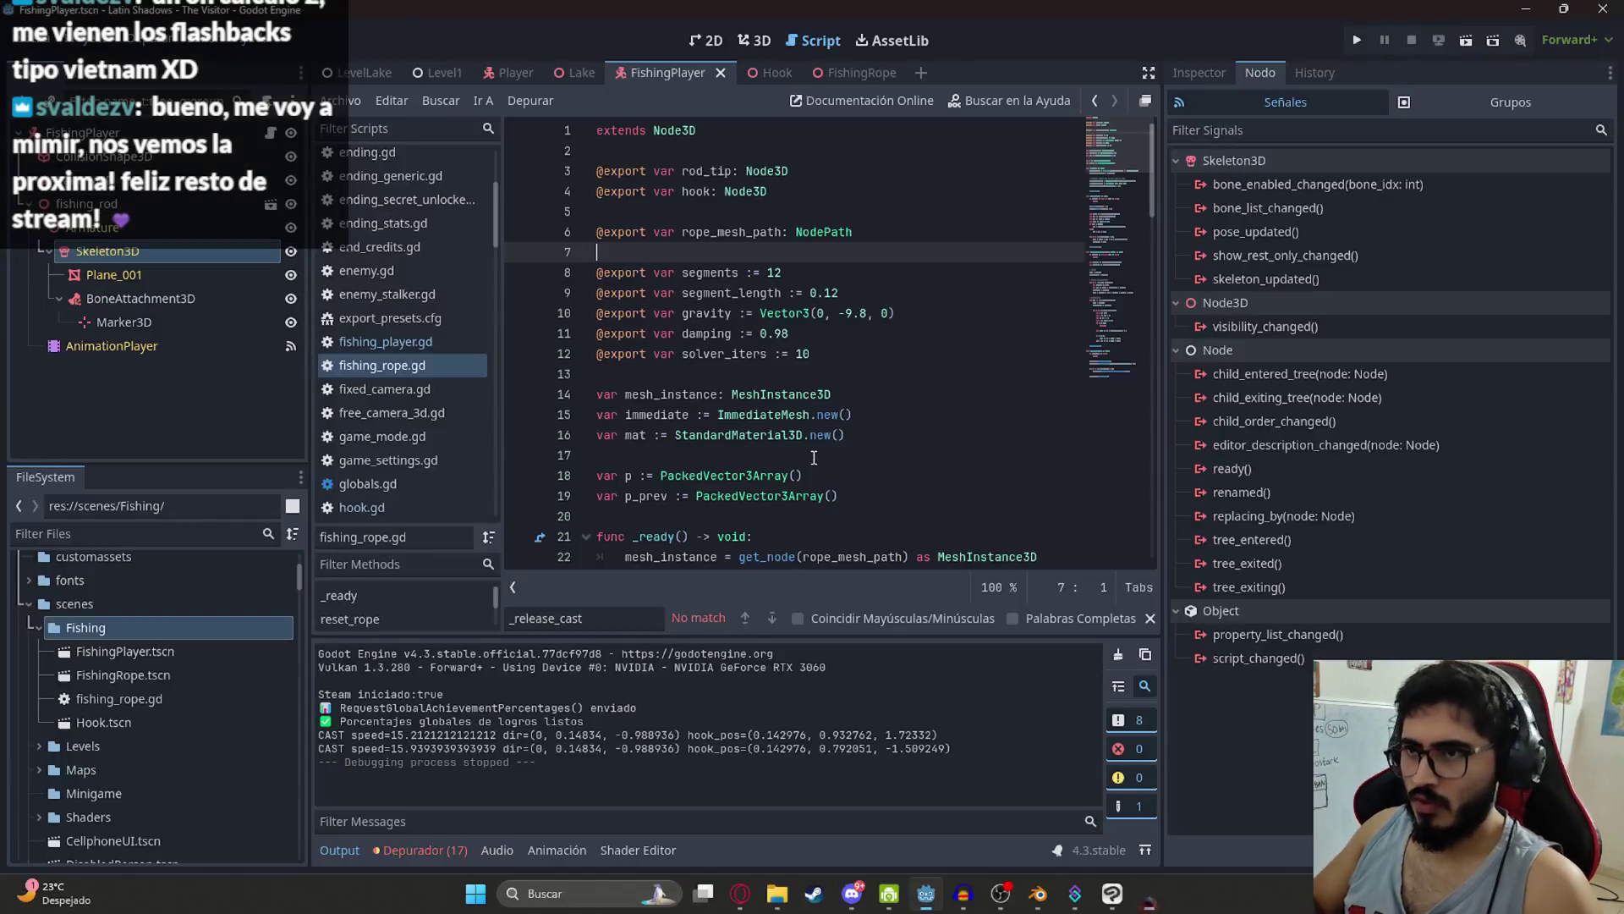
{"action": "left_click", "coordinate": [774, 272]}
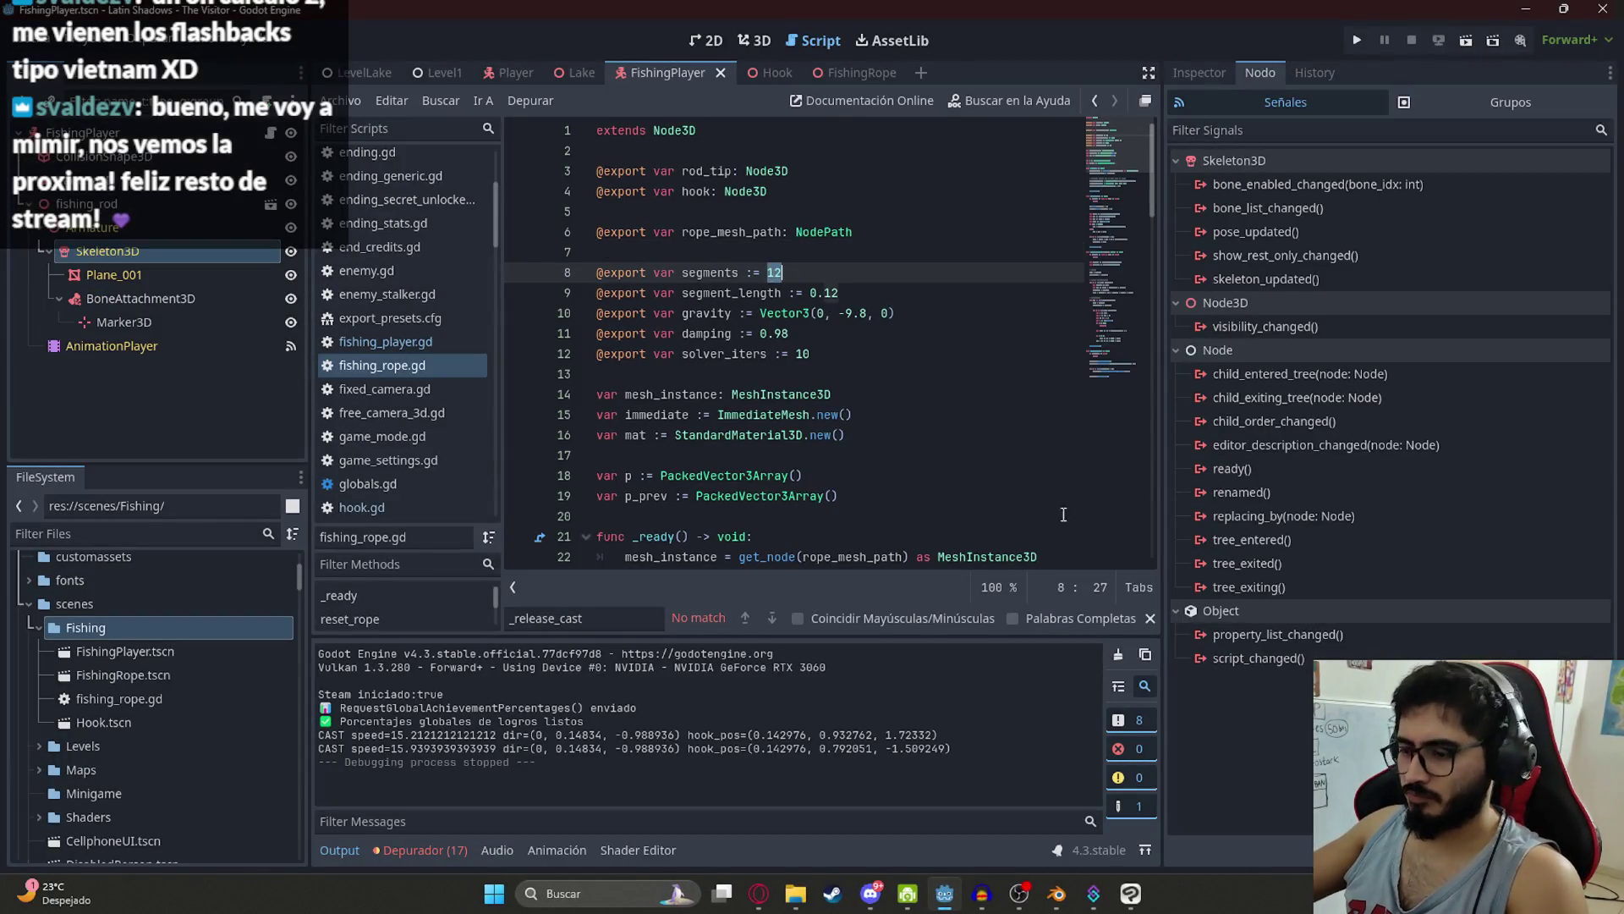
{"action": "right_click", "coordinate": [646, 71]}
{"action": "key", "text": "Escape"}
{"action": "key", "text": "F5"}
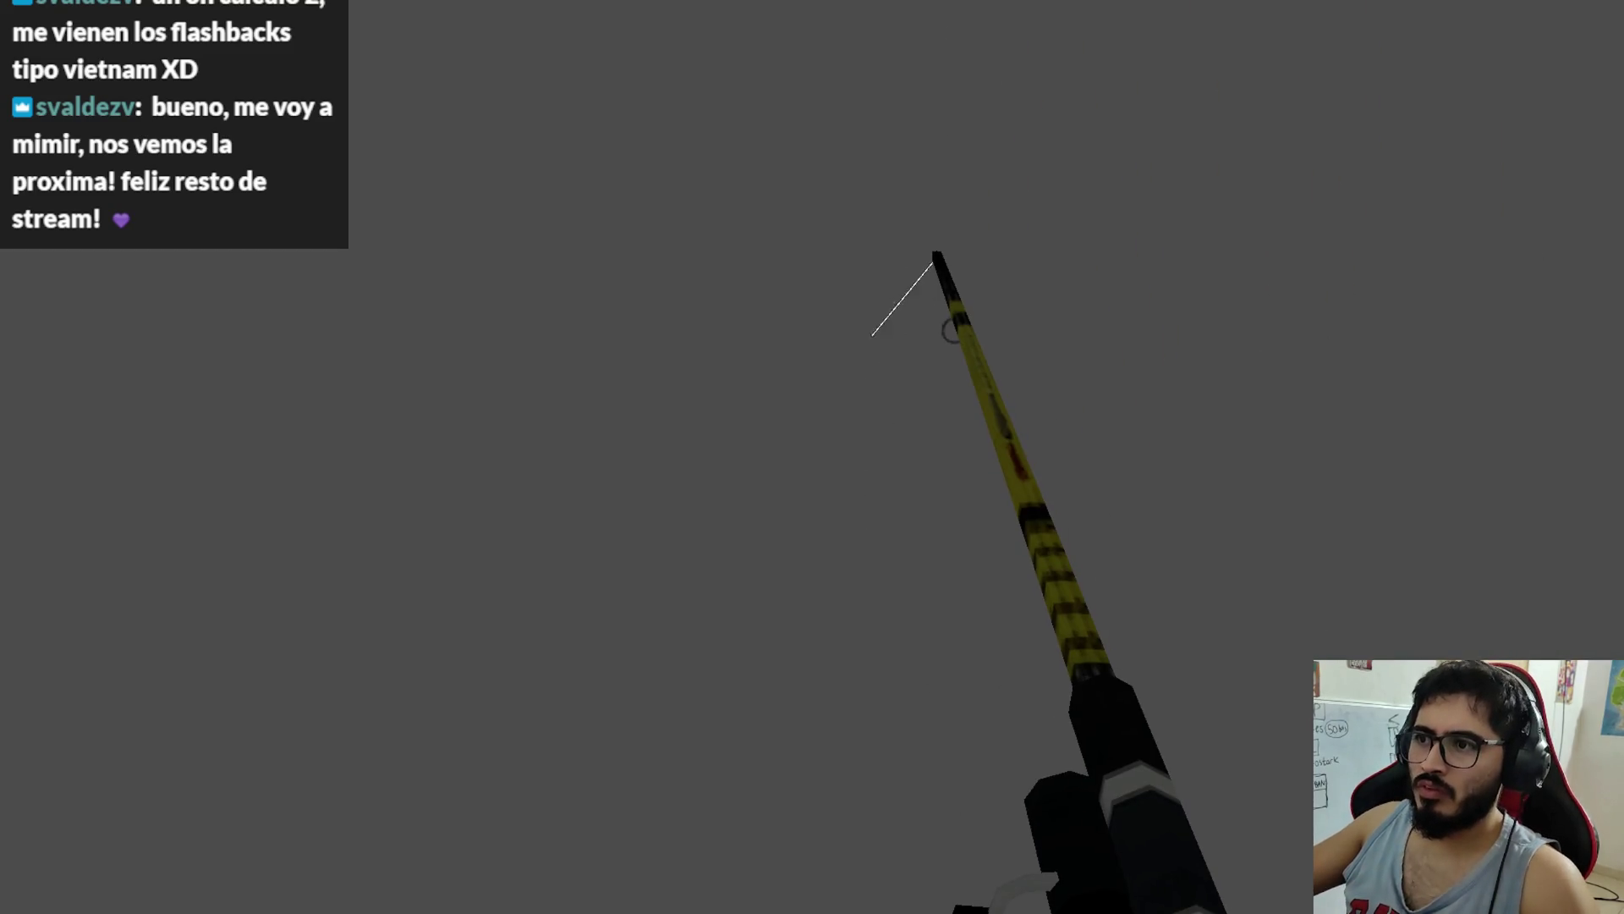
{"action": "key", "text": "F8"}
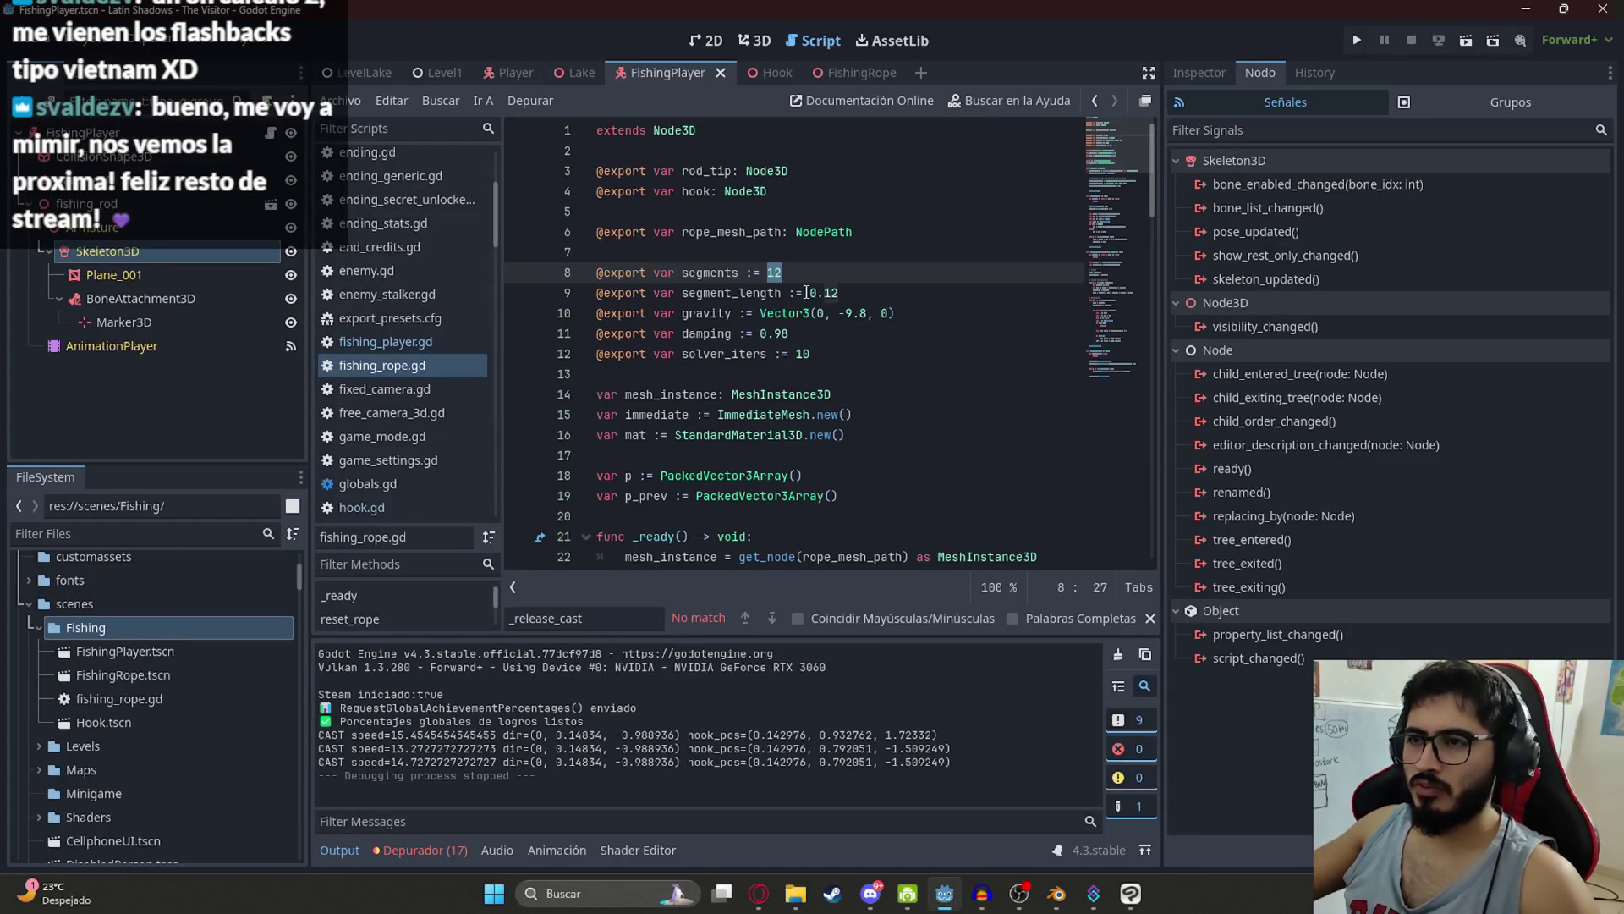
- Set segment_length to 0.3, save, and test-run the game with a cast
{"action": "left_click_drag", "start_coordinate": [828, 292], "coordinate": [842, 291]}
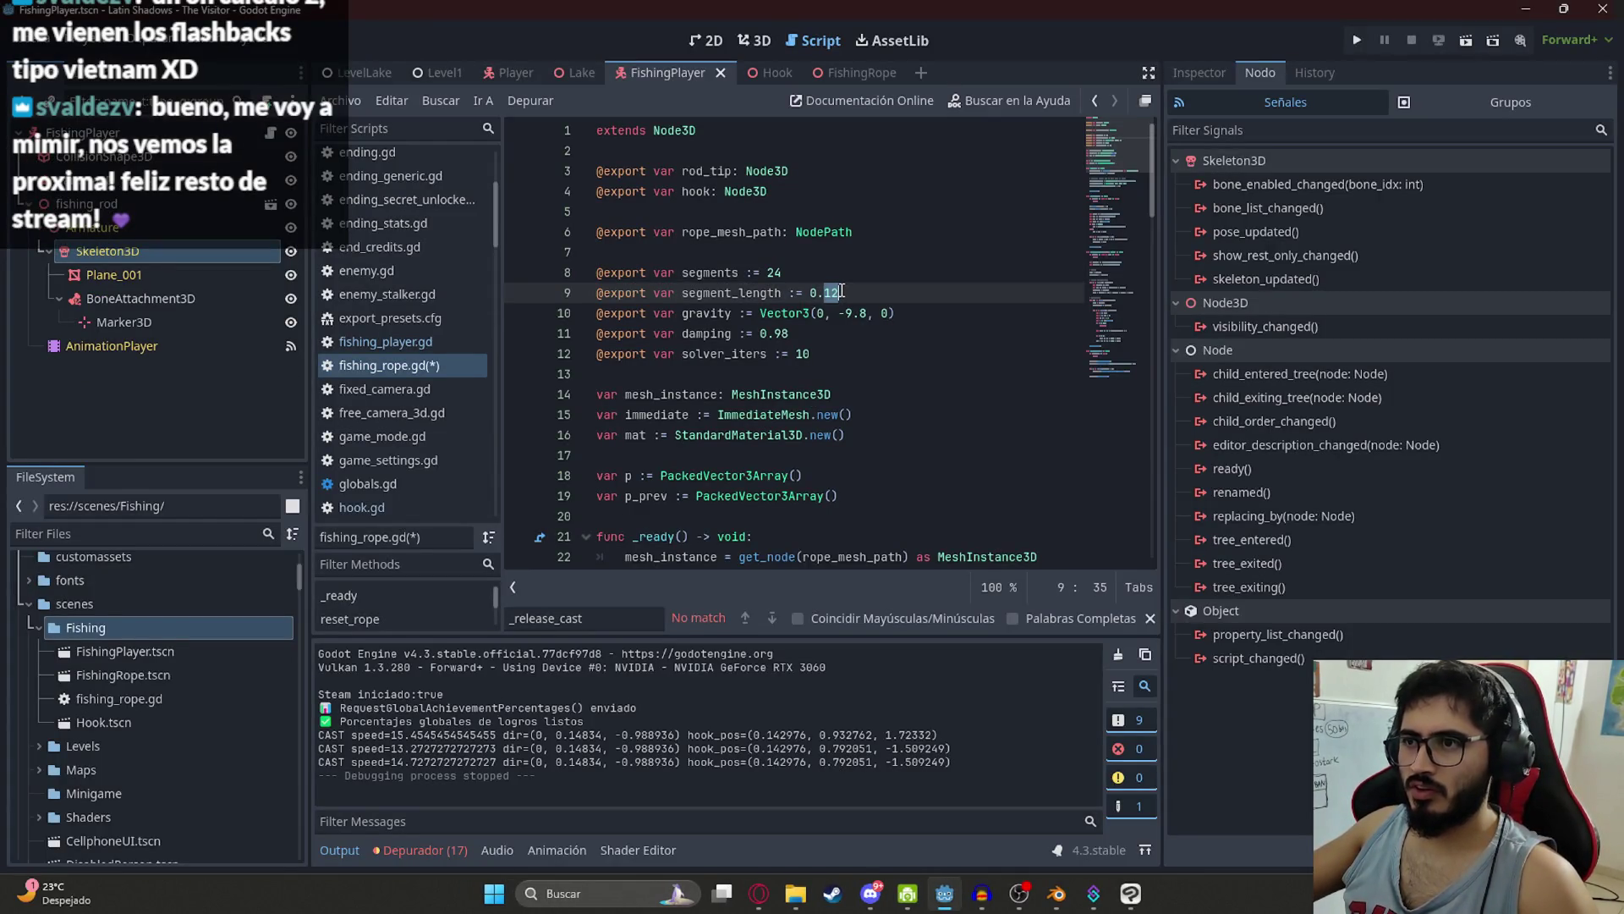
{"action": "key", "text": "ctrl+s"}
{"action": "right_click", "coordinate": [669, 83]}
{"action": "key", "text": "Escape"}
{"action": "key", "text": "F5"}
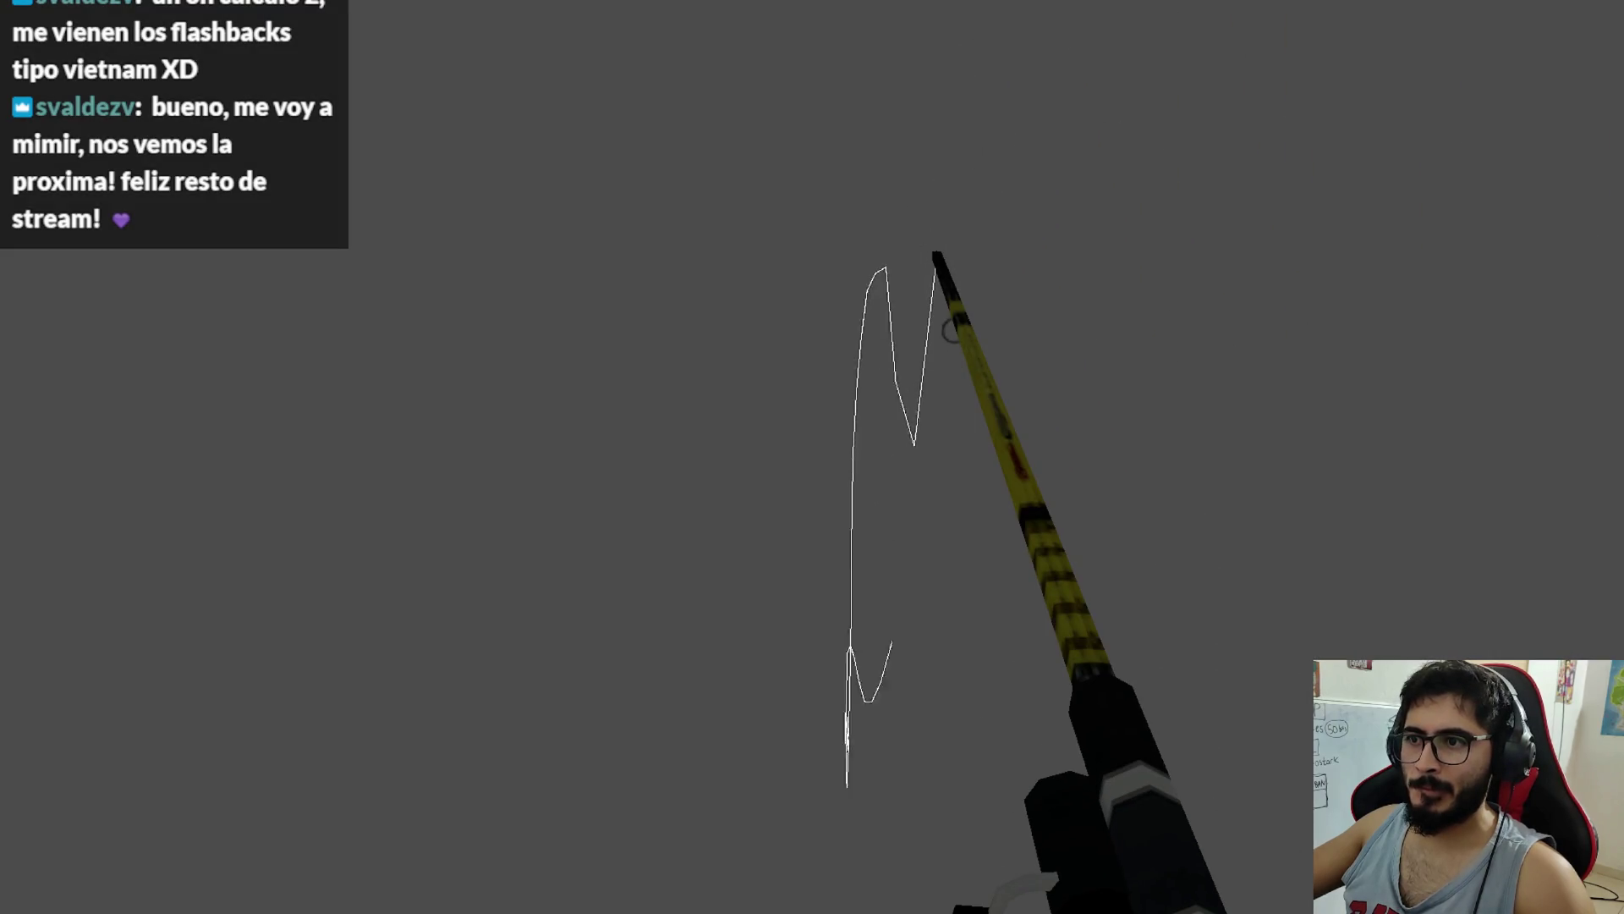
{"action": "left_click", "coordinate": [950, 330]}
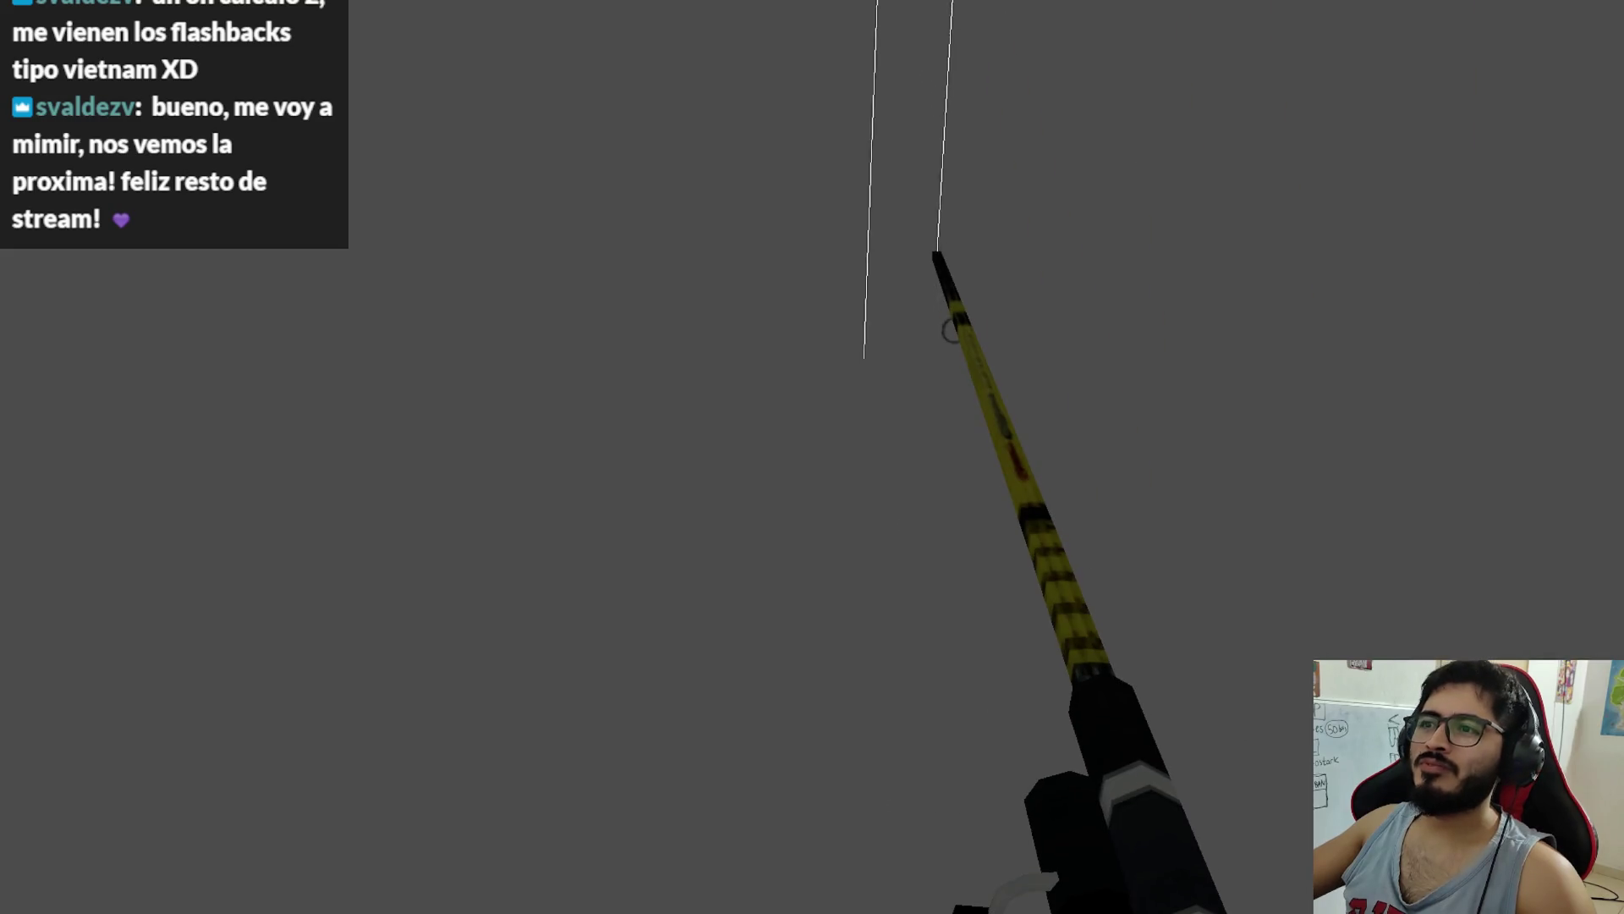
{"action": "key", "text": "alt+F4"}
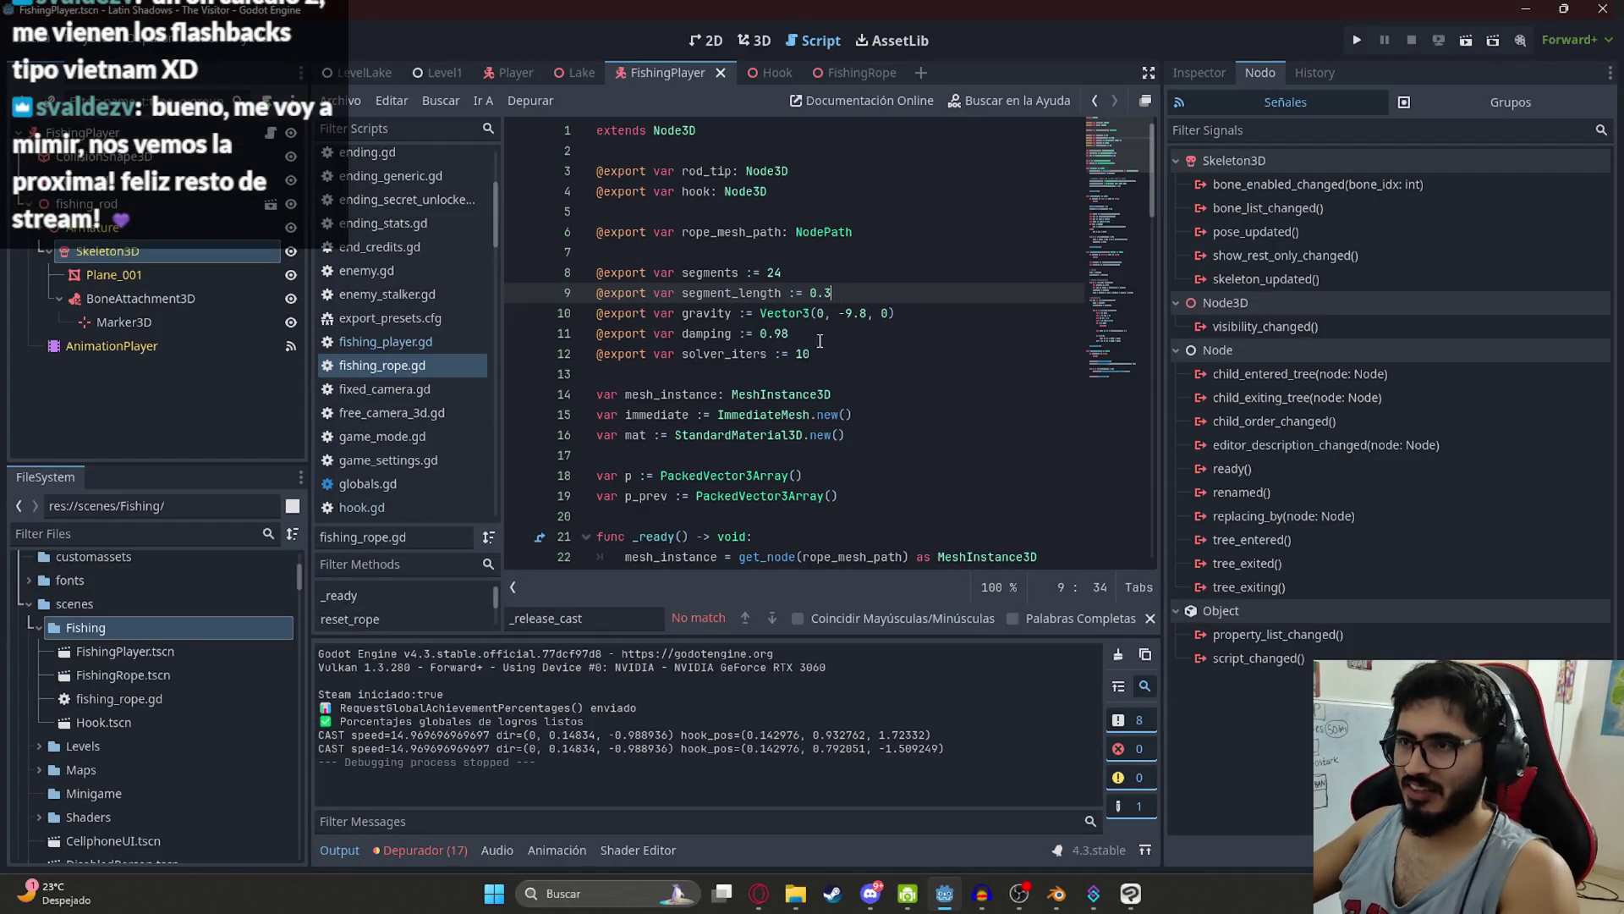
- Set the rope segments to 12, save, and test-run the game
{"action": "left_click", "coordinate": [773, 271]}
{"action": "key", "text": "ctrl+s"}
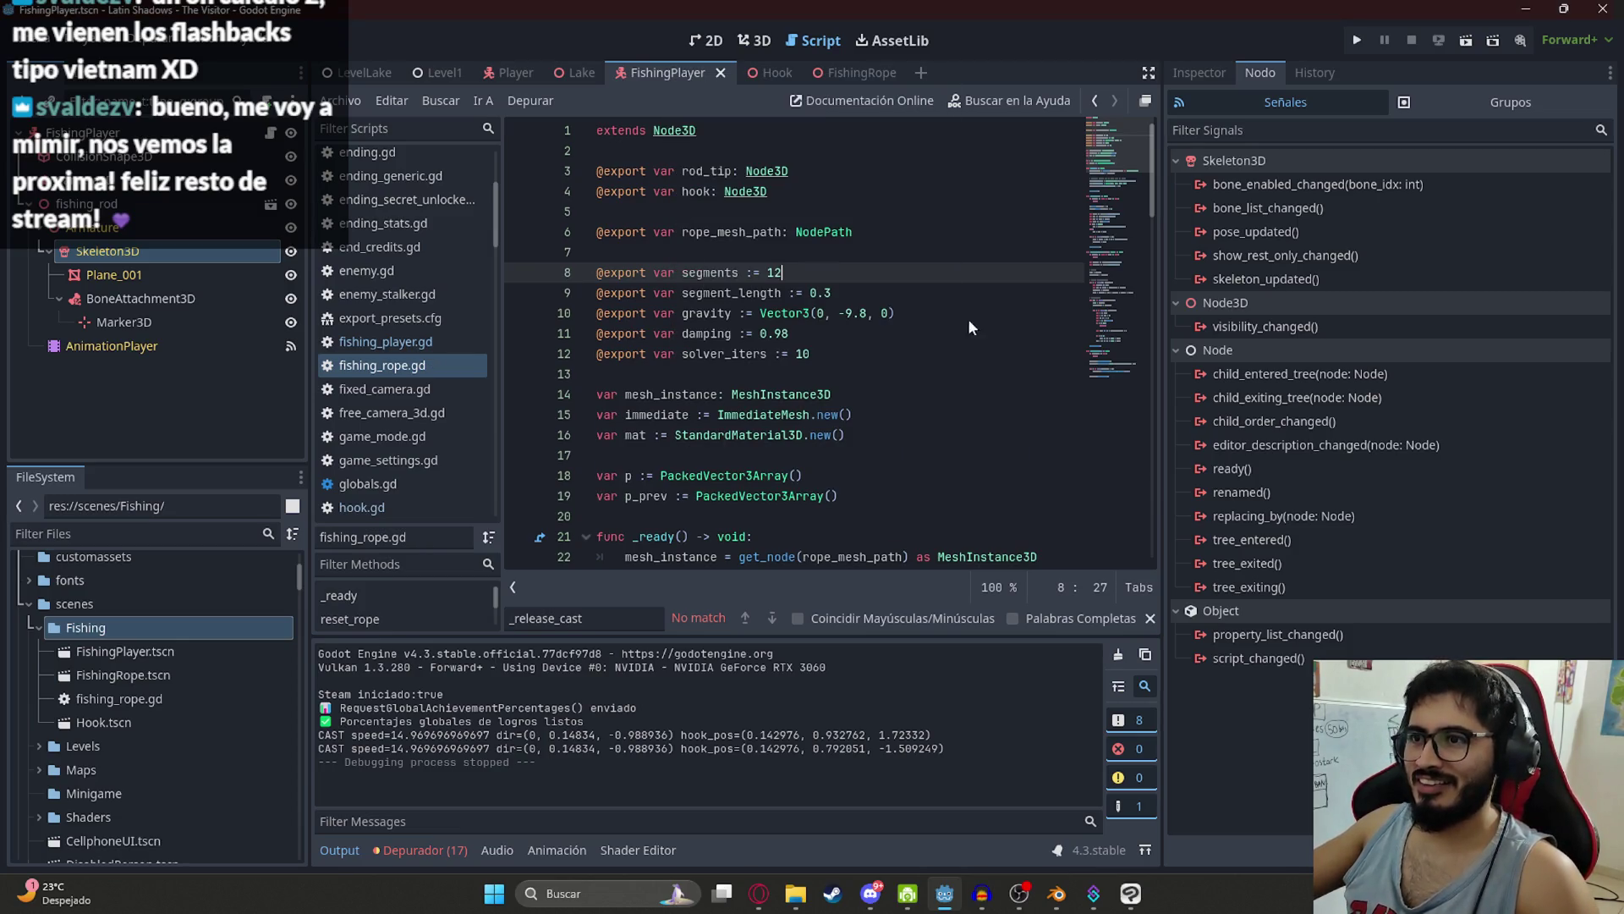
{"action": "key", "text": "F5"}
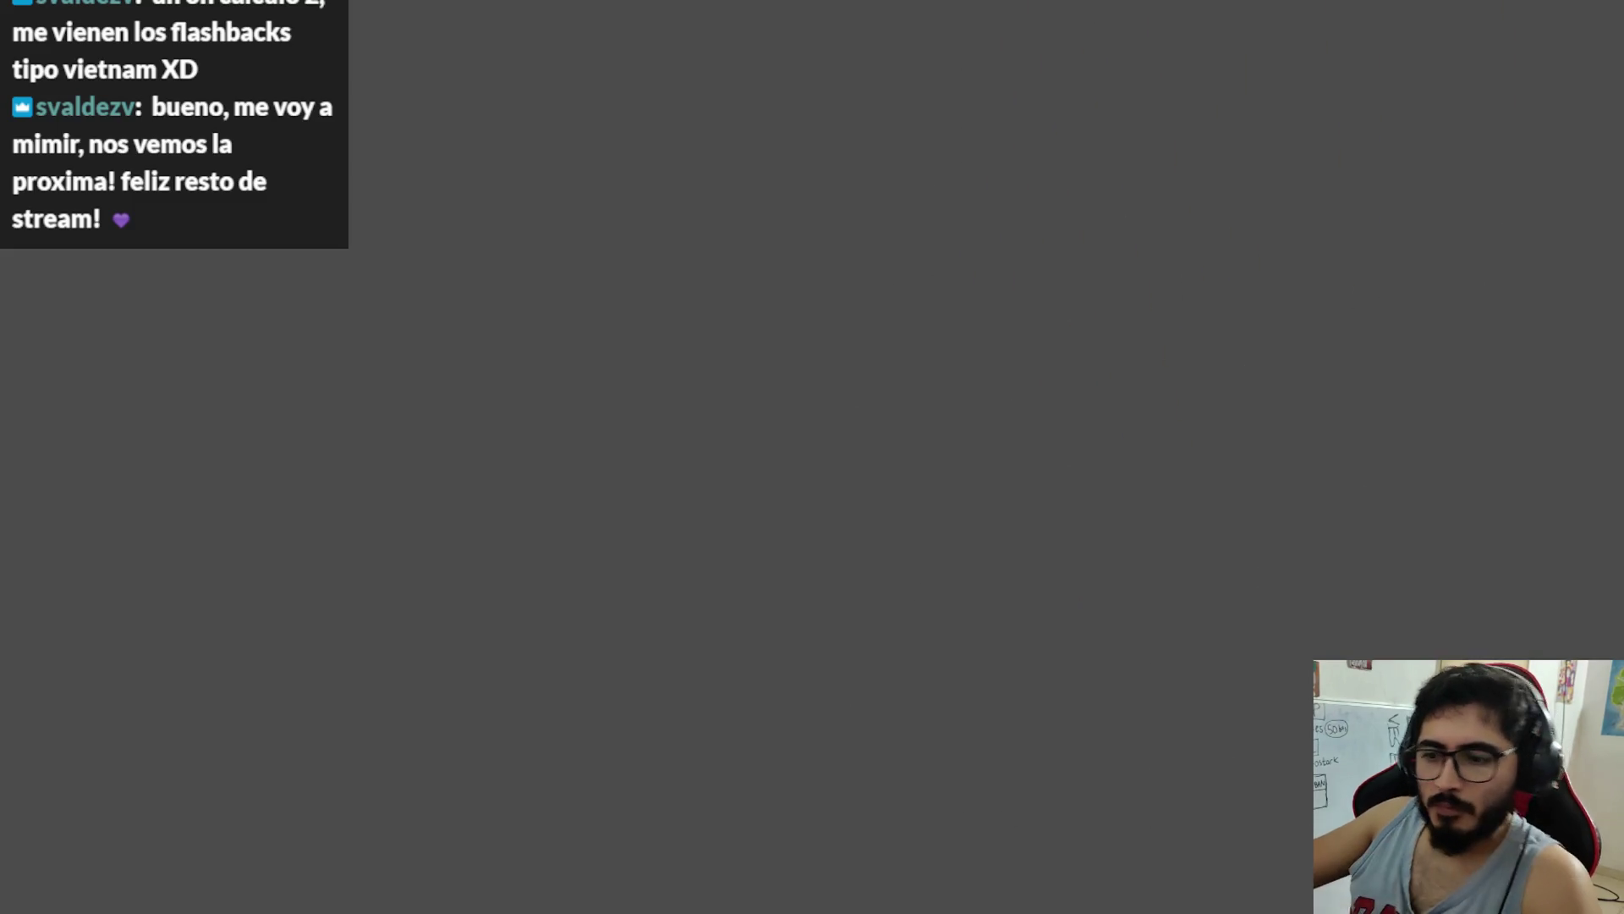
{"action": "key", "text": "F8"}
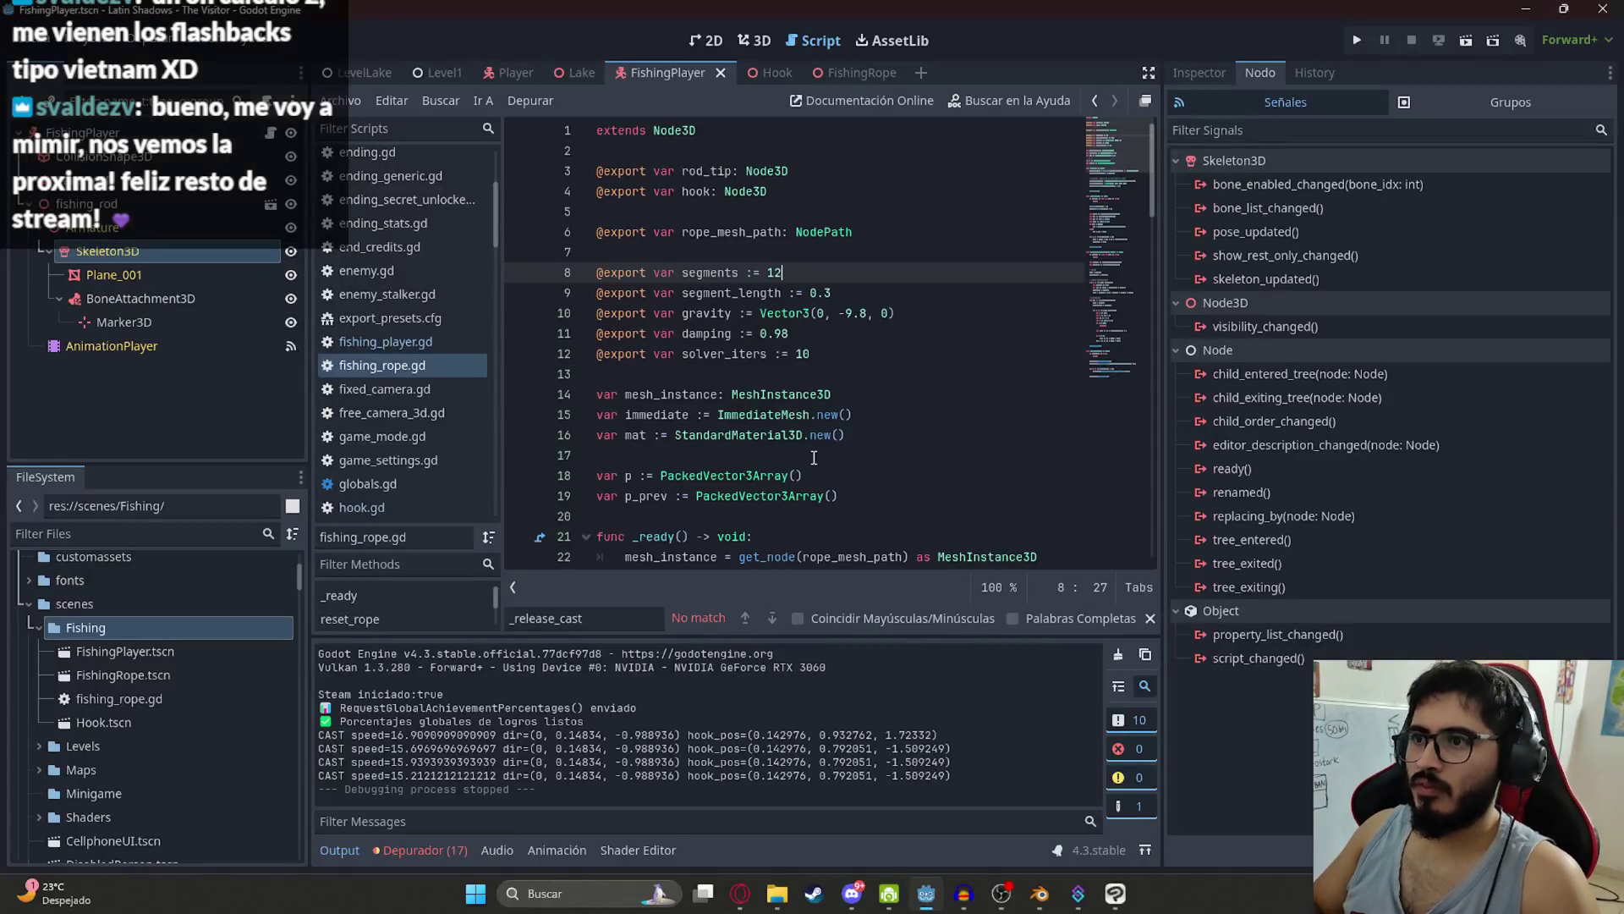
- Set segments to 6 and segment_length to 0.5, then test-run the FishingPlayer scene
{"action": "left_click", "coordinate": [836, 291]}
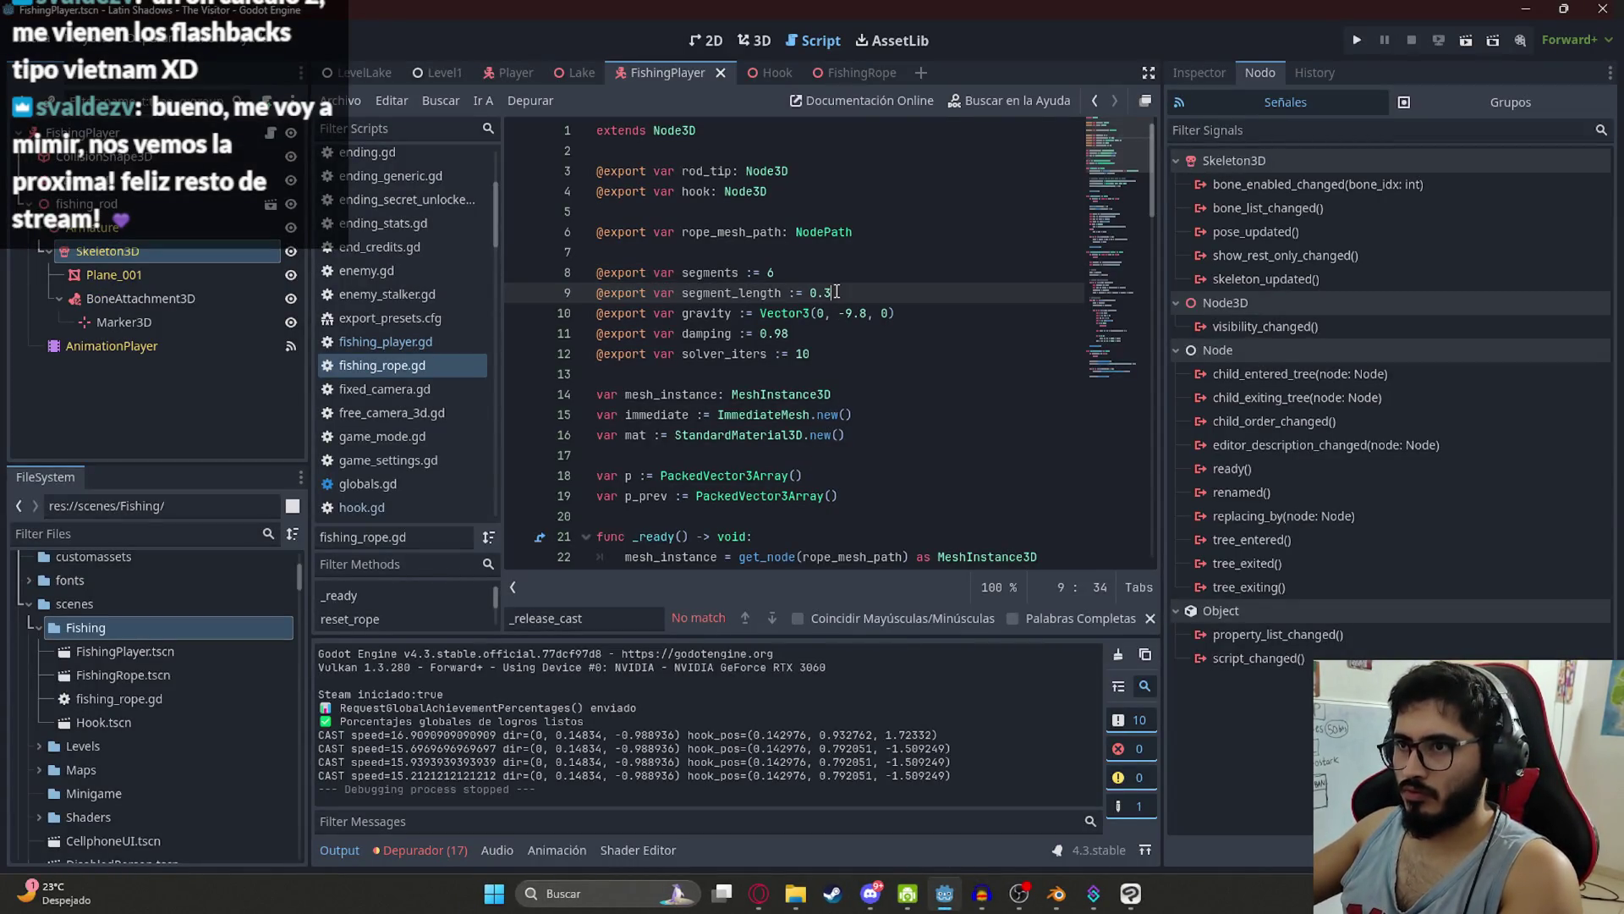
{"action": "right_click", "coordinate": [645, 64]}
{"action": "left_click", "coordinate": [705, 200]}
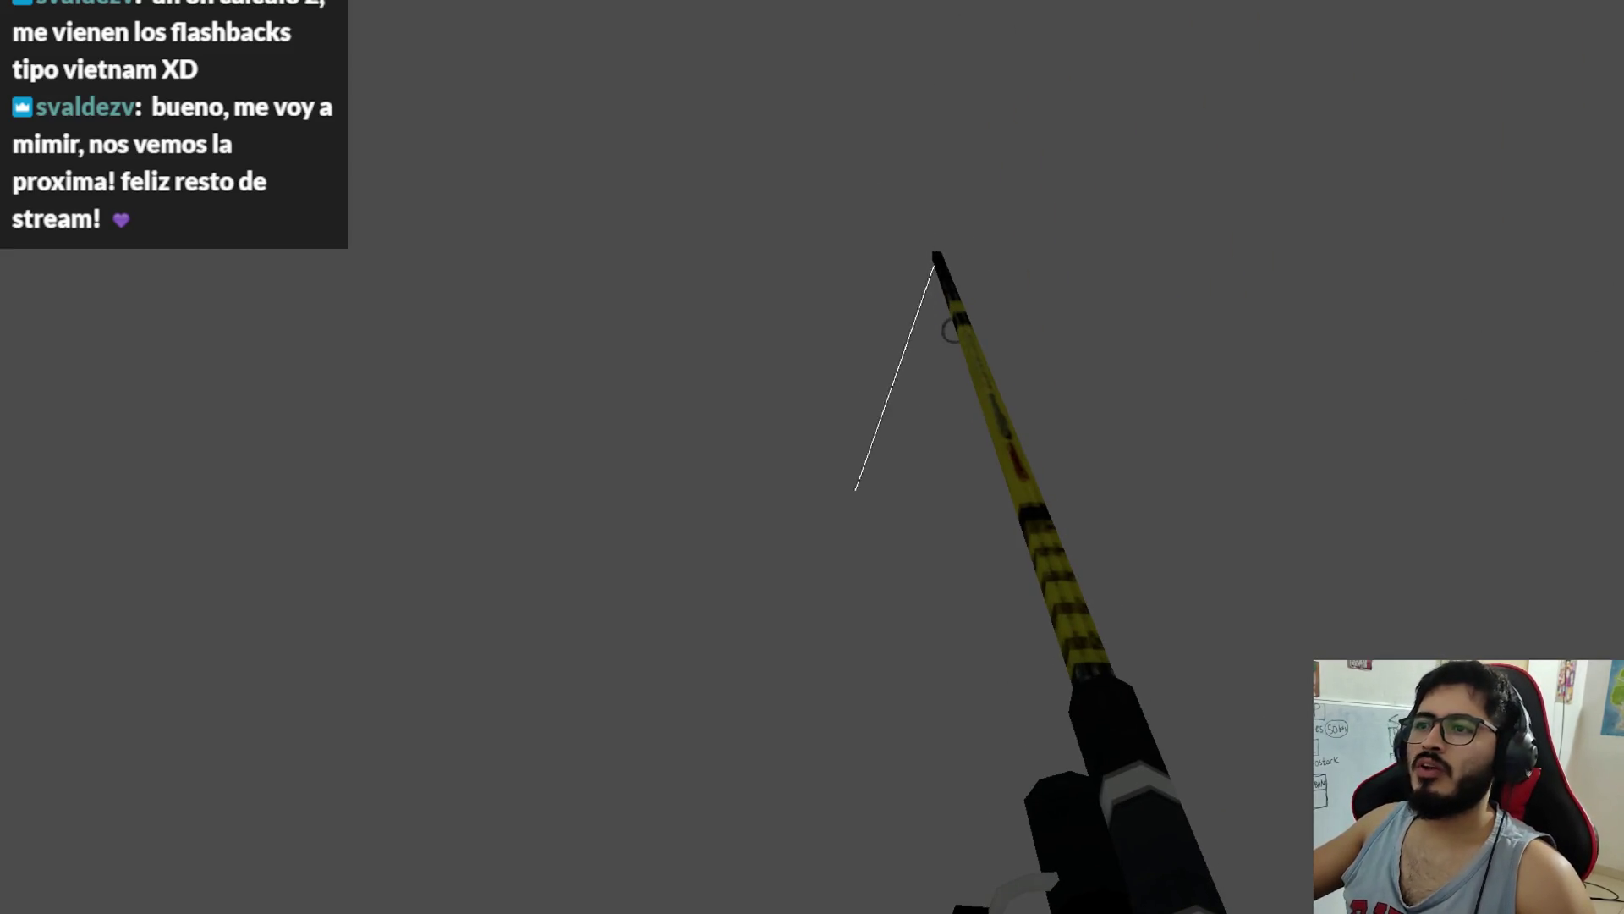
{"action": "key", "text": "F8"}
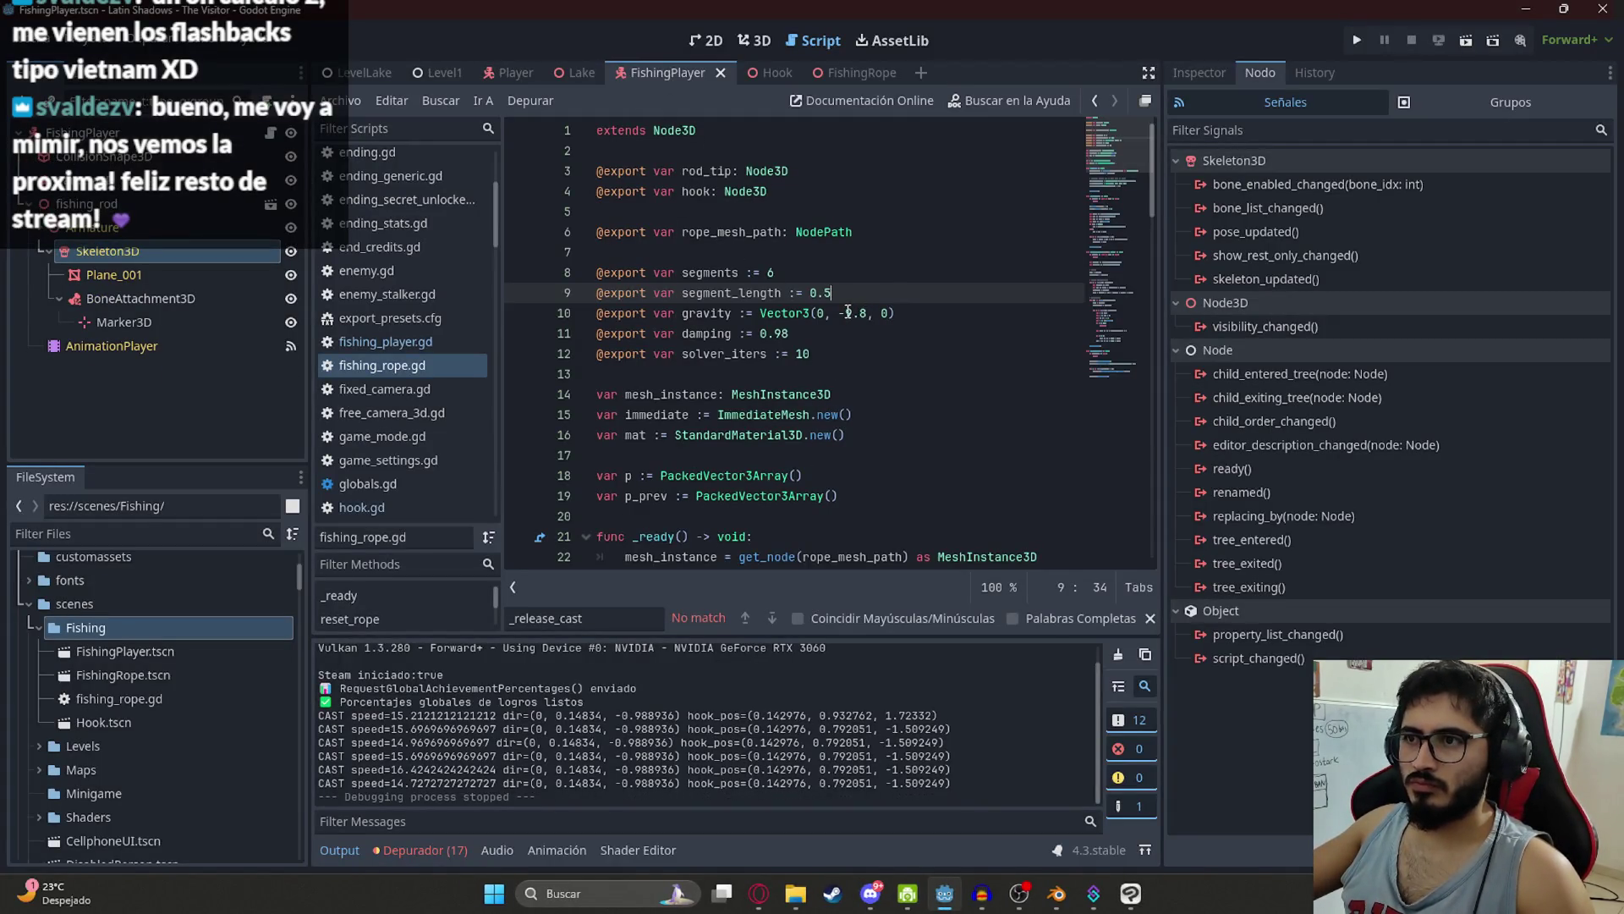
- Change the rope gravity's y value from -9.8 to -20 and save the script
{"action": "double_click", "coordinate": [848, 312]}
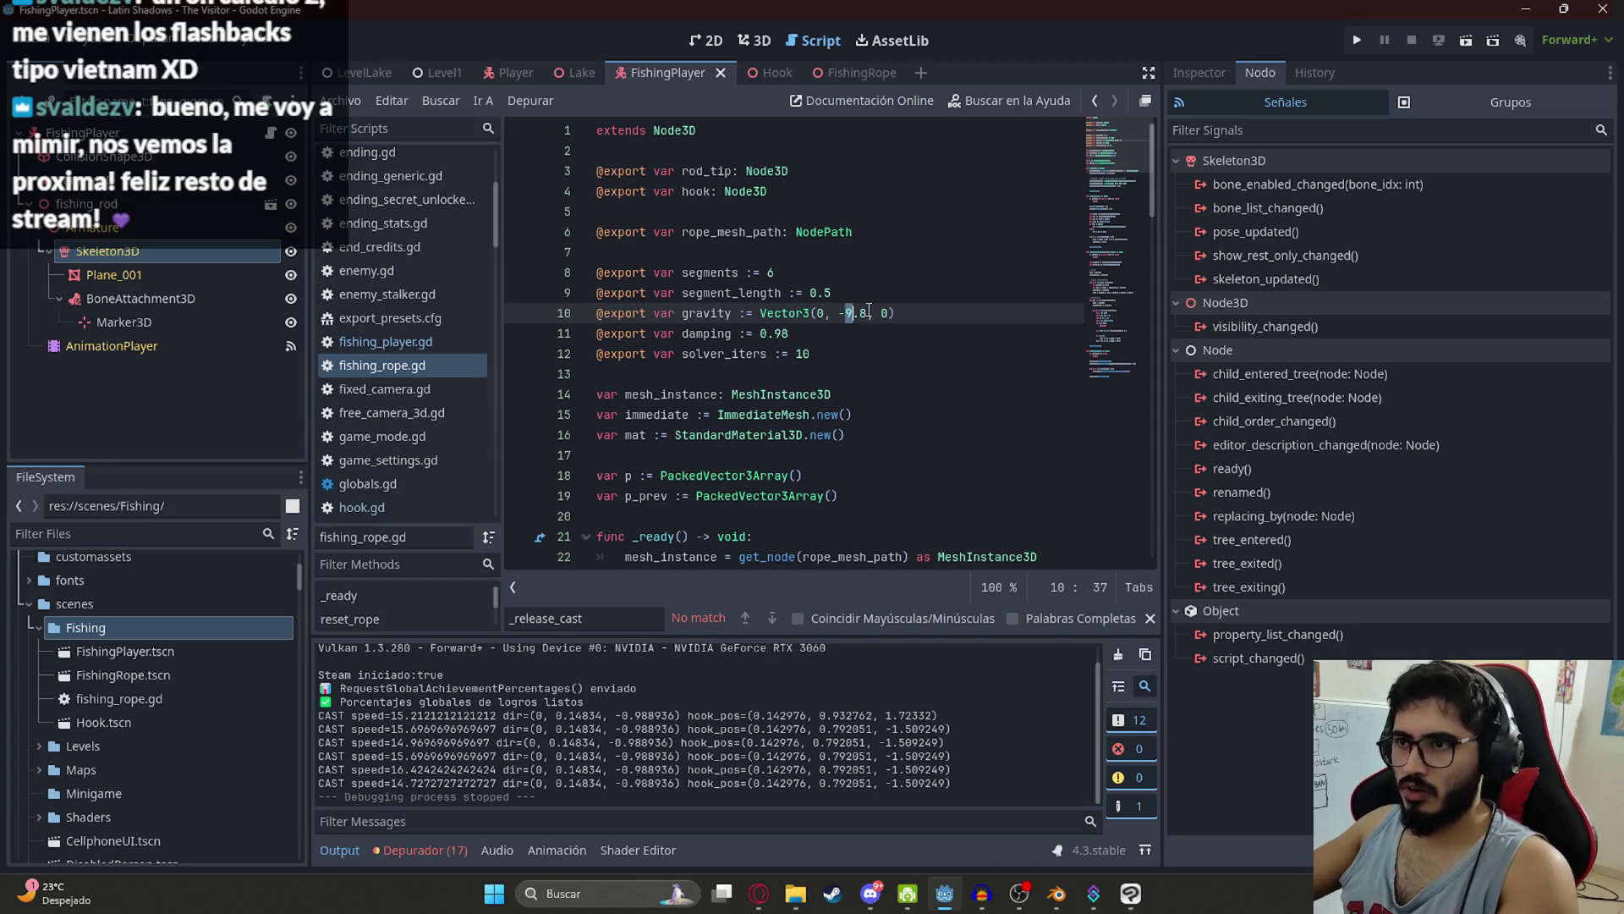
{"action": "key", "text": "BackSpace"}
{"action": "key", "text": "BackSpace"}
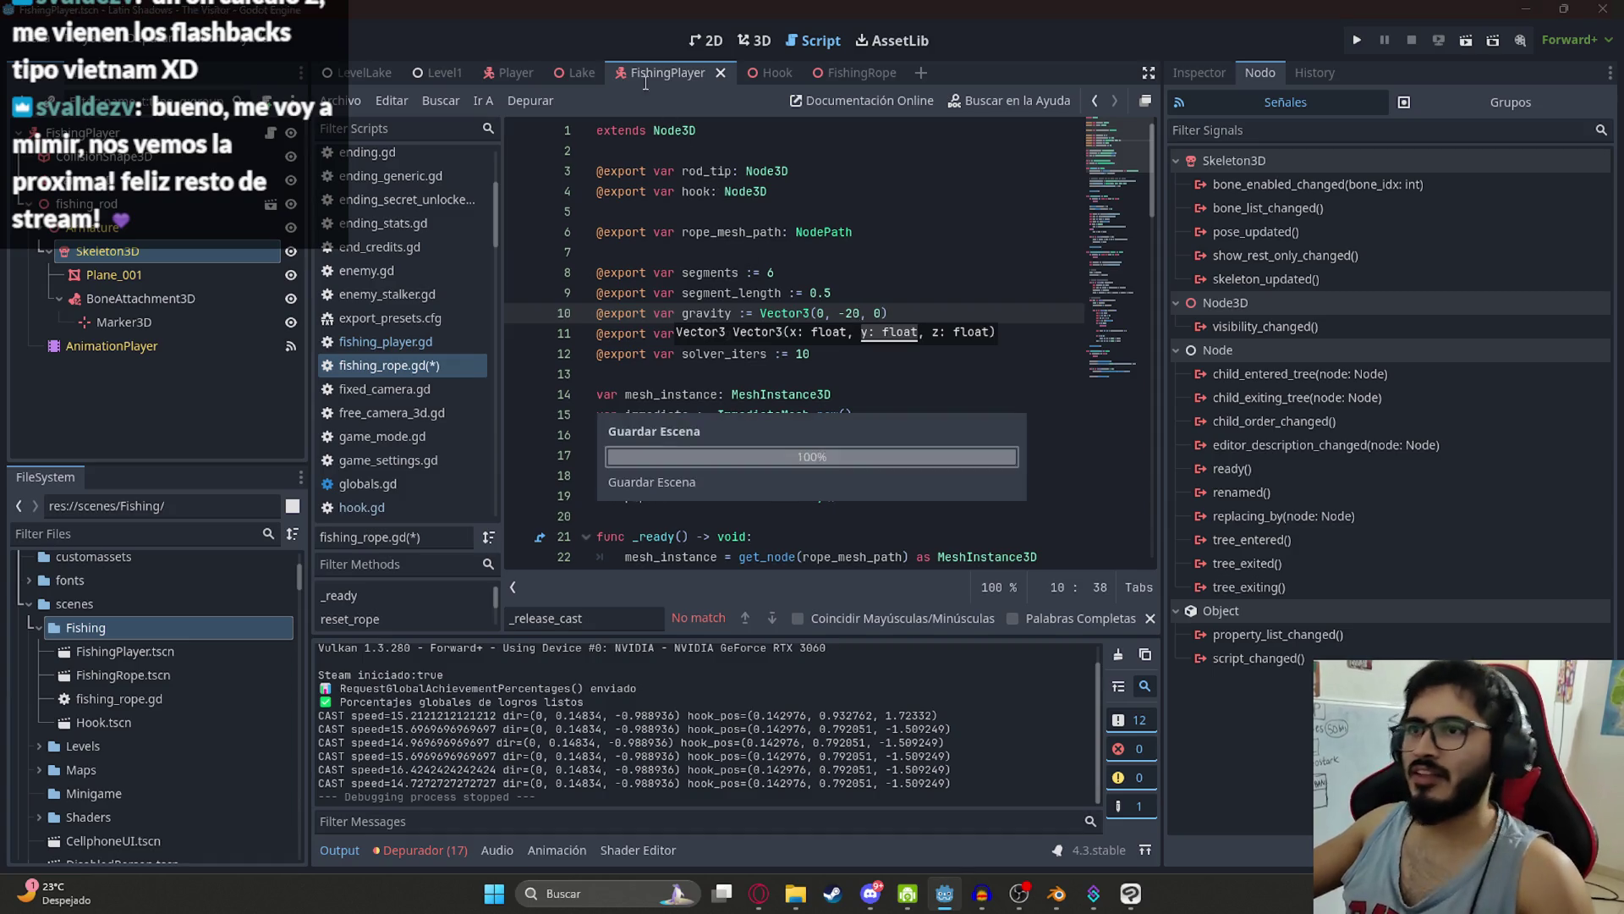
{"action": "key", "text": "ctrl+s"}
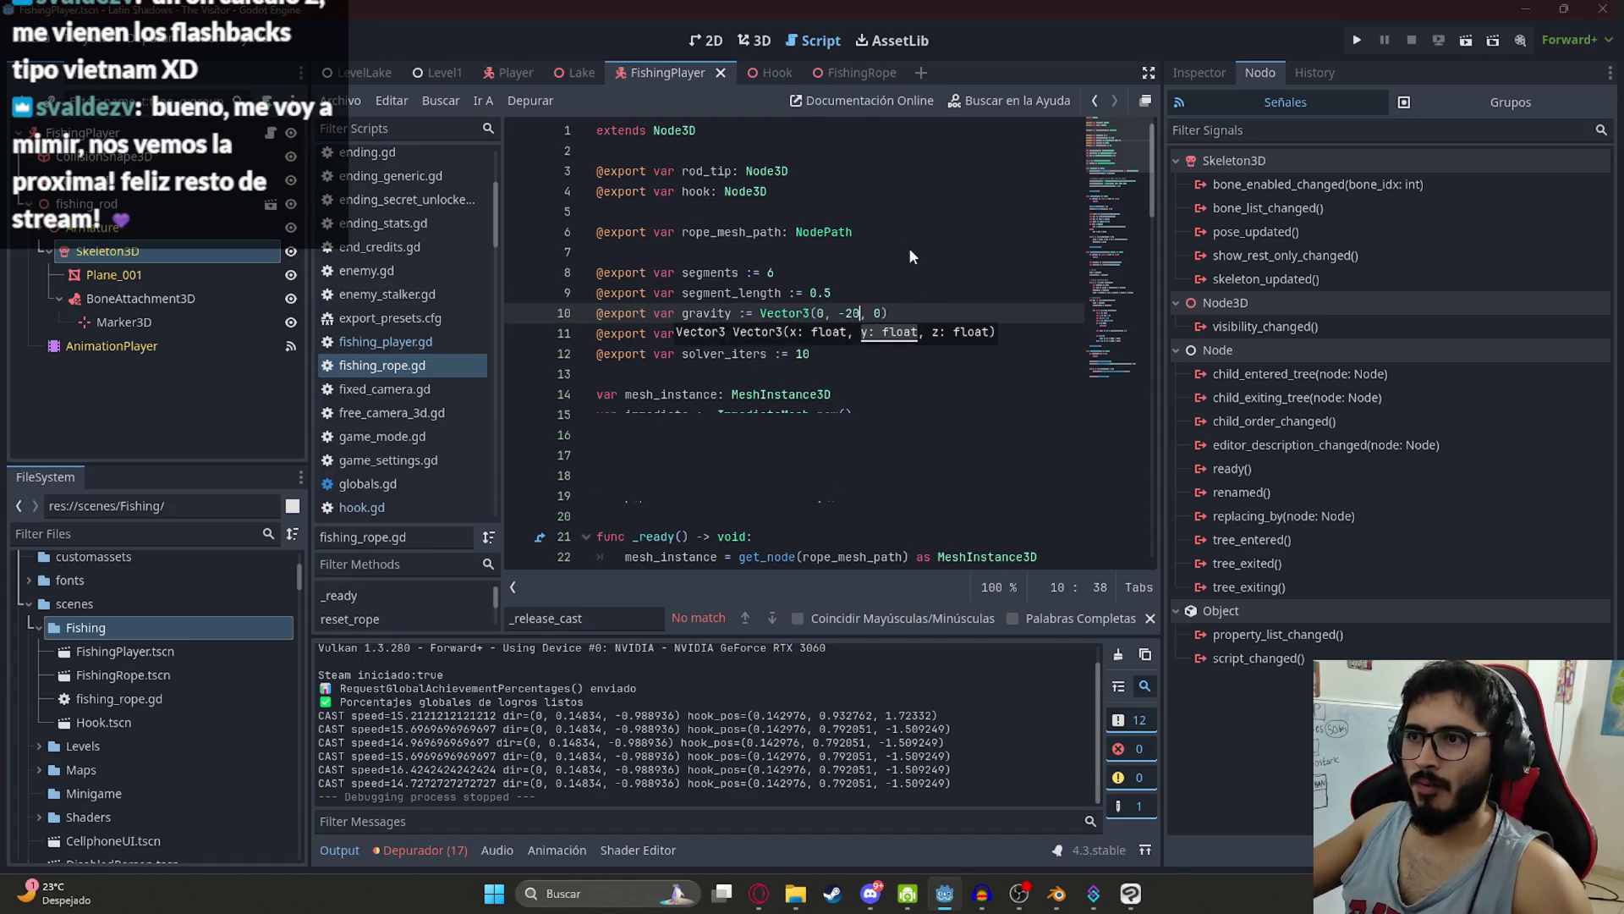
- Run the game and cast four times to watch the line hang and swing, then stop
{"action": "key", "text": "F5"}
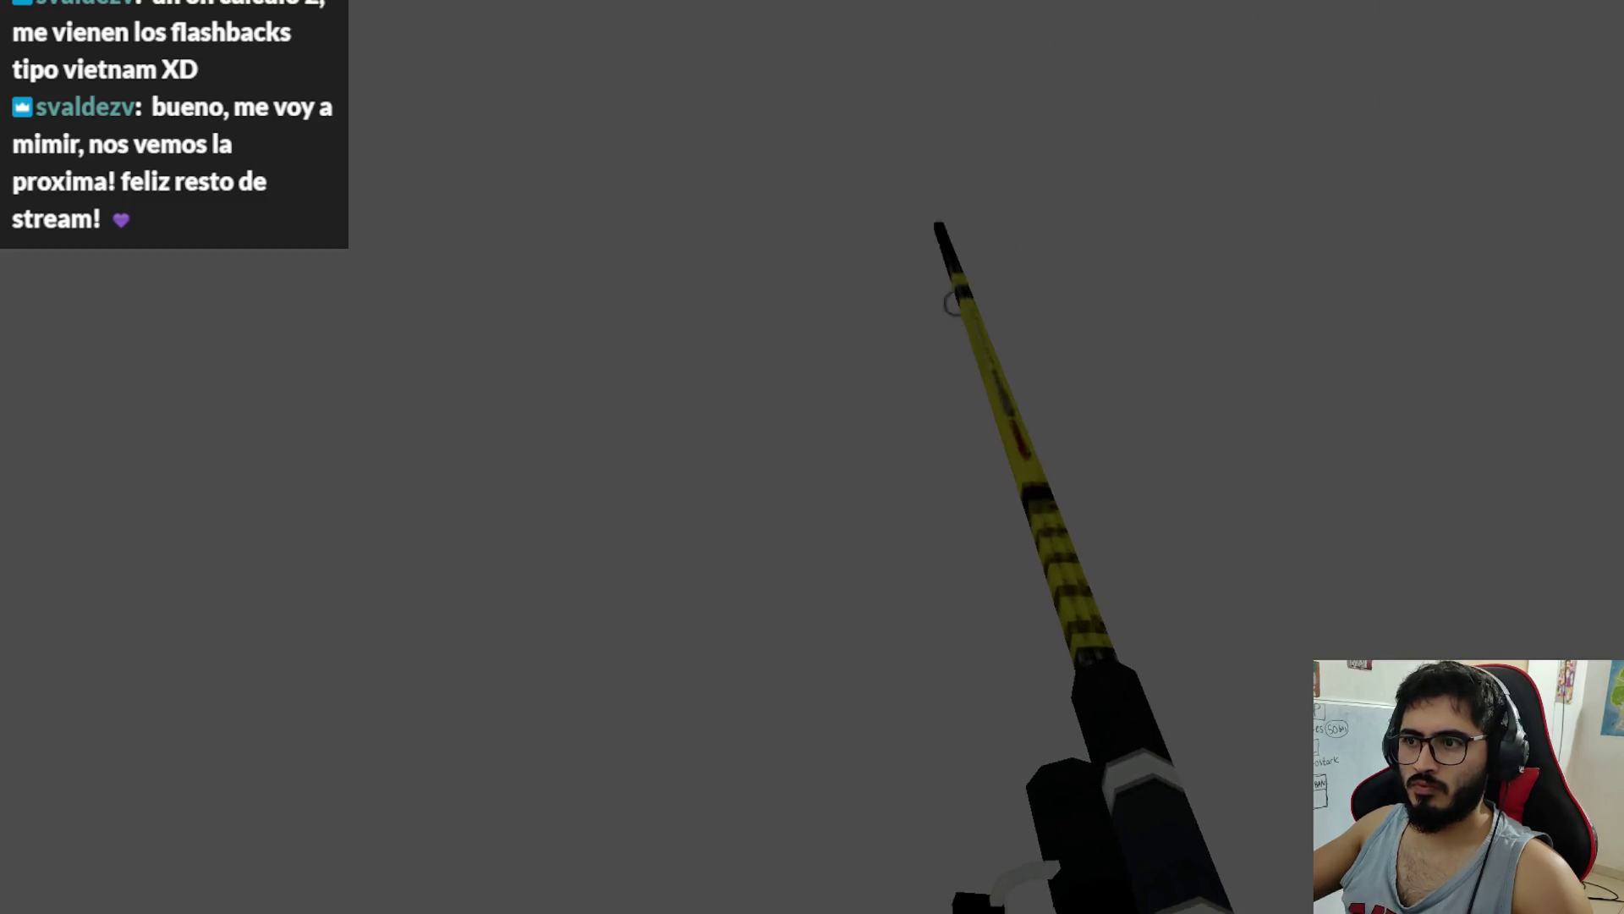
{"action": "left_click", "coordinate": [952, 330]}
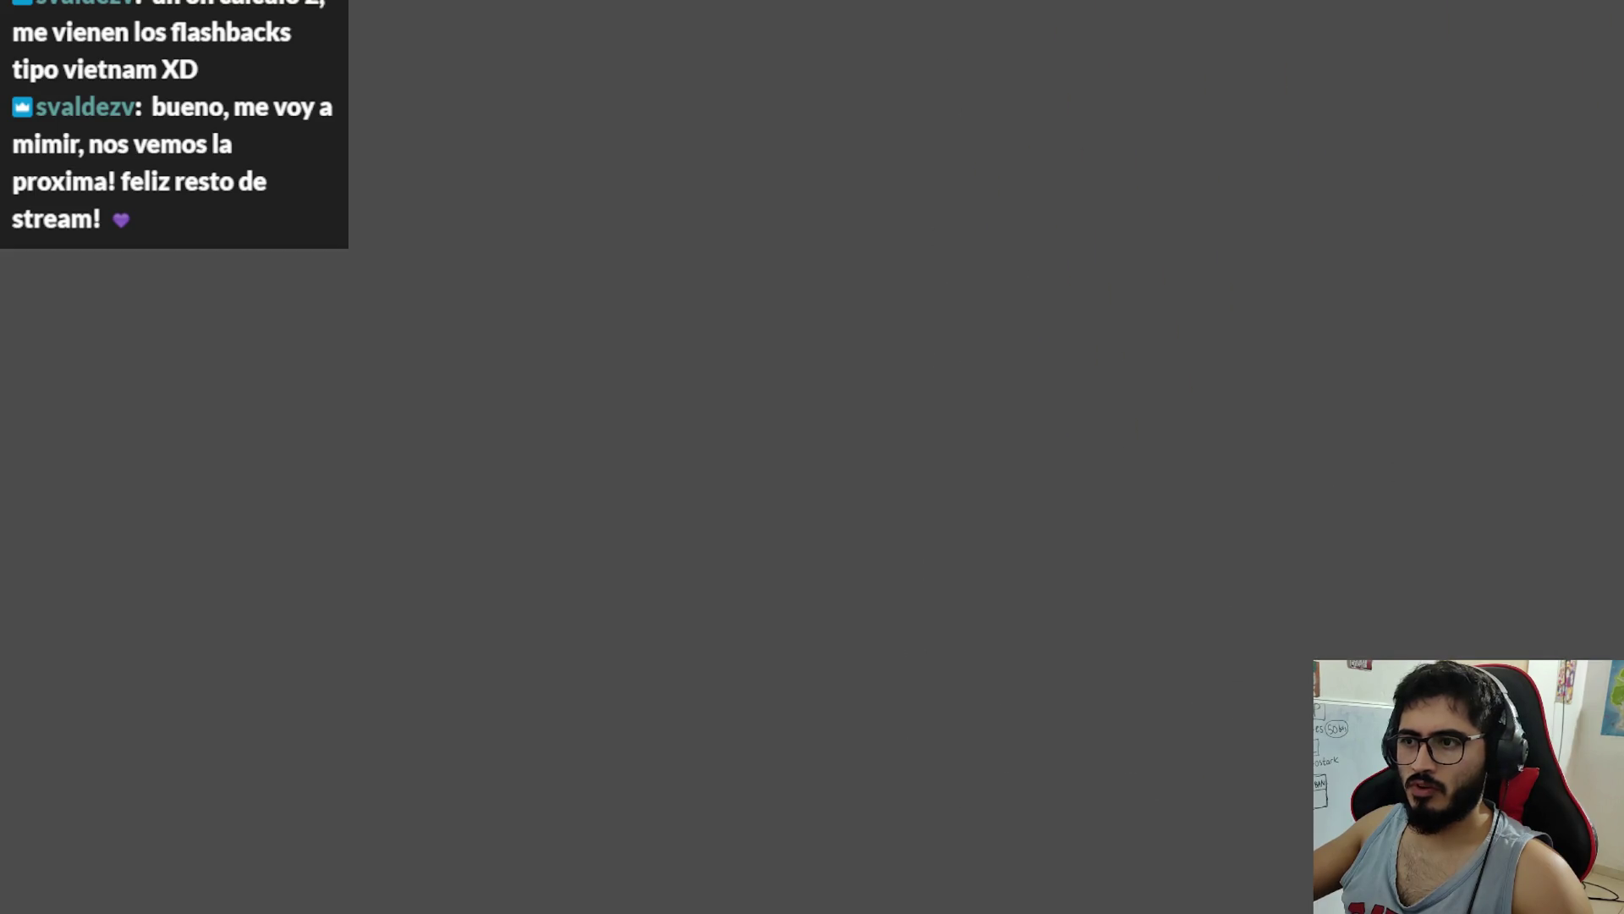
{"action": "left_click", "coordinate": [952, 330]}
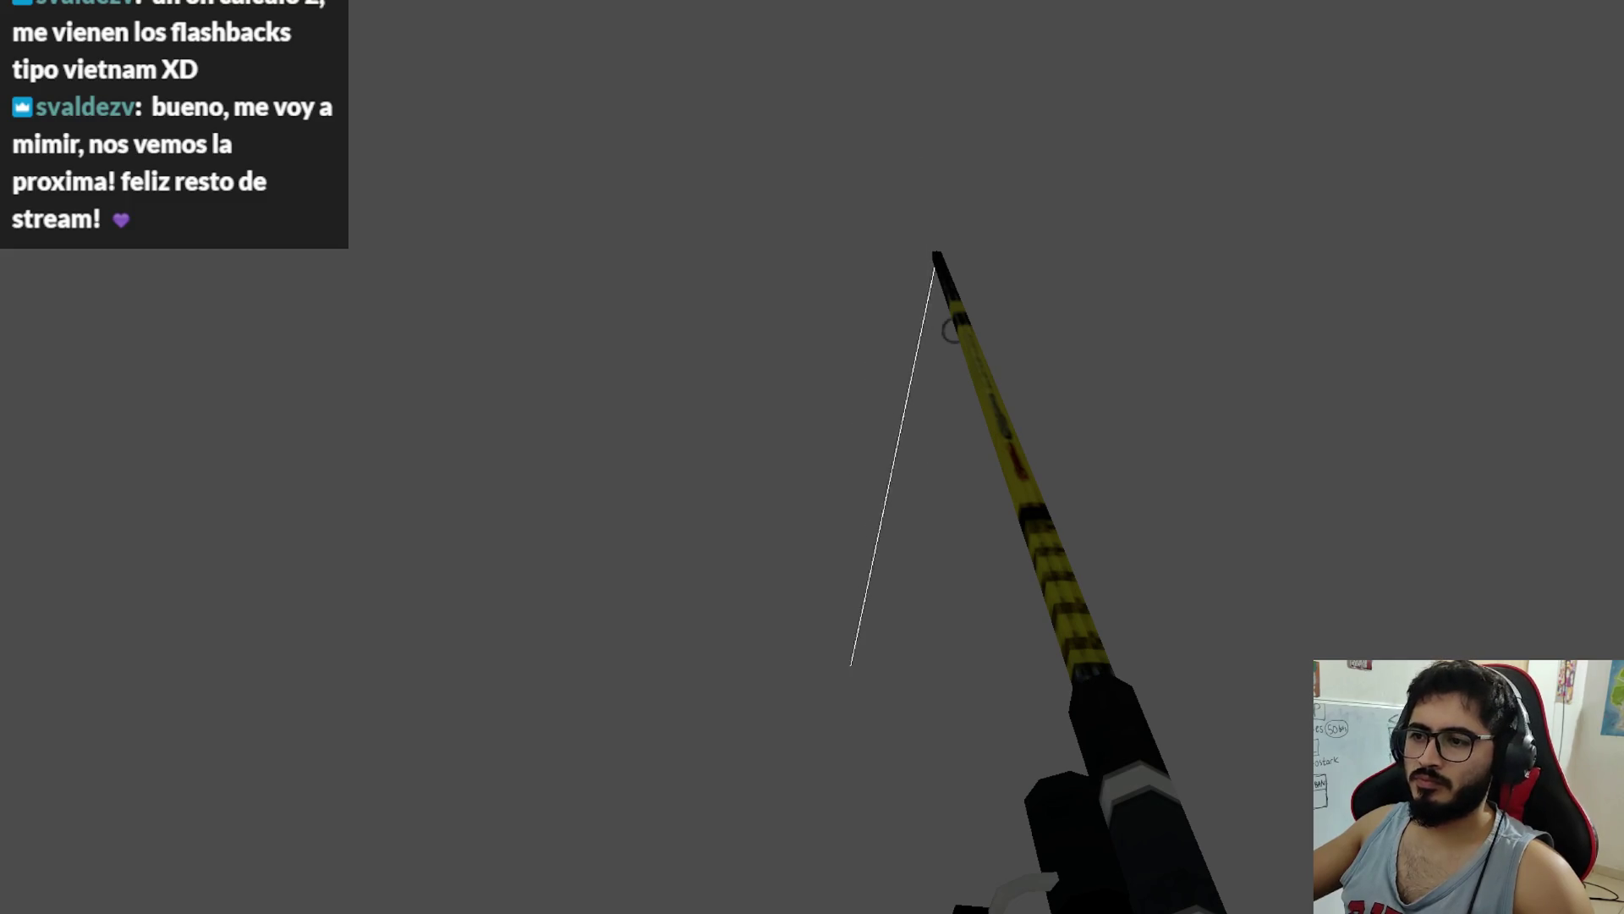
{"action": "left_click", "coordinate": [952, 330]}
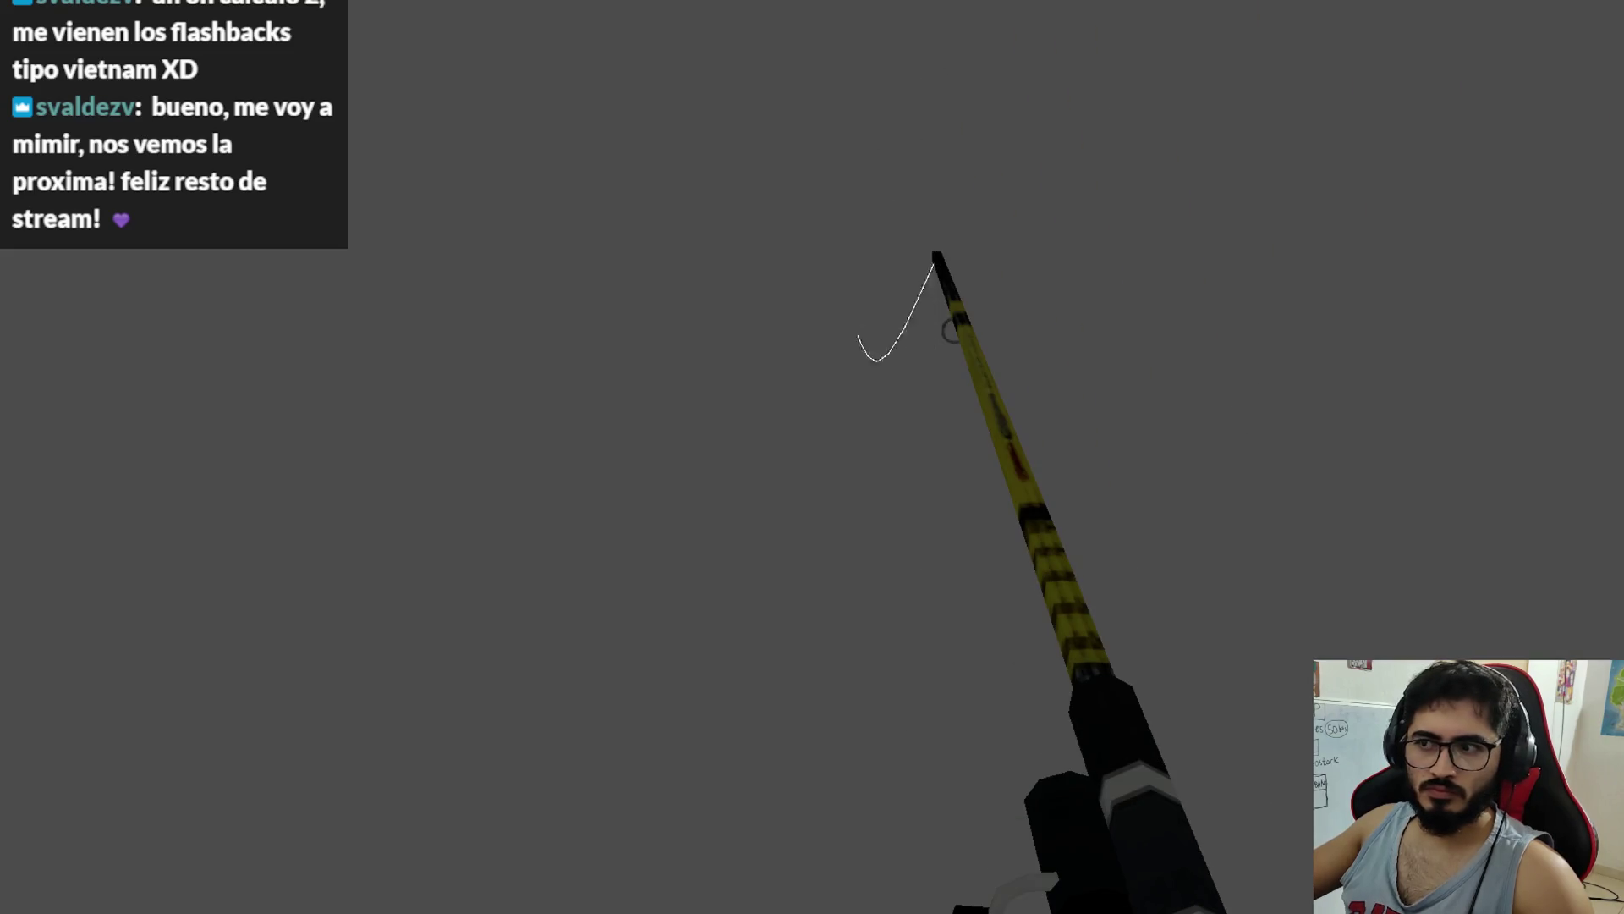
{"action": "left_click", "coordinate": [952, 329]}
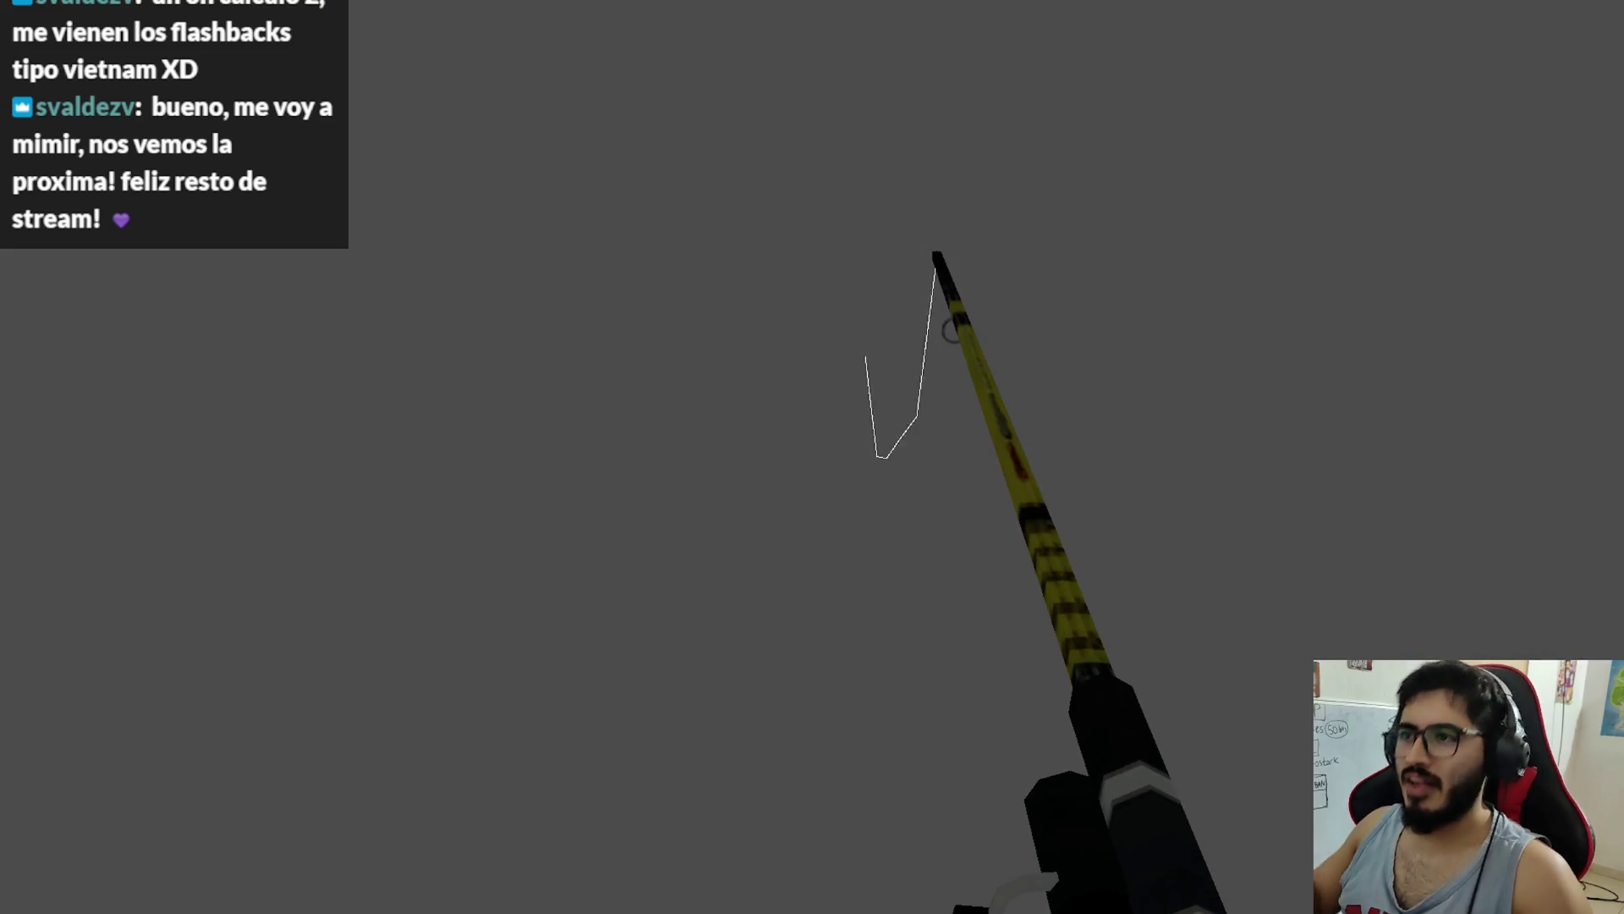
{"action": "key", "text": "F8"}
{"action": "key", "text": "ctrl+a"}
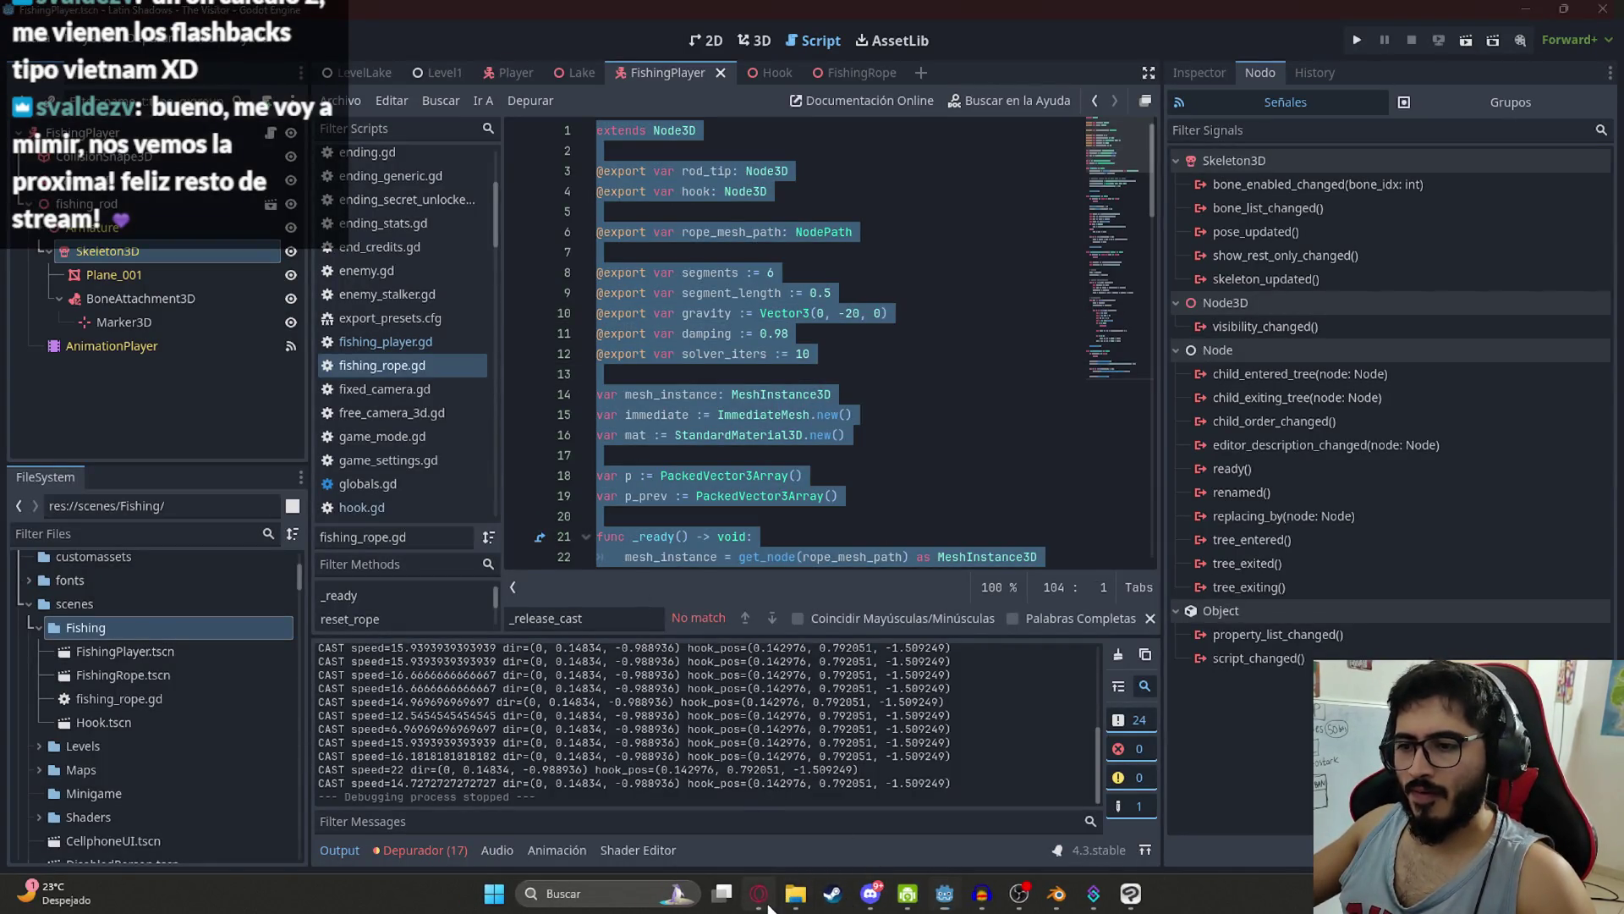
- Send ChatGPT the thicker-rope question with the current rope script pasted below it
{"action": "left_click", "coordinate": [759, 893]}
{"action": "left_click", "coordinate": [895, 10]}
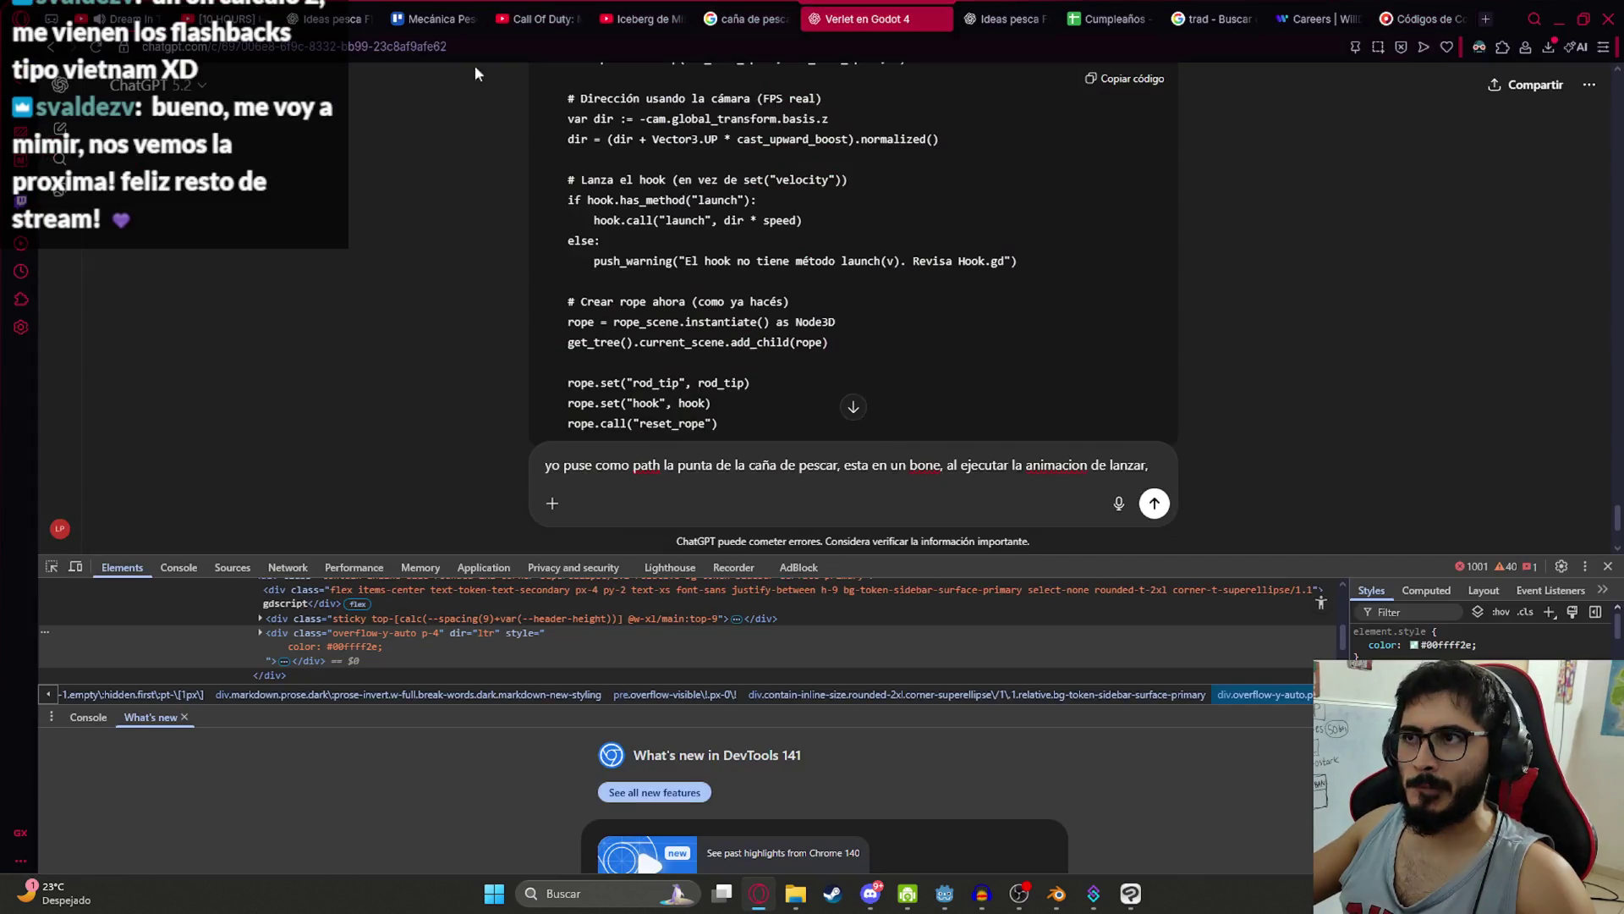
{"action": "triple_click", "coordinate": [652, 475]}
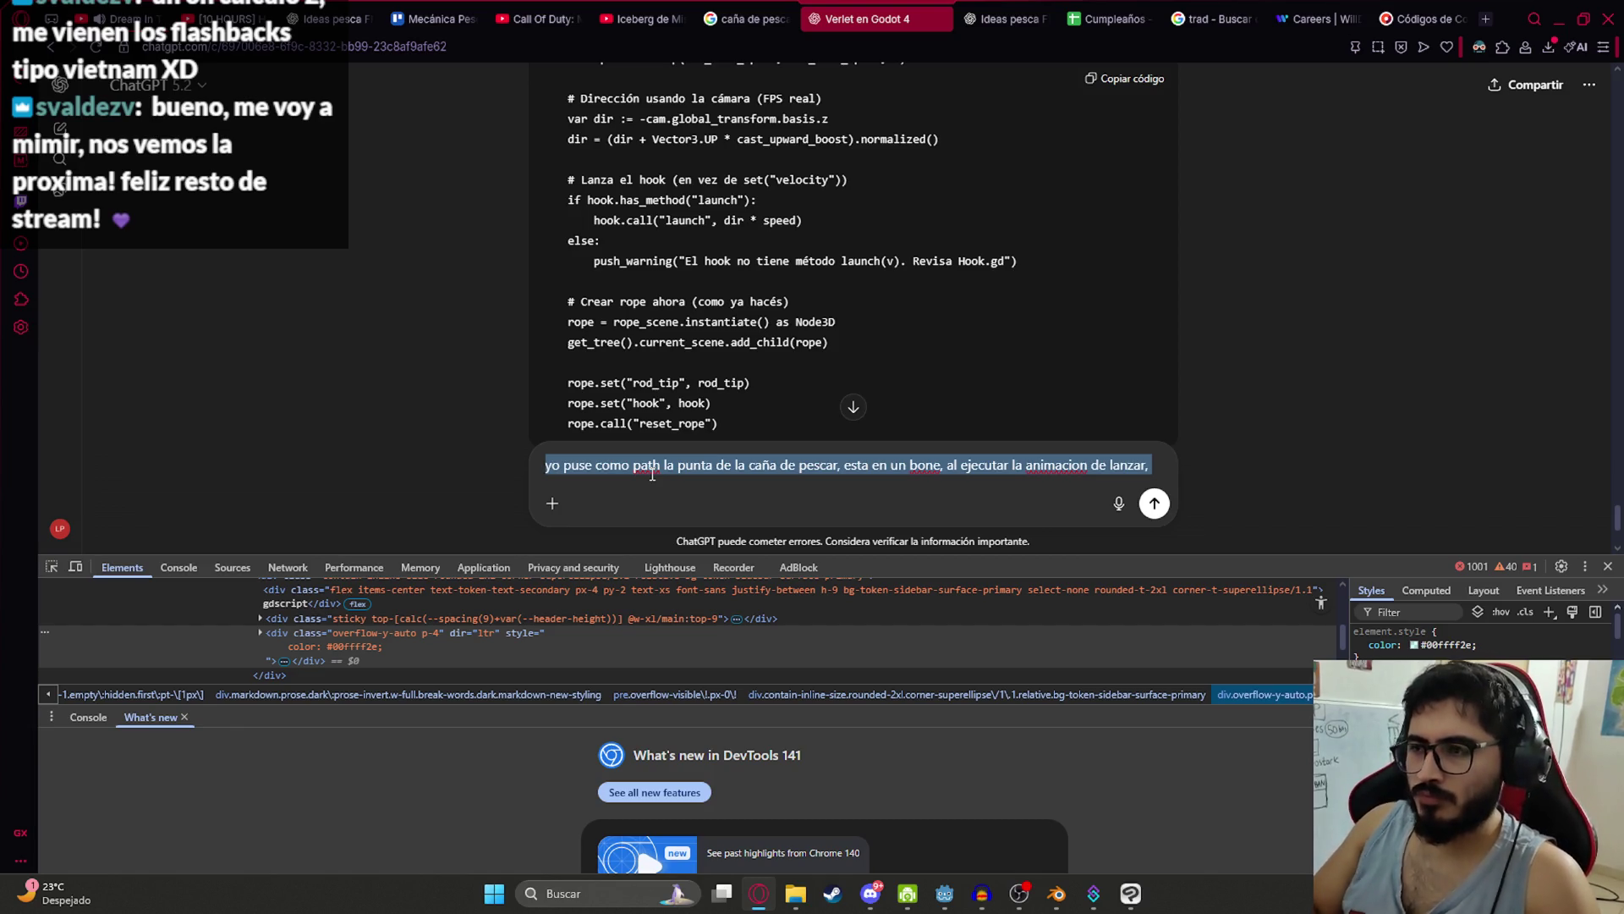
{"action": "type", "text": "Como h"}
{"action": "left_click", "coordinate": [1610, 567]}
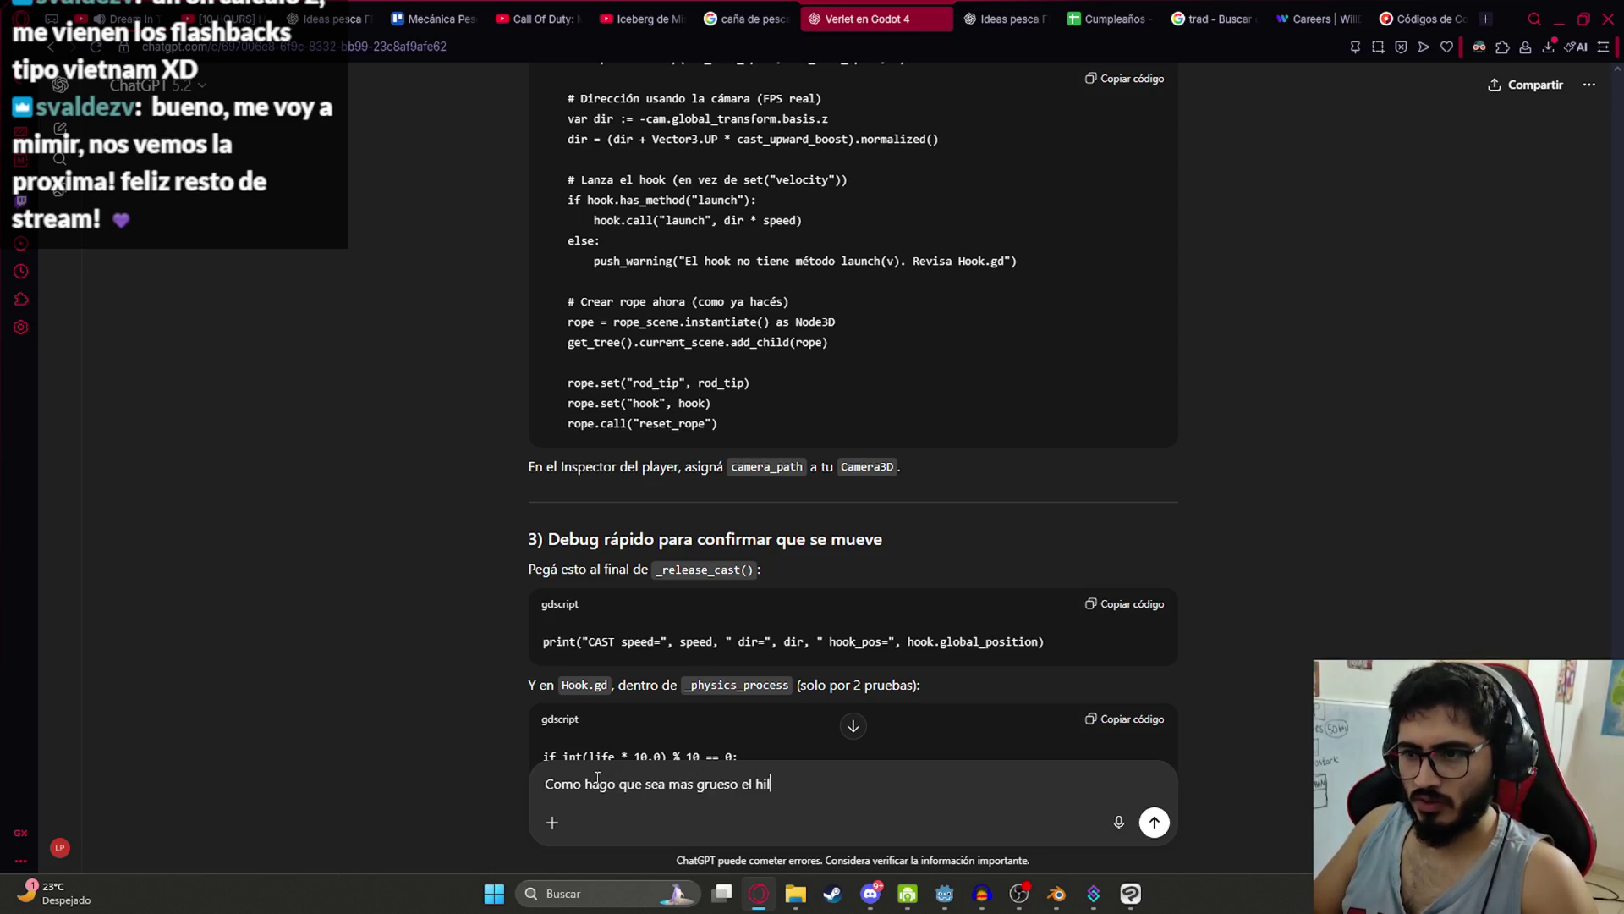
{"action": "key", "text": "shift+Return"}
{"action": "key", "text": "ctrl+v"}
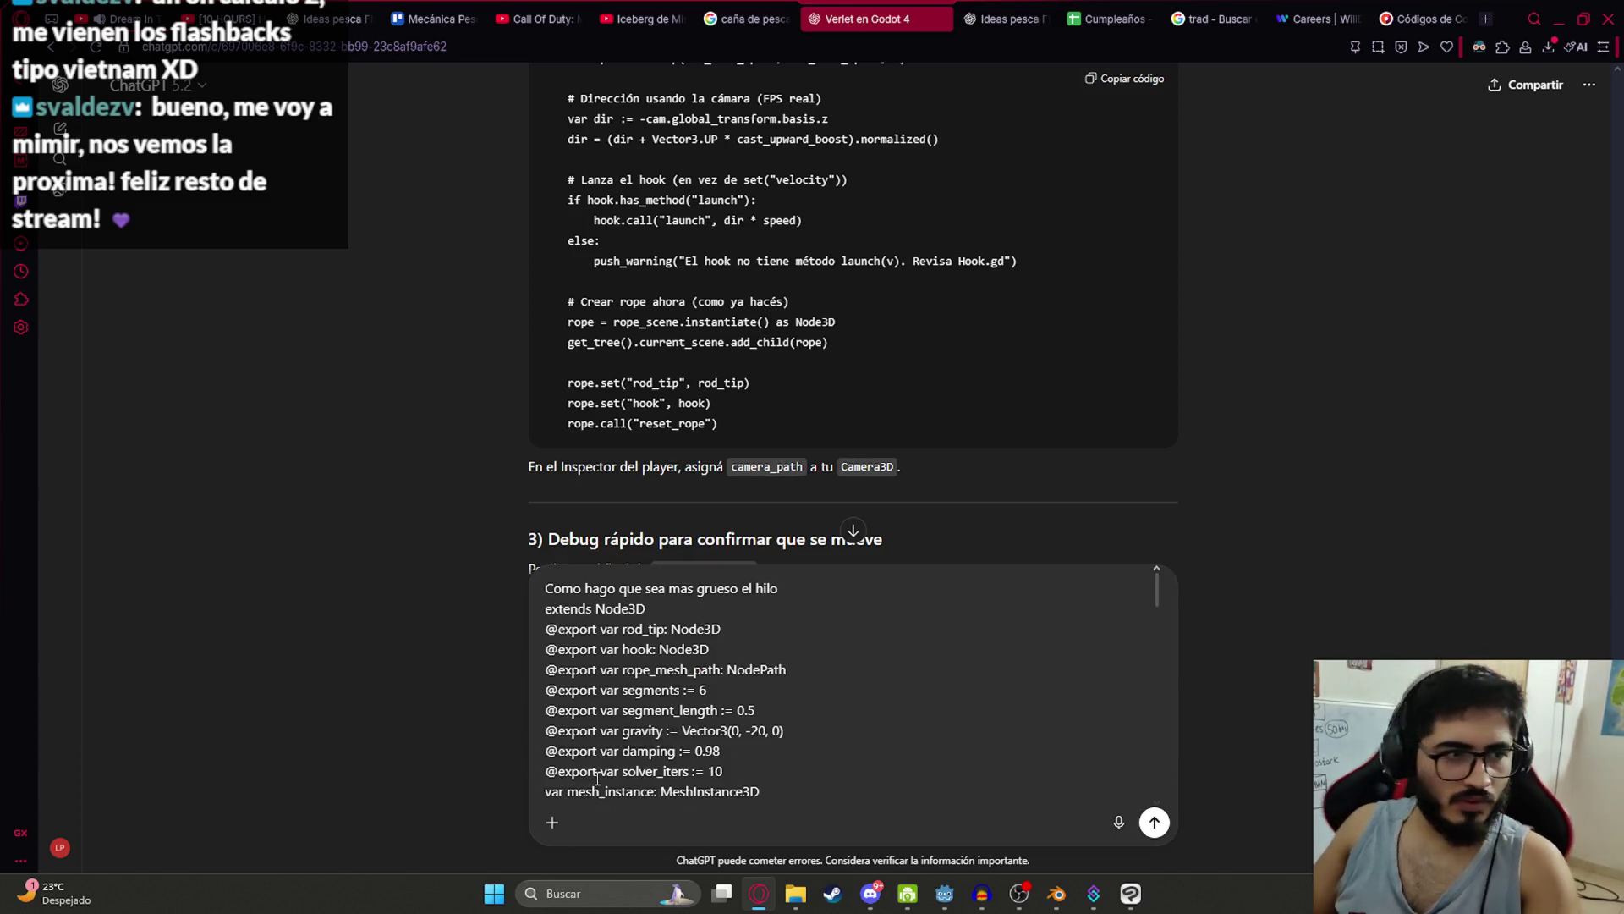
{"action": "key", "text": "Return"}
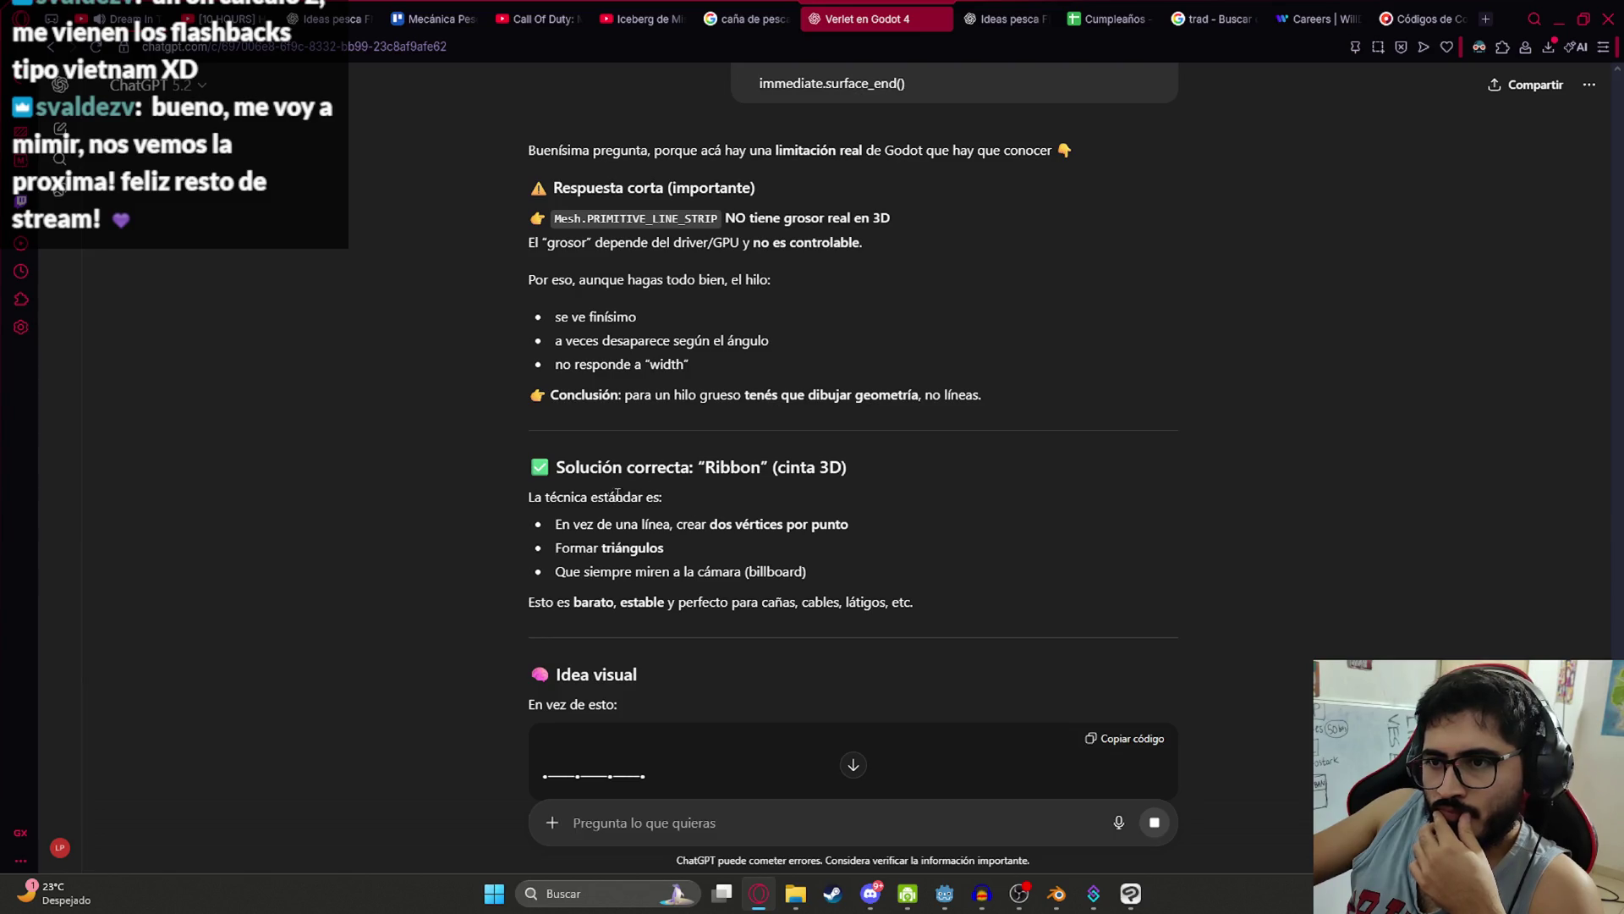
- Read through the ribbon-mesh reply and copy the _update_mesh function name
{"action": "scroll", "coordinate": [617, 495], "scroll_direction": "down", "scroll_amount": 2}
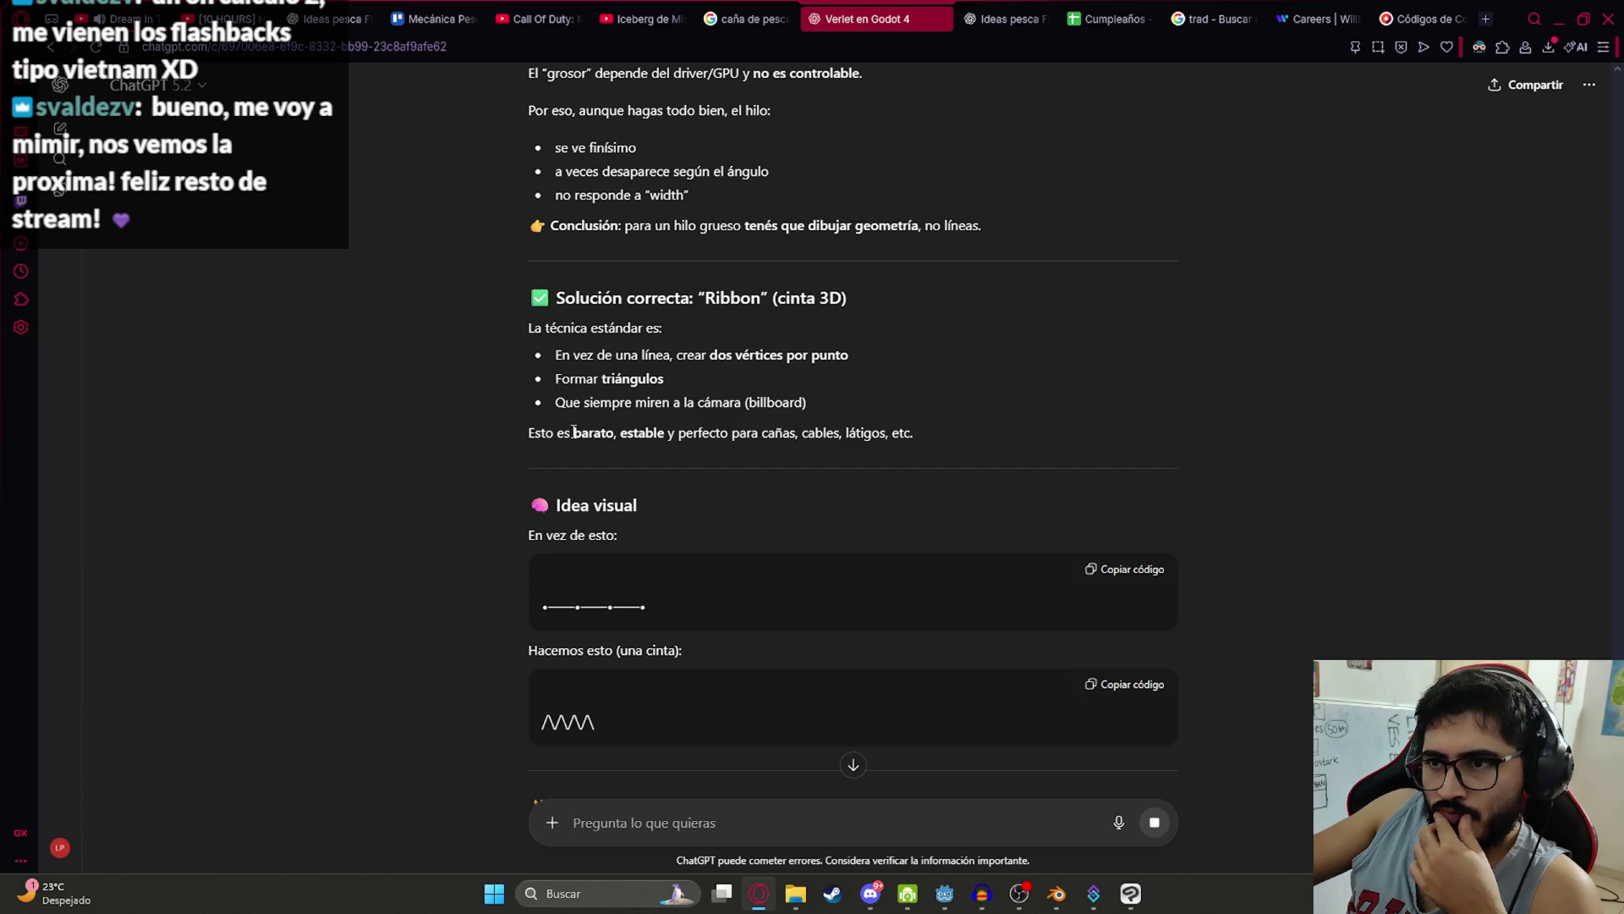
{"action": "scroll", "coordinate": [622, 498], "scroll_direction": "down", "scroll_amount": 4}
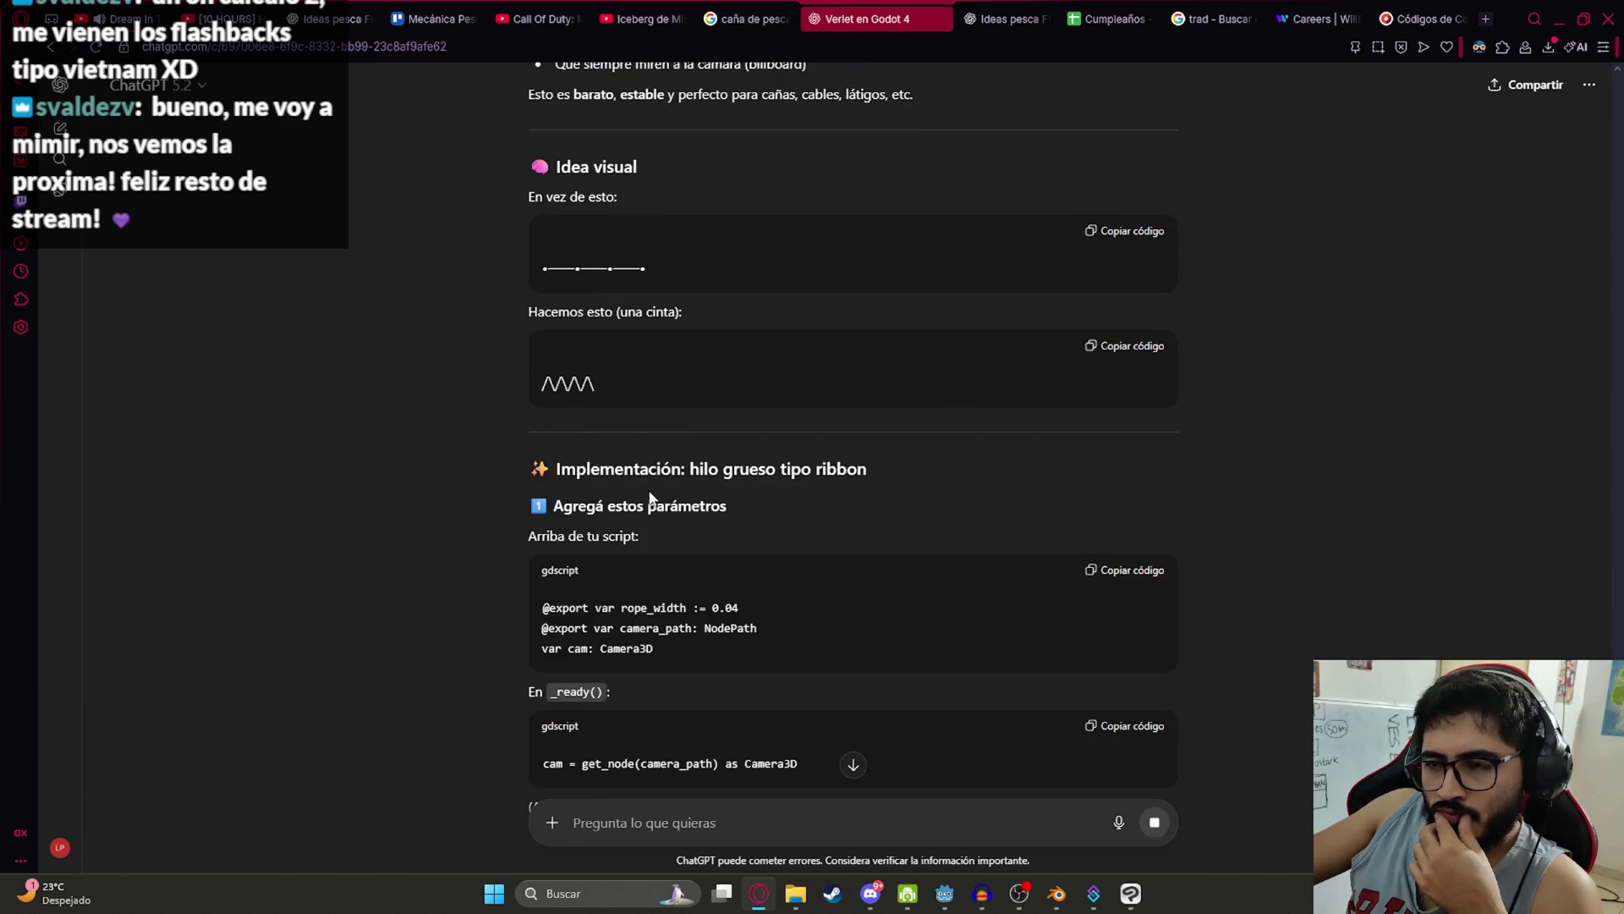
{"action": "scroll", "coordinate": [592, 562], "scroll_direction": "down", "scroll_amount": 2}
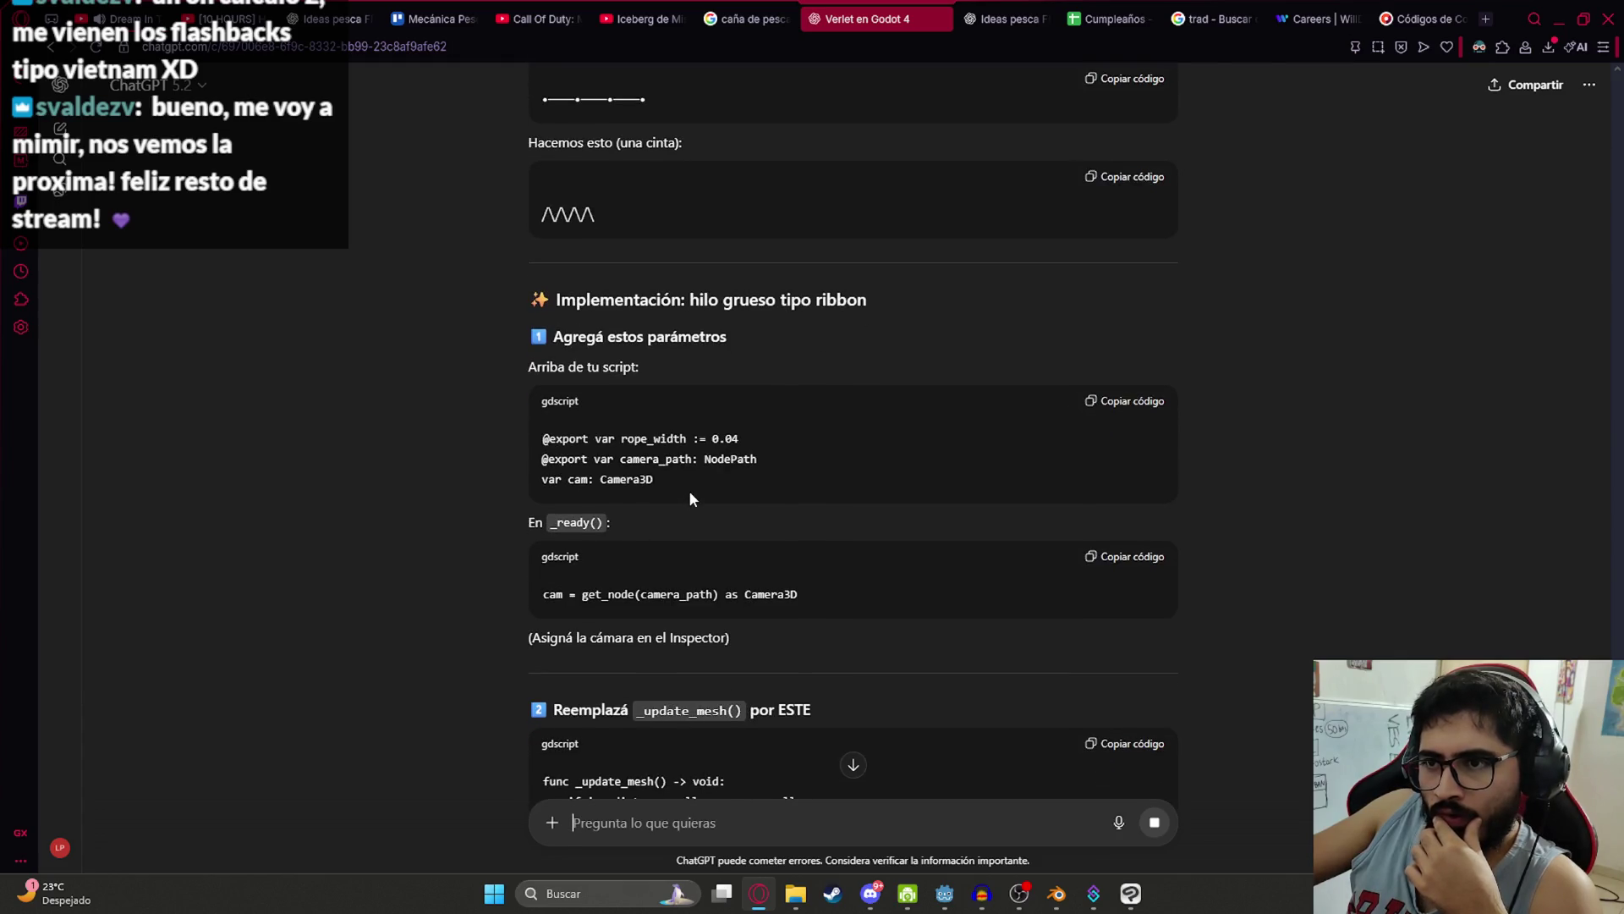
{"action": "scroll", "coordinate": [691, 497], "scroll_direction": "down", "scroll_amount": 1}
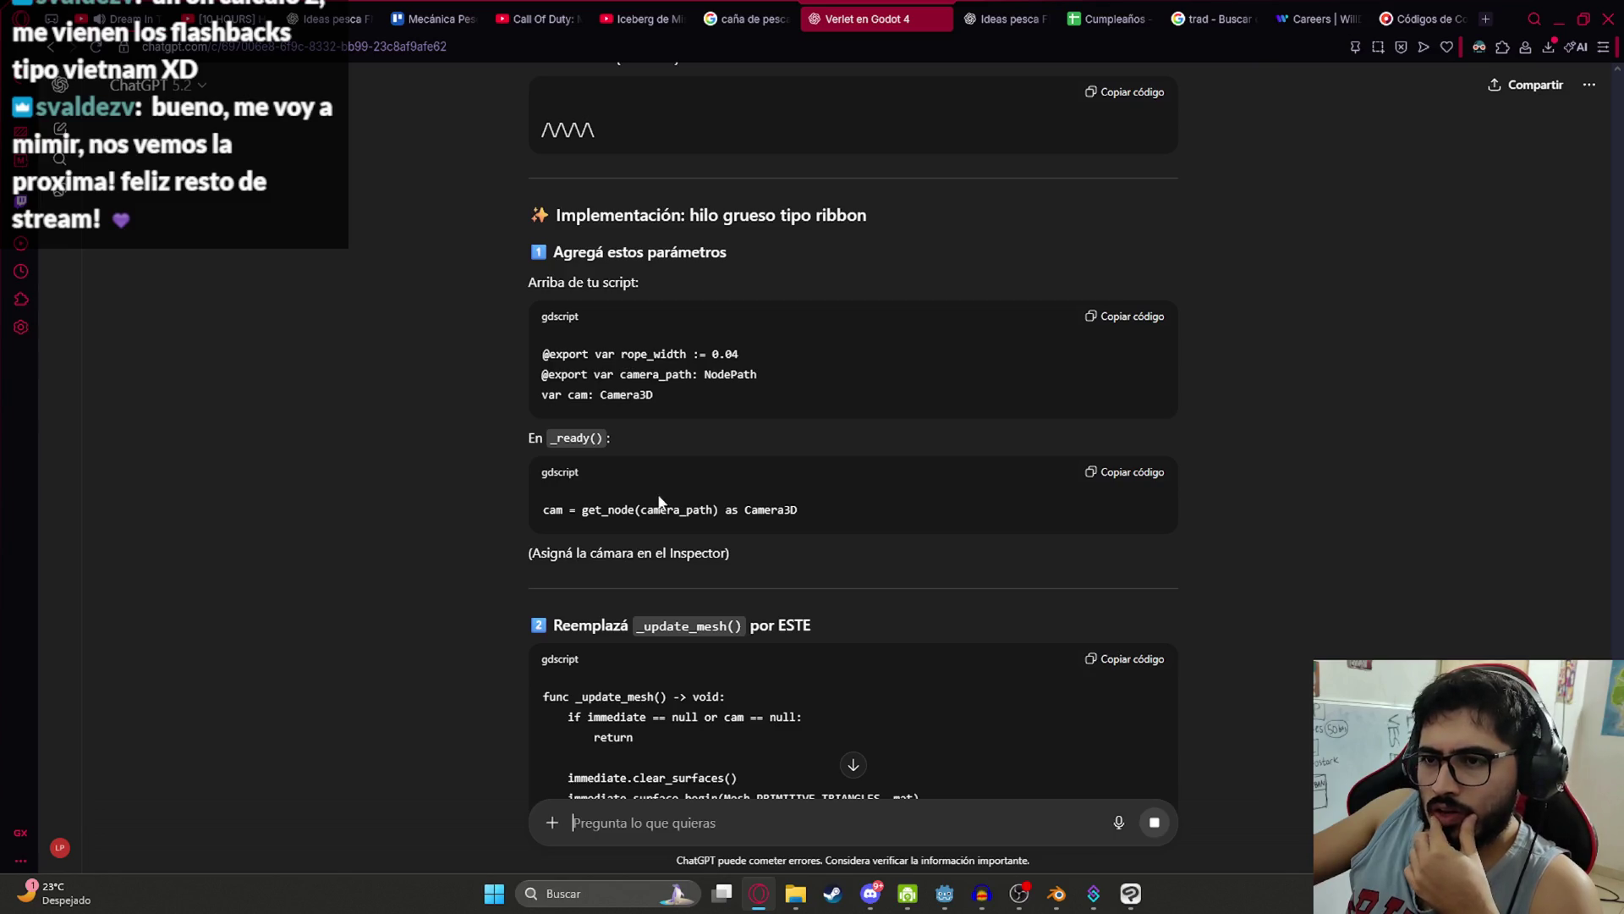
{"action": "scroll", "coordinate": [738, 503], "scroll_direction": "down", "scroll_amount": 2}
{"action": "scroll", "coordinate": [730, 491], "scroll_direction": "down", "scroll_amount": 2}
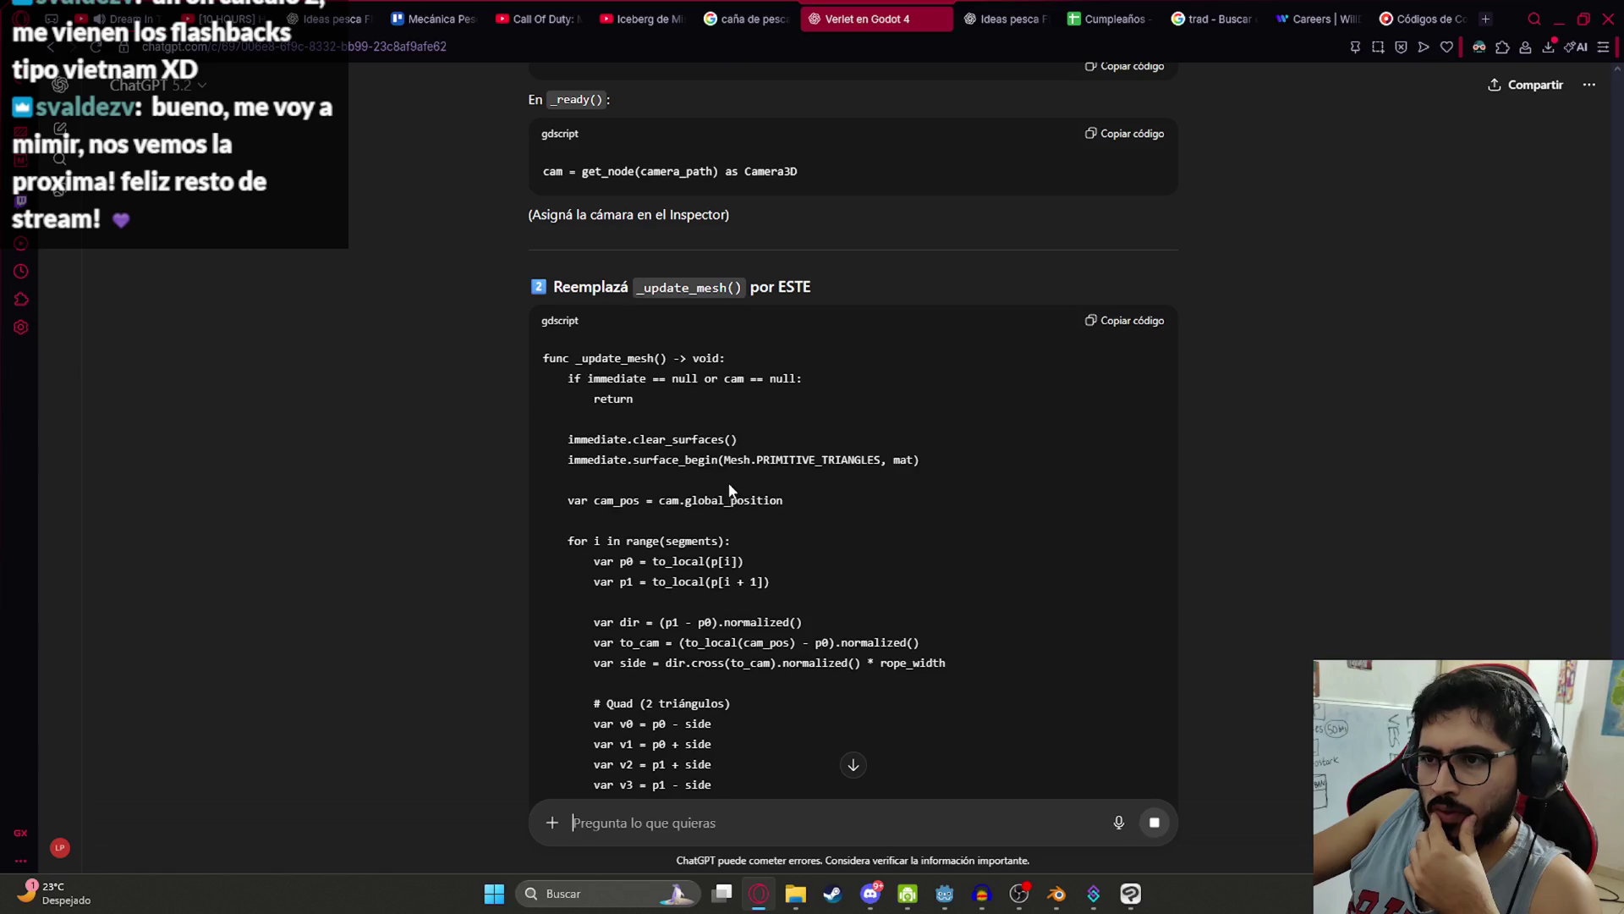
{"action": "double_click", "coordinate": [705, 289]}
{"action": "key", "text": "ctrl+c"}
{"action": "key", "text": "alt+Tab"}
- Replace the old _update_mesh in fishing_rope.gd with ChatGPT's triangle-ribbon version and save
{"action": "key", "text": "ctrl+f"}
{"action": "key", "text": "ctrl+v"}
{"action": "left_click", "coordinate": [663, 339], "text": "ctrl"}
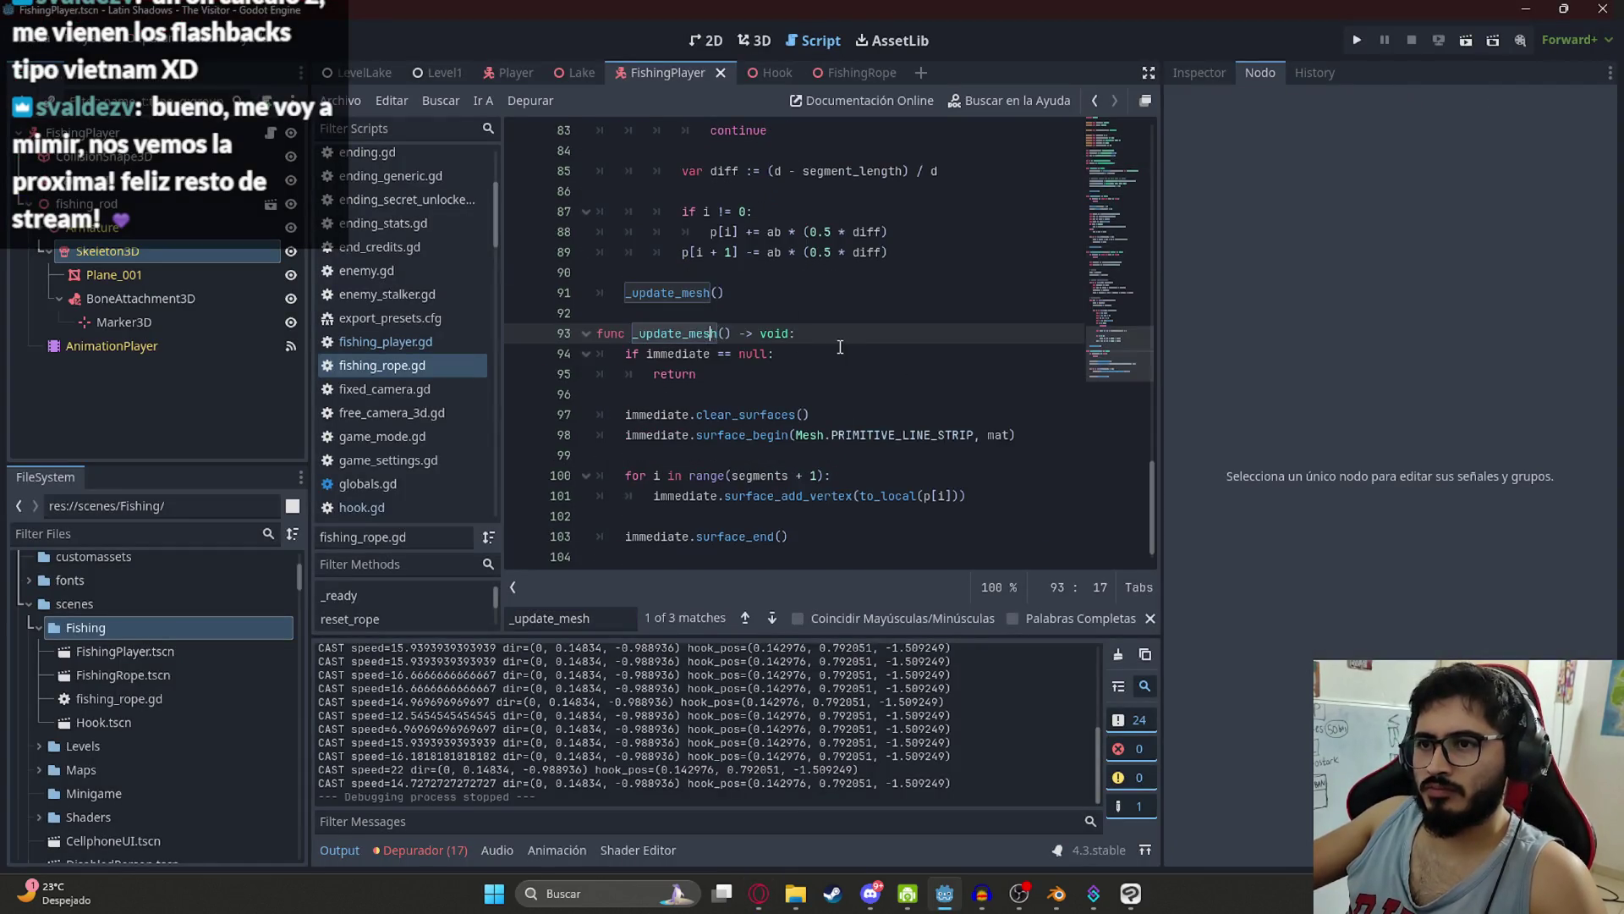
{"action": "key", "text": "alt+Tab"}
{"action": "left_click", "coordinate": [1133, 327]}
{"action": "key", "text": "alt+Tab"}
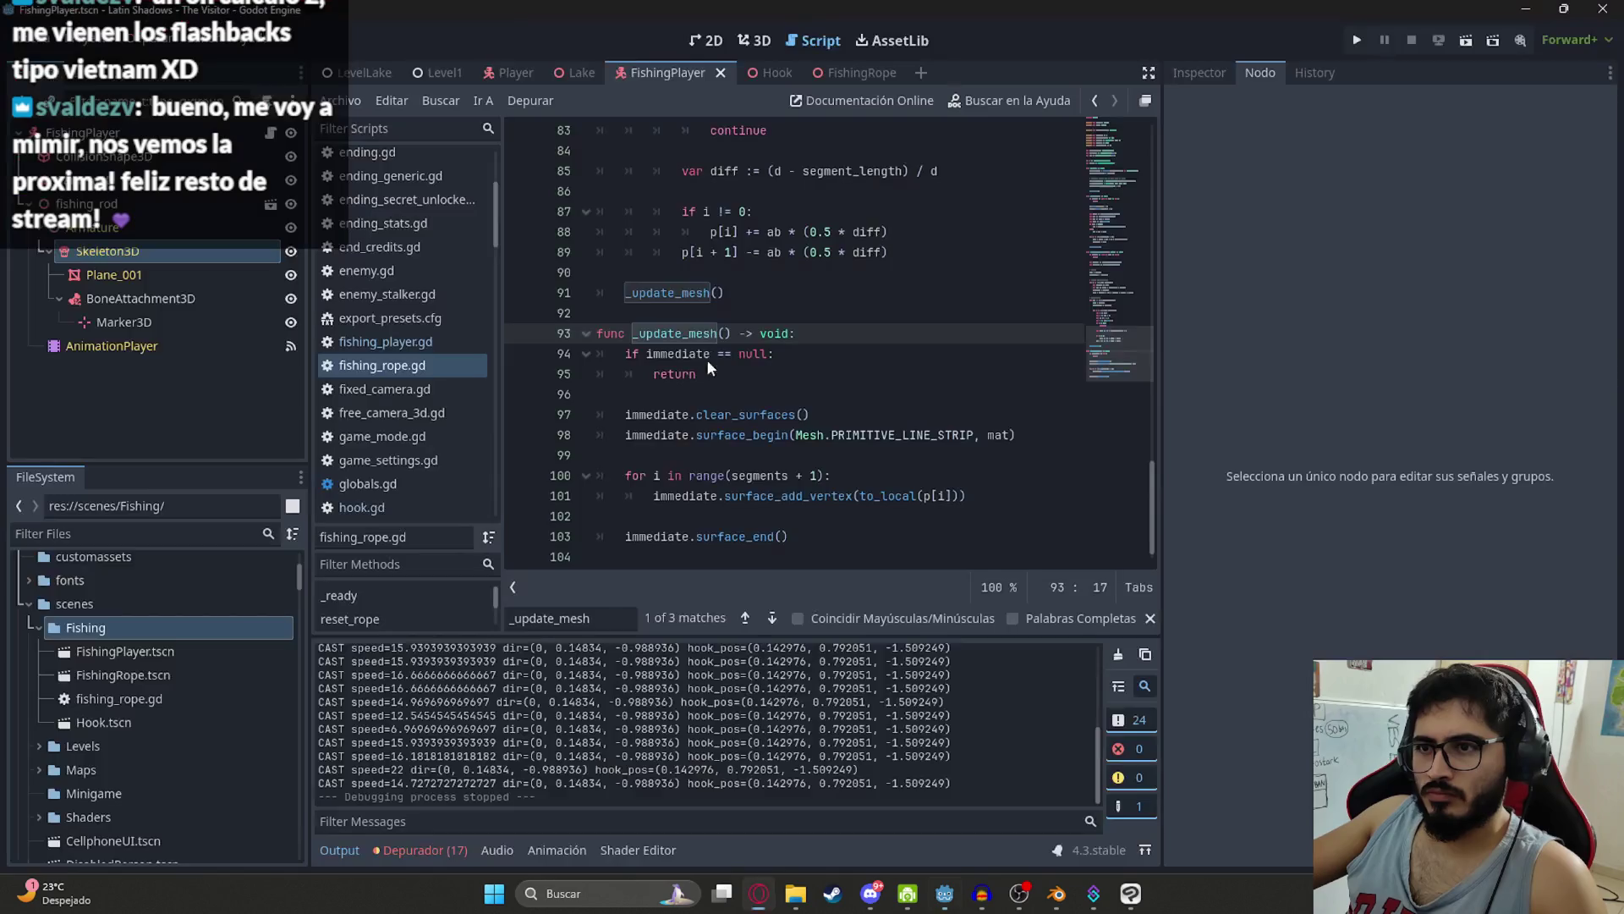
{"action": "mouse_move", "coordinate": [793, 536]}
{"action": "left_mouse_down"}
{"action": "mouse_move", "coordinate": [643, 517]}
{"action": "mouse_move", "coordinate": [538, 337]}
{"action": "left_mouse_up"}
{"action": "key", "text": "ctrl+v"}
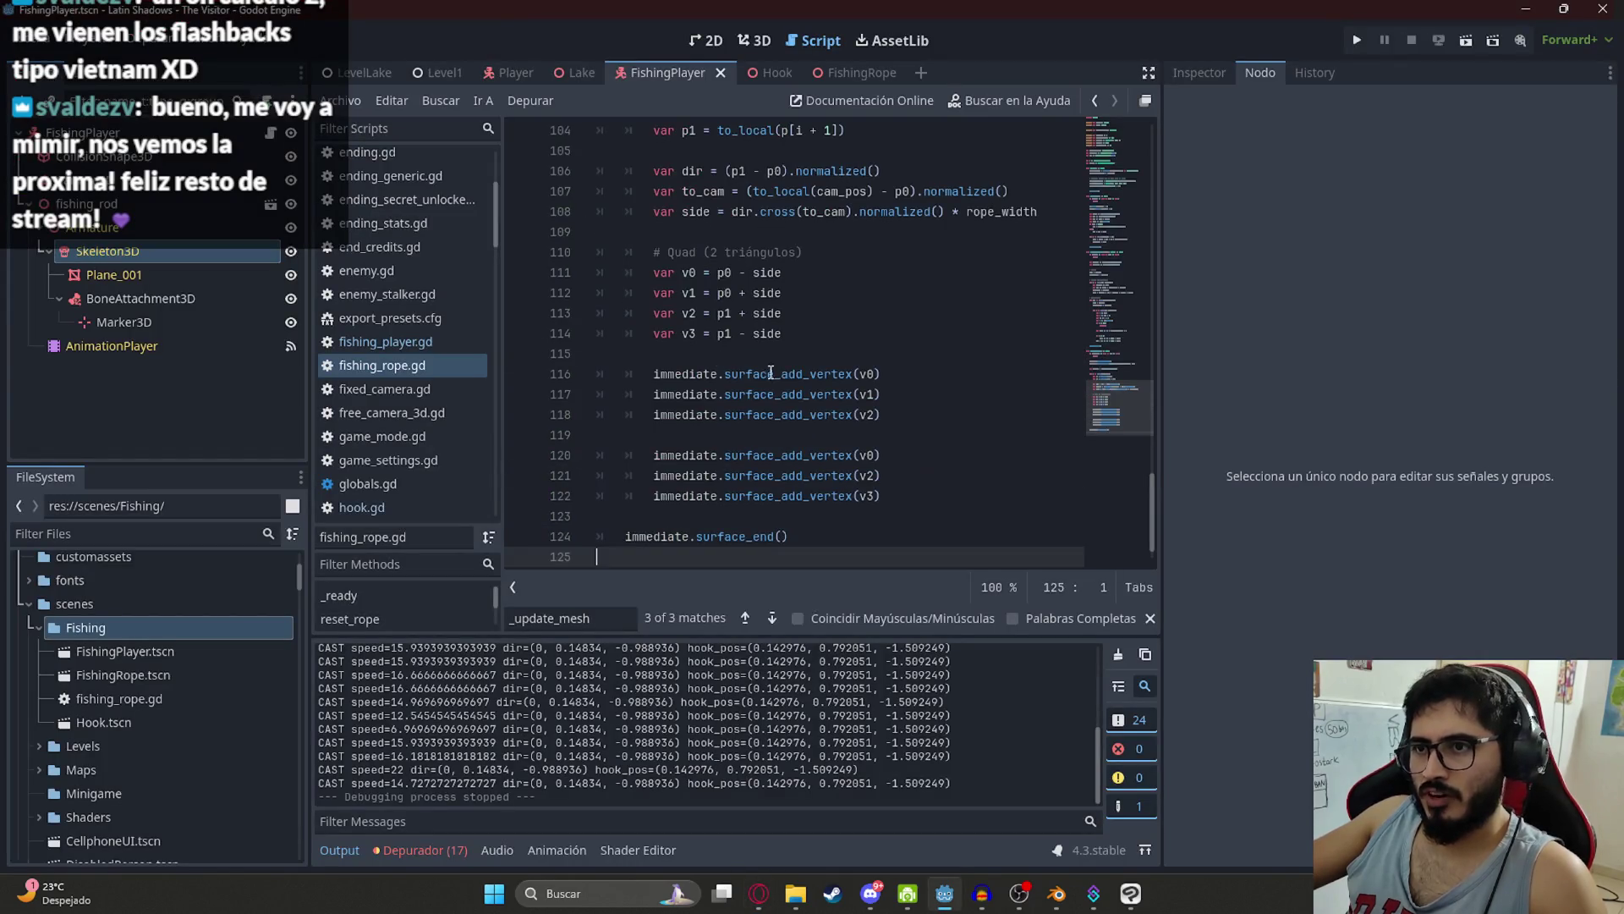
{"action": "key", "text": "ctrl+s"}
{"action": "left_click", "coordinate": [785, 273]}
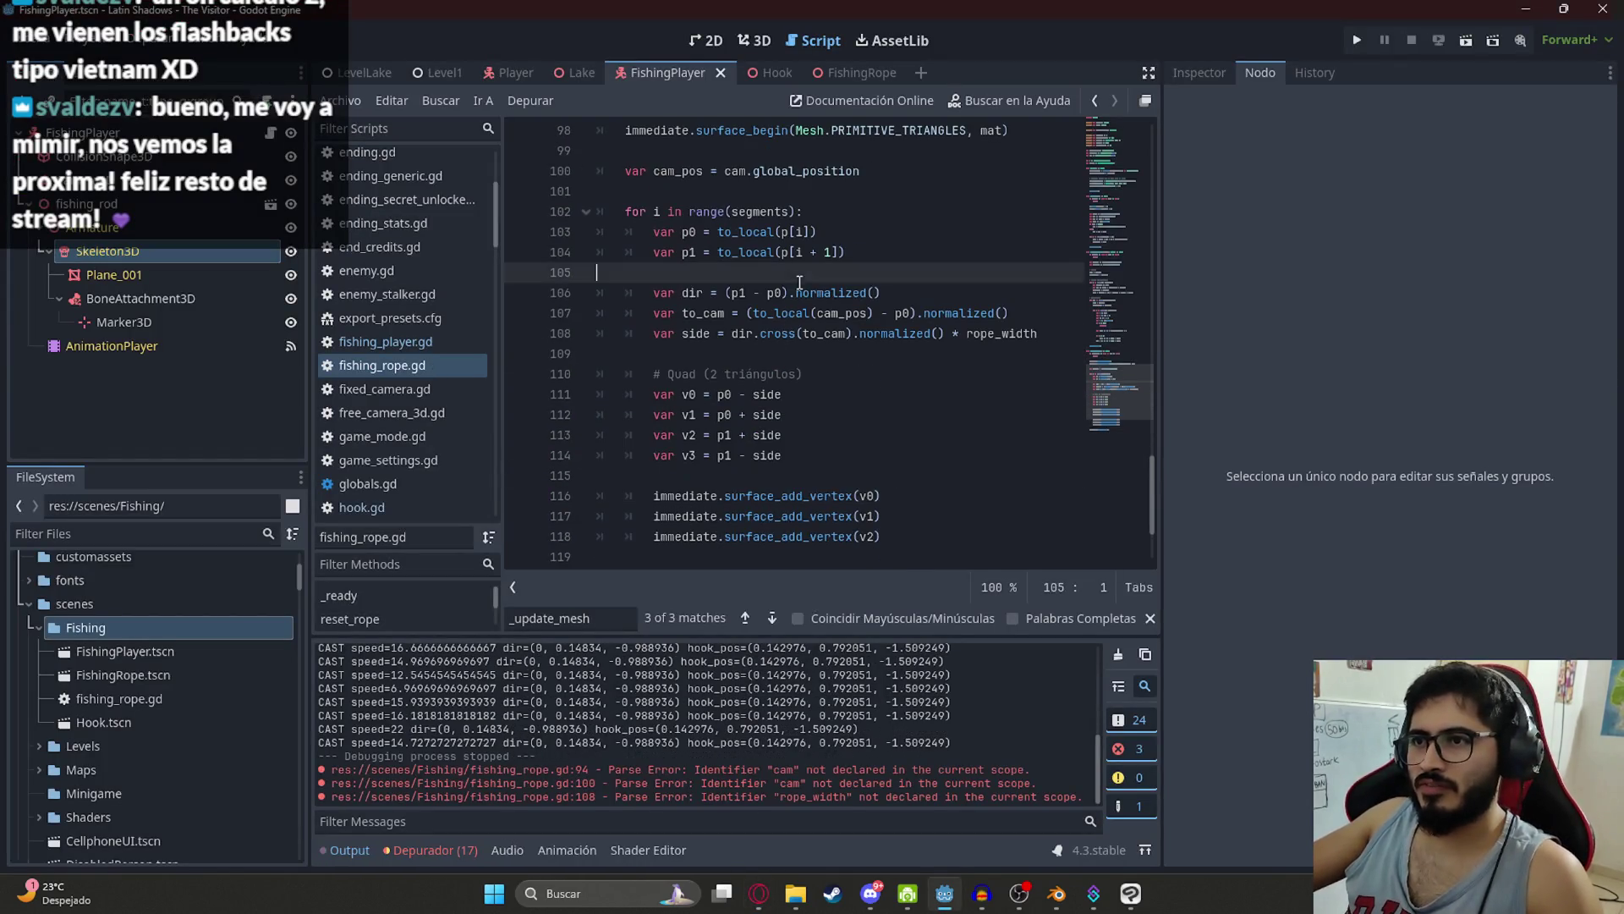
{"action": "scroll", "coordinate": [785, 318], "scroll_direction": "up", "scroll_amount": 2}
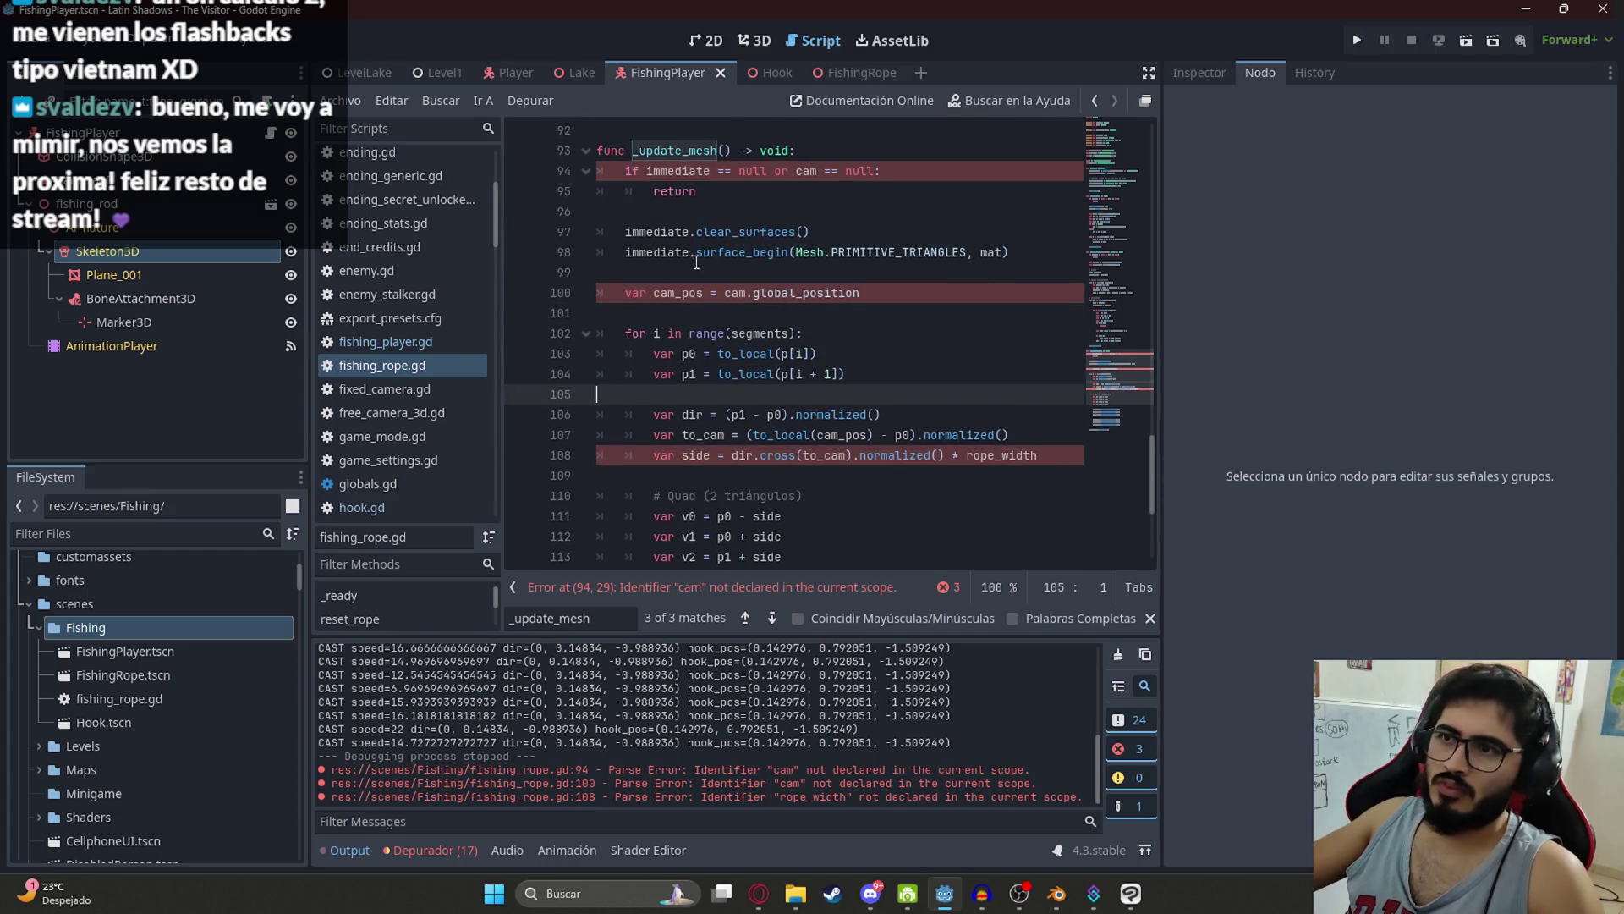
- Add the cam = get_node(camera_path) assignment at the start of _ready
{"action": "key", "text": "alt+Tab"}
{"action": "scroll", "coordinate": [739, 479], "scroll_direction": "up", "scroll_amount": 5}
{"action": "scroll", "coordinate": [736, 509], "scroll_direction": "down", "scroll_amount": 2}
{"action": "scroll", "coordinate": [736, 509], "scroll_direction": "down", "scroll_amount": 1}
{"action": "left_click_drag", "start_coordinate": [829, 337], "coordinate": [480, 327]}
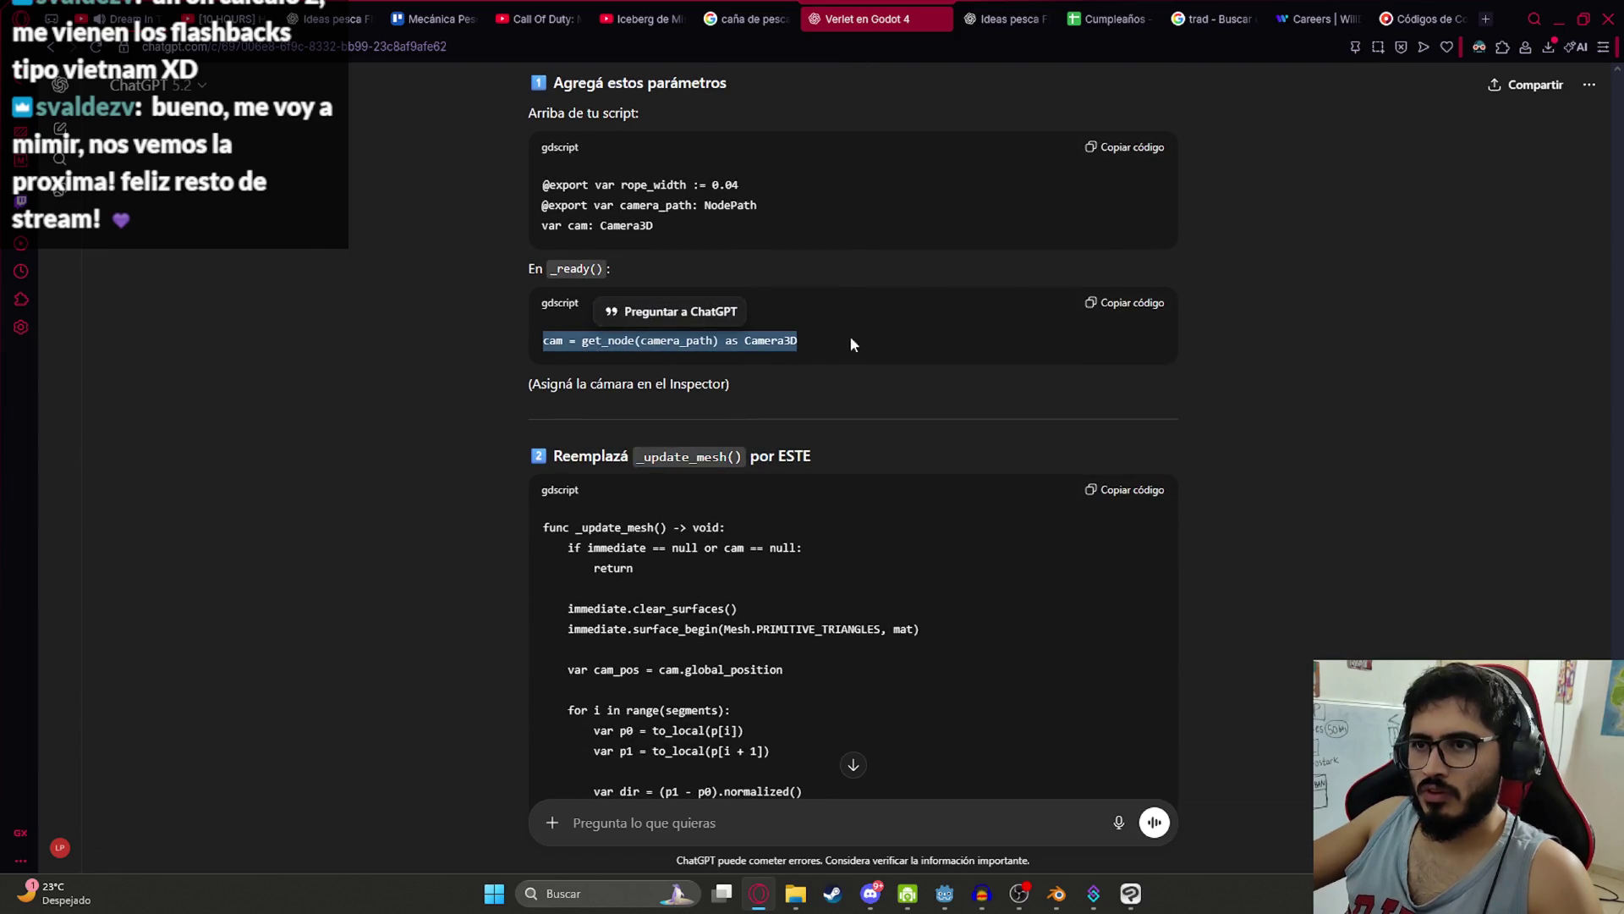
{"action": "key", "text": "alt+Tab"}
{"action": "left_click", "coordinate": [1006, 374]}
{"action": "left_click", "coordinate": [1117, 218]}
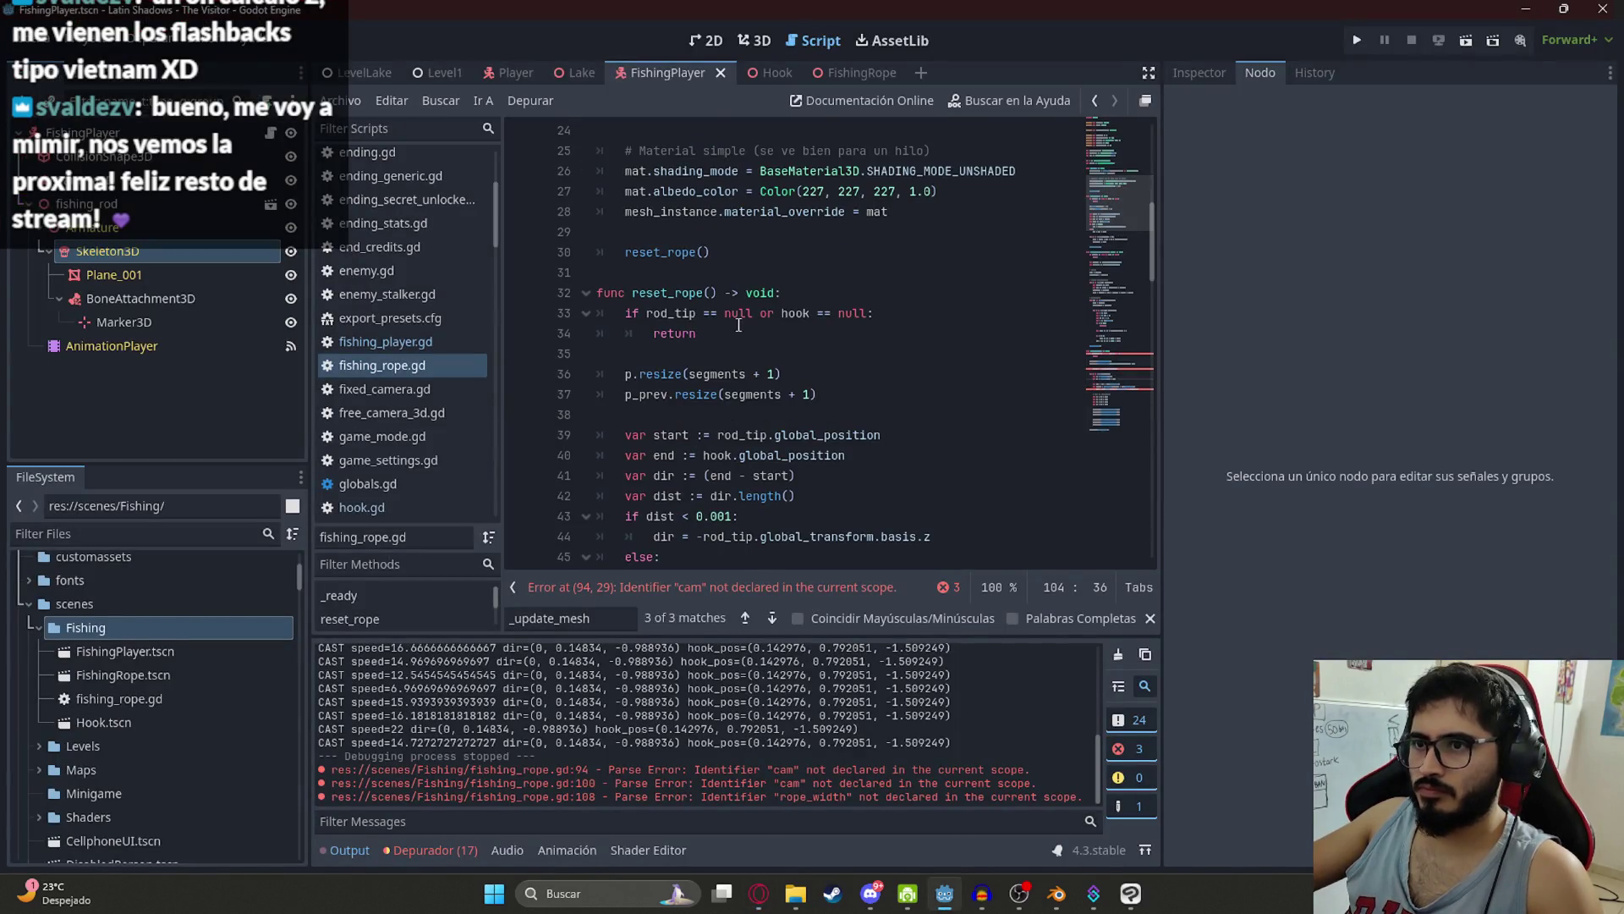
{"action": "scroll", "coordinate": [736, 325], "scroll_direction": "up", "scroll_amount": 4}
{"action": "left_click", "coordinate": [838, 314]}
{"action": "key", "text": "ctrl+v"}
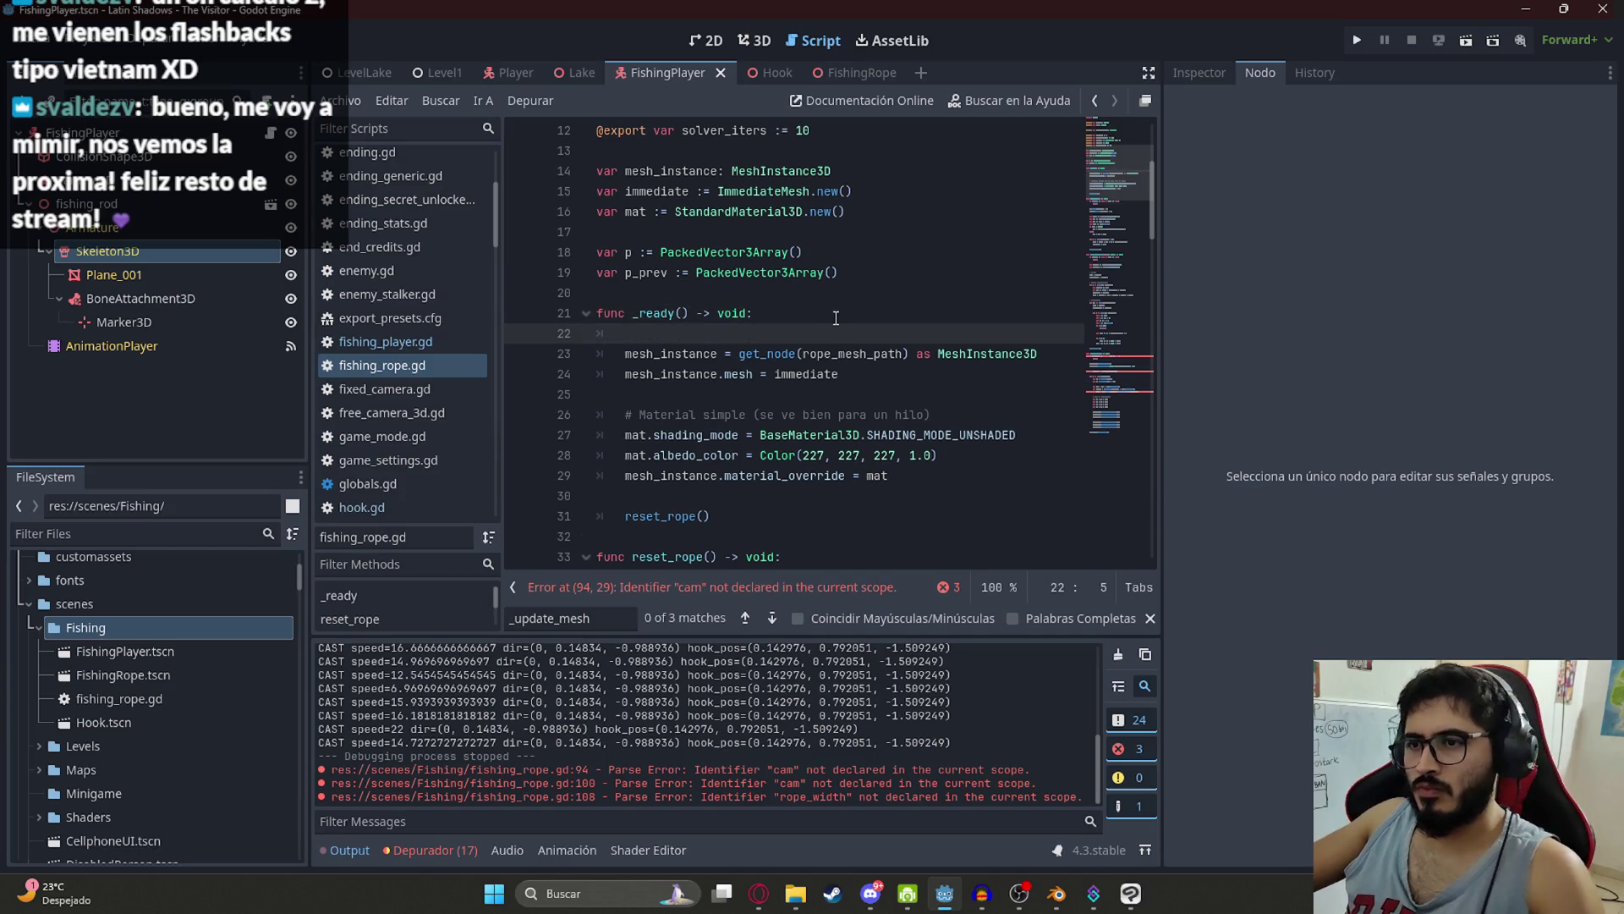
- Declare rope_width := 0.04, a camera_path export and a cam Camera3D below solver_iters
{"action": "key", "text": "alt+Tab"}
{"action": "scroll", "coordinate": [692, 310], "scroll_direction": "up", "scroll_amount": 1}
{"action": "left_click", "coordinate": [878, 296]}
{"action": "left_click_drag", "start_coordinate": [692, 311], "coordinate": [454, 246]}
{"action": "key", "text": "ctrl+c"}
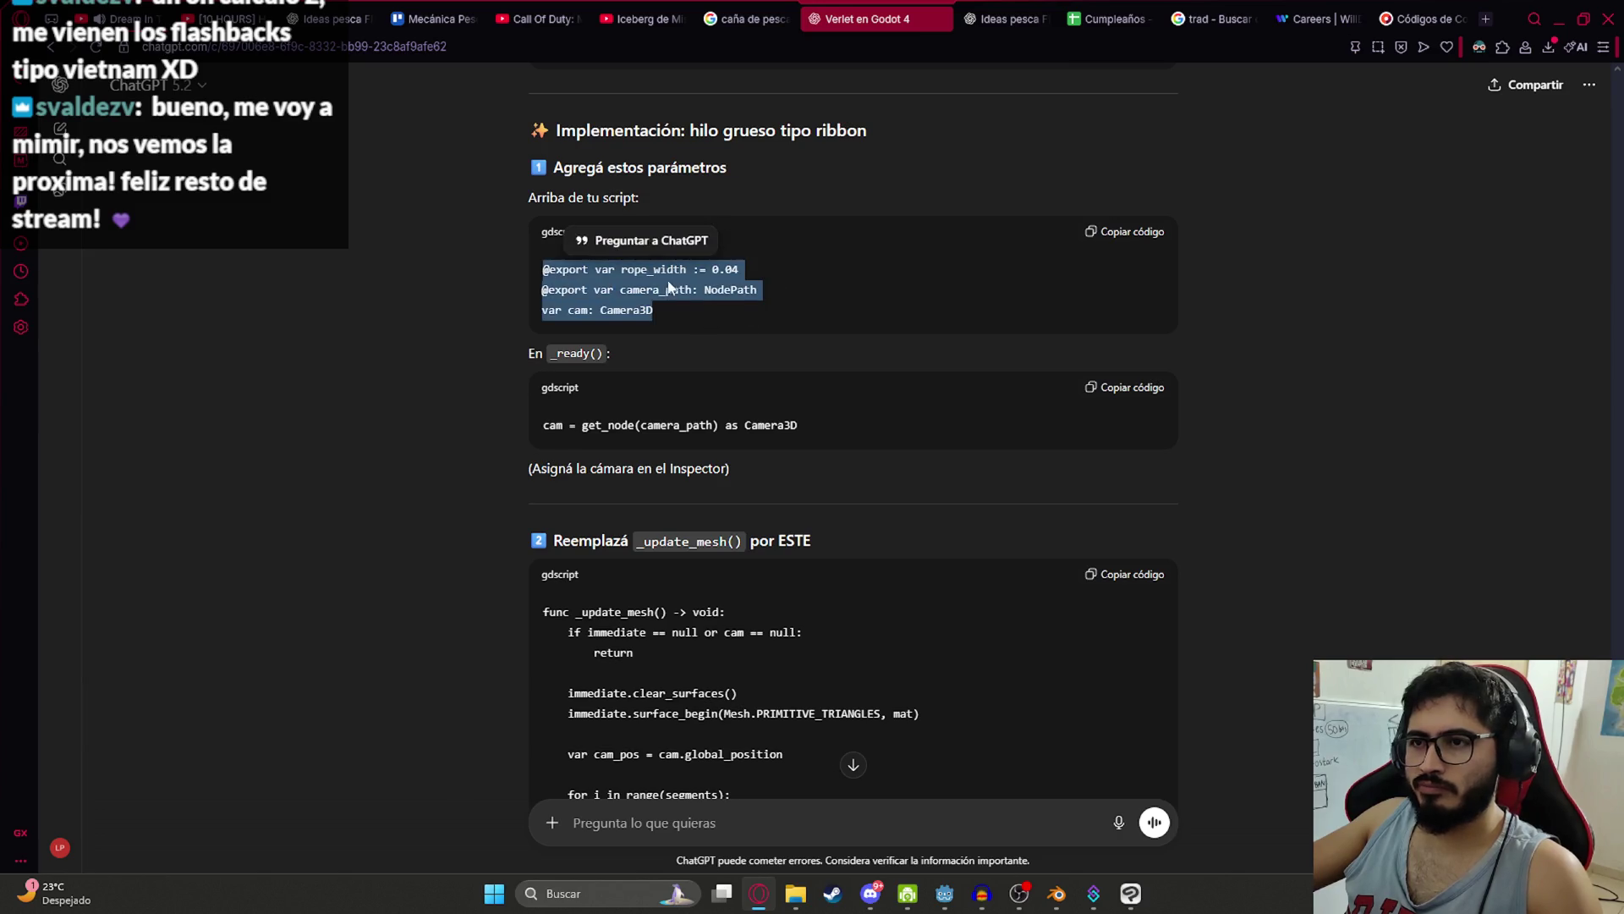
{"action": "key", "text": "alt+Tab"}
{"action": "scroll", "coordinate": [854, 310], "scroll_direction": "up", "scroll_amount": 2}
{"action": "left_click", "coordinate": [830, 354]}
{"action": "key", "text": "Return"}
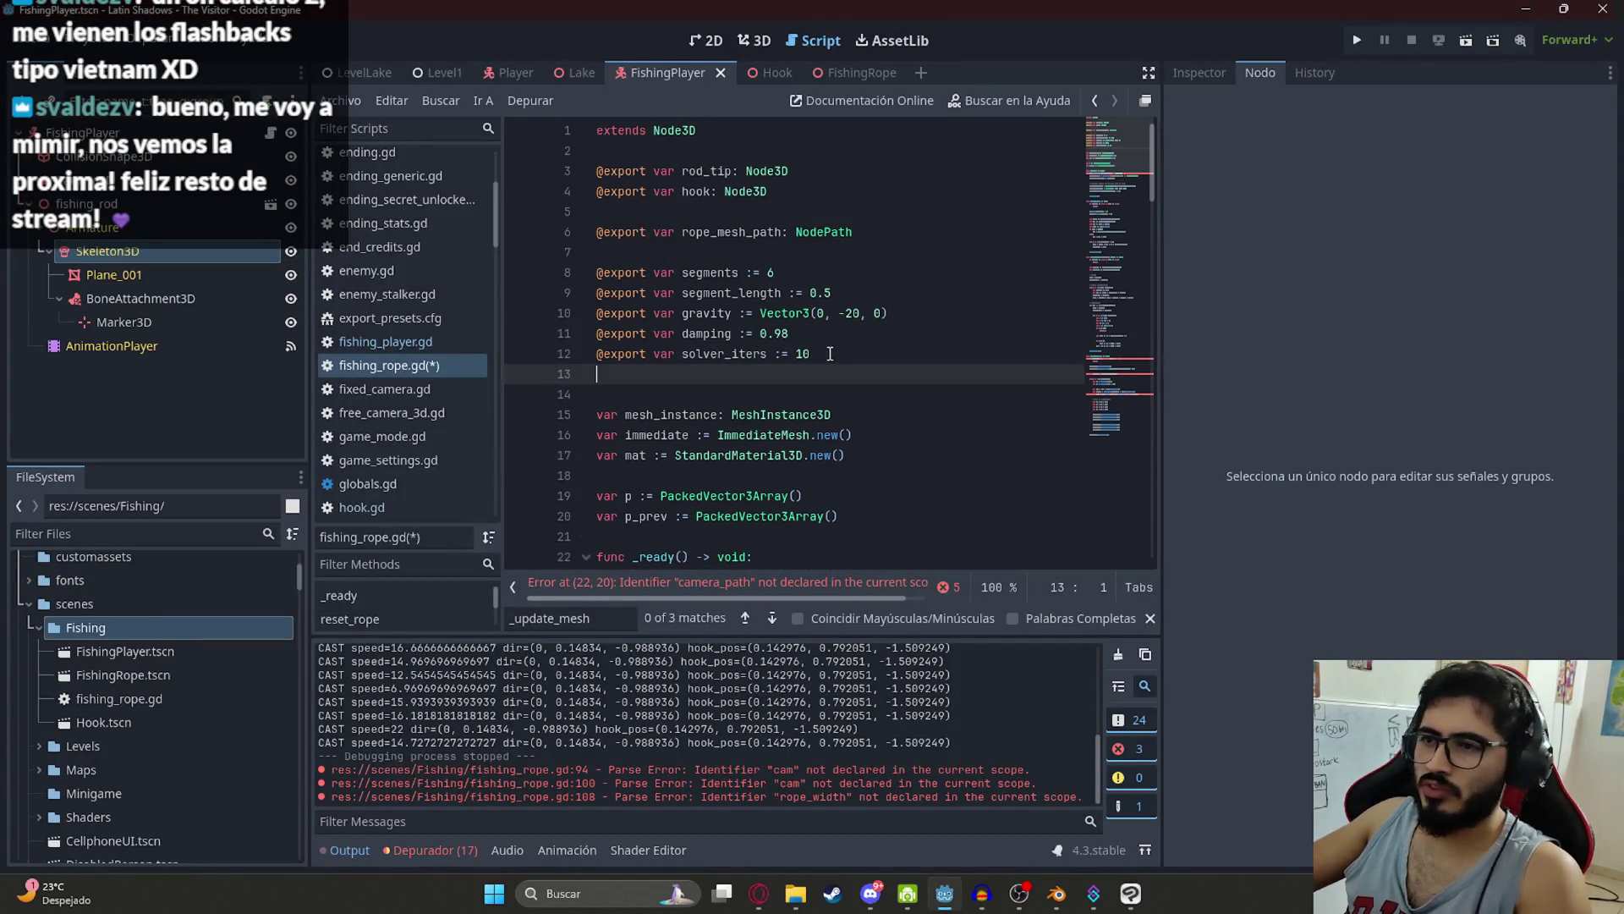
{"action": "key", "text": "ctrl+v"}
{"action": "key", "text": "Escape"}
{"action": "key", "text": "Down"}
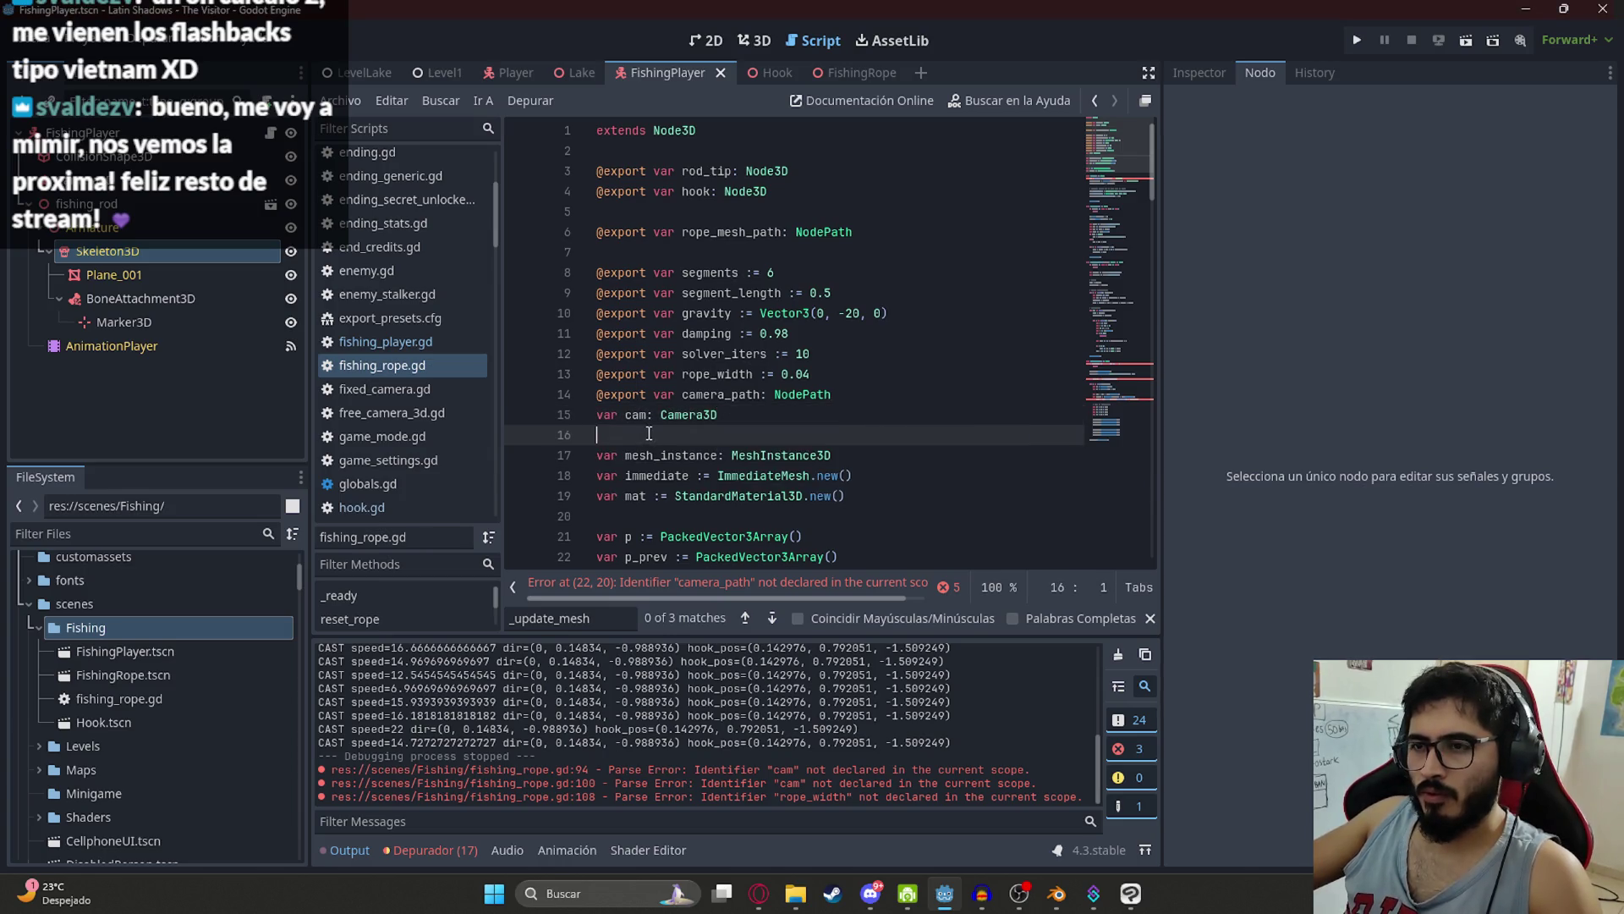
{"action": "double_click", "coordinate": [694, 398]}
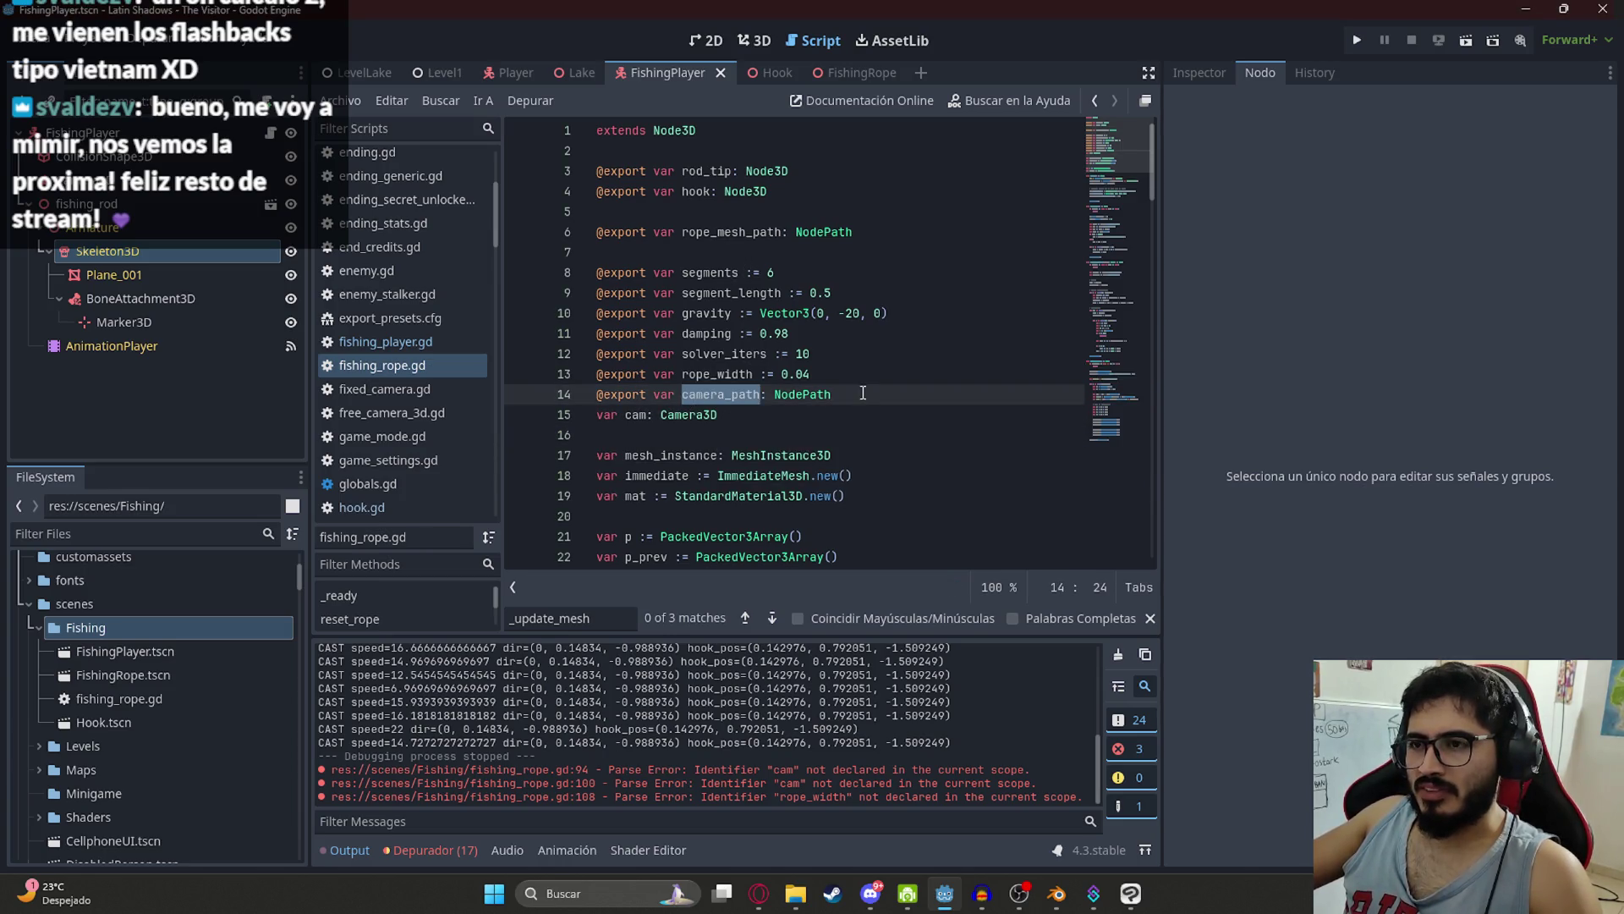
- Review the rest of ChatGPT's ribbon-rope answer before returning to the script
{"action": "left_click", "coordinate": [943, 898]}
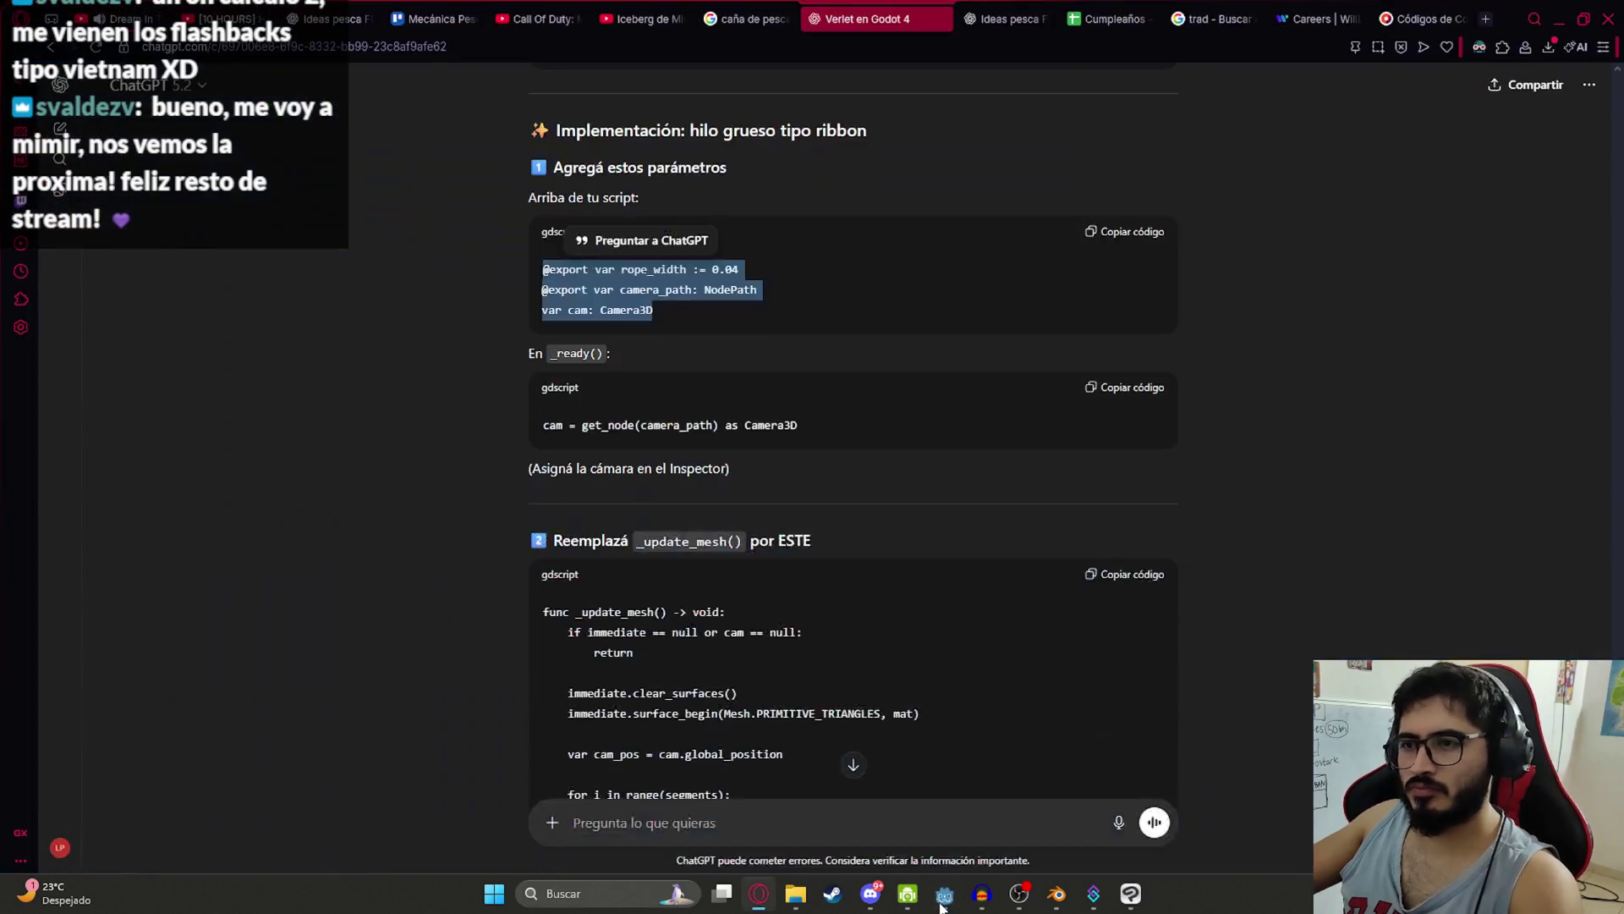
{"action": "scroll", "coordinate": [960, 543], "scroll_direction": "down", "scroll_amount": 15}
{"action": "scroll", "coordinate": [967, 694], "scroll_direction": "up", "scroll_amount": 10}
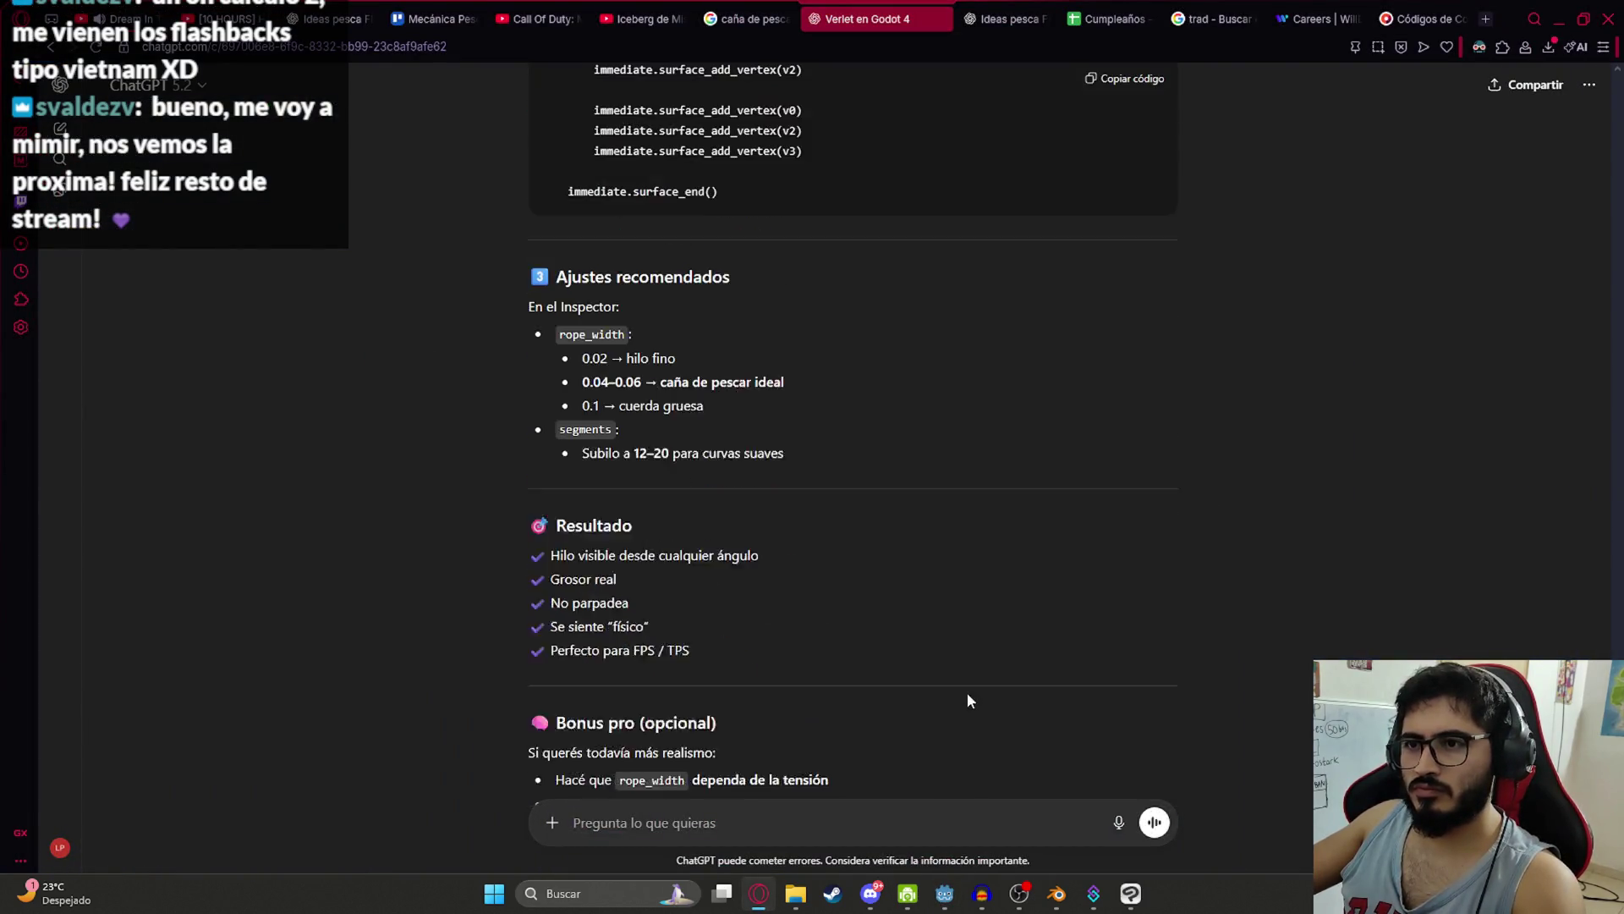
{"action": "scroll", "coordinate": [939, 664], "scroll_direction": "down", "scroll_amount": 10}
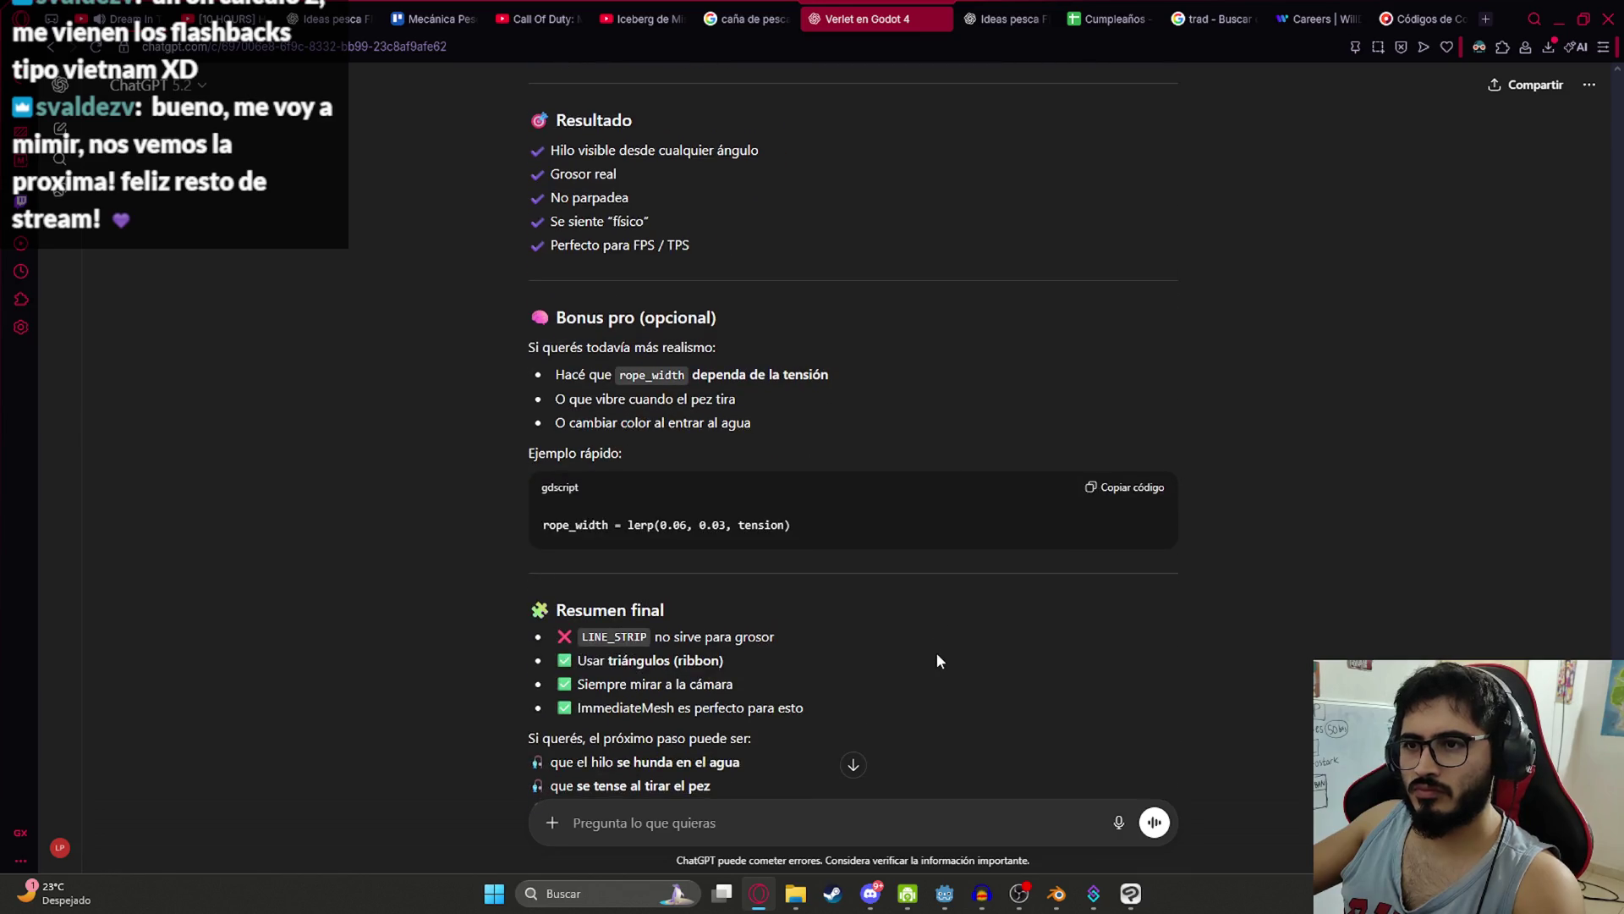
{"action": "scroll", "coordinate": [935, 665], "scroll_direction": "down", "scroll_amount": 2}
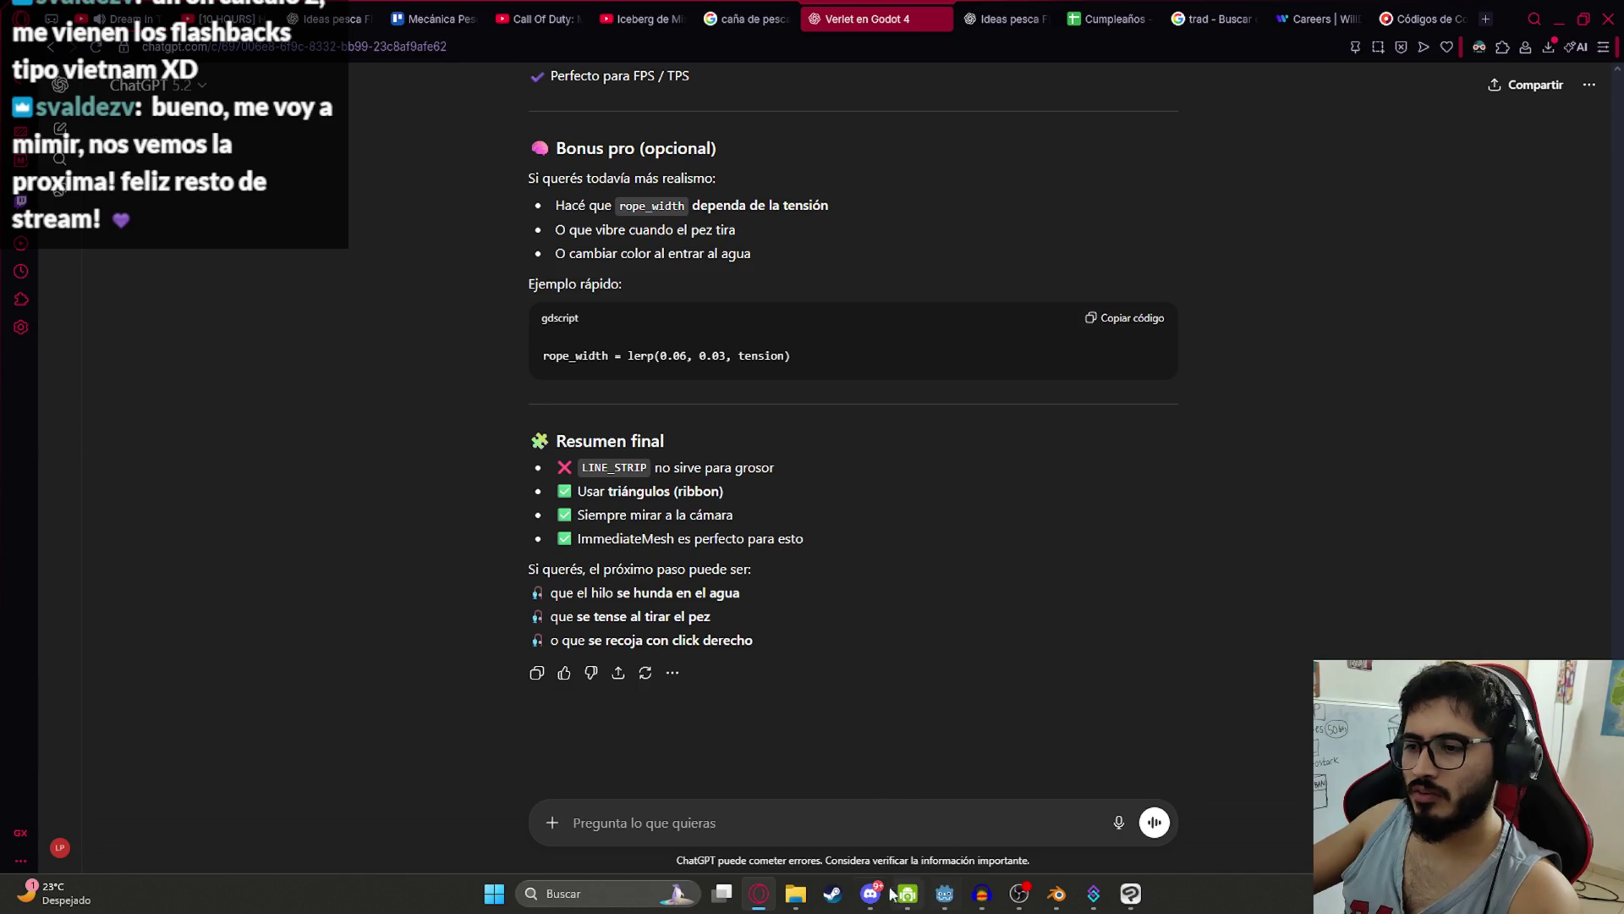
{"action": "left_click", "coordinate": [957, 891]}
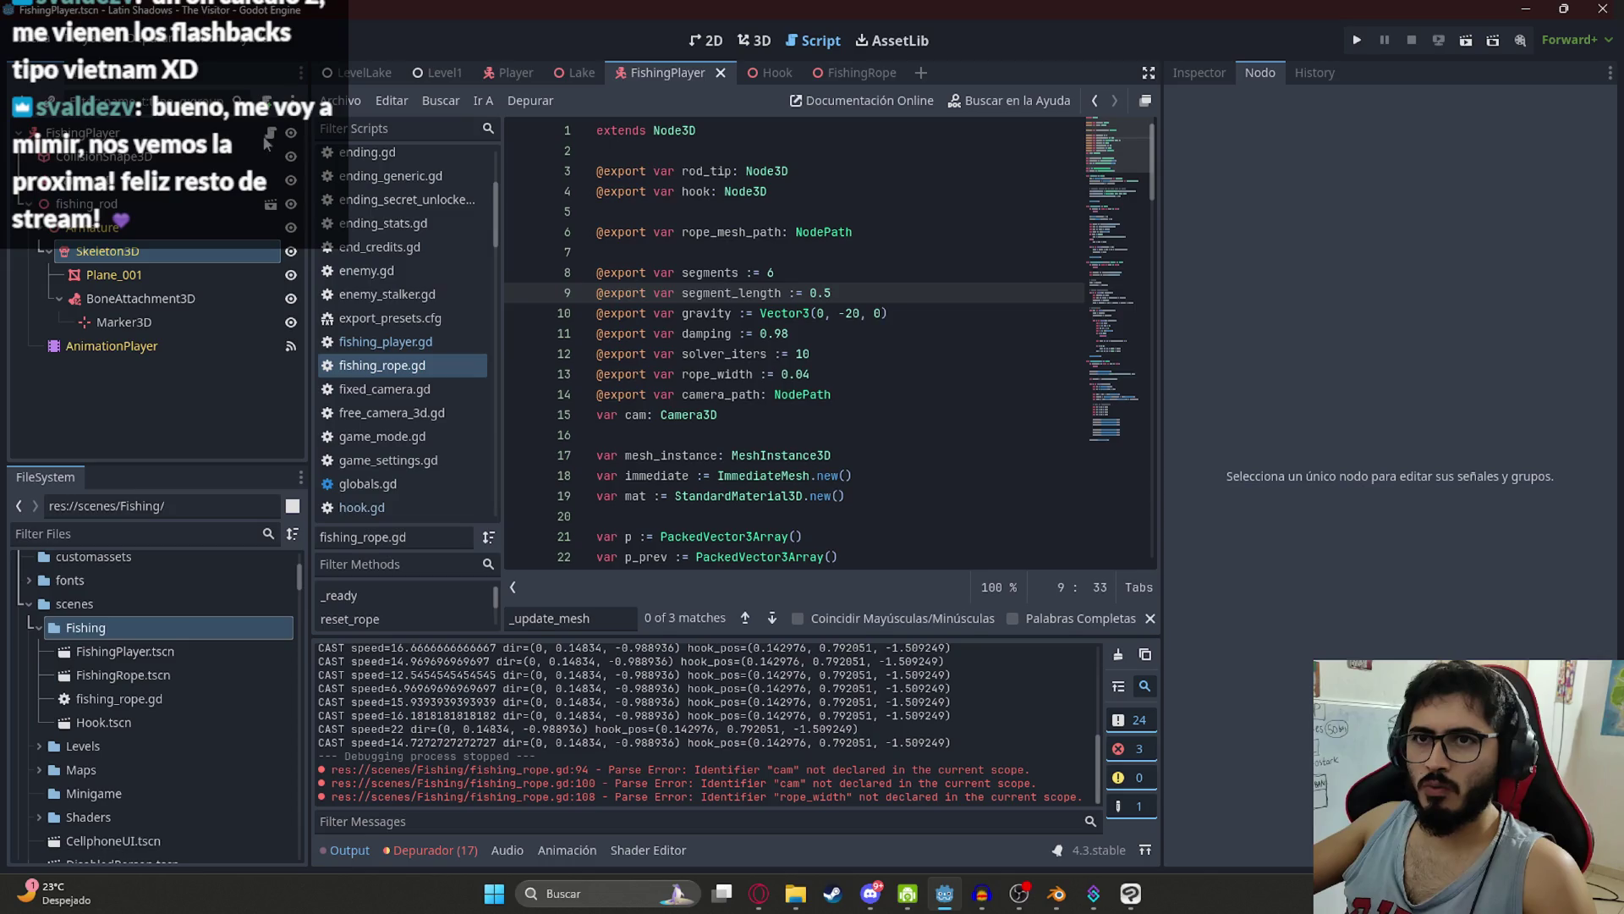
- Search fishing_player.gd for 'fishingrop' to find where the rope is created
{"action": "left_click", "coordinate": [385, 341]}
{"action": "left_click", "coordinate": [873, 256]}
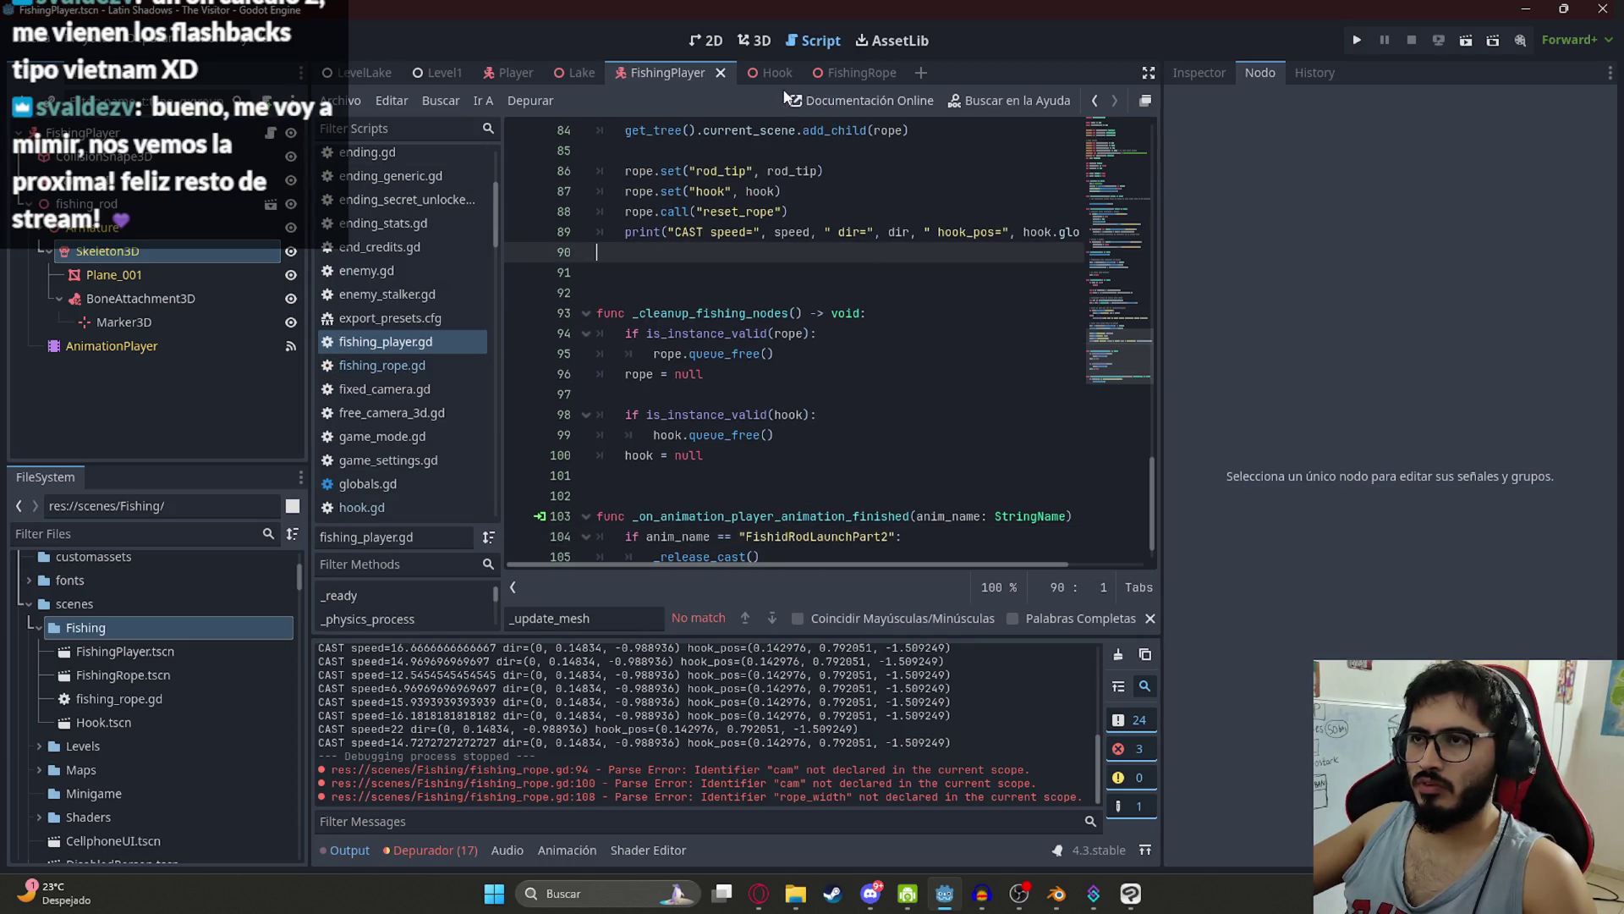
{"action": "key", "text": "ctrl+f"}
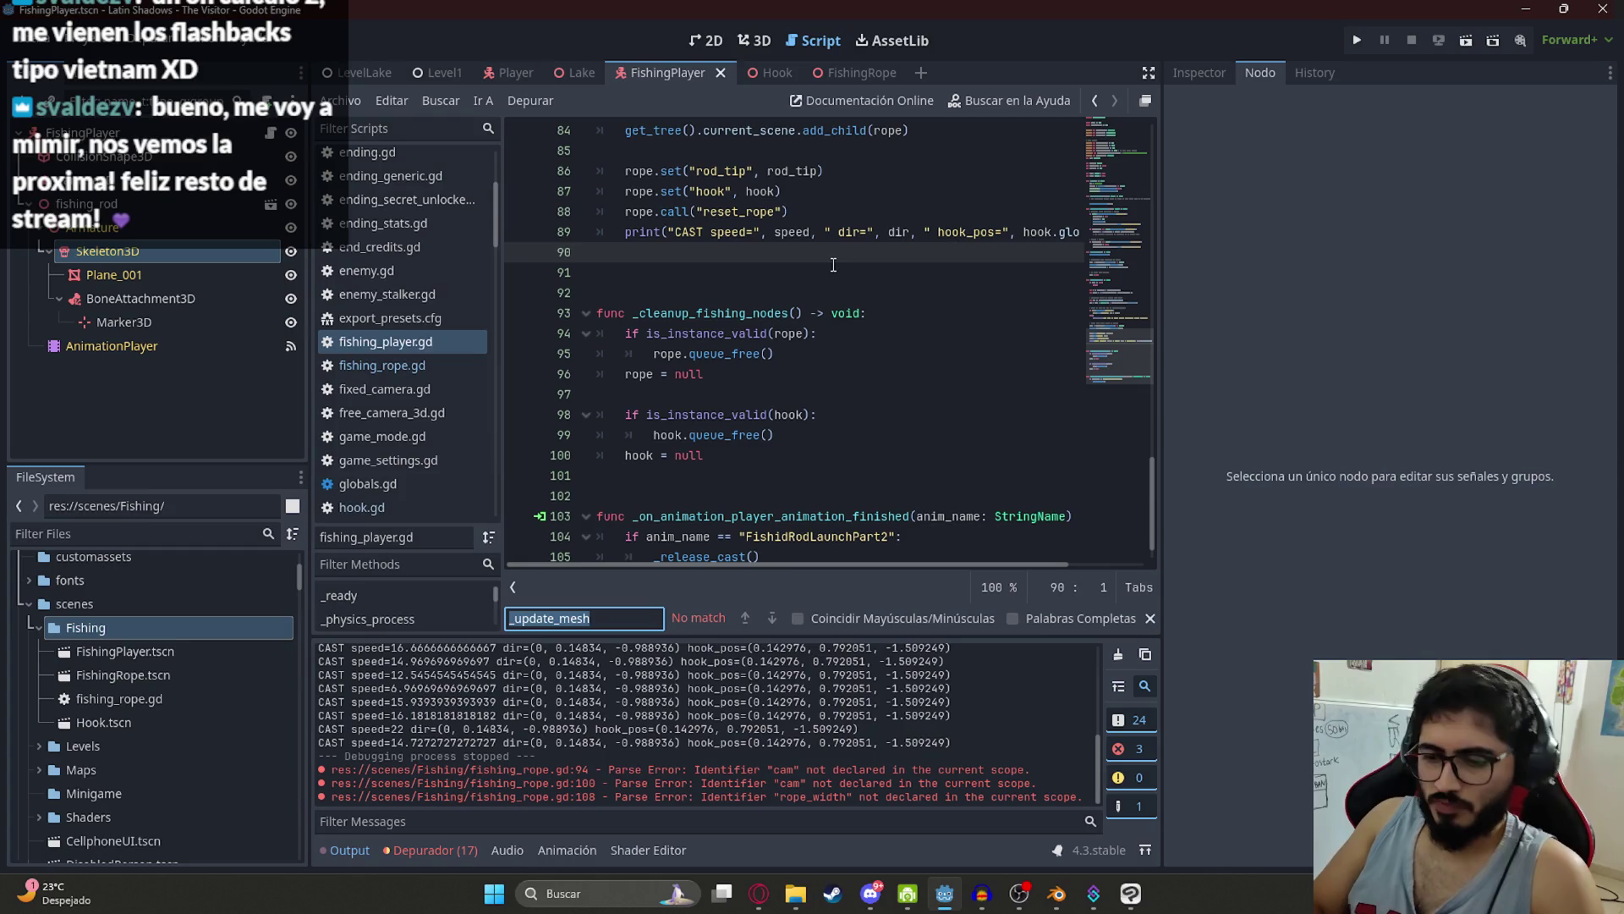
{"action": "type", "text": "fishingrop"}
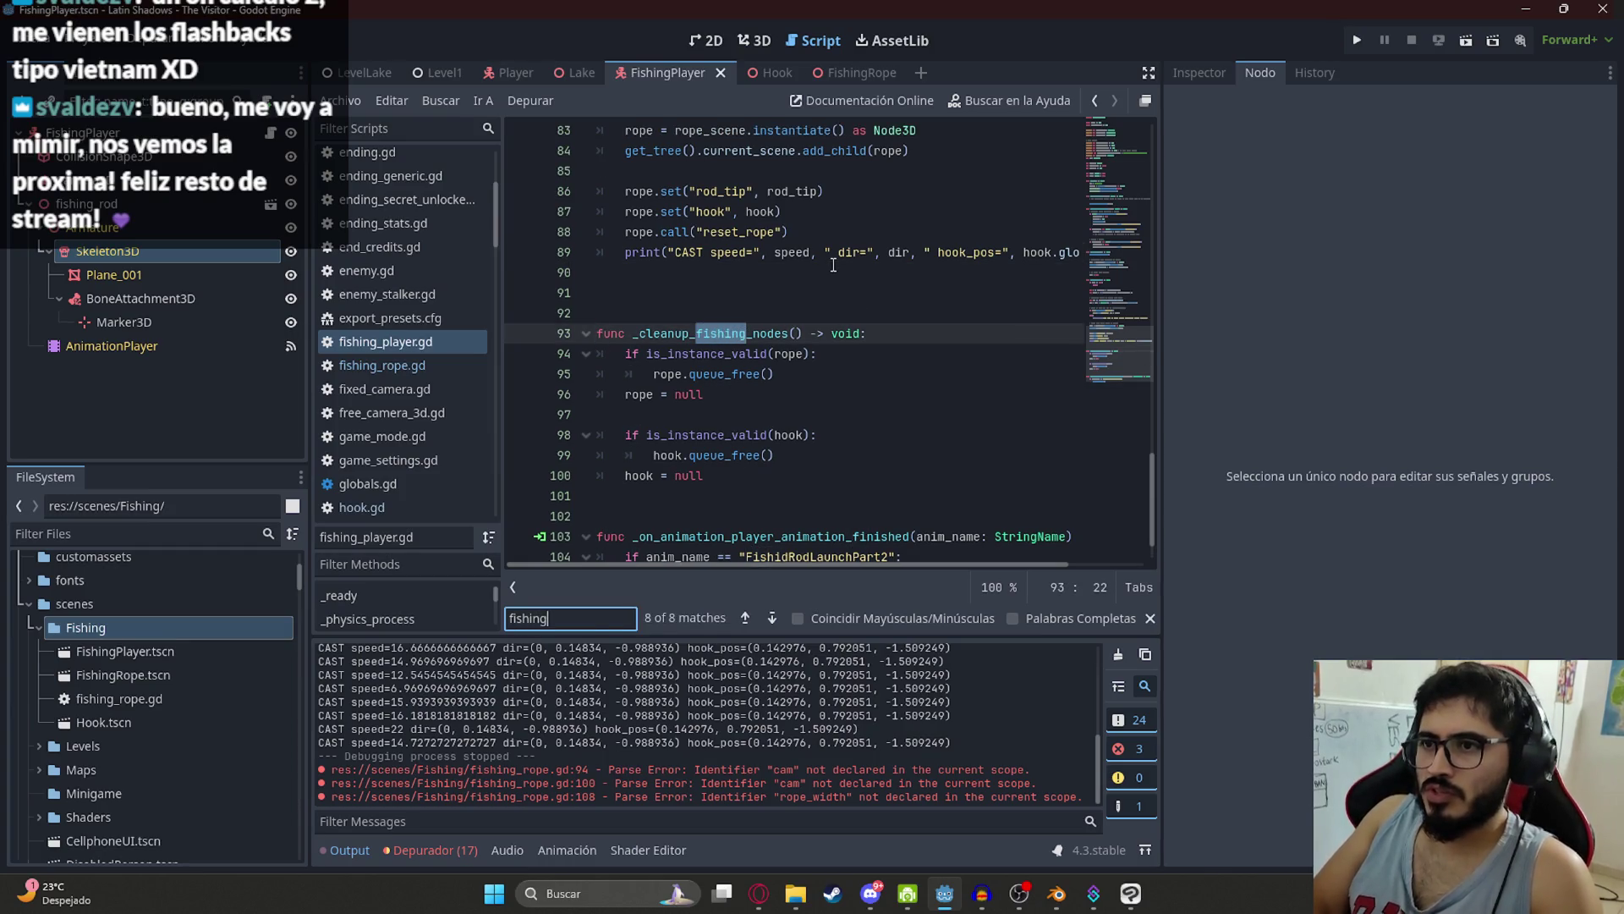
- Ask ChatGPT 'y como le paso la camera_path' and return to Godot
{"action": "left_click", "coordinate": [838, 379]}
{"action": "key", "text": "alt+Tab"}
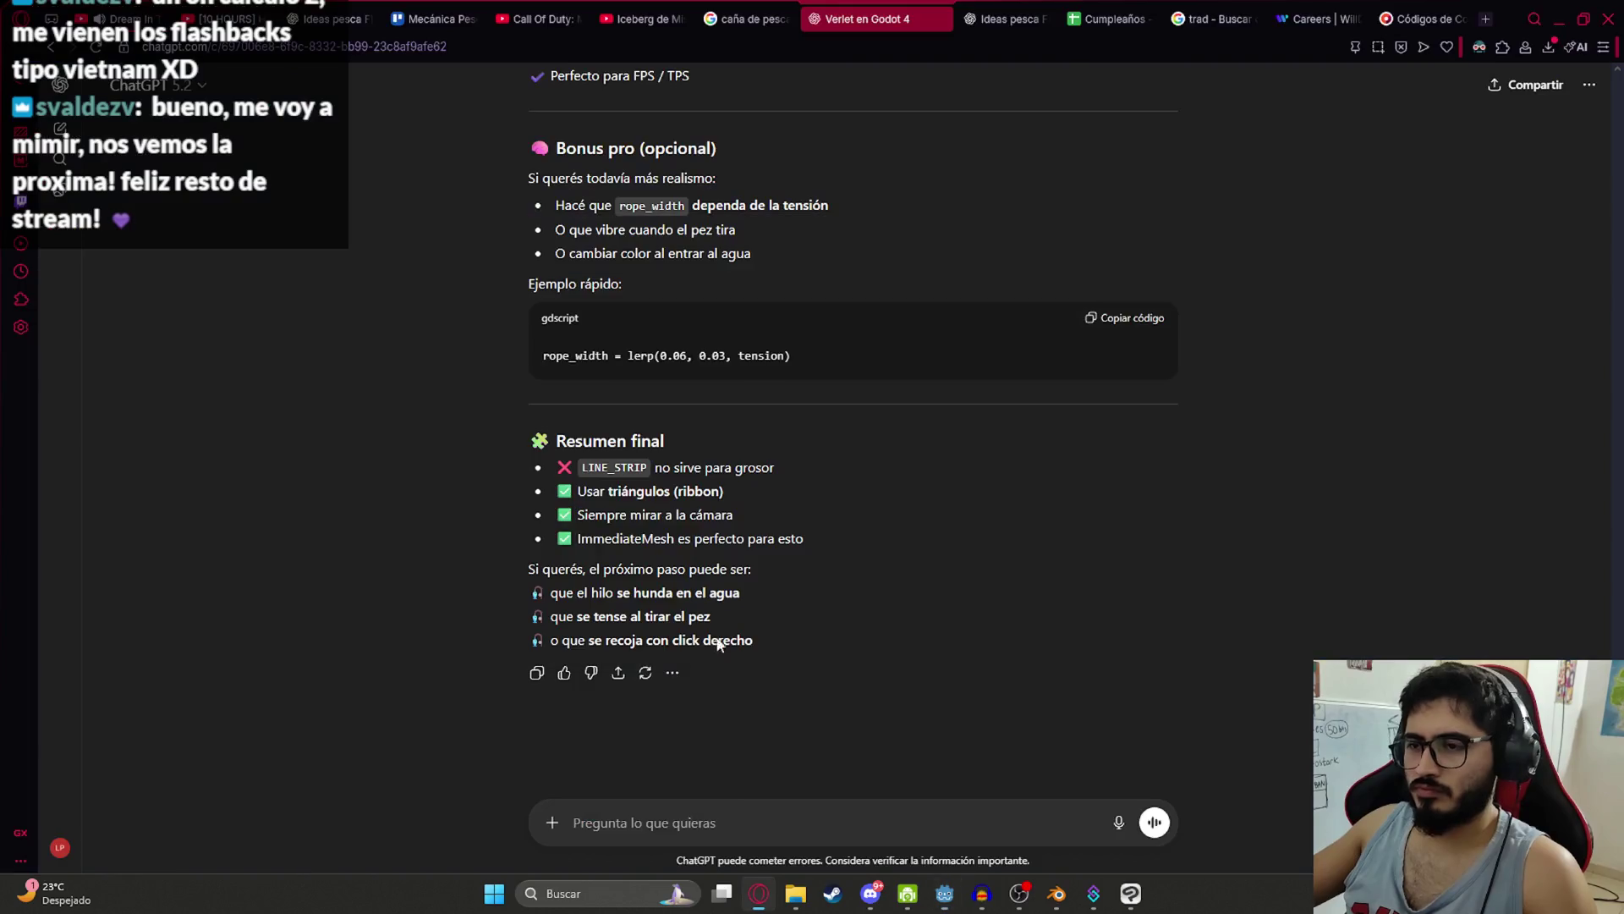
{"action": "scroll", "coordinate": [583, 601], "scroll_direction": "up", "scroll_amount": 15}
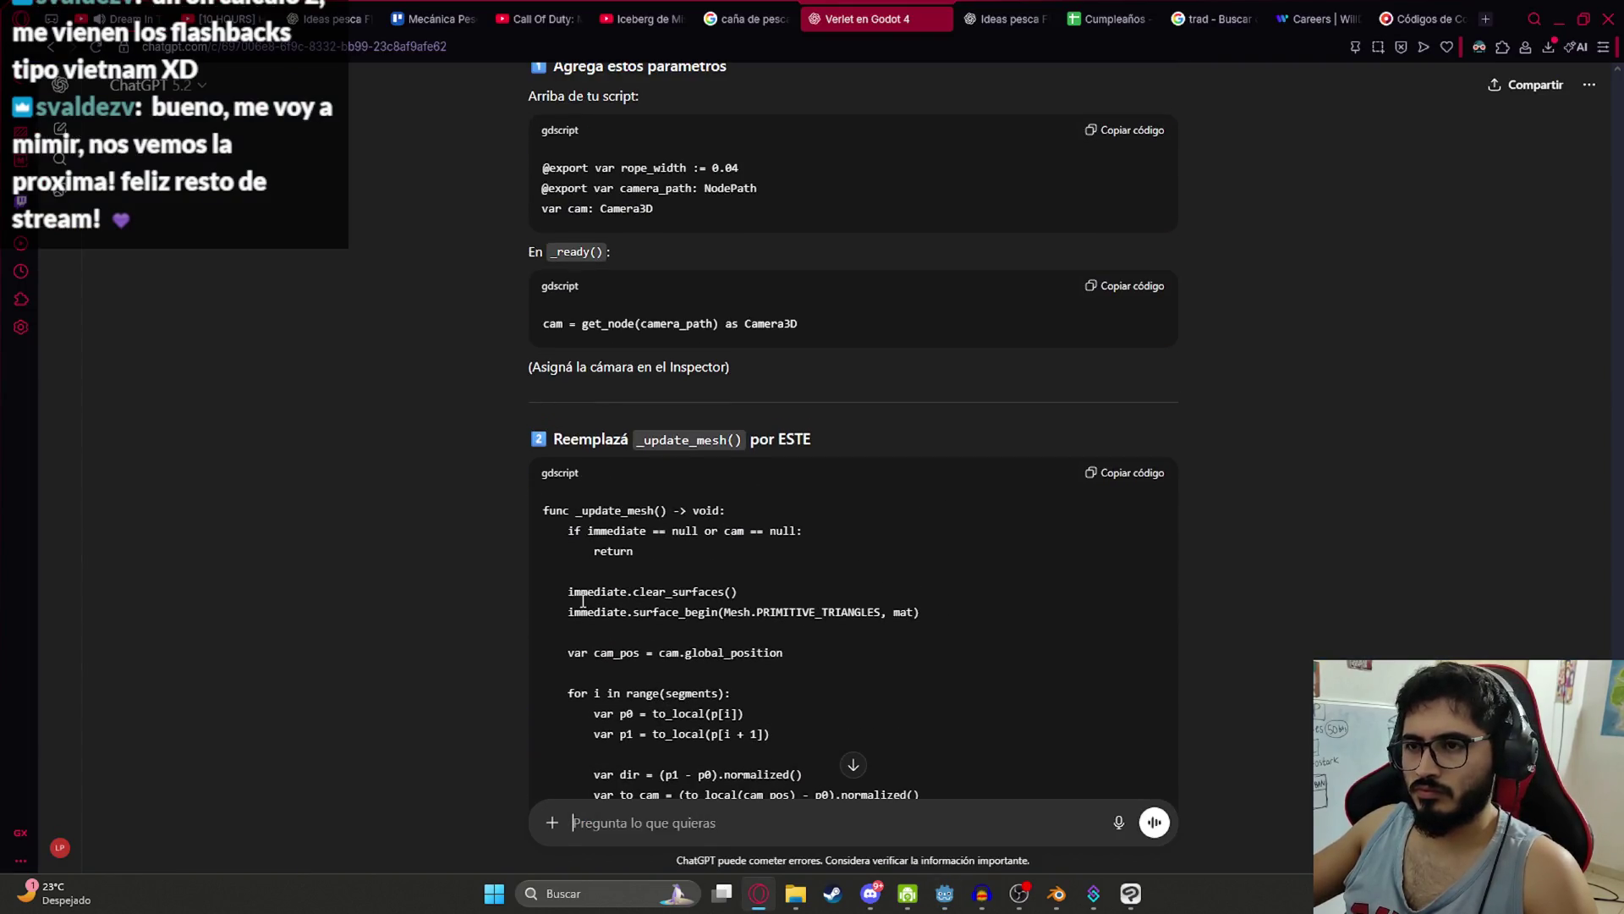
{"action": "type", "text": "y como le paso la camera_path"}
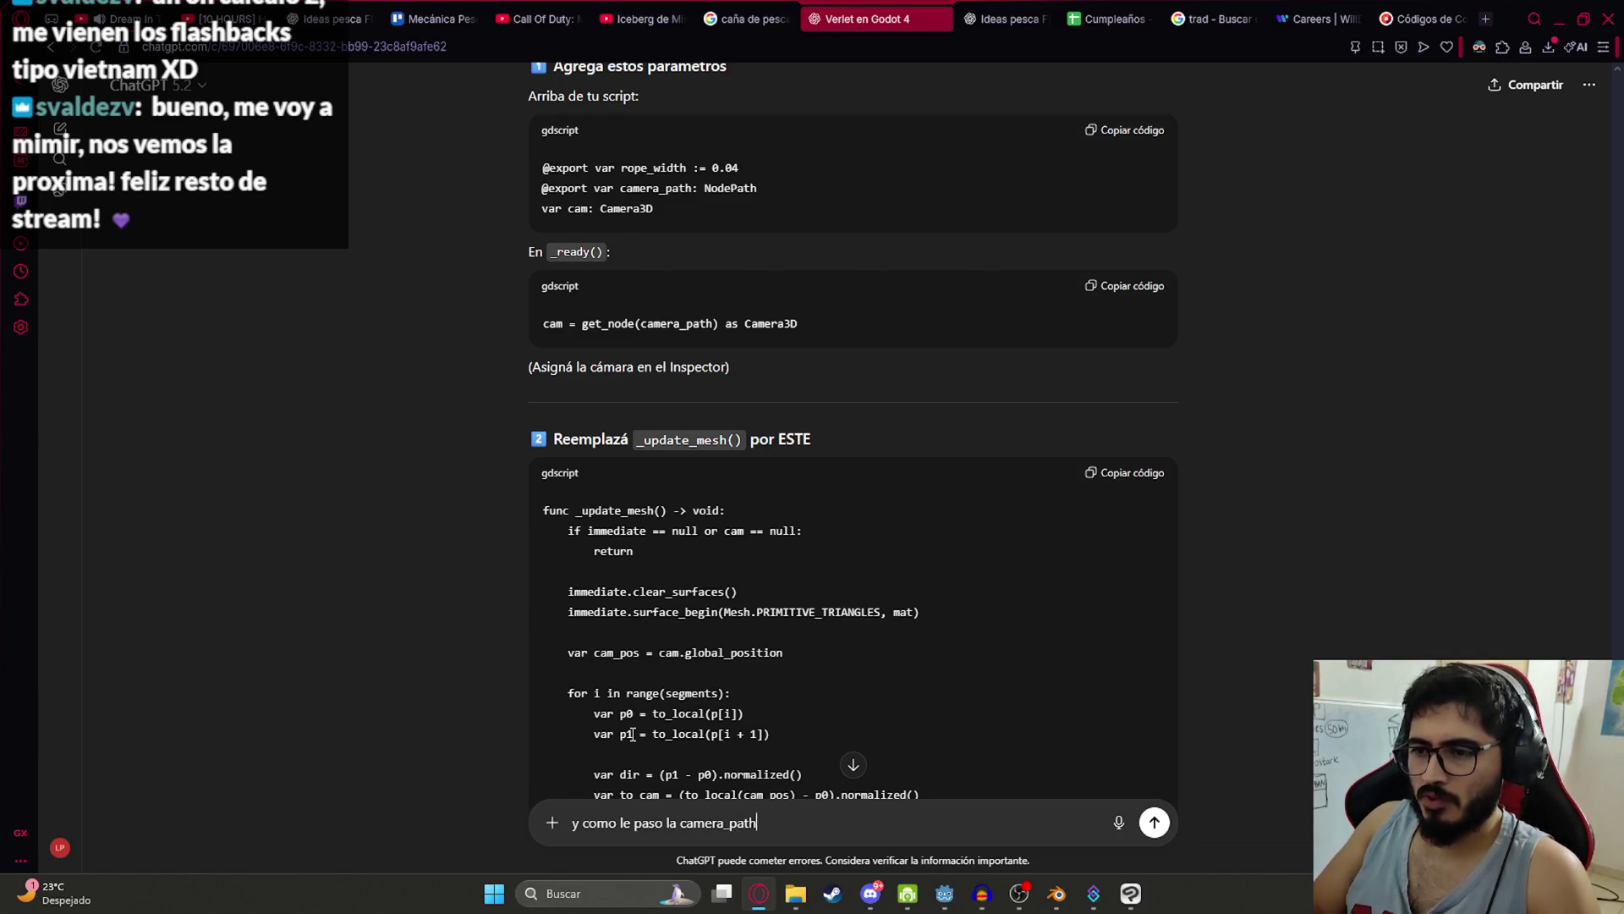
{"action": "key", "text": "Return"}
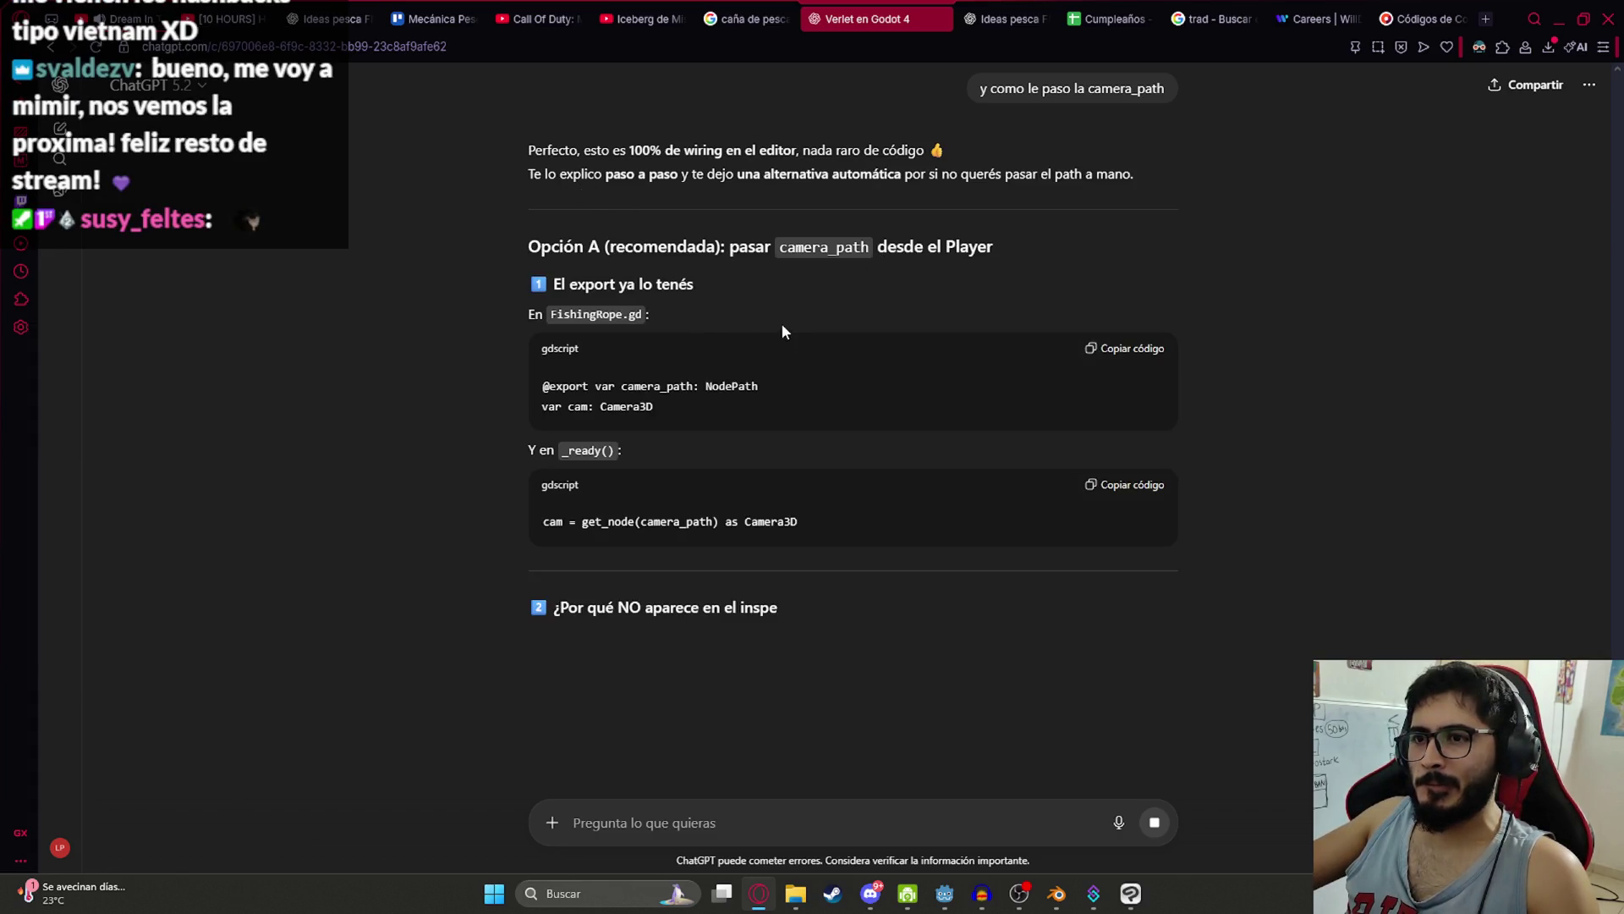
{"action": "key", "text": "alt+Tab"}
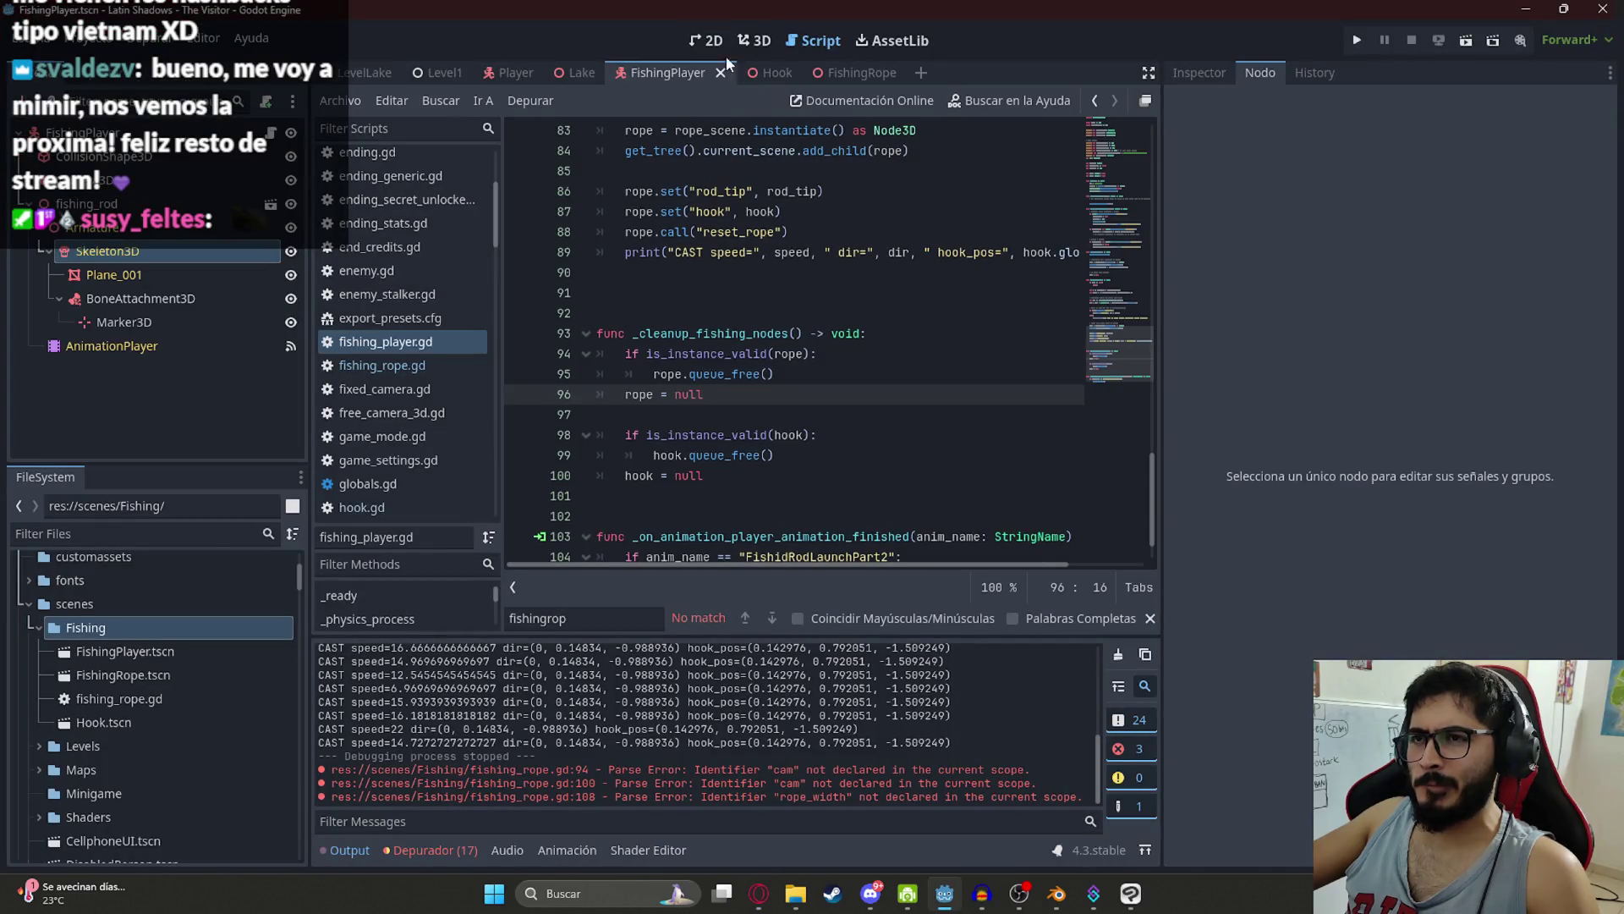
{"action": "left_click", "coordinate": [748, 44]}
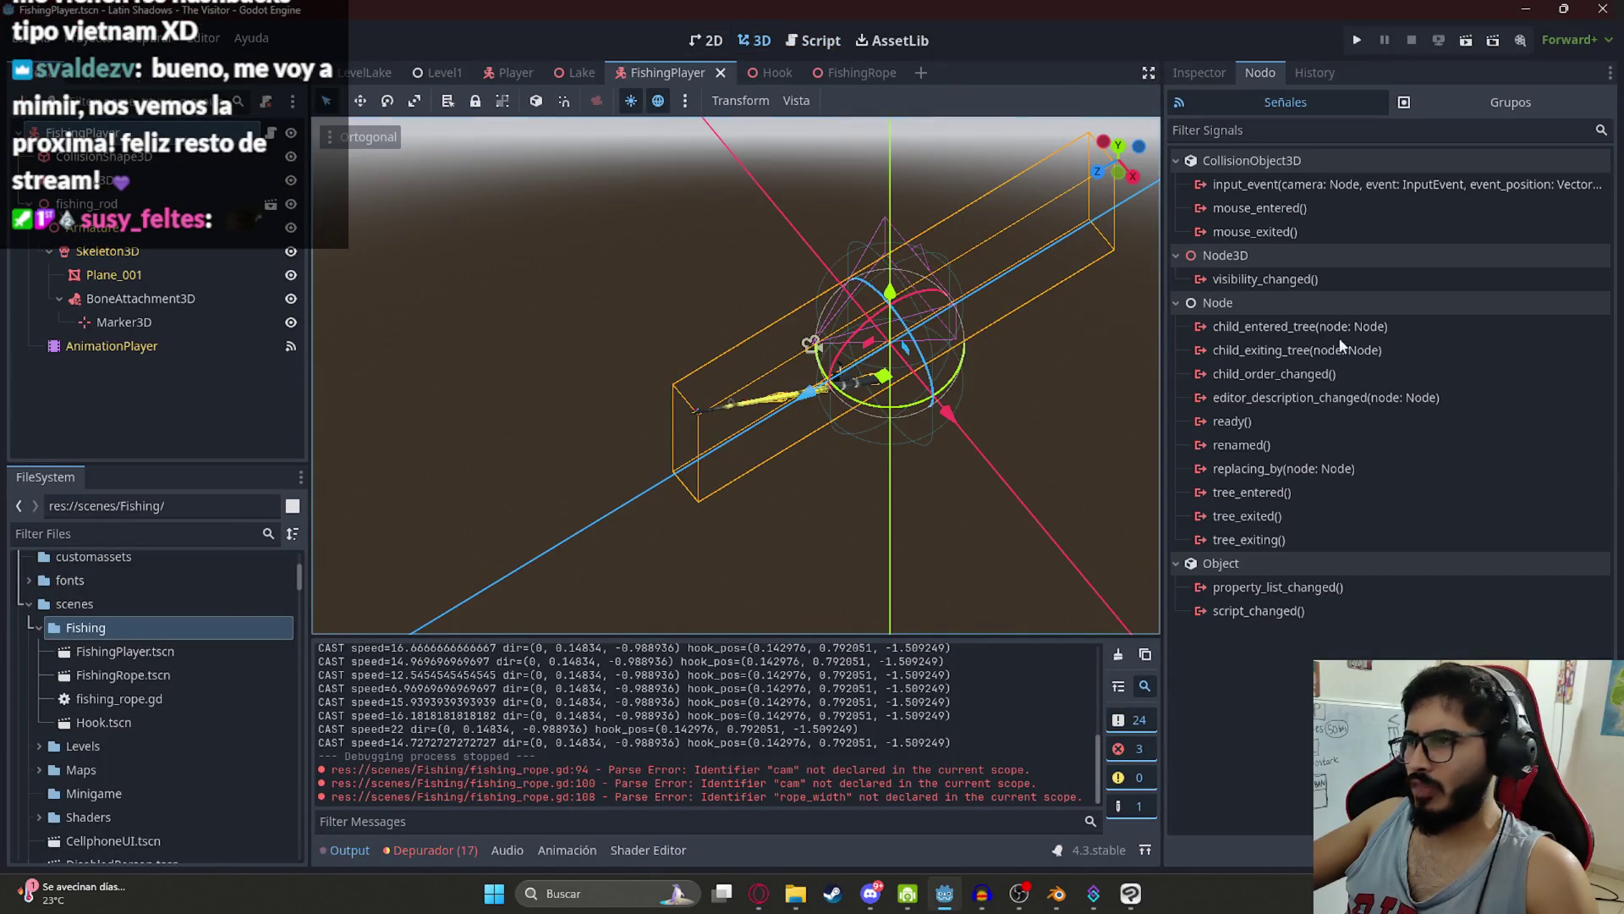
- Assign Camera3D to FishingPlayer's Camera Path property in the Inspector
{"action": "left_click", "coordinate": [1202, 74]}
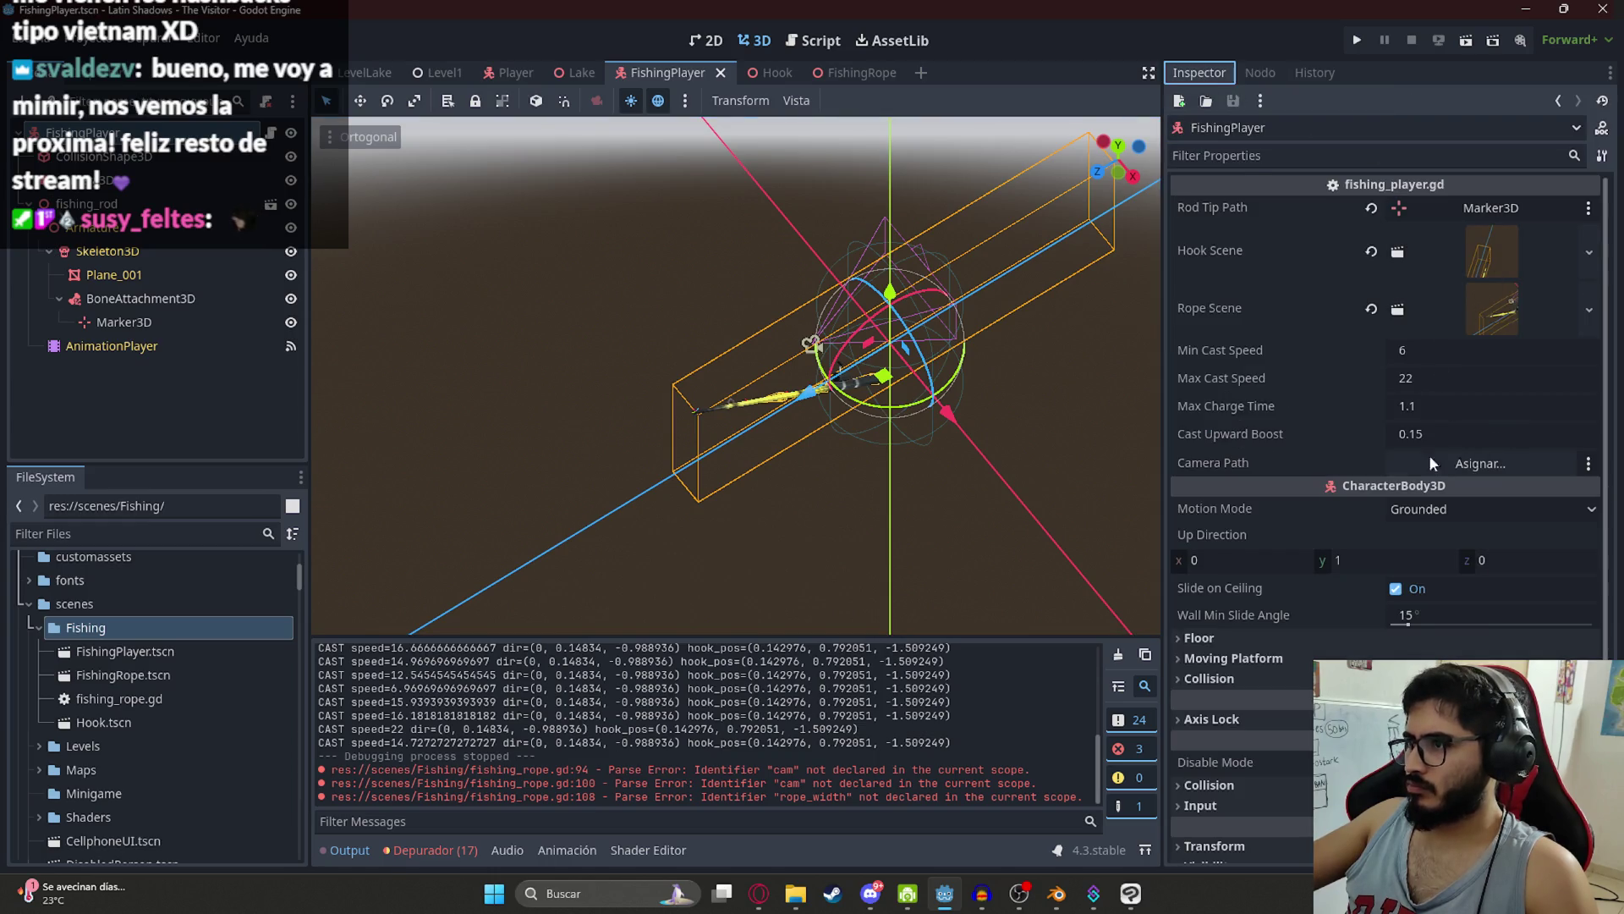
{"action": "left_click", "coordinate": [1513, 462]}
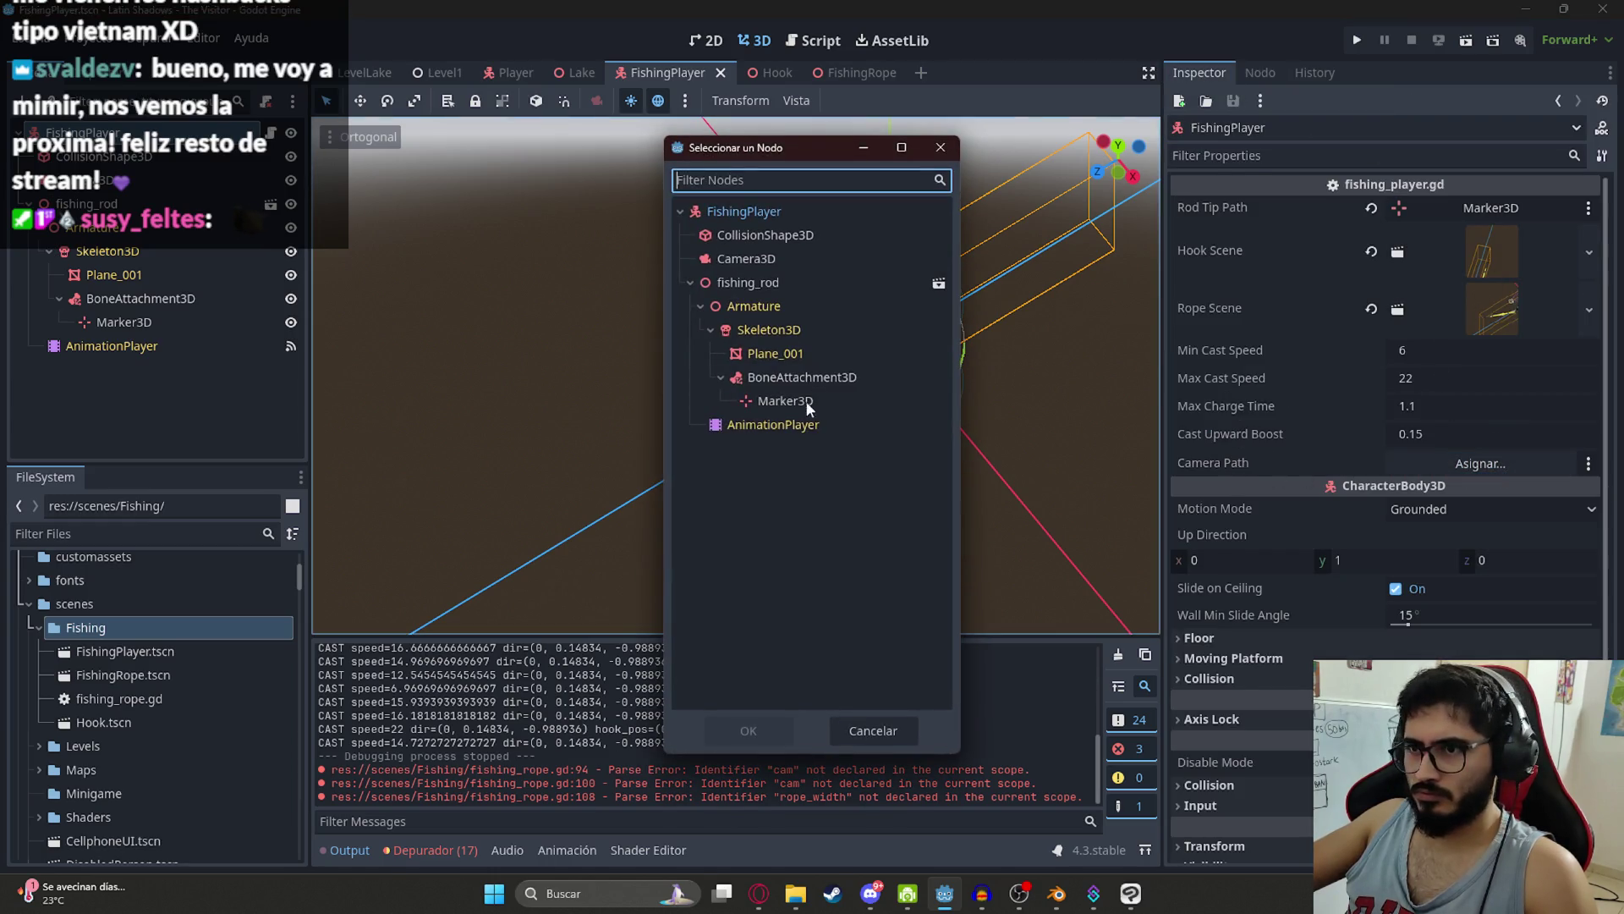
{"action": "double_click", "coordinate": [747, 258]}
- Test-run the FishingPlayer scene on its own, then return to ChatGPT's answer
{"action": "right_click", "coordinate": [636, 74]}
{"action": "left_click", "coordinate": [695, 211]}
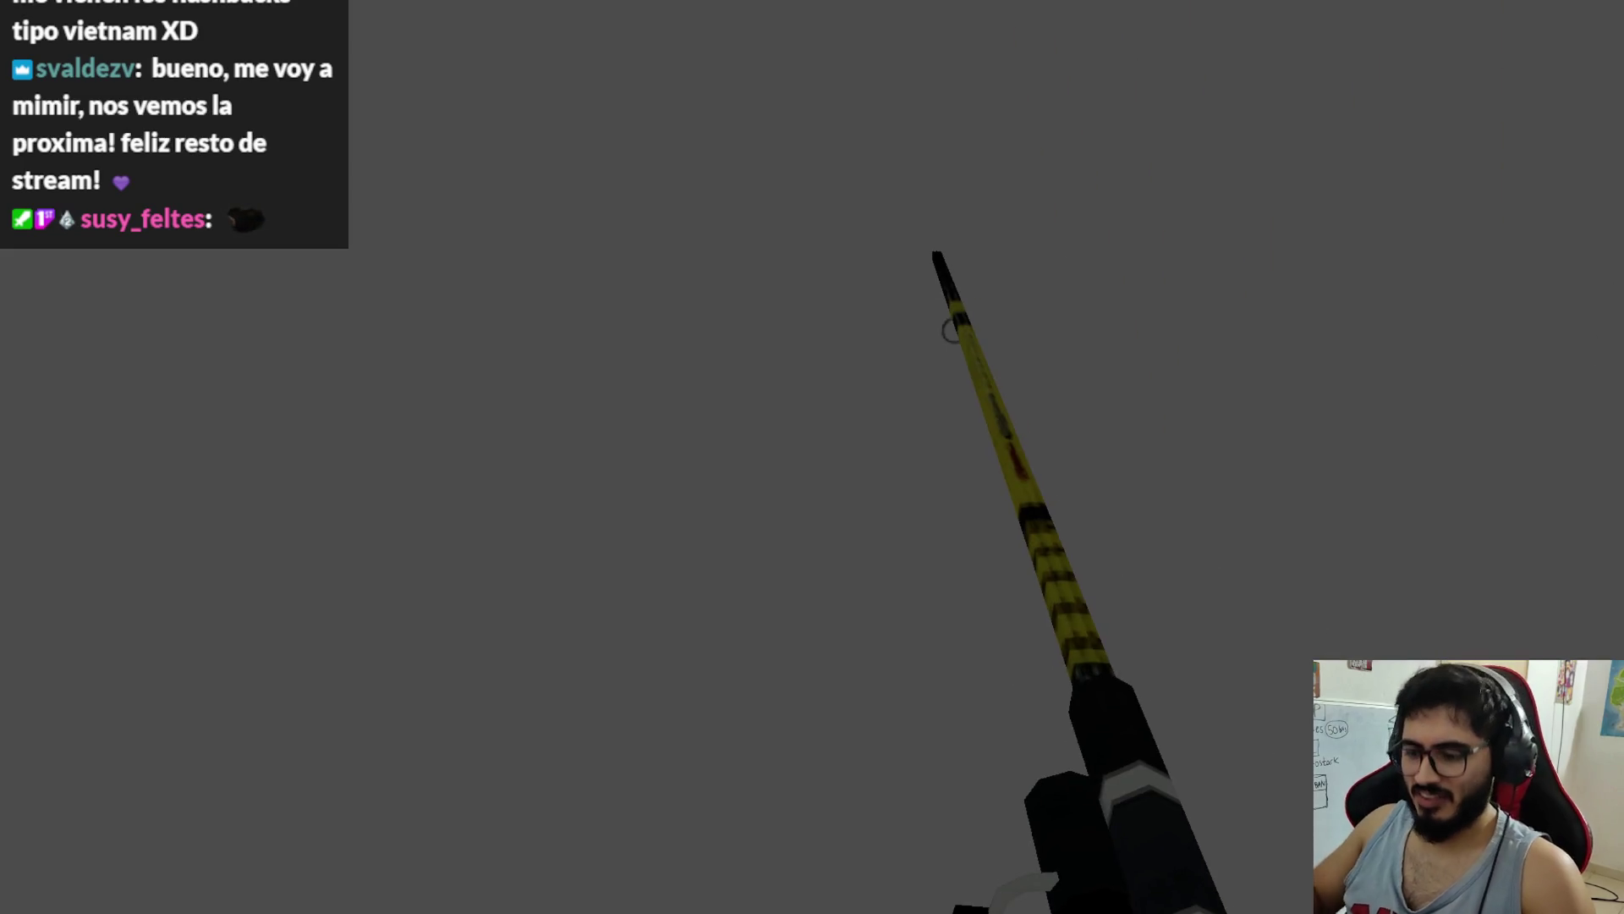
{"action": "key", "text": "F8"}
{"action": "key", "text": "alt+Tab"}
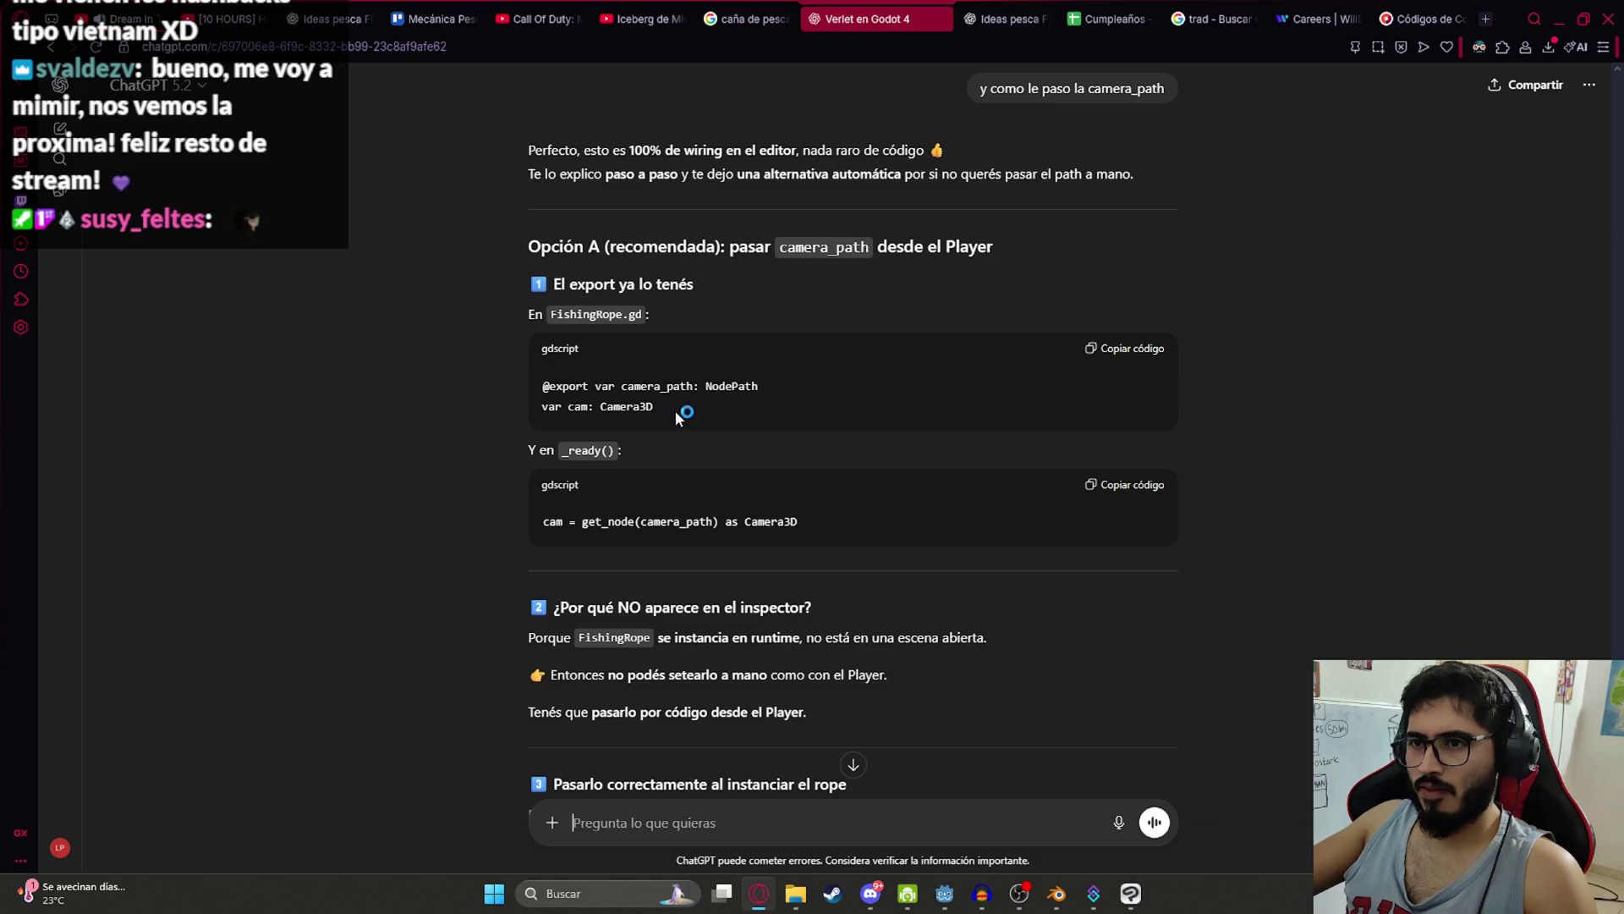
{"action": "scroll", "coordinate": [832, 519], "scroll_direction": "down", "scroll_amount": 1}
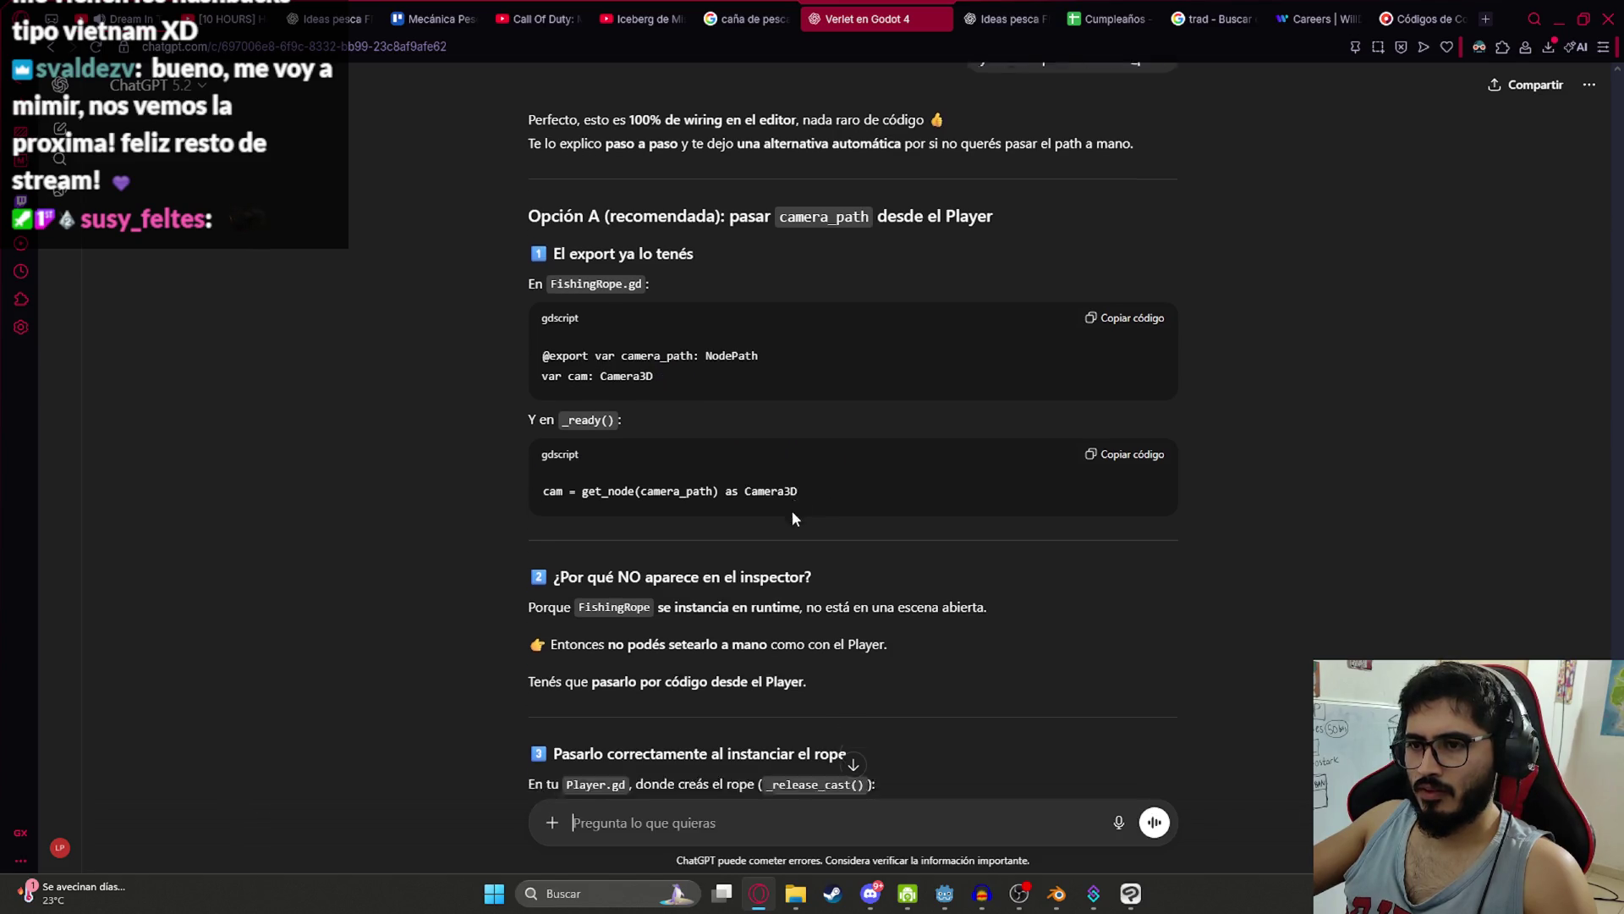
{"action": "scroll", "coordinate": [620, 470], "scroll_direction": "down", "scroll_amount": 3}
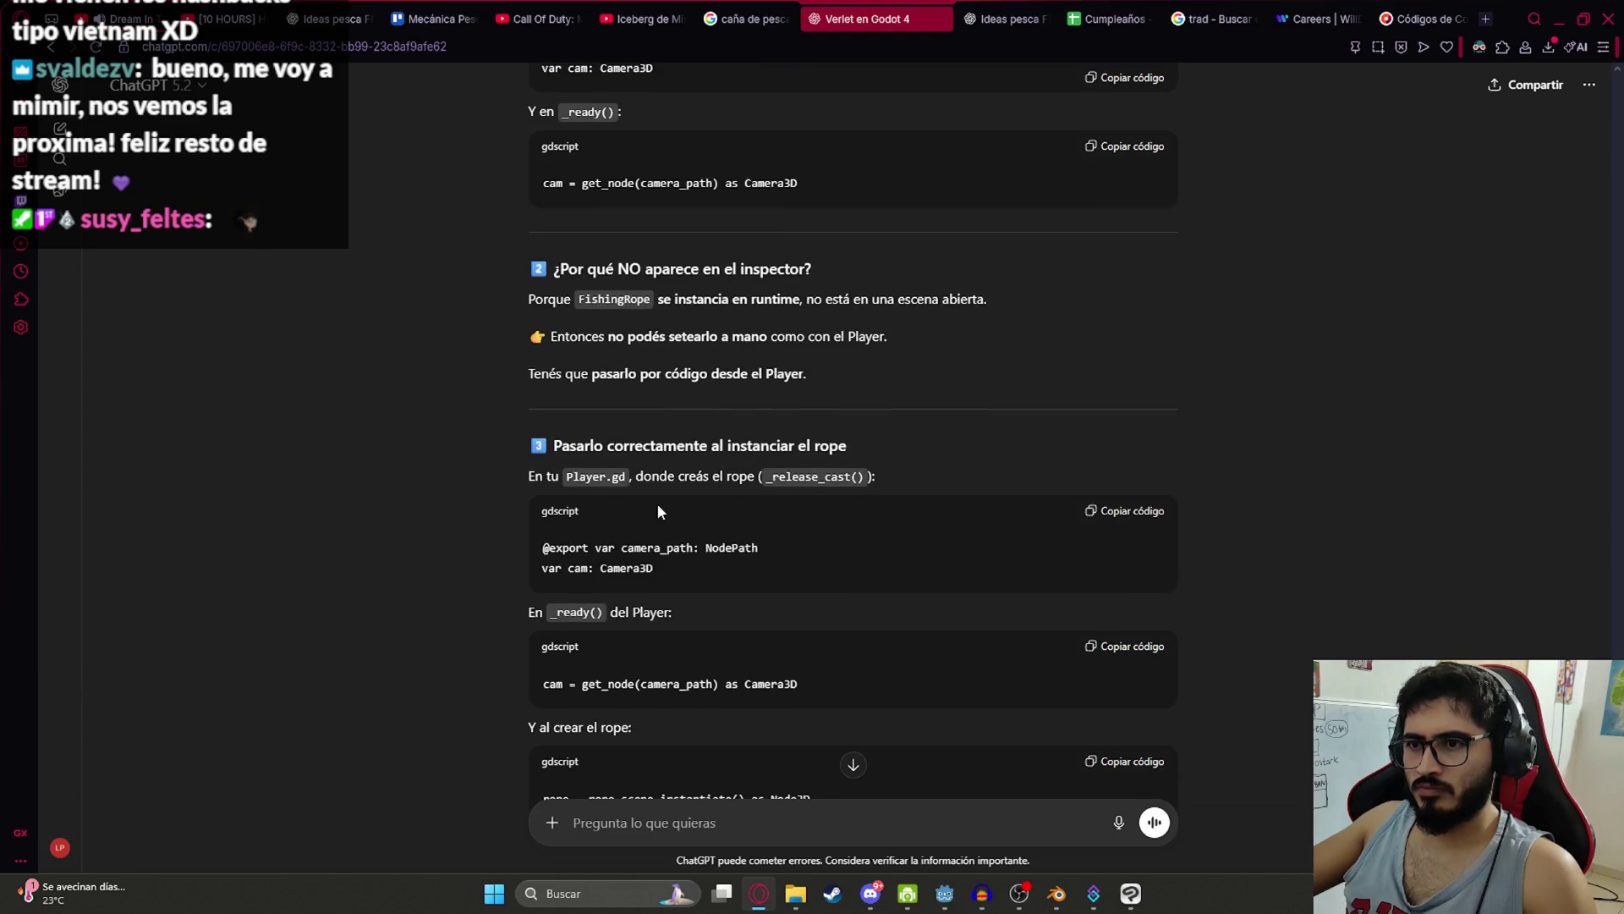
- Copy the 'rope = rope_scene.instantiate()' line from ChatGPT's answer
{"action": "scroll", "coordinate": [657, 504], "scroll_direction": "down", "scroll_amount": 2}
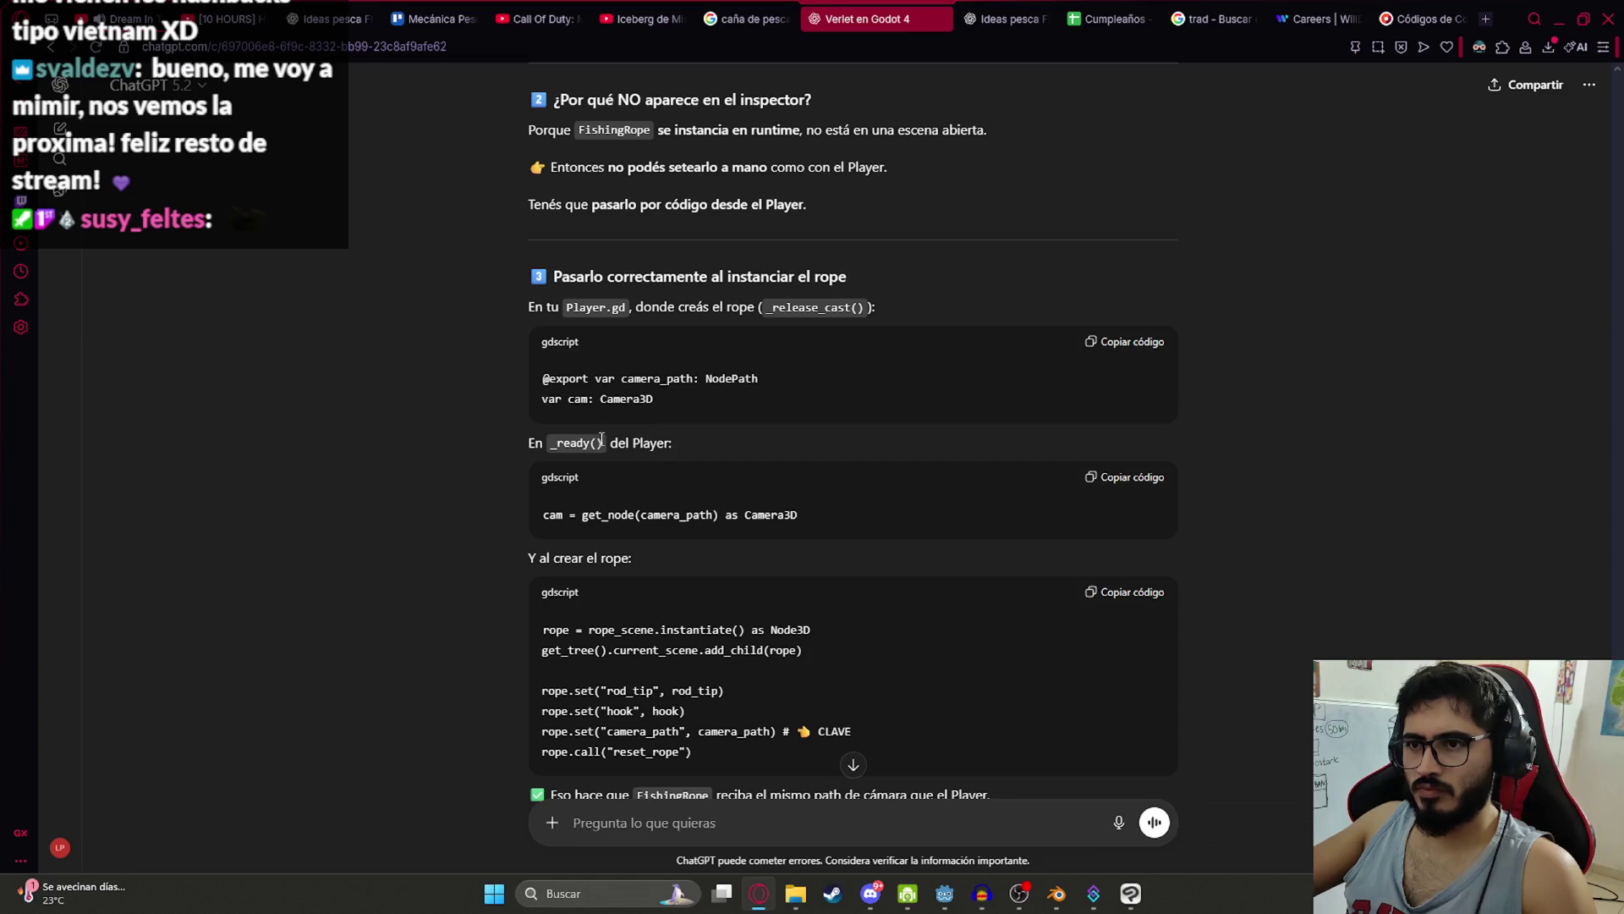
{"action": "scroll", "coordinate": [602, 439], "scroll_direction": "down", "scroll_amount": 3}
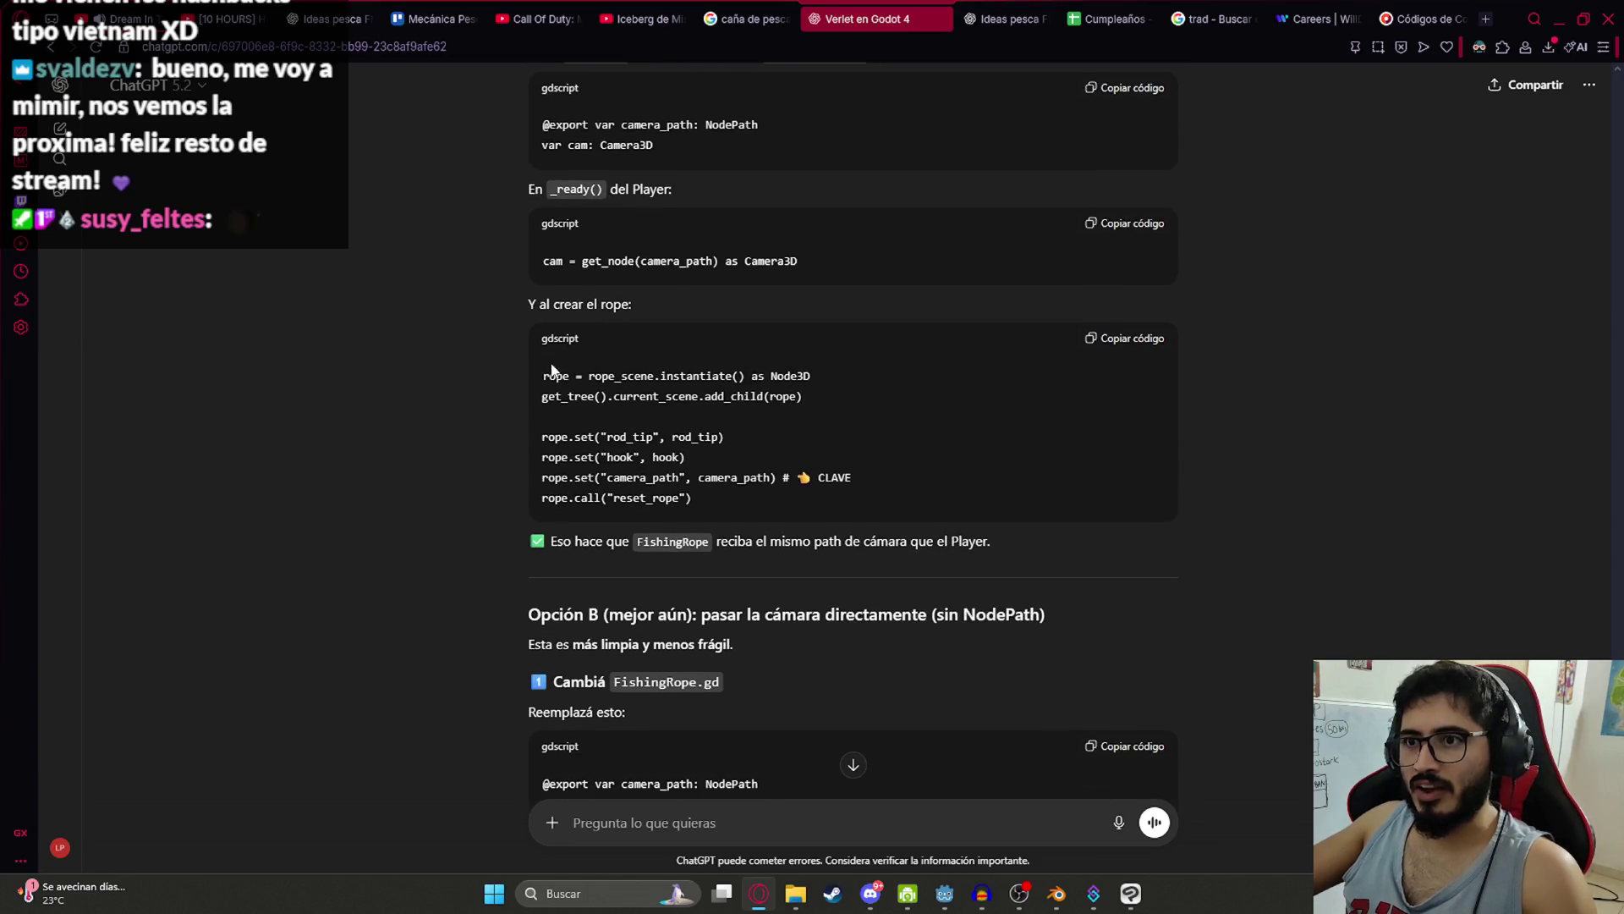
{"action": "left_click_drag", "start_coordinate": [540, 372], "coordinate": [840, 369]}
{"action": "key", "text": "ctrl+c"}
{"action": "key", "text": "alt+Tab"}
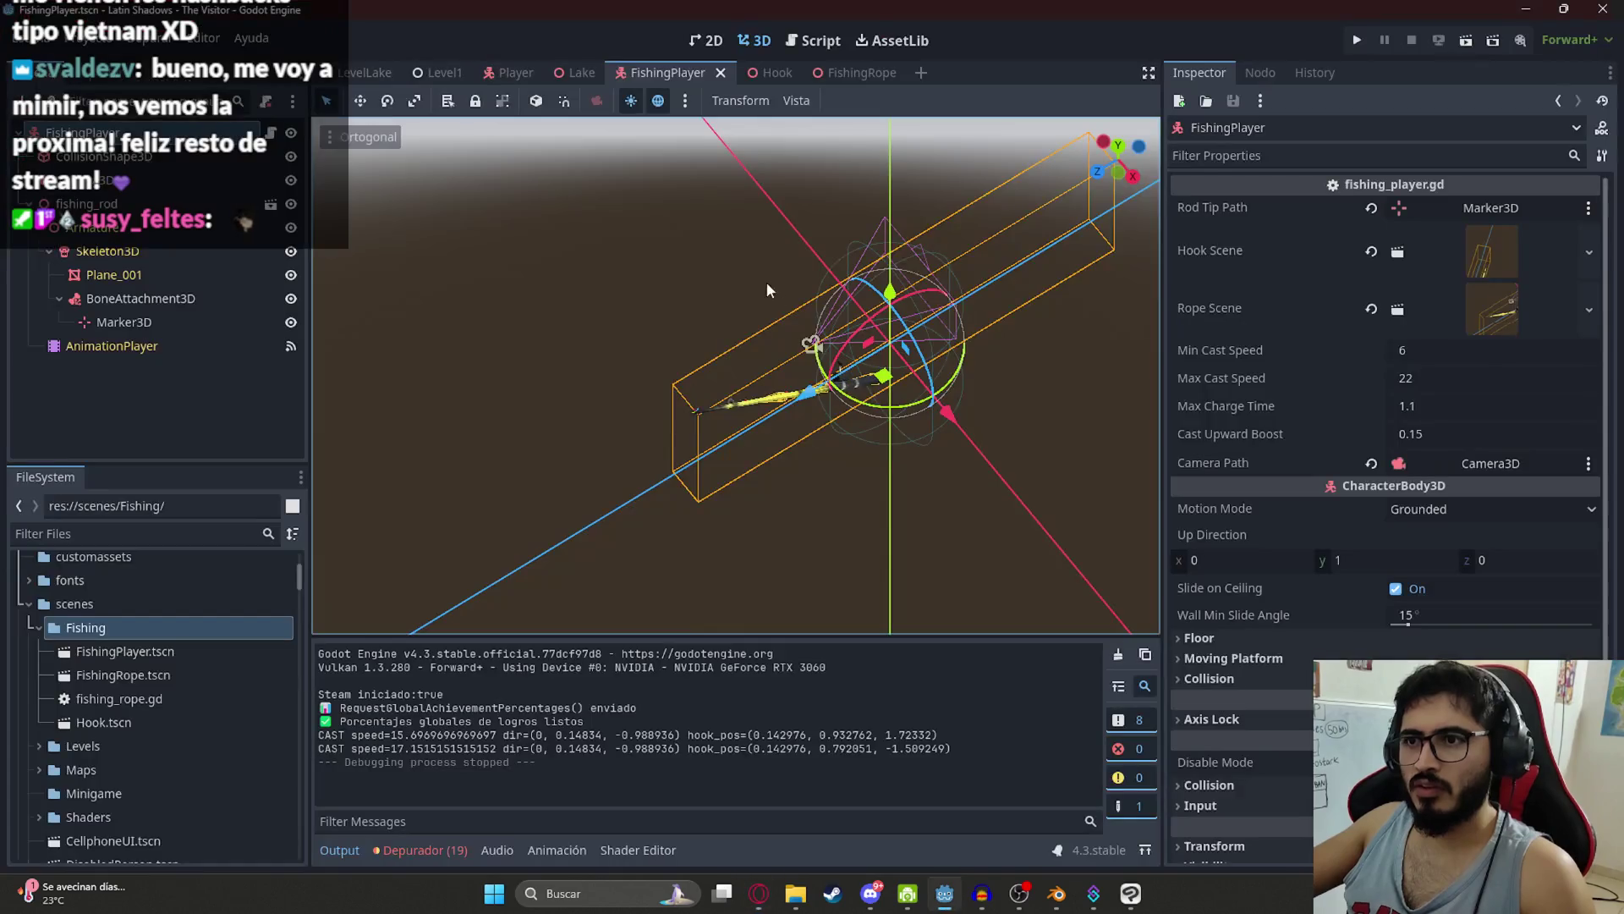
- Insert rope.set("camera_path", camera_path) below reset_rope in fishing_player.gd
{"action": "left_click", "coordinate": [782, 52]}
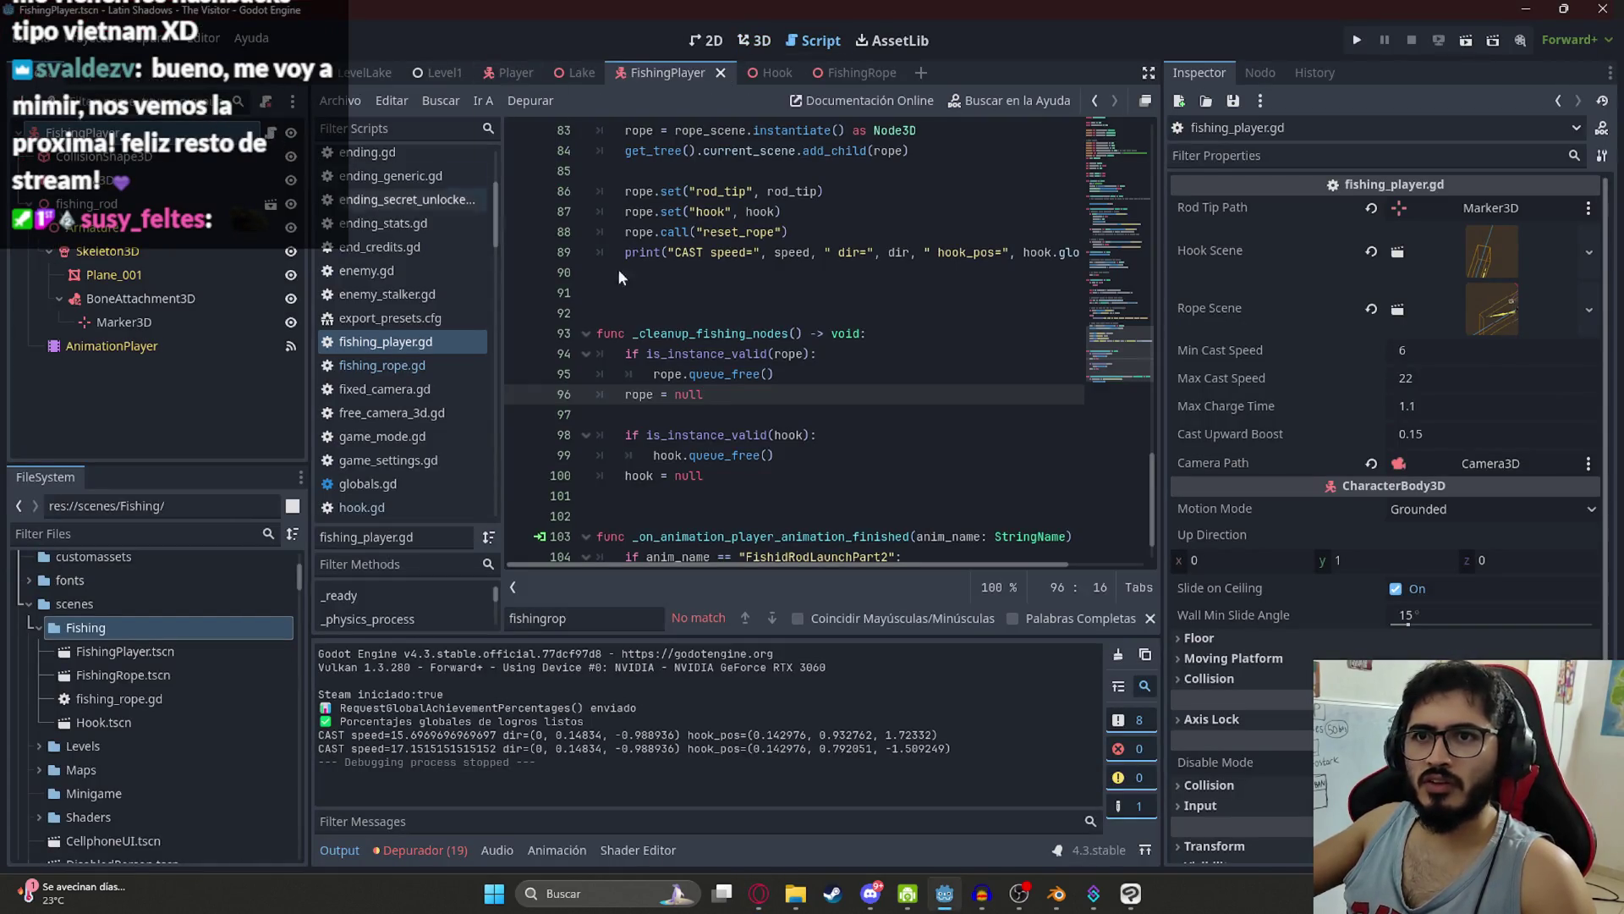
{"action": "key", "text": "ctrl+f"}
{"action": "key", "text": "ctrl+v"}
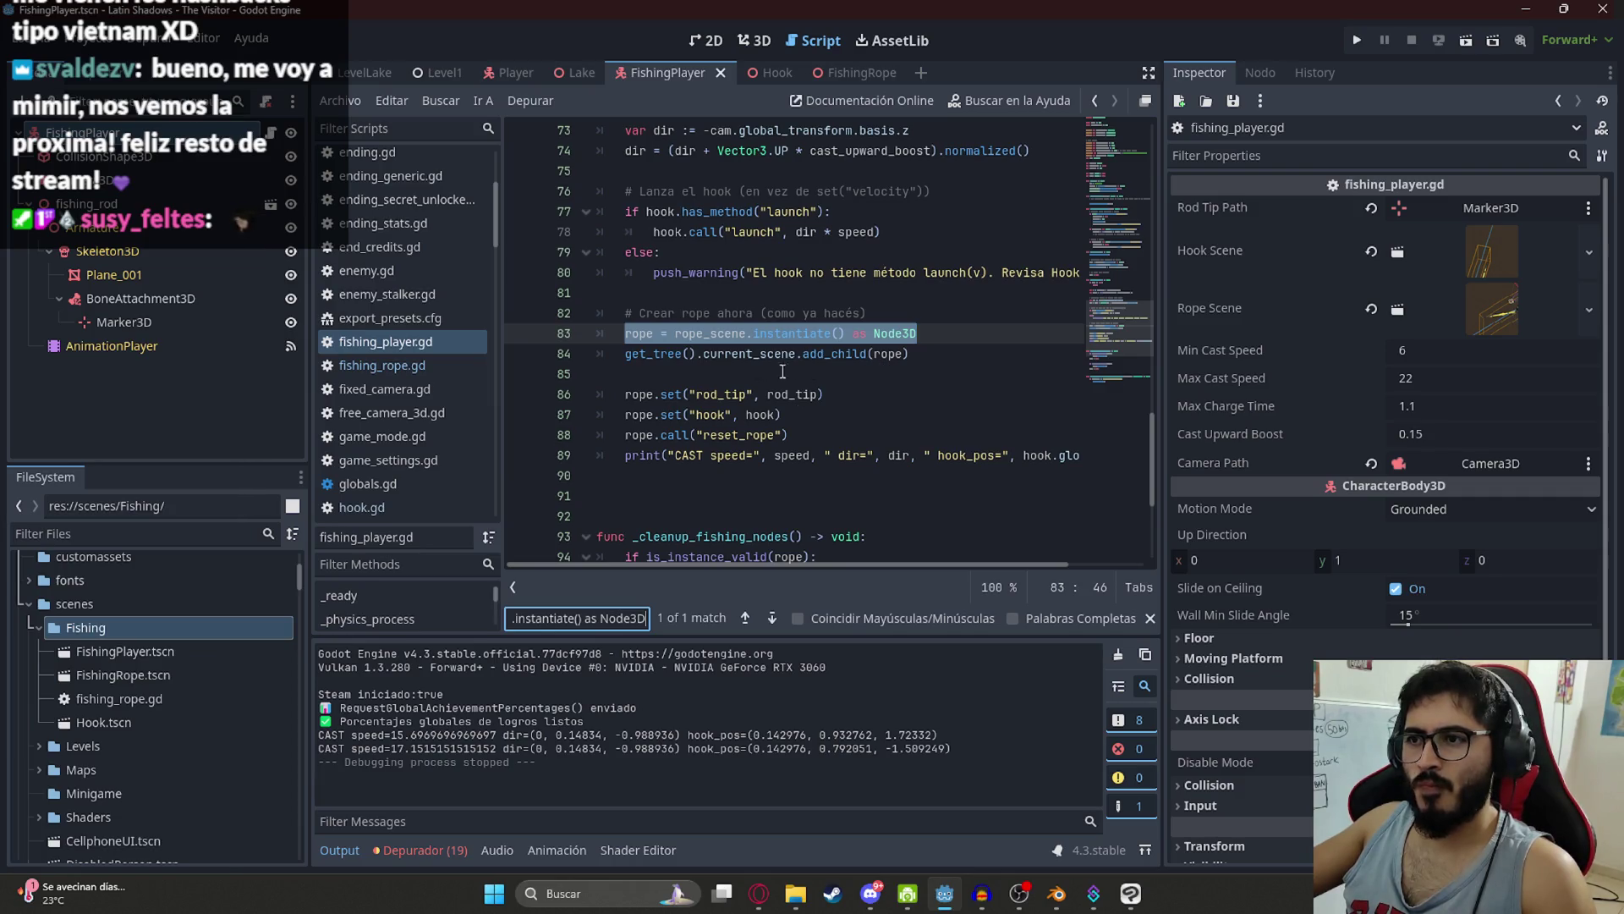
{"action": "key", "text": "alt+Tab"}
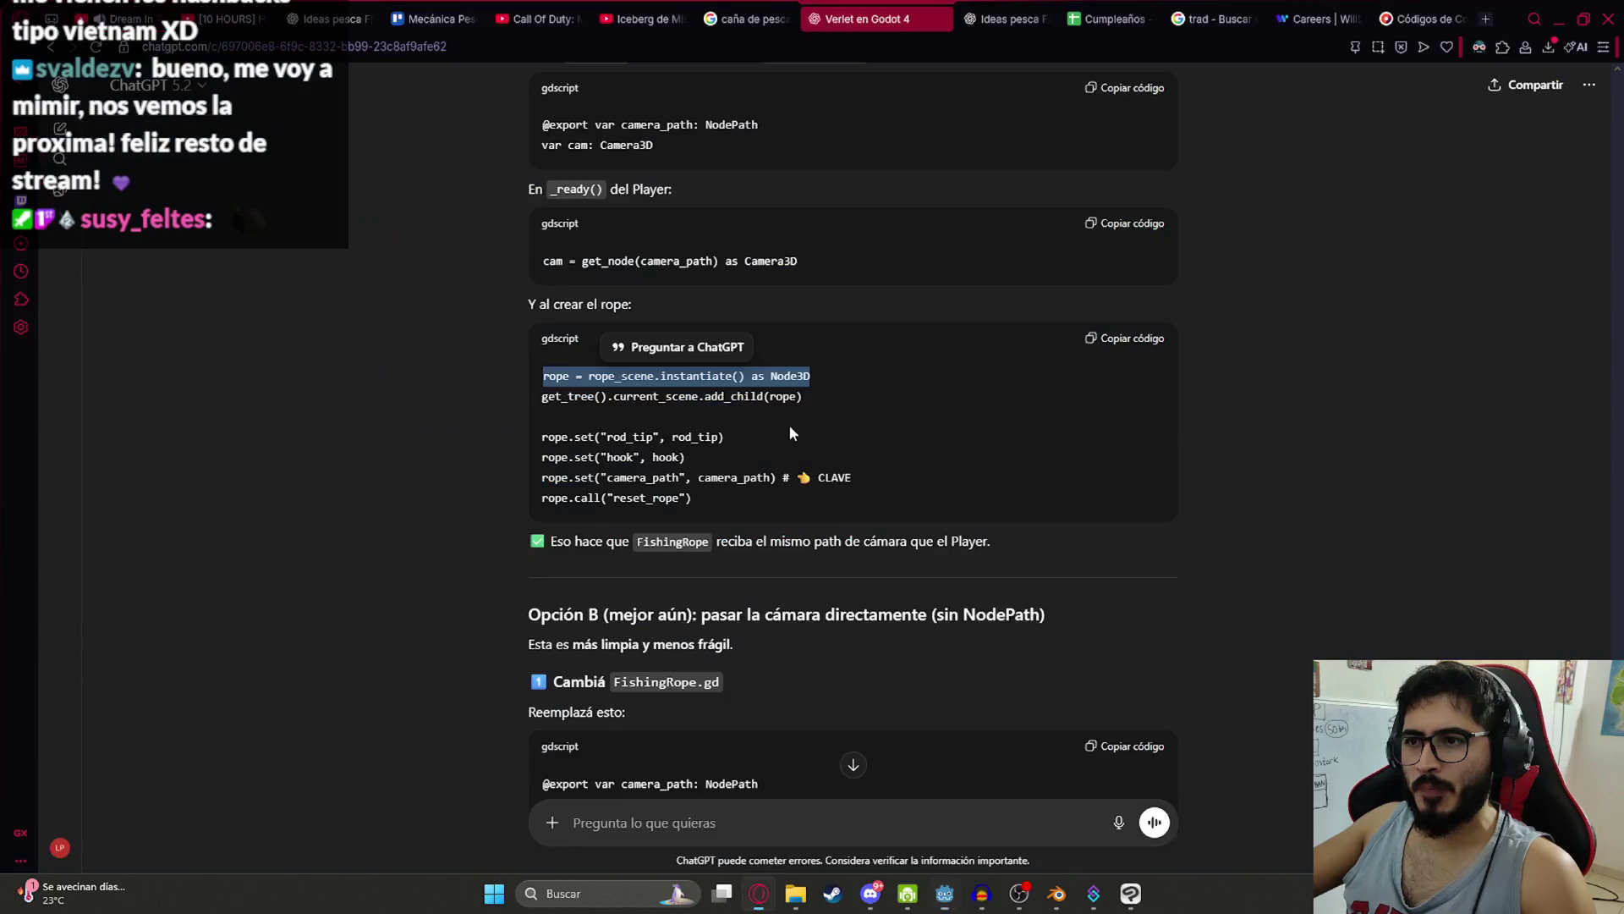
{"action": "left_click_drag", "start_coordinate": [894, 477], "coordinate": [506, 472]}
{"action": "key", "text": "ctrl+c"}
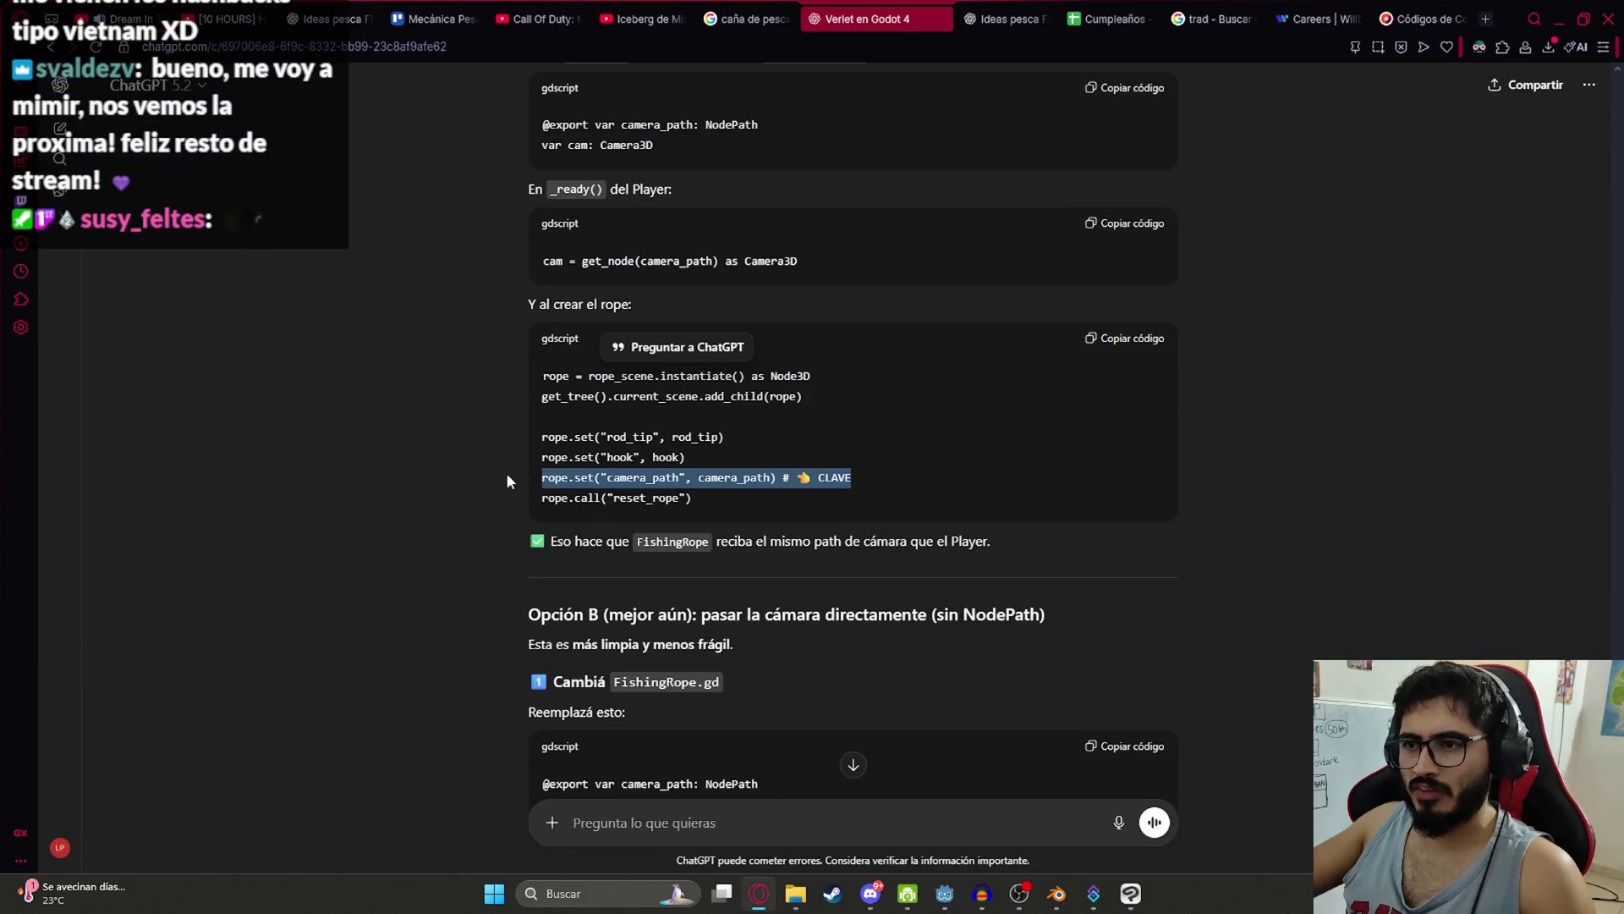
{"action": "key", "text": "alt+Tab"}
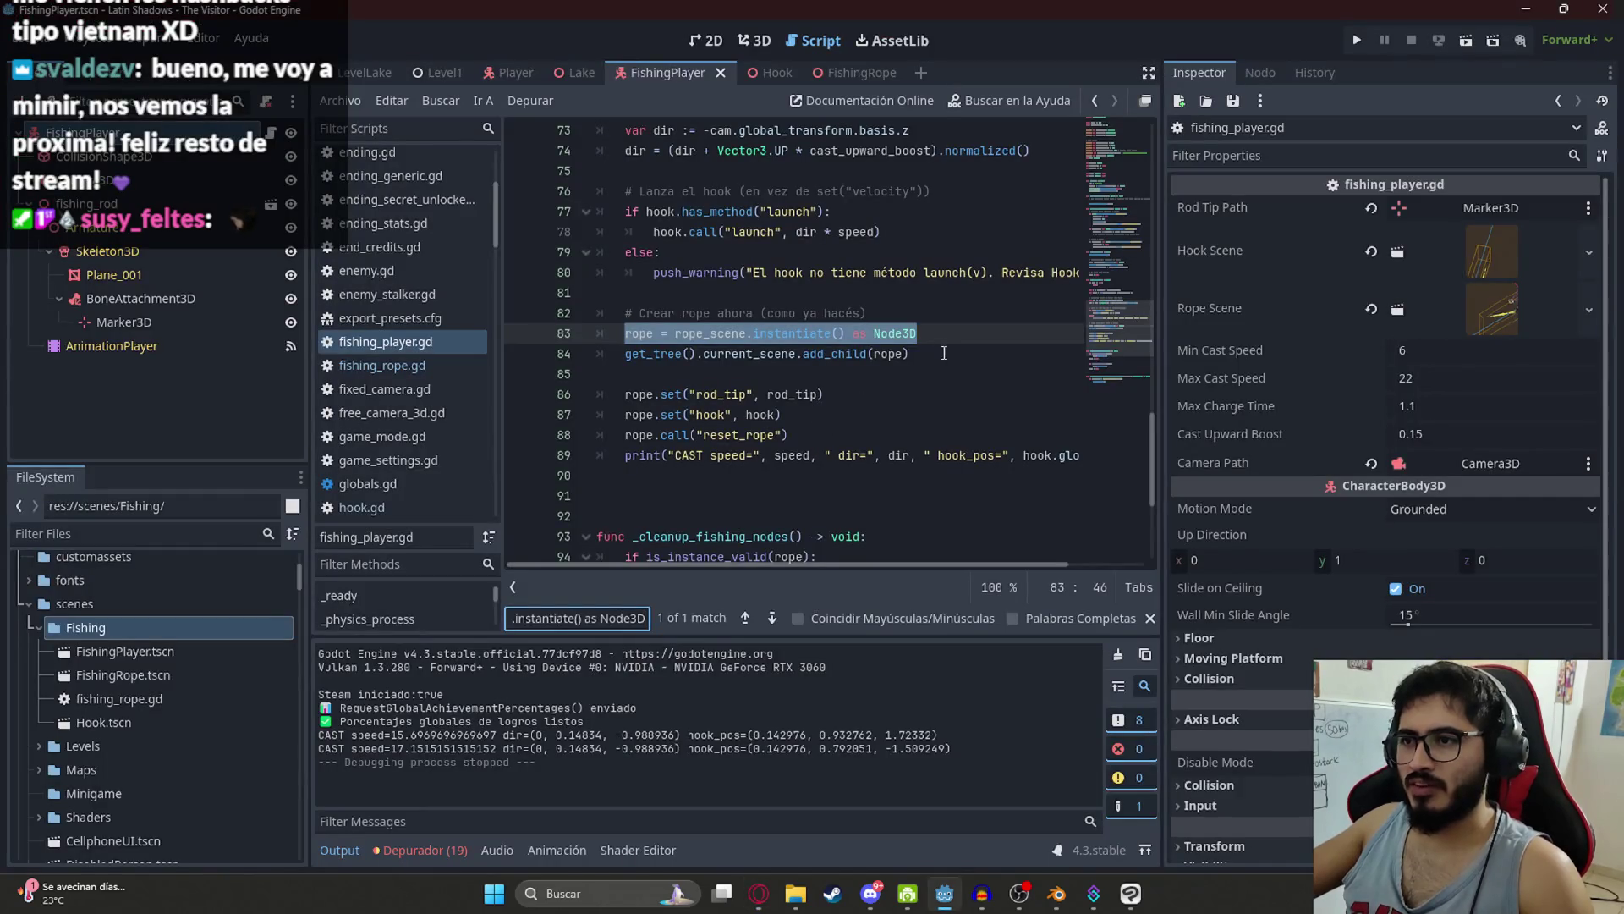
{"action": "left_click", "coordinate": [849, 425]}
{"action": "key", "text": "Return"}
{"action": "key", "text": "ctrl+v"}
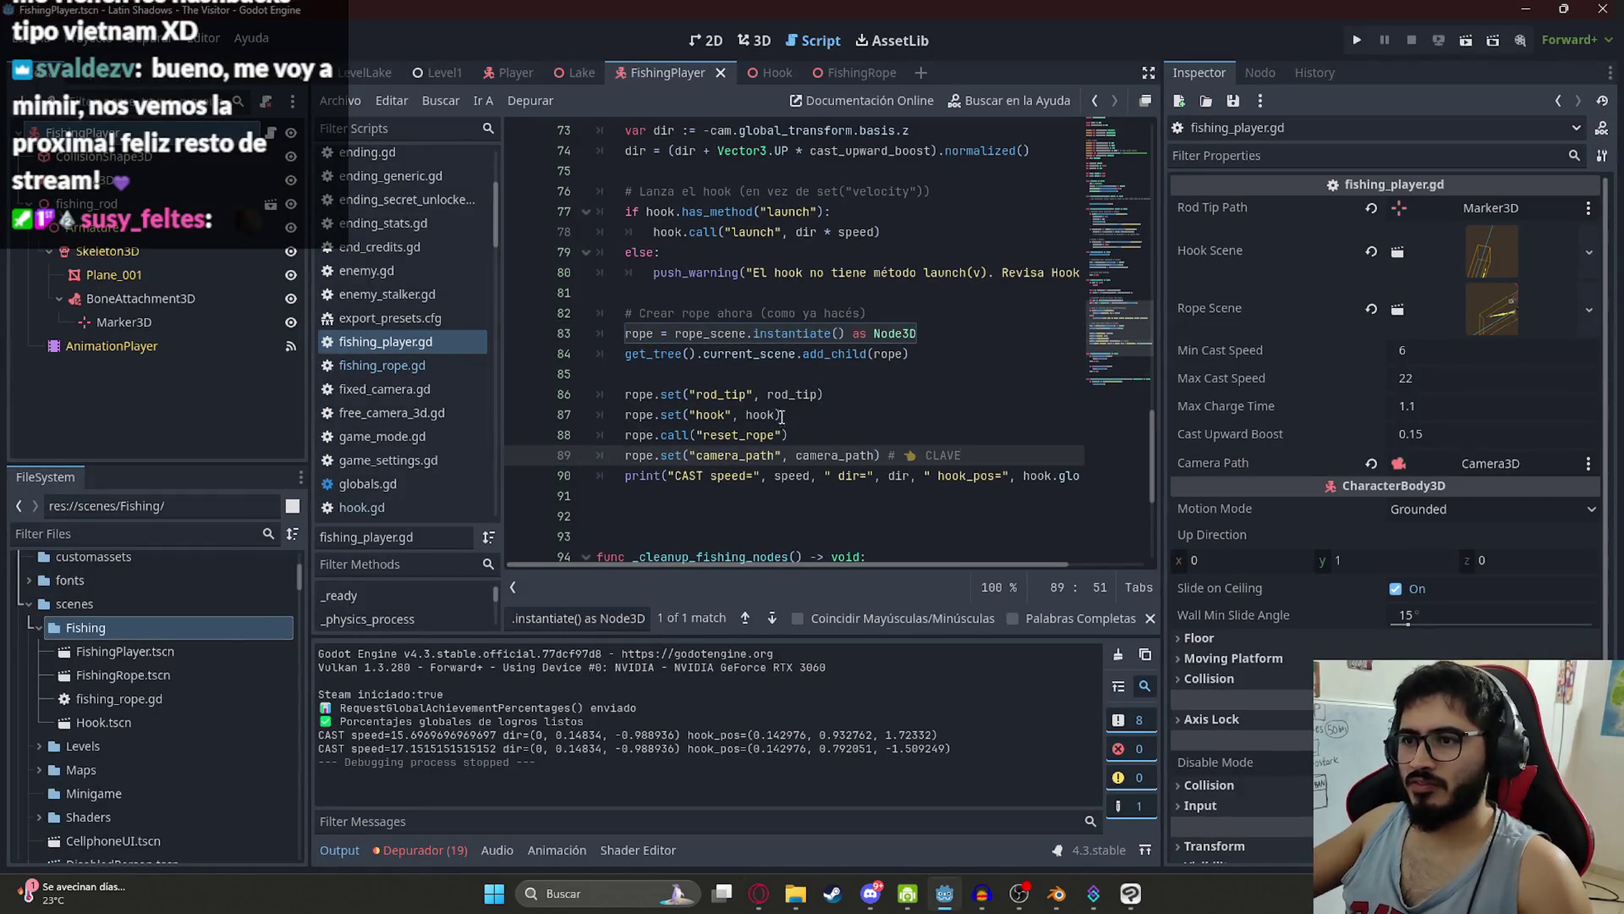
- Test-run the game with F5 and stop it with F8
{"action": "right_click", "coordinate": [675, 115]}
{"action": "left_click", "coordinate": [724, 230]}
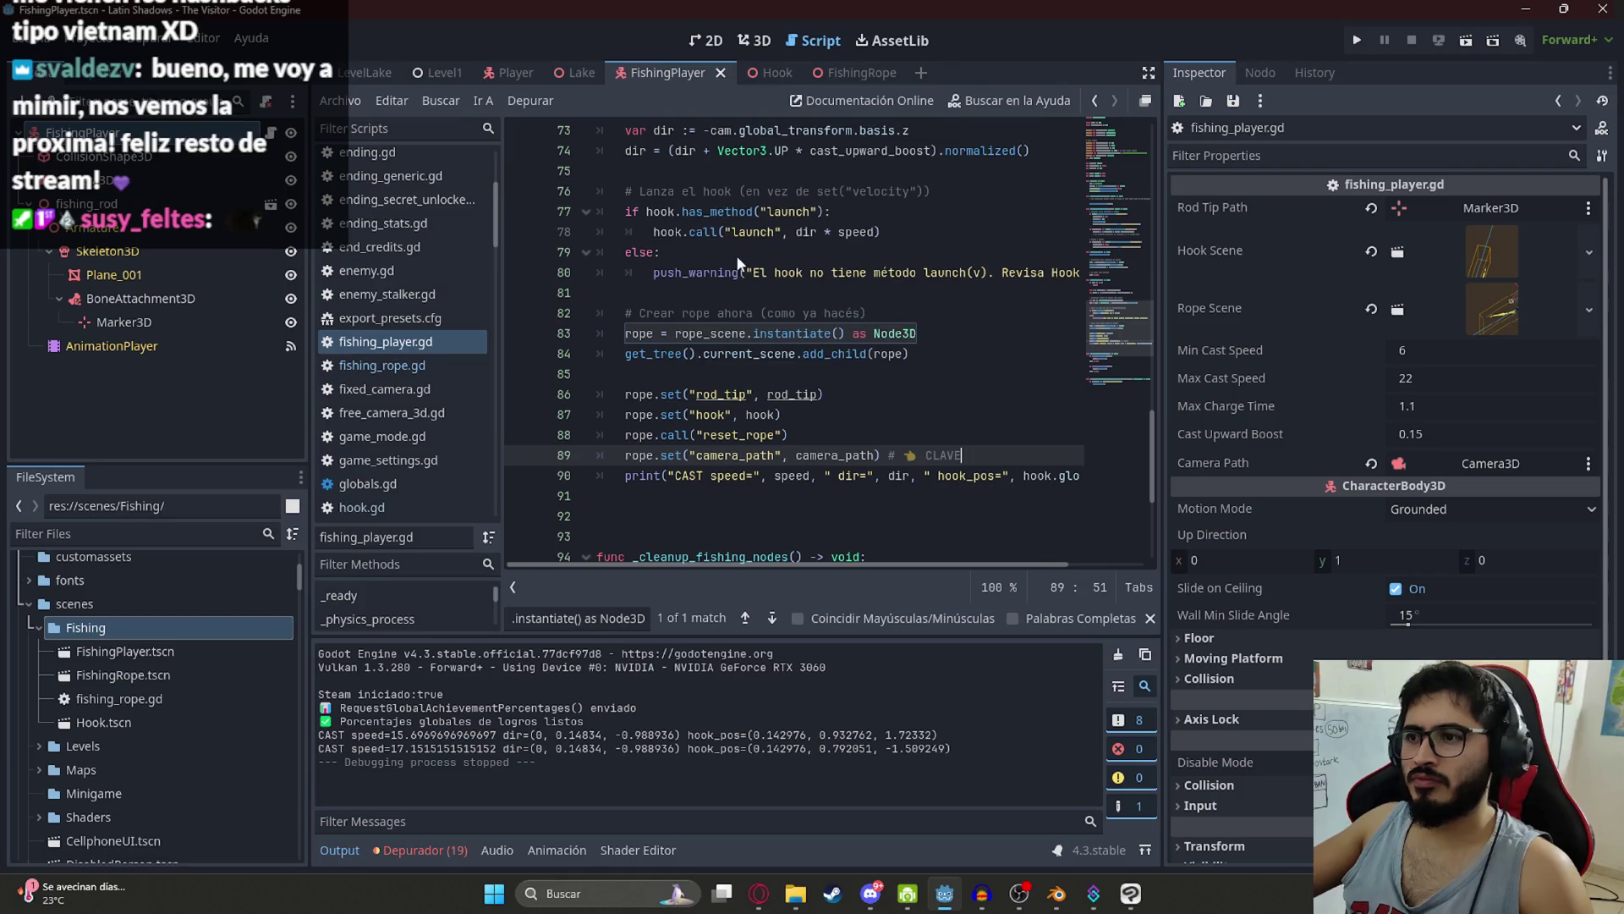
{"action": "key", "text": "F5"}
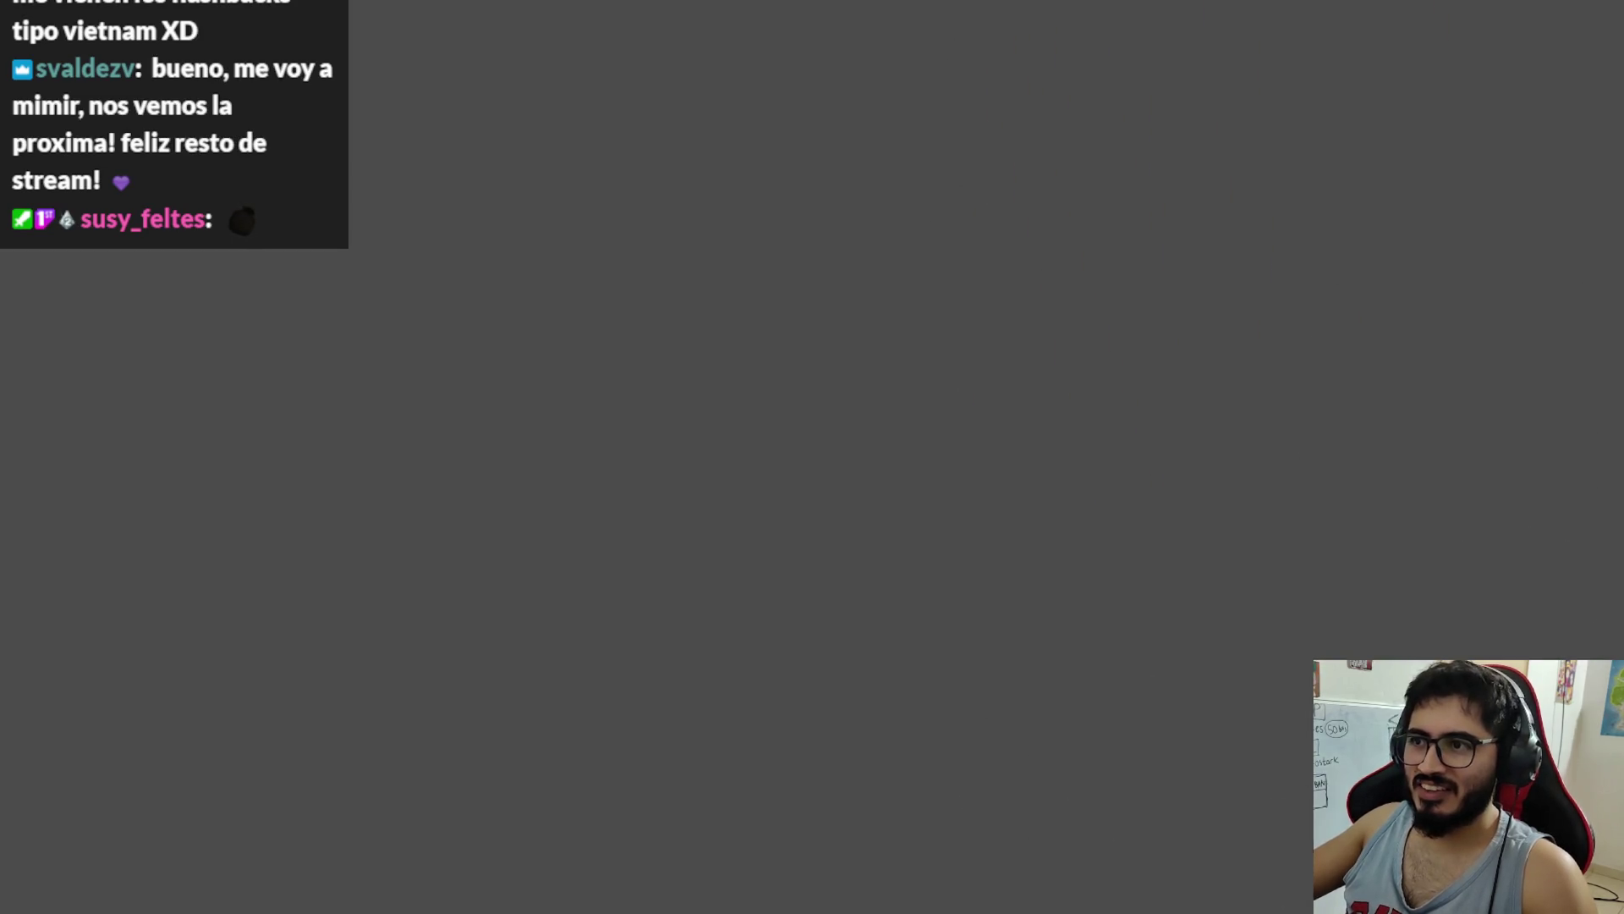
{"action": "key", "text": "F8"}
{"action": "key", "text": "alt+Tab"}
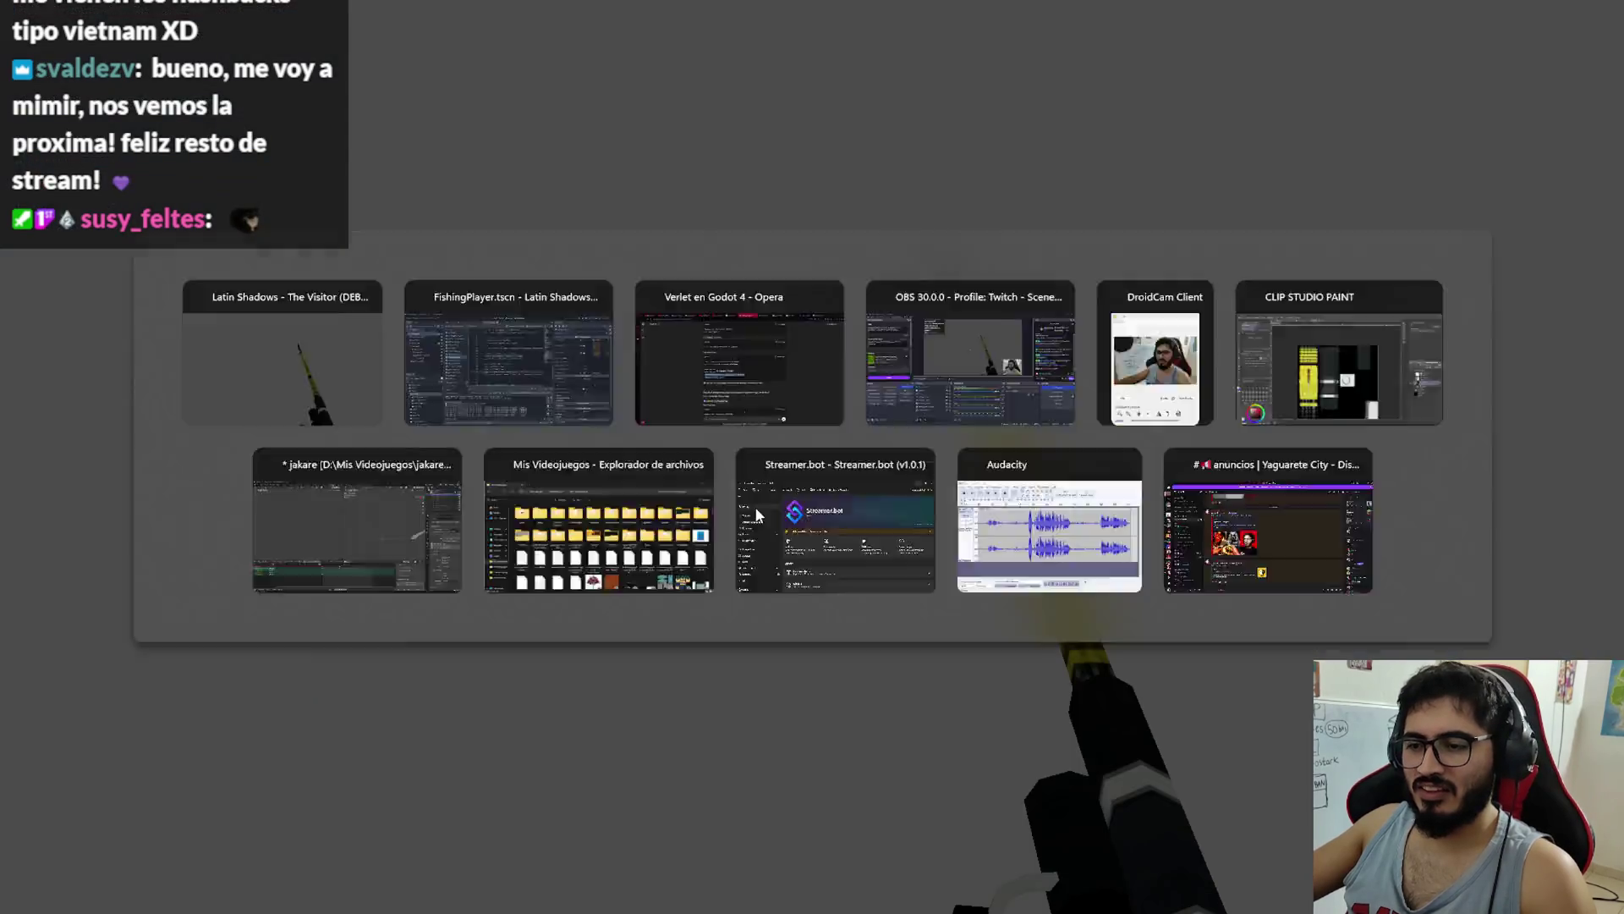
{"action": "mouse_move", "coordinate": [740, 894]}
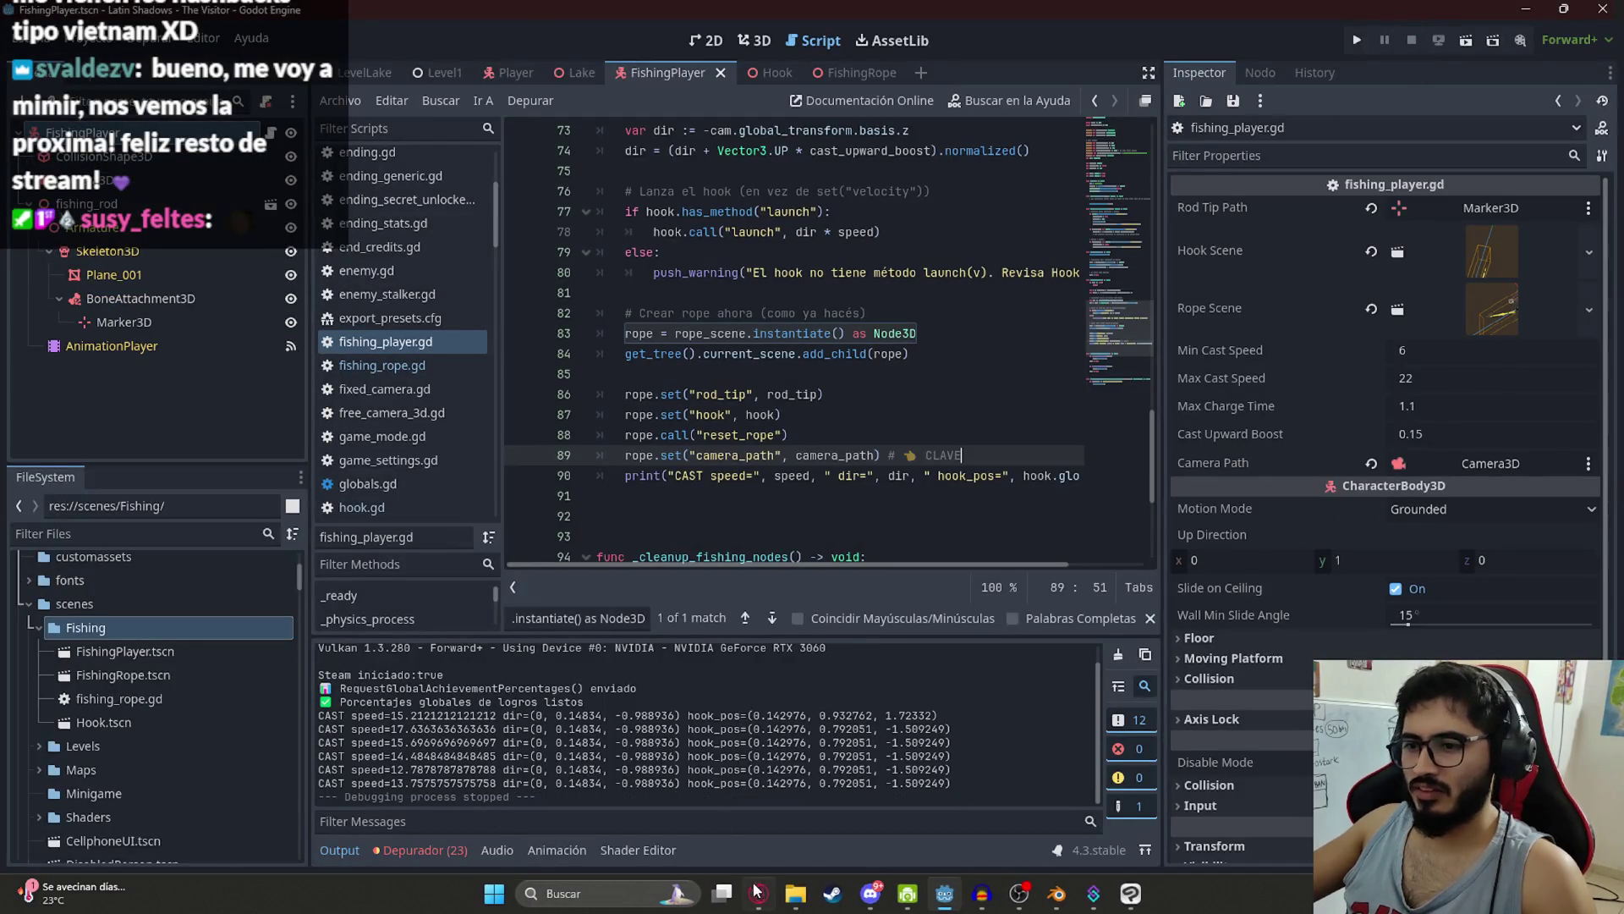
- Scroll ChatGPT's answer to Opción B, which passes the camera directly, and select _update_mesh
{"action": "left_click", "coordinate": [740, 893]}
{"action": "left_click", "coordinate": [793, 575]}
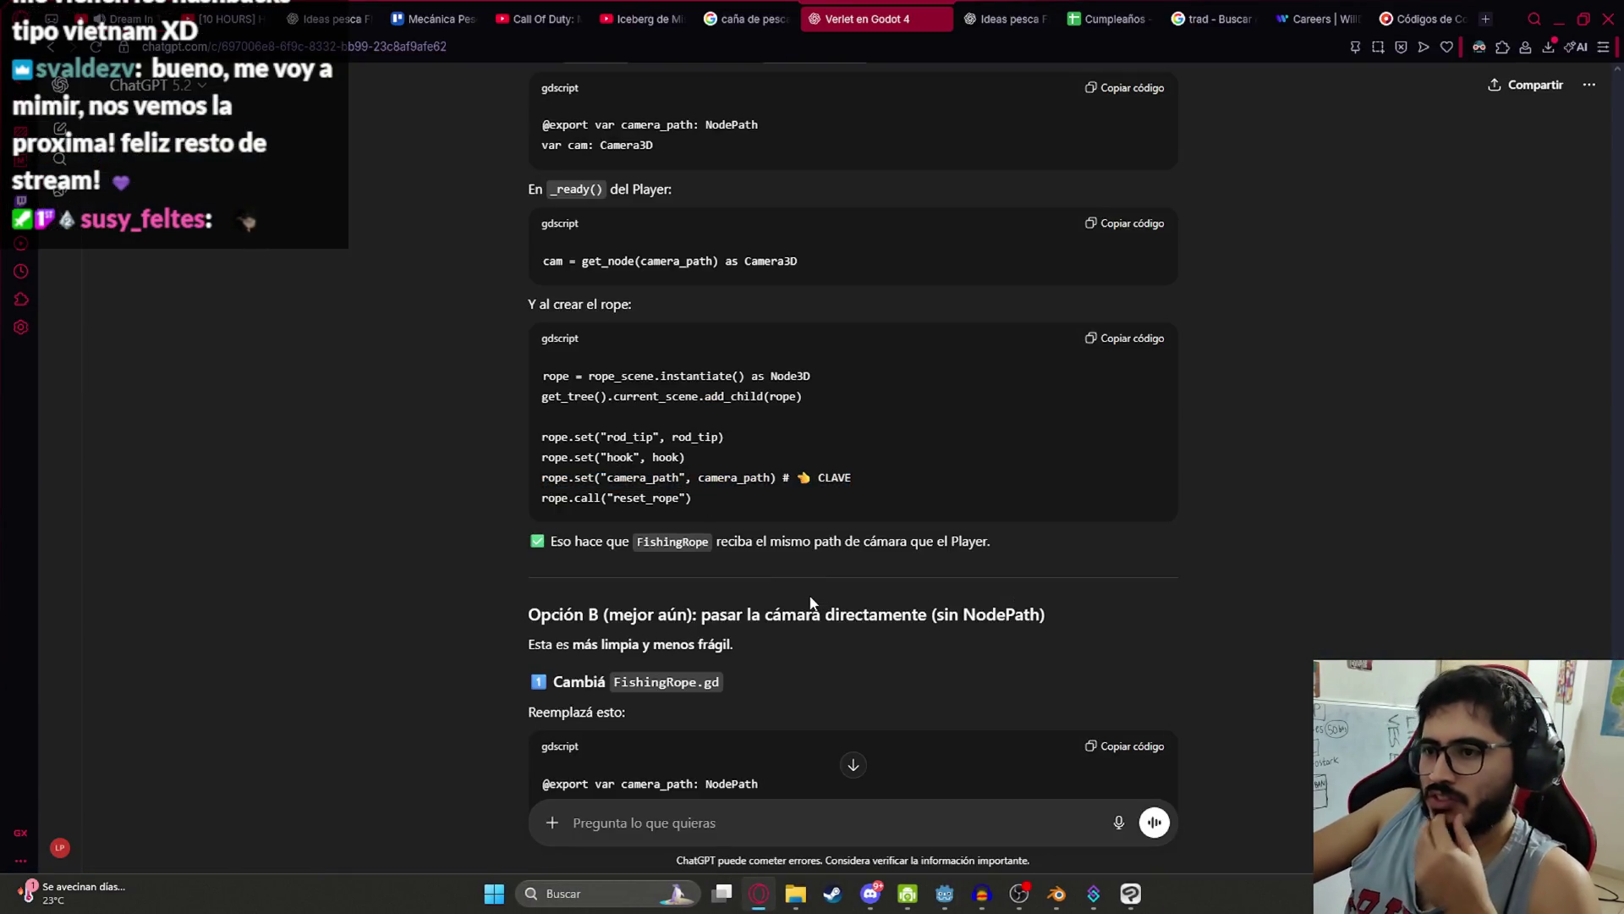
{"action": "scroll", "coordinate": [744, 573], "scroll_direction": "down", "scroll_amount": 2}
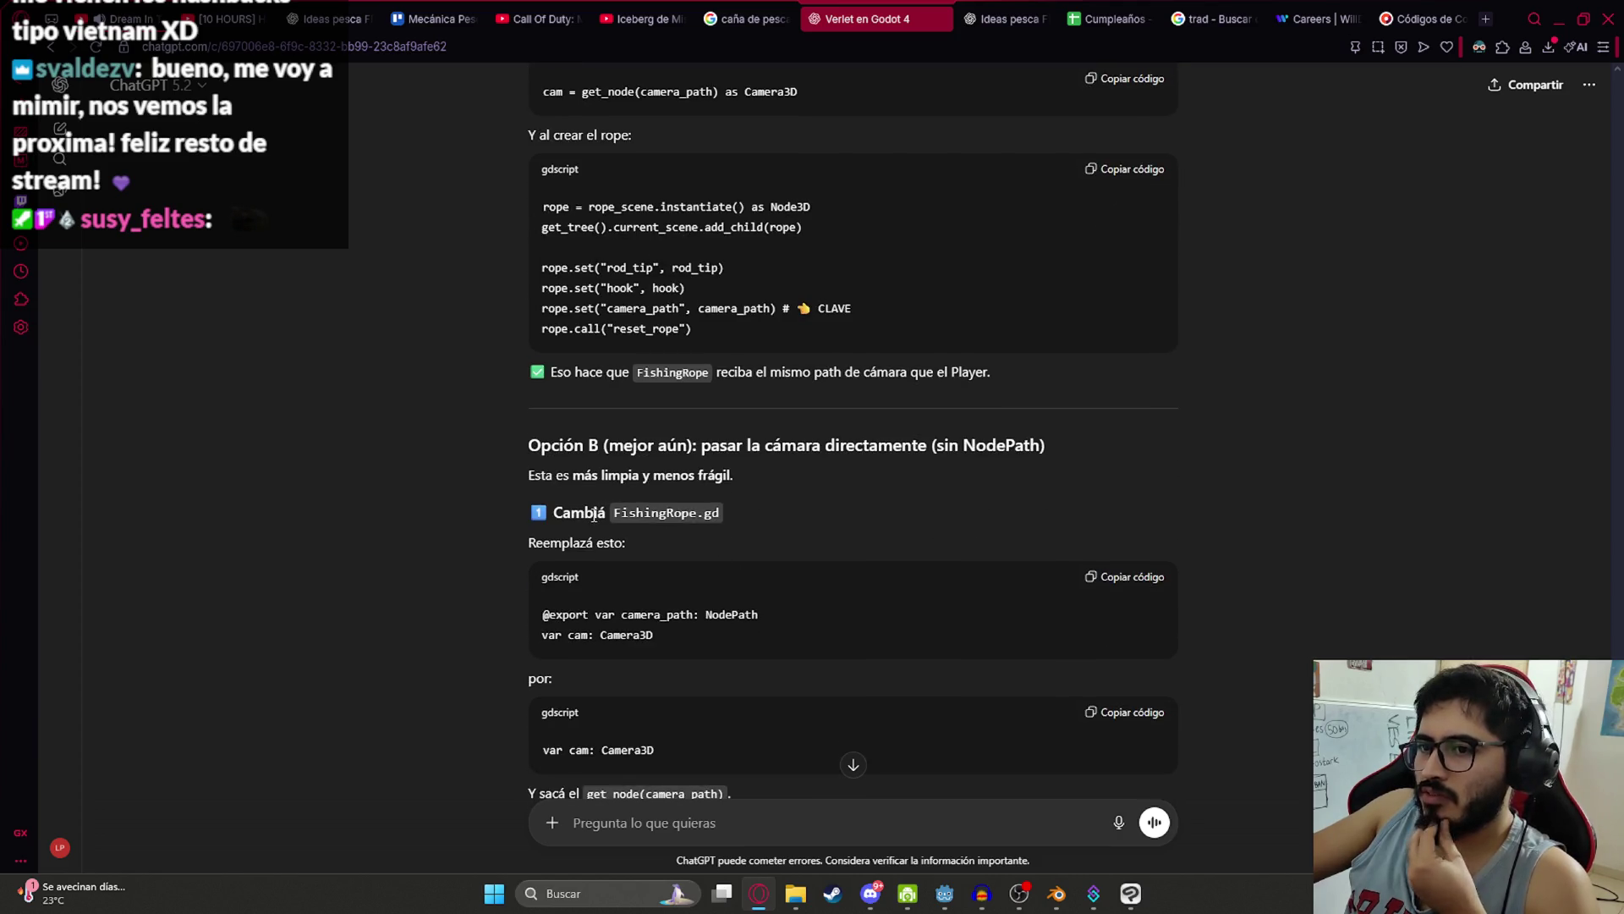
{"action": "scroll", "coordinate": [599, 509], "scroll_direction": "down", "scroll_amount": 2}
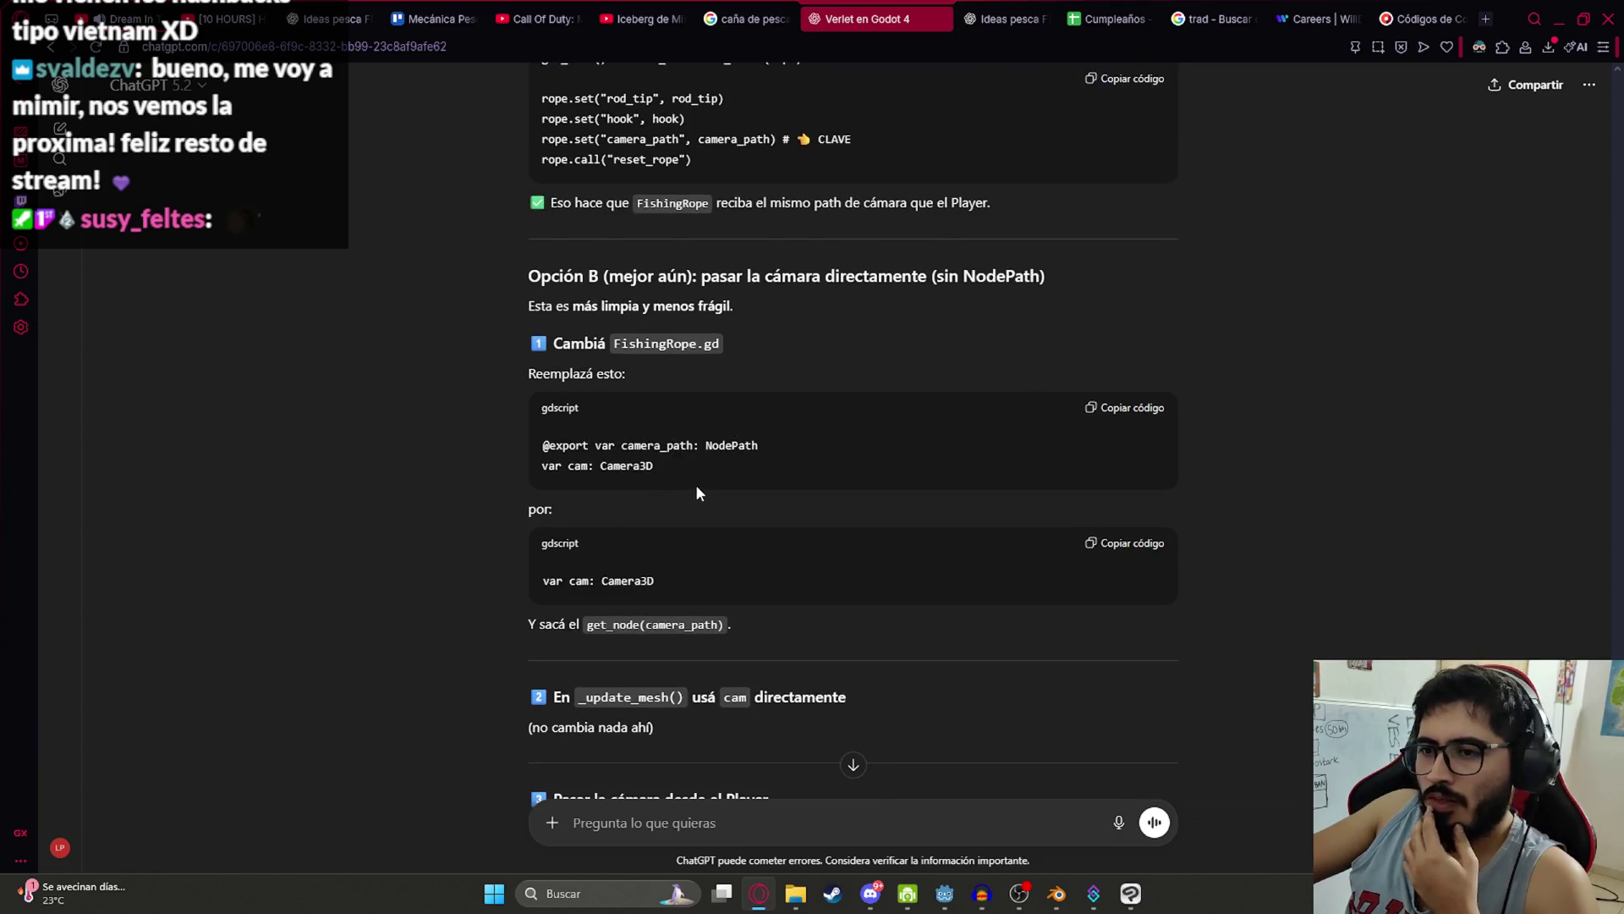
{"action": "scroll", "coordinate": [768, 580], "scroll_direction": "down", "scroll_amount": 6}
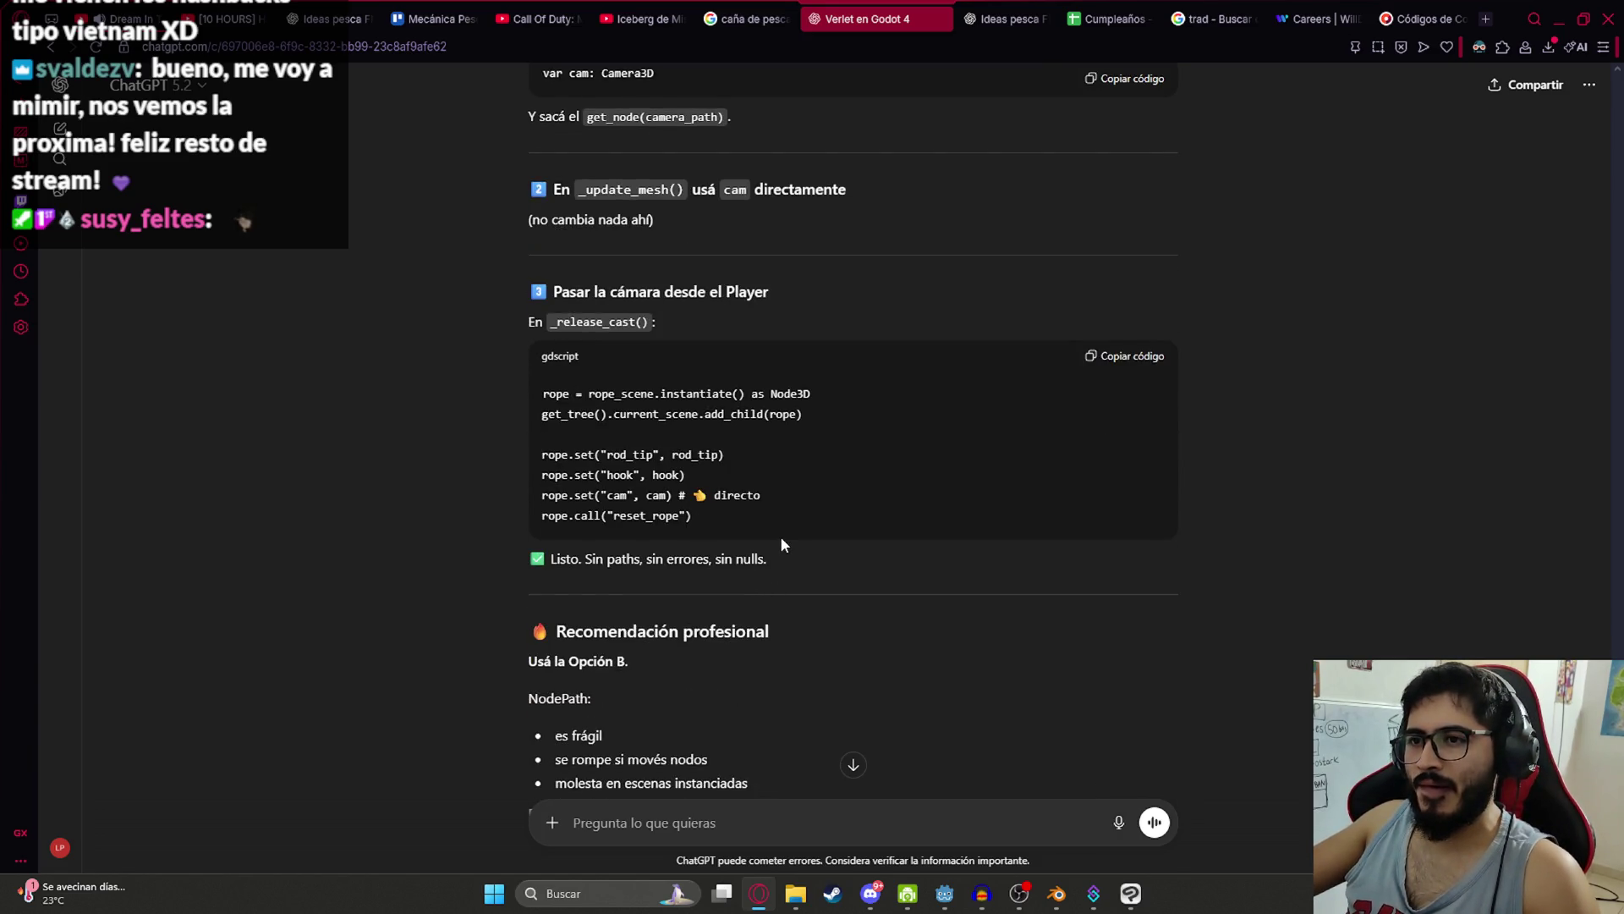
{"action": "scroll", "coordinate": [780, 538], "scroll_direction": "up", "scroll_amount": 2}
{"action": "double_click", "coordinate": [620, 358]}
{"action": "key", "text": "ctrl+c"}
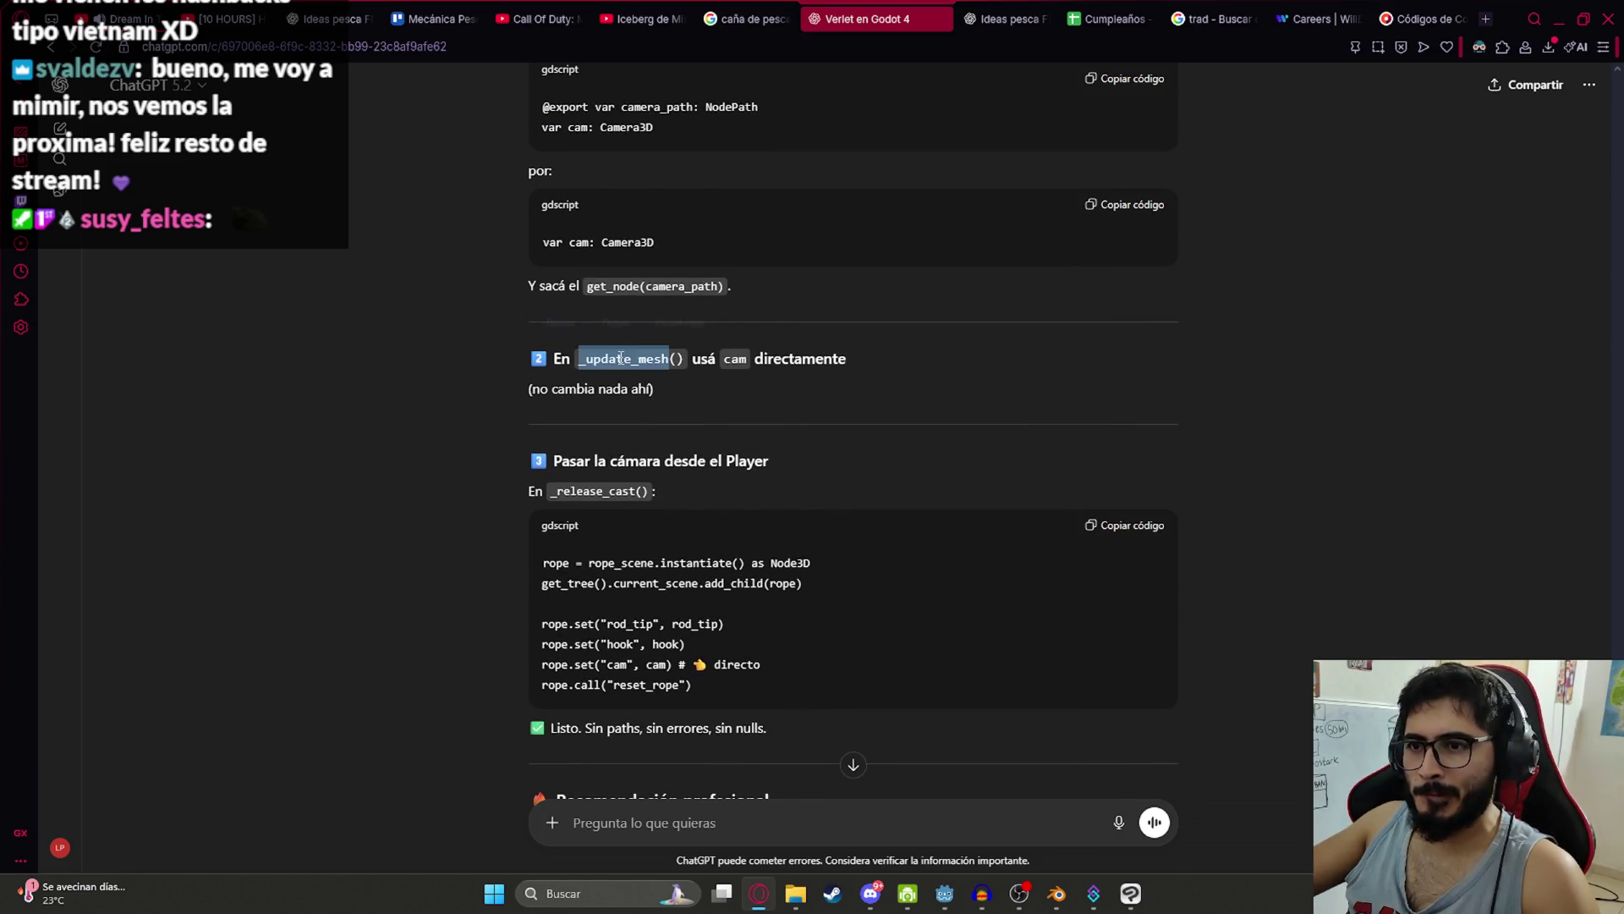
{"action": "left_click", "coordinate": [997, 430]}
{"action": "key", "text": "alt+Tab"}
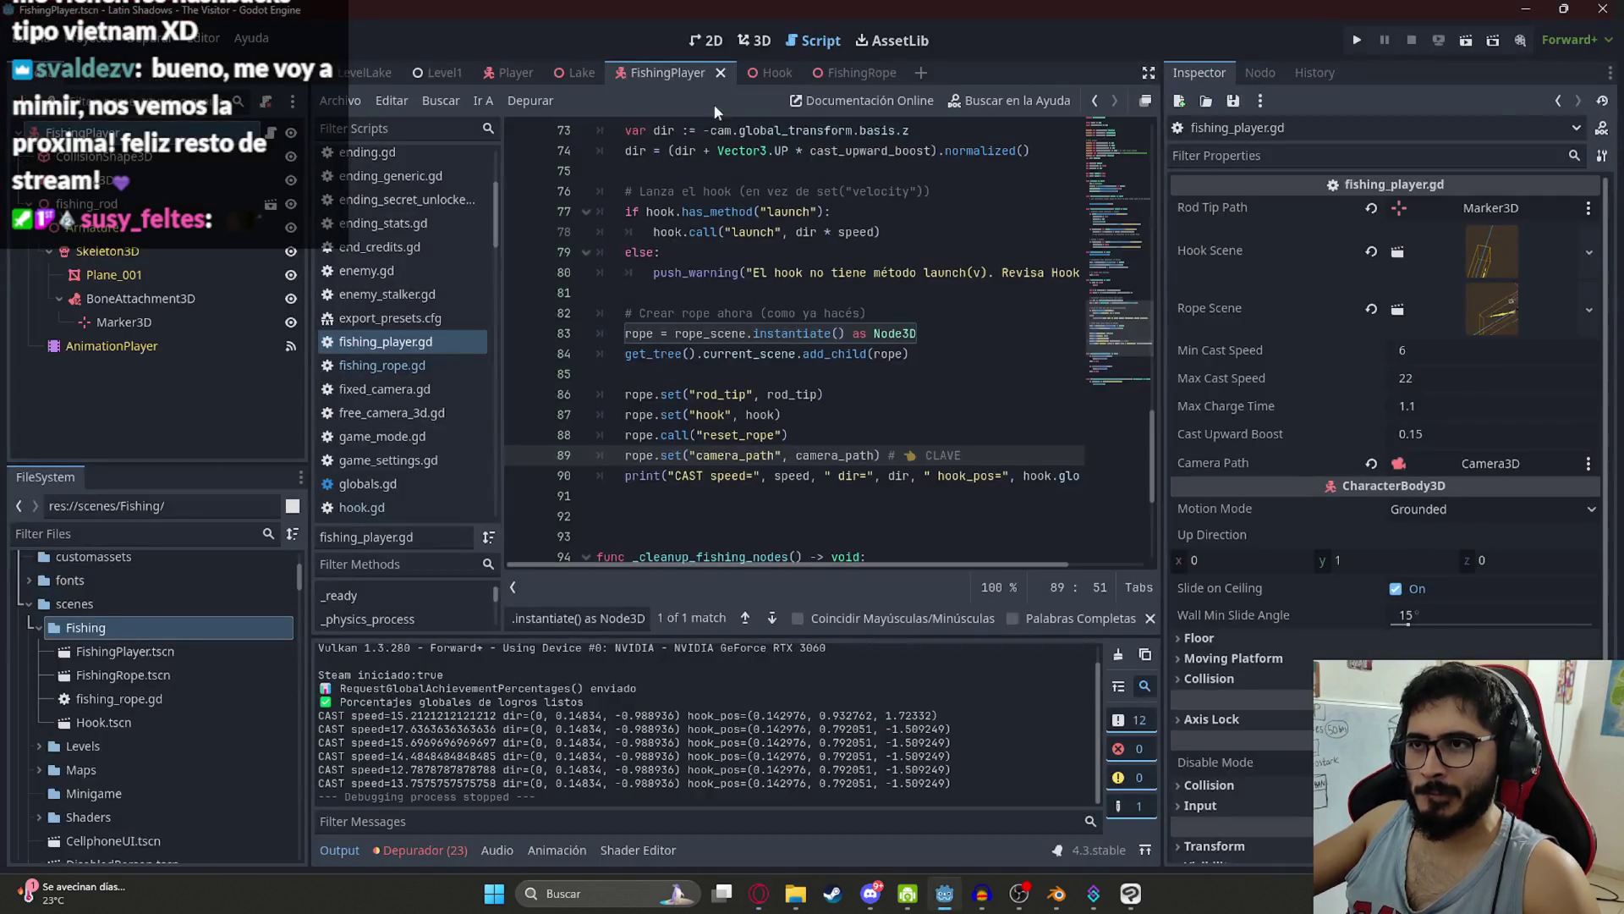
- Find _update_mesh in fishing_rope.gd and highlight every use of cam
{"action": "left_click", "coordinate": [858, 71]}
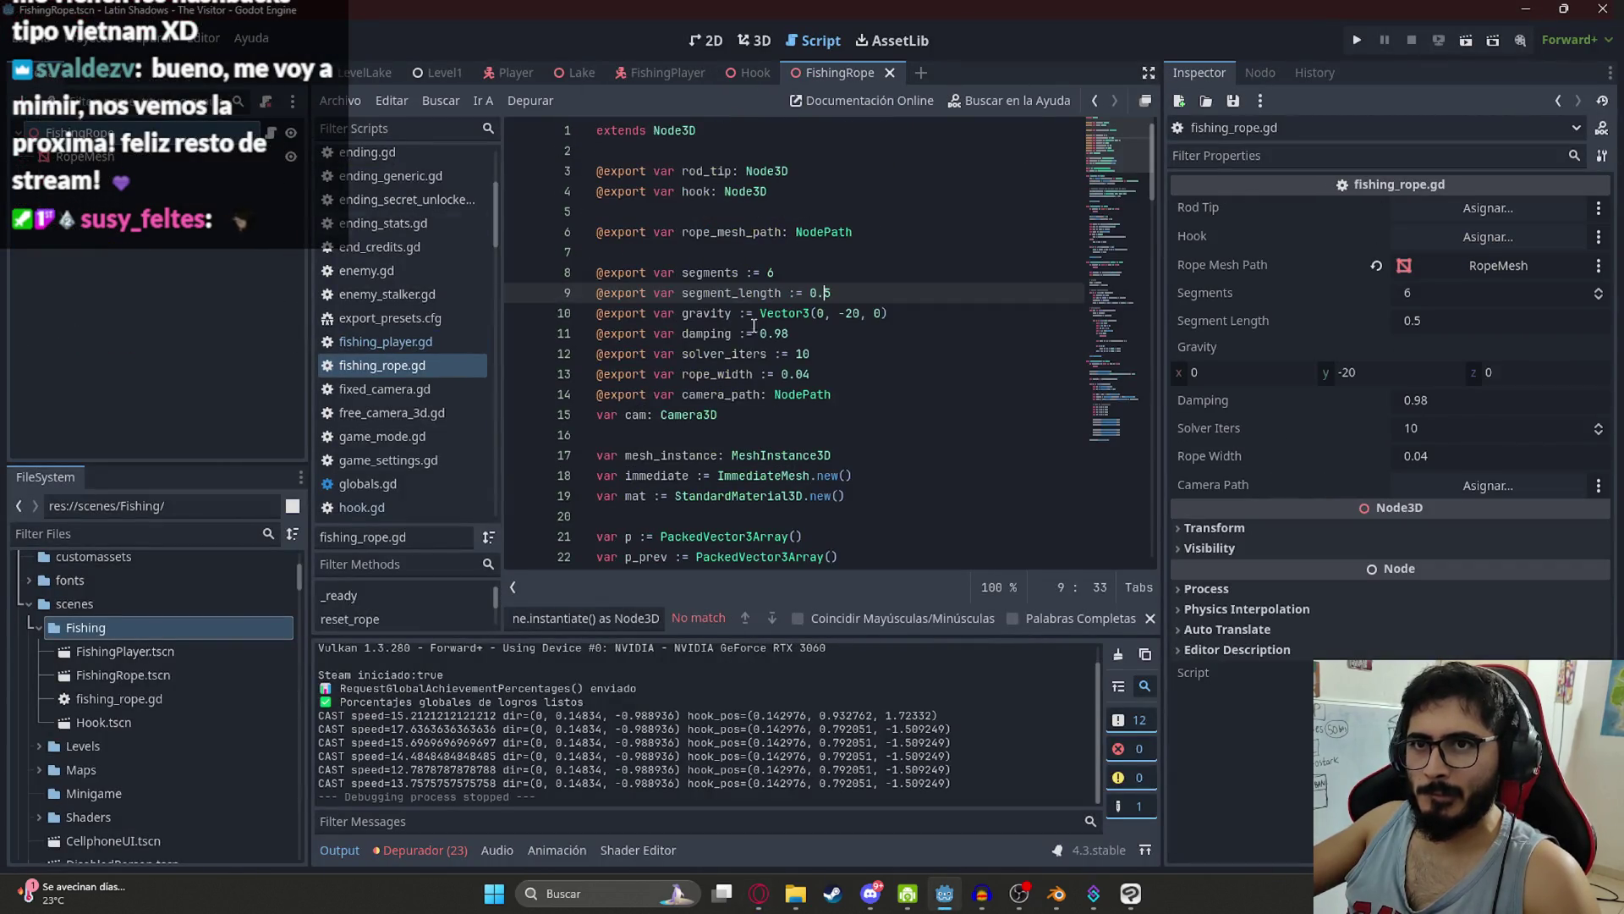
{"action": "key", "text": "ctrl+f"}
{"action": "key", "text": "ctrl+v"}
{"action": "left_click", "coordinate": [669, 335], "text": "ctrl"}
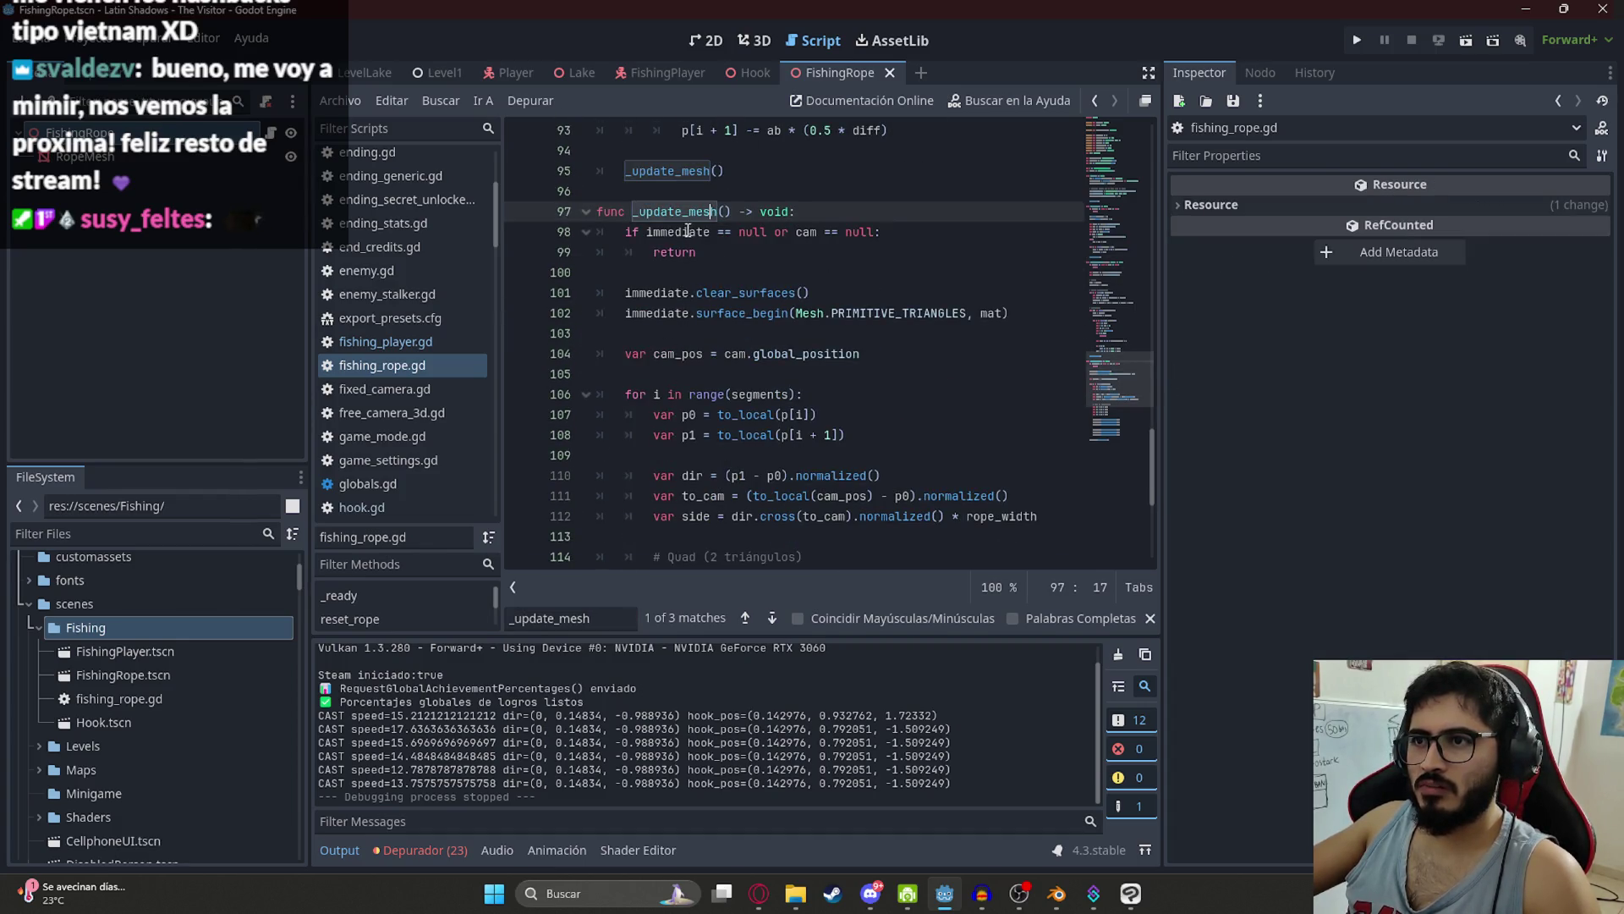
{"action": "double_click", "coordinate": [804, 232]}
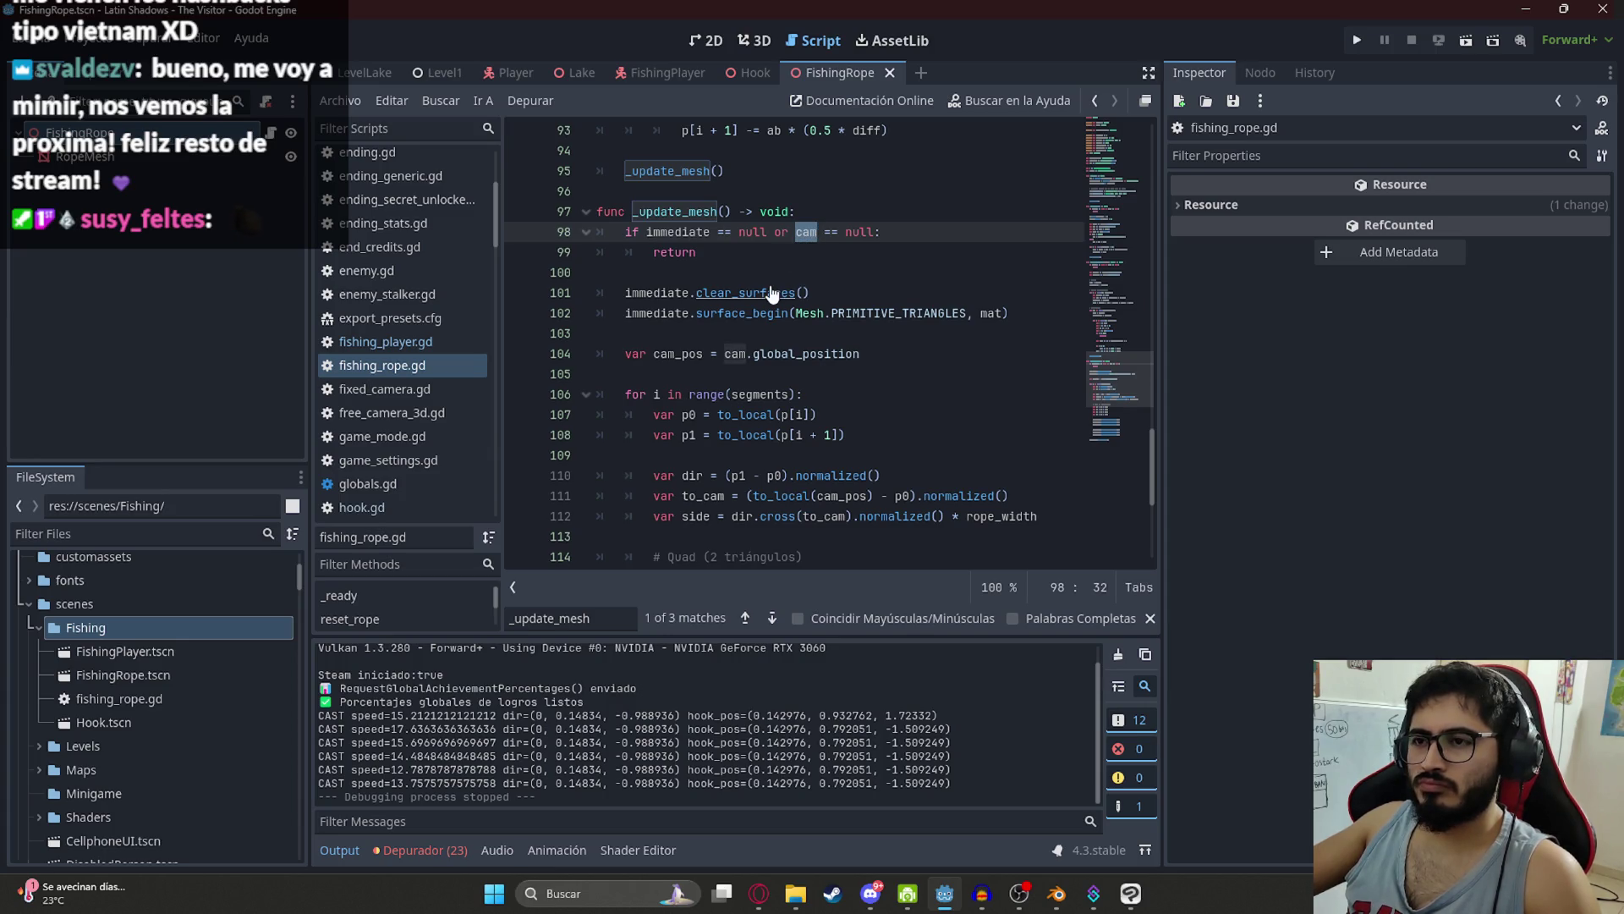
{"action": "scroll", "coordinate": [816, 432], "scroll_direction": "down", "scroll_amount": 5}
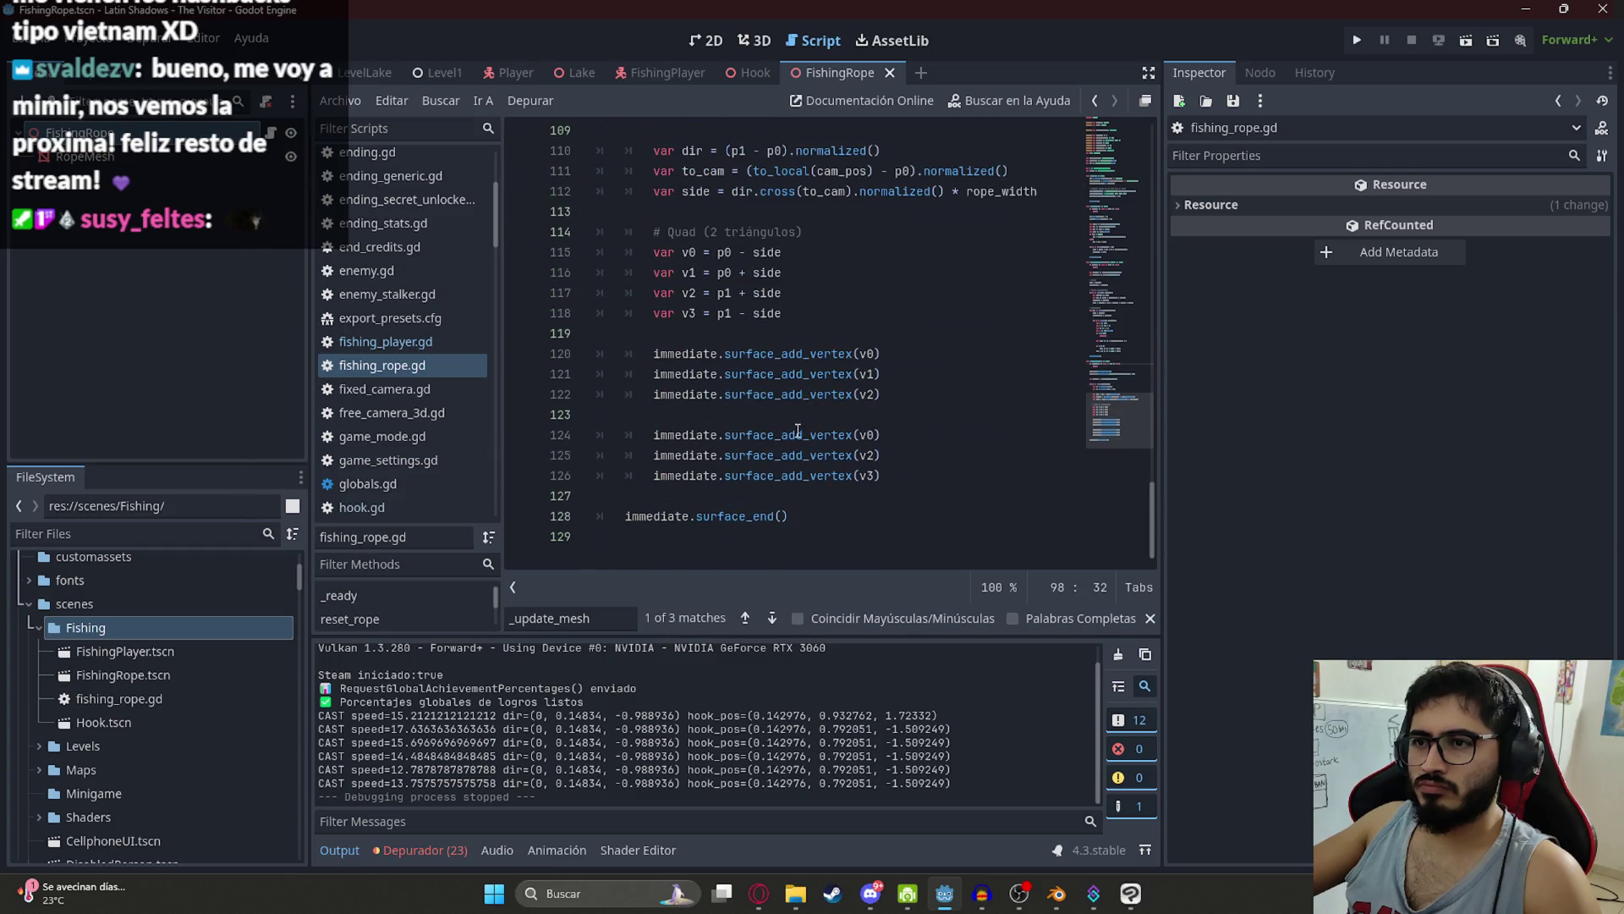
{"action": "mouse_move", "coordinate": [744, 85]}
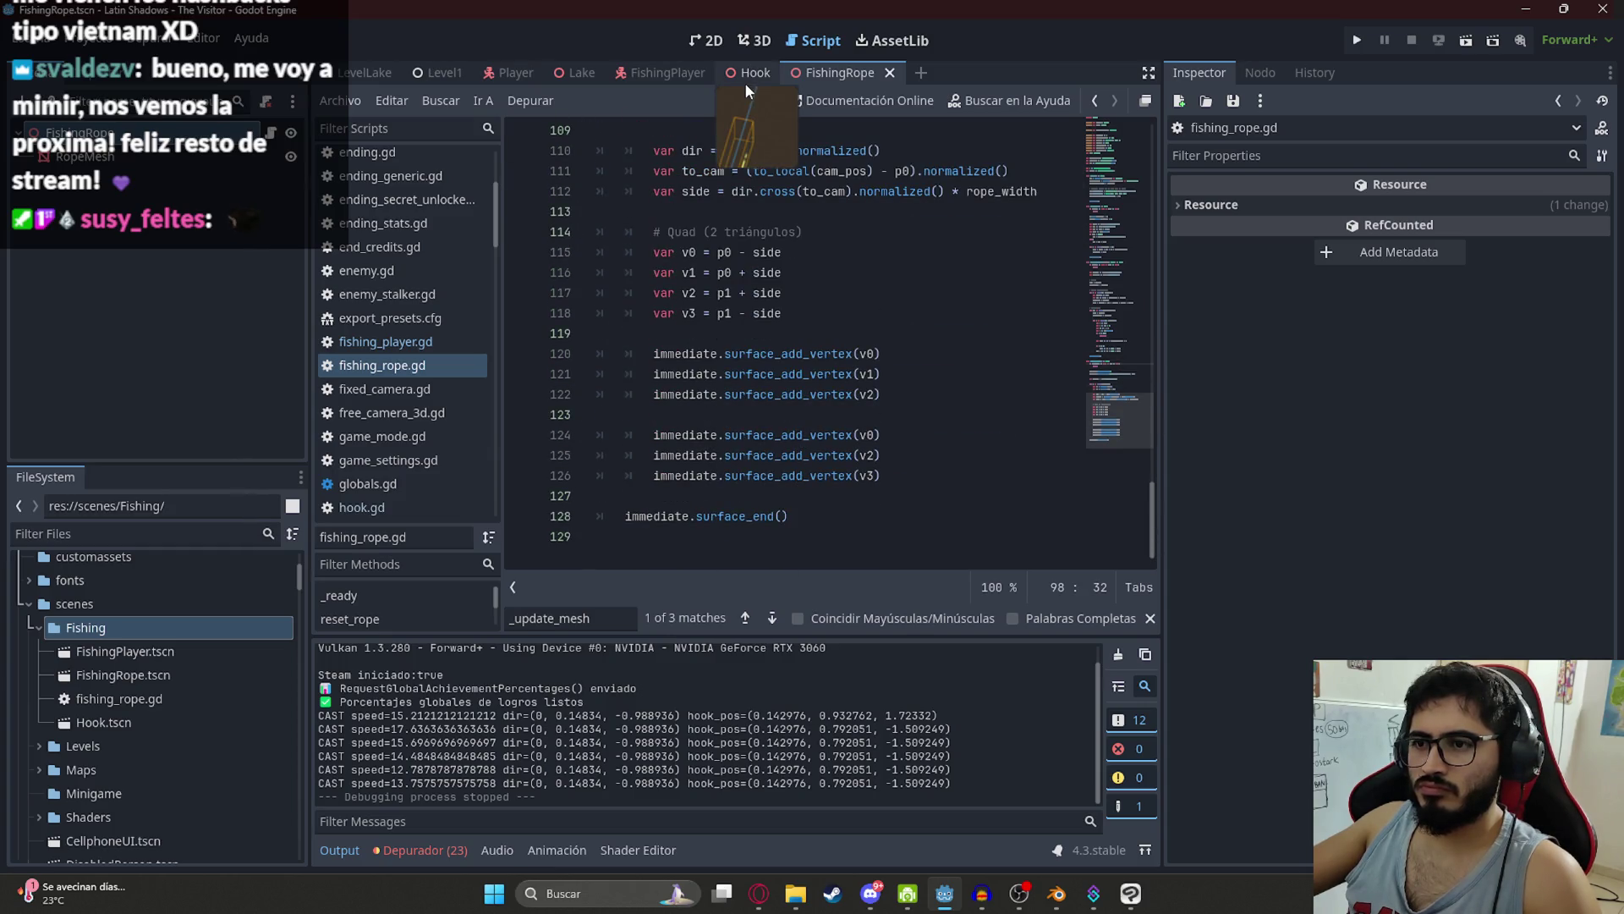
- Move the camera_path line above reset_rope in fishing_player.gd and run the game
{"action": "left_click", "coordinate": [691, 78]}
{"action": "left_click", "coordinate": [592, 353]}
{"action": "left_click_drag", "start_coordinate": [962, 455], "coordinate": [615, 463]}
{"action": "key", "text": "ctrl+x"}
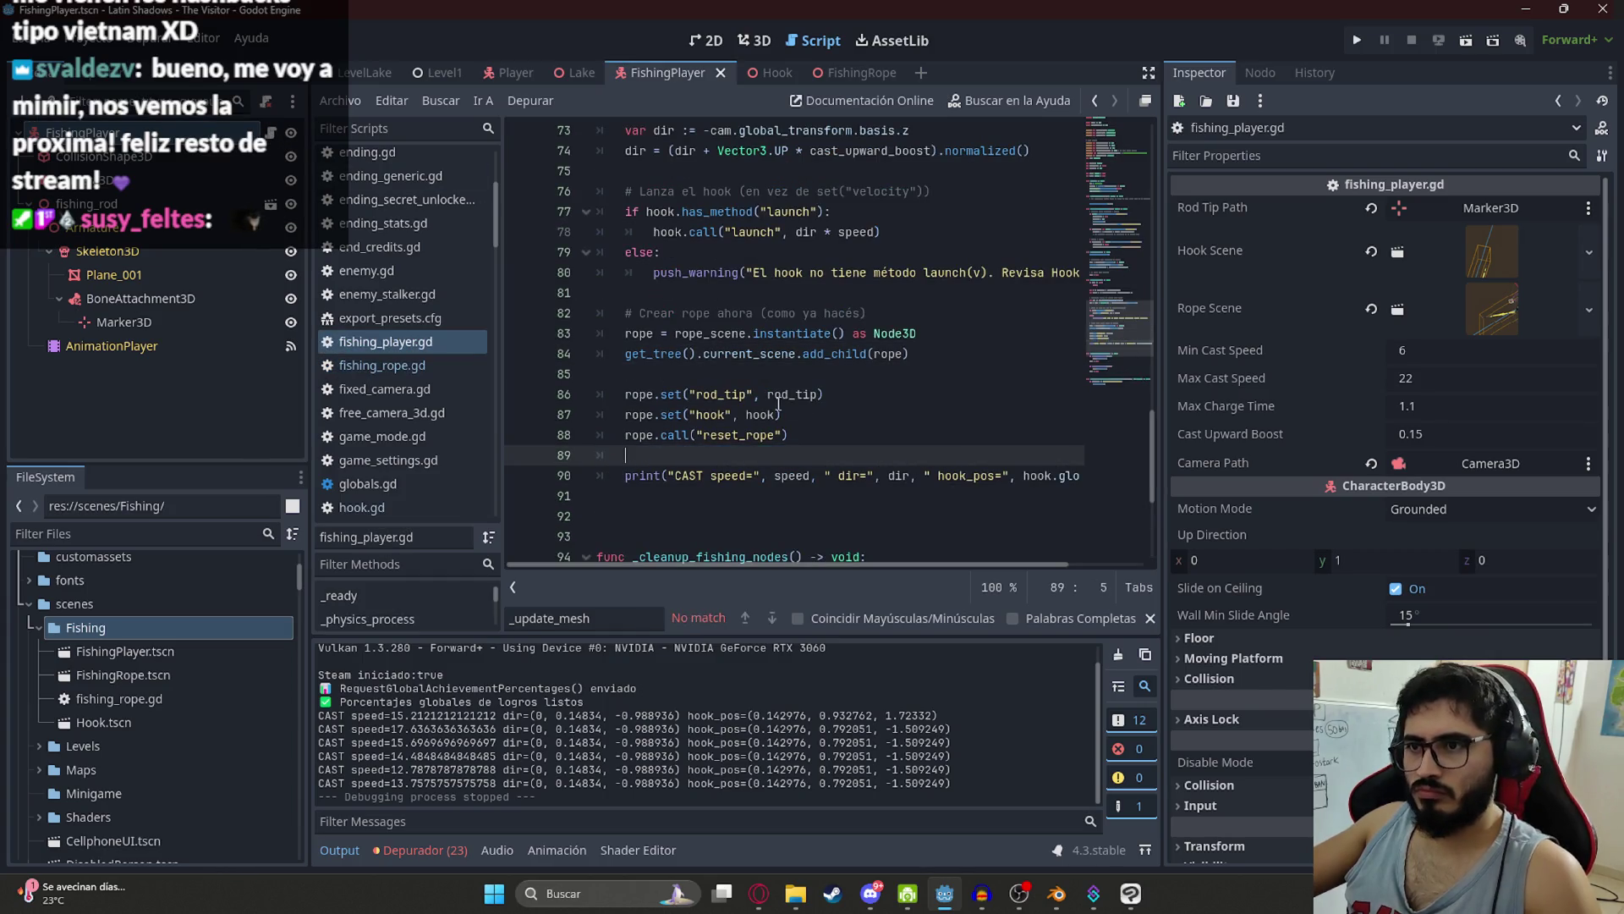
{"action": "key", "text": "alt+Up"}
{"action": "key", "text": "ctrl+v"}
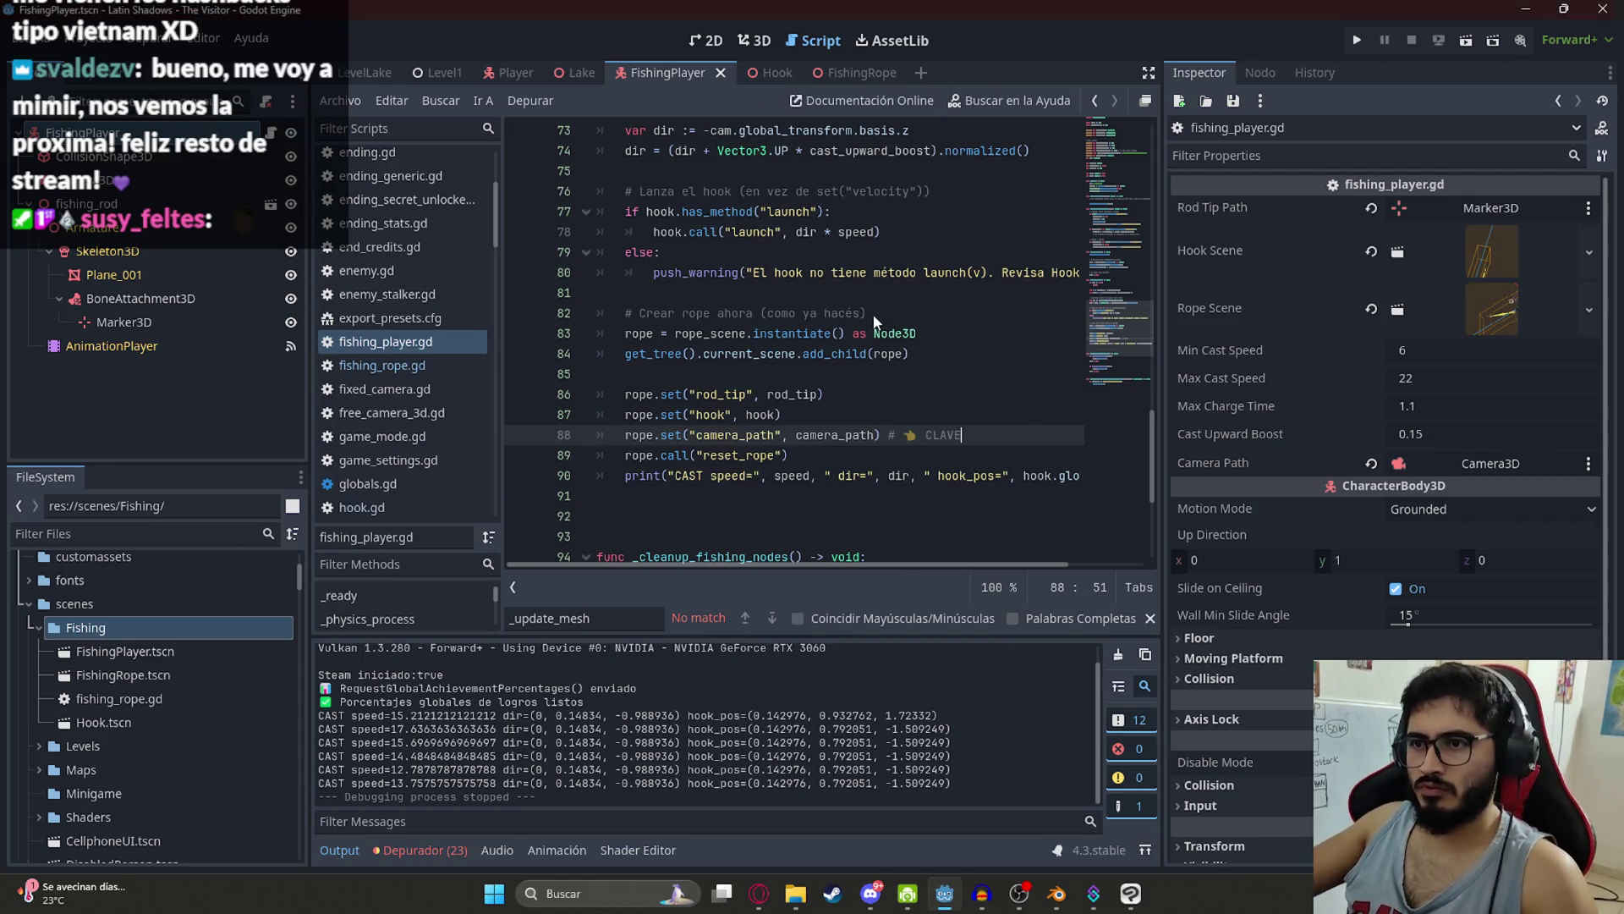
{"action": "key", "text": "F5"}
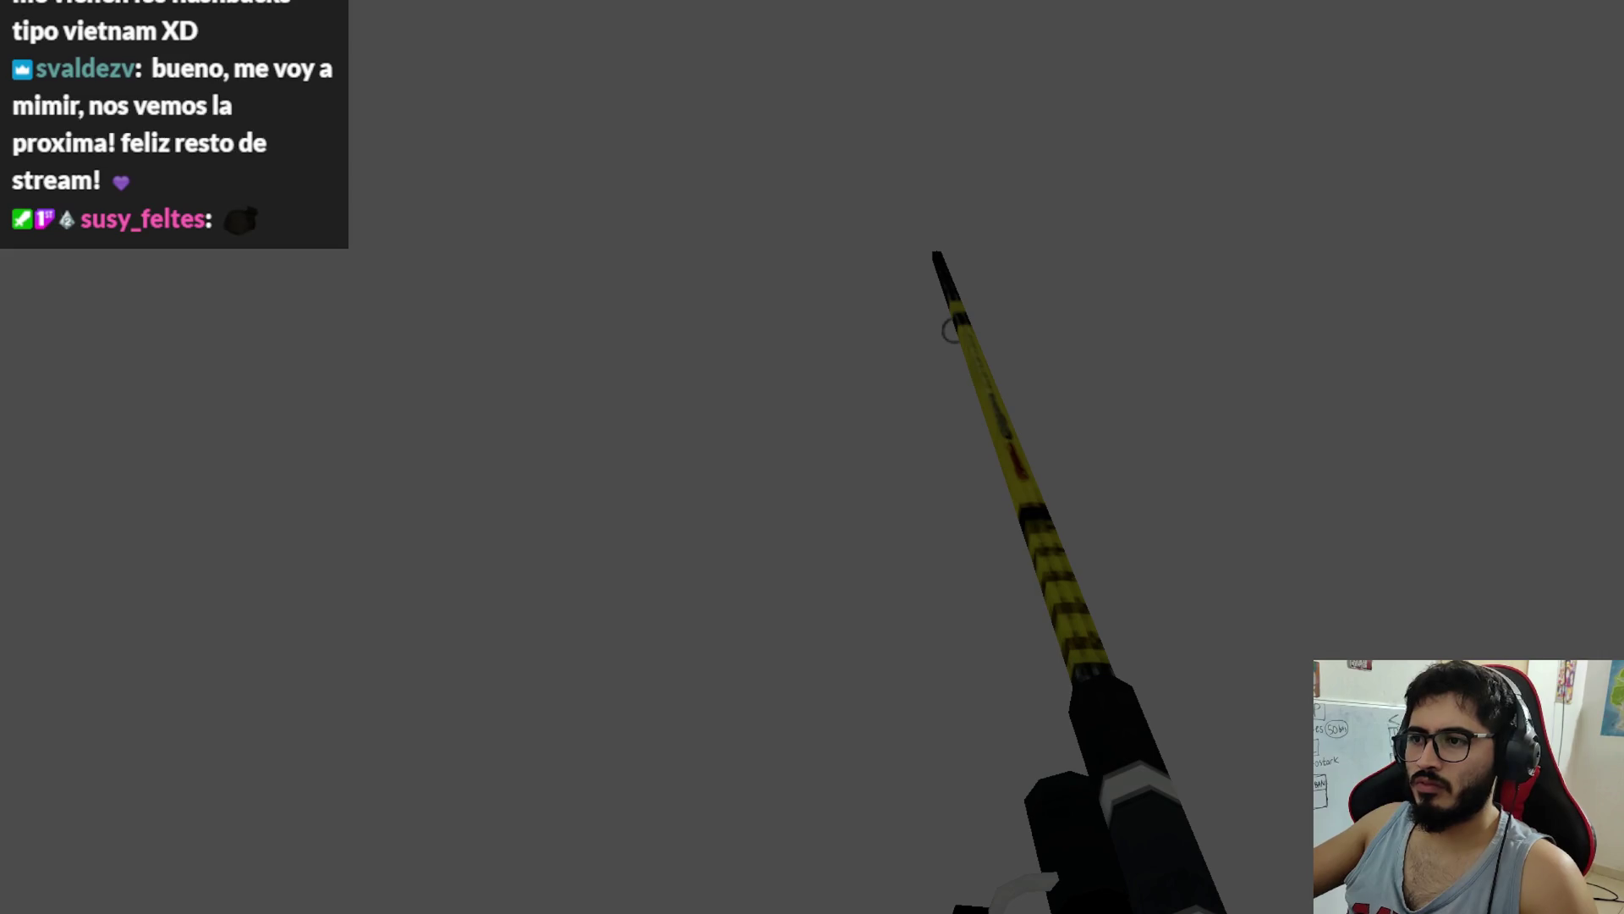
- Stop the test run and return to ChatGPT's code that passes cam directly
{"action": "key", "text": "F8"}
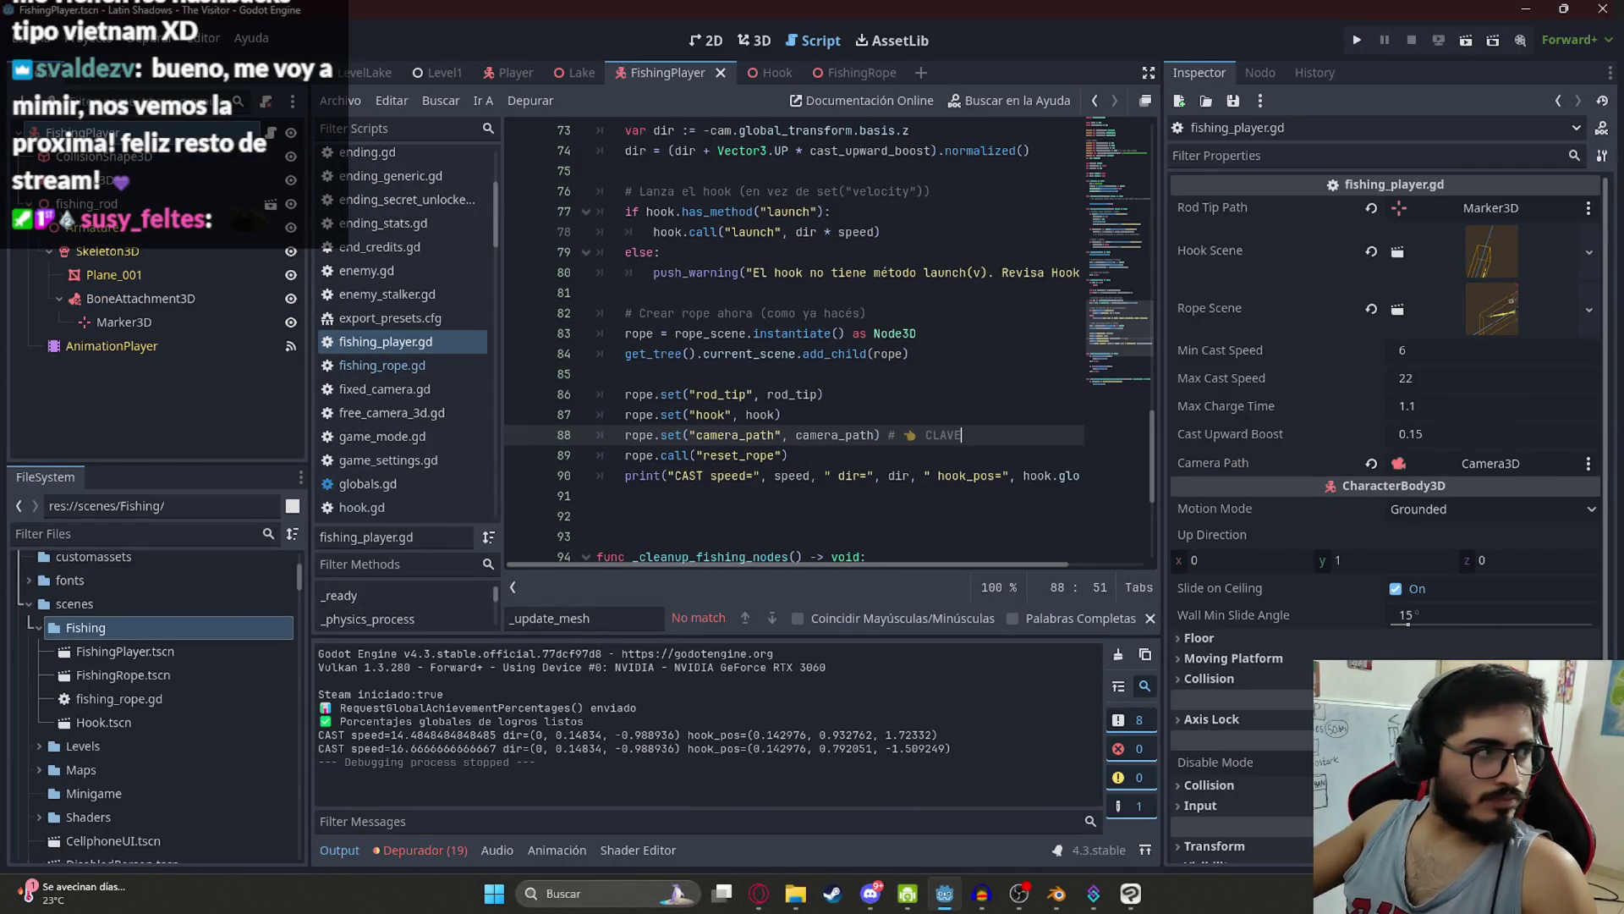
{"action": "left_click", "coordinate": [795, 455]}
{"action": "key", "text": "alt+Tab"}
{"action": "key", "text": "alt+Tab"}
{"action": "key", "text": "alt+Tab"}
{"action": "scroll", "coordinate": [725, 468], "scroll_direction": "down", "scroll_amount": 2}
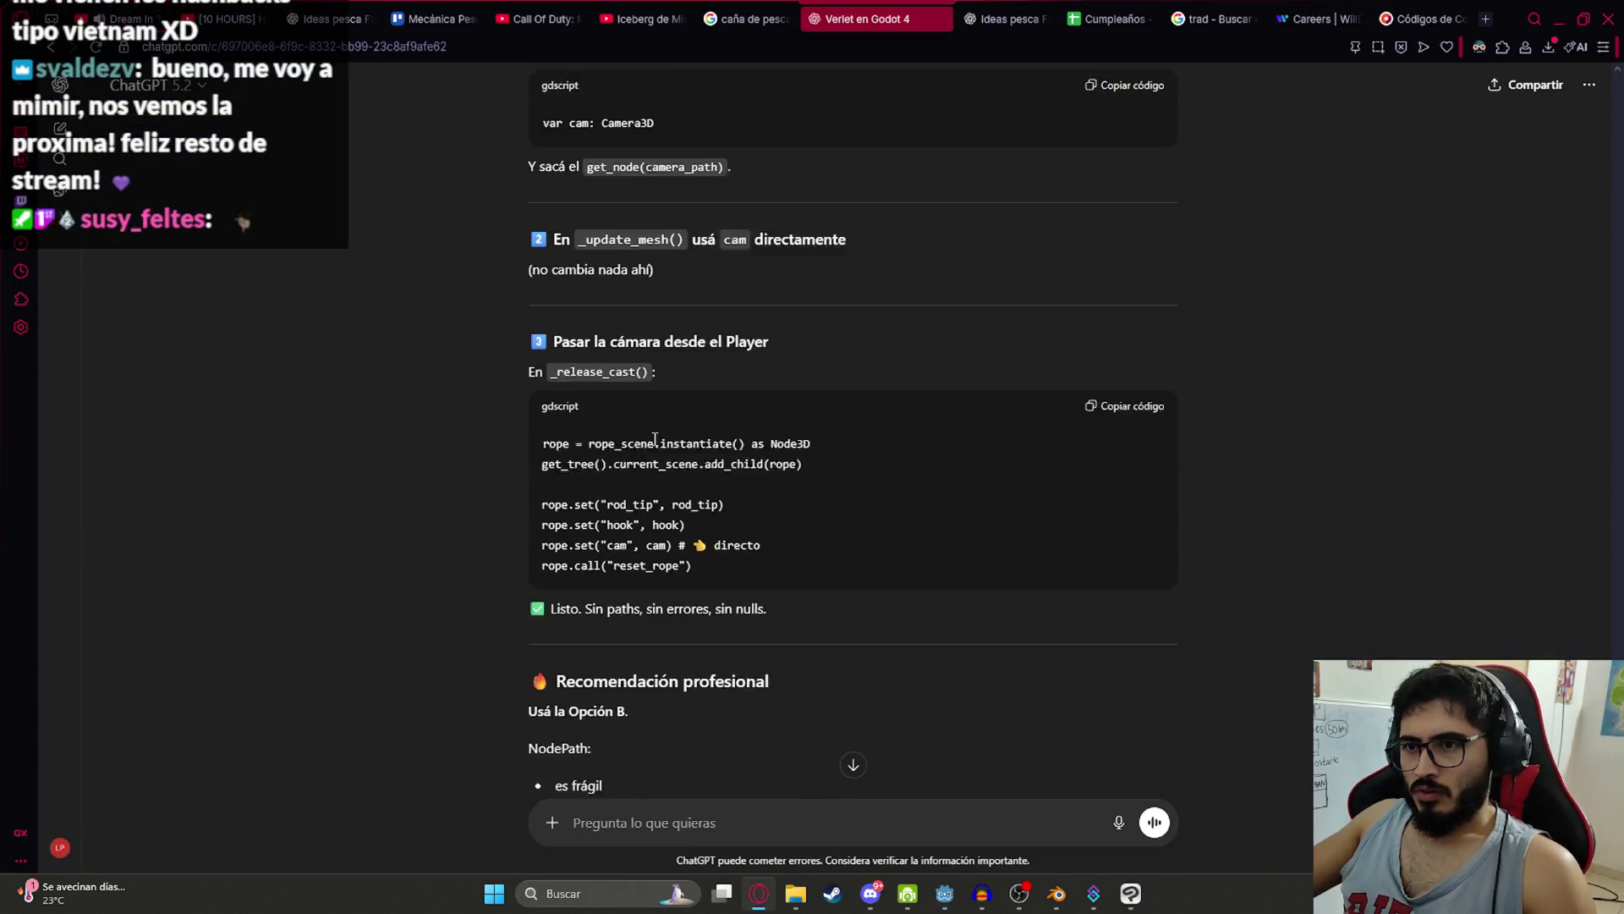
- Replace line 88's camera_path call in fishing_player.gd with rope.set("cam", cam) copied from ChatGPT
{"action": "triple_click", "coordinate": [579, 395]}
{"action": "left_click", "coordinate": [665, 454]}
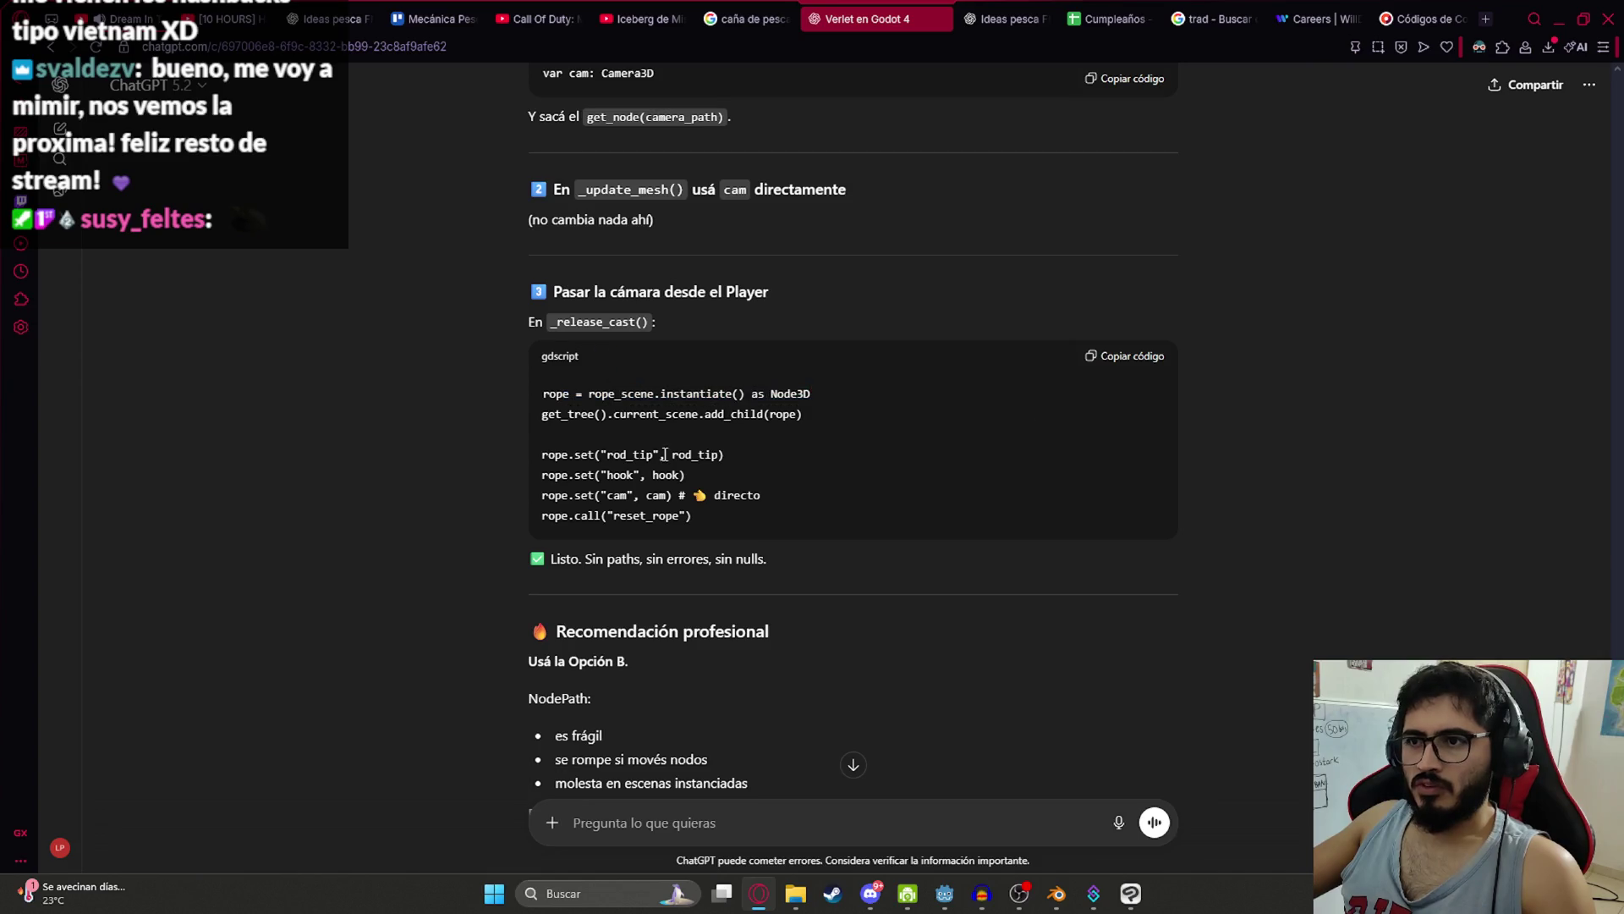
{"action": "triple_click", "coordinate": [552, 413]}
{"action": "left_click", "coordinate": [452, 464]}
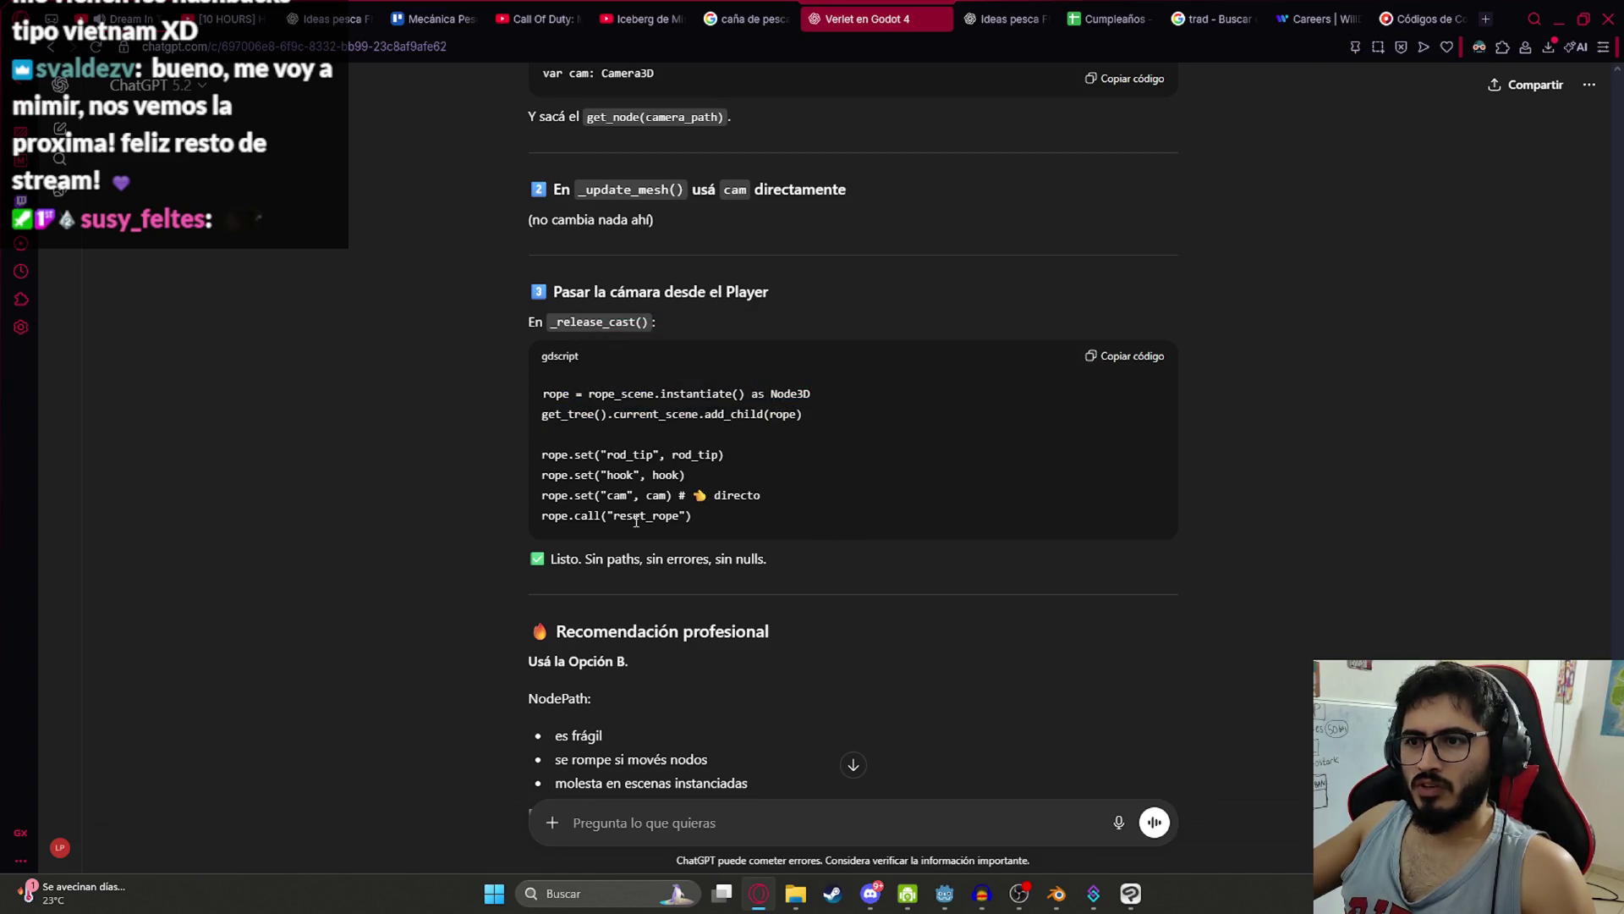
{"action": "scroll", "coordinate": [636, 519], "scroll_direction": "down", "scroll_amount": 3}
{"action": "scroll", "coordinate": [736, 317], "scroll_direction": "up", "scroll_amount": 1}
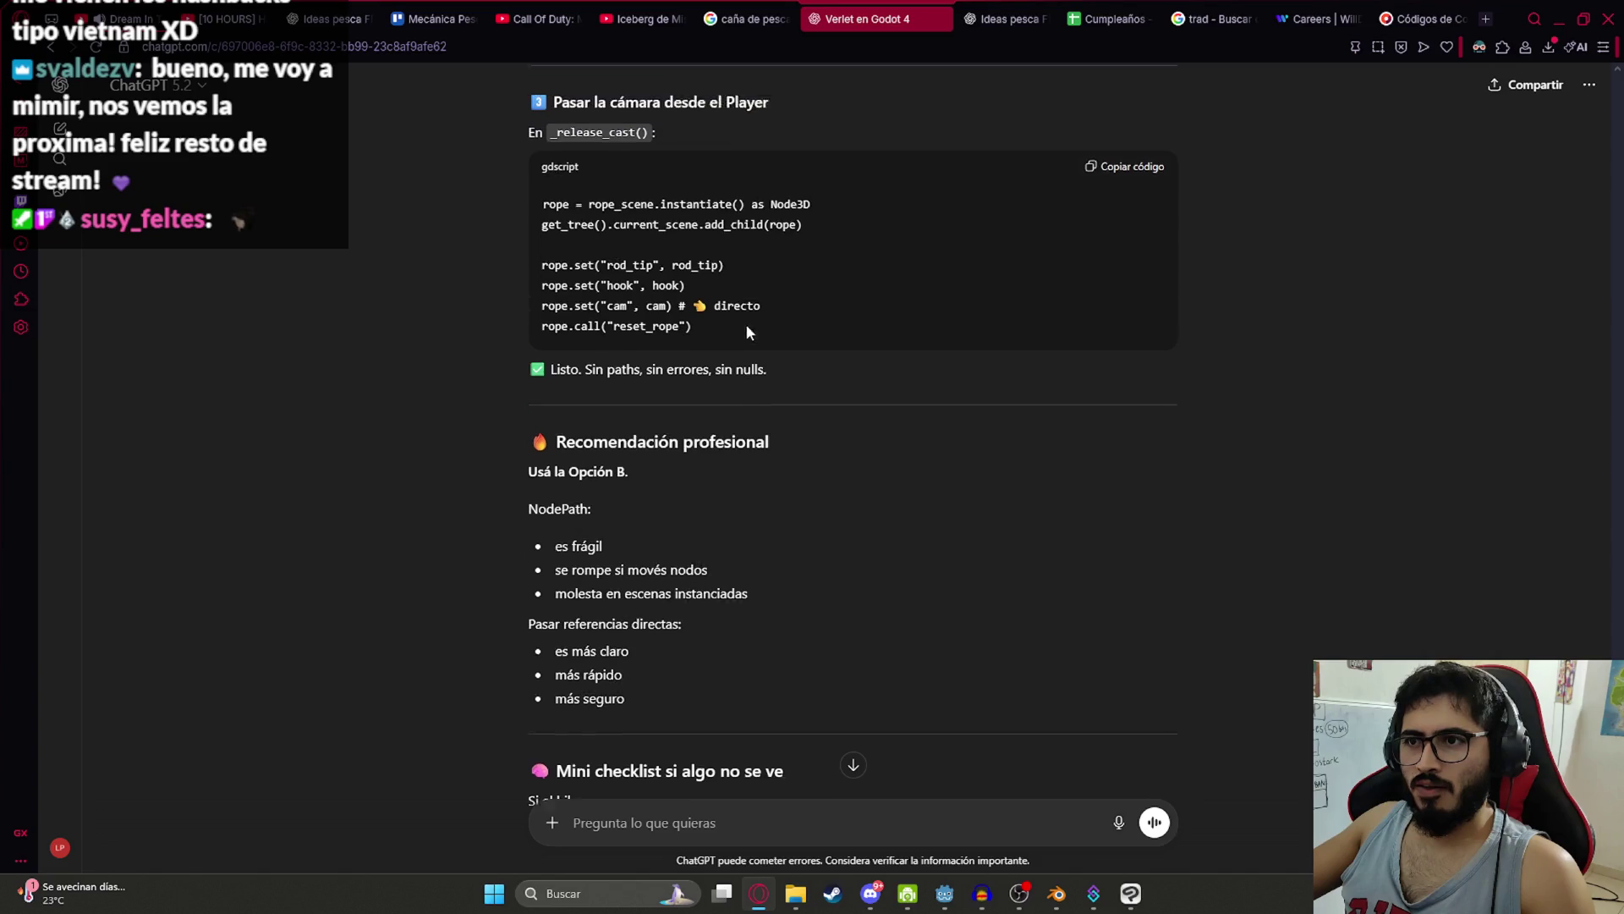
{"action": "mouse_move", "coordinate": [772, 326]}
{"action": "left_mouse_down"}
{"action": "mouse_move", "coordinate": [508, 325]}
{"action": "mouse_move", "coordinate": [522, 324]}
{"action": "left_mouse_up"}
{"action": "key", "text": "ctrl+c"}
{"action": "key", "text": "alt+Tab"}
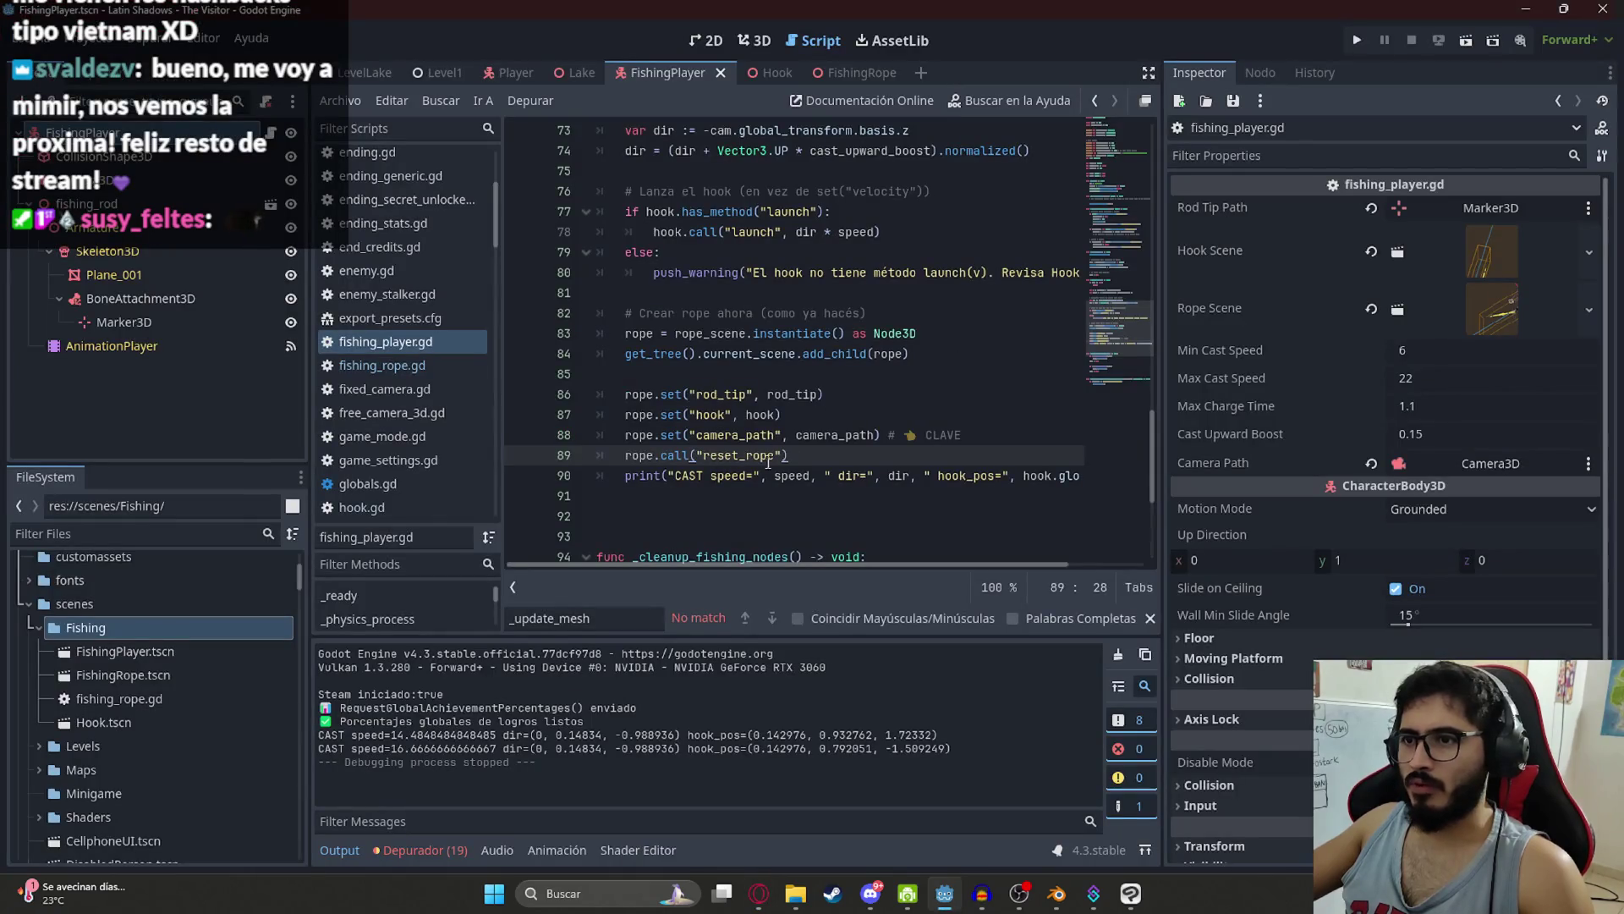
{"action": "left_click_drag", "start_coordinate": [1021, 437], "coordinate": [645, 441]}
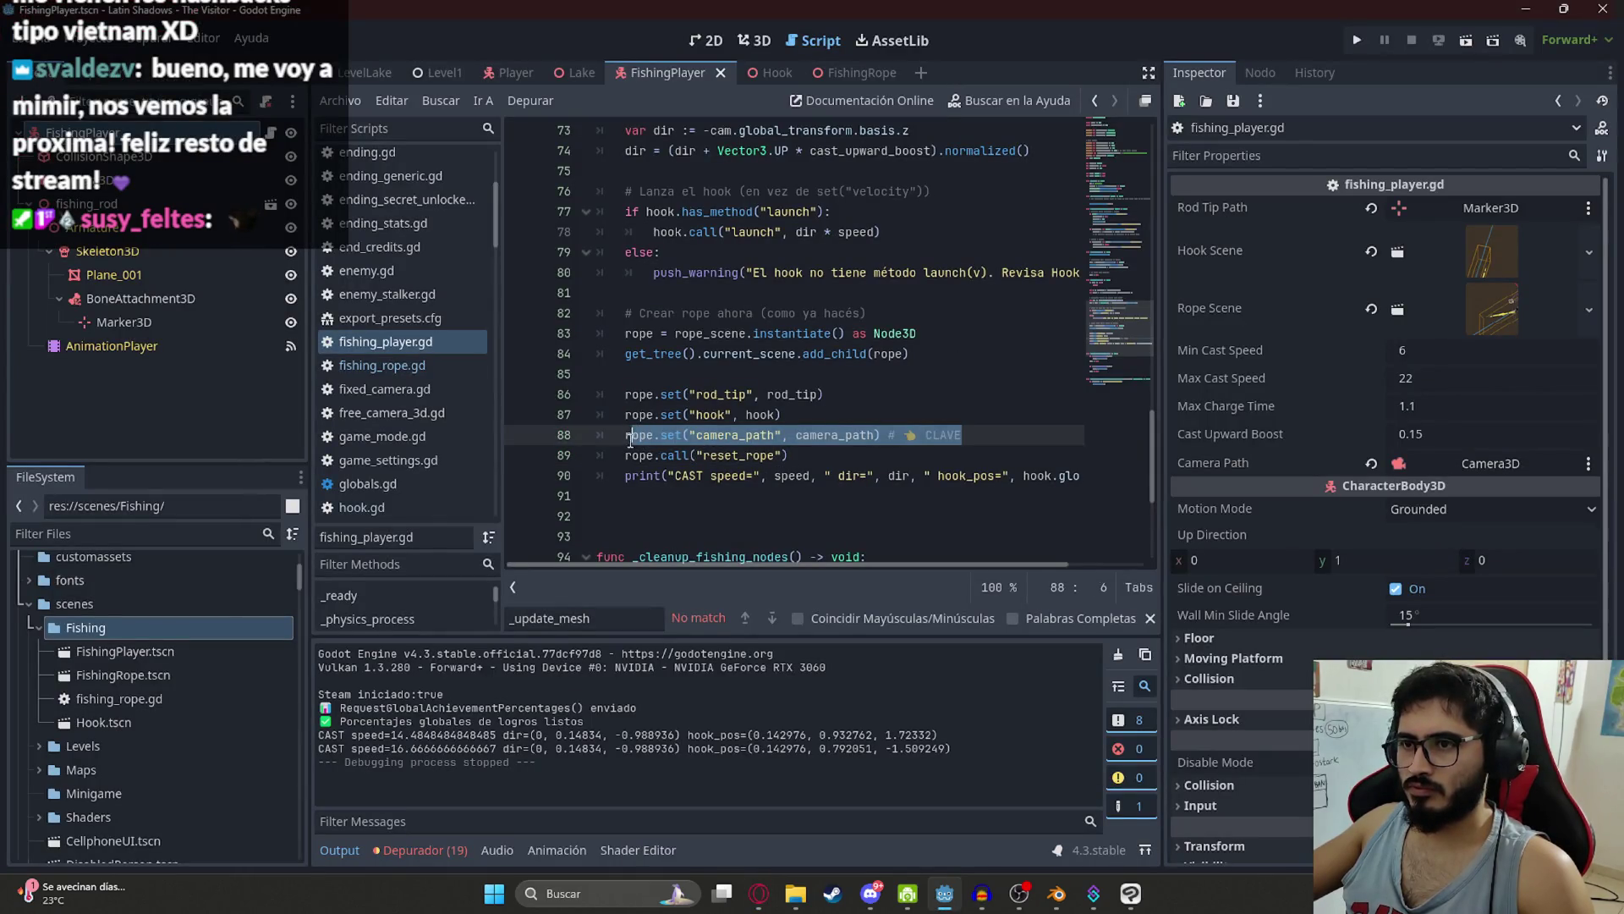
{"action": "key", "text": "ctrl+v"}
- Scroll ChatGPT's answer up to Option B and its var cam: Camera3D line
{"action": "key", "text": "alt+Tab"}
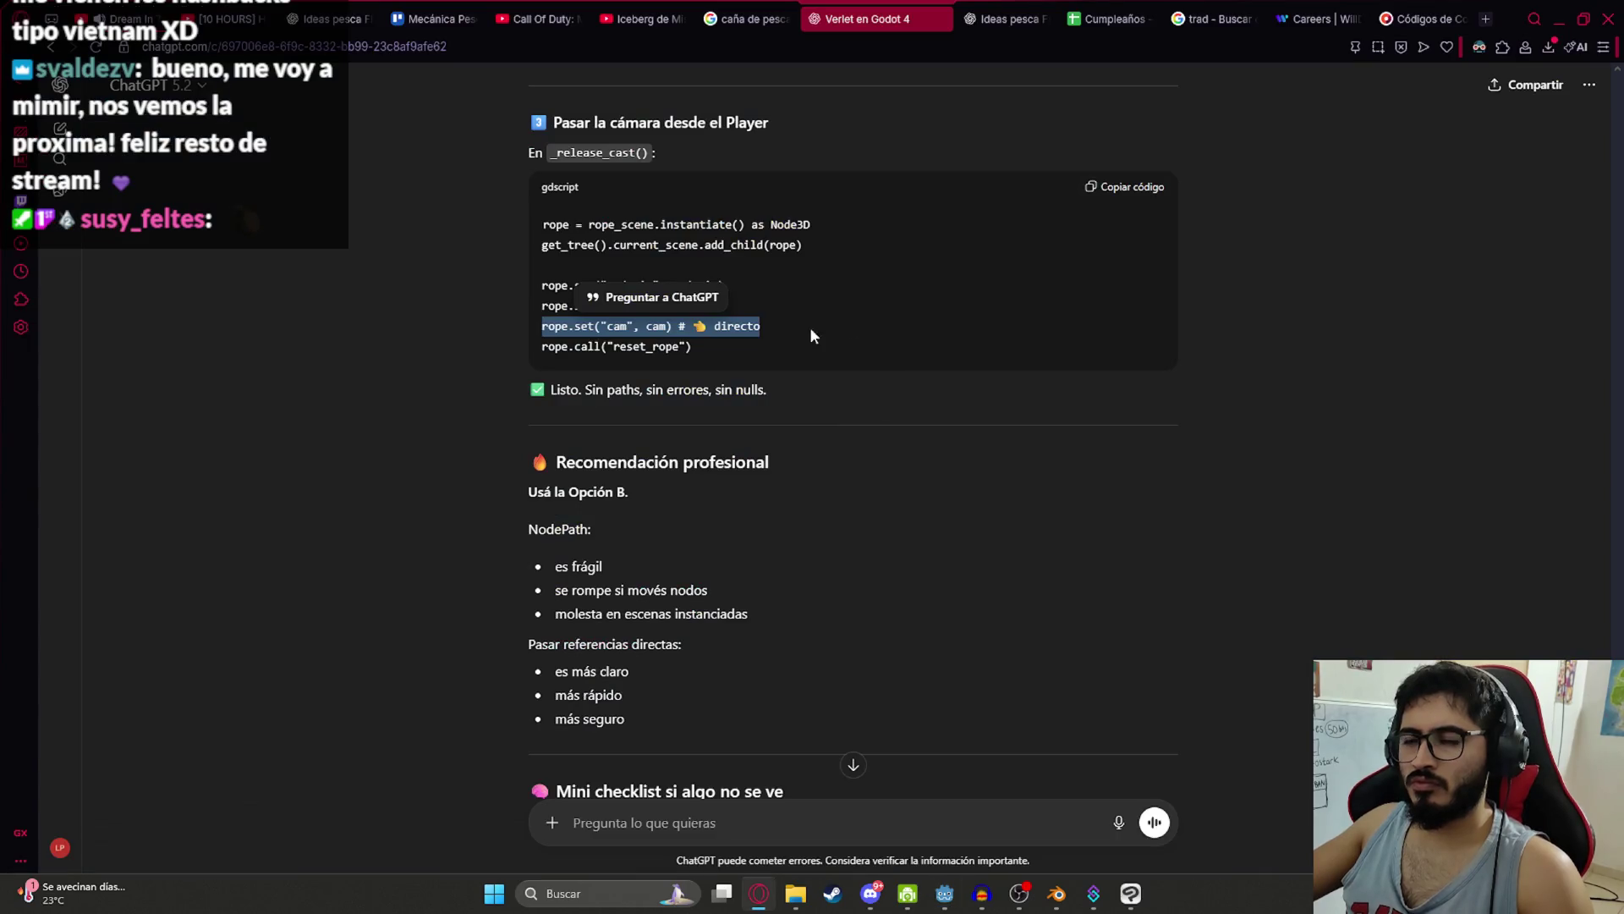
{"action": "scroll", "coordinate": [801, 465], "scroll_direction": "up", "scroll_amount": 4}
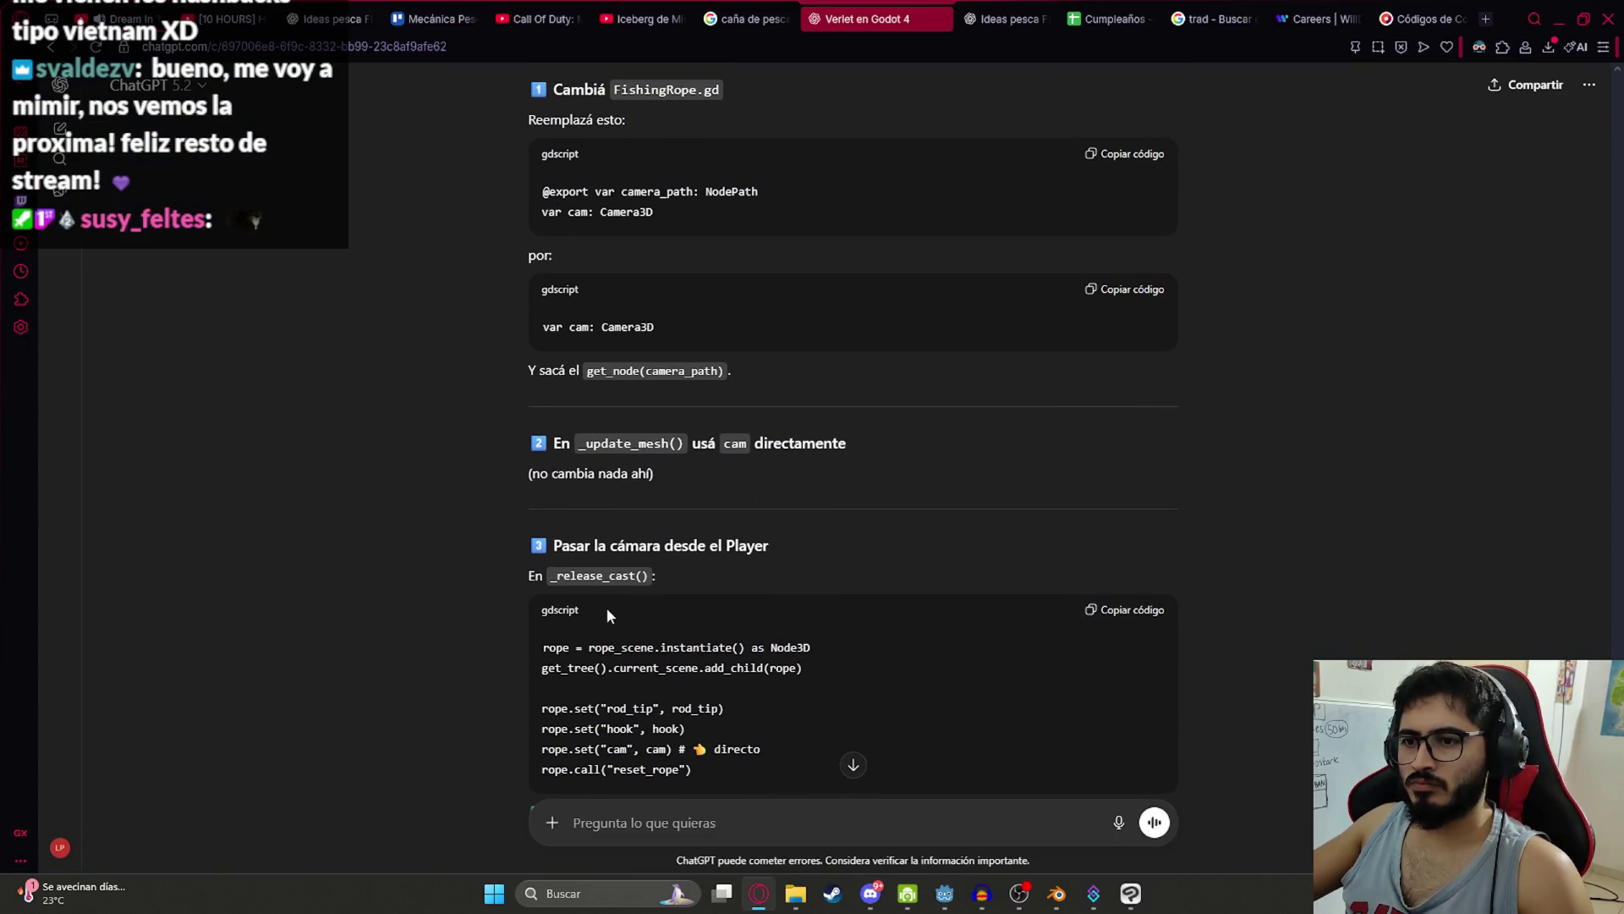
{"action": "scroll", "coordinate": [601, 618], "scroll_direction": "down", "scroll_amount": 1}
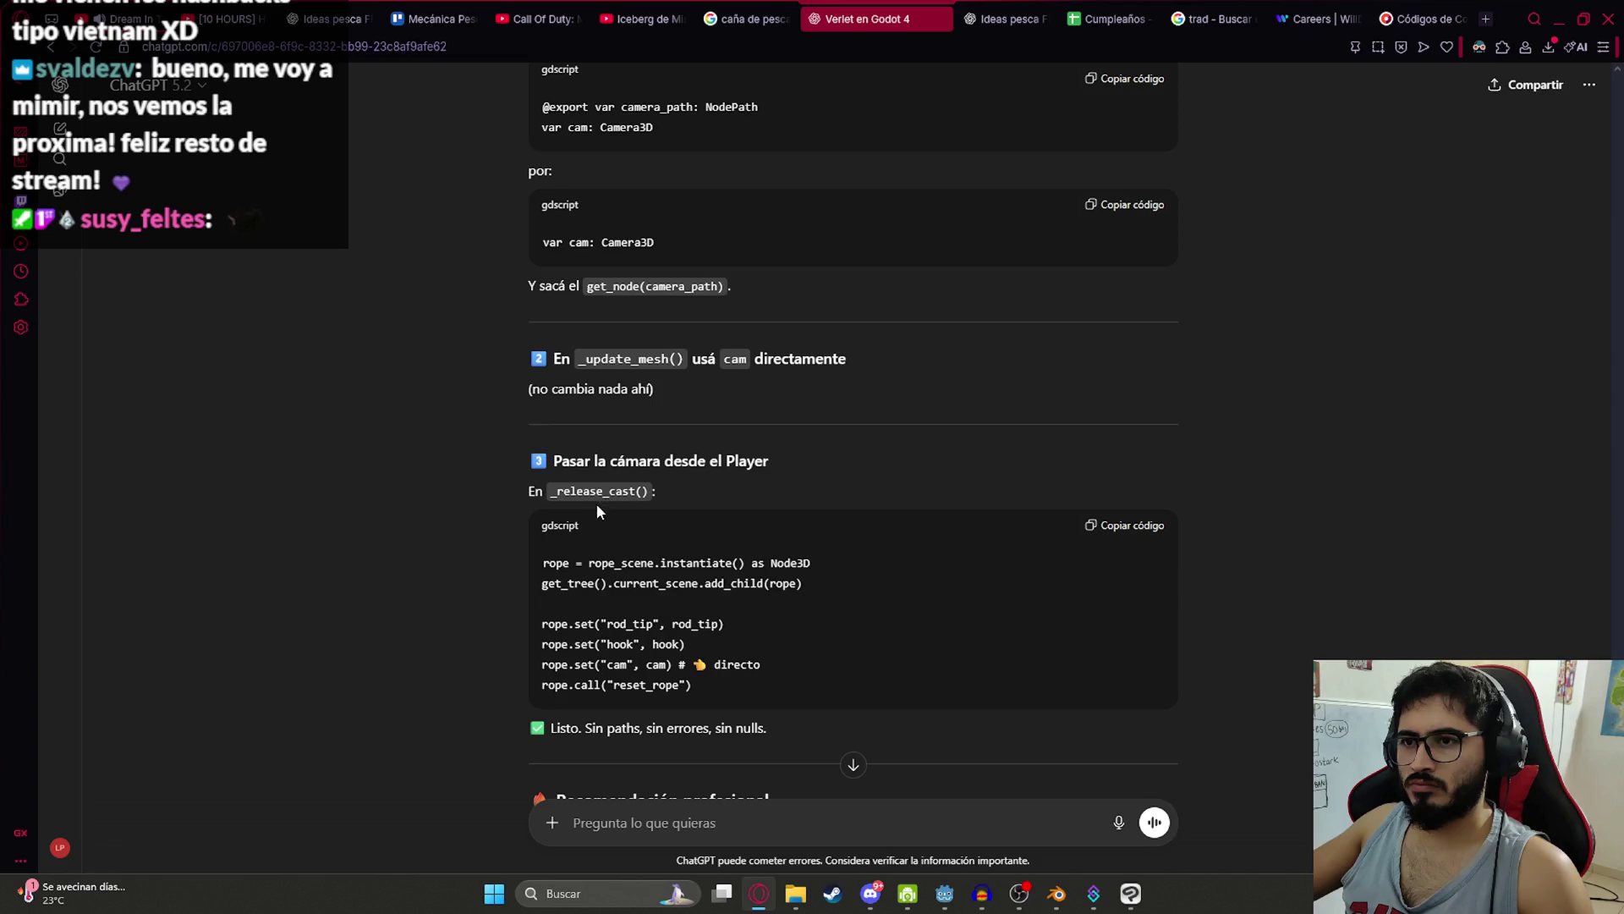
{"action": "scroll", "coordinate": [661, 506], "scroll_direction": "up", "scroll_amount": 1}
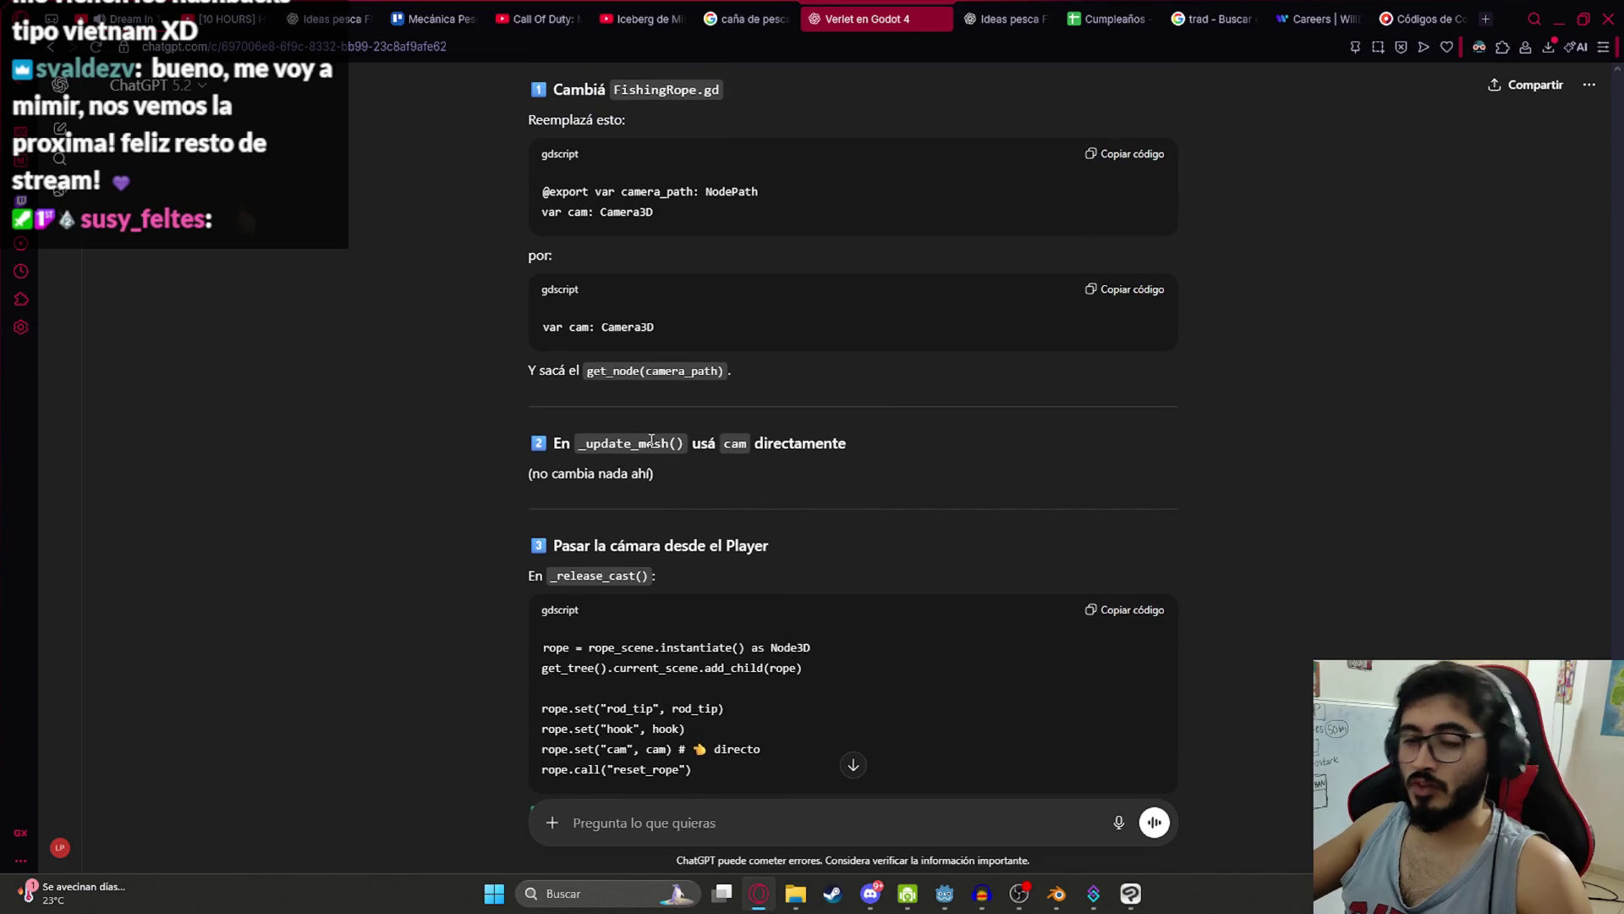
{"action": "scroll", "coordinate": [630, 465], "scroll_direction": "up", "scroll_amount": 2}
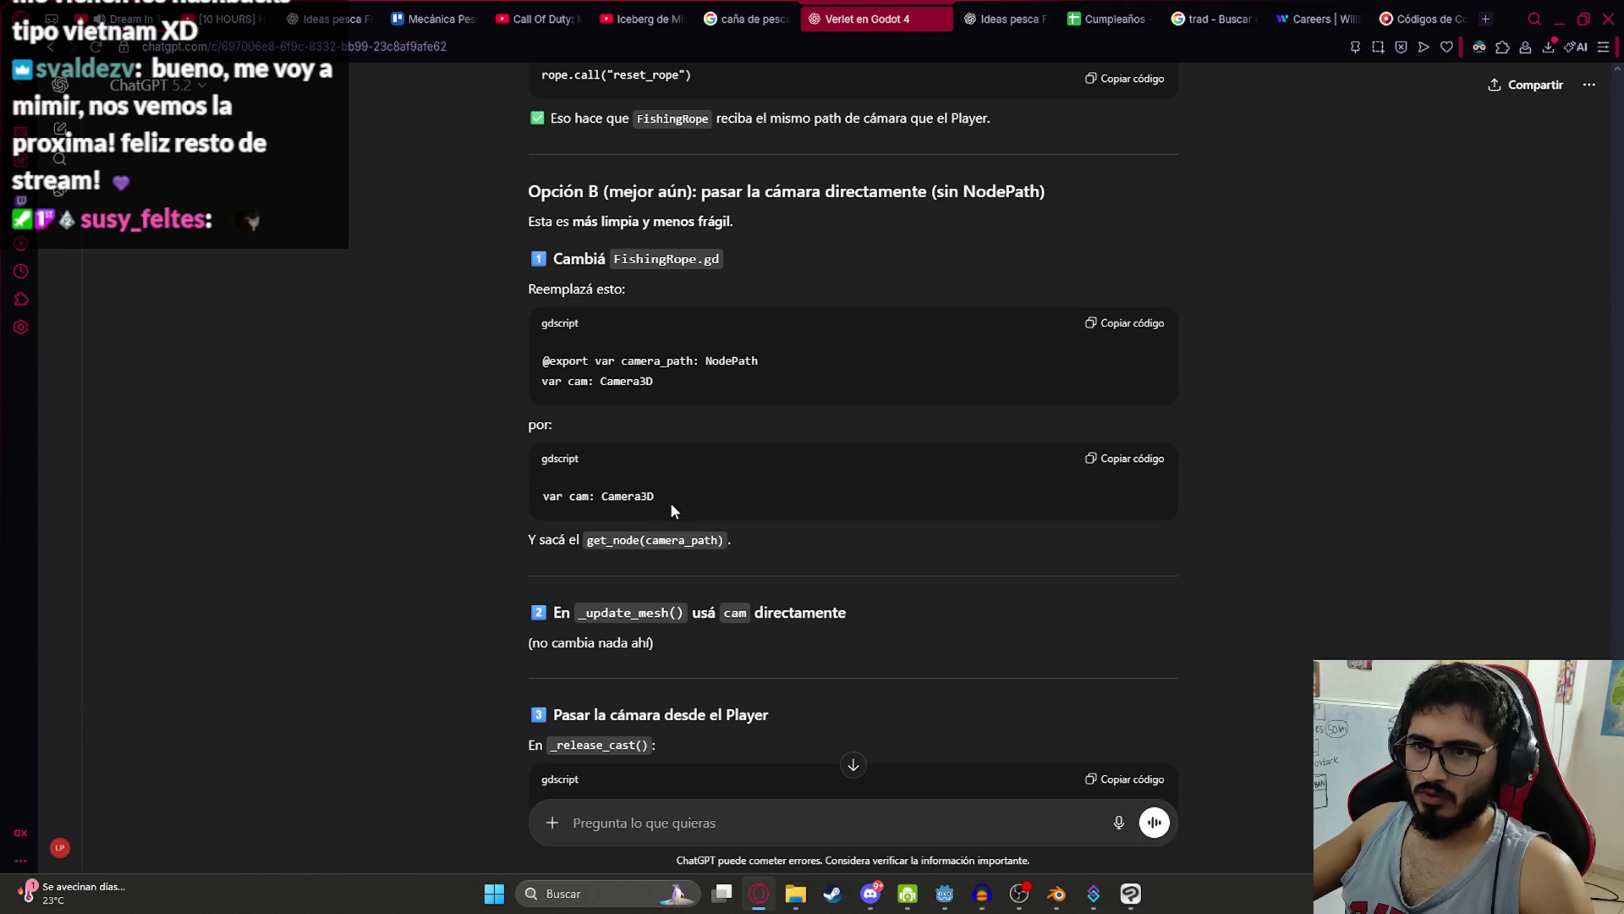
{"action": "left_click_drag", "start_coordinate": [674, 510], "coordinate": [523, 501]}
{"action": "left_click", "coordinate": [695, 480]}
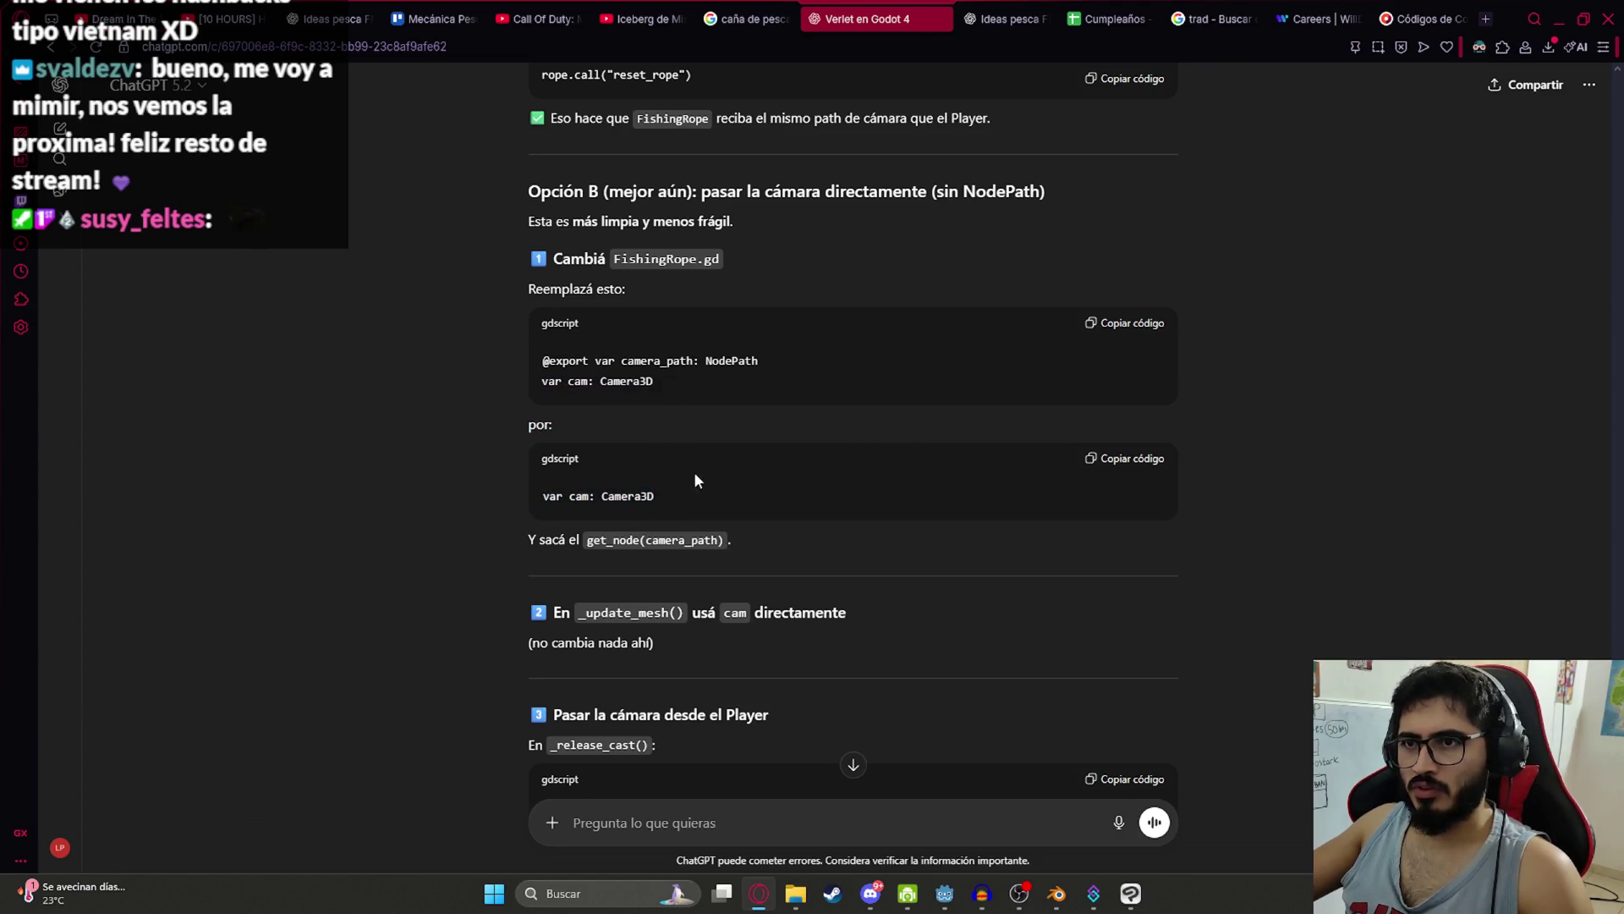
{"action": "left_click_drag", "start_coordinate": [675, 507], "coordinate": [536, 495]}
{"action": "left_click", "coordinate": [708, 501]}
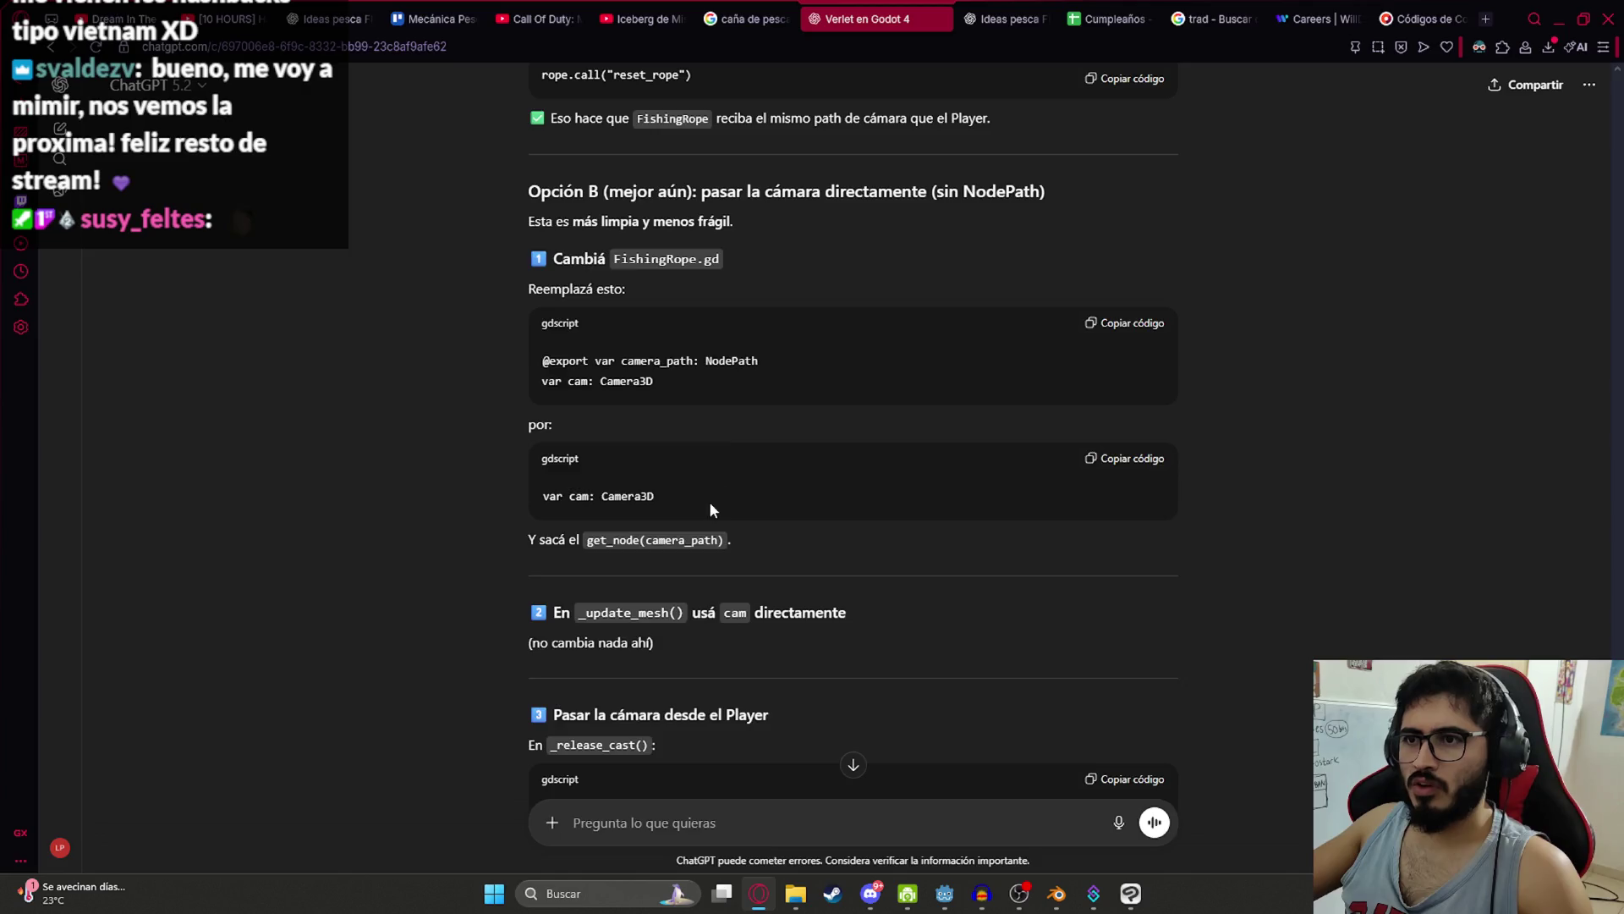
- Return to Godot and open the FishingRope scene and its script
{"action": "key", "text": "alt+Tab"}
{"action": "left_click", "coordinate": [853, 193]}
{"action": "left_click", "coordinate": [836, 71]}
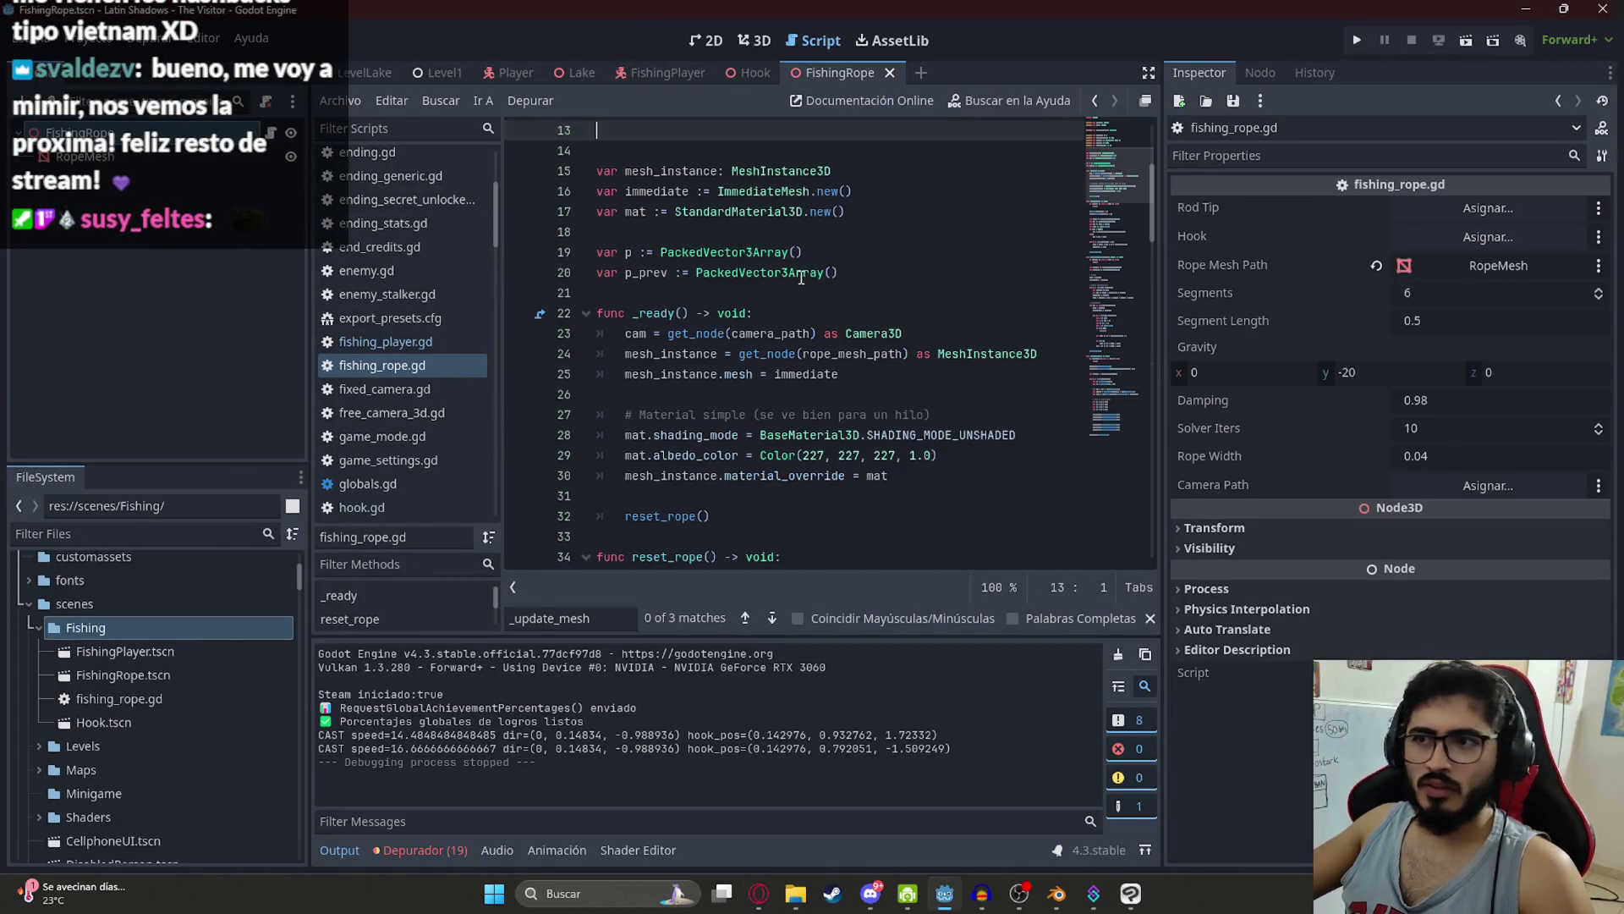
- Keep the exports removed and inspect the camera_path and rope_width errors in fishing_rope.gd
{"action": "key", "text": "ctrl+z"}
{"action": "key", "text": "ctrl+y"}
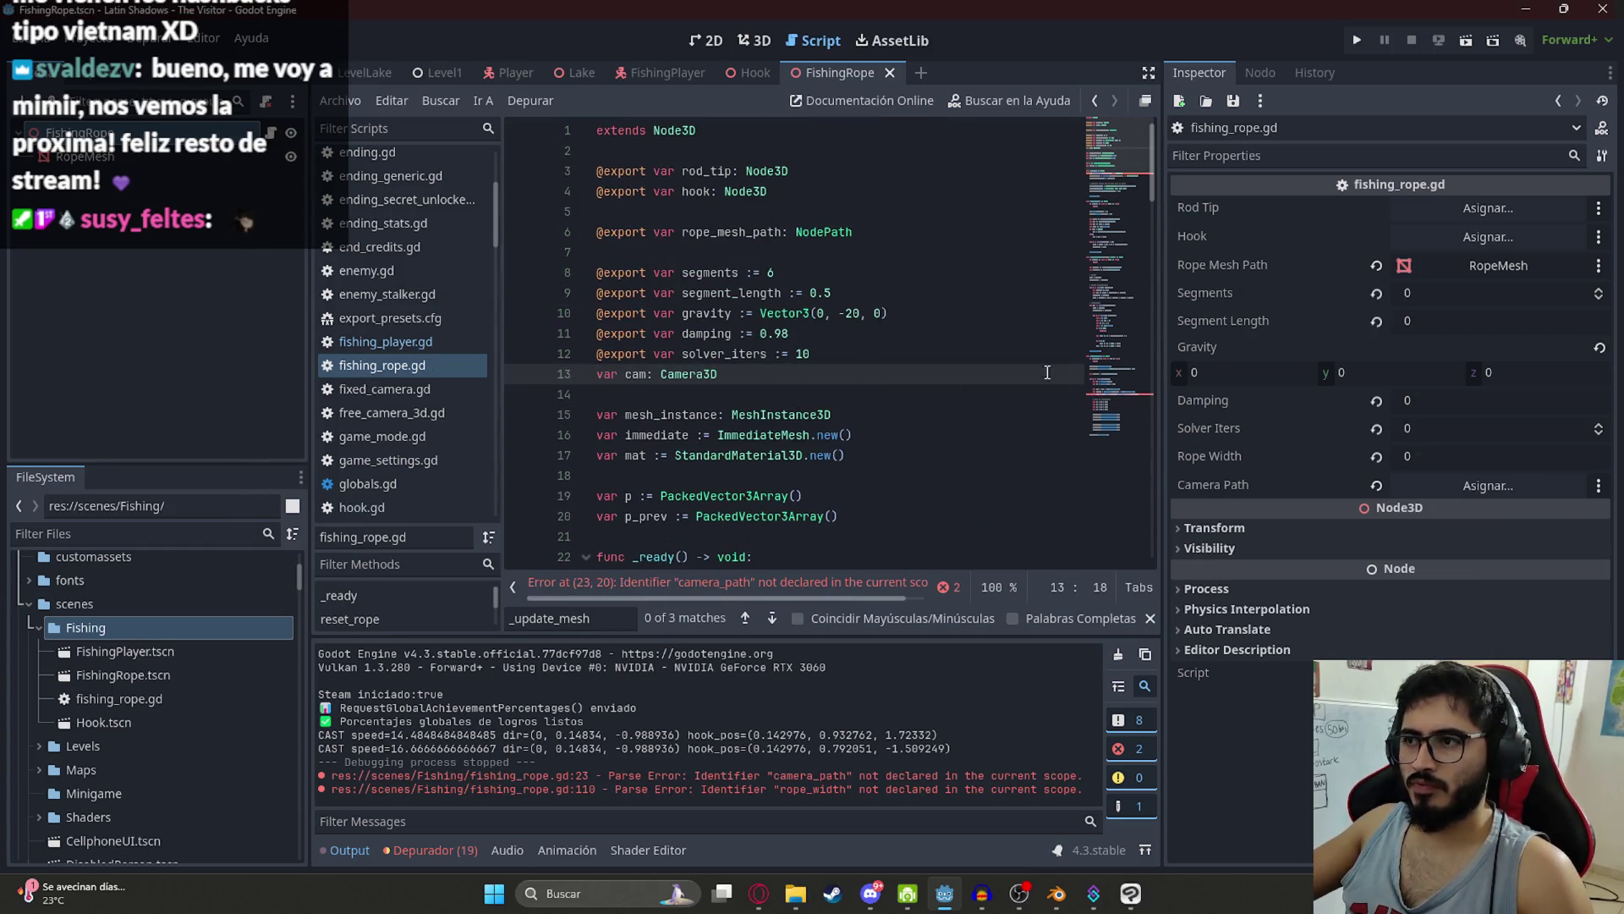
{"action": "scroll", "coordinate": [952, 354], "scroll_direction": "down", "scroll_amount": 4}
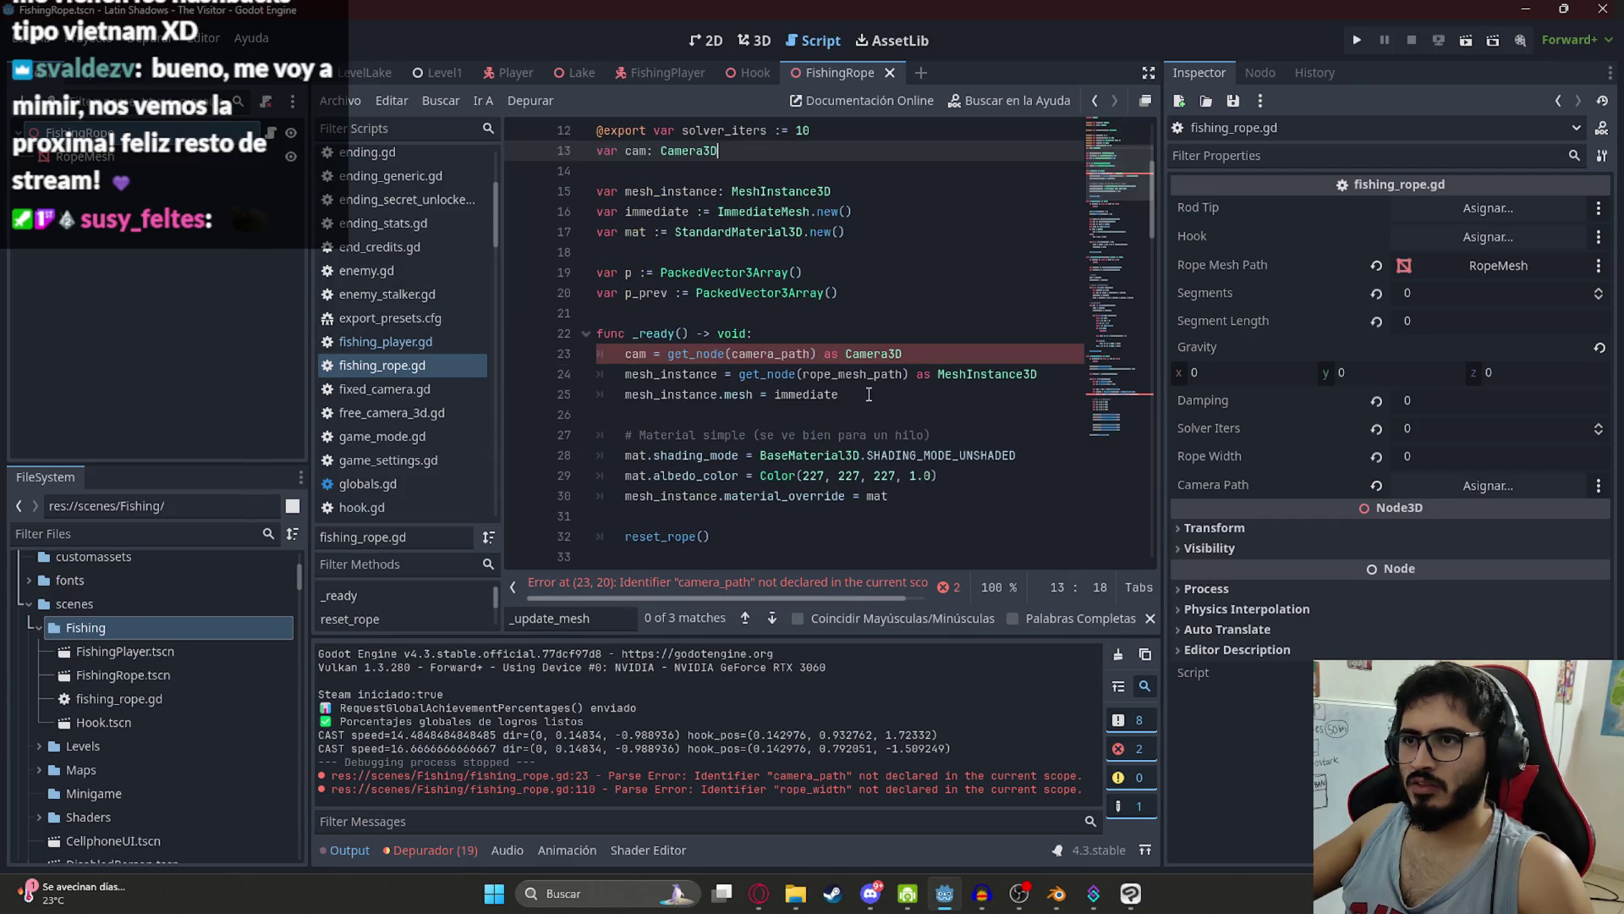
{"action": "left_click", "coordinate": [952, 355]}
{"action": "left_click", "coordinate": [1115, 347]}
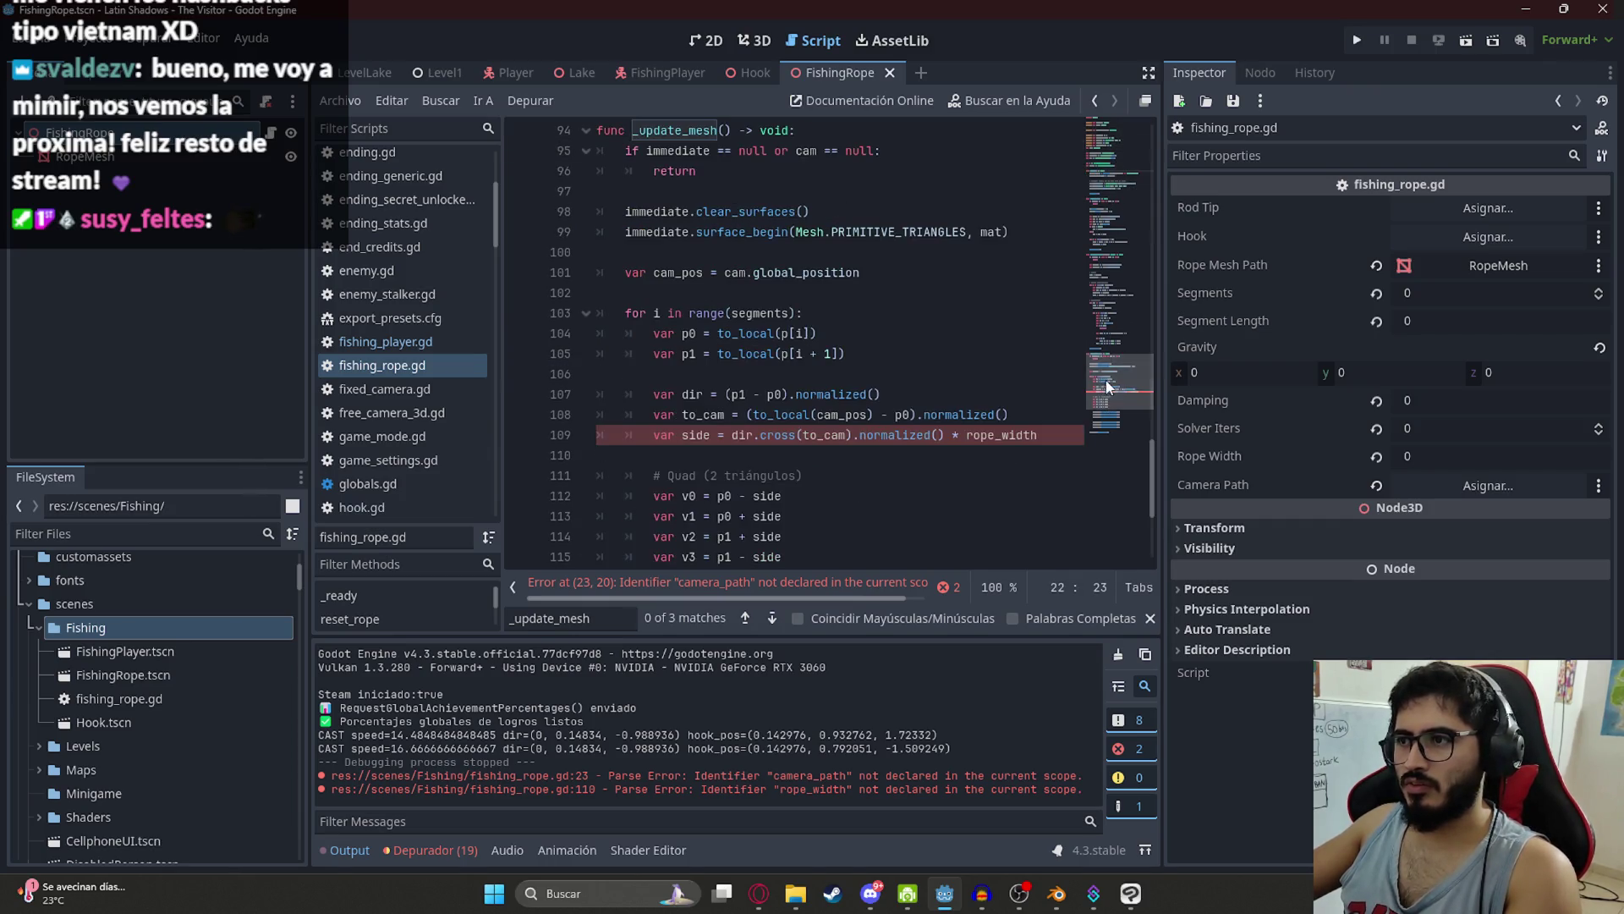
{"action": "left_click", "coordinate": [856, 462]}
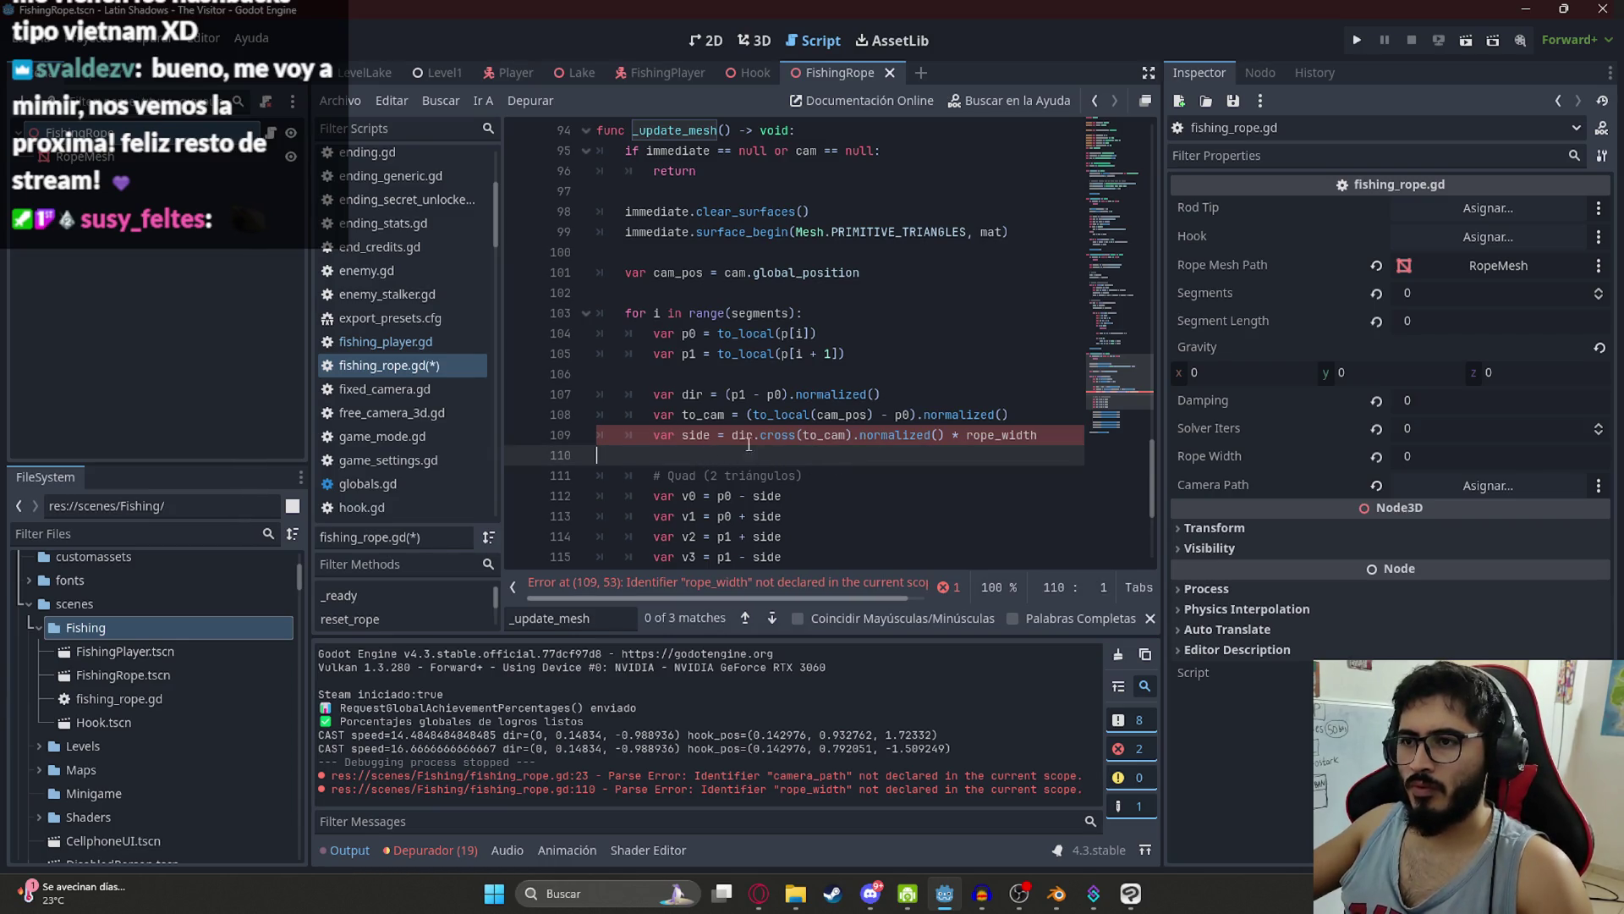
{"action": "double_click", "coordinate": [829, 436]}
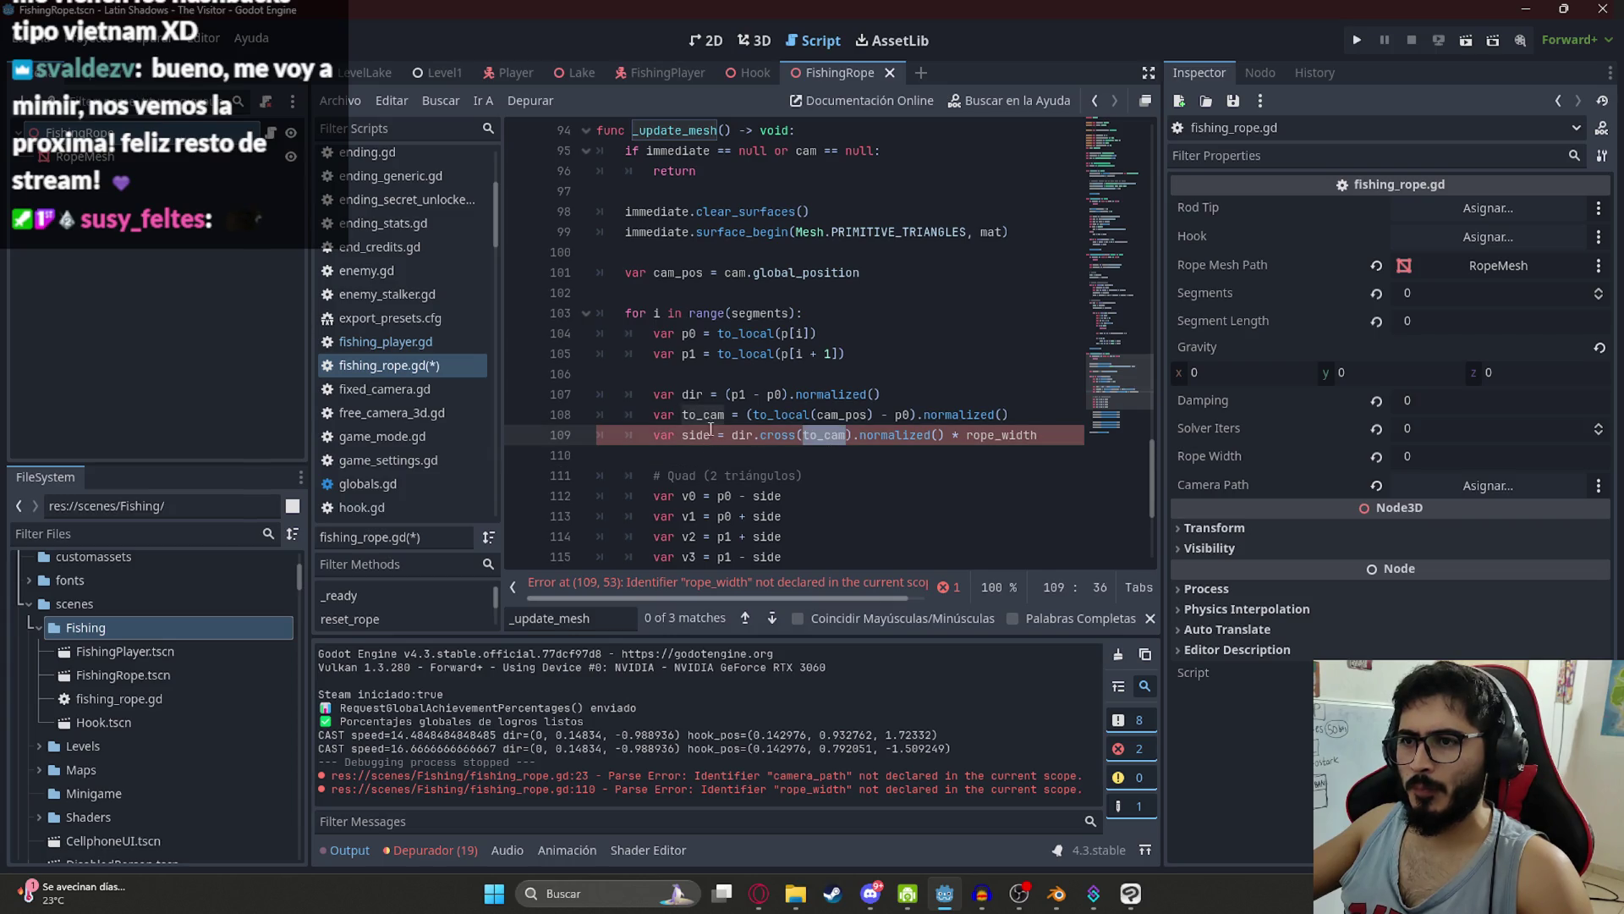
{"action": "left_click", "coordinate": [838, 436]}
{"action": "double_click", "coordinate": [975, 433]}
{"action": "scroll", "coordinate": [974, 432], "scroll_direction": "down", "scroll_amount": 2}
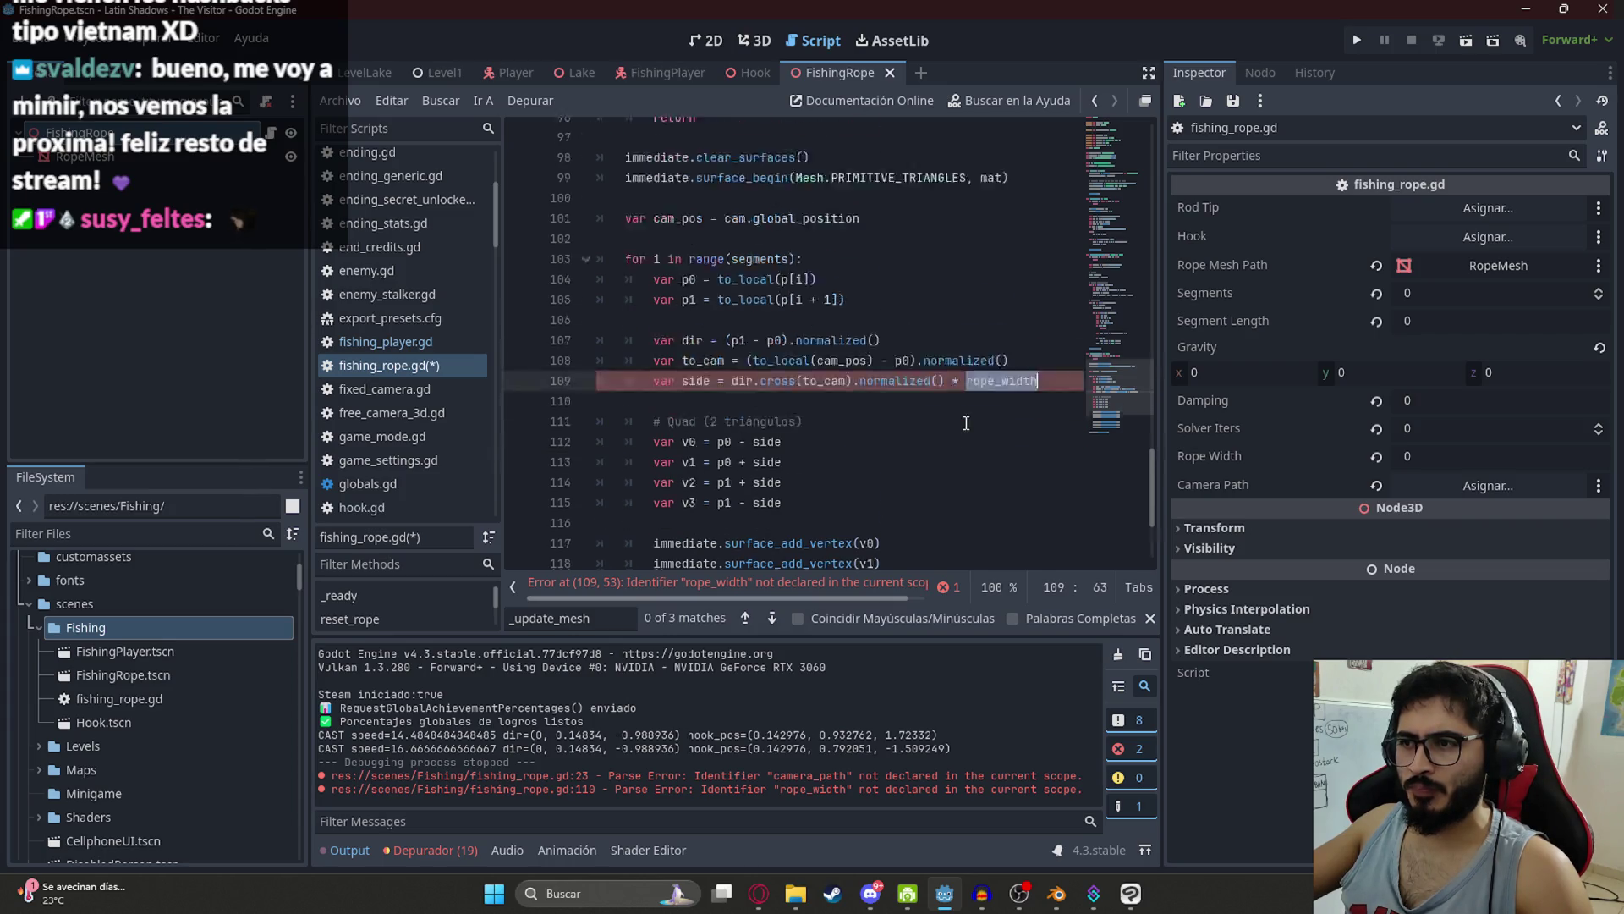
- Declare cam as a plain Camera3D variable, checking ChatGPT's camera-fix instructions
{"action": "left_click", "coordinate": [1058, 339]}
{"action": "key", "text": "ctrl+z"}
{"action": "key", "text": "ctrl+z"}
{"action": "key", "text": "ctrl+z"}
{"action": "key", "text": "ctrl+z"}
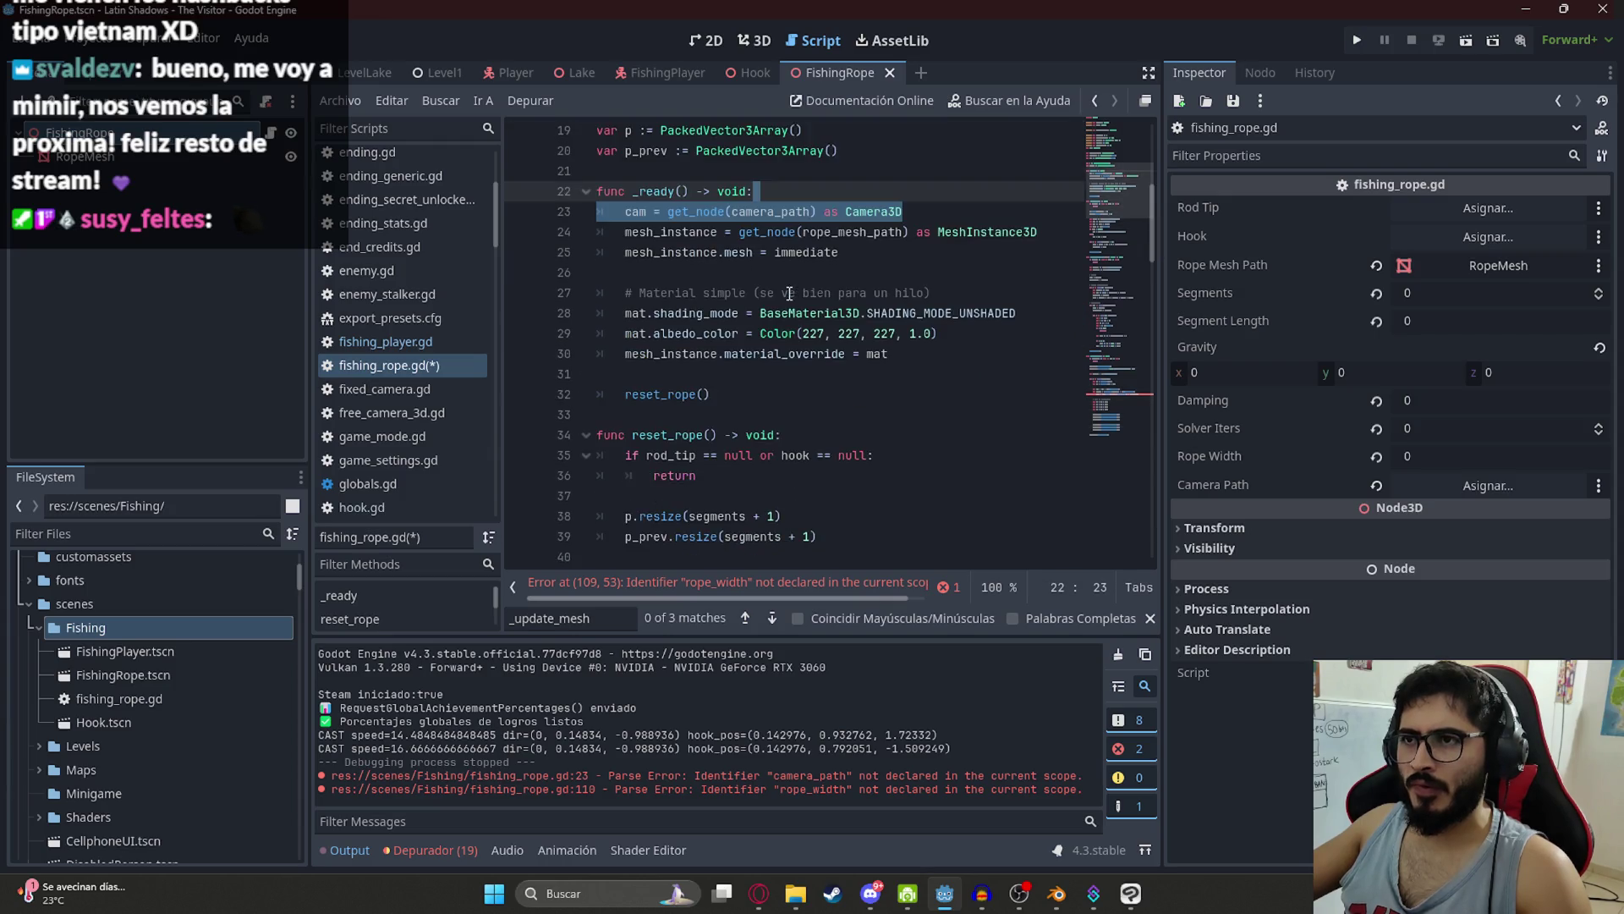
{"action": "key", "text": "ctrl+shift+z"}
{"action": "key", "text": "ctrl+shift+z"}
{"action": "key", "text": "ctrl+shift+z"}
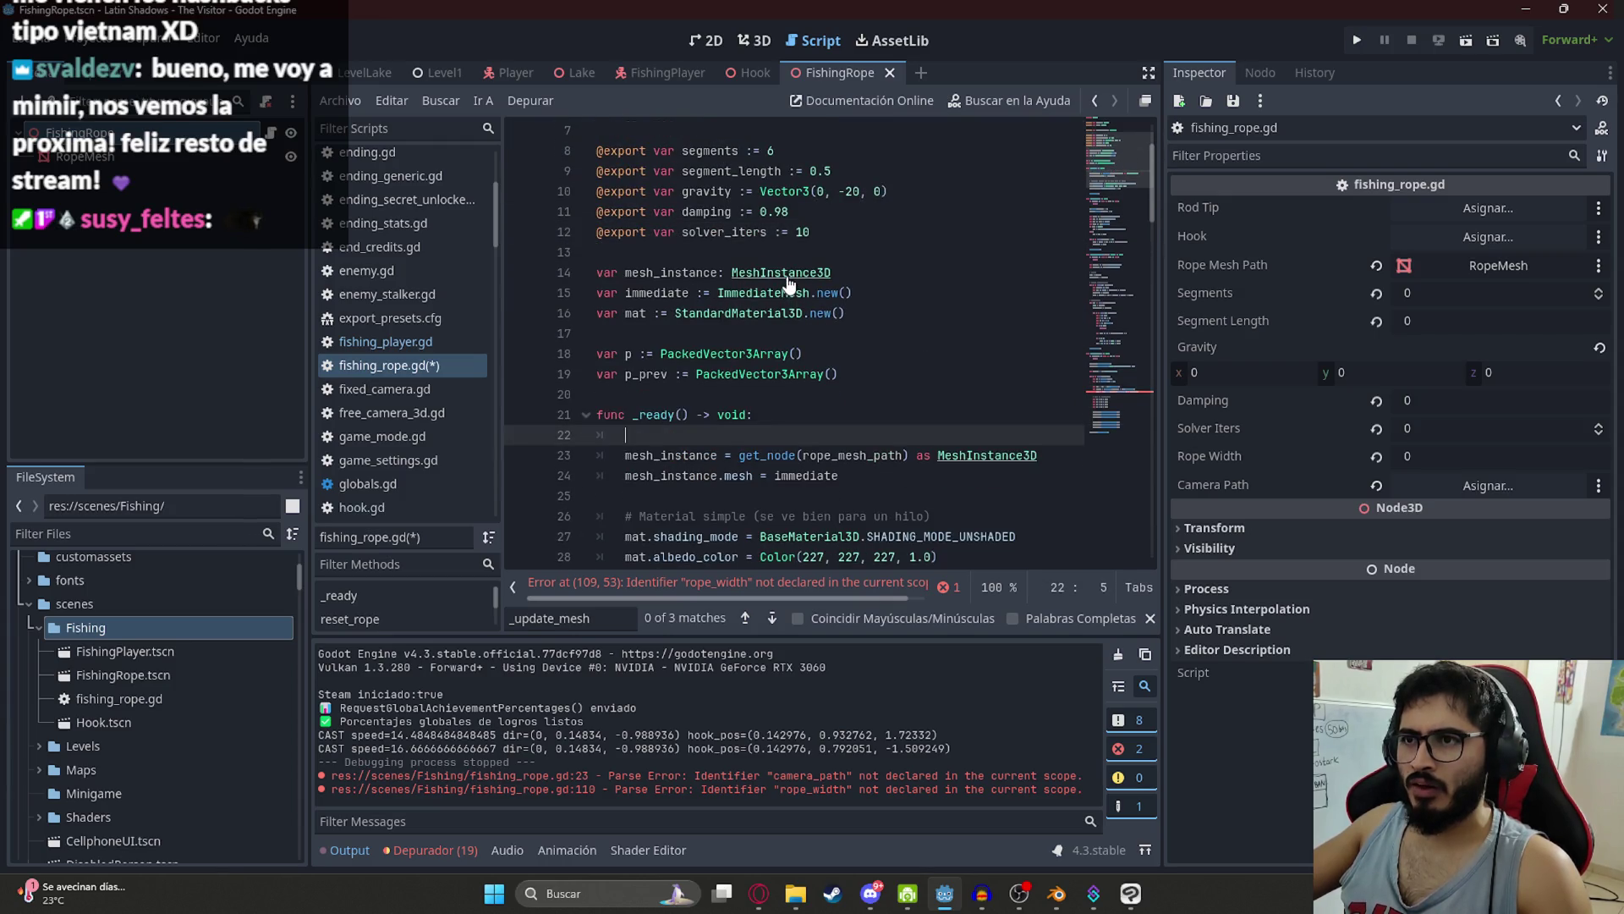
{"action": "key", "text": "ctrl+shift+z"}
{"action": "key", "text": "ctrl+shift+z"}
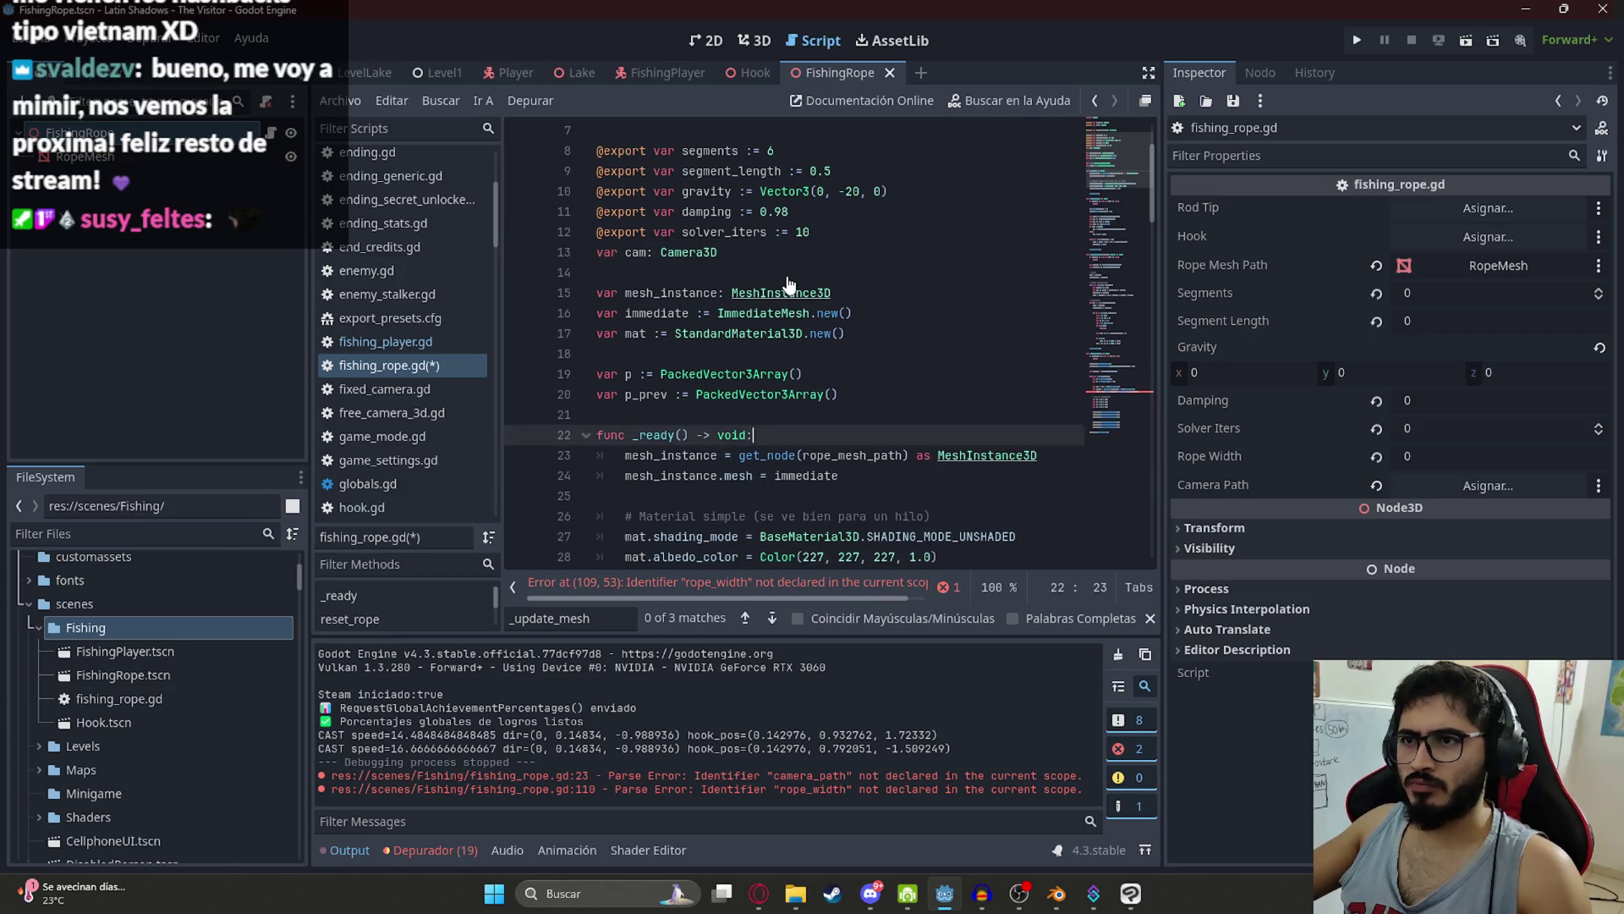
{"action": "key", "text": "alt+Tab"}
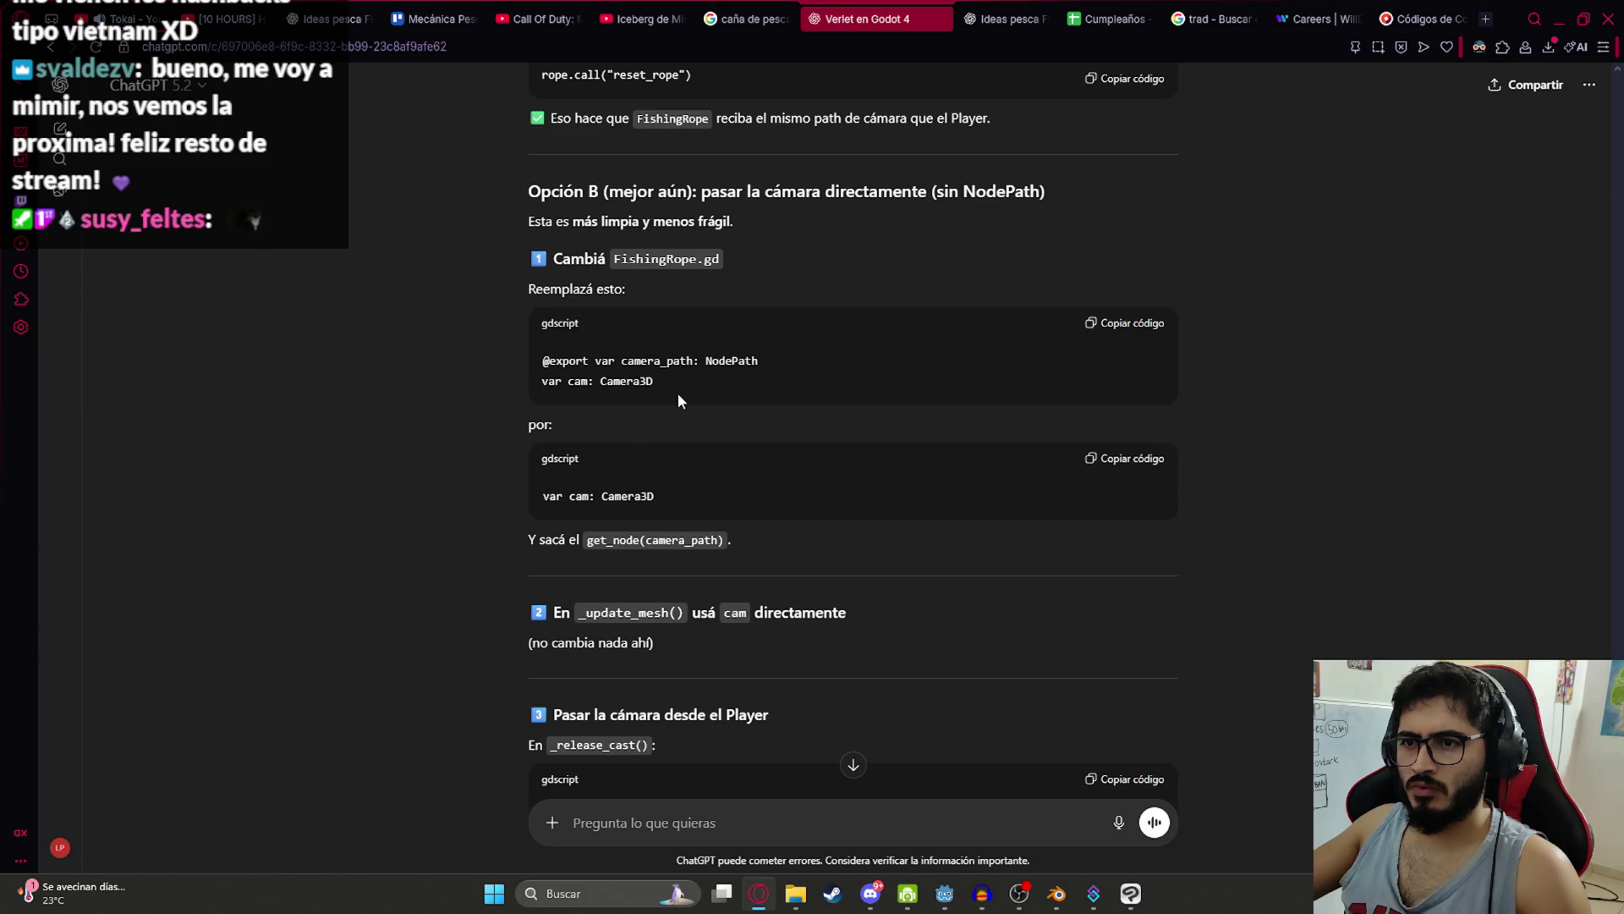
{"action": "scroll", "coordinate": [677, 400], "scroll_direction": "down", "scroll_amount": 3}
{"action": "key", "text": "alt+Tab"}
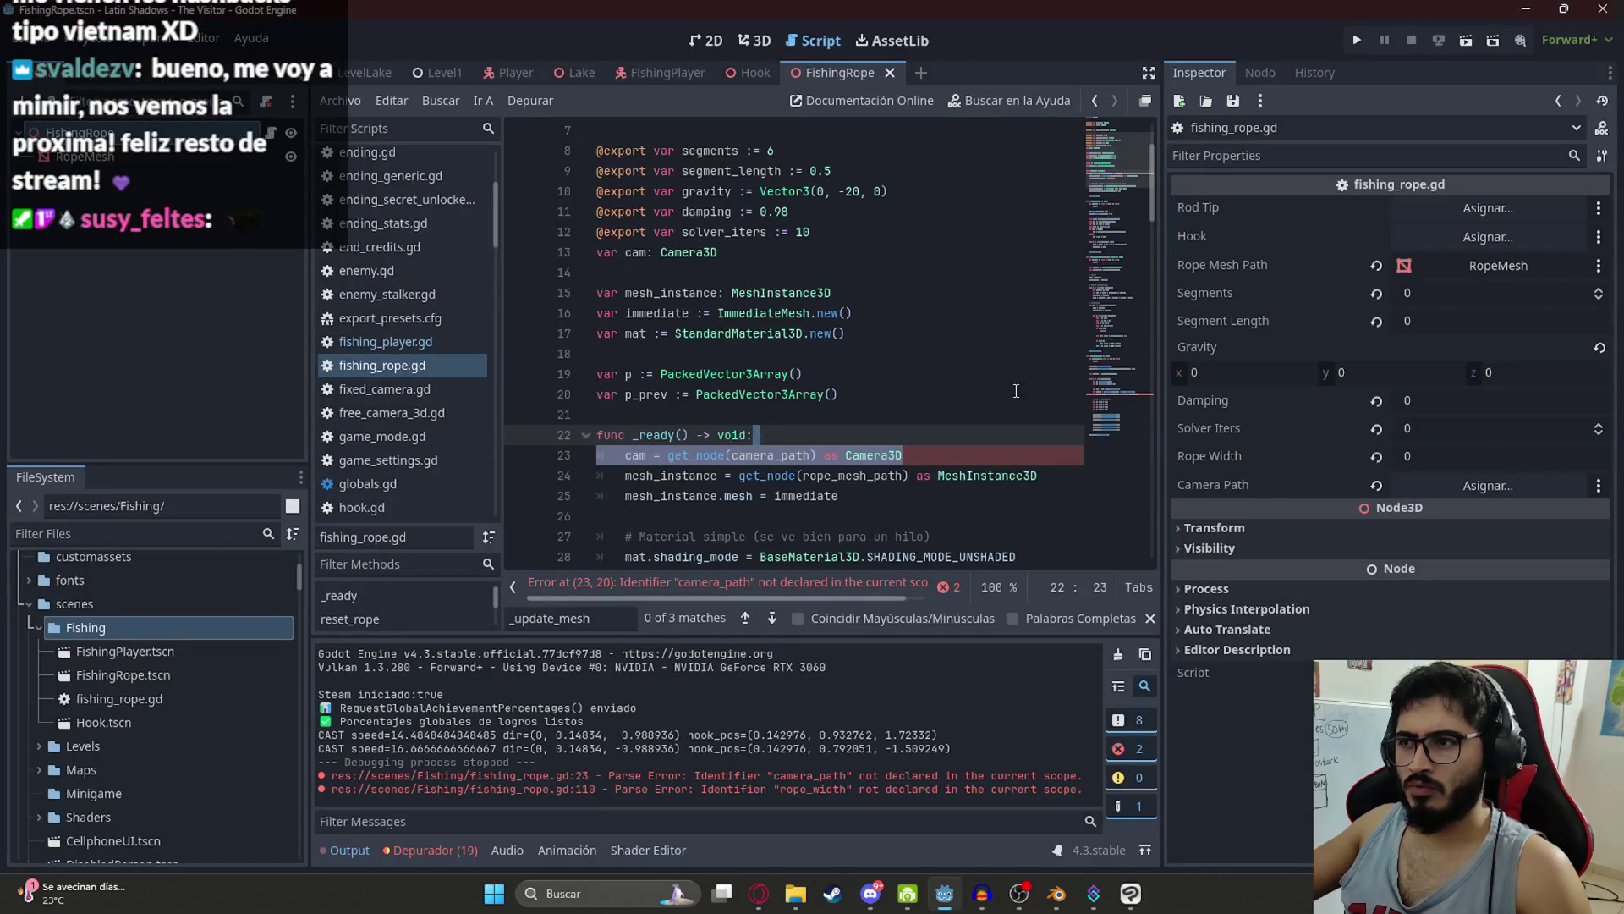
- Delete the cam = get_node(camera_path) line in _ready and save the rope script
{"action": "left_click", "coordinate": [1107, 425]}
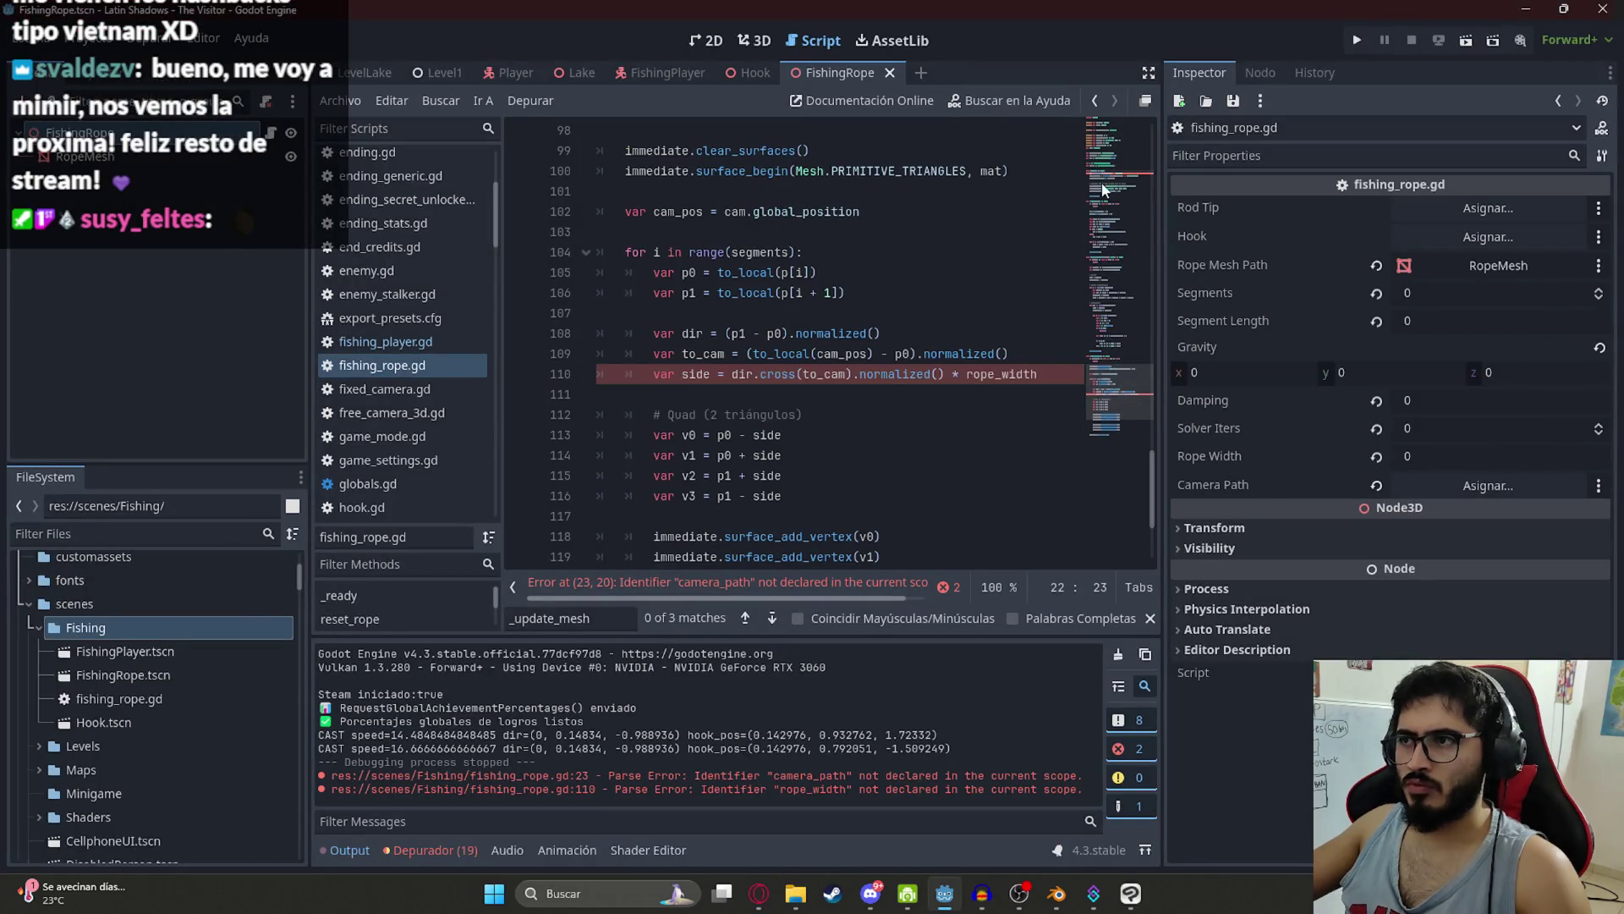
{"action": "scroll", "coordinate": [1071, 331], "scroll_direction": "up", "scroll_amount": 10}
{"action": "key", "text": "BackSpace"}
{"action": "scroll", "coordinate": [1071, 331], "scroll_direction": "down", "scroll_amount": 20}
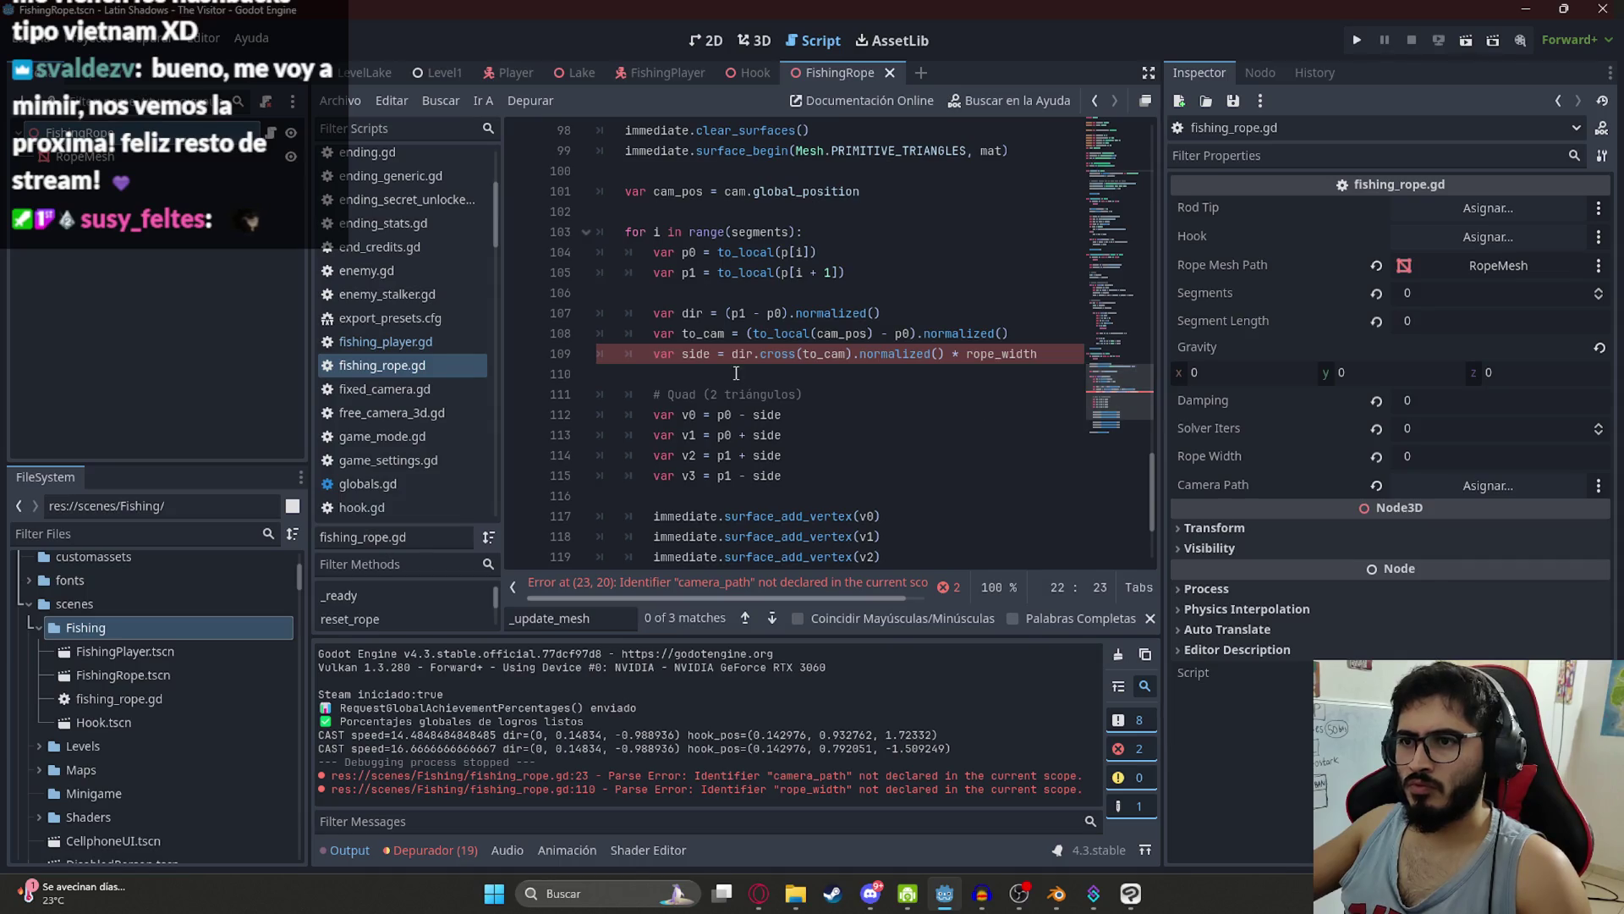
{"action": "scroll", "coordinate": [601, 293], "scroll_direction": "down", "scroll_amount": 1}
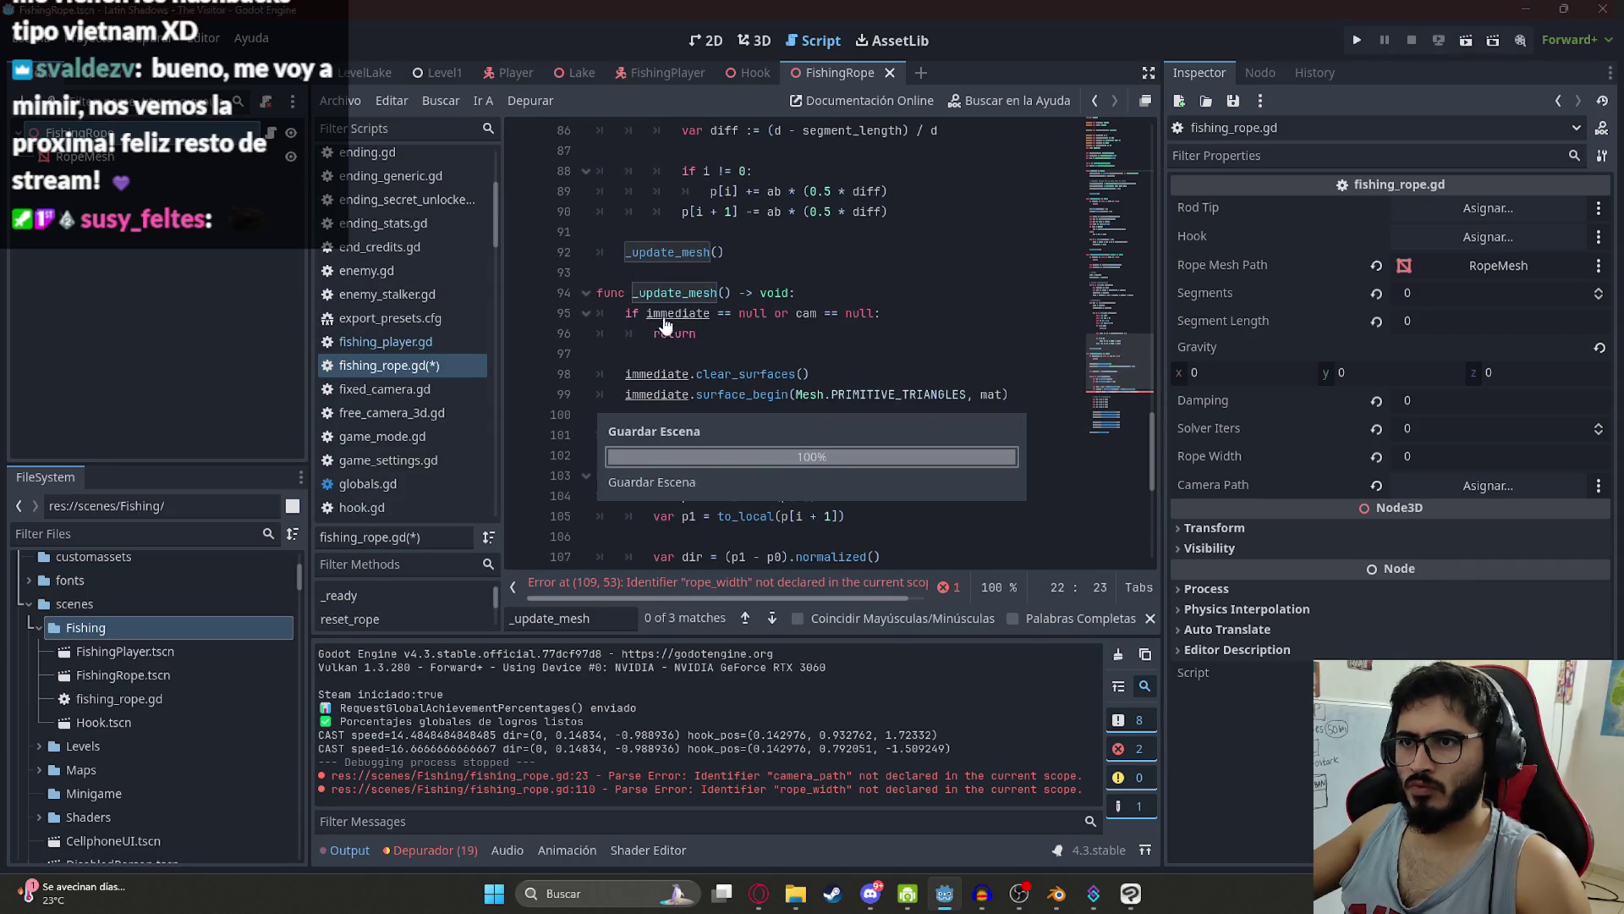
{"action": "key", "text": "ctrl+s"}
{"action": "mouse_move", "coordinate": [599, 269]}
{"action": "left_mouse_down"}
{"action": "mouse_move", "coordinate": [858, 428]}
{"action": "mouse_move", "coordinate": [846, 517]}
{"action": "mouse_move", "coordinate": [780, 618]}
{"action": "left_mouse_up"}
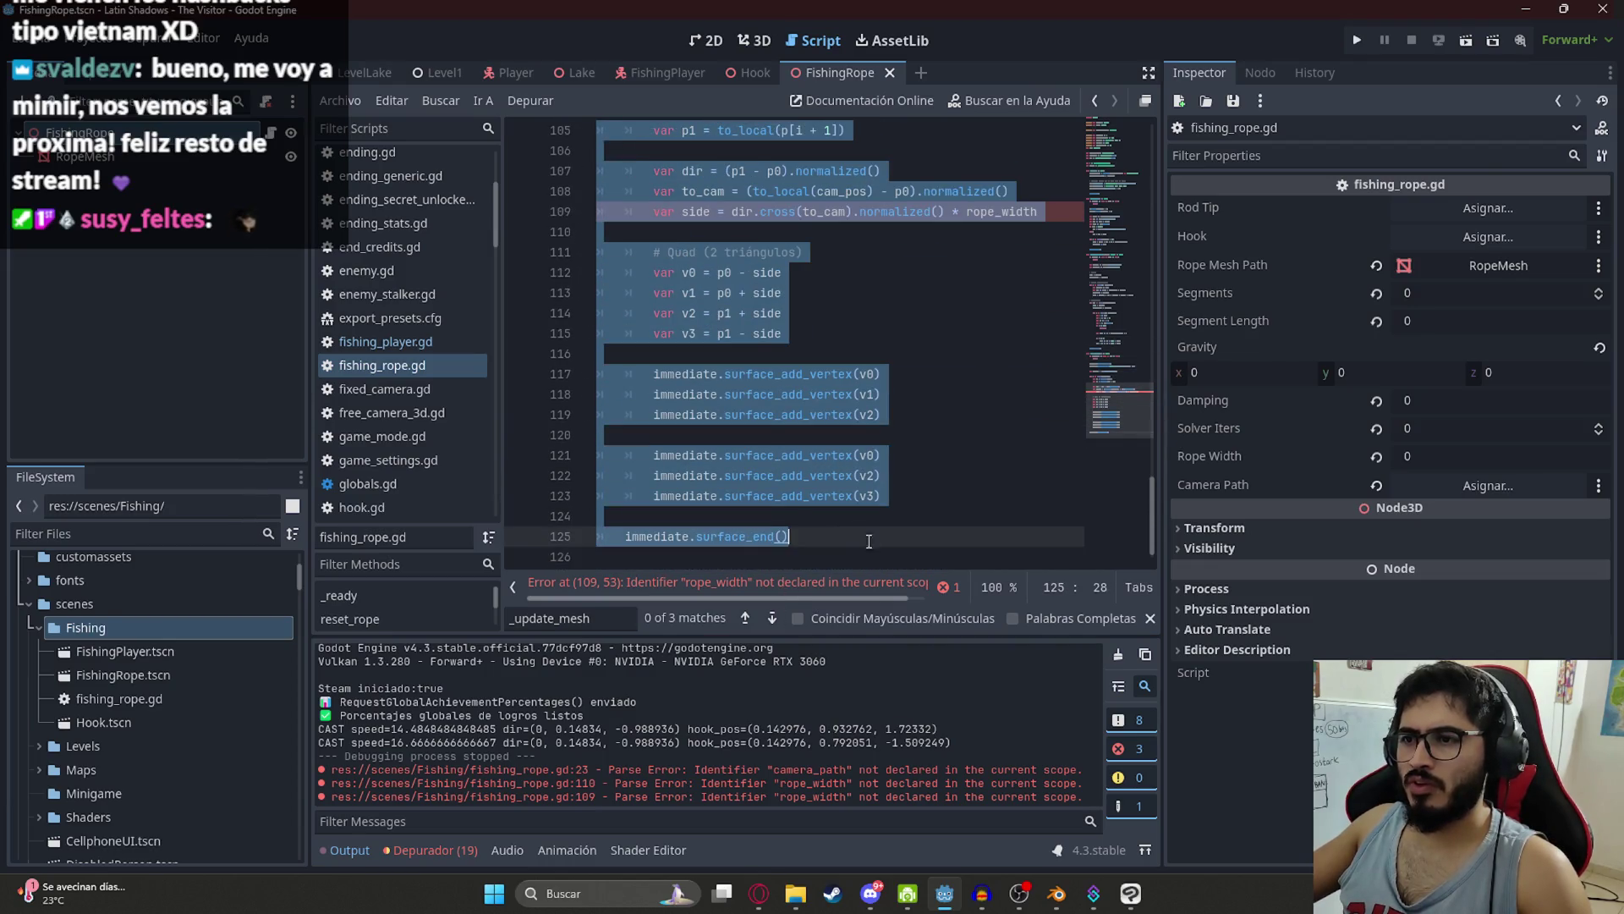
{"action": "left_click", "coordinate": [723, 581]}
{"action": "key", "text": "alt+Tab"}
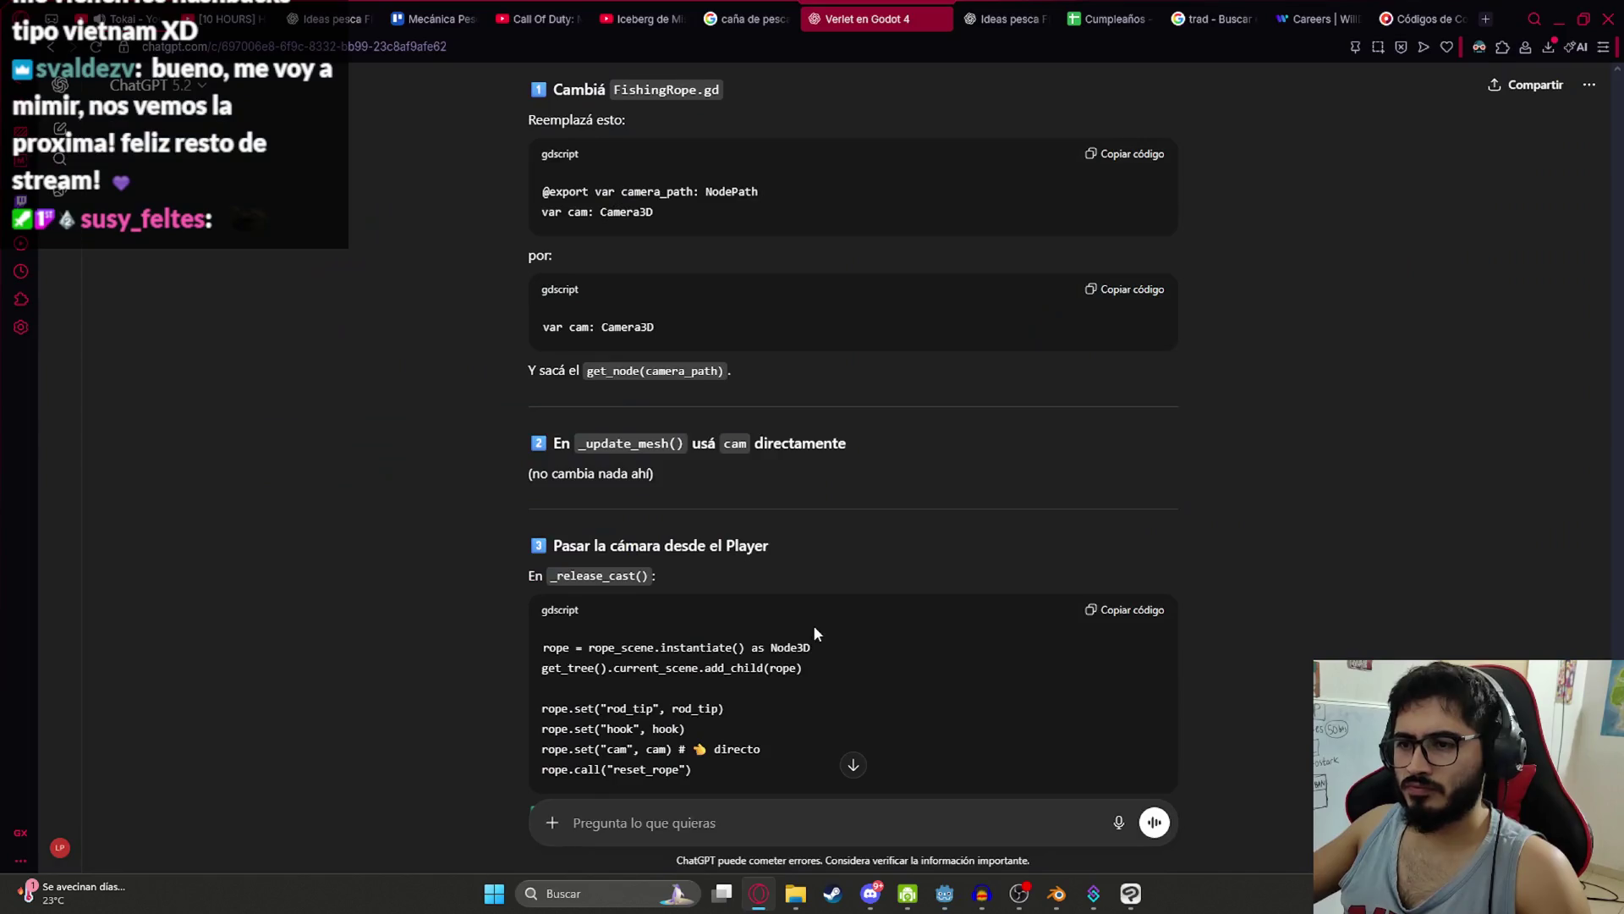
{"action": "key", "text": "BackSpace"}
{"action": "type", "text": "rope_w"}
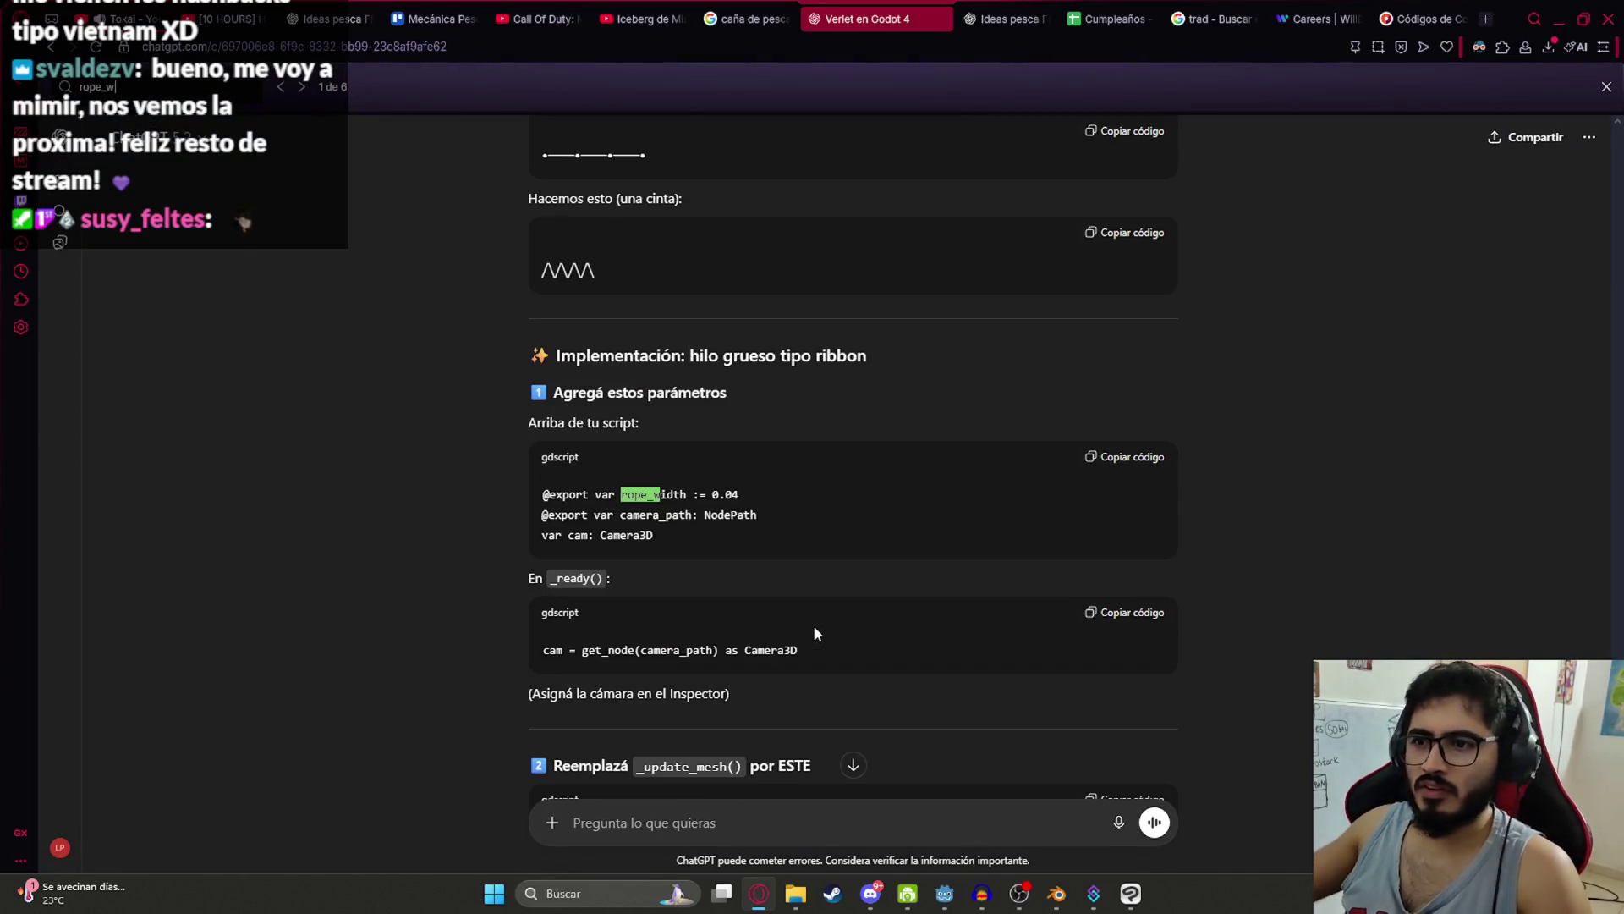
{"action": "left_click_drag", "start_coordinate": [738, 495], "coordinate": [541, 495]}
{"action": "key", "text": "ctrl+c"}
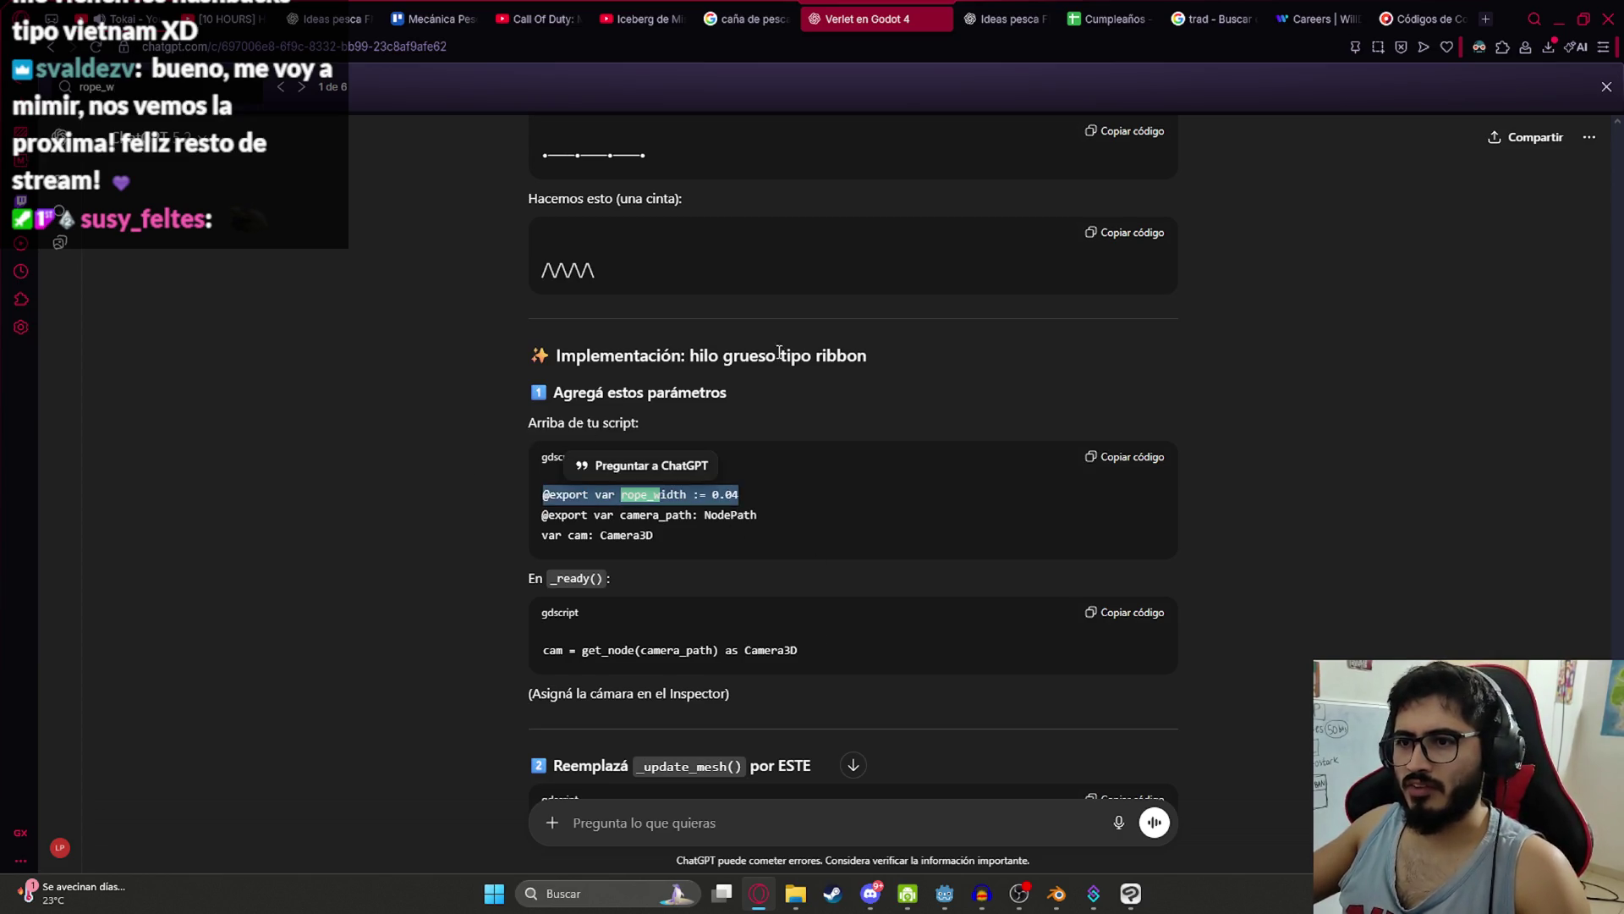
{"action": "key", "text": "alt+Tab"}
{"action": "left_click", "coordinate": [1110, 156]}
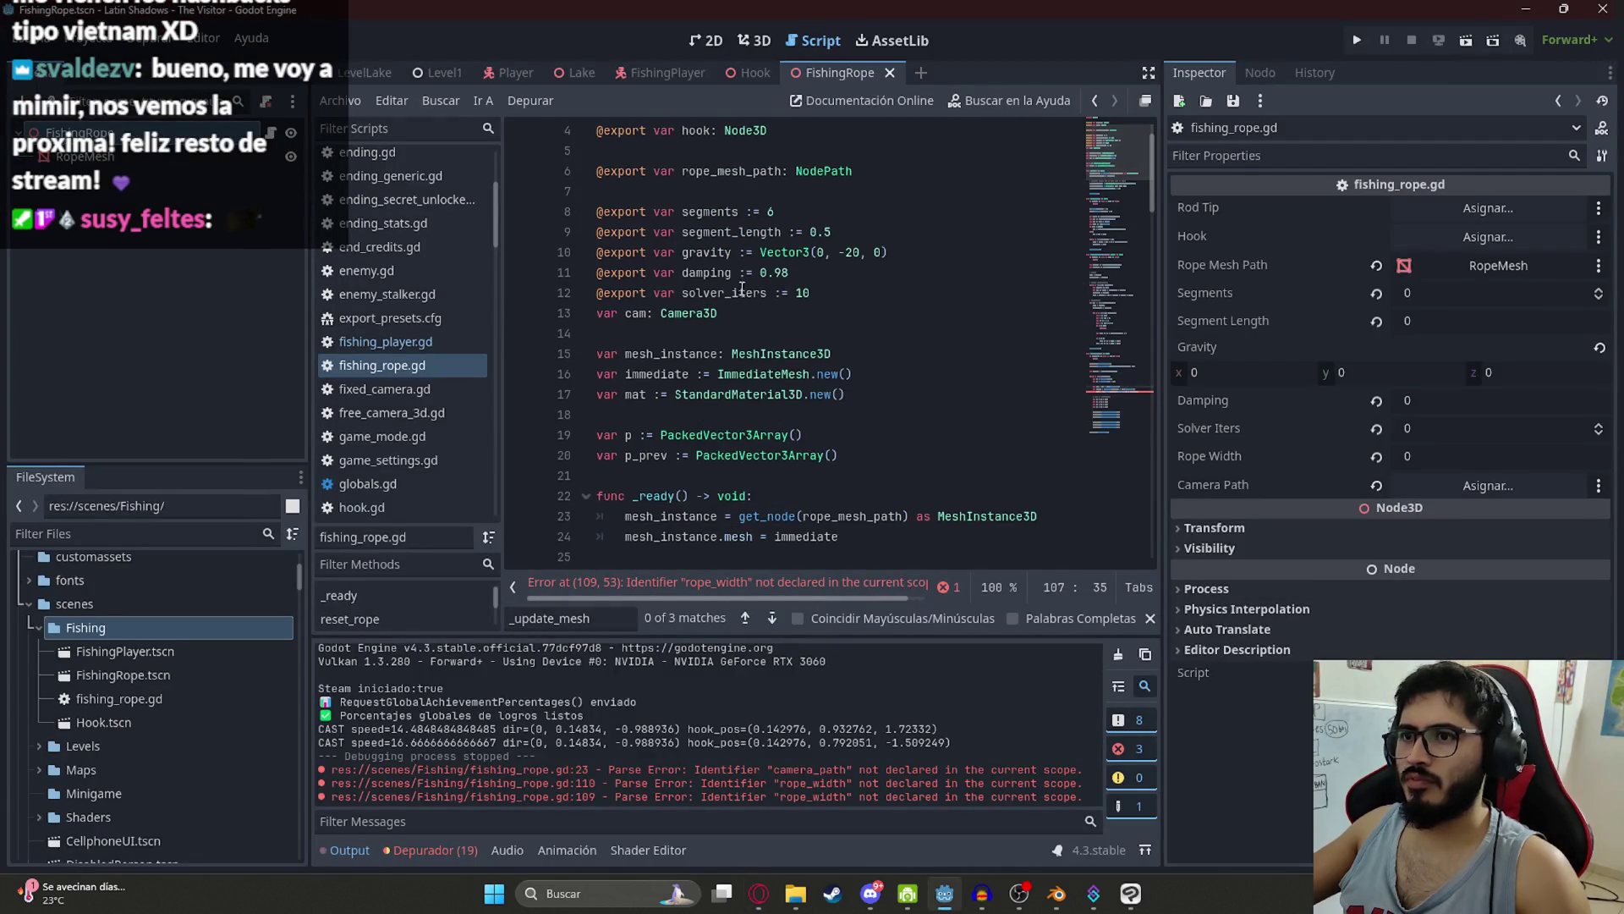
{"action": "left_click", "coordinate": [843, 292]}
{"action": "key", "text": "Return"}
{"action": "key", "text": "ctrl+v"}
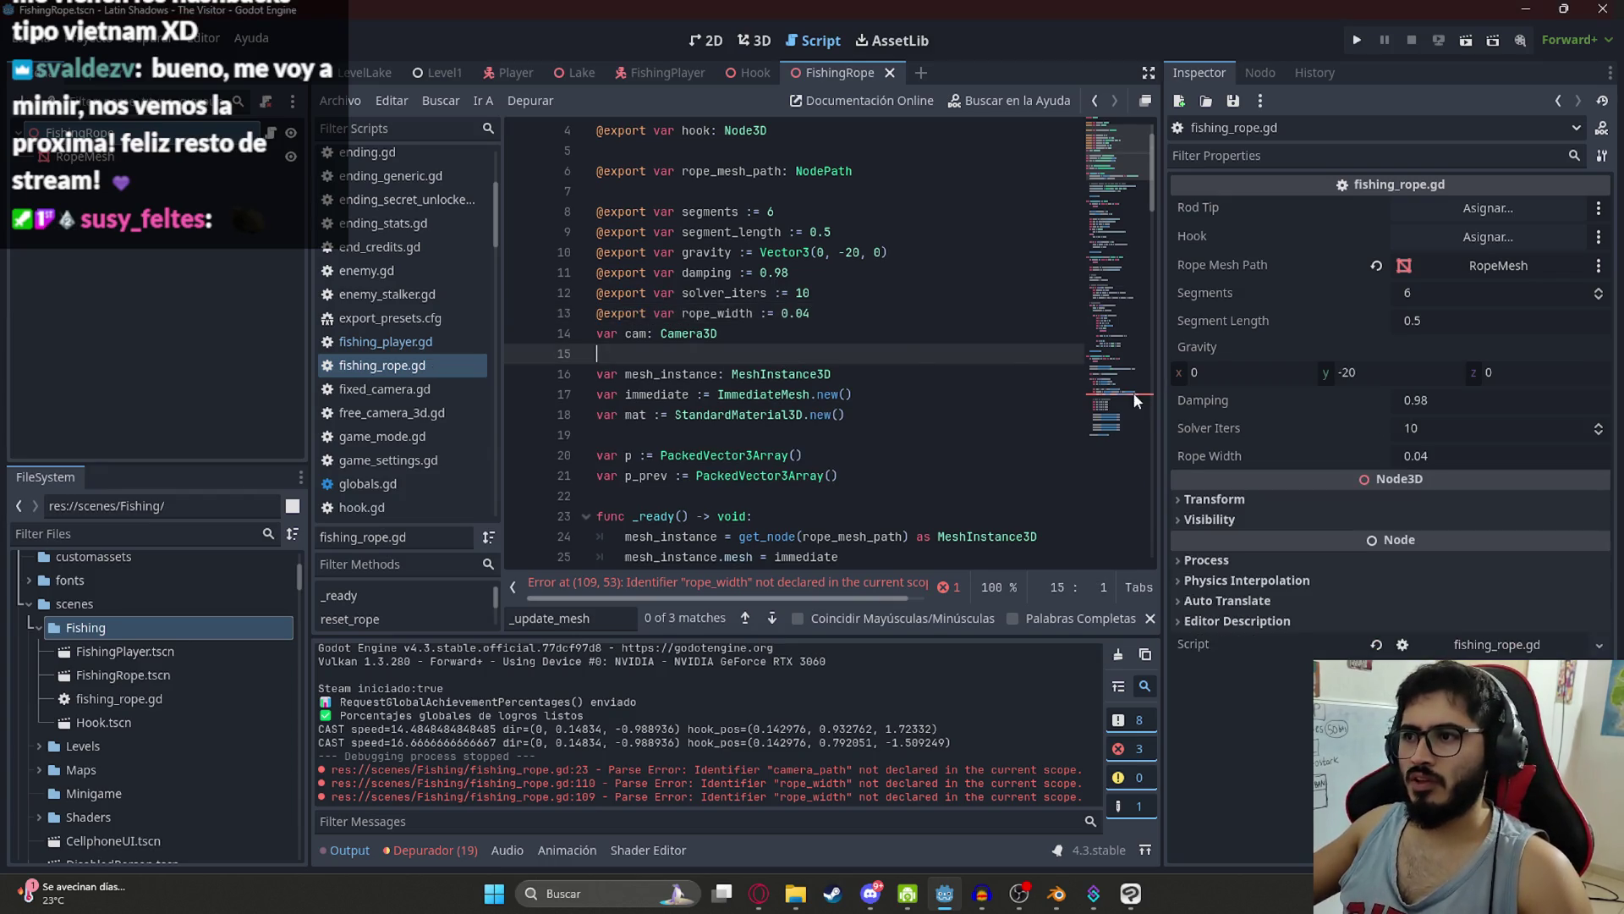
{"action": "left_click", "coordinate": [1134, 392]}
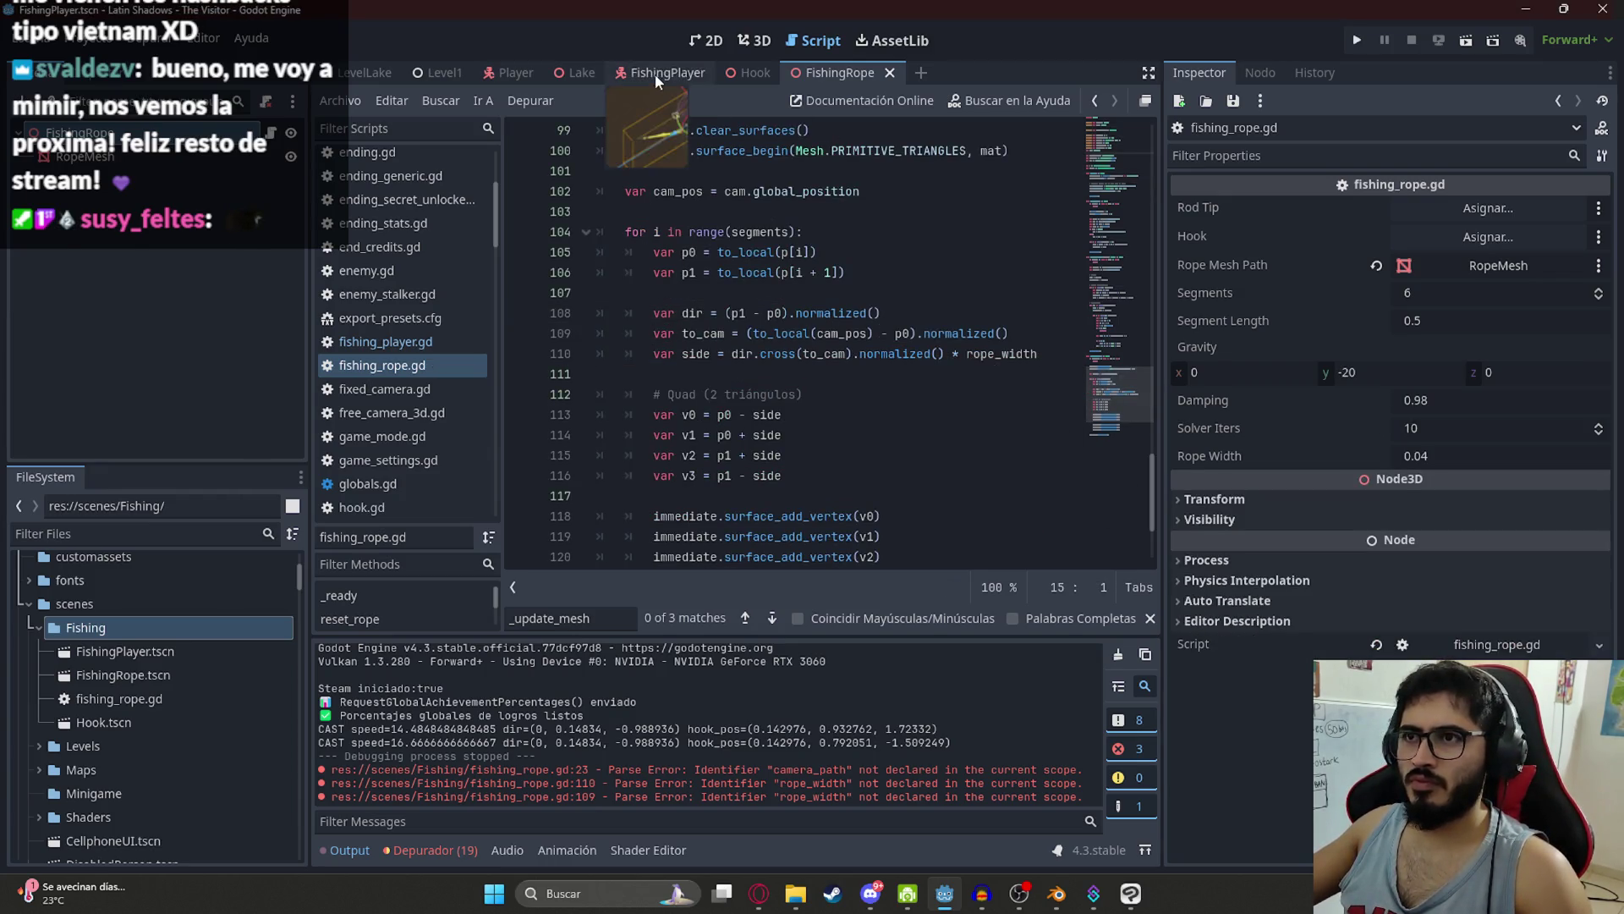
- Run the FishingPlayer scene to test the rope
{"action": "right_click", "coordinate": [655, 73]}
{"action": "left_click", "coordinate": [753, 209]}
{"action": "key", "text": "F5"}
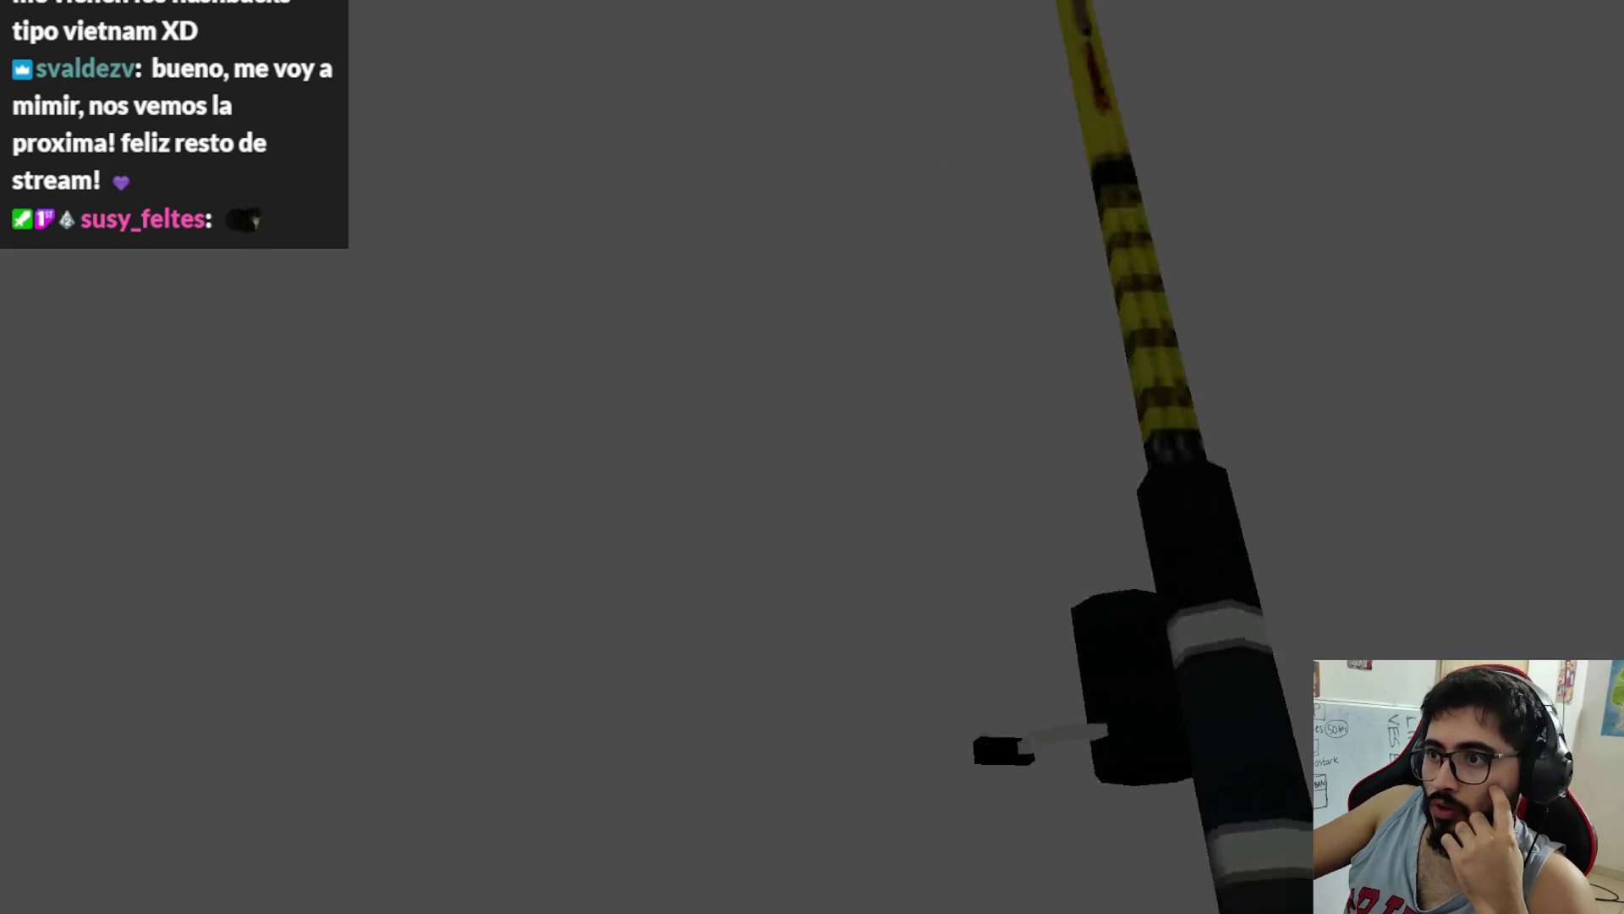
- Stop the test run and keep the browser's music video playing
{"action": "key", "text": "F8"}
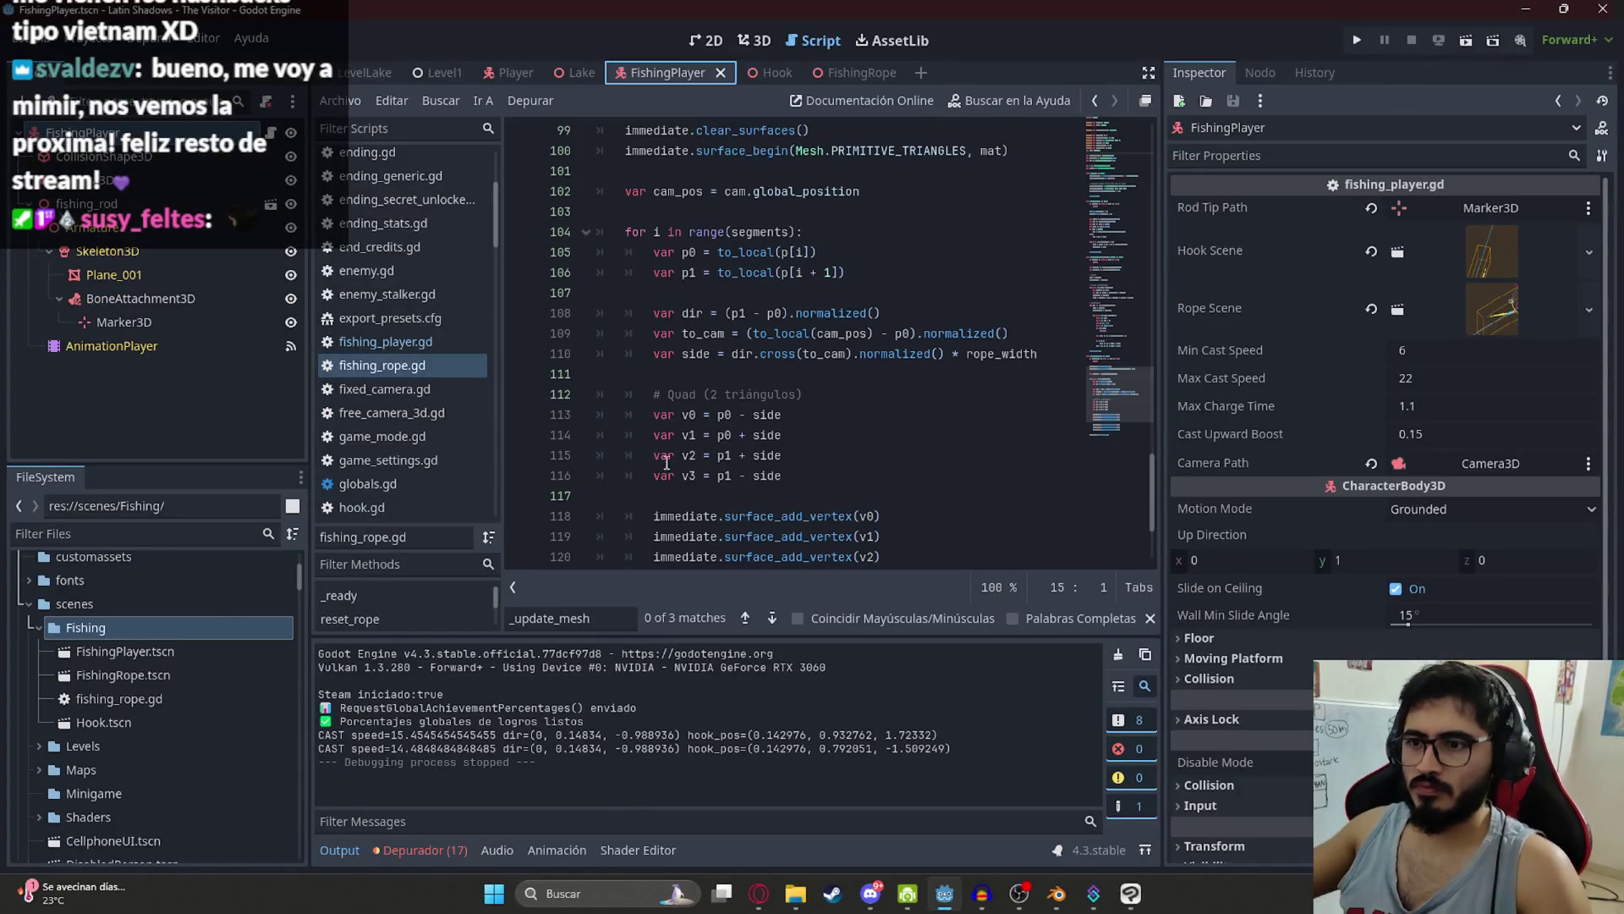
{"action": "left_click", "coordinate": [759, 893]}
{"action": "left_click", "coordinate": [112, 10]}
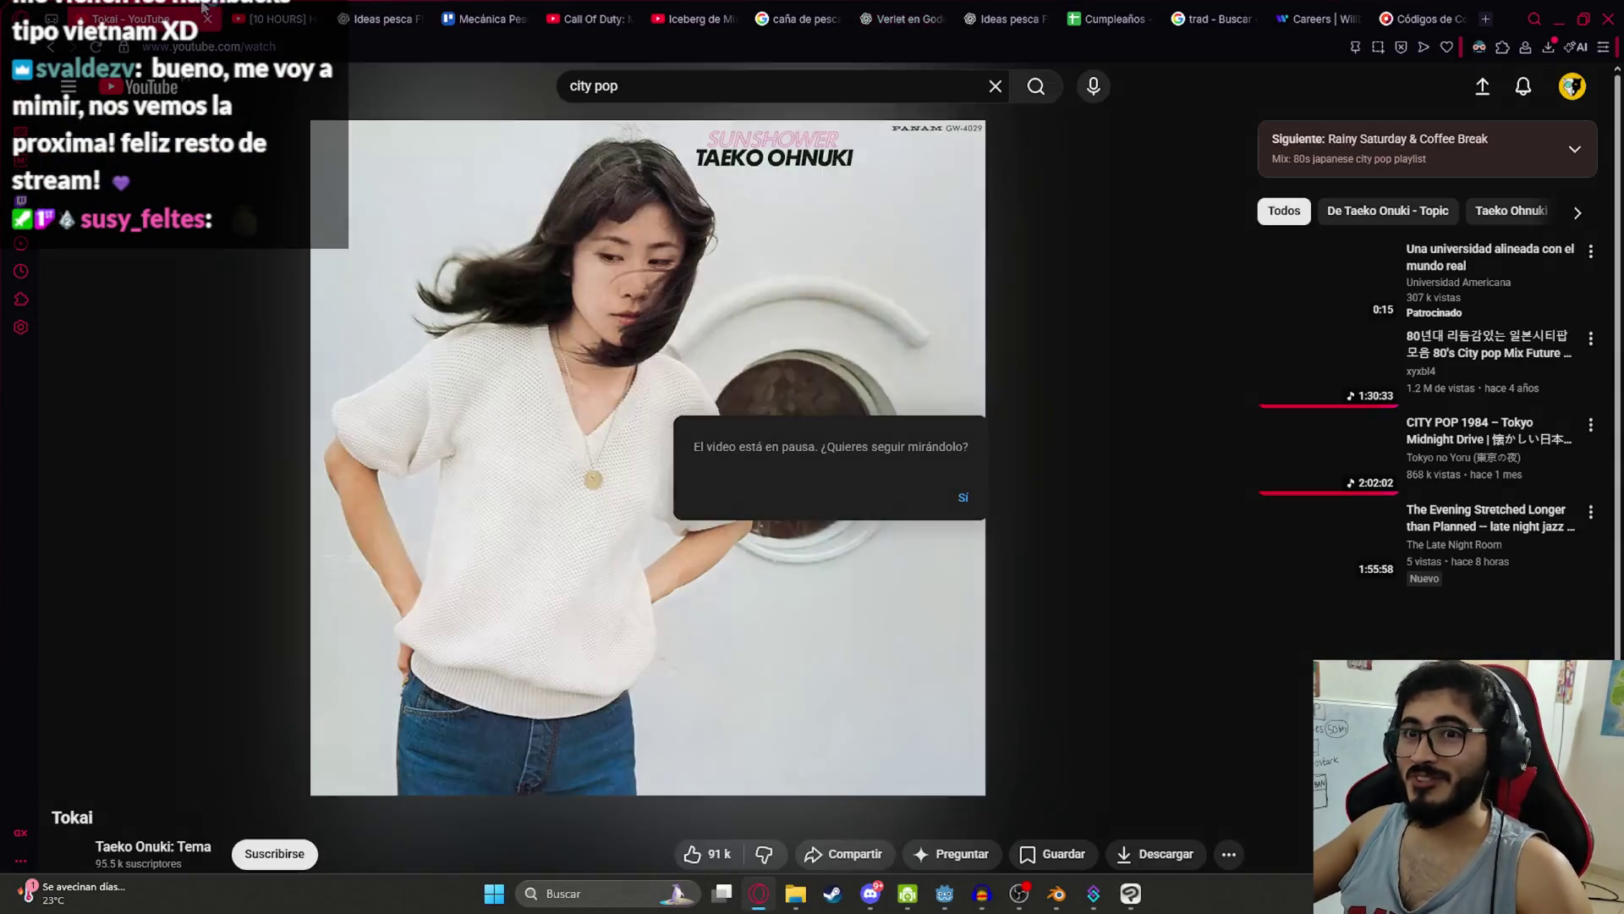
{"action": "left_click", "coordinate": [961, 497]}
{"action": "left_click", "coordinate": [749, 901]}
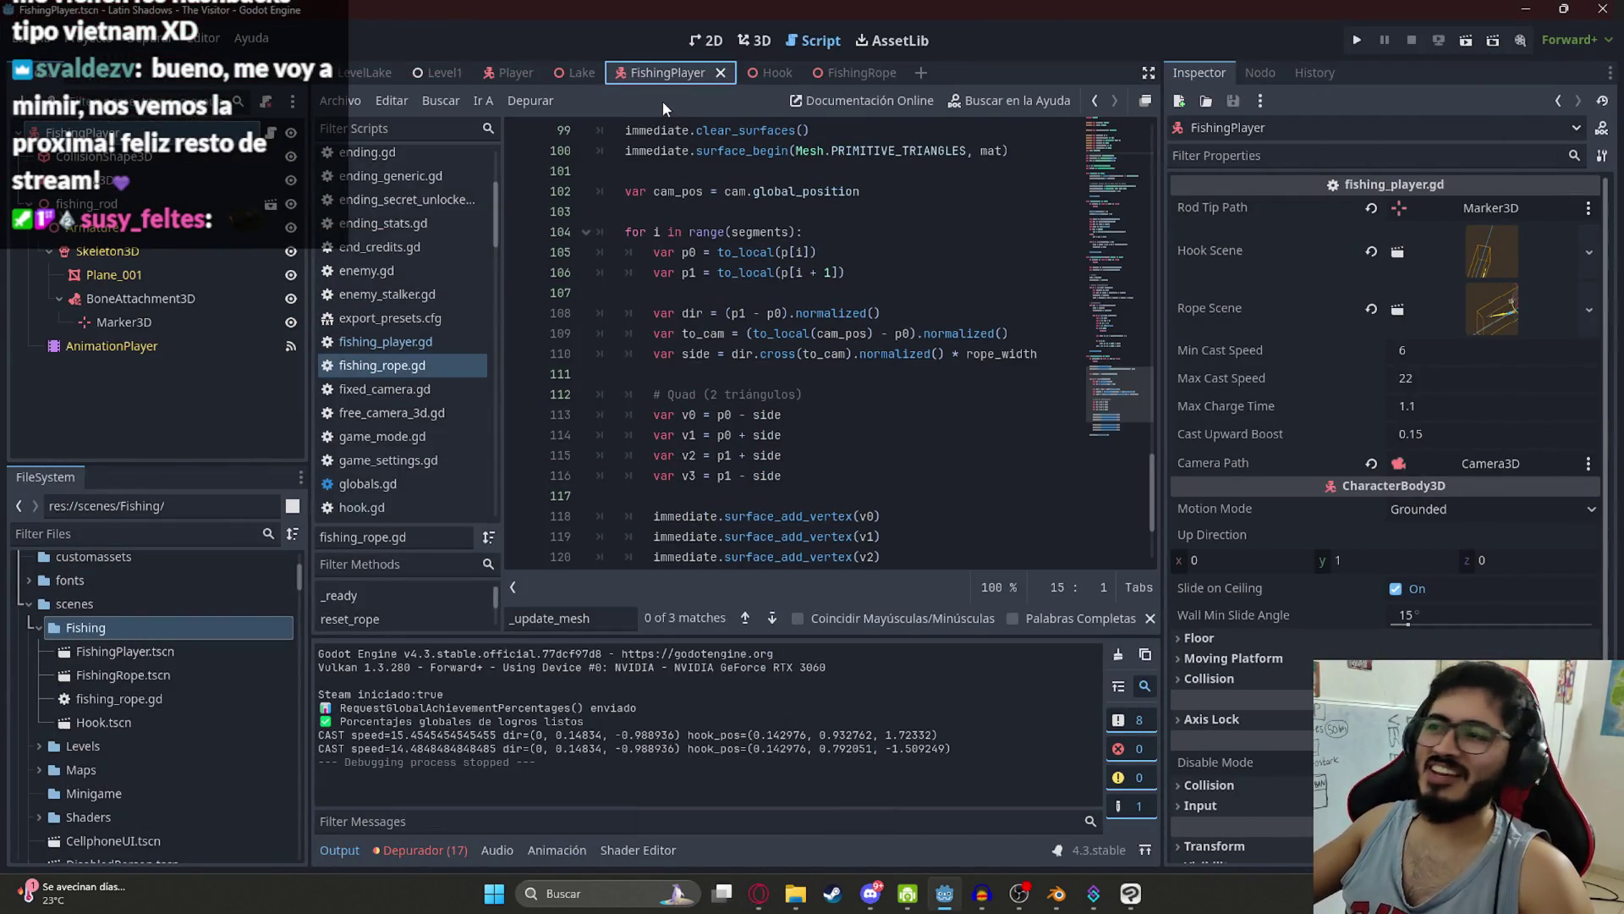
- Open fishing_player.gd from the 3D view and scroll to the rope's add_child code
{"action": "left_click", "coordinate": [764, 40]}
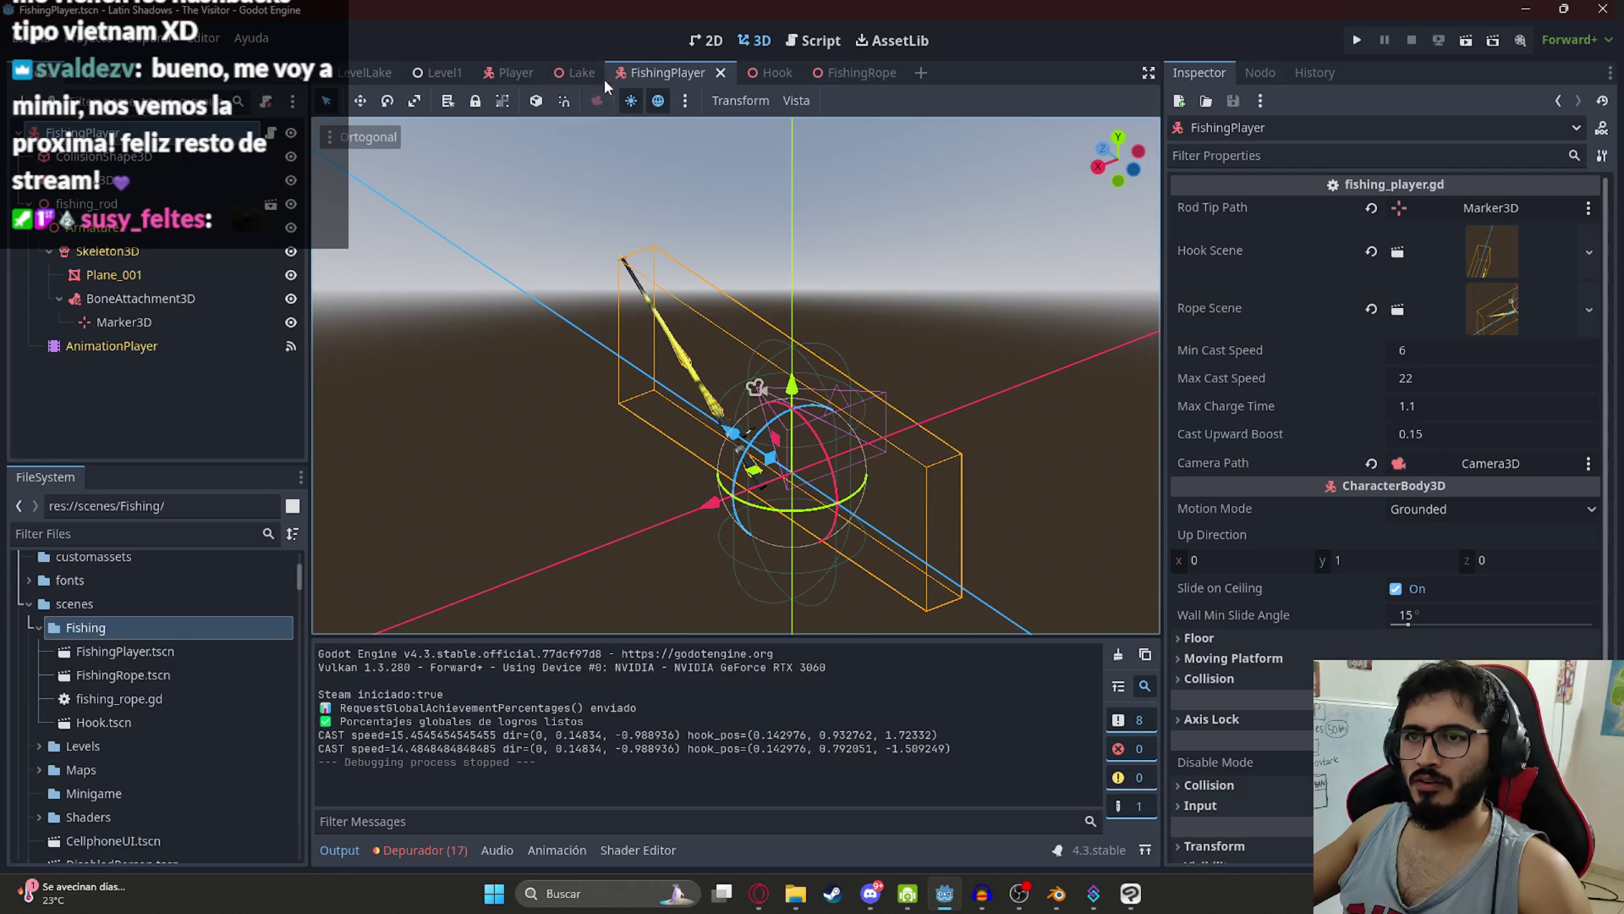
{"action": "left_click", "coordinate": [271, 134]}
{"action": "left_click", "coordinate": [861, 433]}
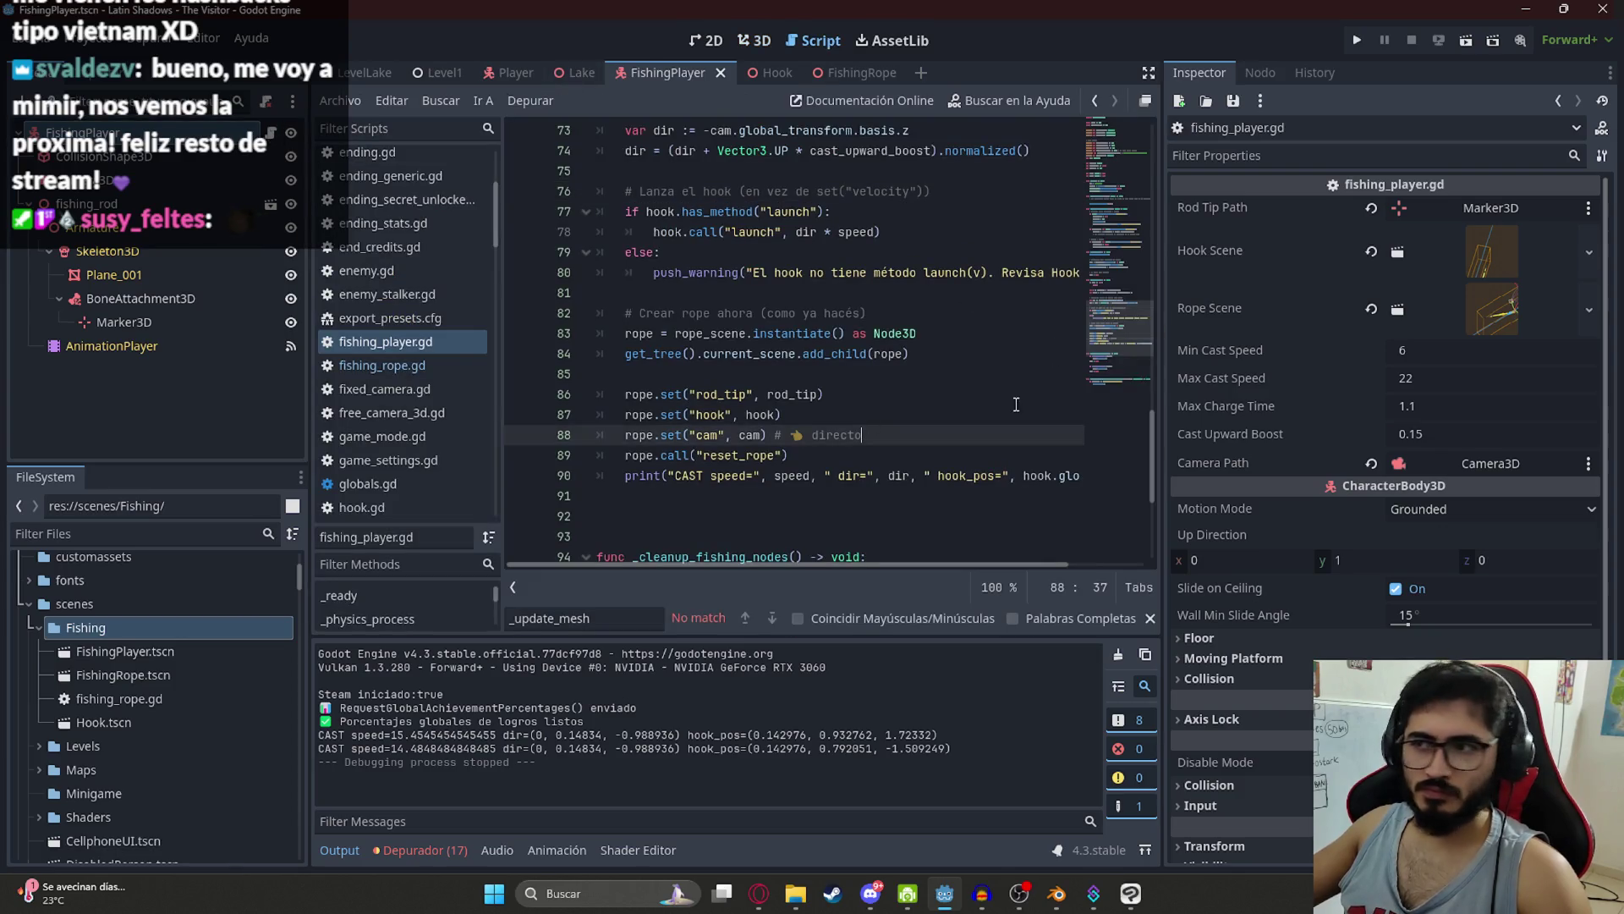
{"action": "left_click", "coordinate": [1080, 356]}
{"action": "left_click", "coordinate": [1114, 368]}
{"action": "mouse_move", "coordinate": [1124, 388]}
{"action": "left_mouse_down"}
{"action": "mouse_move", "coordinate": [1129, 262]}
{"action": "mouse_move", "coordinate": [1120, 319]}
{"action": "left_mouse_up"}
{"action": "left_click", "coordinate": [812, 75]}
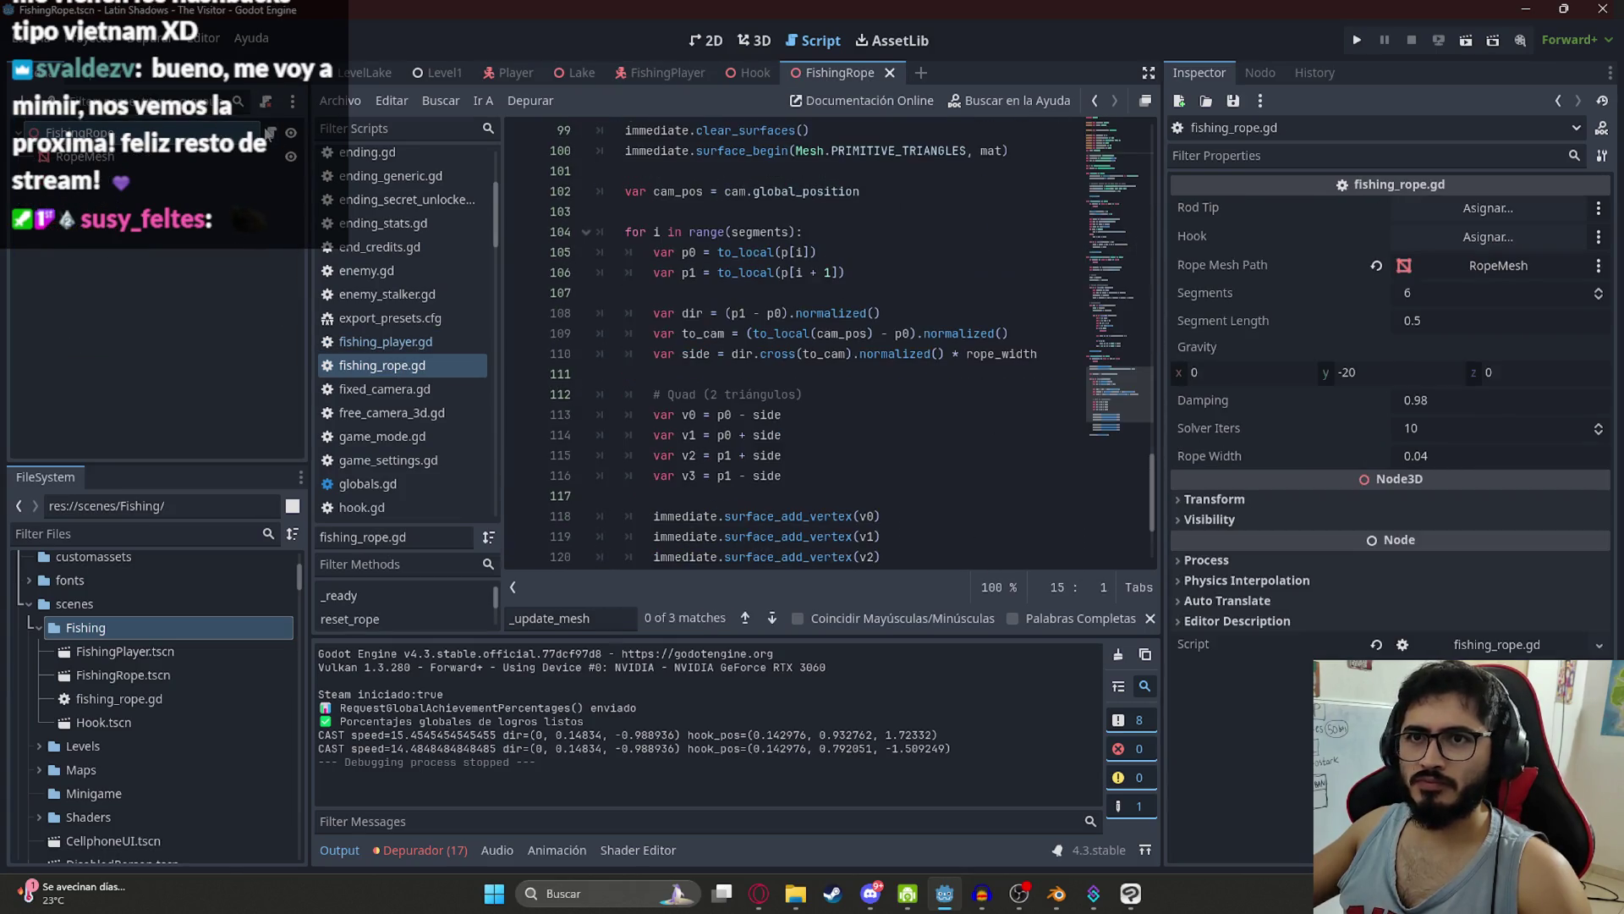
- Try the quad-building _update_mesh in fishing_rope.gd, then revert to the line-strip version
{"action": "scroll", "coordinate": [897, 397], "scroll_direction": "up", "scroll_amount": 10}
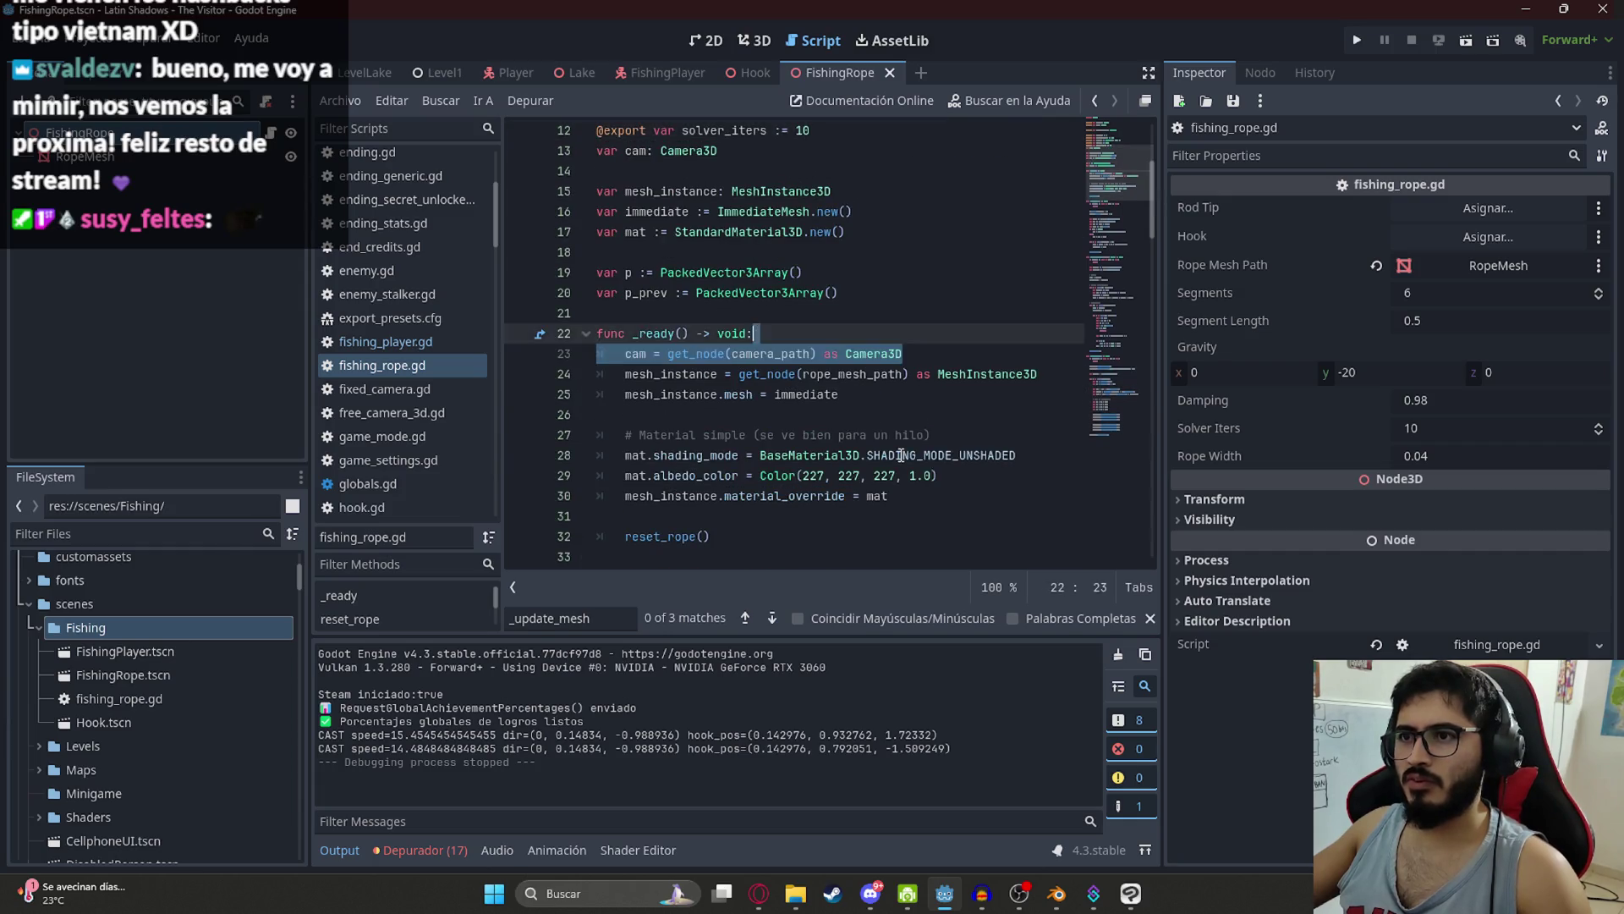
{"action": "left_click_drag", "start_coordinate": [1024, 518], "coordinate": [598, 313]}
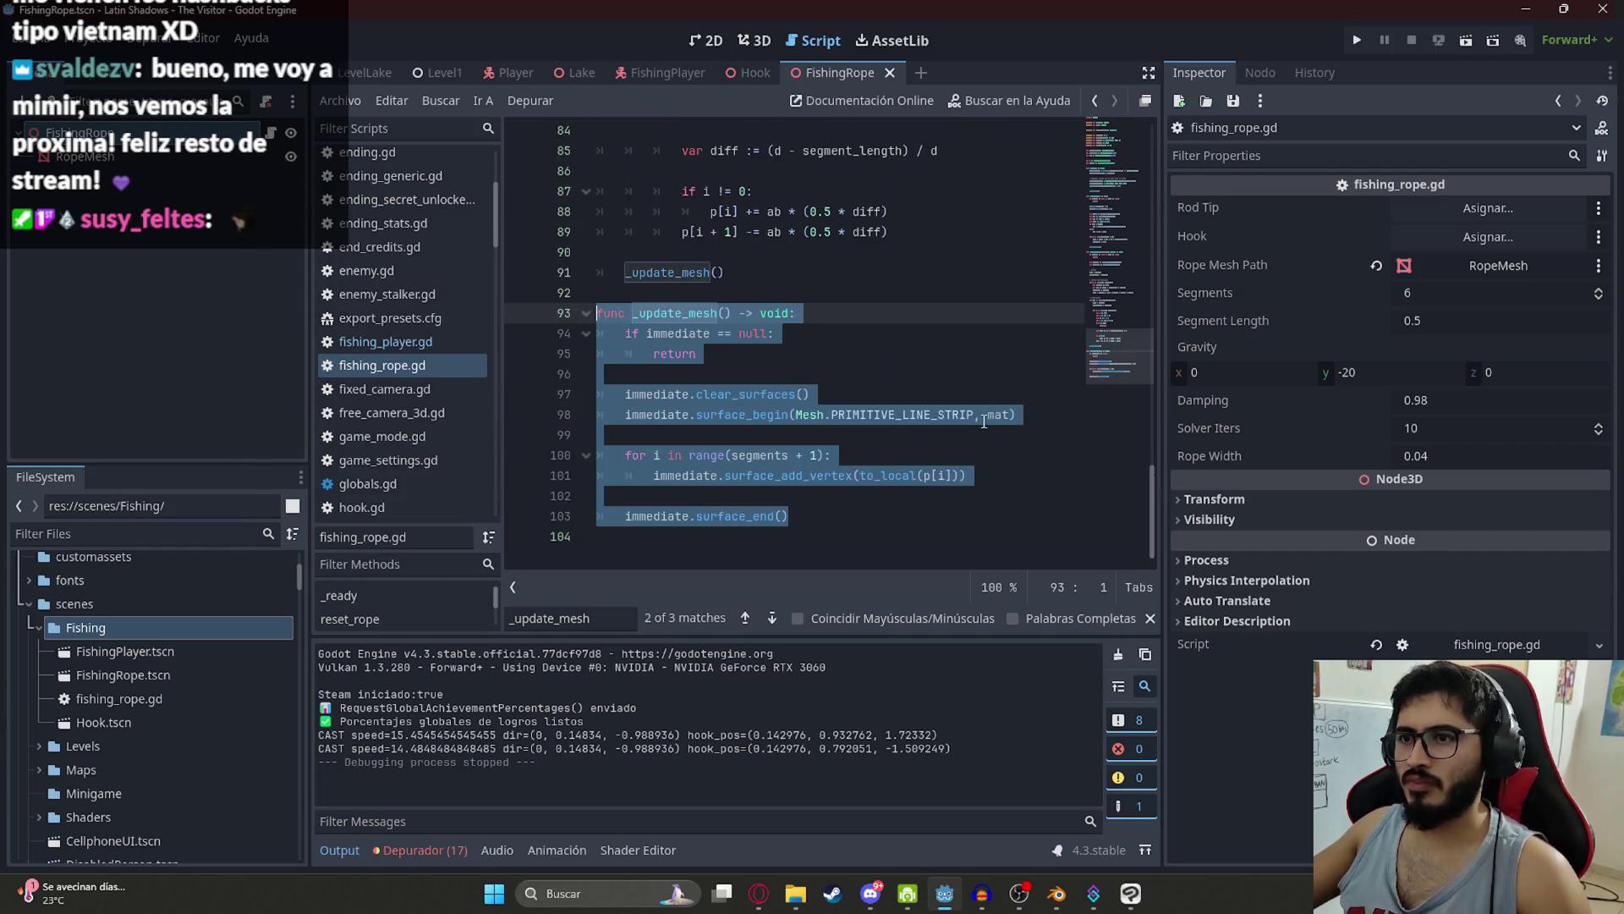
{"action": "key", "text": "ctrl+v"}
{"action": "scroll", "coordinate": [813, 494], "scroll_direction": "up", "scroll_amount": 5}
{"action": "scroll", "coordinate": [813, 494], "scroll_direction": "down", "scroll_amount": 5}
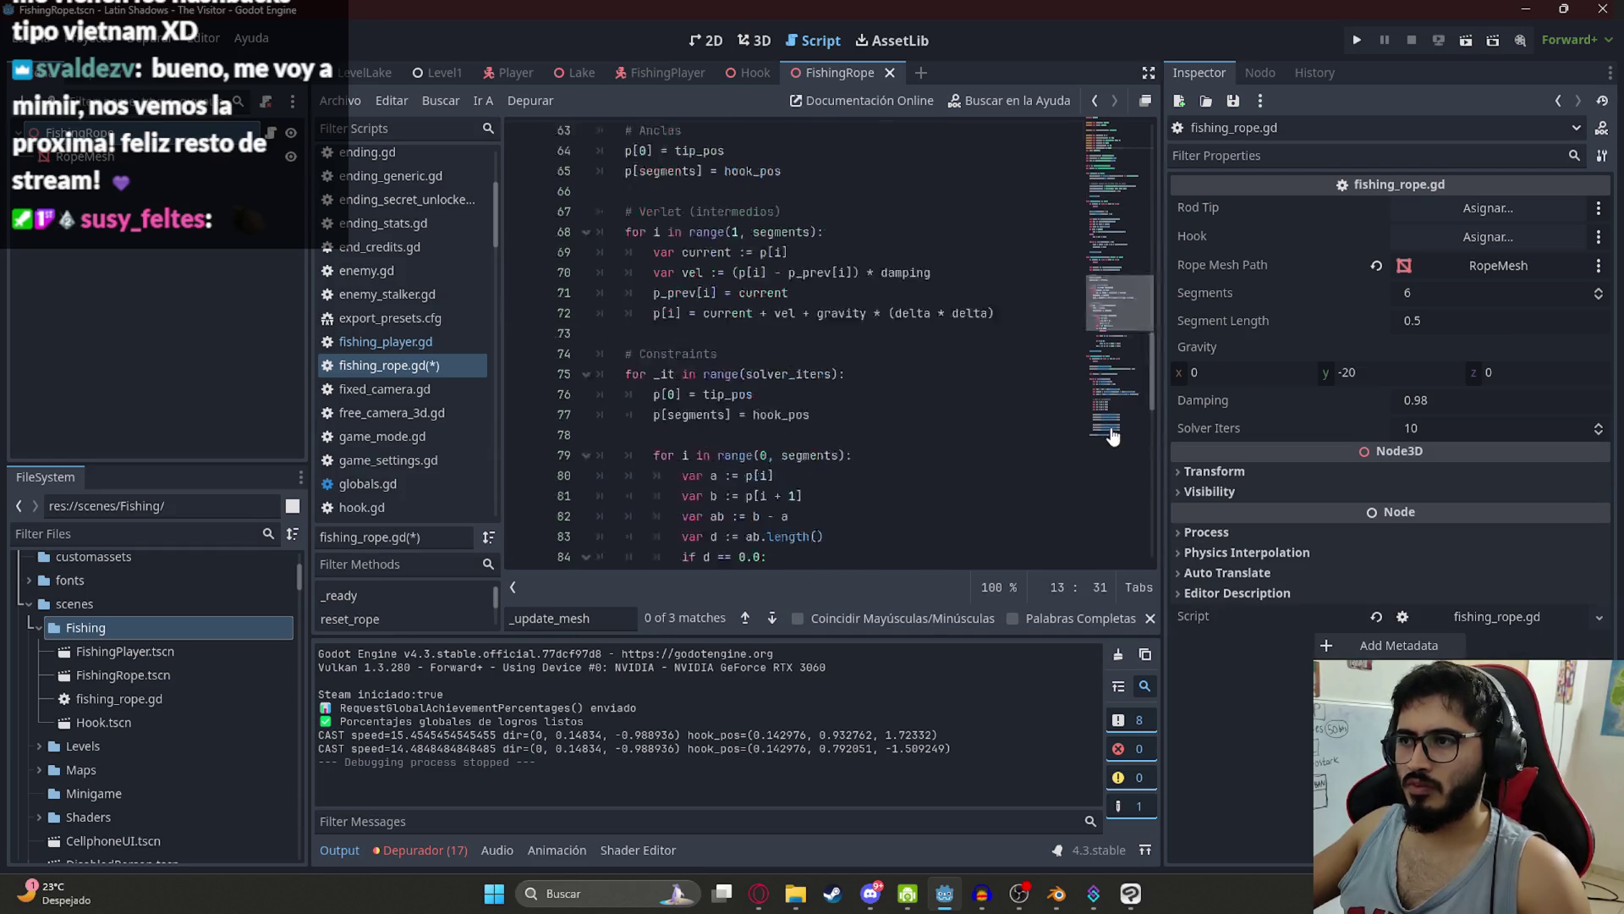
{"action": "key", "text": "ctrl+s"}
{"action": "mouse_move", "coordinate": [813, 494]}
{"action": "left_mouse_down"}
{"action": "mouse_move", "coordinate": [668, 389]}
{"action": "mouse_move", "coordinate": [651, 347]}
{"action": "mouse_move", "coordinate": [553, 295]}
{"action": "left_mouse_up"}
{"action": "key", "text": "ctrl+z"}
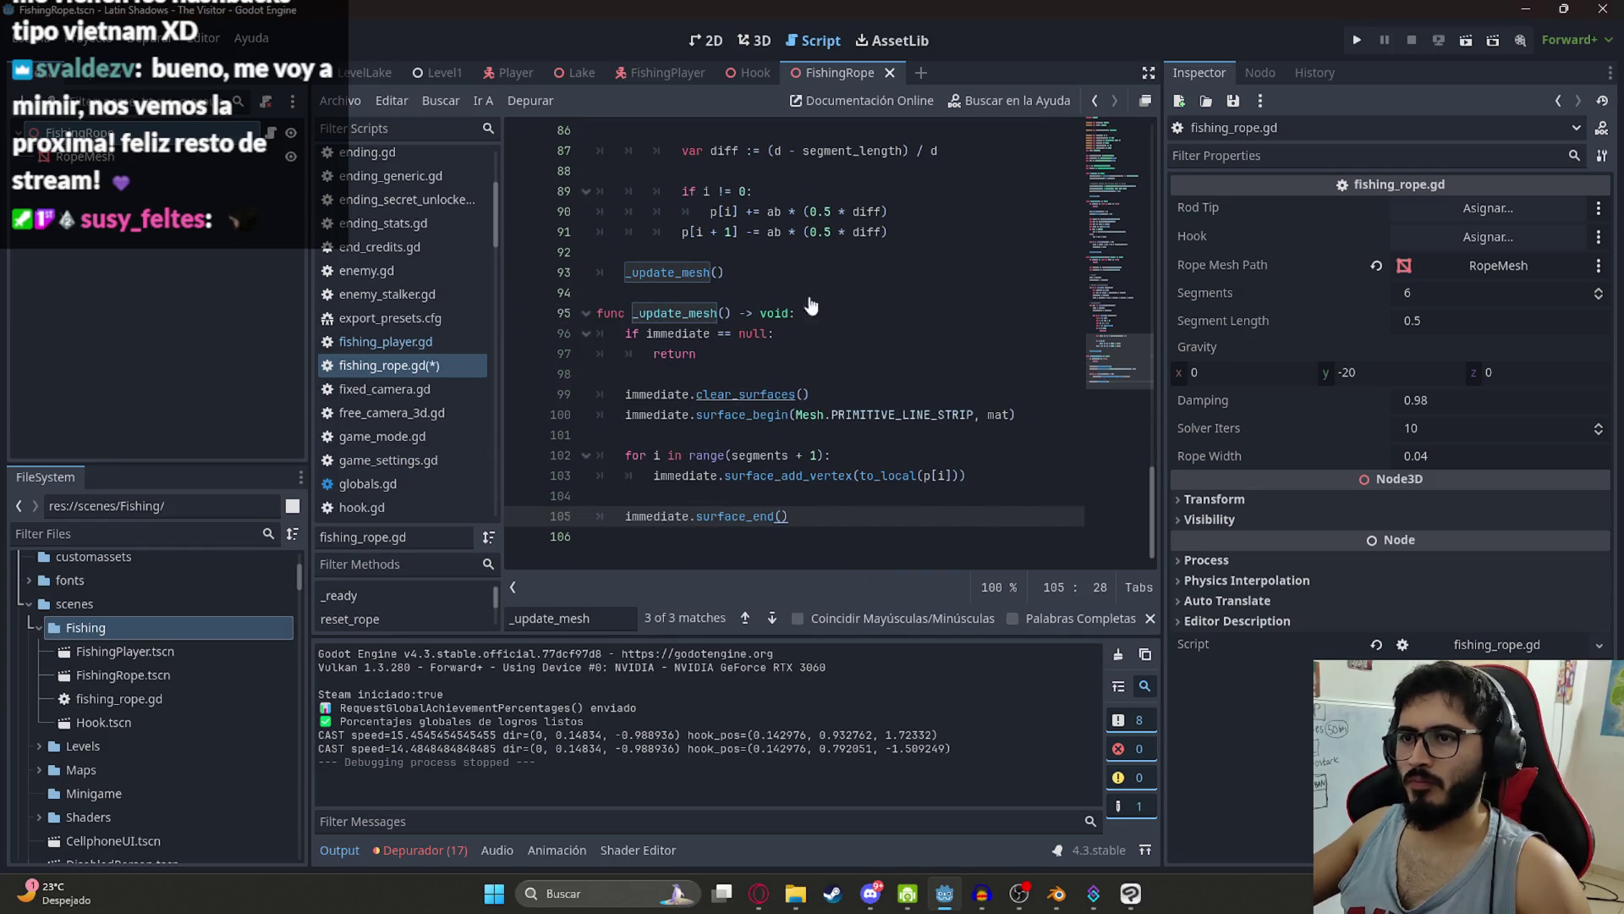
{"action": "left_click", "coordinate": [855, 394]}
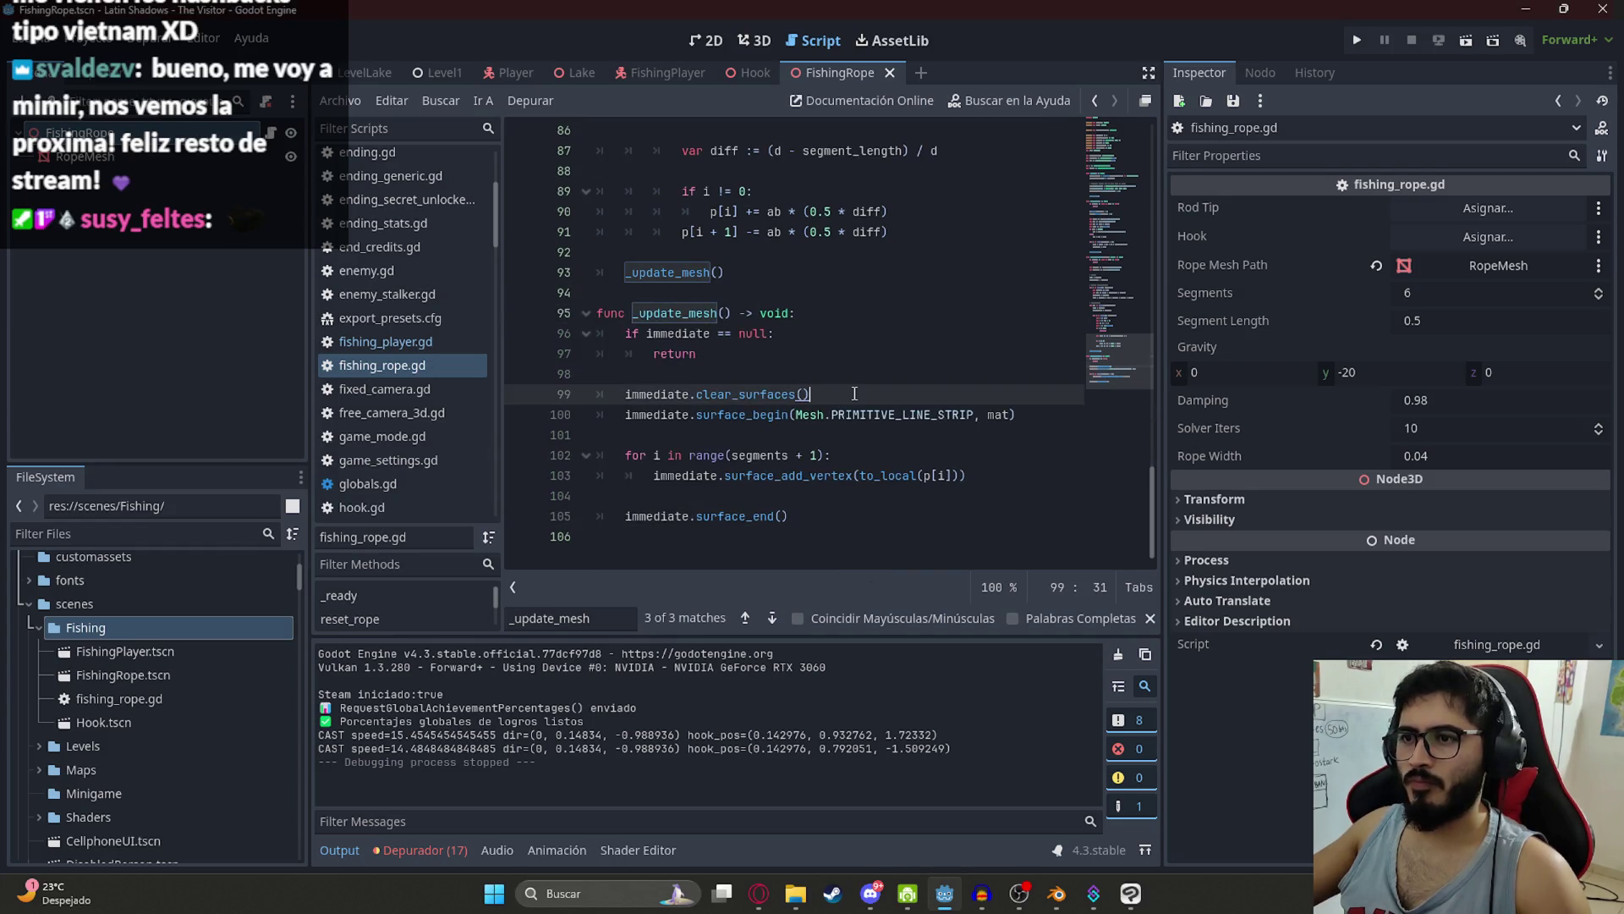
- Play the FishingPlayer scene, cast the line once, and stop the game
{"action": "right_click", "coordinate": [639, 76]}
{"action": "left_click", "coordinate": [705, 214]}
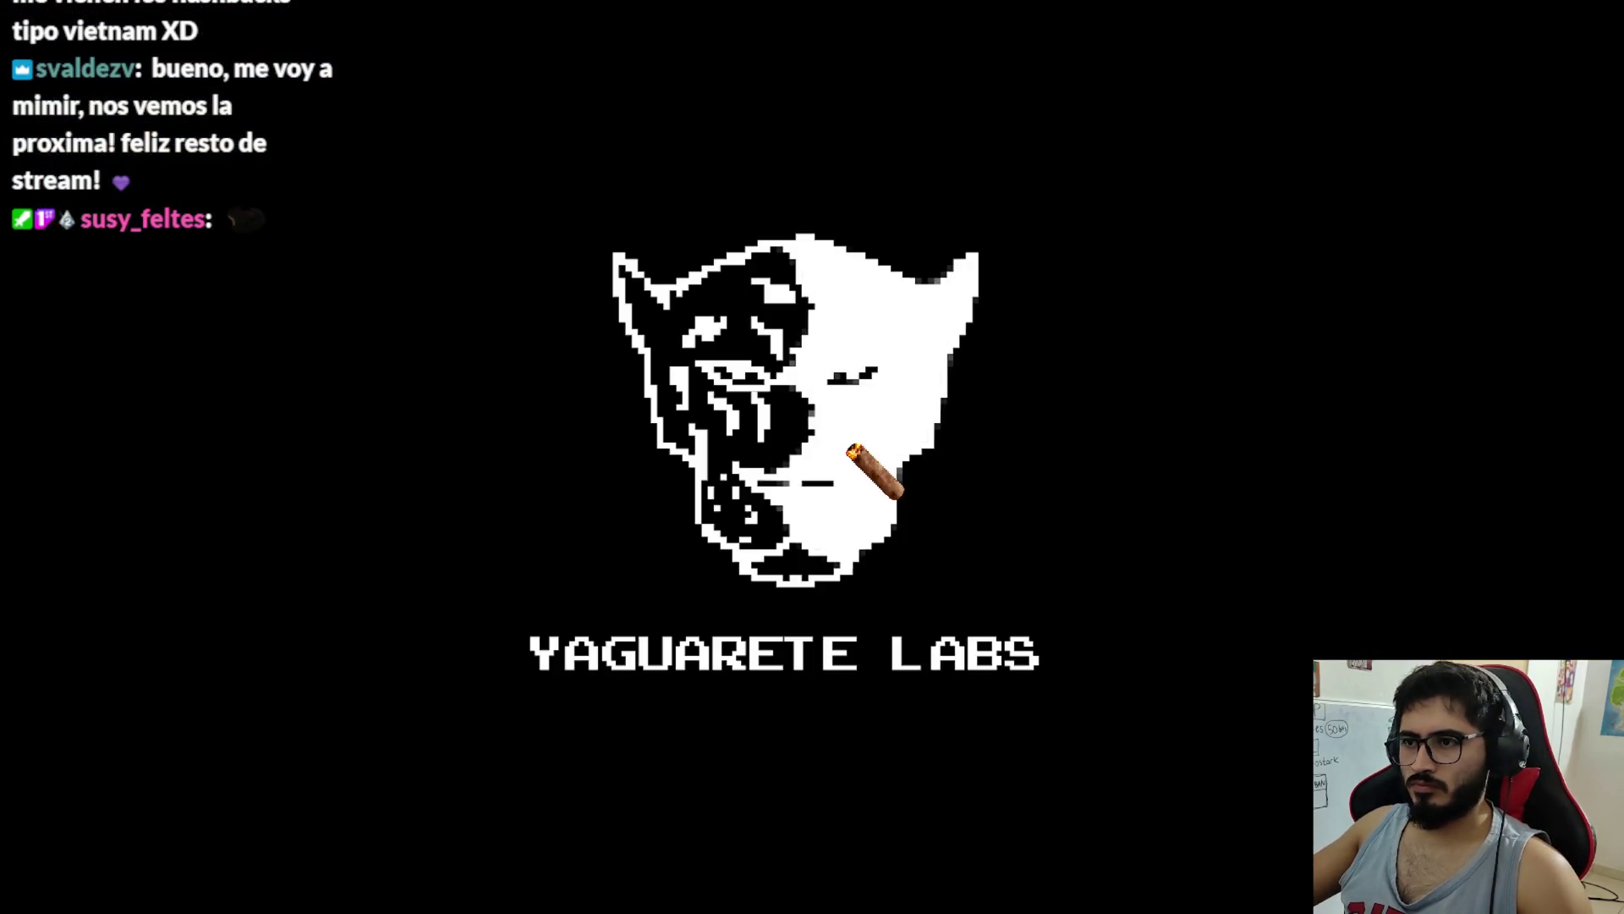
{"action": "key", "text": "space"}
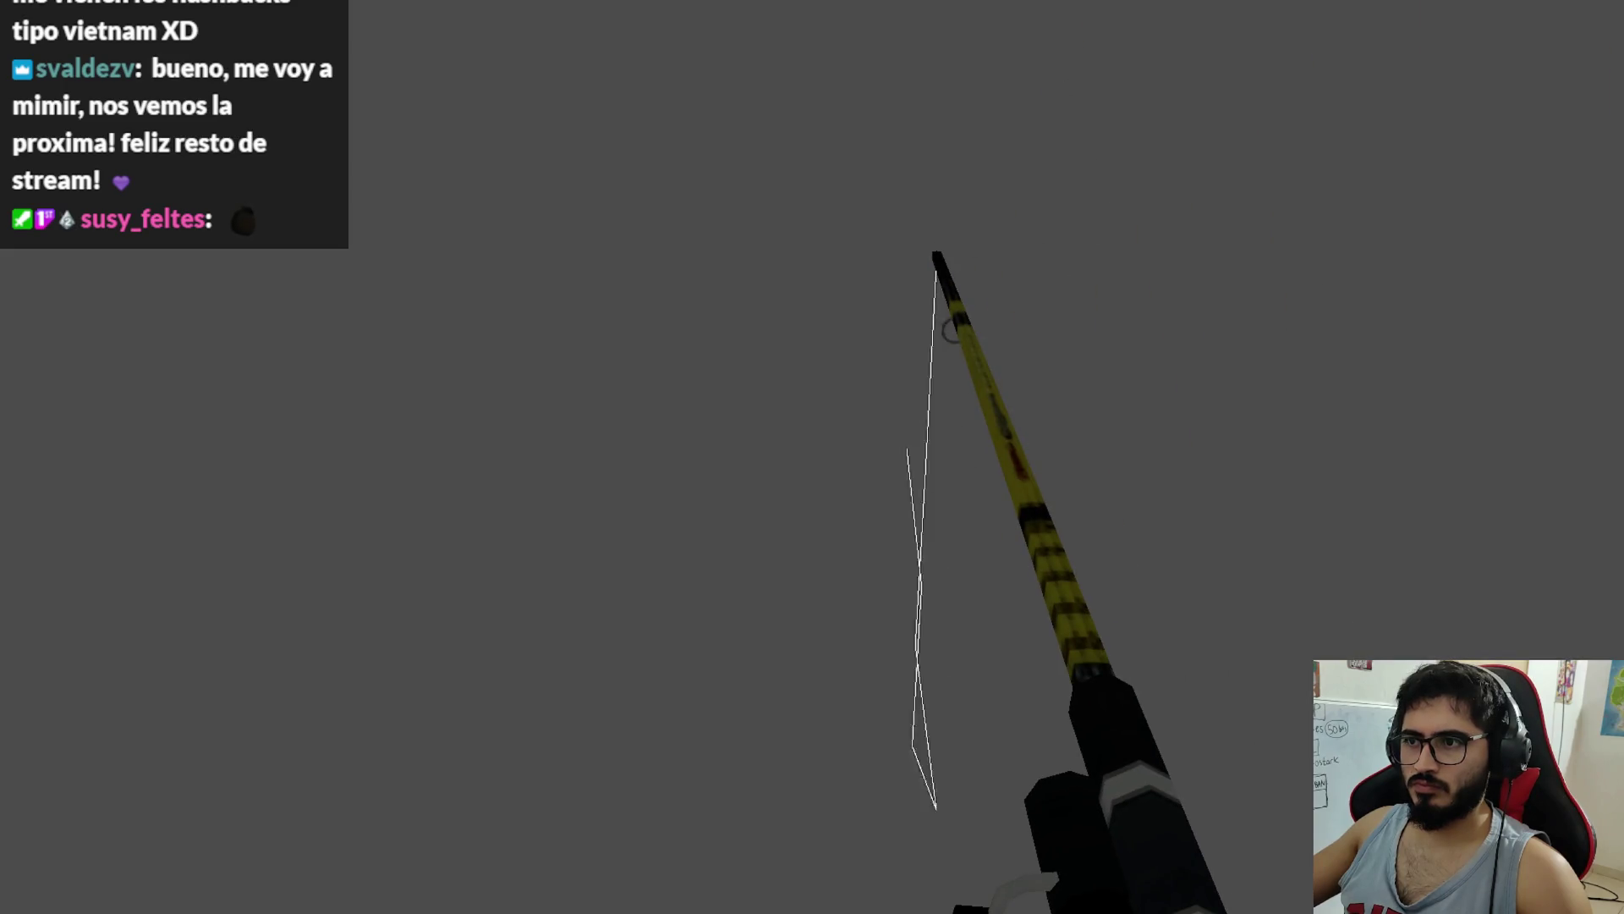
{"action": "key", "text": "F8"}
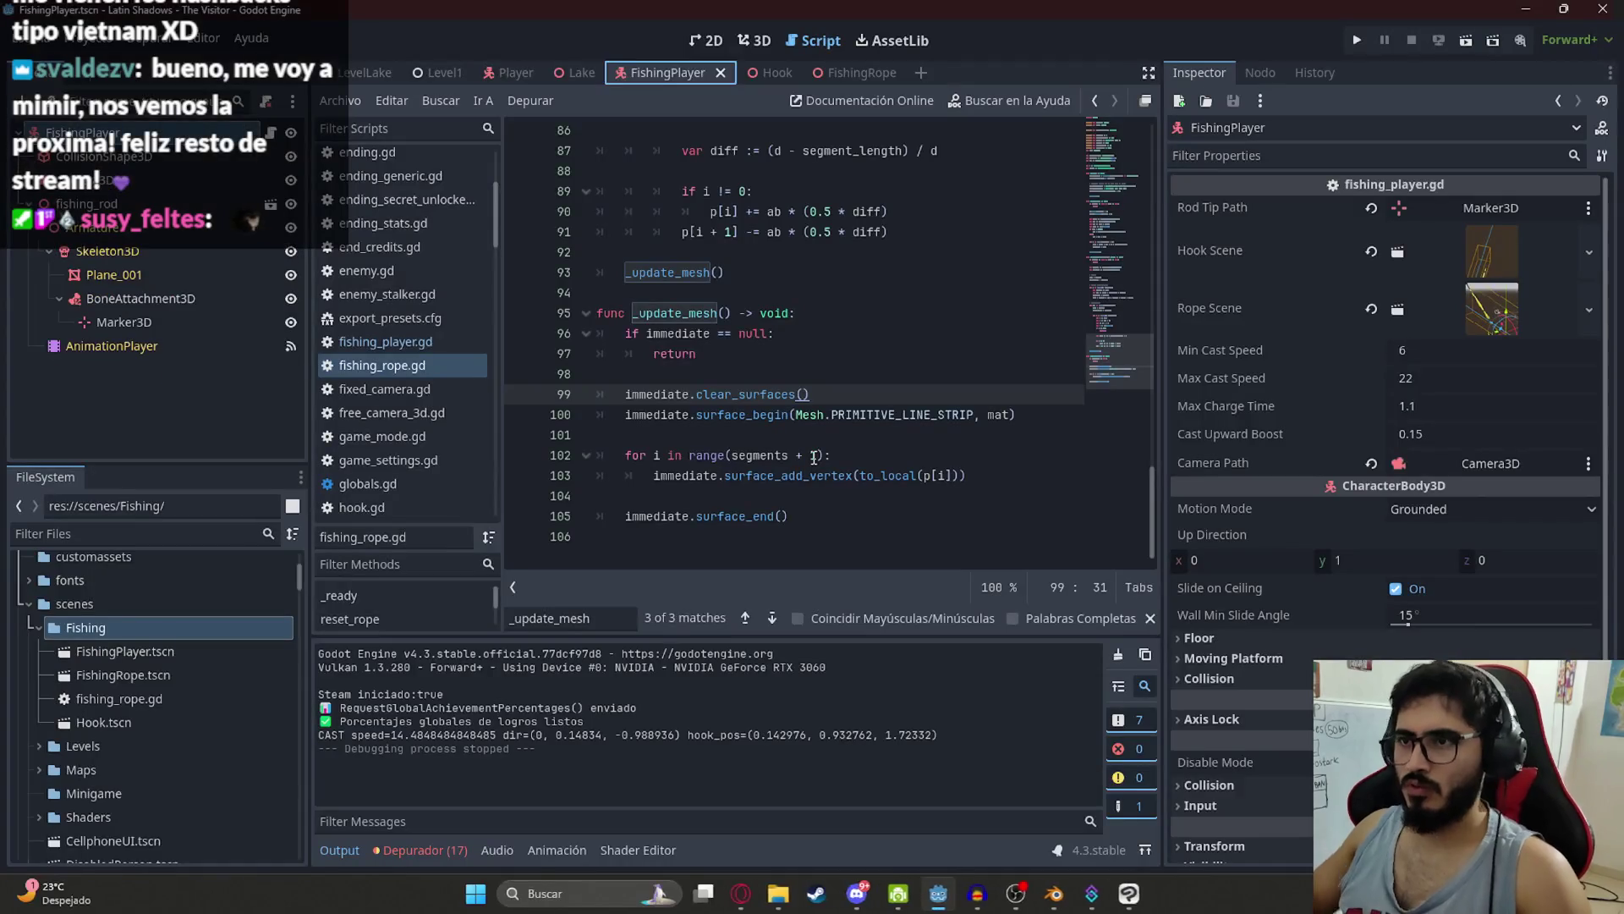
- Send the Verlet en Godot 4 chat both _update_mesh versions, noting only the line-strip one draws
{"action": "left_click", "coordinate": [759, 895]}
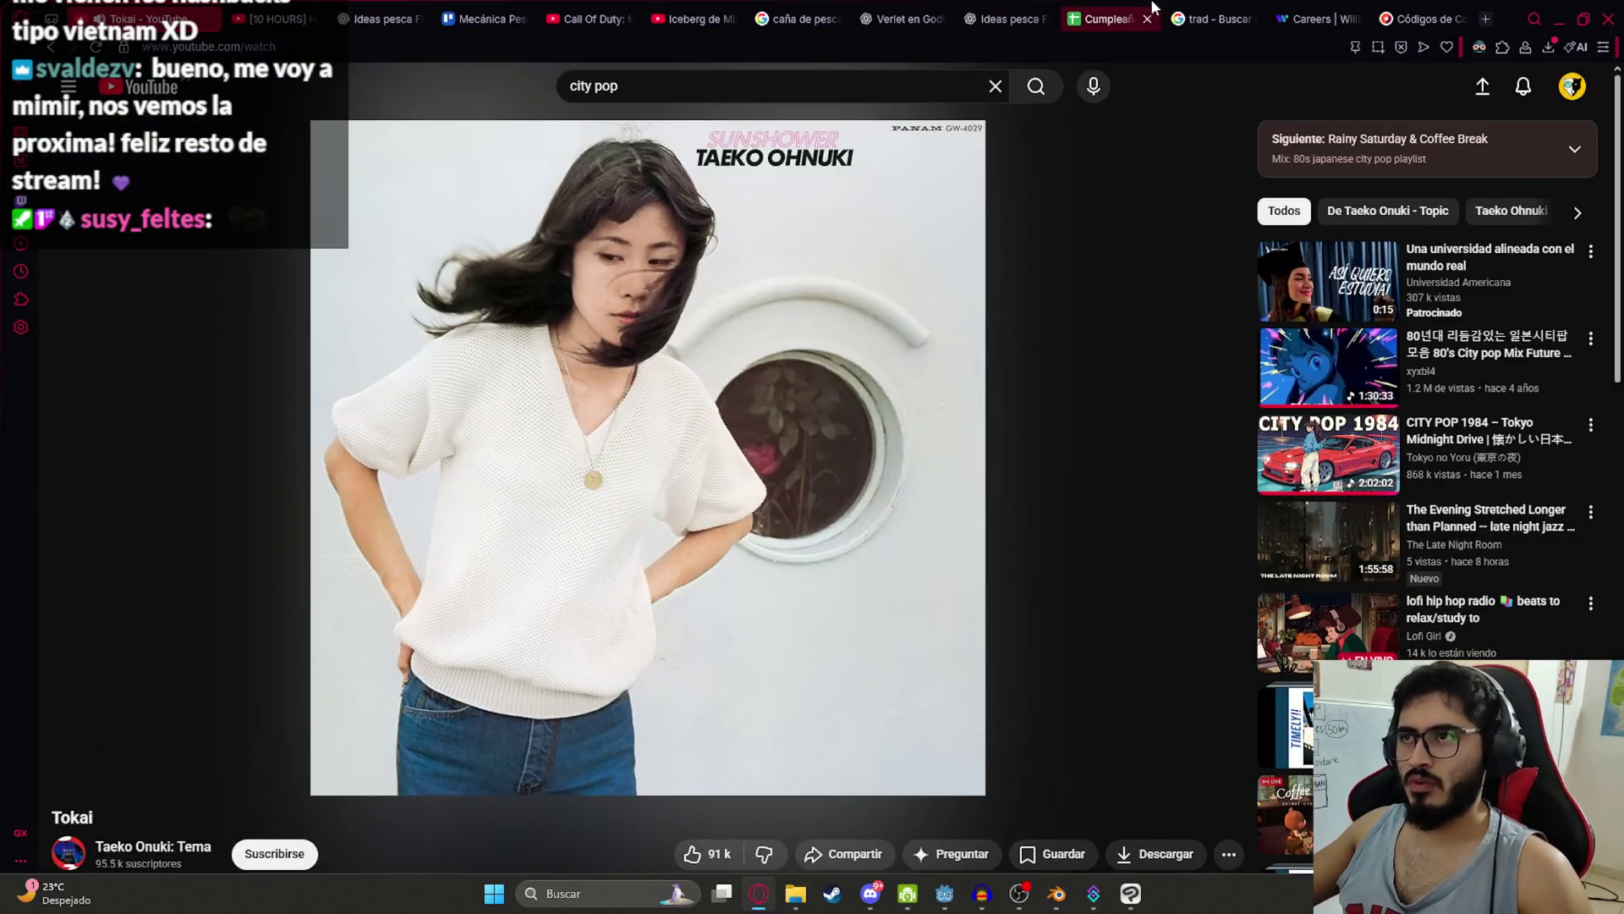
{"action": "left_click", "coordinate": [871, 18]}
{"action": "left_click", "coordinate": [767, 823]}
{"action": "type", "text": "Con"}
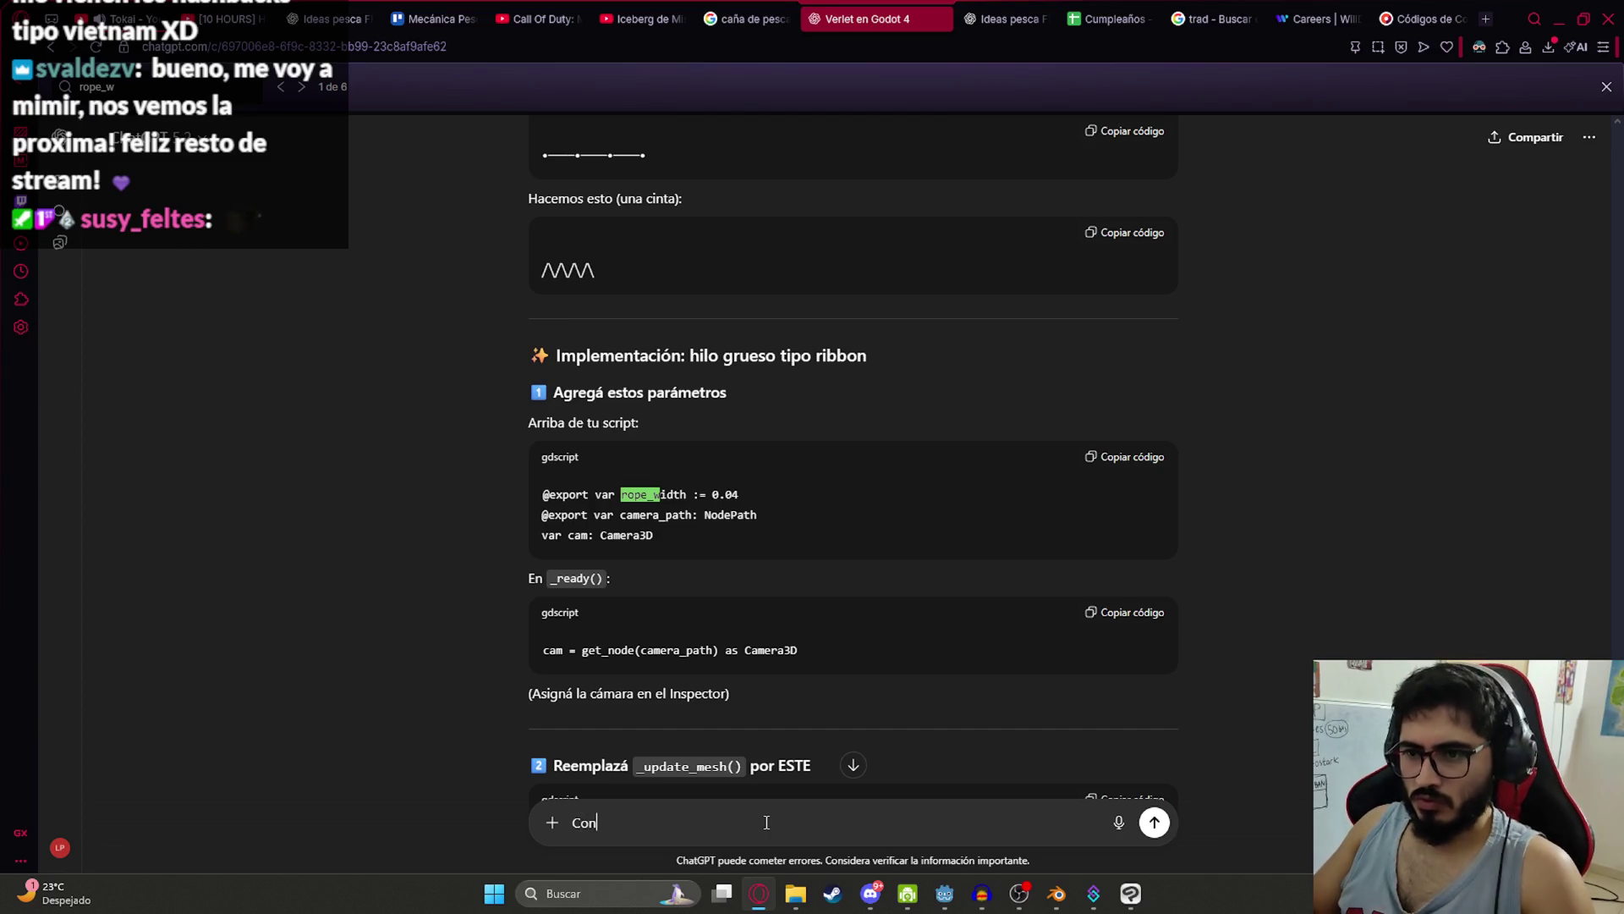
{"action": "key", "text": "shift+Return"}
{"action": "type", "text": "func _update_mesh() -> void: \tif immediate == null: \t\treturn \timmediate.clear_surfaces() \timmediate.surface_begin(Mesh.PRIMITIVE_LINE_STRIP, mat) \tfor i in range(segments + 1): \t\timmediate.surface_add_vertex(to_local(p[i])) \timmediate.surface_end()"}
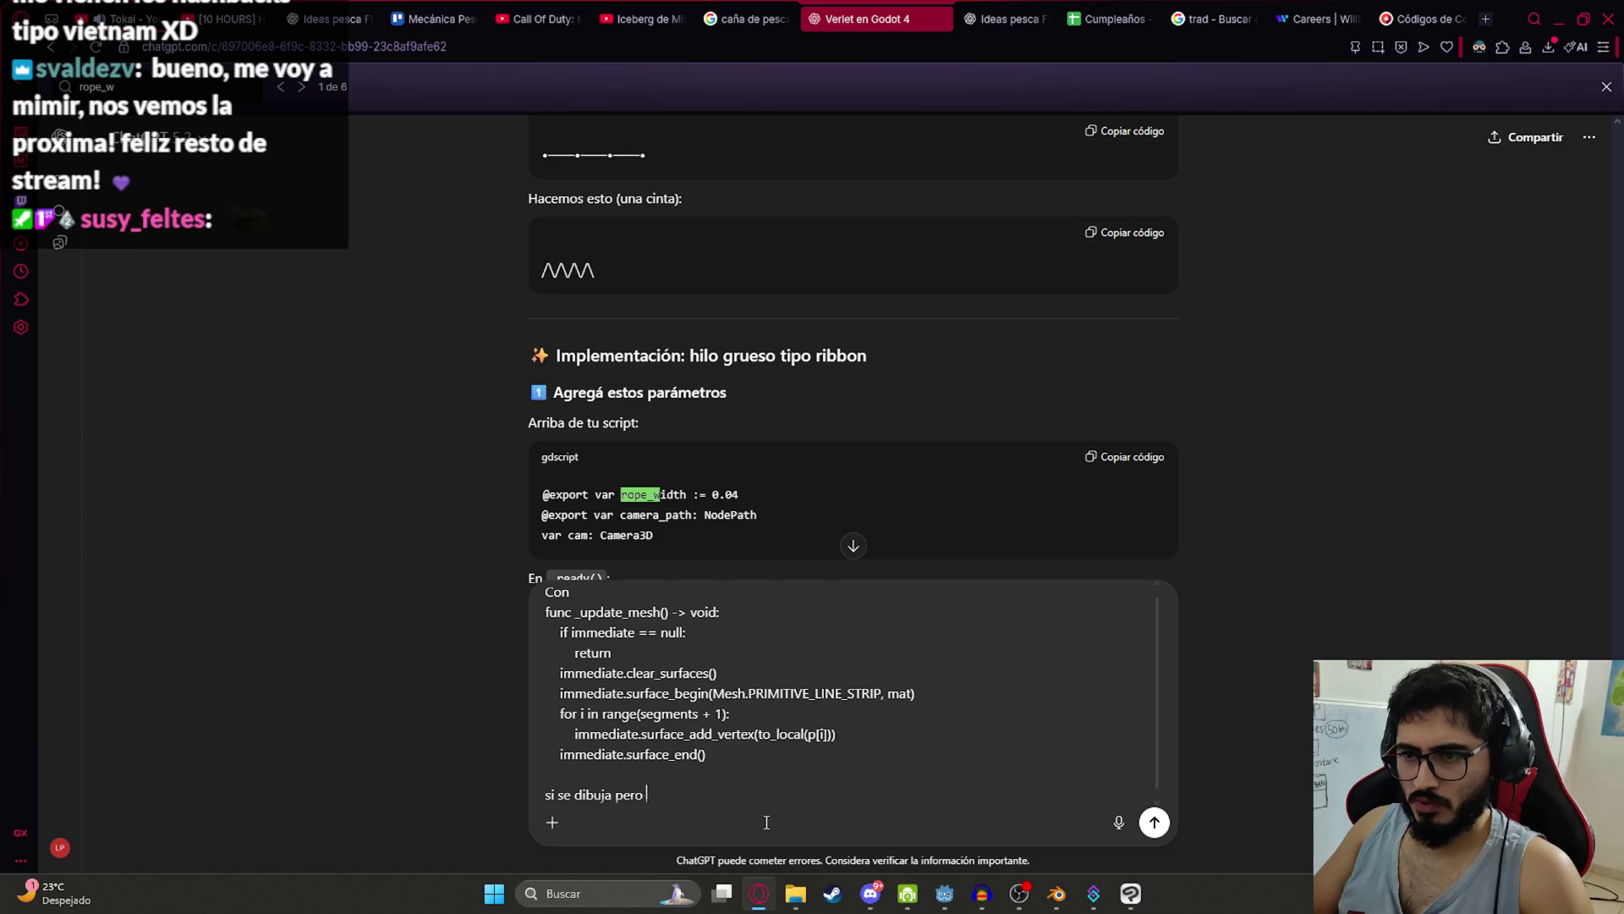
{"action": "key", "text": "alt+Tab"}
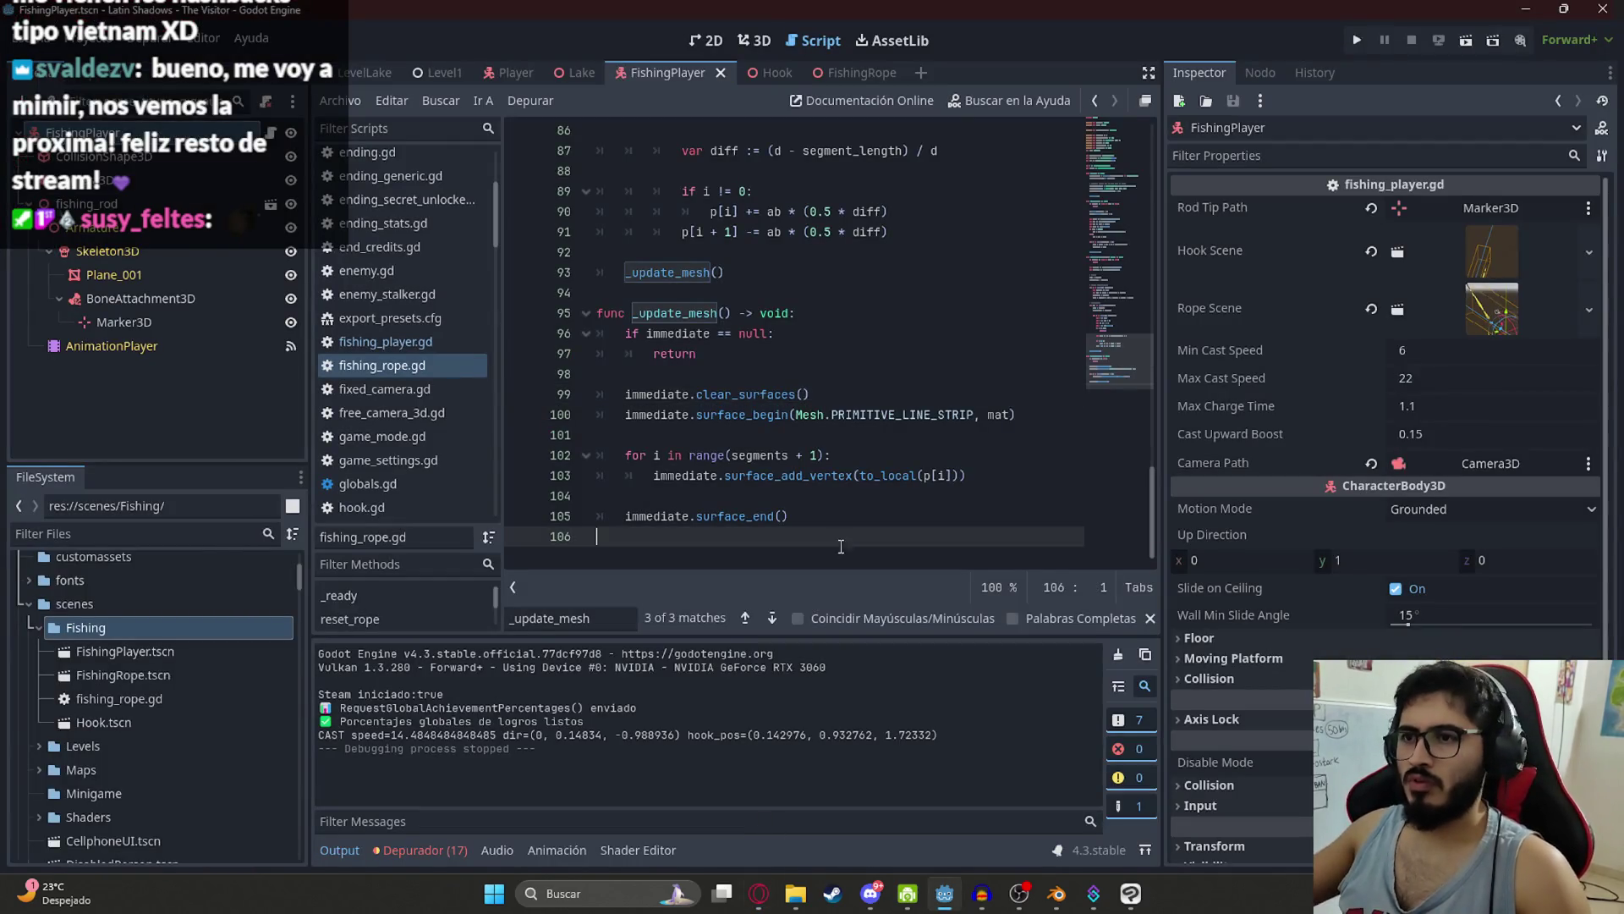
{"action": "scroll", "coordinate": [839, 472], "scroll_direction": "down", "scroll_amount": 3}
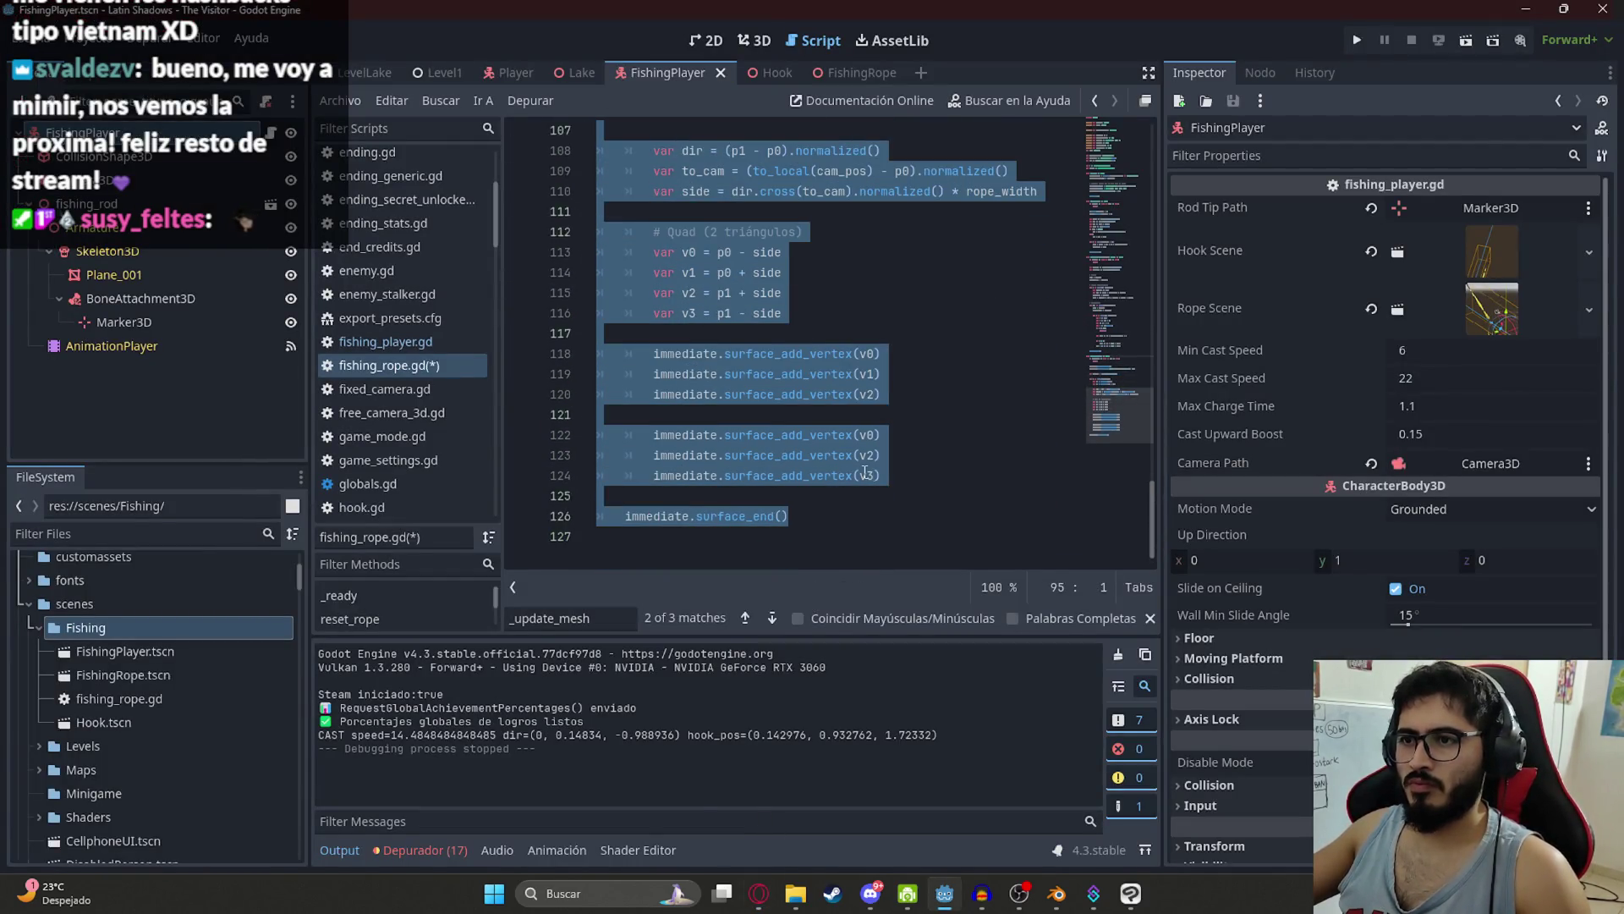
{"action": "key", "text": "alt+Tab"}
{"action": "key", "text": "Return"}
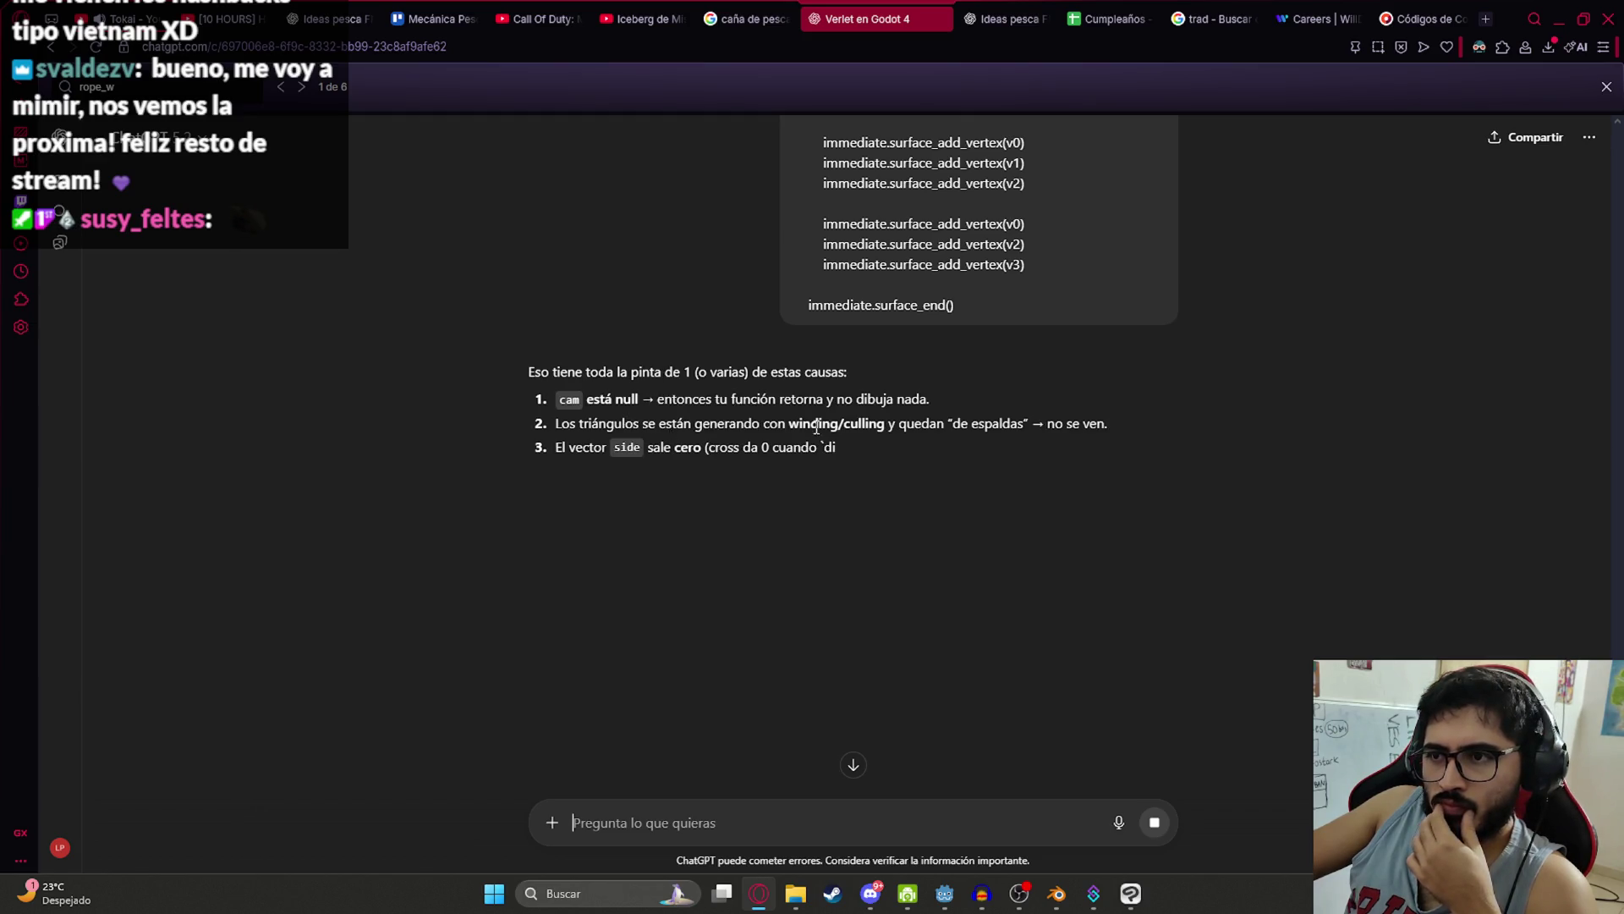
- Review the winding/culling cause and copy the print("CAM = ", cam) line from the reply
{"action": "left_click_drag", "start_coordinate": [877, 421], "coordinate": [556, 423]}
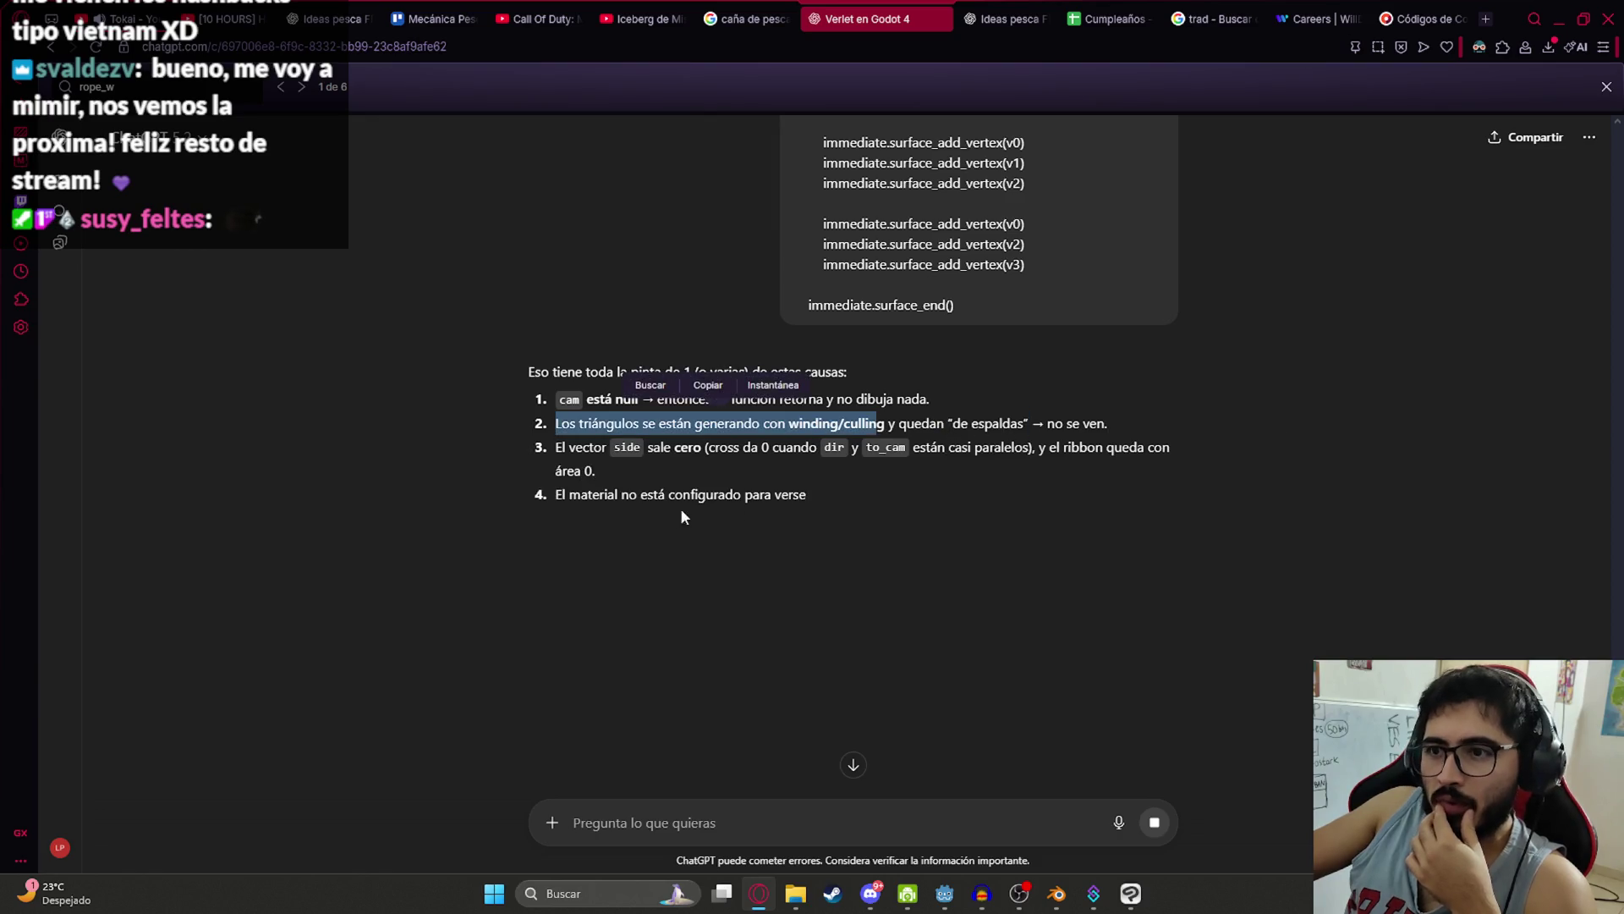
{"action": "left_click", "coordinate": [680, 507]}
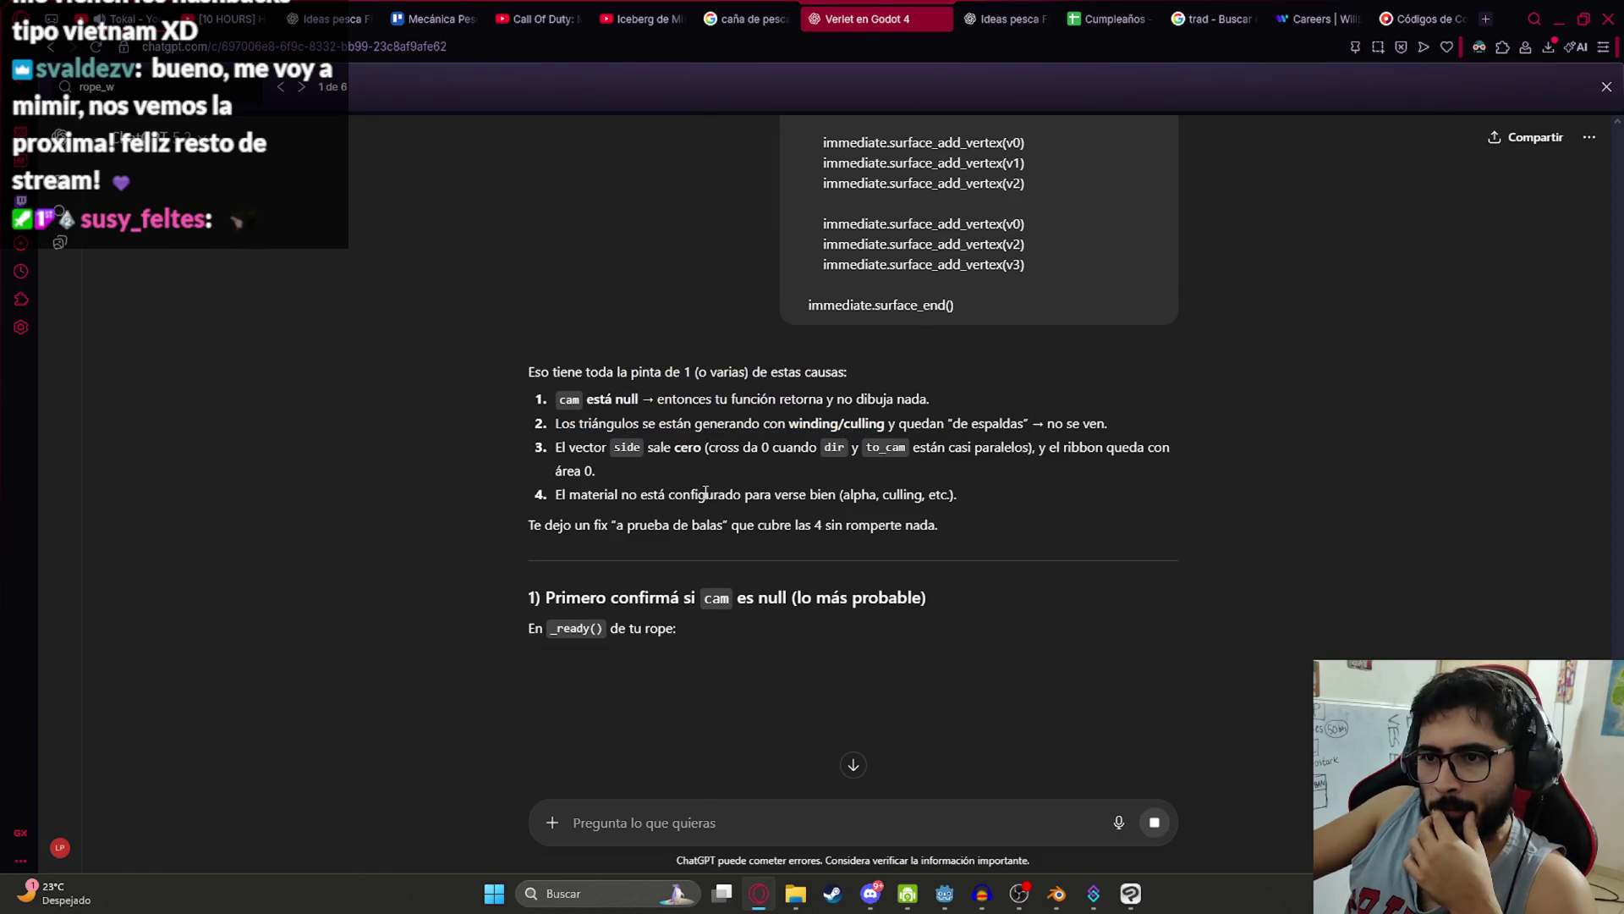
{"action": "left_click_drag", "start_coordinate": [693, 712], "coordinate": [523, 714]}
{"action": "key", "text": "ctrl+c"}
{"action": "key", "text": "alt+Tab"}
- Add print("CAM = ", cam) at the top of _update_mesh and save
{"action": "scroll", "coordinate": [842, 354], "scroll_direction": "up", "scroll_amount": 6}
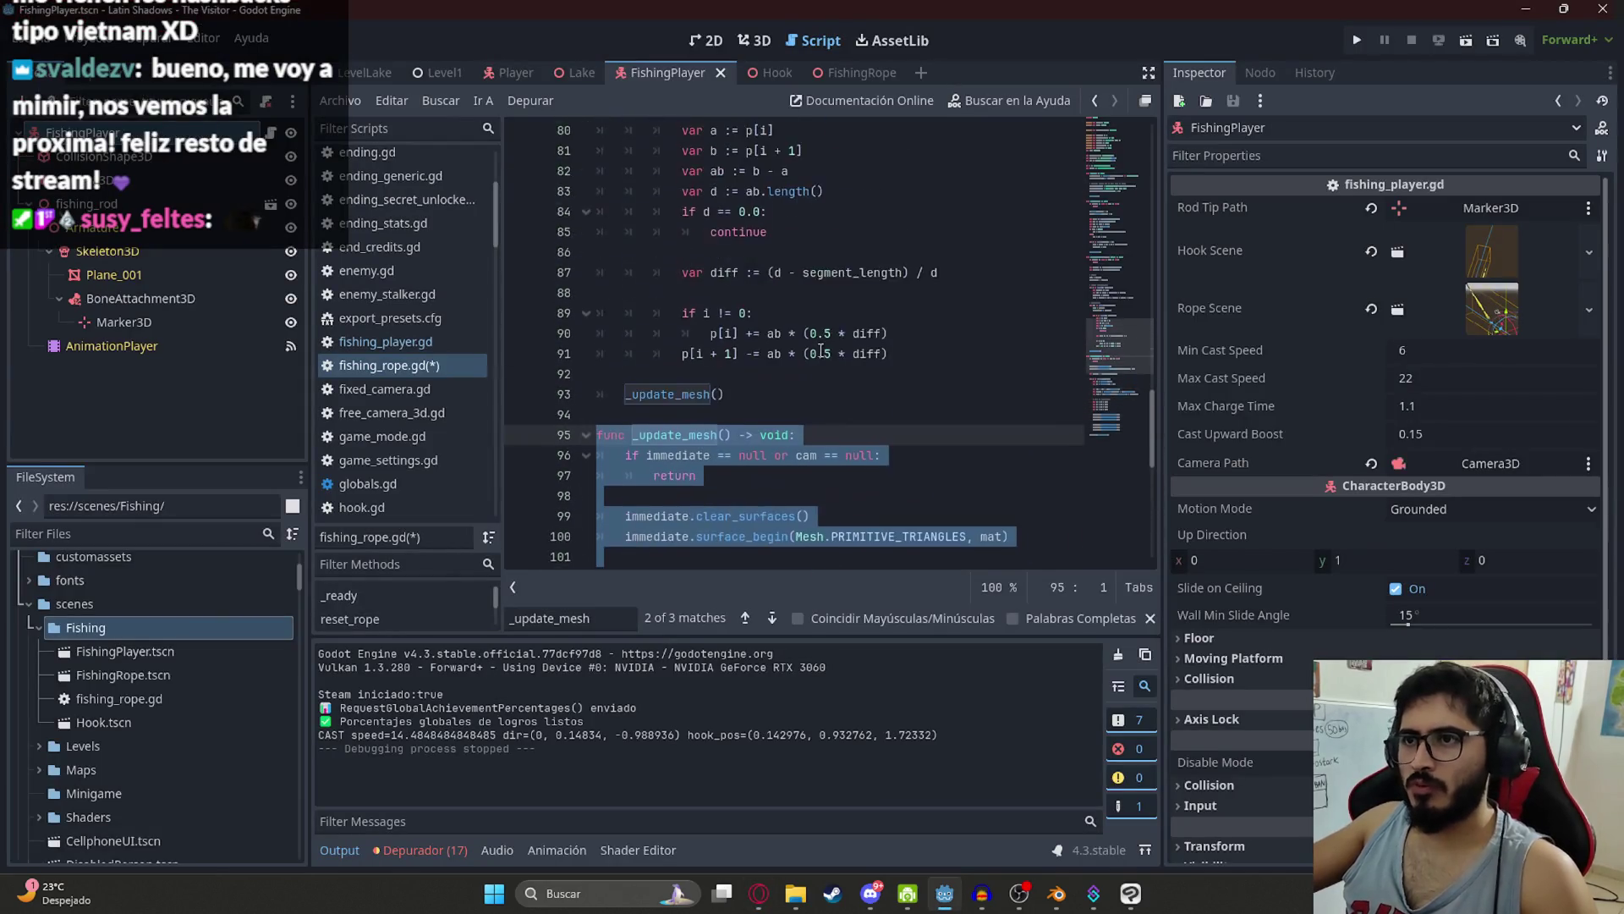
{"action": "left_click", "coordinate": [818, 310]}
{"action": "key", "text": "Return"}
{"action": "key", "text": "ctrl+v"}
{"action": "right_click", "coordinate": [633, 75]}
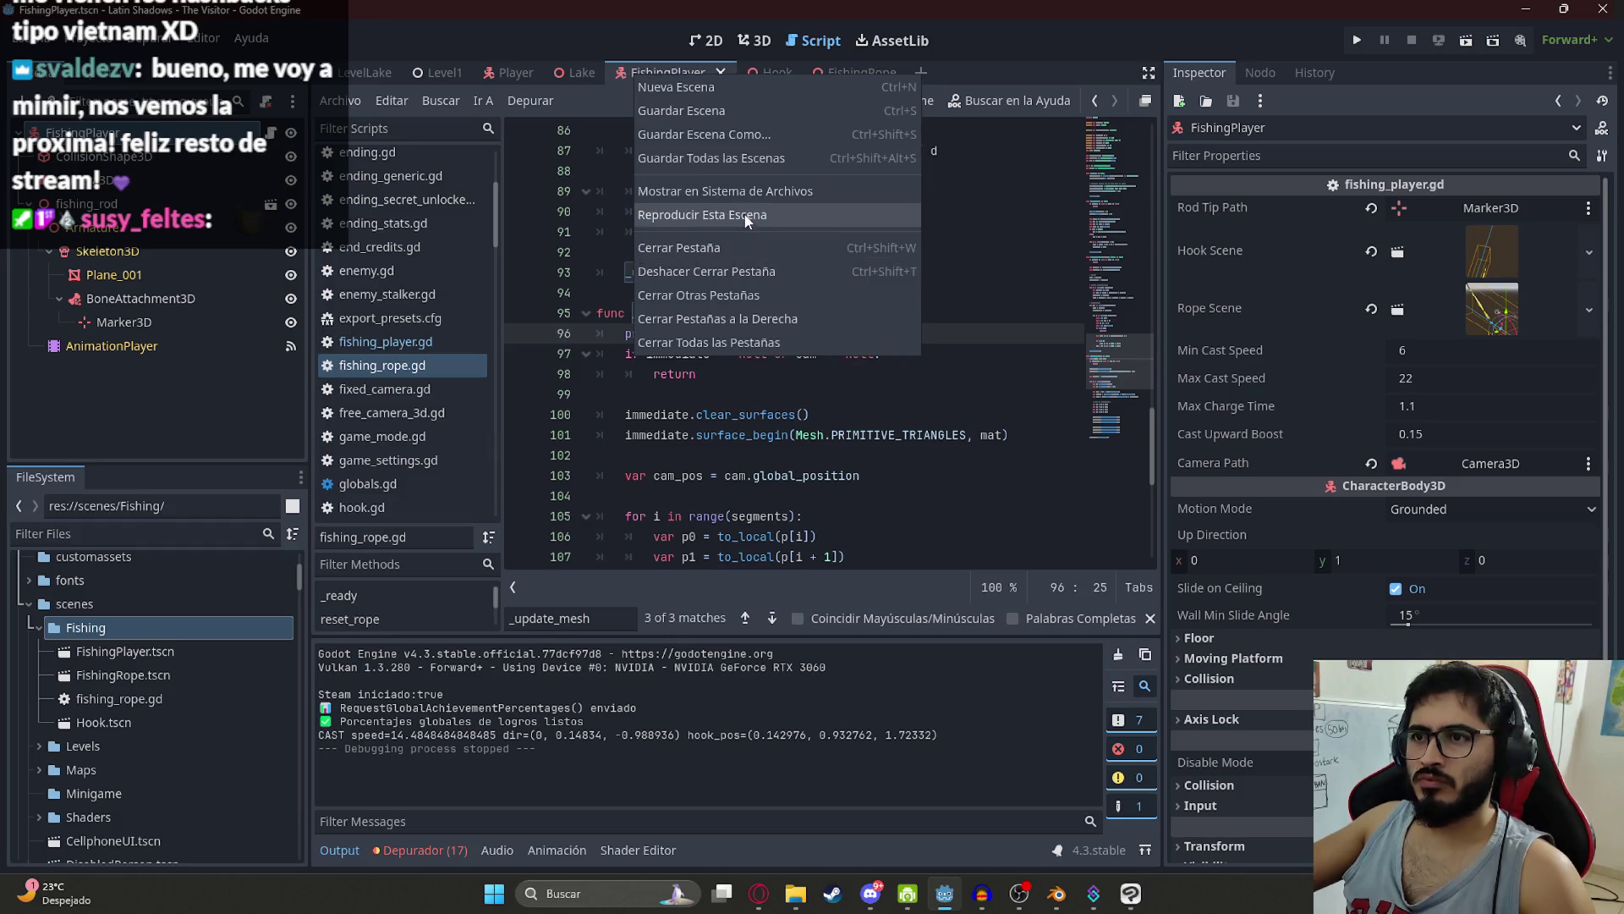
{"action": "left_click", "coordinate": [694, 111]}
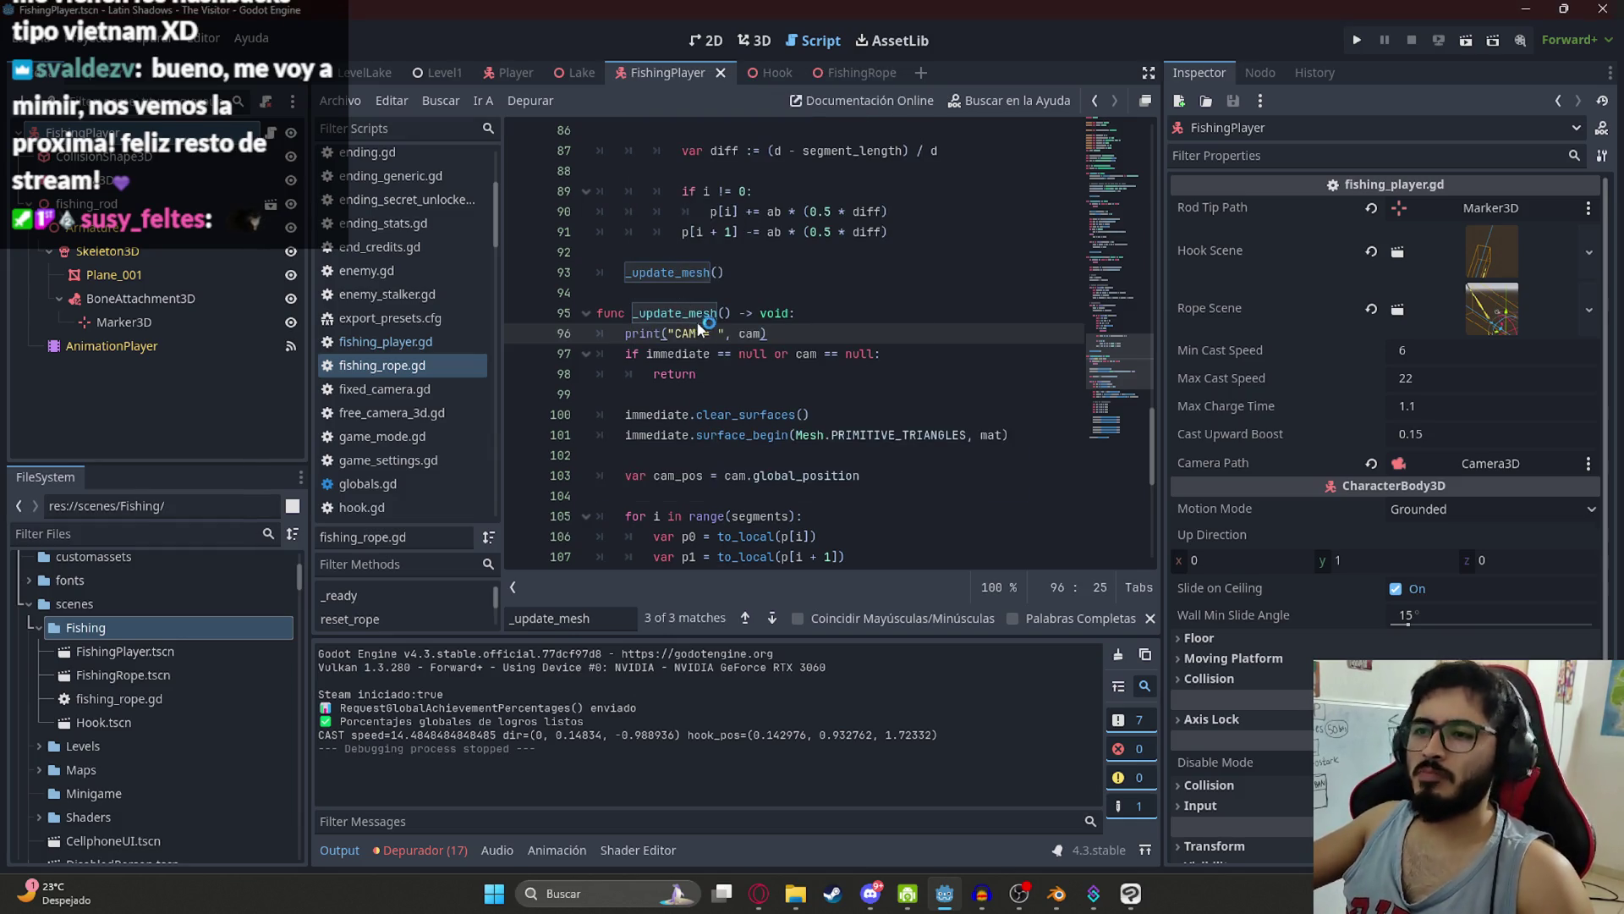
- Run the game with F5 and confirm the output logs a valid Camera3D
{"action": "key", "text": "F5"}
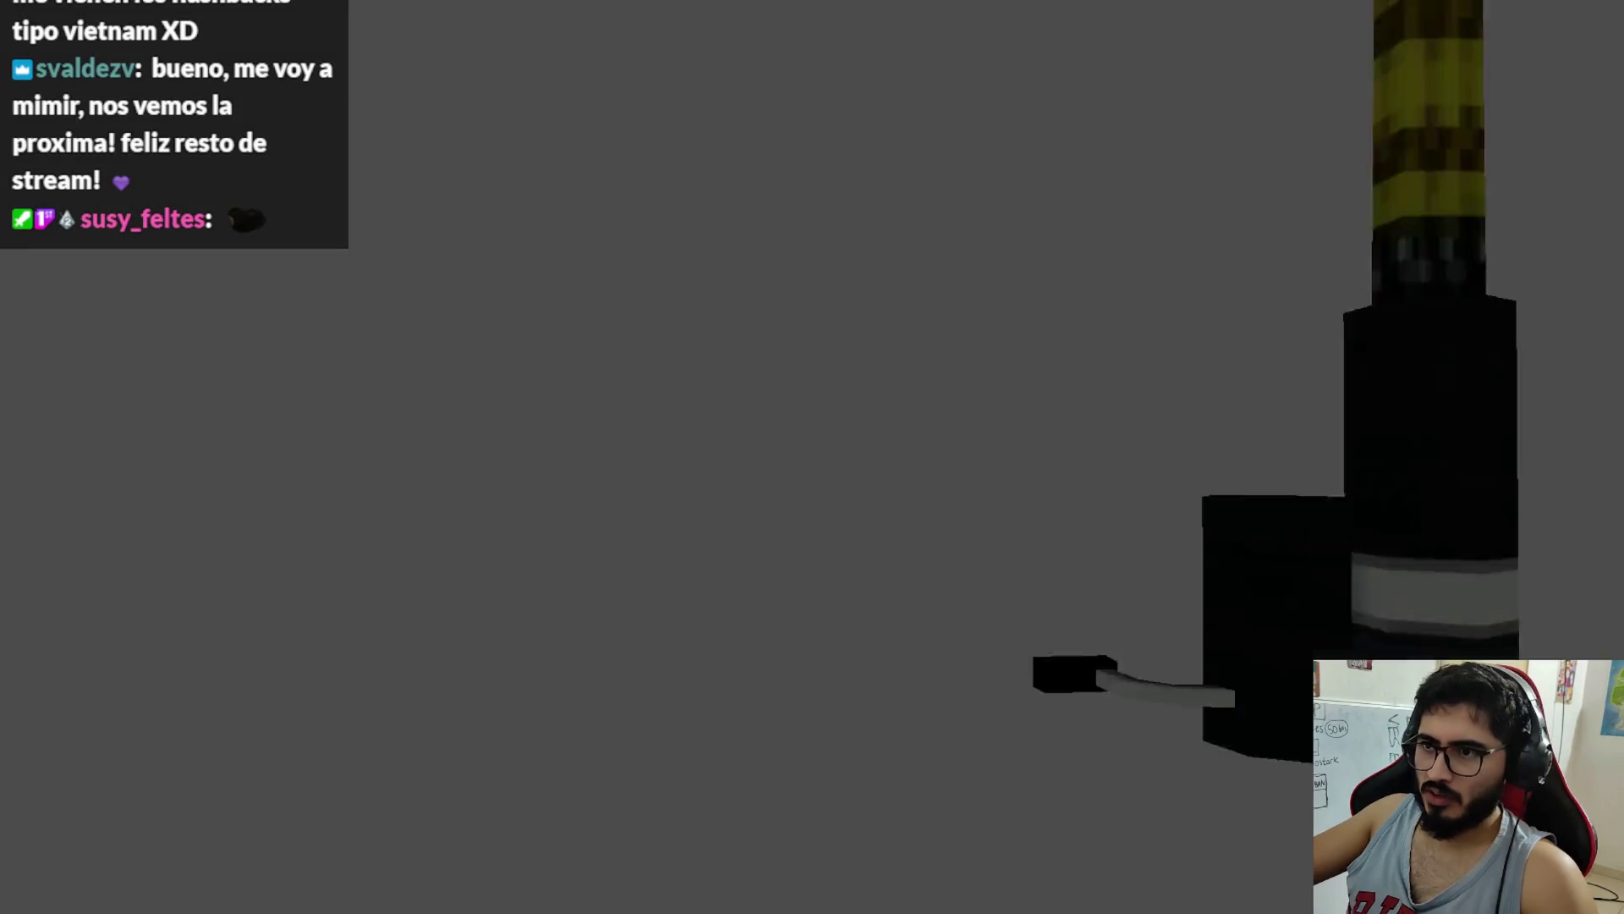
{"action": "key", "text": "super"}
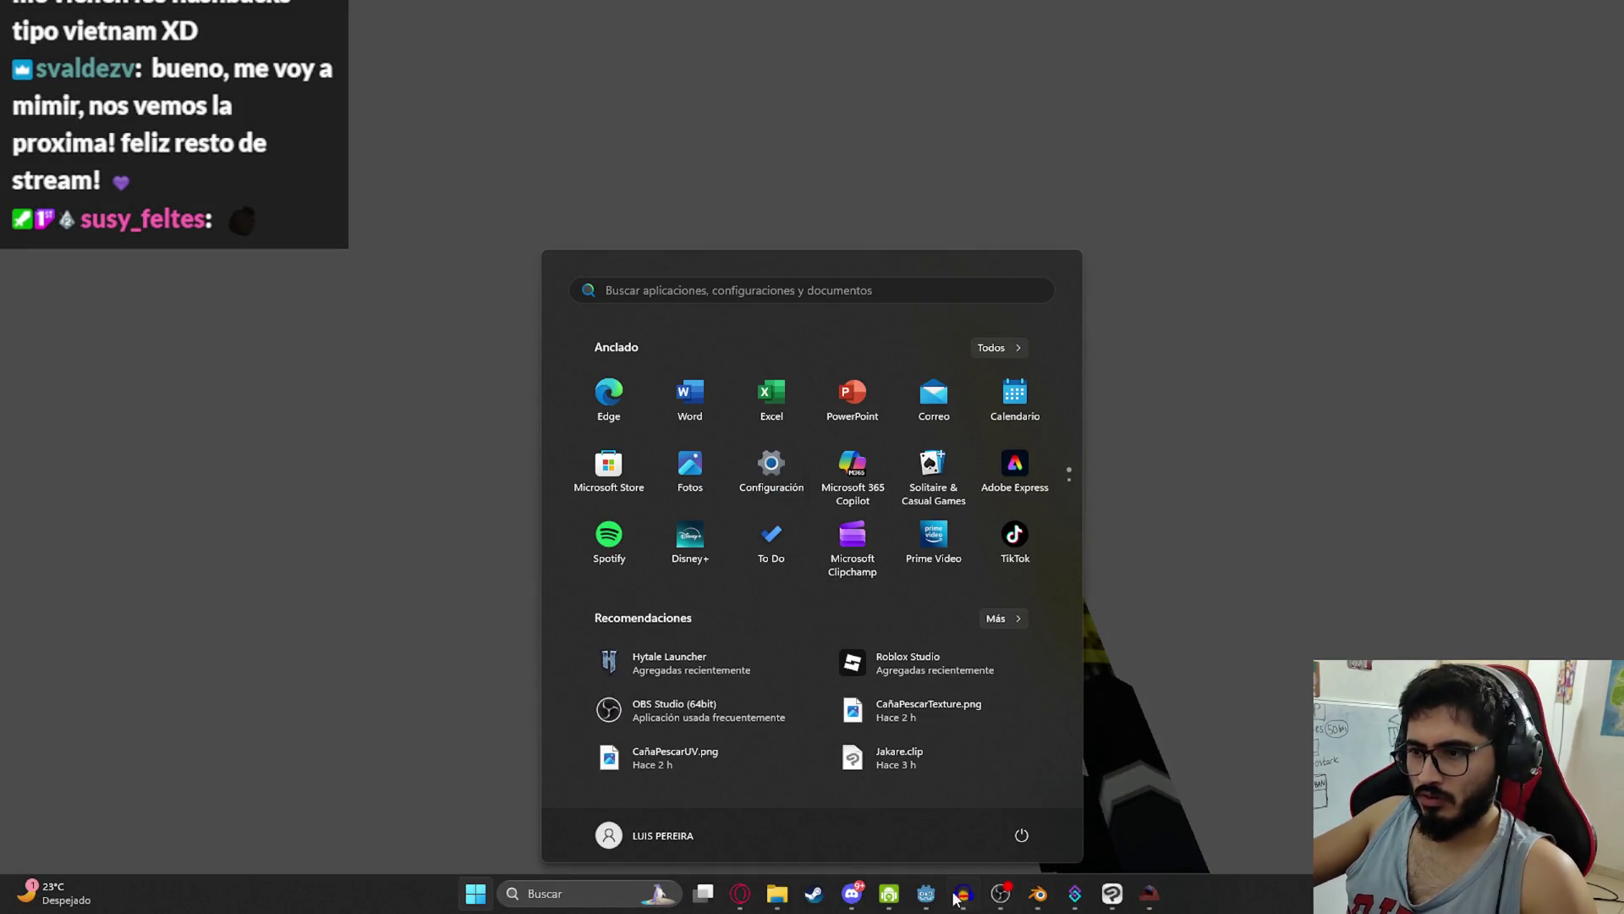
{"action": "left_click", "coordinate": [925, 893]}
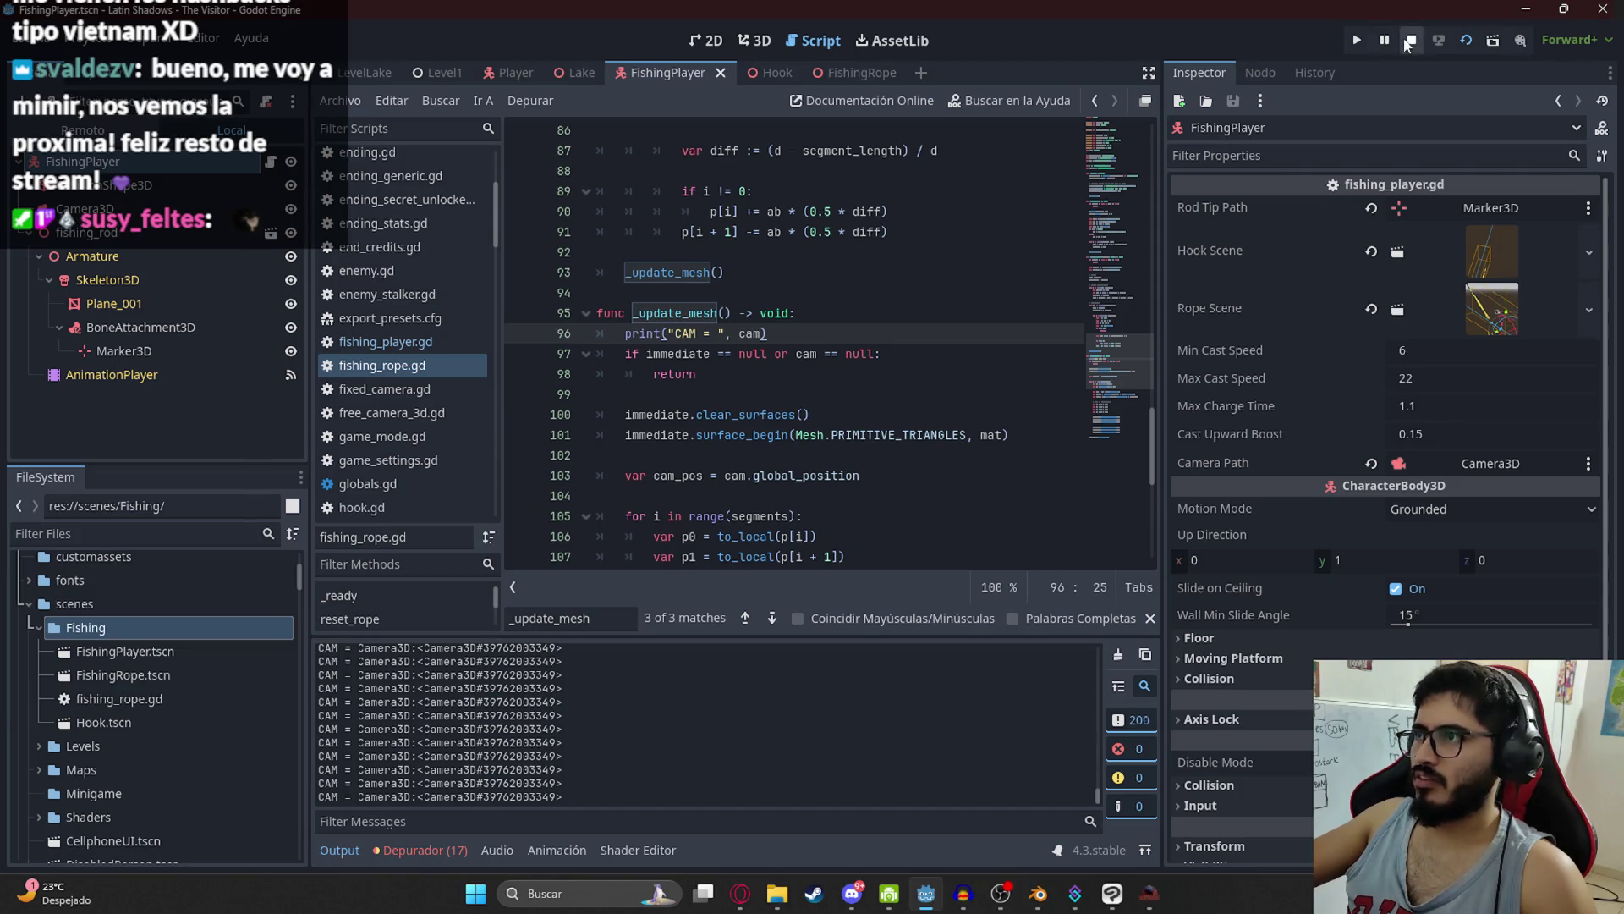
{"action": "key", "text": "alt+Tab"}
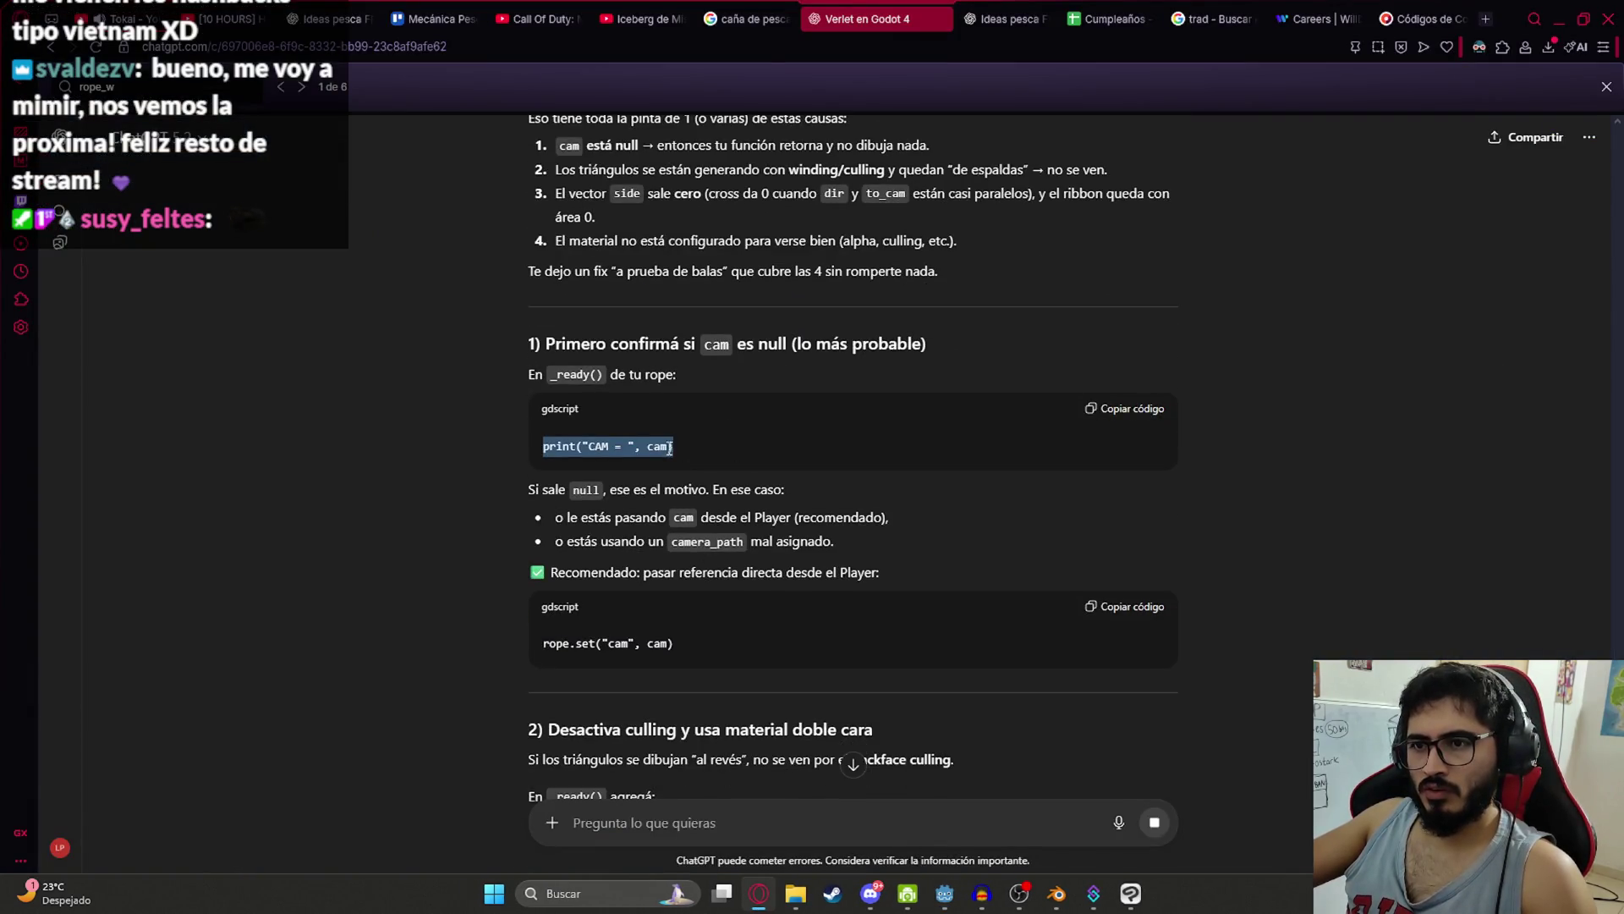
- Copy the cull_mode and transparency code from the 'Desactiva culling y usa material doble cara' section
{"action": "scroll", "coordinate": [685, 656], "scroll_direction": "down", "scroll_amount": 5}
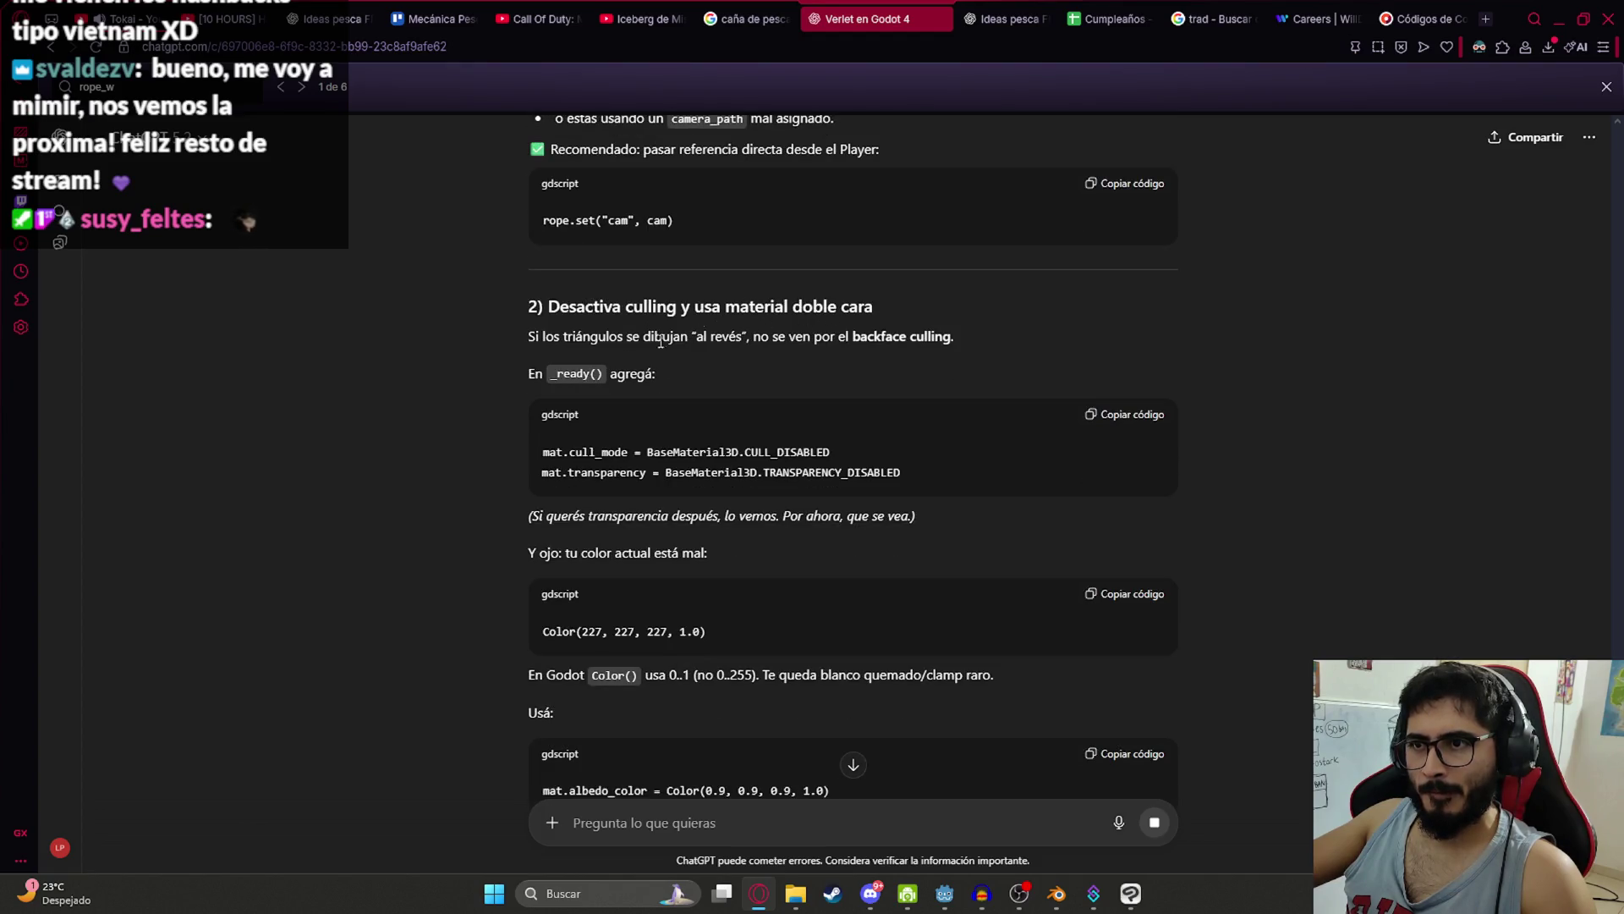
{"action": "left_click", "coordinate": [1143, 417]}
{"action": "key", "text": "alt+Tab"}
- Paste the cull_mode and transparency lines at the top of _ready() and fix their indentation
{"action": "scroll", "coordinate": [1088, 372], "scroll_direction": "up", "scroll_amount": 20}
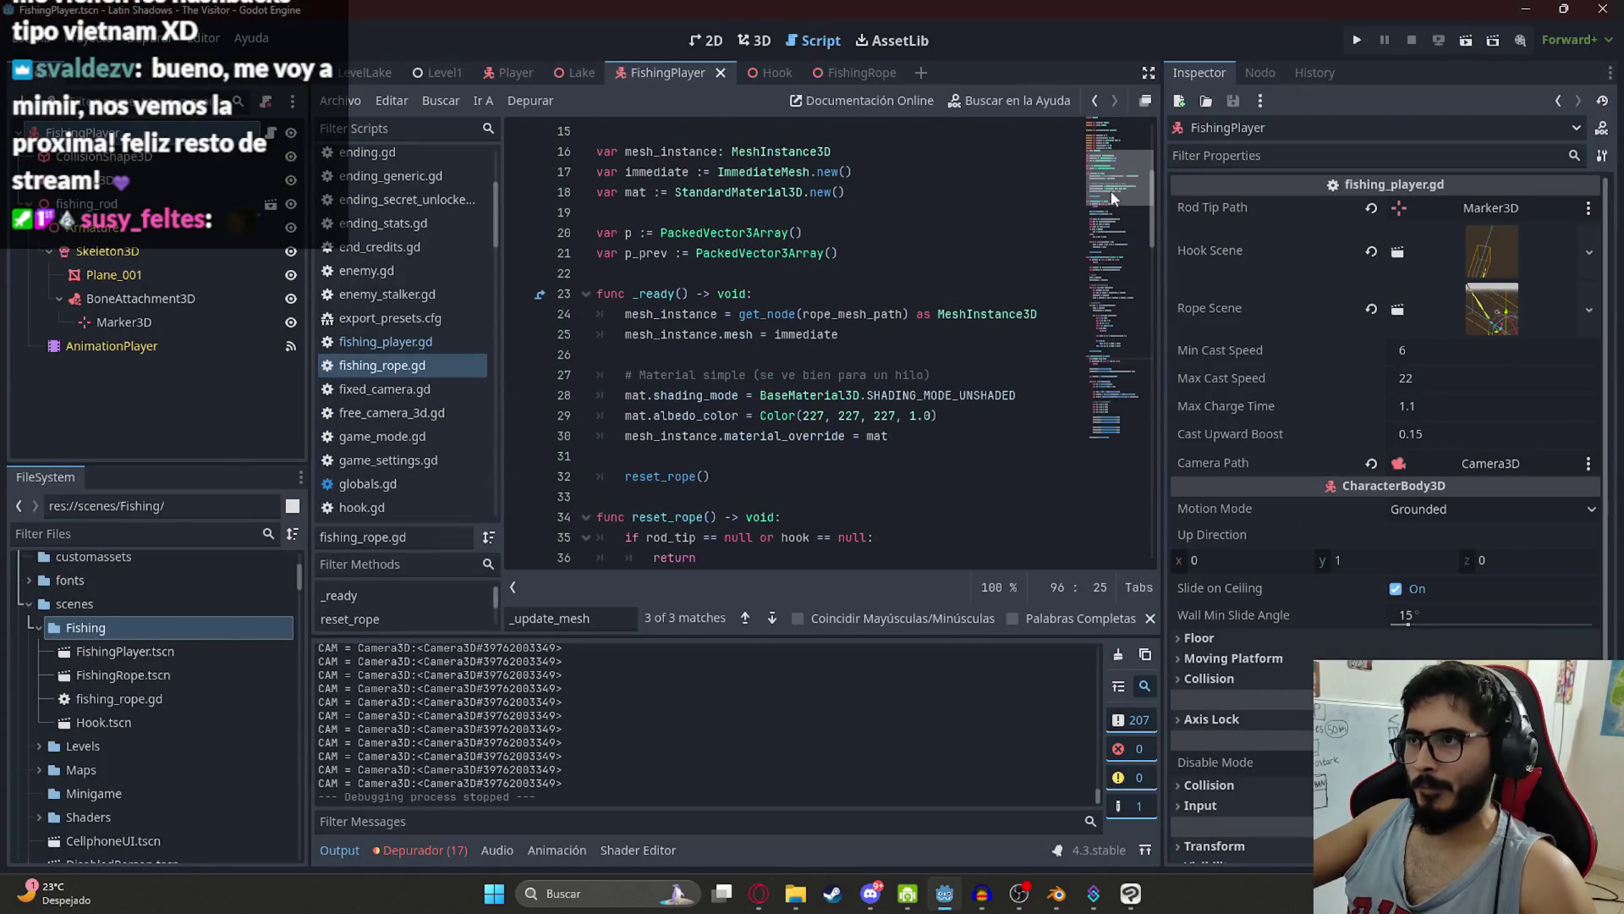
{"action": "left_click", "coordinate": [788, 293]}
{"action": "key", "text": "Return"}
{"action": "type", "text": "mat.cull_mode = BaseMaterial3D.CULL_DISABLED mat.transparency = BaseMaterial3D.TRANSPARENCY_DISABLED"}
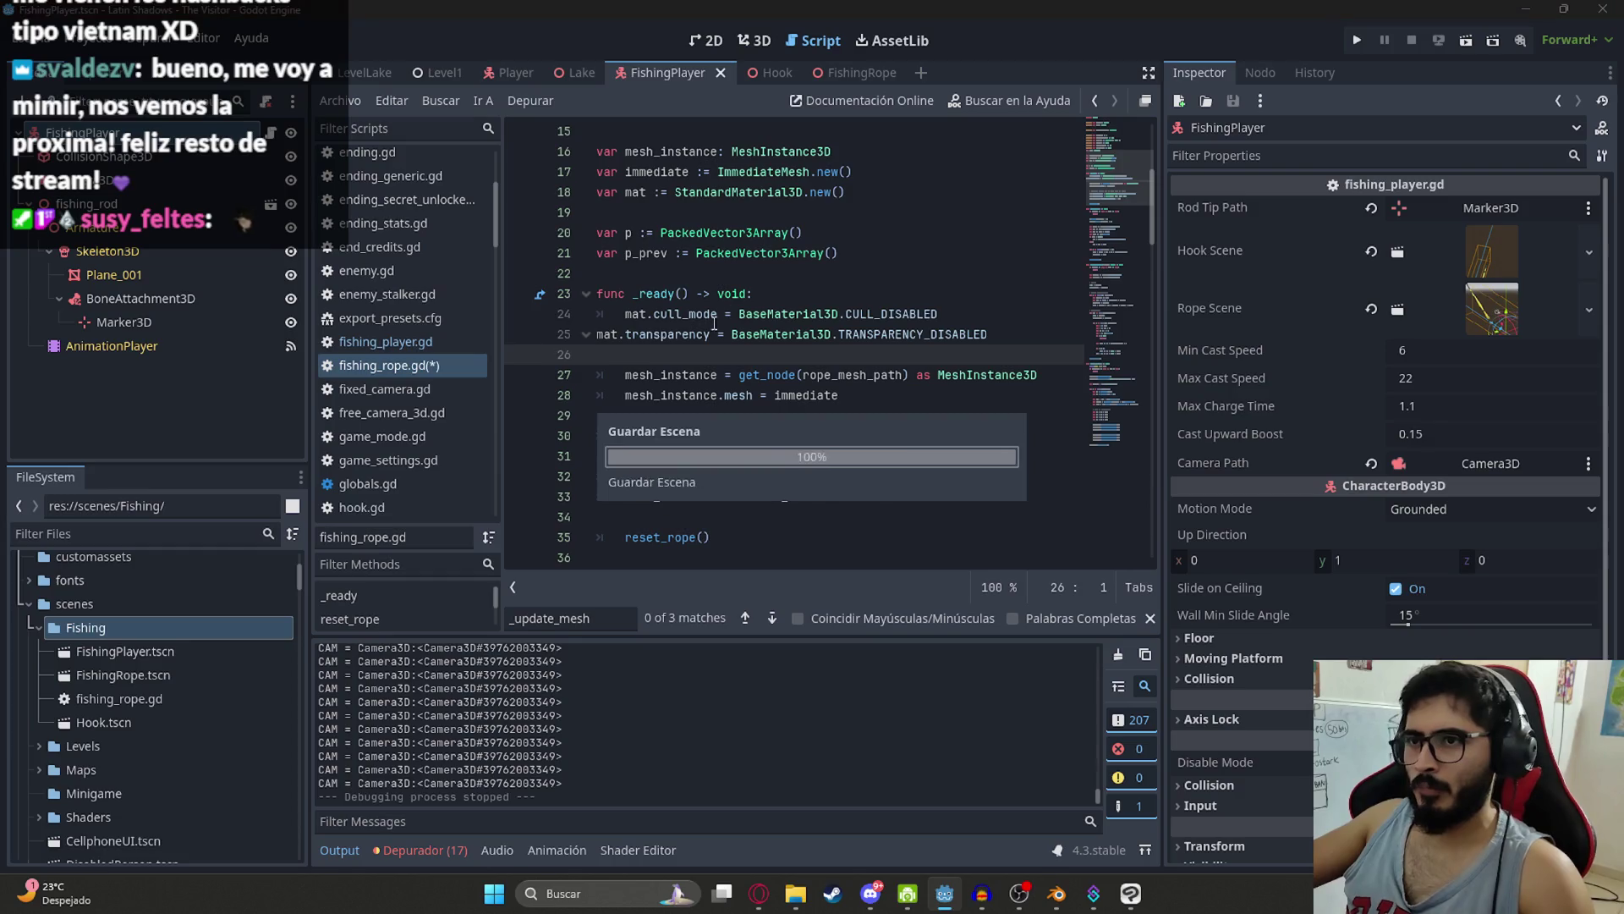
{"action": "key", "text": "Up"}
{"action": "key", "text": "Tab"}
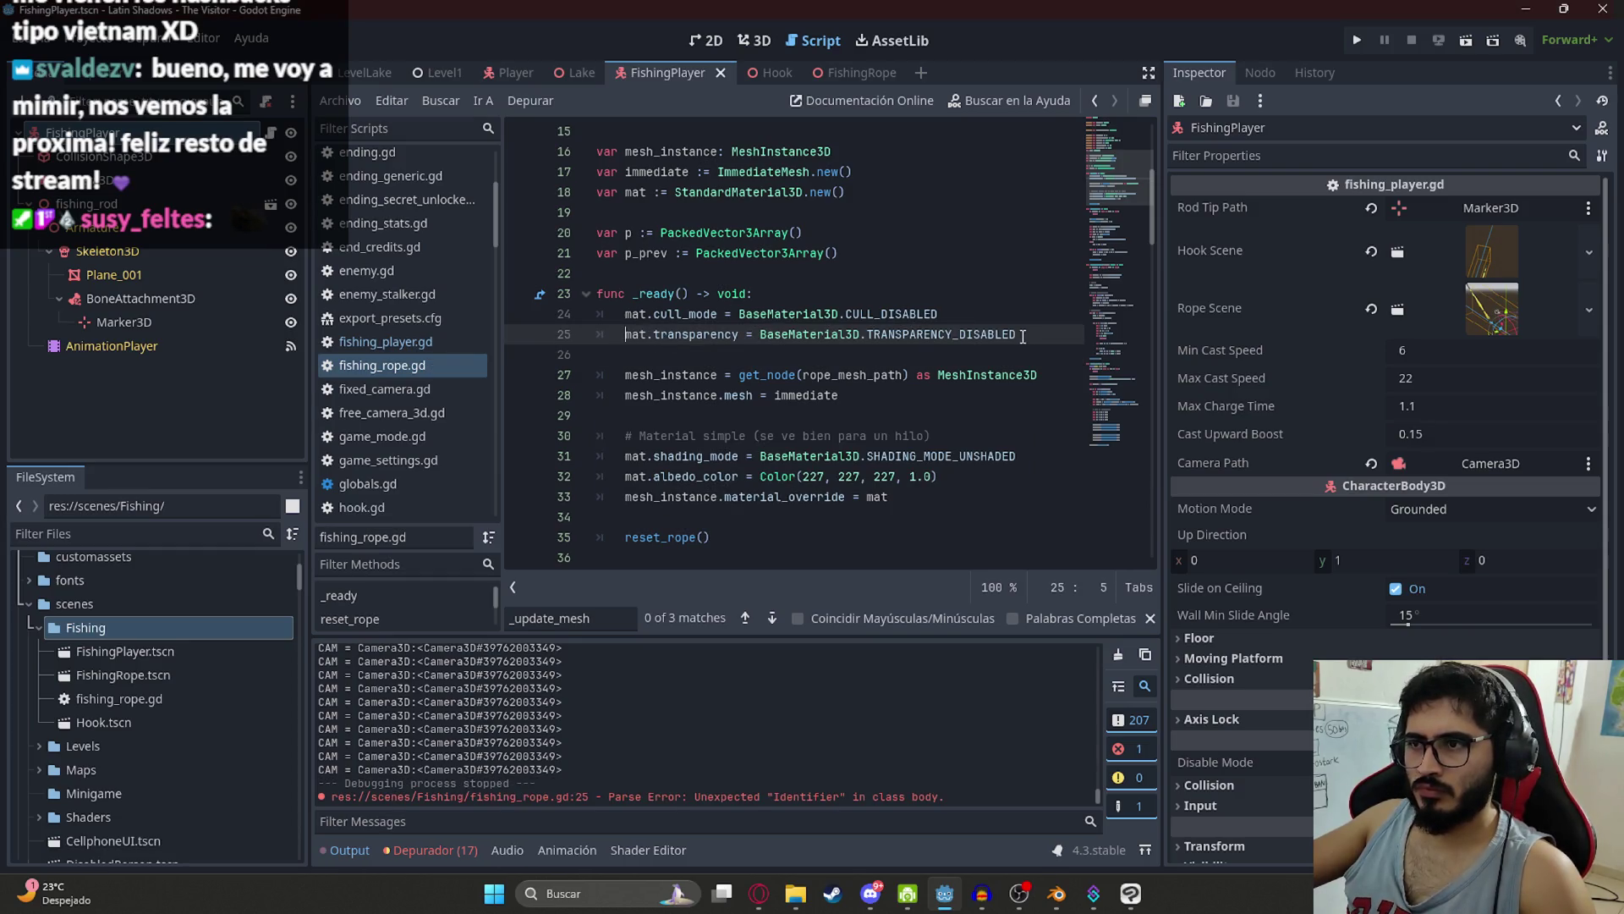
- Save the FishingPlayer scene and test-run the game to see the wide white ribbon rope
{"action": "right_click", "coordinate": [626, 73]}
{"action": "left_click", "coordinate": [728, 210]}
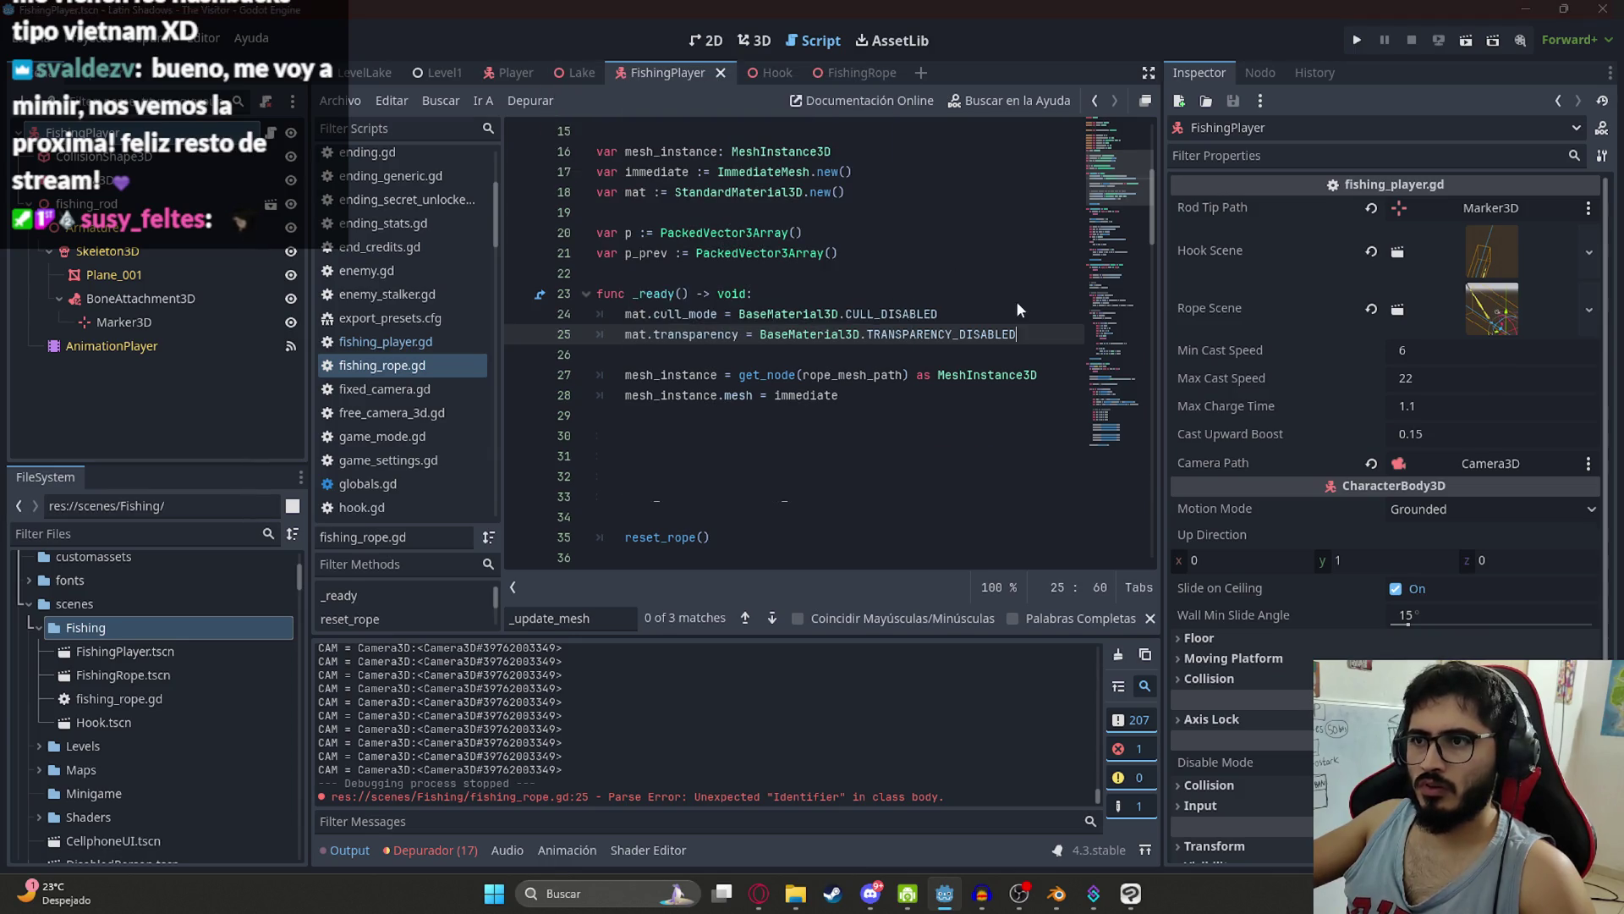
{"action": "key", "text": "F5"}
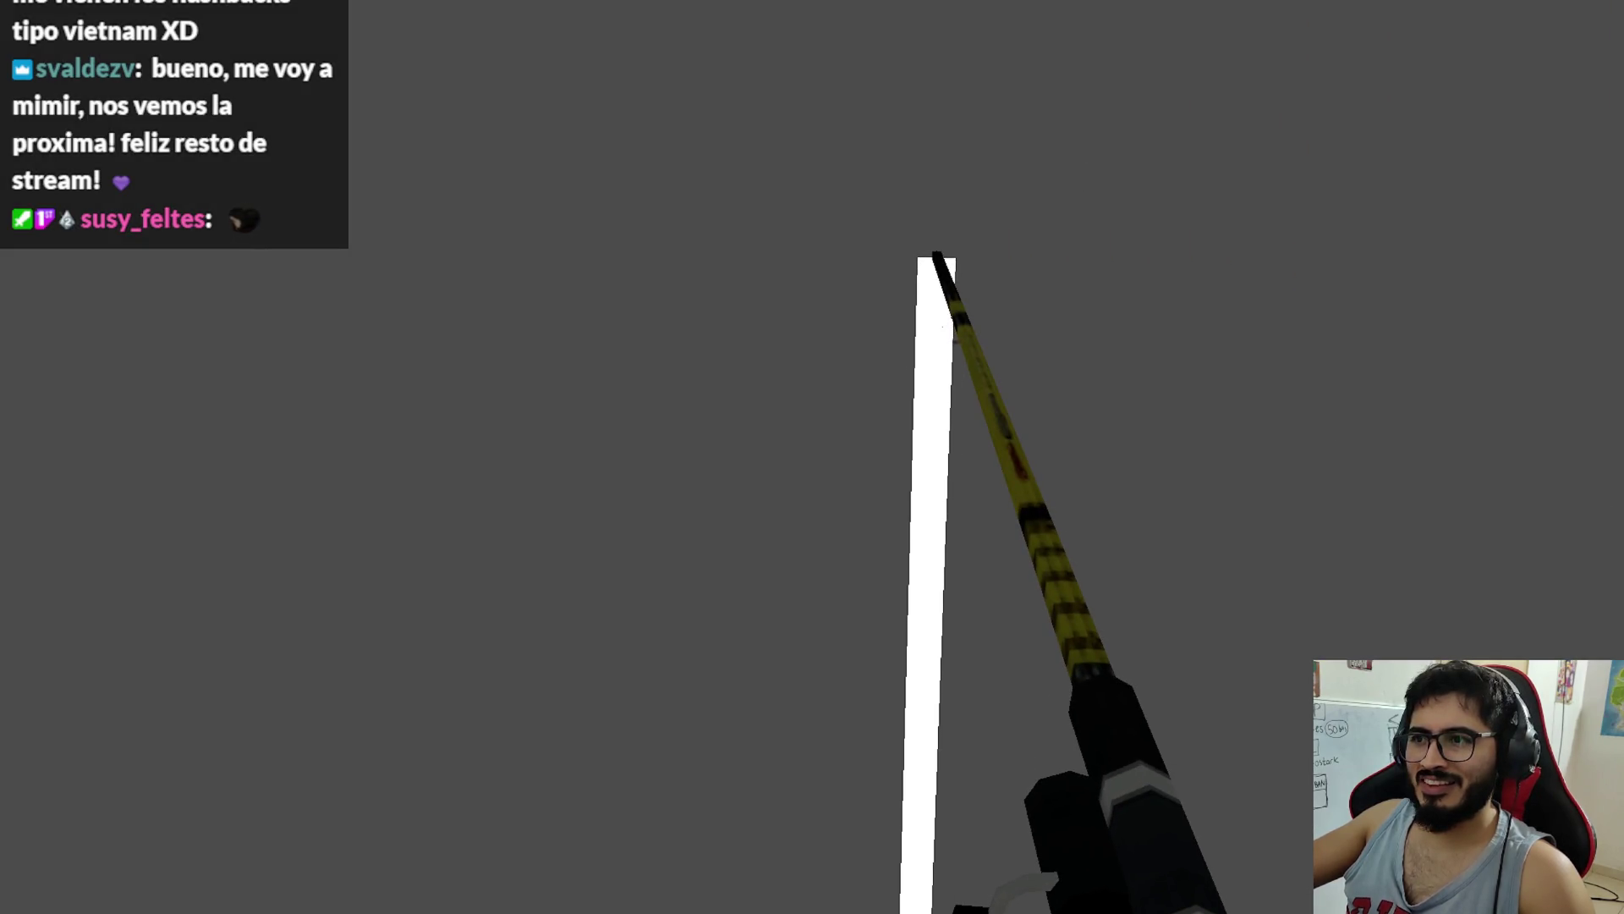
{"action": "left_click", "coordinate": [943, 326]}
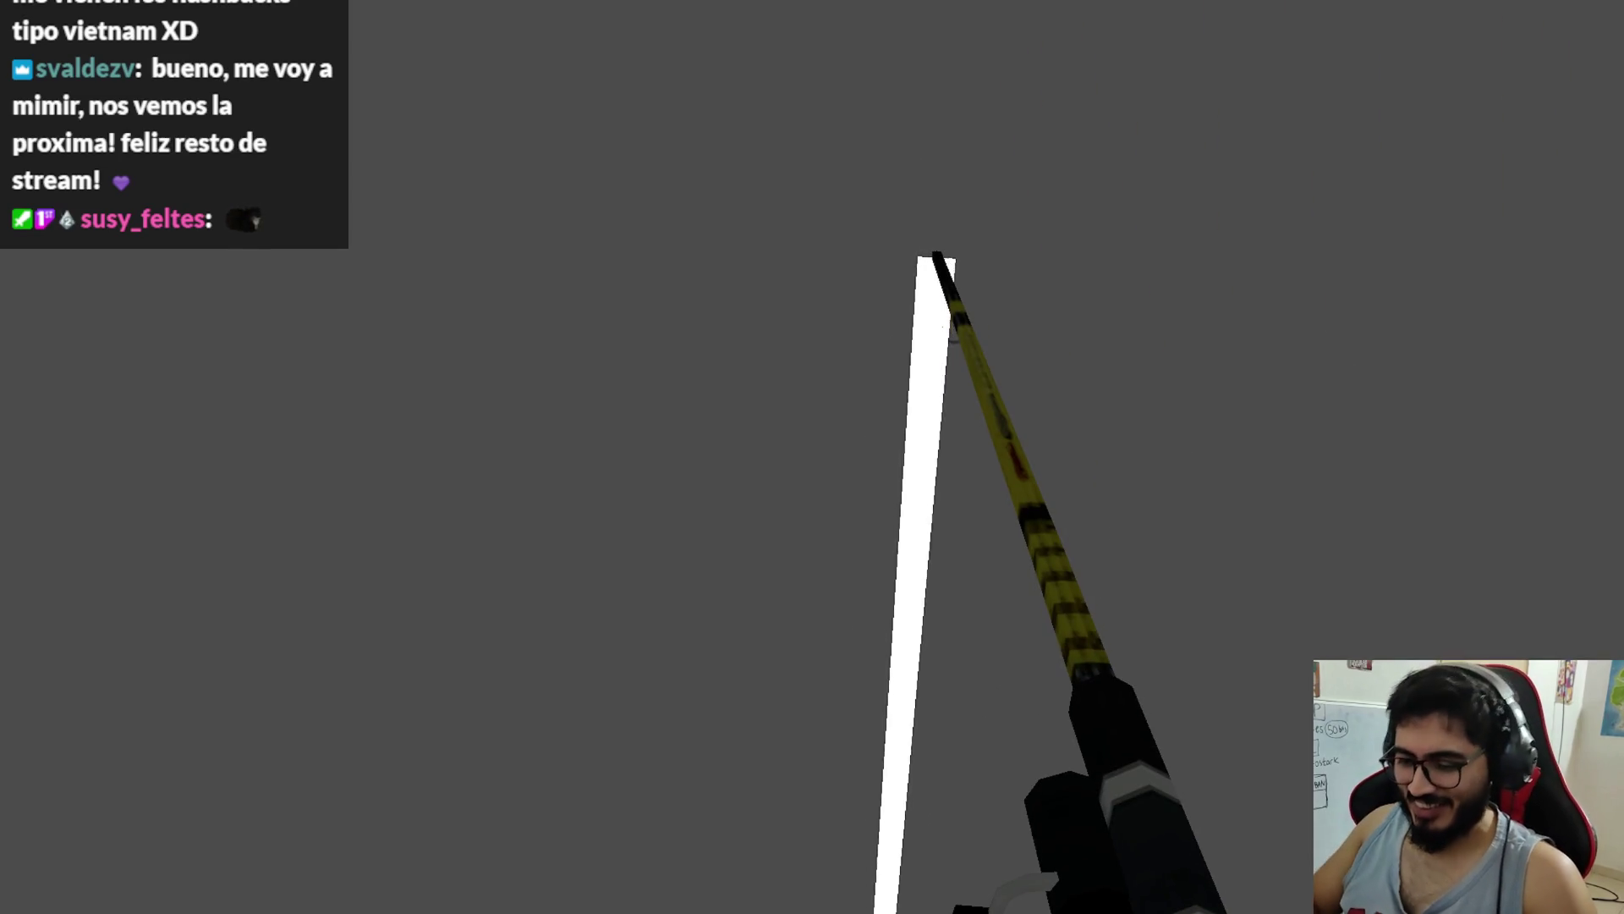
{"action": "key", "text": "F8"}
{"action": "scroll", "coordinate": [1064, 255], "scroll_direction": "up", "scroll_amount": 5}
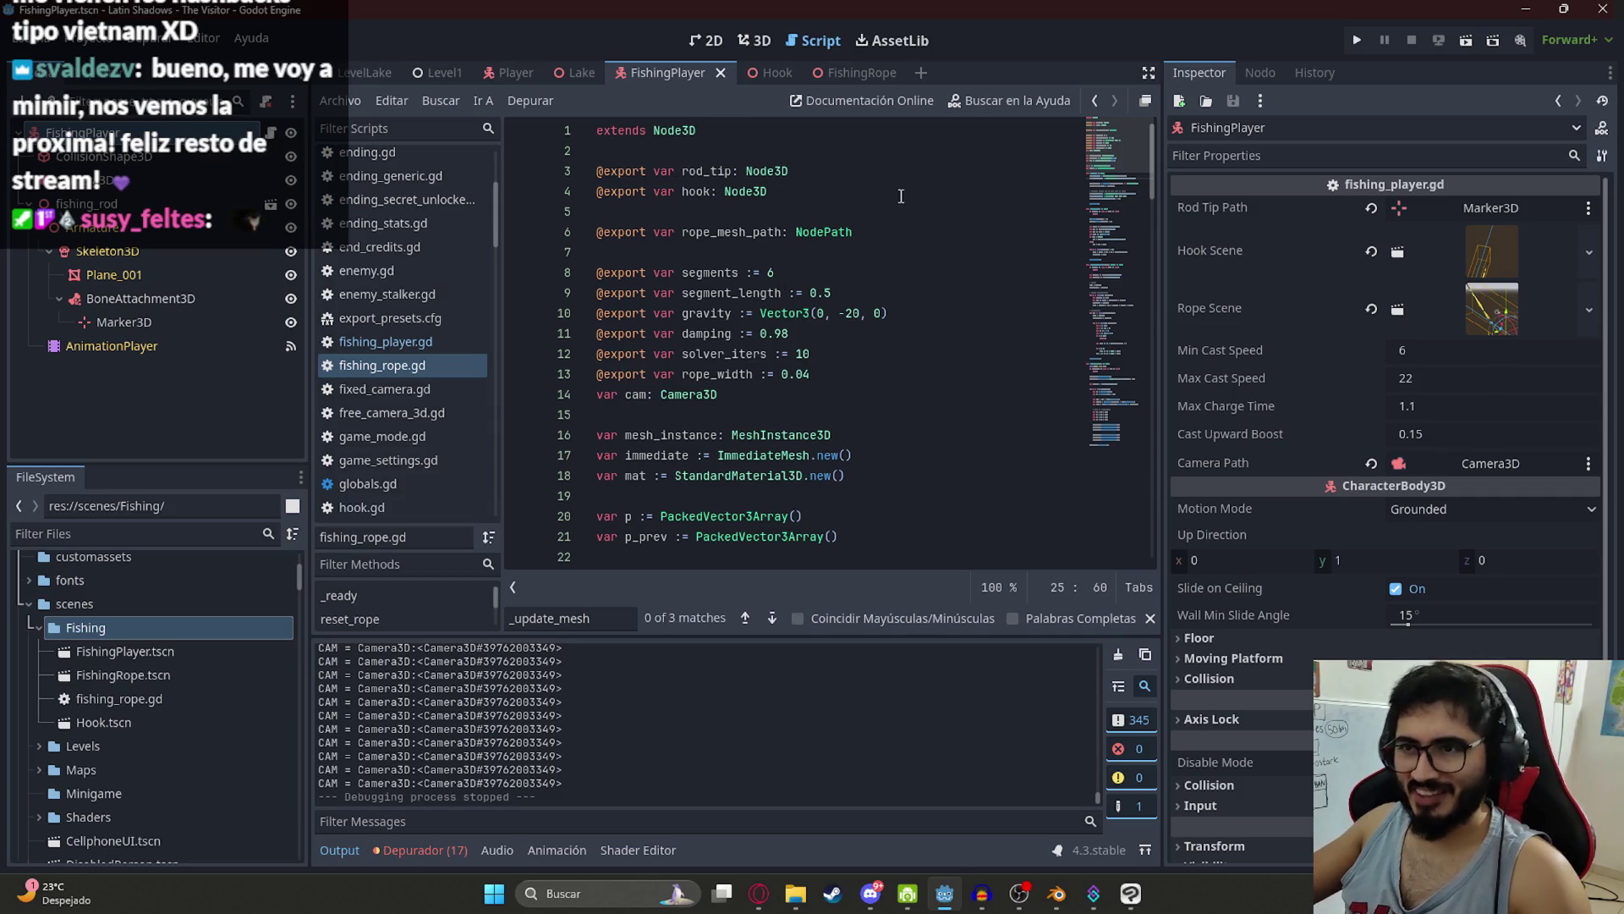
- In the FishingRope script, change rope_width on line 13 from 0.04 to 0.01 and save
{"action": "left_click", "coordinate": [141, 207]}
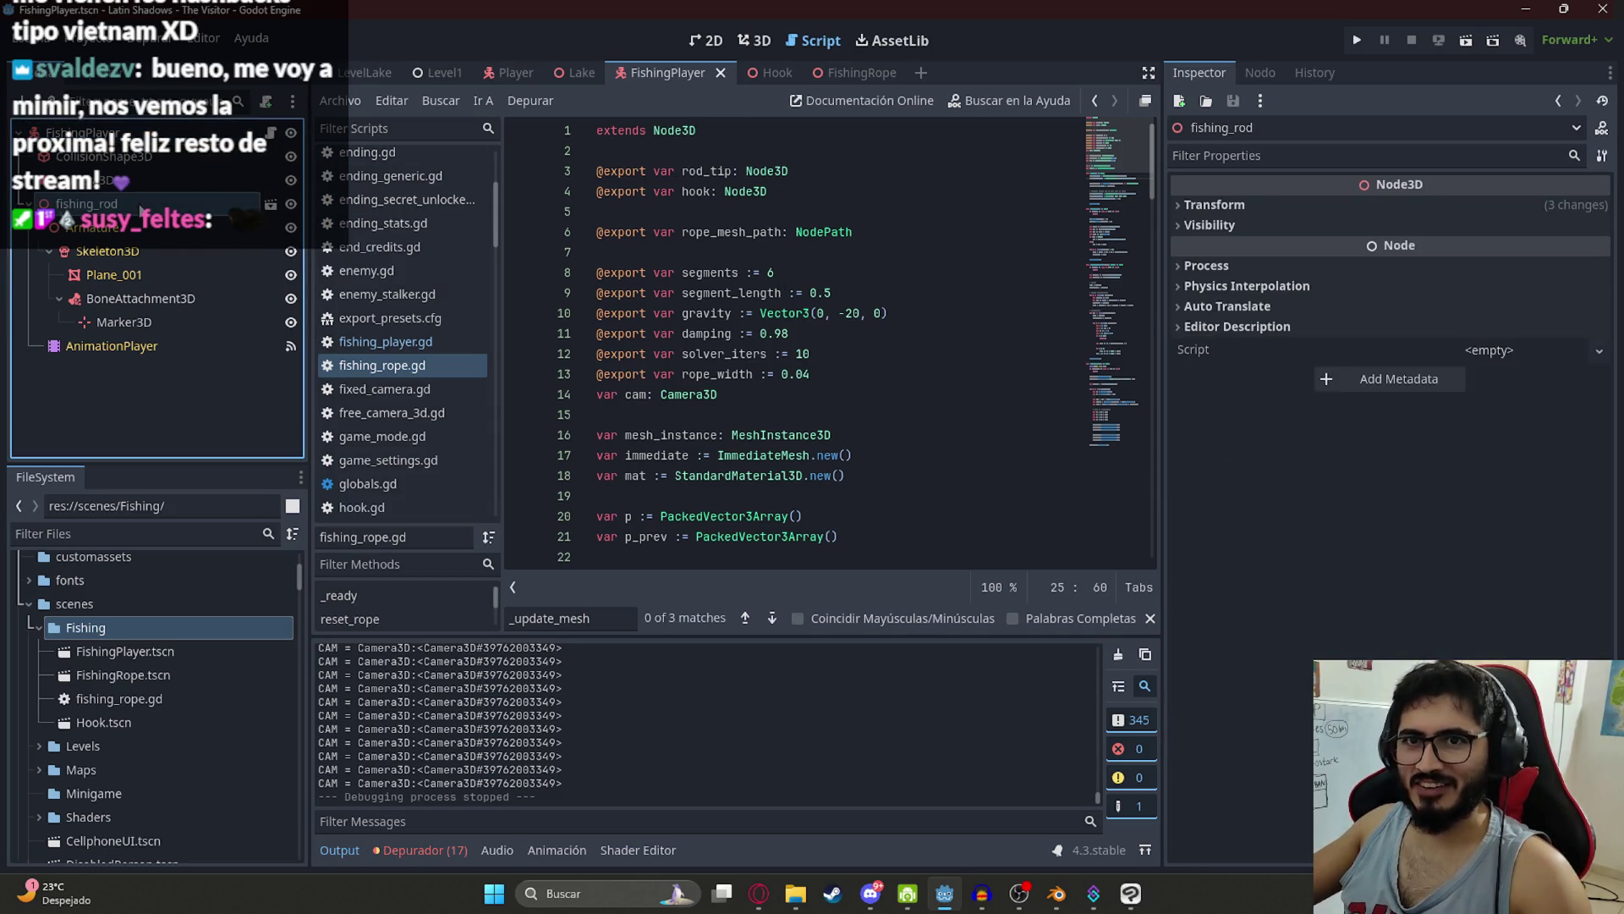
{"action": "left_click", "coordinate": [840, 73]}
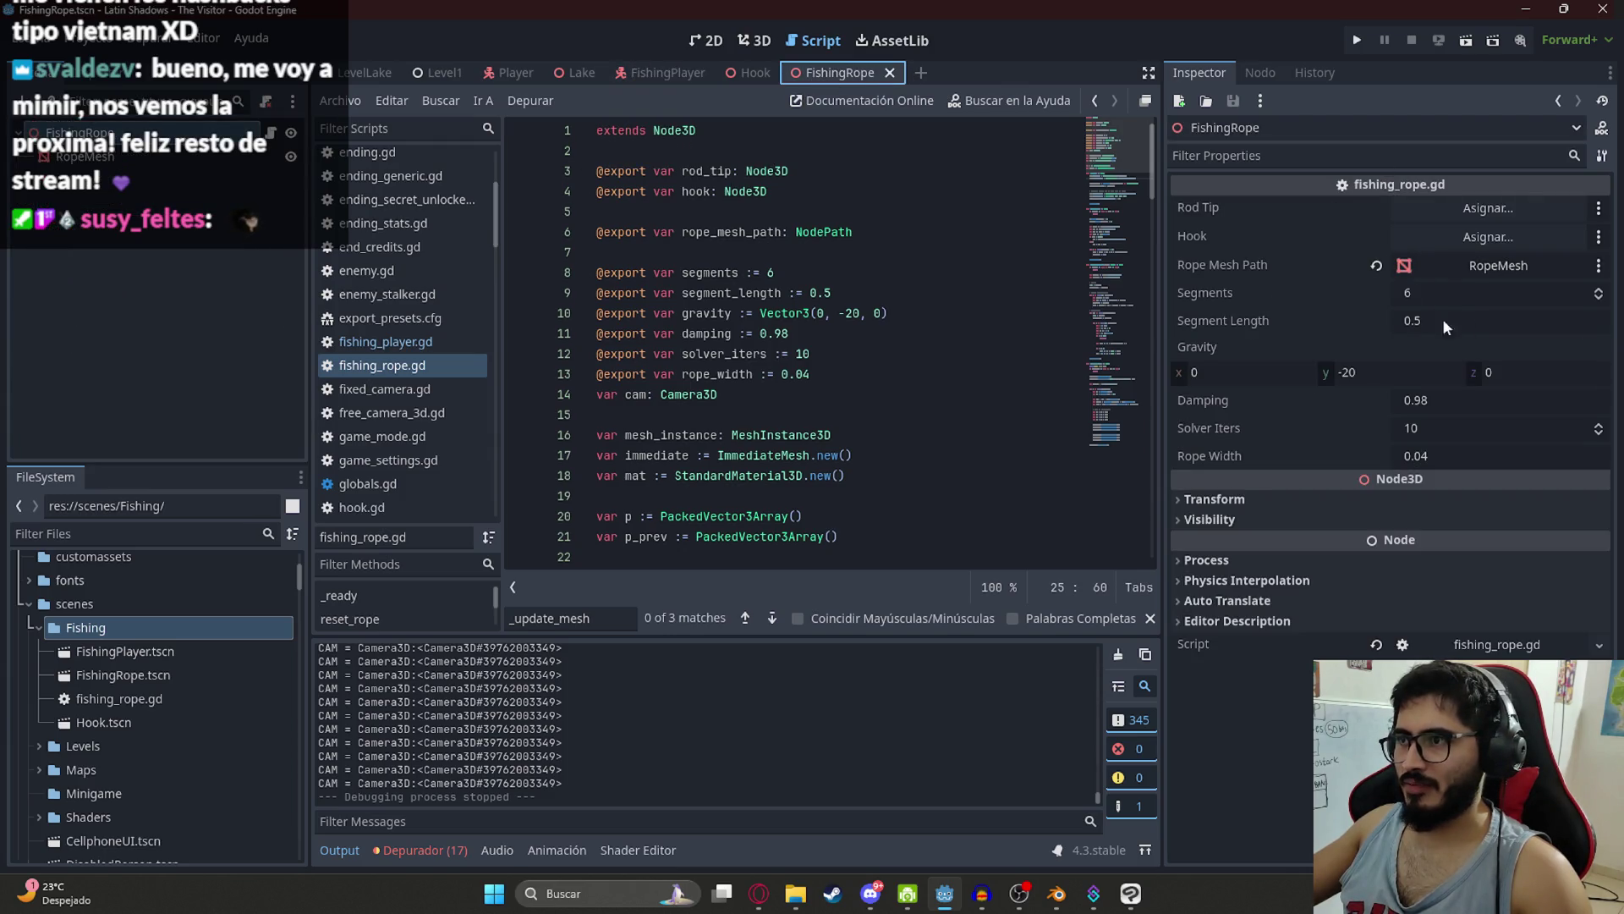
{"action": "left_click", "coordinate": [746, 74]}
{"action": "left_click", "coordinate": [833, 74]}
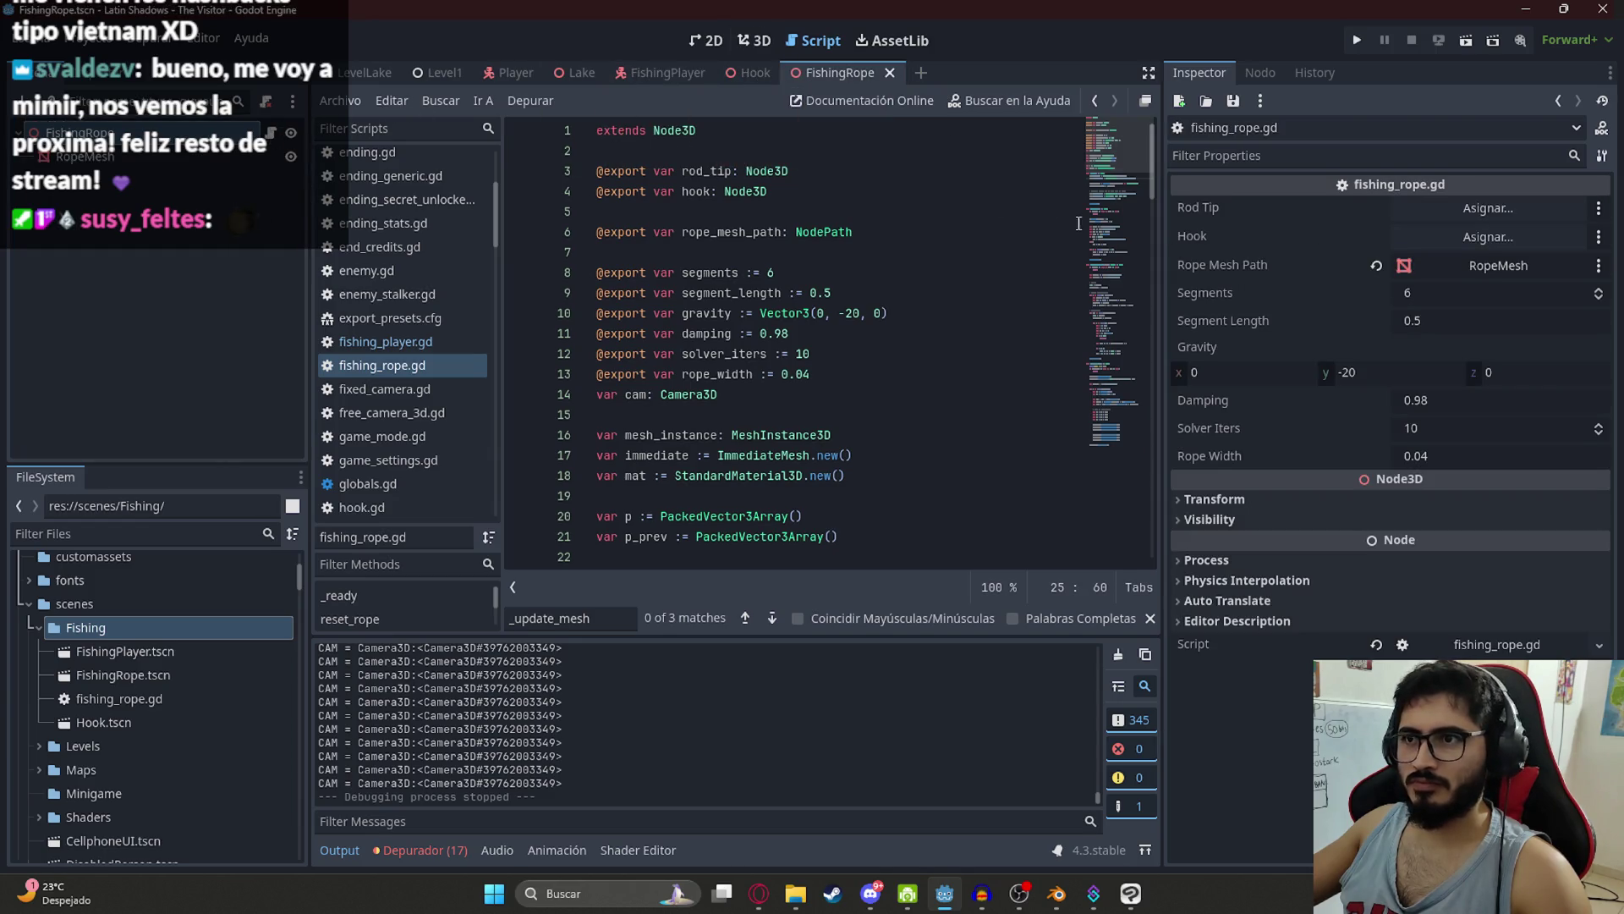
{"action": "left_click", "coordinate": [794, 252]}
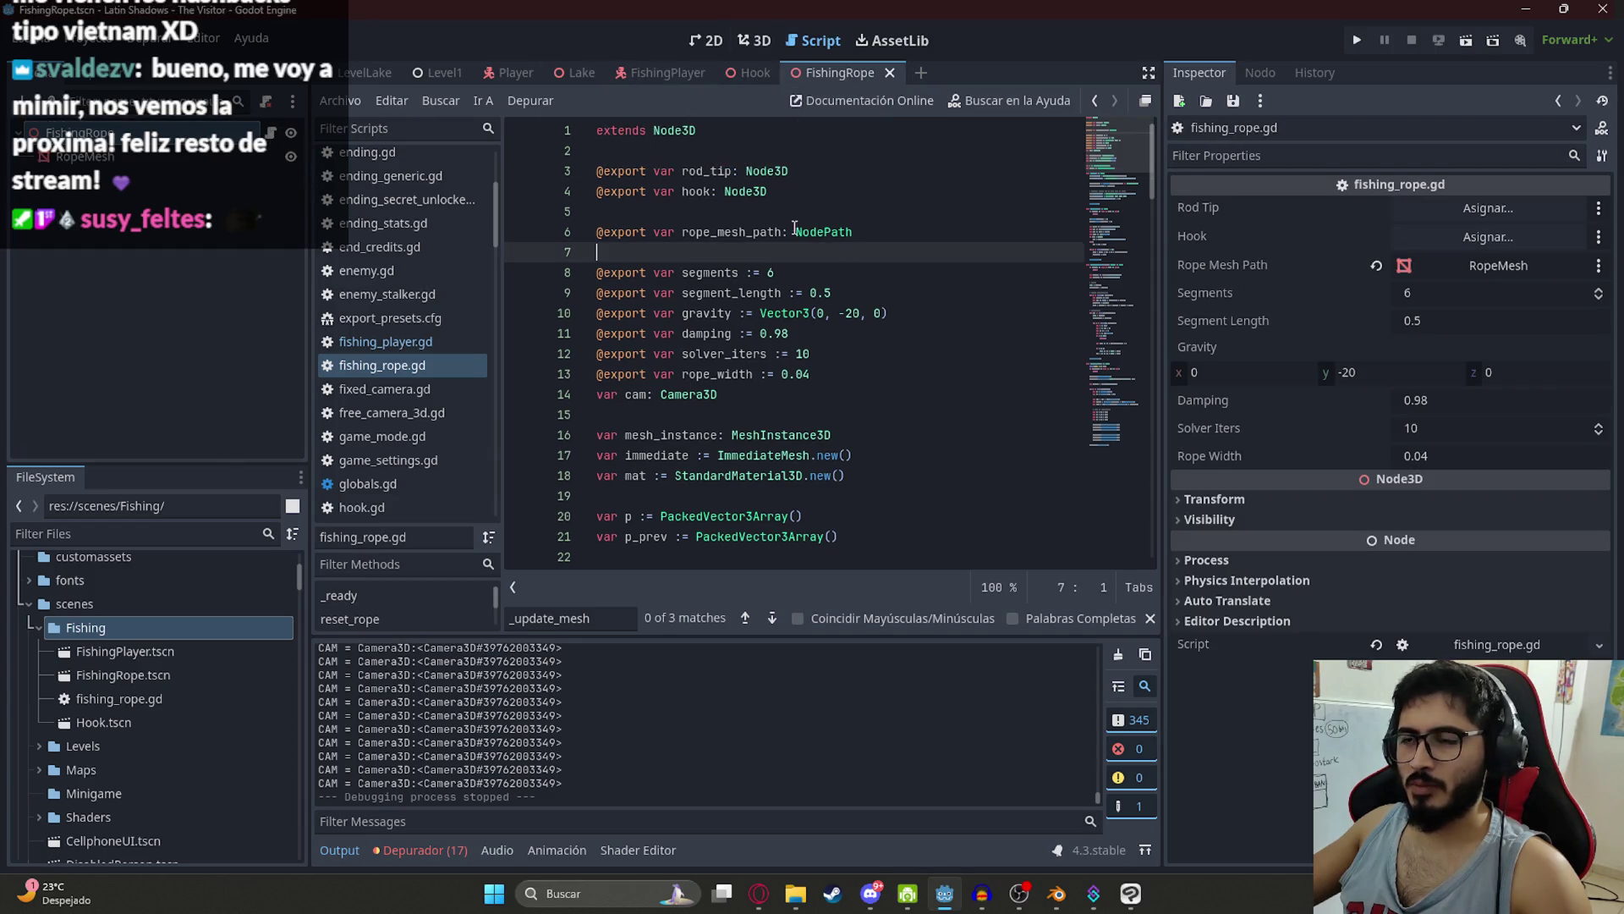
{"action": "double_click", "coordinate": [719, 374]}
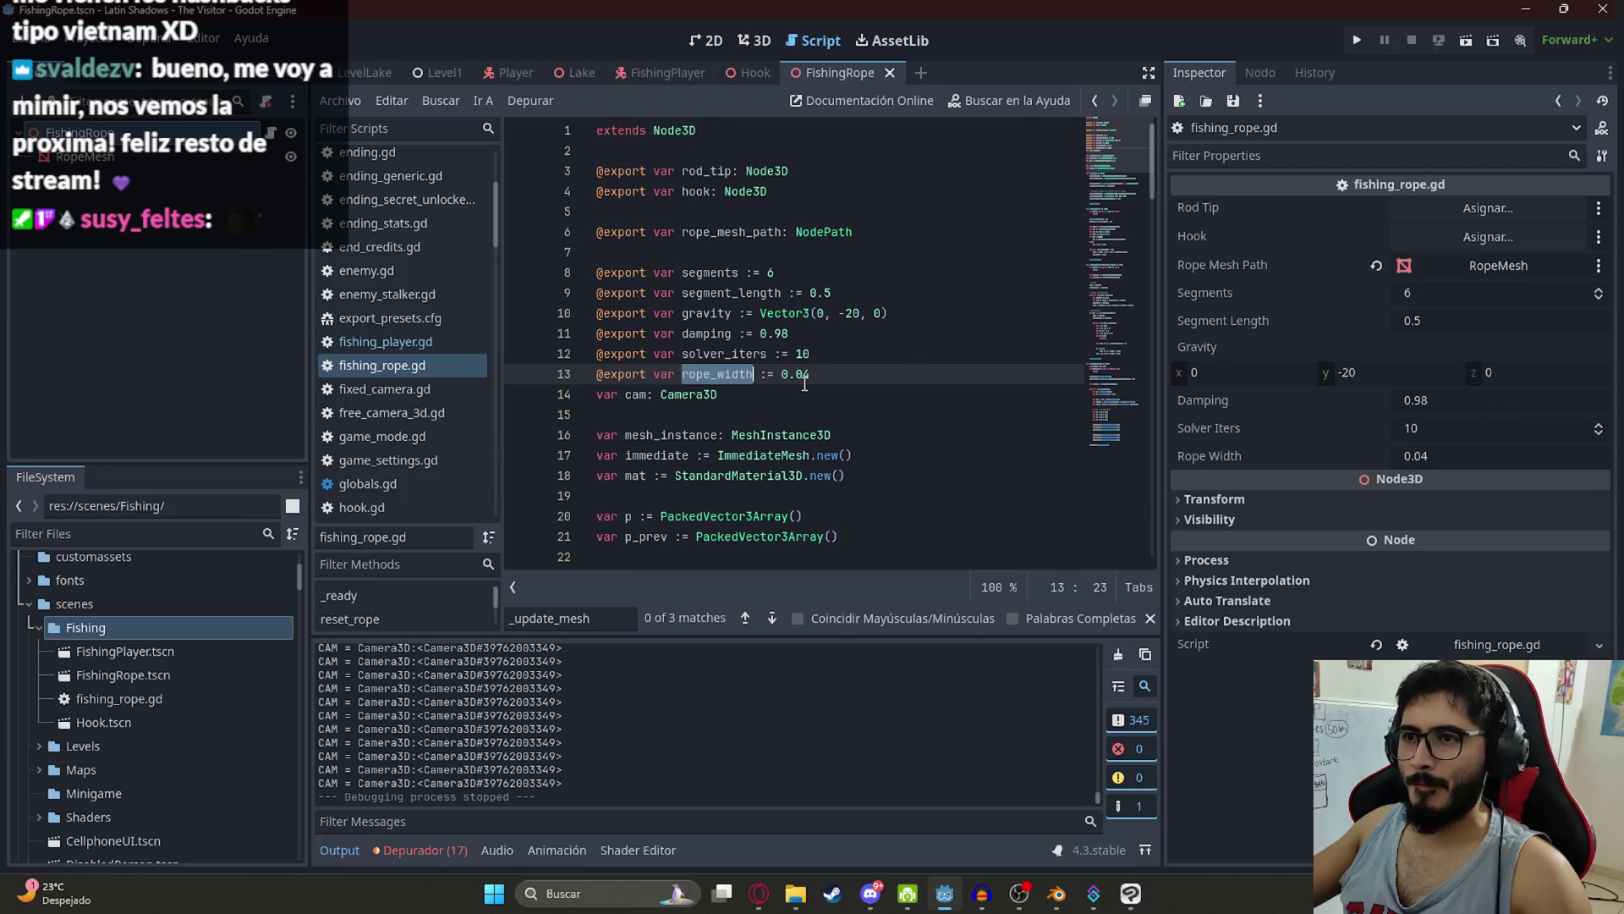
{"action": "left_click_drag", "start_coordinate": [815, 369], "coordinate": [789, 369]}
{"action": "type", "text": "01"}
{"action": "key", "text": "ctrl+s"}
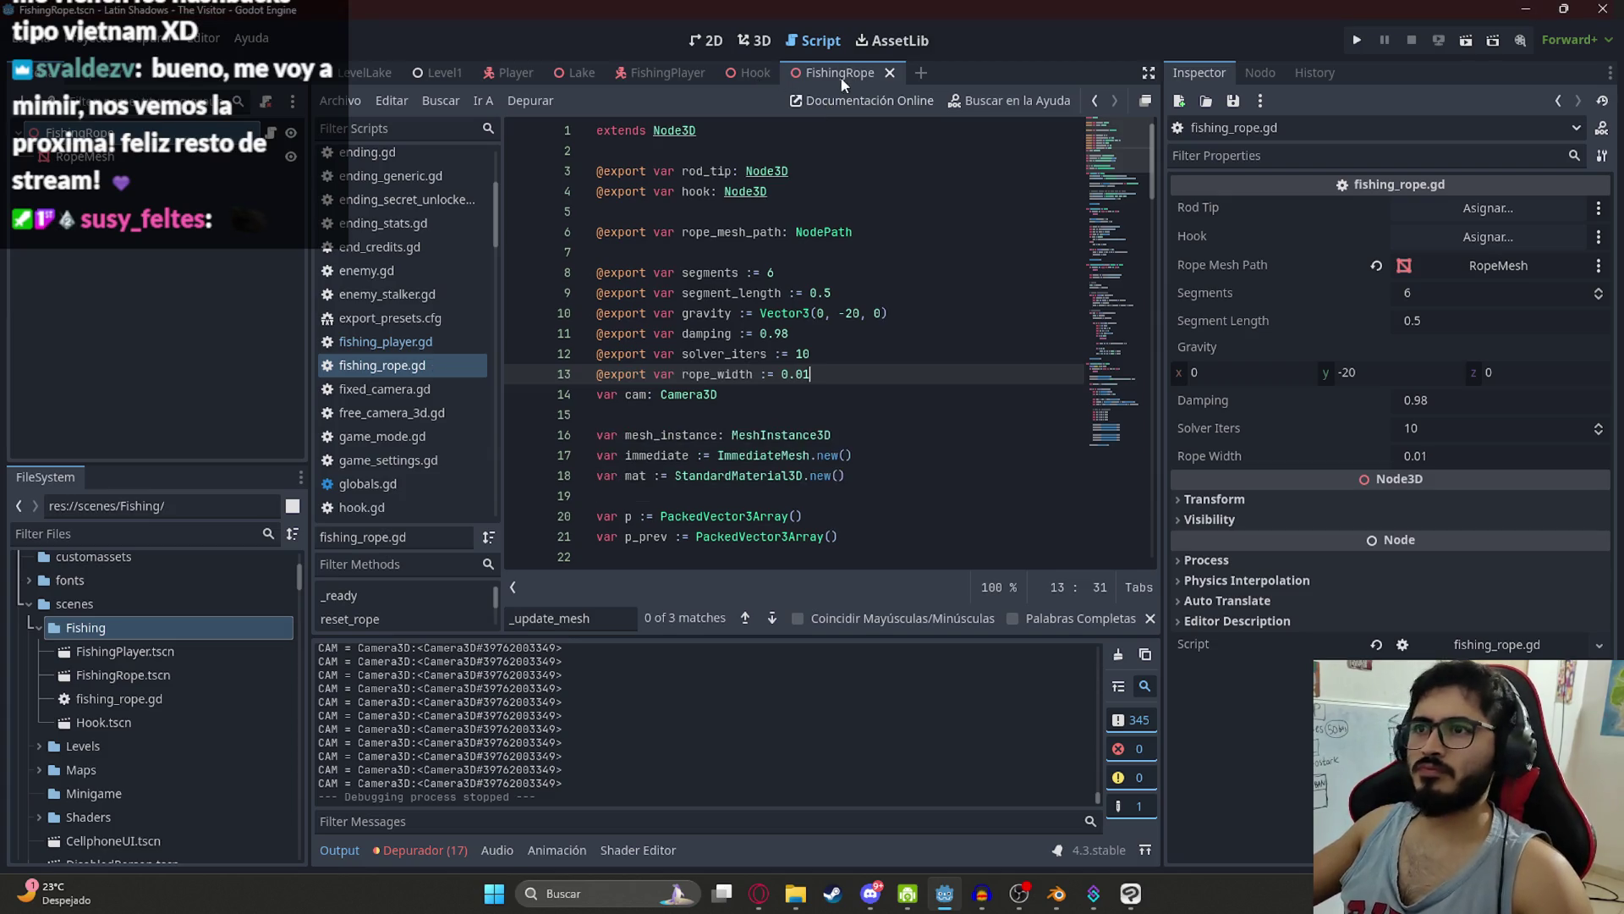
- Run the FishingPlayer scene to check the thinner rope, then stop the game
{"action": "right_click", "coordinate": [630, 73]}
{"action": "left_click", "coordinate": [741, 215]}
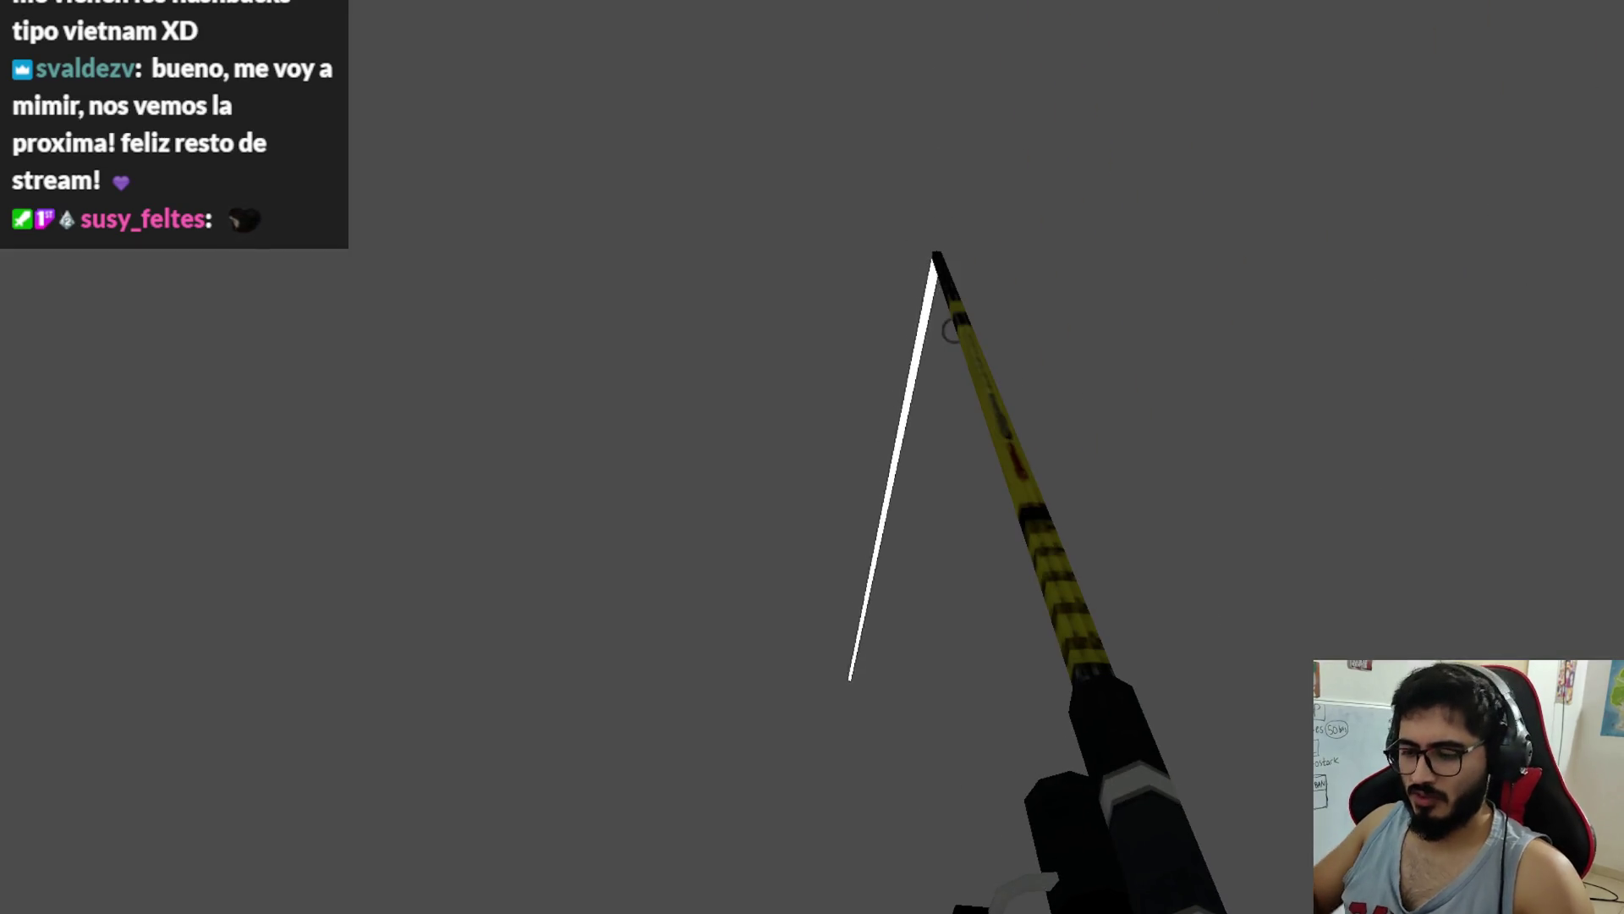
{"action": "key", "text": "F8"}
{"action": "mouse_move", "coordinate": [1109, 262]}
{"action": "left_mouse_down"}
{"action": "mouse_move", "coordinate": [1103, 150]}
{"action": "mouse_move", "coordinate": [1115, 403]}
{"action": "mouse_move", "coordinate": [1104, 148]}
{"action": "left_mouse_up"}
{"action": "left_click", "coordinate": [948, 257]}
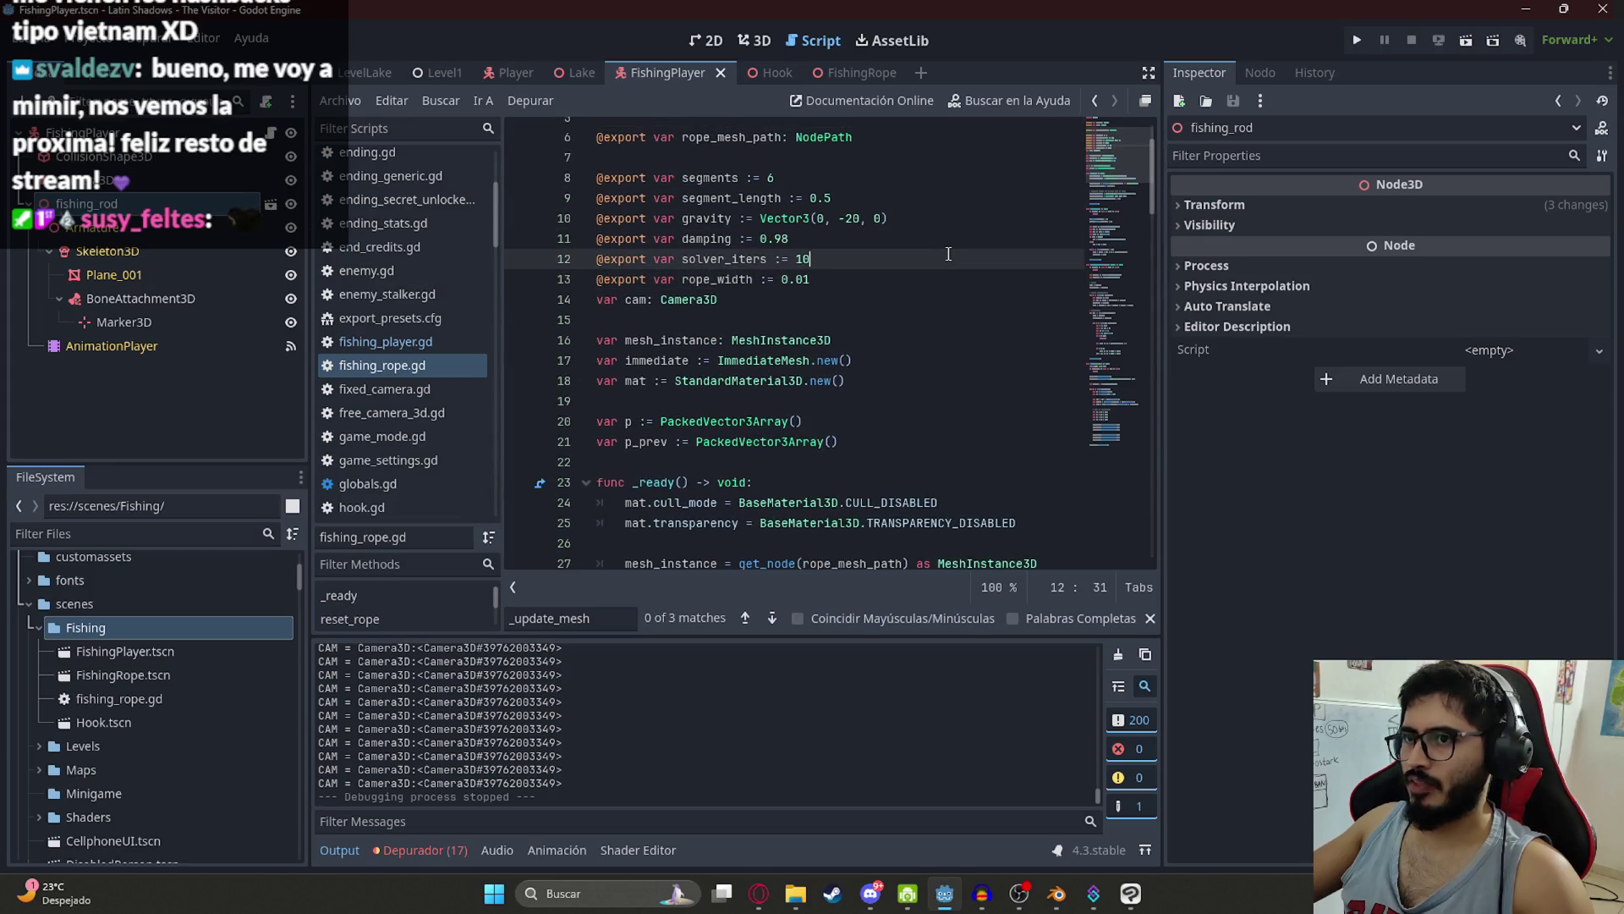
- Locate _update_mesh in fishing_rope.gd by searching for 255 and select the whole function, lines 97–130
{"action": "left_click", "coordinate": [859, 72]}
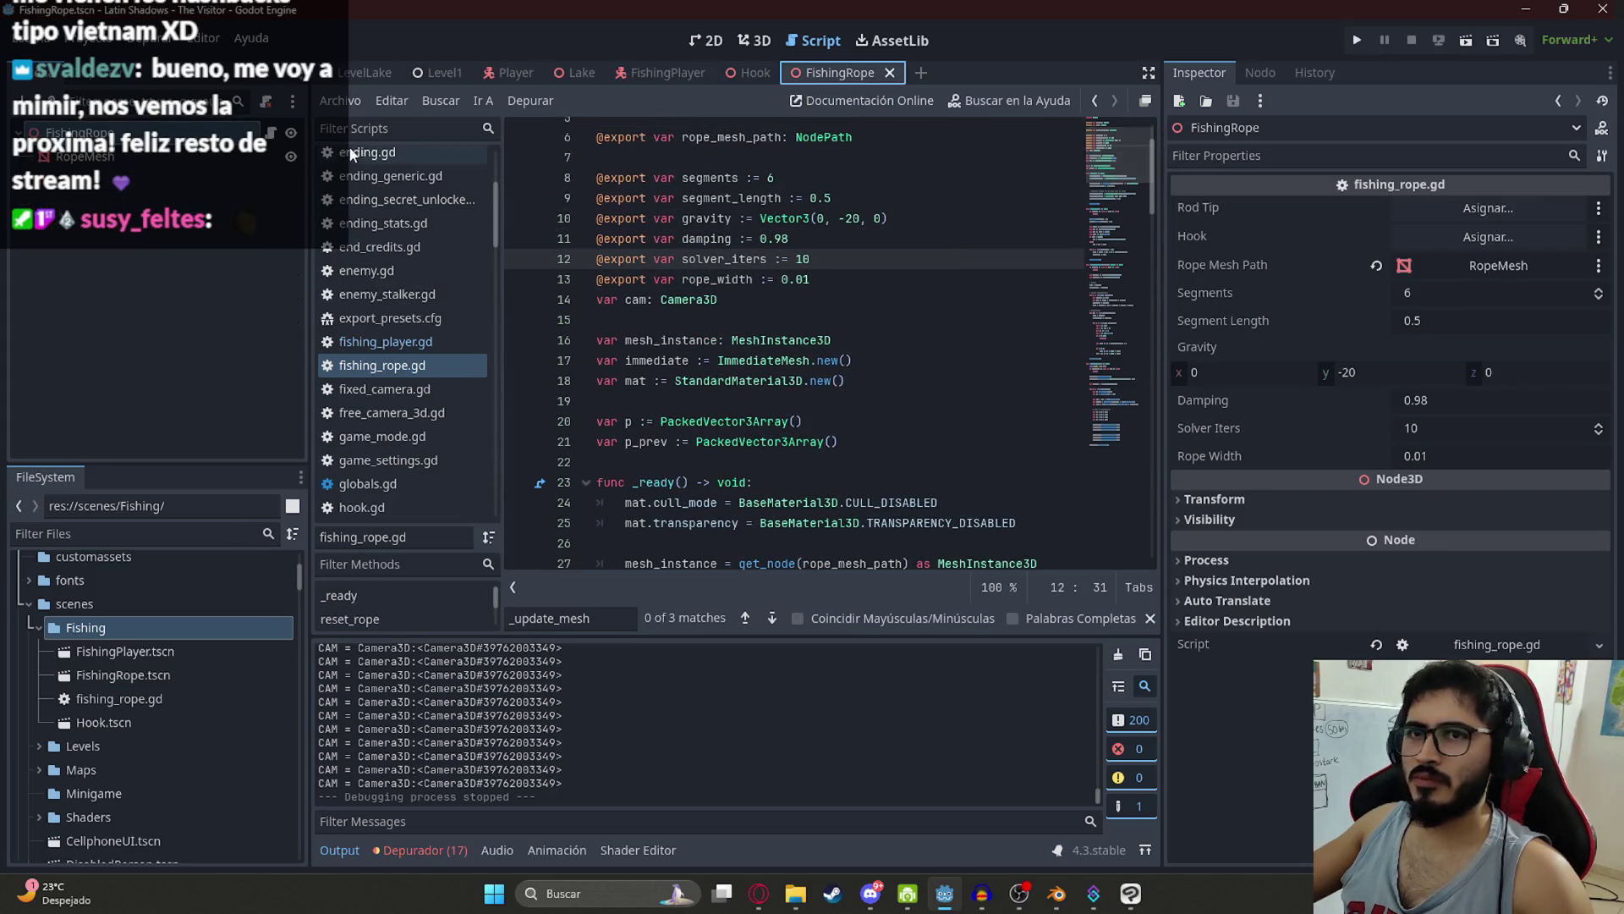
{"action": "mouse_move", "coordinate": [1110, 161]}
{"action": "left_mouse_down"}
{"action": "mouse_move", "coordinate": [1108, 454]}
{"action": "mouse_move", "coordinate": [1107, 427]}
{"action": "left_mouse_up"}
{"action": "scroll", "coordinate": [871, 313], "scroll_direction": "up", "scroll_amount": 5}
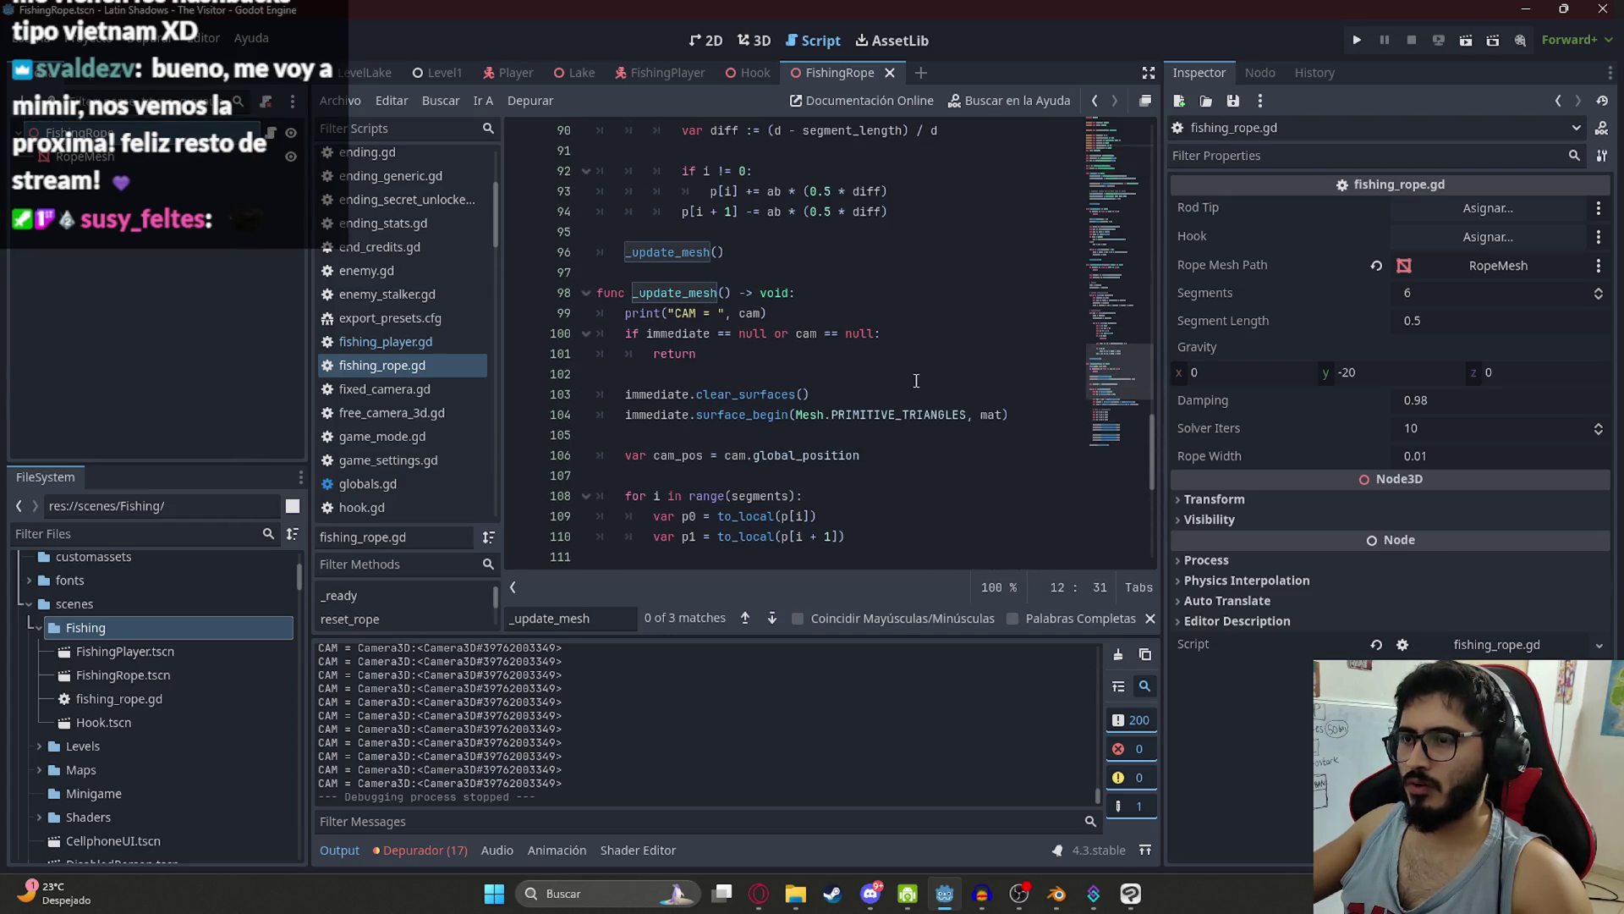
{"action": "scroll", "coordinate": [816, 342], "scroll_direction": "down", "scroll_amount": 6}
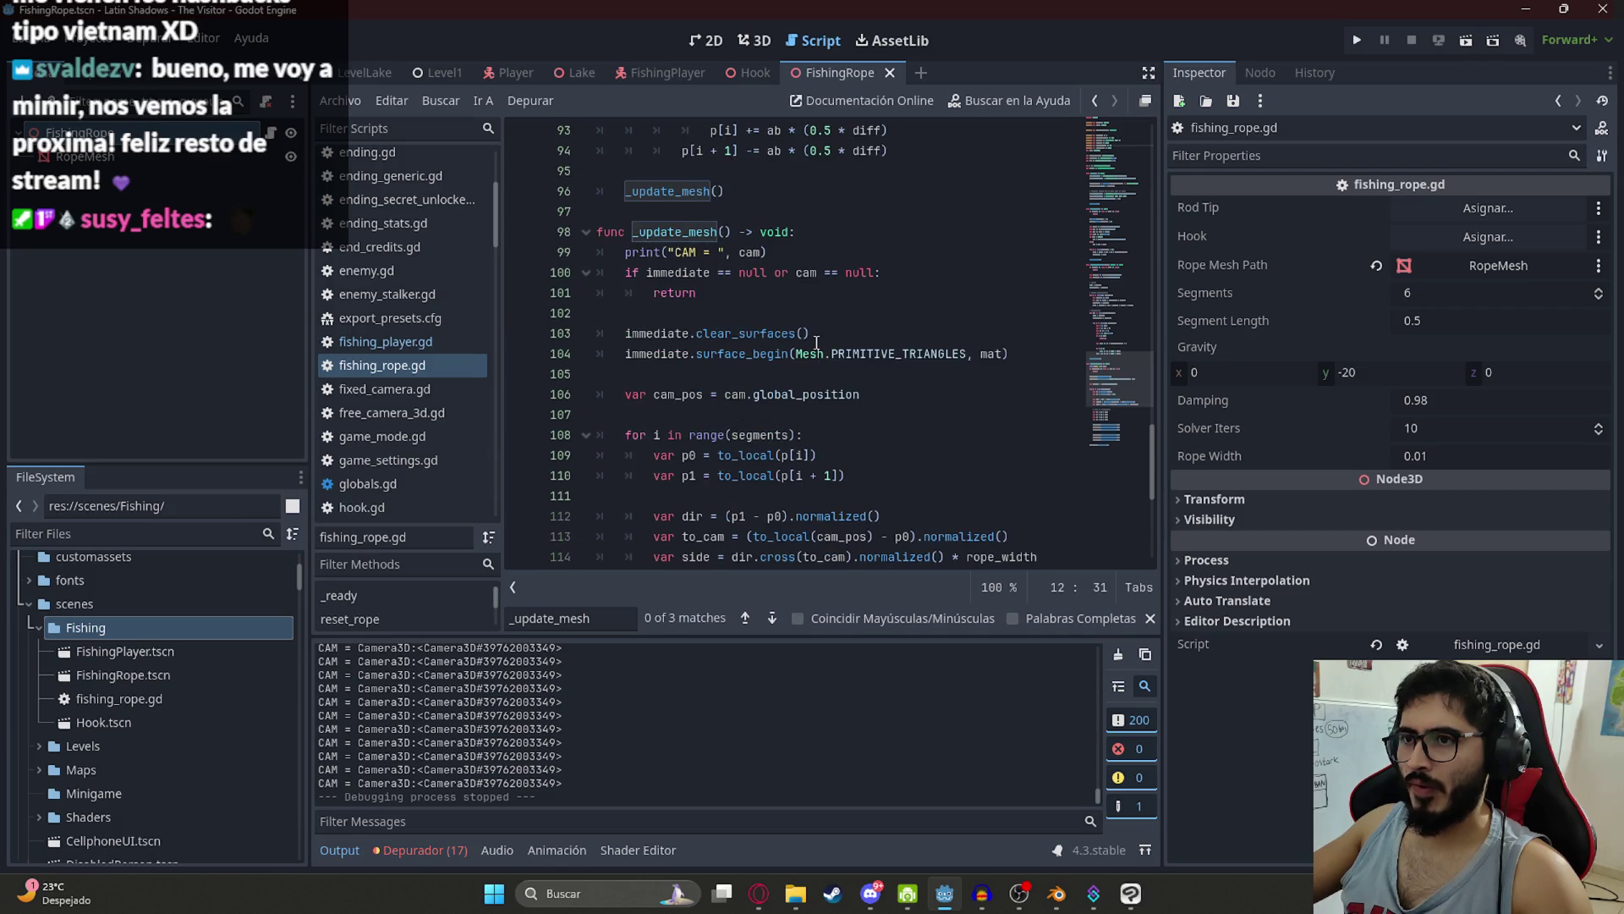
{"action": "scroll", "coordinate": [848, 351], "scroll_direction": "up", "scroll_amount": 3}
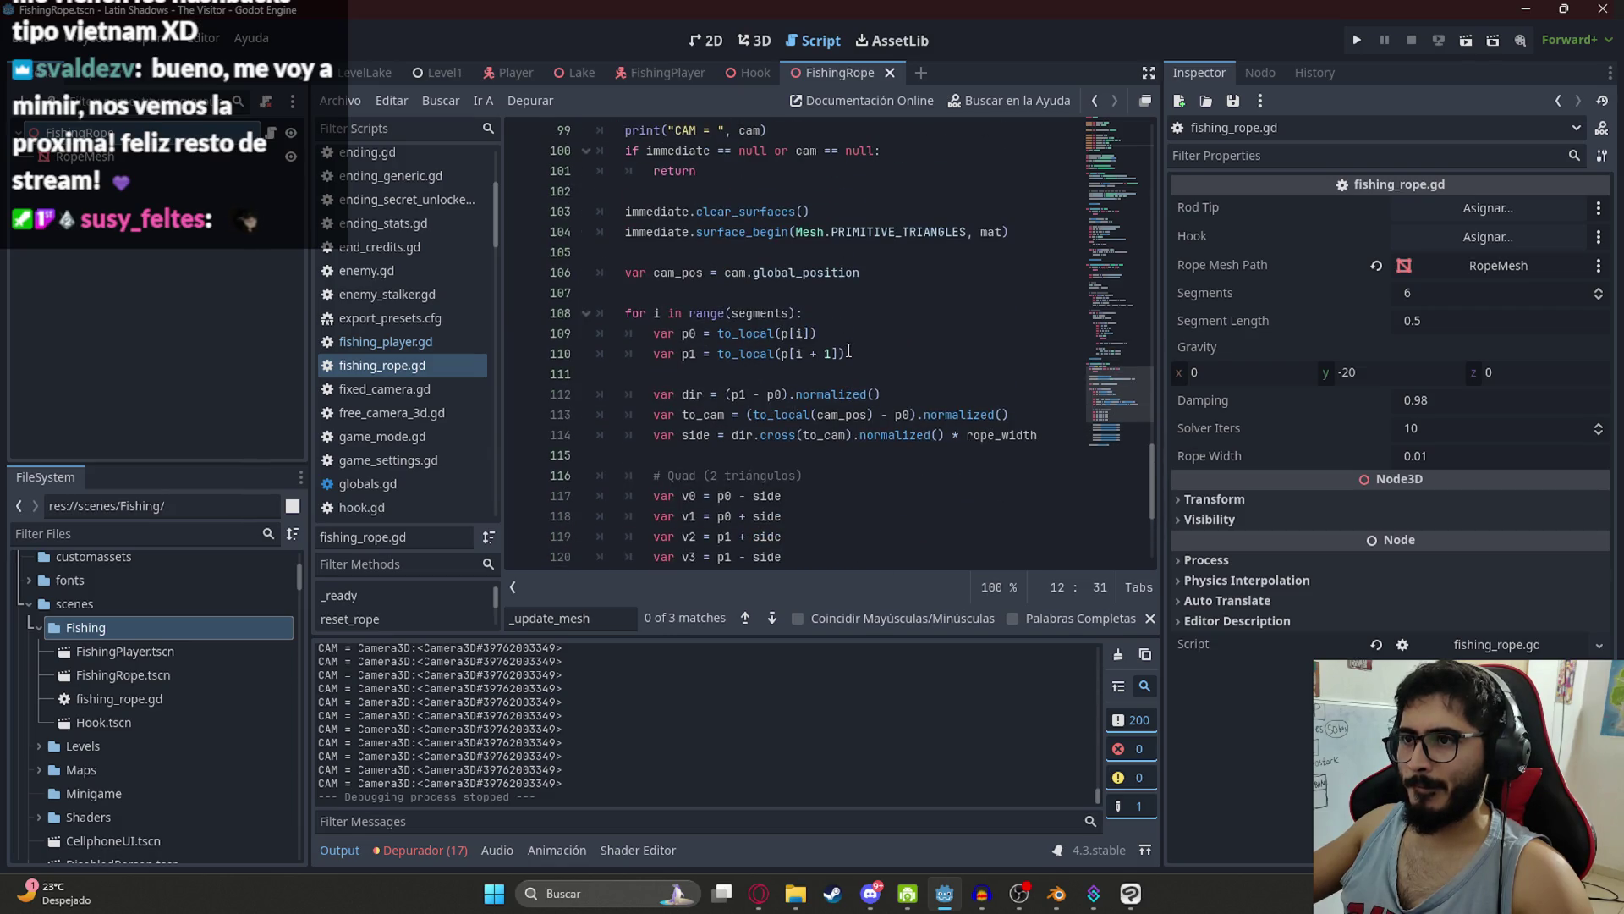
{"action": "left_click", "coordinate": [849, 351]}
{"action": "key", "text": "ctrl+f"}
{"action": "type", "text": "255"}
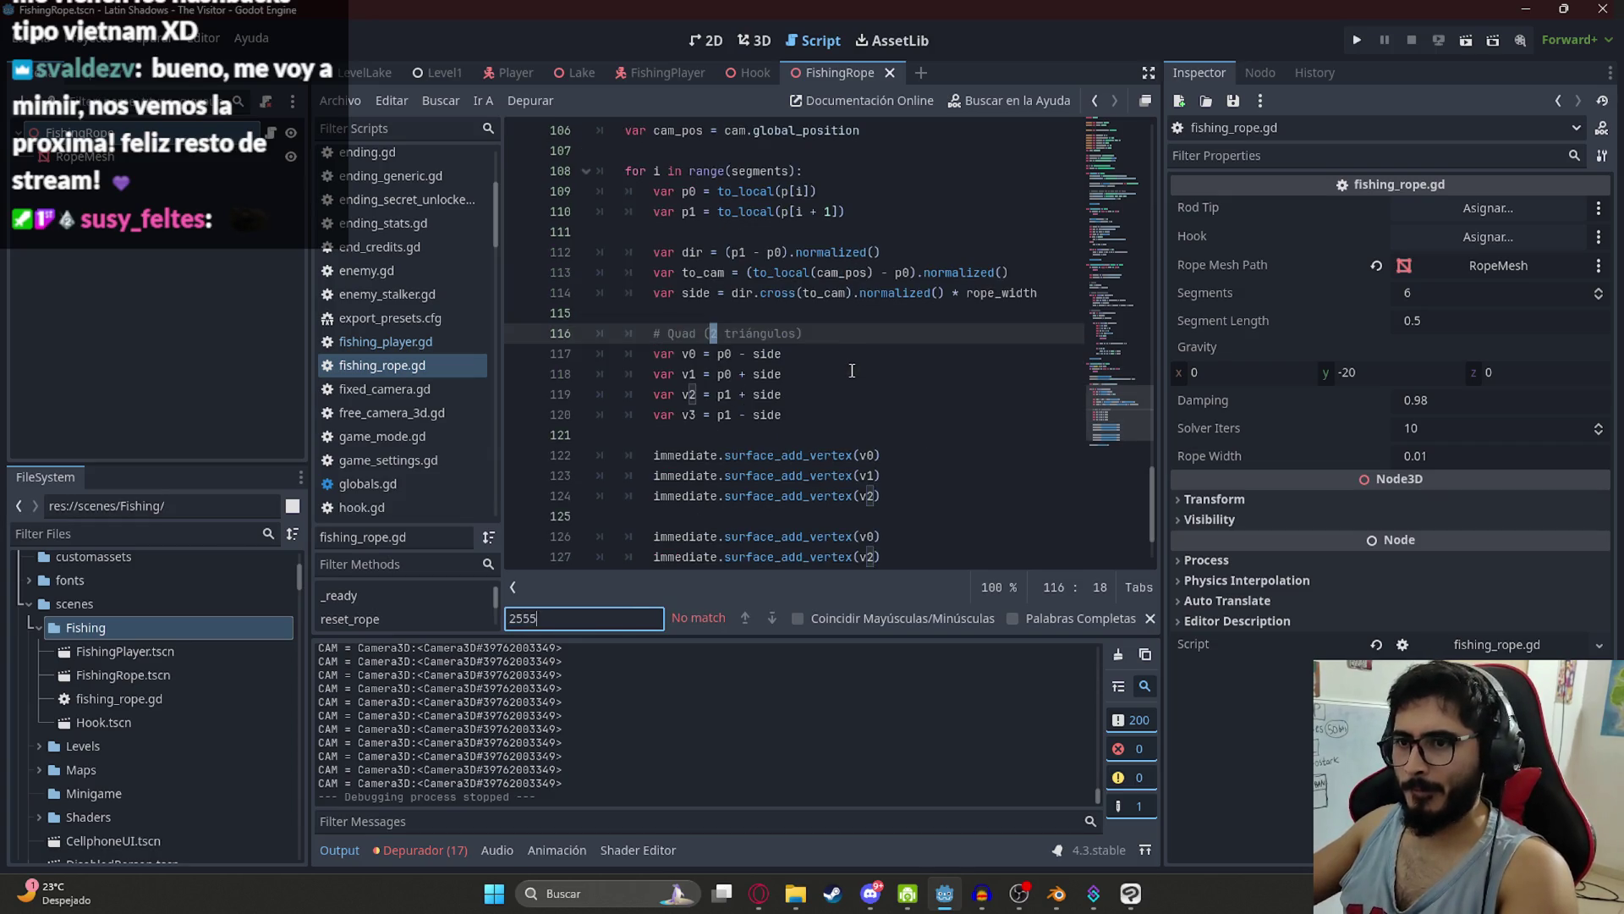
{"action": "left_click", "coordinate": [827, 414]}
{"action": "scroll", "coordinate": [827, 412], "scroll_direction": "down", "scroll_amount": 2}
{"action": "mouse_move", "coordinate": [836, 521]}
{"action": "left_mouse_down"}
{"action": "mouse_move", "coordinate": [626, 508]}
{"action": "mouse_move", "coordinate": [609, 397]}
{"action": "mouse_move", "coordinate": [559, 269]}
{"action": "left_mouse_up"}
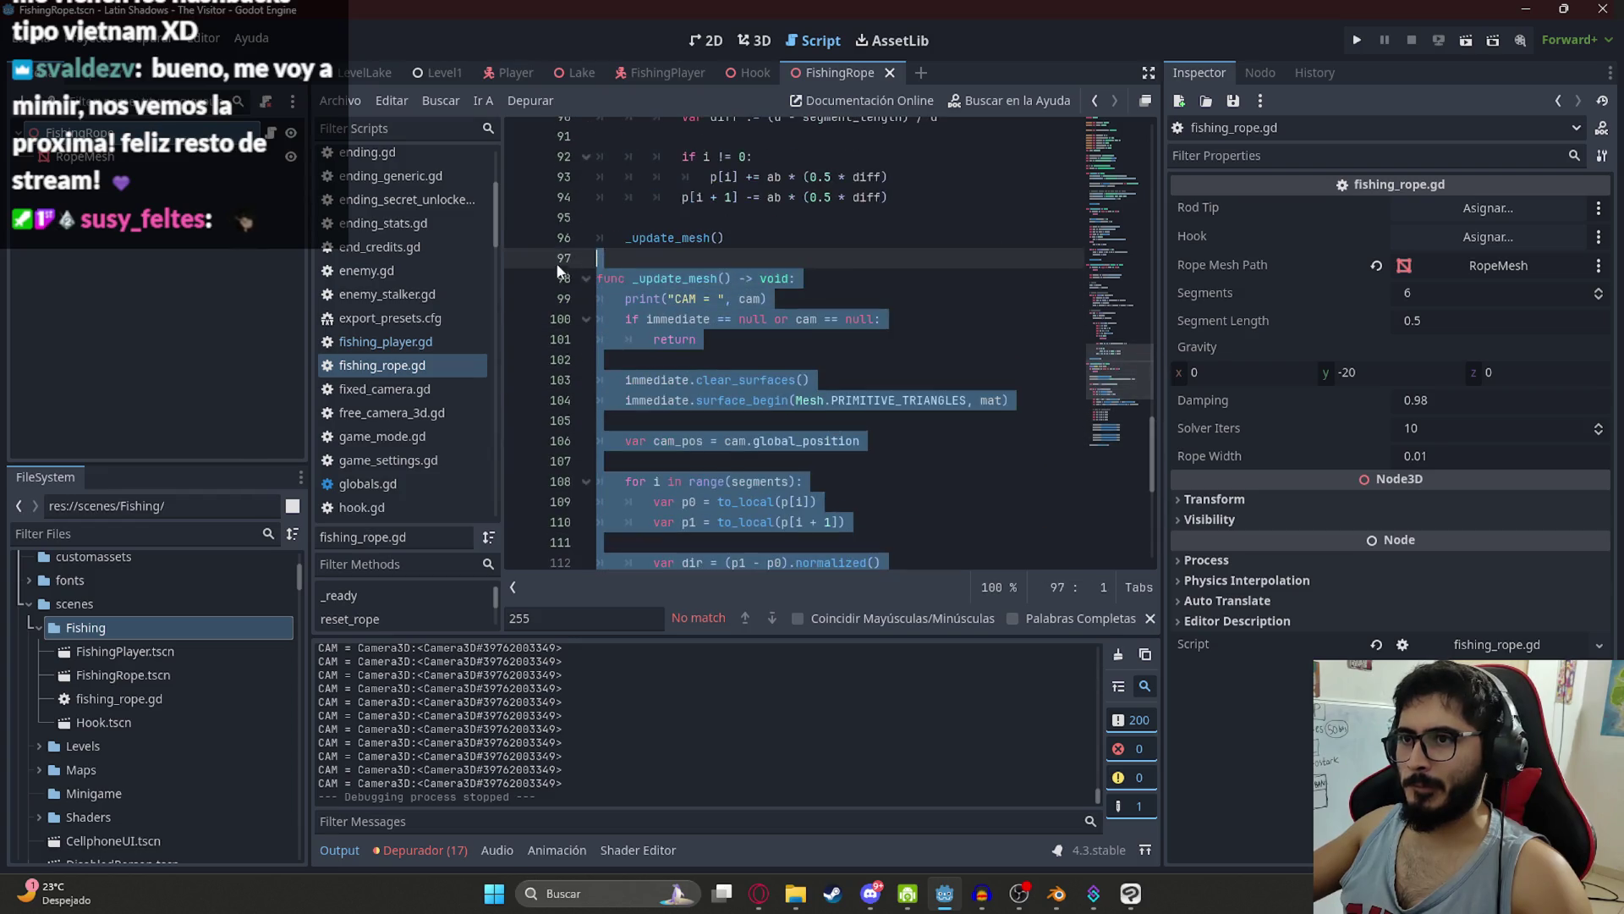
- Begin a ChatGPT reply with 'Ya' and copy the suggested mat.albedo_color line
{"action": "left_click", "coordinate": [759, 892]}
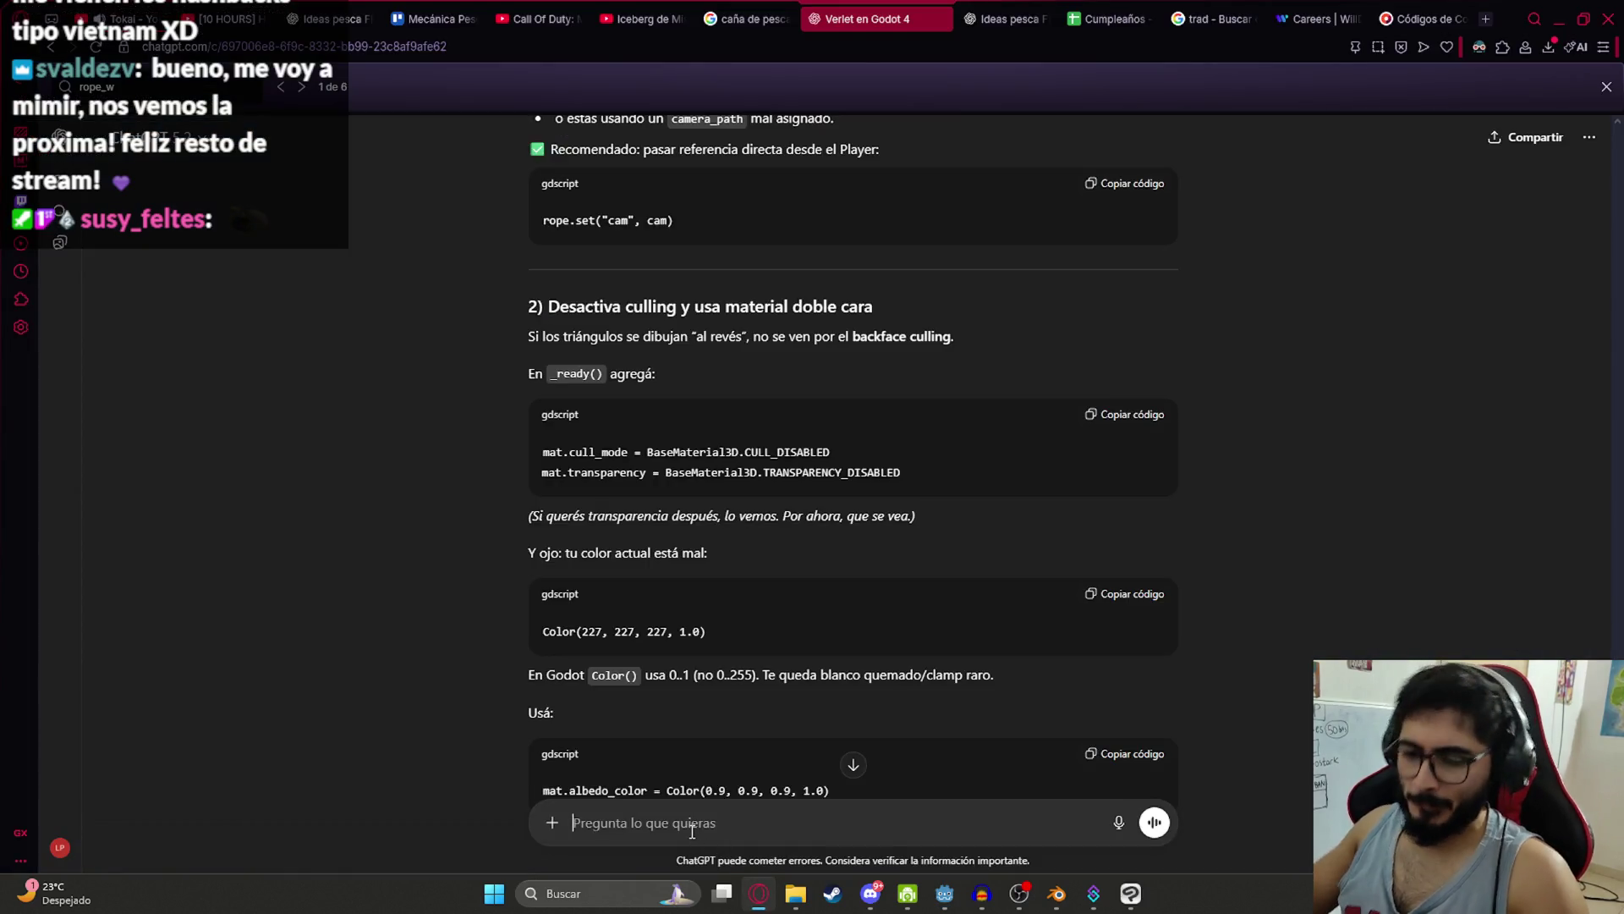
{"action": "type", "text": "Ya funciona"}
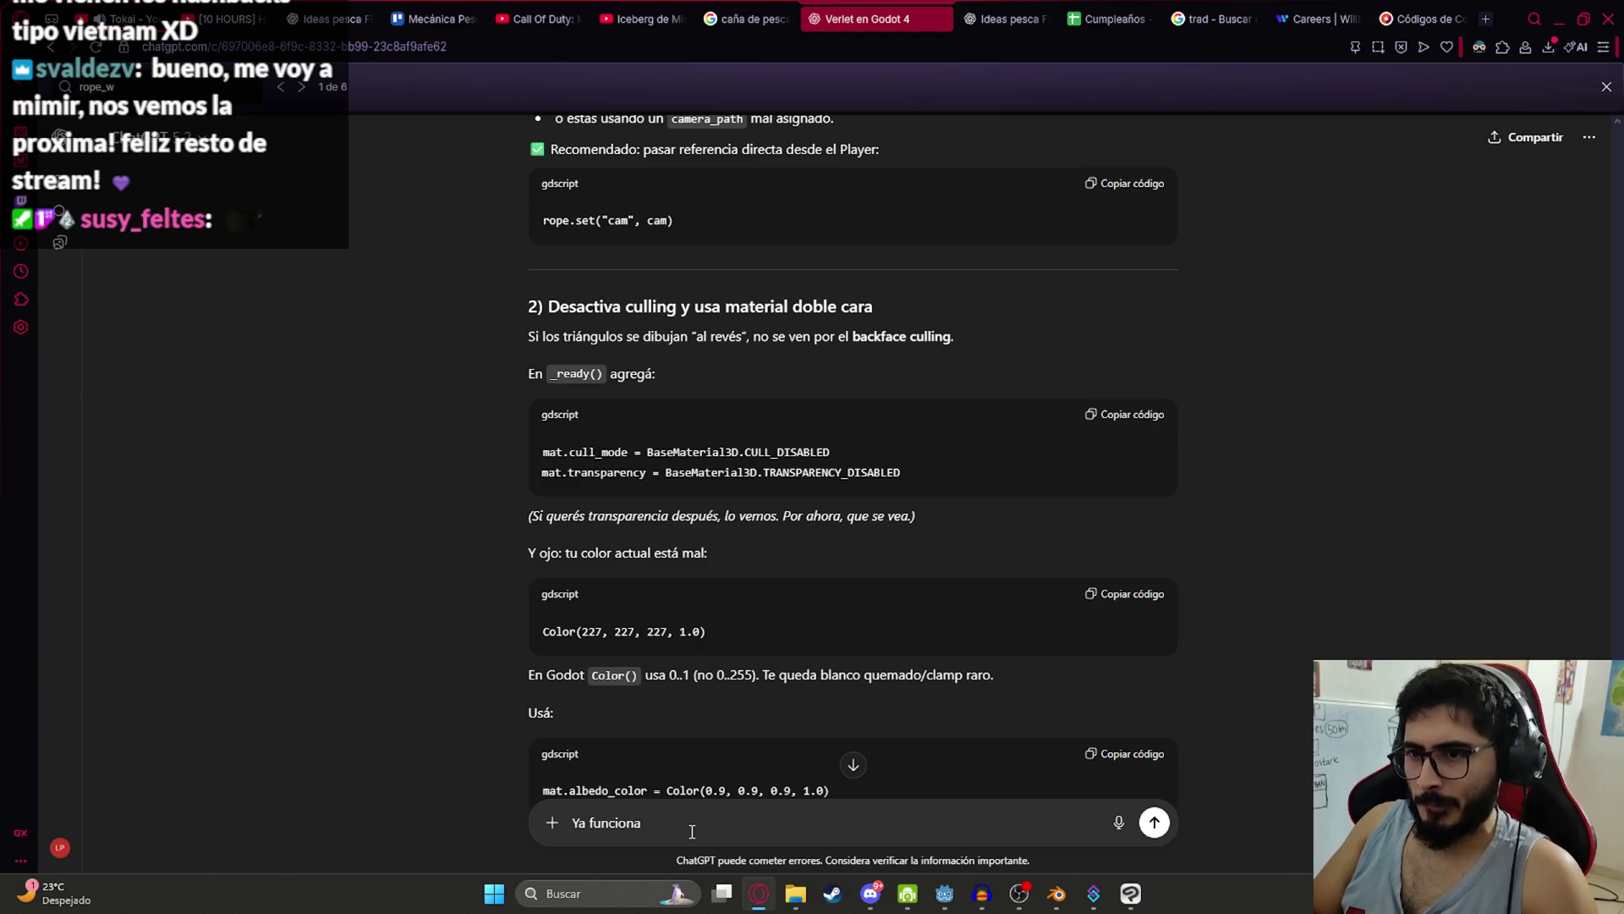
{"action": "scroll", "coordinate": [669, 491], "scroll_direction": "down", "scroll_amount": 5}
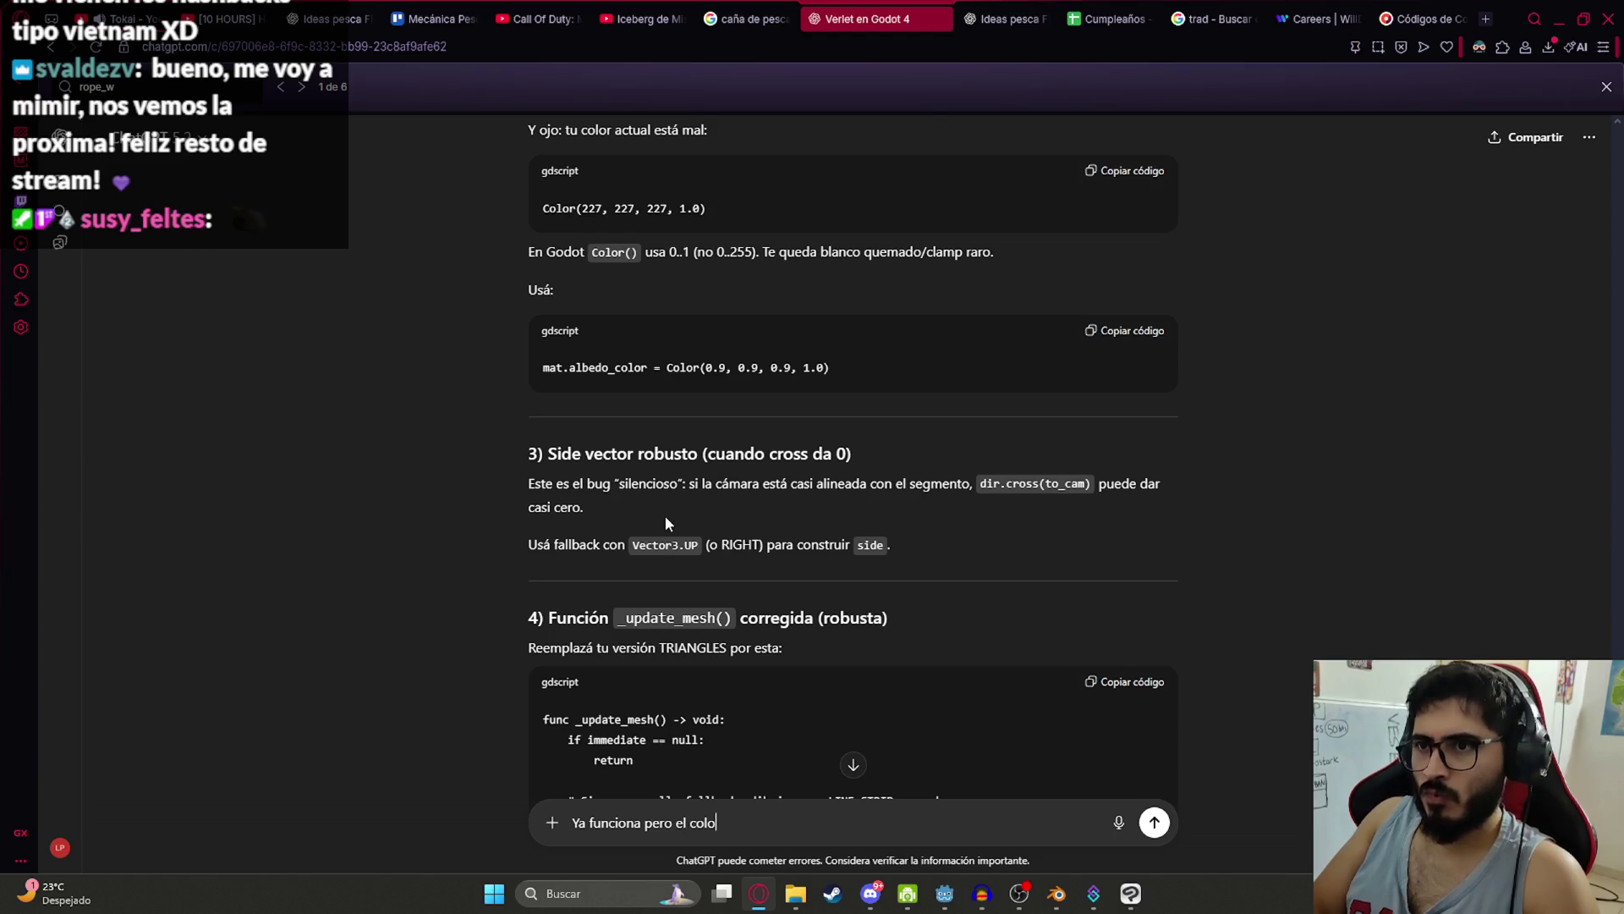
{"action": "left_click_drag", "start_coordinate": [849, 365], "coordinate": [490, 371]}
{"action": "key", "text": "ctrl+c"}
{"action": "key", "text": "alt+Tab"}
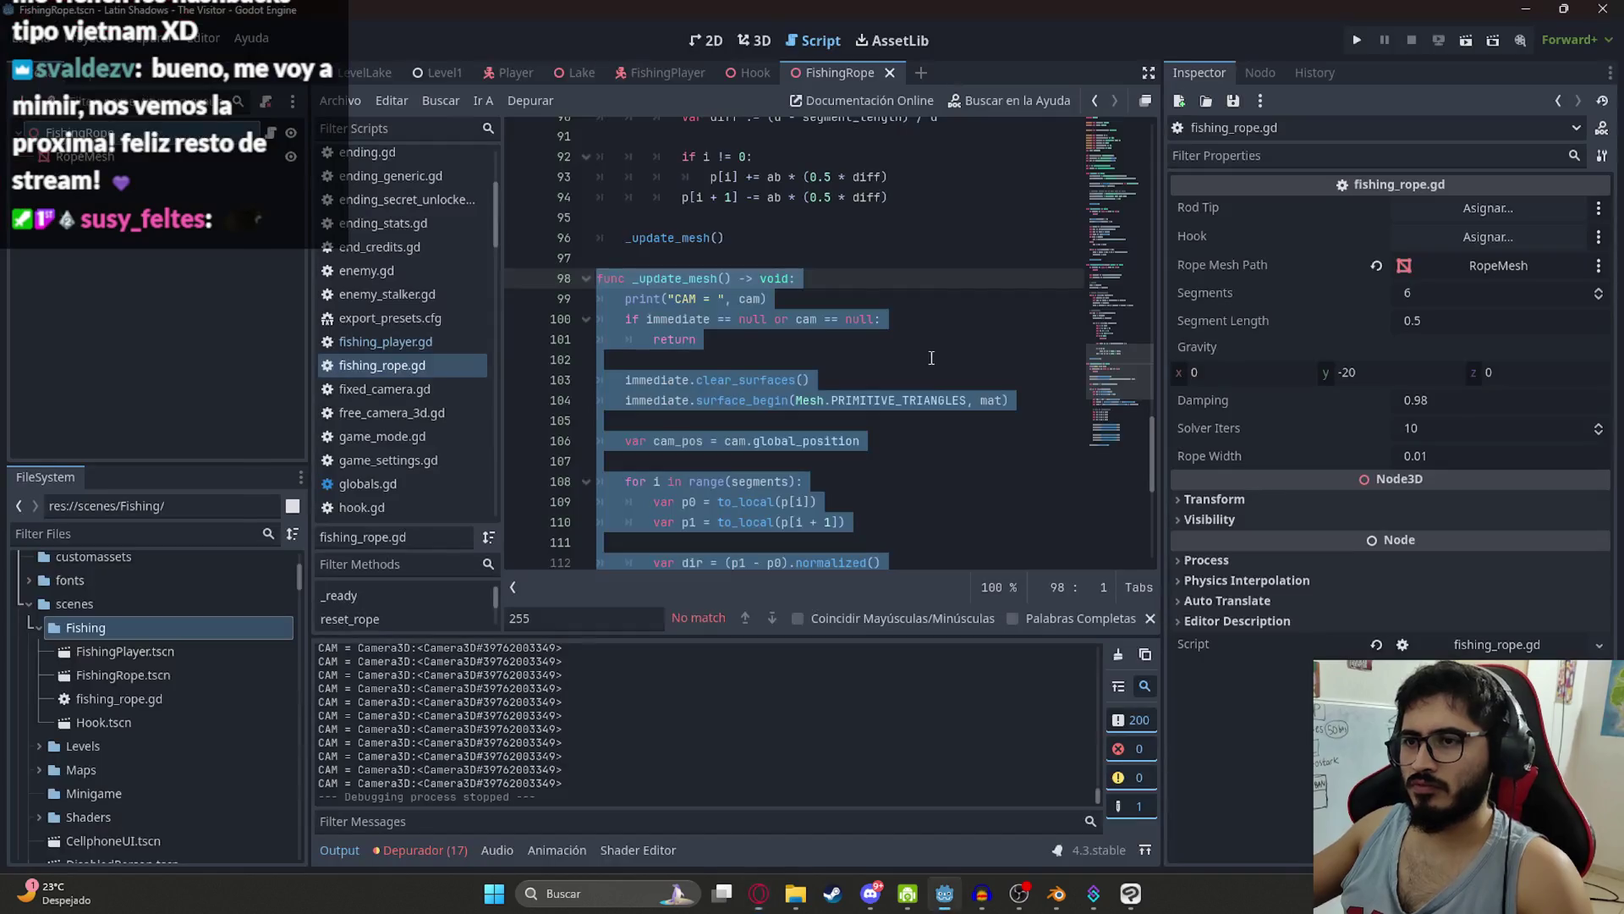
- Move the cull_mode and transparency lines under the material comment near mat.albedo_color
{"action": "left_click", "coordinate": [902, 372]}
{"action": "key", "text": "ctrl+f"}
{"action": "key", "text": "ctrl+v"}
{"action": "key", "text": "BackSpace"}
{"action": "key", "text": "BackSpace"}
{"action": "key", "text": "BackSpace"}
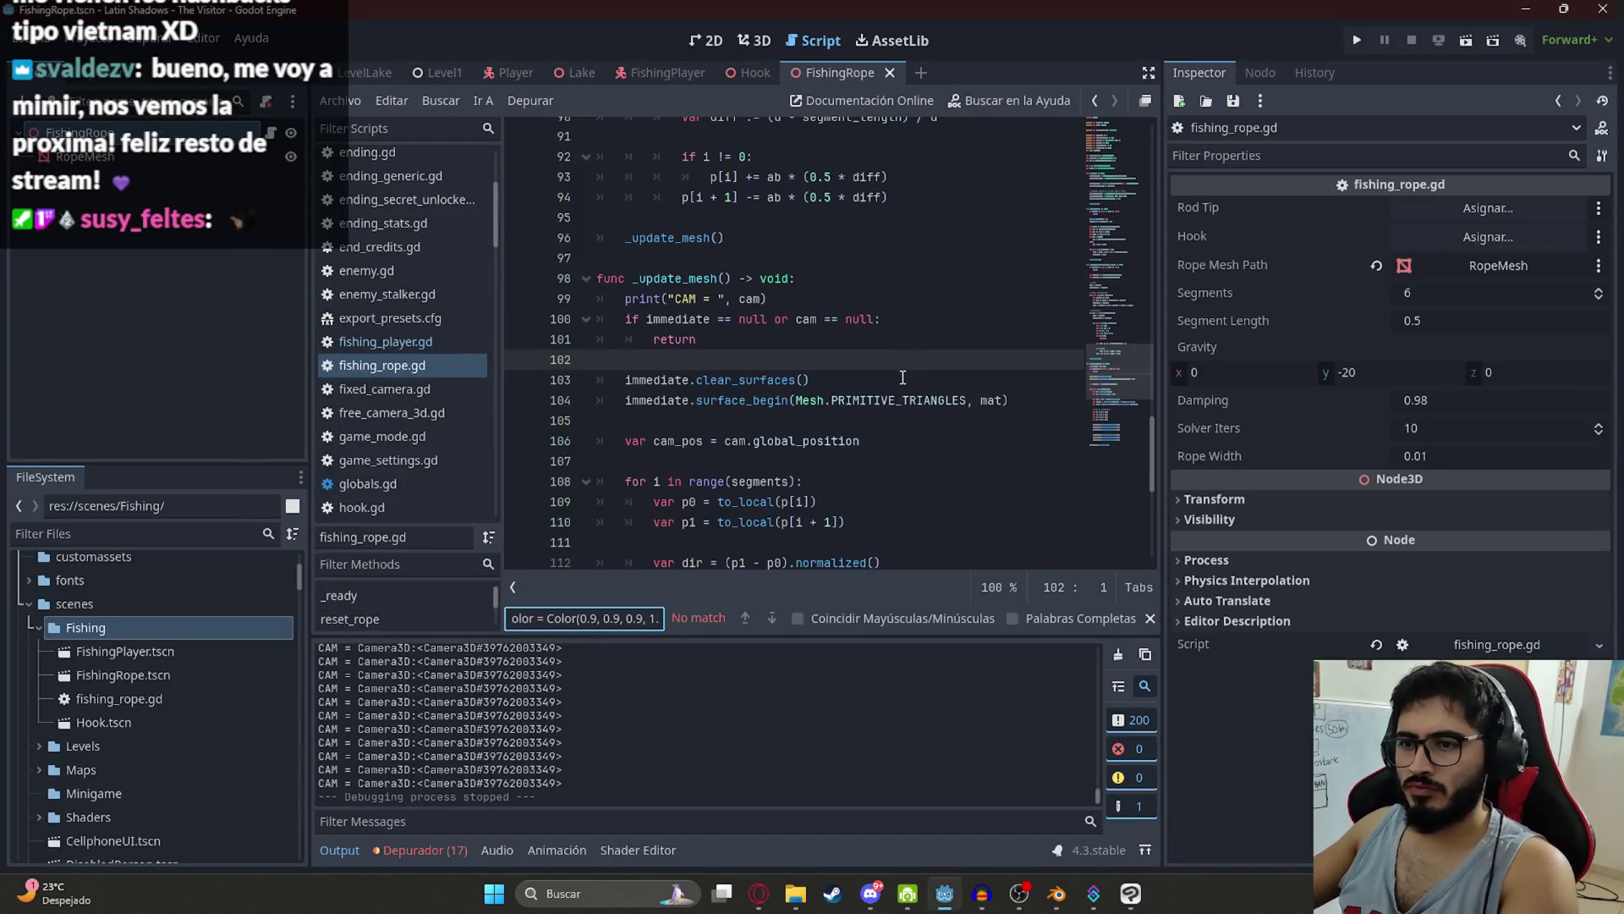
{"action": "left_click", "coordinate": [877, 353]}
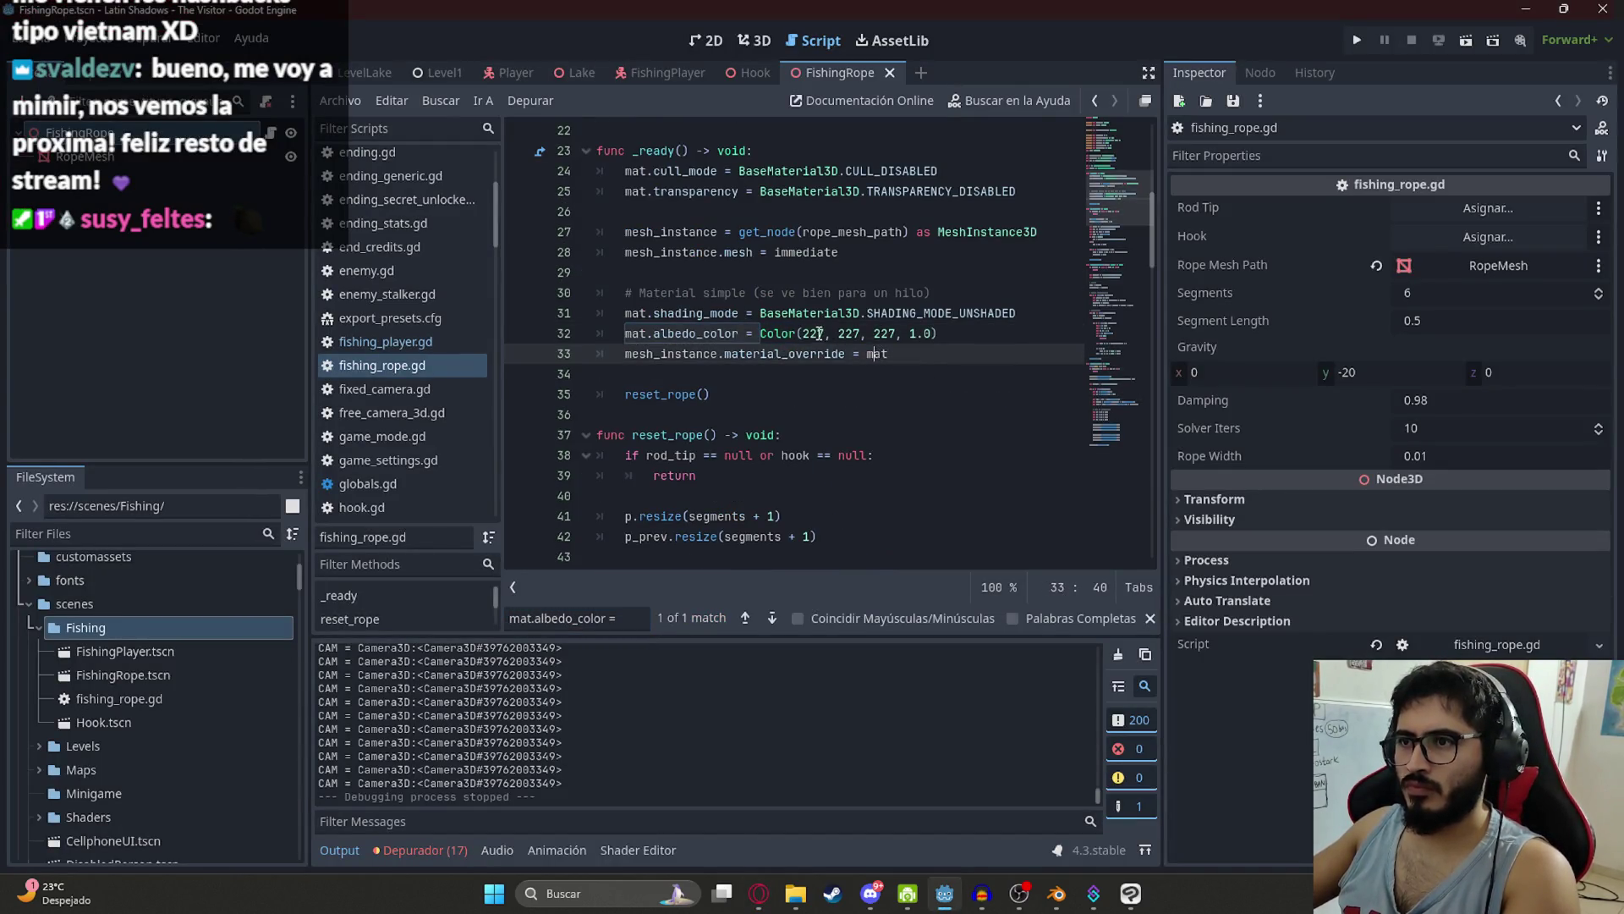
{"action": "left_click", "coordinate": [609, 619]}
{"action": "key", "text": "Return"}
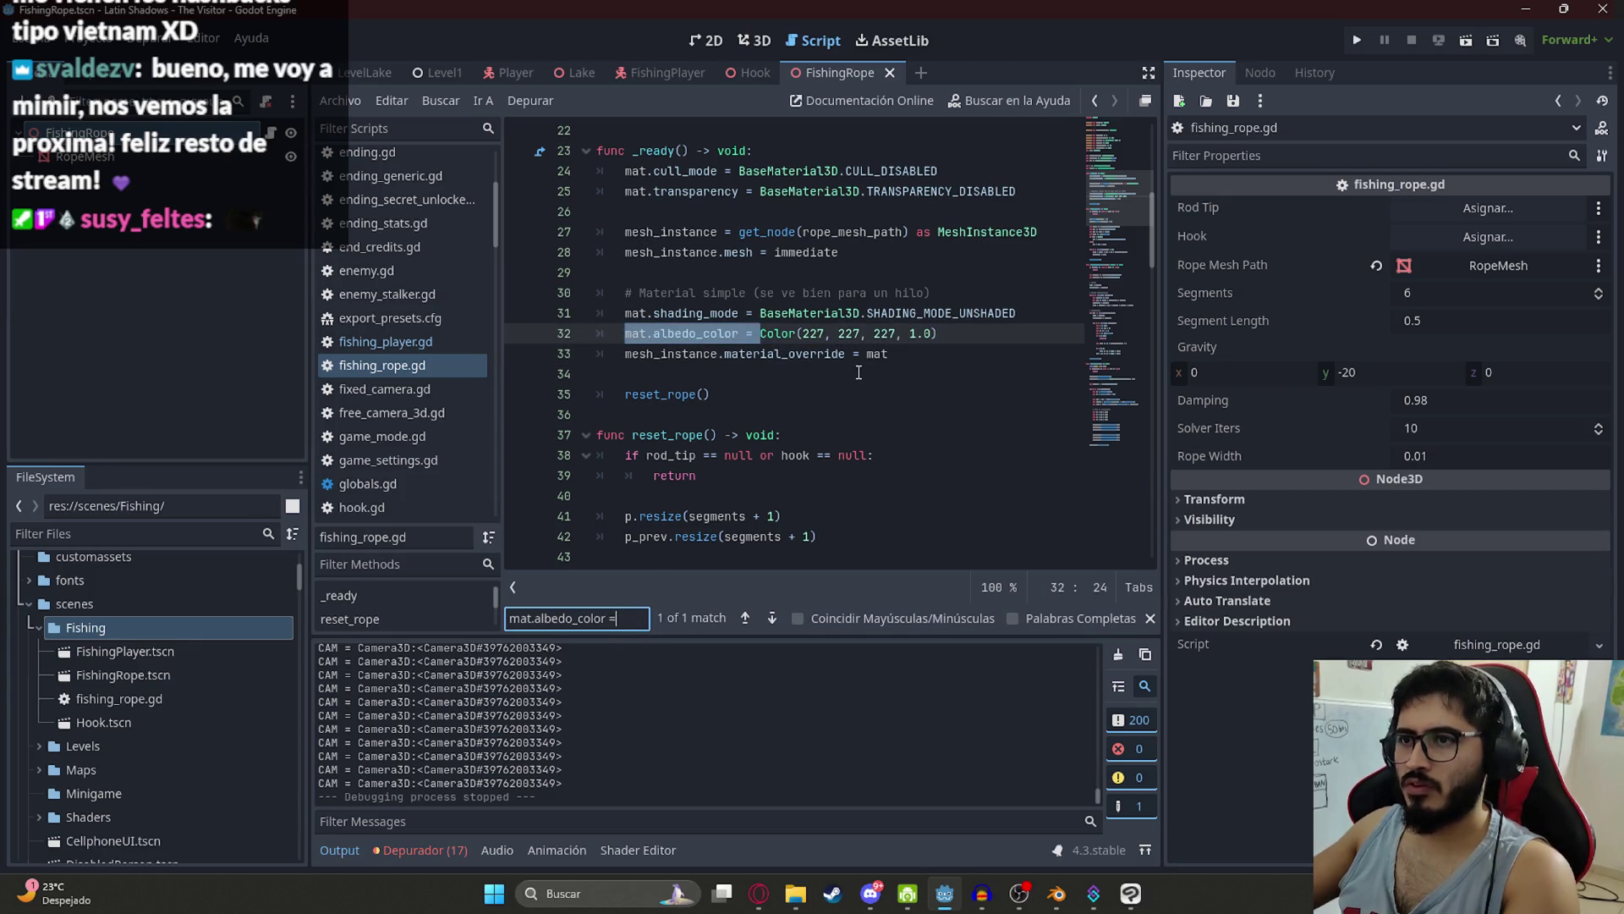
{"action": "scroll", "coordinate": [855, 385], "scroll_direction": "up", "scroll_amount": 1}
{"action": "left_click_drag", "start_coordinate": [1022, 252], "coordinate": [754, 212]}
{"action": "key", "text": "BackSpace"}
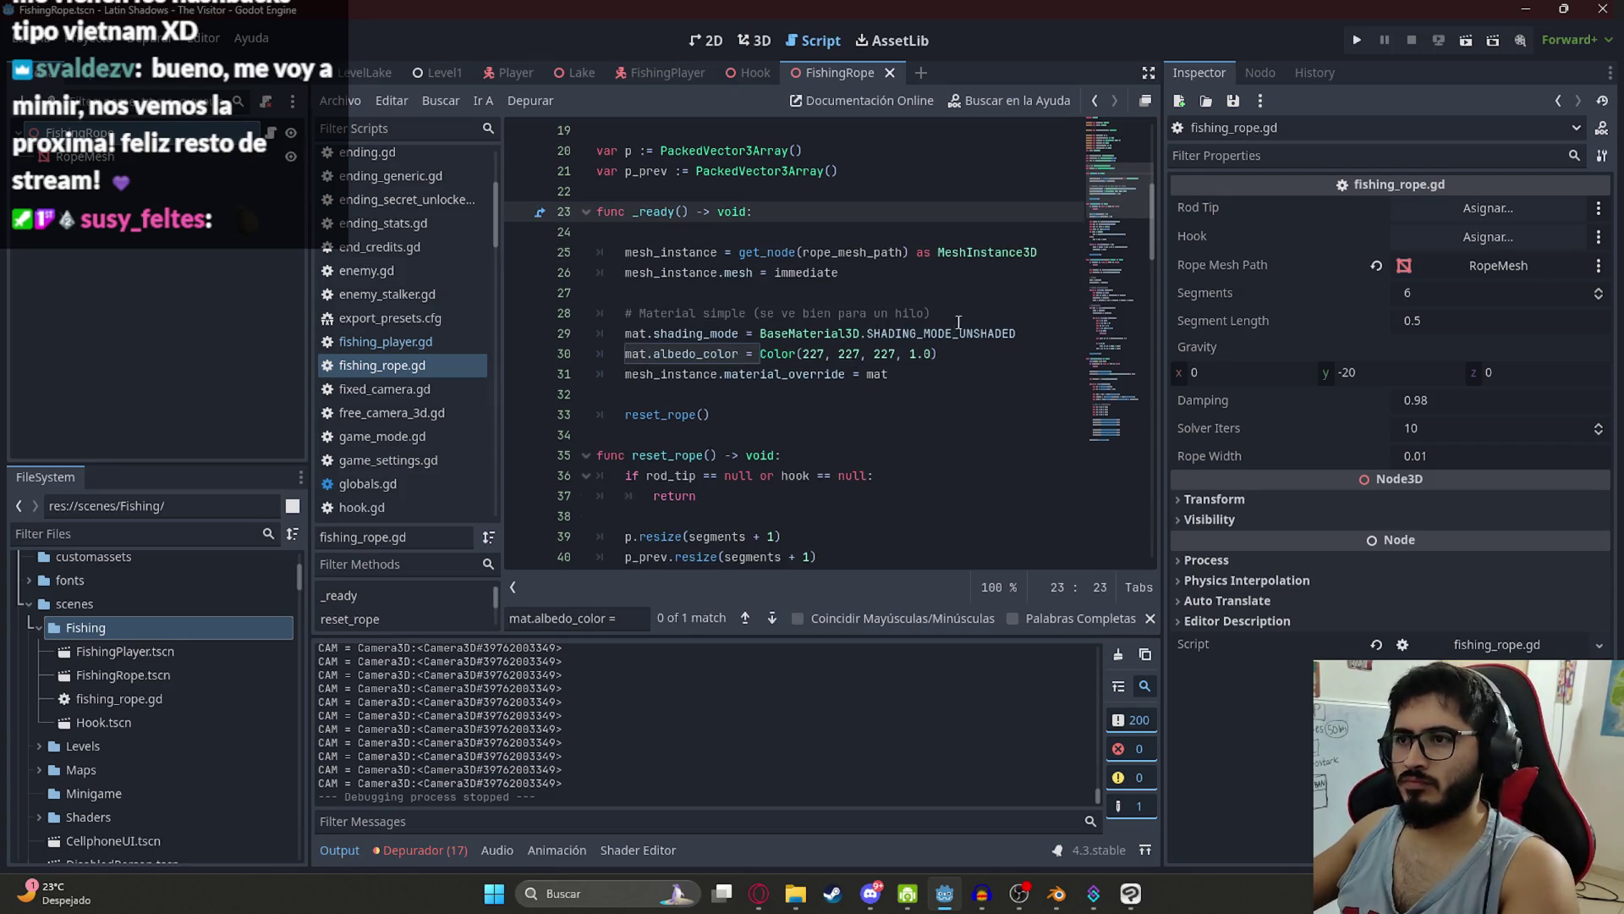
{"action": "left_click", "coordinate": [959, 320]}
{"action": "key", "text": "Return"}
{"action": "key", "text": "ctrl+v"}
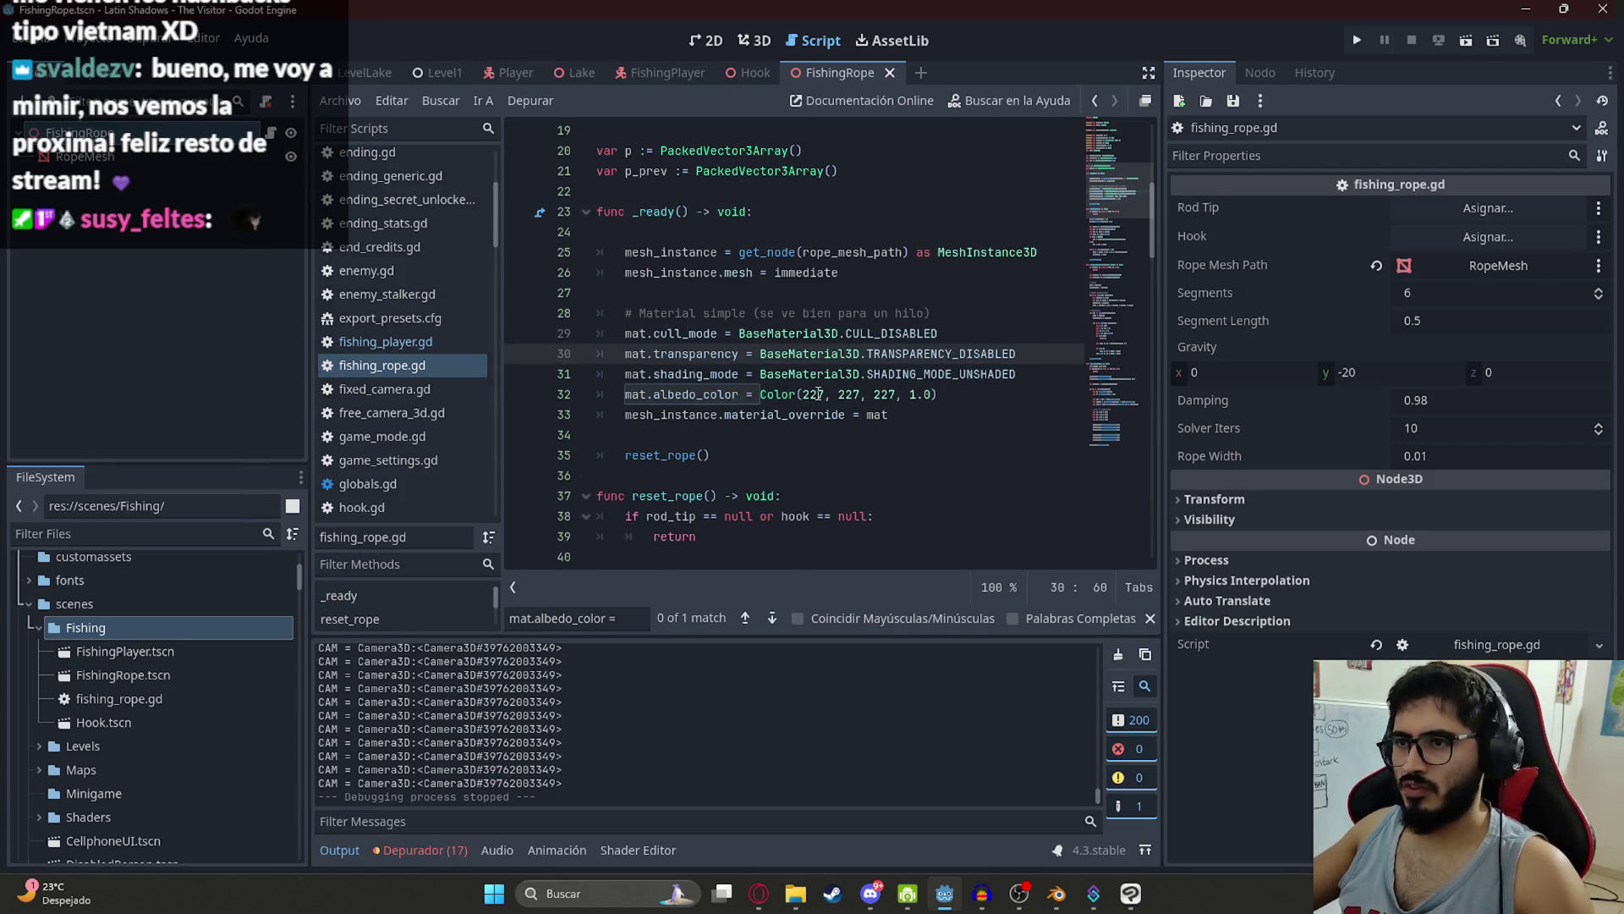
- Change the albedo Color values from 227 to 211, 211, 211 and save the script
{"action": "double_click", "coordinate": [818, 394]}
{"action": "key", "text": "Down"}
{"action": "key", "text": "End"}
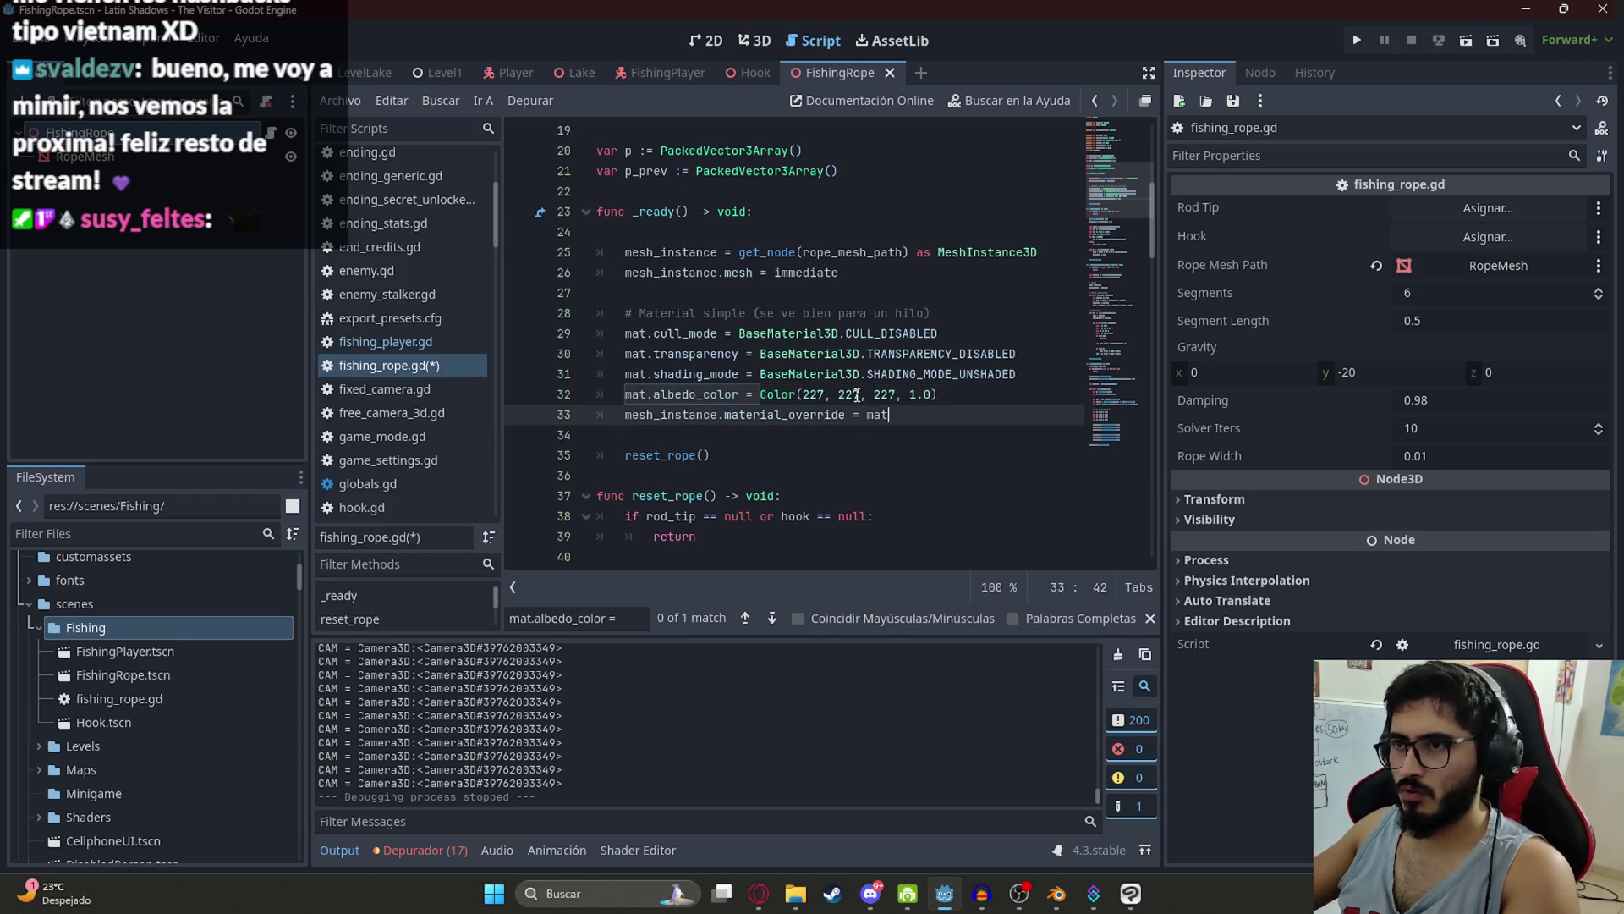
{"action": "double_click", "coordinate": [818, 395]}
{"action": "type", "text": "211"}
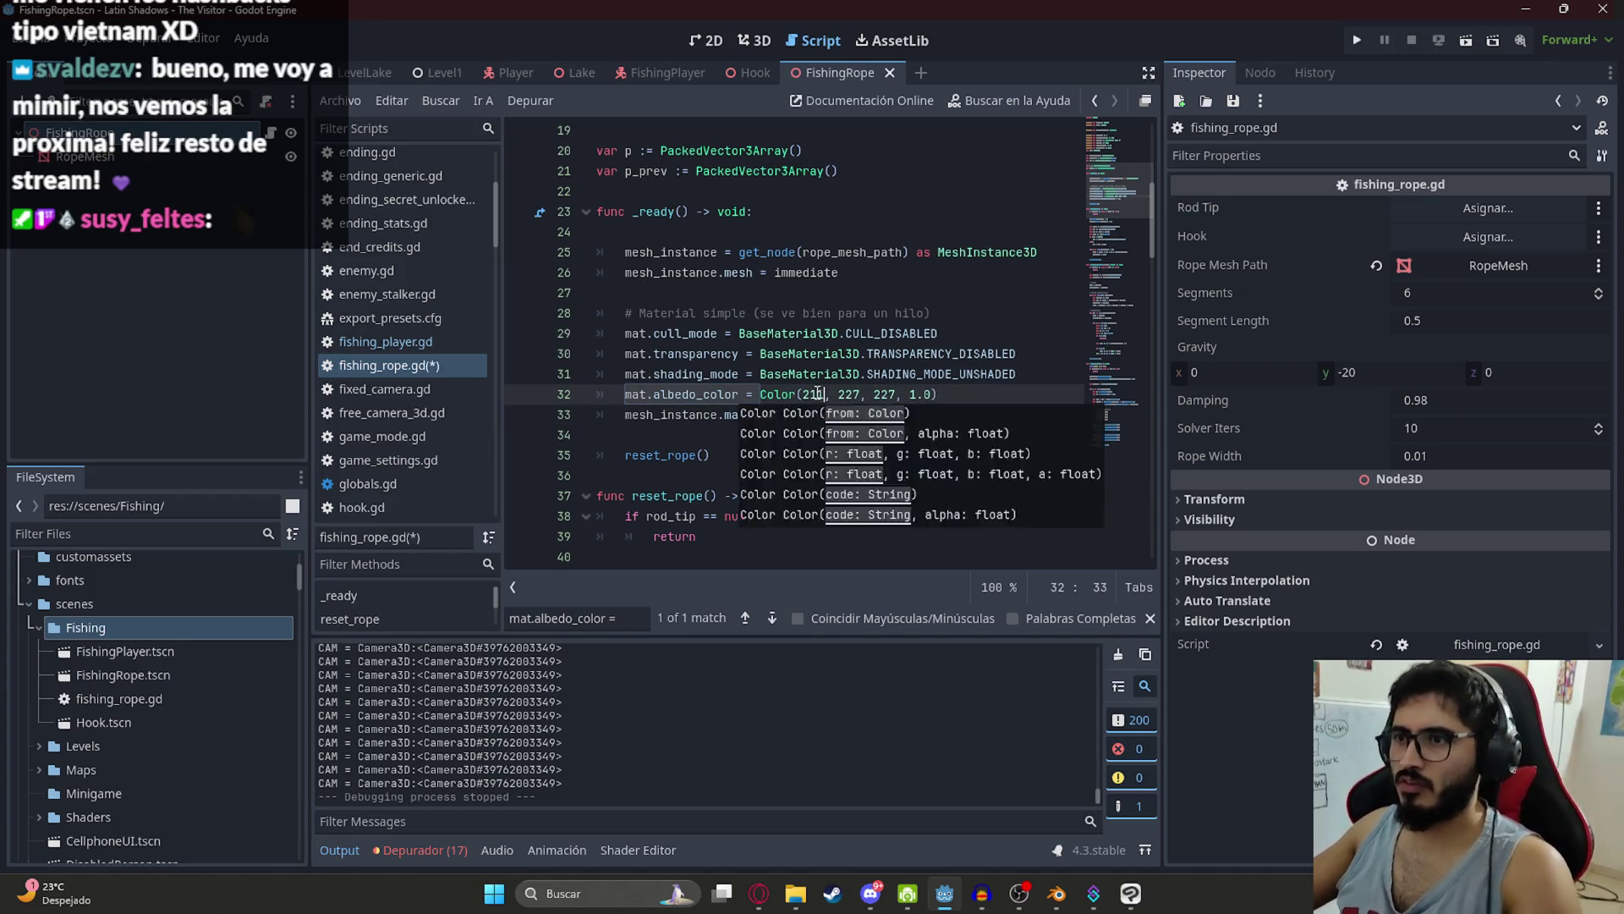
{"action": "left_click", "coordinate": [841, 395]}
{"action": "double_click", "coordinate": [849, 394]}
{"action": "type", "text": "211"}
{"action": "double_click", "coordinate": [884, 394]}
{"action": "type", "text": "211"}
{"action": "key", "text": "ctrl+s"}
- Test-run the 211 colour, stop the game, and revert the colour to 227
{"action": "left_click", "coordinate": [660, 72]}
{"action": "right_click", "coordinate": [642, 78]}
{"action": "key", "text": "Escape"}
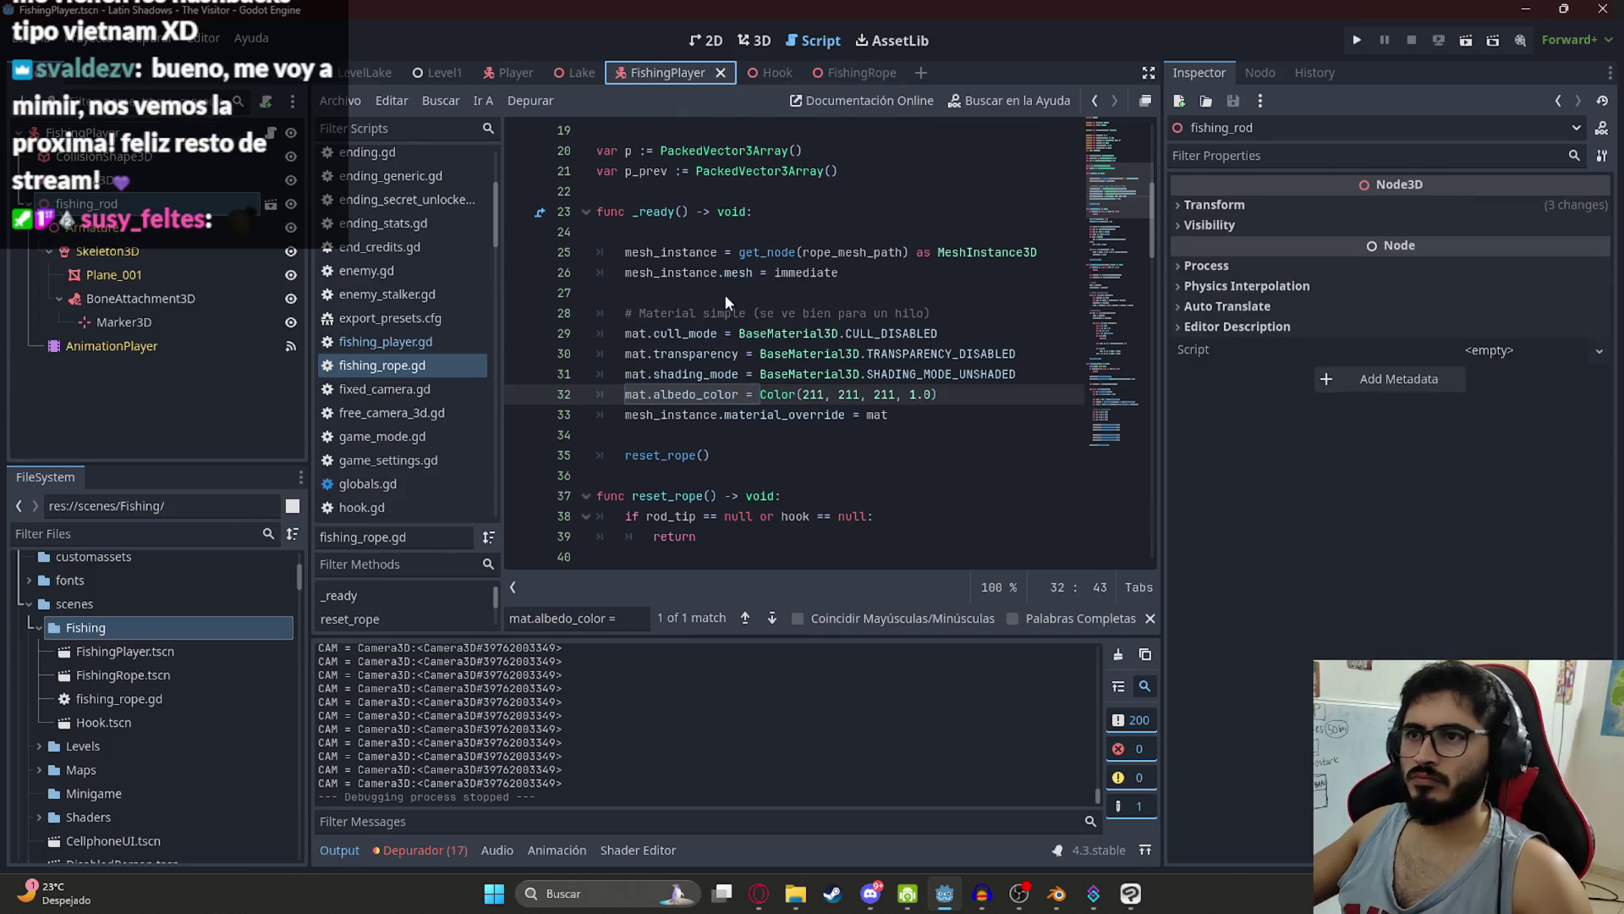
{"action": "key", "text": "F5"}
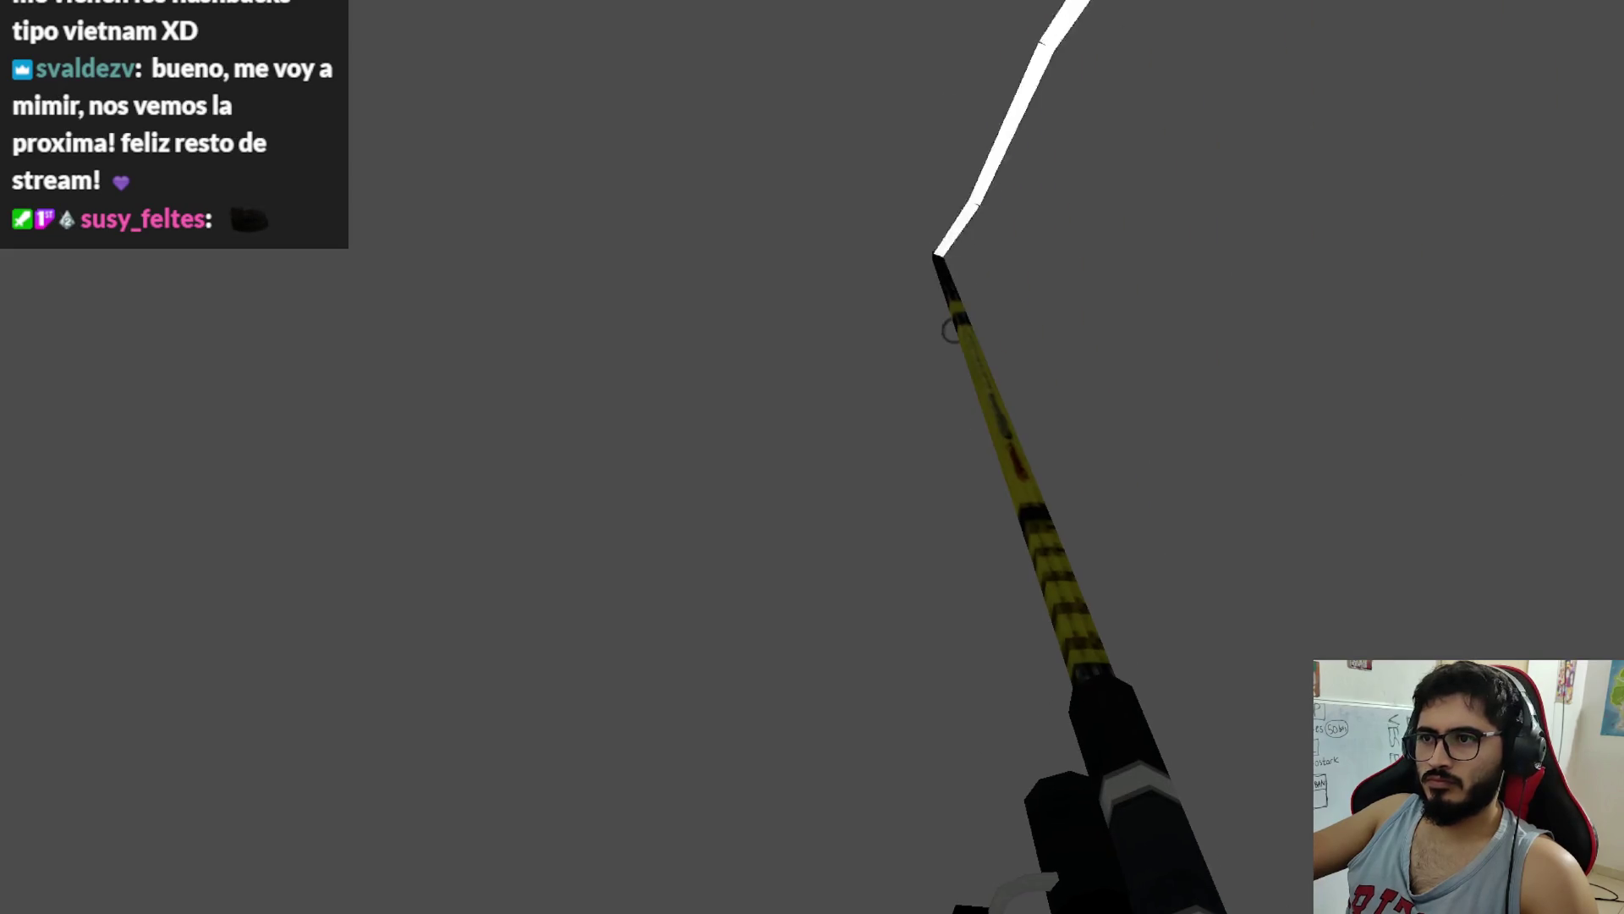
{"action": "key", "text": "F8"}
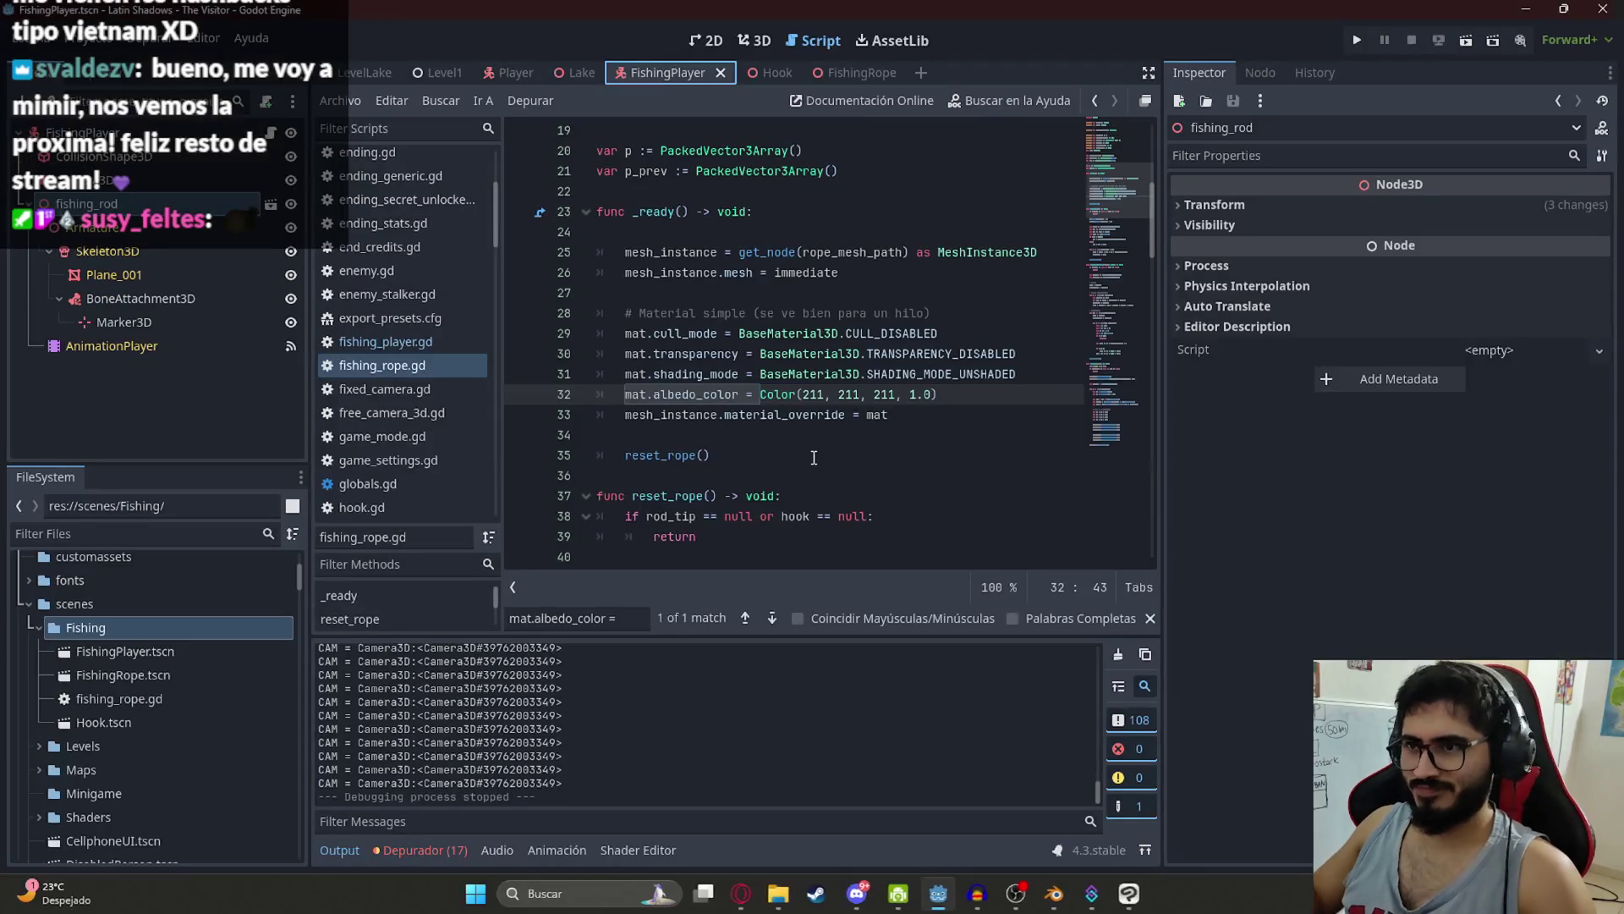
{"action": "key", "text": "ctrl+z"}
{"action": "key", "text": "ctrl+z"}
{"action": "key", "text": "ctrl+z"}
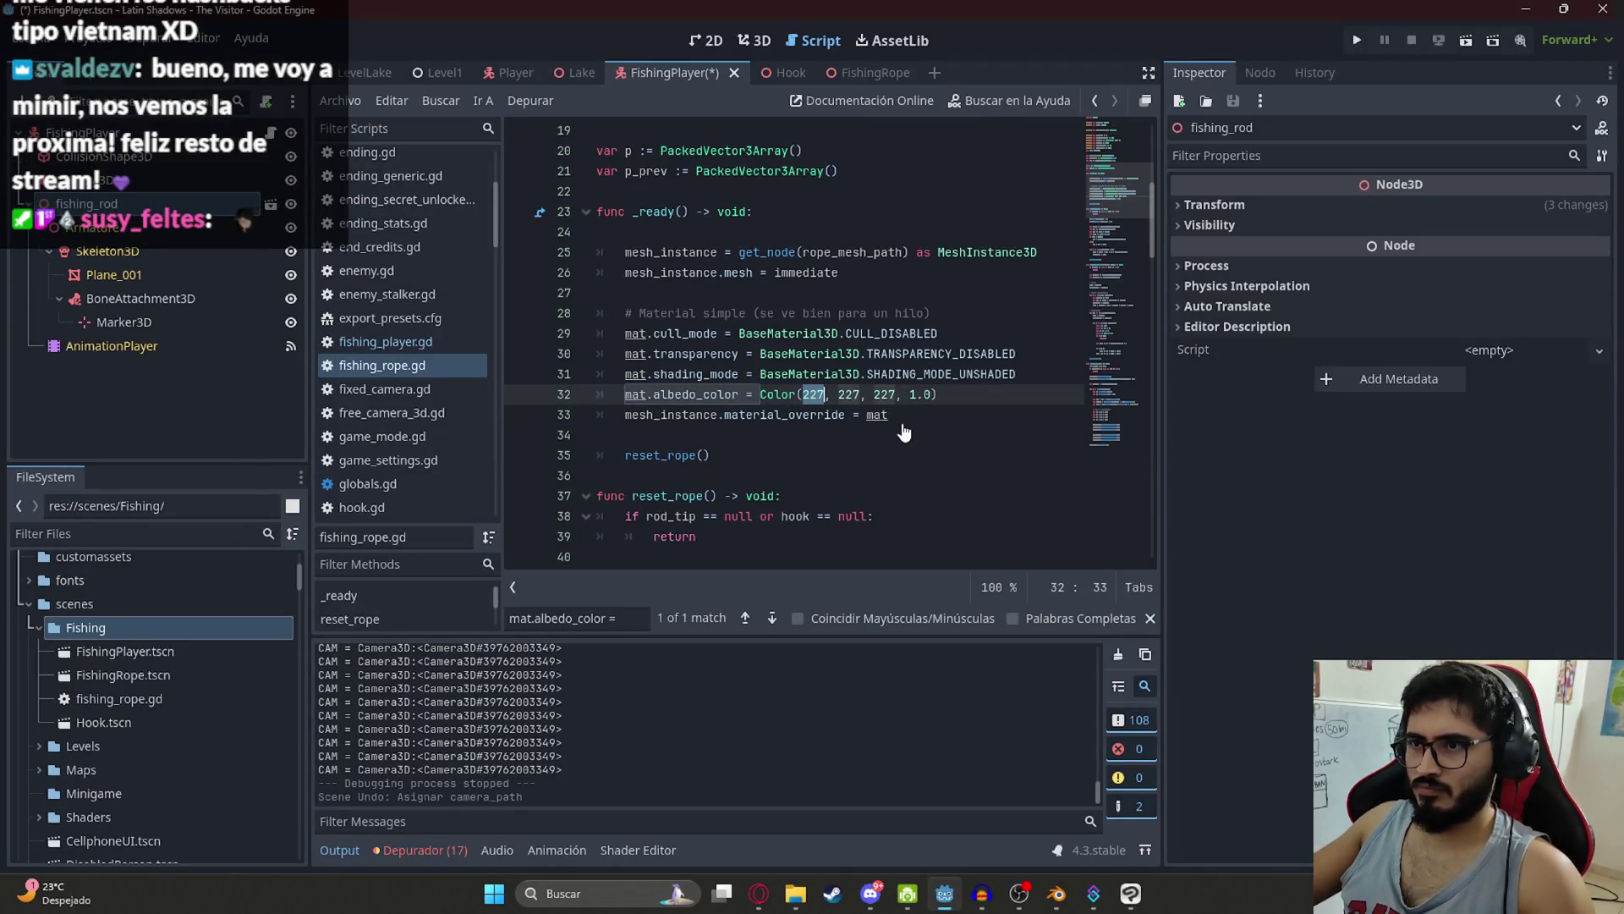
{"action": "left_click", "coordinate": [749, 888]}
{"action": "left_click", "coordinate": [707, 833]}
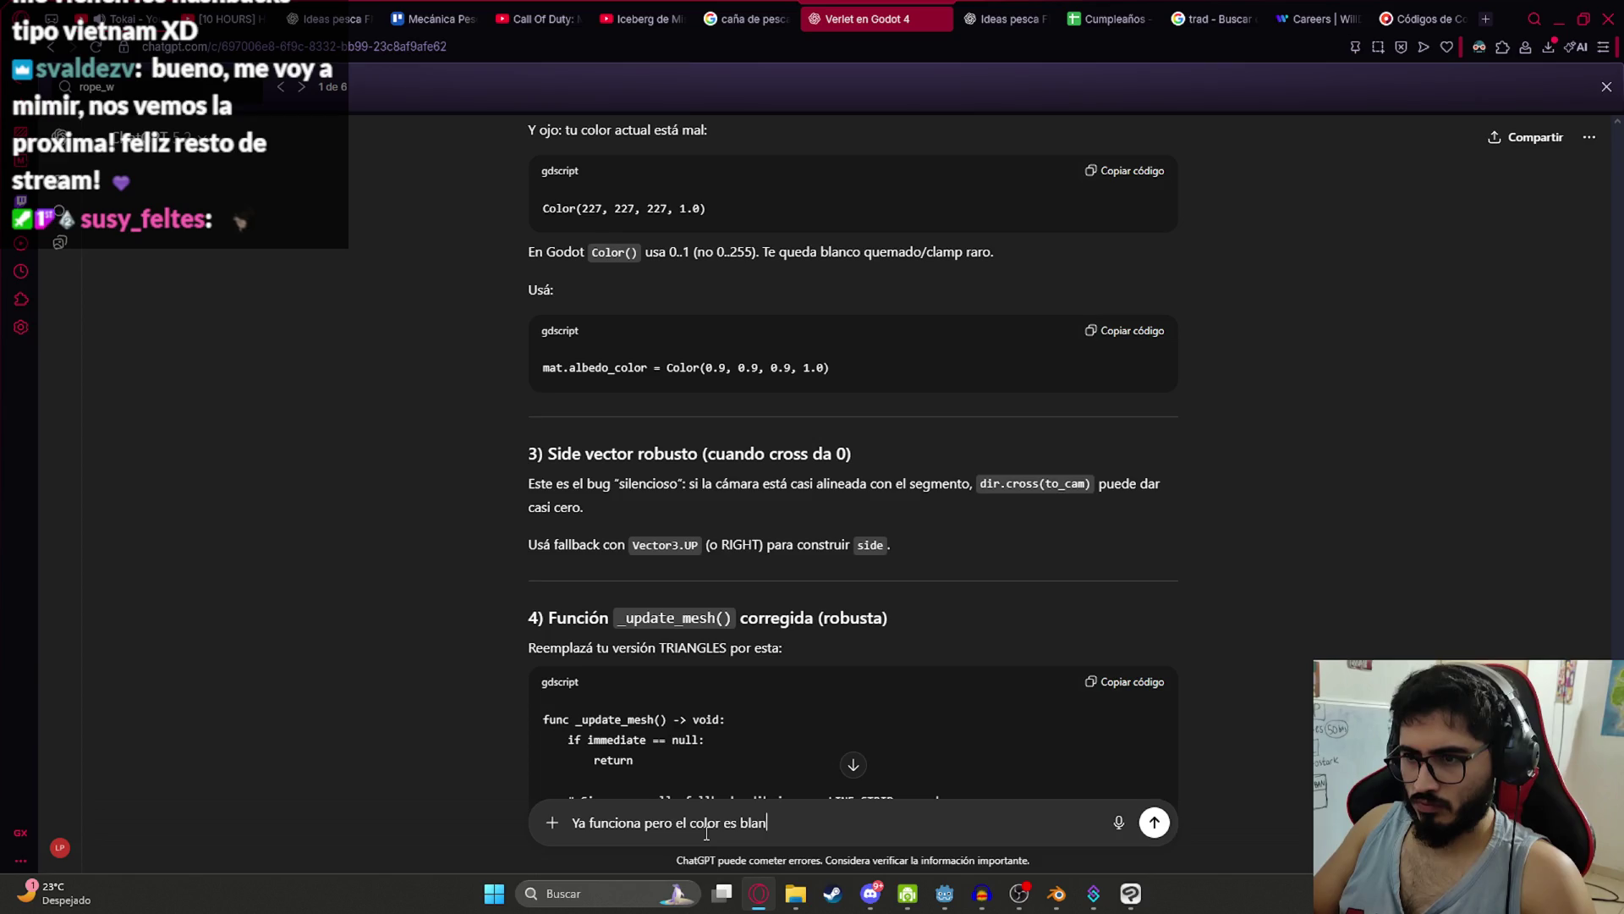
- Send ChatGPT the rope-colour question with the pasted script and copy its light-grey colour fix
{"action": "key", "text": "shift+Return"}
{"action": "key", "text": "ctrl+v"}
{"action": "key", "text": "Return"}
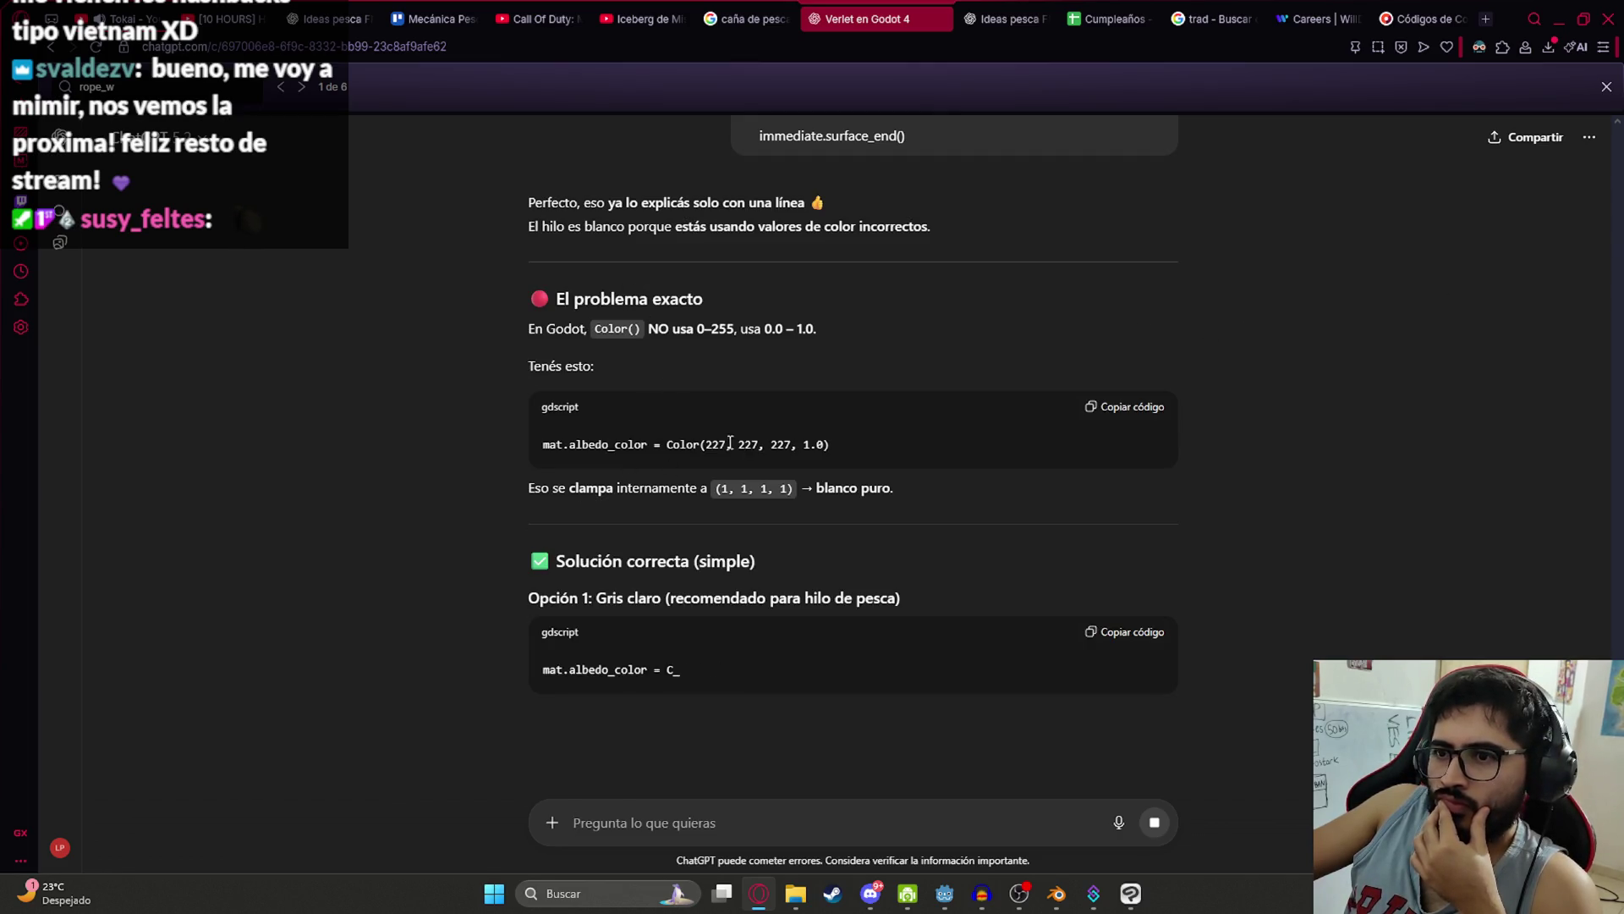
{"action": "left_click", "coordinate": [1117, 408]}
{"action": "key", "text": "alt+Tab"}
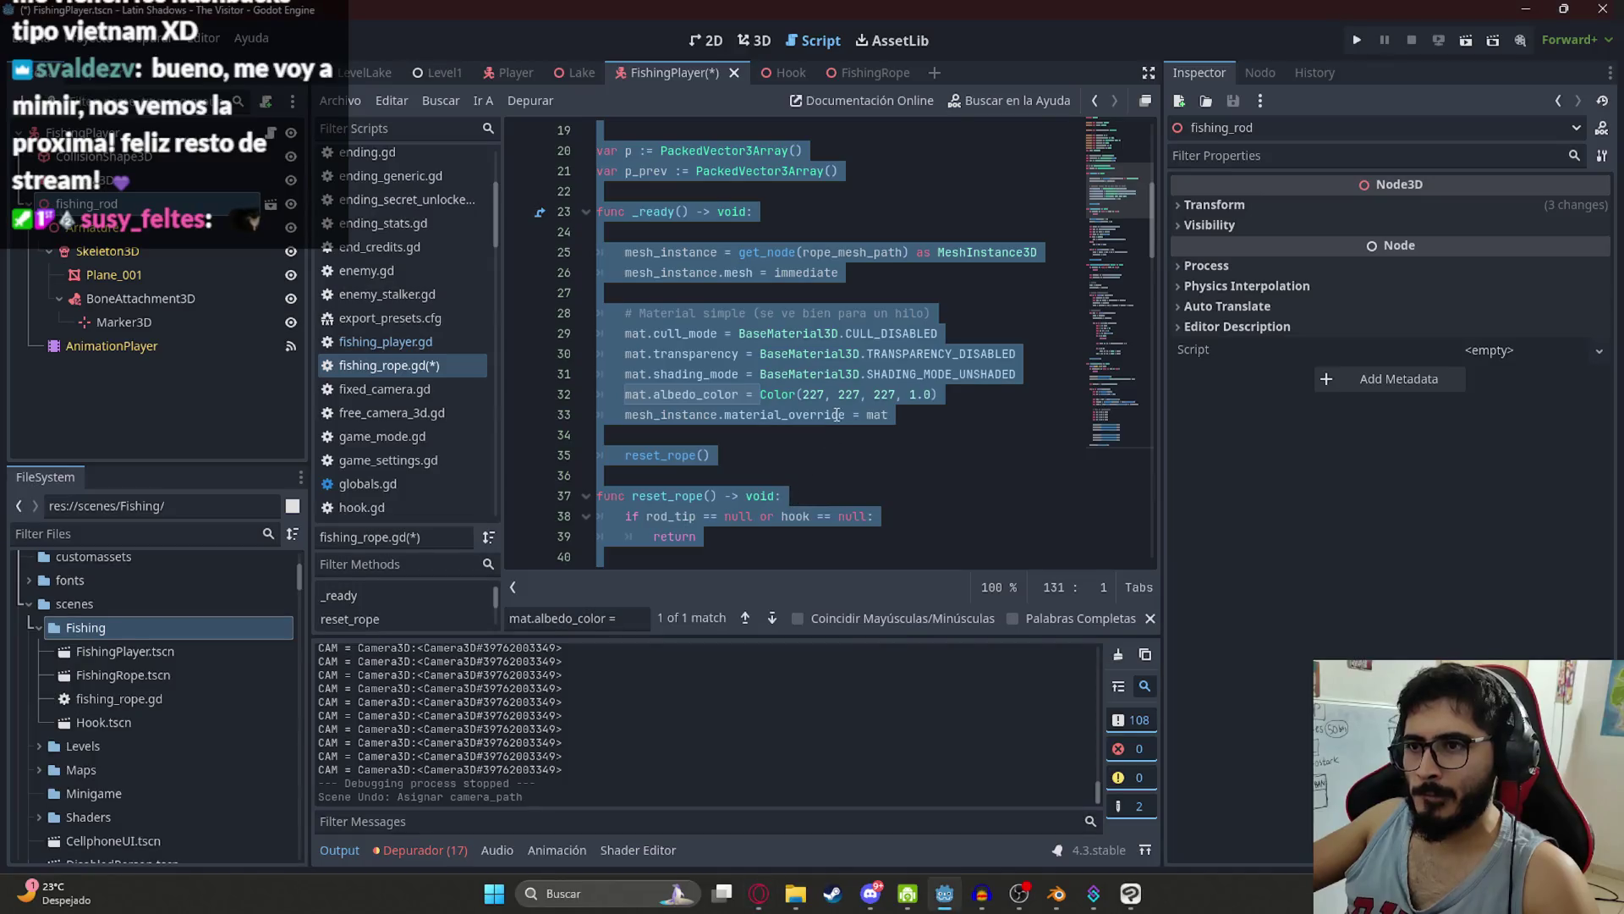
- Replace the albedo colour line with the 0.85 light-grey version and save
{"action": "left_click", "coordinate": [836, 415]}
{"action": "key", "text": "Home"}
{"action": "key", "text": "shift+Up"}
{"action": "type", "text": "mat.albedo_color = Color(0.85, 0.85, 0.85, 1.0)"}
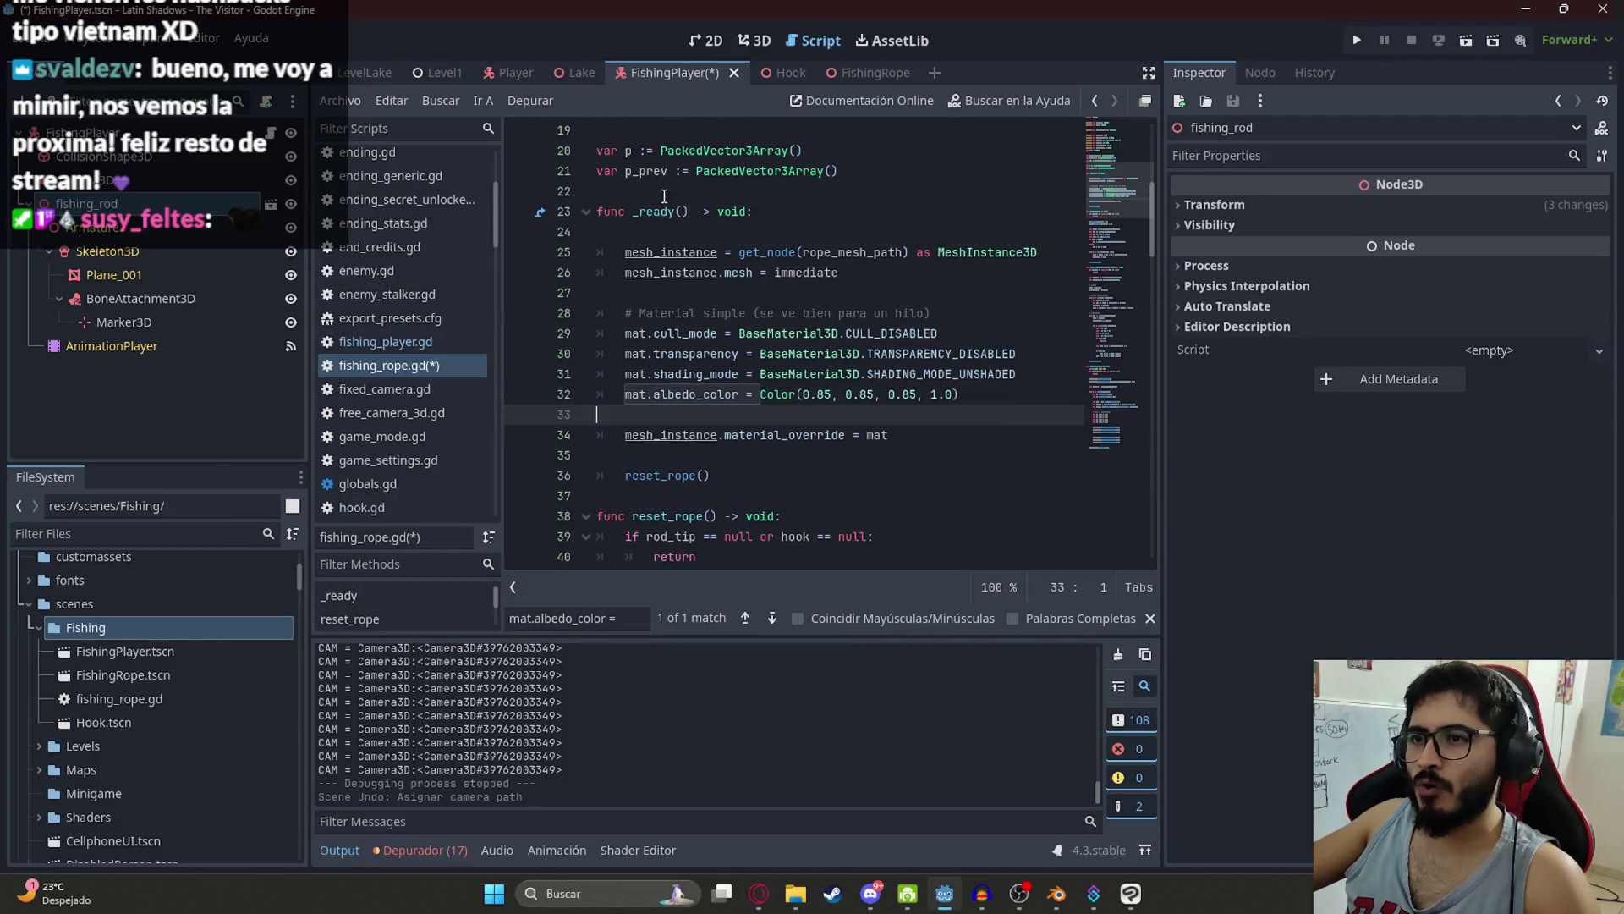
{"action": "key", "text": "BackSpace"}
{"action": "key", "text": "ctrl+s"}
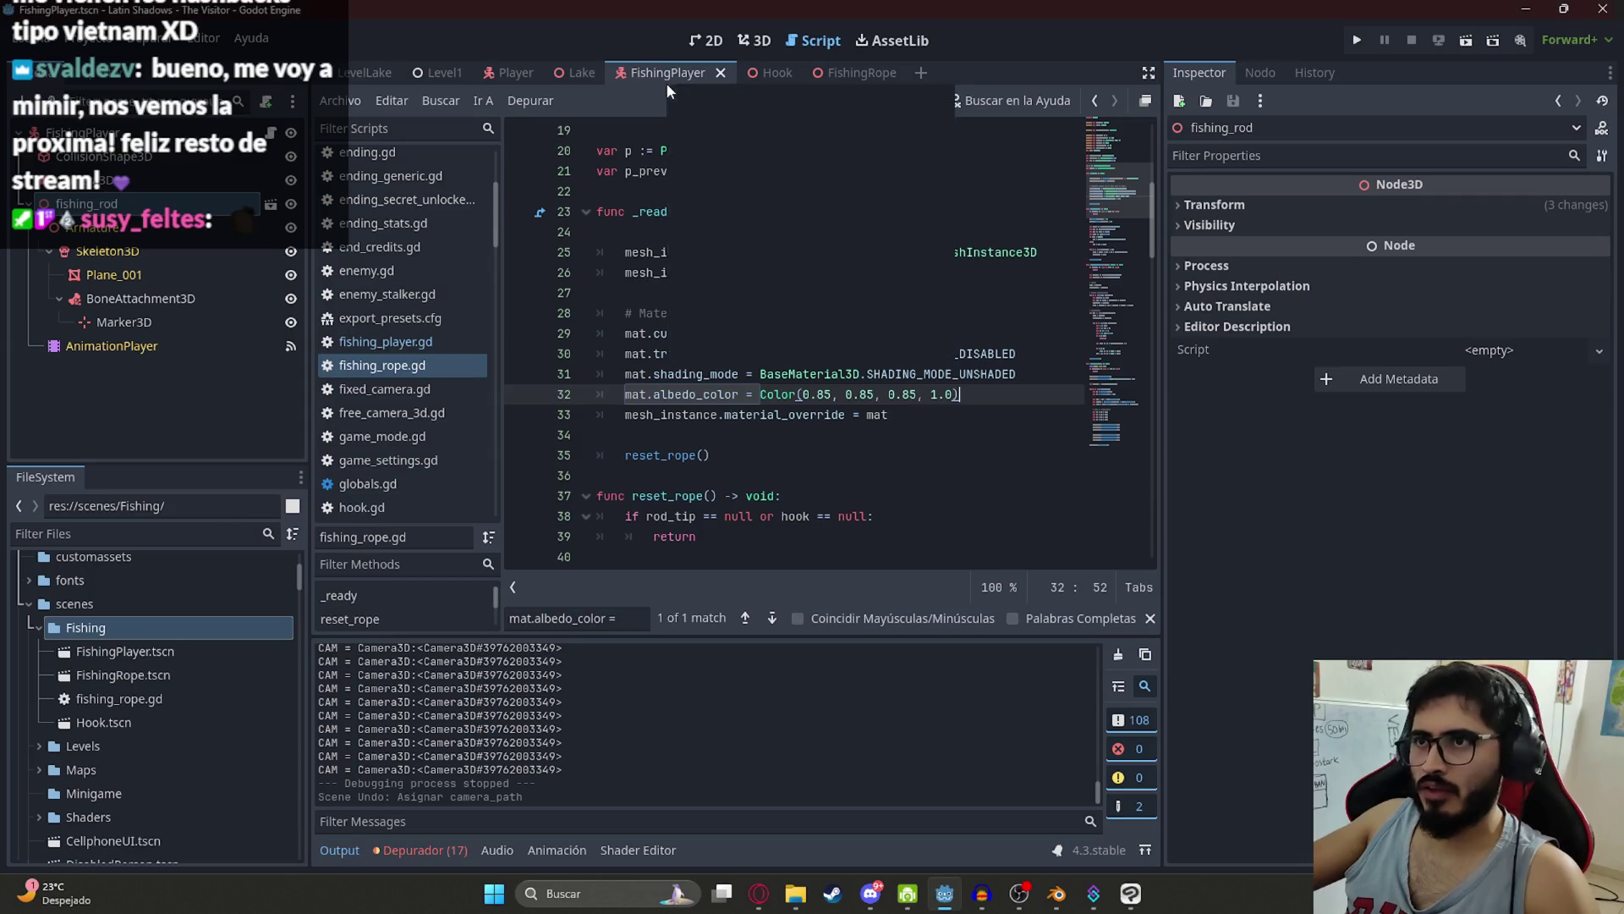
{"action": "left_click", "coordinate": [721, 226]}
- Test-run the FishingPlayer scene, then revert the albedo to Color(227, 227, 227, 1.0) and save
{"action": "key", "text": "F5"}
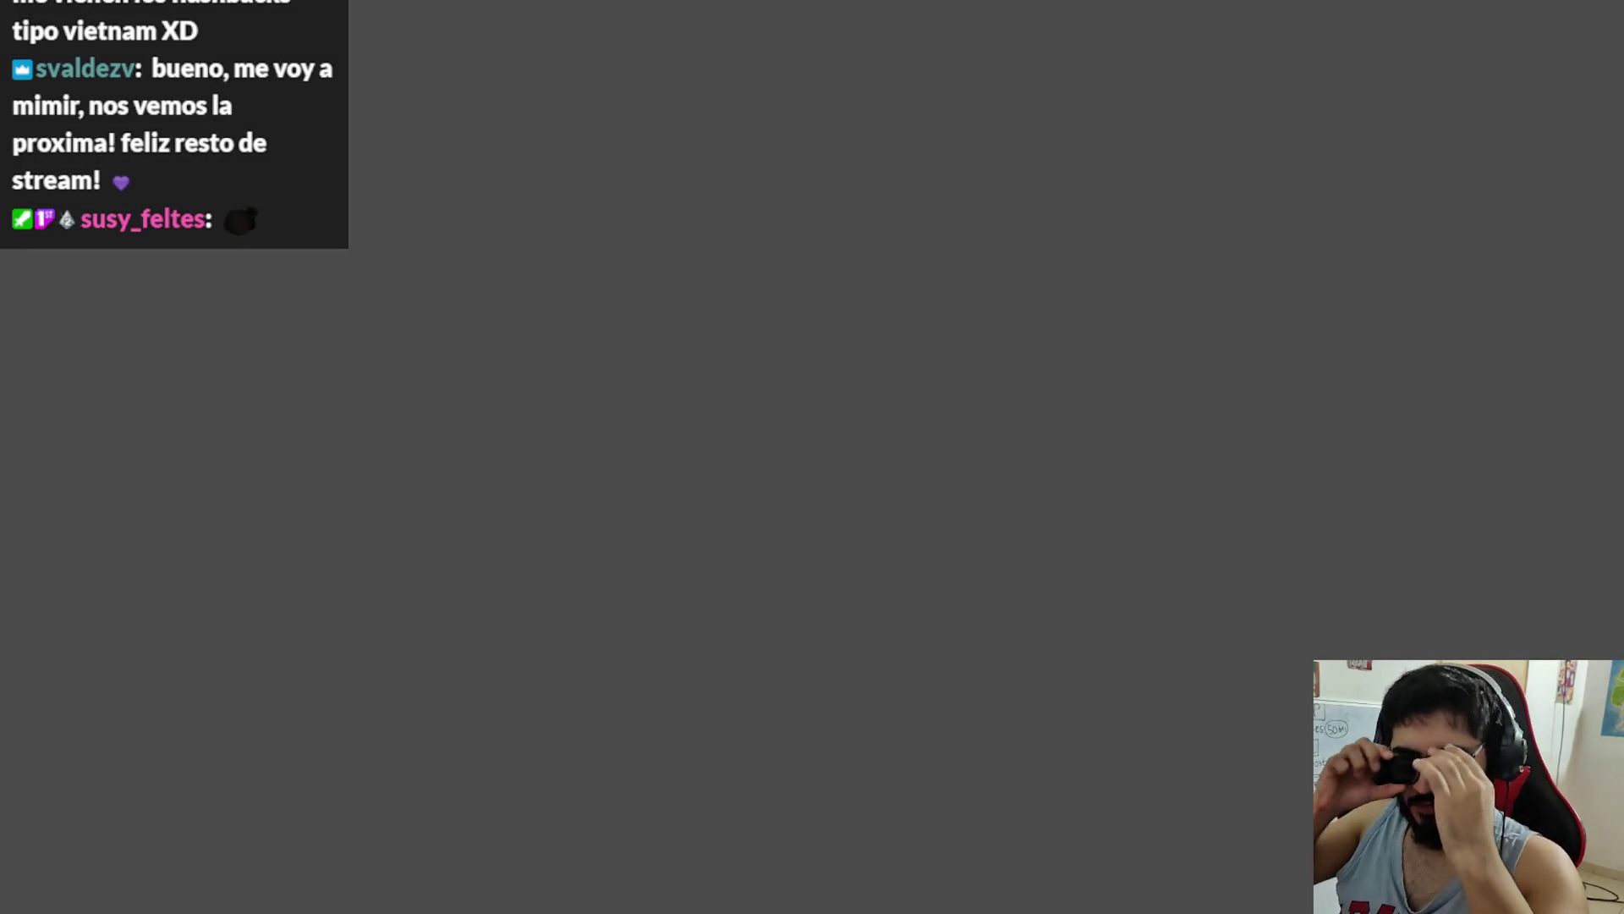
{"action": "key", "text": "alt+F4"}
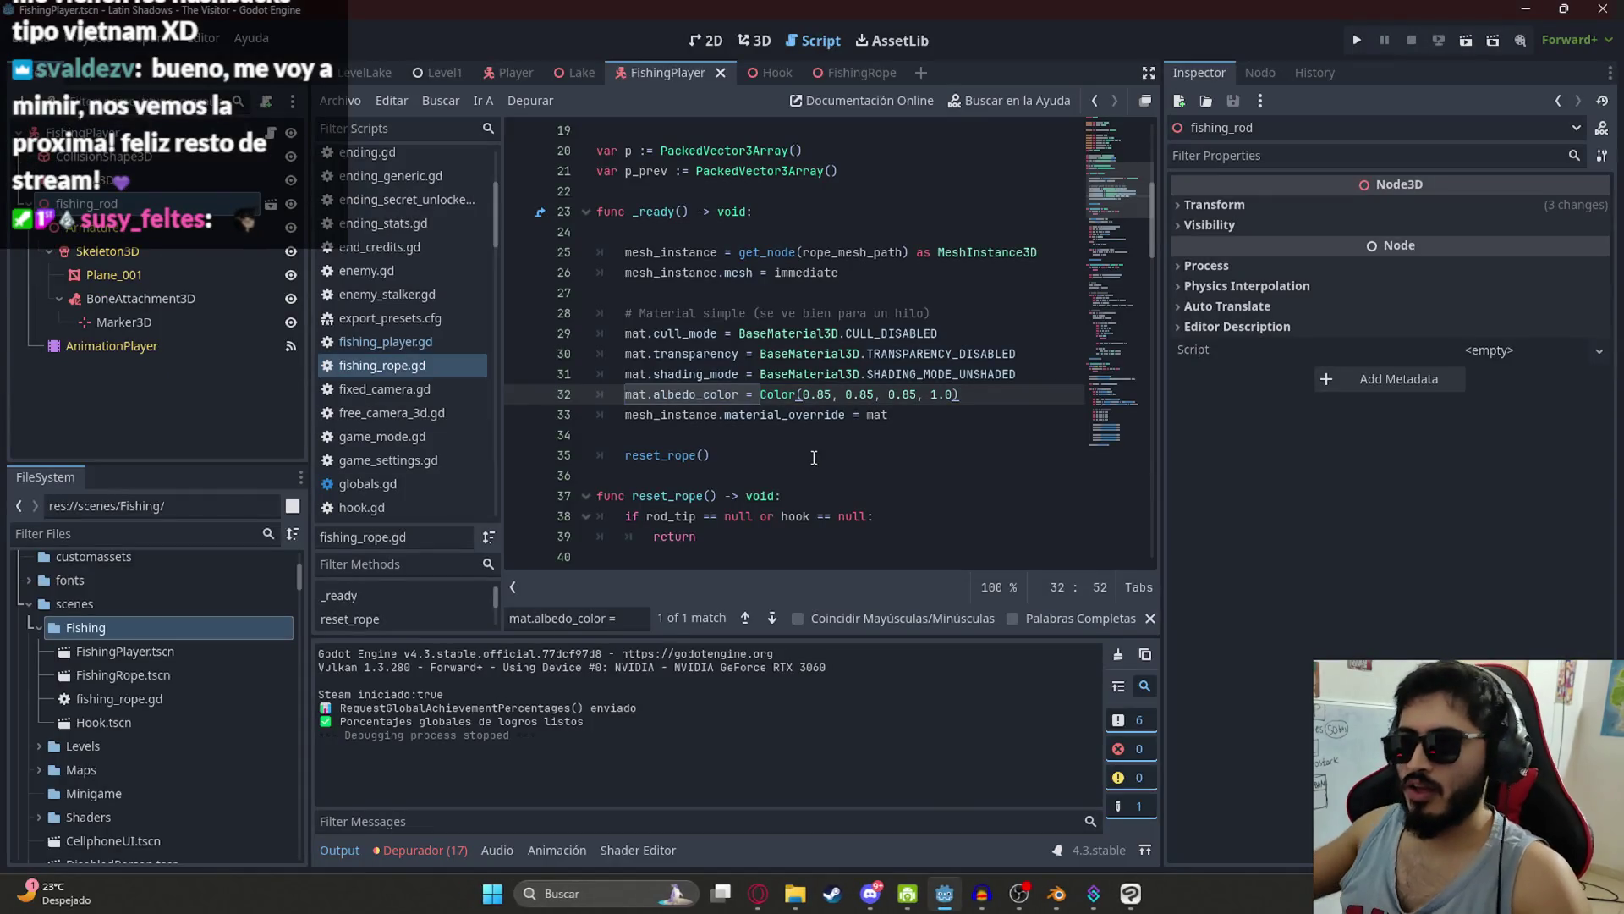
{"action": "right_click", "coordinate": [649, 73]}
{"action": "left_click", "coordinate": [802, 211]}
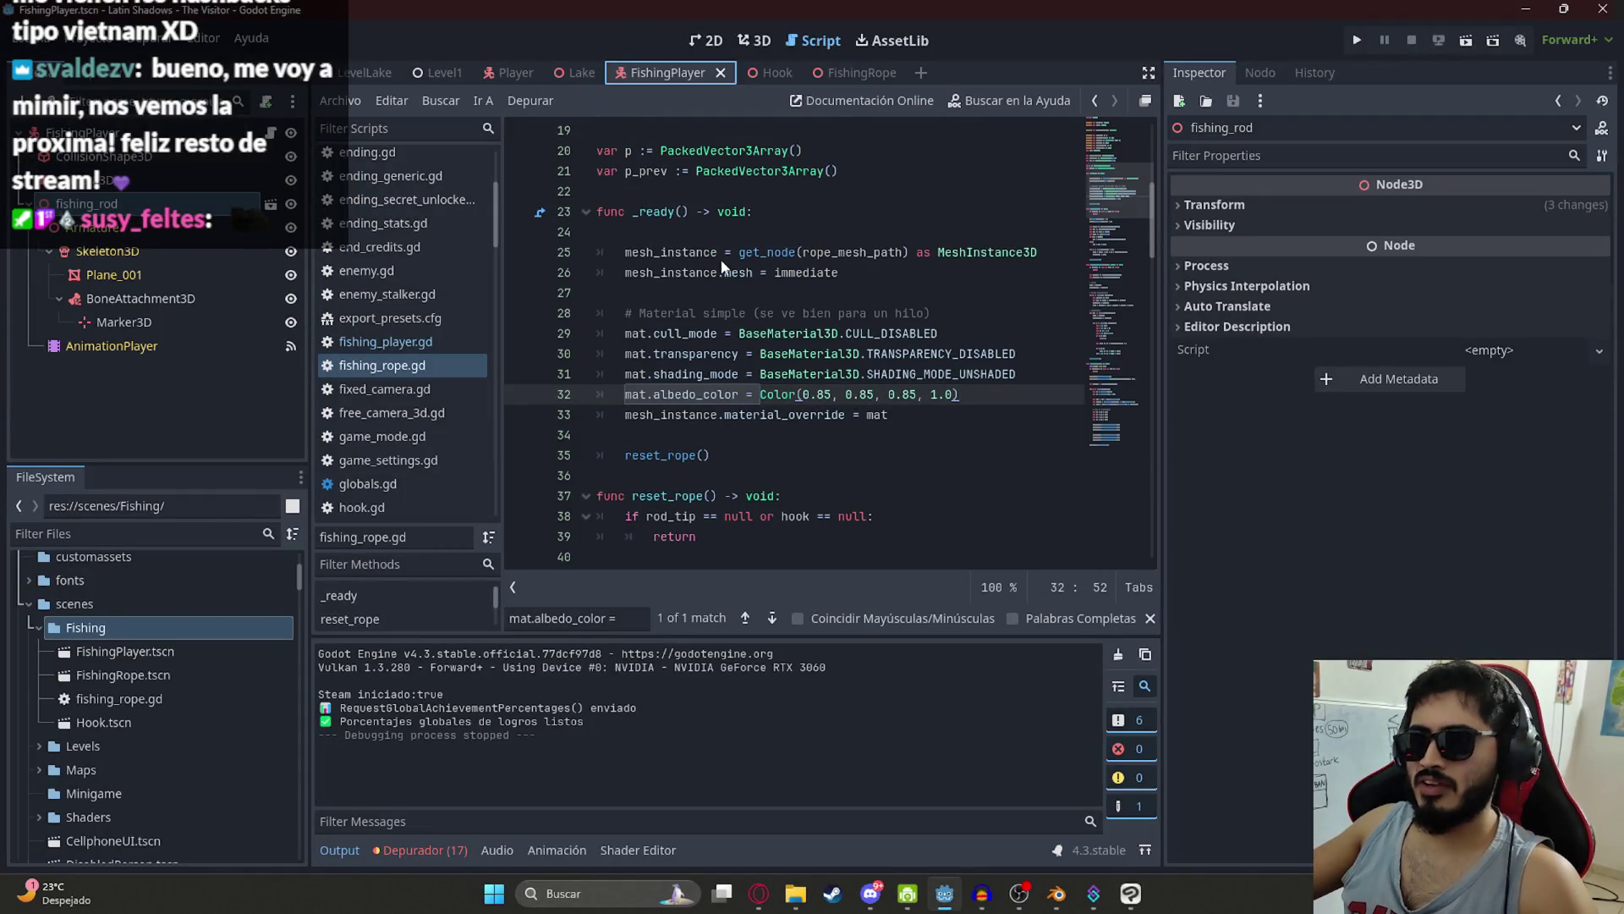
{"action": "key", "text": "F5"}
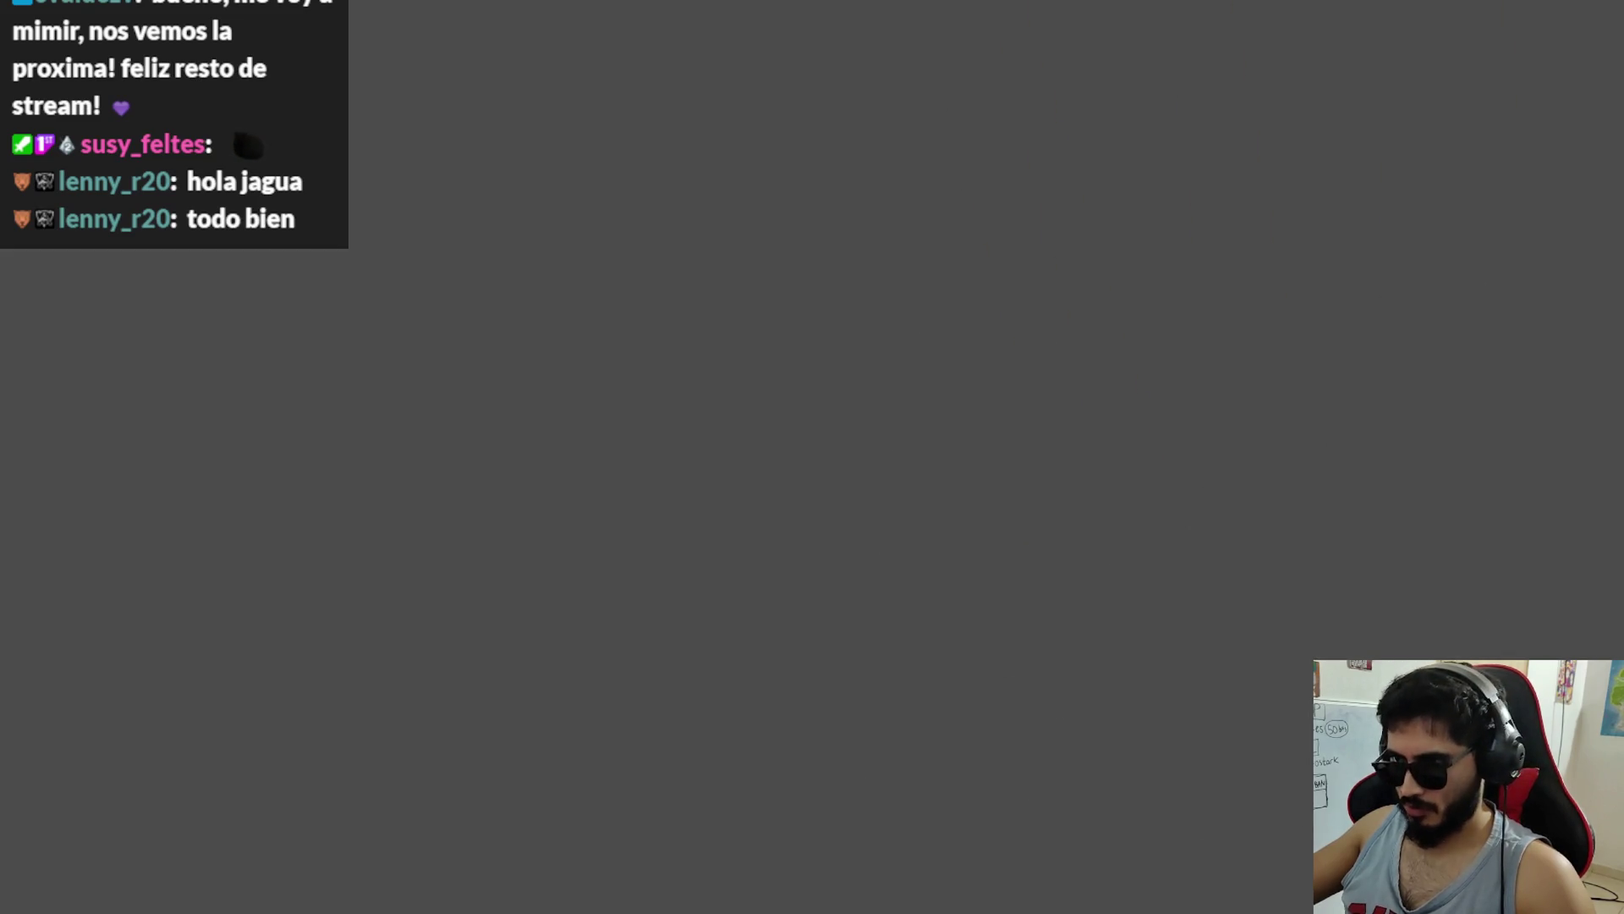
{"action": "key", "text": "F8"}
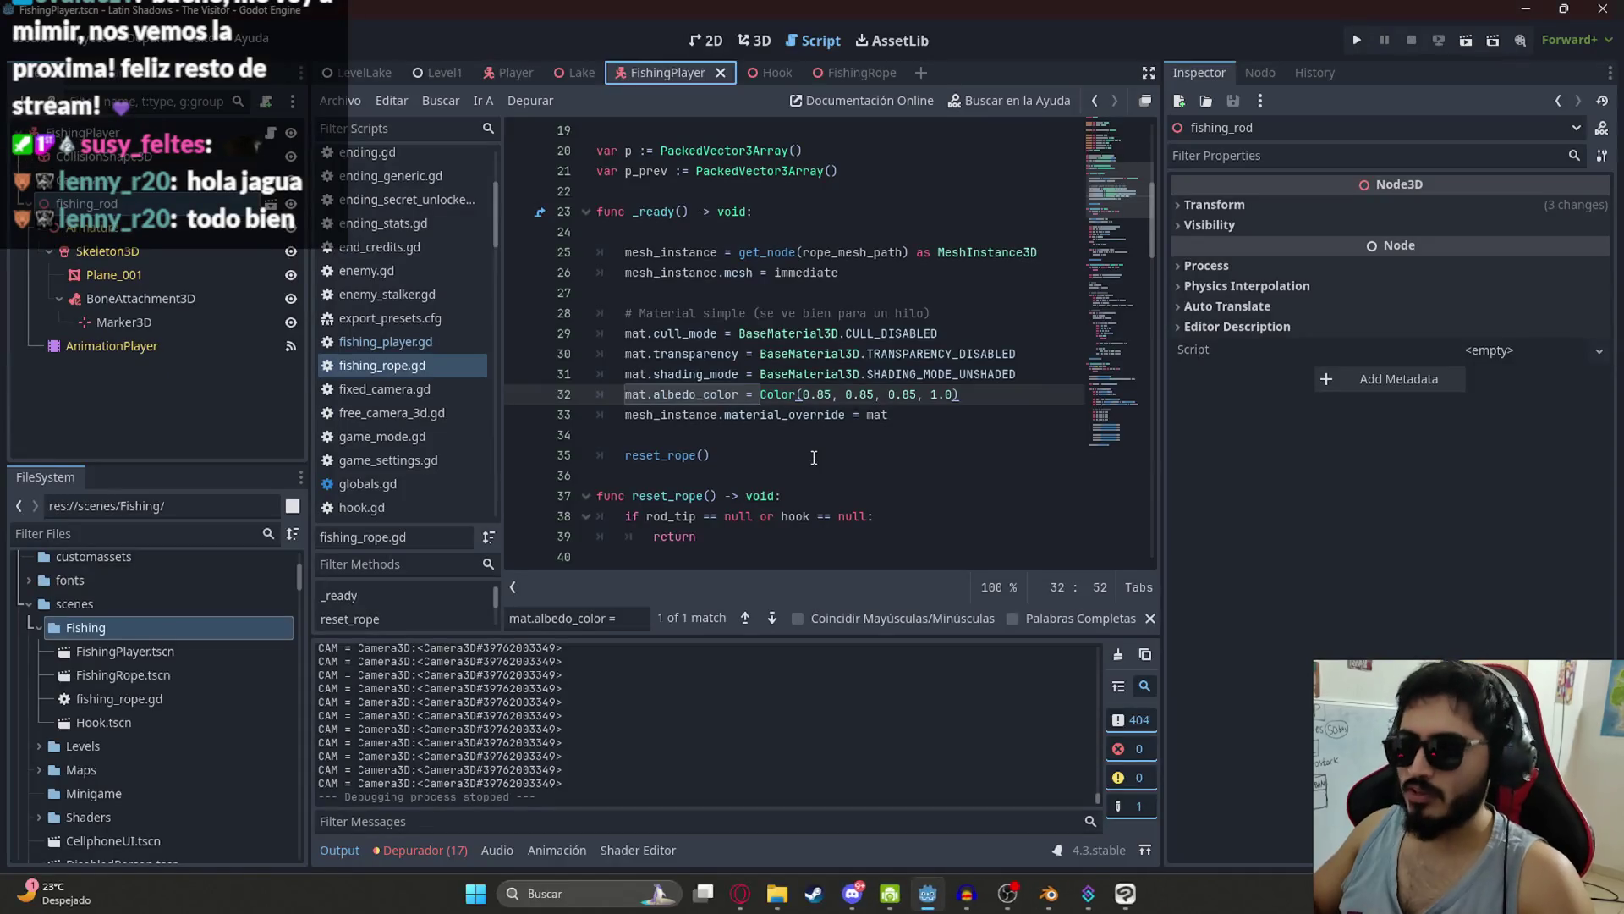
{"action": "key", "text": "ctrl+z"}
{"action": "key", "text": "ctrl+z"}
{"action": "key", "text": "ctrl+z"}
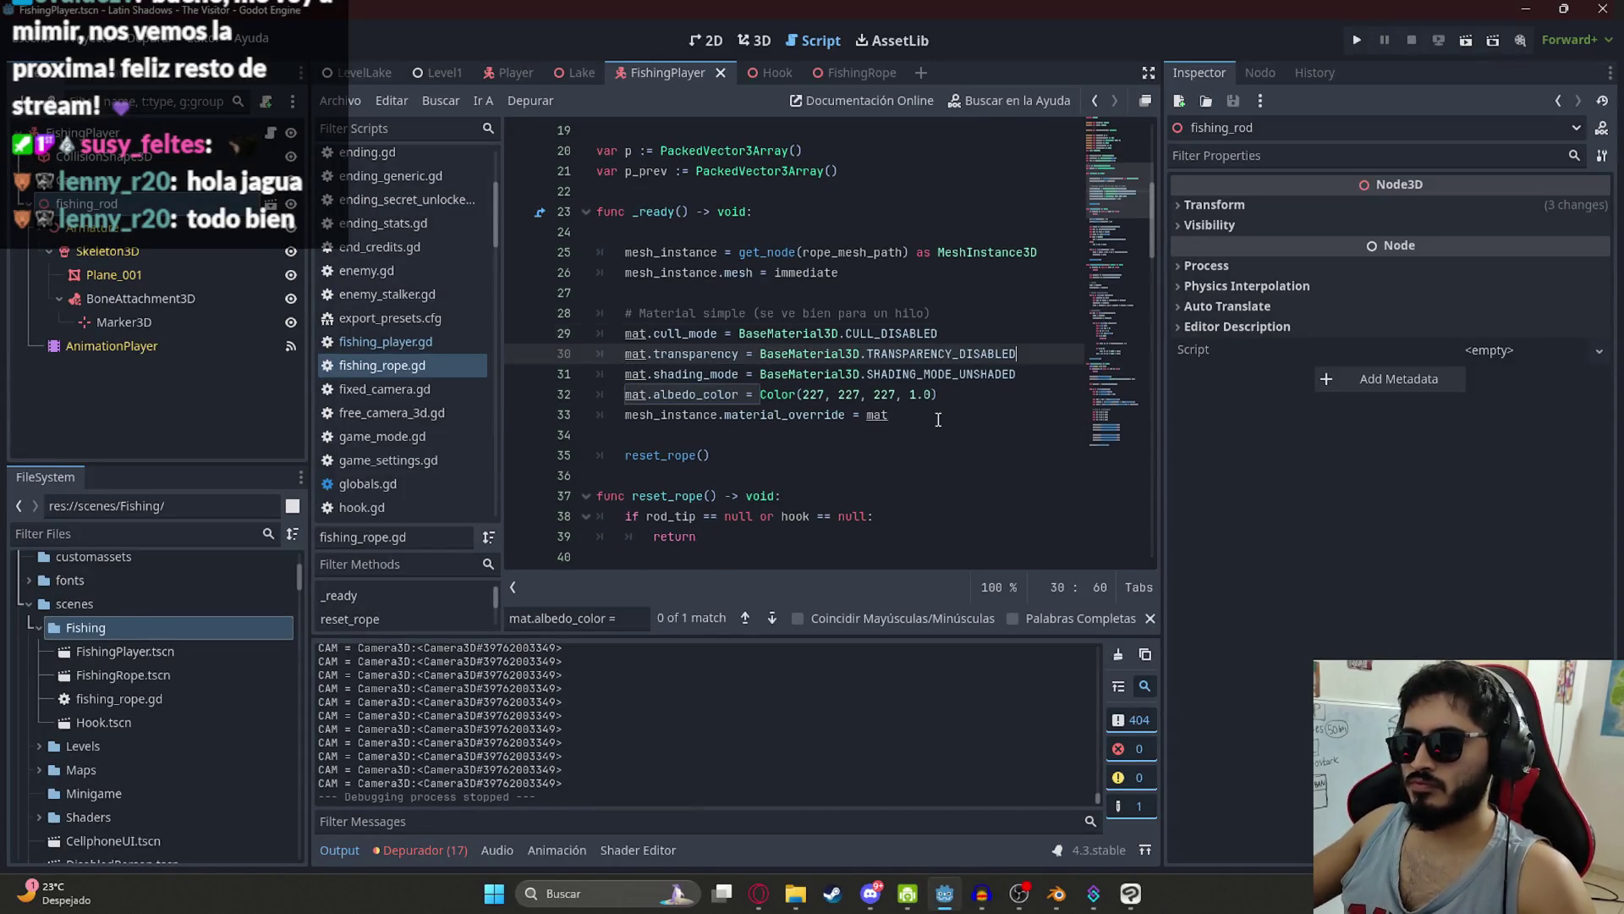
{"action": "left_click", "coordinate": [843, 395]}
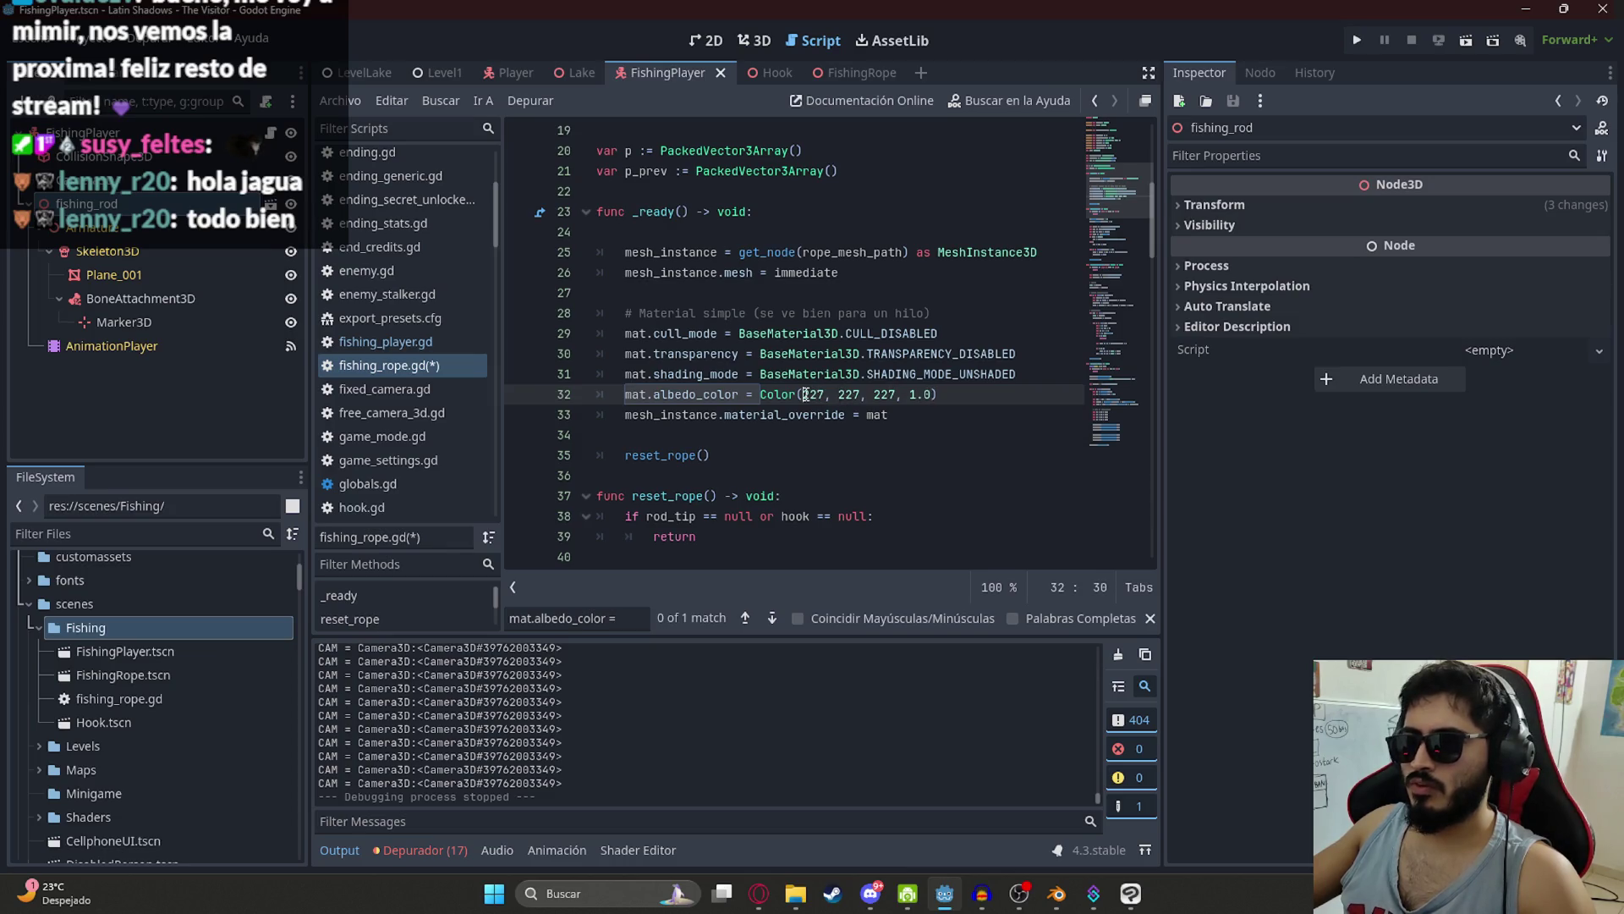
{"action": "double_click", "coordinate": [813, 394]}
{"action": "key", "text": "ctrl+s"}
{"action": "left_click", "coordinate": [757, 897]}
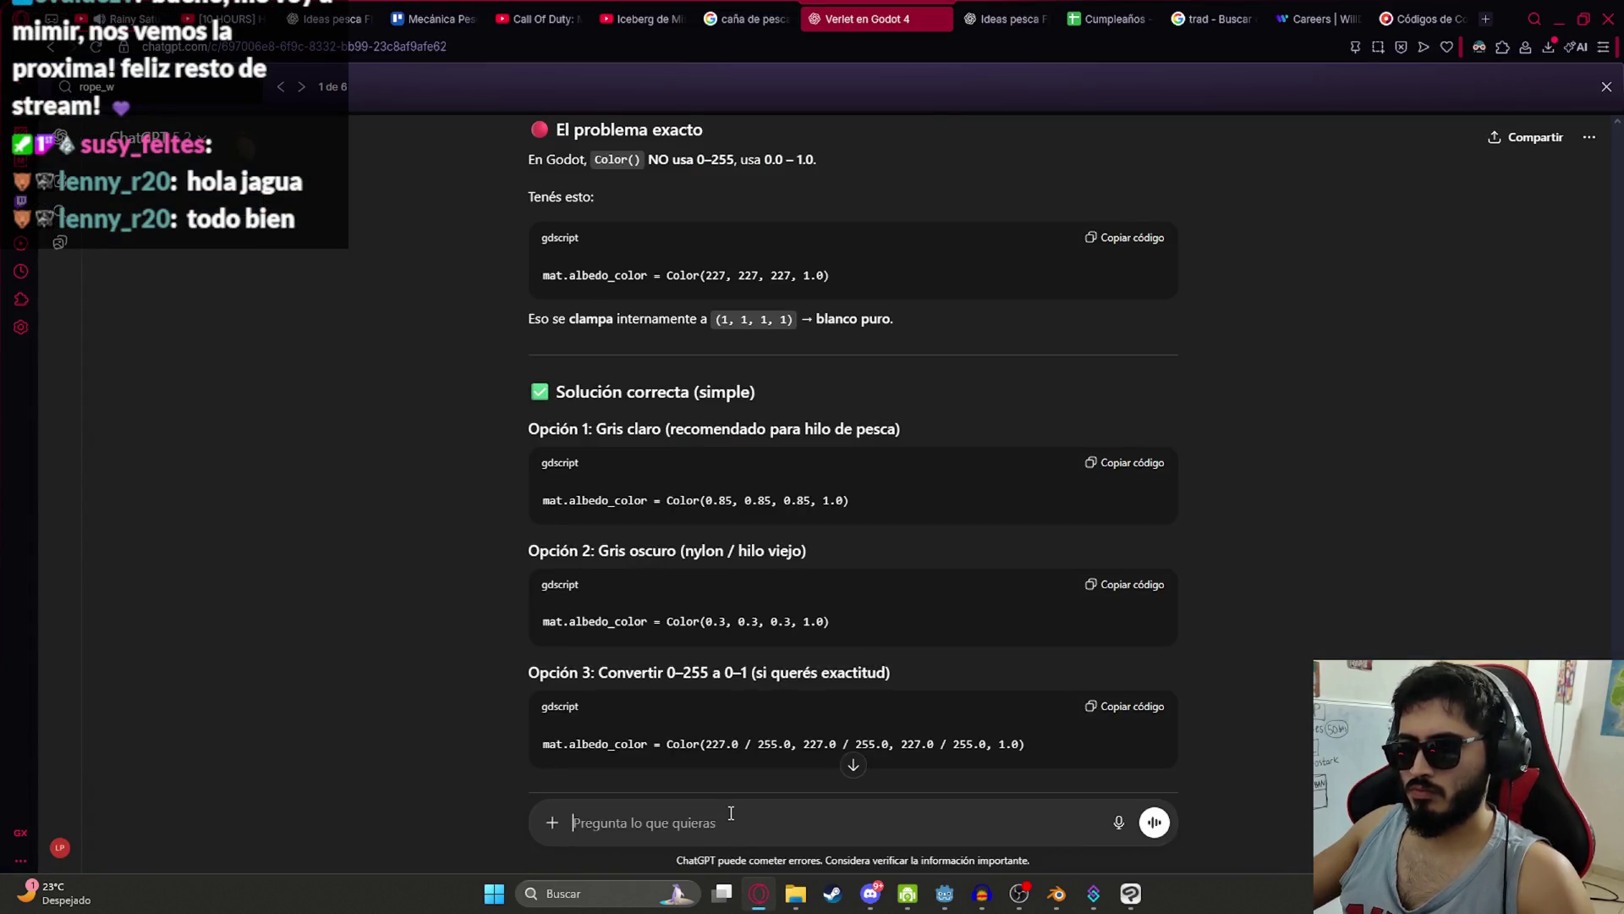
- Copy ChatGPT's Opción 3 conversion and replace line 32's colour with 227.0 / 255.0 values
{"action": "type", "text": "sigue blanco"}
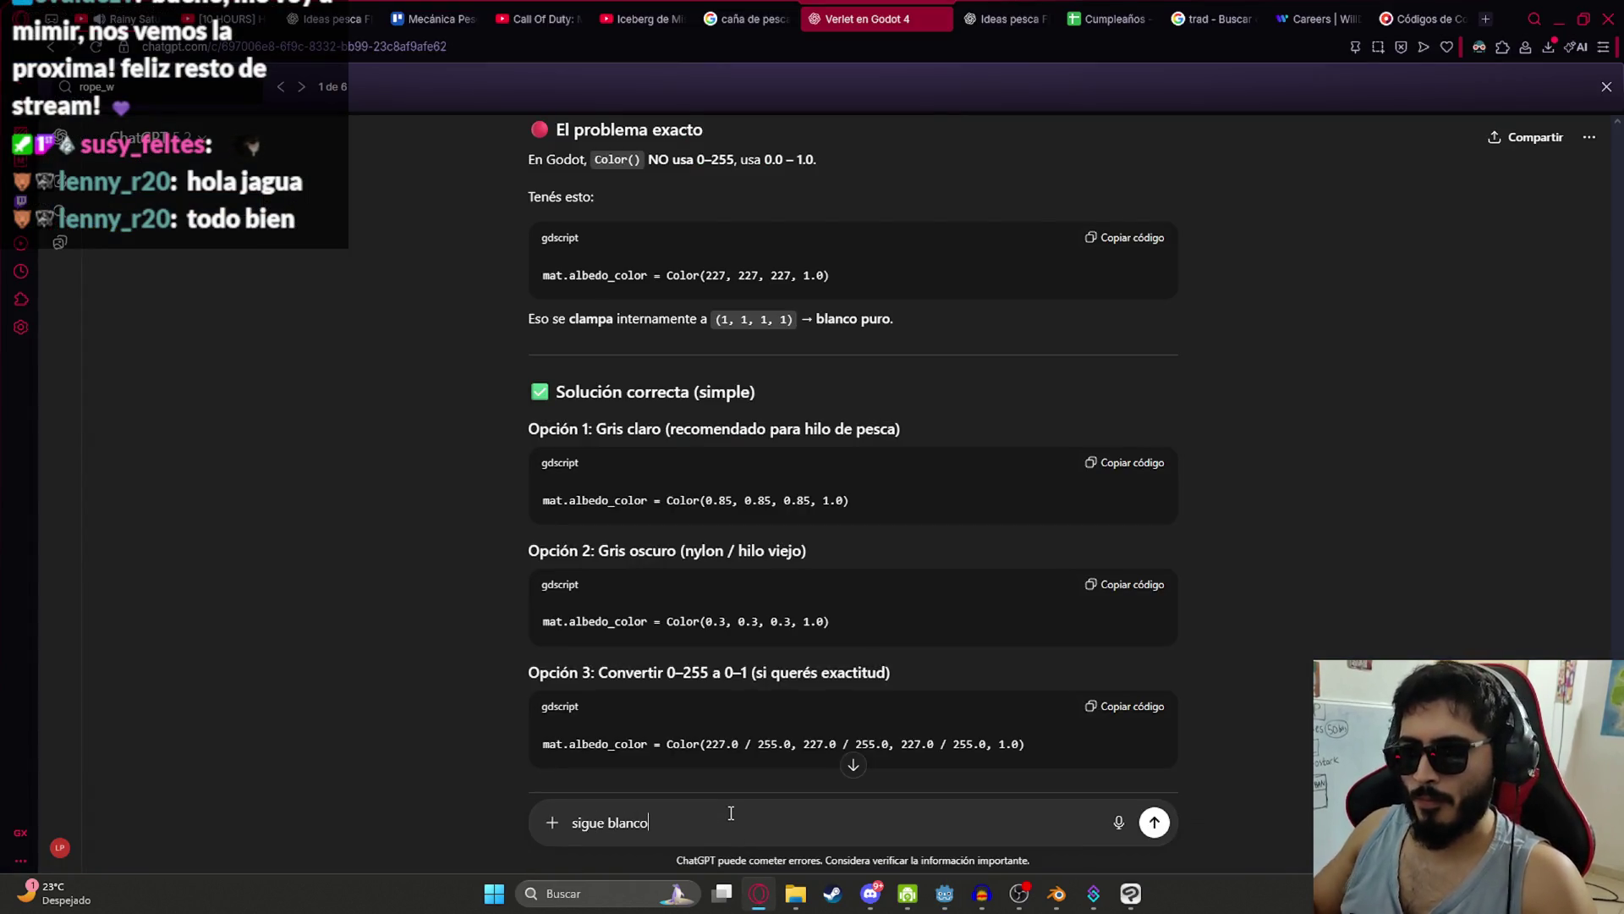
{"action": "scroll", "coordinate": [810, 473], "scroll_direction": "down", "scroll_amount": 4}
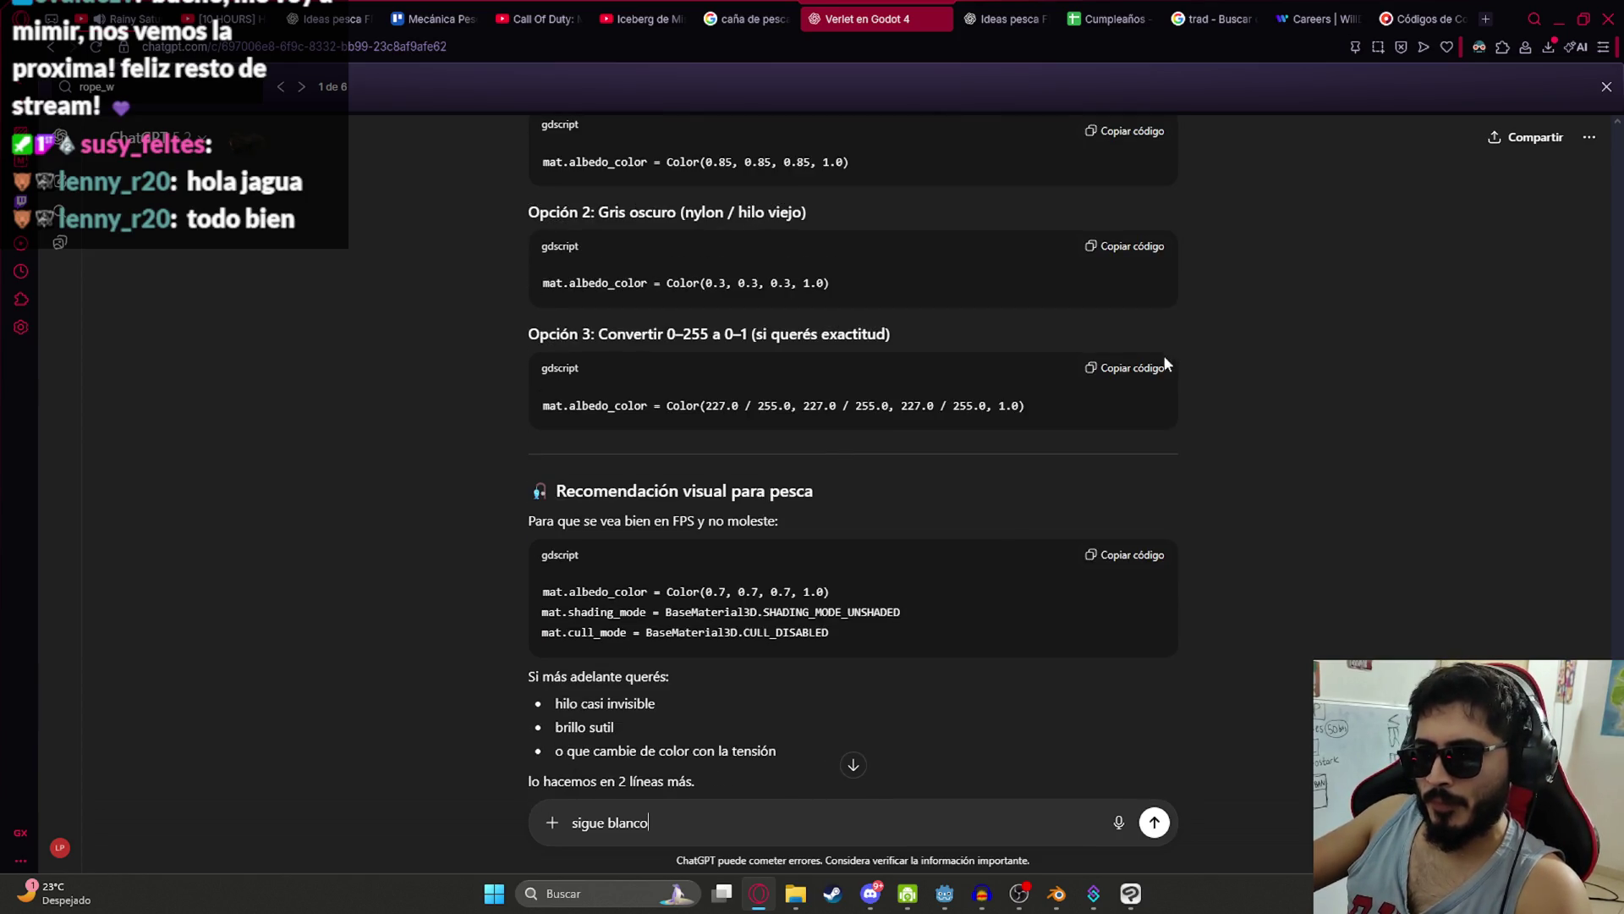
{"action": "left_click", "coordinate": [1134, 367]}
{"action": "key", "text": "alt+Tab"}
{"action": "left_click_drag", "start_coordinate": [943, 390], "coordinate": [624, 393]}
{"action": "key", "text": "ctrl+v"}
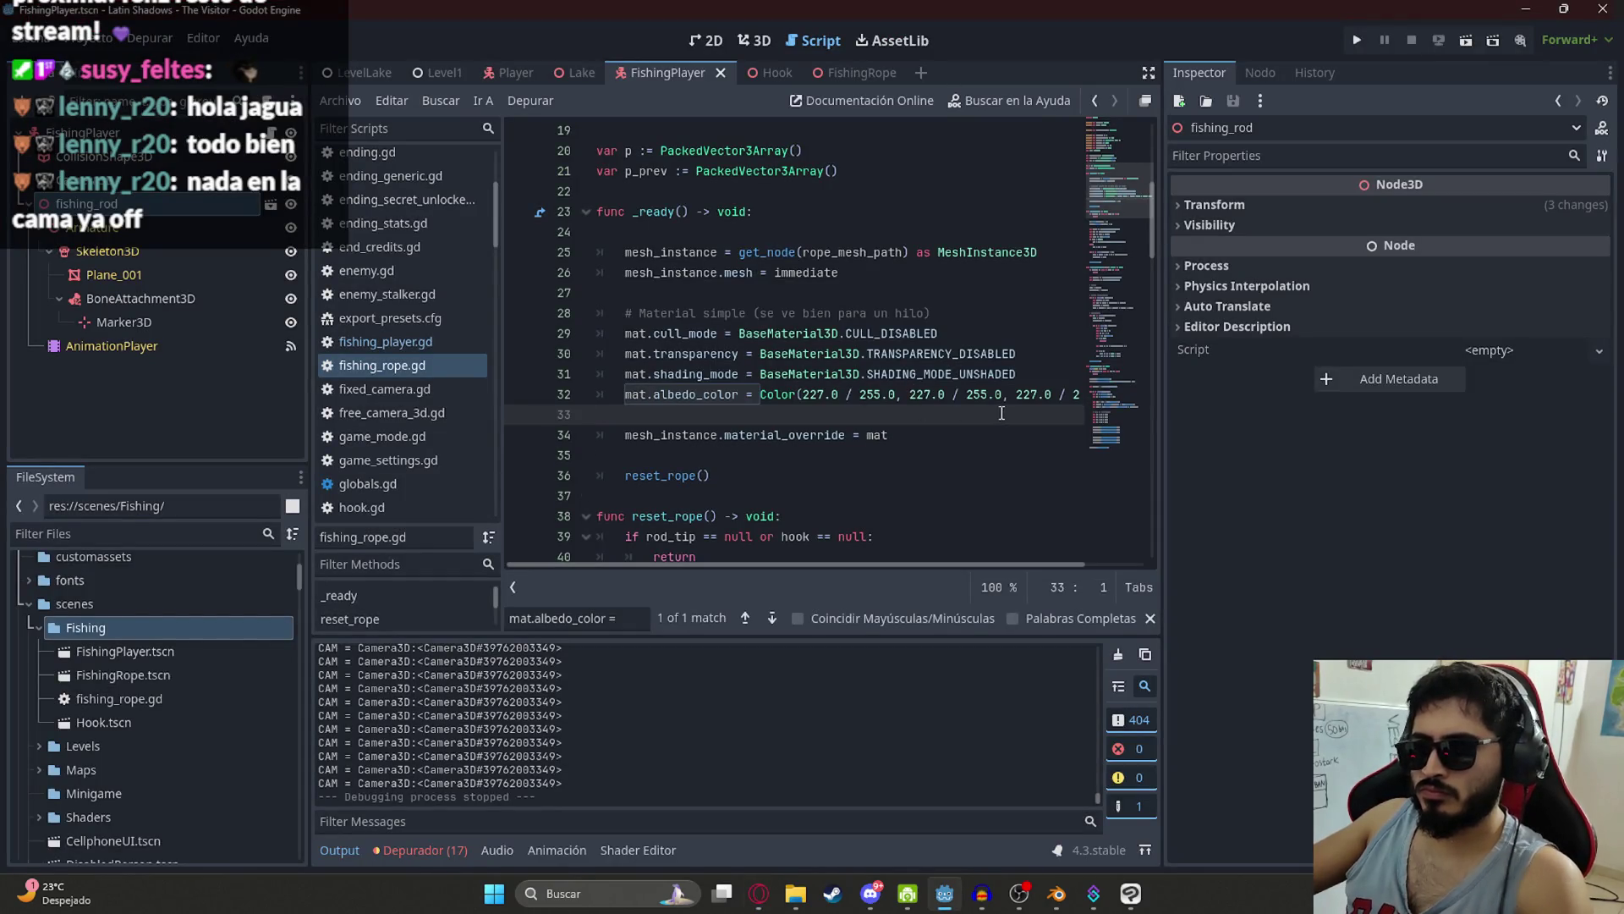
- Remove the blank line after the colour and play the FishingPlayer scene, which still shows a white rope
{"action": "key", "text": "BackSpace"}
{"action": "right_click", "coordinate": [647, 66]}
{"action": "left_click", "coordinate": [765, 213]}
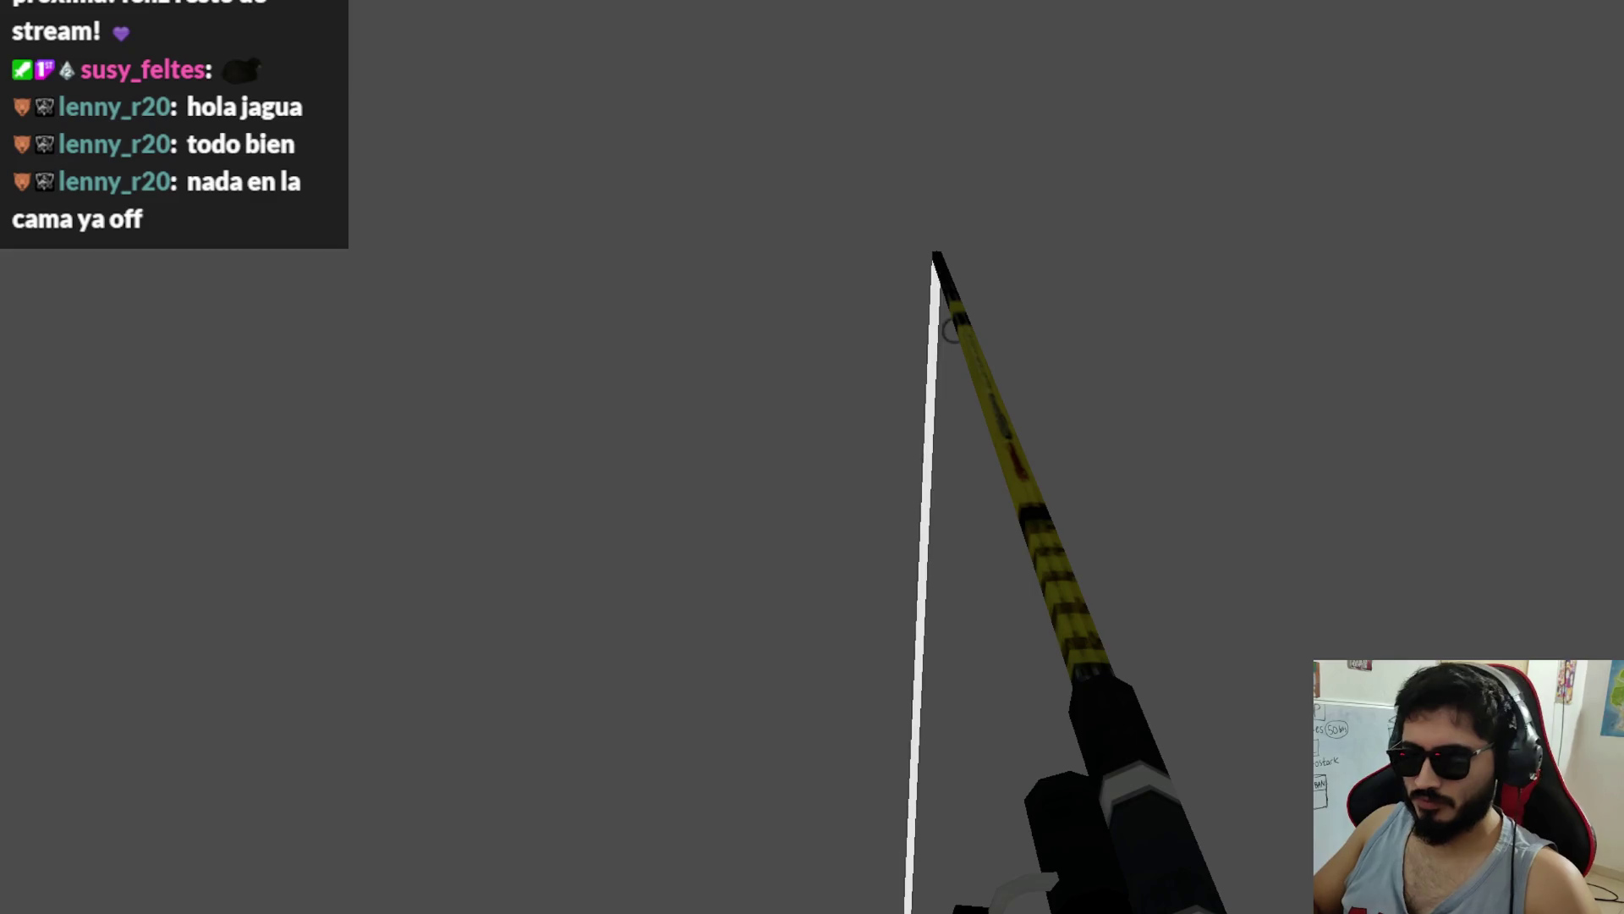
{"action": "key", "text": "alt+F4"}
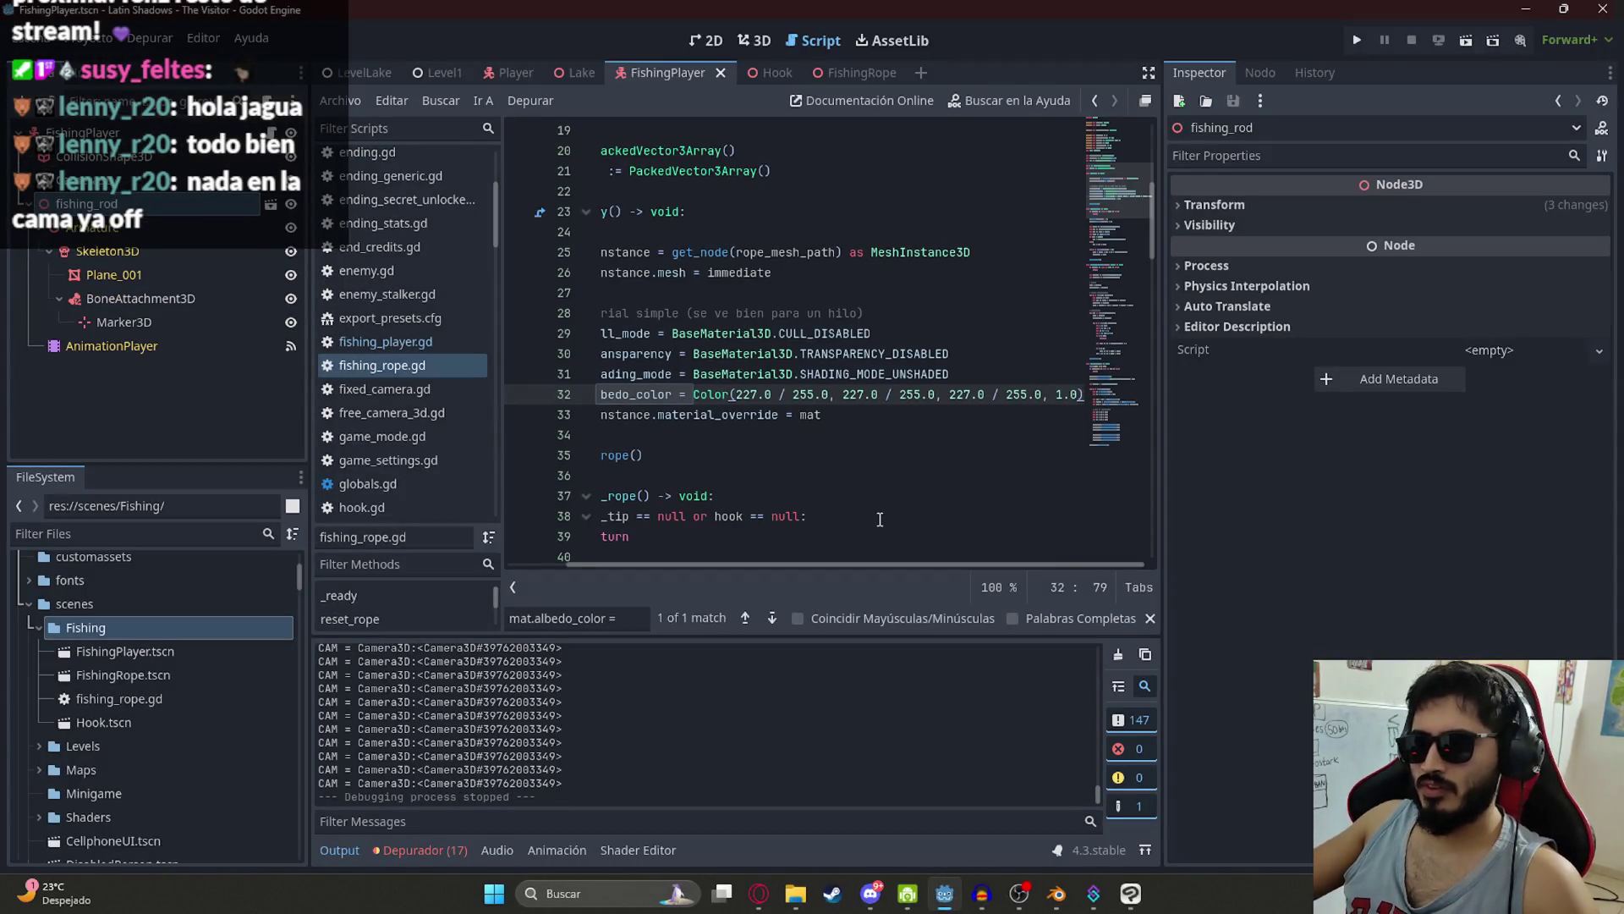
{"action": "key", "text": "alt+Tab"}
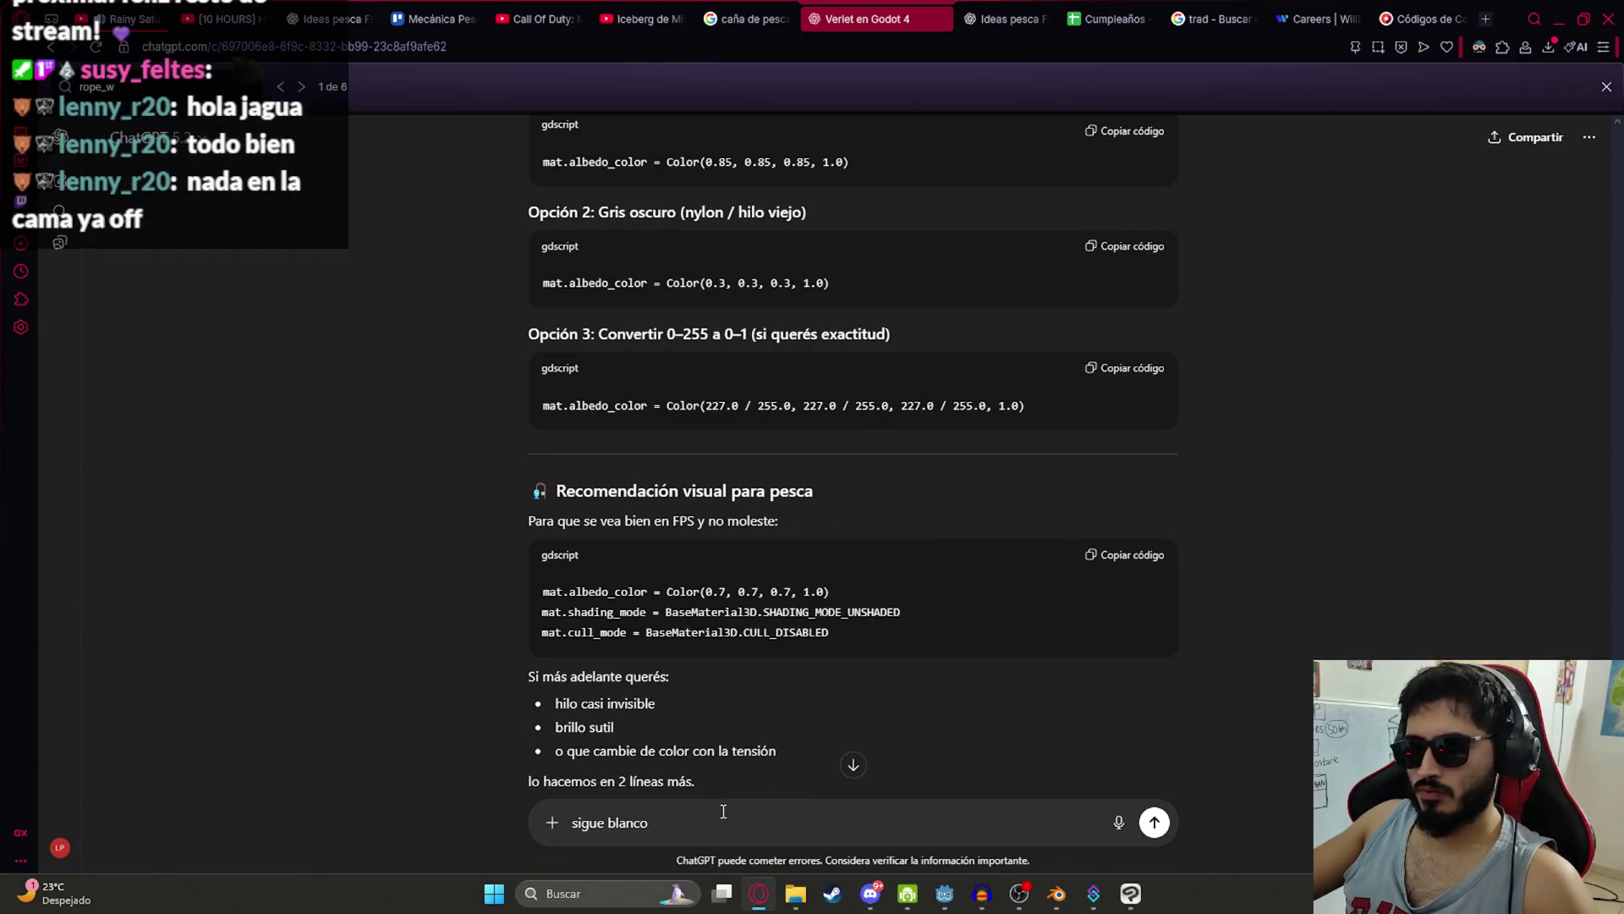
- Copy ChatGPT's fishing material snippet with Color(0.7, 0.7, 0.7, 1.0) and select line 32's colour for replacement
{"action": "left_click_drag", "start_coordinate": [808, 655], "coordinate": [524, 570]}
{"action": "key", "text": "ctrl+c"}
{"action": "left_click", "coordinate": [1008, 574]}
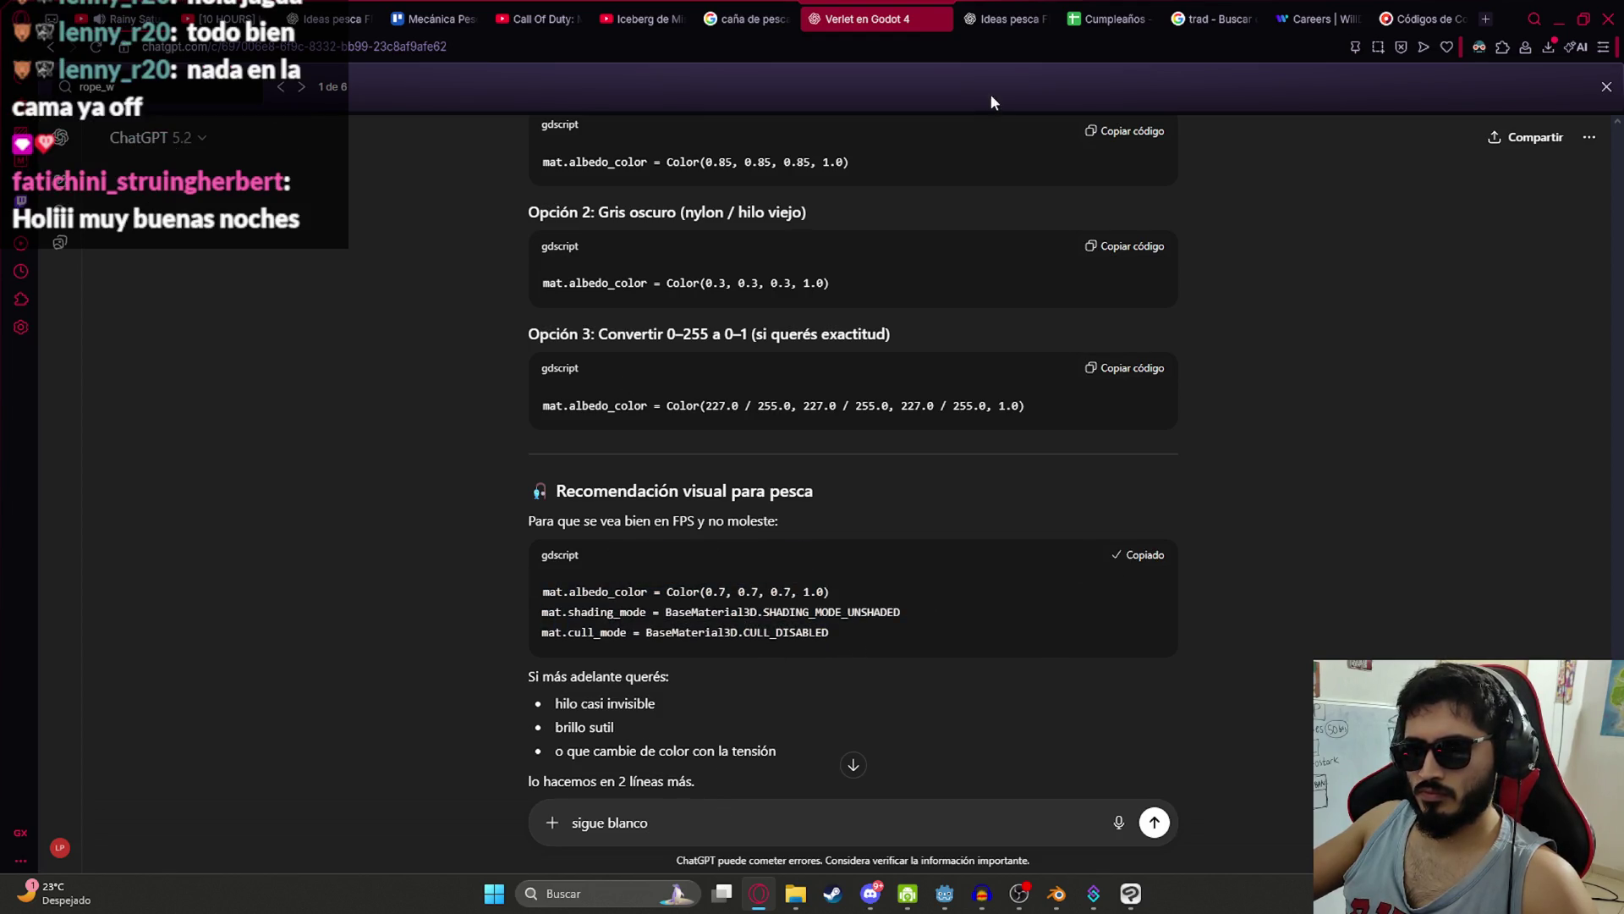
{"action": "key", "text": "alt+Tab"}
{"action": "mouse_move", "coordinate": [934, 394]}
{"action": "left_mouse_down"}
{"action": "mouse_move", "coordinate": [1107, 396]}
{"action": "mouse_move", "coordinate": [641, 391]}
{"action": "left_mouse_up"}
{"action": "left_click", "coordinate": [1062, 385]}
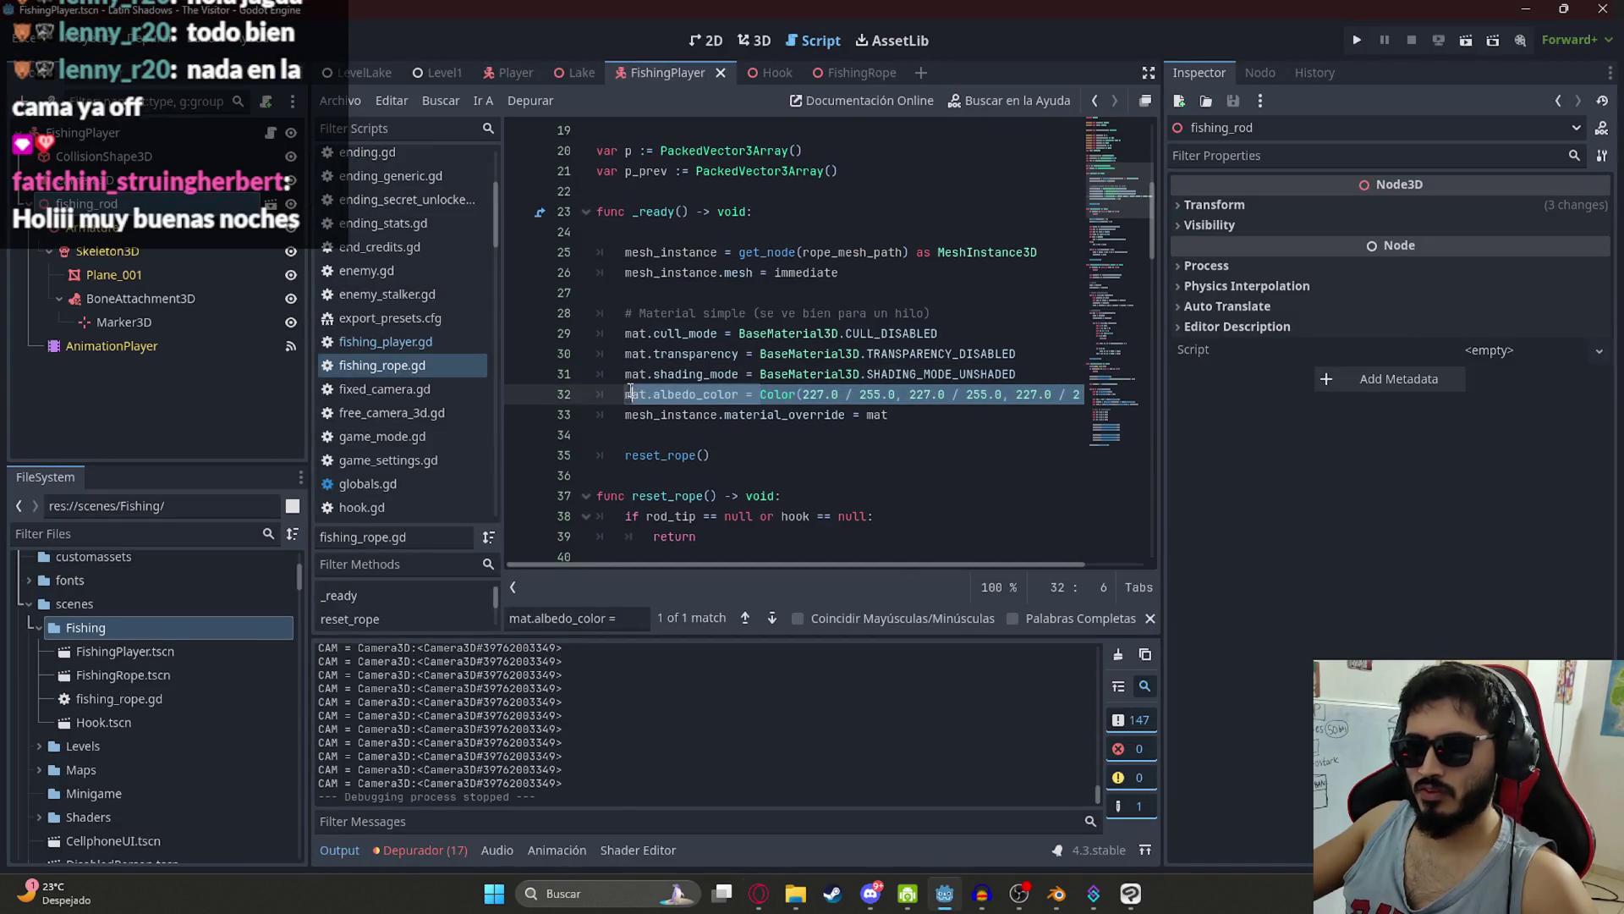
- Paste the material code over line 32, indent it, remove the blank line, and save
{"action": "key", "text": "ctrl+v"}
{"action": "left_click_drag", "start_coordinate": [680, 444], "coordinate": [576, 410]}
{"action": "key", "text": "Tab"}
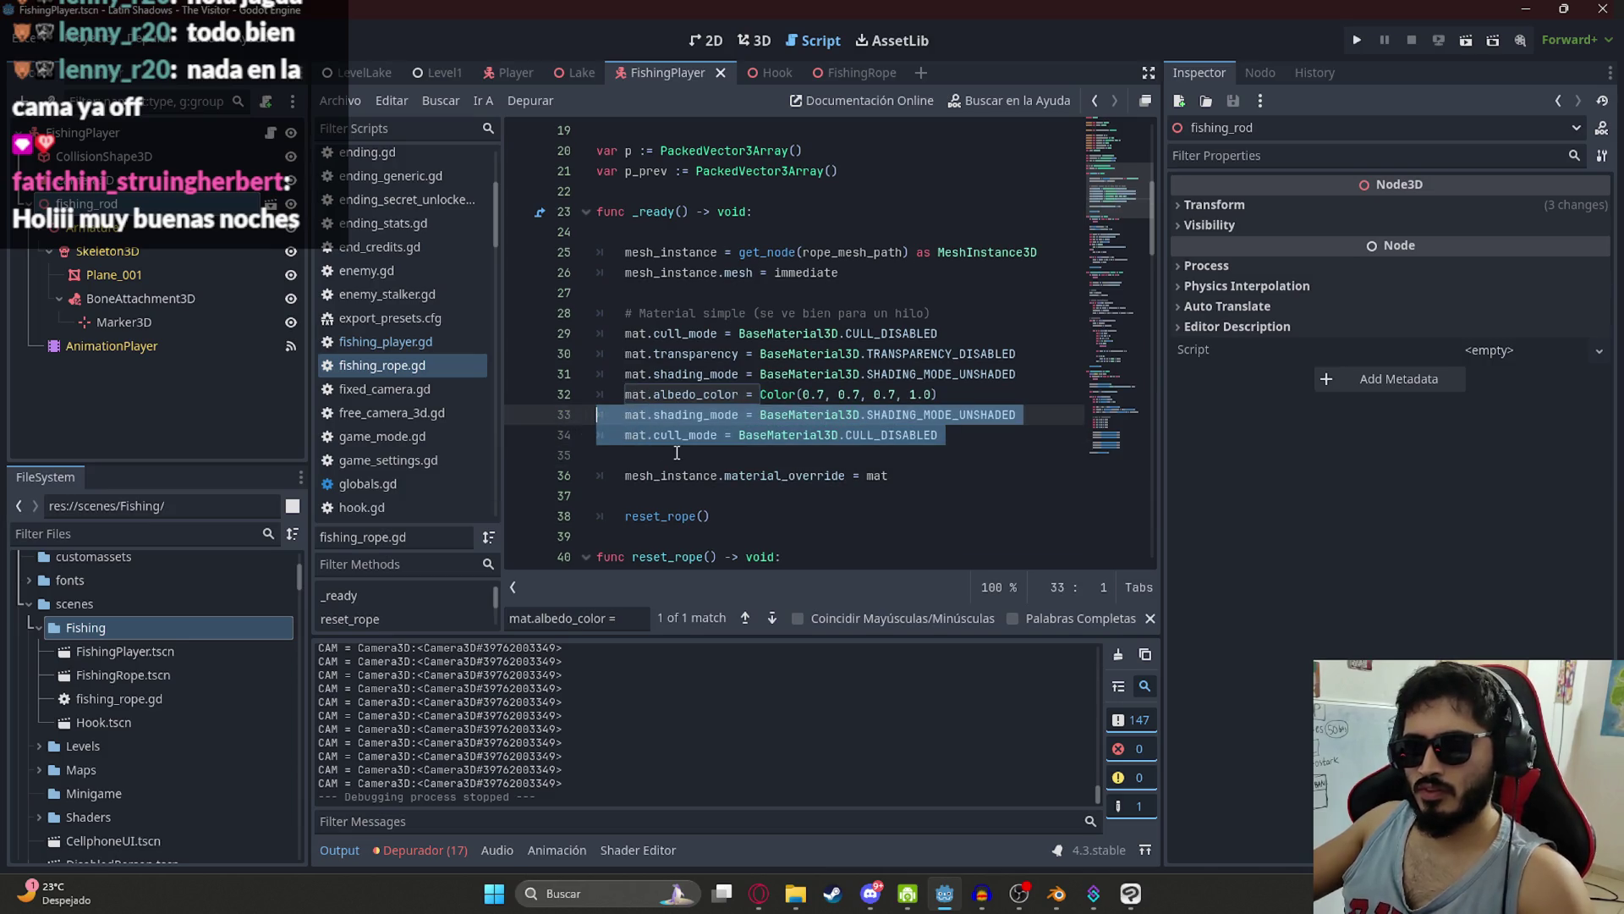
{"action": "left_click", "coordinate": [690, 451]}
{"action": "key", "text": "BackSpace"}
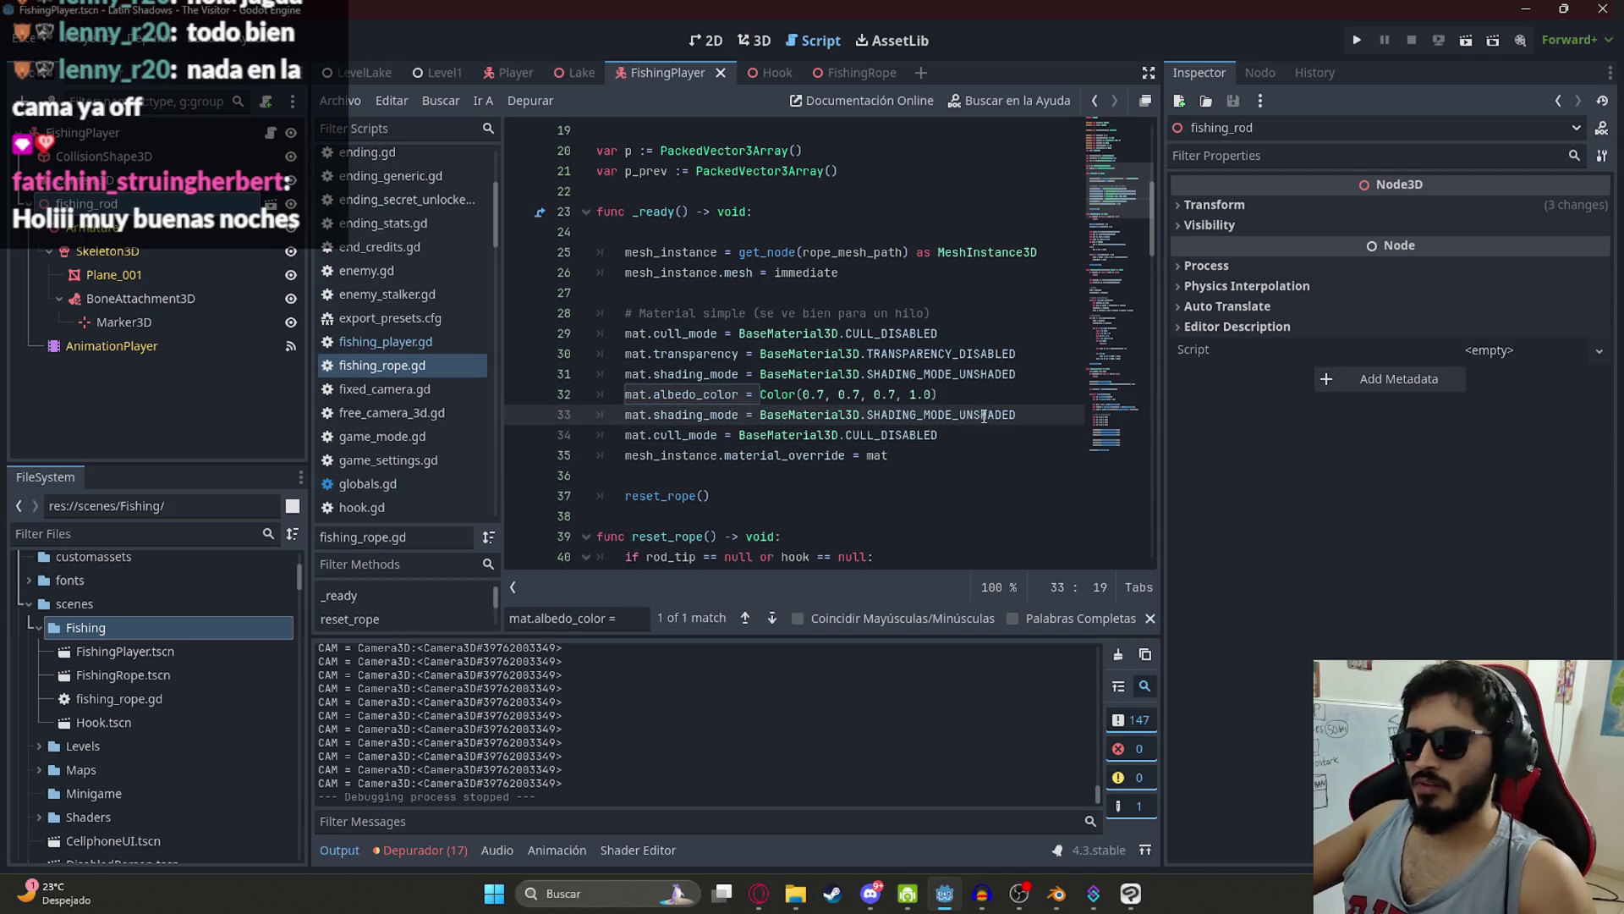
{"action": "key", "text": "ctrl+s"}
- Delete the duplicate shading_mode and cull_mode lines from the rope material code
{"action": "double_click", "coordinate": [695, 414]}
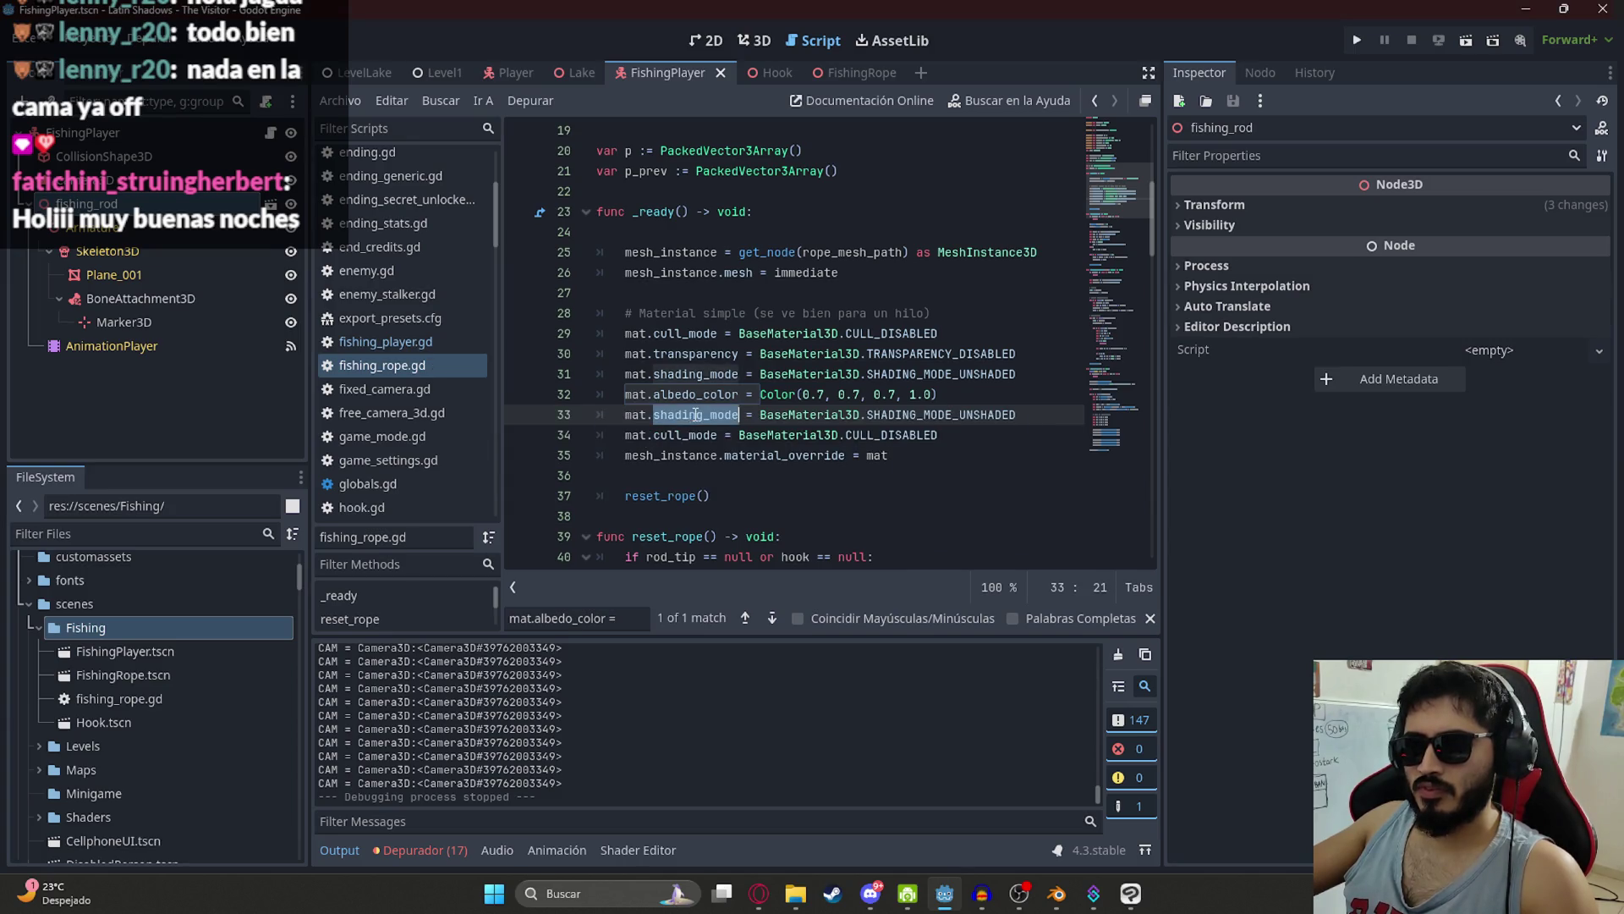
{"action": "mouse_move", "coordinate": [1042, 369]}
{"action": "left_mouse_down"}
{"action": "mouse_move", "coordinate": [397, 360]}
{"action": "mouse_move", "coordinate": [324, 374]}
{"action": "left_mouse_up"}
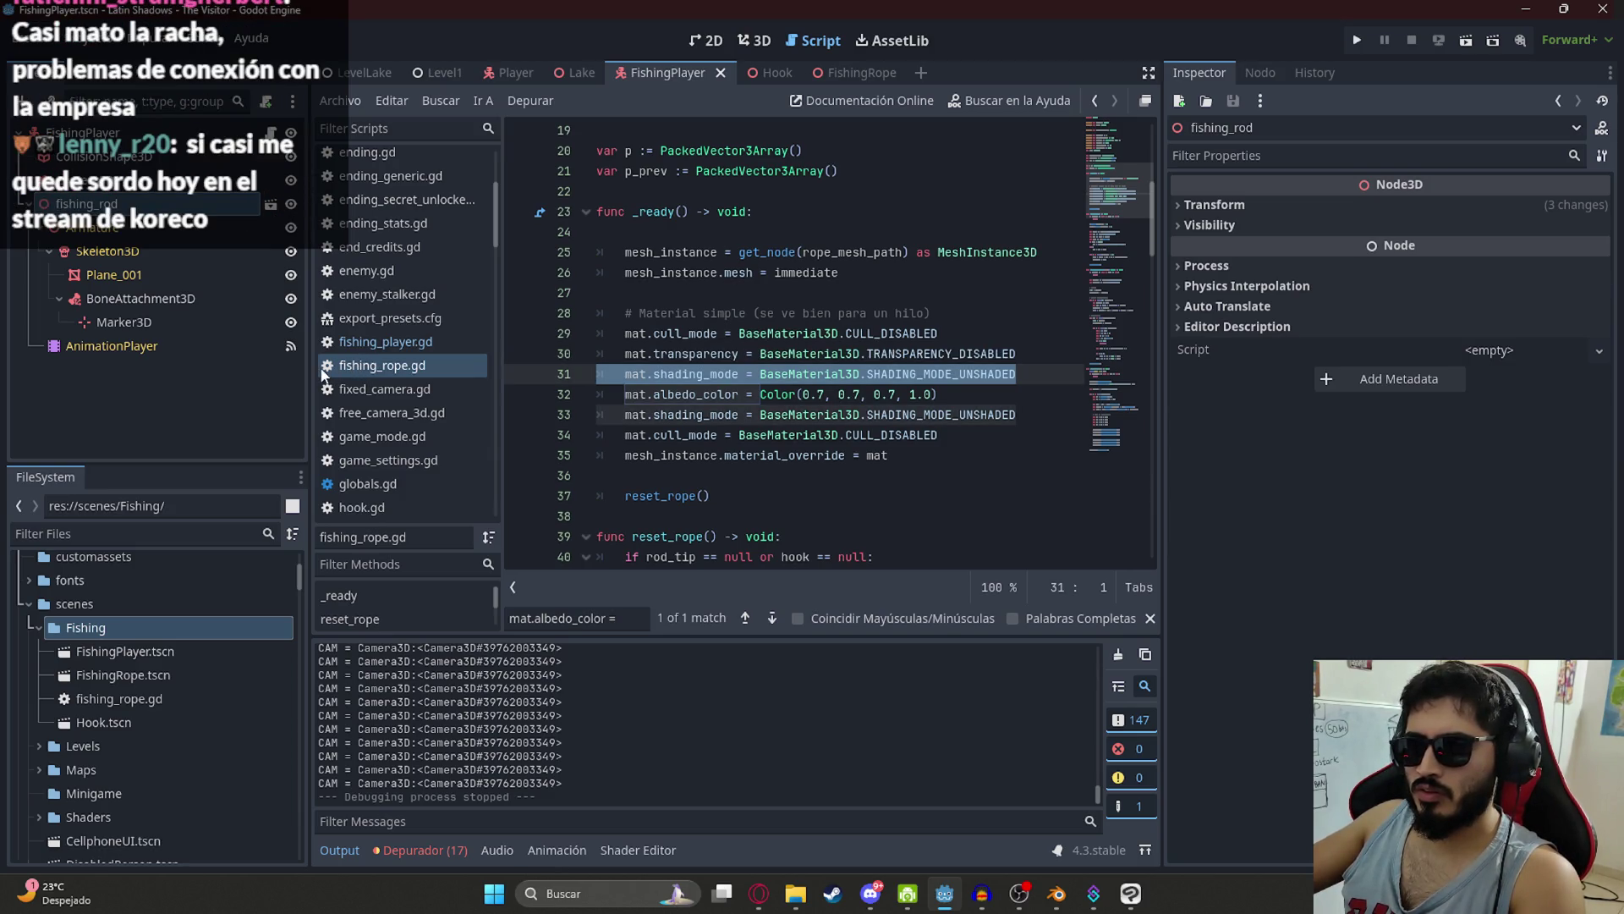
{"action": "key", "text": "BackSpace"}
{"action": "key", "text": "BackSpace"}
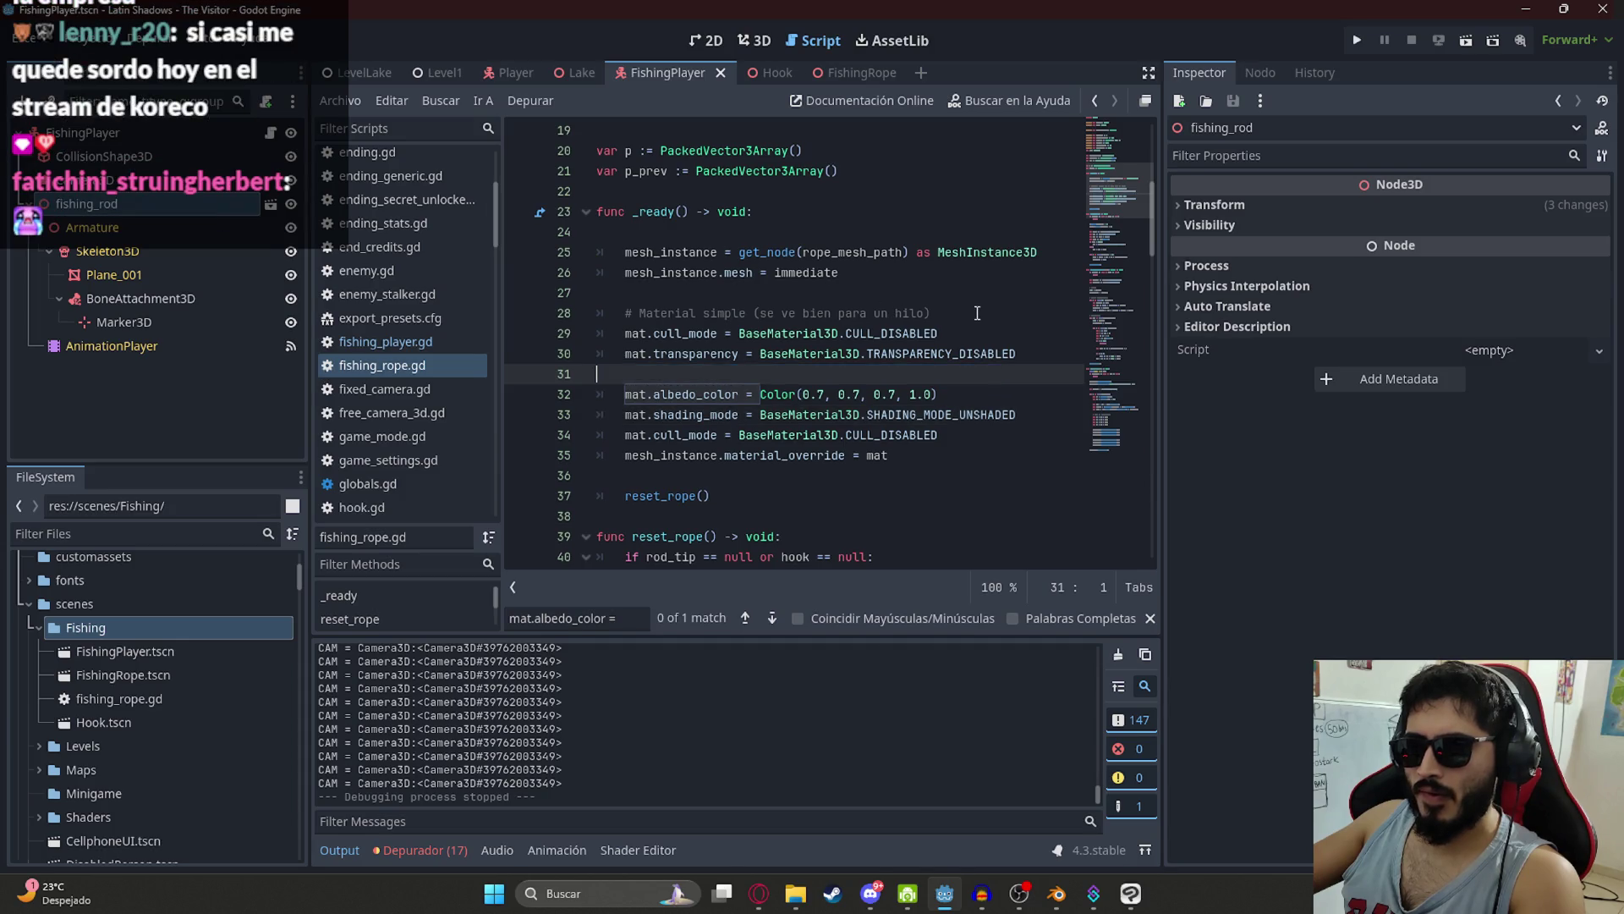
{"action": "triple_click", "coordinate": [972, 410]}
{"action": "key", "text": "BackSpace"}
{"action": "key", "text": "BackSpace"}
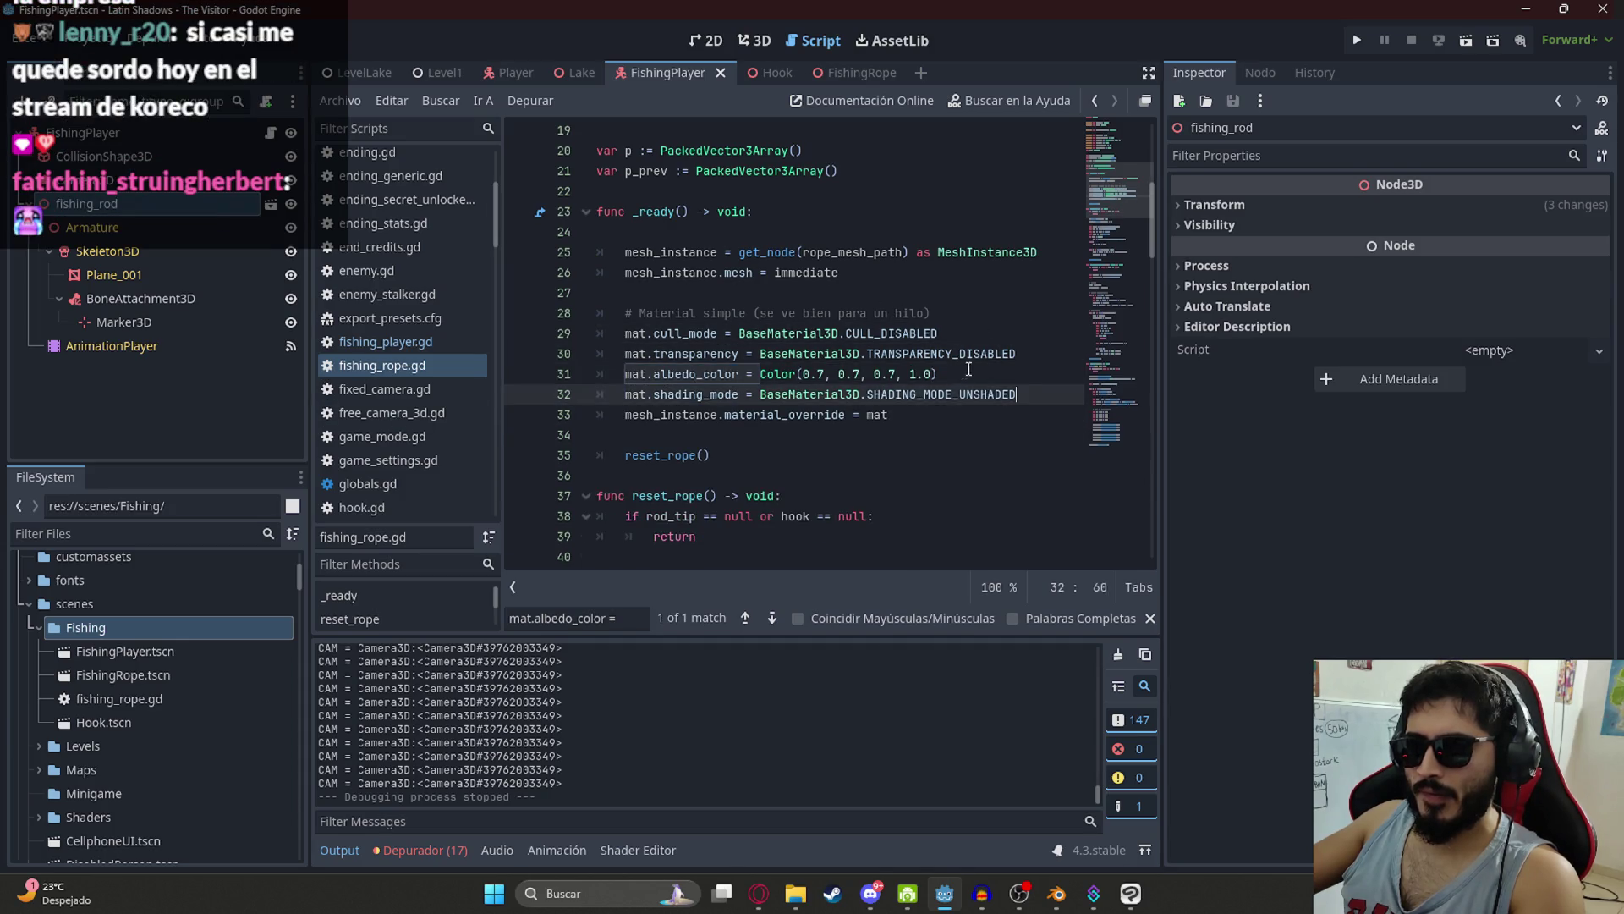
- Move the albedo Color(0.7, 0.7, 0.7, 1.0) line to just below shading_mode
{"action": "left_click_drag", "start_coordinate": [965, 373], "coordinate": [651, 373]}
{"action": "triple_click", "coordinate": [608, 373]}
{"action": "key", "text": "BackSpace"}
{"action": "key", "text": "BackSpace"}
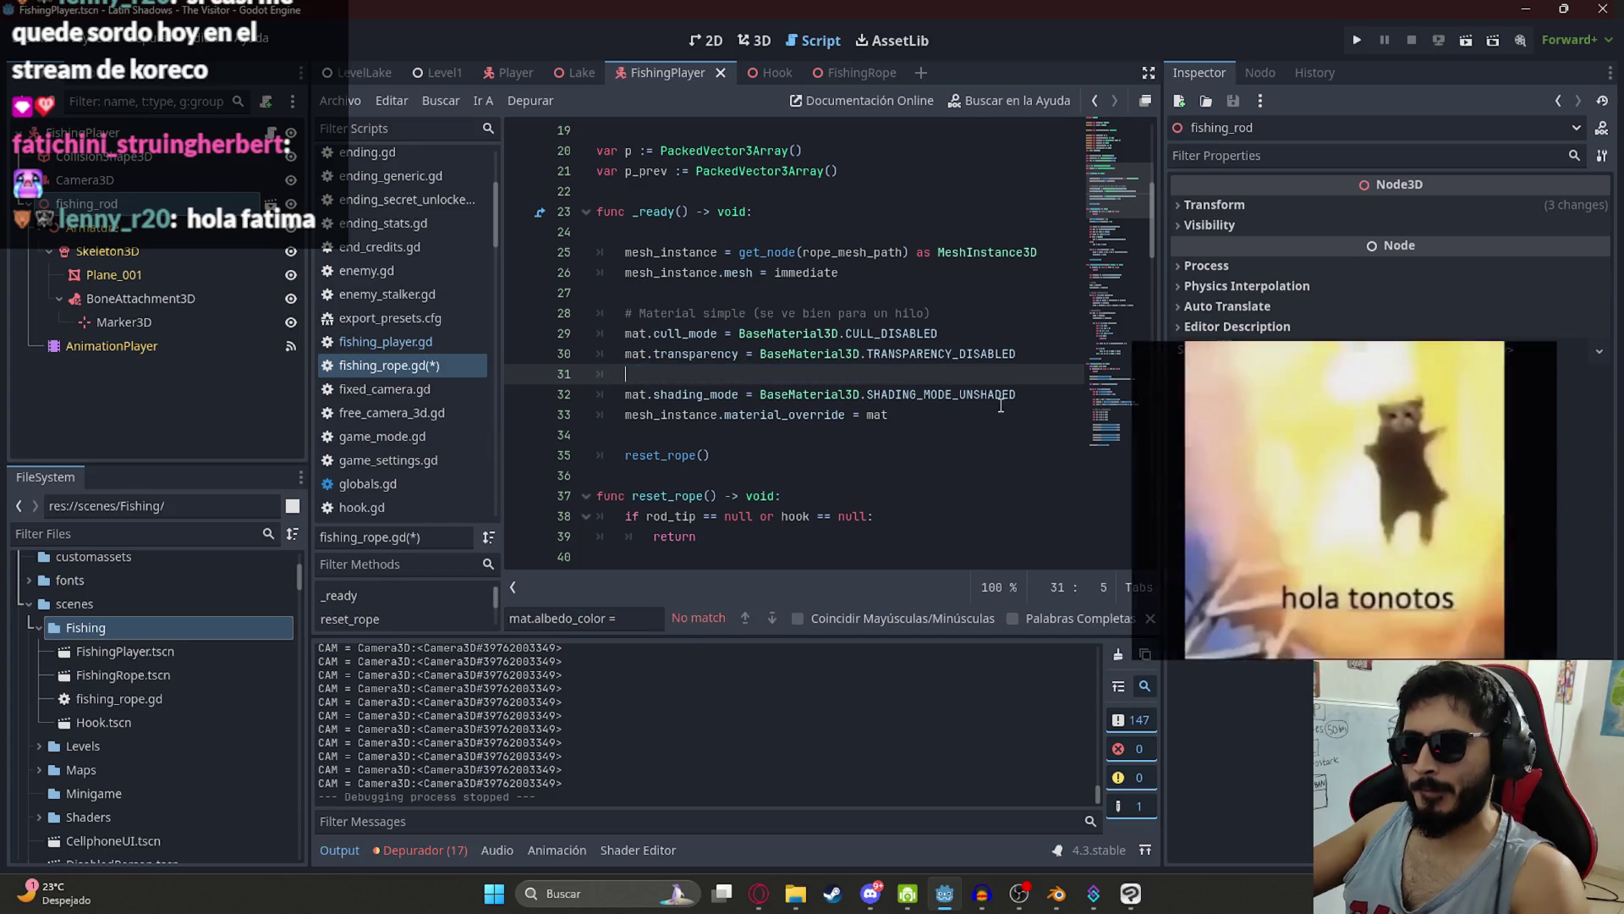
{"action": "left_click", "coordinate": [1047, 373]}
{"action": "key", "text": "Return"}
{"action": "type", "text": "mat.albedo_color = Color(0.7, 0.7, 0.7, 1.0)"}
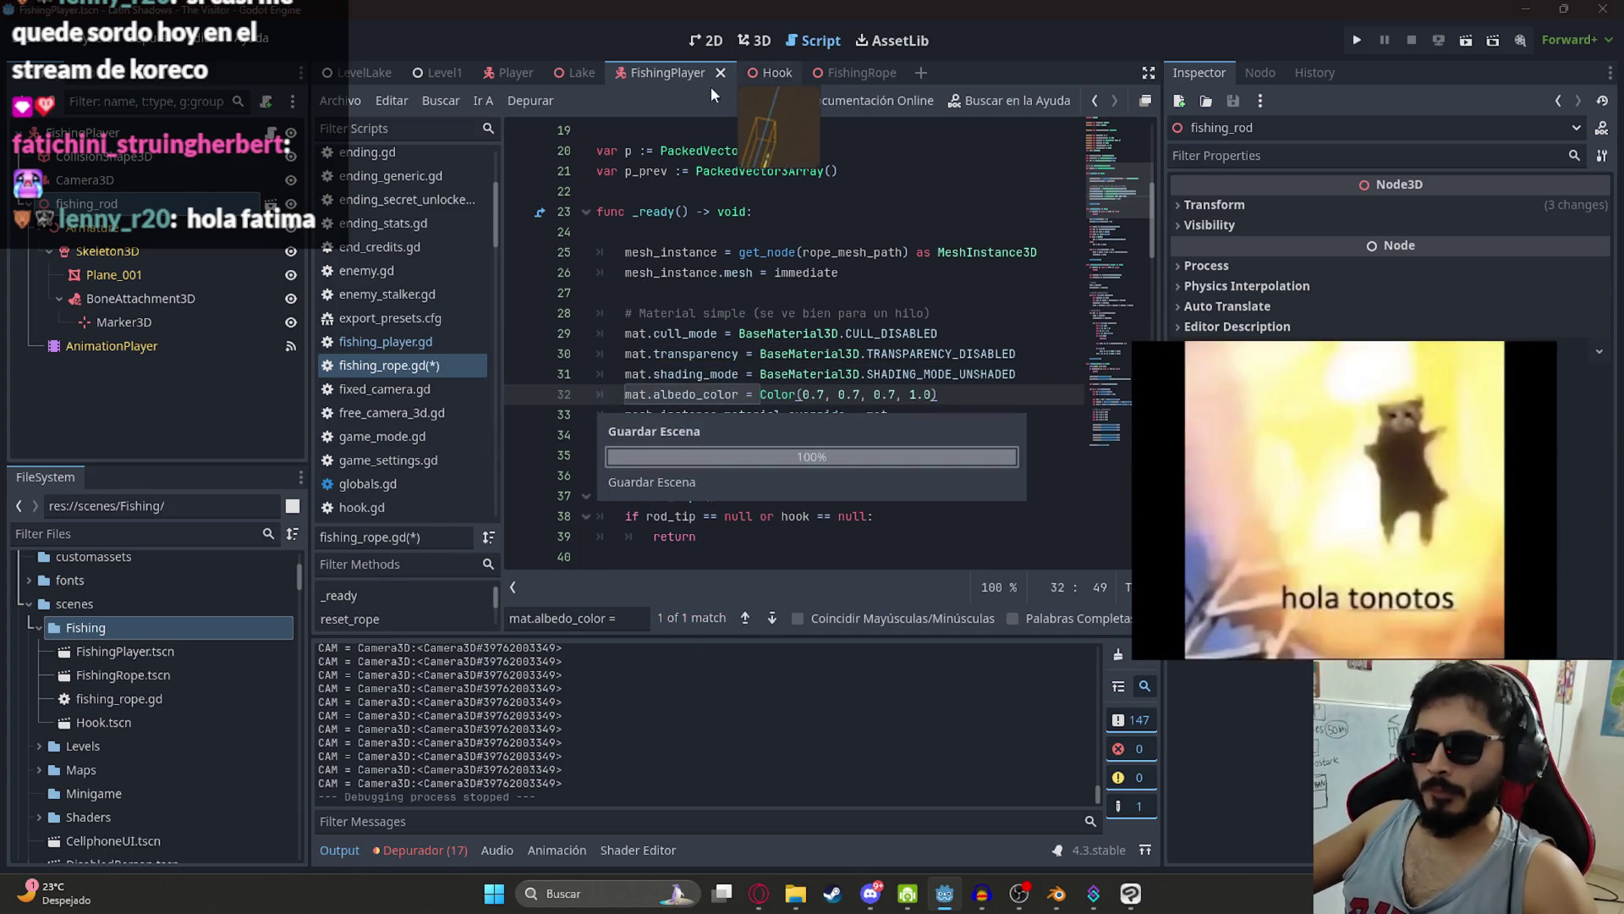
- Save the FishingPlayer scene, then test-run the game with F5 and stop it
{"action": "right_click", "coordinate": [668, 76]}
{"action": "left_click", "coordinate": [779, 213]}
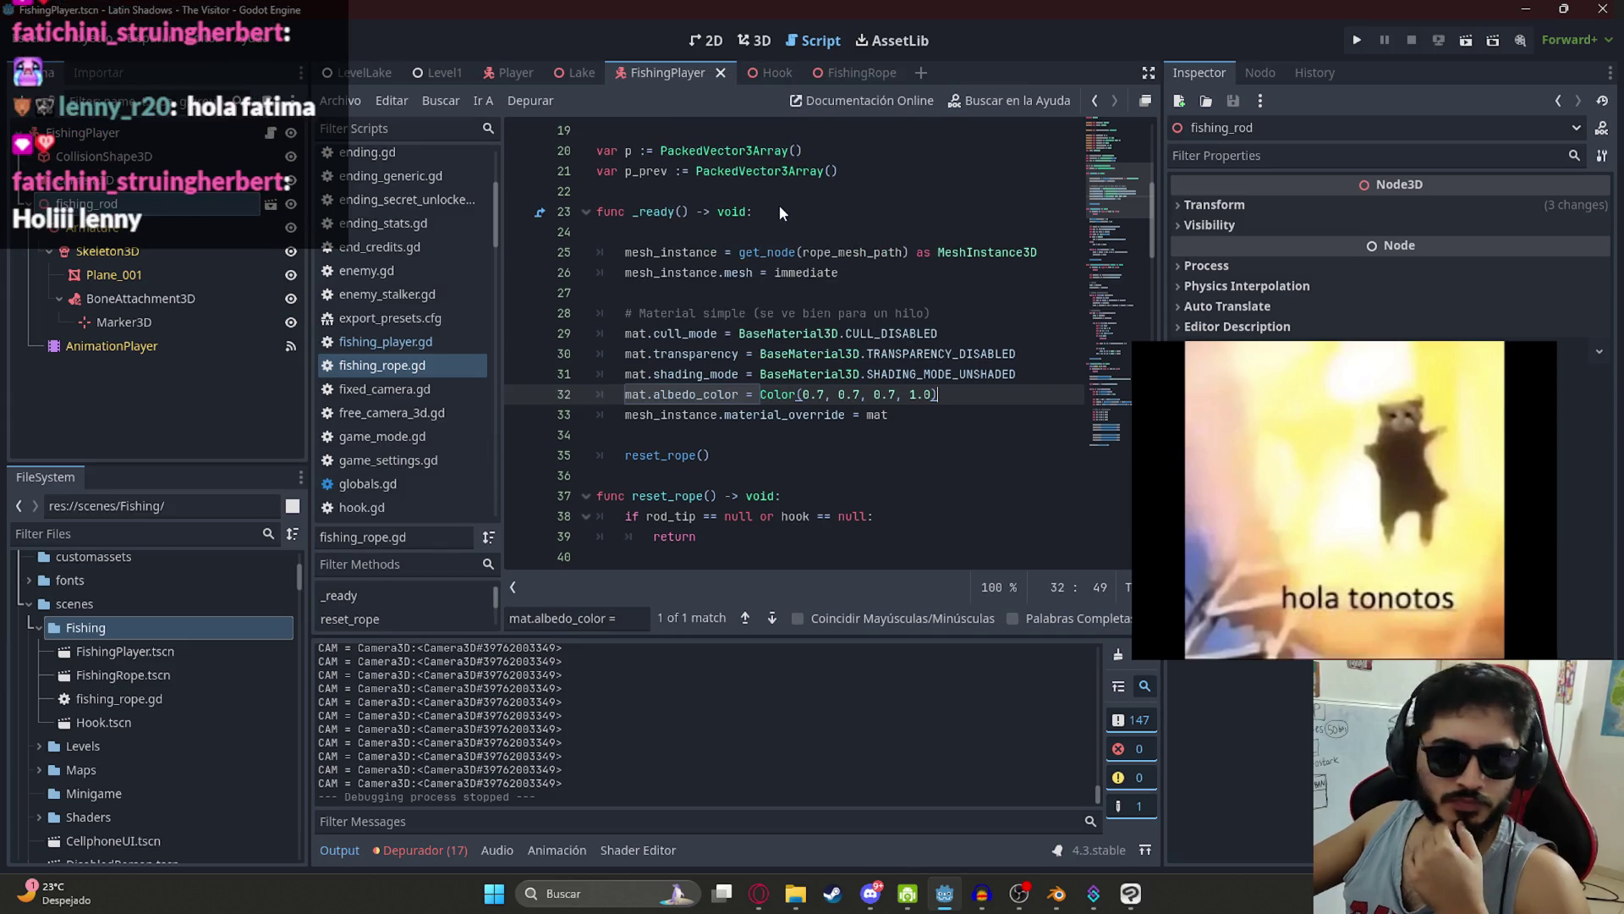
{"action": "key", "text": "F5"}
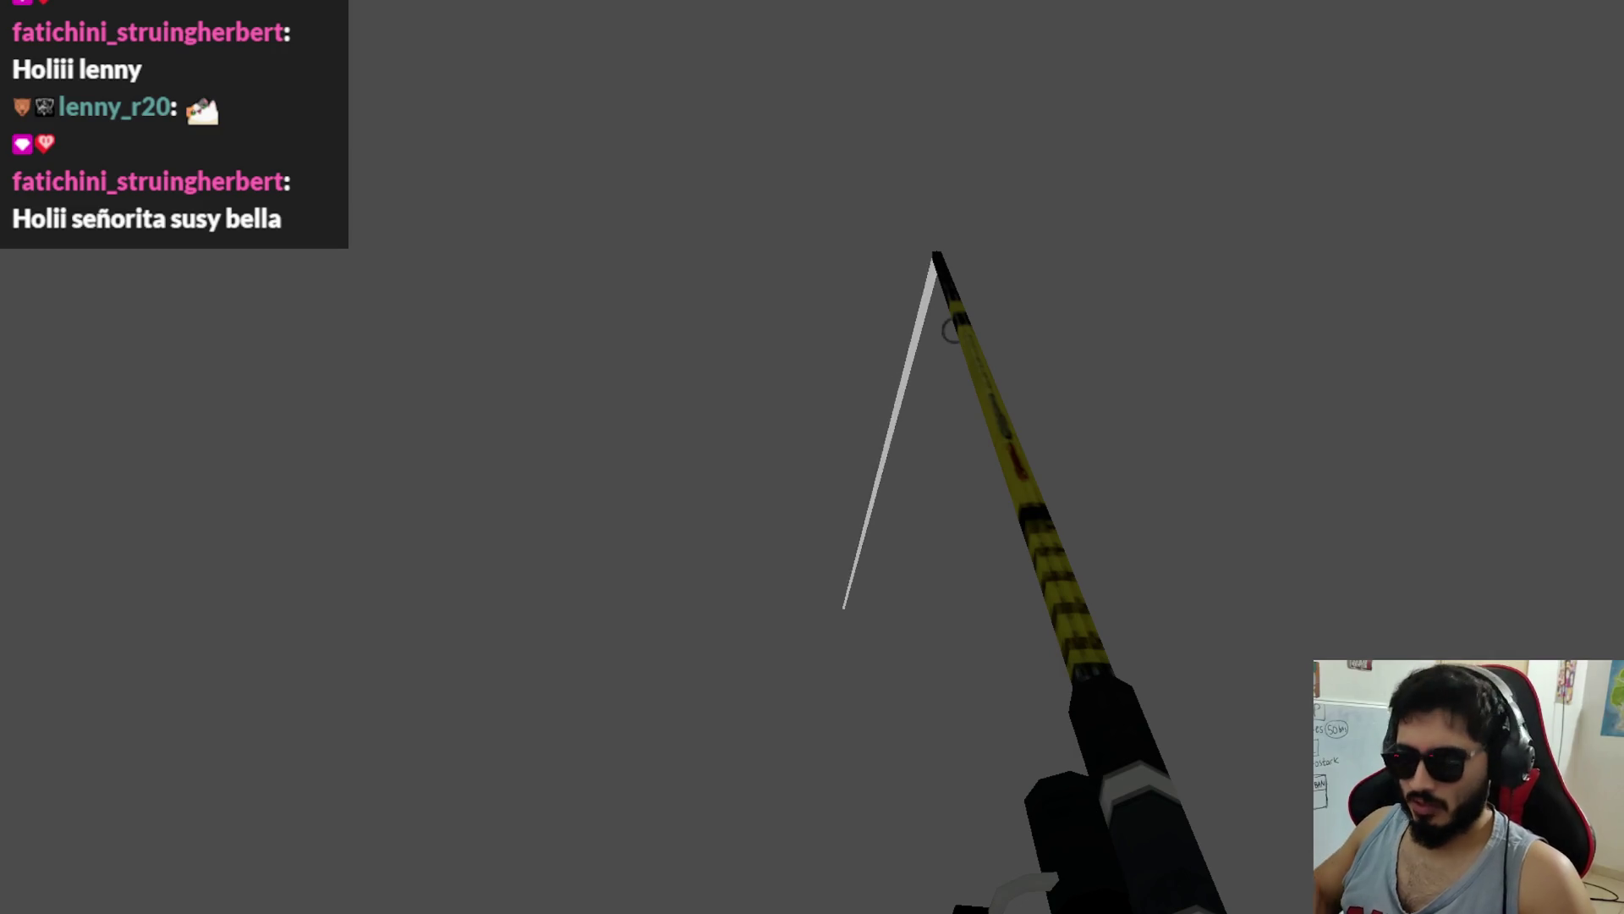
{"action": "key", "text": "F8"}
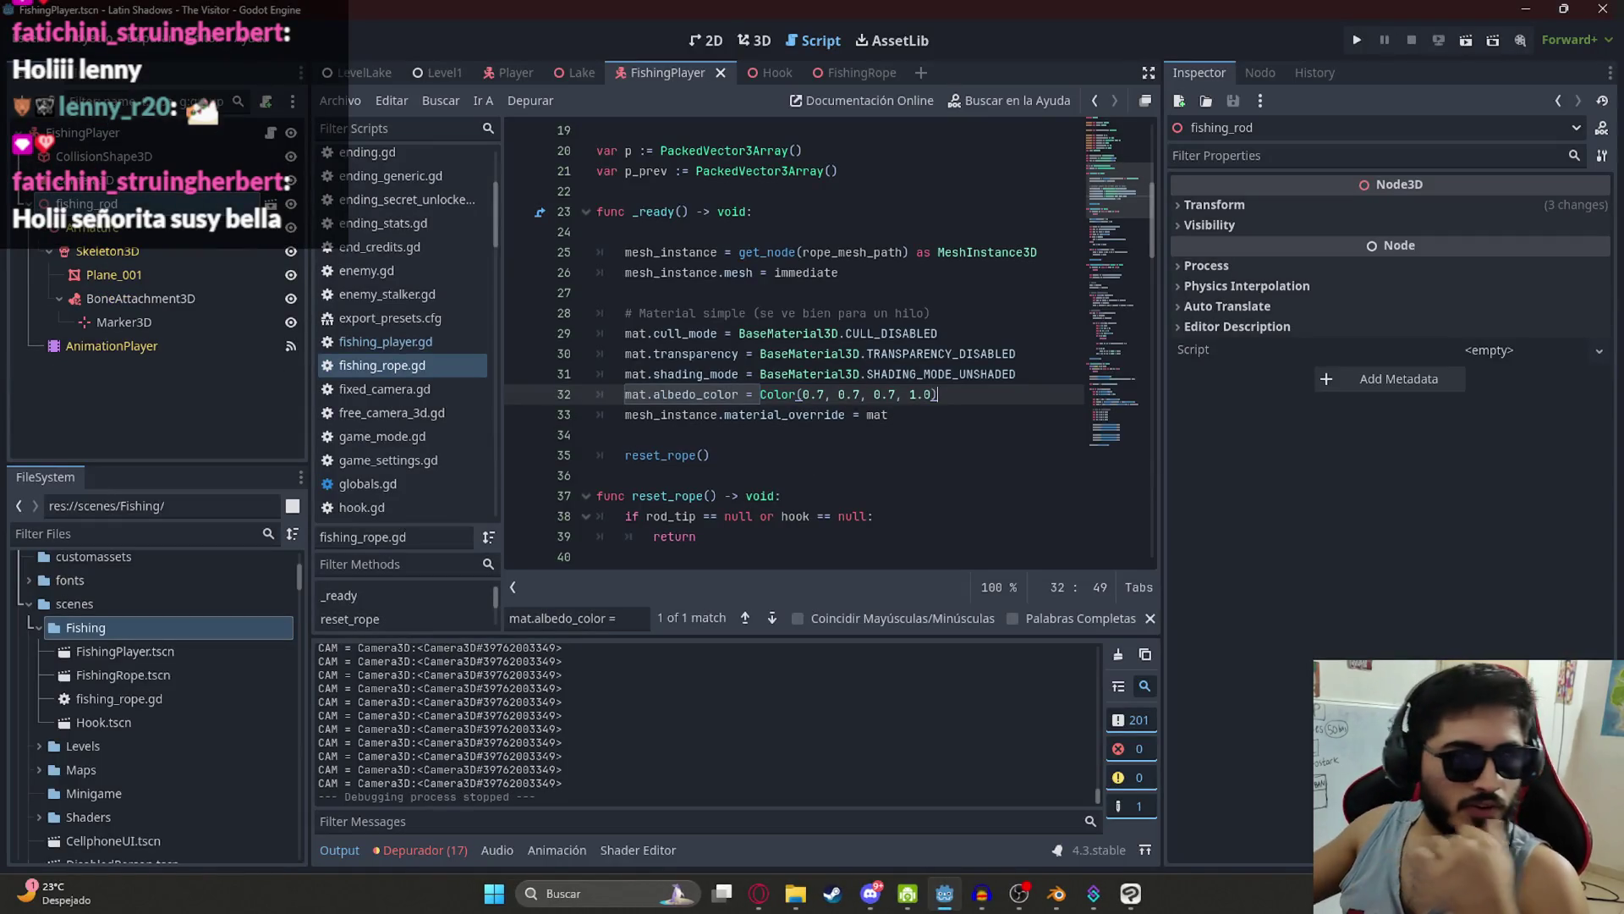
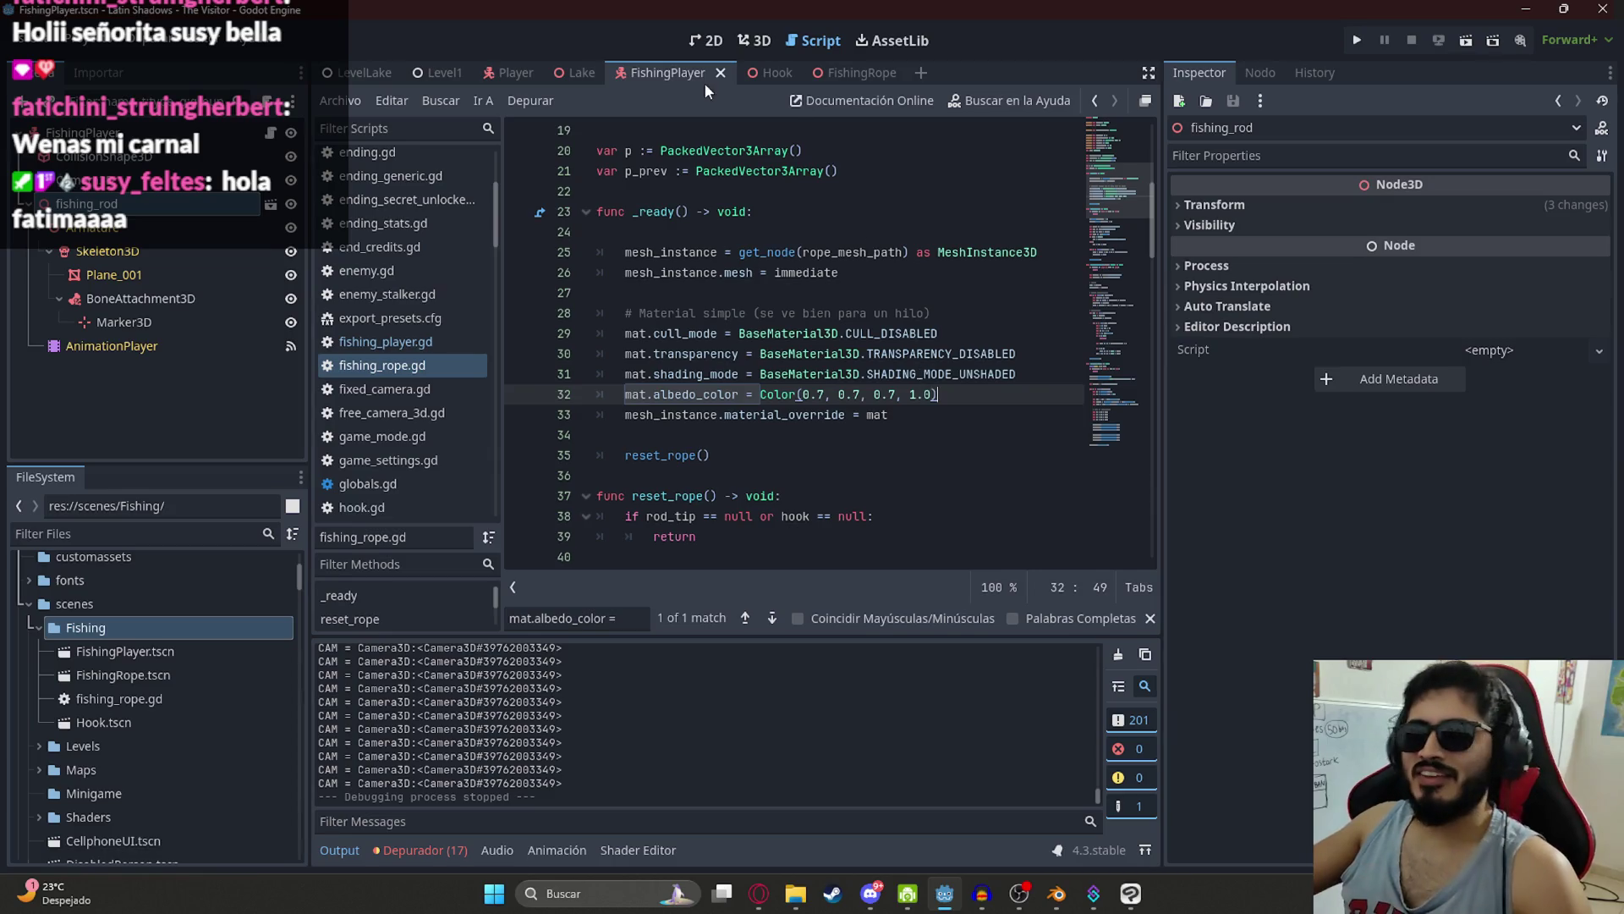
- Test-run the FishingPlayer scene, cast once to check the rope colour, then stop it
{"action": "right_click", "coordinate": [678, 83]}
{"action": "left_click", "coordinate": [720, 215]}
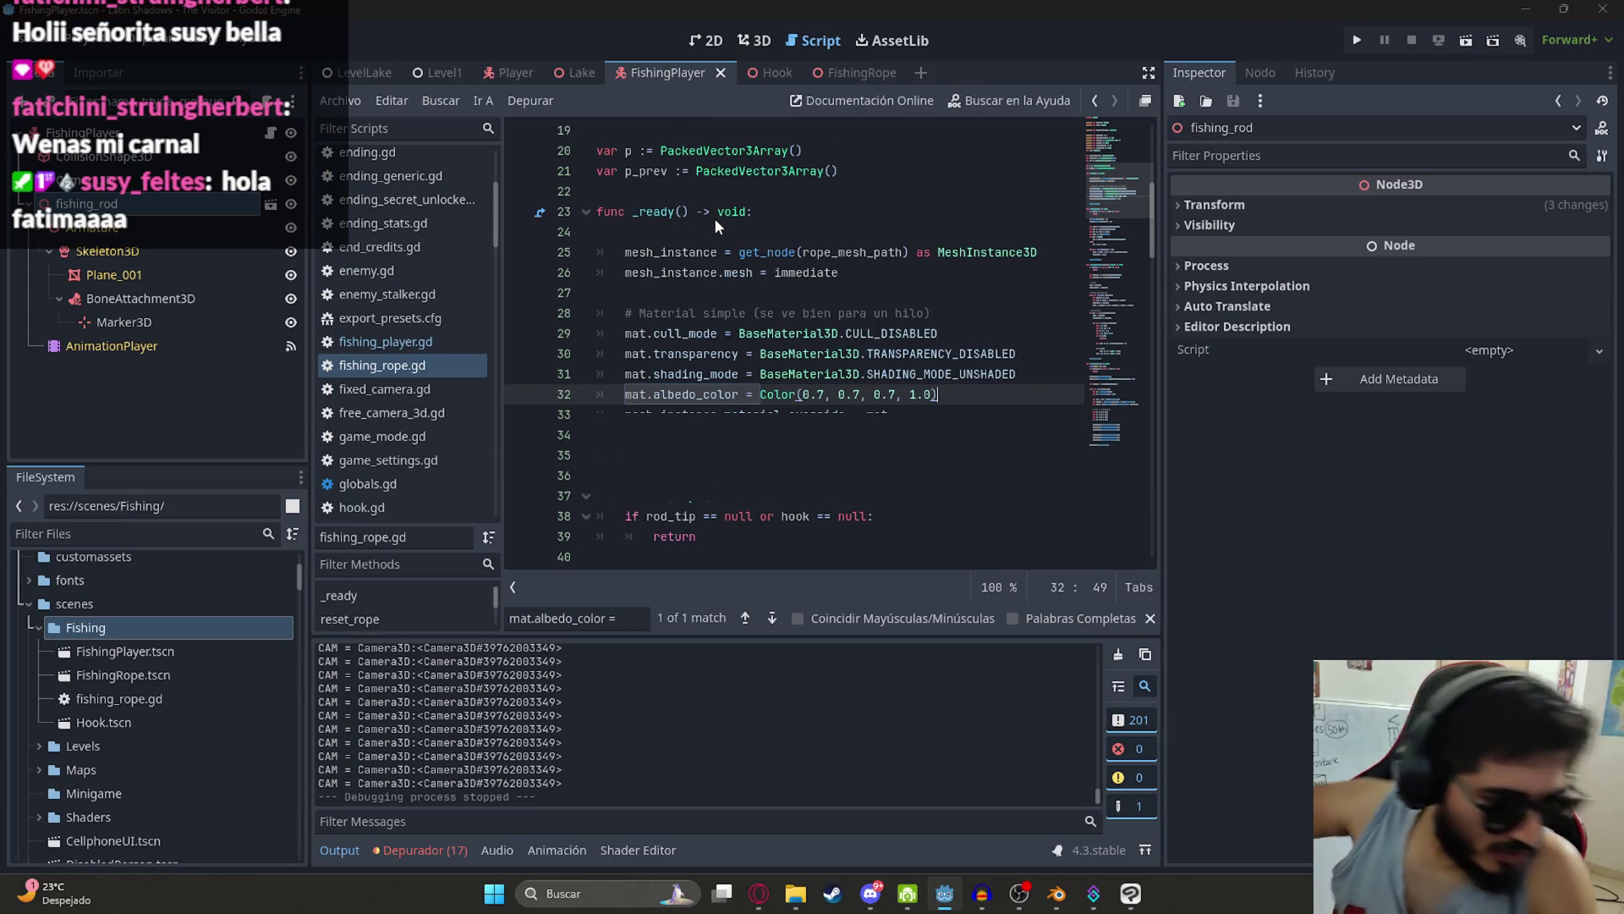
{"action": "key", "text": "F5"}
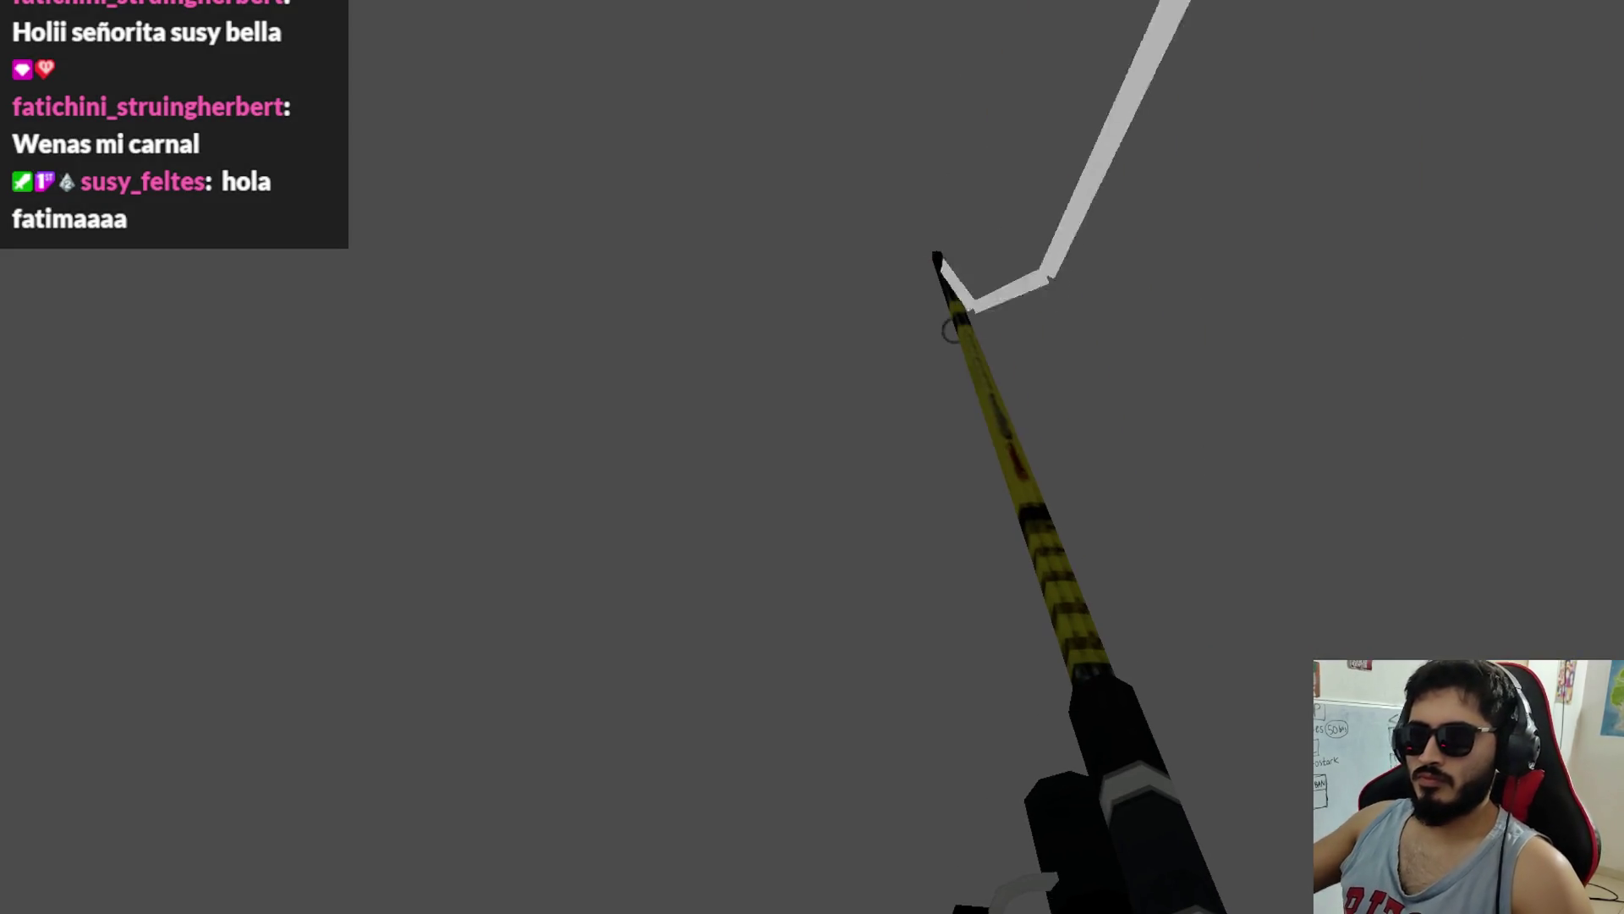
{"action": "left_click", "coordinate": [951, 329]}
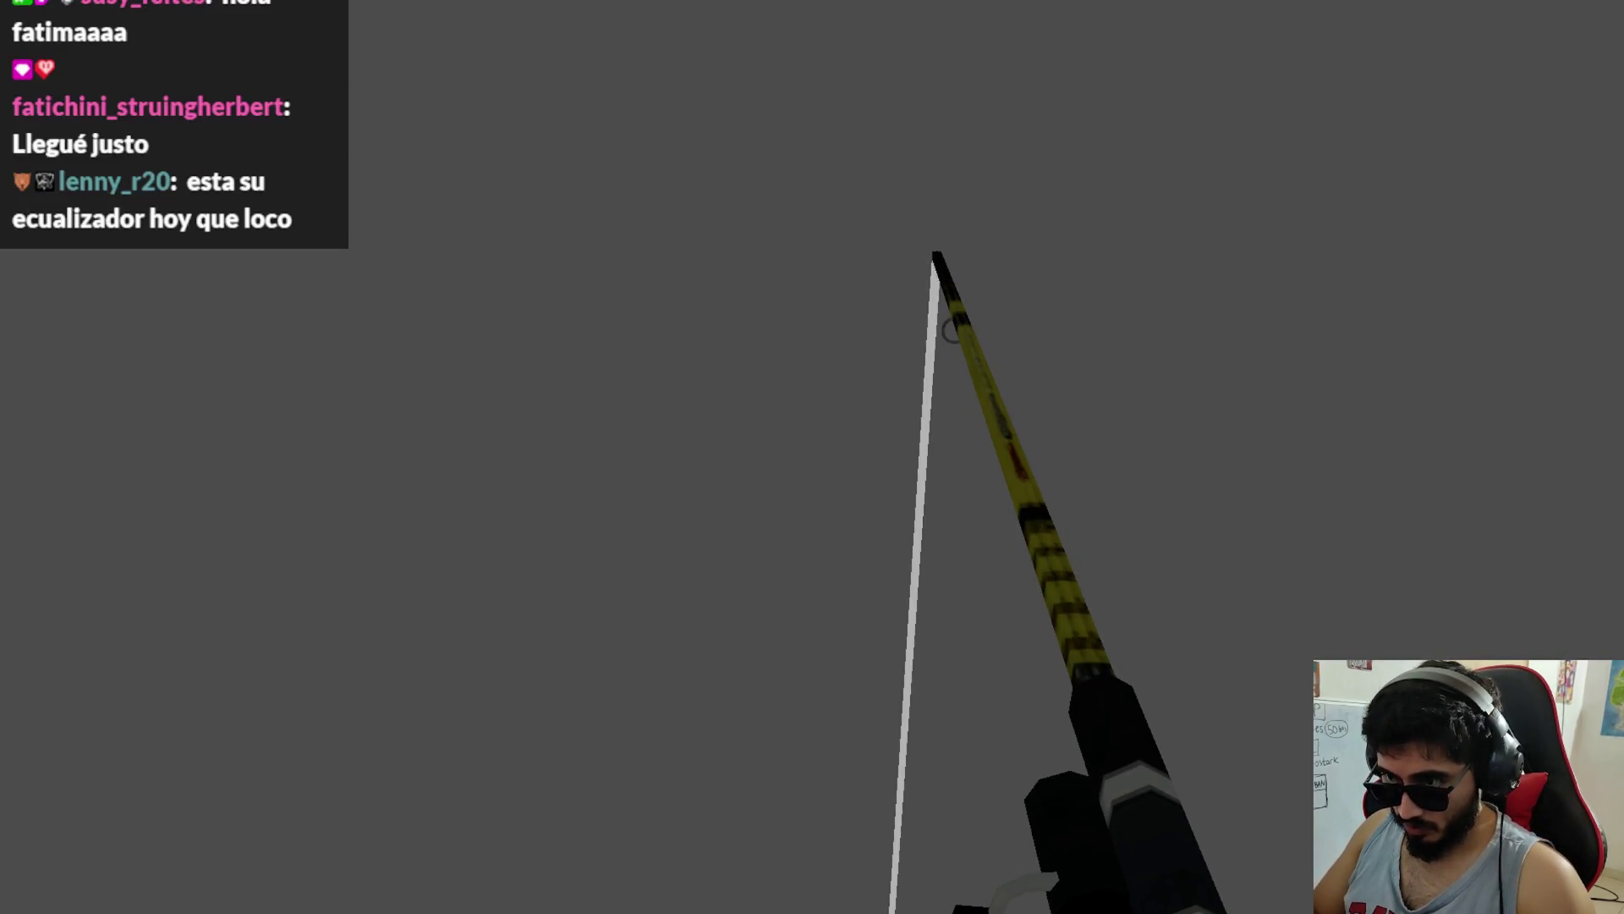
{"action": "key", "text": "F8"}
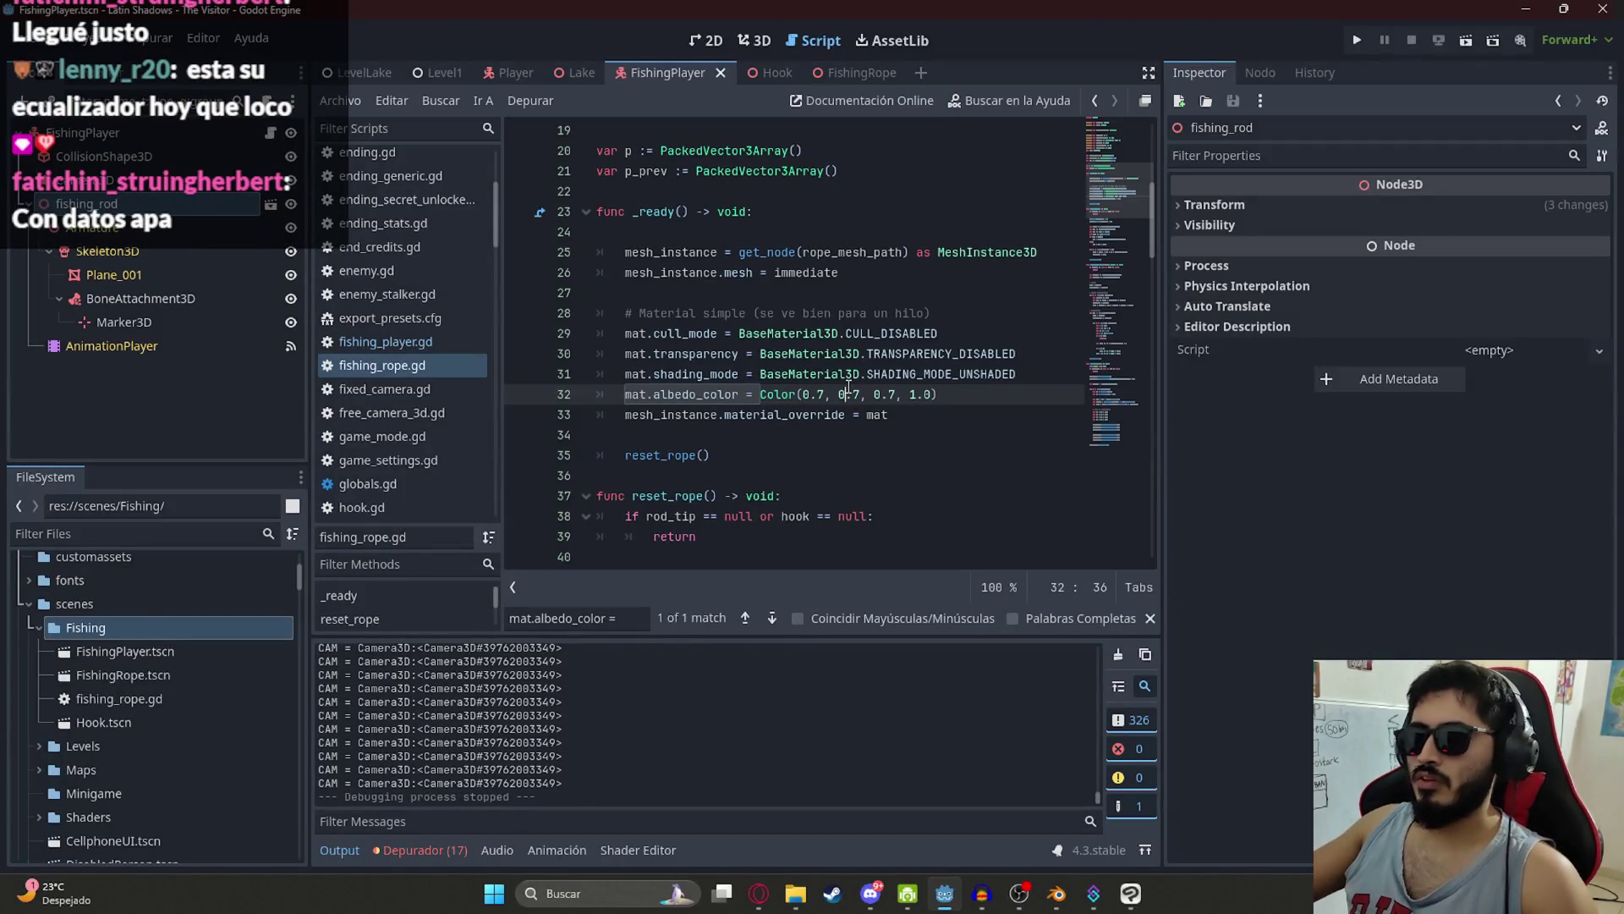
{"action": "key", "text": "alt+Tab"}
{"action": "scroll", "coordinate": [668, 827], "scroll_direction": "down", "scroll_amount": 8}
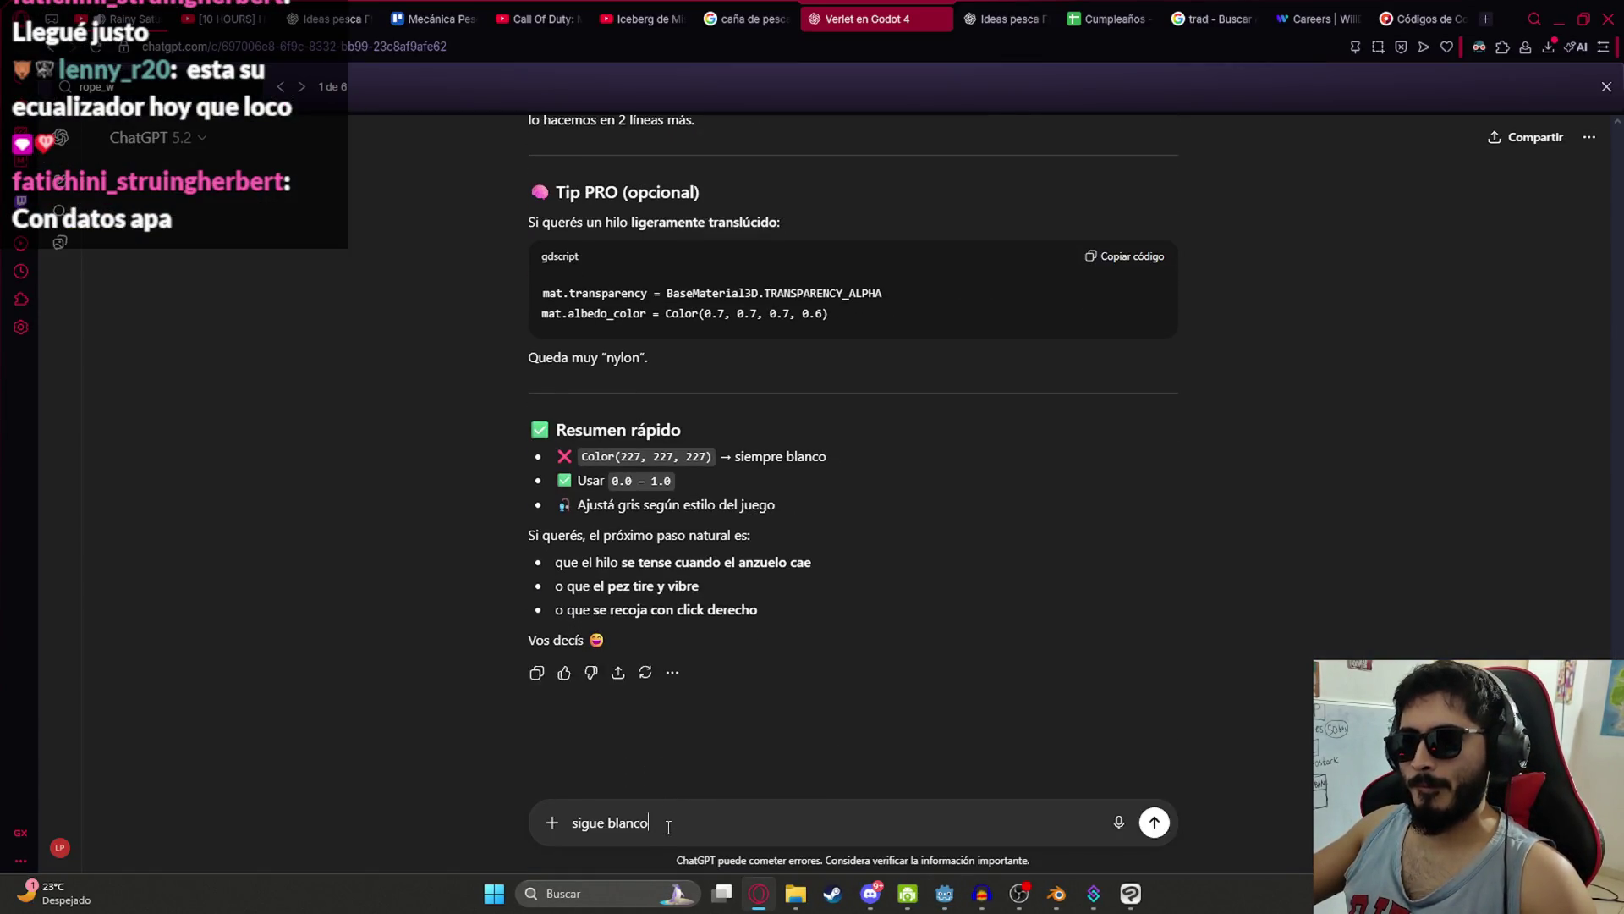
- Send 'sigue blanco' to ChatGPT and read its reply
{"action": "key", "text": "Return"}
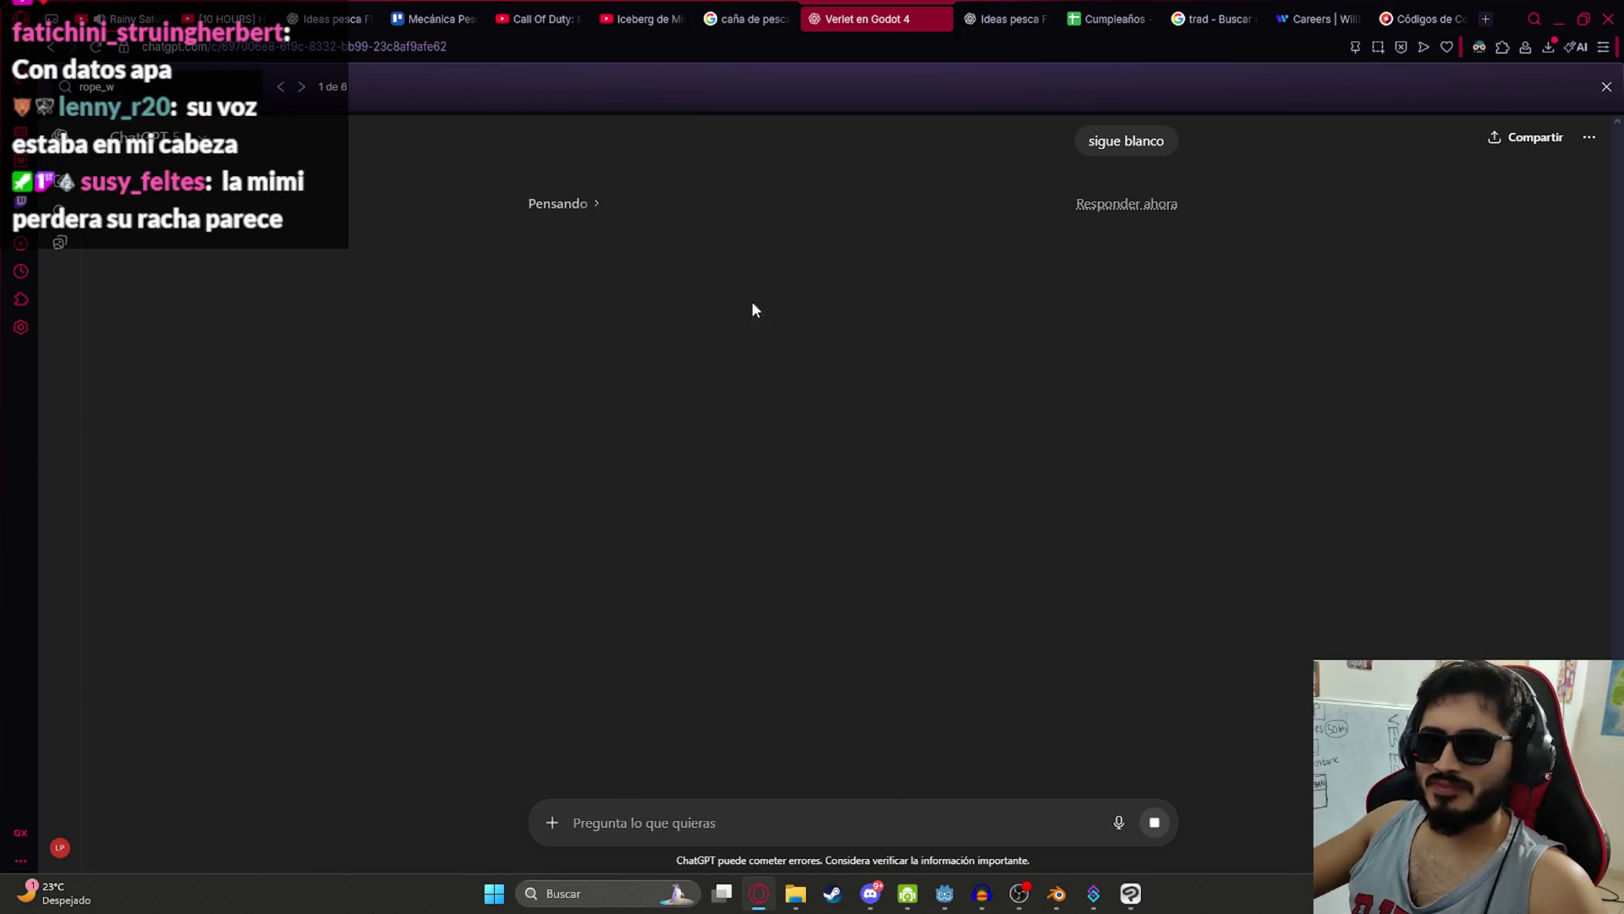
{"action": "left_click", "coordinate": [1607, 86]}
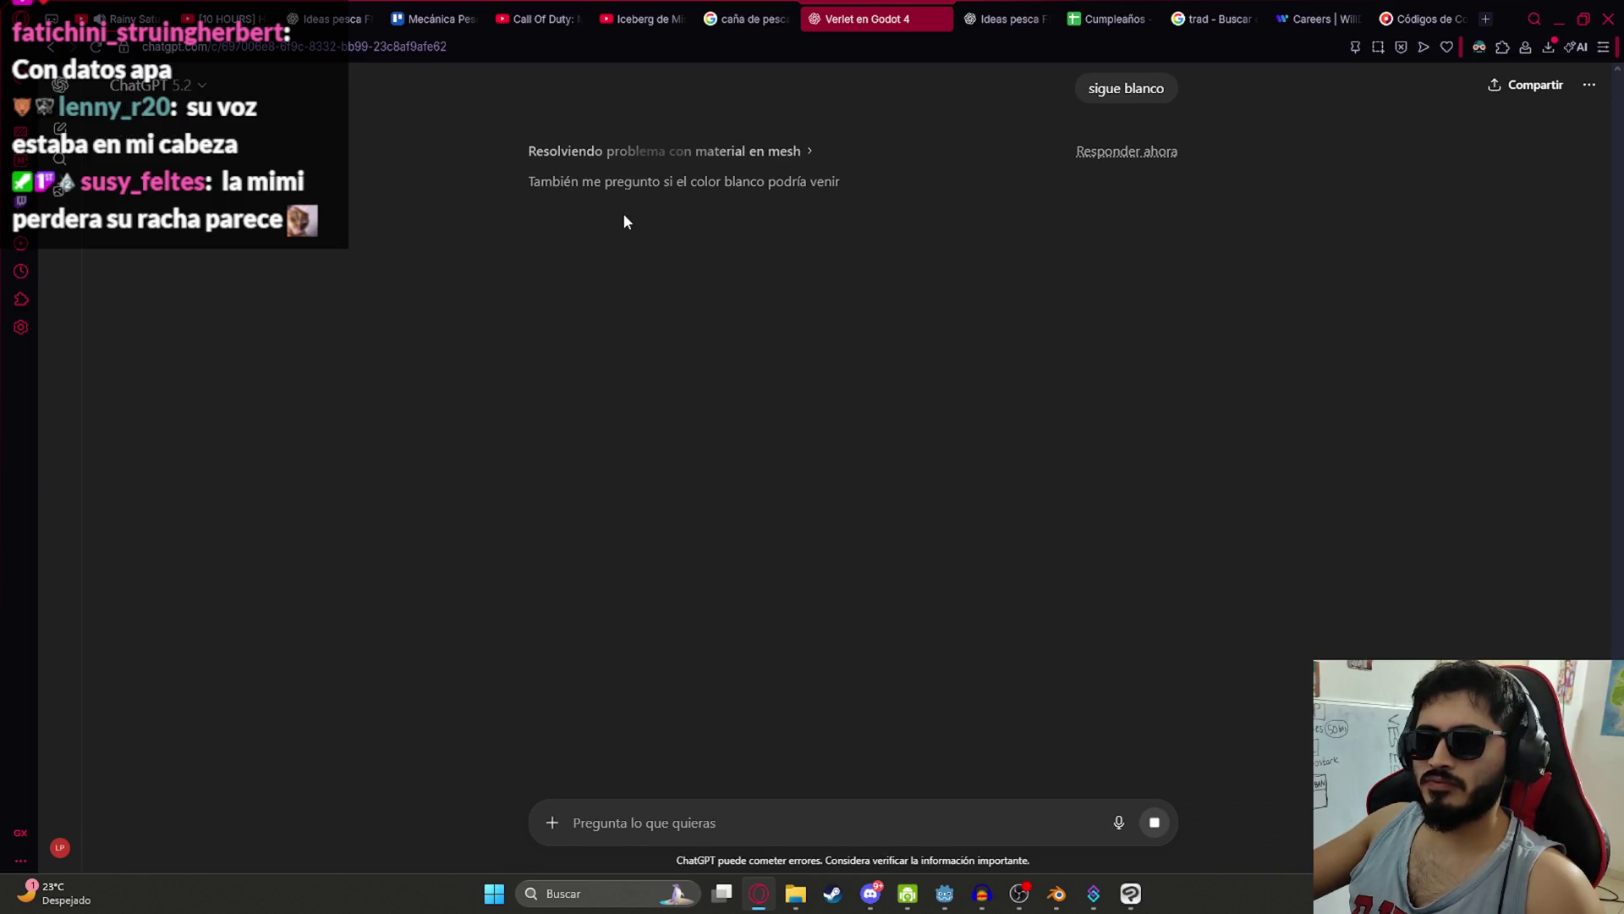
{"action": "left_click", "coordinate": [945, 893]}
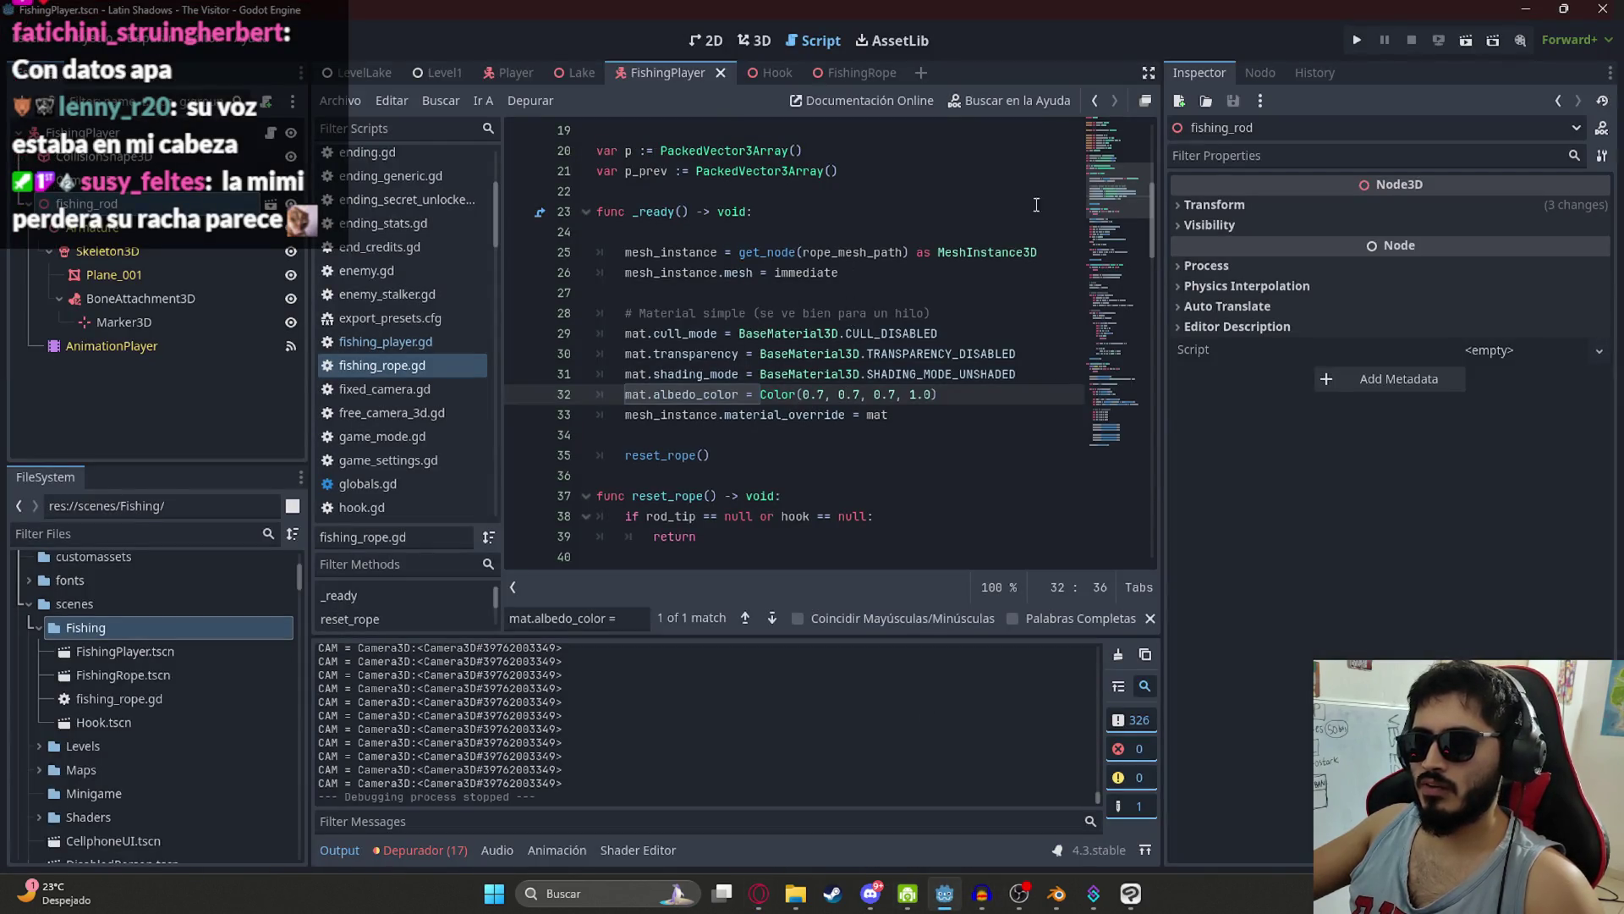
{"action": "key", "text": "alt+Tab"}
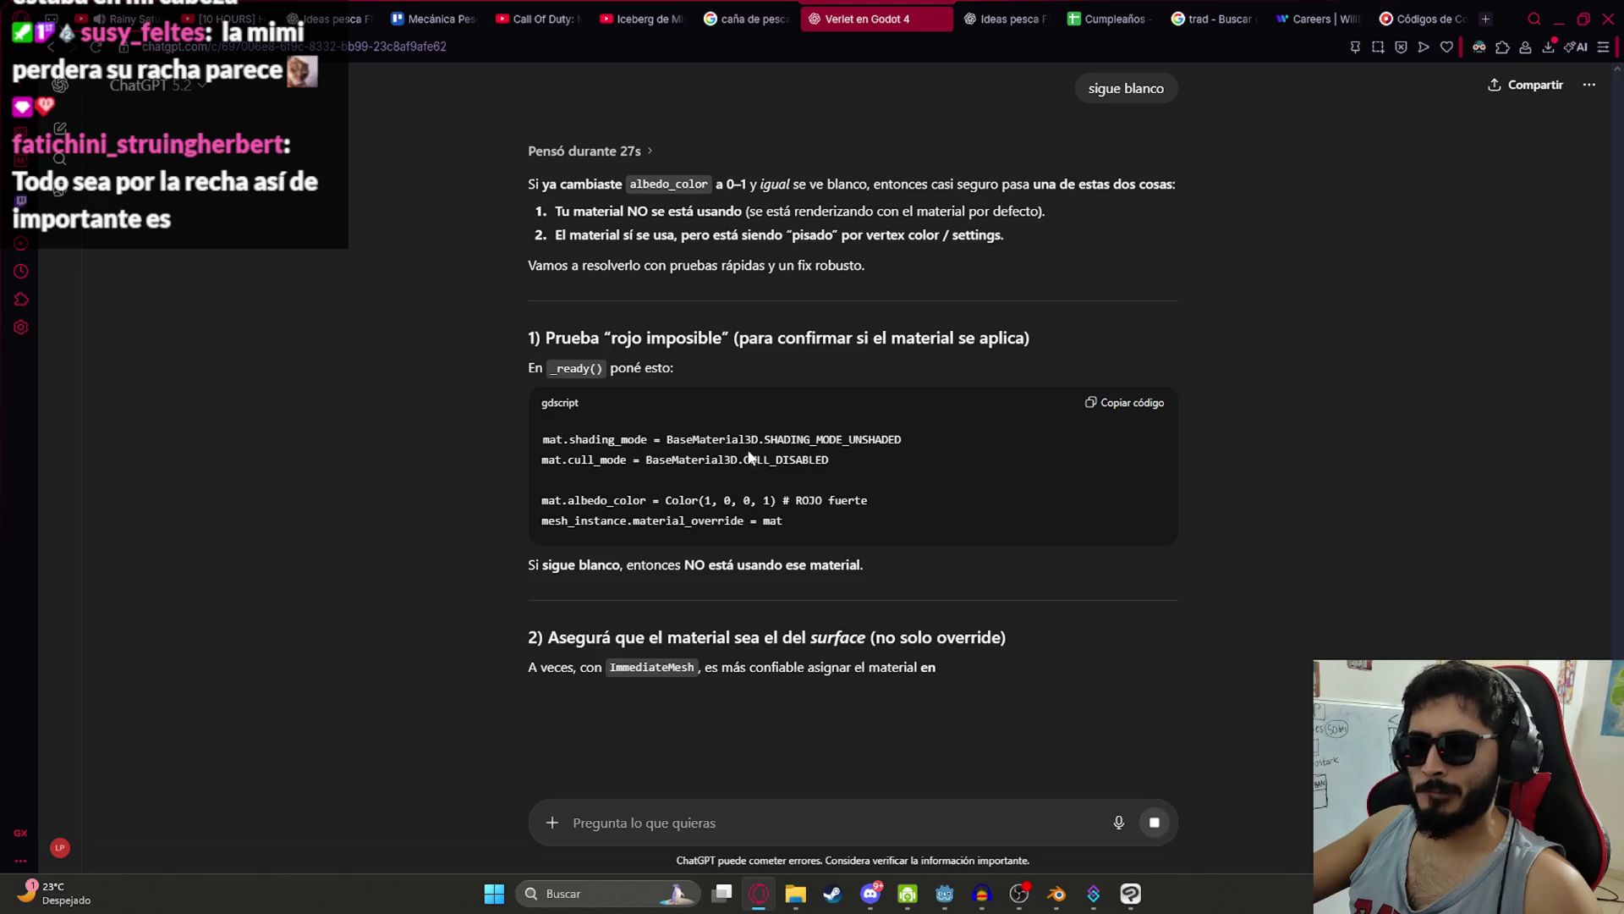
- Copy the mat.albedo_color = Color(1, 0, 0, 1) line and select line 32 in fishing_rope.gd
{"action": "left_click_drag", "start_coordinate": [872, 500], "coordinate": [541, 501]}
{"action": "key", "text": "ctrl+c"}
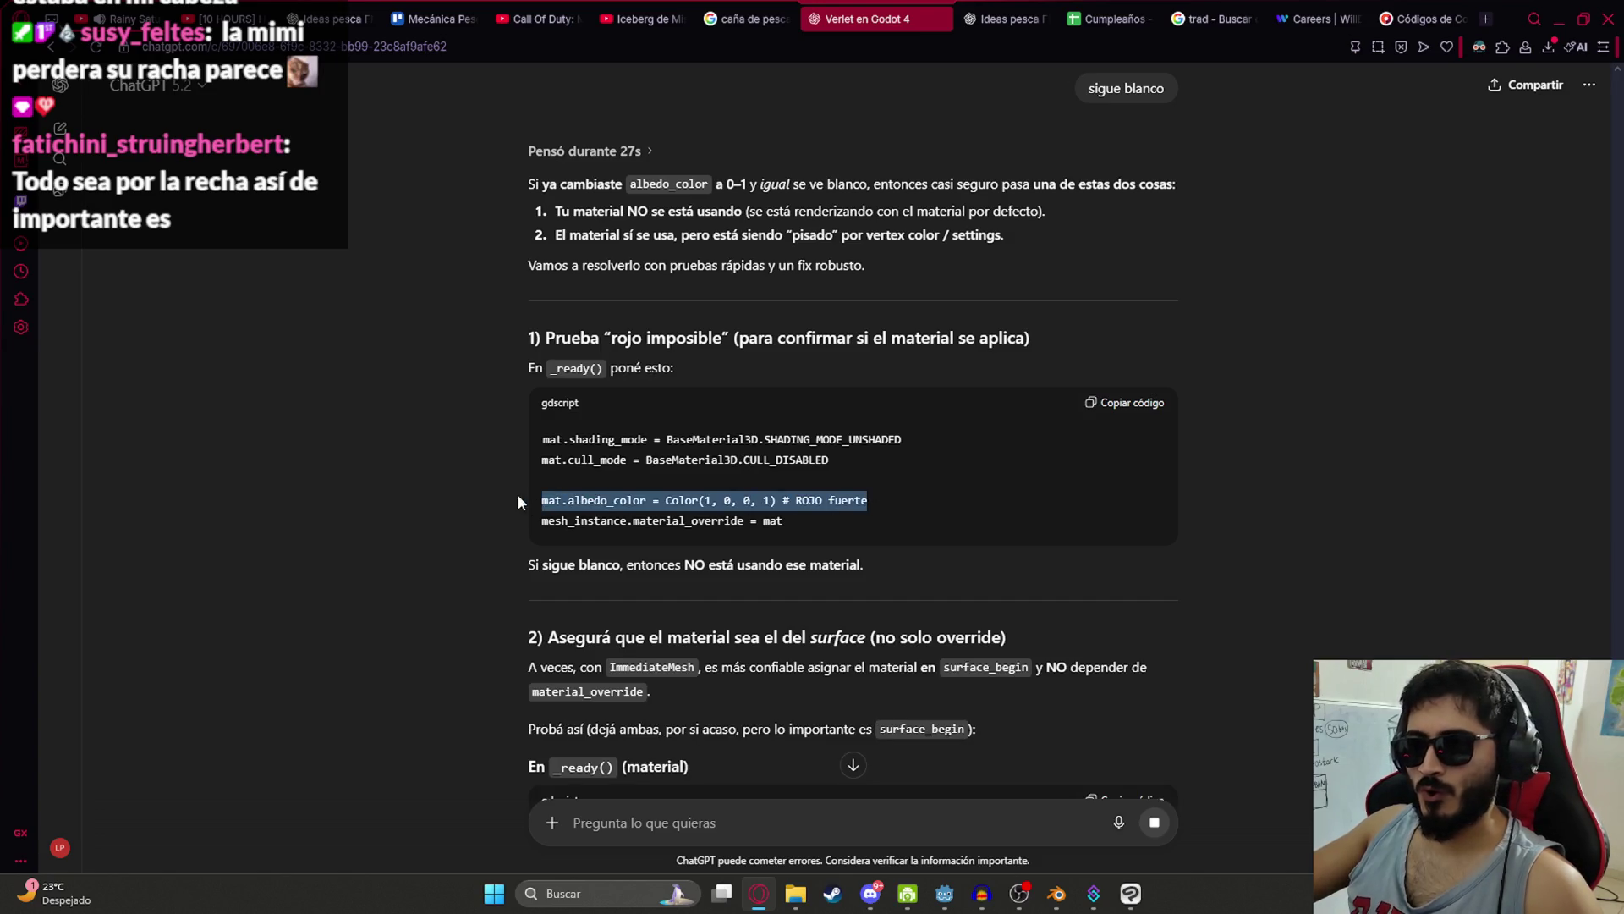
{"action": "key", "text": "alt+Tab"}
{"action": "key", "text": "End"}
{"action": "key", "text": "shift+Home"}
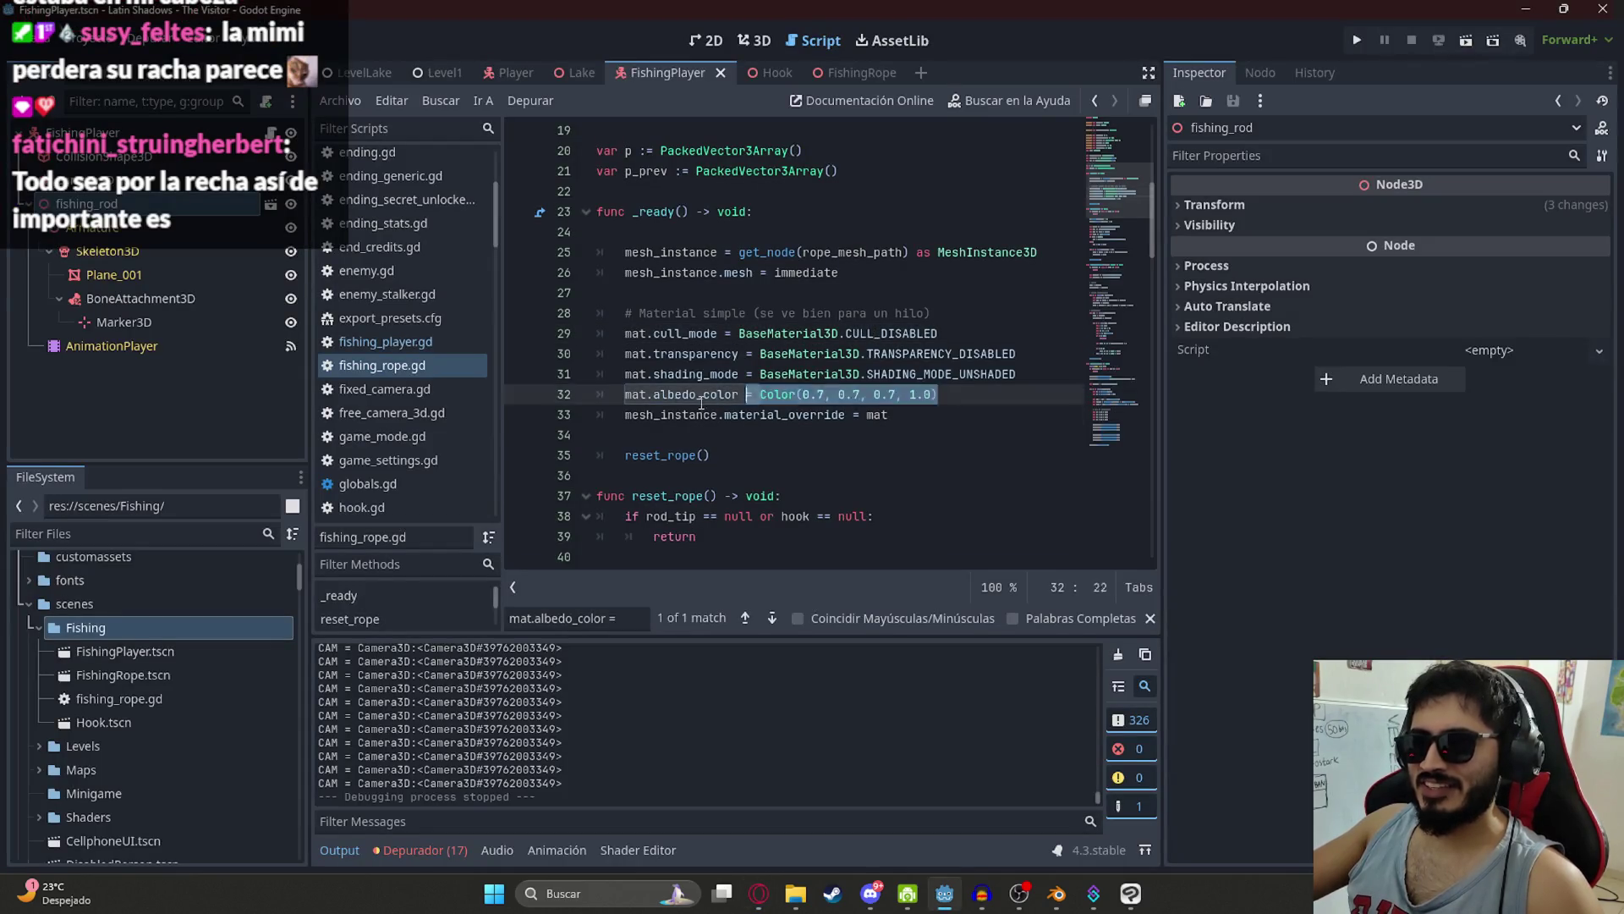
- Replace line 32 with the red Color(1, 0, 0, 1) albedo and test-run FishingPlayer
{"action": "key", "text": "ctrl+v"}
{"action": "right_click", "coordinate": [677, 73]}
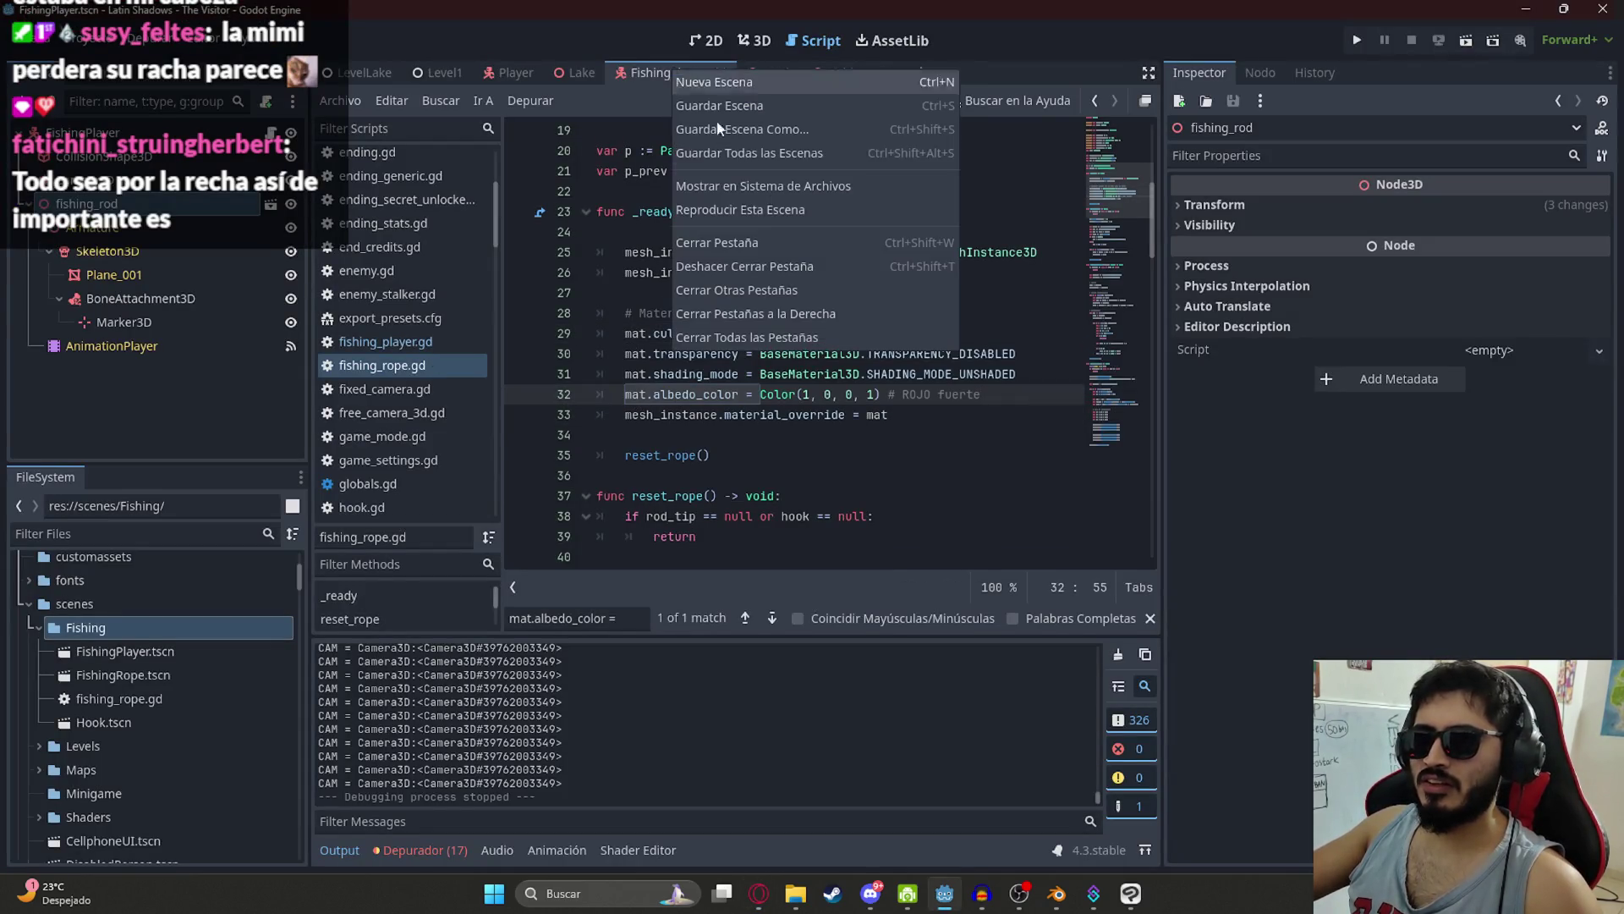
{"action": "left_click", "coordinate": [765, 215]}
{"action": "key", "text": "F5"}
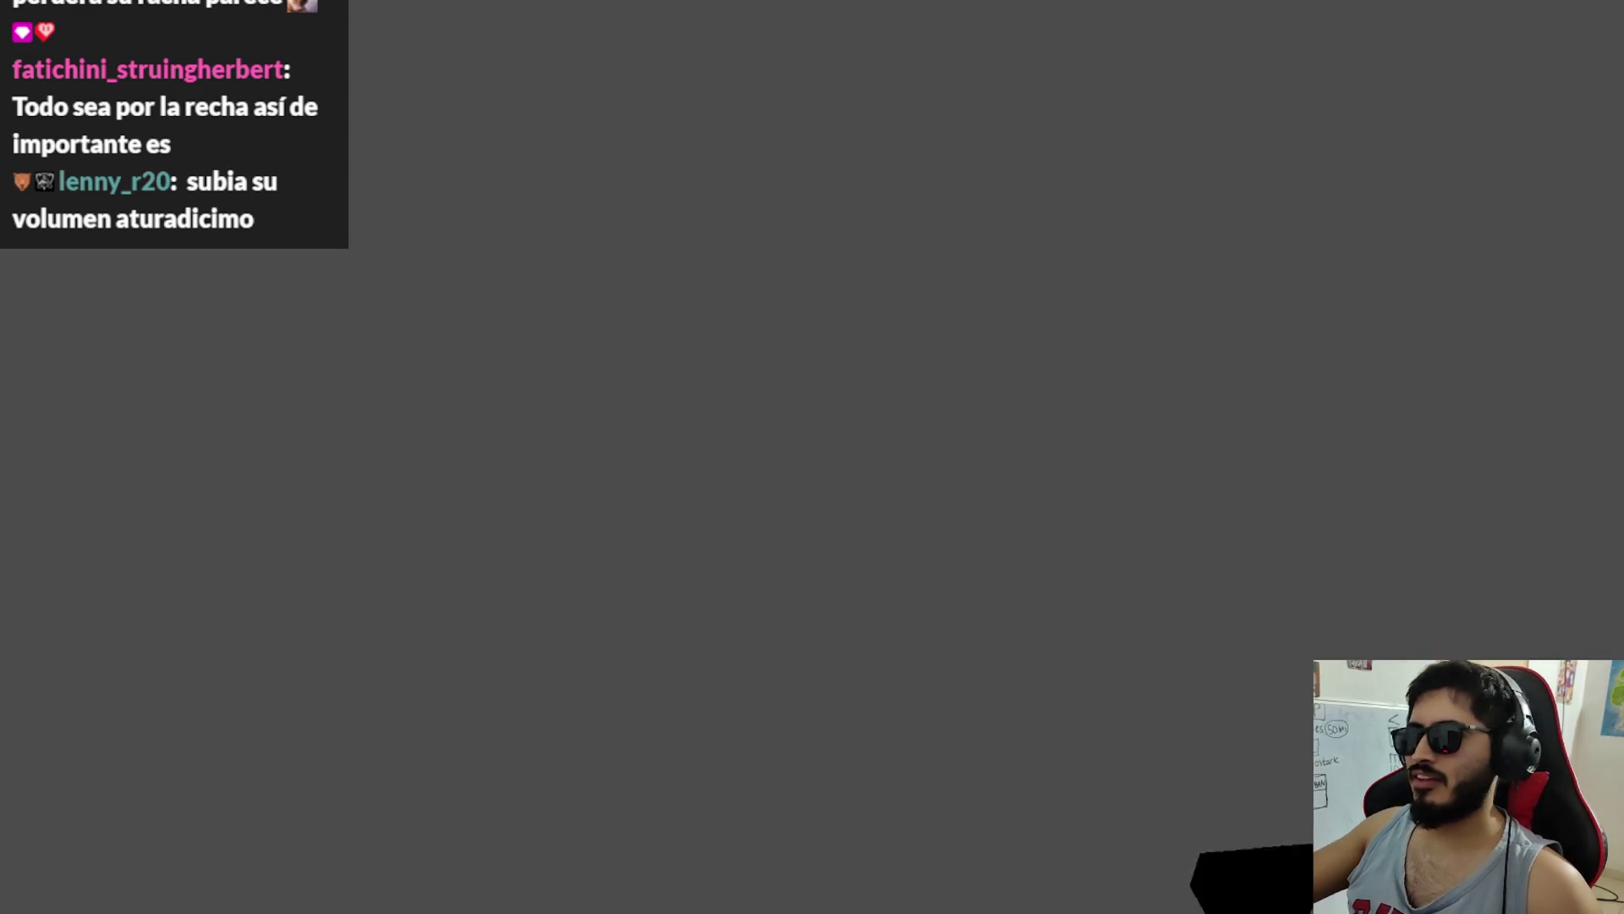
{"action": "key", "text": "alt+F4"}
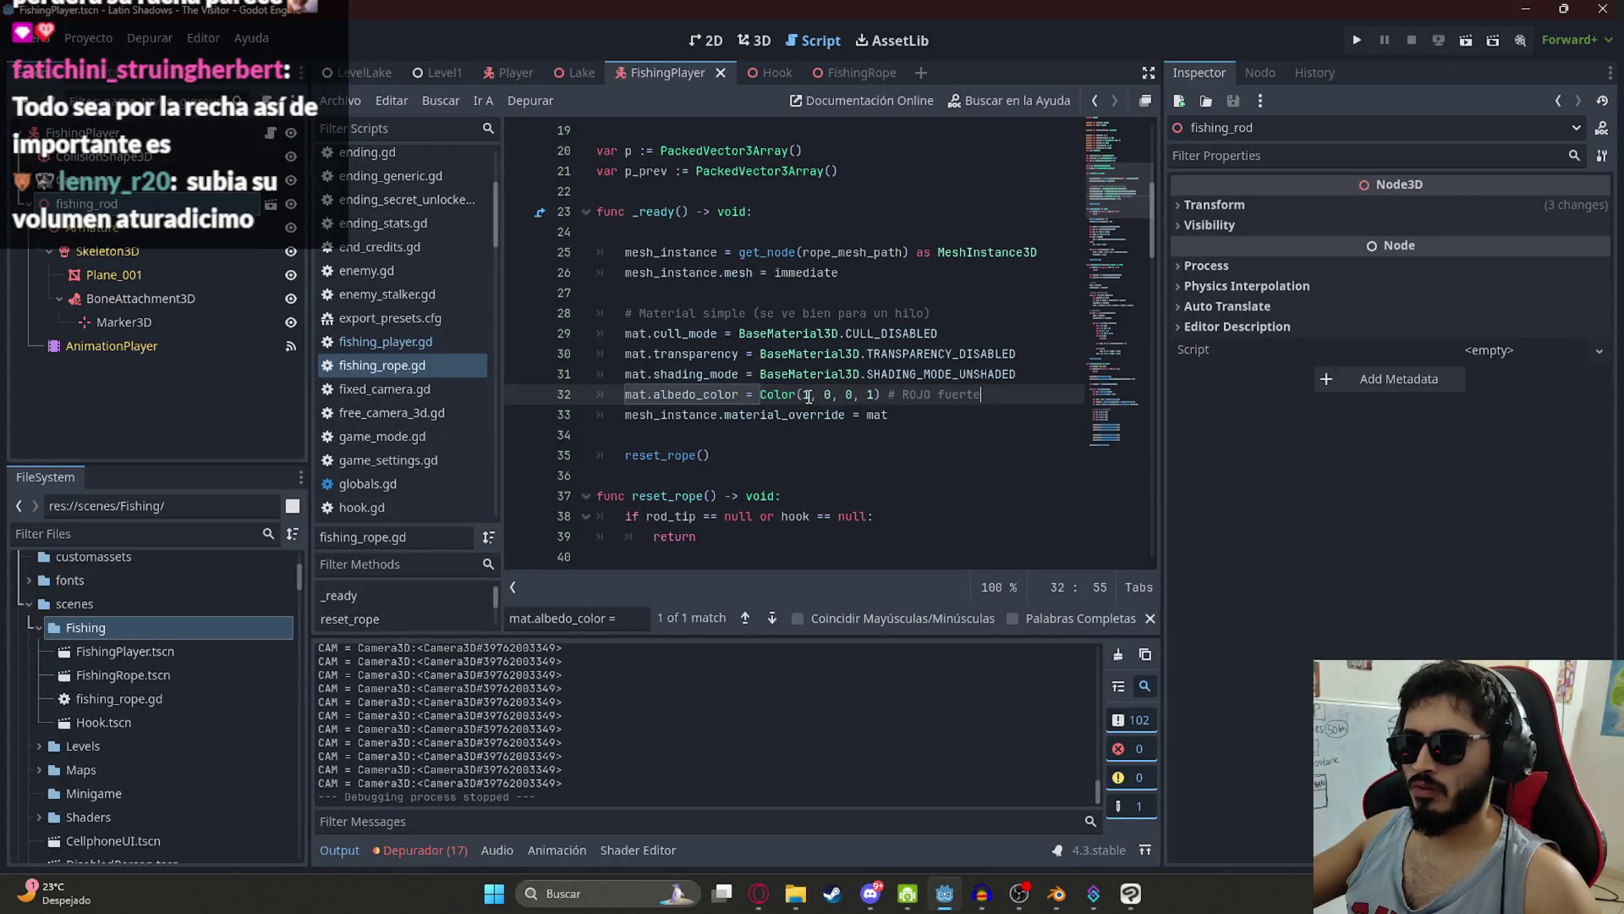
{"action": "key", "text": "alt+Tab"}
- Report 'el rojo si funciona' and copy the Gris medio Color8(120, 120, 120, 255) code
{"action": "type", "text": "el rojo"}
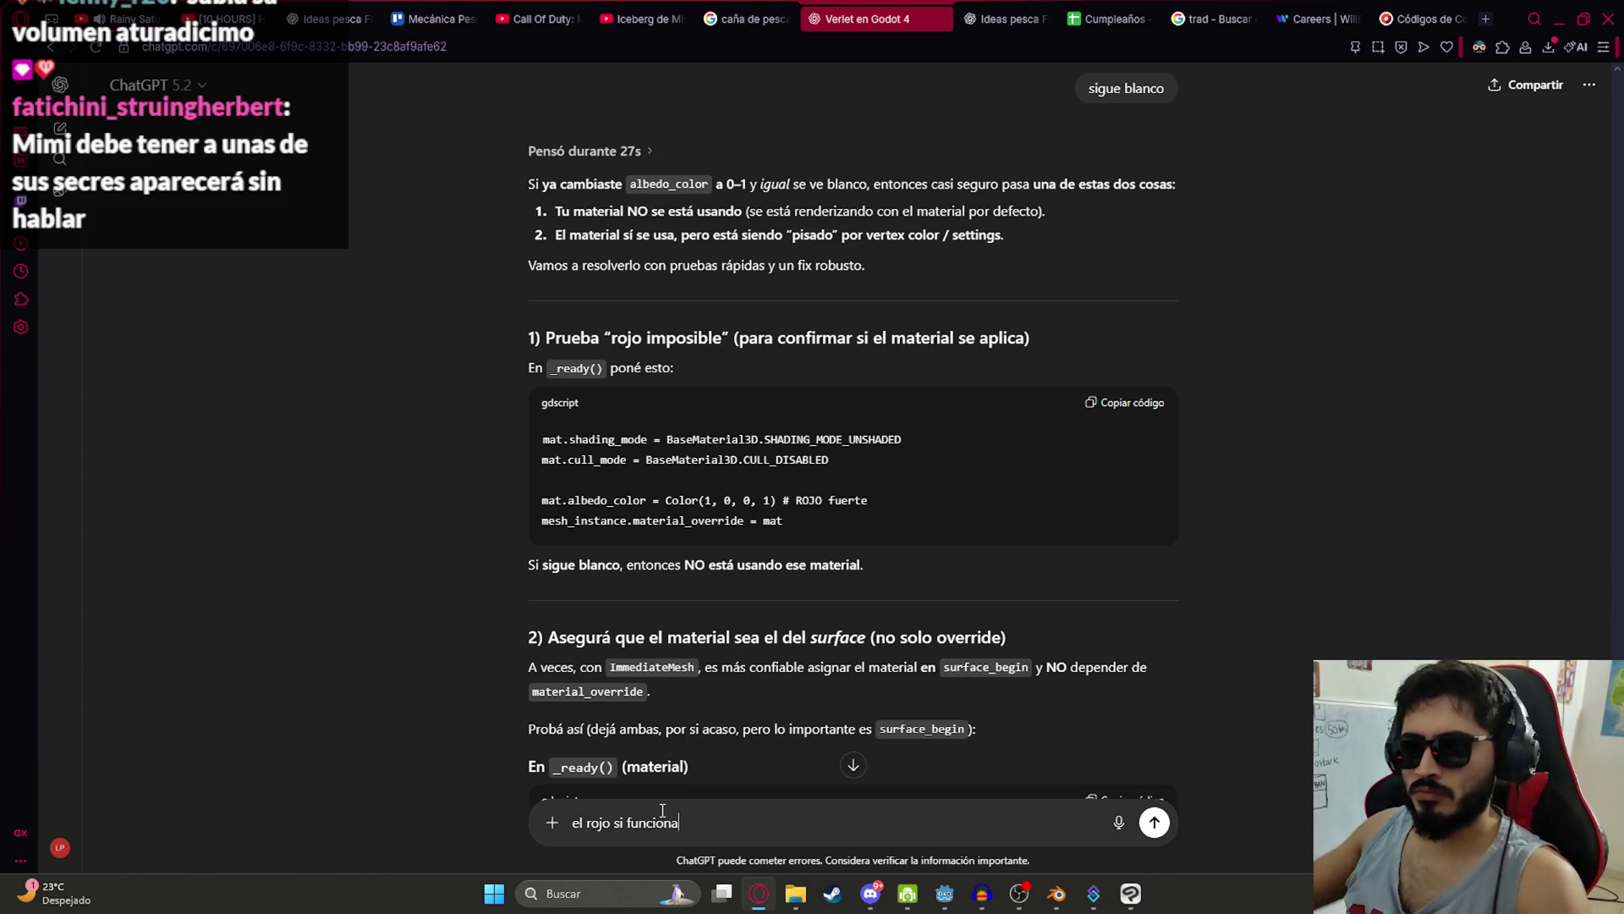
{"action": "key", "text": "Return"}
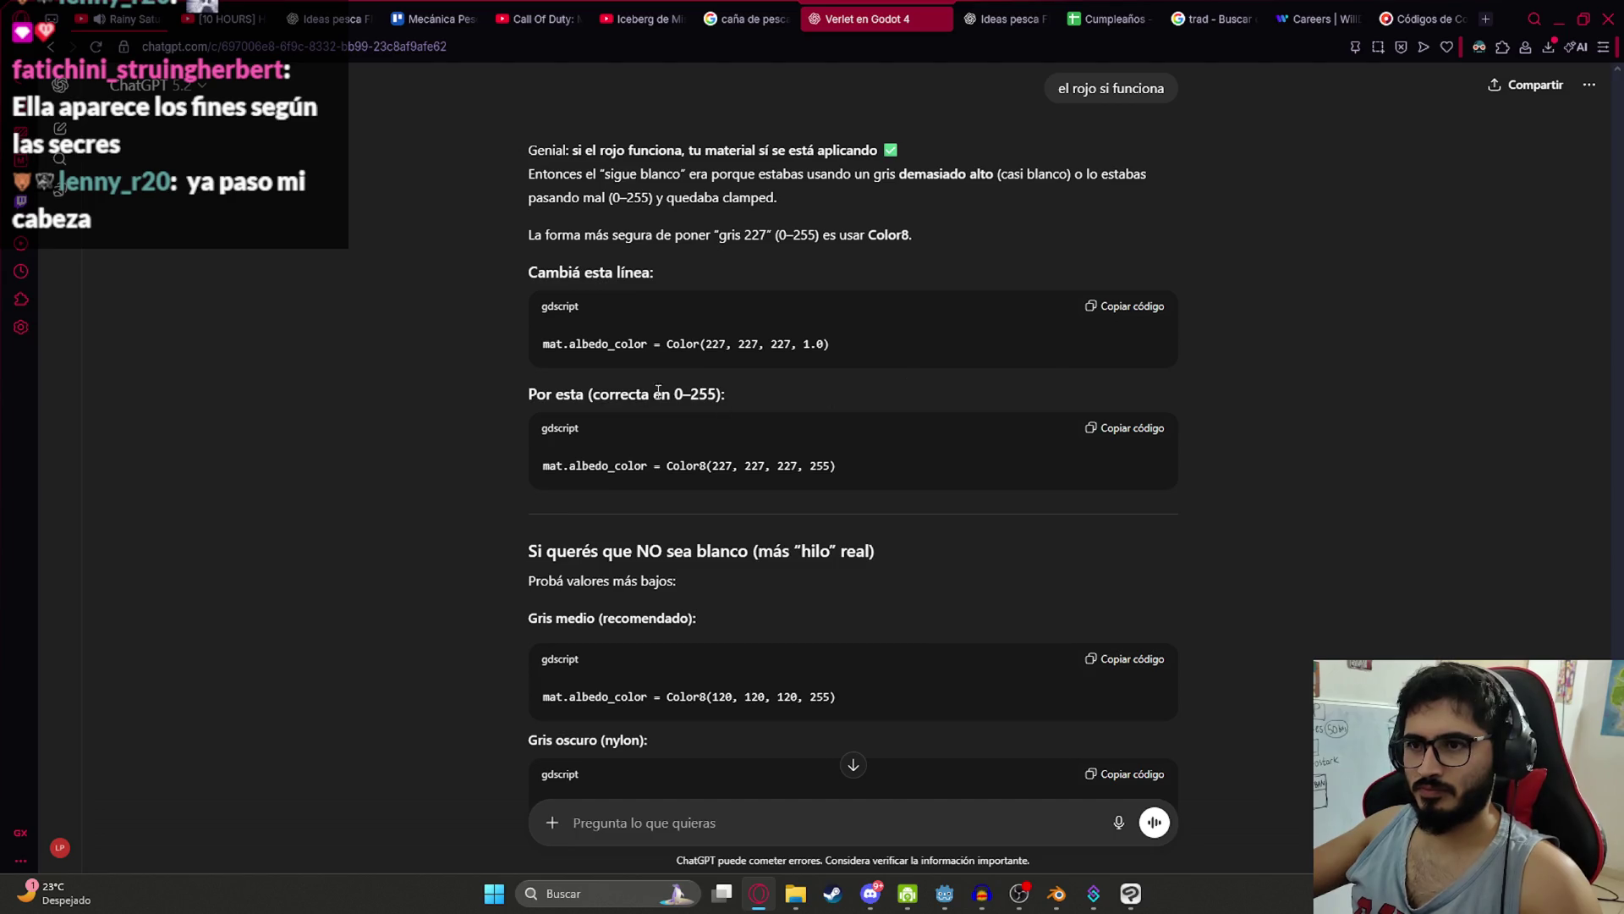
{"action": "scroll", "coordinate": [727, 381], "scroll_direction": "down", "scroll_amount": 3}
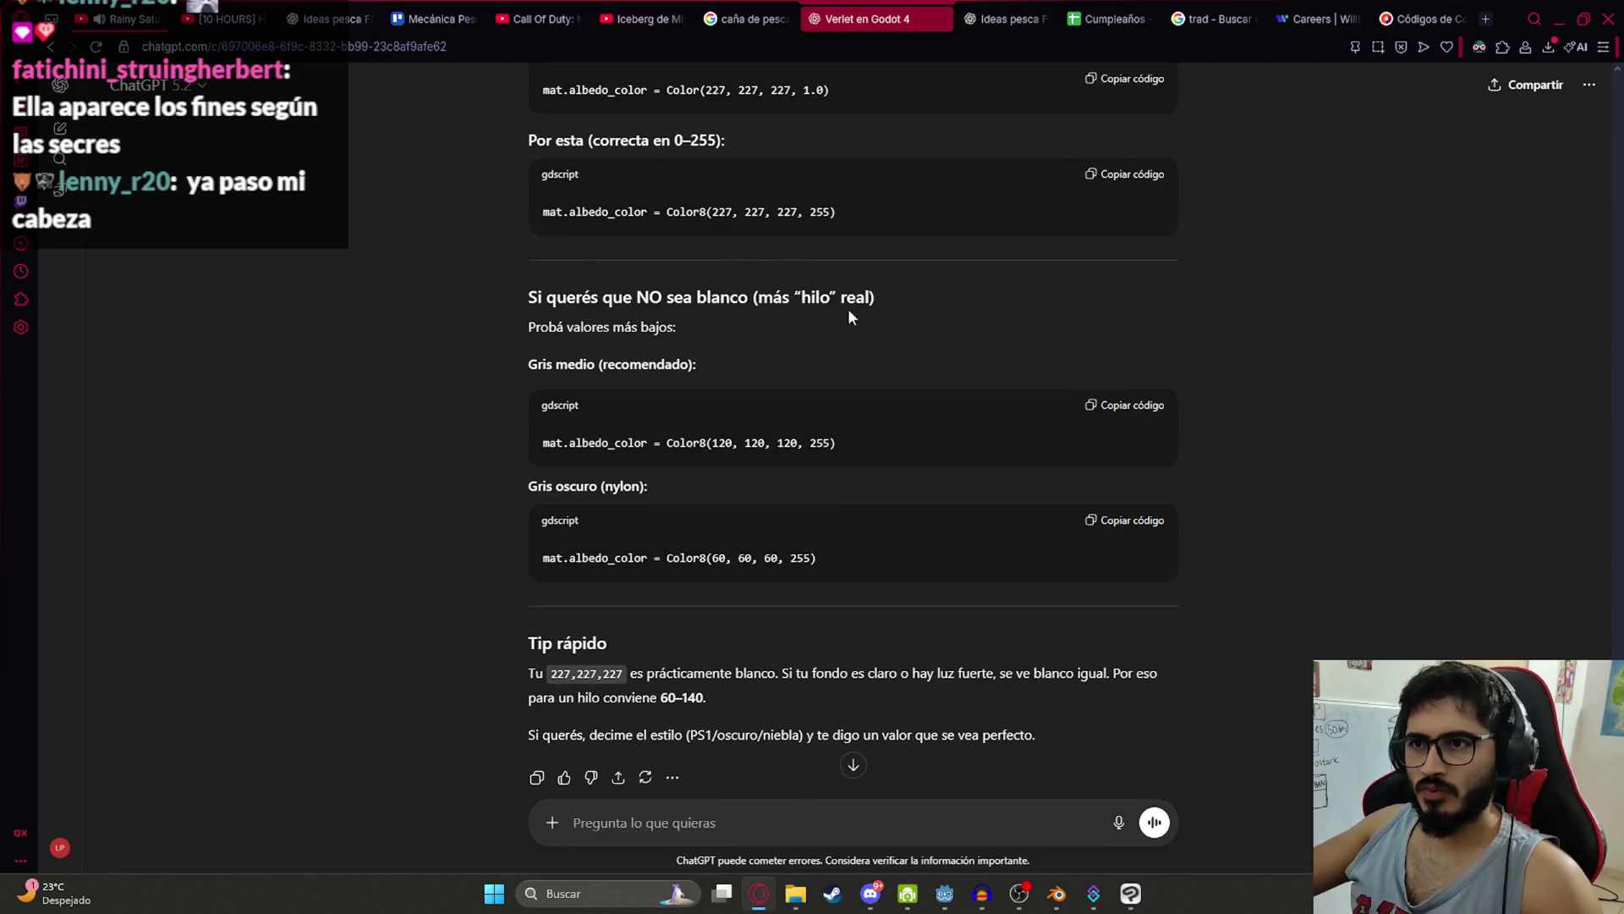
{"action": "left_click", "coordinate": [1125, 406]}
{"action": "key", "text": "alt+Tab"}
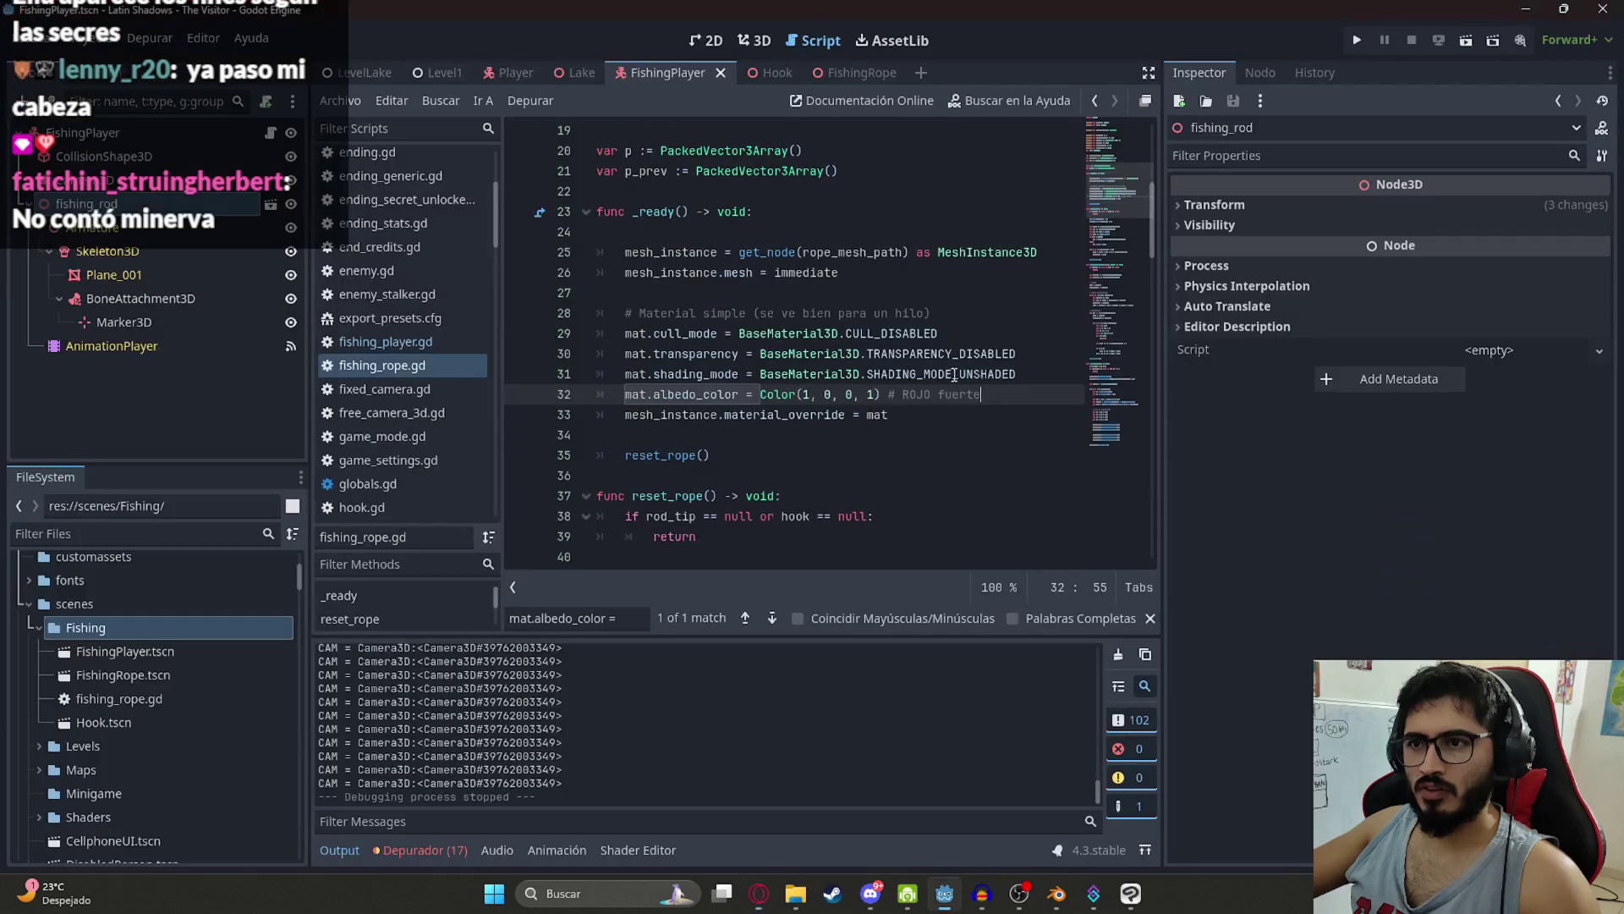
- Replace line 32 with Color8(120, 120, 120, 255) and save fishing_rope.gd
{"action": "left_click_drag", "start_coordinate": [1001, 390], "coordinate": [625, 394]}
{"action": "type", "text": "mat.albedo_color = Color8(120, 120, 120, 255)"}
{"action": "key", "text": "ctrl+s"}
- Test-run the FishingPlayer scene to check the gray rope, then stop it
{"action": "right_click", "coordinate": [657, 110]}
{"action": "left_click", "coordinate": [756, 214]}
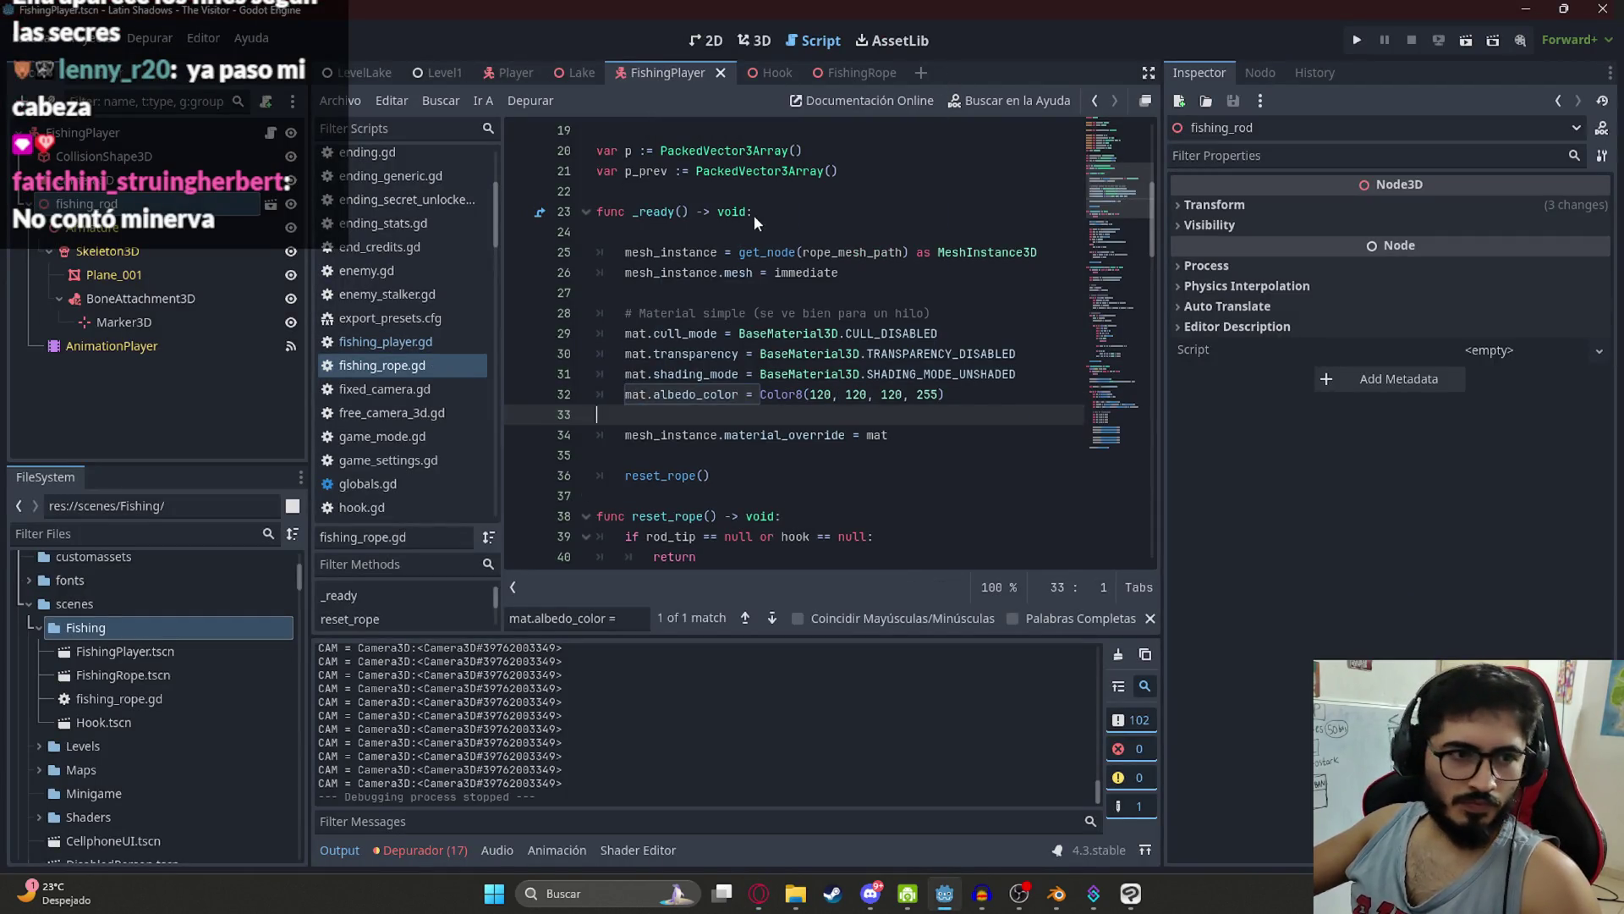
{"action": "key", "text": "ctrl+v"}
{"action": "key", "text": "F5"}
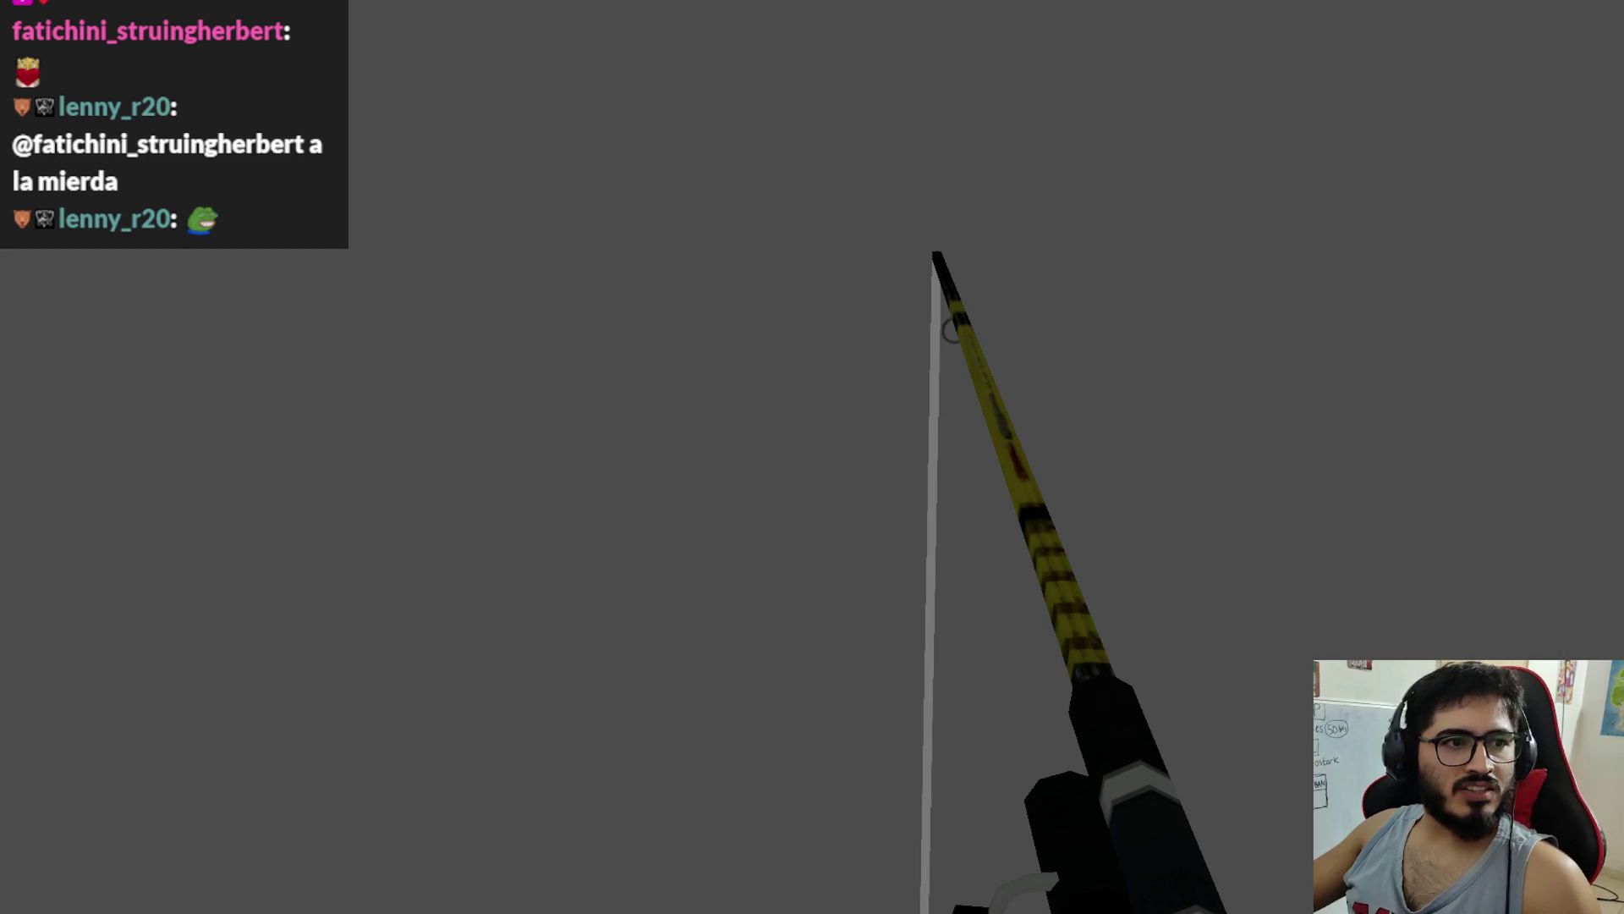
{"action": "key", "text": "F8"}
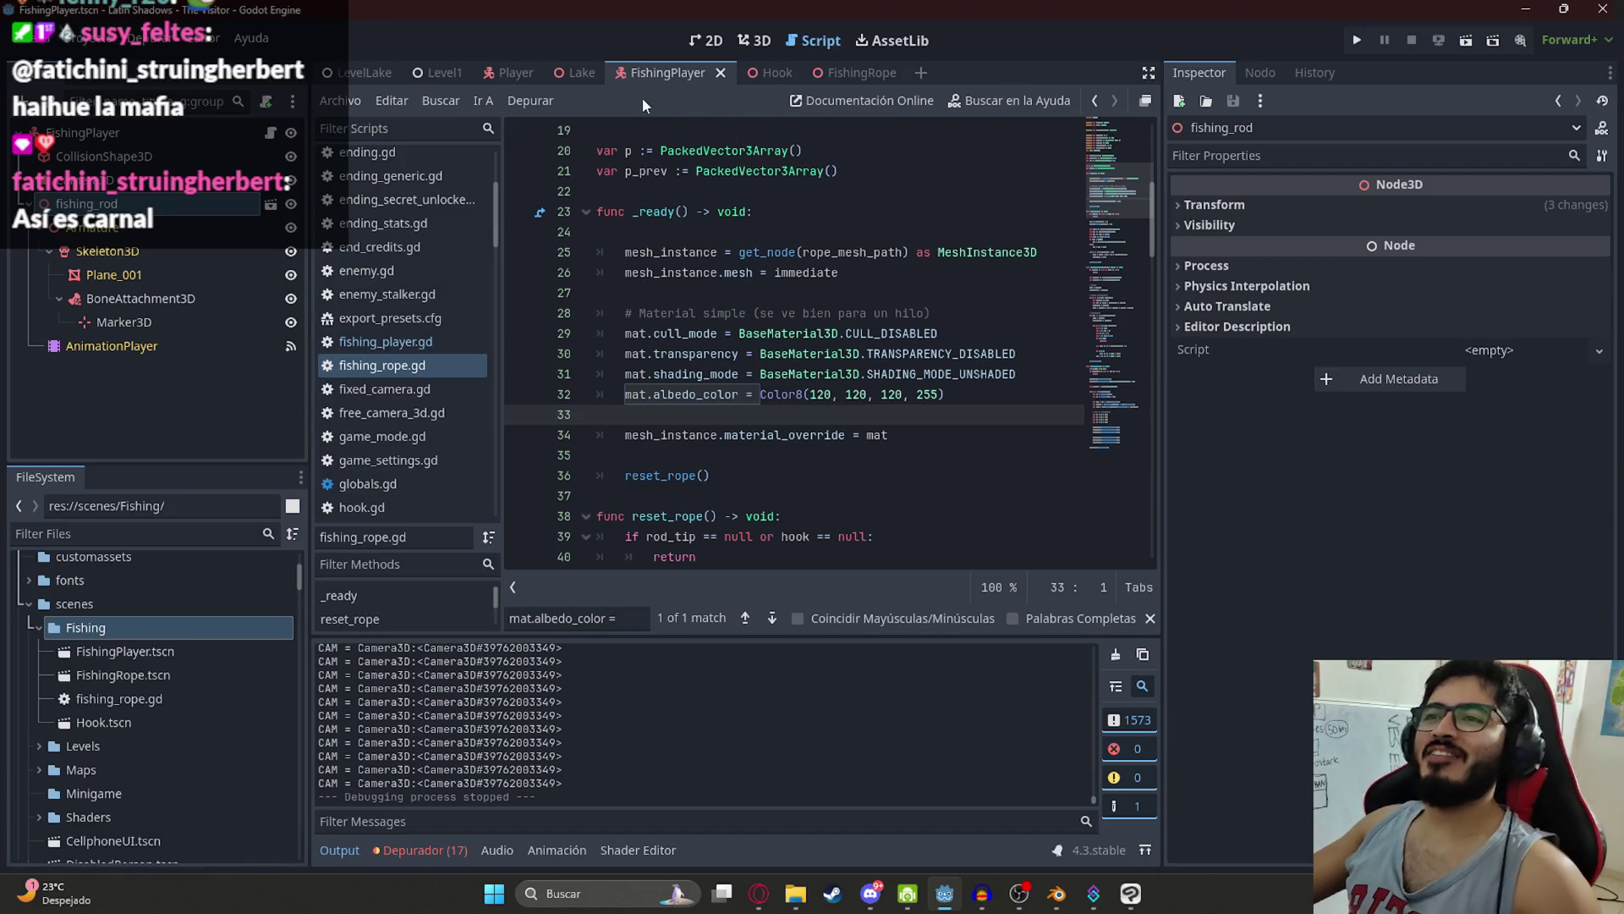
- Run FishingPlayer briefly, then set the AnimationPlayer to the FishidRodPose1 animation
{"action": "right_click", "coordinate": [657, 74]}
{"action": "left_click", "coordinate": [723, 215]}
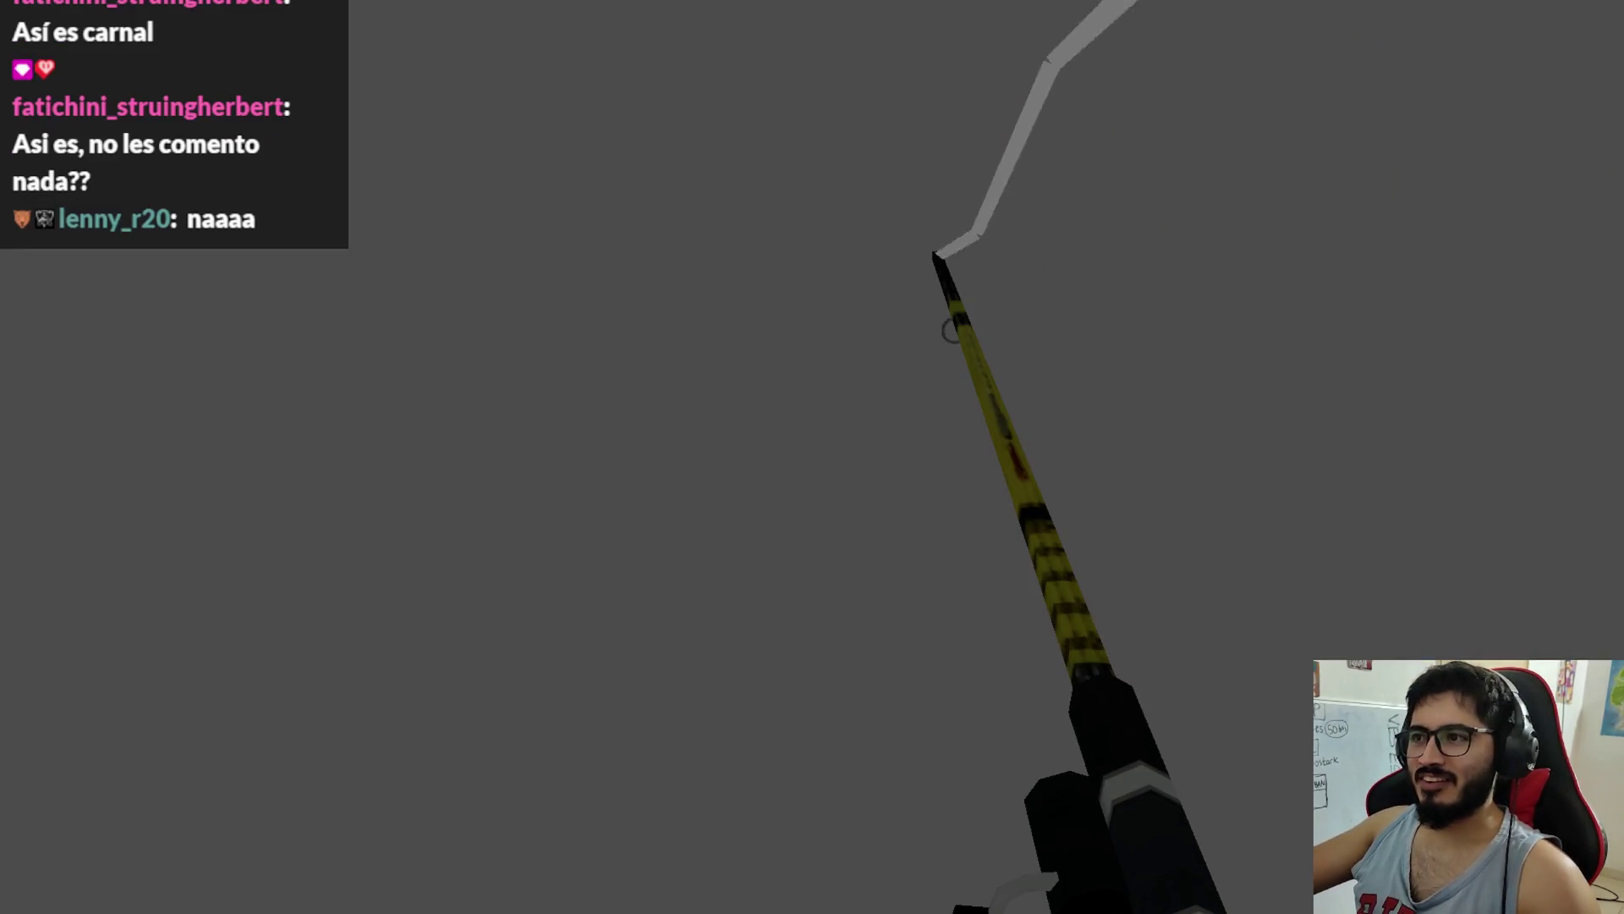
{"action": "key", "text": "F8"}
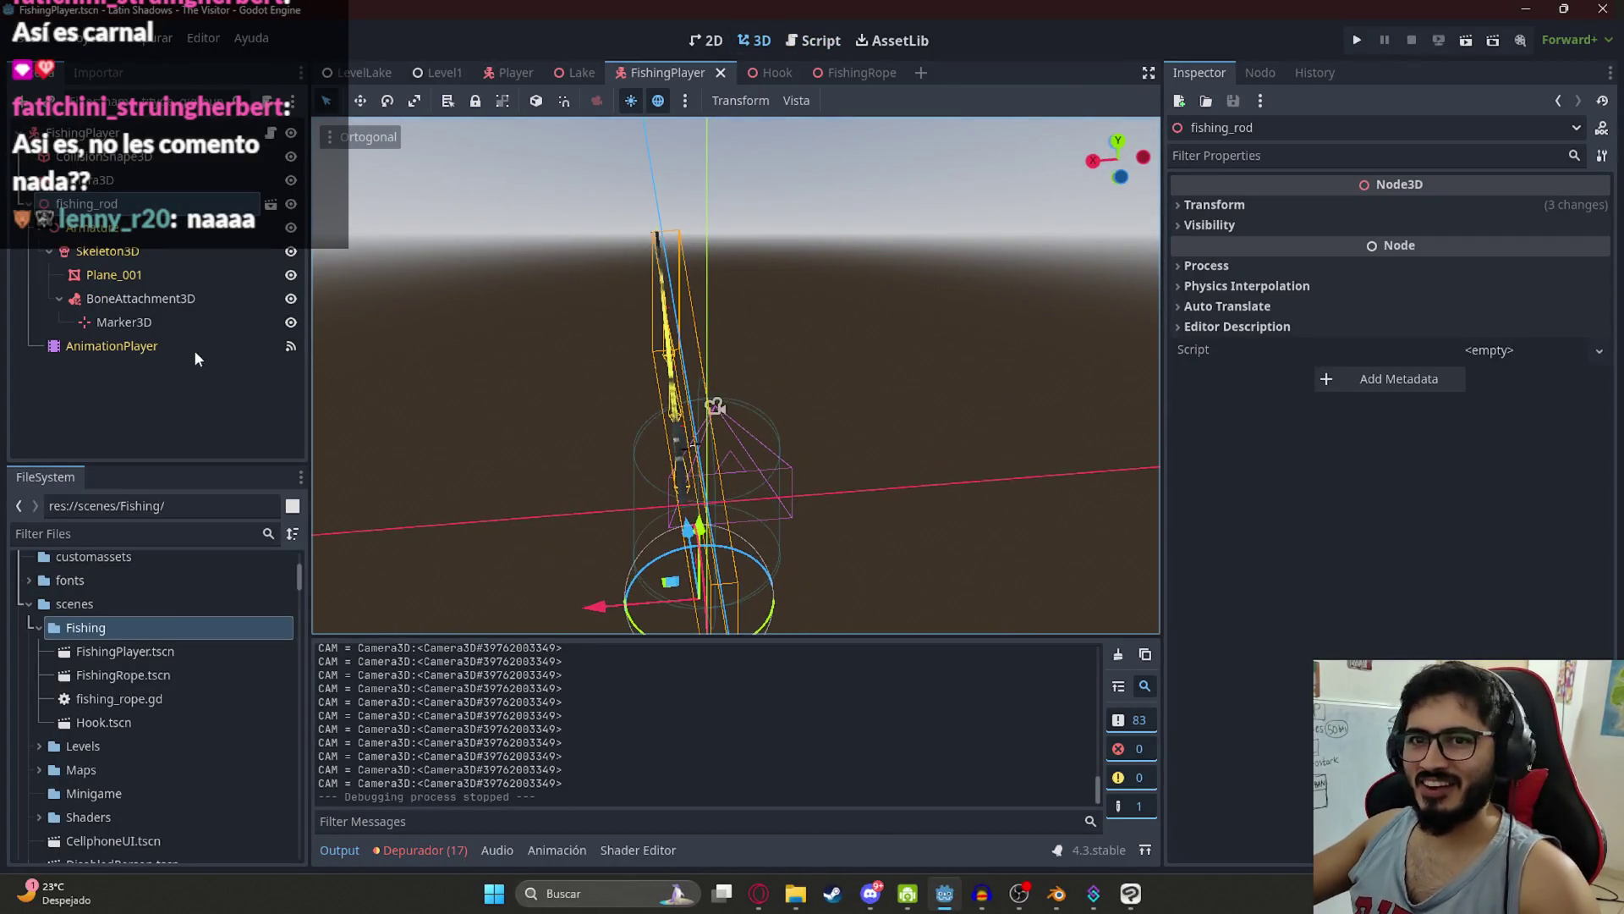
{"action": "left_click", "coordinate": [194, 349]}
{"action": "left_click", "coordinate": [656, 651]}
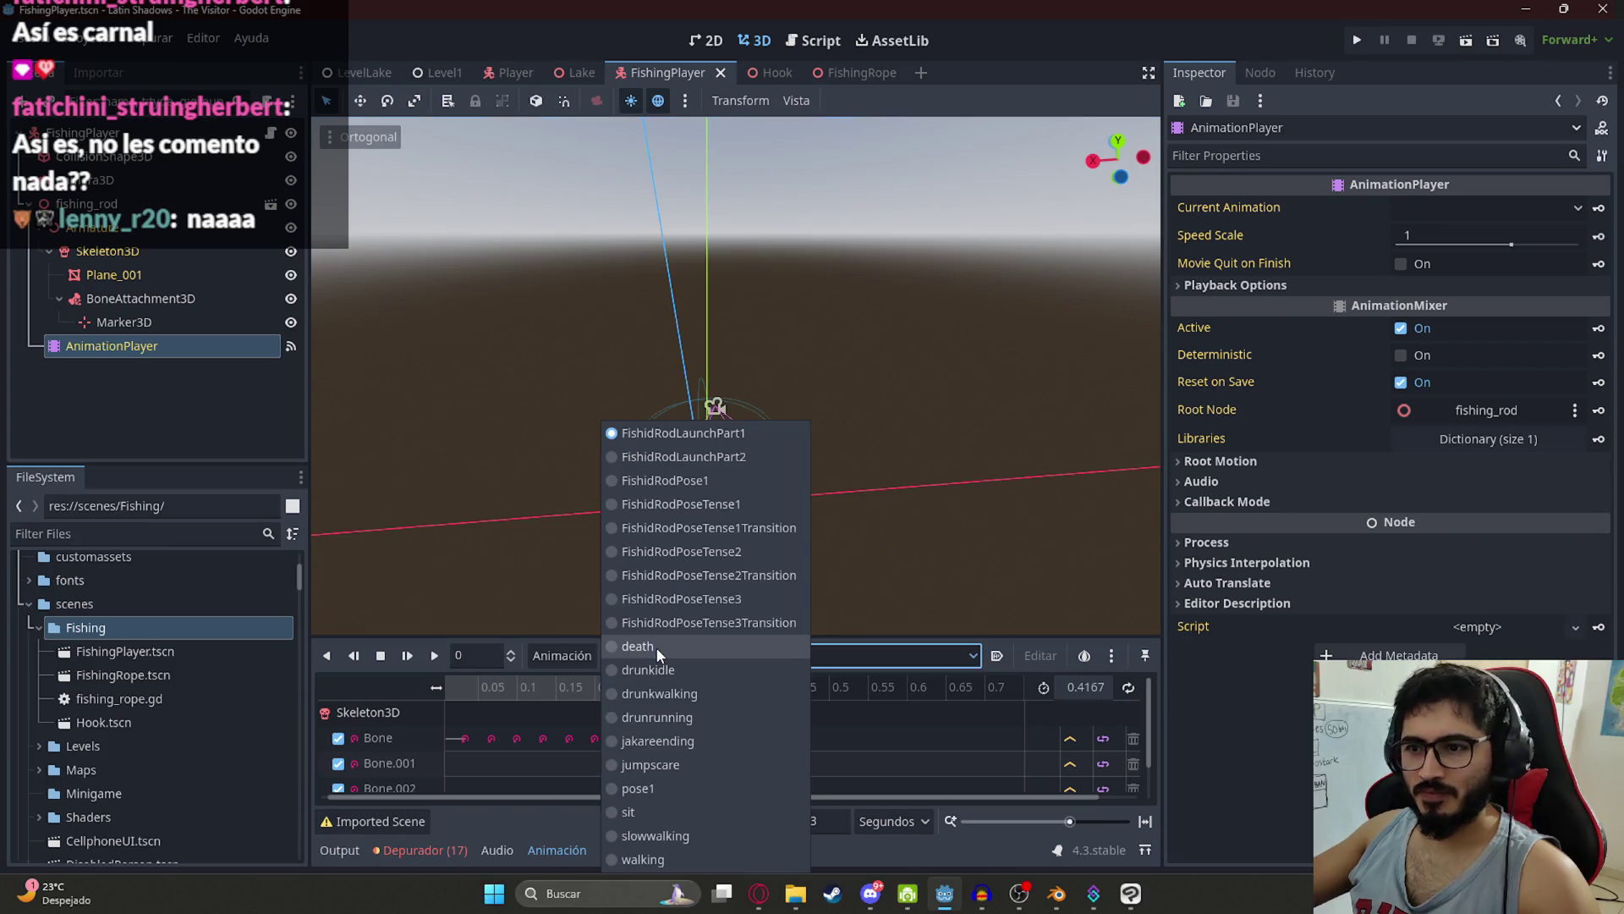
{"action": "left_click", "coordinate": [719, 481]}
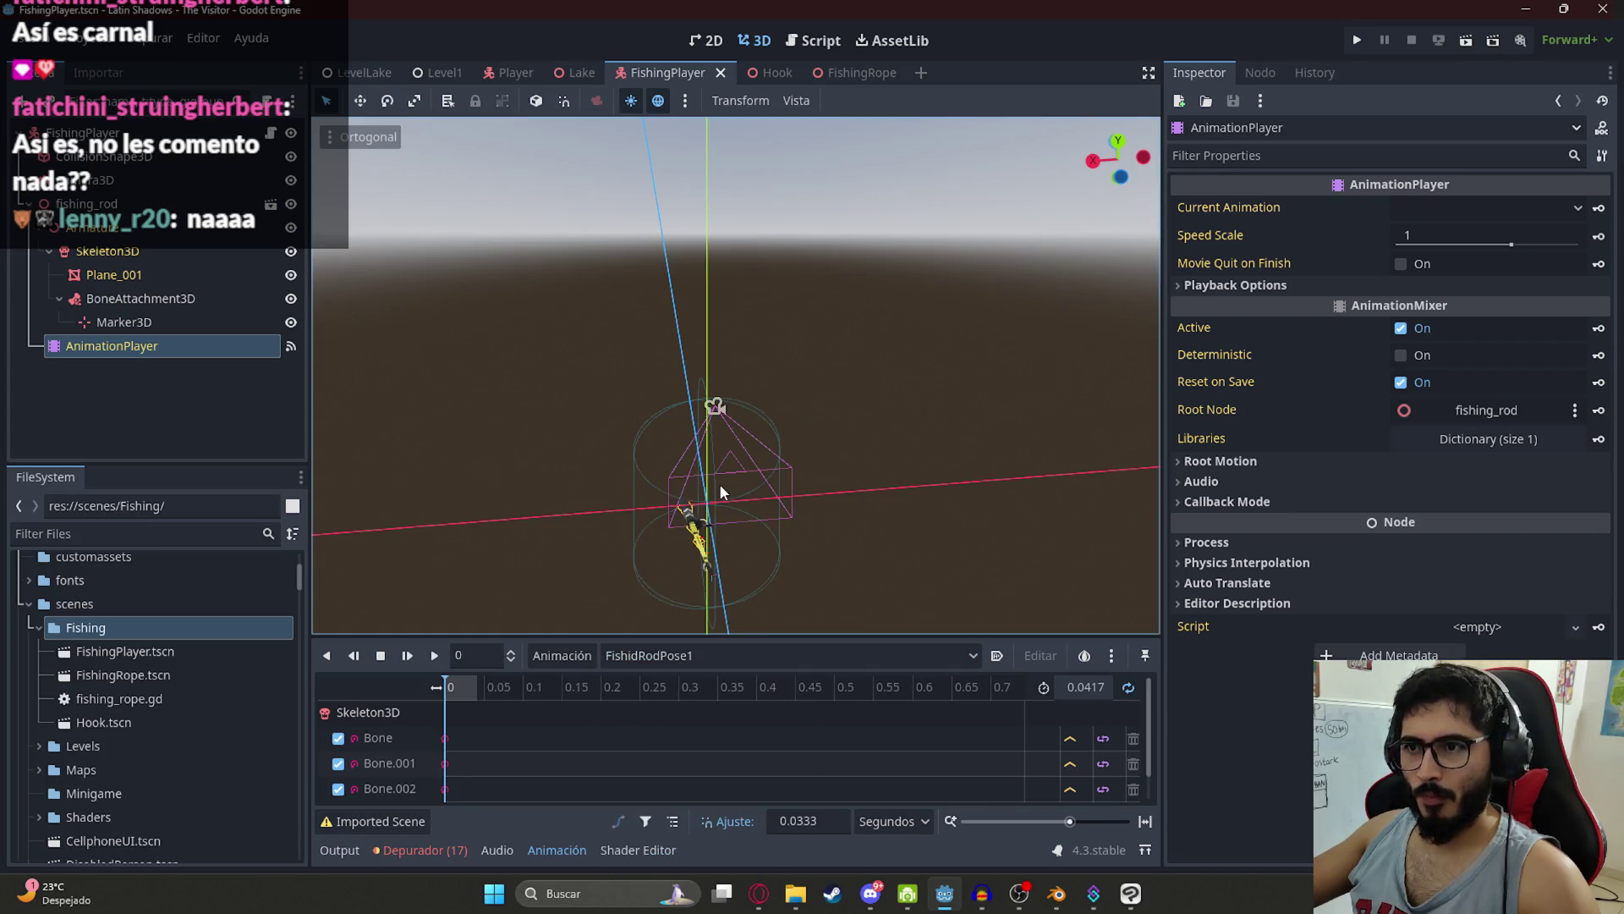
- Play FishingPlayer, cast and reel in the line several times, then close the game
{"action": "right_click", "coordinate": [658, 74]}
{"action": "left_click", "coordinate": [754, 210]}
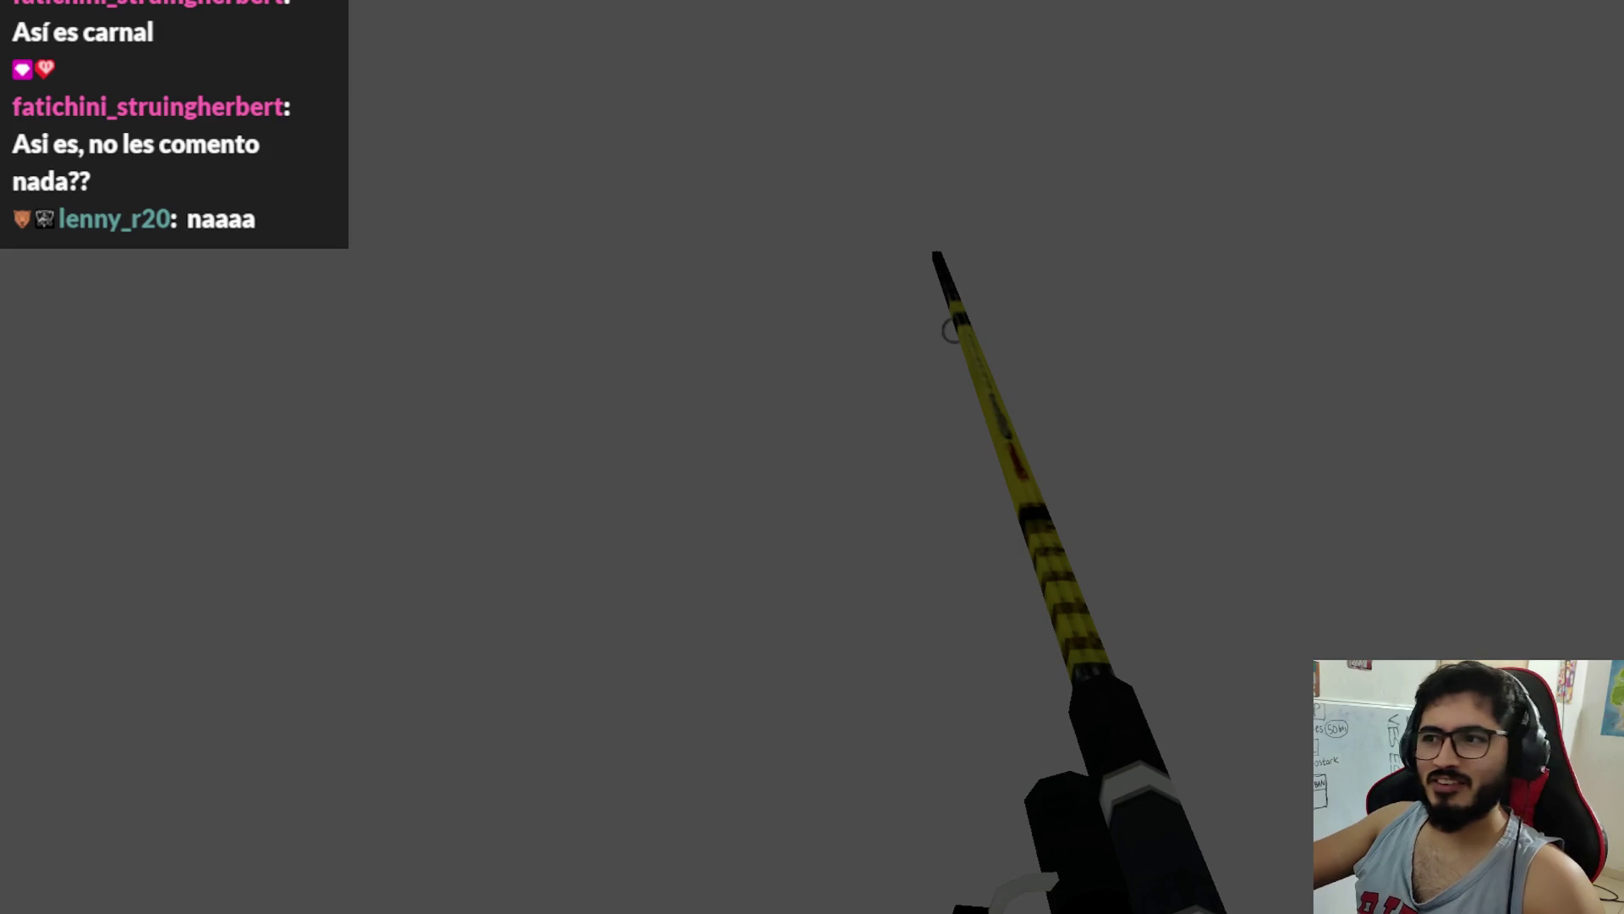
{"action": "left_click", "coordinate": [951, 330]}
{"action": "left_click", "coordinate": [951, 330]}
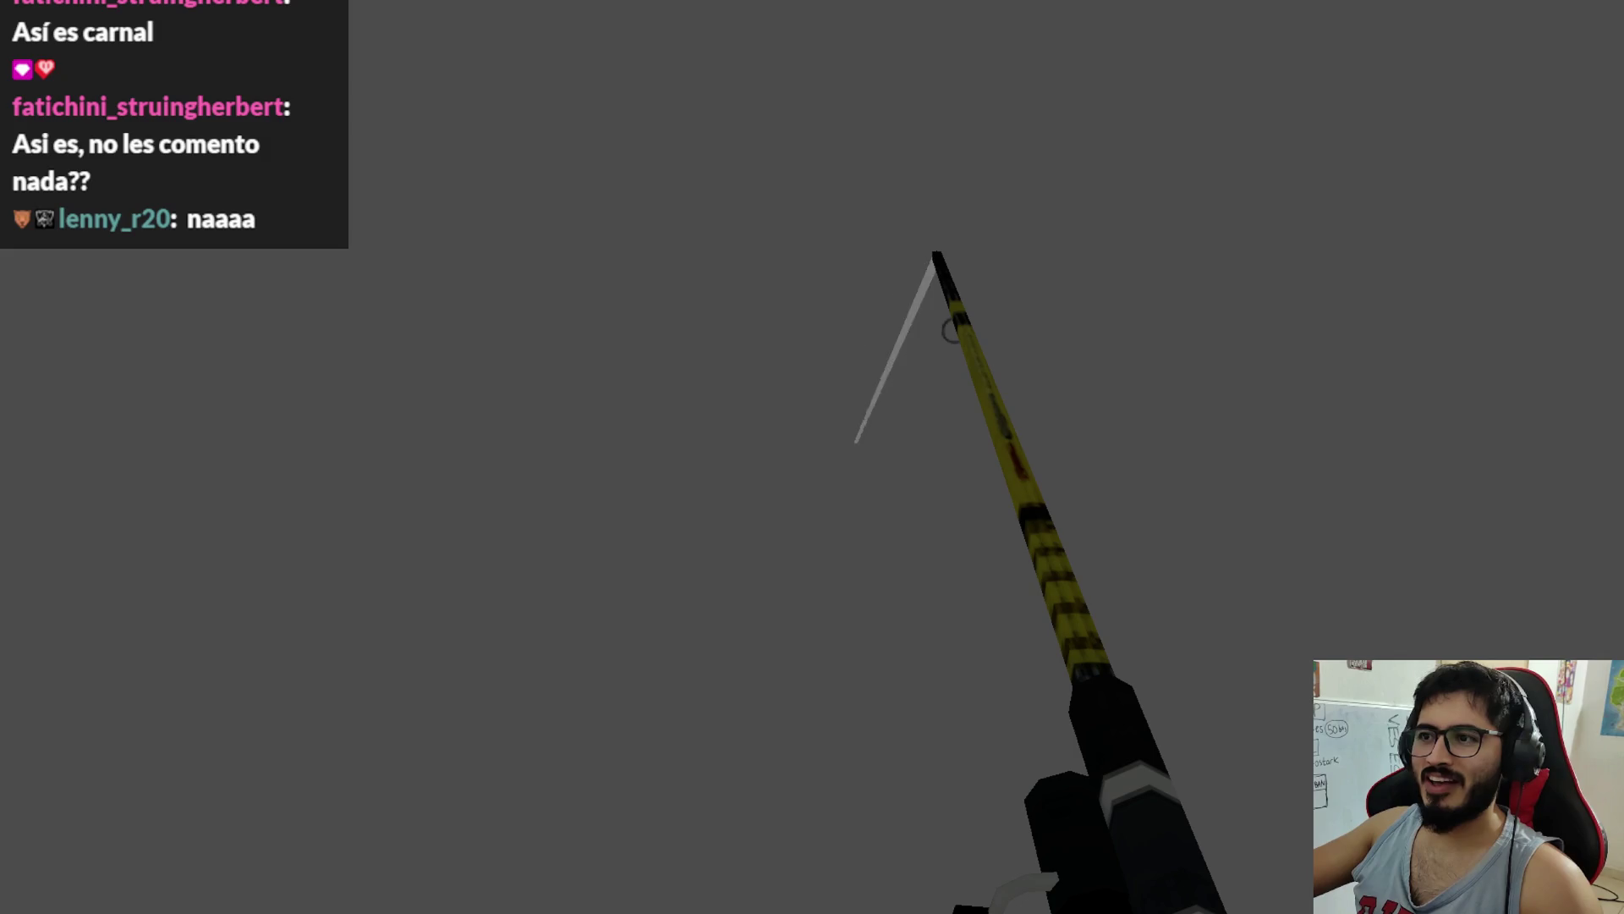
{"action": "left_click", "coordinate": [951, 330]}
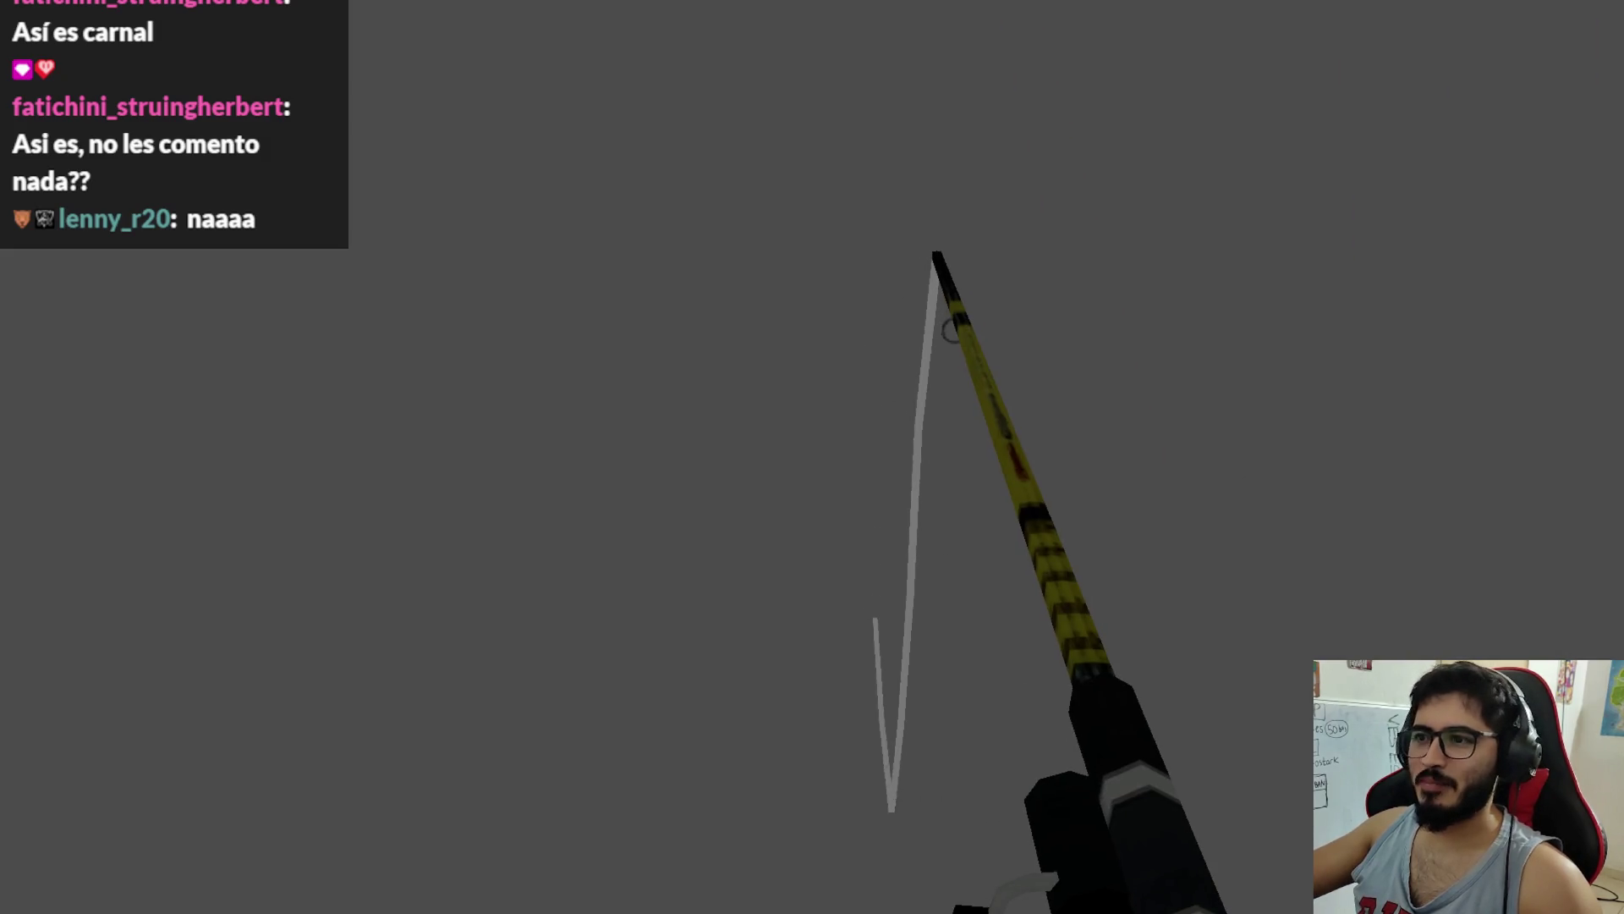
{"action": "left_click", "coordinate": [951, 330]}
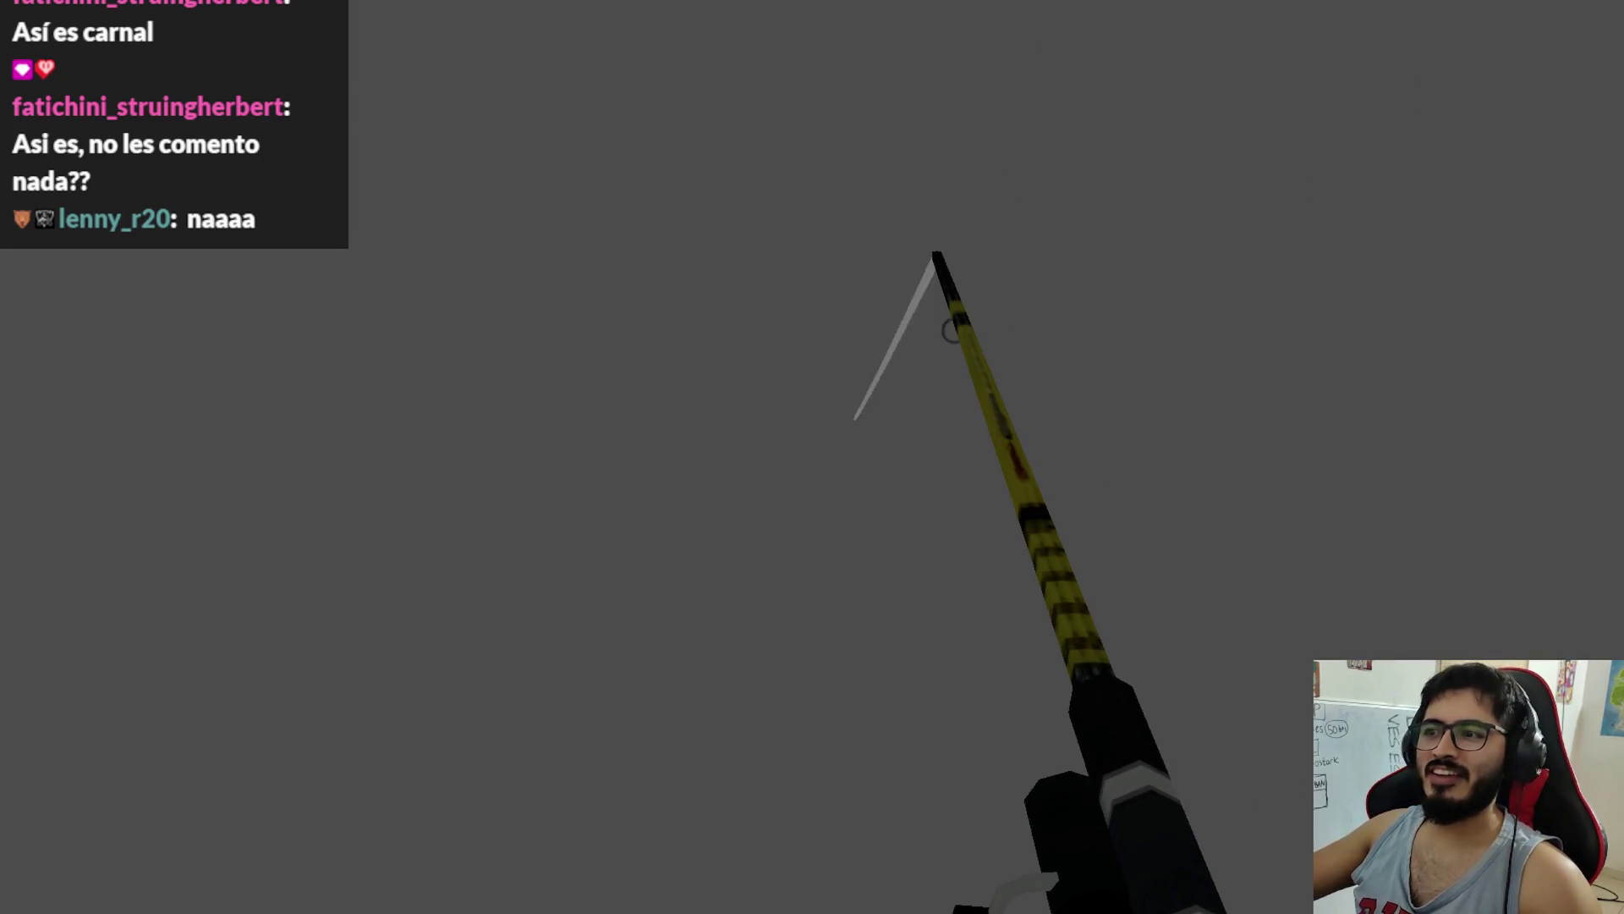
{"action": "left_click", "coordinate": [951, 330]}
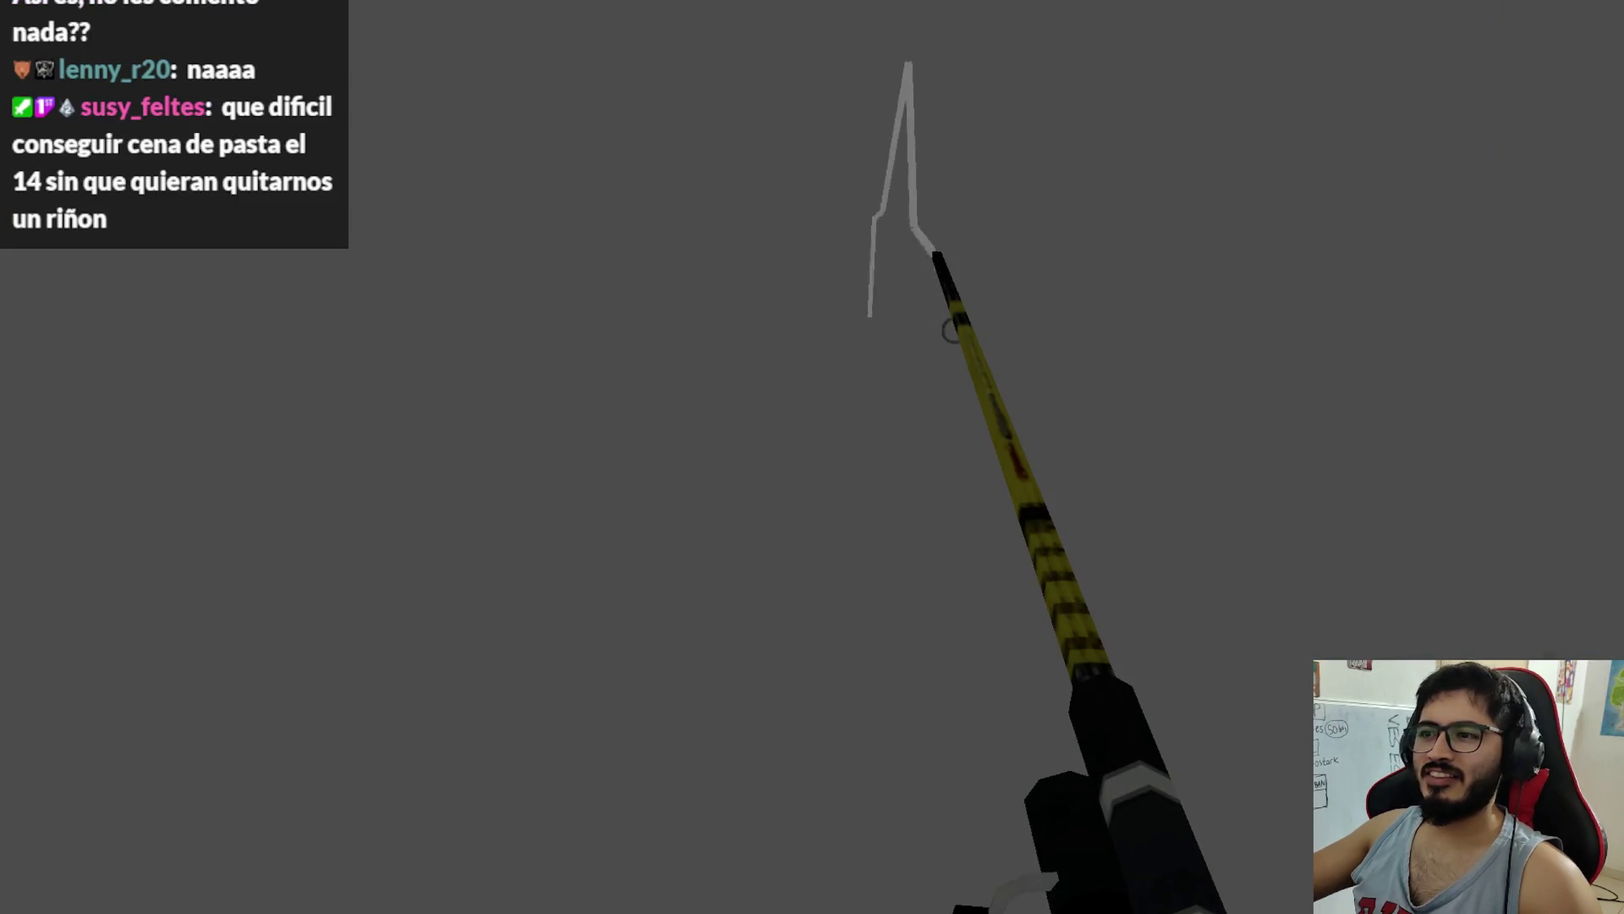
{"action": "left_click", "coordinate": [953, 294]}
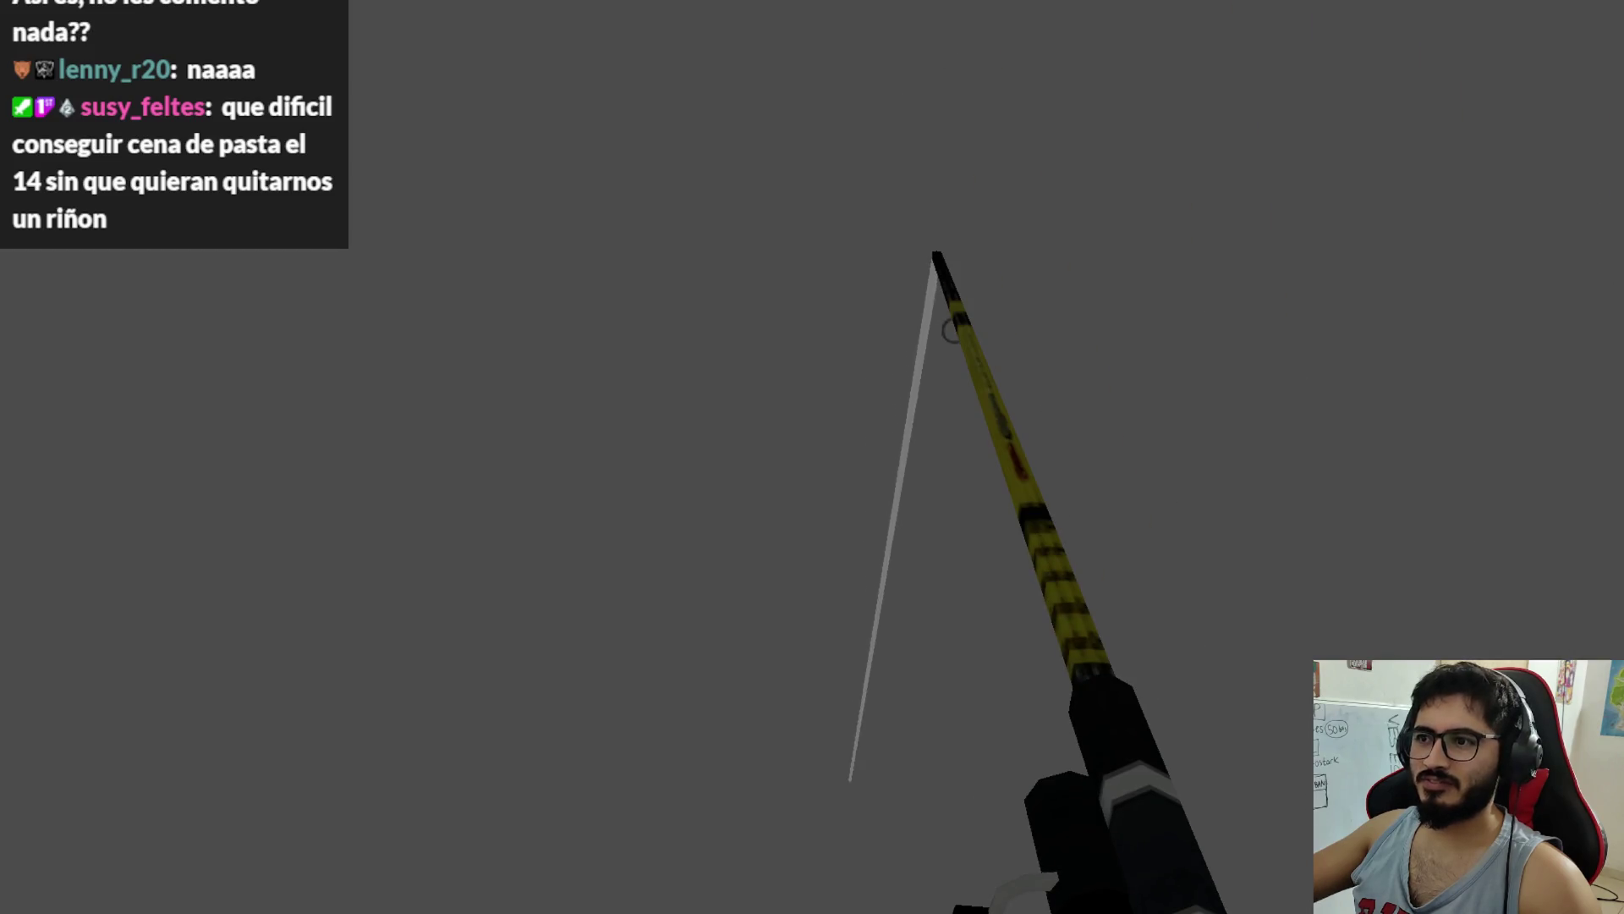
{"action": "left_click", "coordinate": [951, 330]}
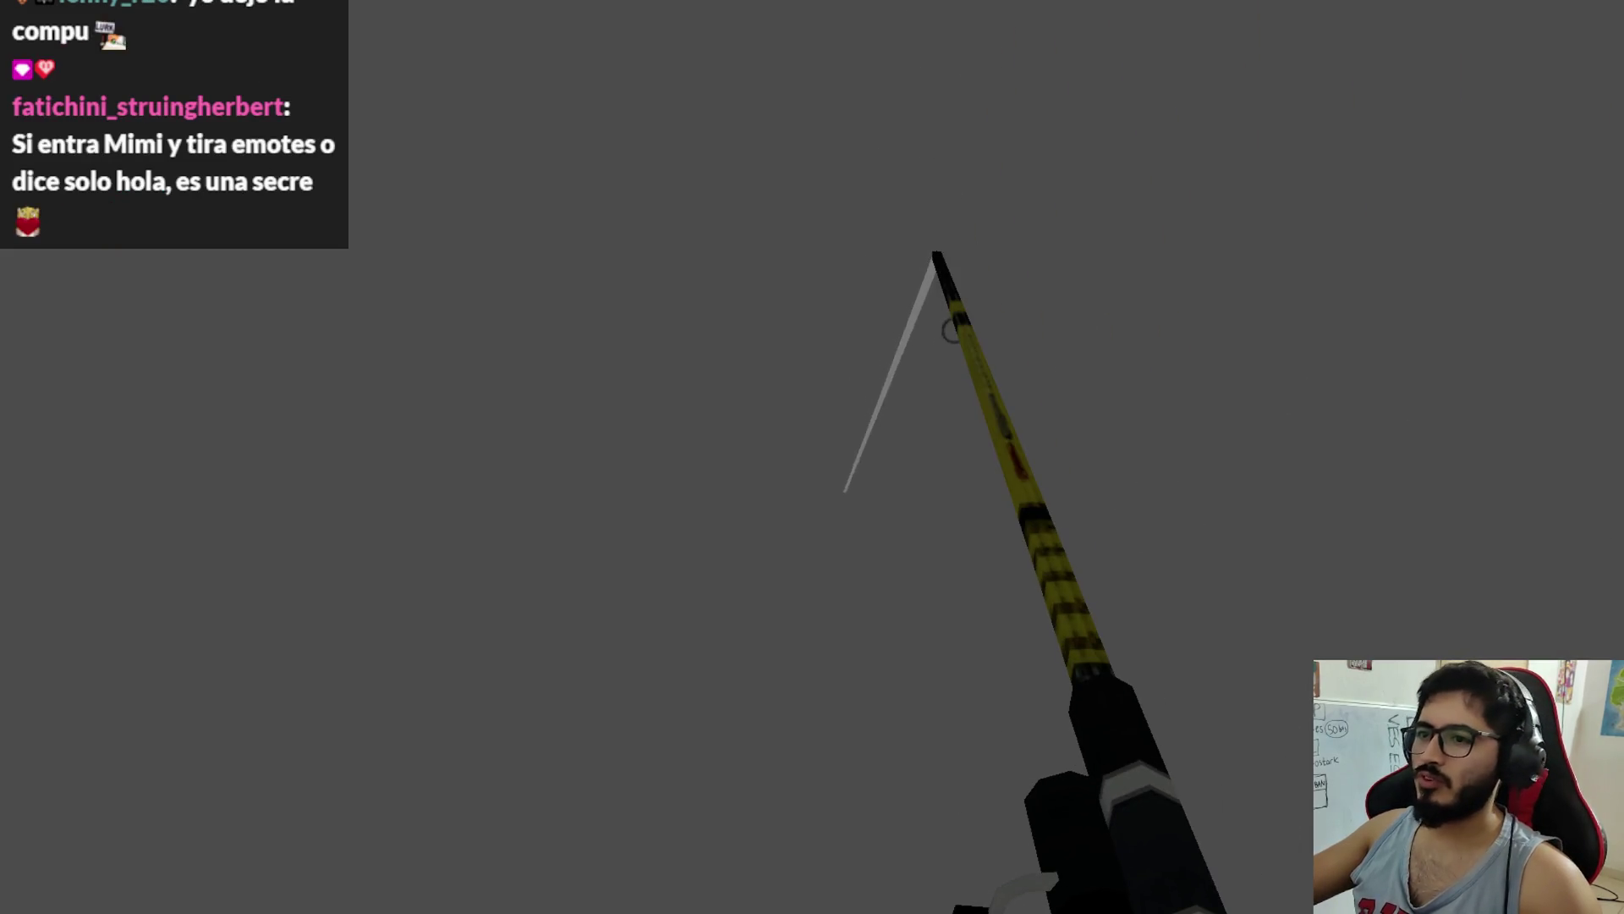
{"action": "left_click", "coordinate": [951, 330]}
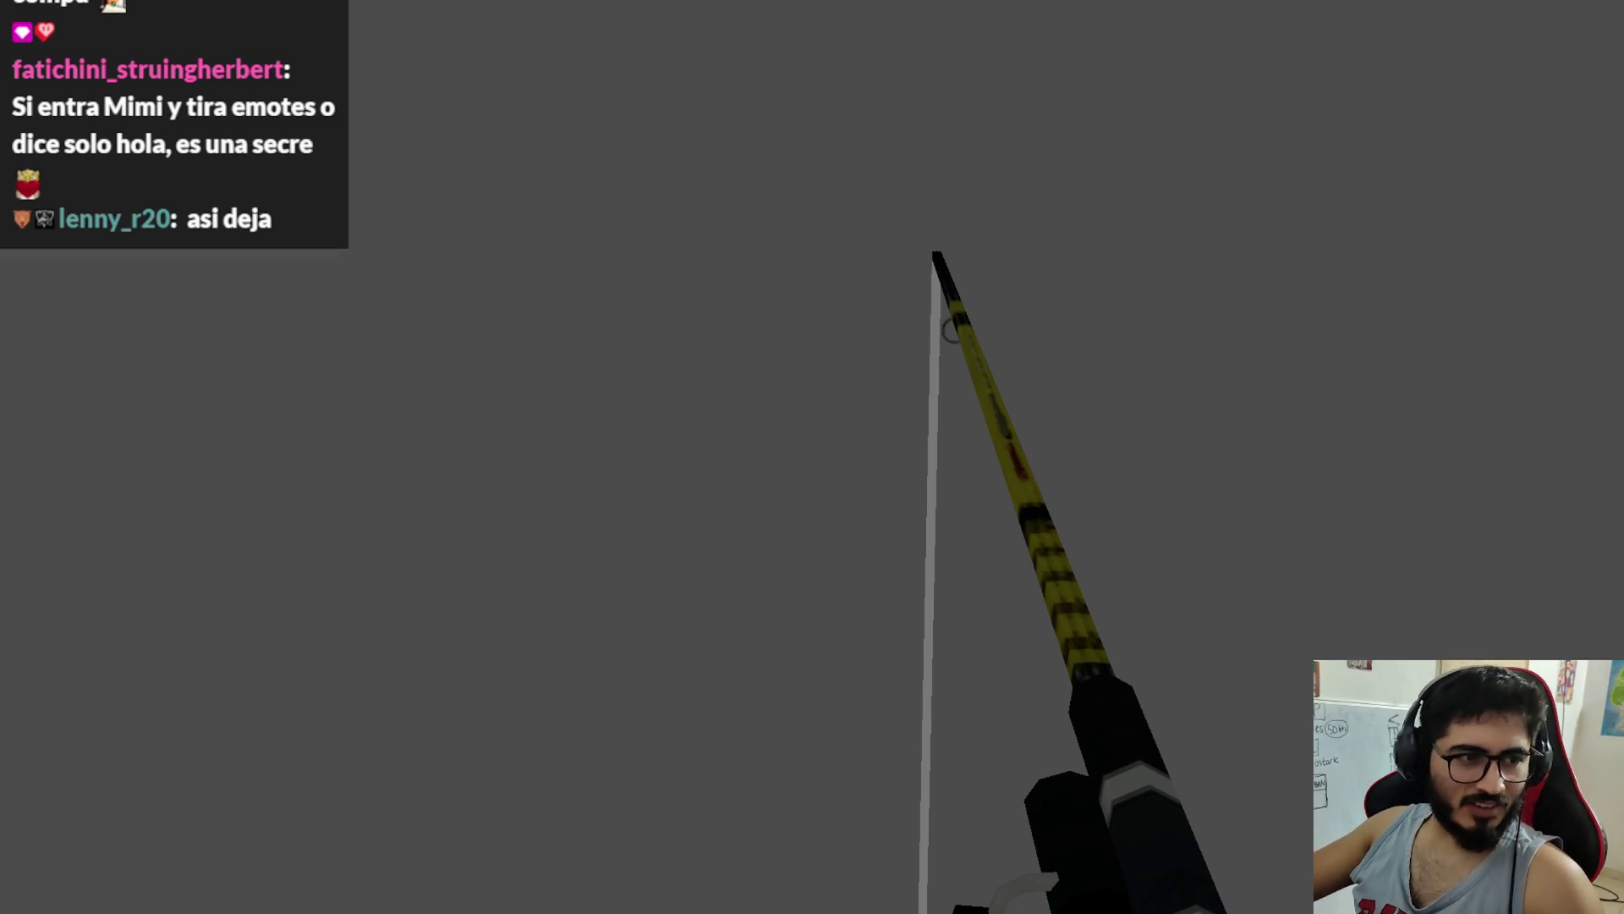
{"action": "key", "text": "alt+F4"}
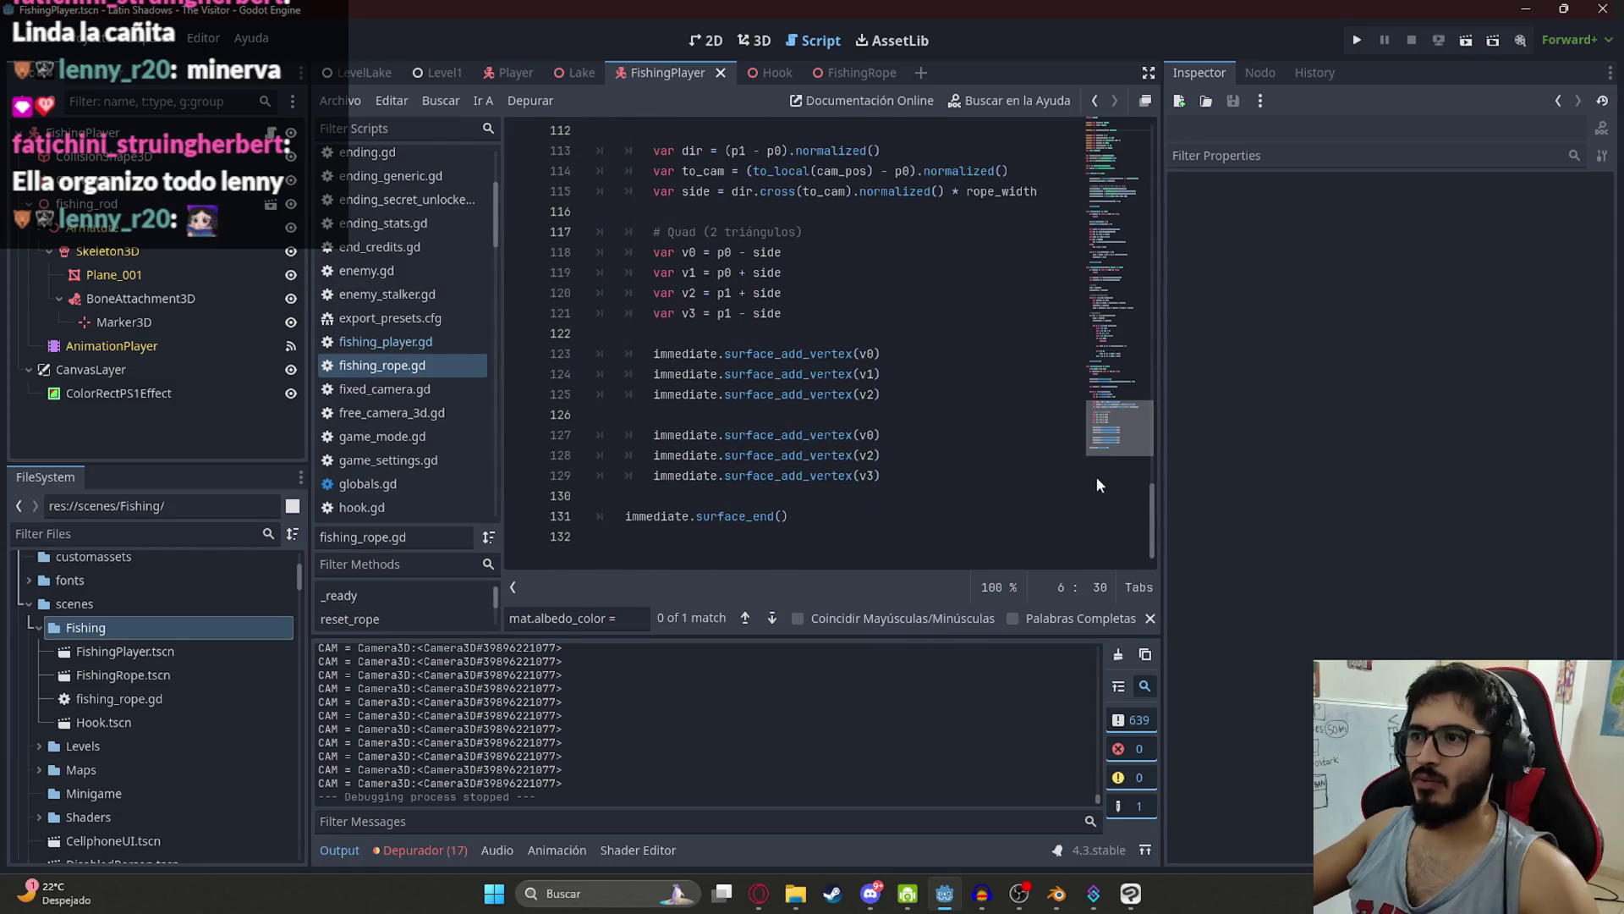
- Review fishing_rope.gd, including the _update_mesh function
{"action": "scroll", "coordinate": [1096, 450], "scroll_direction": "up", "scroll_amount": 20}
{"action": "scroll", "coordinate": [820, 278], "scroll_direction": "down", "scroll_amount": 8}
{"action": "scroll", "coordinate": [820, 279], "scroll_direction": "down", "scroll_amount": 7}
{"action": "left_click", "coordinate": [778, 393]}
{"action": "scroll", "coordinate": [778, 364], "scroll_direction": "down", "scroll_amount": 19}
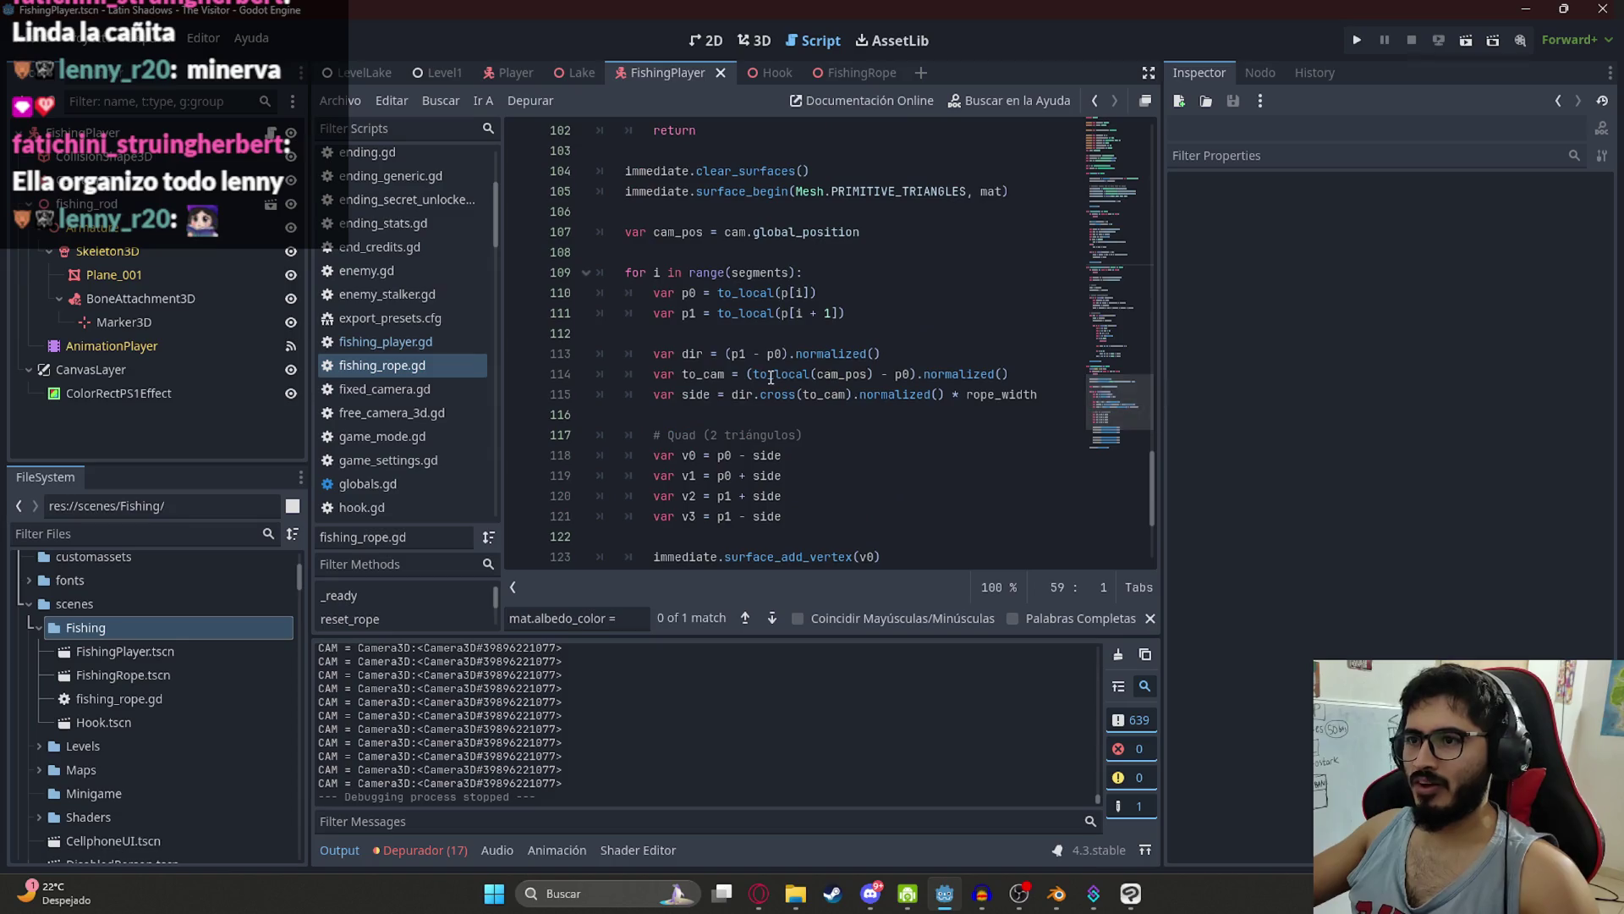
{"action": "scroll", "coordinate": [774, 339], "scroll_direction": "up", "scroll_amount": 4}
{"action": "left_click", "coordinate": [797, 252]}
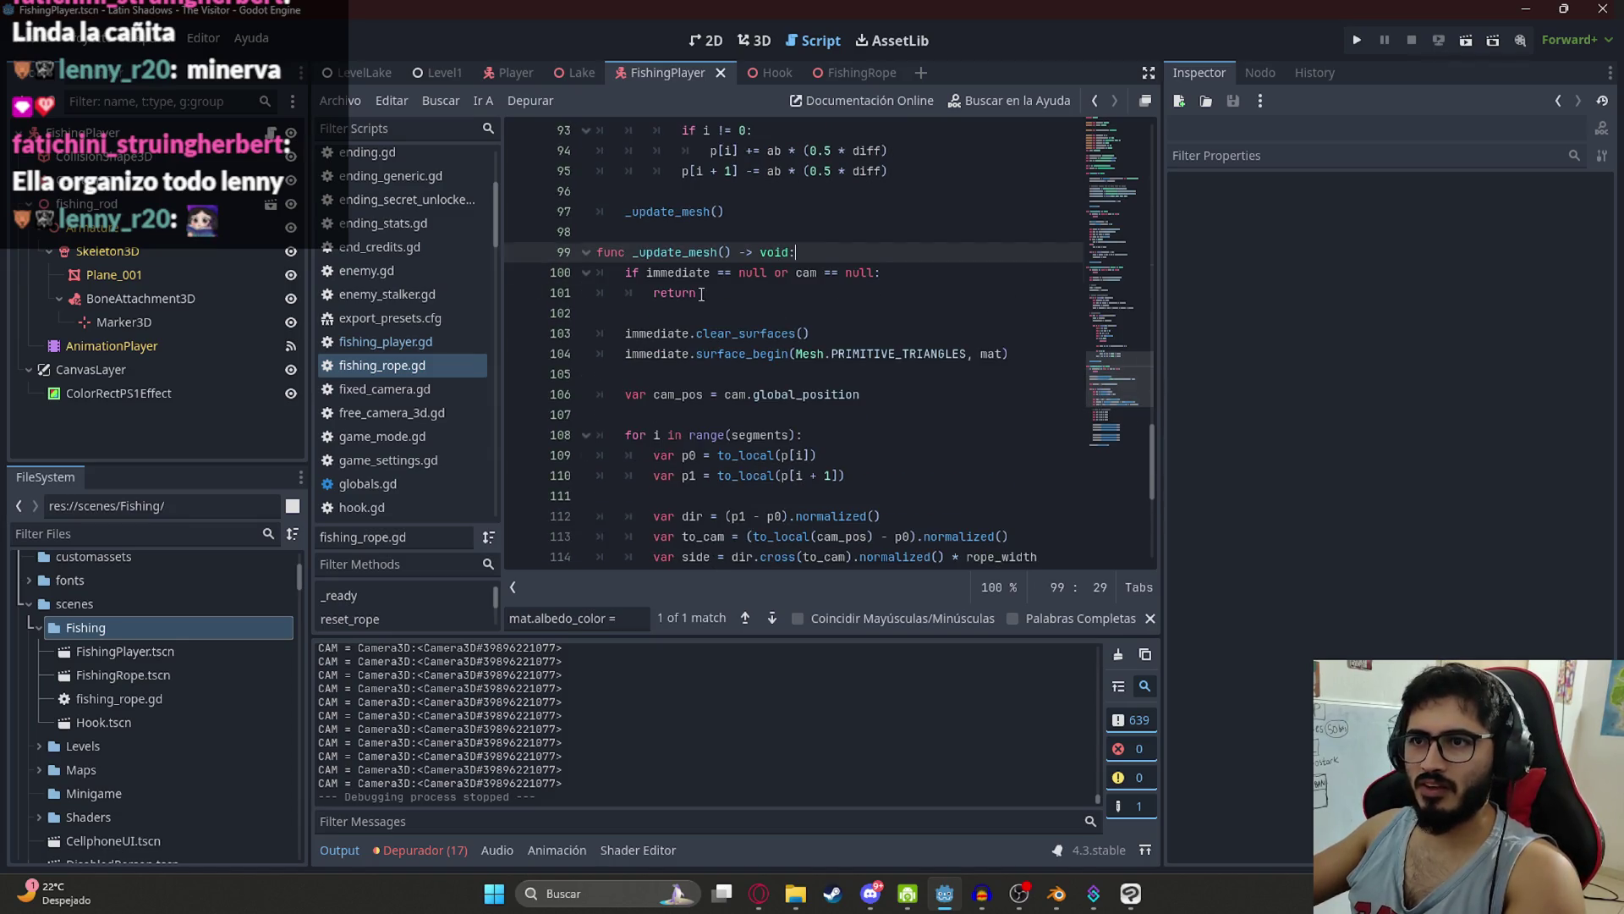
{"action": "left_click", "coordinate": [1102, 235]}
{"action": "scroll", "coordinate": [1102, 236], "scroll_direction": "up", "scroll_amount": 15}
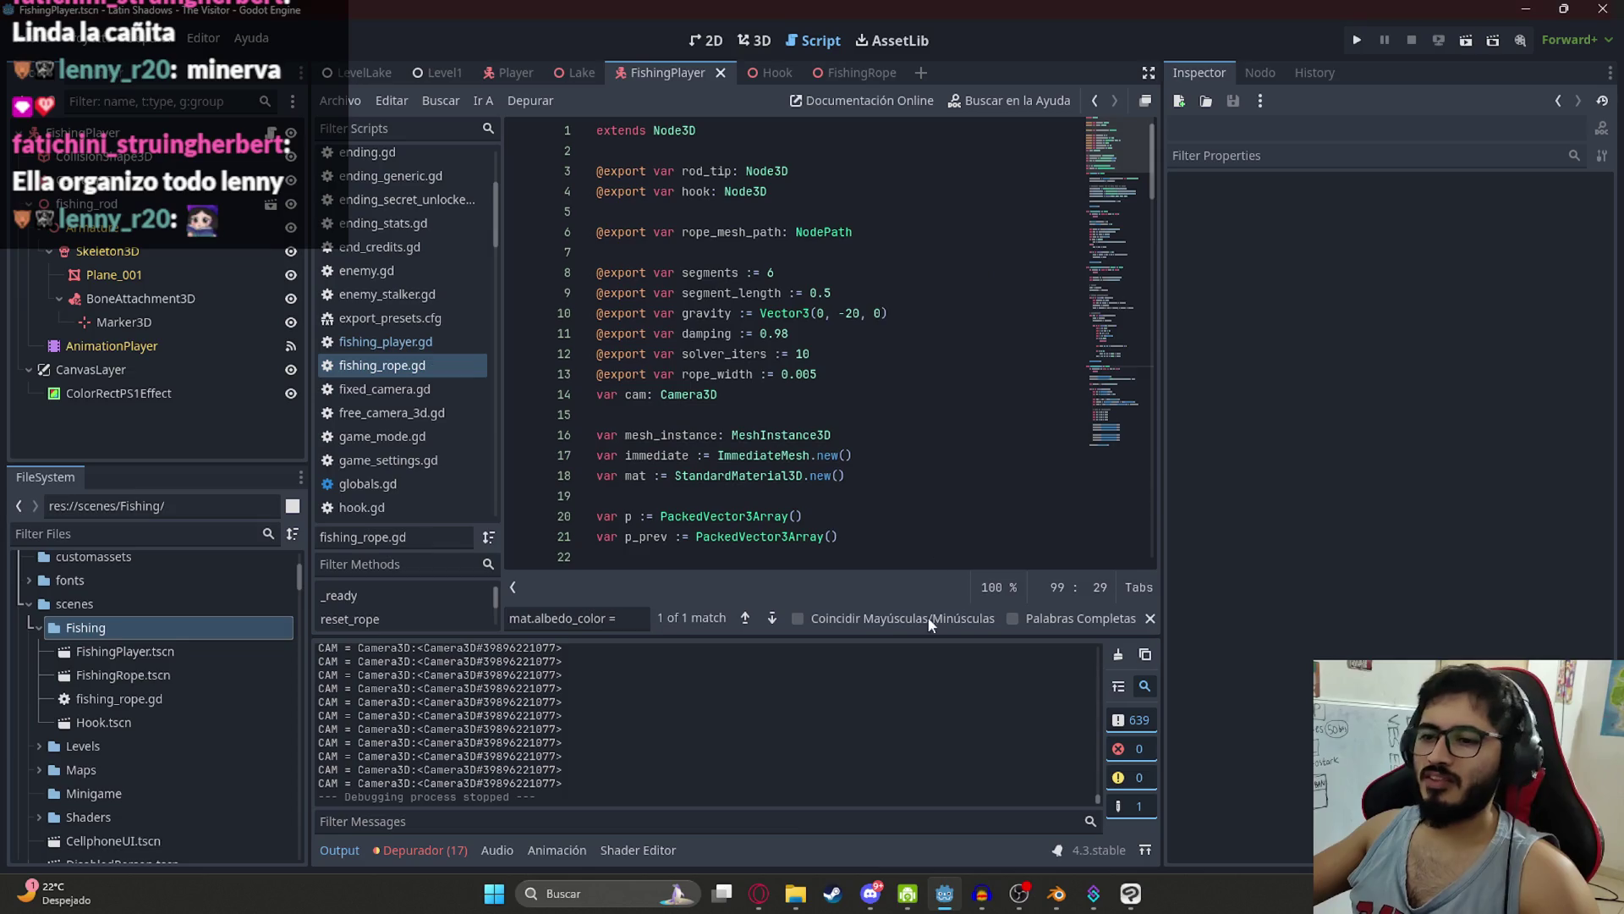
{"action": "left_click", "coordinate": [833, 280]}
{"action": "left_click", "coordinate": [814, 434]}
- Select the whole rope script and start a ChatGPT question about detecting the line tip's collision
{"action": "key", "text": "ctrl+a"}
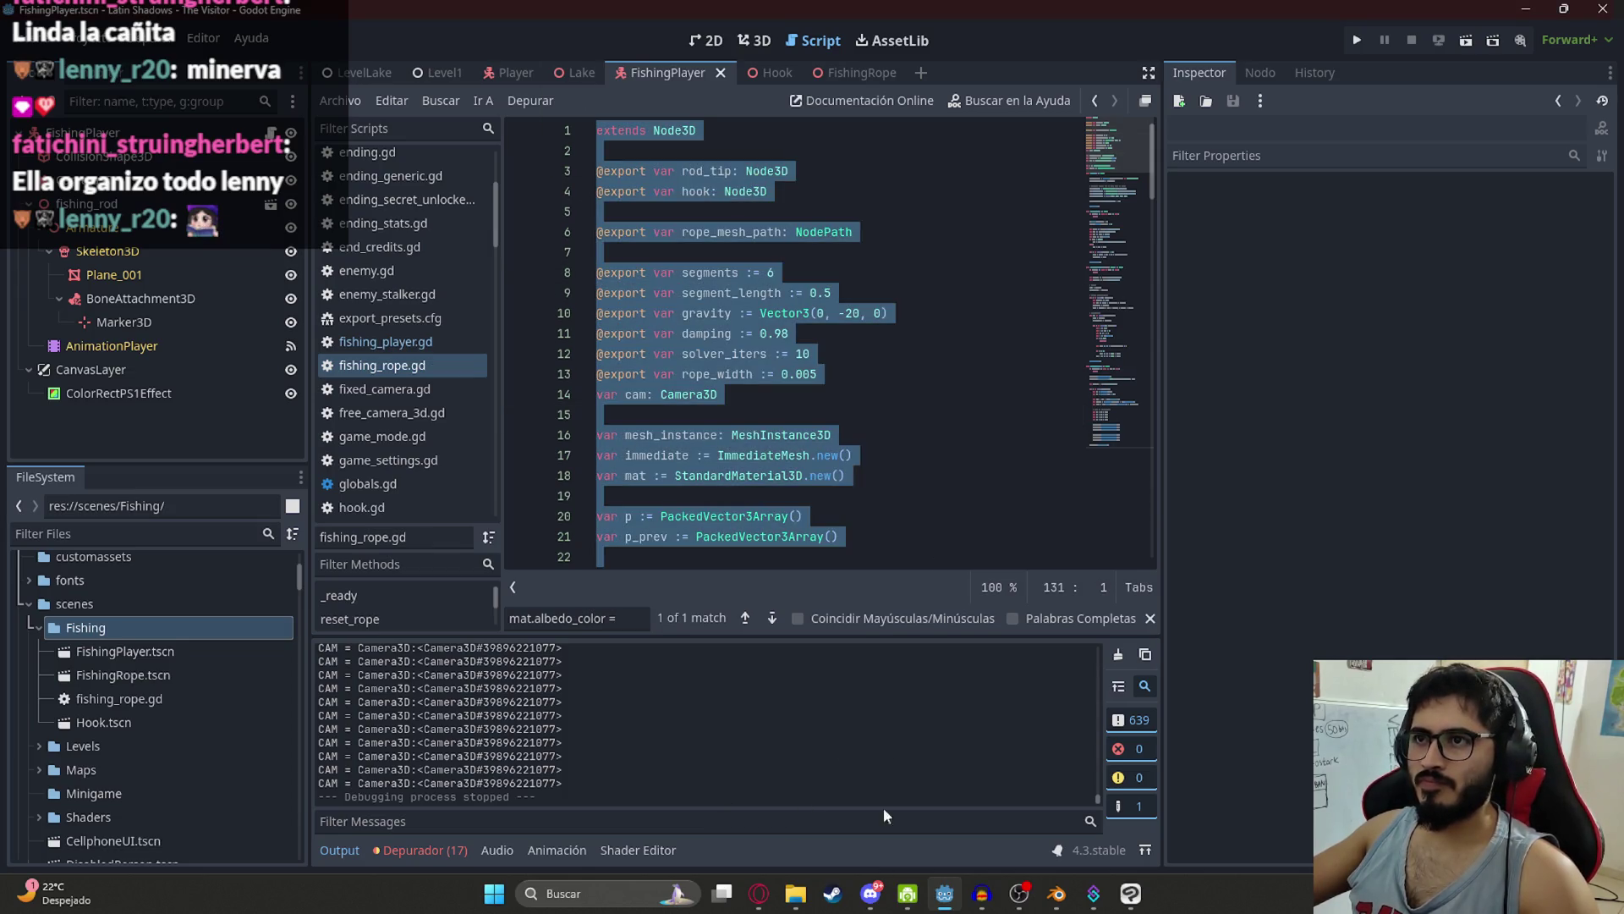
{"action": "left_click", "coordinate": [758, 893]}
{"action": "type", "text": "Hay forma de detectar si la punta del hilo toca algo? asi que pare de seguir cayendo"}
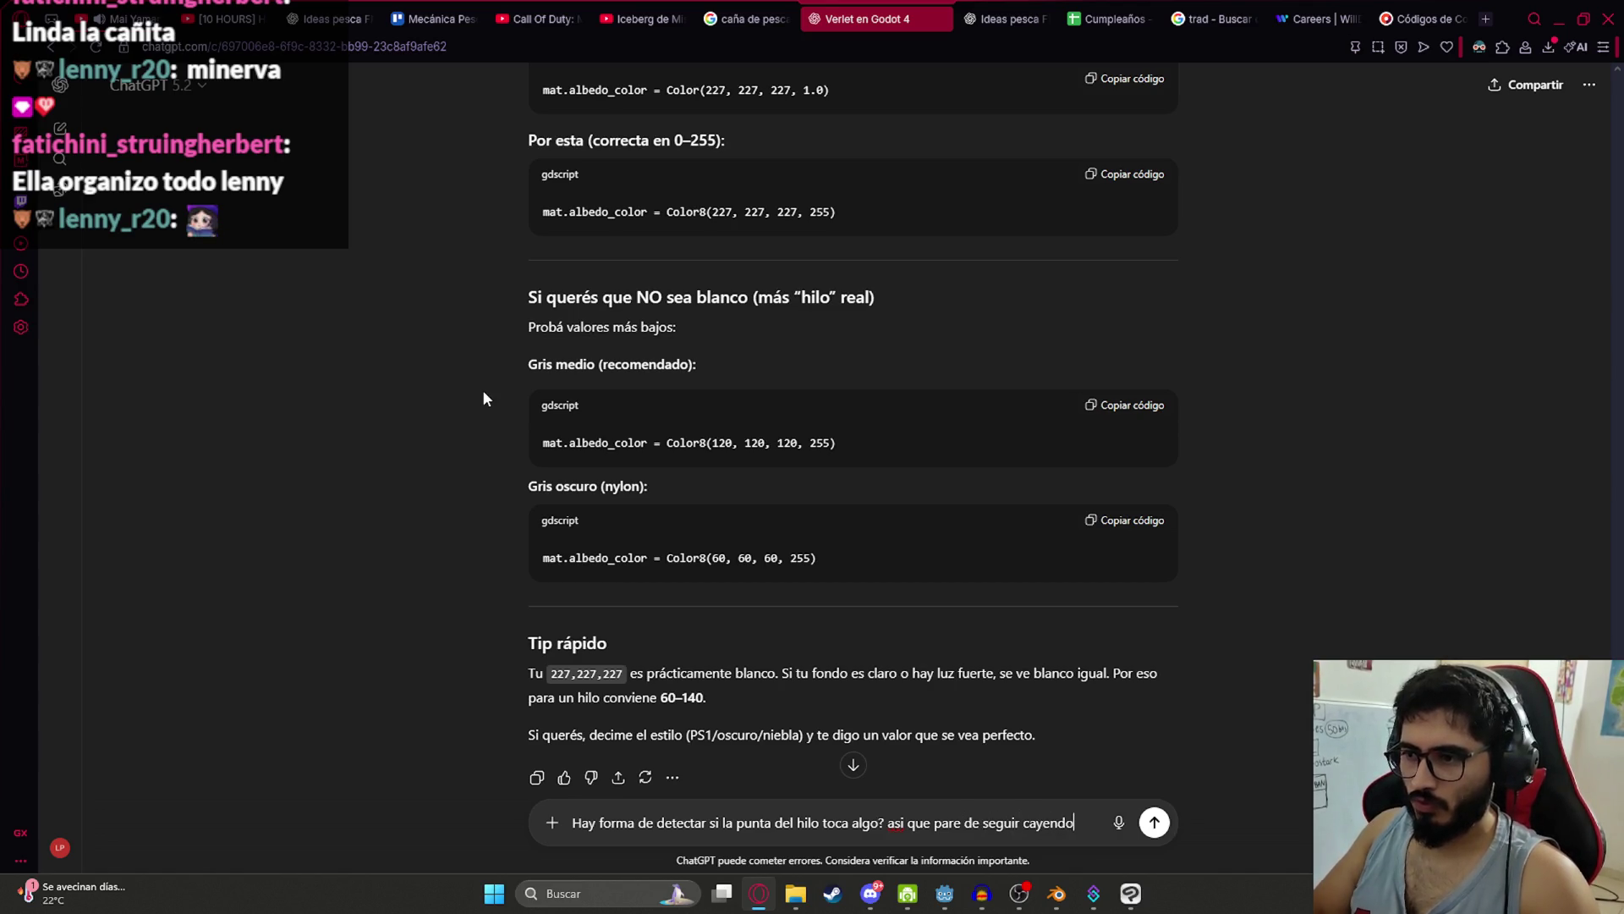
- Send the tip-collision question to ChatGPT with the rope script pasted below it
{"action": "key", "text": "shift+Return"}
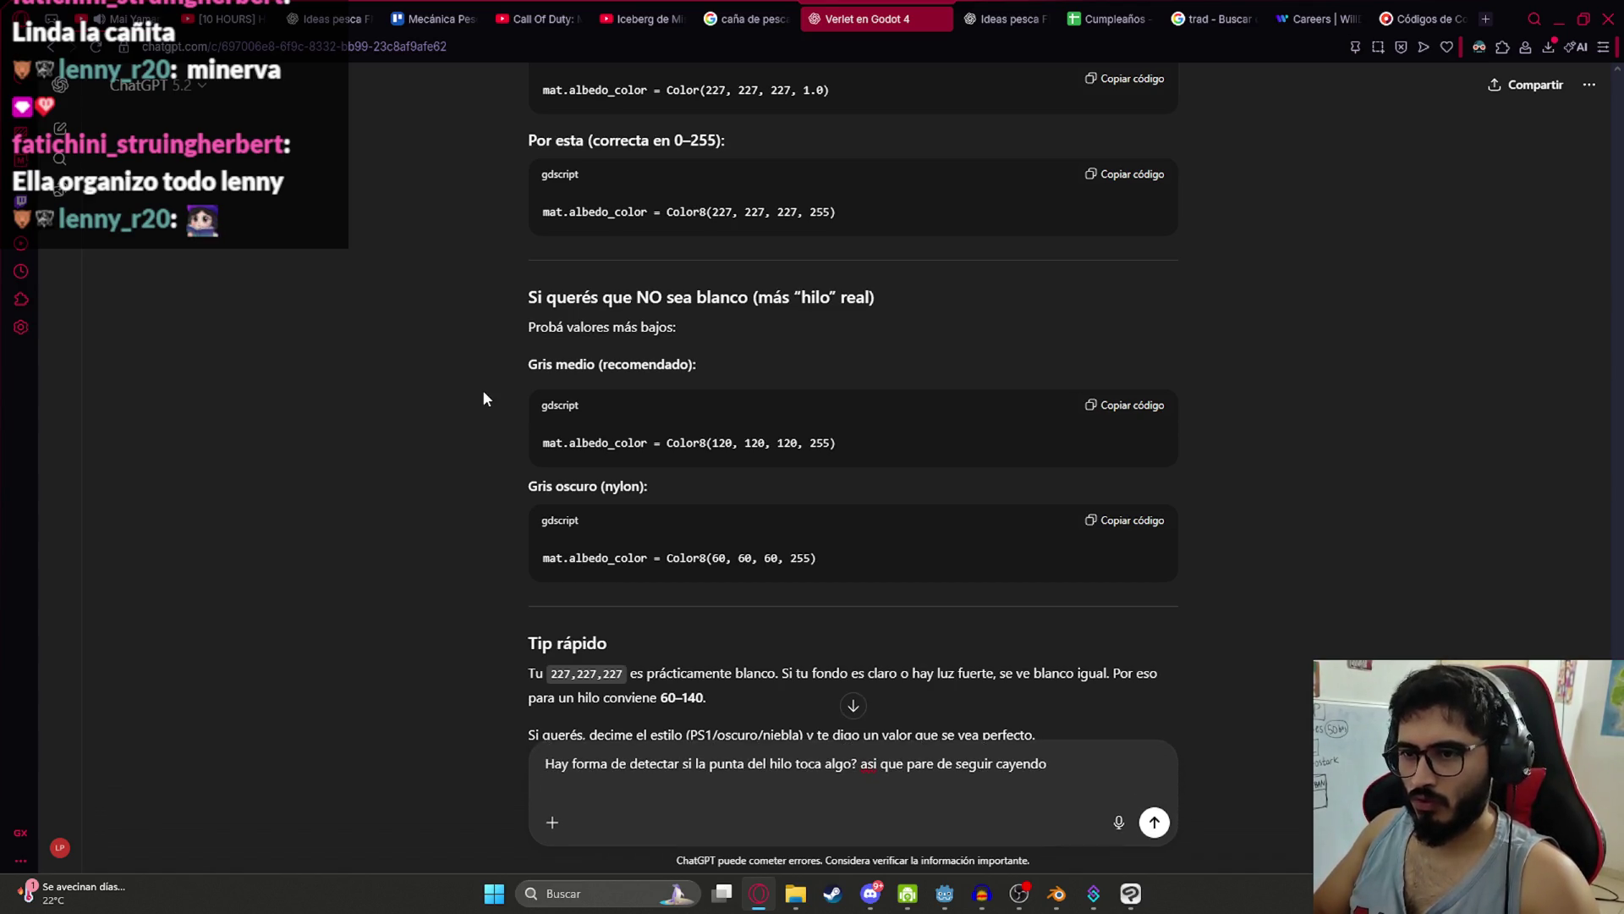
{"action": "key", "text": "ctrl+v"}
{"action": "key", "text": "Return"}
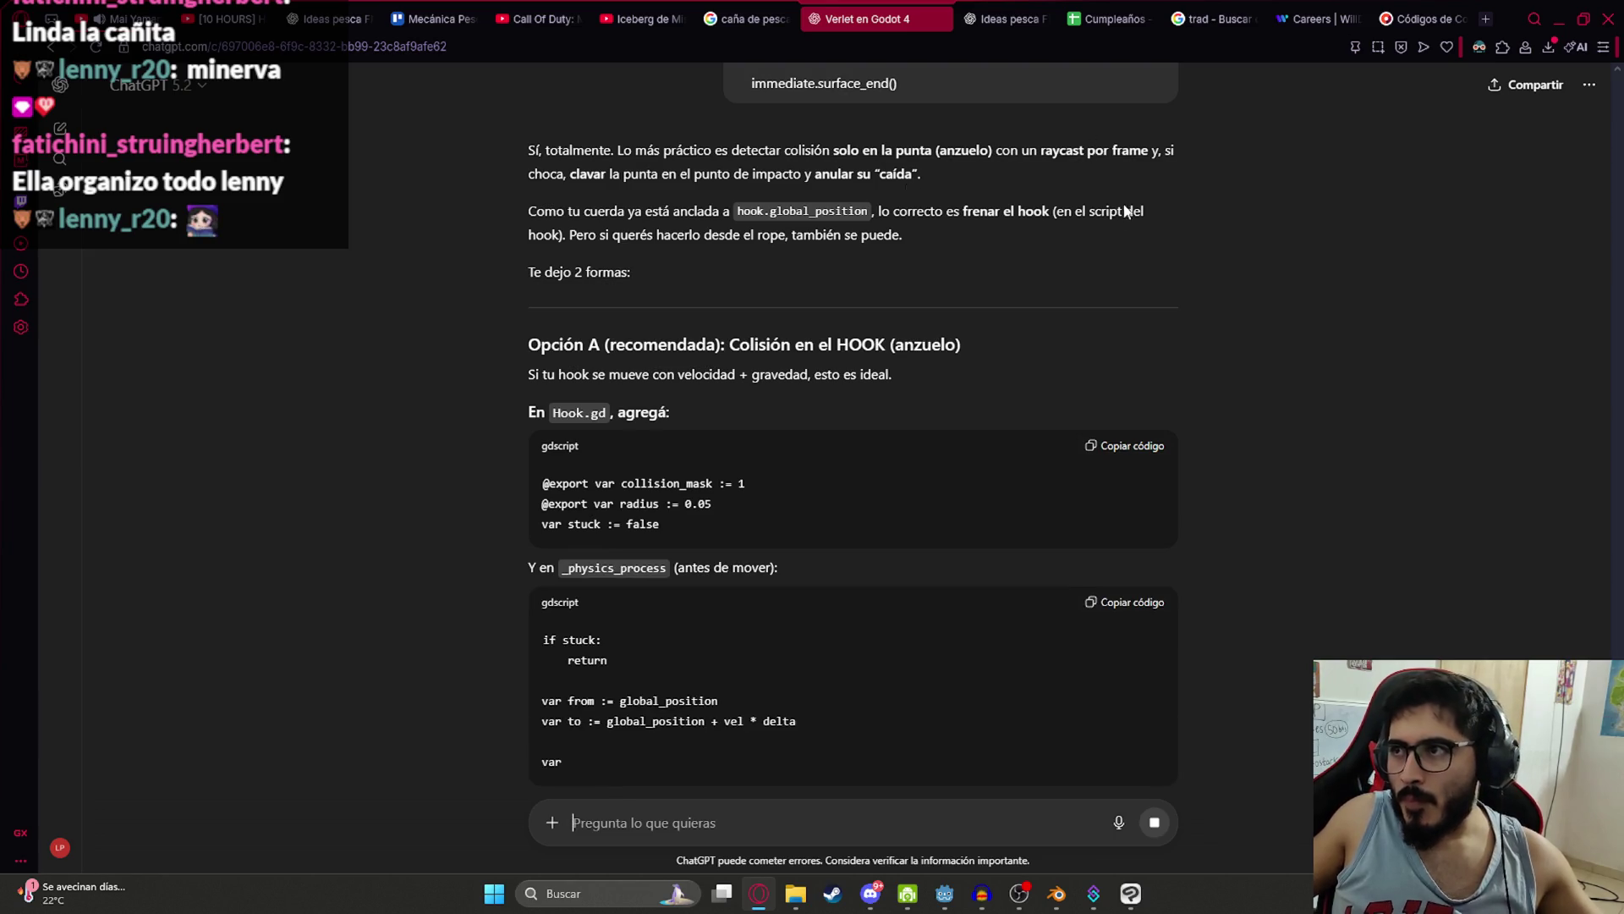
- Copy the three Hook.gd variable lines from the answer and open hook.gd in Godot
{"action": "mouse_move", "coordinate": [604, 174]}
{"action": "left_mouse_down"}
{"action": "mouse_move", "coordinate": [805, 181]}
{"action": "mouse_move", "coordinate": [1038, 333]}
{"action": "left_mouse_up"}
{"action": "left_click", "coordinate": [1038, 333]}
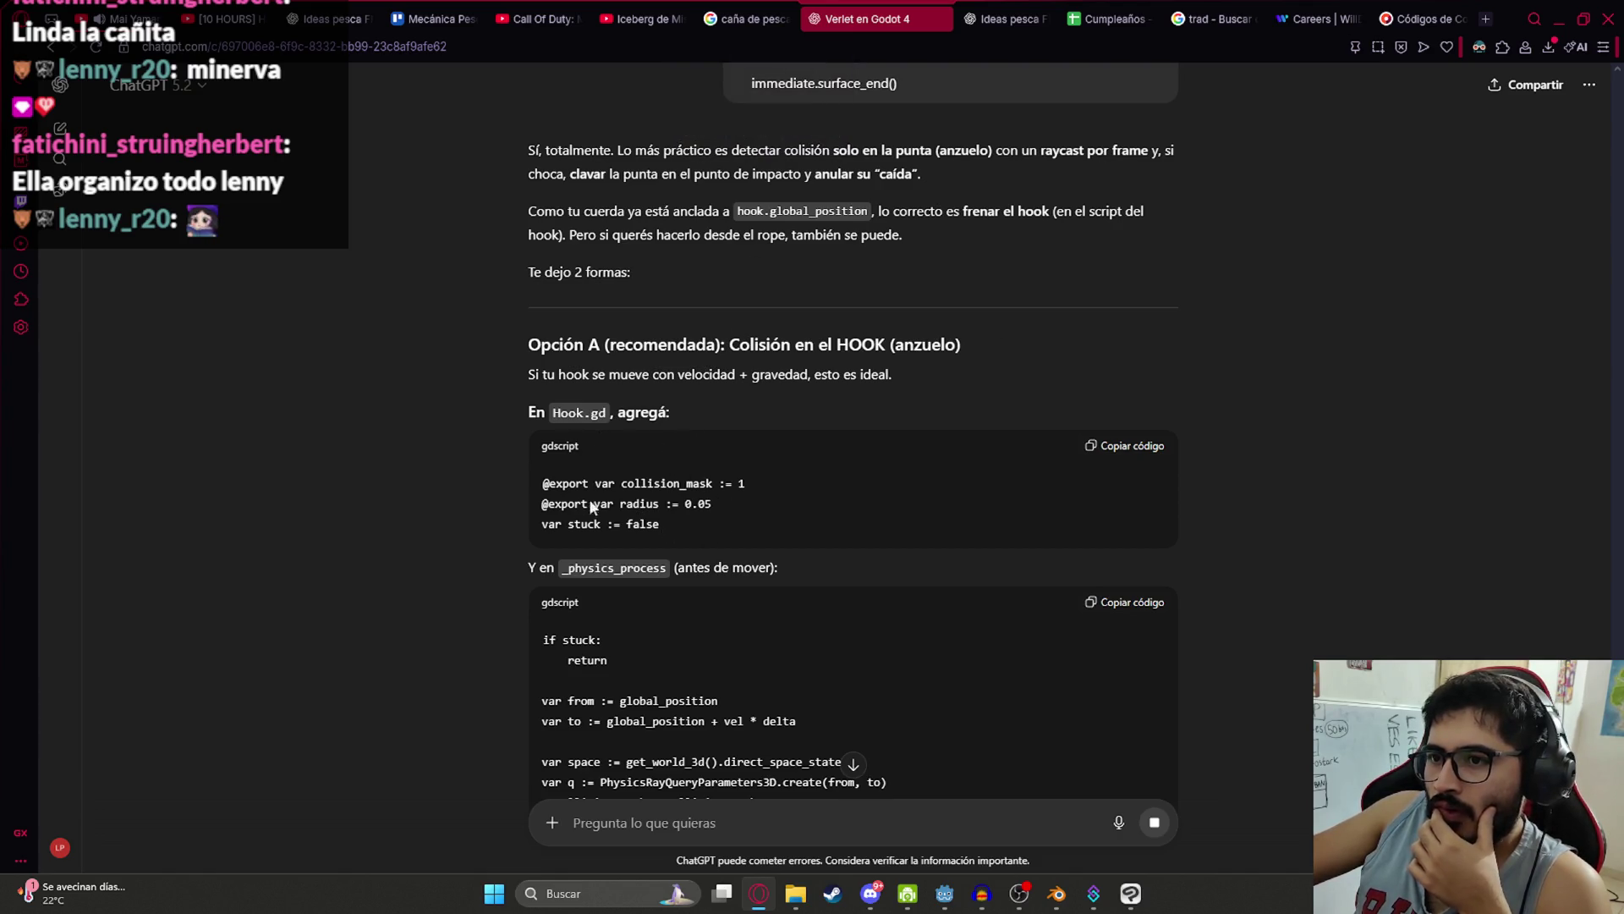
{"action": "left_click_drag", "start_coordinate": [661, 525], "coordinate": [529, 484]}
{"action": "key", "text": "ctrl+c"}
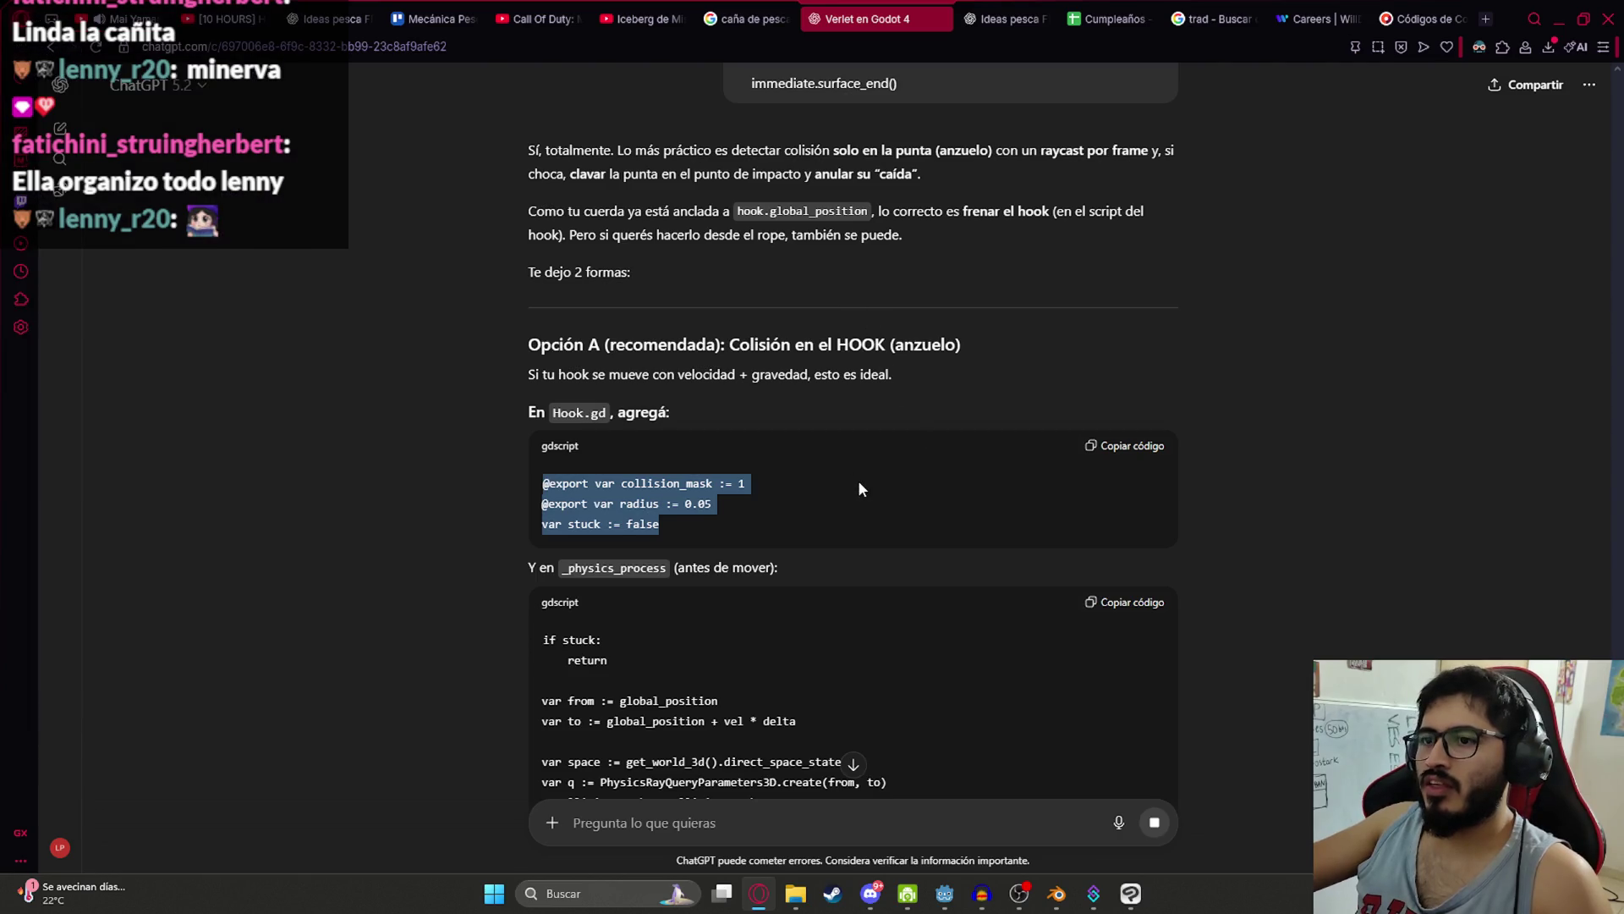
{"action": "key", "text": "alt+Tab"}
{"action": "left_click", "coordinate": [767, 71]}
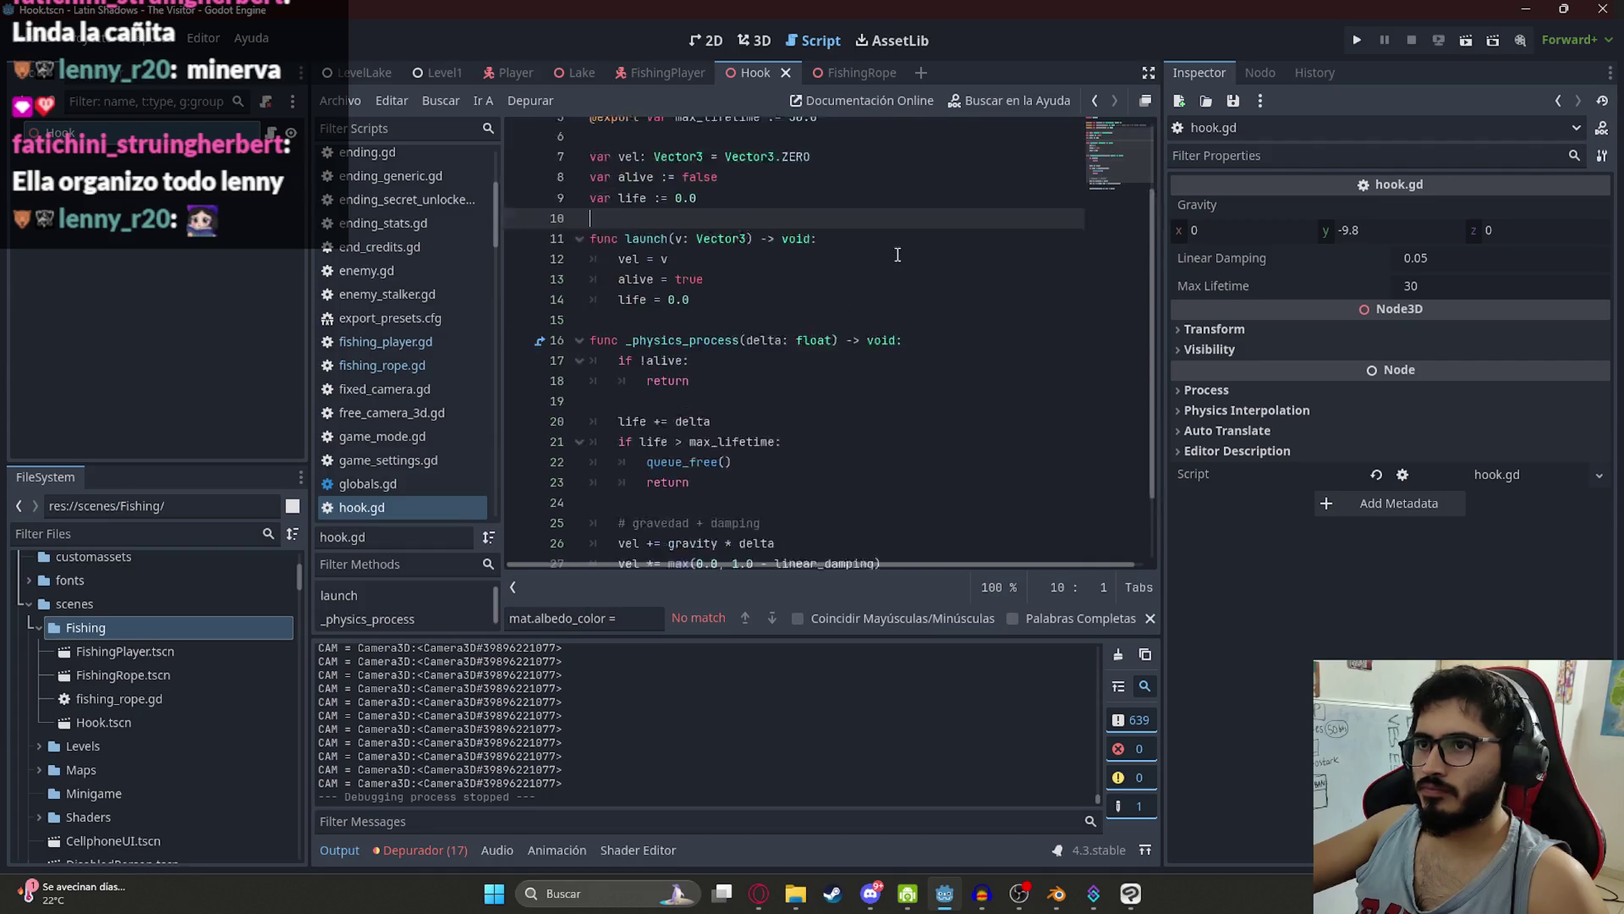
- Paste the collision_mask, radius and stuck variables at line 6 of hook.gd
{"action": "left_click", "coordinate": [782, 229]}
{"action": "key", "text": "ctrl+v"}
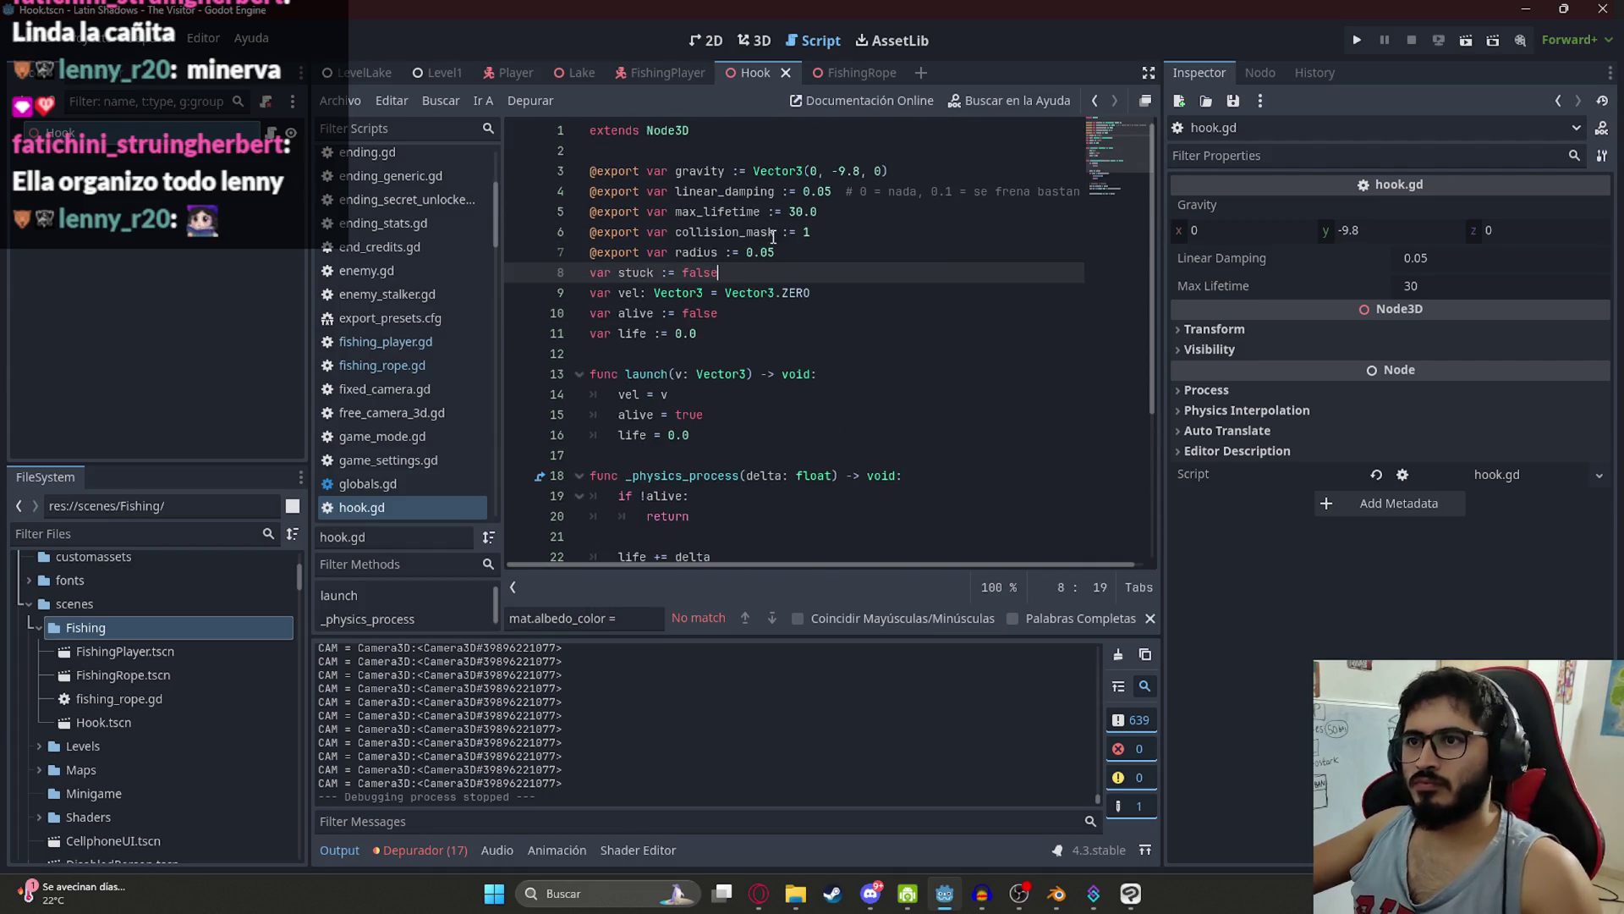
{"action": "left_click", "coordinate": [805, 313]}
{"action": "key", "text": "alt+Tab"}
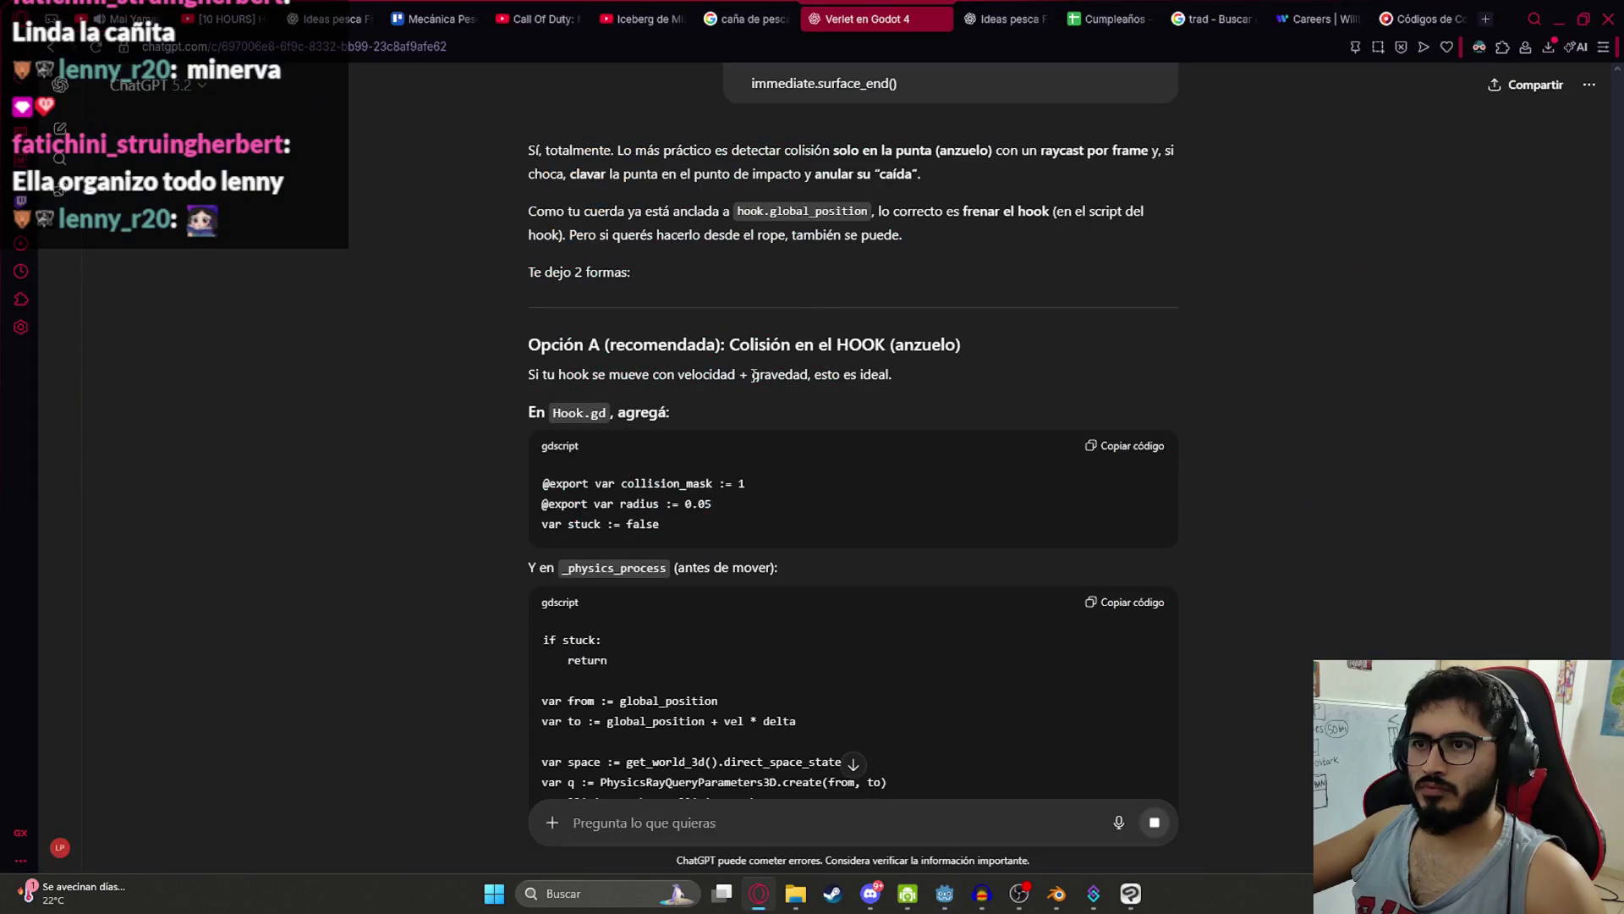
{"action": "scroll", "coordinate": [683, 480], "scroll_direction": "down", "scroll_amount": 2}
{"action": "scroll", "coordinate": [611, 420], "scroll_direction": "down", "scroll_amount": 2}
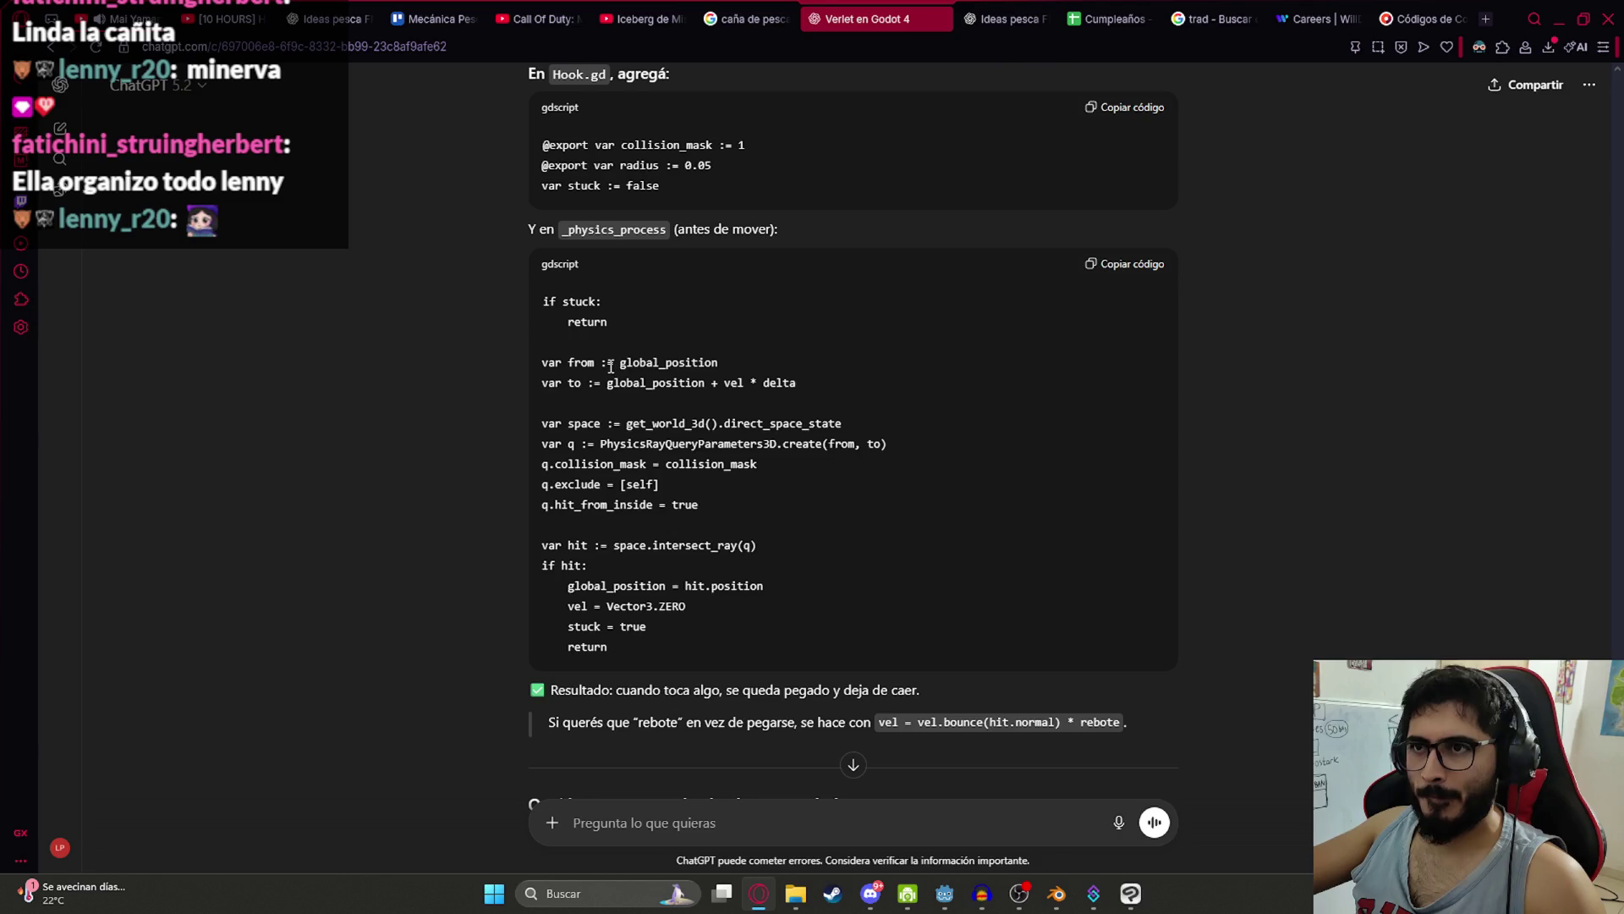
{"action": "key", "text": "alt+Tab"}
- Insert the stuck check and raycast block into _physics_process, indent it, and save
{"action": "left_click", "coordinate": [795, 341]}
{"action": "scroll", "coordinate": [1119, 178], "scroll_direction": "down", "scroll_amount": 4}
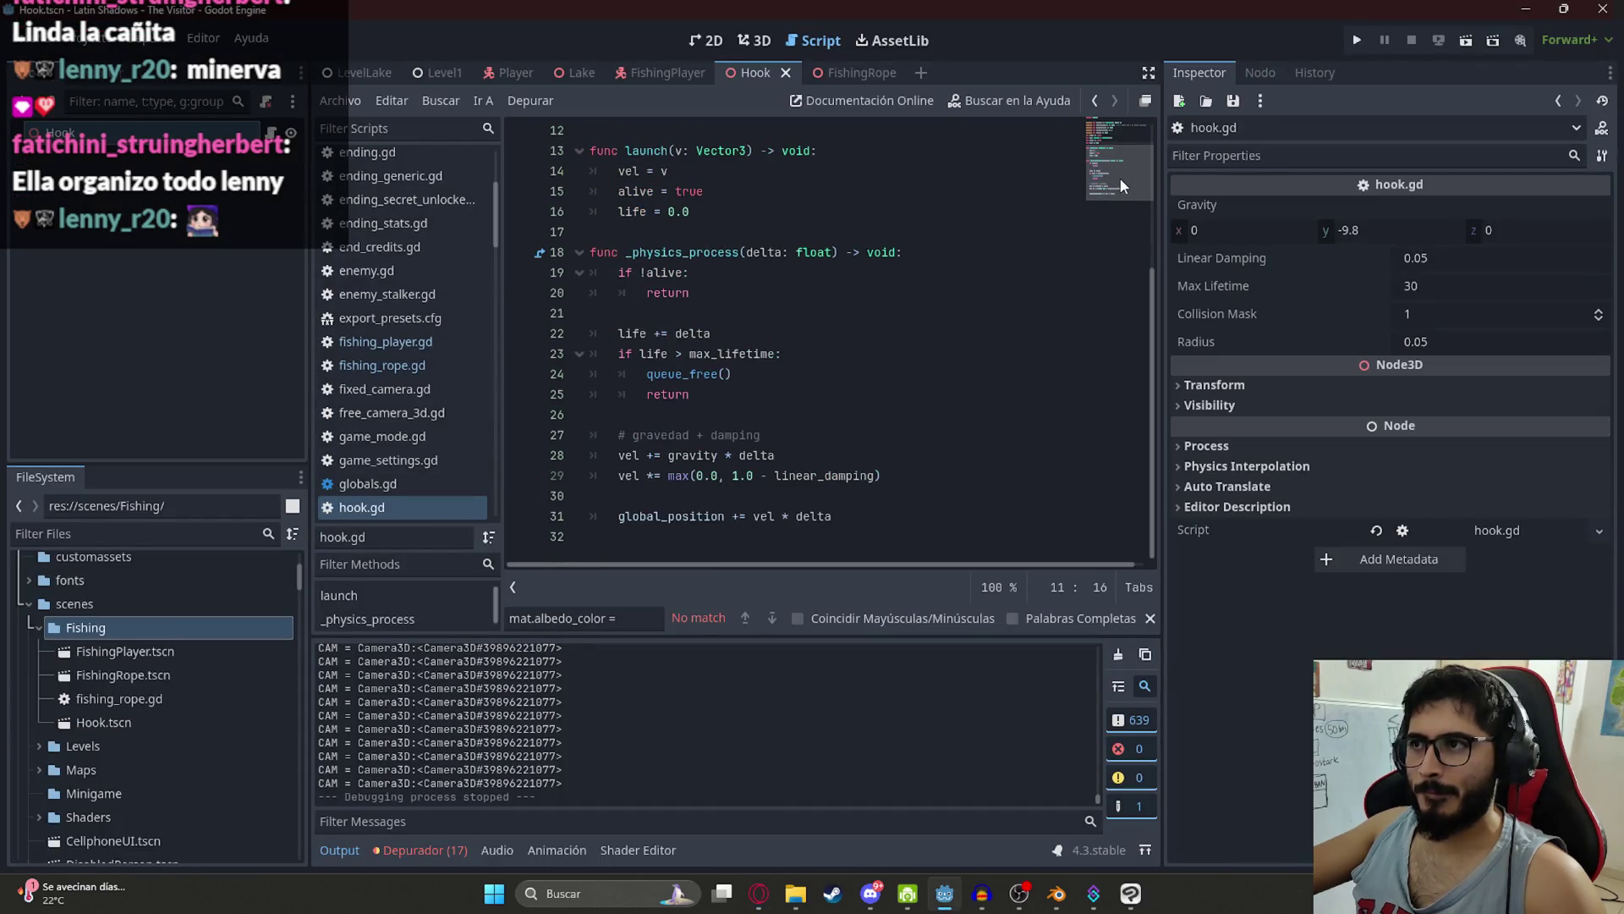
{"action": "key", "text": "alt+Tab"}
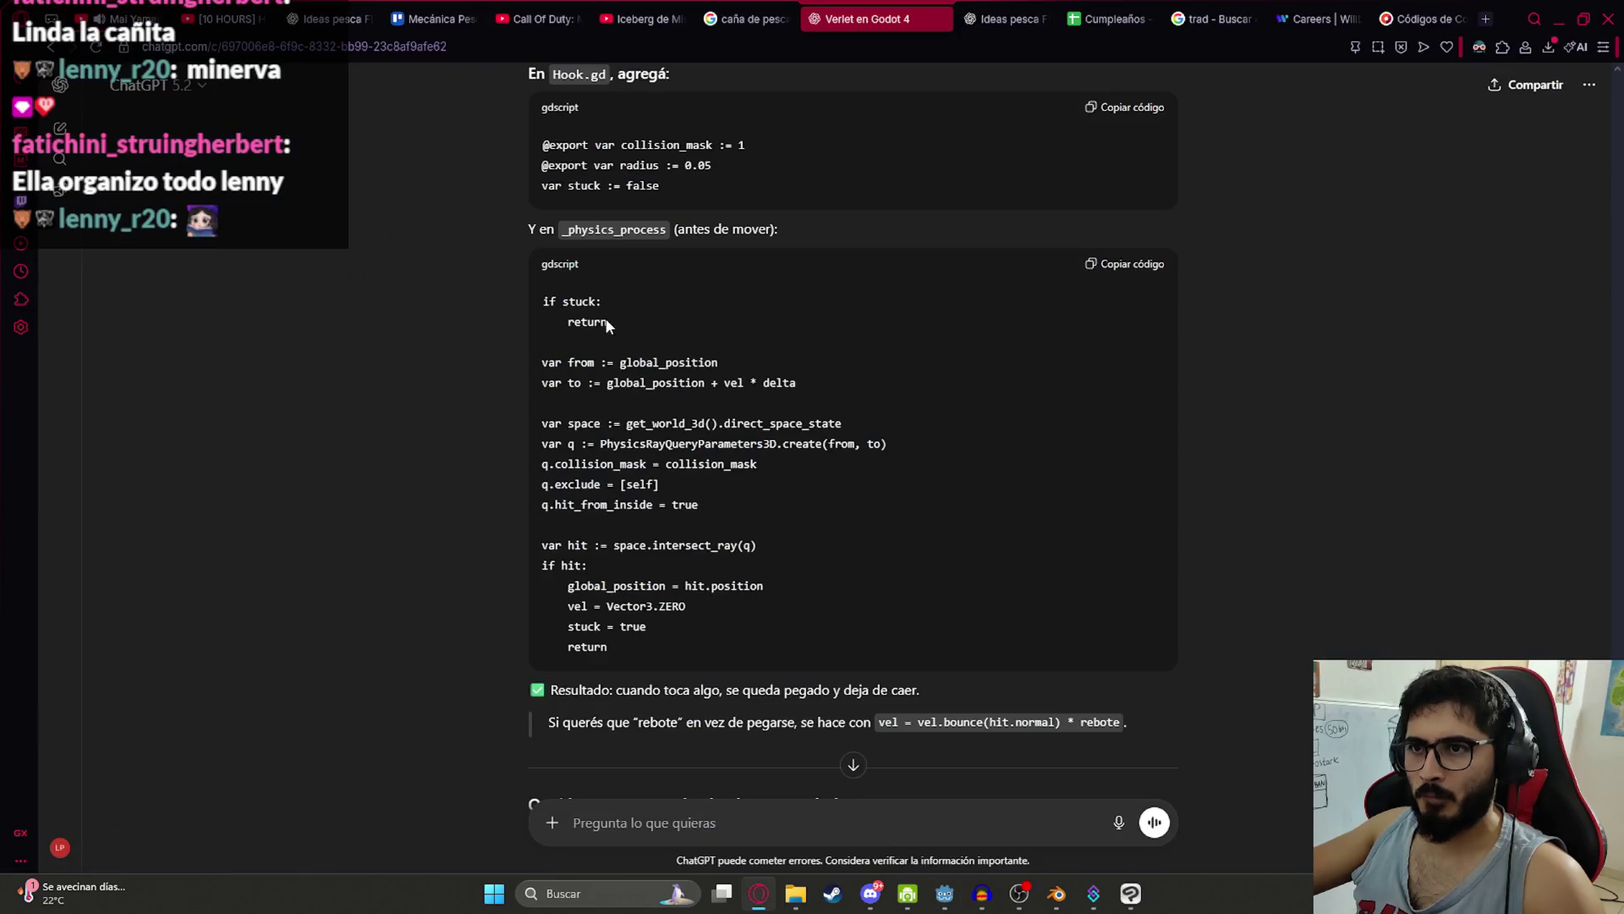
{"action": "key", "text": "alt+Tab"}
{"action": "left_click", "coordinate": [924, 253]}
{"action": "key", "text": "Return"}
{"action": "type", "text": "if stuck: \treturn  var from := global_position var to := global_position + vel * delta  var space := get_world_3d().direct_space_state var q := PhysicsRayQueryParameters3D.create(from, to) q.collision_mask = collision_mask q.exclude = [self] q.hit_from_inside = true  var hit := space.intersect_ray(q) if hit: \tglobal_position = hit.position \tvel = Vector3.ZERO \tstuck = true \treturn"}
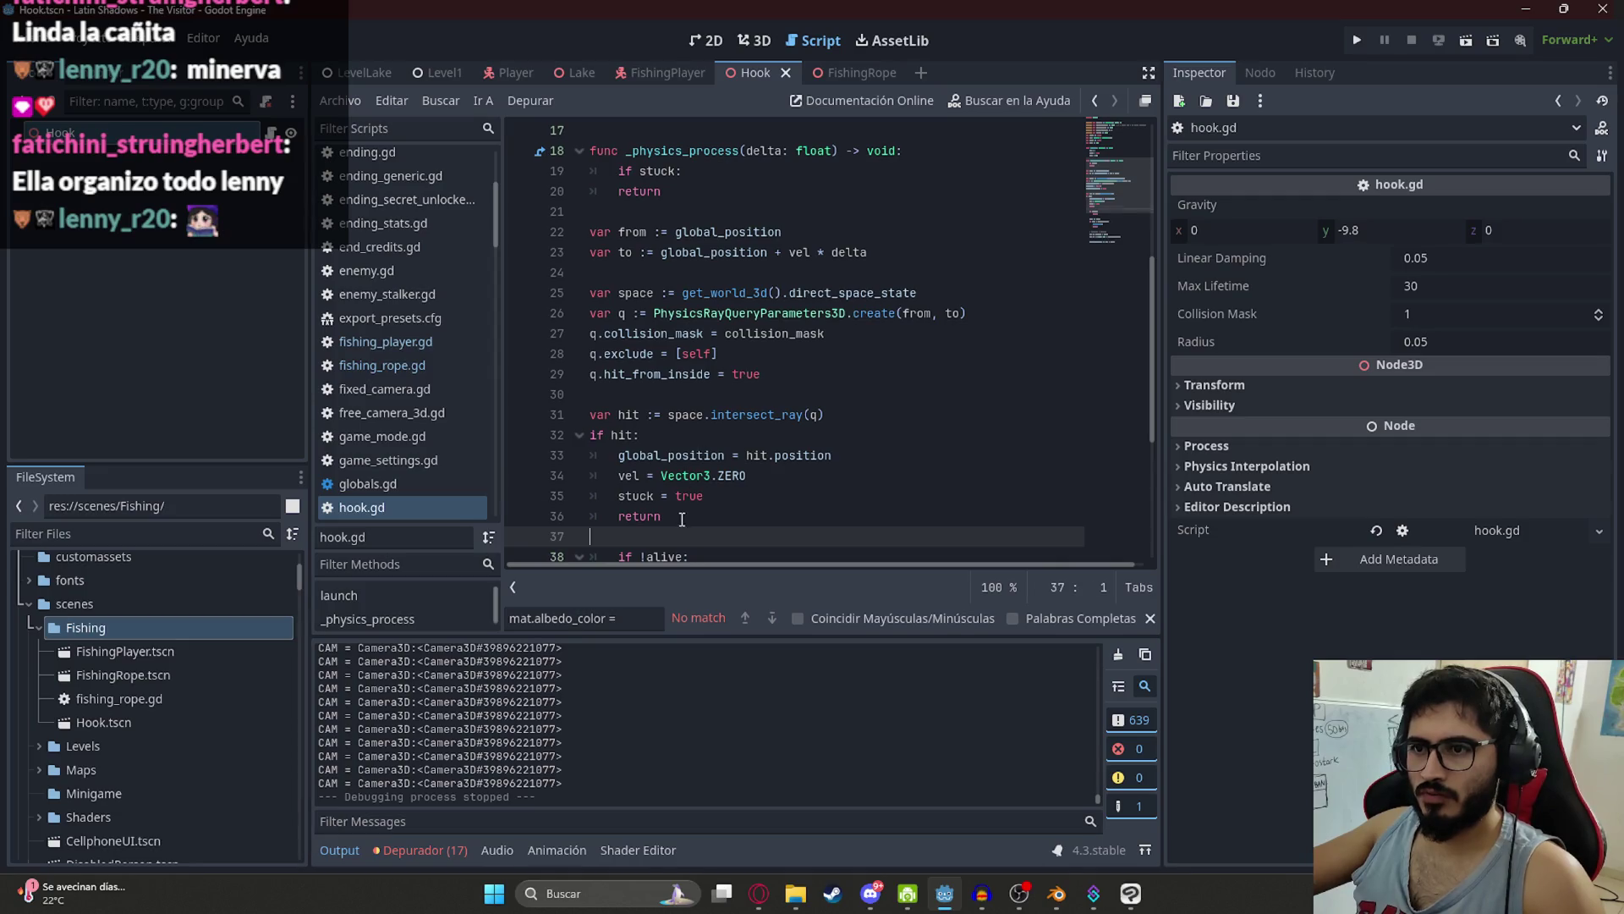
{"action": "left_click_drag", "start_coordinate": [682, 518], "coordinate": [482, 236]}
{"action": "key", "text": "Tab"}
{"action": "scroll", "coordinate": [750, 314], "scroll_direction": "down", "scroll_amount": 4}
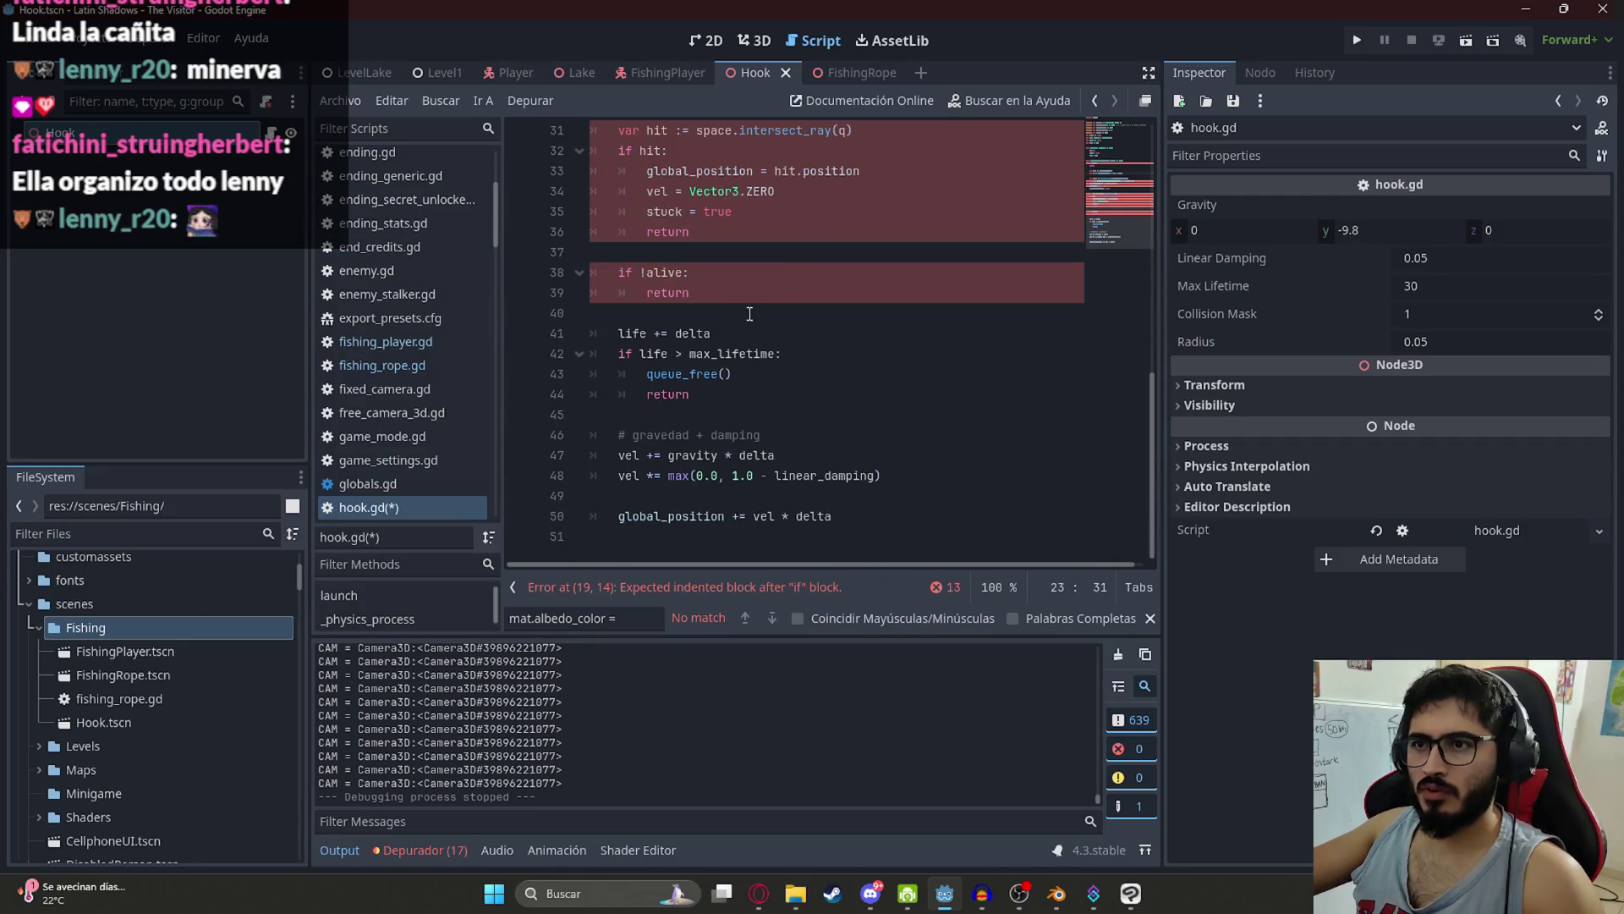
{"action": "scroll", "coordinate": [749, 314], "scroll_direction": "up", "scroll_amount": 3}
{"action": "left_click", "coordinate": [749, 332]}
{"action": "key", "text": "ctrl+s"}
- Indent the return under the stuck check and compare the code with ChatGPT's answer
{"action": "left_click", "coordinate": [823, 377]}
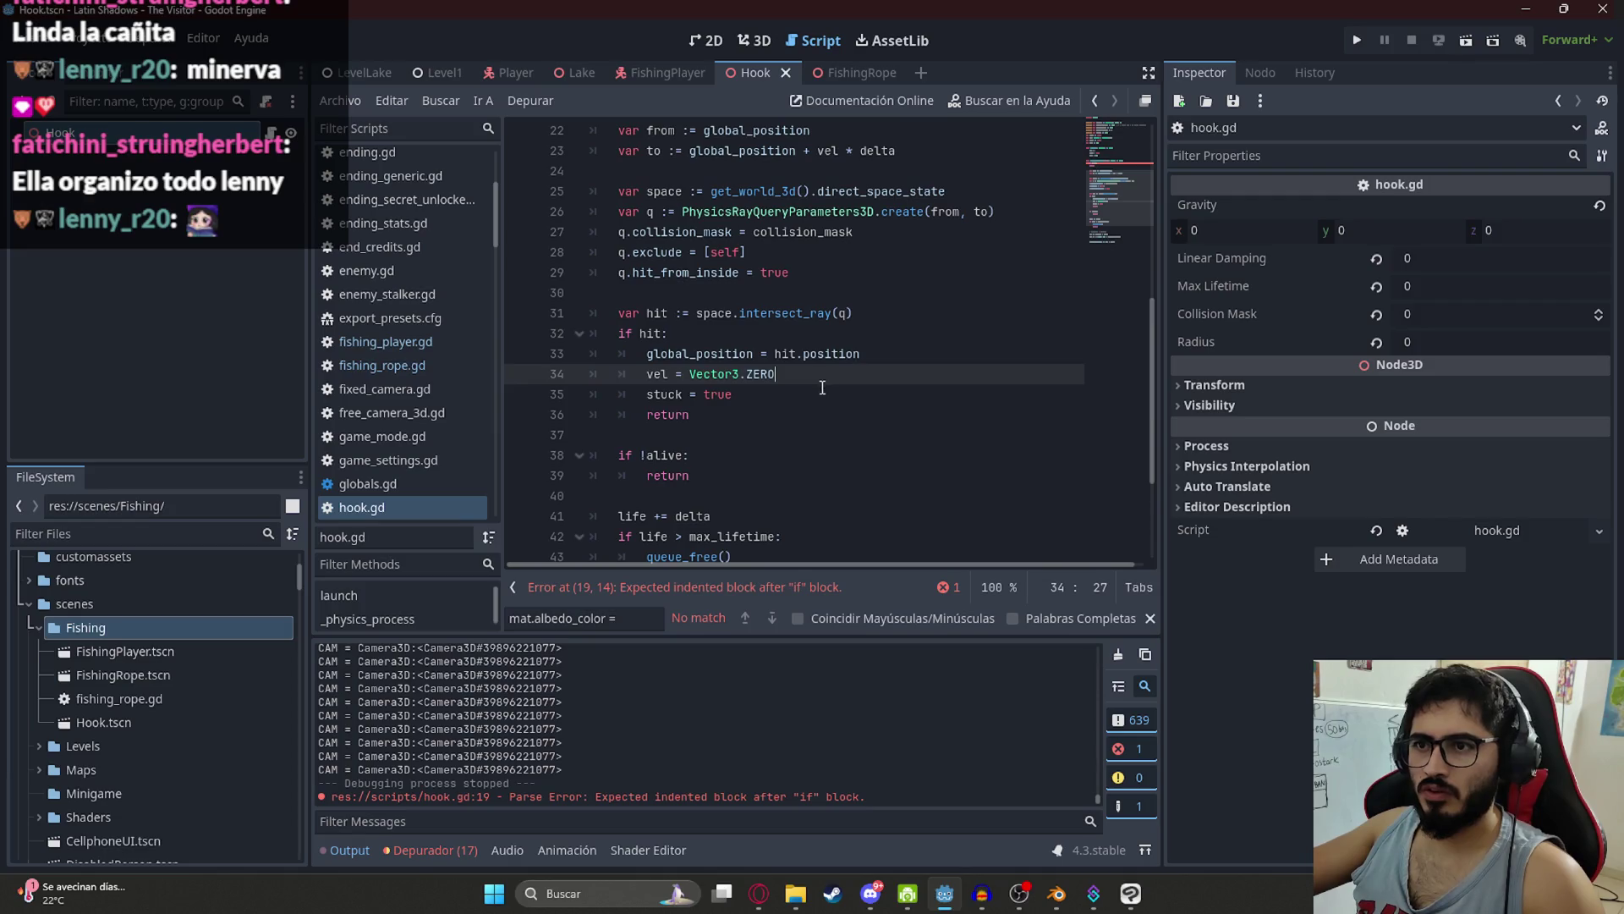
{"action": "scroll", "coordinate": [822, 387], "scroll_direction": "up", "scroll_amount": 2}
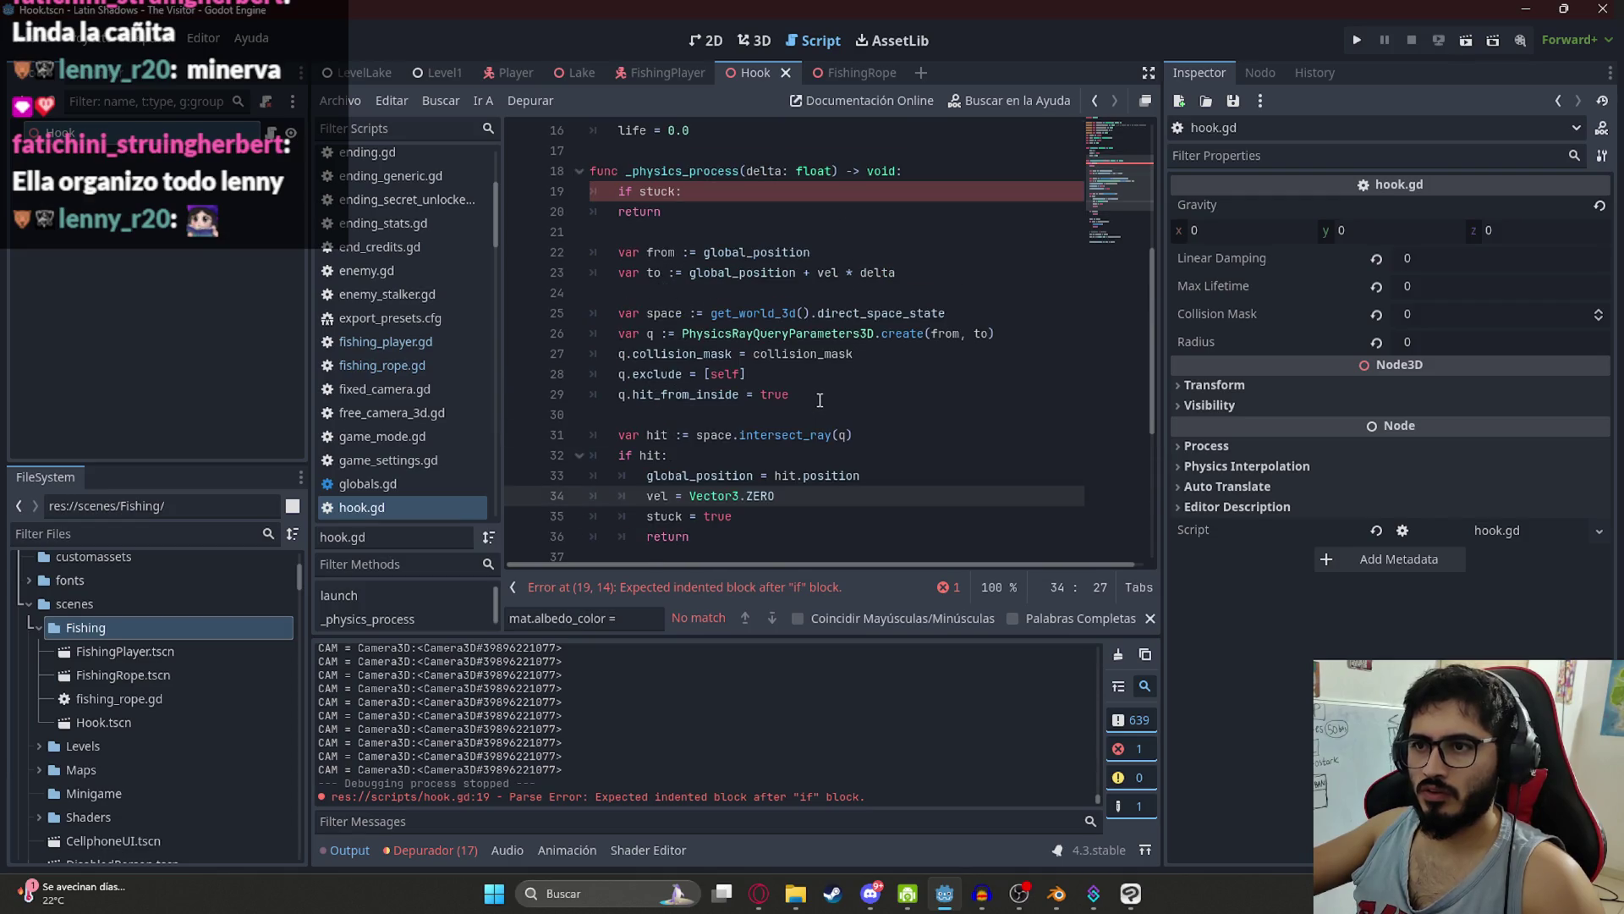
{"action": "left_click", "coordinate": [618, 212]}
{"action": "key", "text": "Tab"}
{"action": "key", "text": "Down"}
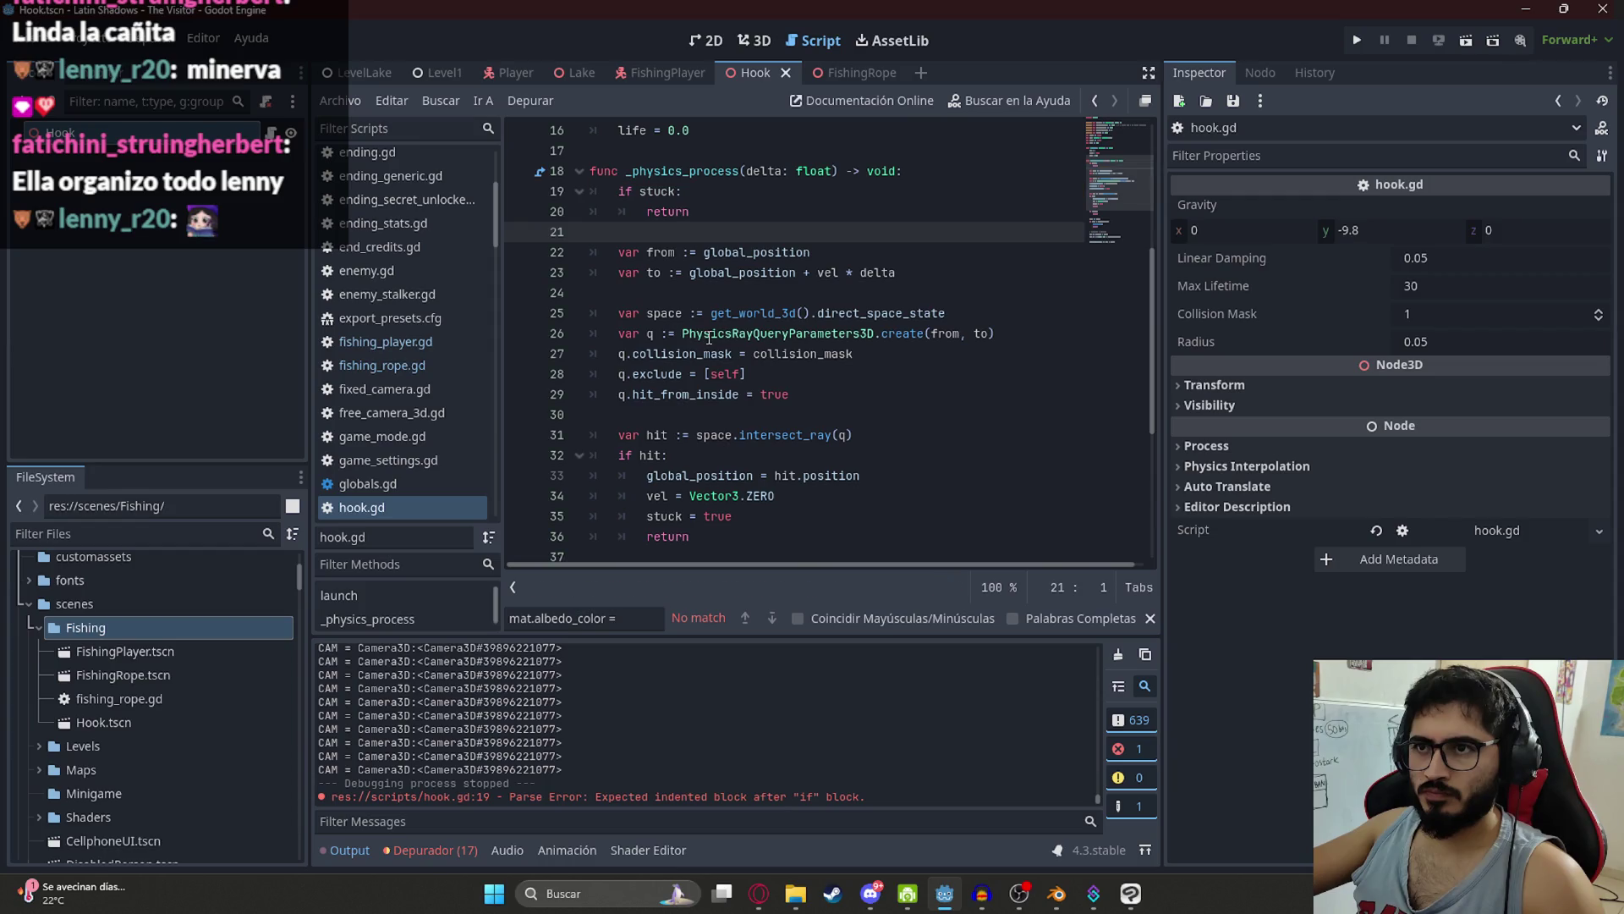
{"action": "key", "text": "alt+Tab"}
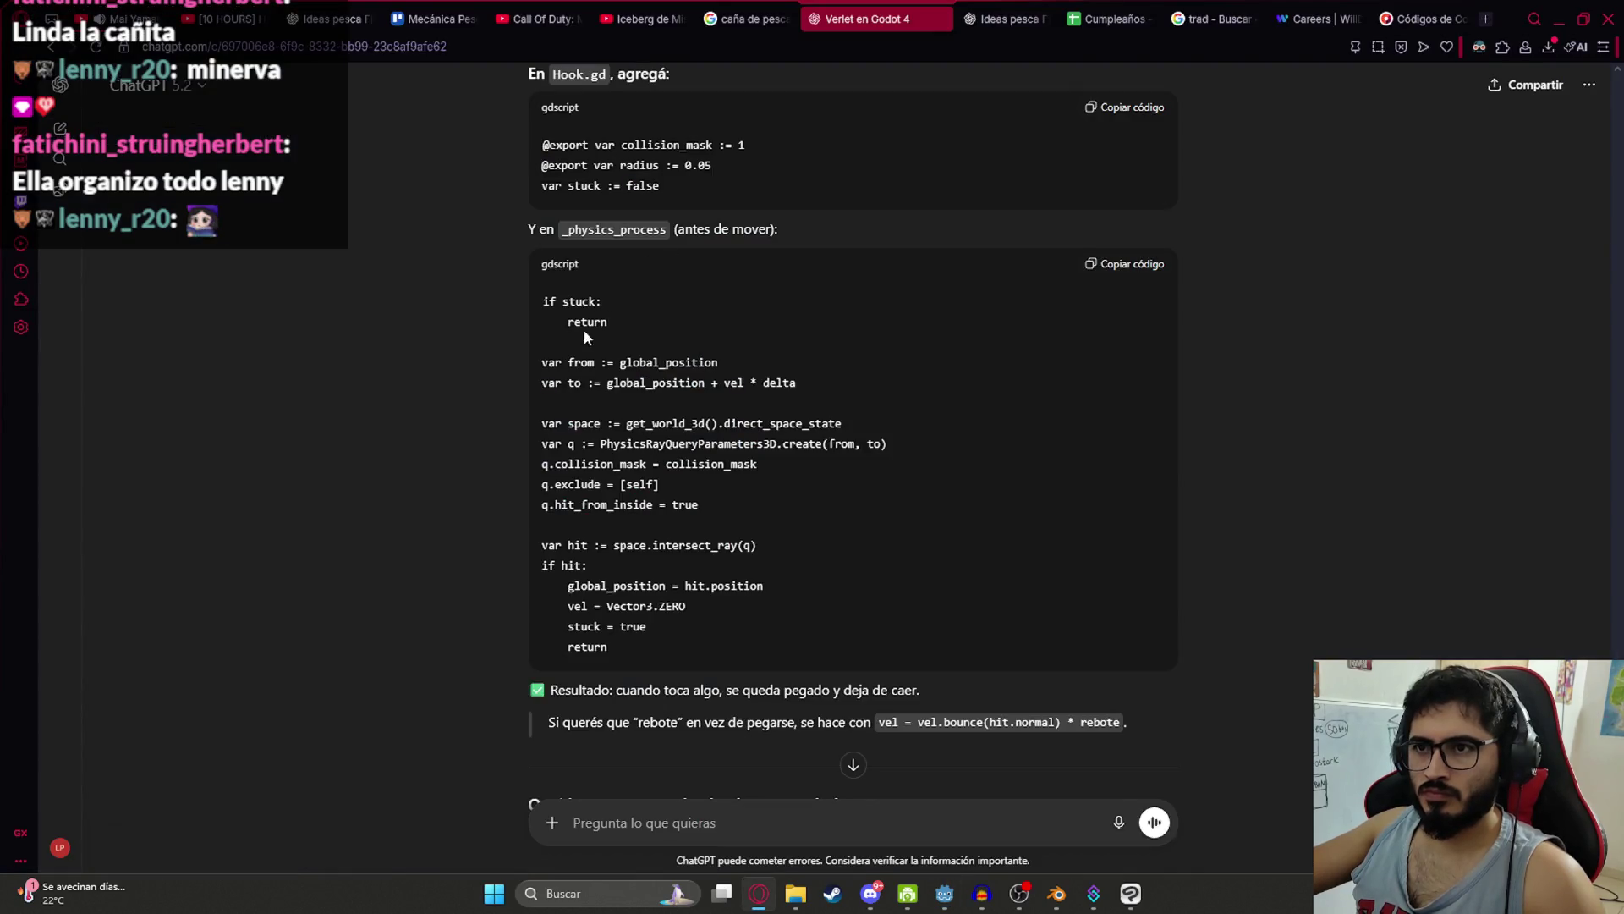
{"action": "scroll", "coordinate": [658, 436], "scroll_direction": "down", "scroll_amount": 4}
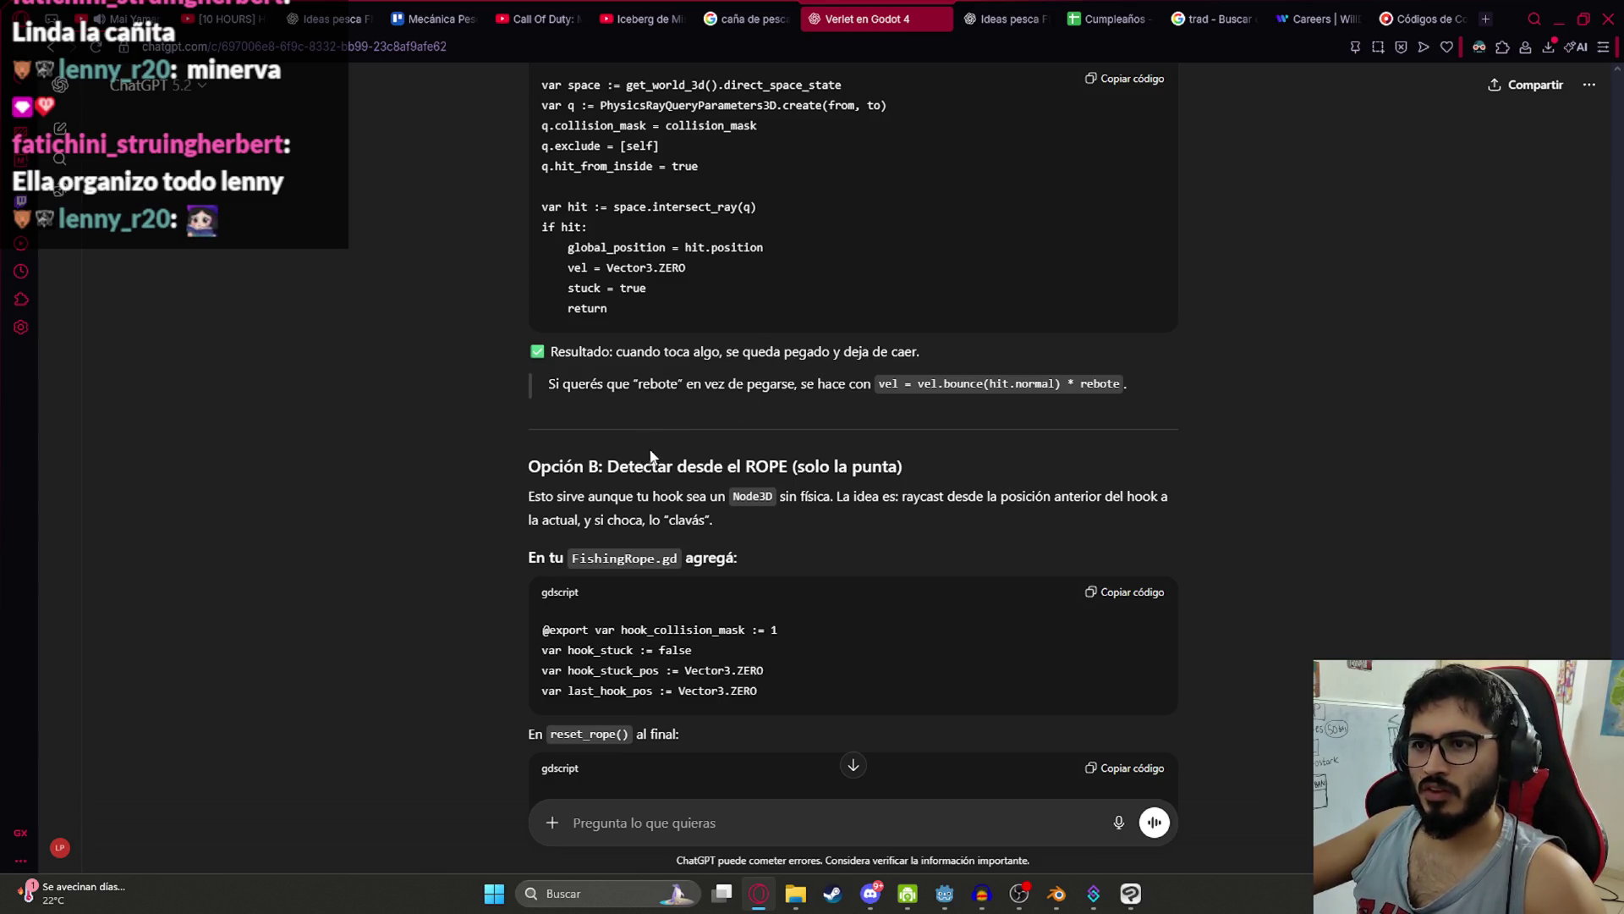
{"action": "key", "text": "alt+Tab"}
{"action": "key", "text": "alt+Tab"}
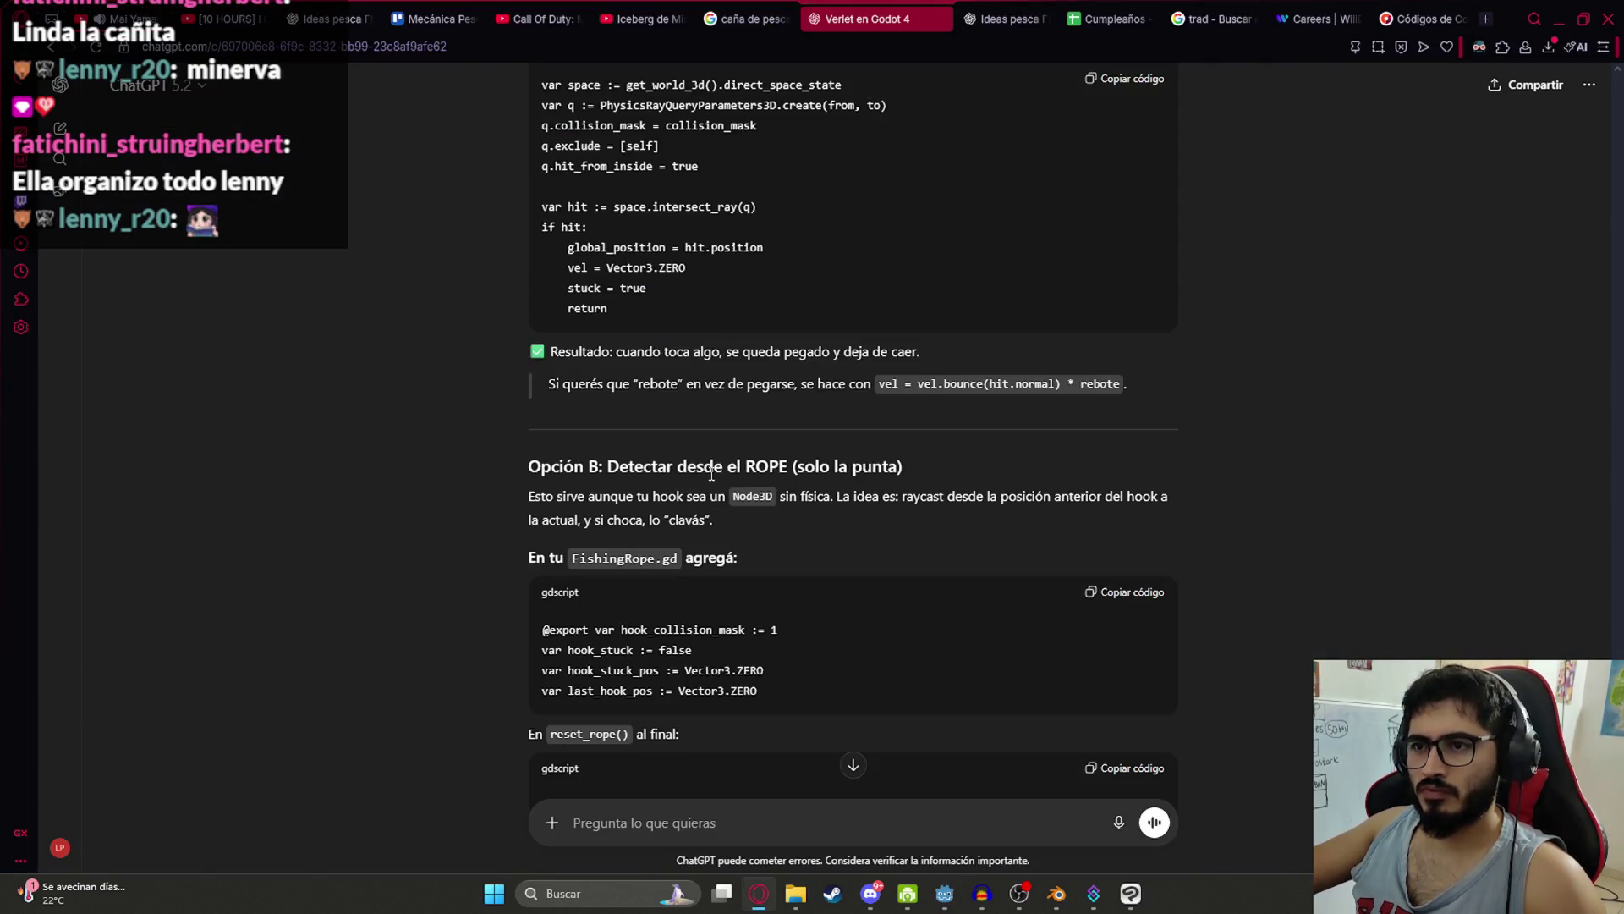
{"action": "scroll", "coordinate": [711, 472], "scroll_direction": "up", "scroll_amount": 6}
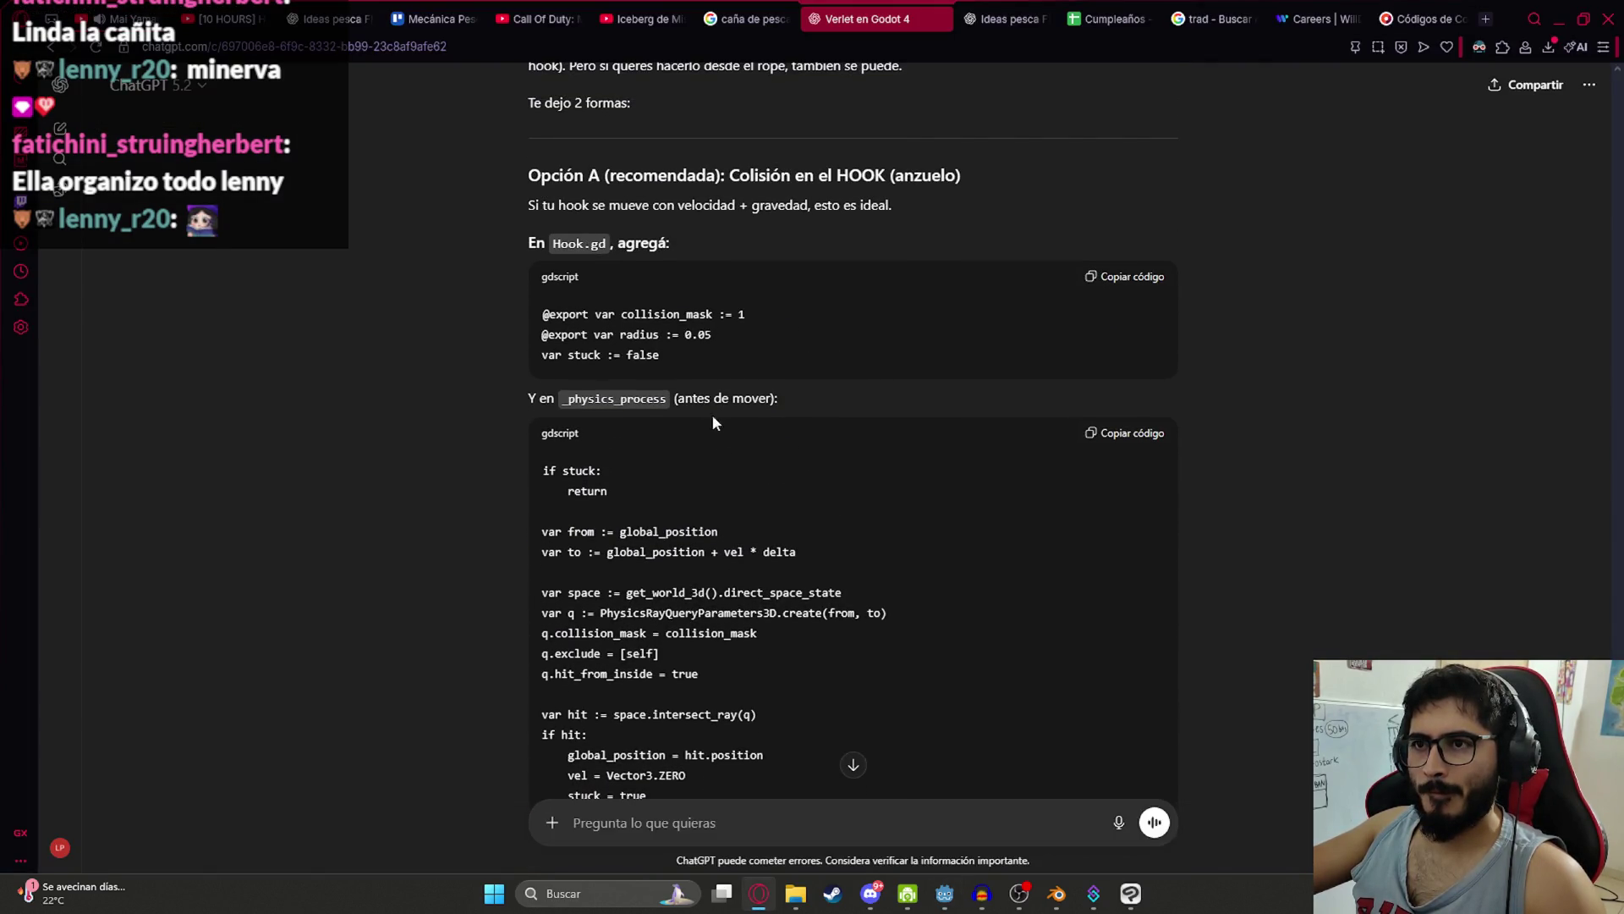
{"action": "key", "text": "alt+Tab"}
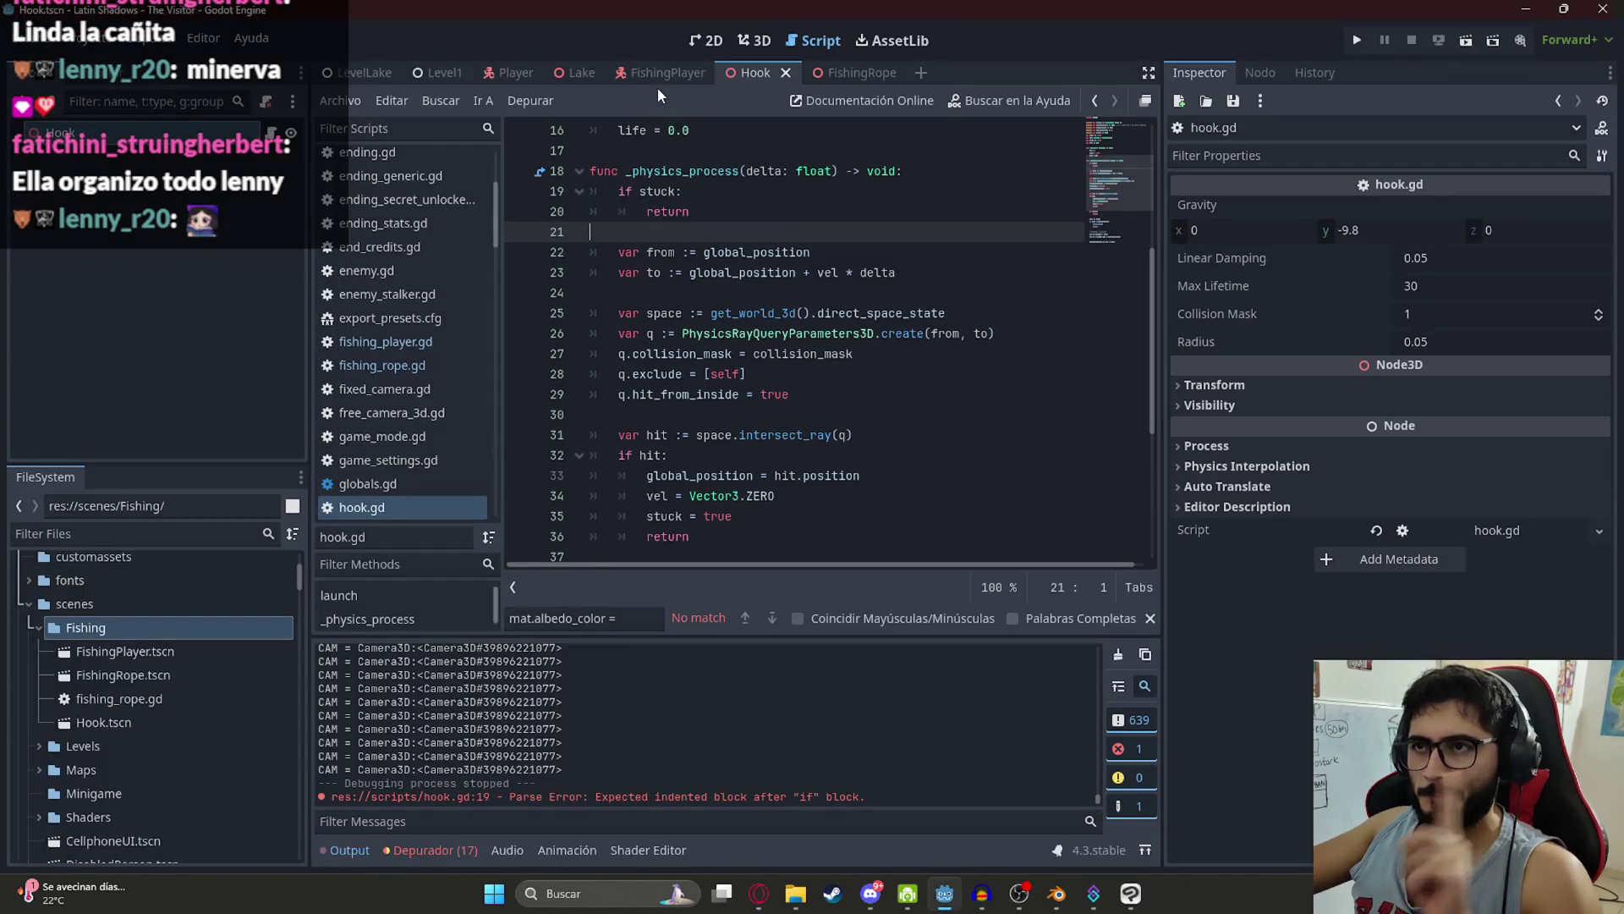
- View FishingPlayer in 3D from the side and briefly look for a MeshInstance node, then cancel
{"action": "left_click", "coordinate": [658, 81]}
{"action": "left_click", "coordinate": [753, 40]}
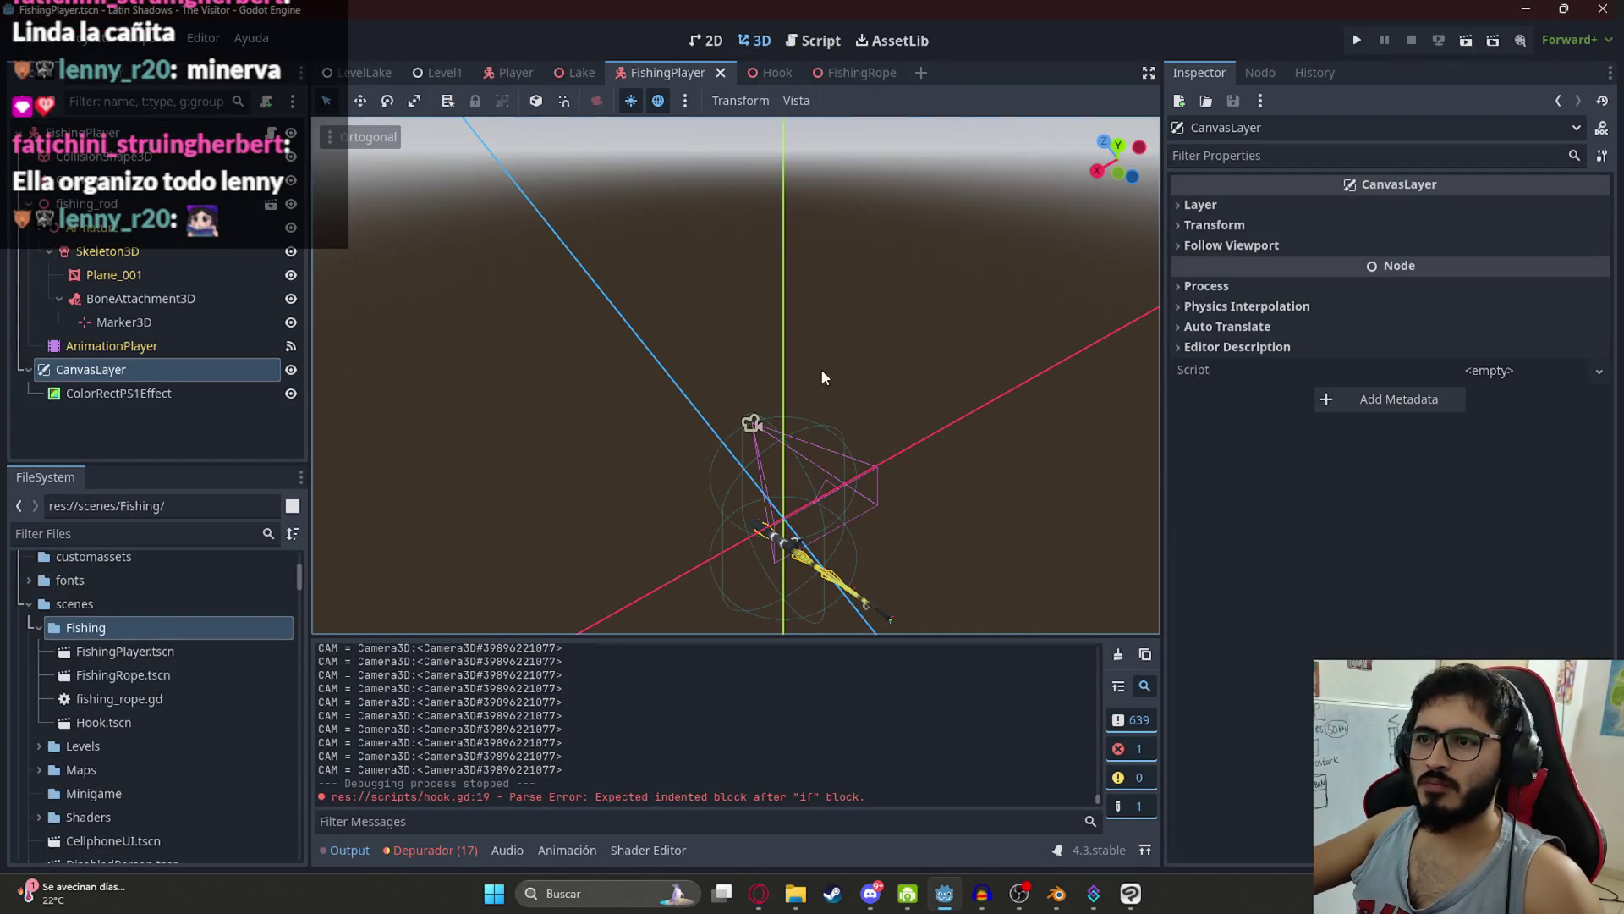
{"action": "mouse_move", "coordinate": [442, 329]}
{"action": "left_mouse_down"}
{"action": "mouse_move", "coordinate": [754, 347]}
{"action": "mouse_move", "coordinate": [637, 257]}
{"action": "mouse_move", "coordinate": [799, 261]}
{"action": "left_mouse_up"}
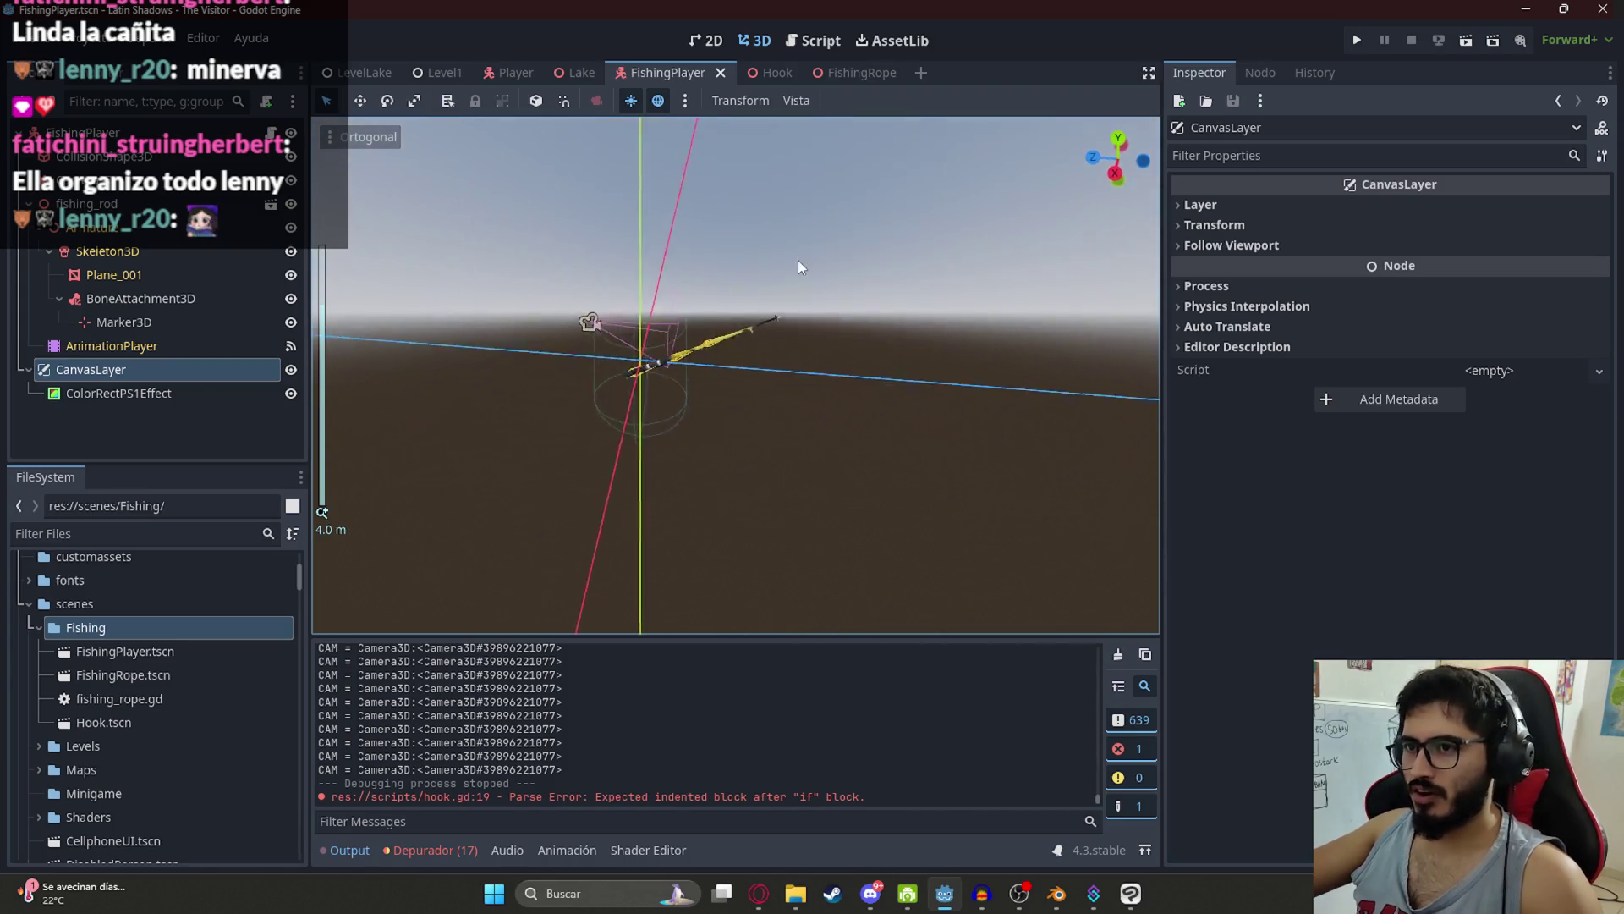
{"action": "right_click", "coordinate": [163, 138]}
{"action": "left_click", "coordinate": [199, 155]}
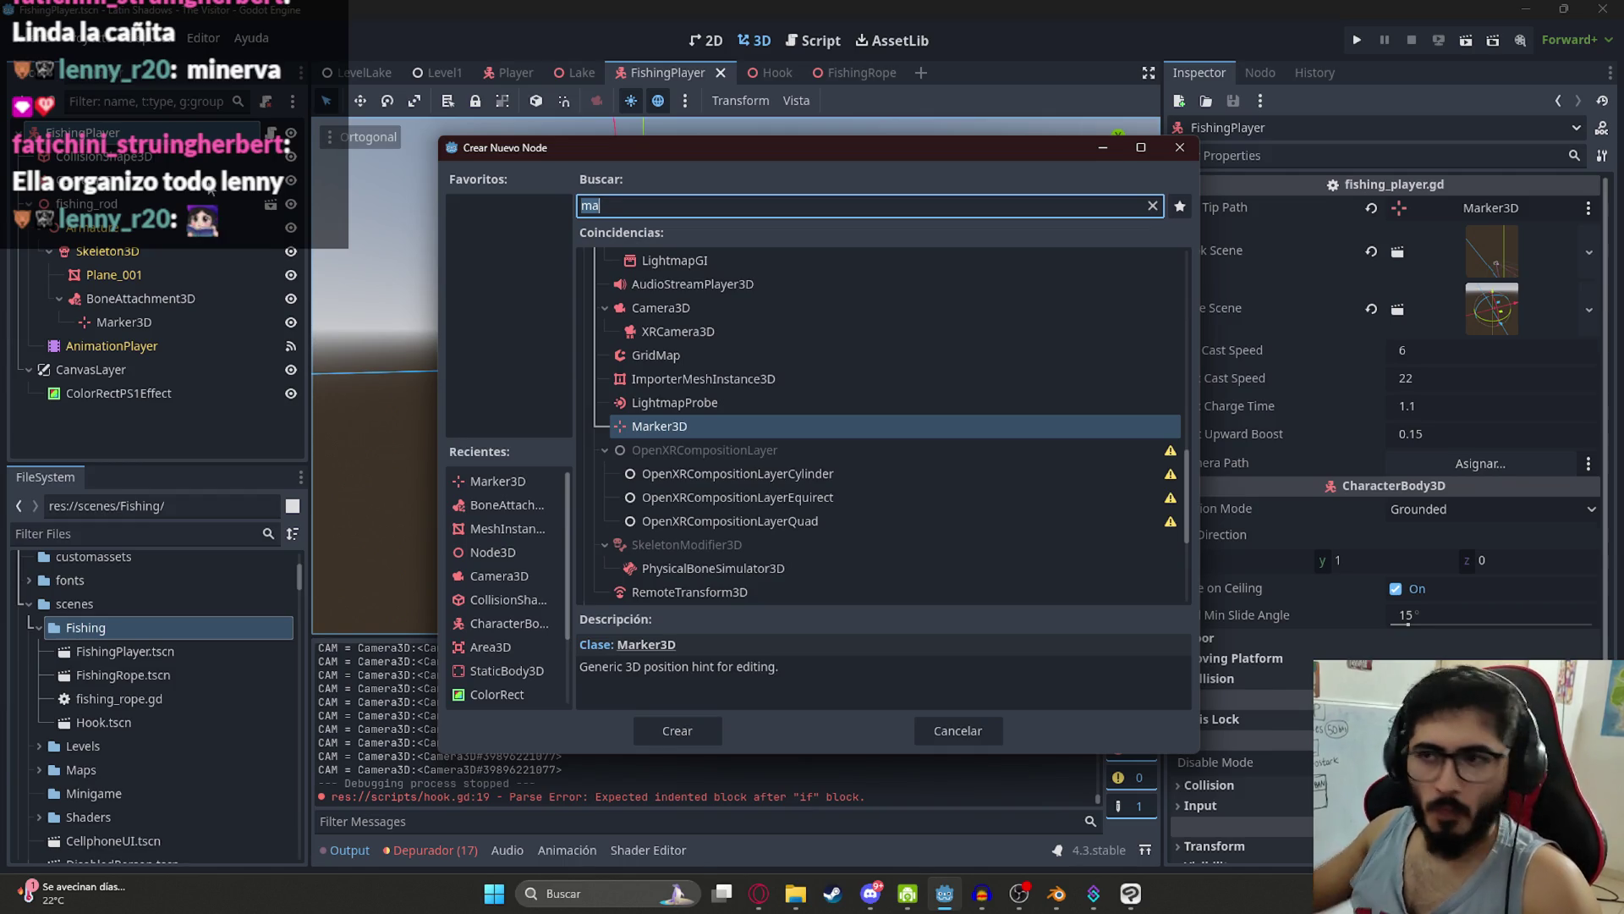
{"action": "left_click", "coordinate": [956, 730]}
{"action": "left_click", "coordinate": [158, 534]}
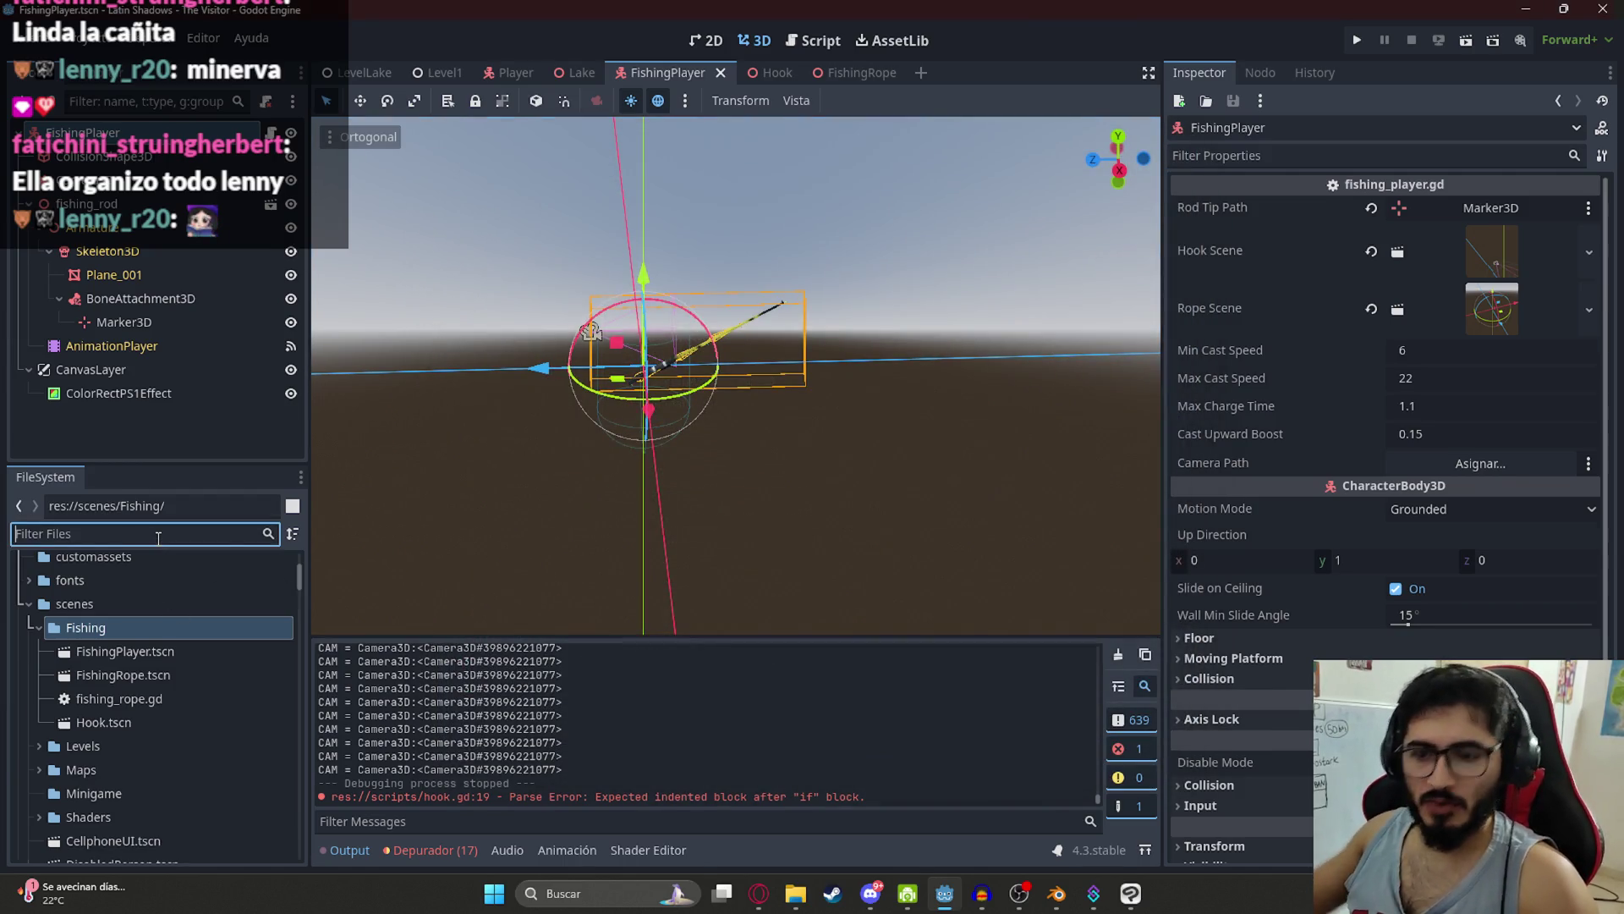
{"action": "type", "text": "meshin"}
{"action": "left_click", "coordinate": [269, 534]}
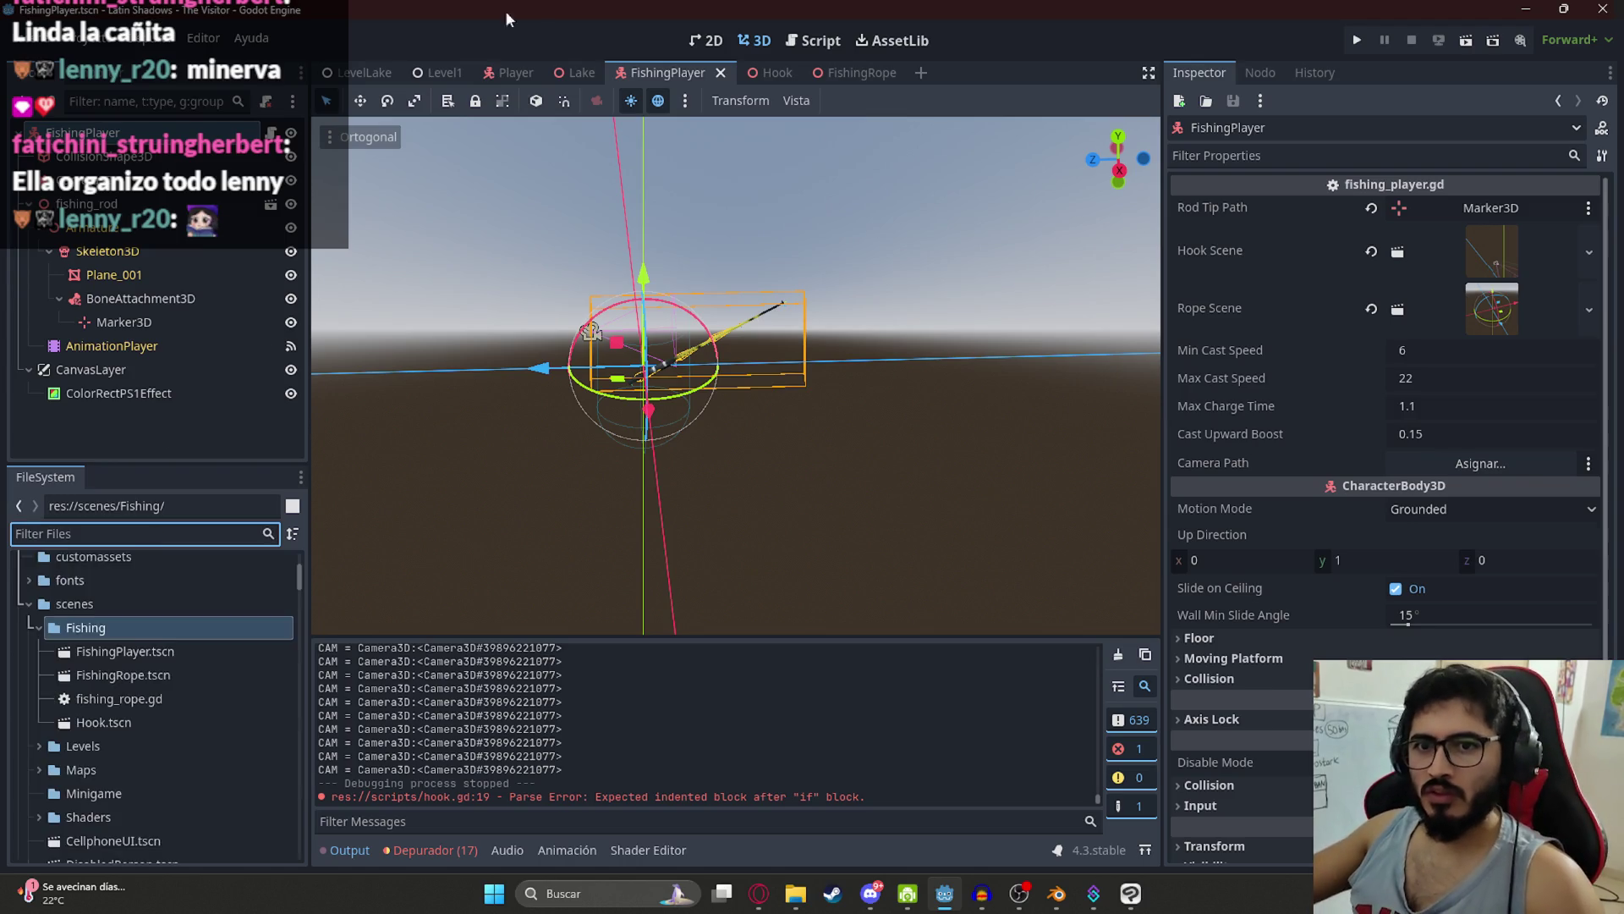
- Take the Lake scene's ground plane MeshInstance3D and paste it into FishingPlayer
{"action": "left_click", "coordinate": [575, 73]}
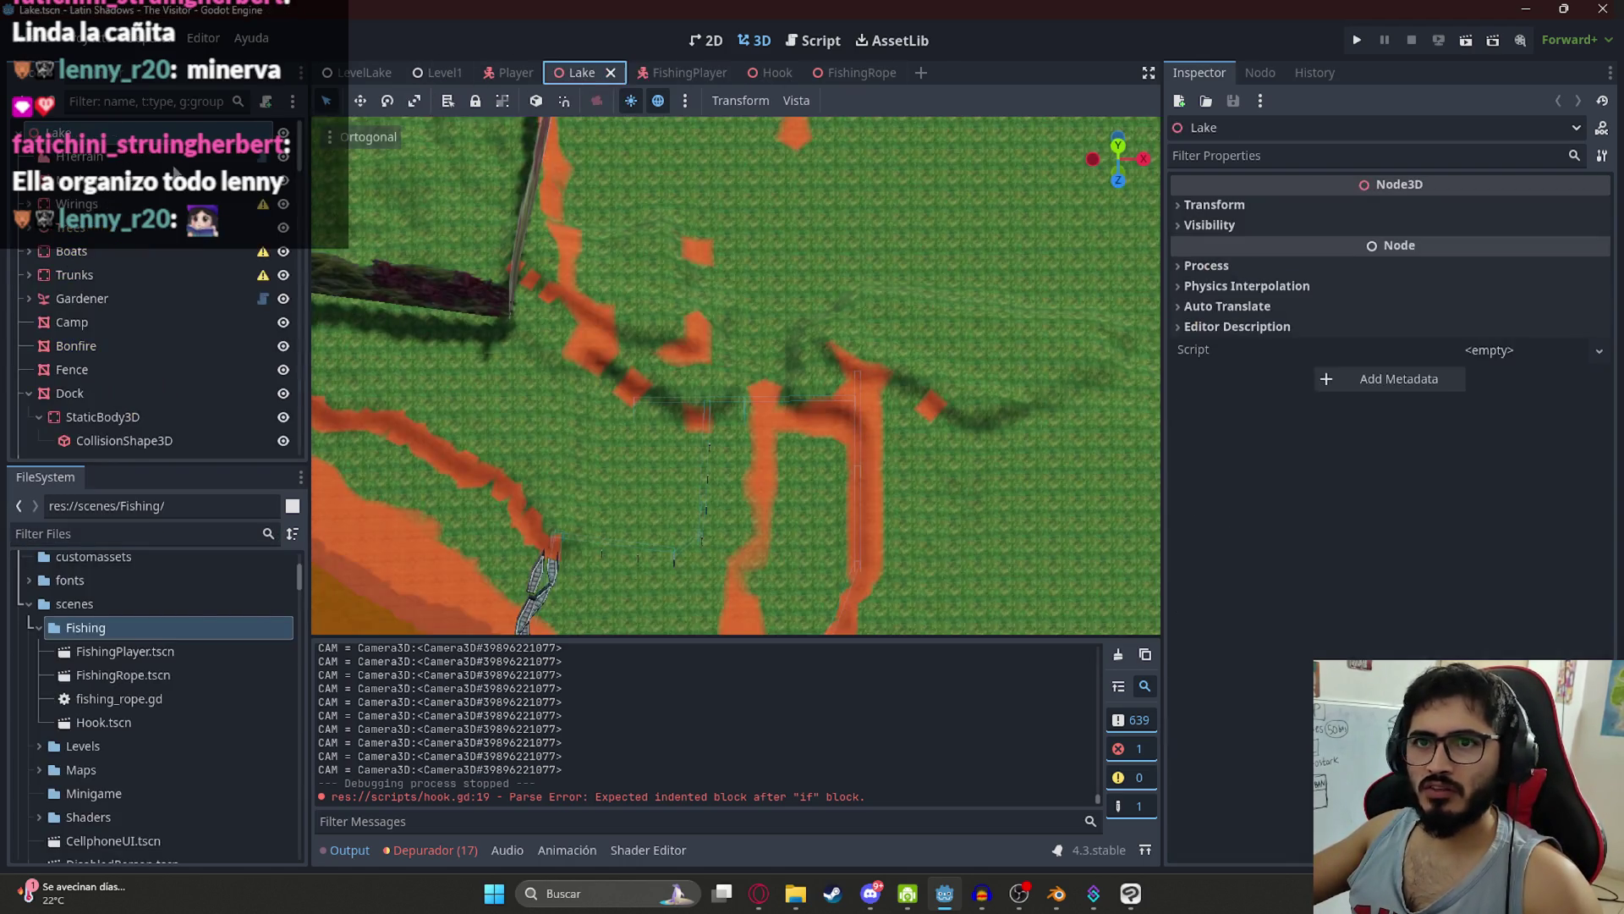
{"action": "scroll", "coordinate": [672, 368], "scroll_direction": "down", "scroll_amount": 6}
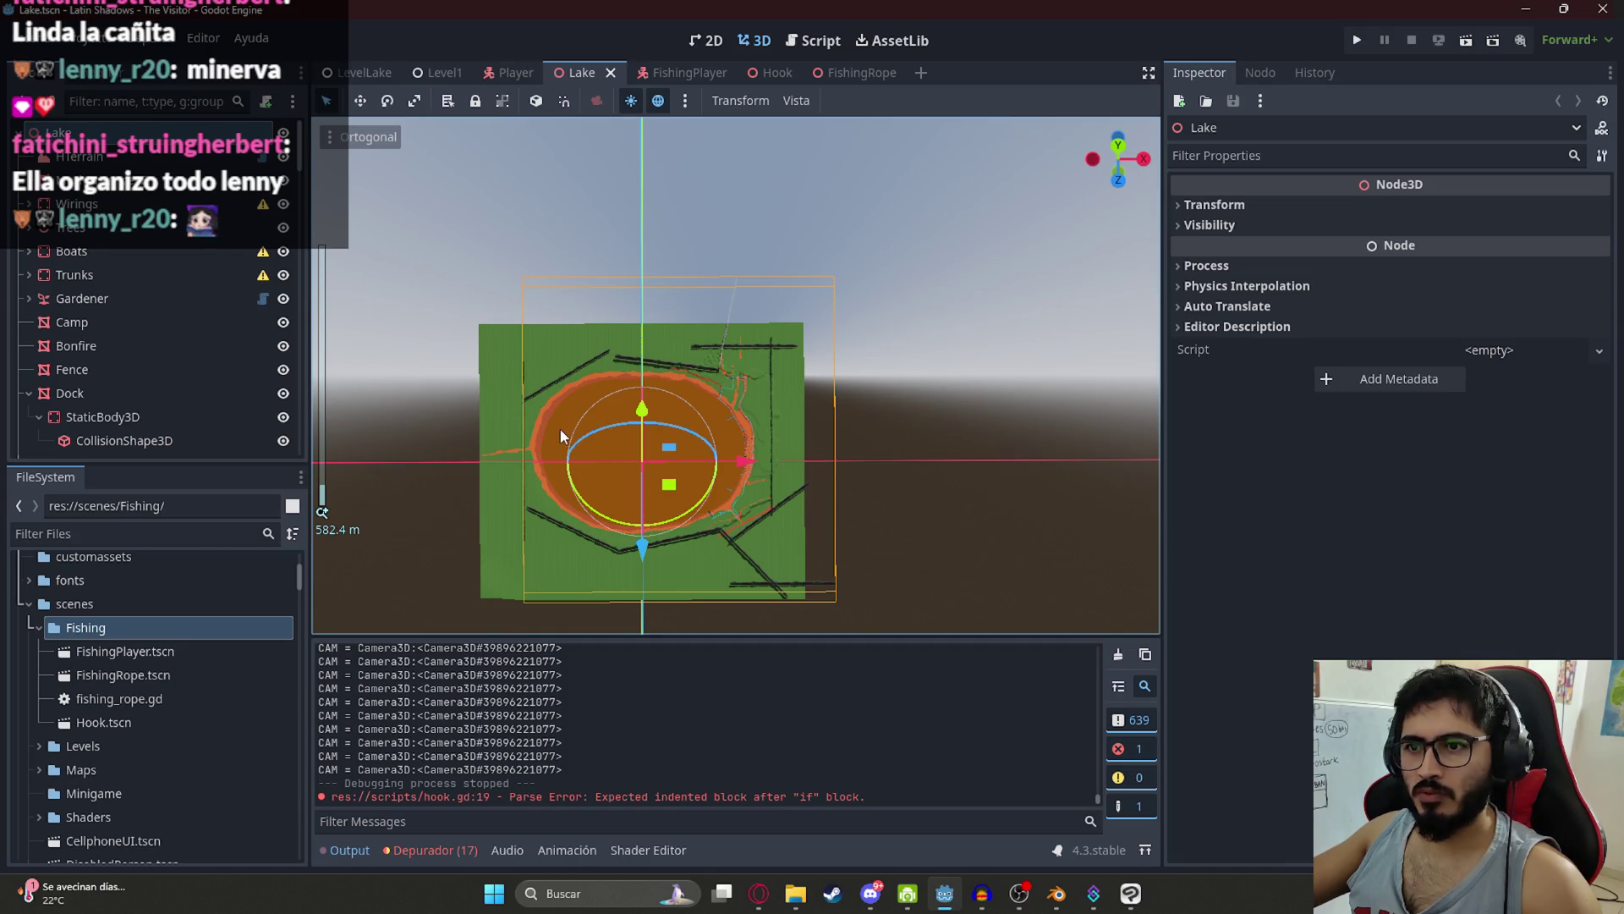
{"action": "left_click", "coordinate": [560, 429]}
{"action": "left_click", "coordinate": [700, 74]}
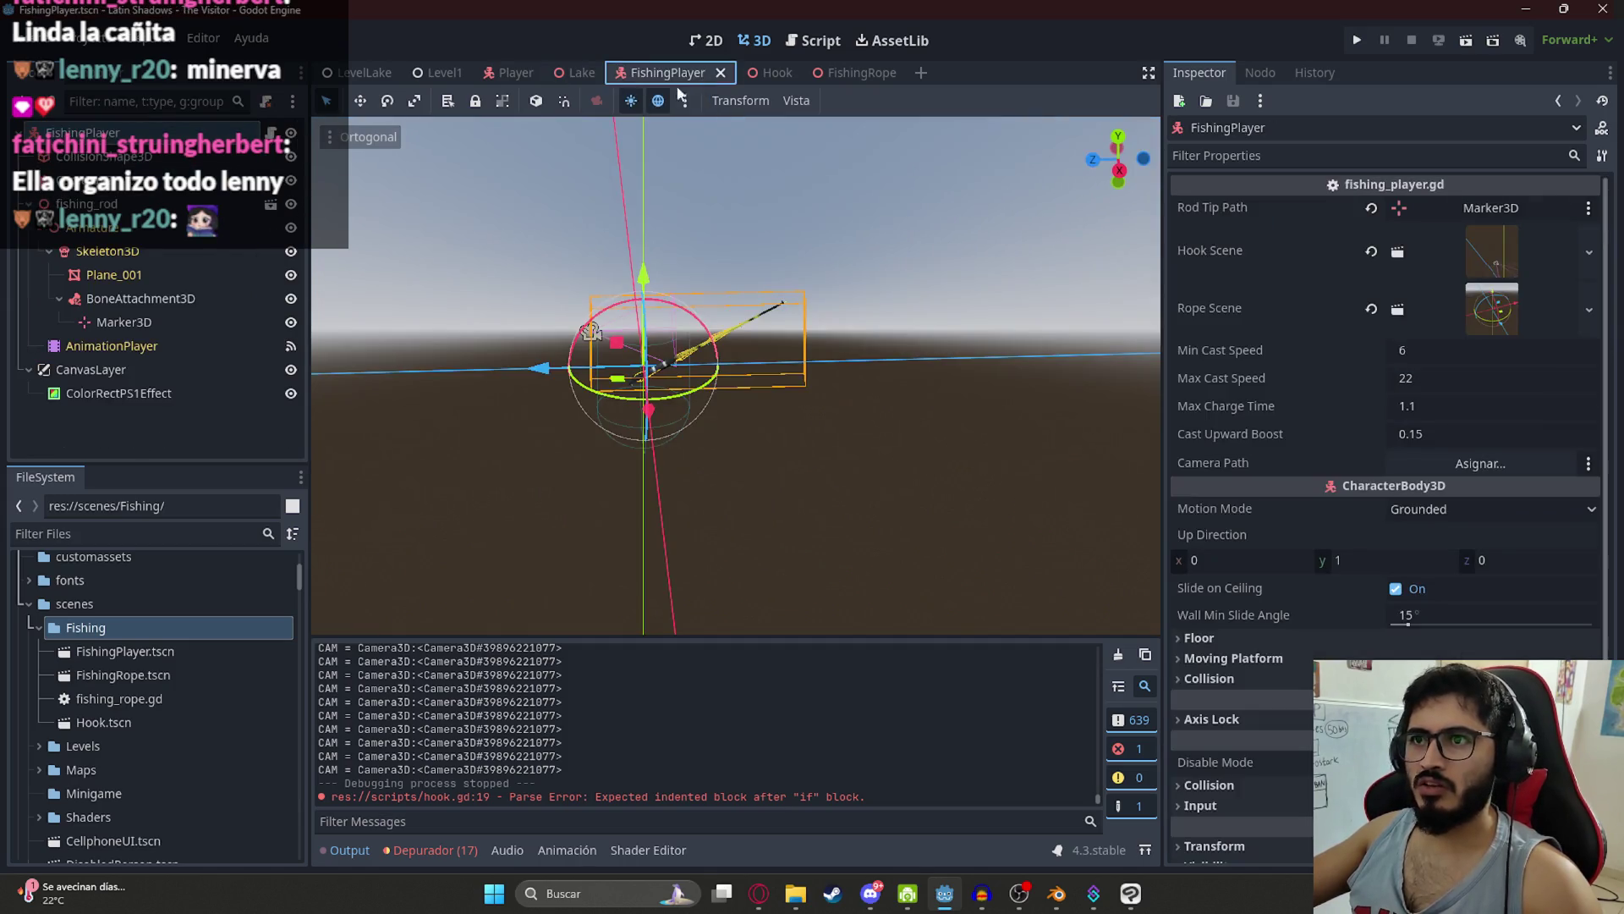
{"action": "key", "text": "ctrl+v"}
- Move the pasted plane under the player, checking it from top and side views
{"action": "scroll", "coordinate": [687, 413], "scroll_direction": "down", "scroll_amount": 5}
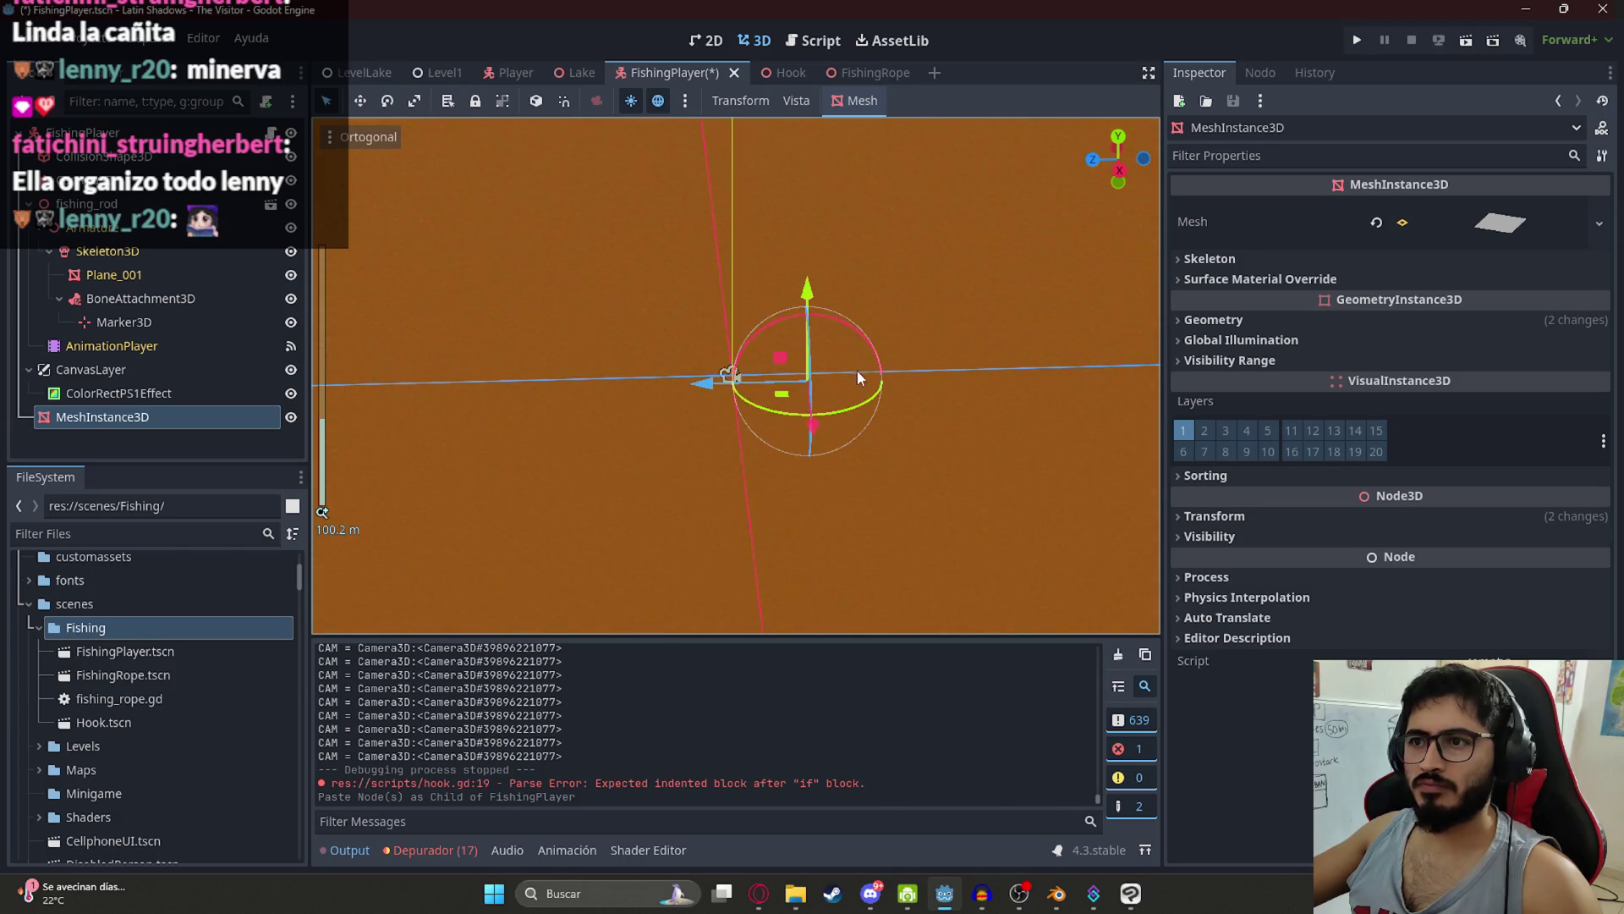
{"action": "mouse_move", "coordinate": [747, 404]}
{"action": "left_mouse_down"}
{"action": "mouse_move", "coordinate": [986, 397]}
{"action": "mouse_move", "coordinate": [901, 386]}
{"action": "left_mouse_up"}
{"action": "scroll", "coordinate": [901, 386], "scroll_direction": "up", "scroll_amount": 5}
{"action": "left_click_drag", "start_coordinate": [592, 417], "coordinate": [580, 604]}
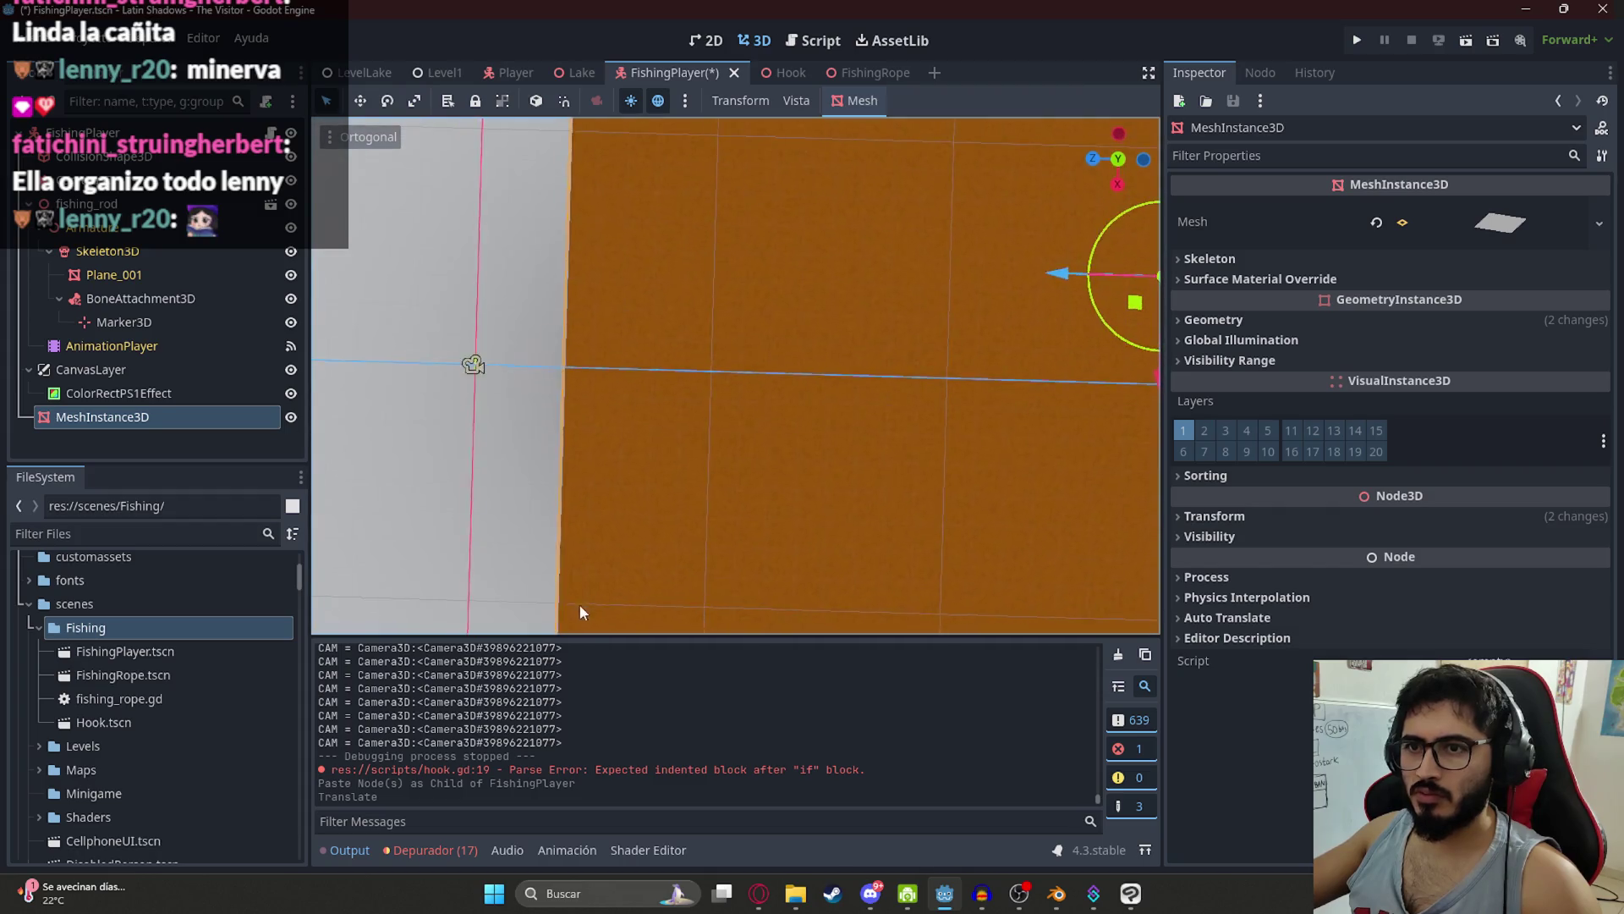
{"action": "mouse_move", "coordinate": [1142, 292]}
{"action": "left_mouse_down"}
{"action": "mouse_move", "coordinate": [1037, 324]}
{"action": "mouse_move", "coordinate": [1051, 319]}
{"action": "left_mouse_up"}
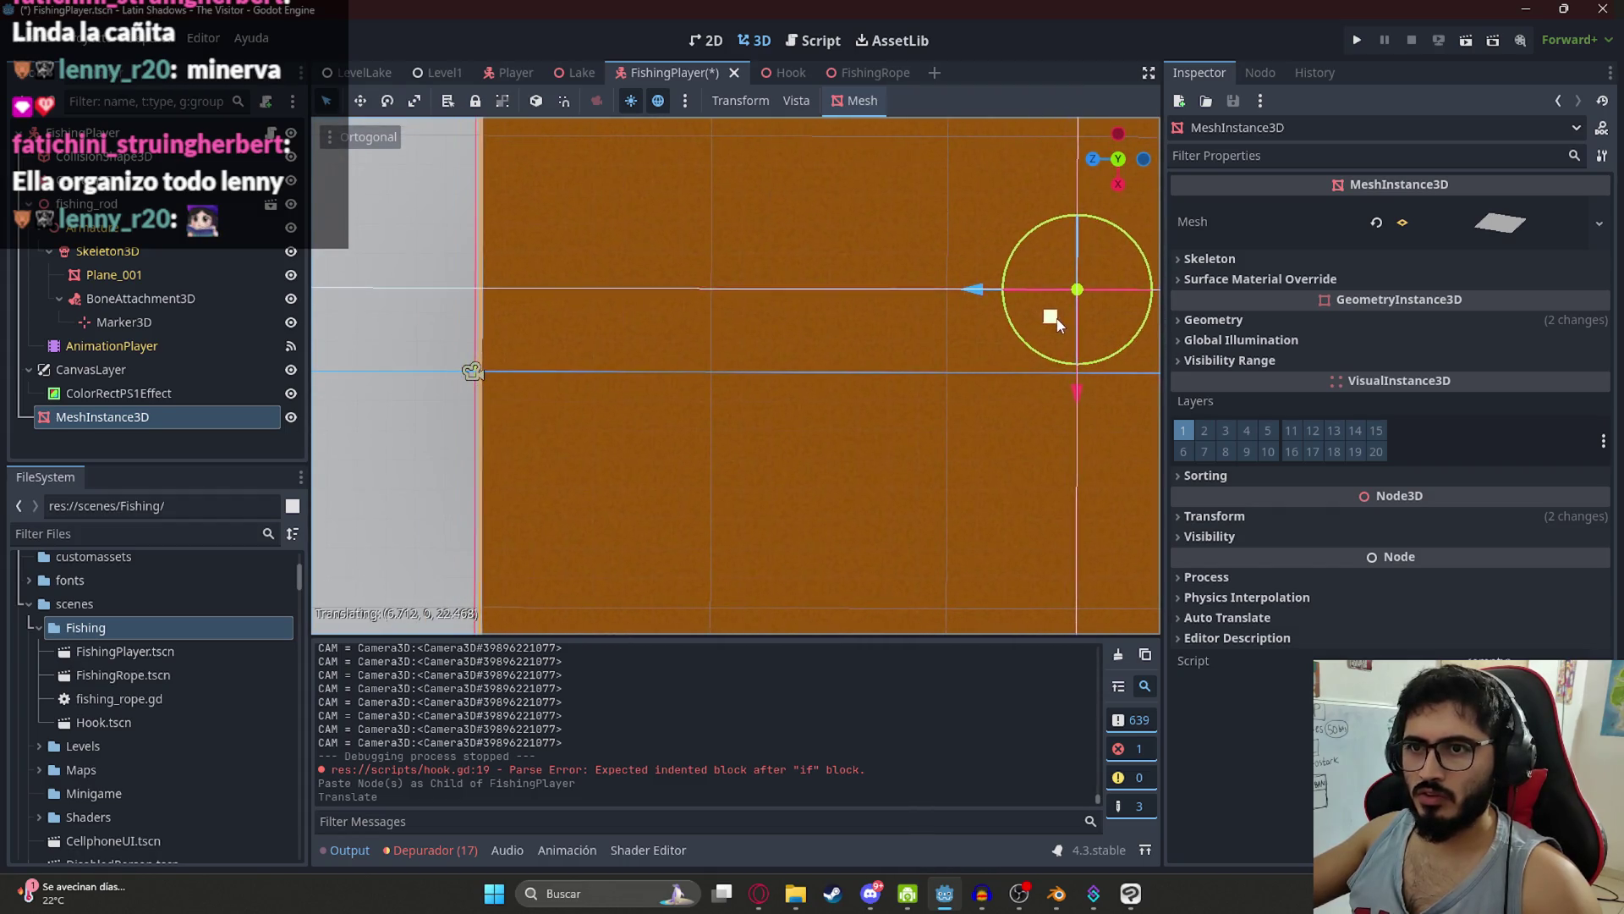
{"action": "left_click_drag", "start_coordinate": [490, 397], "coordinate": [643, 378]}
{"action": "scroll", "coordinate": [643, 378], "scroll_direction": "up", "scroll_amount": 10}
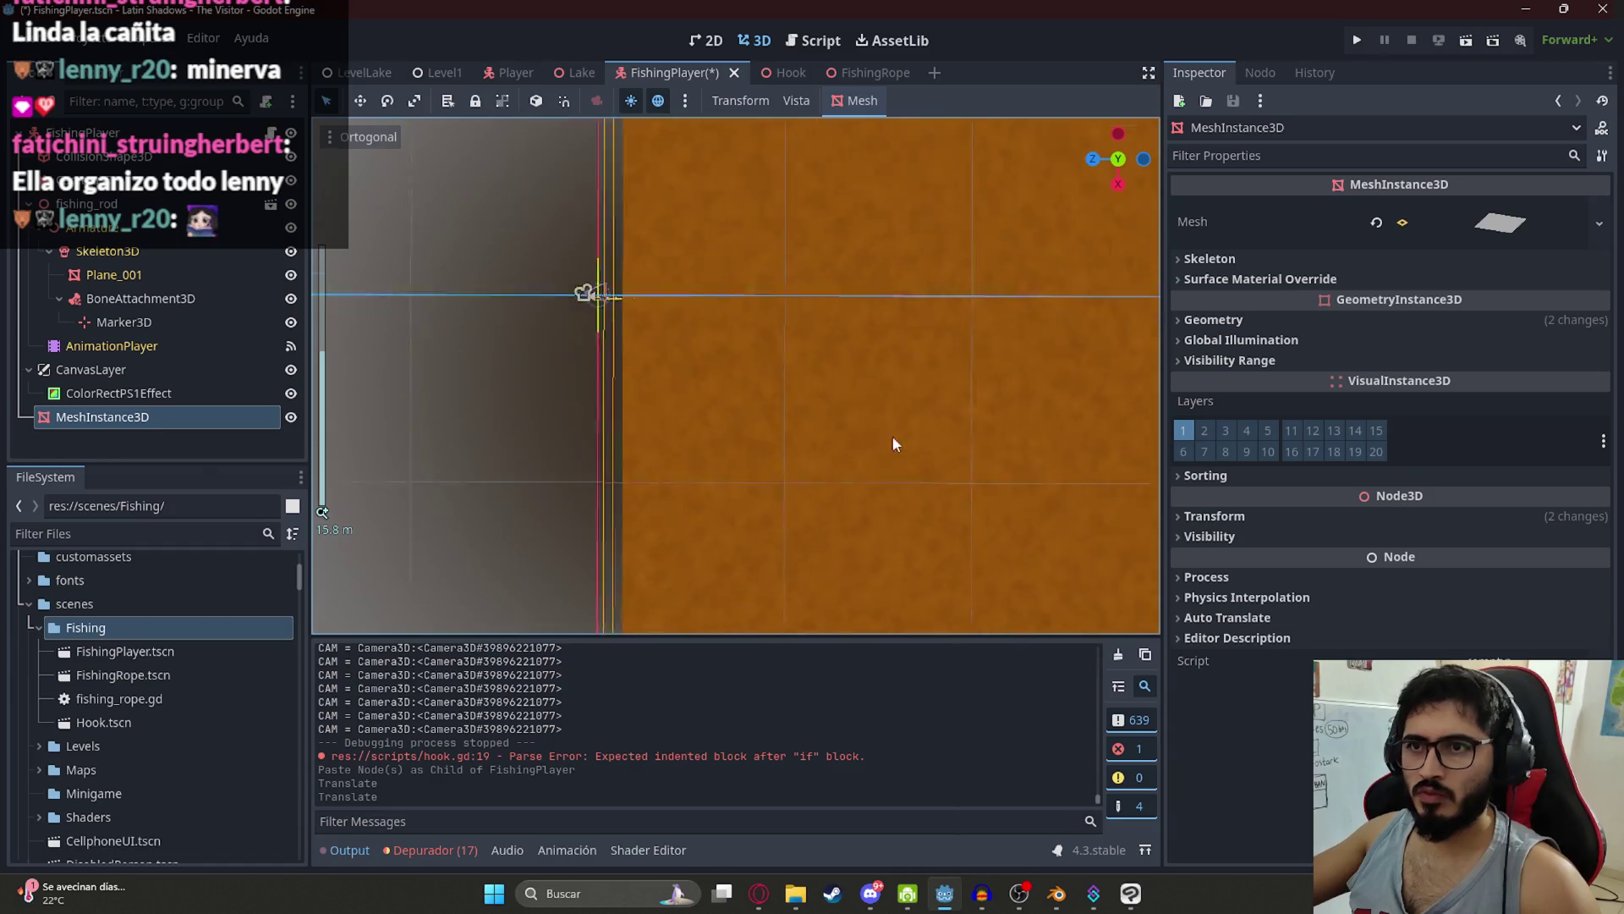
{"action": "scroll", "coordinate": [779, 416], "scroll_direction": "up", "scroll_amount": 6}
{"action": "scroll", "coordinate": [871, 435], "scroll_direction": "down", "scroll_amount": 10}
{"action": "mouse_move", "coordinate": [870, 436]}
{"action": "left_mouse_down"}
{"action": "mouse_move", "coordinate": [763, 333]}
{"action": "mouse_move", "coordinate": [841, 313]}
{"action": "mouse_move", "coordinate": [775, 411]}
{"action": "mouse_move", "coordinate": [761, 354]}
{"action": "mouse_move", "coordinate": [739, 397]}
{"action": "left_mouse_up"}
{"action": "mouse_move", "coordinate": [603, 283]}
{"action": "left_mouse_down"}
{"action": "mouse_move", "coordinate": [600, 251]}
{"action": "mouse_move", "coordinate": [761, 337]}
{"action": "mouse_move", "coordinate": [569, 338]}
{"action": "left_mouse_up"}
- Save the FishingPlayer scene and run it to test
{"action": "key", "text": "ctrl+s"}
{"action": "right_click", "coordinate": [685, 72]}
{"action": "left_click", "coordinate": [753, 211]}
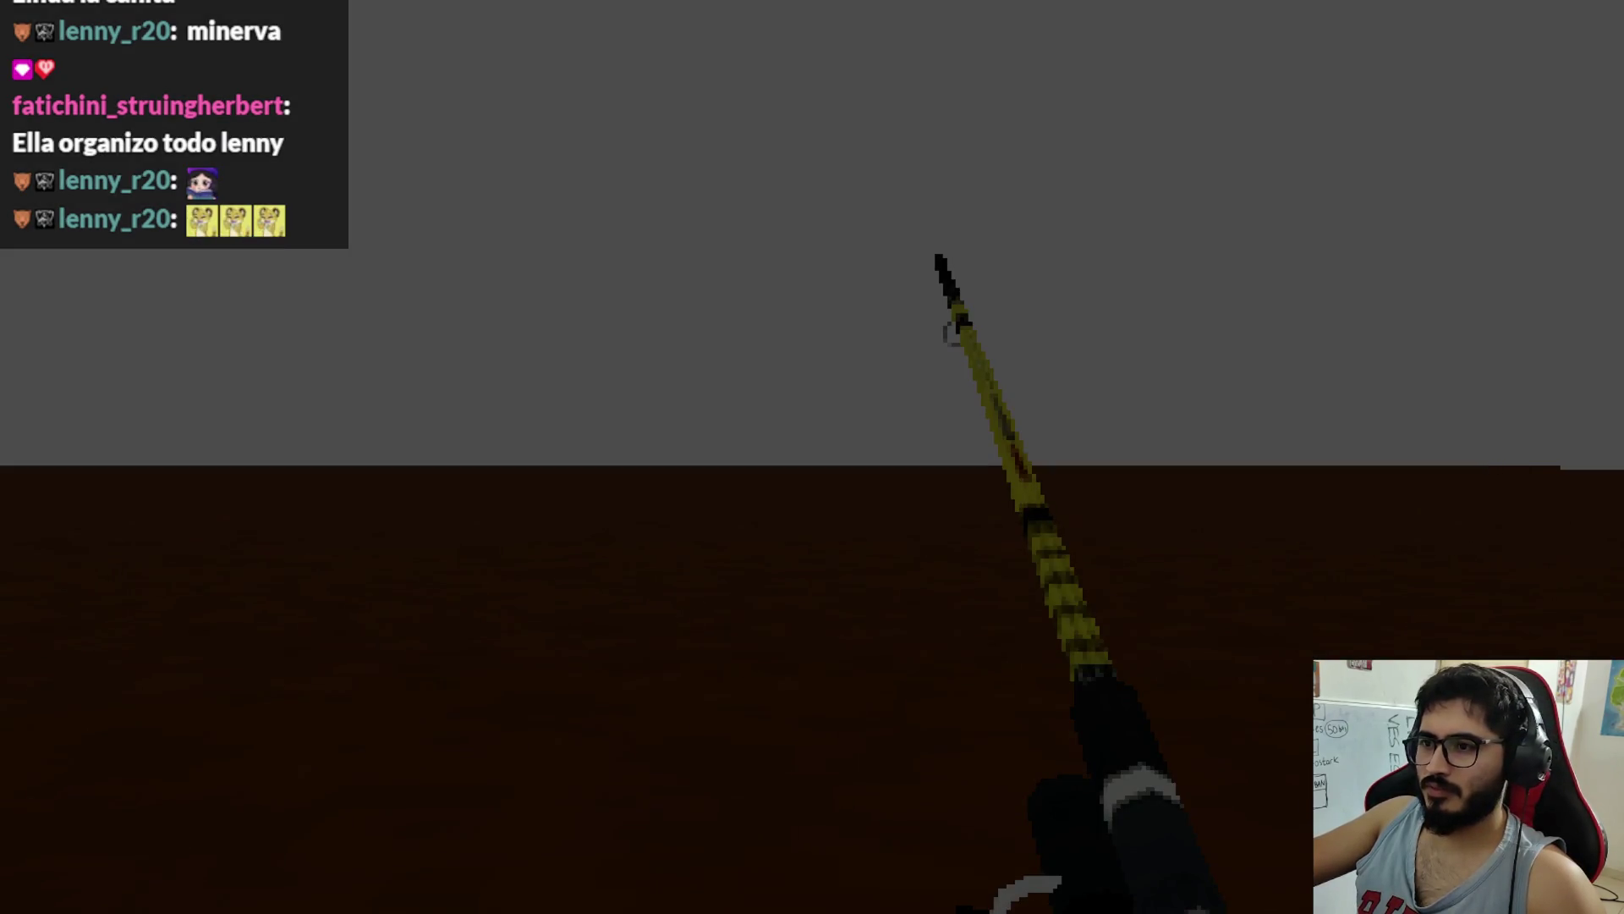
- Cast the line twice in the test run, then raise the orange ground plane slightly
{"action": "left_click", "coordinate": [812, 457]}
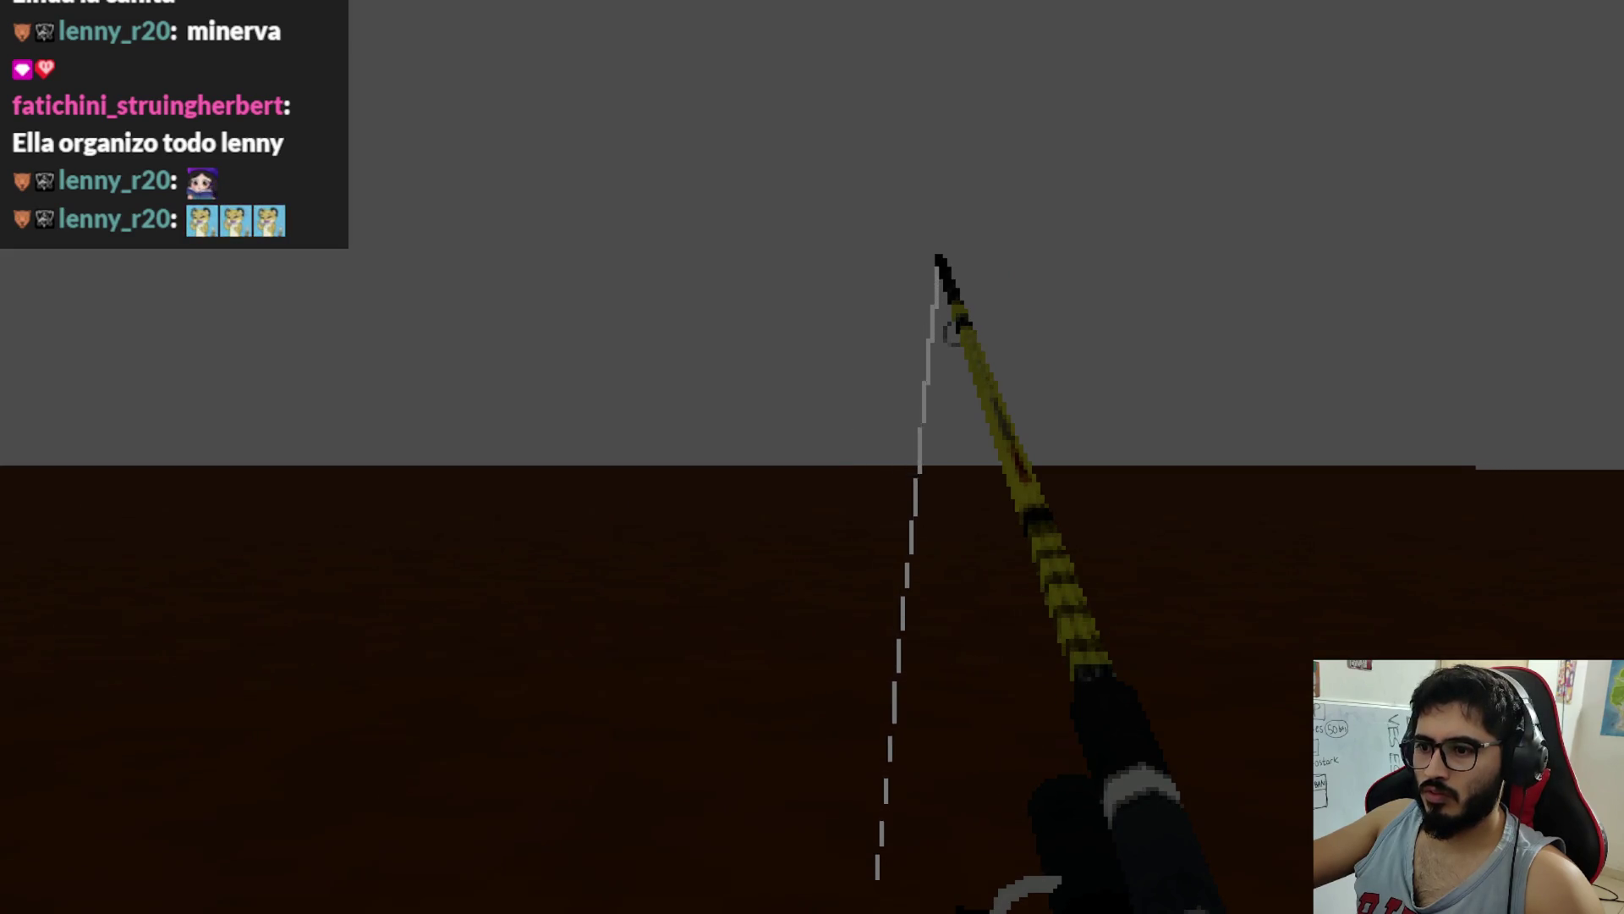
{"action": "left_click", "coordinate": [812, 456]}
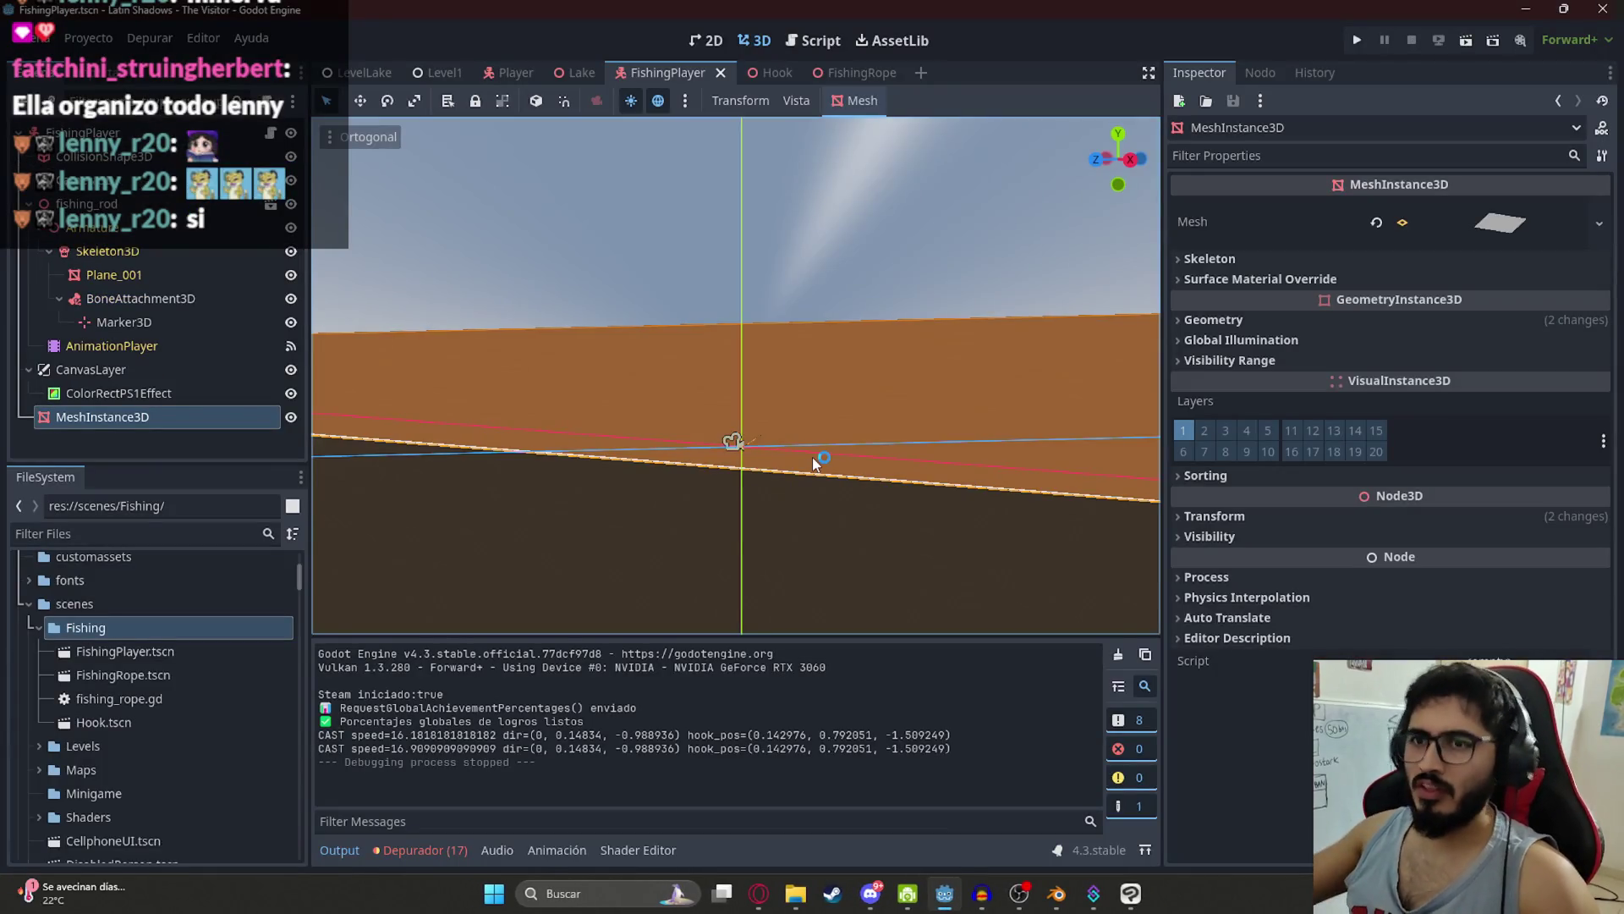
{"action": "scroll", "coordinate": [814, 309], "scroll_direction": "up", "scroll_amount": 3}
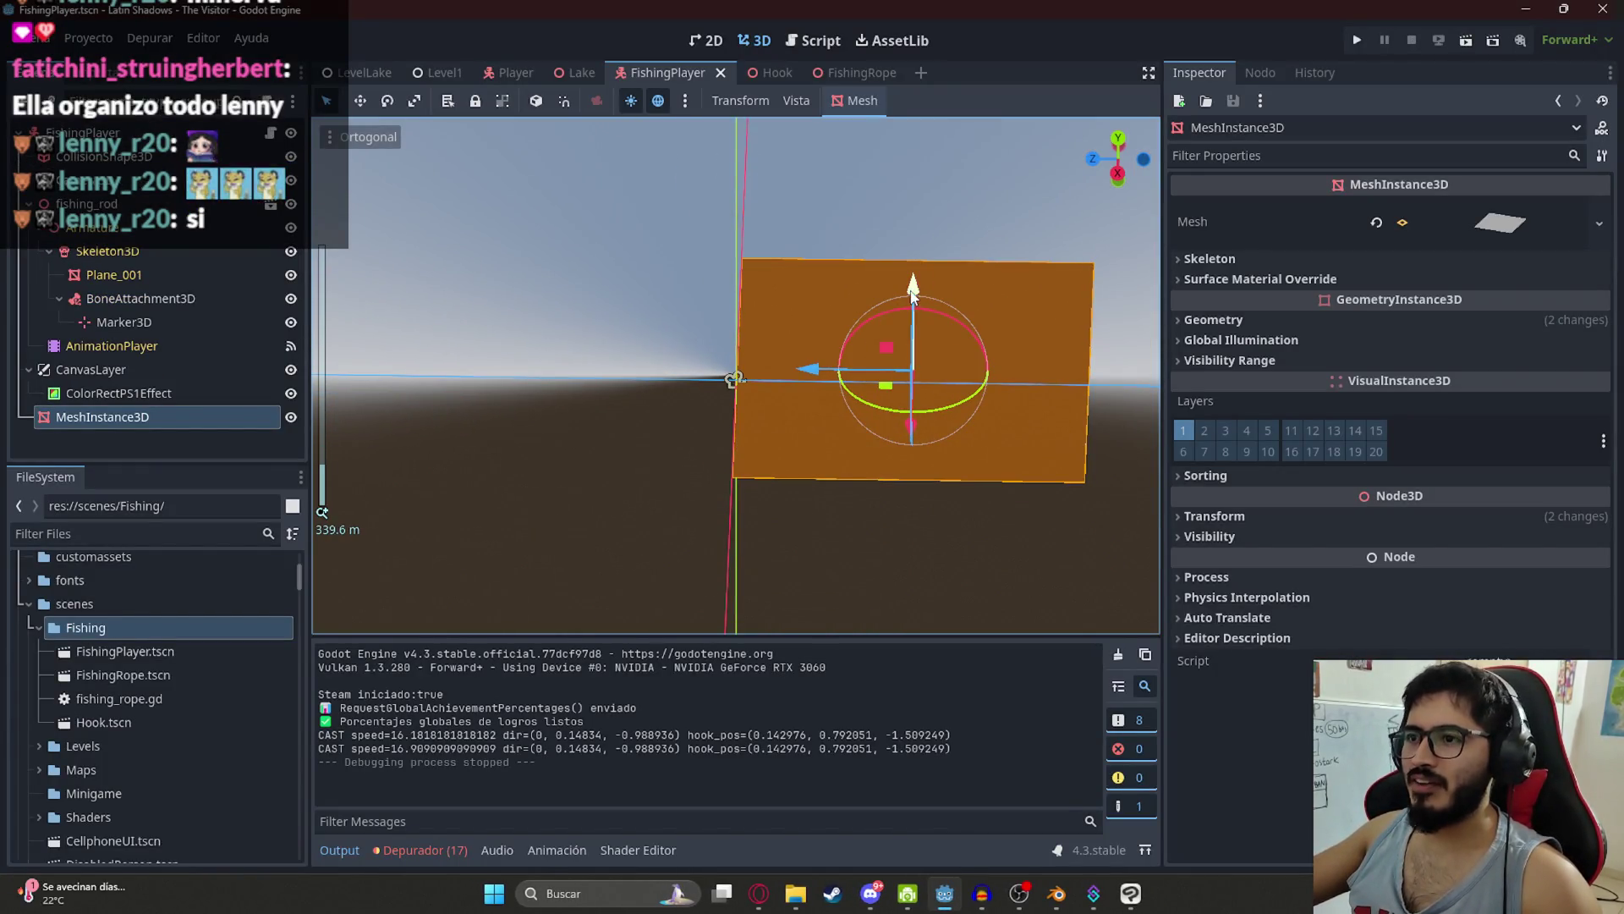
{"action": "left_click", "coordinate": [119, 179]}
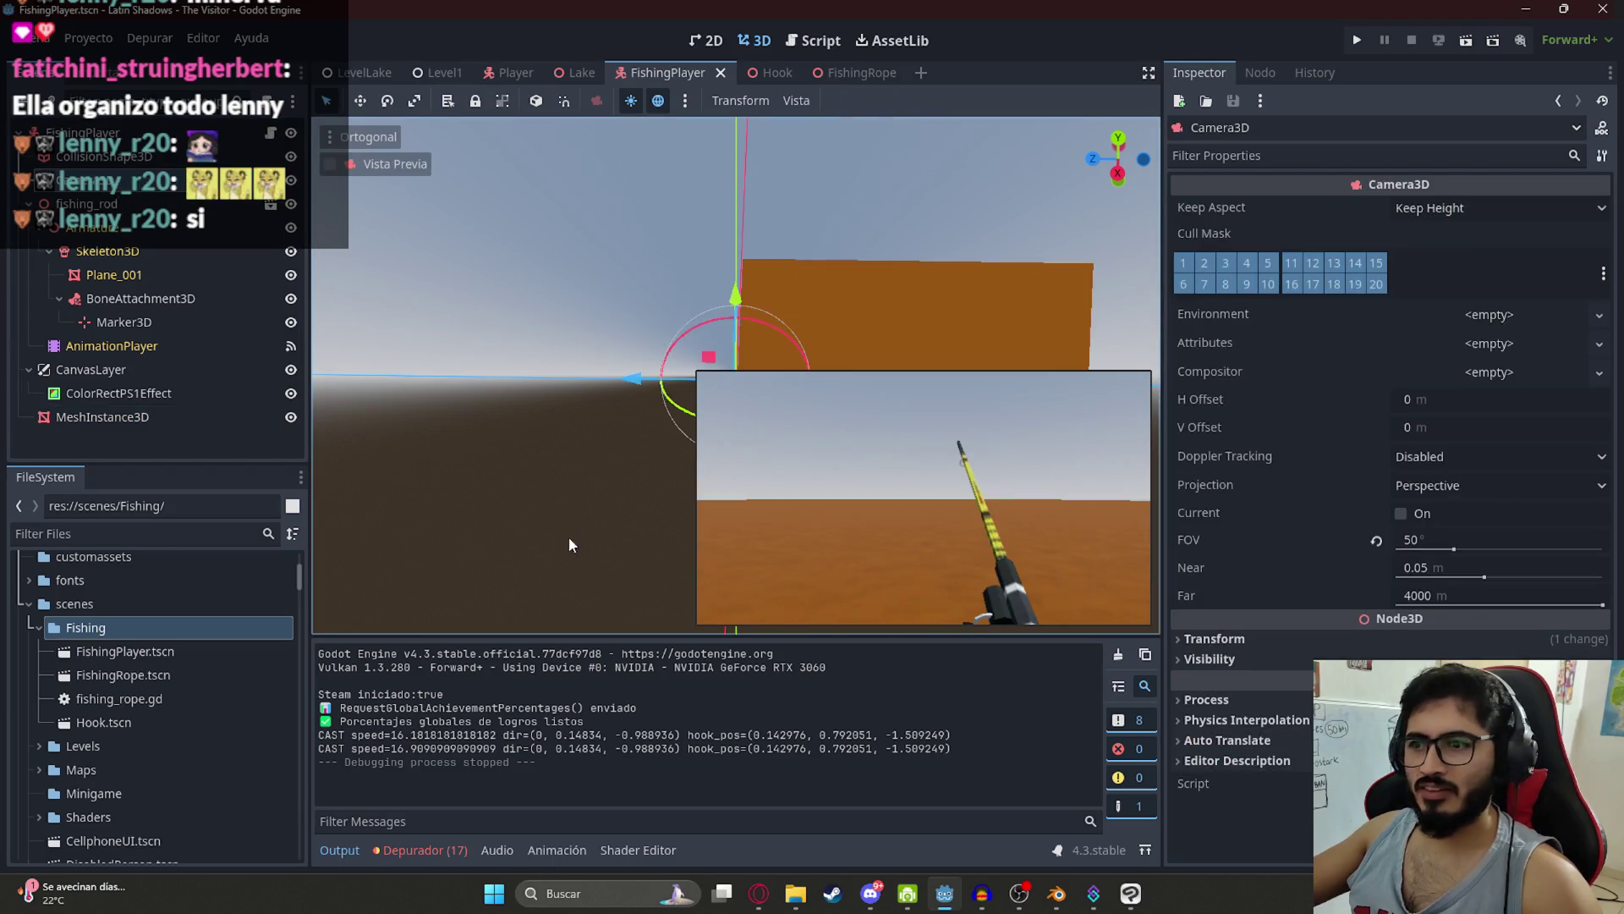
{"action": "left_click", "coordinate": [144, 417]}
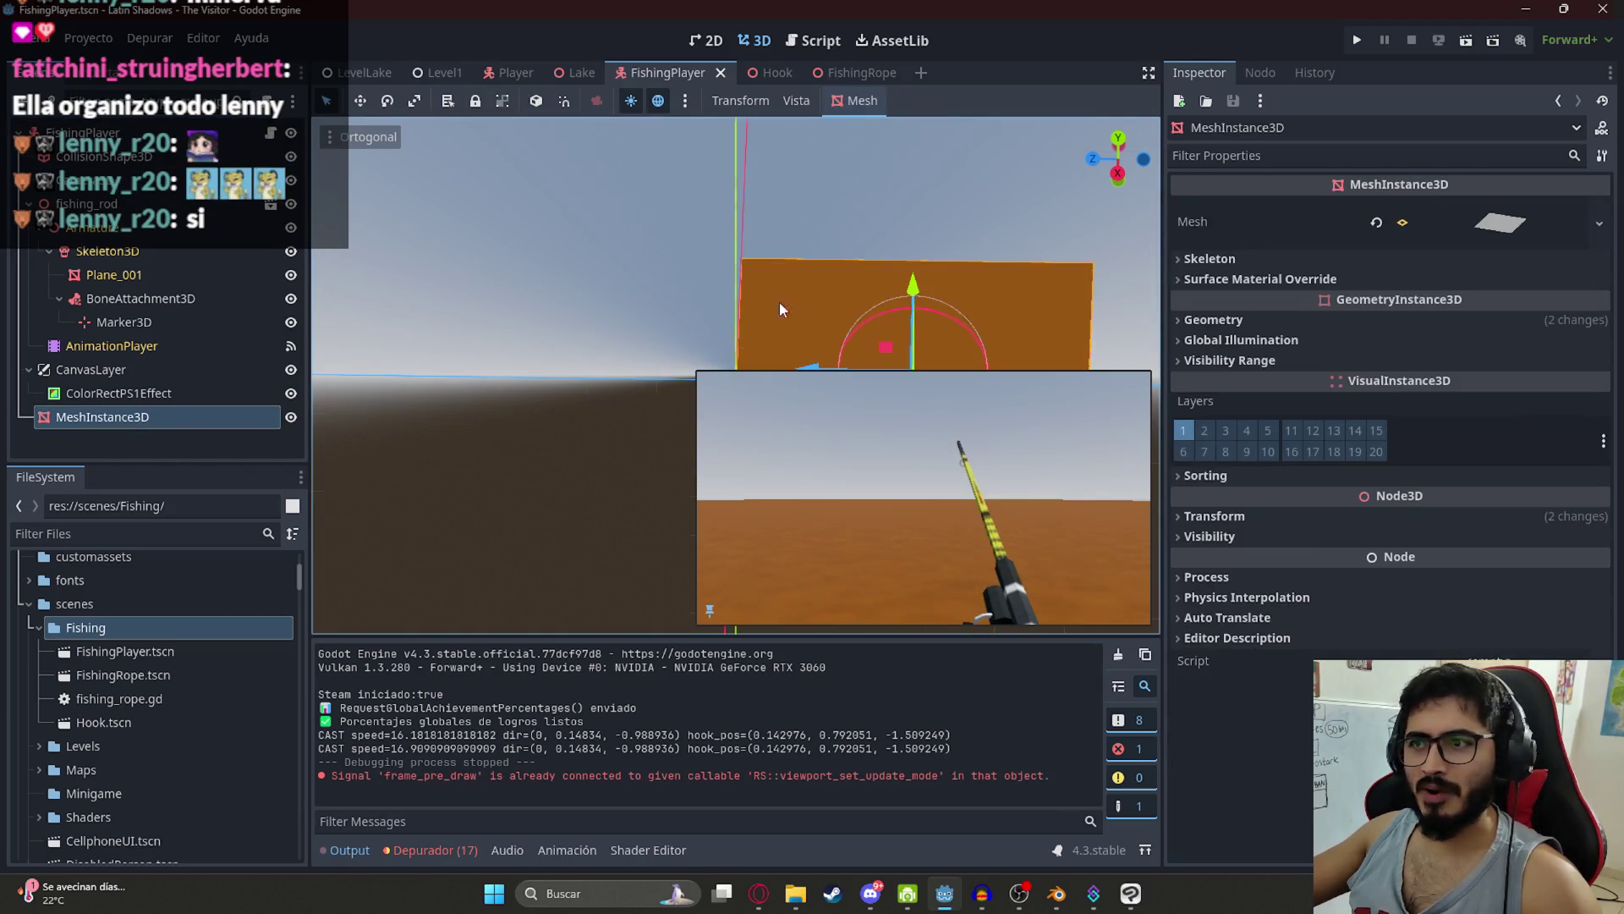
{"action": "key", "text": "f"}
{"action": "left_click", "coordinate": [693, 282]}
- Rerun the FishingPlayer scene to test the cast, stop it, and bring up fishing_player.gd
{"action": "right_click", "coordinate": [691, 82]}
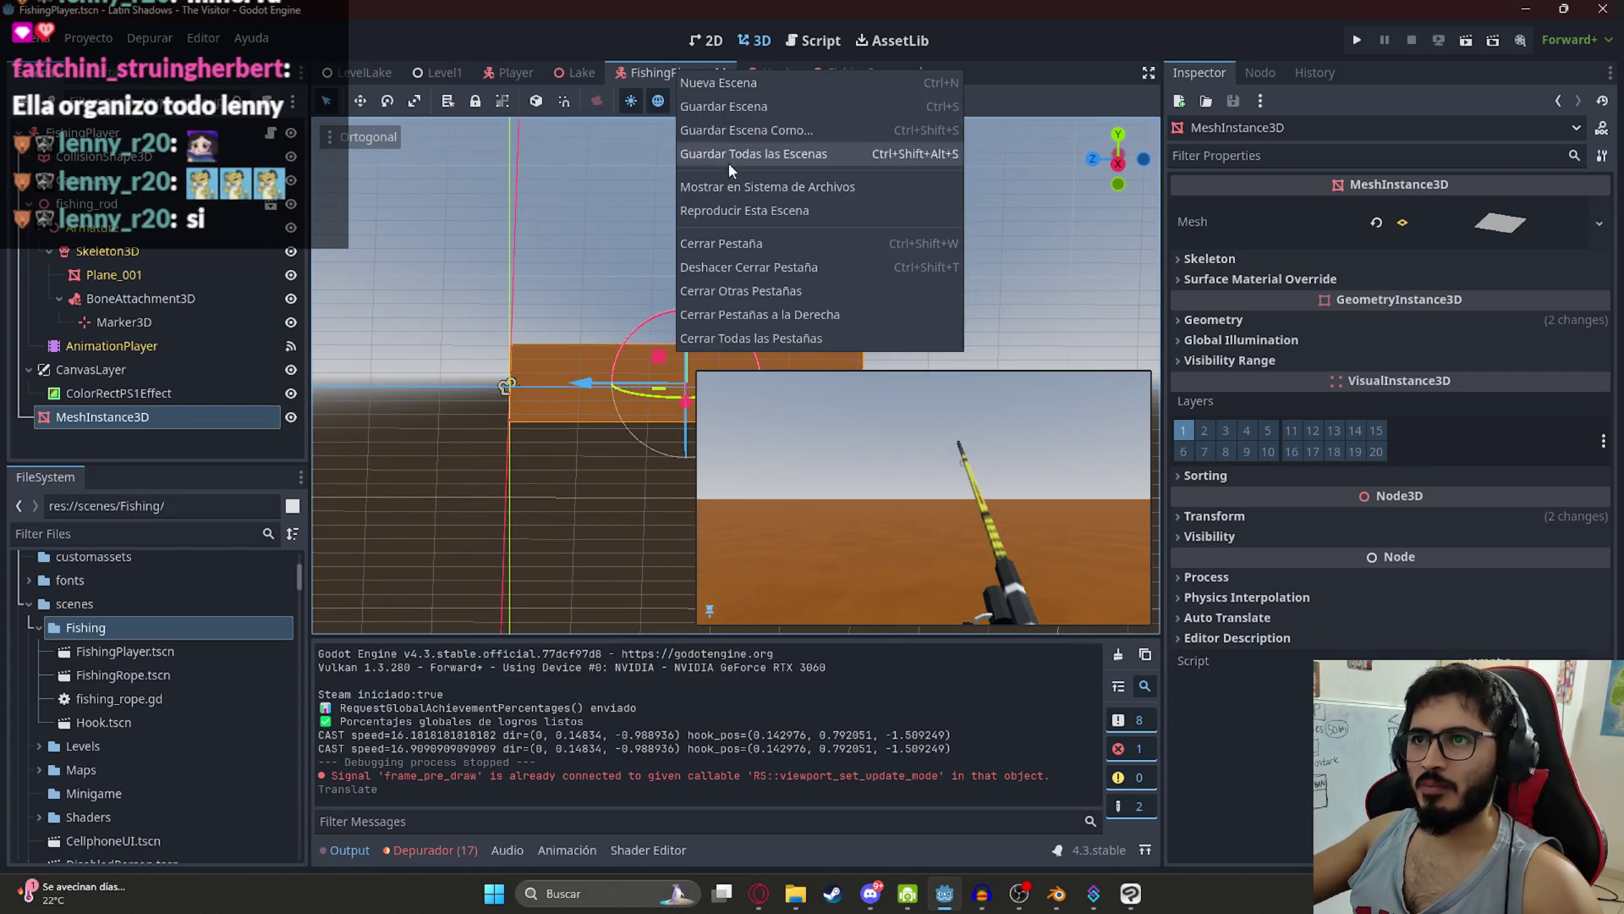
{"action": "left_click", "coordinate": [728, 207]}
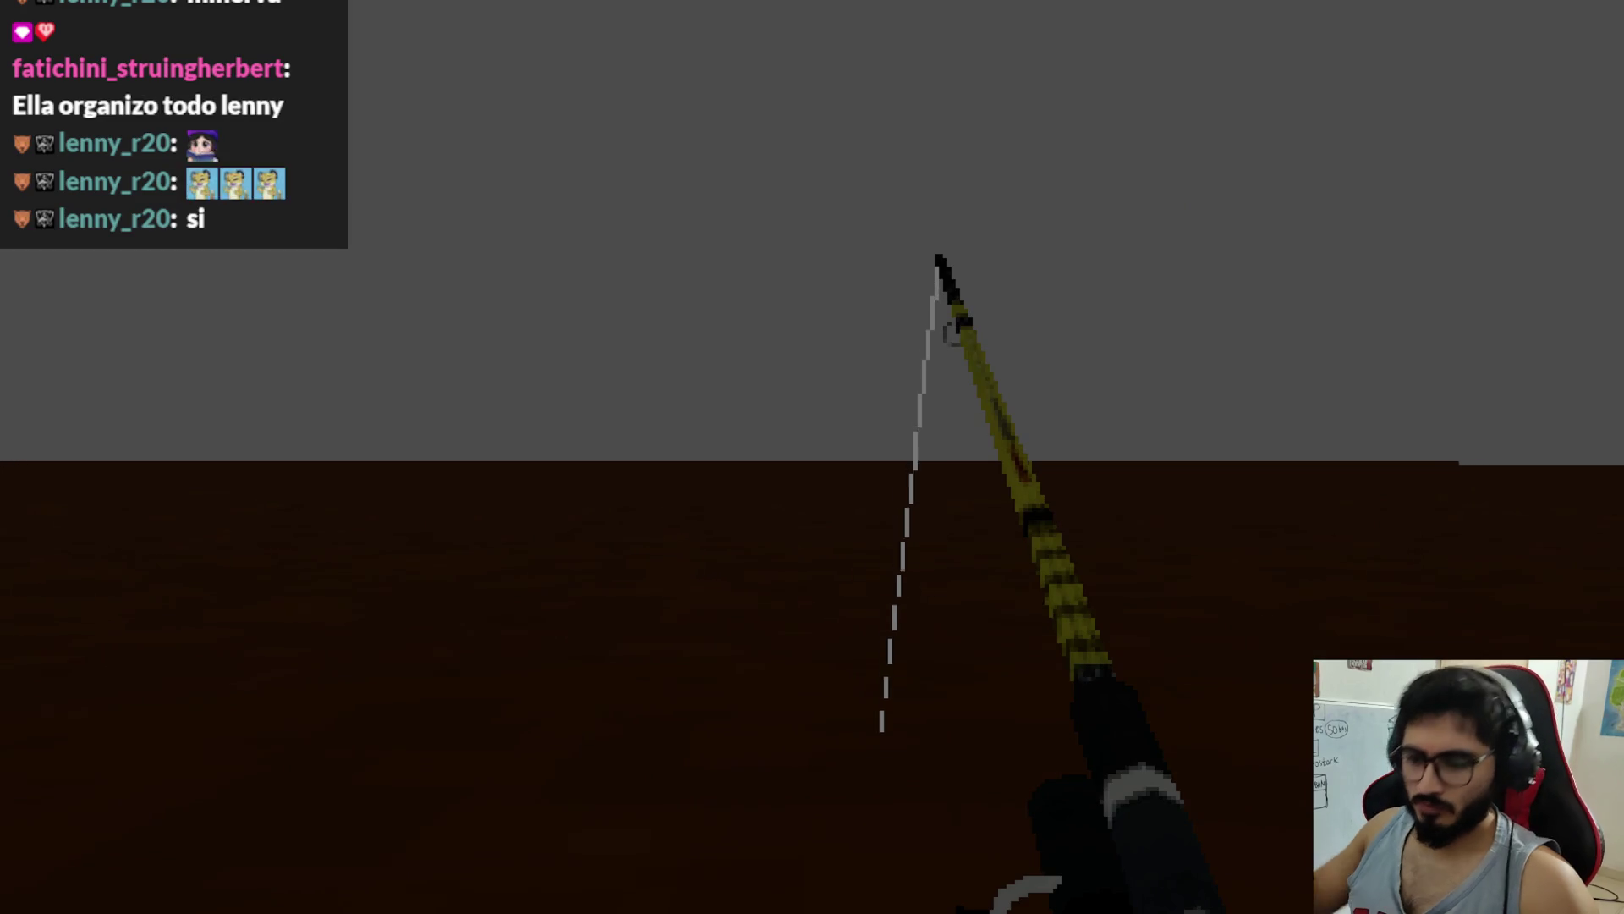
{"action": "key", "text": "F8"}
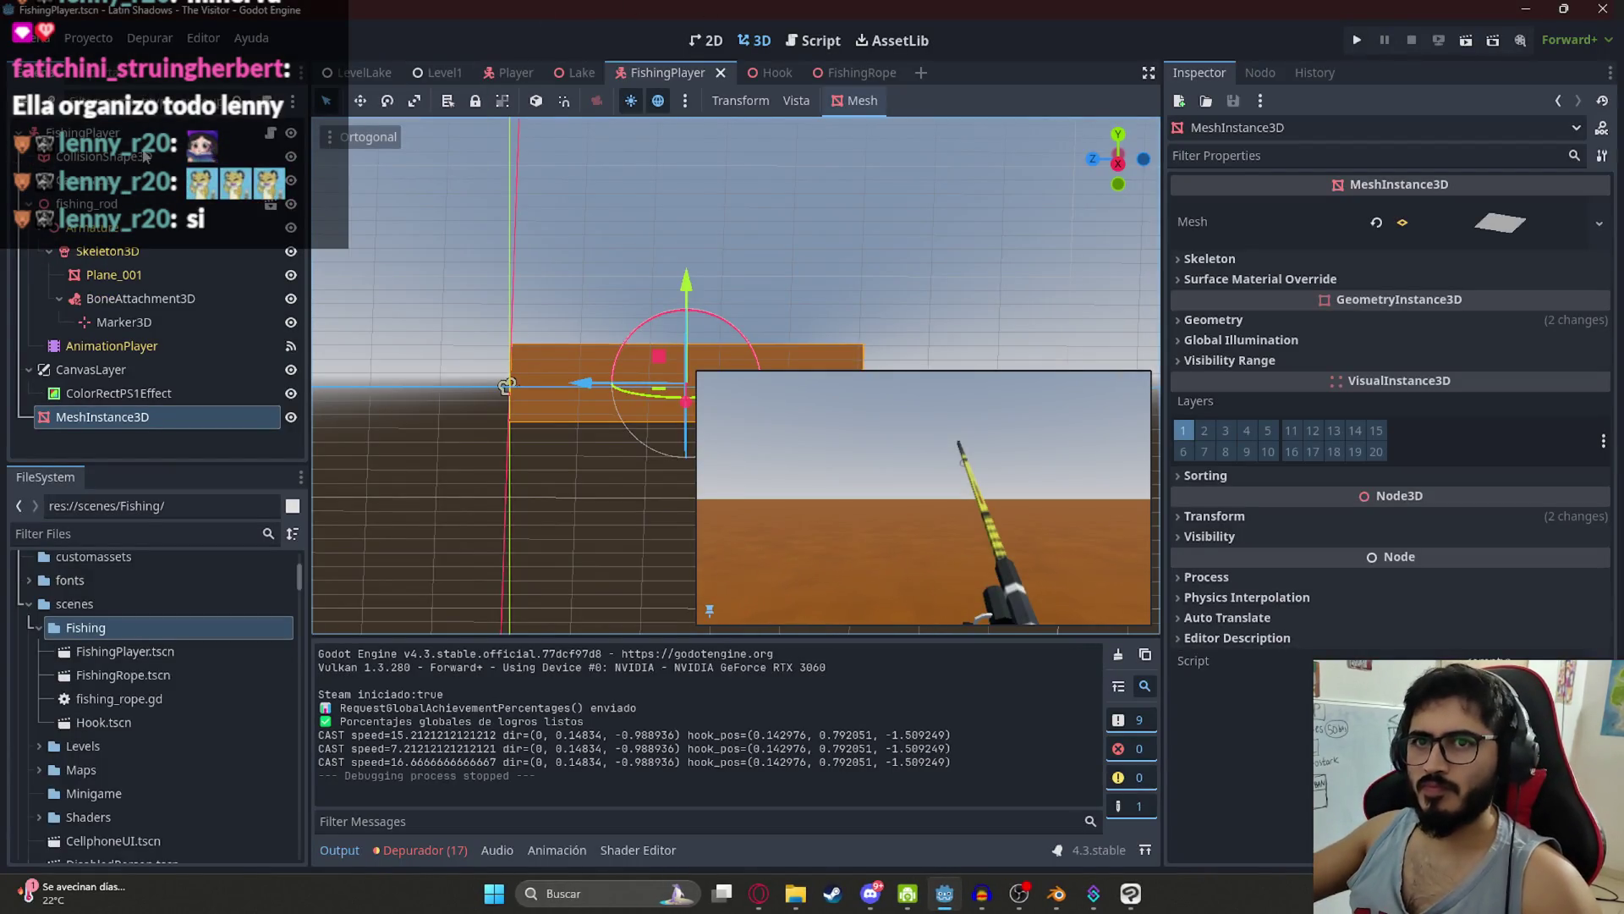
{"action": "left_click", "coordinate": [140, 134]}
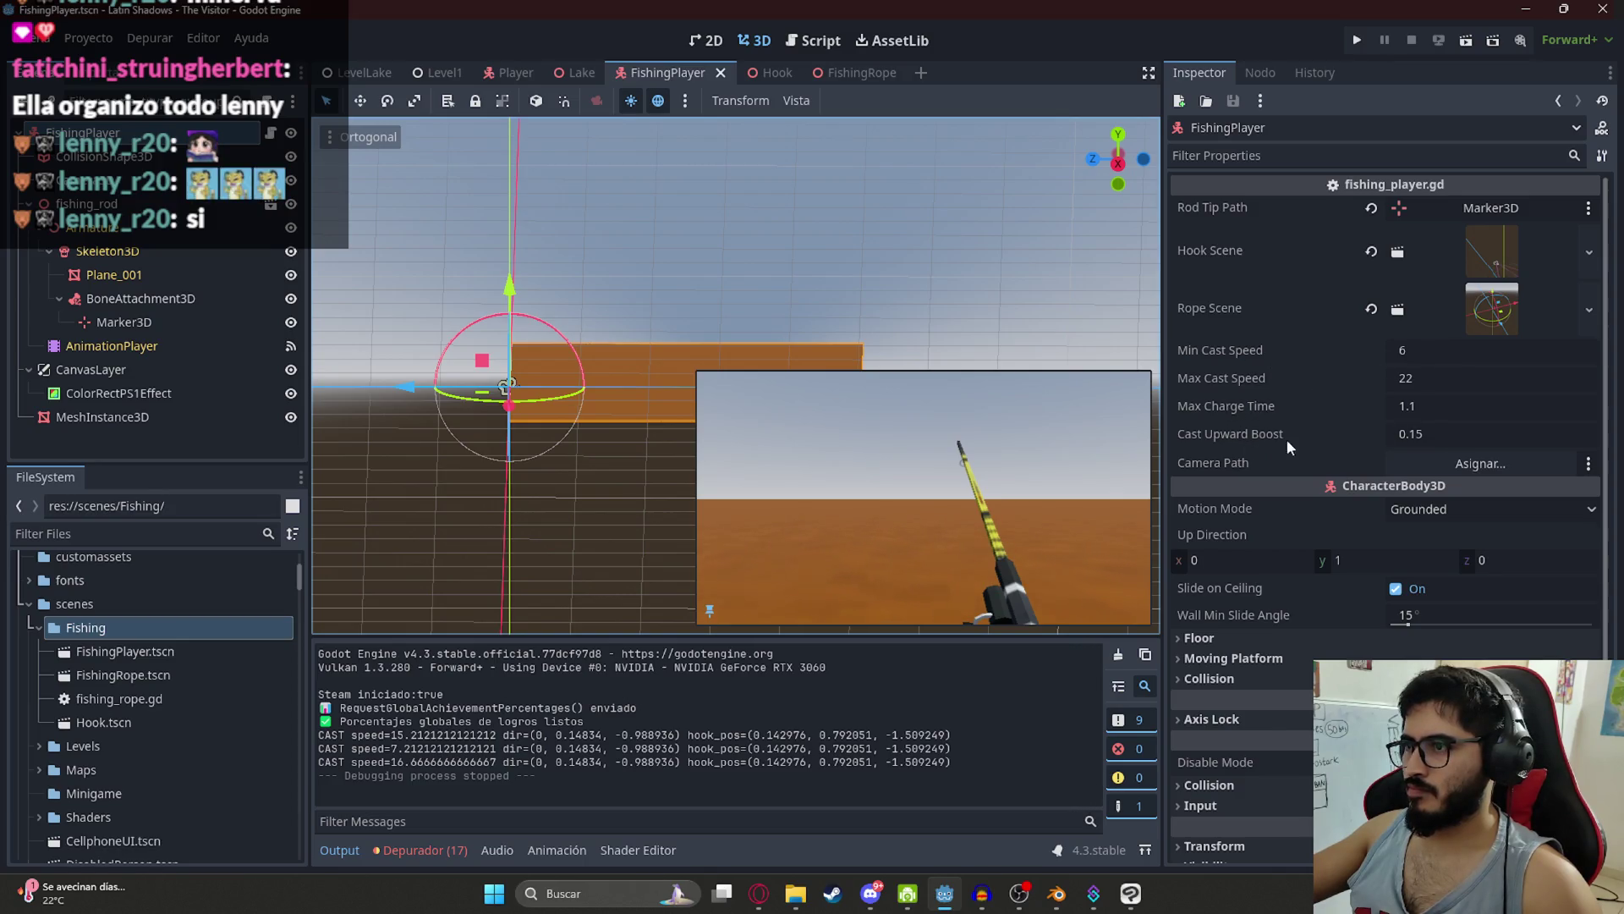
{"action": "left_click", "coordinate": [793, 43]}
- Review fishing_player.gd and reduce the rope segments in fishing_rope.gd from 12 to 8
{"action": "left_click", "coordinate": [838, 261]}
{"action": "left_click", "coordinate": [271, 133]}
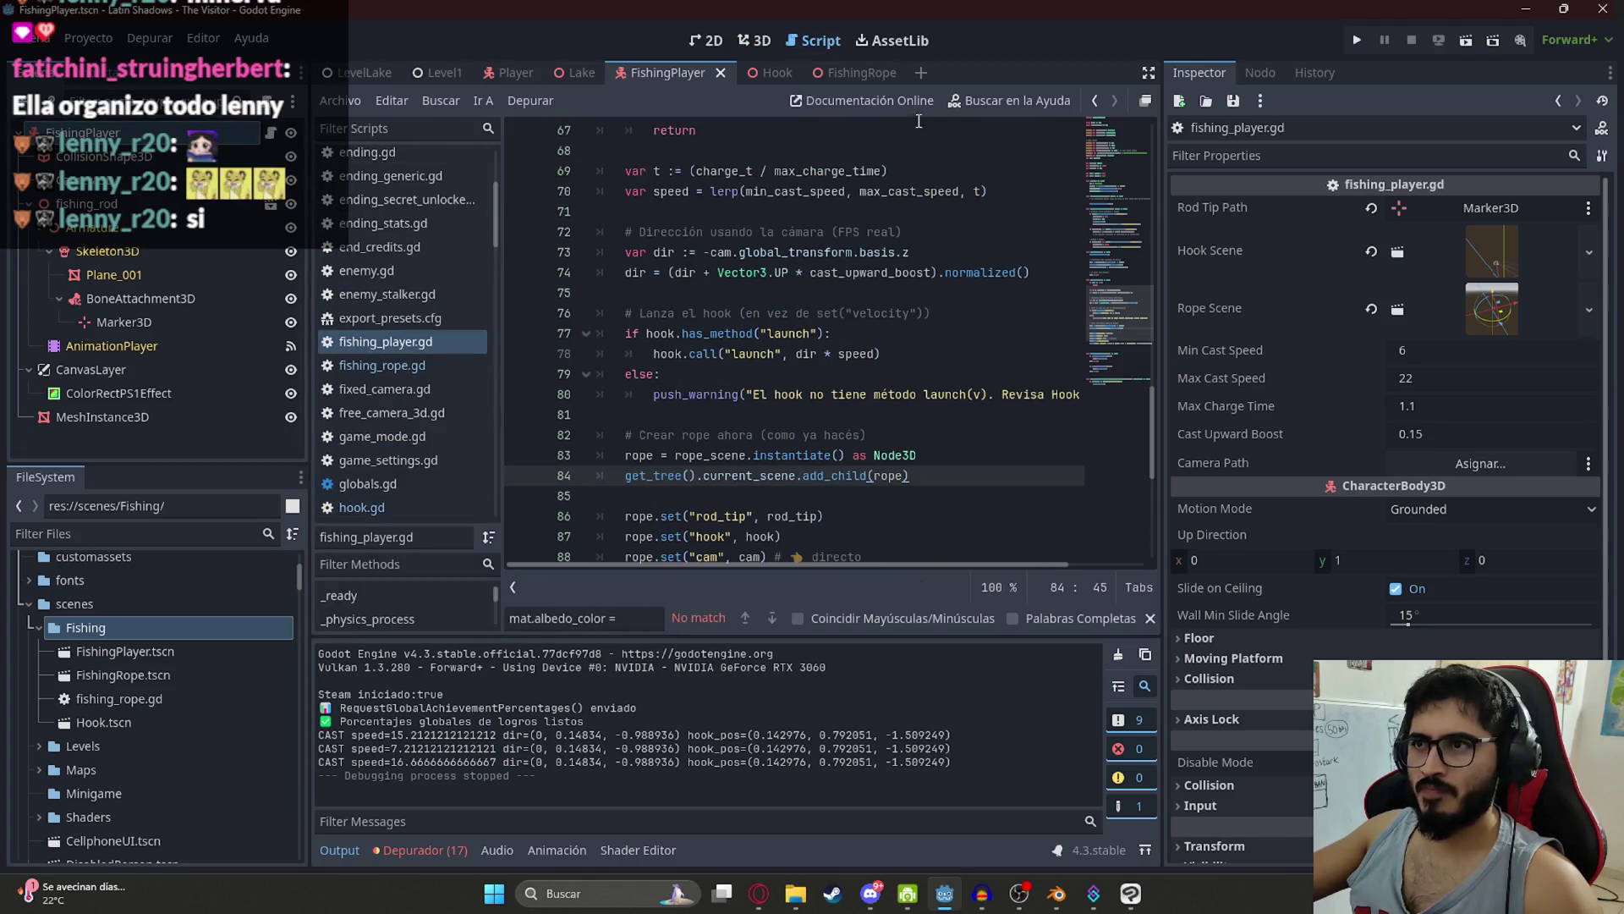
{"action": "left_click_drag", "start_coordinate": [1125, 315], "coordinate": [1072, 93]}
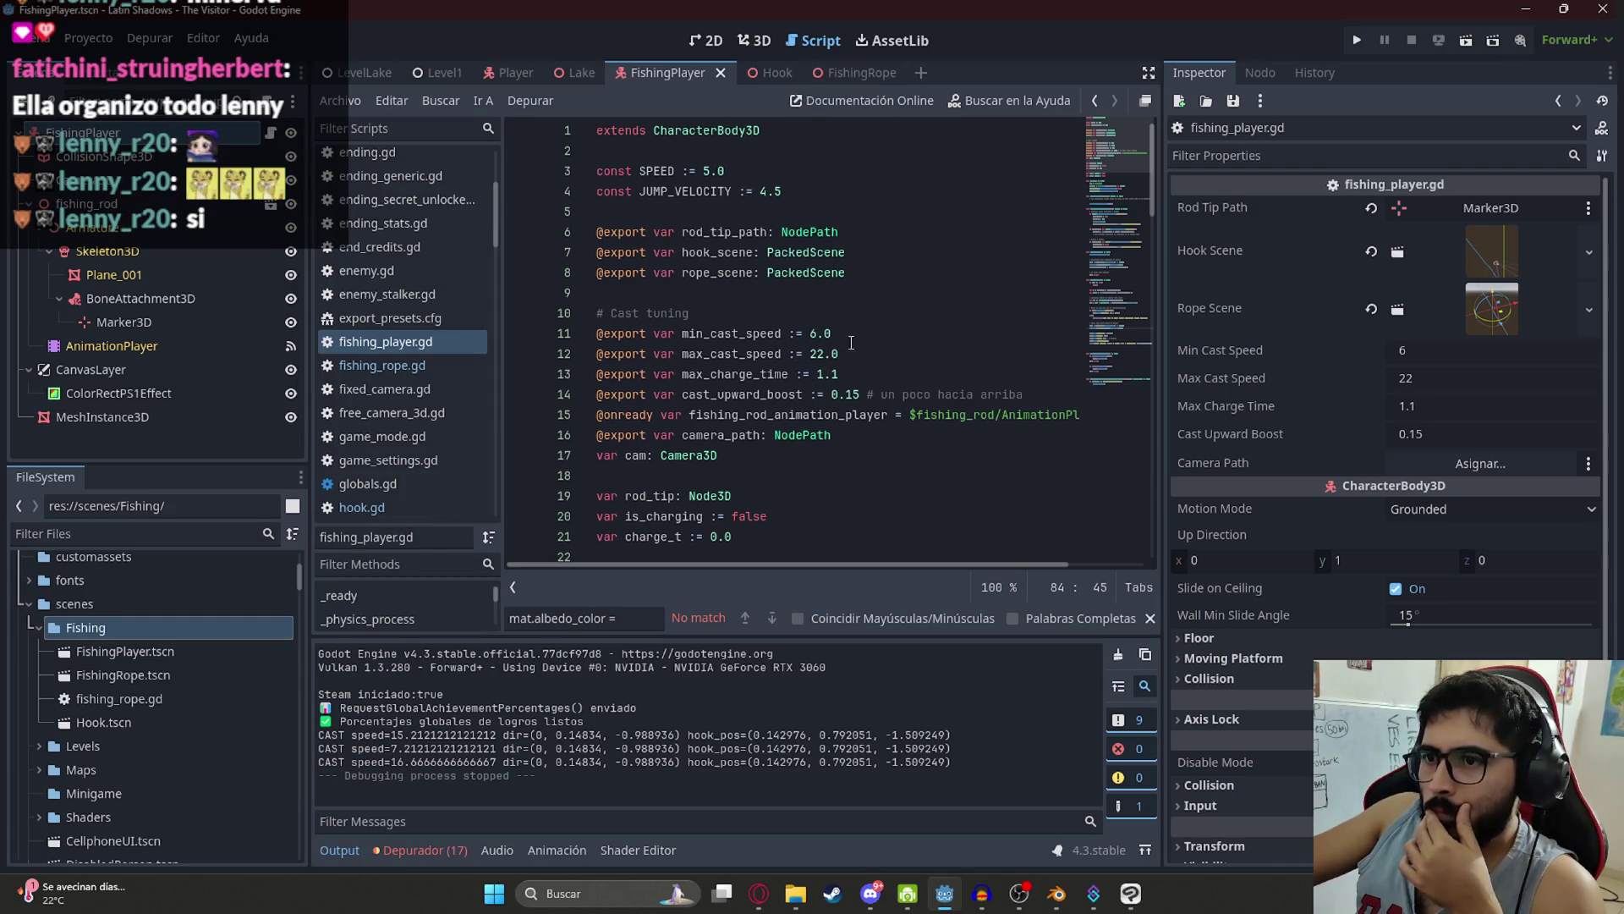
{"action": "scroll", "coordinate": [881, 369], "scroll_direction": "down", "scroll_amount": 3}
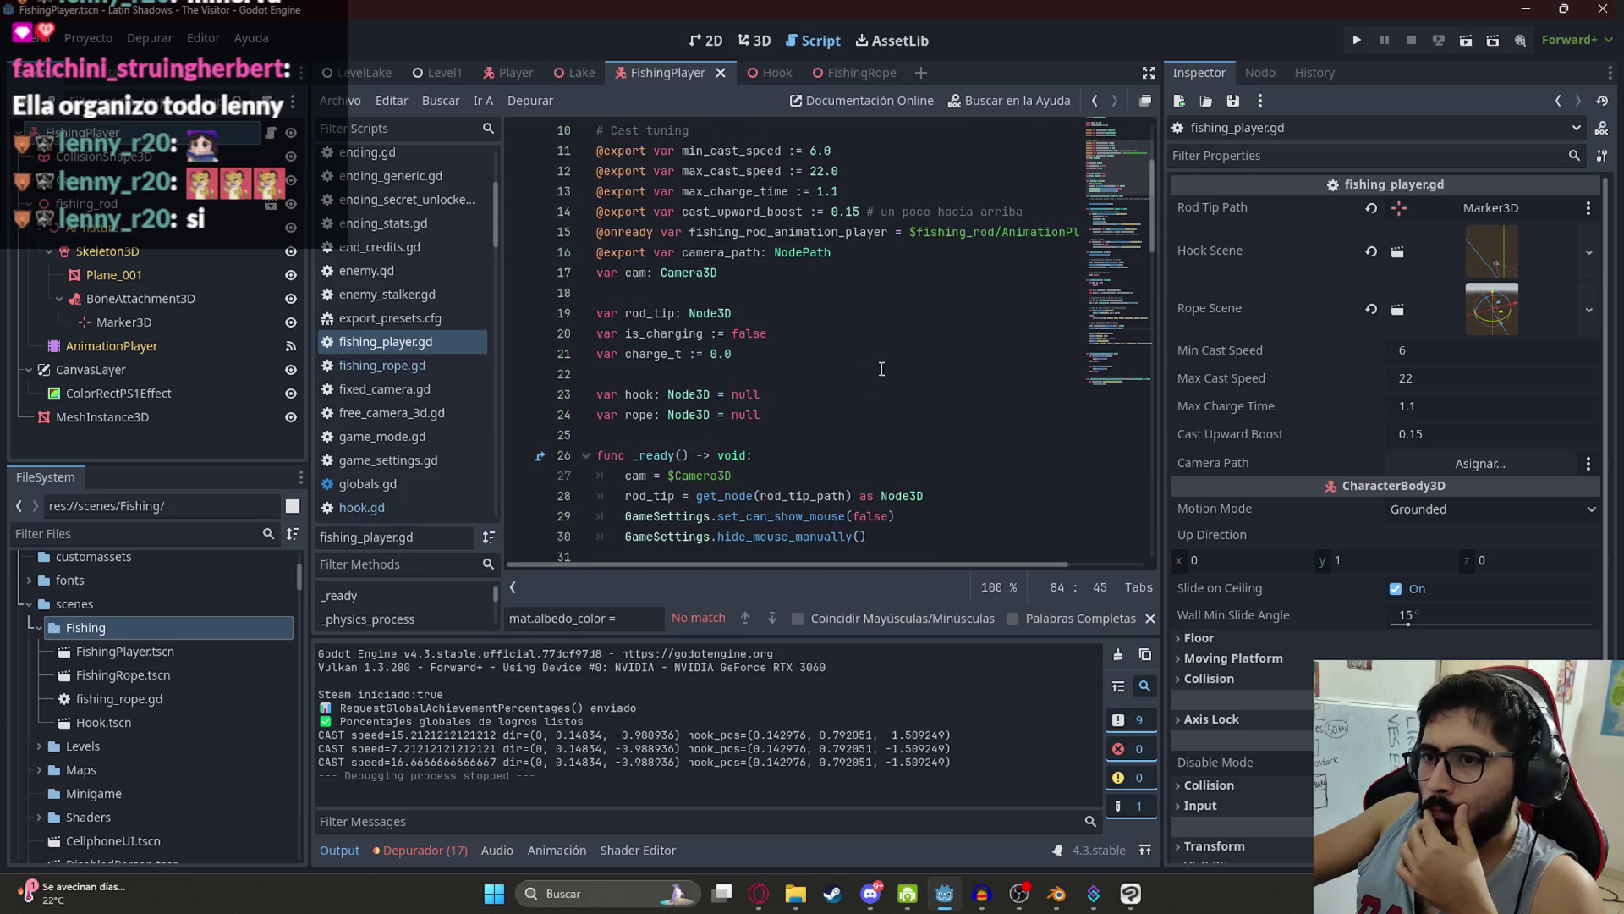
{"action": "left_click", "coordinate": [857, 76]}
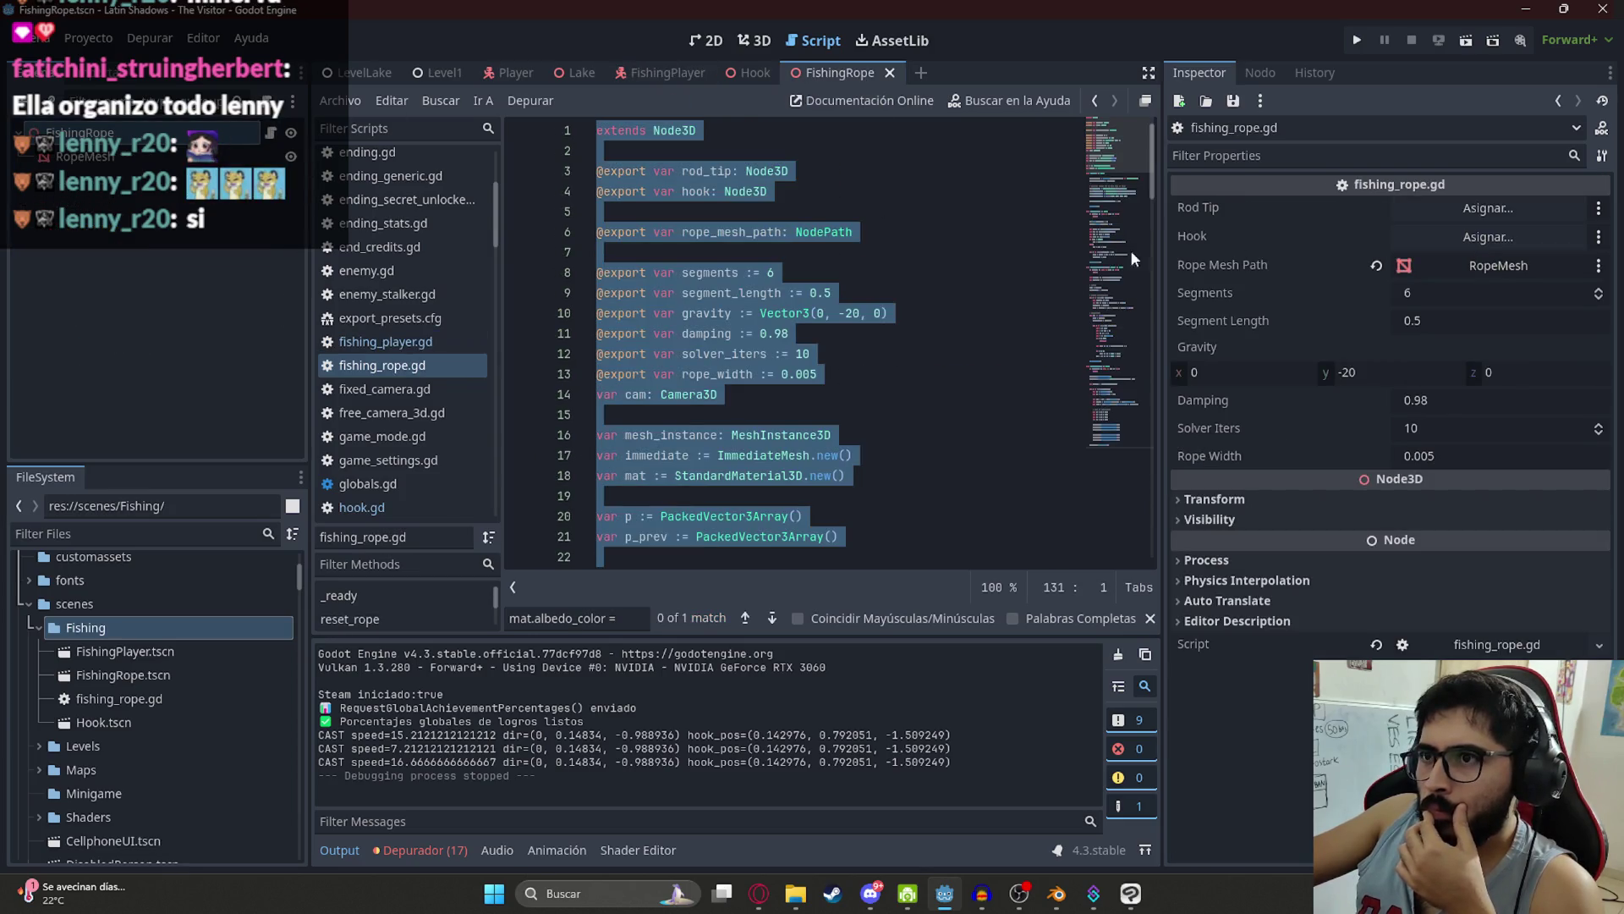
{"action": "left_click", "coordinate": [870, 211]}
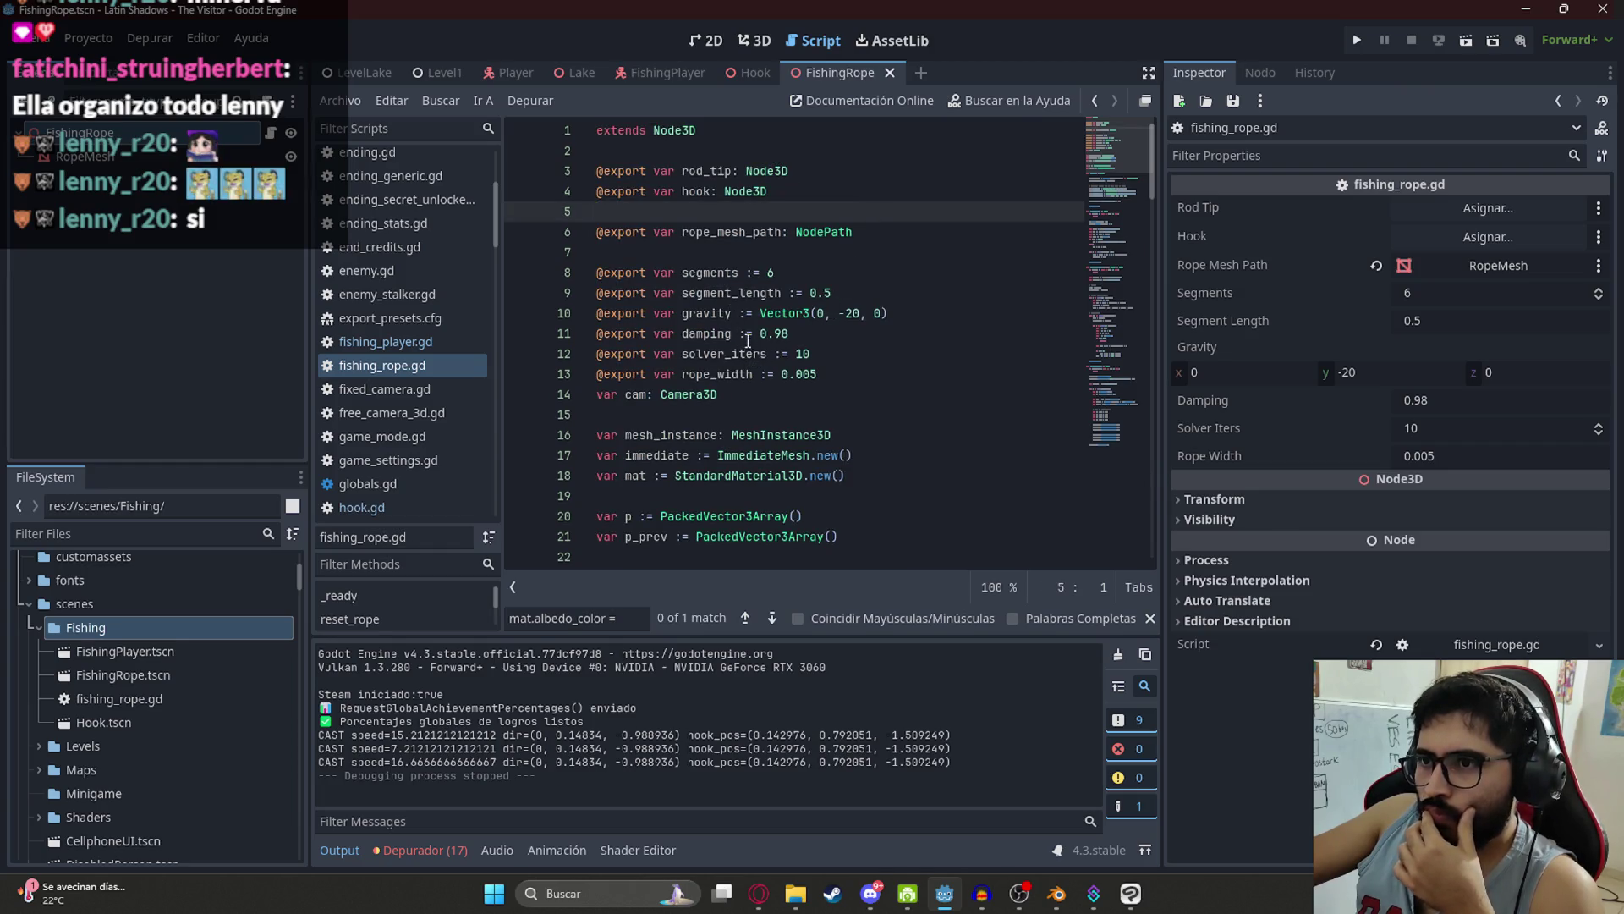
{"action": "left_click", "coordinate": [770, 272]}
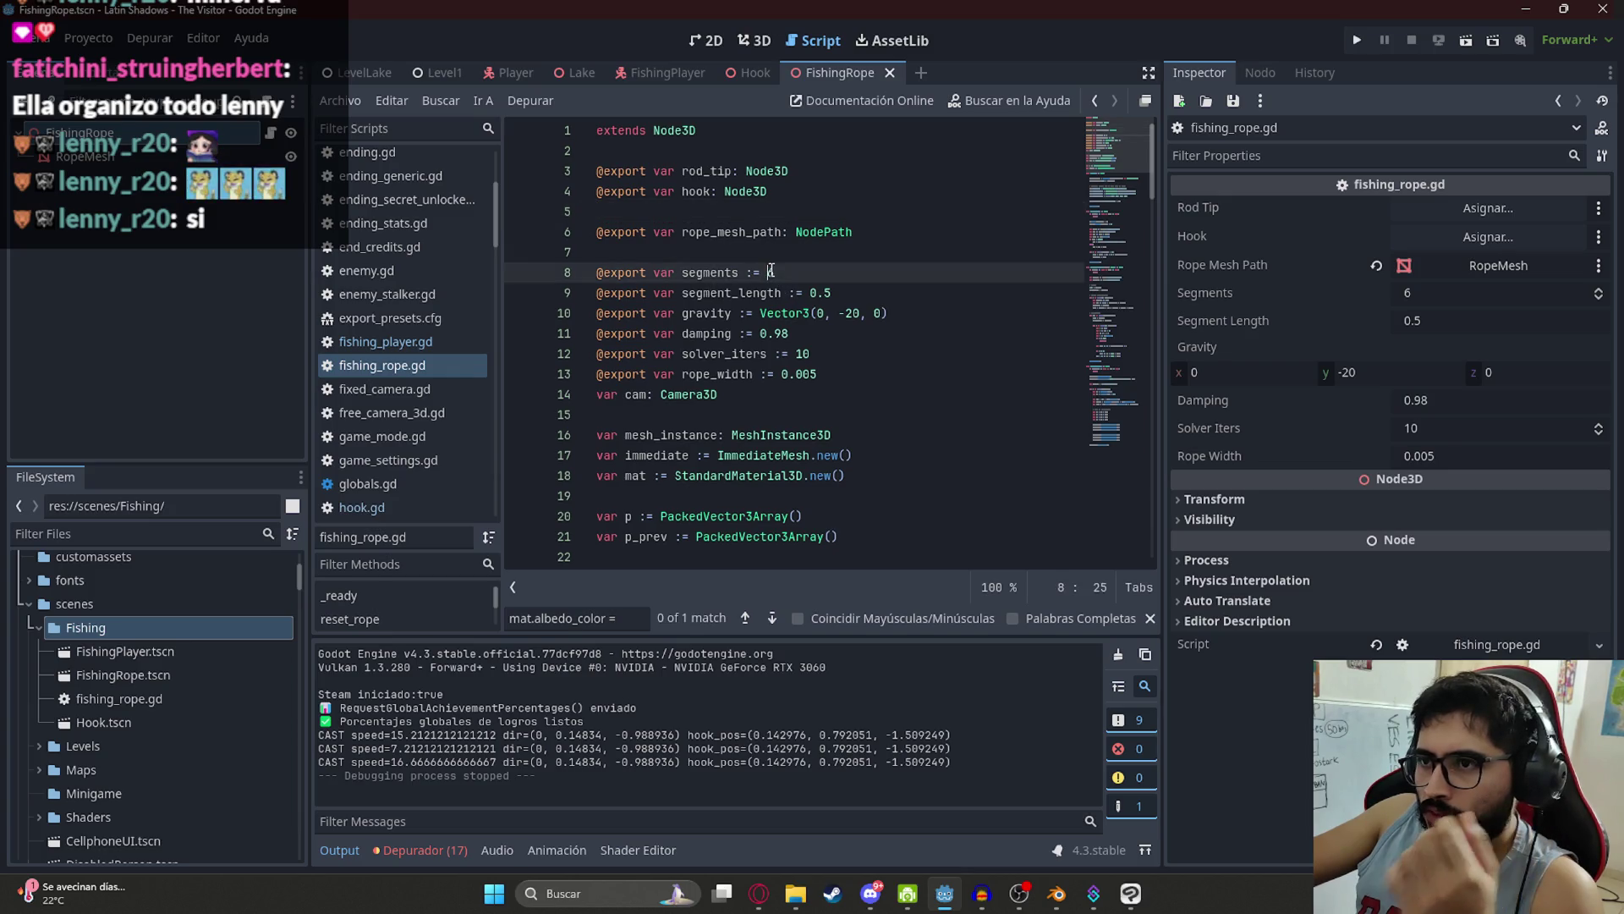
- Run the game with F5 to test the shorter rope, then stop it
{"action": "right_click", "coordinate": [829, 73]}
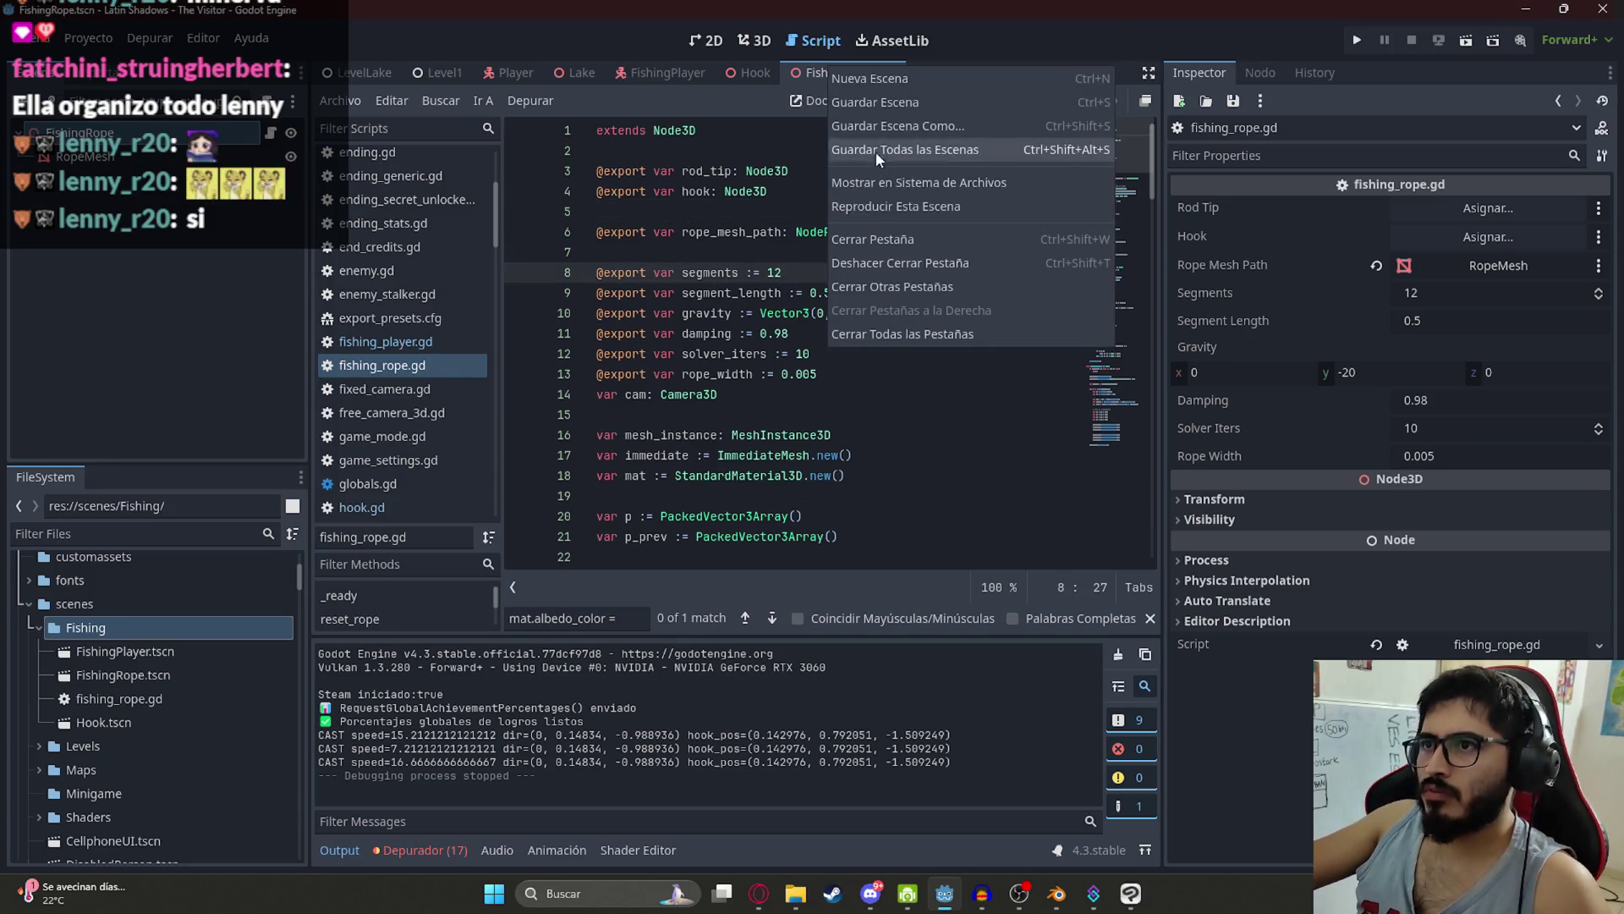
{"action": "left_click", "coordinate": [642, 105]}
{"action": "right_click", "coordinate": [641, 78]}
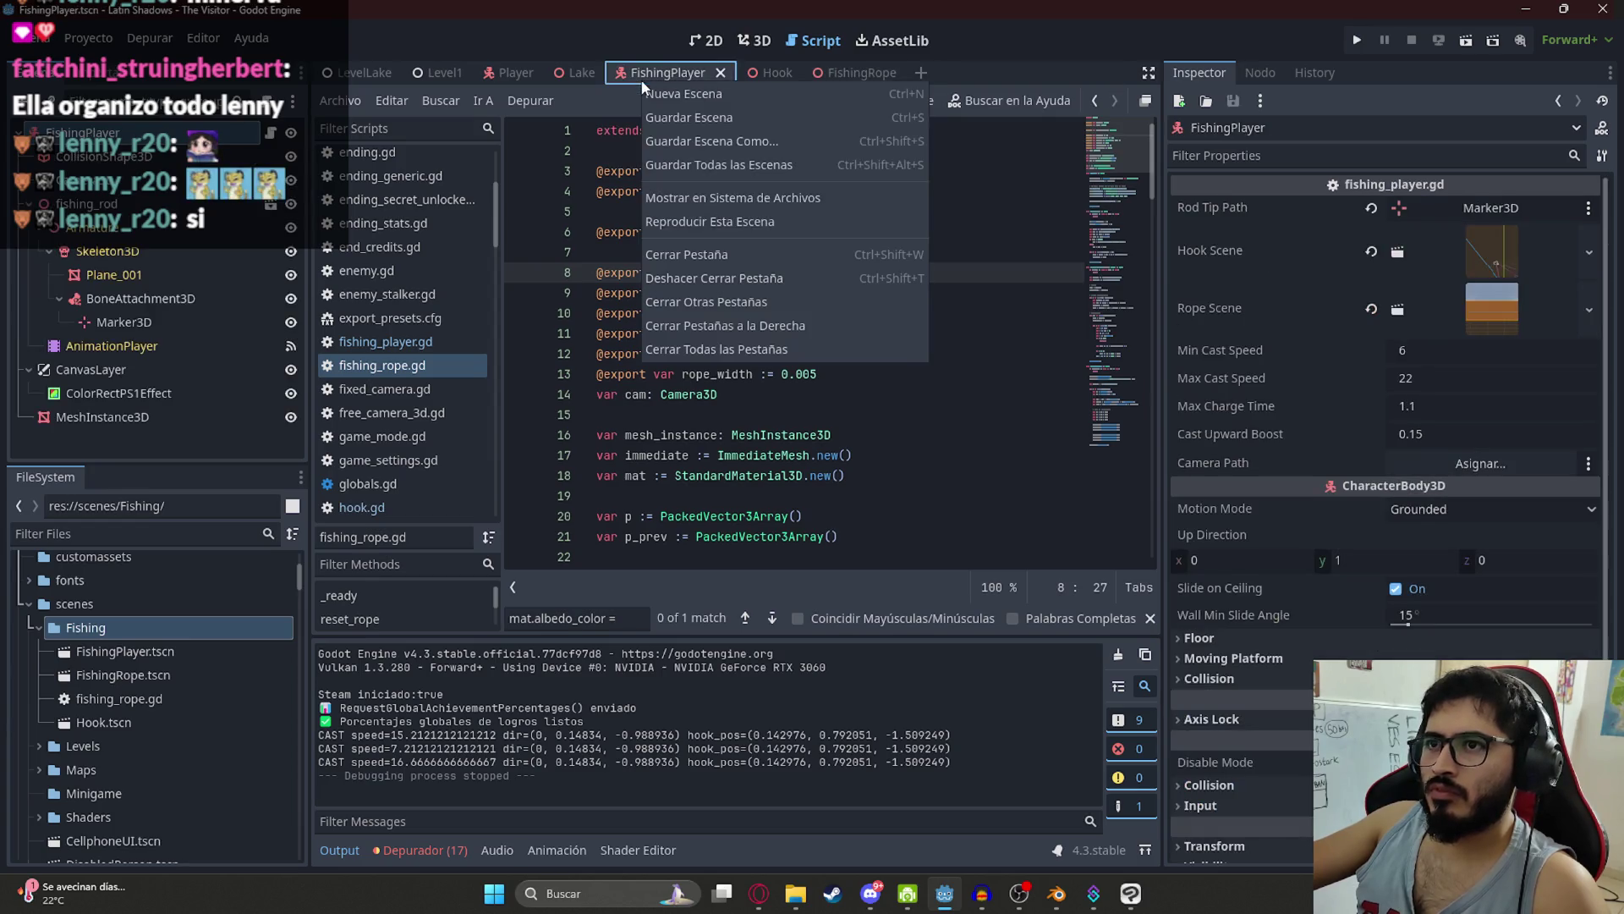
{"action": "key", "text": "Escape"}
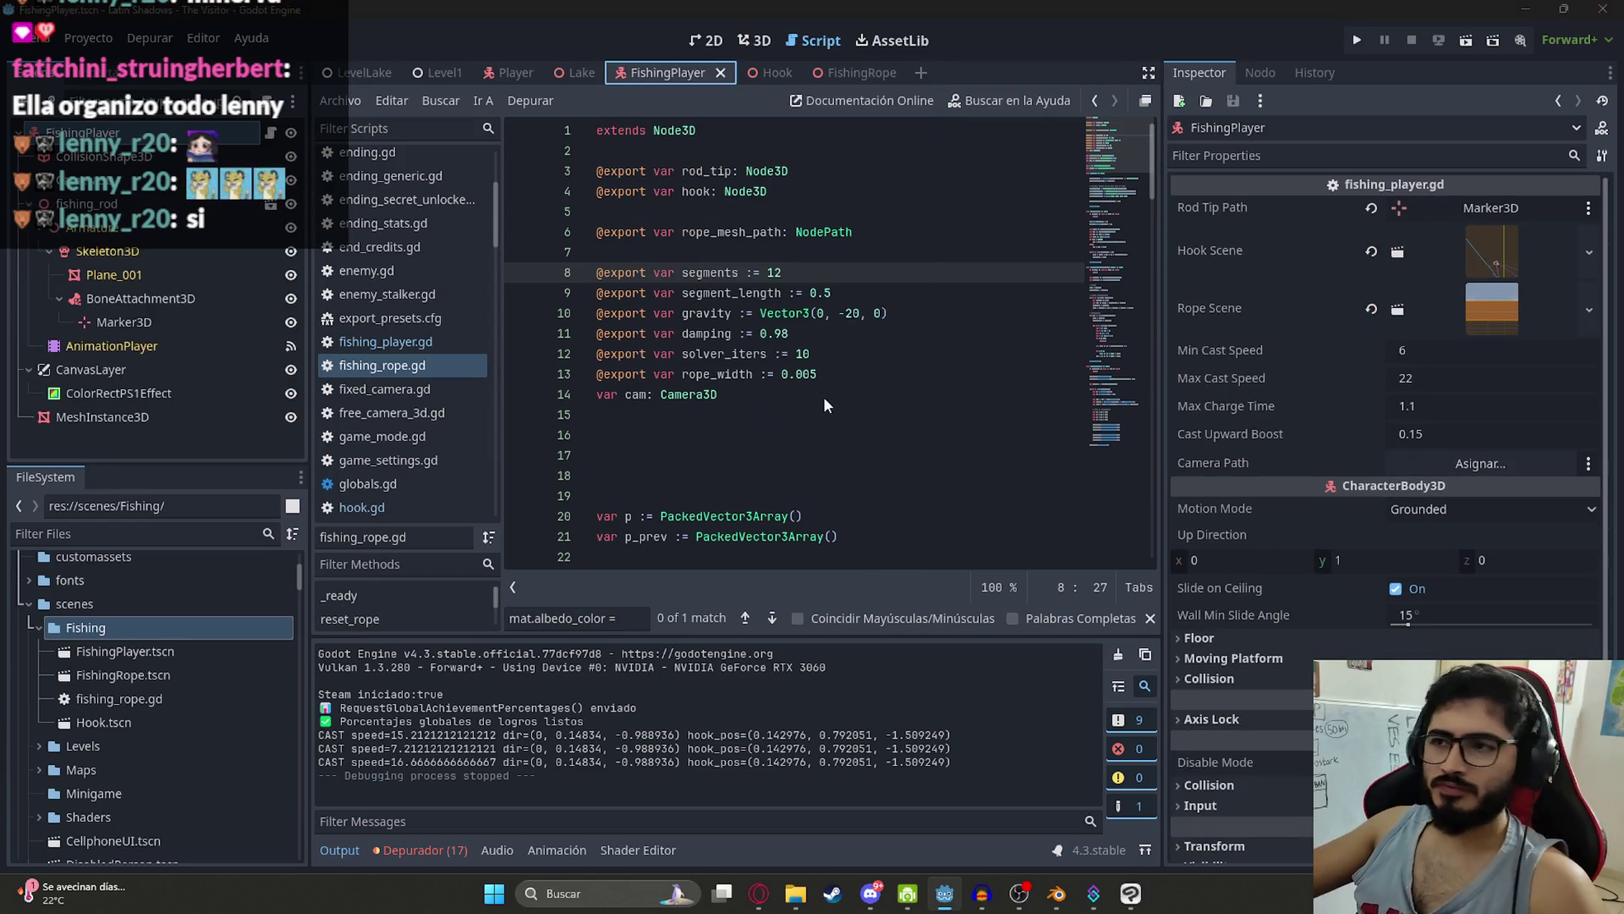
{"action": "key", "text": "F5"}
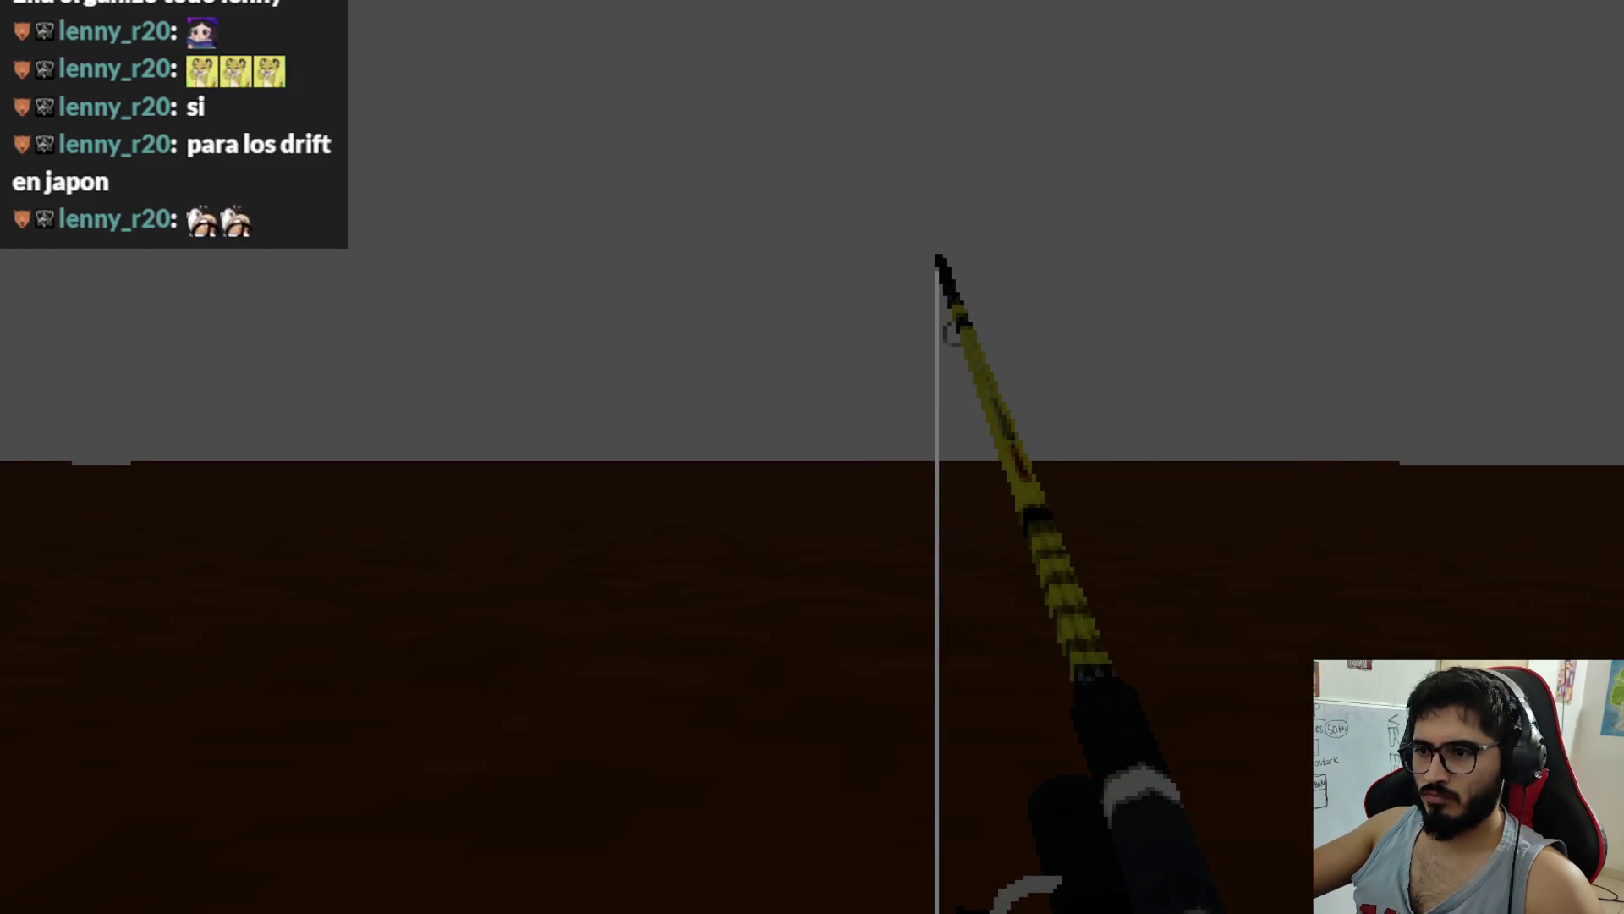
{"action": "key", "text": "F8"}
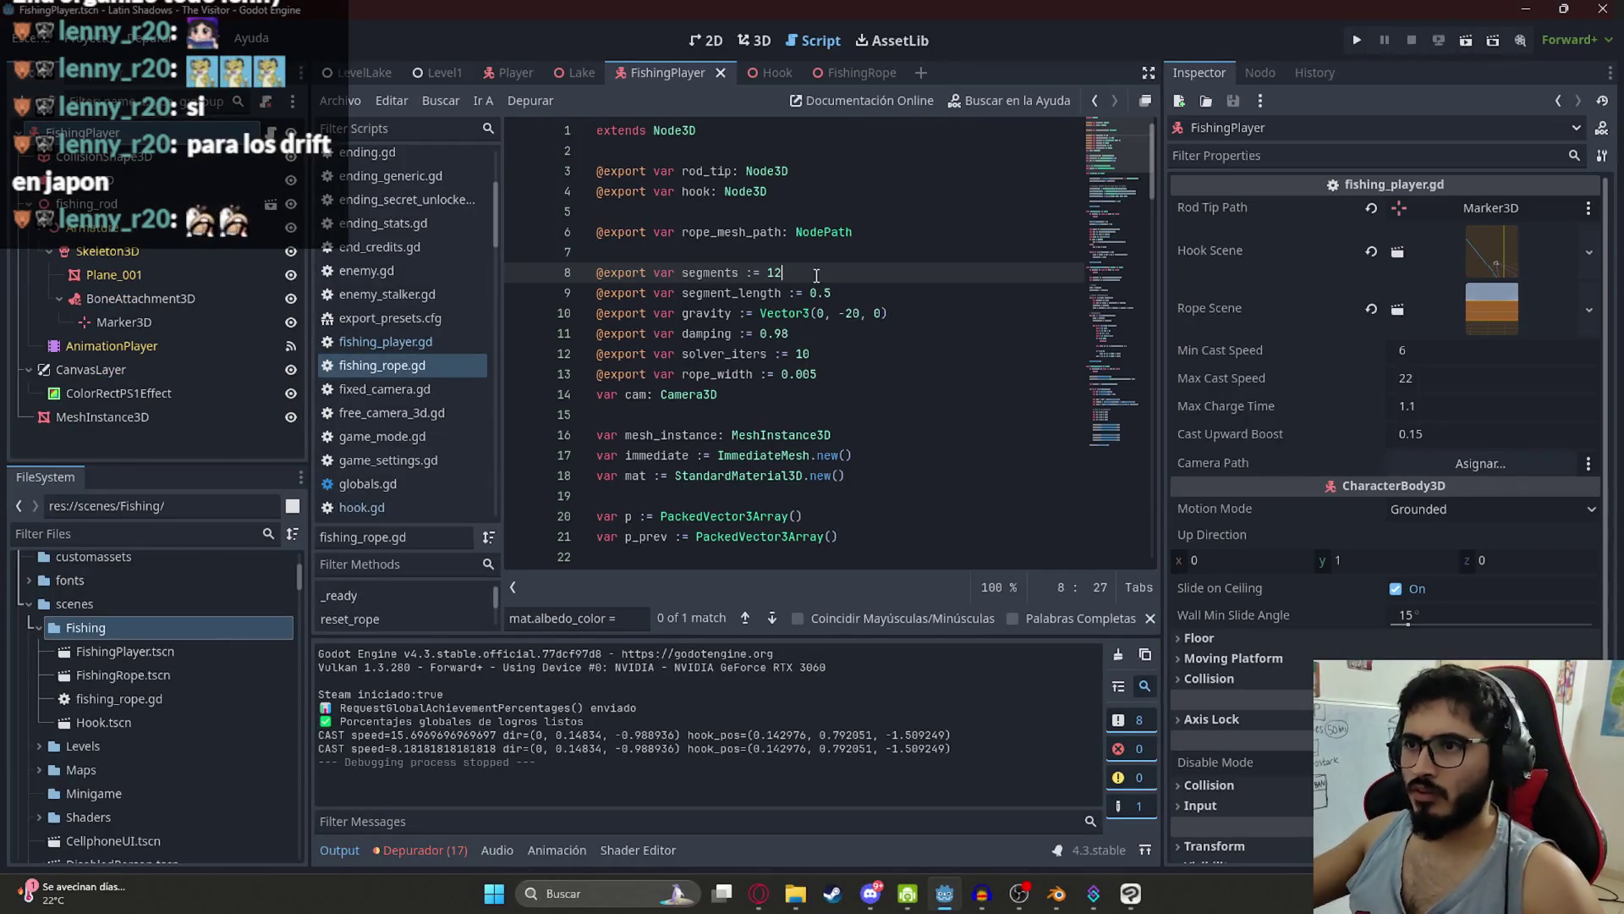
- Play only the FishingPlayer scene, stop it, and return to its 3D view
{"action": "right_click", "coordinate": [663, 72]}
{"action": "left_click", "coordinate": [721, 216]}
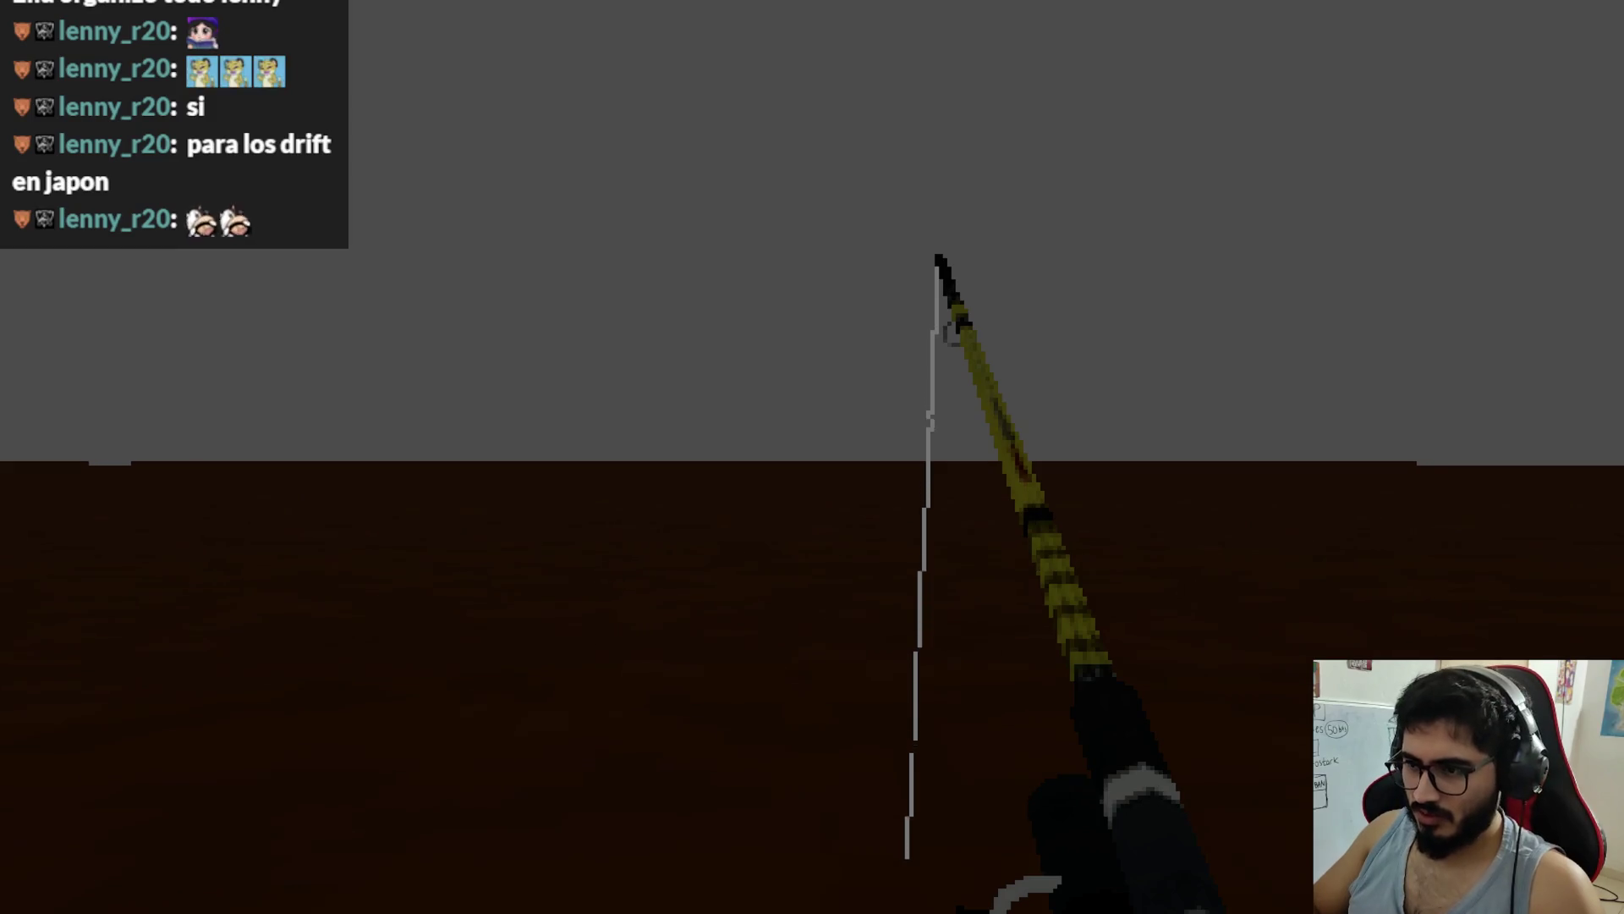
{"action": "key", "text": "F8"}
{"action": "left_click", "coordinate": [753, 40]}
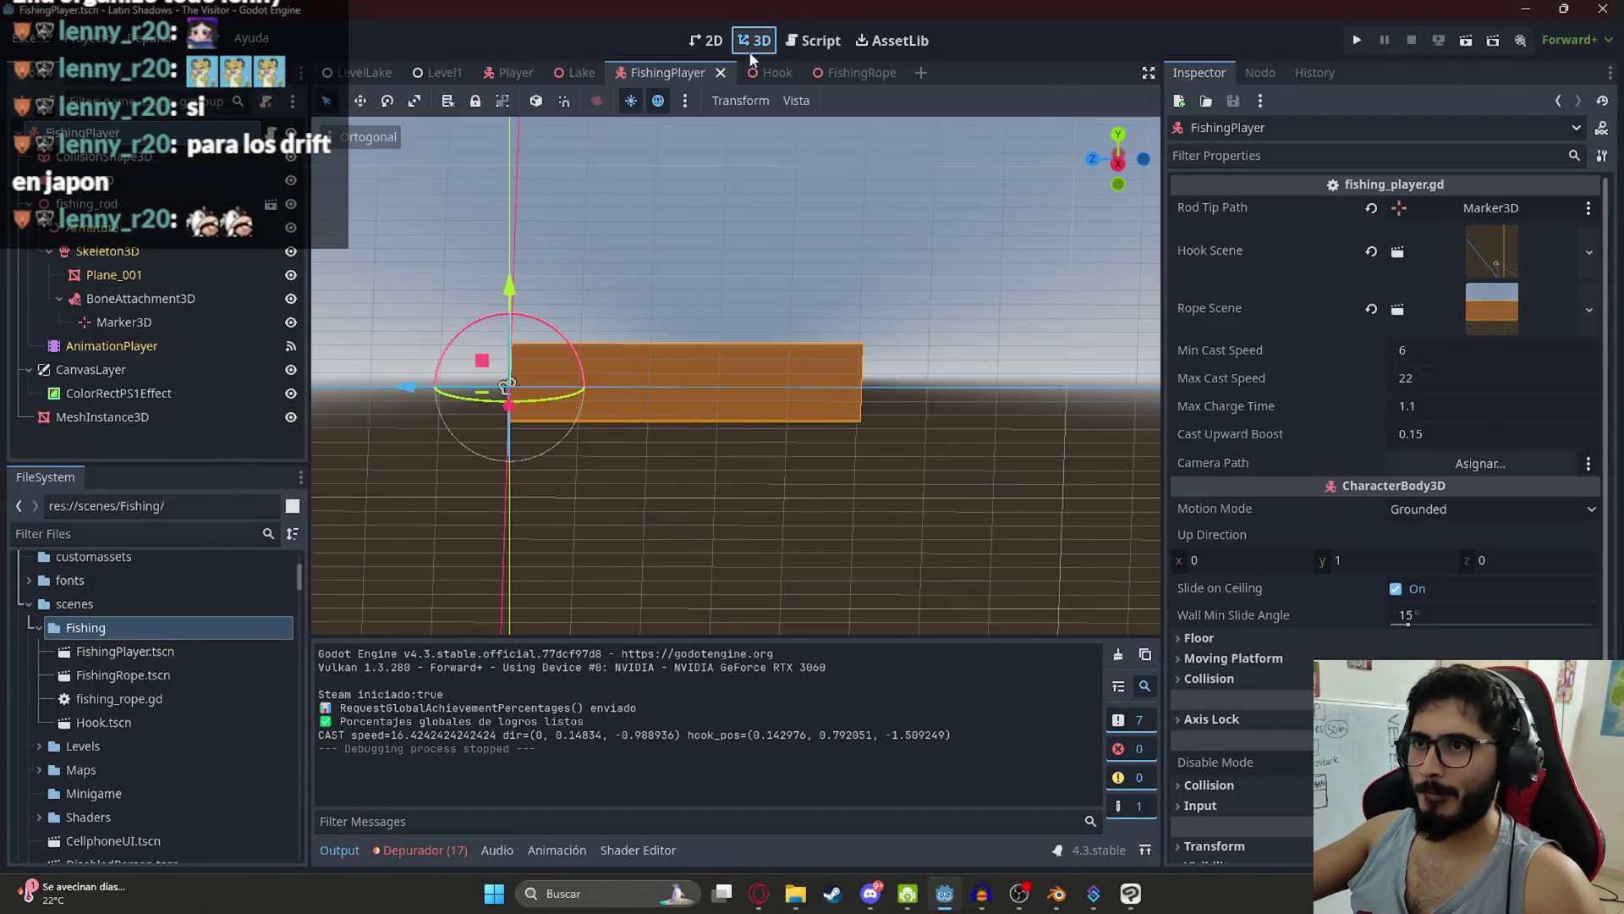
- Look over the gravity line in fishing_rope.gd and the fishing_player.gd script
{"action": "left_click", "coordinate": [759, 893]}
{"action": "left_click", "coordinate": [944, 893]}
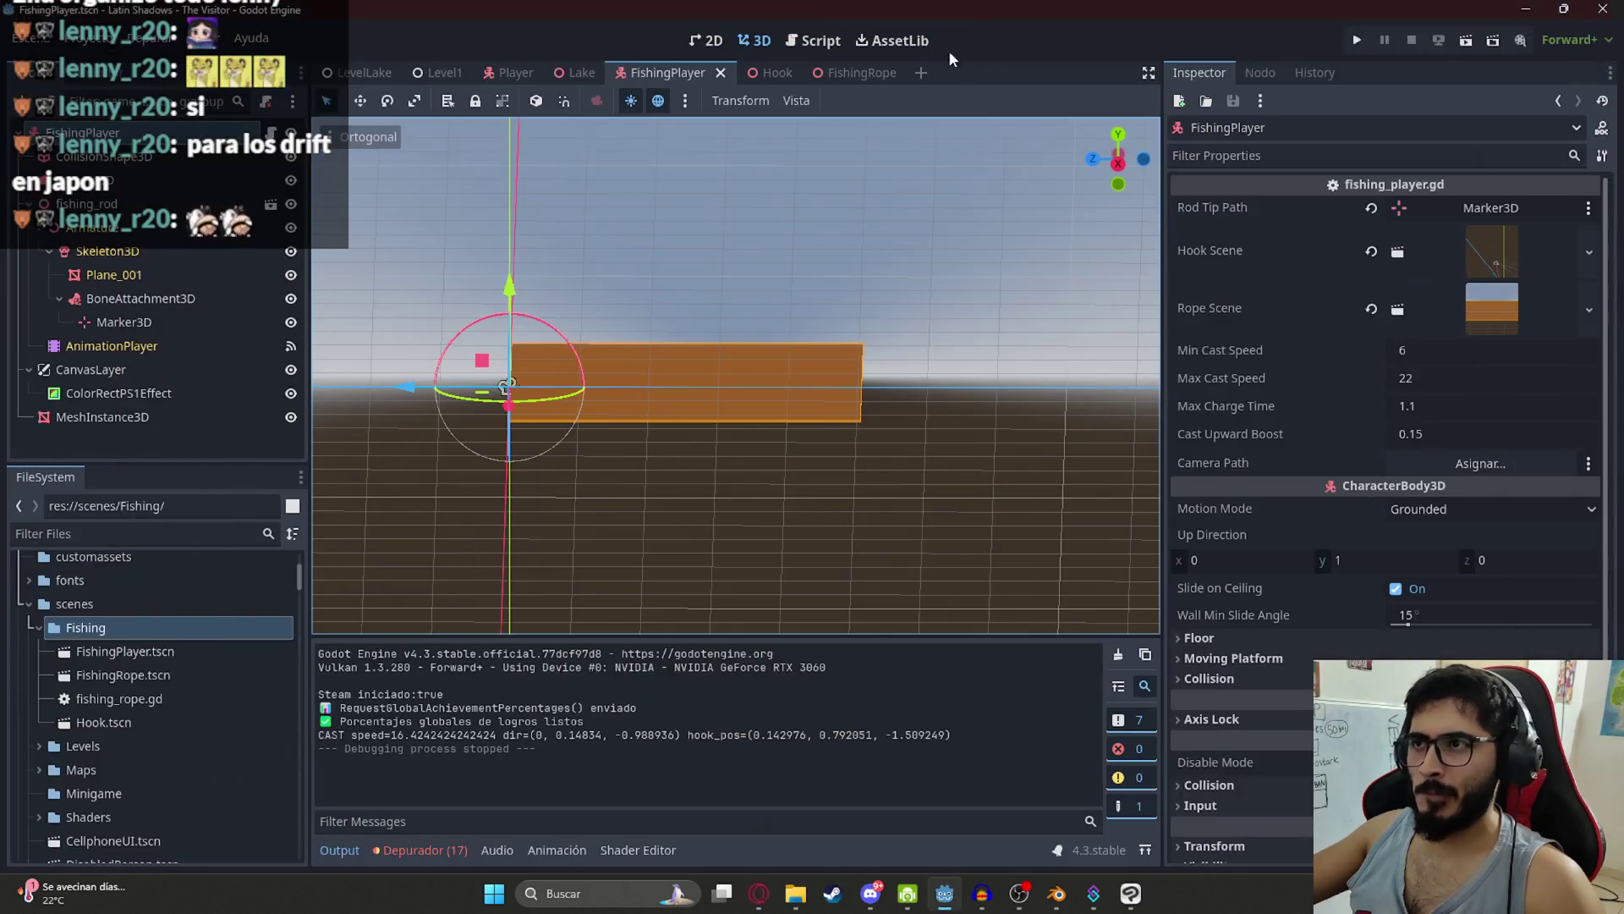
{"action": "left_click", "coordinate": [813, 39]}
{"action": "left_click", "coordinate": [786, 319]}
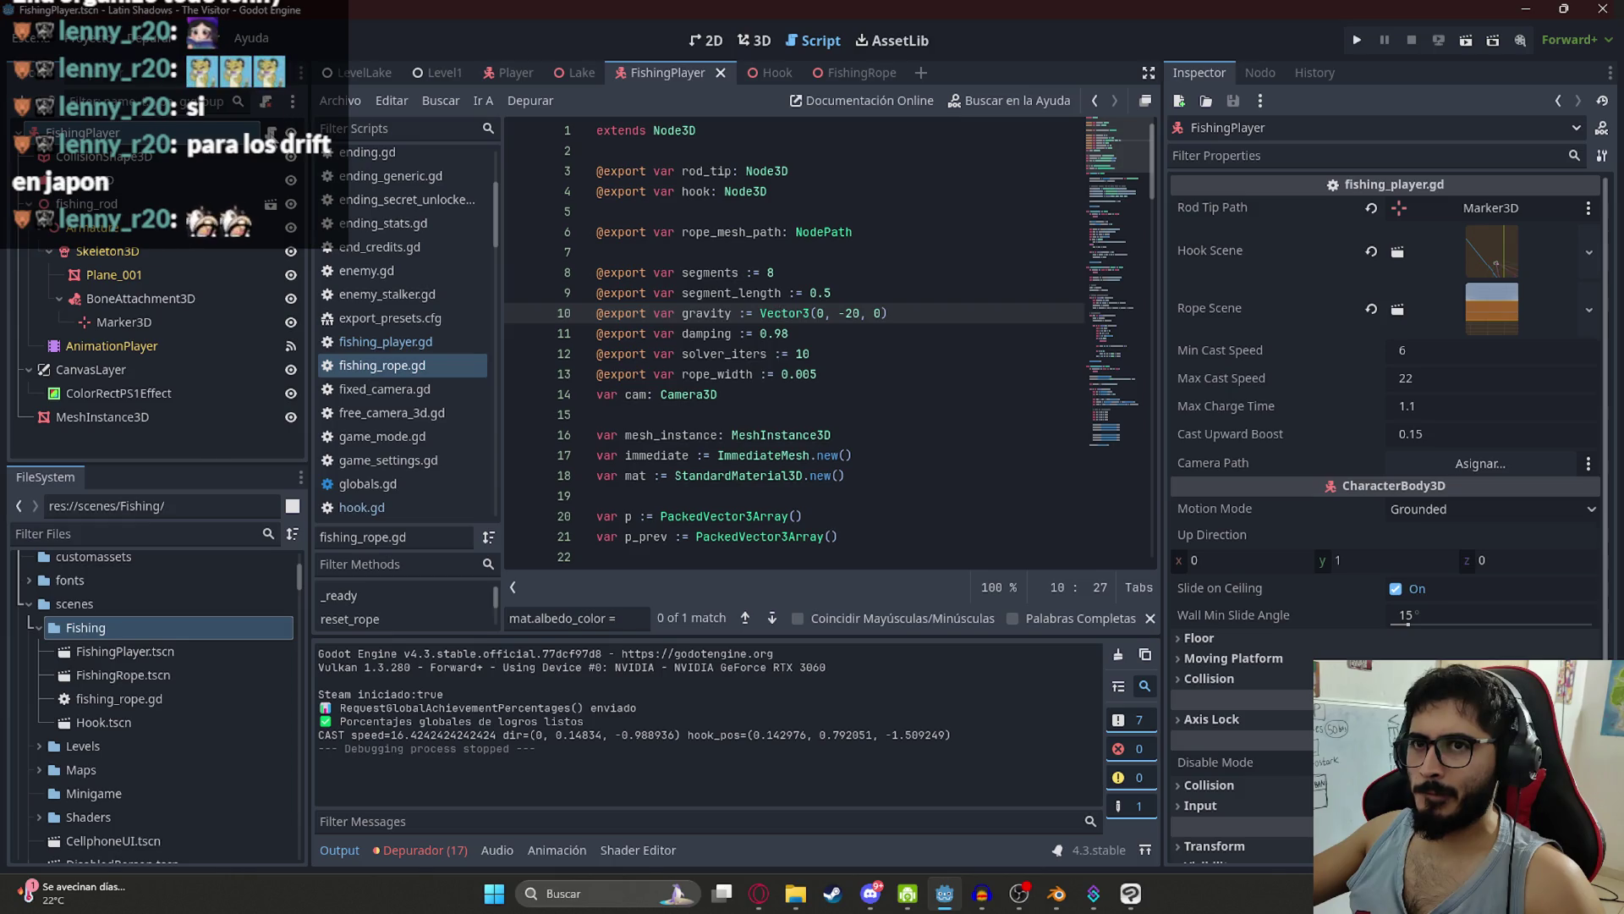
{"action": "left_click", "coordinate": [385, 341]}
{"action": "key", "text": "ctrl+v"}
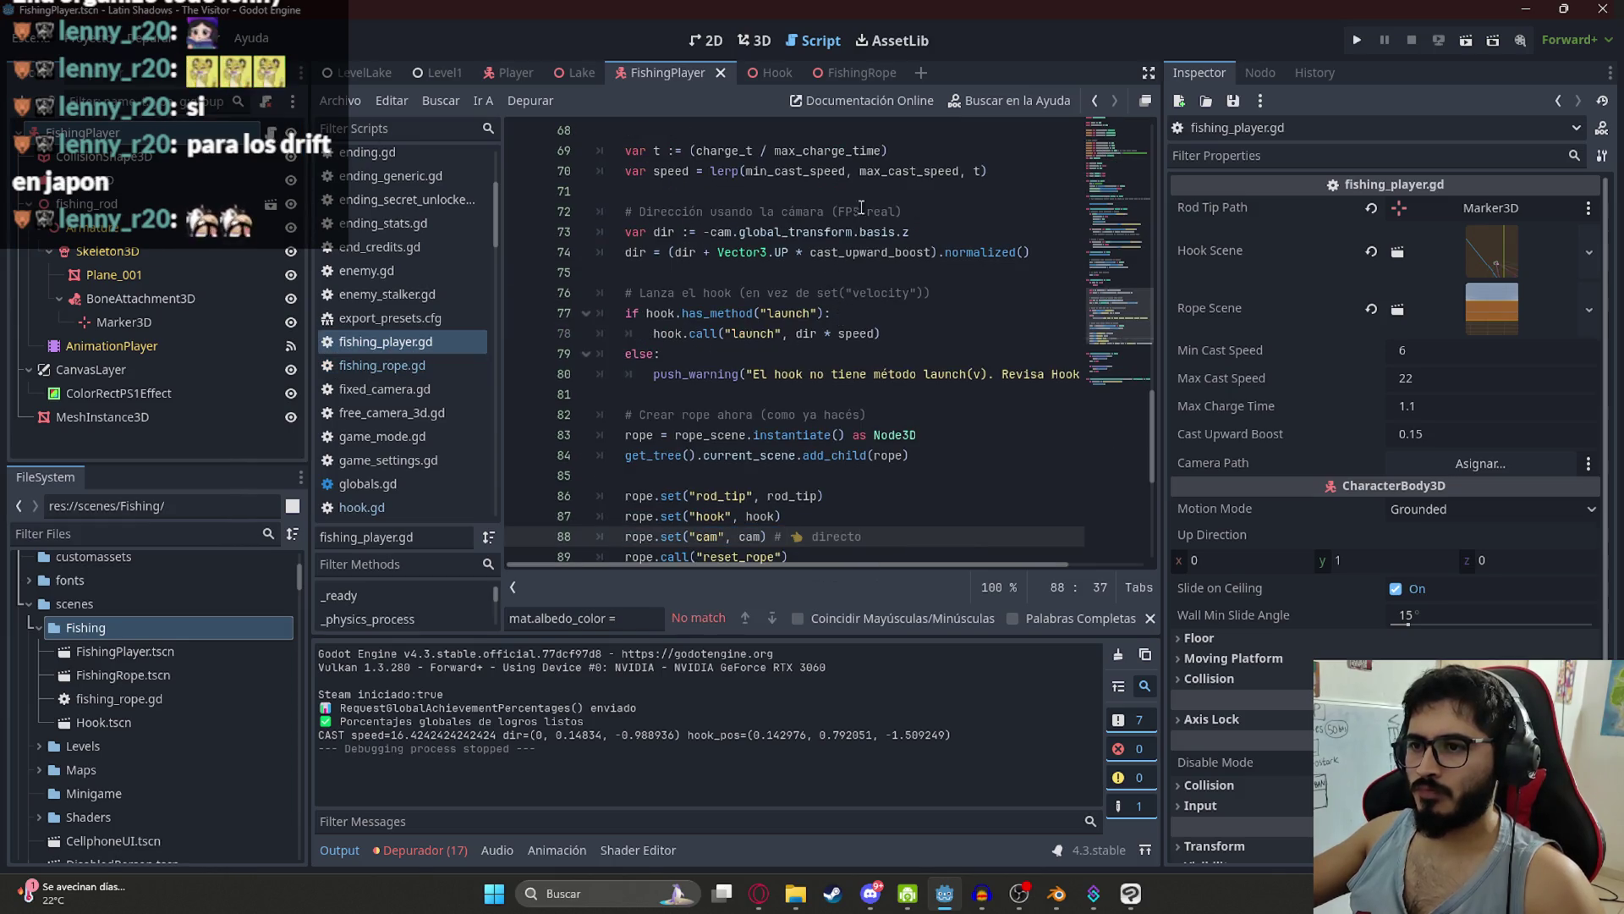
- Inspect hook.gd's stuck logic, including the velocity-zeroing and stuck = true lines
{"action": "left_click", "coordinate": [761, 73]}
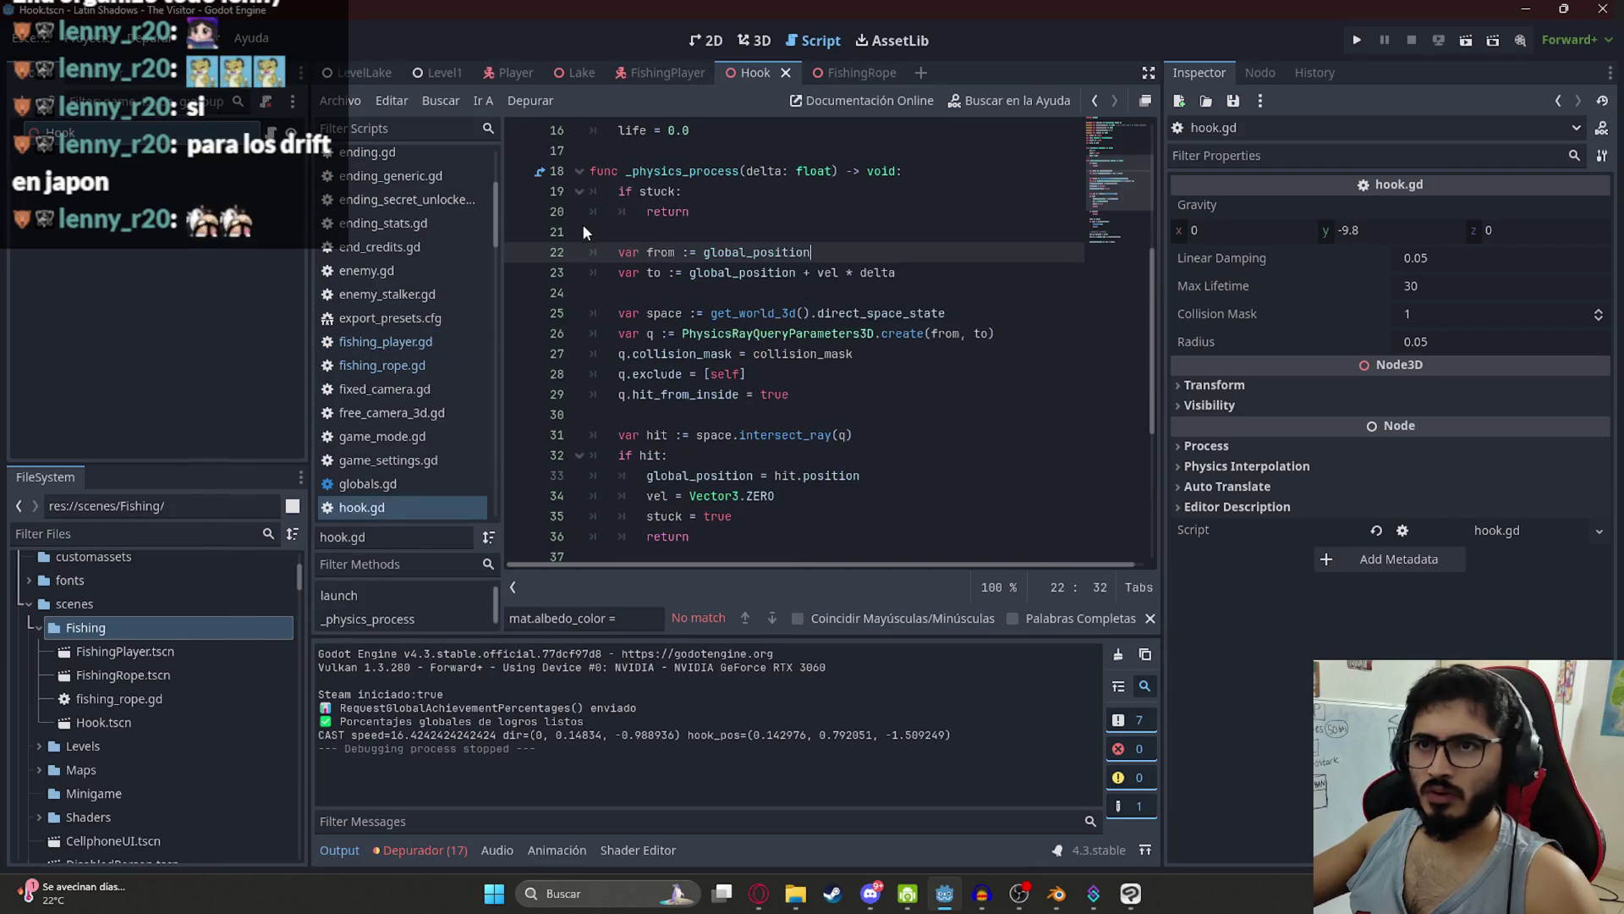
{"action": "key", "text": "Up"}
{"action": "key", "text": "Up"}
{"action": "scroll", "coordinate": [691, 340], "scroll_direction": "up", "scroll_amount": 2}
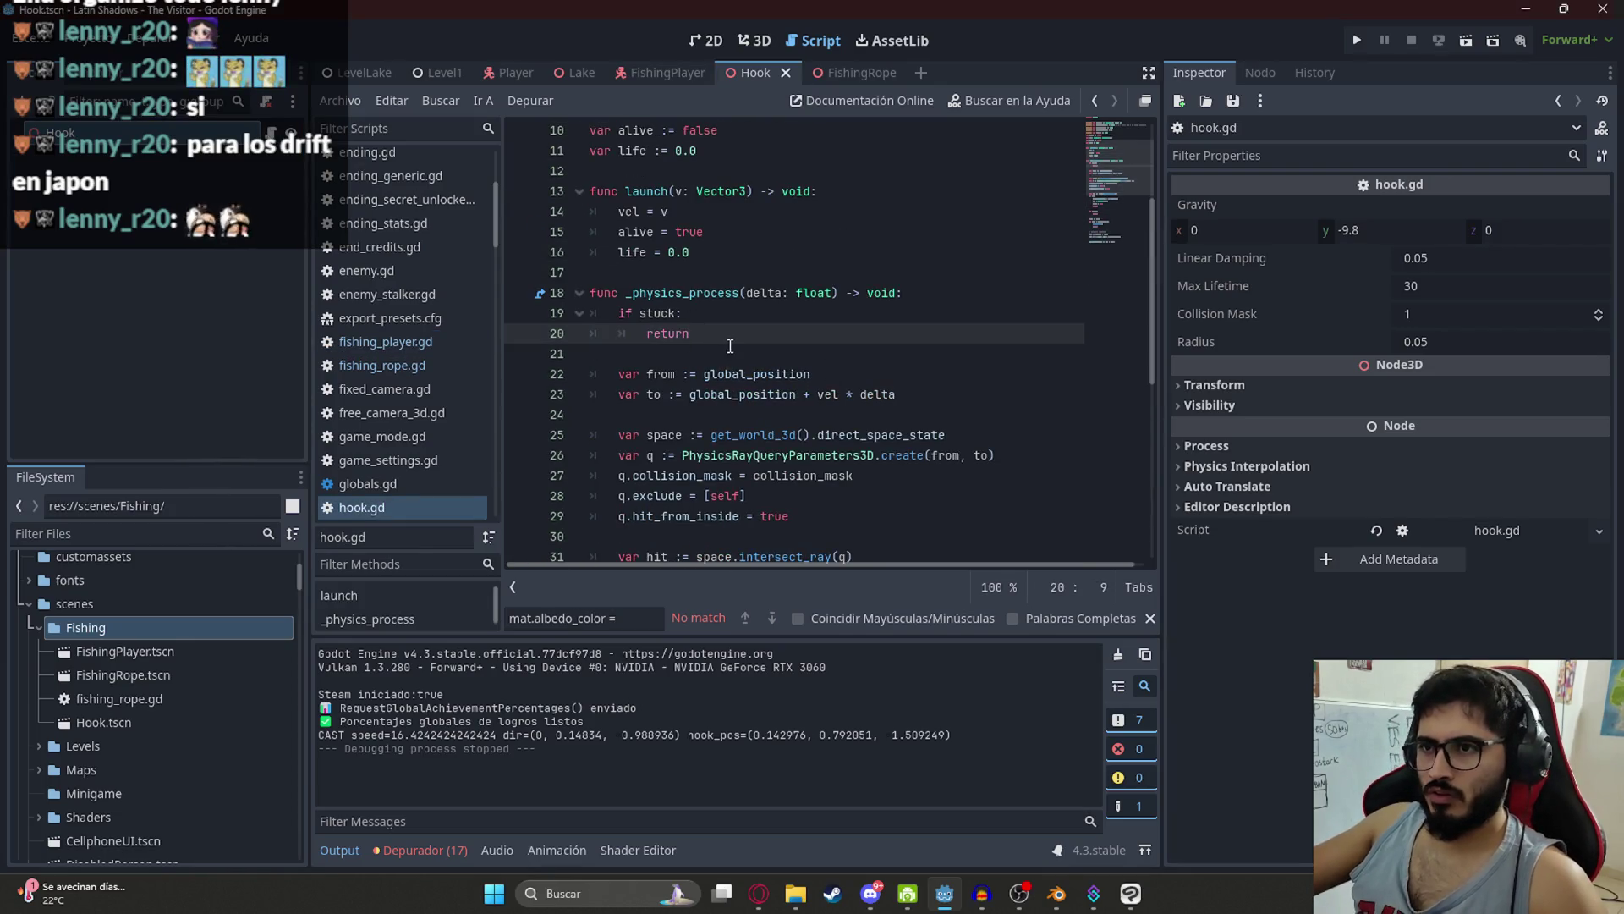
{"action": "double_click", "coordinate": [660, 313]}
{"action": "scroll", "coordinate": [685, 296], "scroll_direction": "down", "scroll_amount": 4}
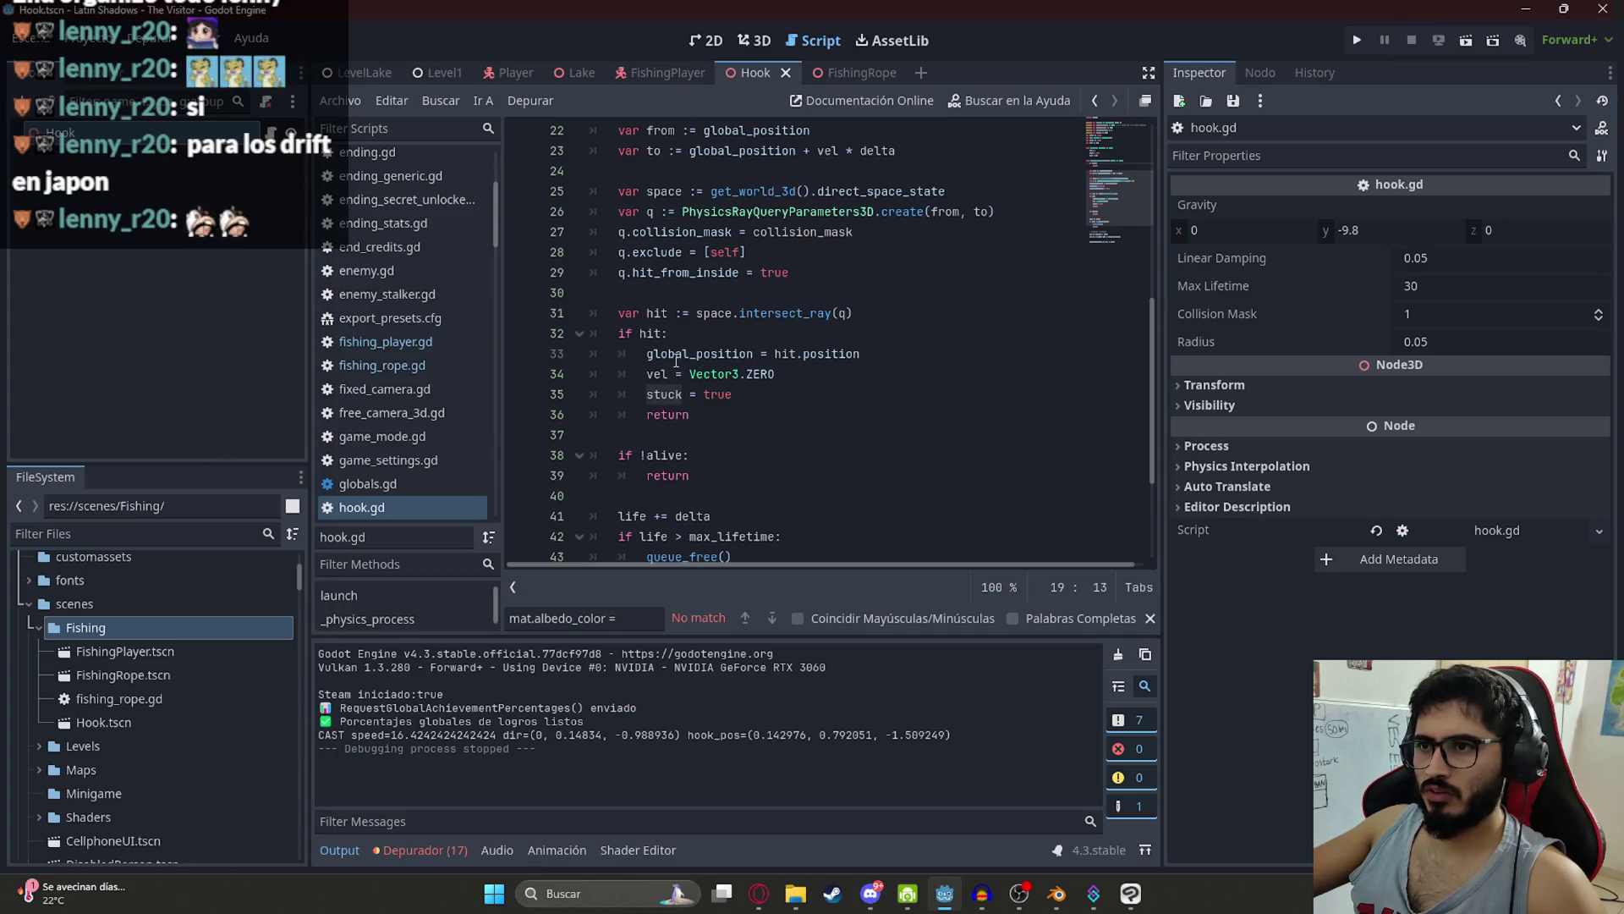
{"action": "left_click", "coordinate": [856, 354]}
{"action": "left_click", "coordinate": [820, 394]}
{"action": "left_click_drag", "start_coordinate": [646, 374], "coordinate": [776, 374]}
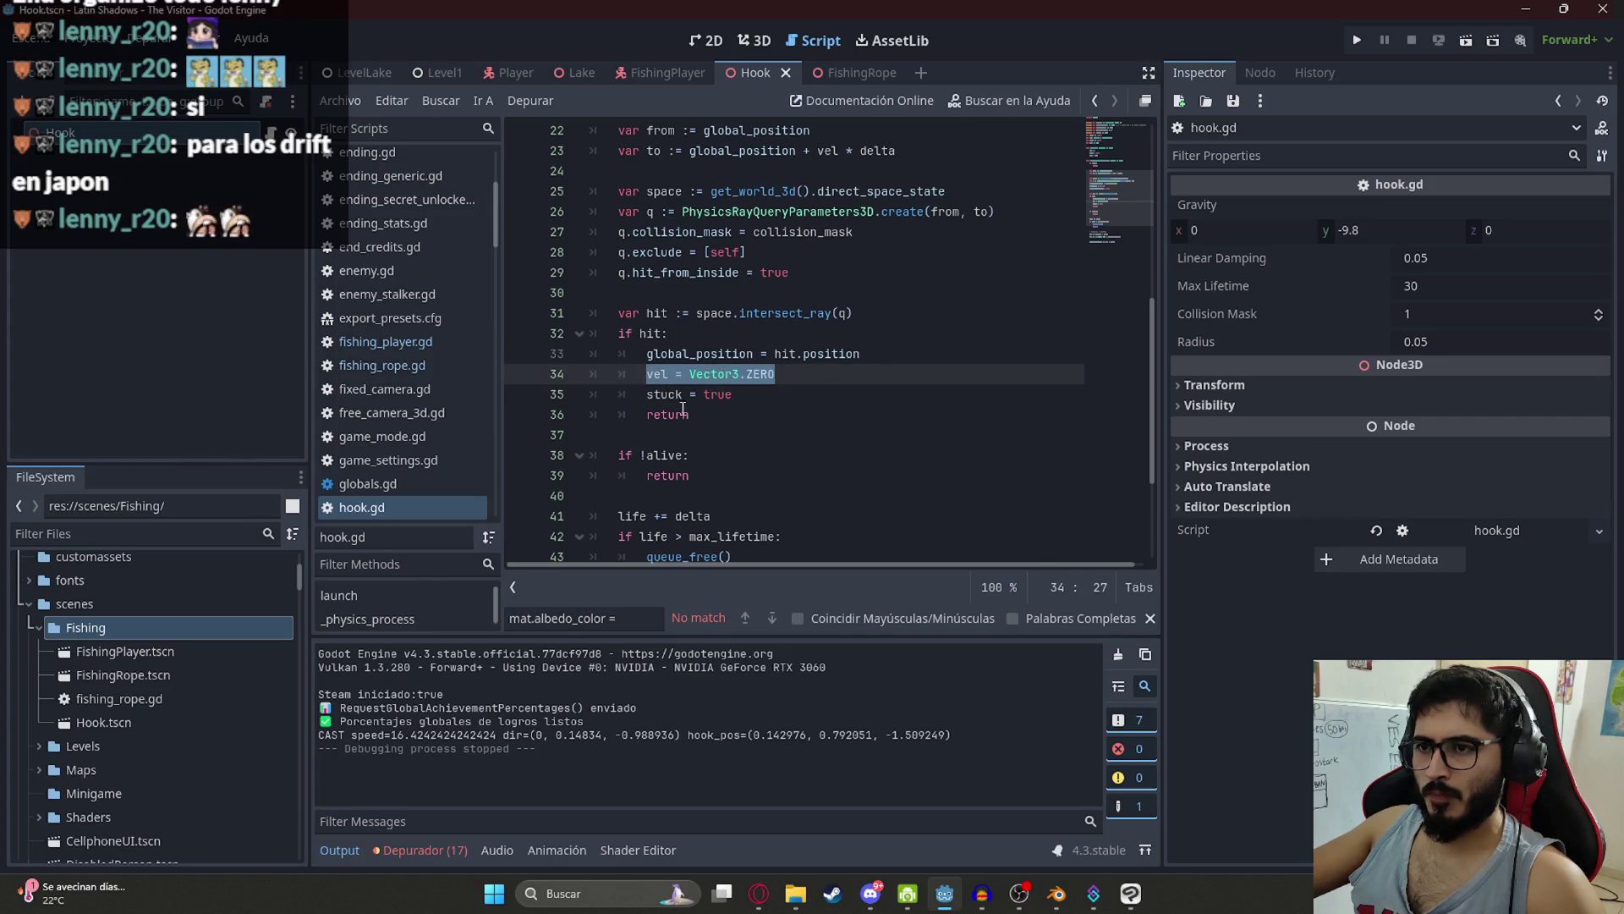
{"action": "left_click_drag", "start_coordinate": [647, 394], "coordinate": [837, 401]}
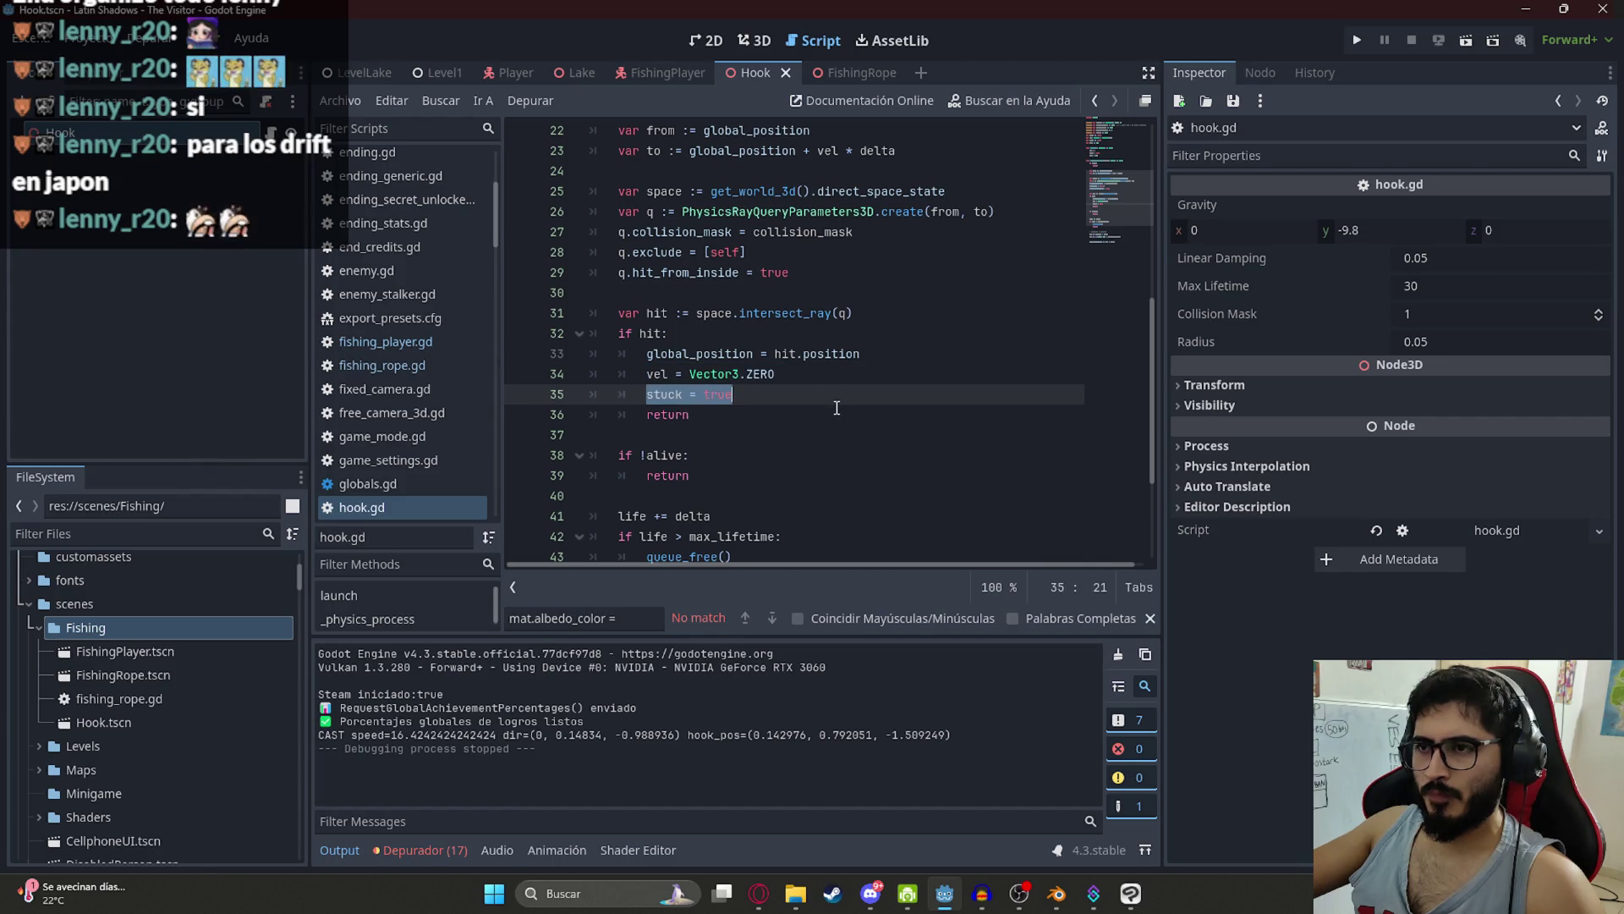
{"action": "scroll", "coordinate": [836, 408], "scroll_direction": "down", "scroll_amount": 3}
- Select all of hook.gd and bring the ChatGPT conversation forward
{"action": "left_click", "coordinate": [790, 442]}
{"action": "key", "text": "ctrl+a"}
{"action": "left_click", "coordinate": [759, 893]}
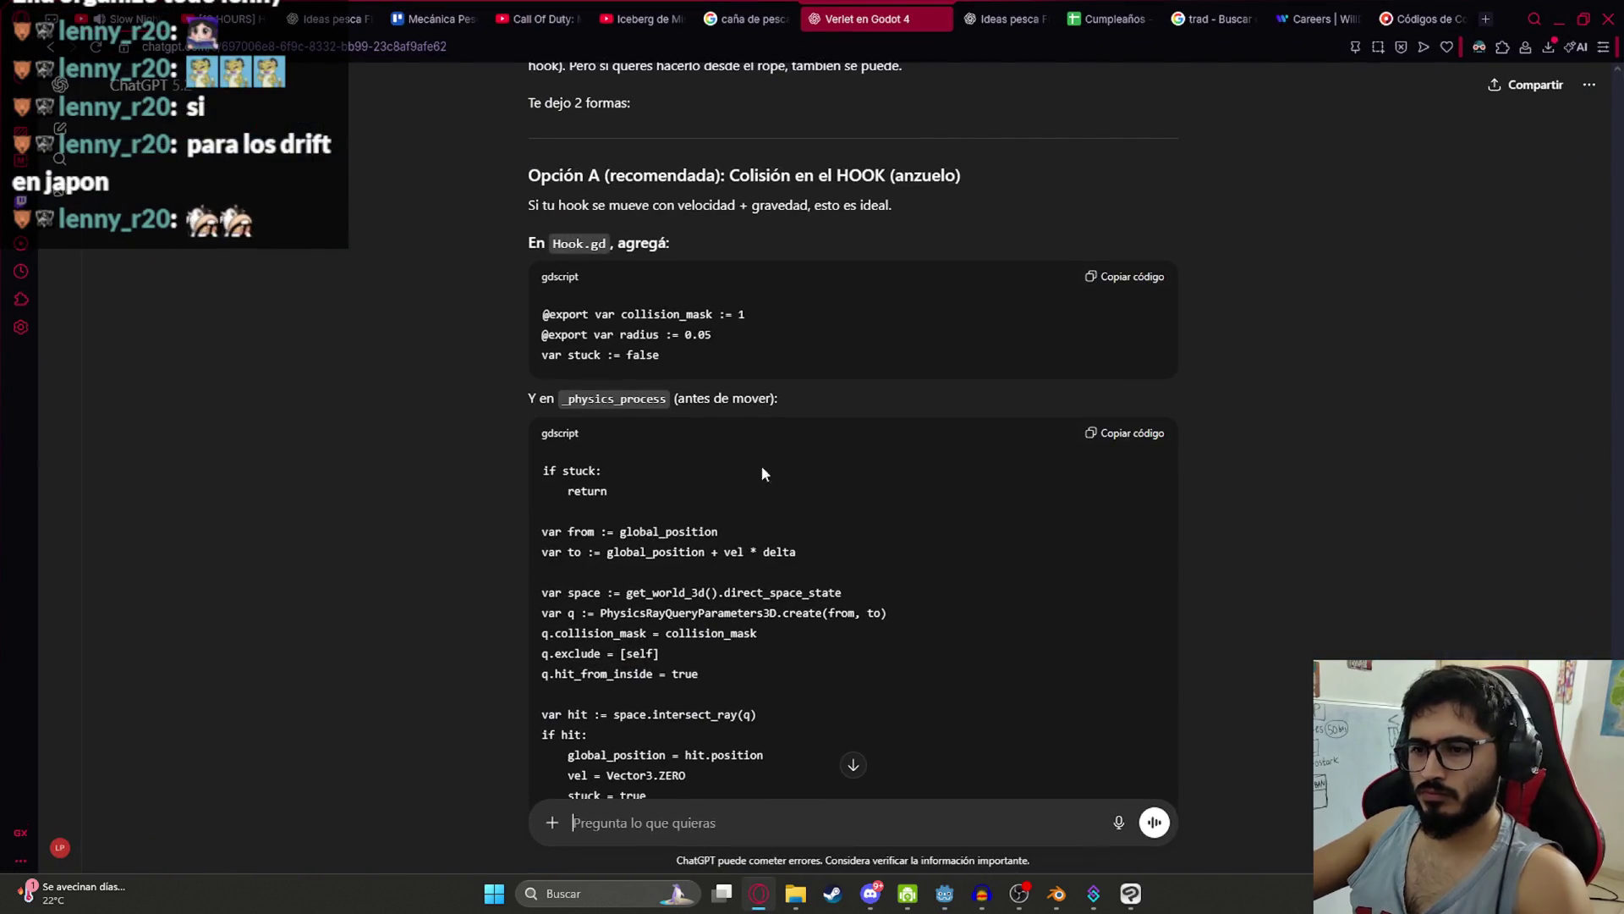
- Send ChatGPT the hook.gd code with the note 'nunca stuck = true'
{"action": "key", "text": "ctrl+v"}
{"action": "scroll", "coordinate": [728, 431], "scroll_direction": "down", "scroll_amount": 10}
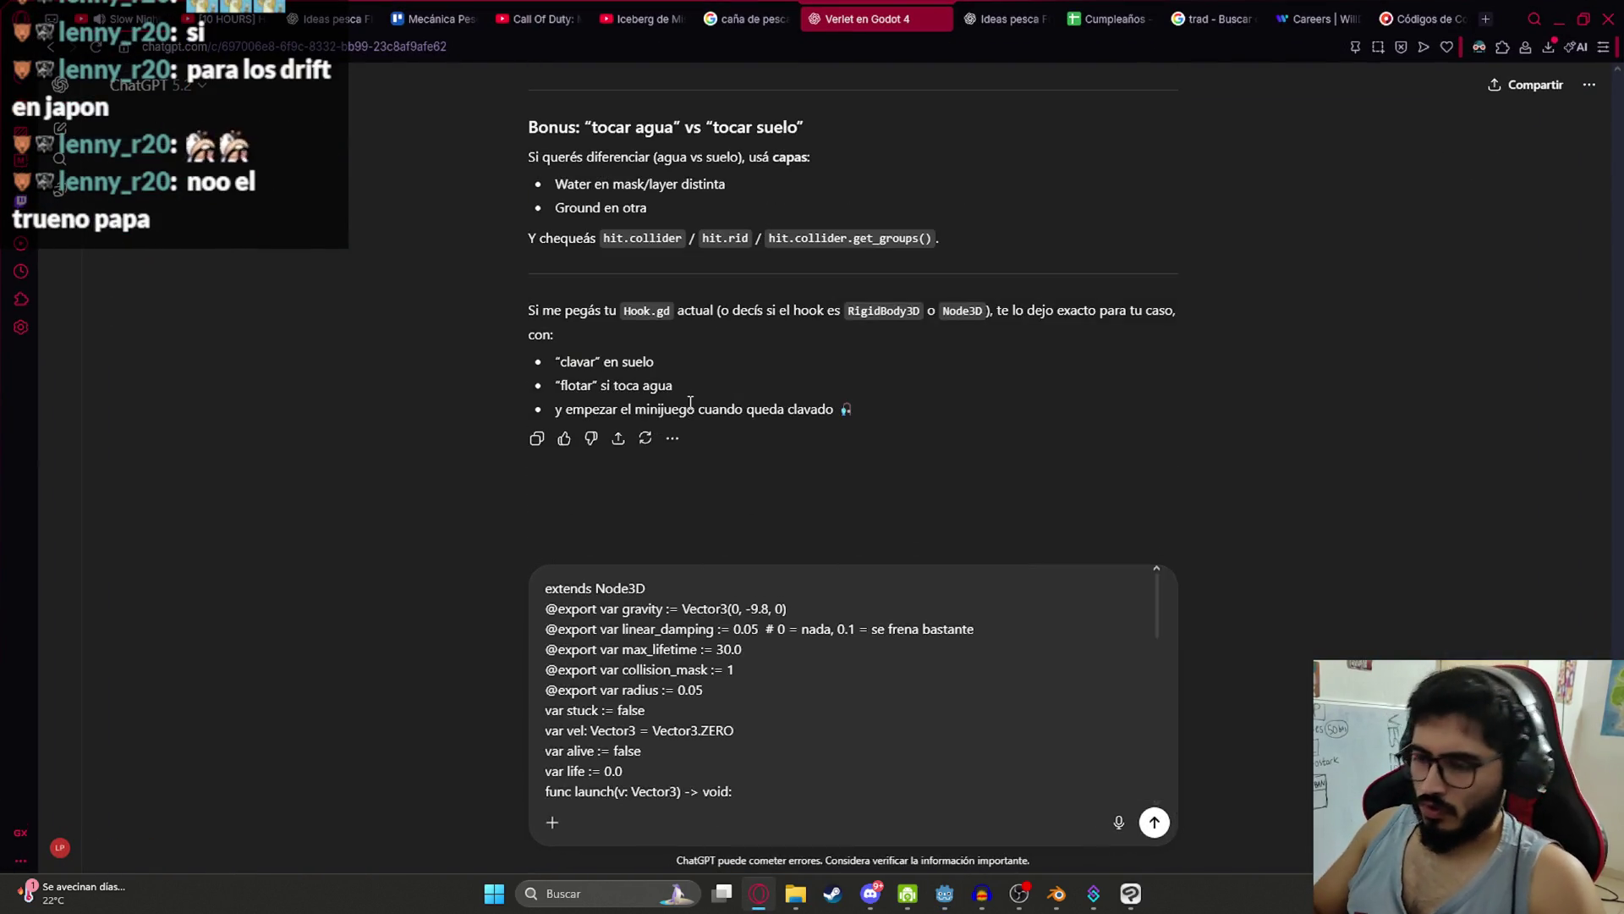
{"action": "key", "text": "shift+Return"}
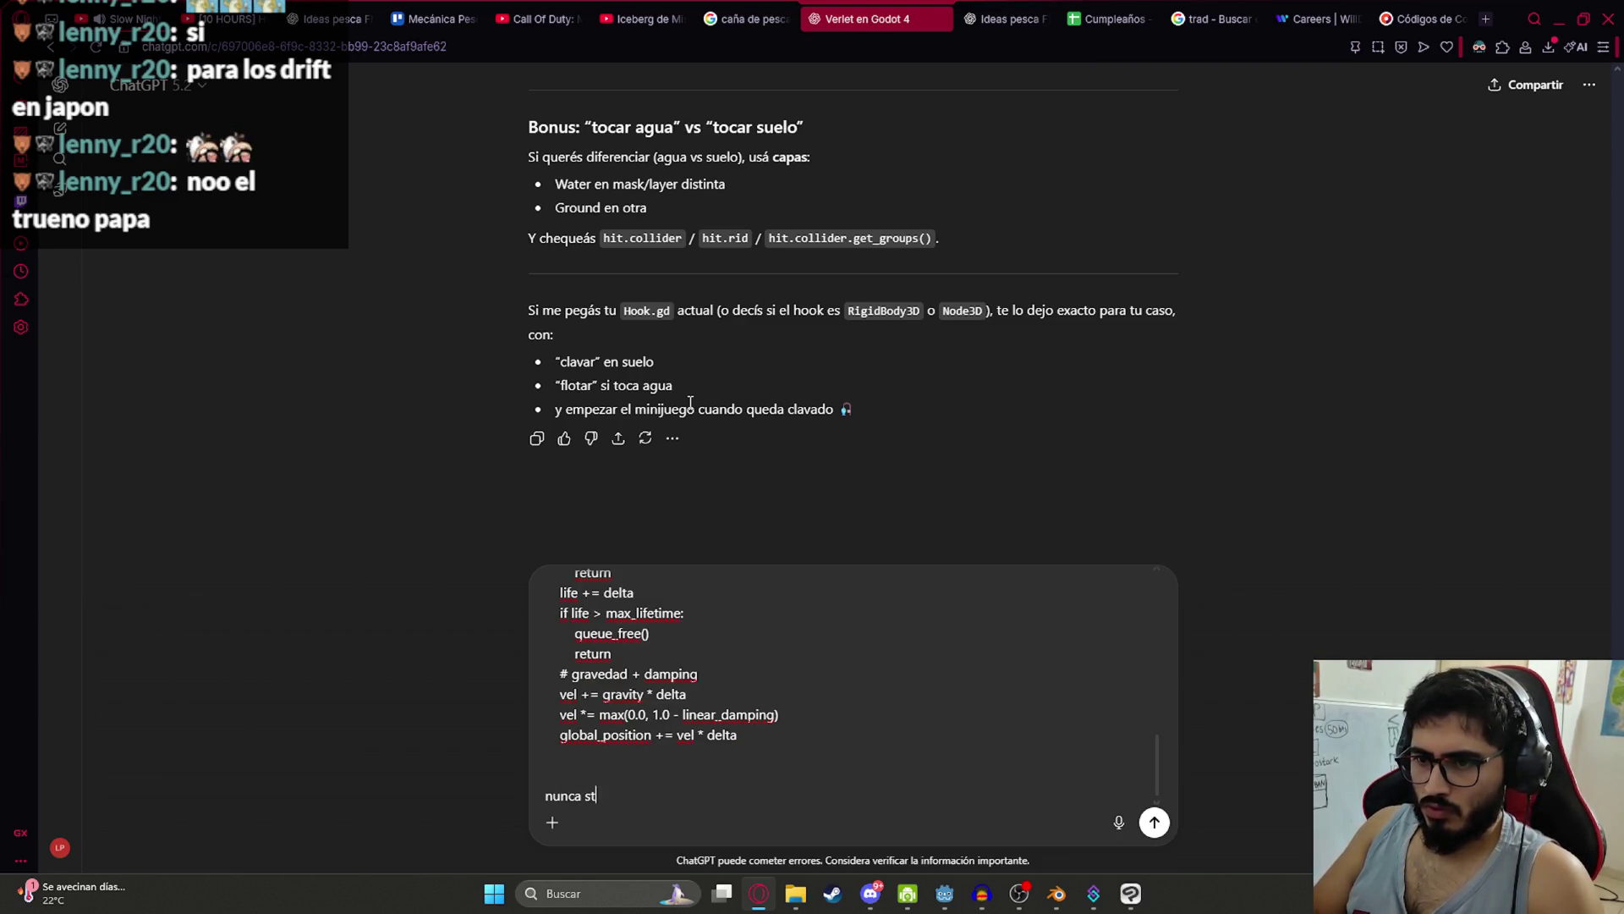
{"action": "key", "text": "Return"}
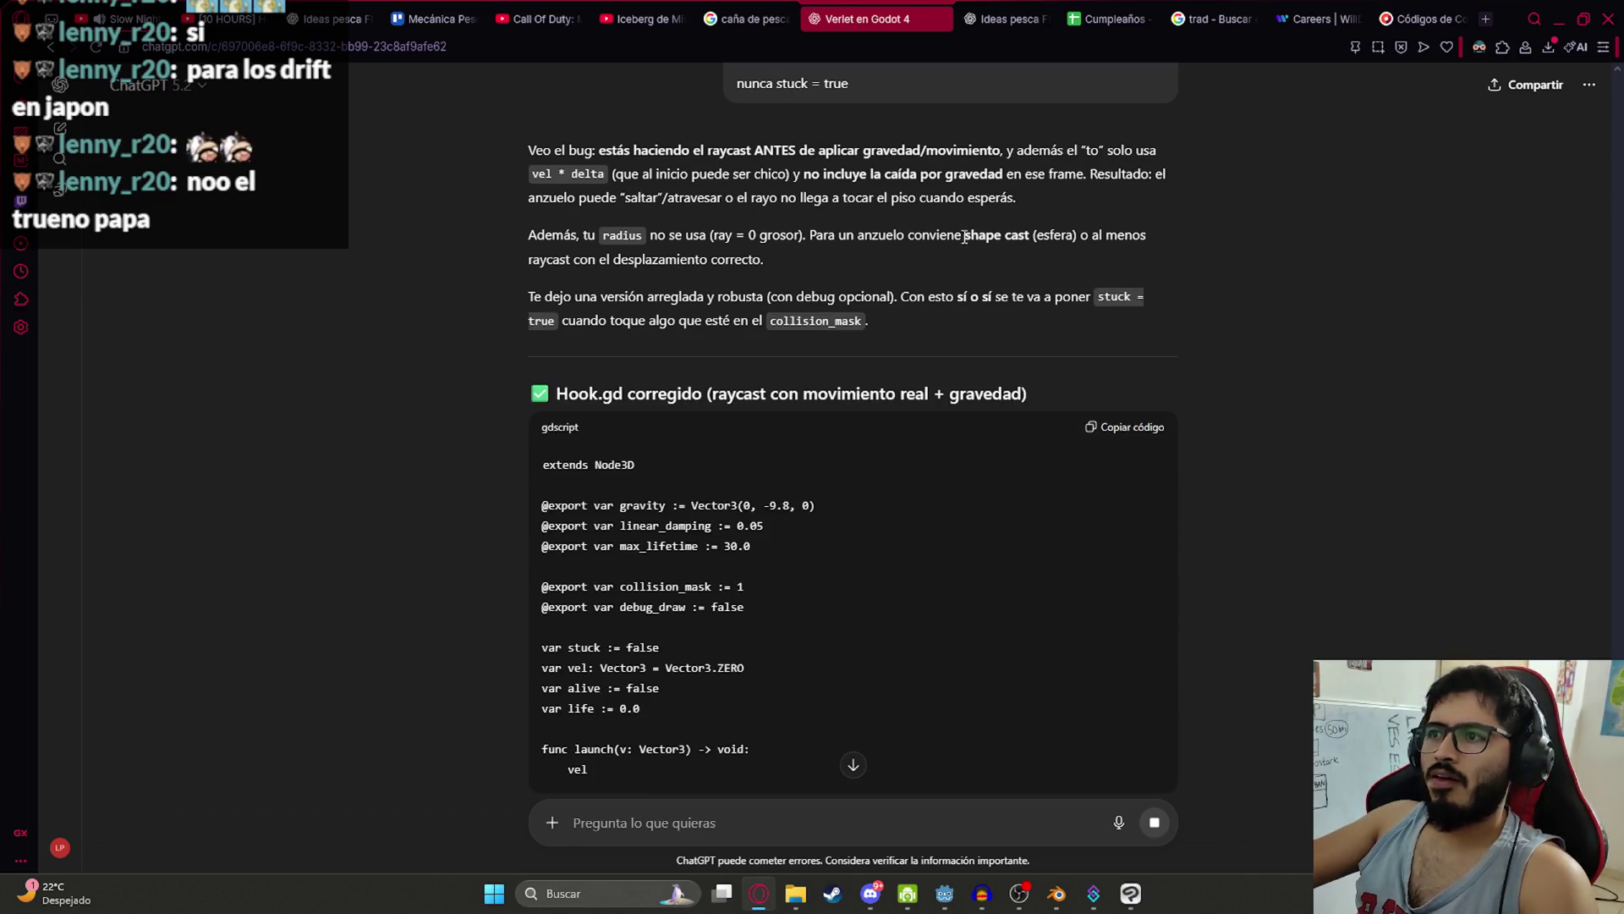
- Read through the corrected Hook.gd answer and select its _physics_process code
{"action": "scroll", "coordinate": [636, 457], "scroll_direction": "down", "scroll_amount": 3}
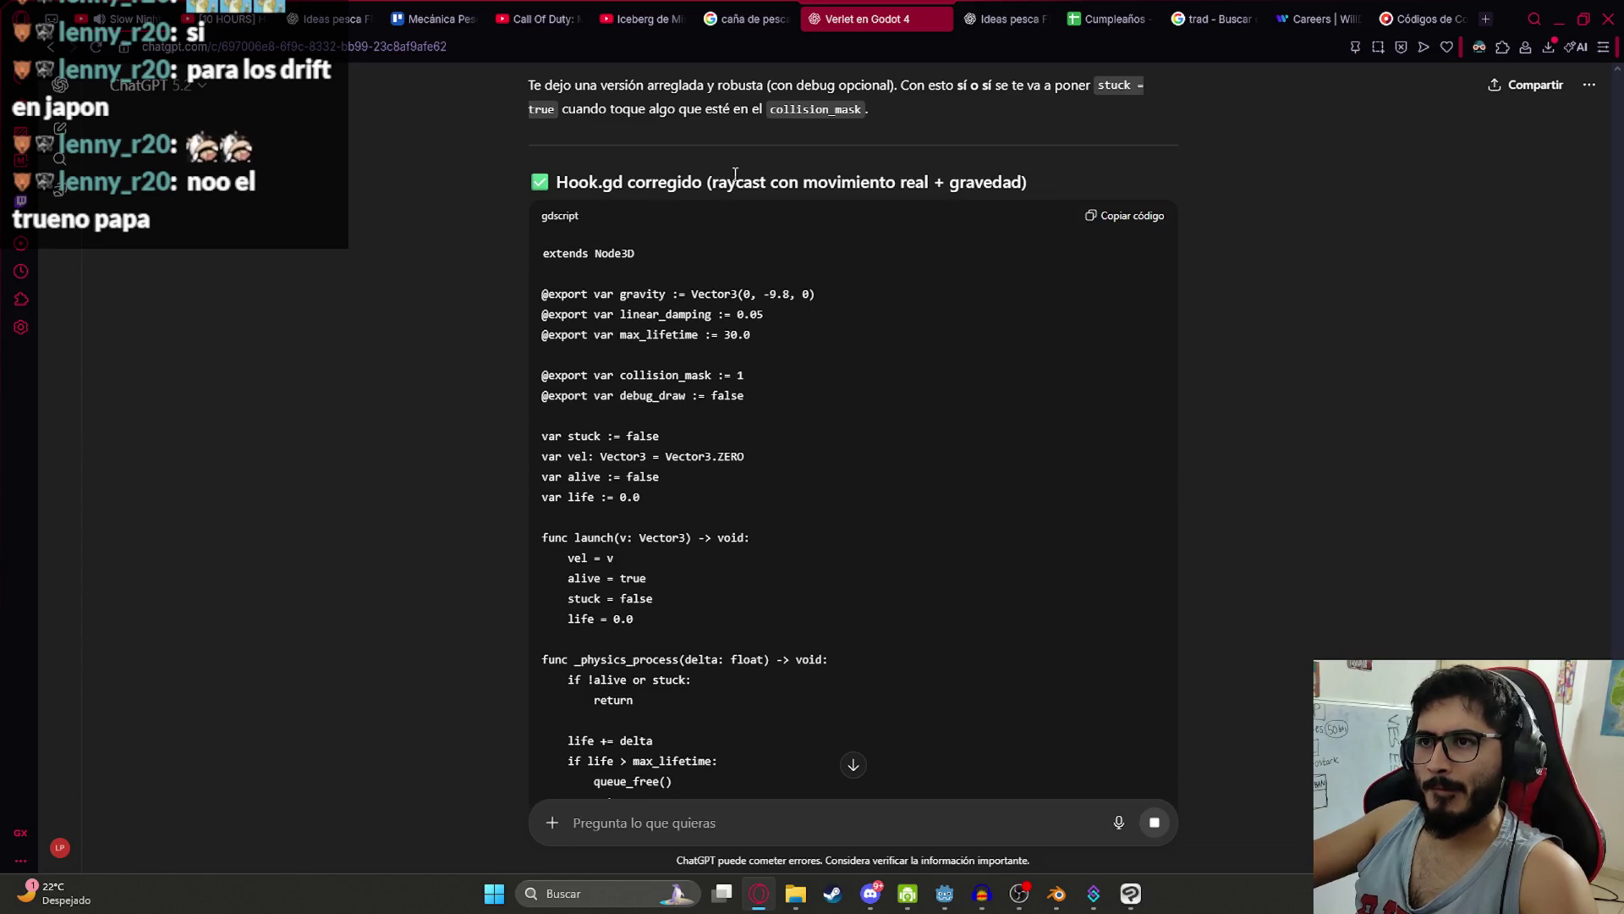
{"action": "scroll", "coordinate": [833, 253], "scroll_direction": "down", "scroll_amount": 5}
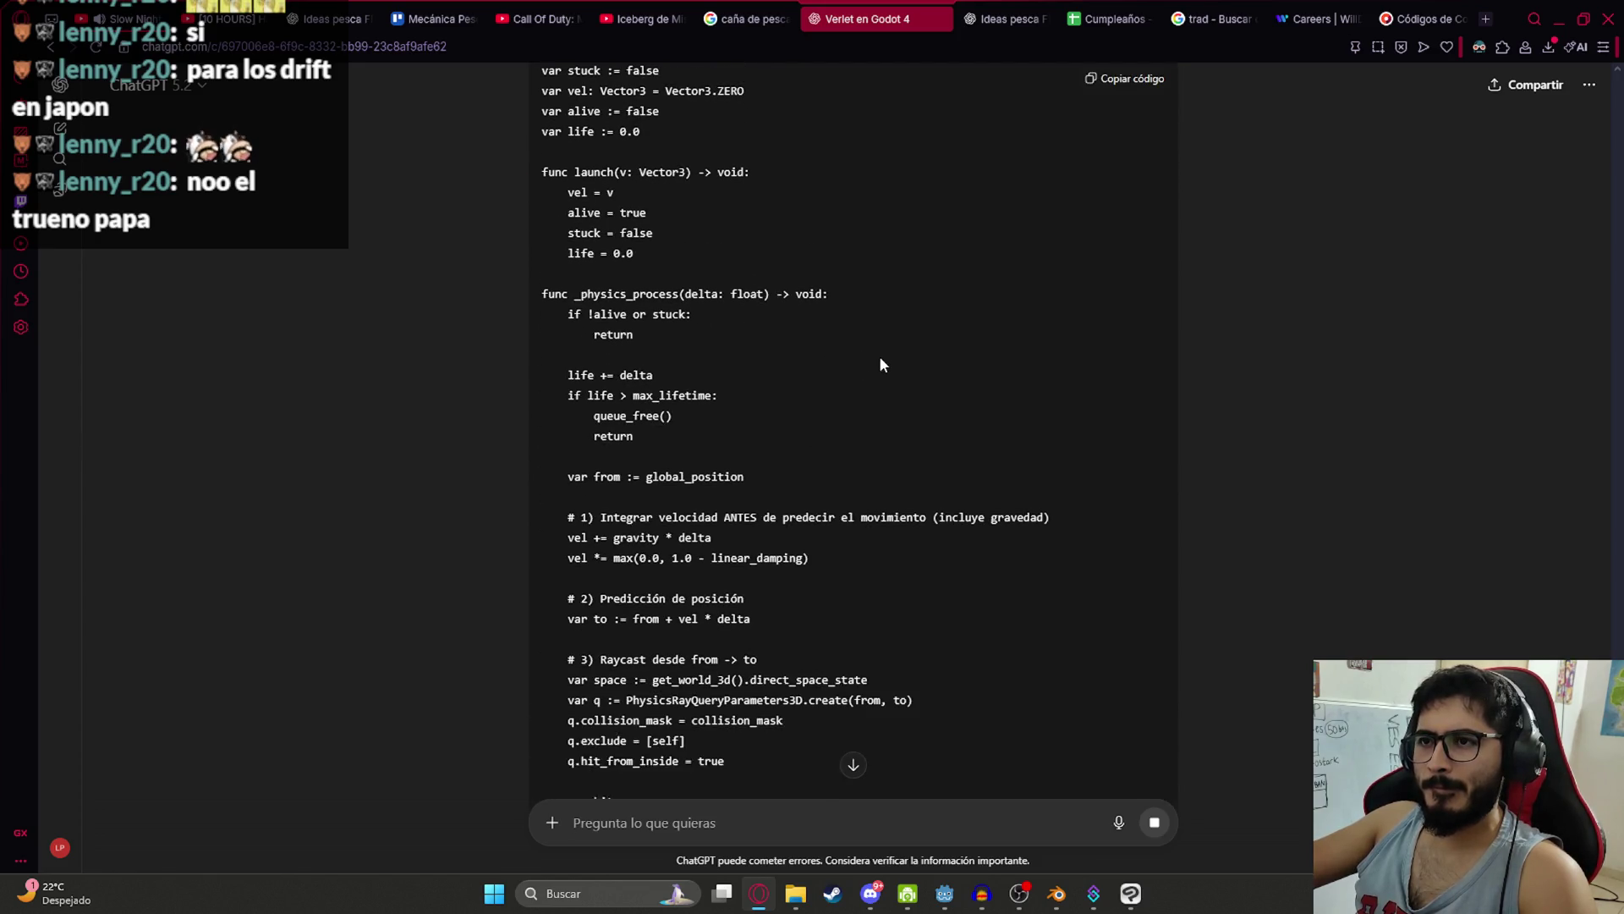
{"action": "scroll", "coordinate": [880, 355], "scroll_direction": "up", "scroll_amount": 5}
{"action": "scroll", "coordinate": [789, 385], "scroll_direction": "down", "scroll_amount": 9}
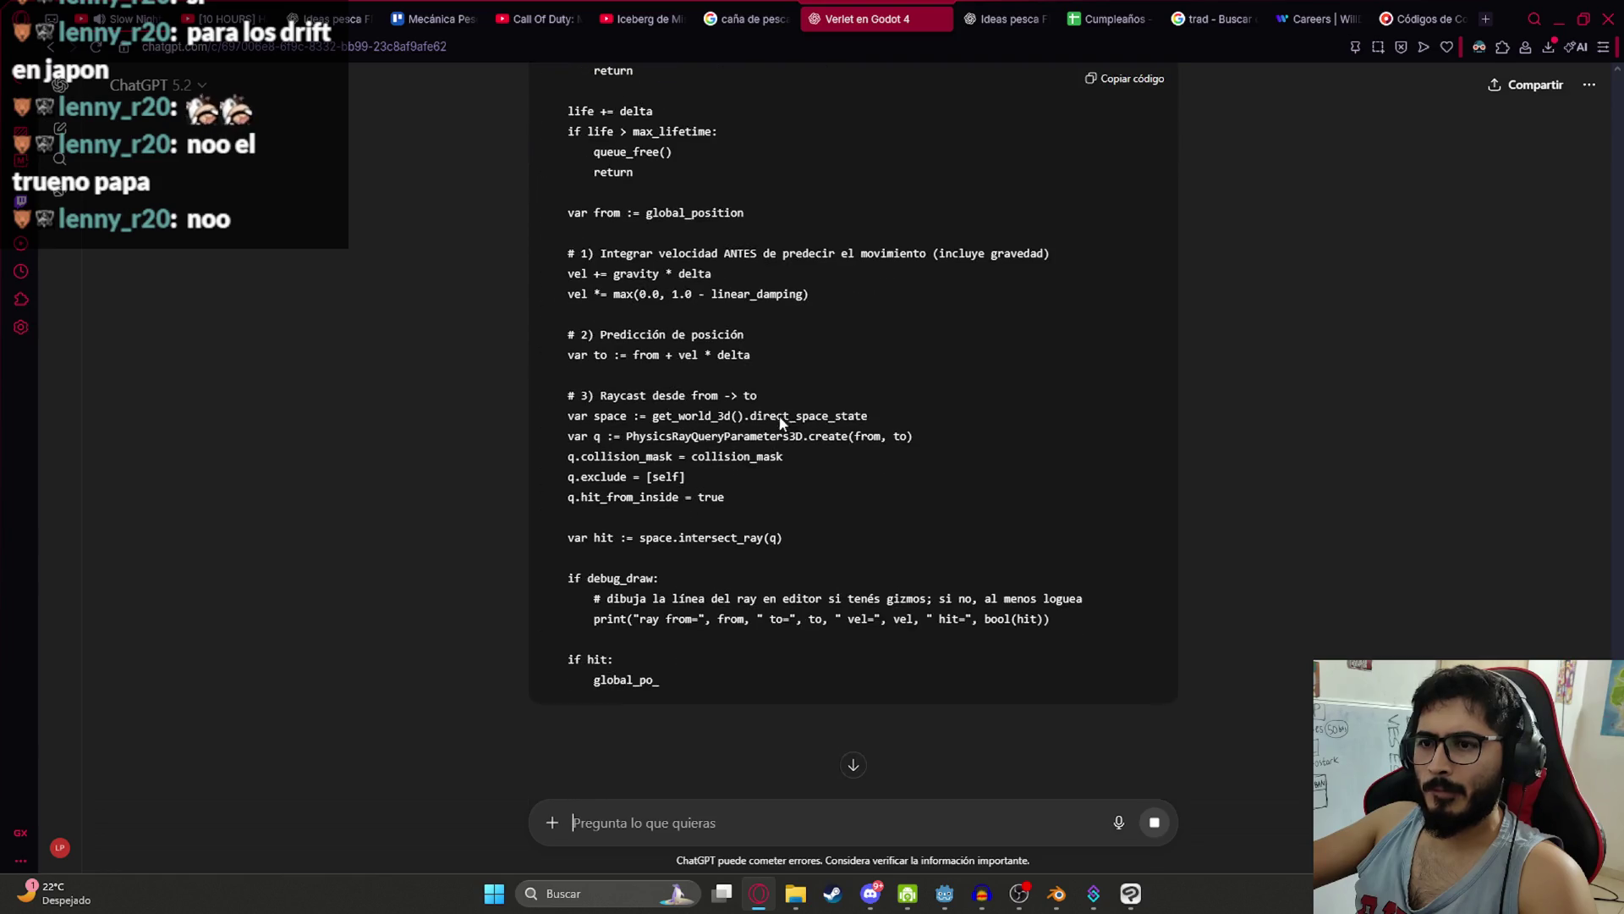
{"action": "scroll", "coordinate": [794, 393], "scroll_direction": "down", "scroll_amount": 3}
{"action": "scroll", "coordinate": [759, 414], "scroll_direction": "up", "scroll_amount": 2}
{"action": "scroll", "coordinate": [759, 415], "scroll_direction": "up", "scroll_amount": 5}
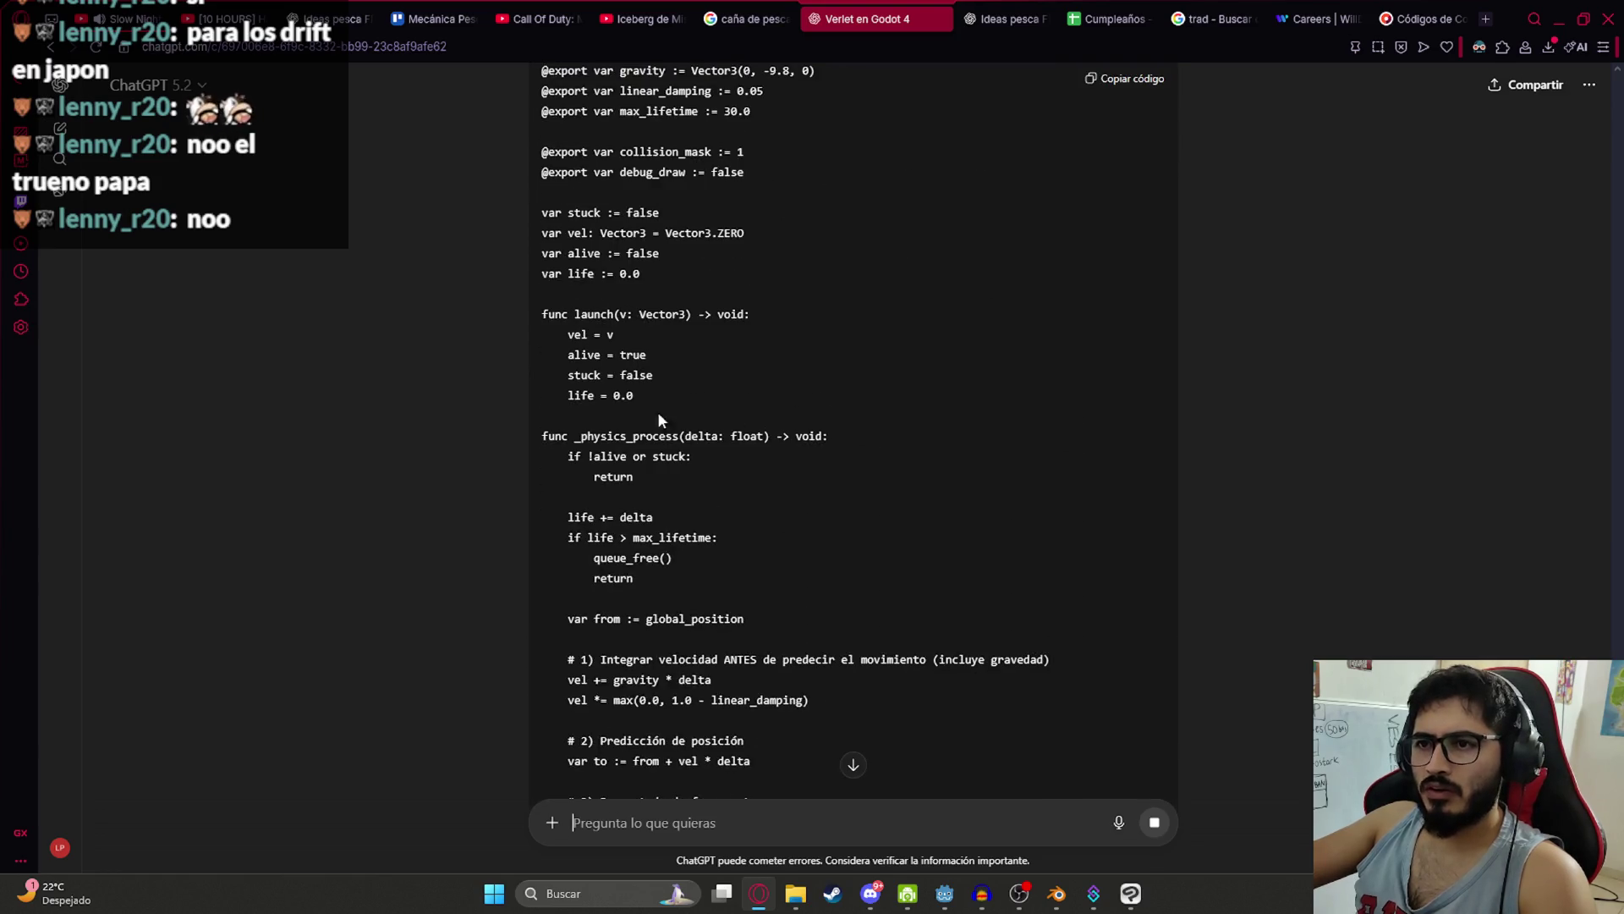
{"action": "mouse_move", "coordinate": [544, 444]}
{"action": "left_mouse_down"}
{"action": "mouse_move", "coordinate": [623, 519]}
{"action": "mouse_move", "coordinate": [761, 736]}
{"action": "mouse_move", "coordinate": [730, 725]}
{"action": "left_mouse_up"}
- Replace the old _physics_process code in hook.gd with ChatGPT's corrected version
{"action": "key", "text": "alt+Tab"}
{"action": "key", "text": "ctrl+a"}
{"action": "scroll", "coordinate": [726, 442], "scroll_direction": "up", "scroll_amount": 8}
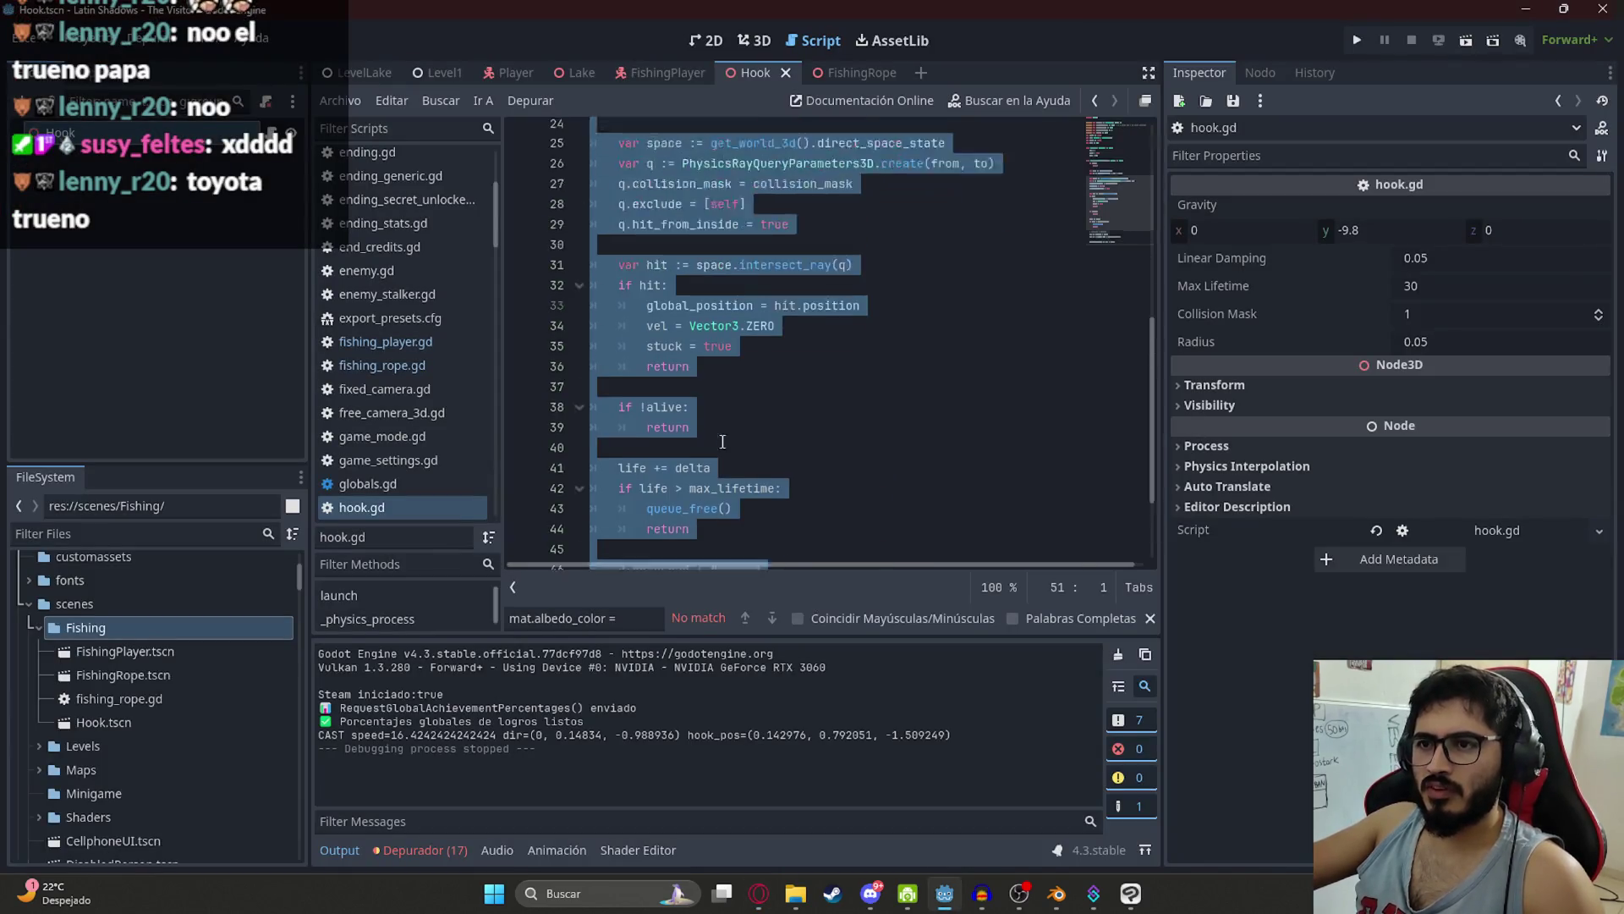
{"action": "scroll", "coordinate": [726, 442], "scroll_direction": "down", "scroll_amount": 7}
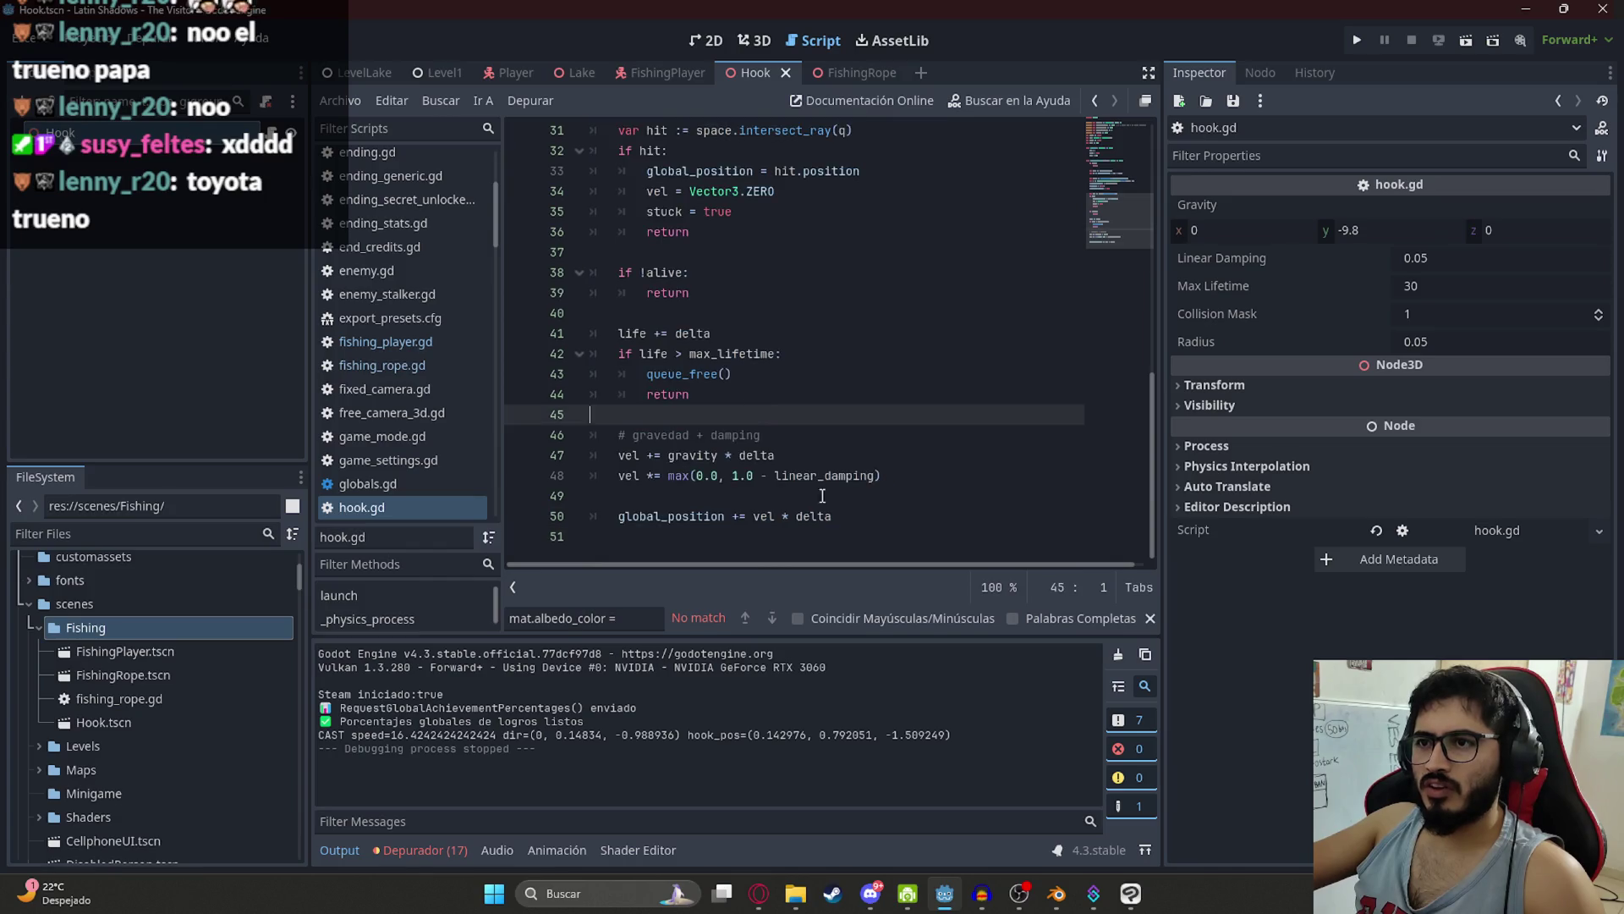
{"action": "mouse_move", "coordinate": [750, 450]}
{"action": "left_mouse_down"}
{"action": "mouse_move", "coordinate": [609, 271]}
{"action": "mouse_move", "coordinate": [585, 150]}
{"action": "left_mouse_up"}
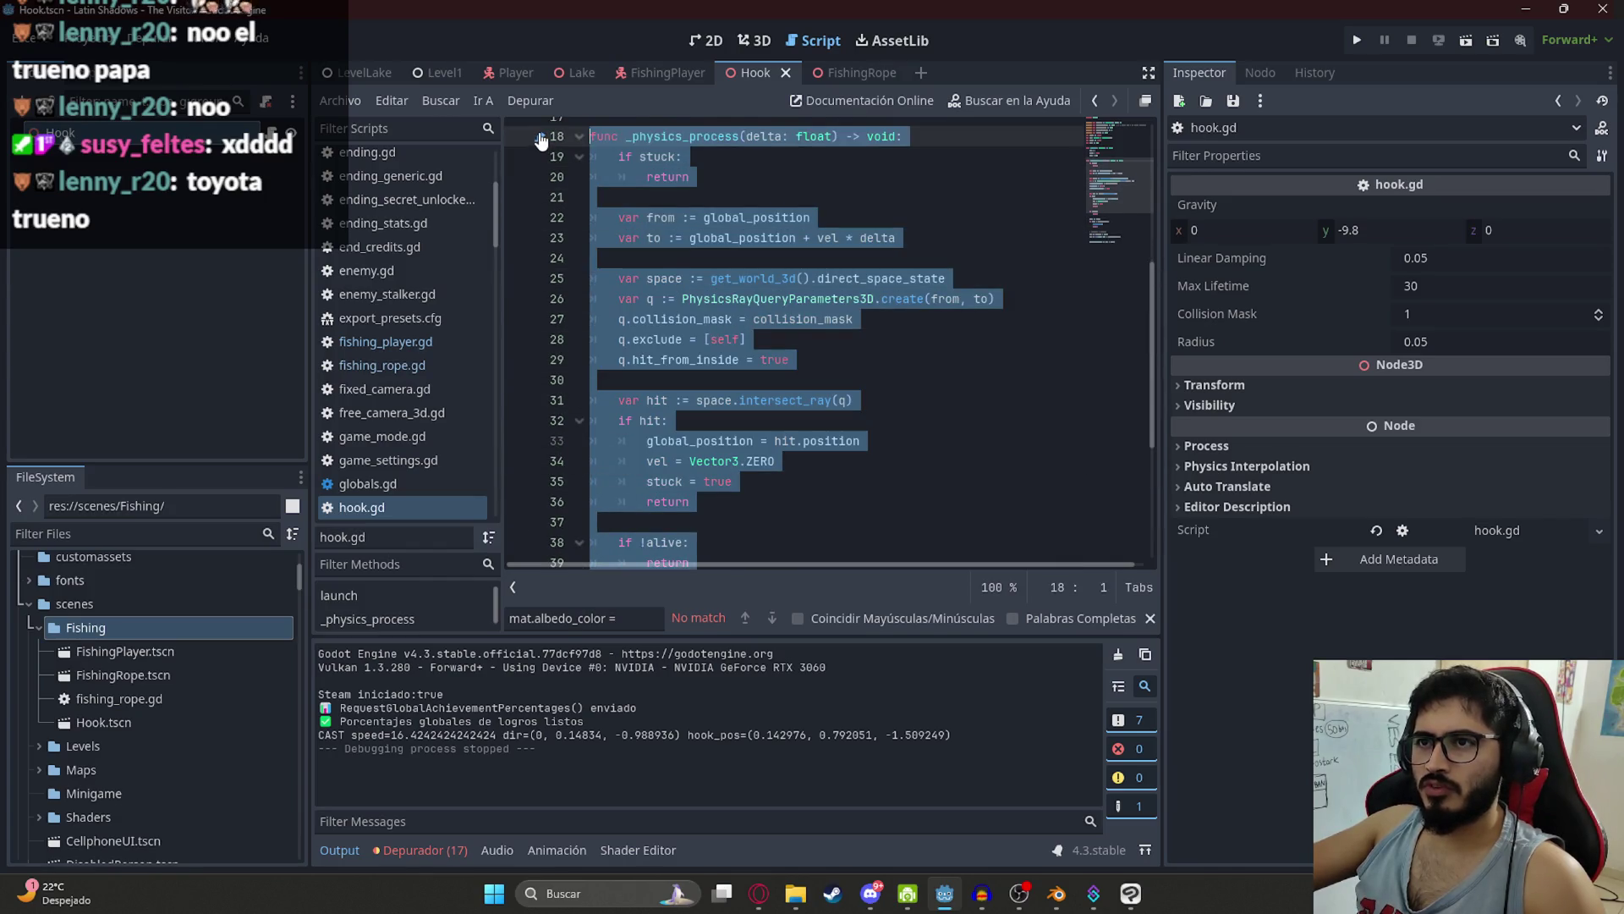
{"action": "key", "text": "ctrl+v"}
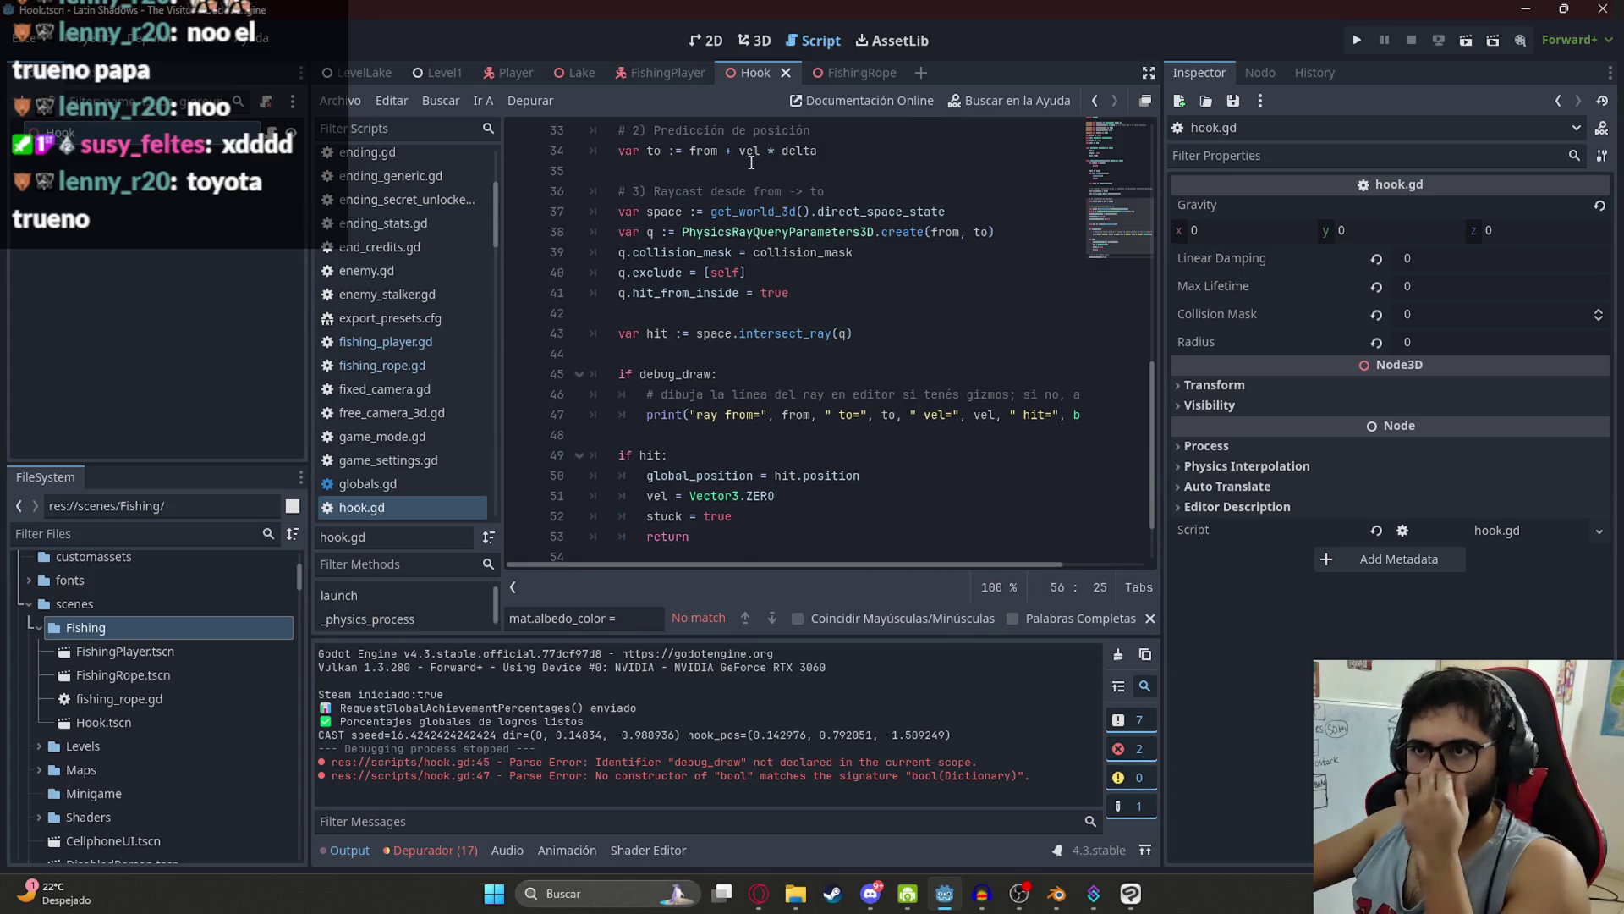
{"action": "scroll", "coordinate": [761, 339], "scroll_direction": "up", "scroll_amount": 4}
{"action": "scroll", "coordinate": [735, 385], "scroll_direction": "down", "scroll_amount": 3}
- Fix the undeclared debug_draw error by pasting its export variable into hook.gd and saving
{"action": "left_click", "coordinate": [674, 374]}
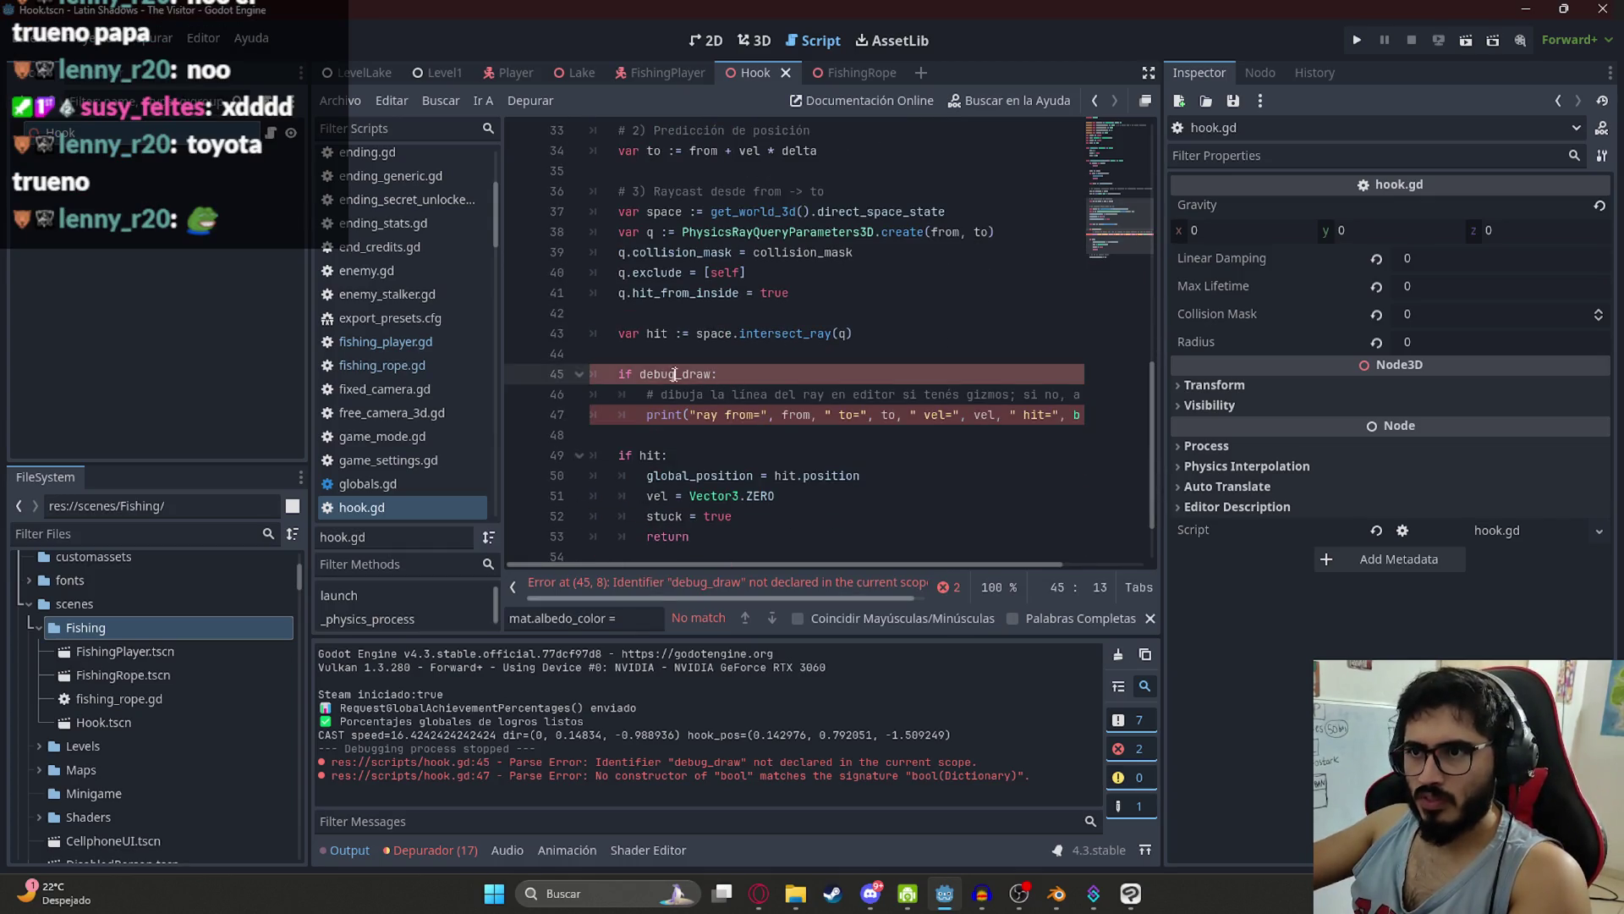
{"action": "key", "text": "alt+Tab"}
{"action": "scroll", "coordinate": [761, 381], "scroll_direction": "up", "scroll_amount": 10}
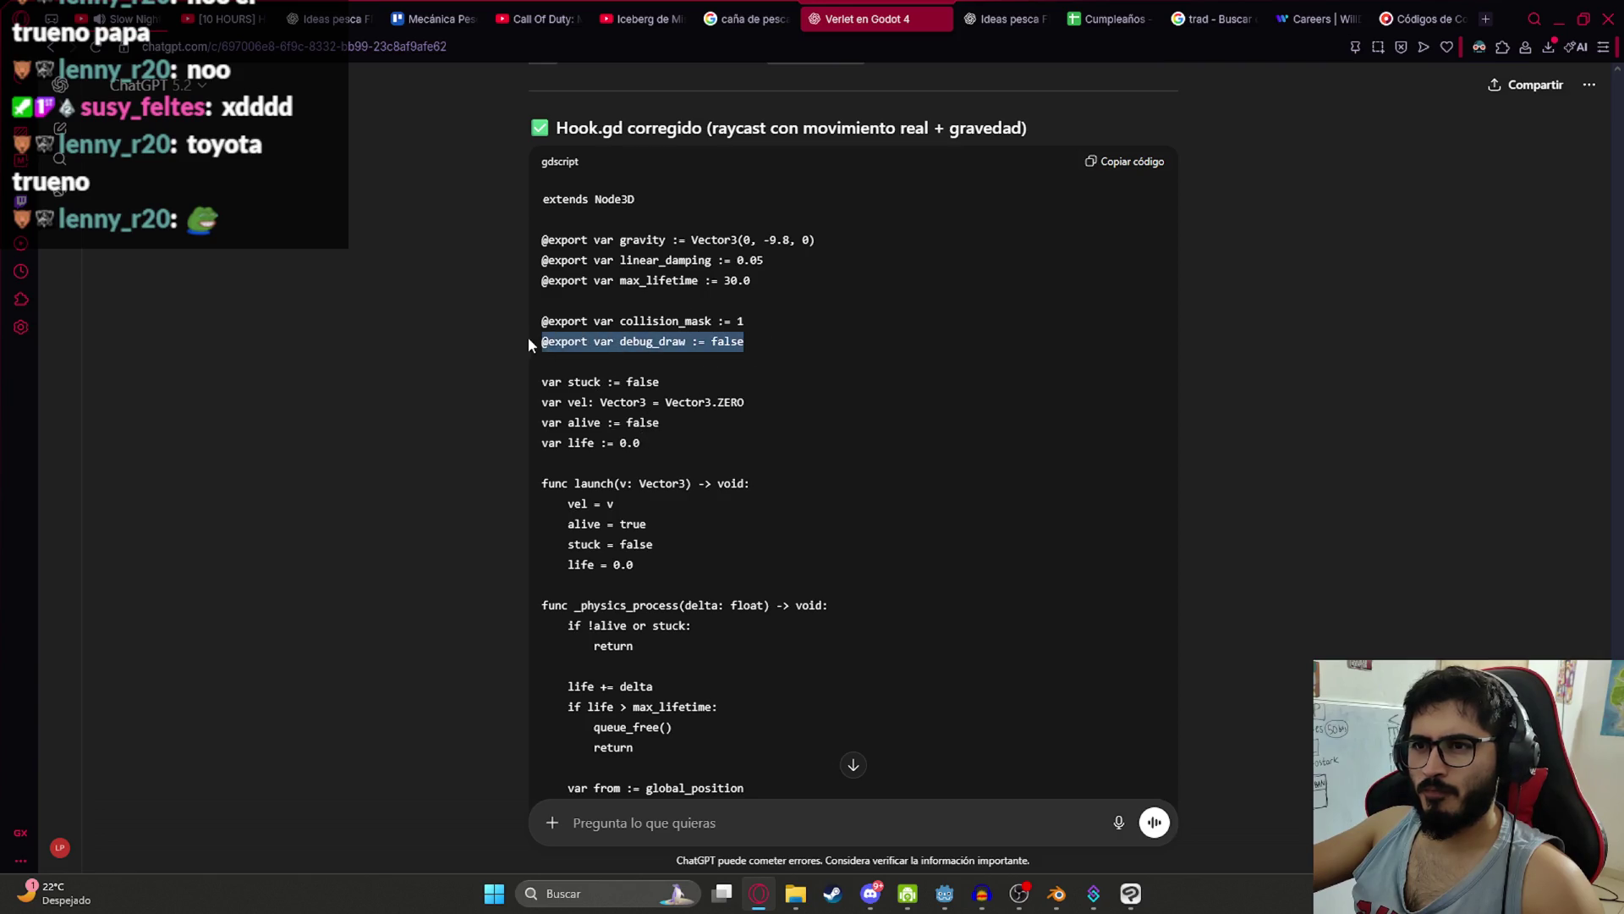
{"action": "key", "text": "alt+Tab"}
{"action": "left_click", "coordinate": [1104, 135]}
{"action": "left_click", "coordinate": [1070, 252]}
{"action": "key", "text": "Return"}
{"action": "key", "text": "ctrl+v"}
{"action": "key", "text": "ctrl+s"}
- Change line 48's debug print to output hit instead of bool(hit)
{"action": "scroll", "coordinate": [1070, 238], "scroll_direction": "down", "scroll_amount": 12}
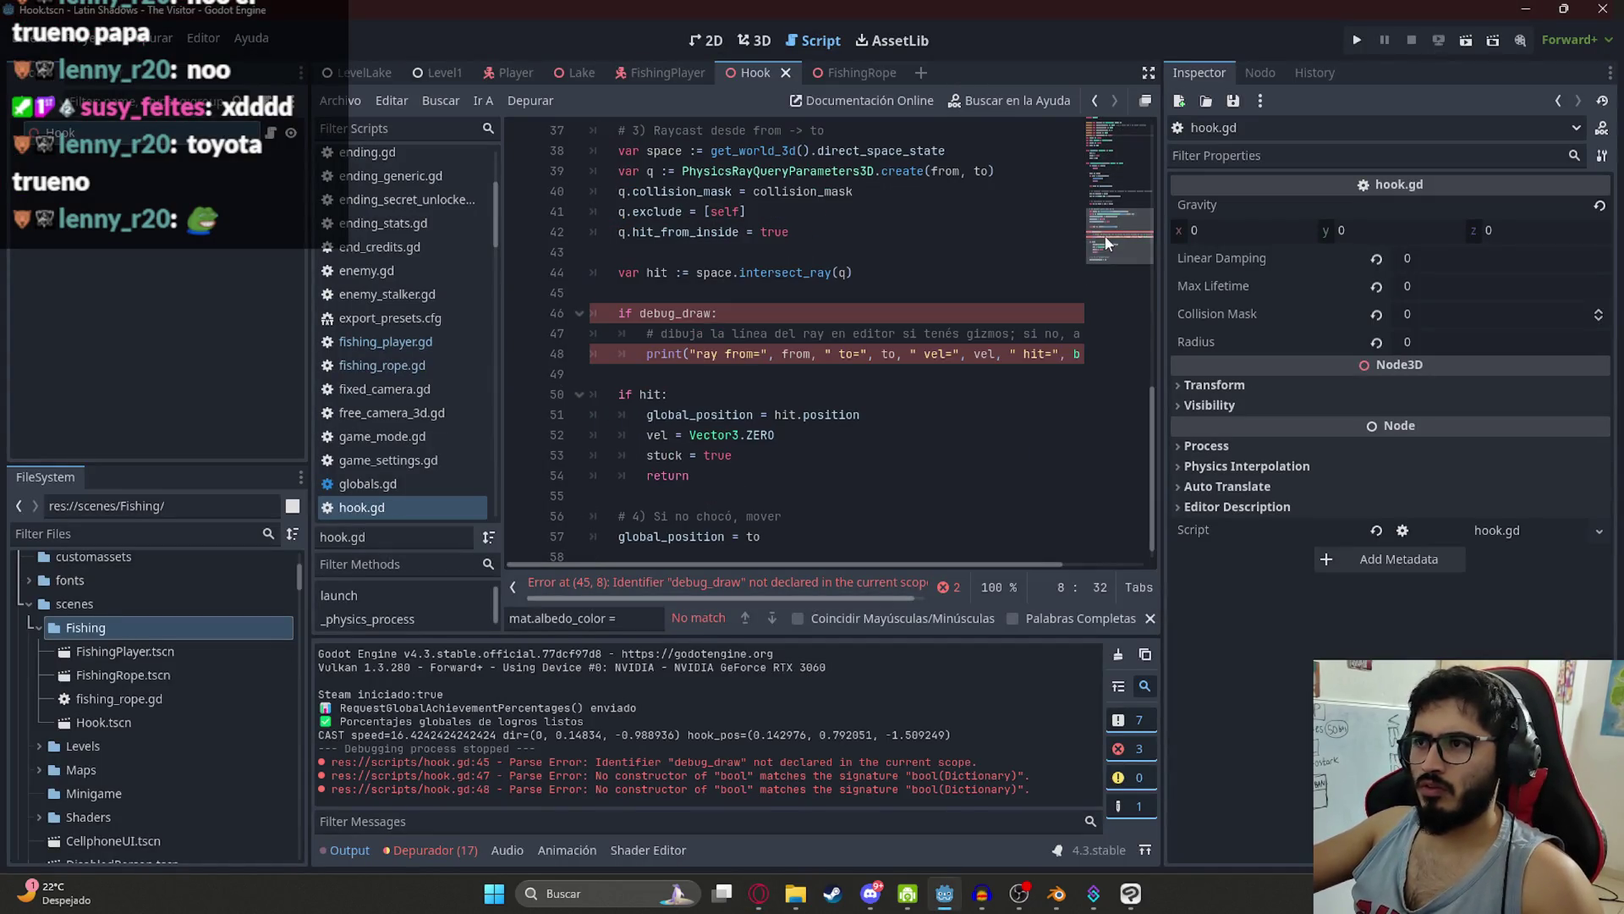
{"action": "left_click", "coordinate": [691, 355]}
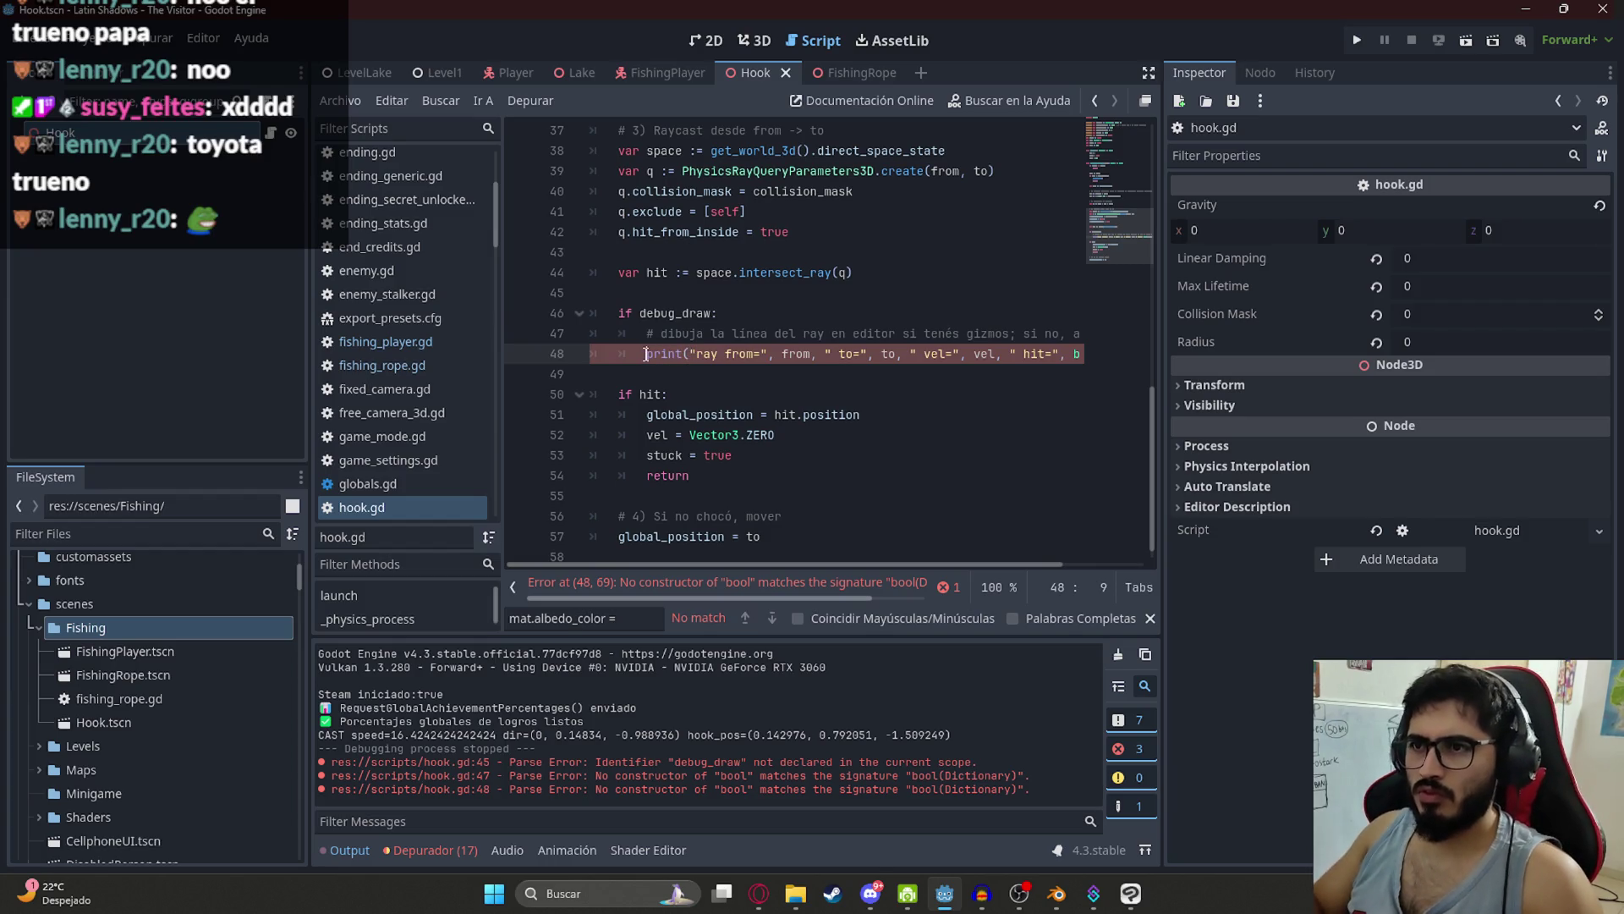
{"action": "left_click_drag", "start_coordinate": [973, 563], "coordinate": [1228, 565]}
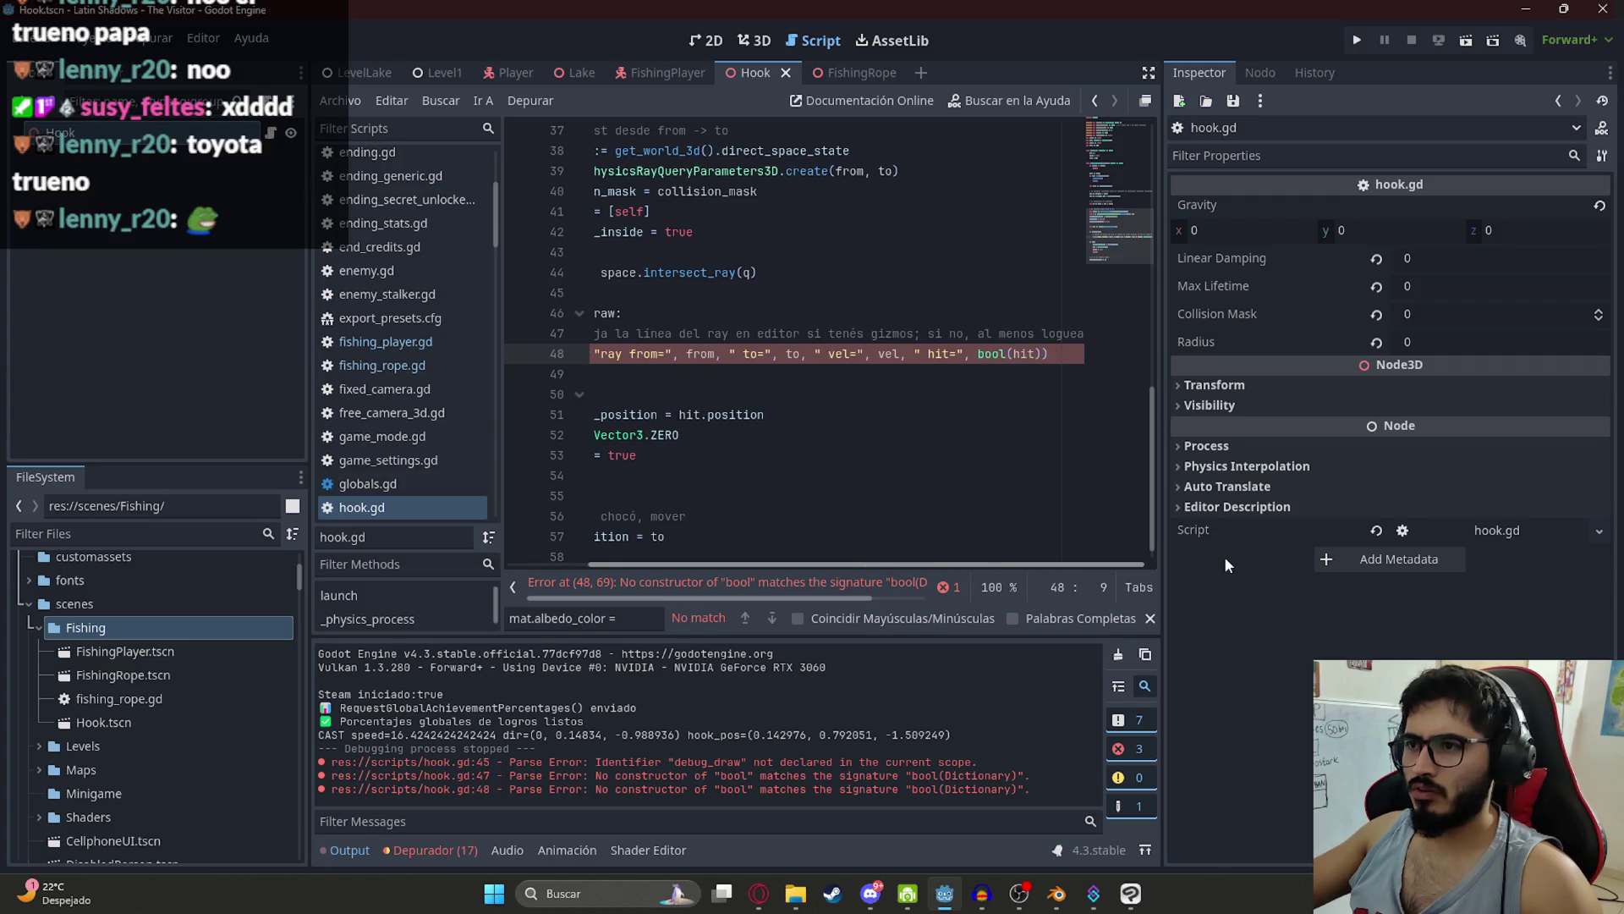
{"action": "key", "text": "alt+Tab"}
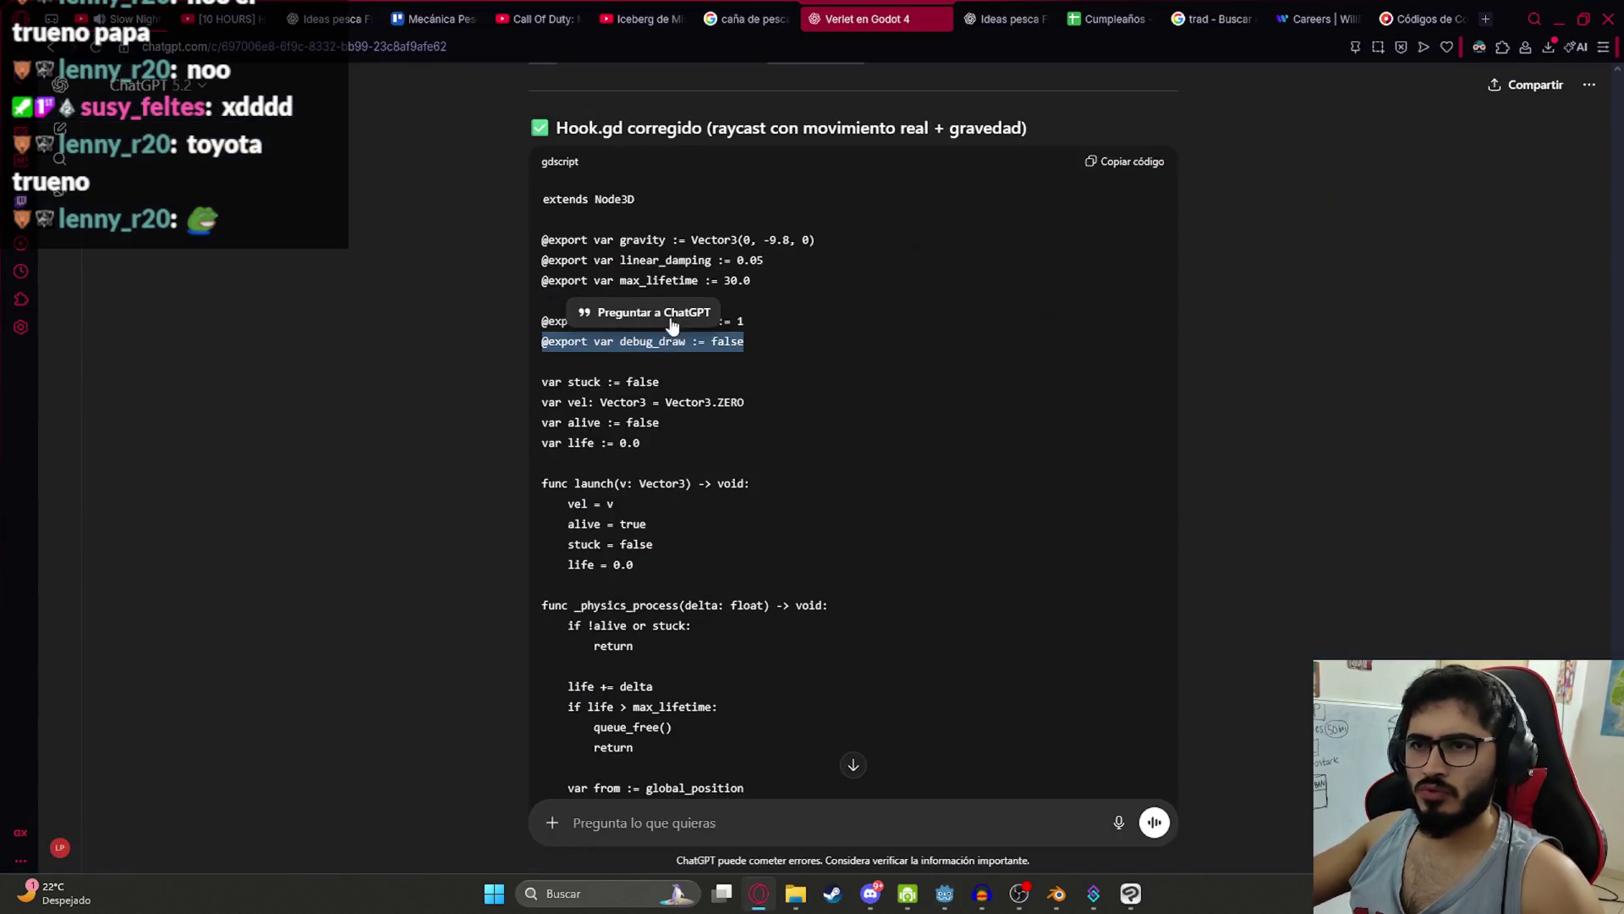
{"action": "left_click", "coordinate": [752, 326]}
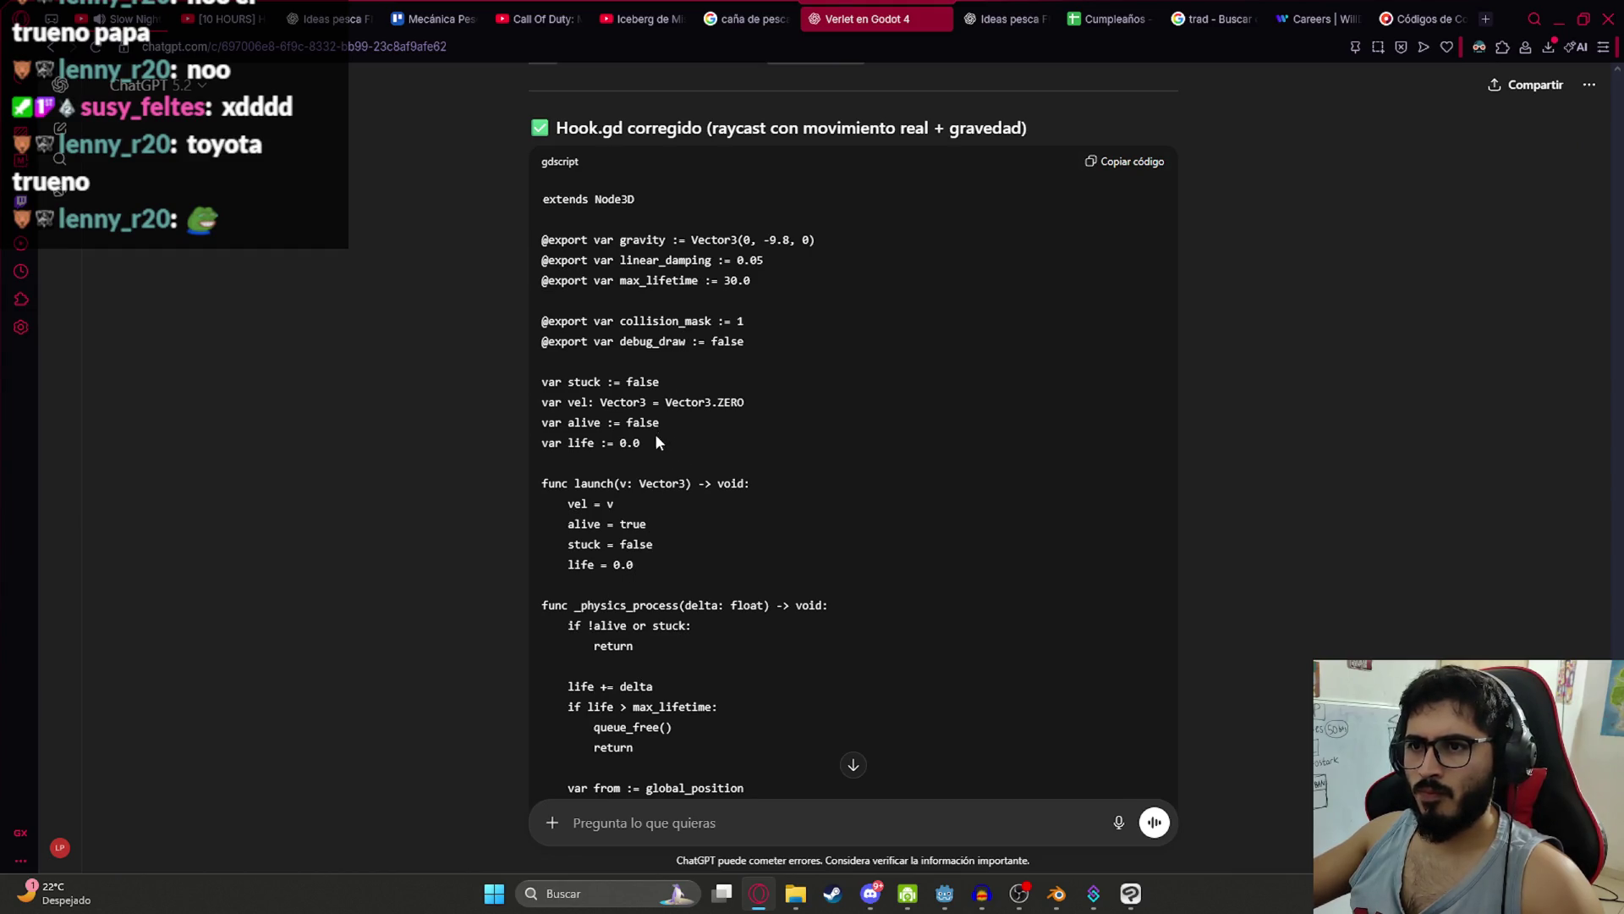
{"action": "scroll", "coordinate": [657, 442], "scroll_direction": "down", "scroll_amount": 6}
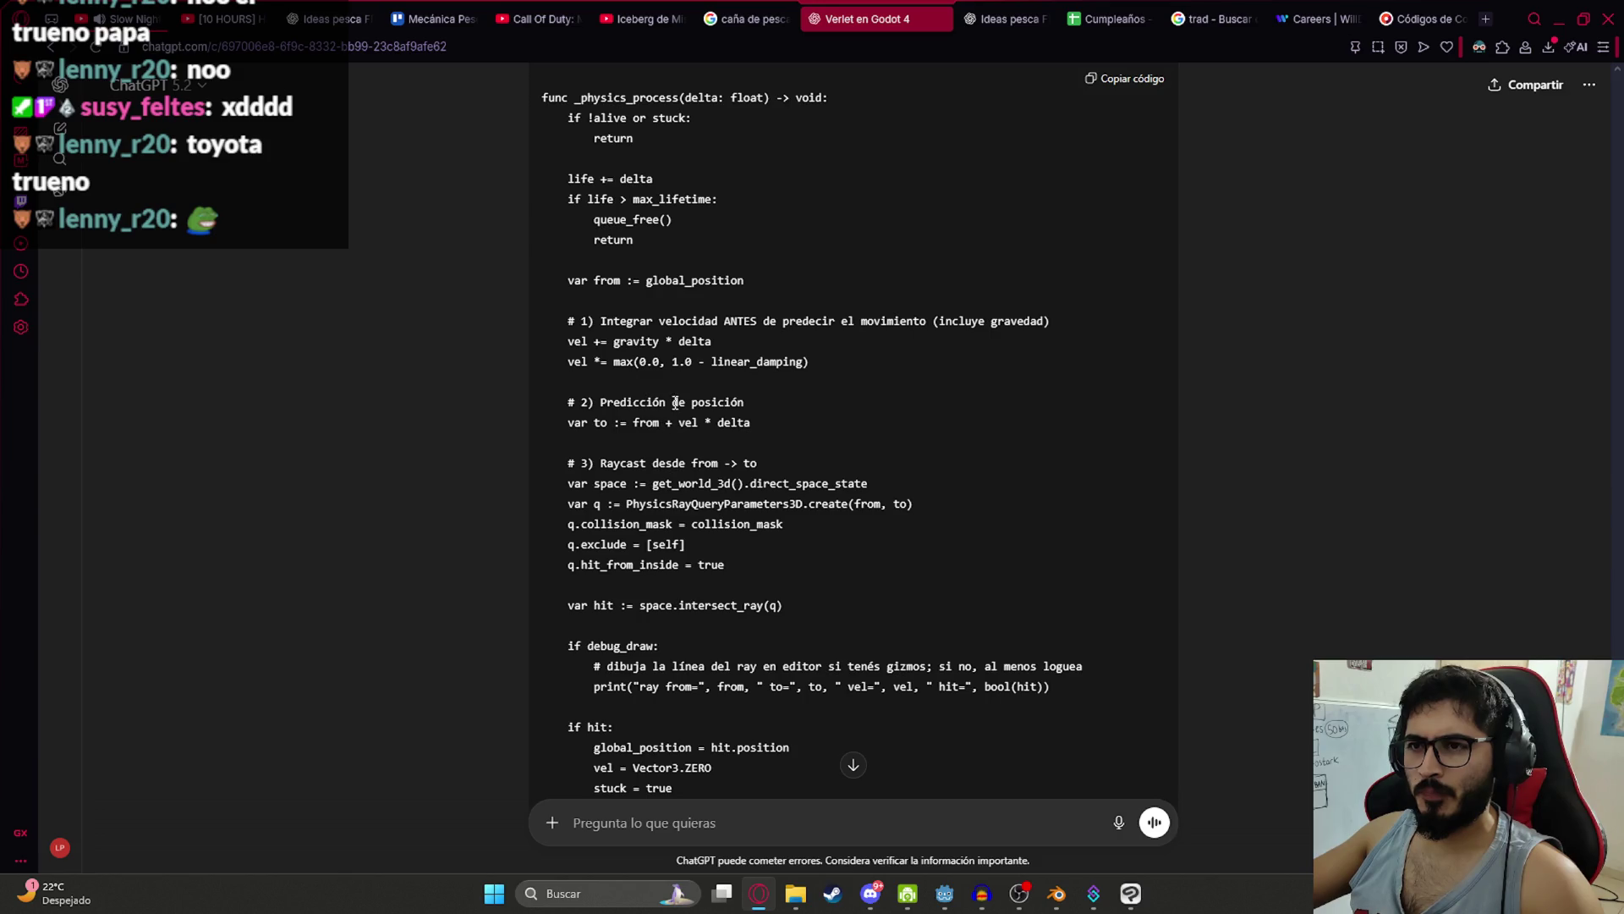
{"action": "scroll", "coordinate": [676, 402], "scroll_direction": "up", "scroll_amount": 1}
{"action": "key", "text": "alt+Tab"}
{"action": "mouse_move", "coordinate": [899, 559]}
{"action": "left_mouse_down"}
{"action": "mouse_move", "coordinate": [981, 562]}
{"action": "mouse_move", "coordinate": [1085, 503]}
{"action": "left_mouse_up"}
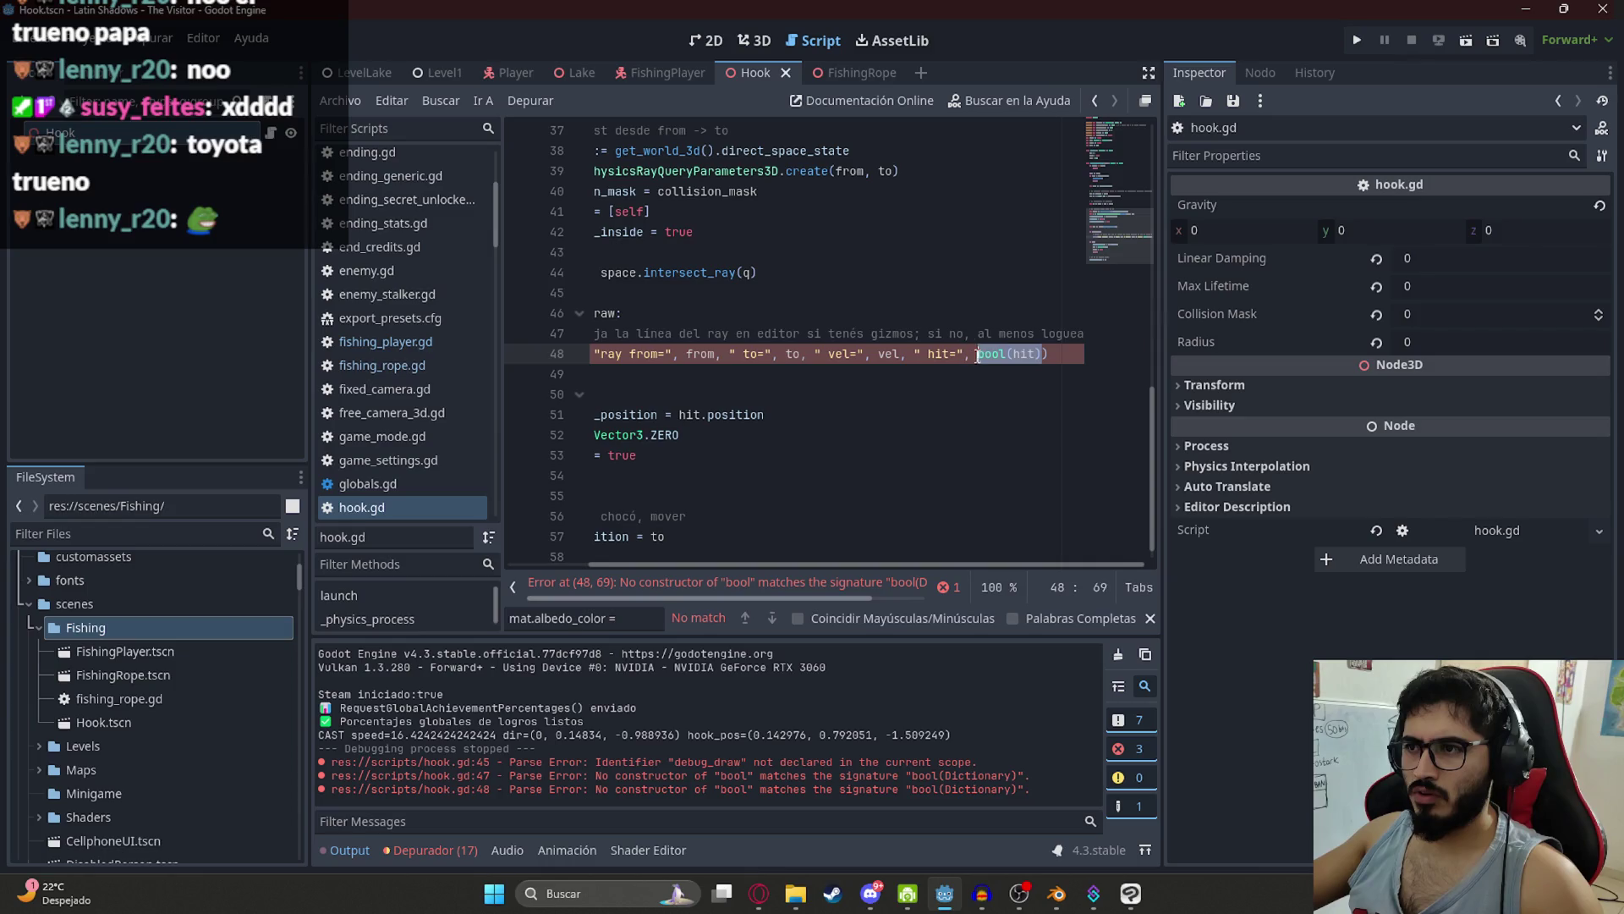
{"action": "key", "text": "Down"}
{"action": "key", "text": "Down"}
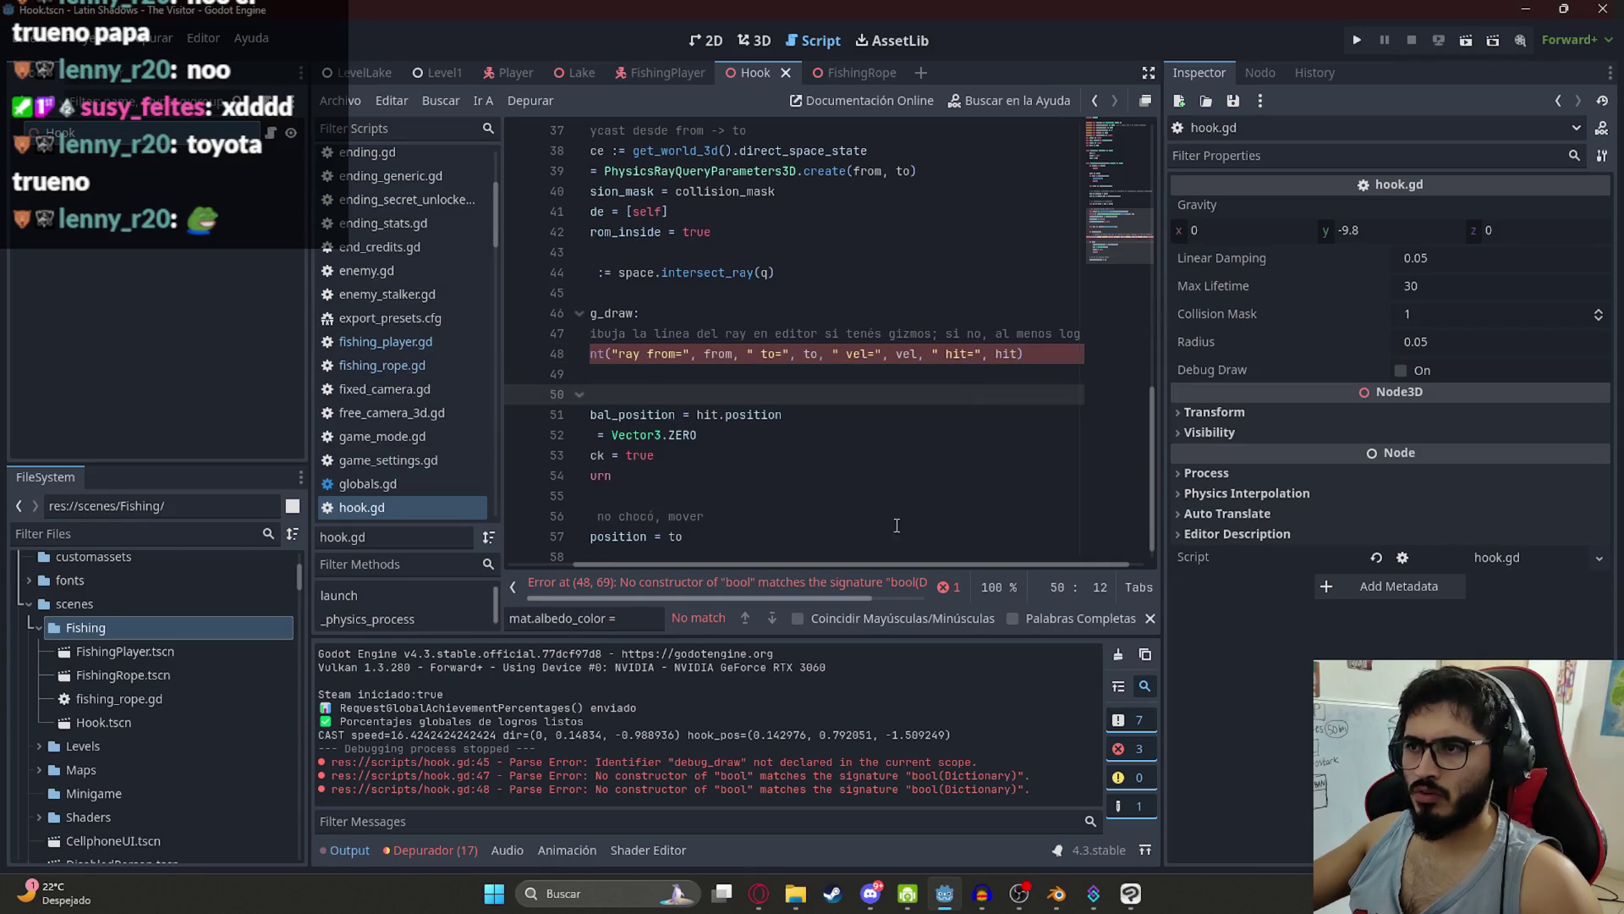
{"action": "right_click", "coordinate": [640, 74]}
- Test-play the FishingPlayer scene, then close the fullscreen game
{"action": "left_click", "coordinate": [724, 213]}
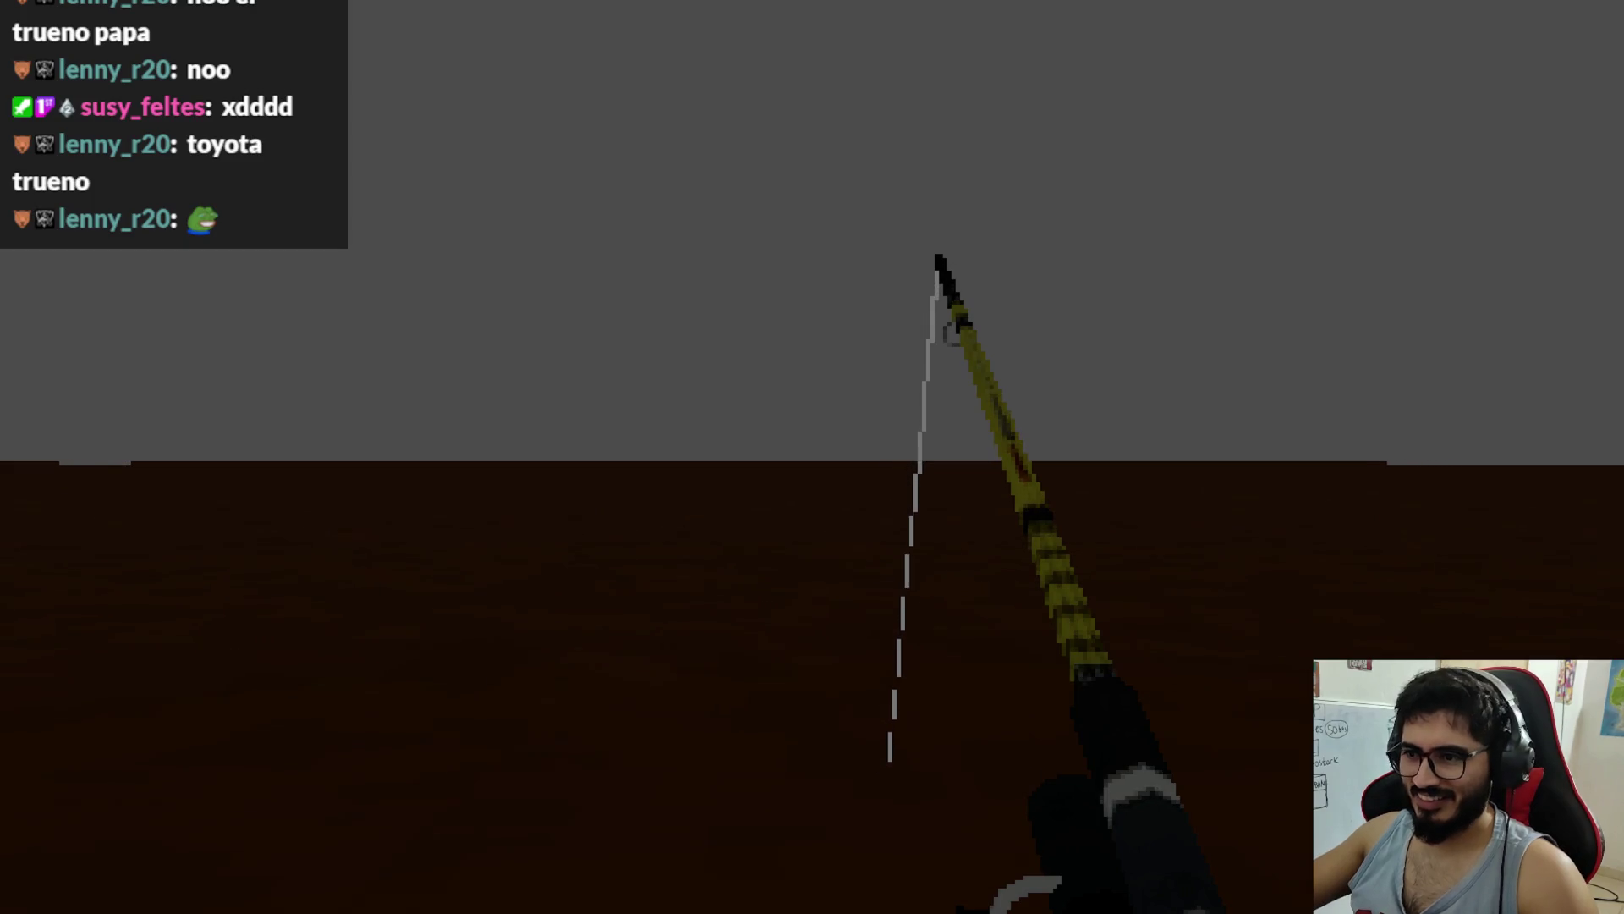
{"action": "key", "text": "super"}
{"action": "key", "text": "alt+F4"}
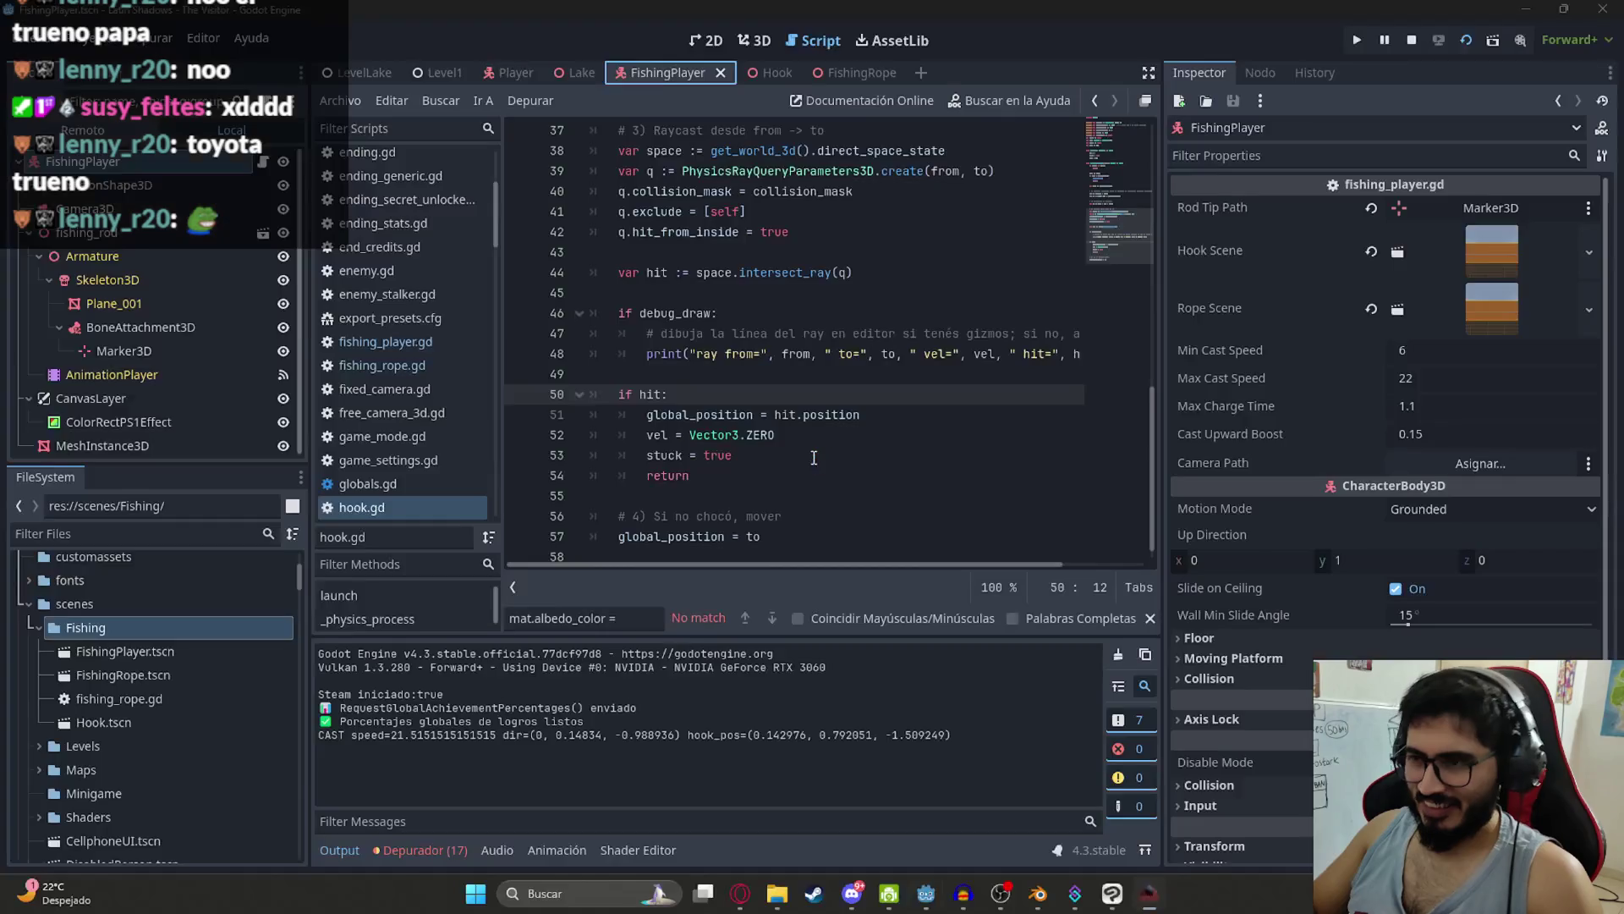
- Set debug_draw to true in hook.gd
{"action": "left_click", "coordinate": [819, 432]}
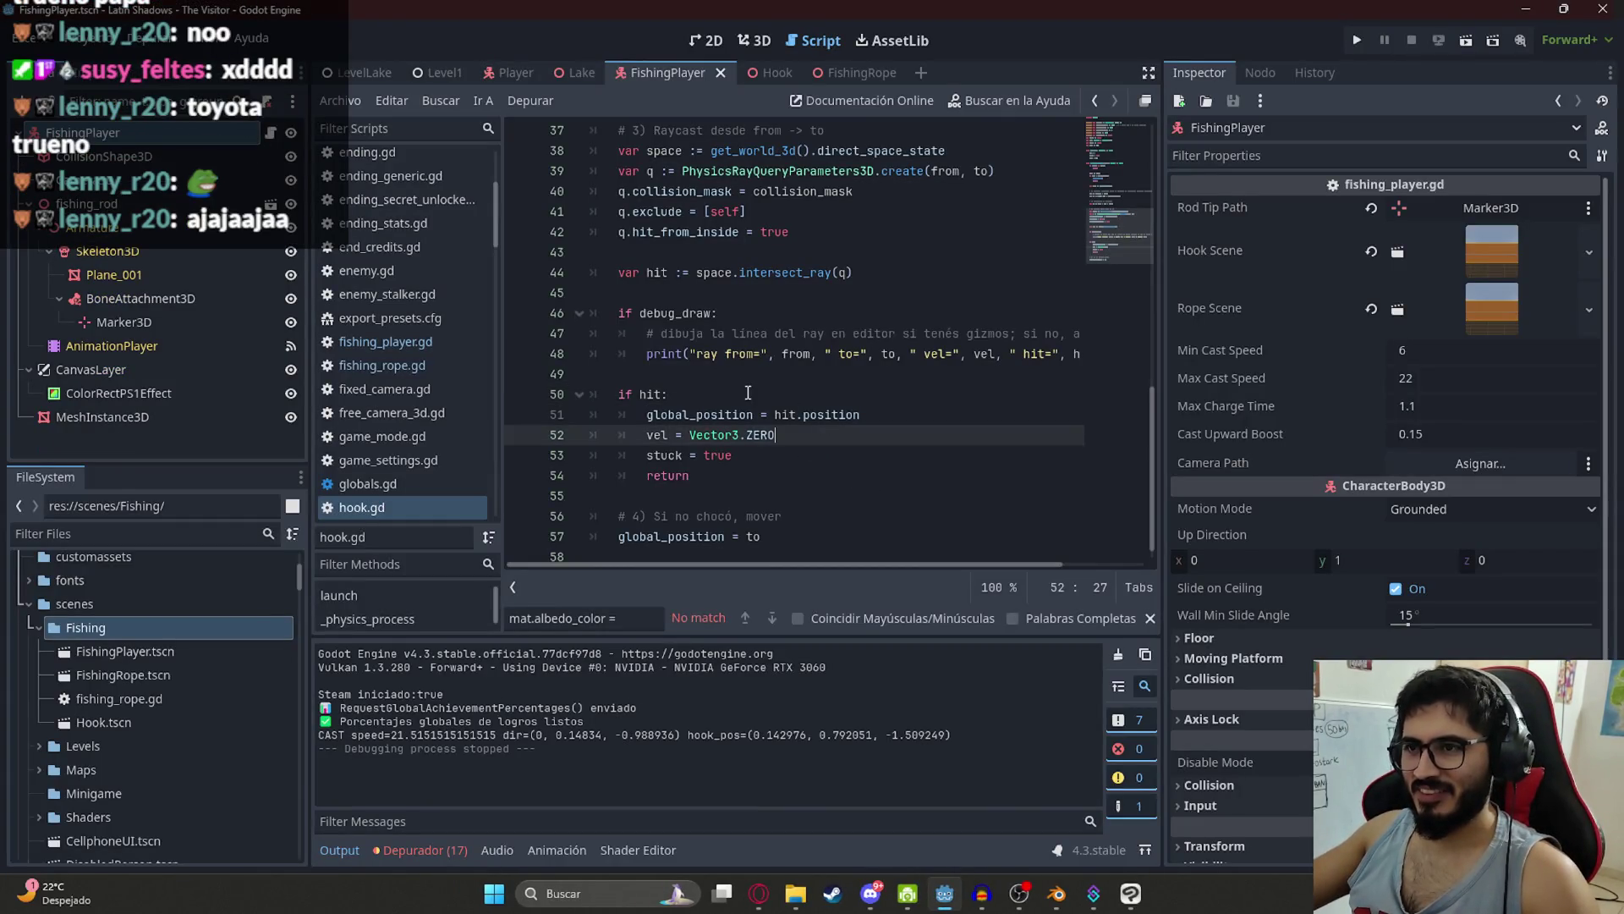
{"action": "left_click", "coordinate": [761, 373]}
{"action": "scroll", "coordinate": [857, 283], "scroll_direction": "up", "scroll_amount": 10}
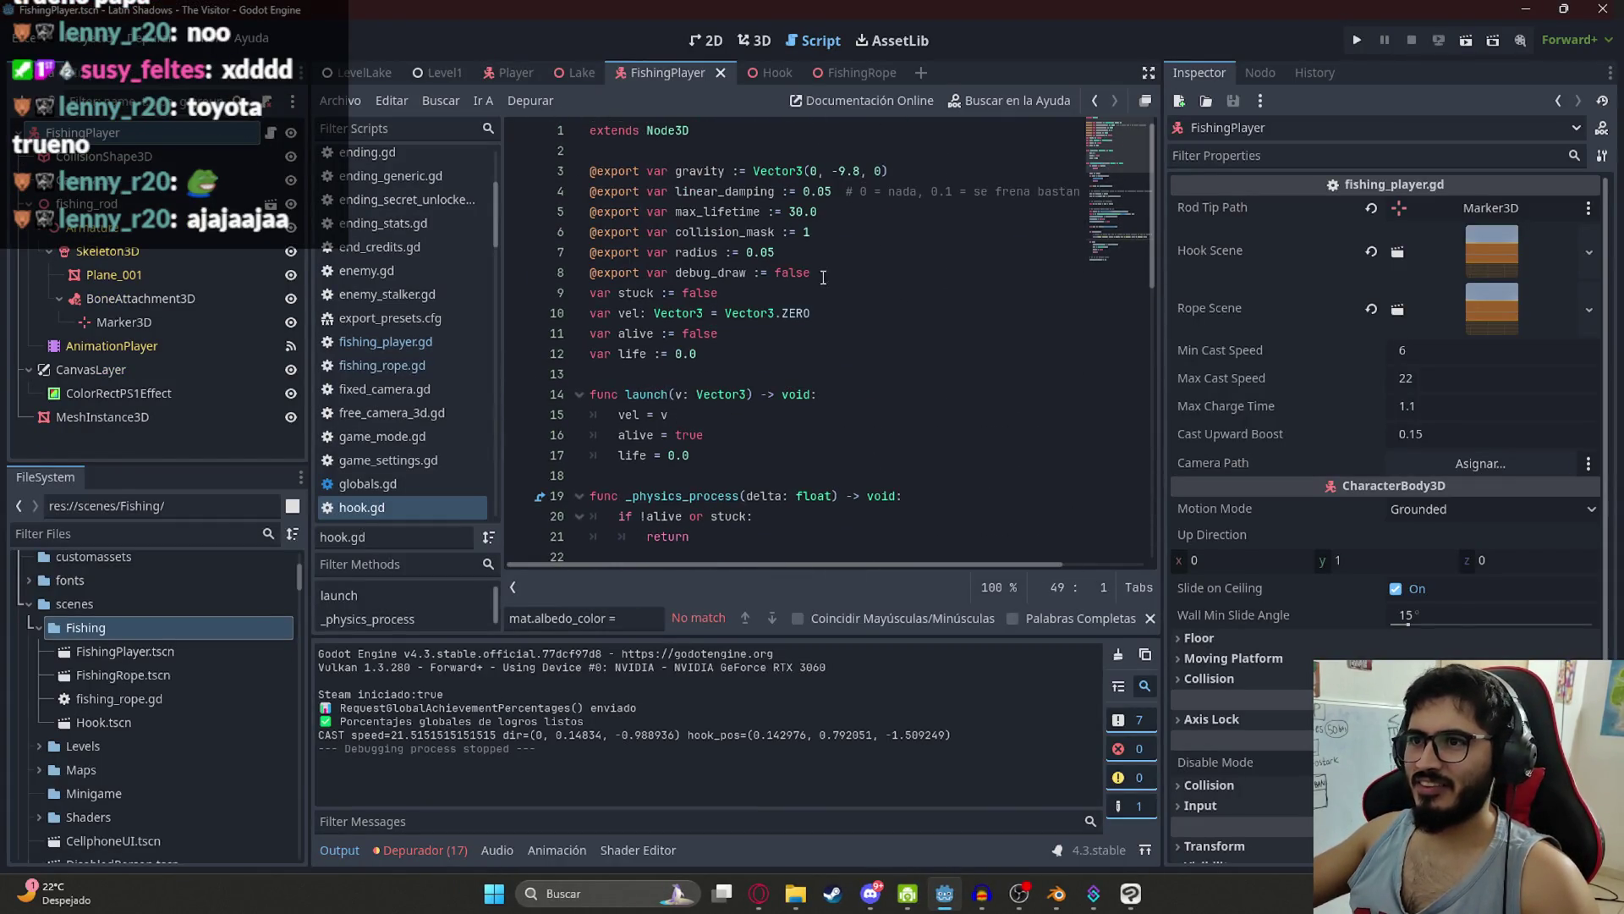
{"action": "double_click", "coordinate": [793, 272]}
{"action": "type", "text": "true"}
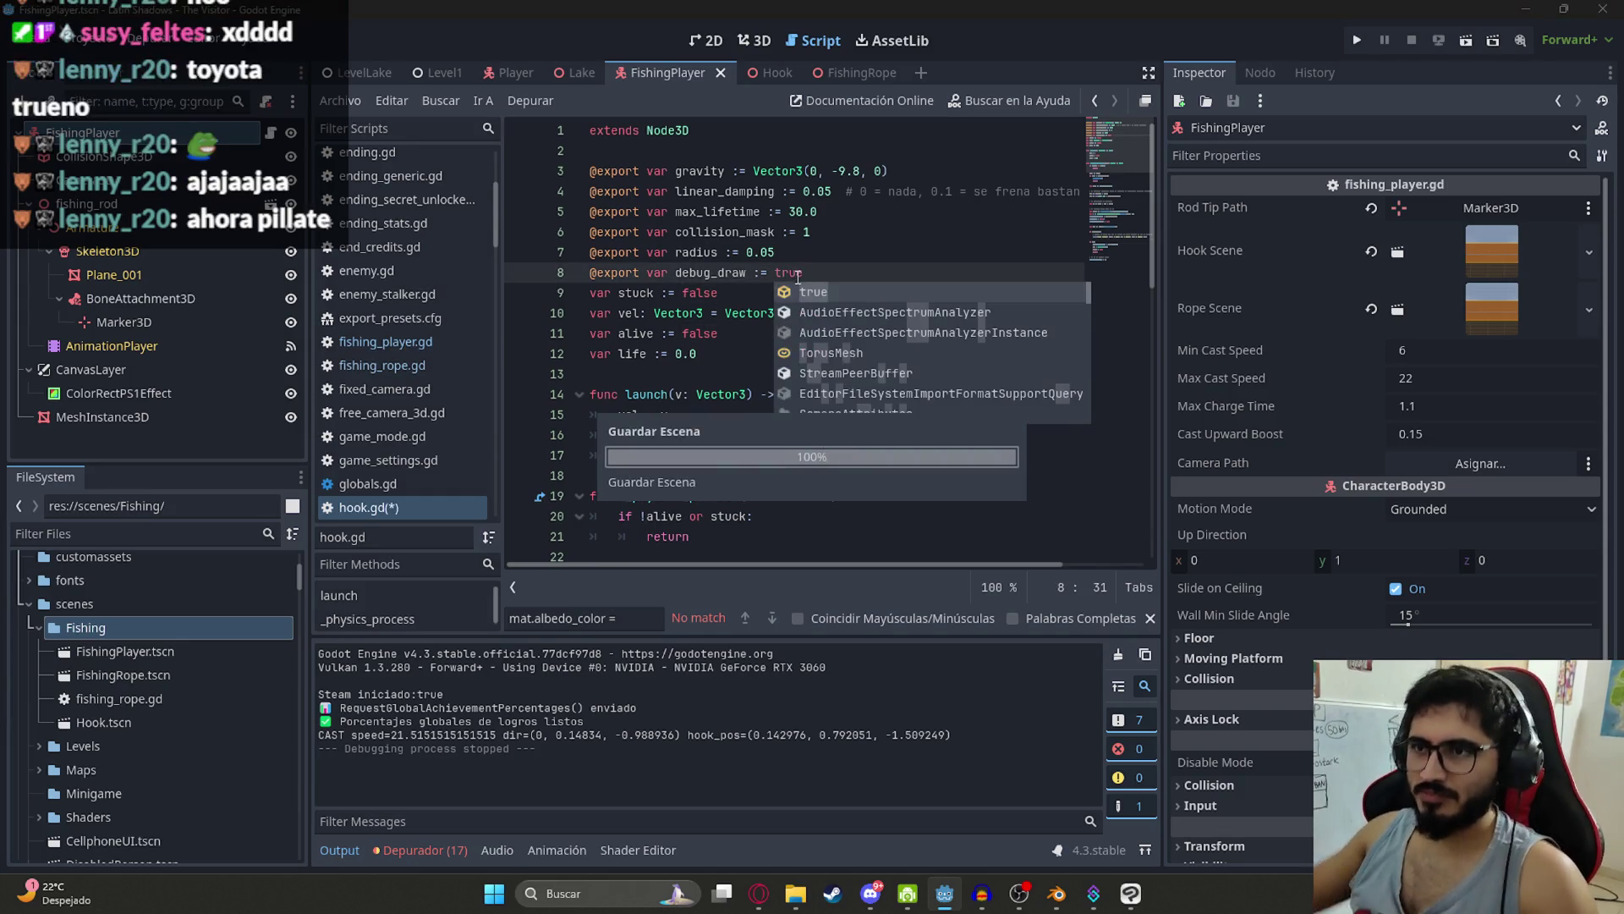
- Rerun the scene with F5, cast the line to log the rays, and stop the game
{"action": "right_click", "coordinate": [668, 78]}
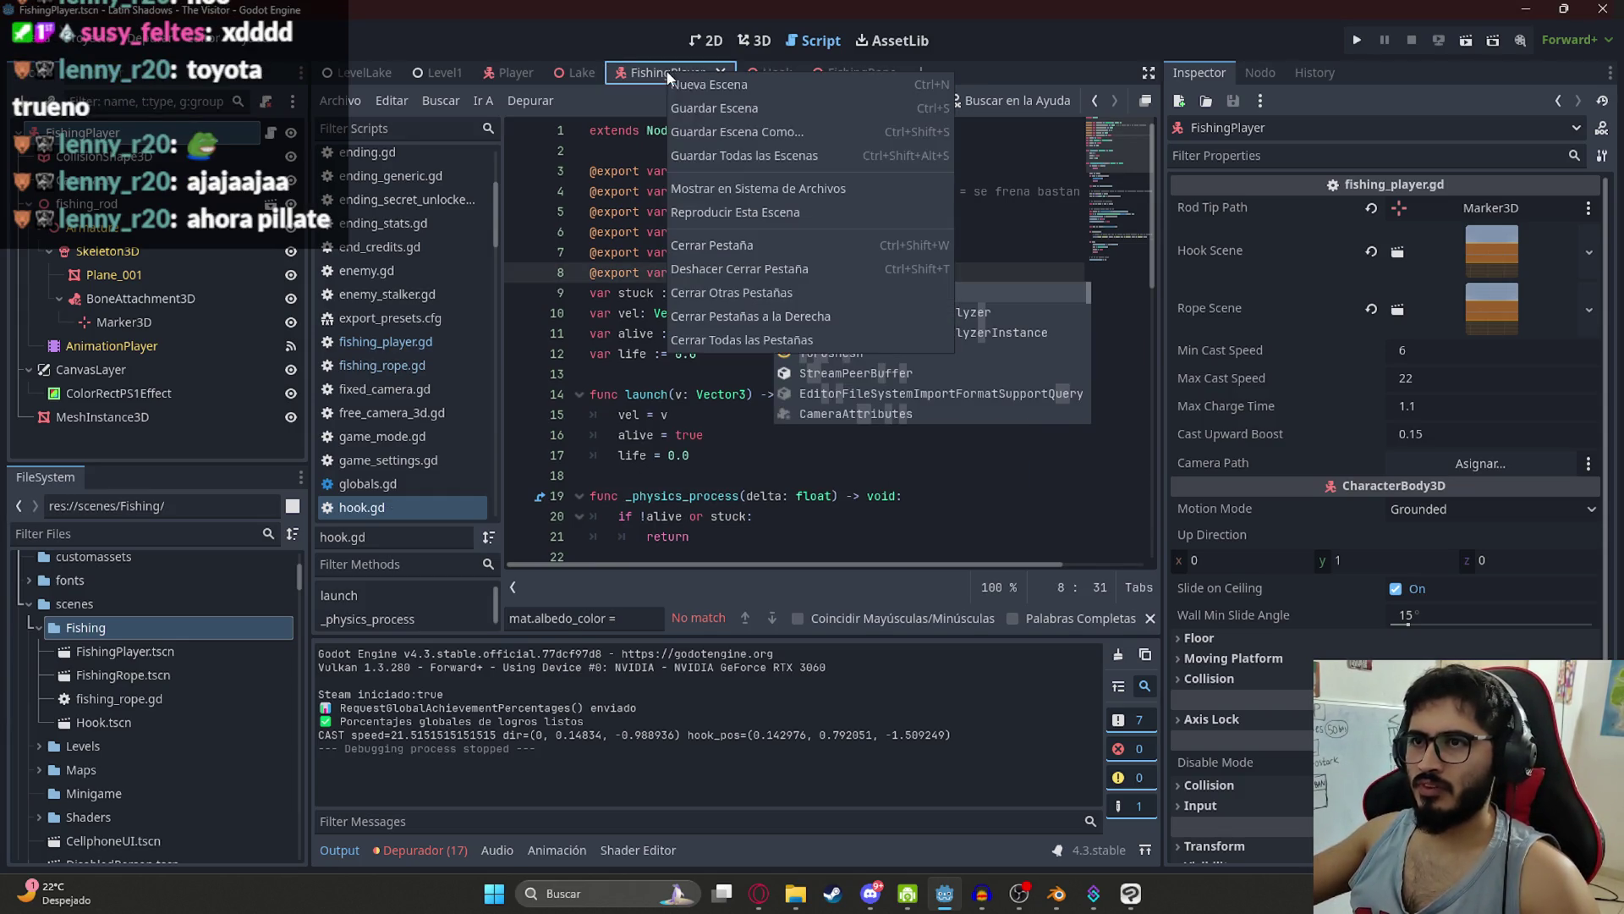
{"action": "left_click", "coordinate": [759, 202]}
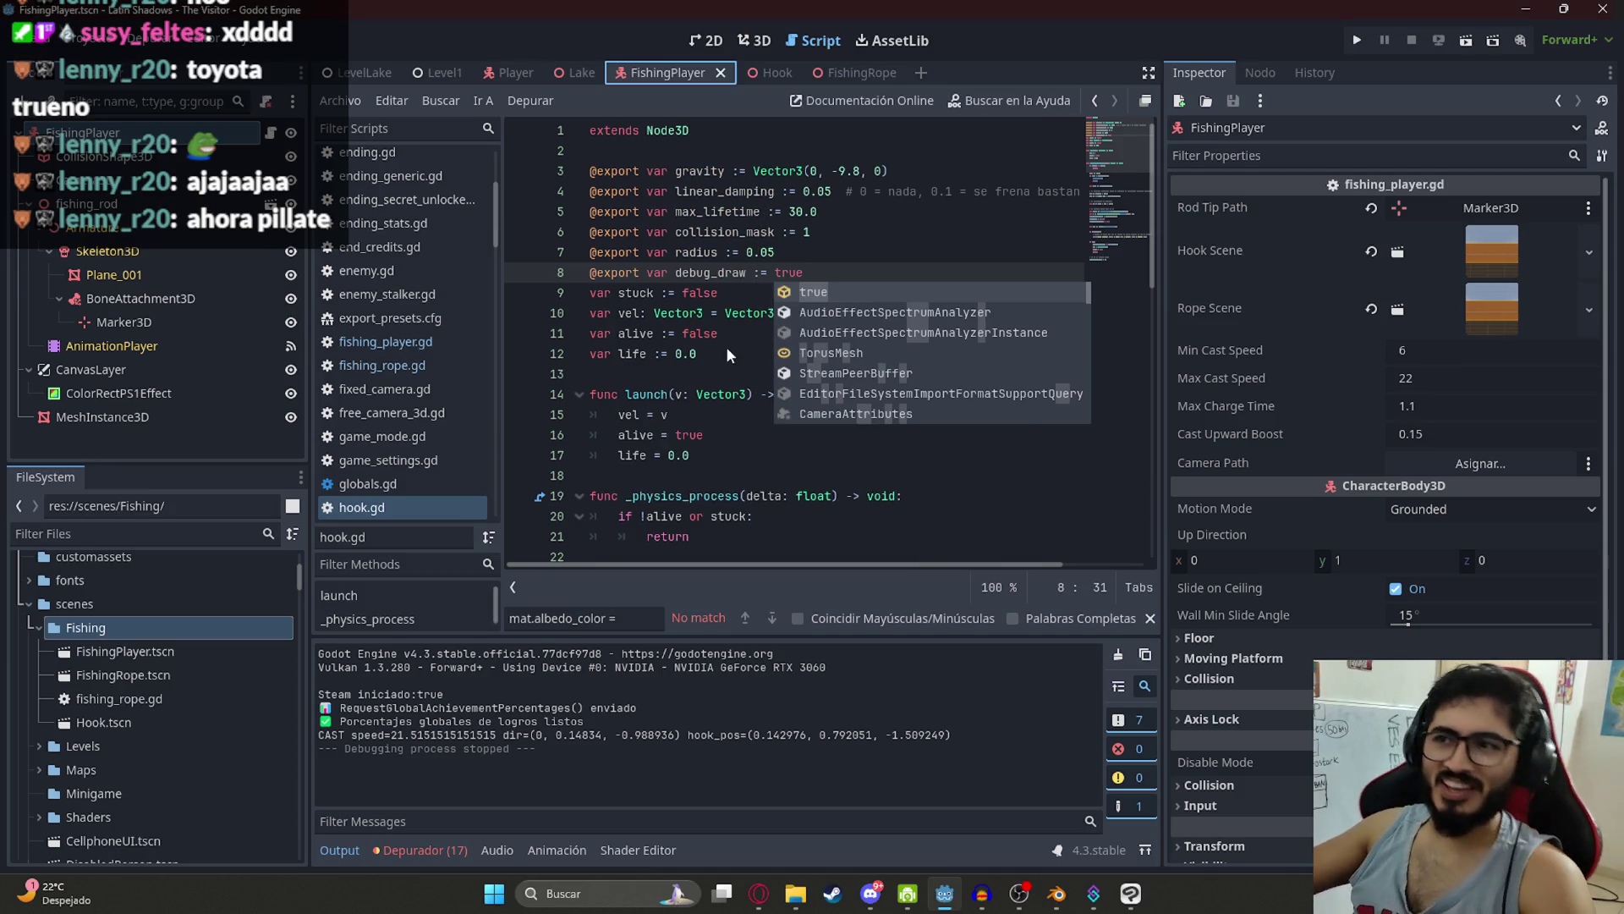
{"action": "key", "text": "F5"}
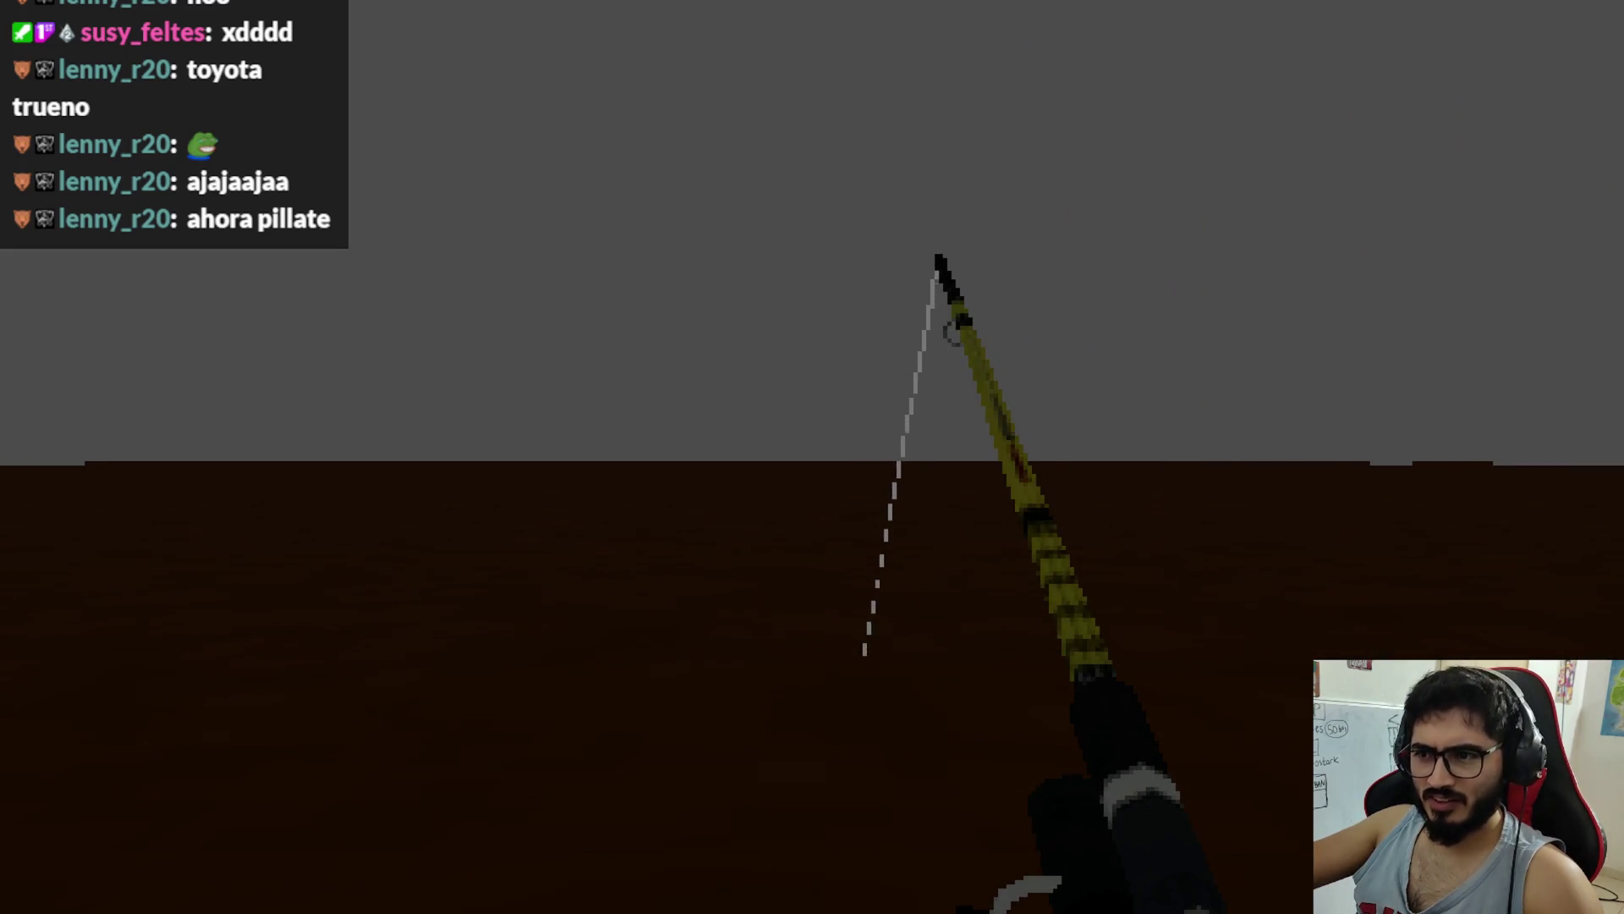
{"action": "left_click", "coordinate": [812, 457]}
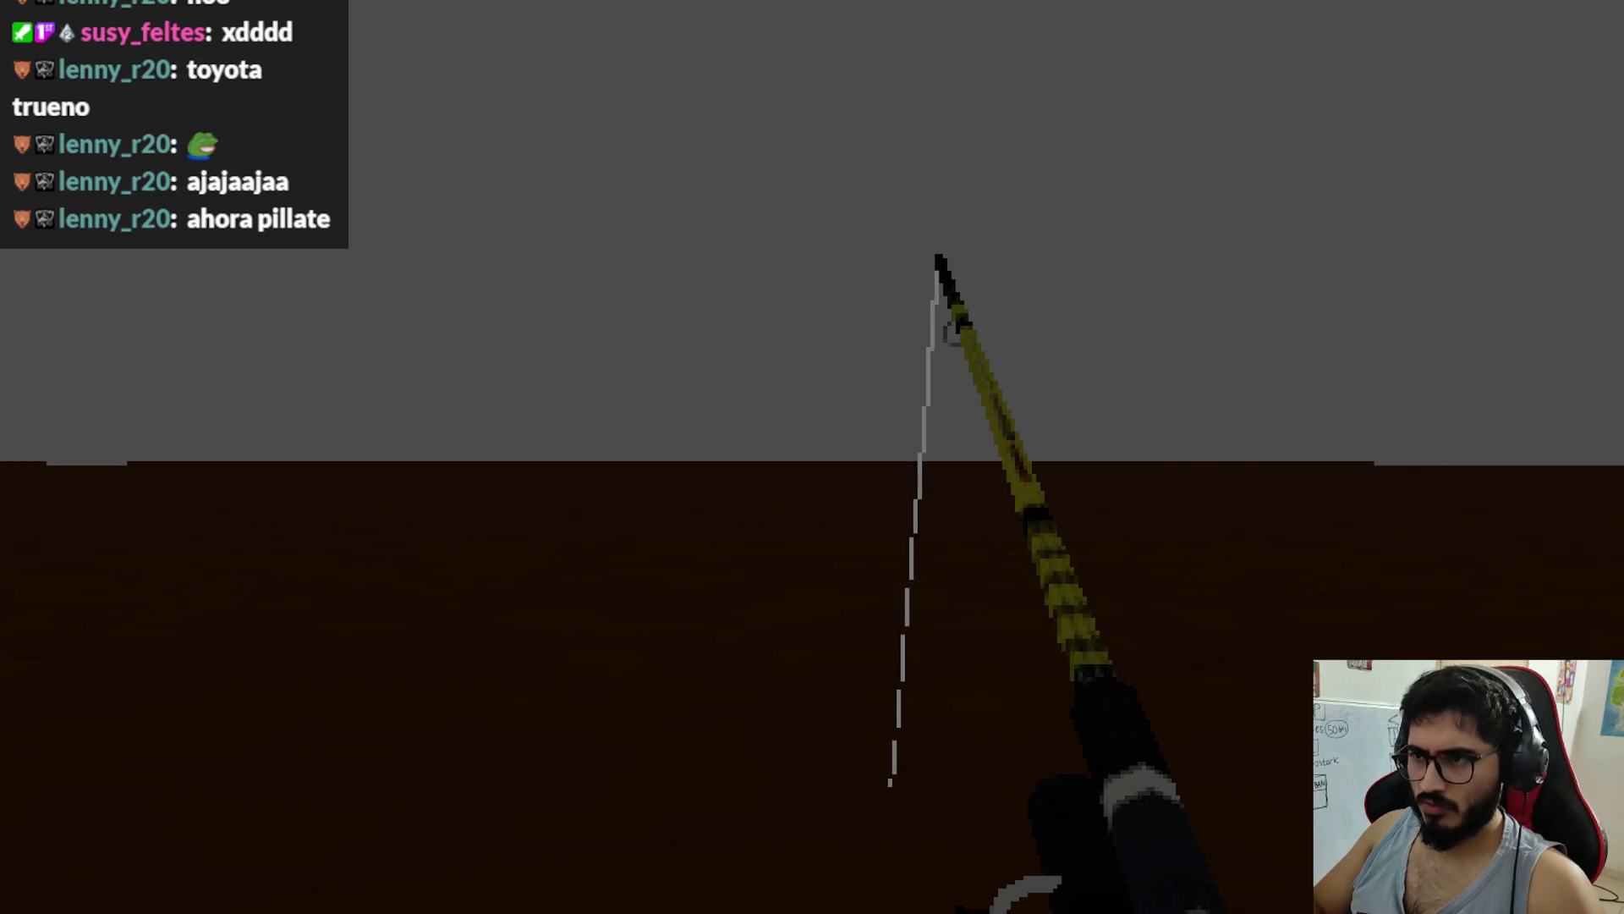
{"action": "key", "text": "F8"}
{"action": "left_click", "coordinate": [678, 290]}
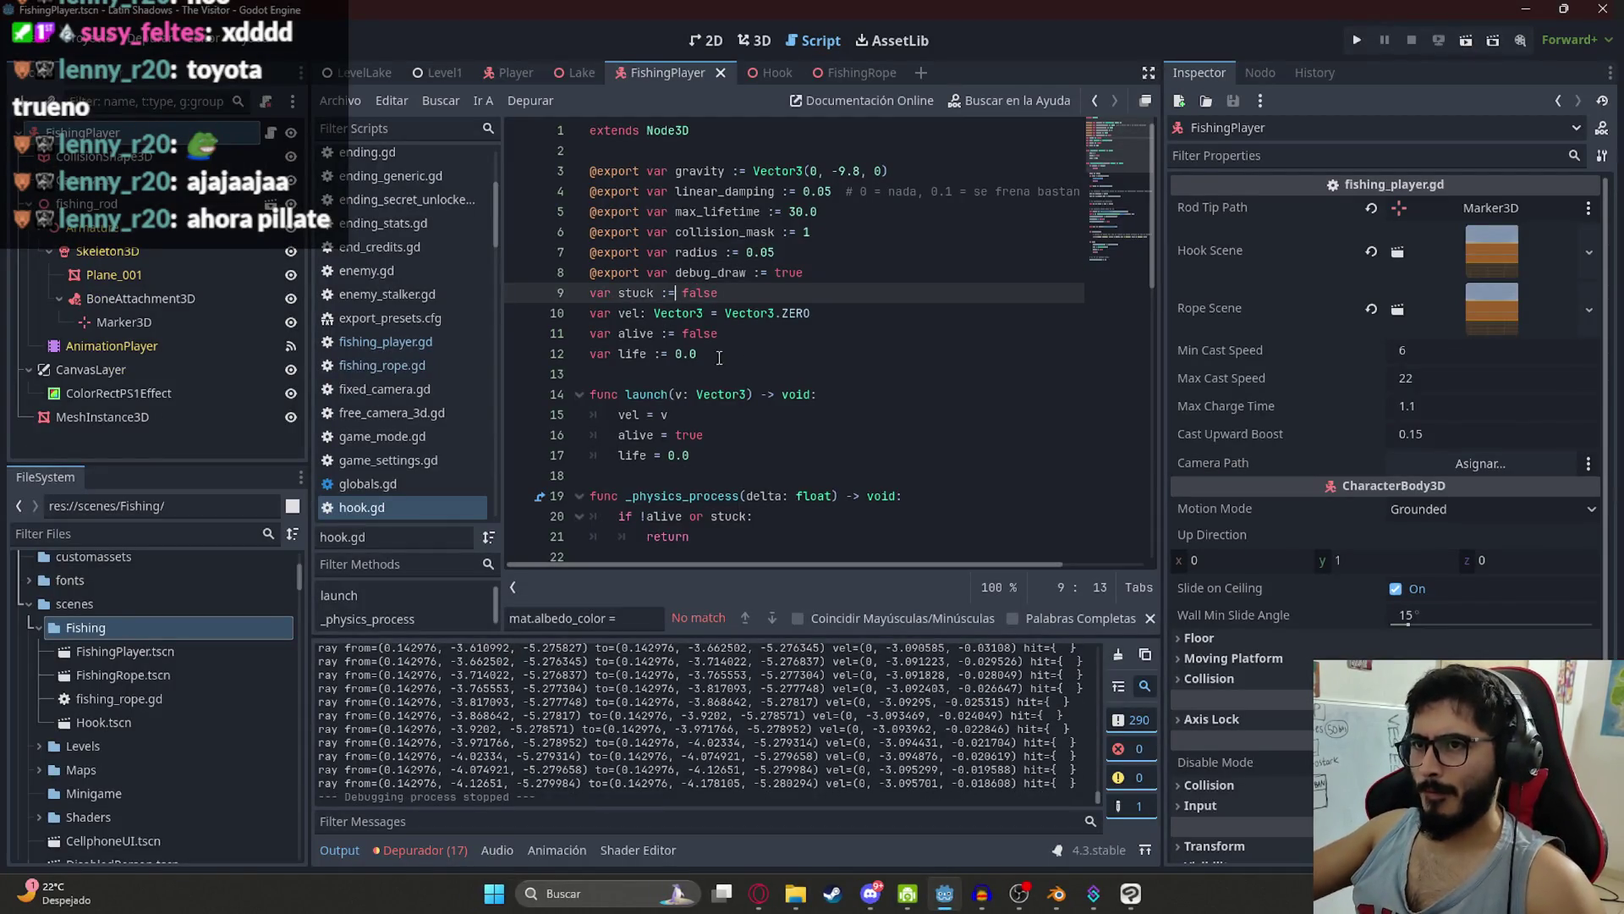
{"action": "left_click", "coordinate": [759, 893]}
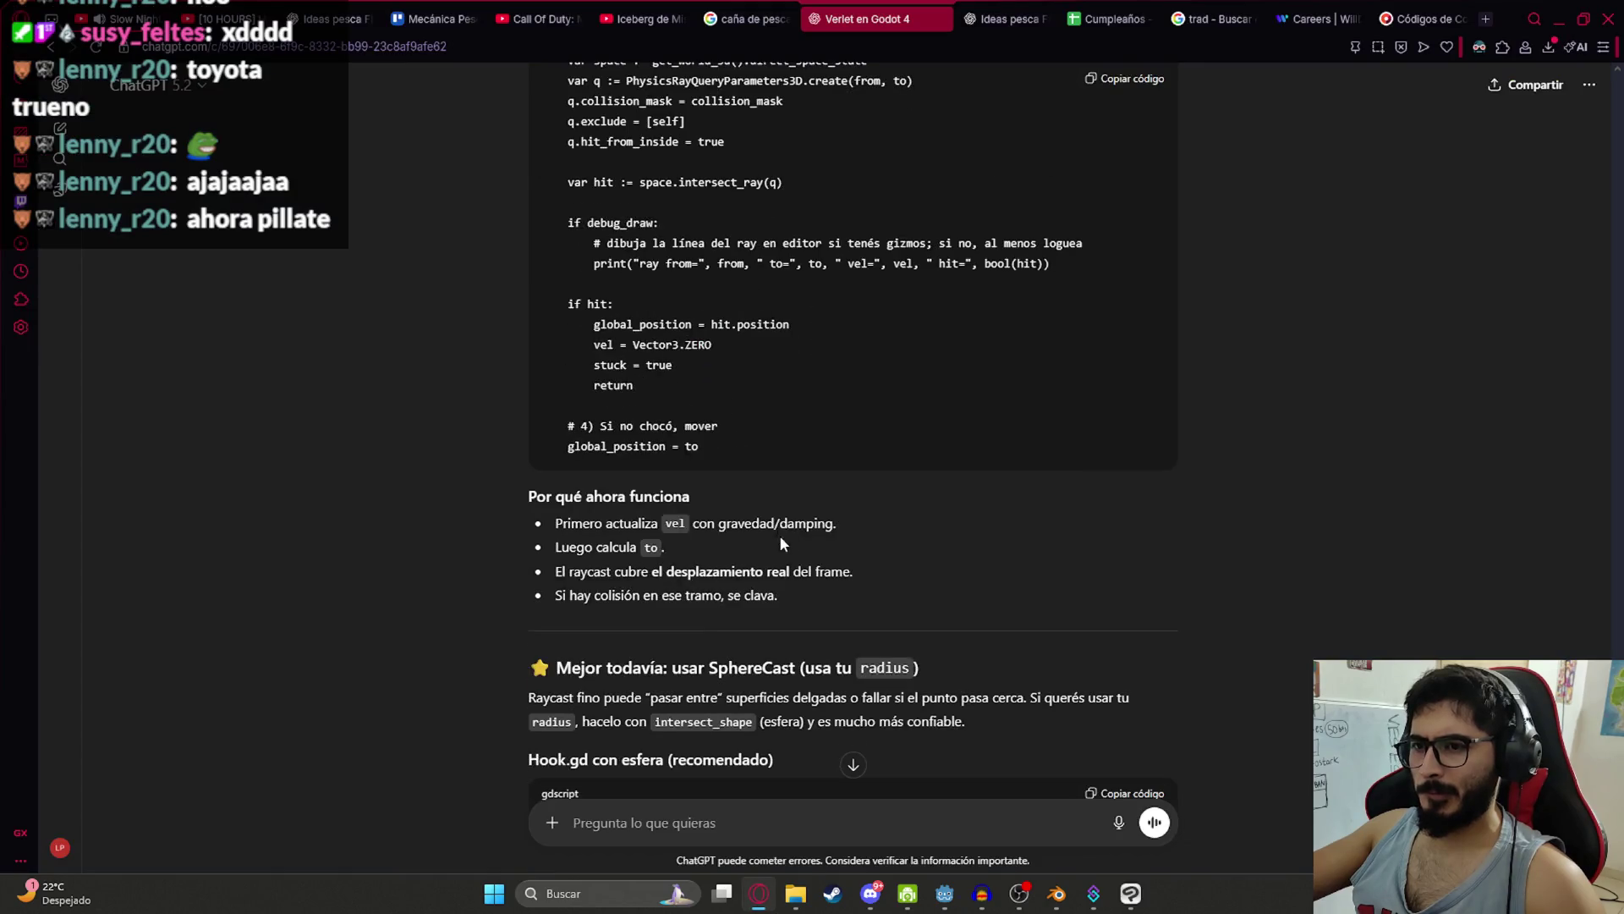
- Copy the radius and max_hits export lines from ChatGPT into hook.gd
{"action": "scroll", "coordinate": [670, 528], "scroll_direction": "down", "scroll_amount": 4}
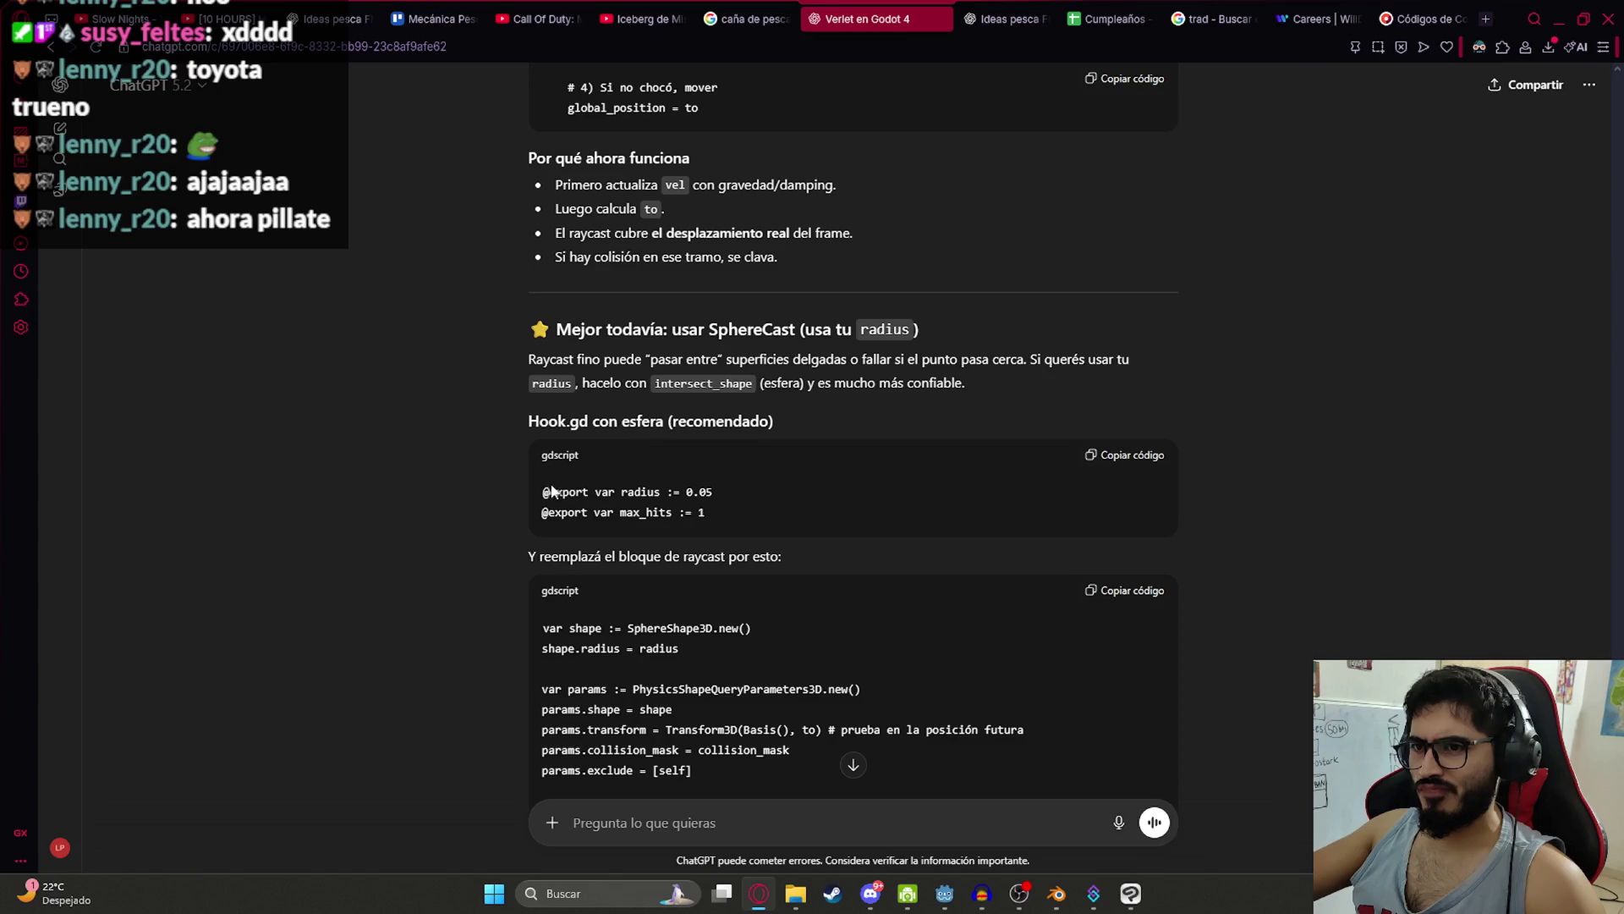
{"action": "left_click_drag", "start_coordinate": [716, 513], "coordinate": [507, 495]}
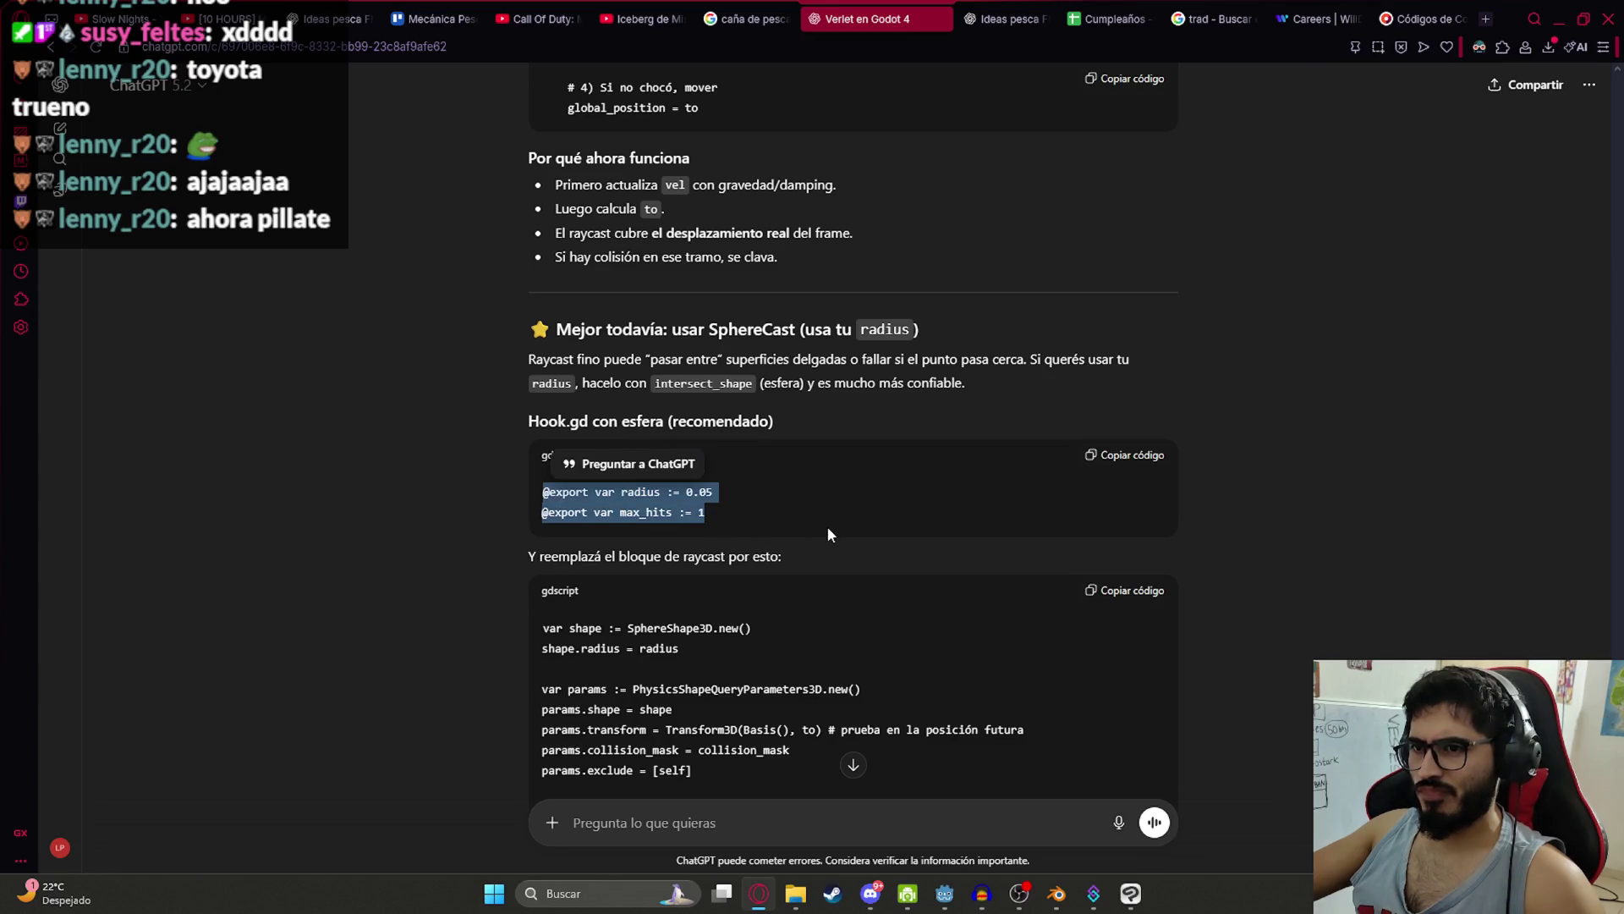
{"action": "key", "text": "ctrl+c"}
{"action": "key", "text": "alt+Tab"}
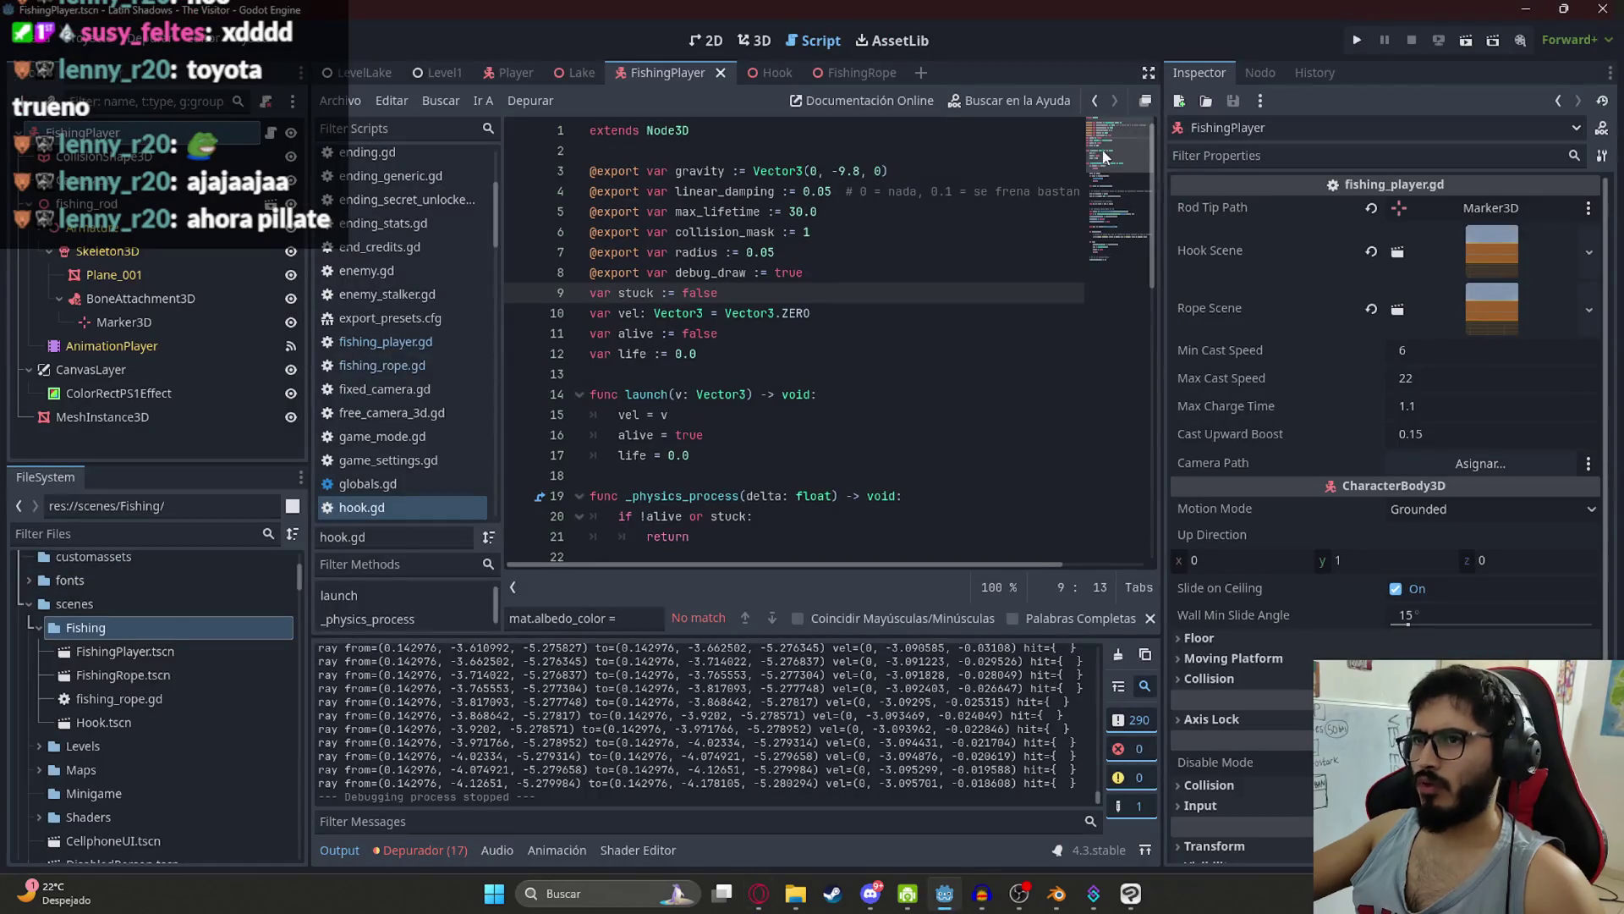
{"action": "left_click", "coordinate": [833, 263]}
{"action": "key", "text": "ctrl+v"}
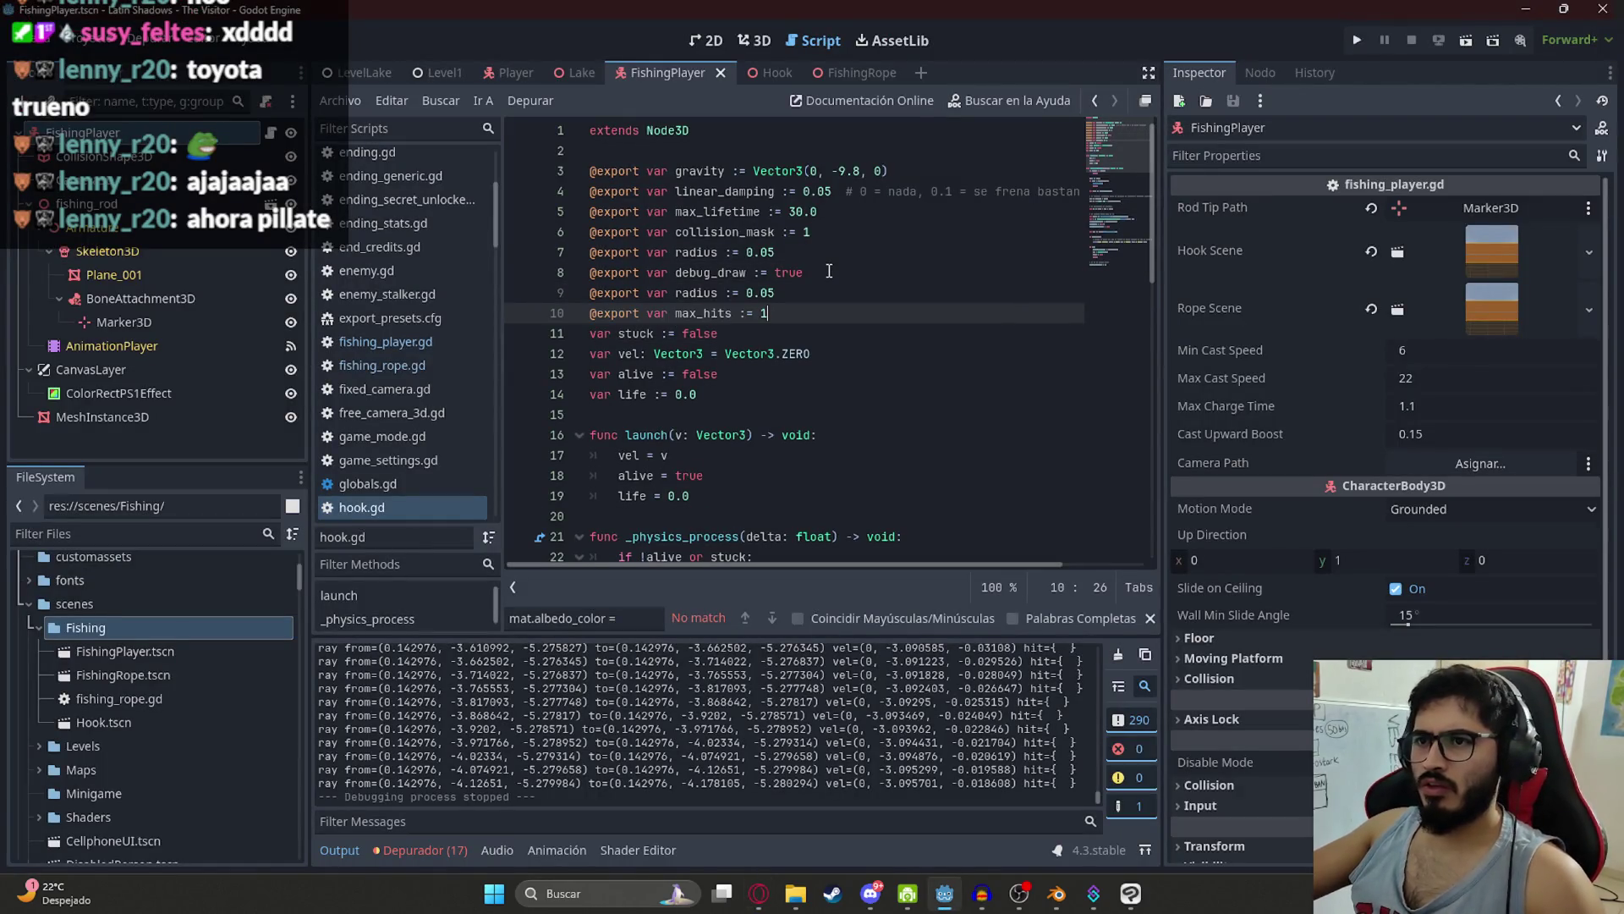
- Compare ChatGPT's sphere collision replacement code with hook.gd's raycast section and select the whole script
{"action": "key", "text": "alt+Tab"}
{"action": "scroll", "coordinate": [687, 506], "scroll_direction": "down", "scroll_amount": 2}
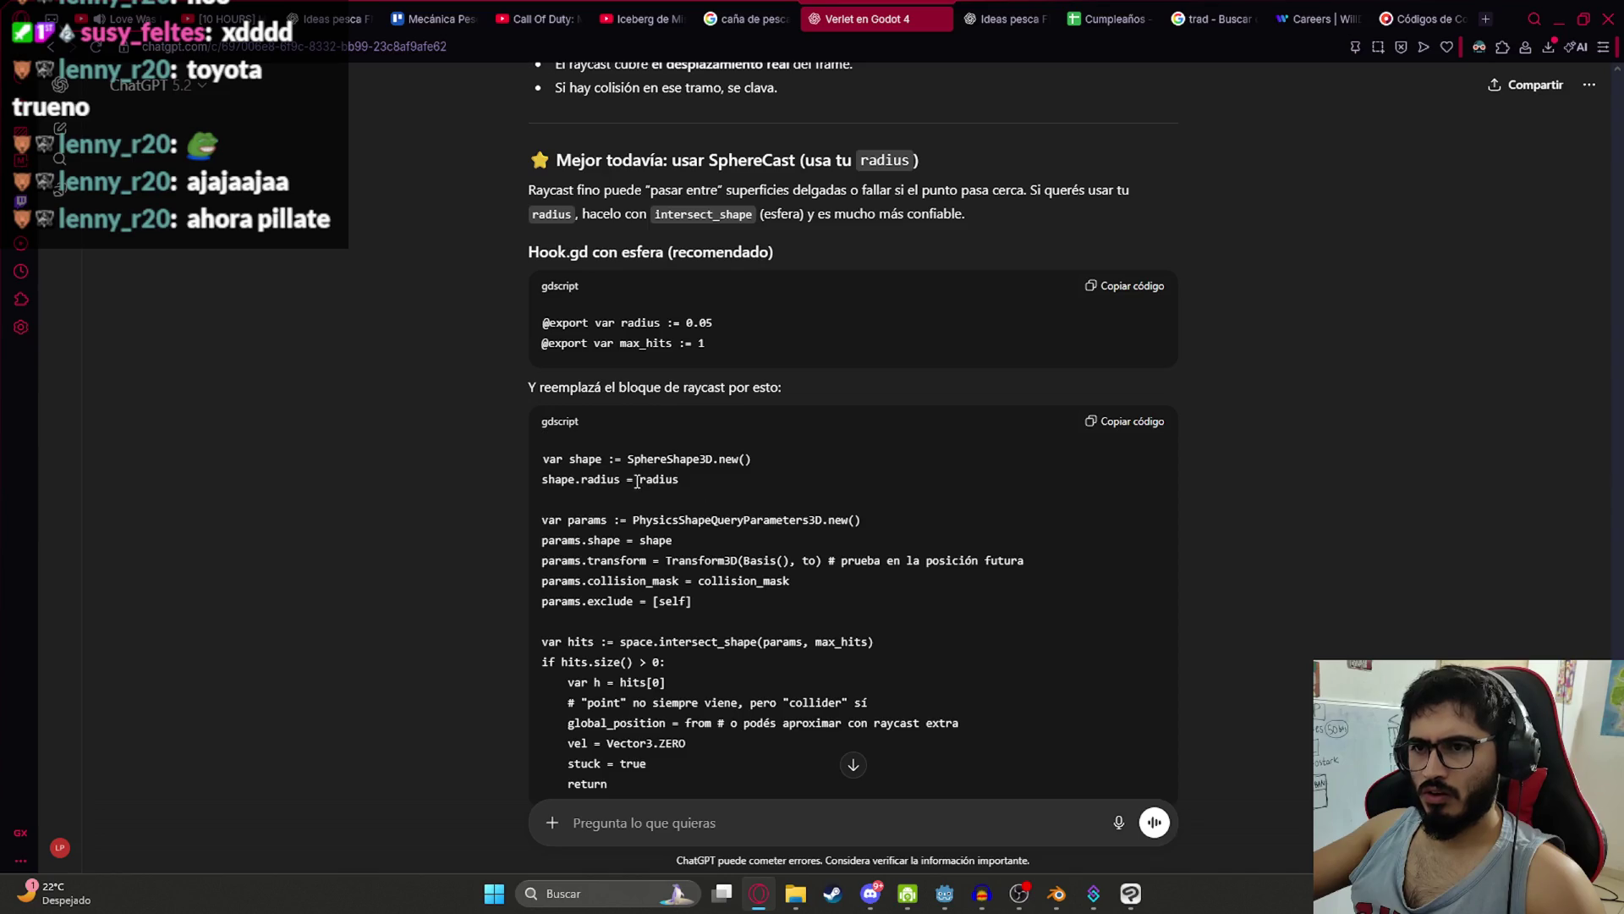
{"action": "scroll", "coordinate": [645, 465], "scroll_direction": "down", "scroll_amount": 2}
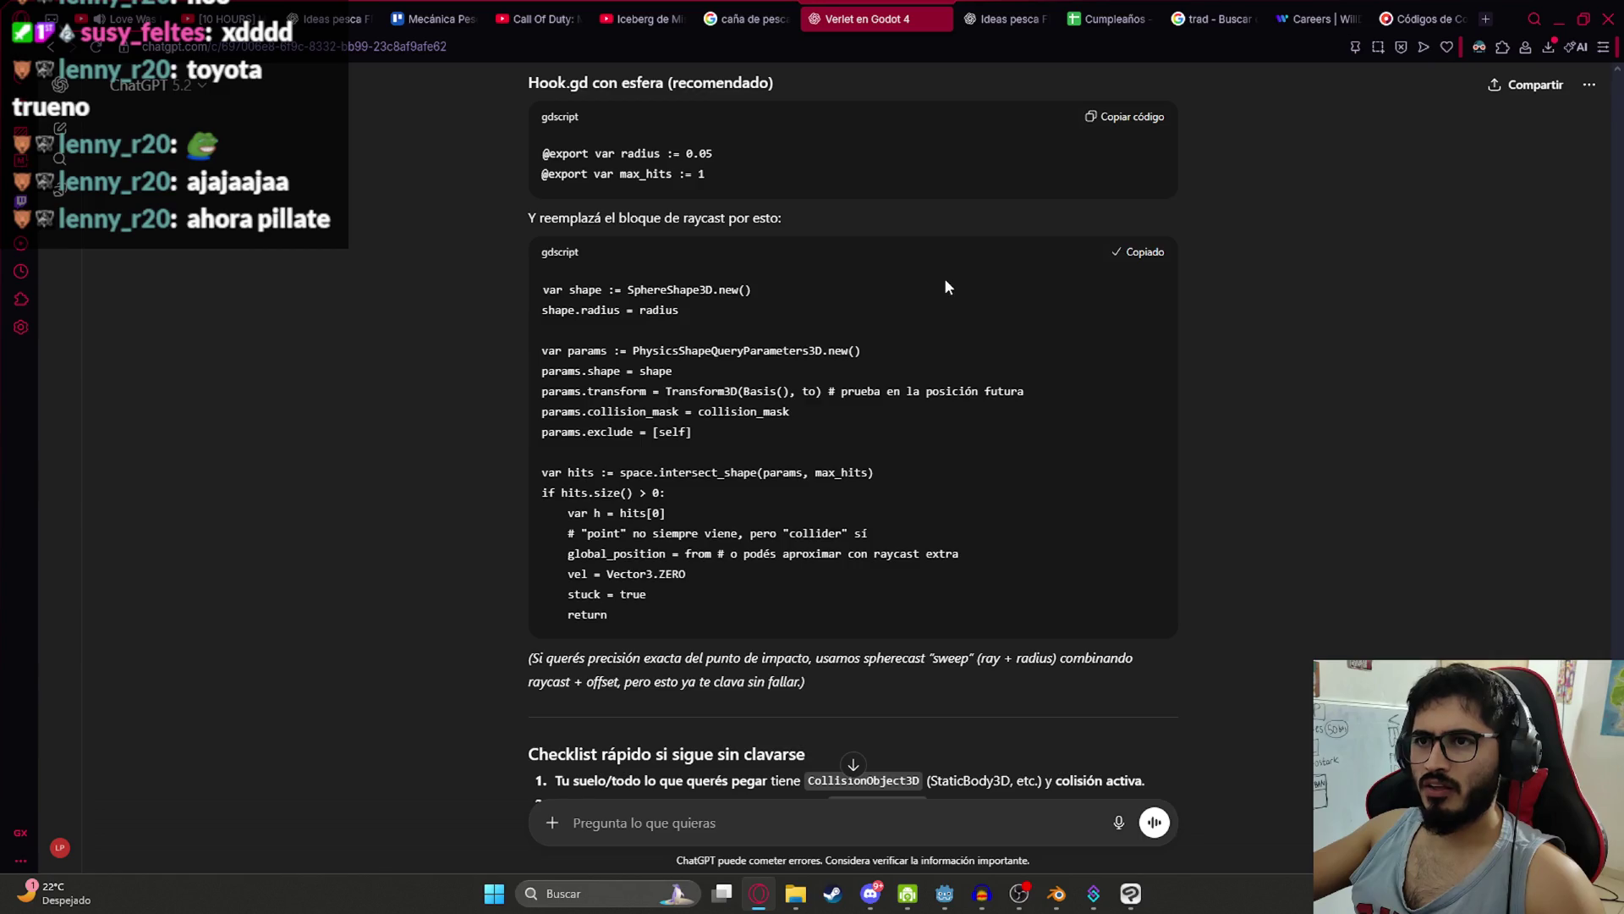
{"action": "left_click_drag", "start_coordinate": [634, 617], "coordinate": [523, 278]}
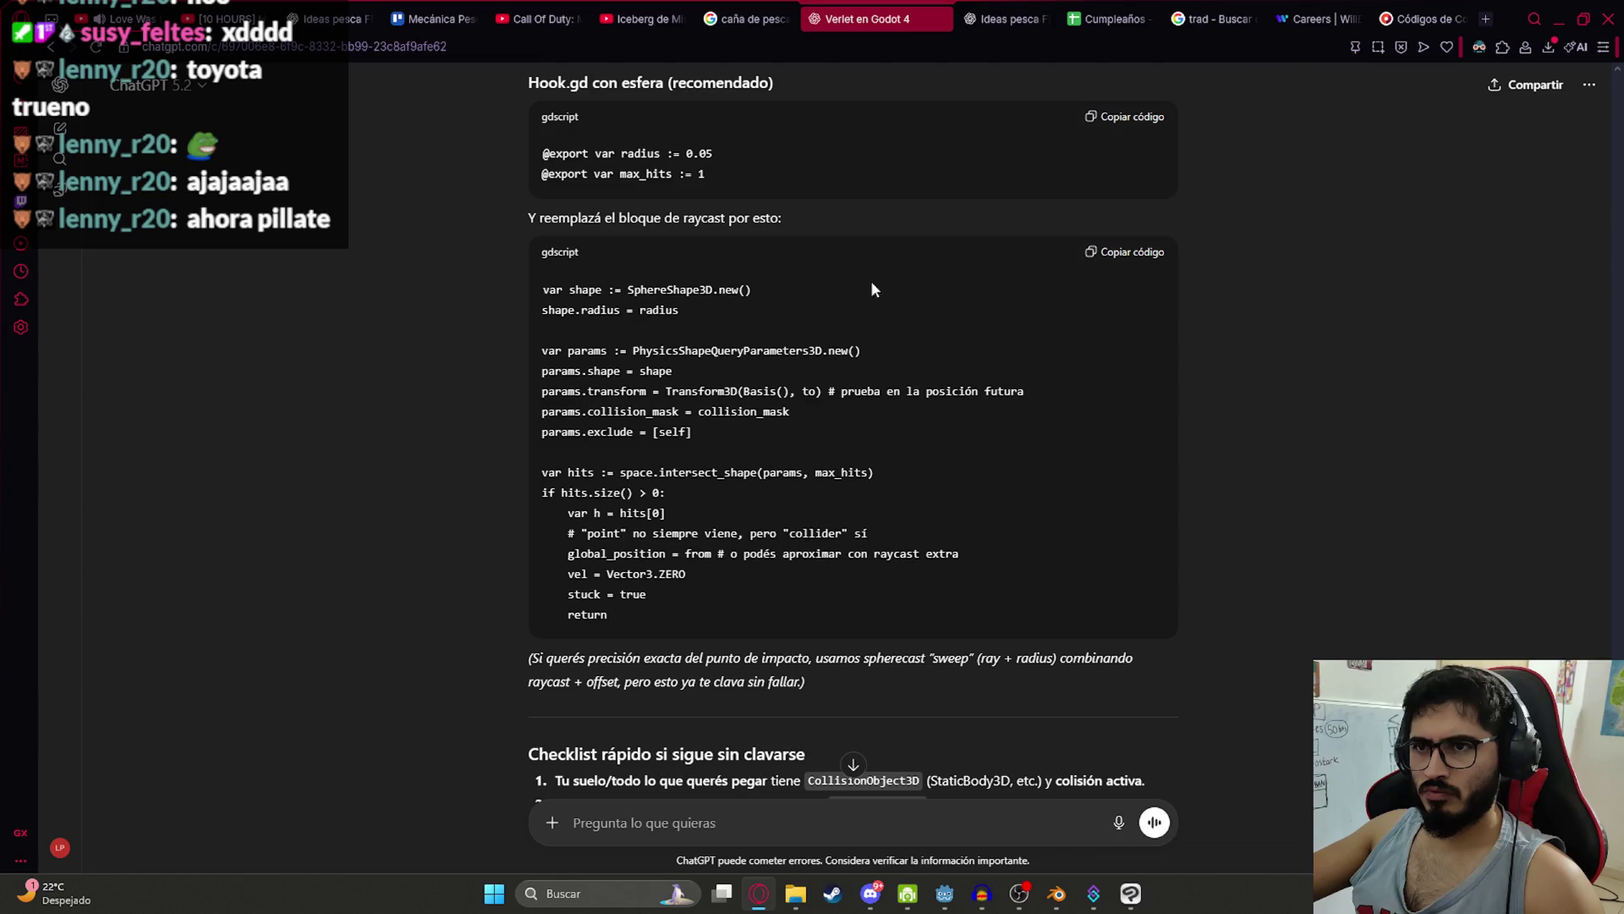
{"action": "key", "text": "alt+Tab"}
{"action": "left_click", "coordinate": [846, 272]}
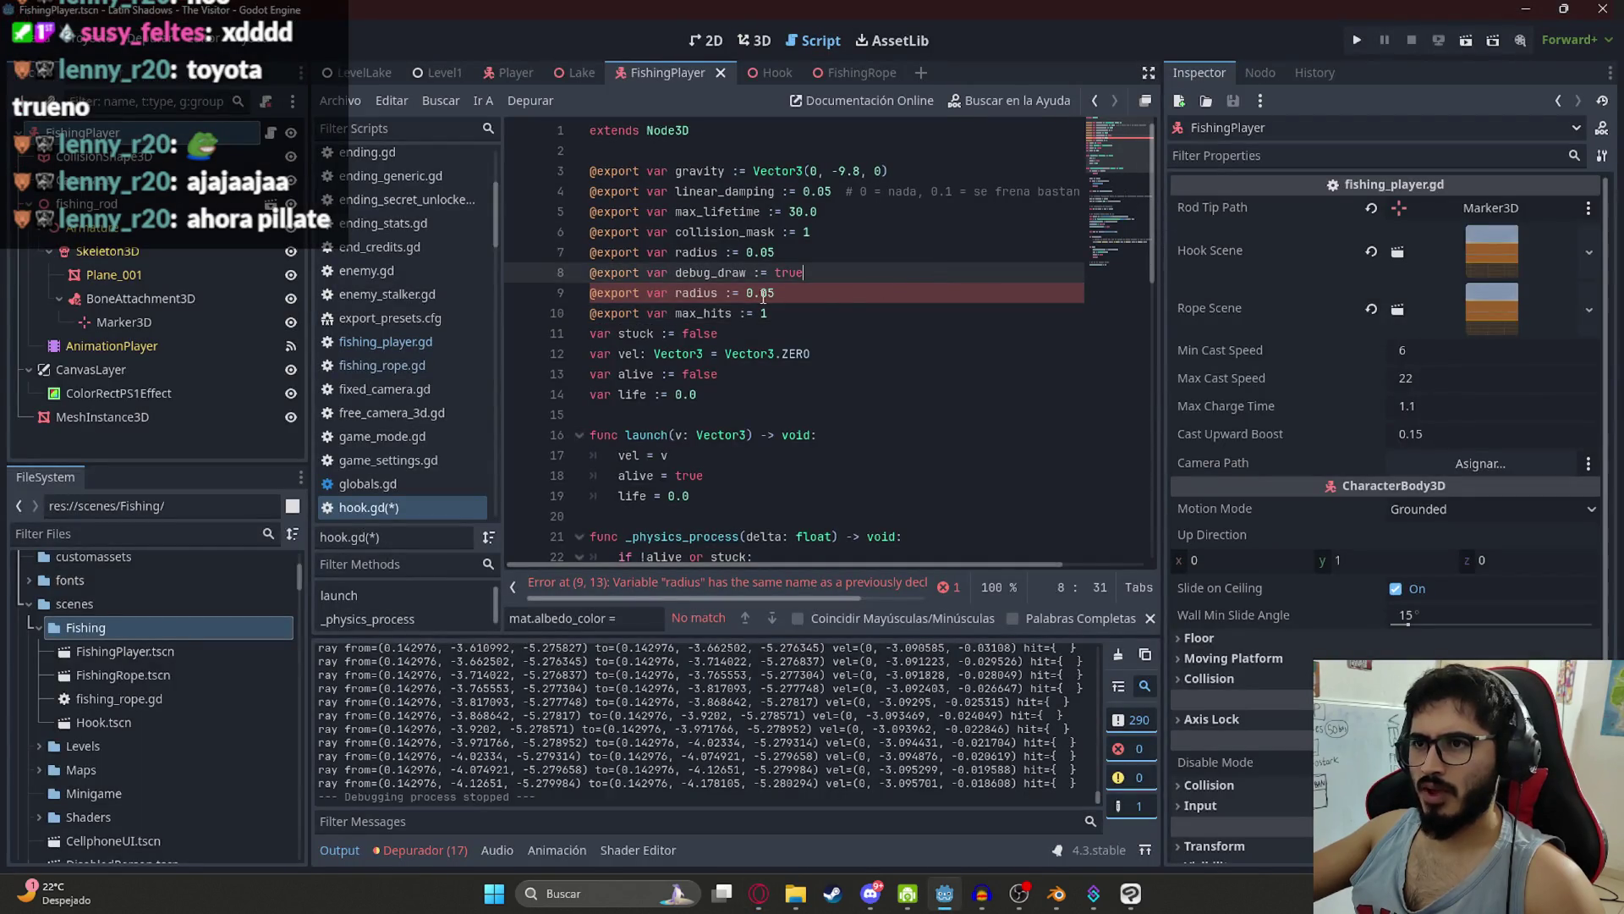
{"action": "left_click", "coordinate": [1120, 242]}
{"action": "scroll", "coordinate": [1120, 250], "scroll_direction": "down", "scroll_amount": 1}
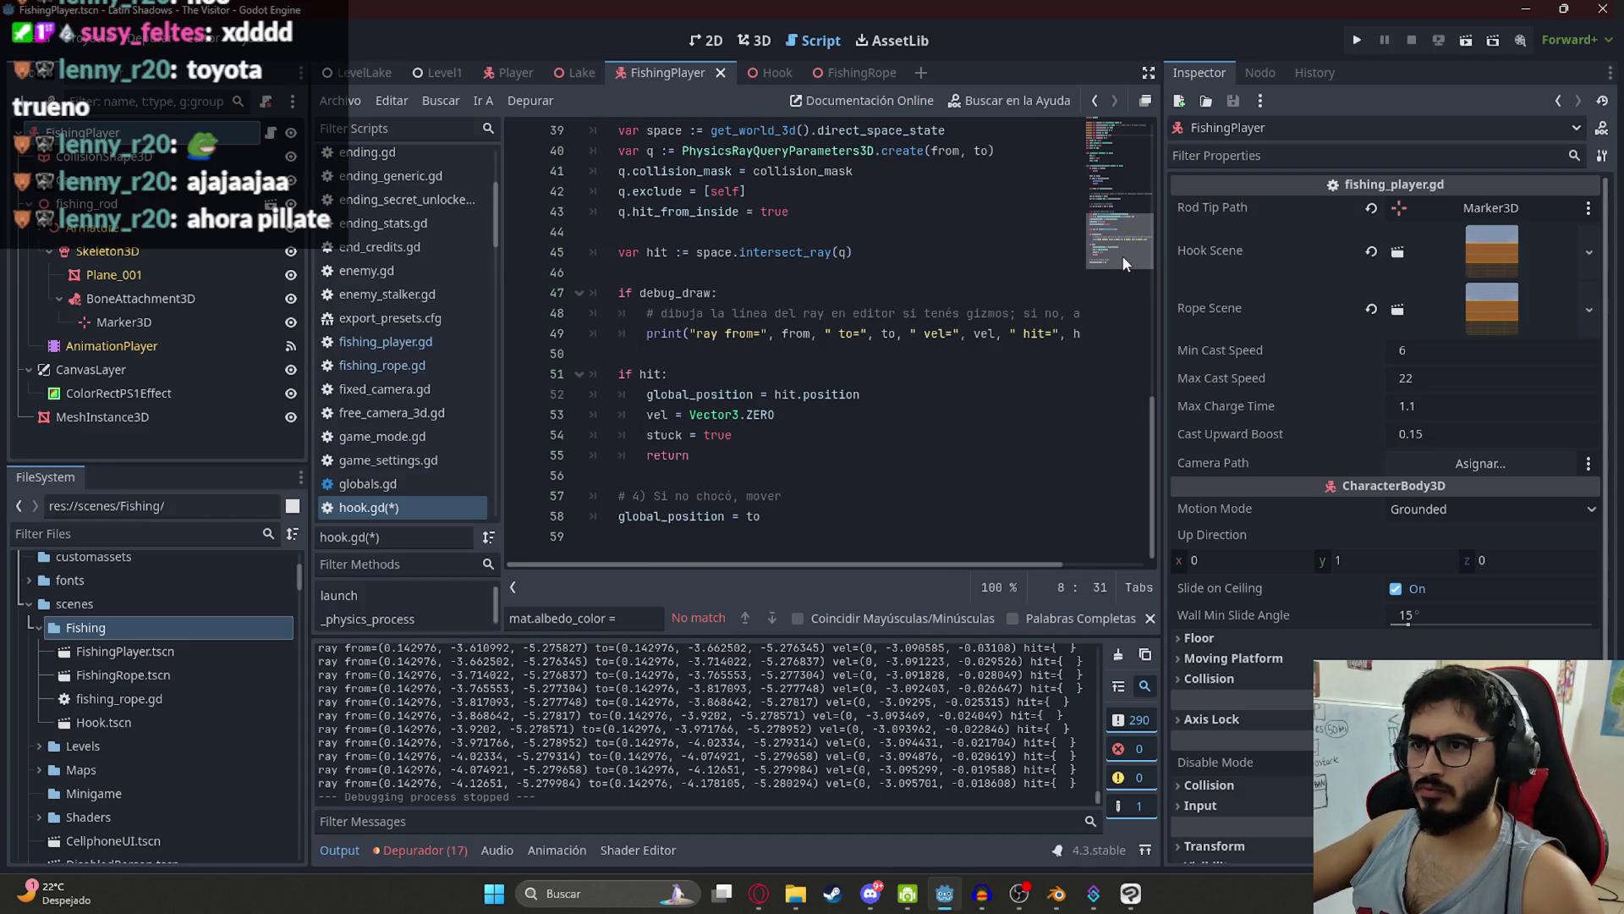
{"action": "left_click", "coordinate": [859, 416]}
{"action": "key", "text": "ctrl+a"}
- Start the ChatGPT follow-up 'Con la esfera que reemplazo' in the prompt
{"action": "left_click", "coordinate": [747, 893]}
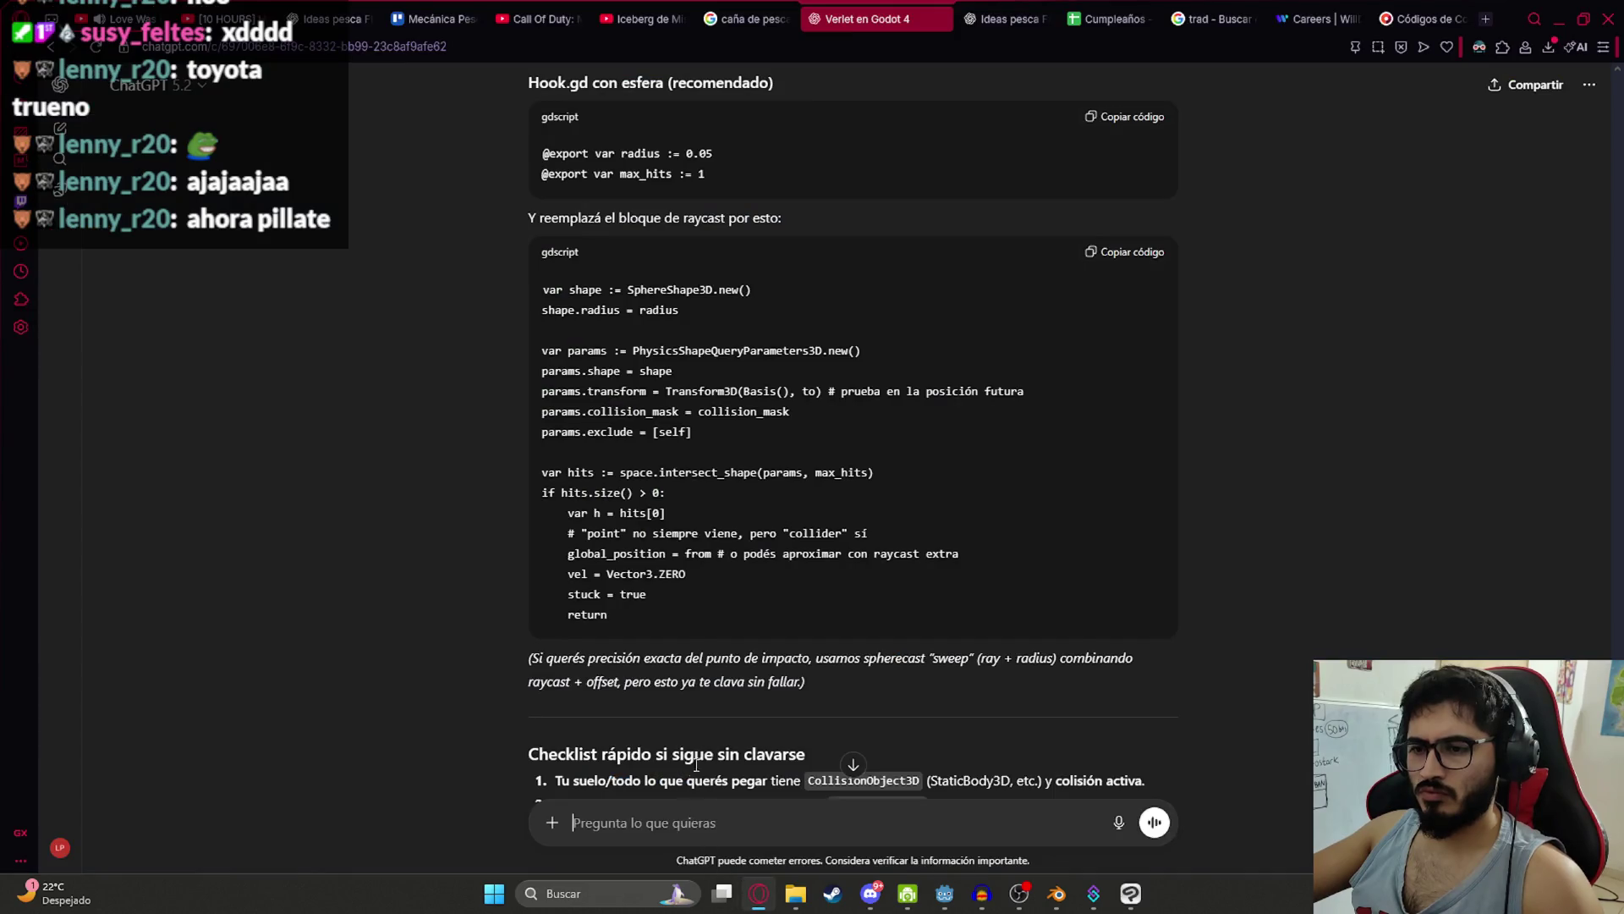
{"action": "scroll", "coordinate": [696, 765], "scroll_direction": "down", "scroll_amount": 4}
{"action": "scroll", "coordinate": [699, 694], "scroll_direction": "up", "scroll_amount": 8}
{"action": "type", "text": "Con la esfera que reemplazo"}
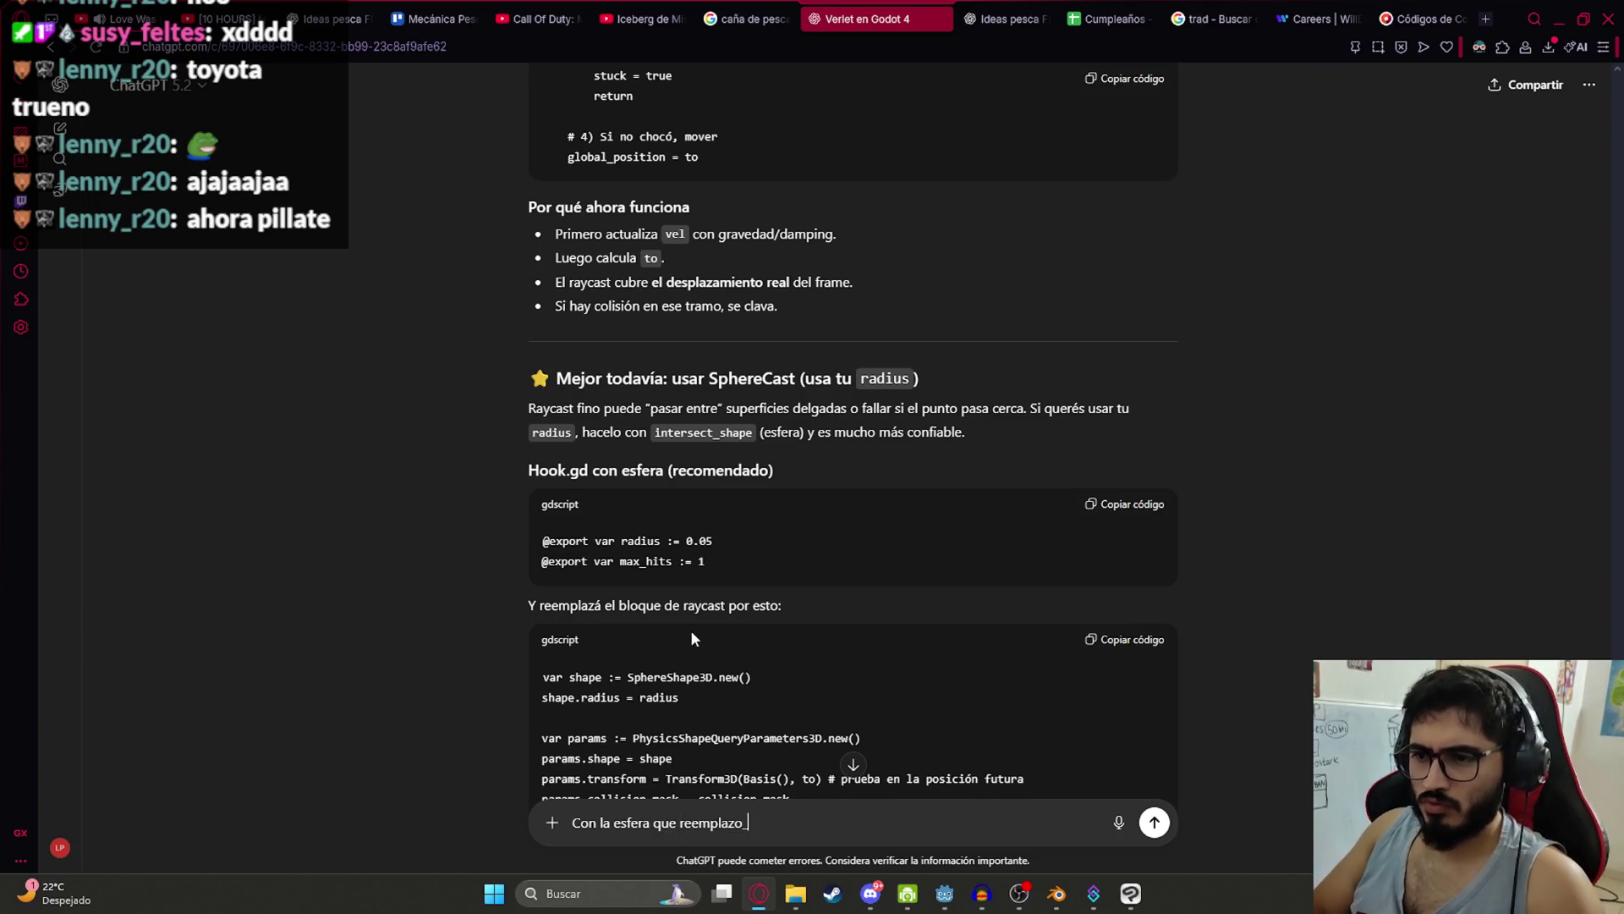
- Paste the whole hook script into the ChatGPT prompt and send the question
{"action": "key", "text": "shift+Return"}
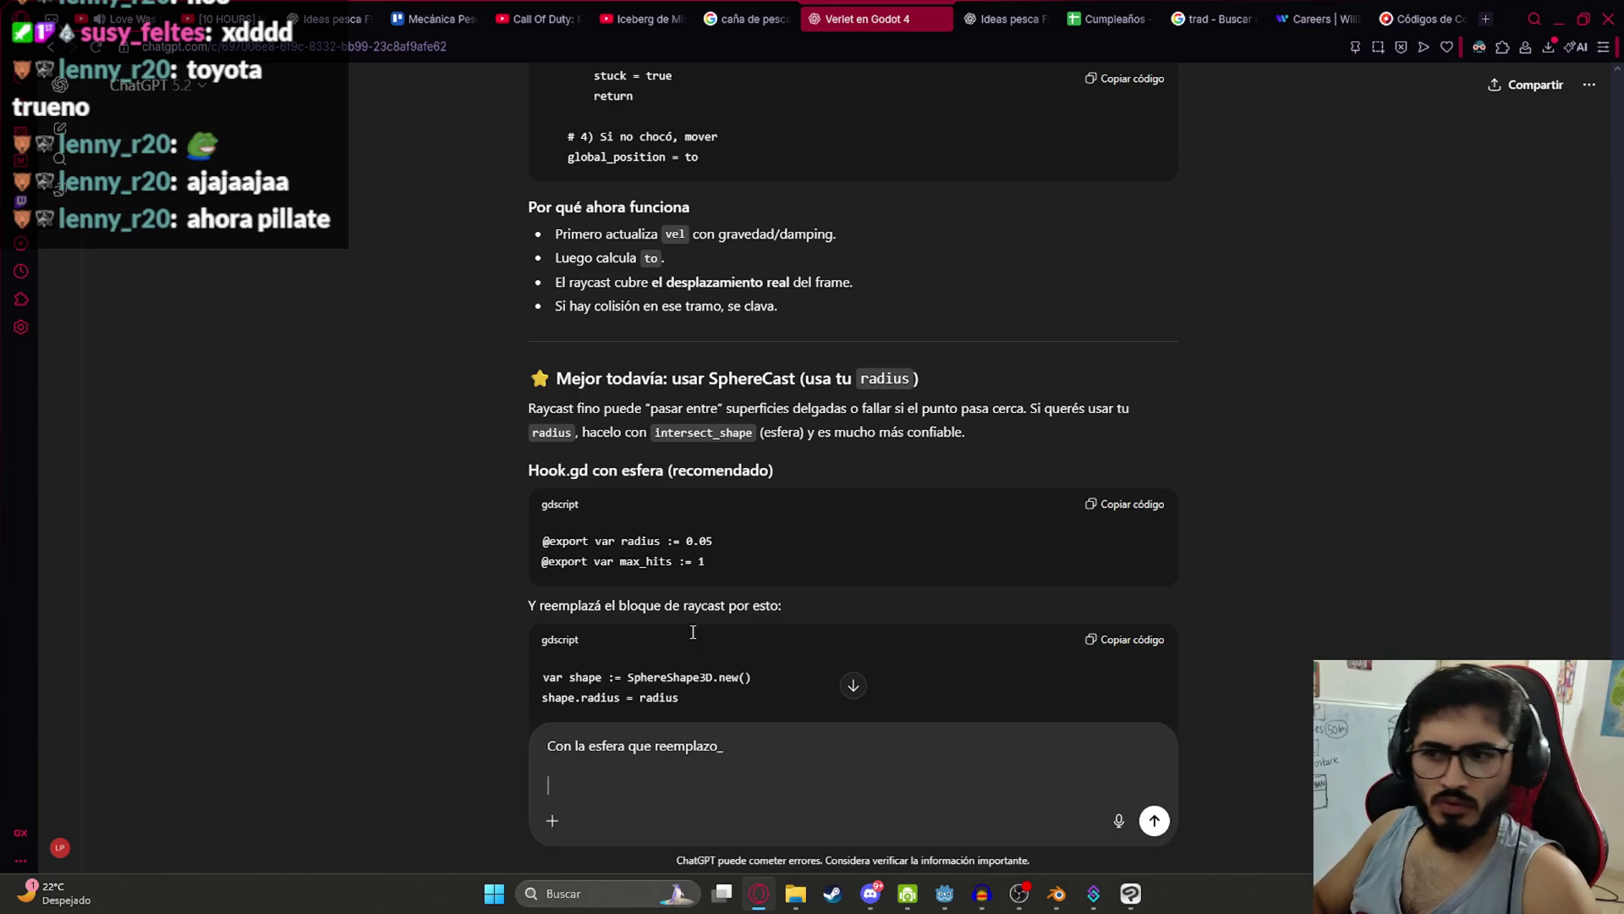
{"action": "key", "text": "ctrl+v"}
{"action": "key", "text": "Return"}
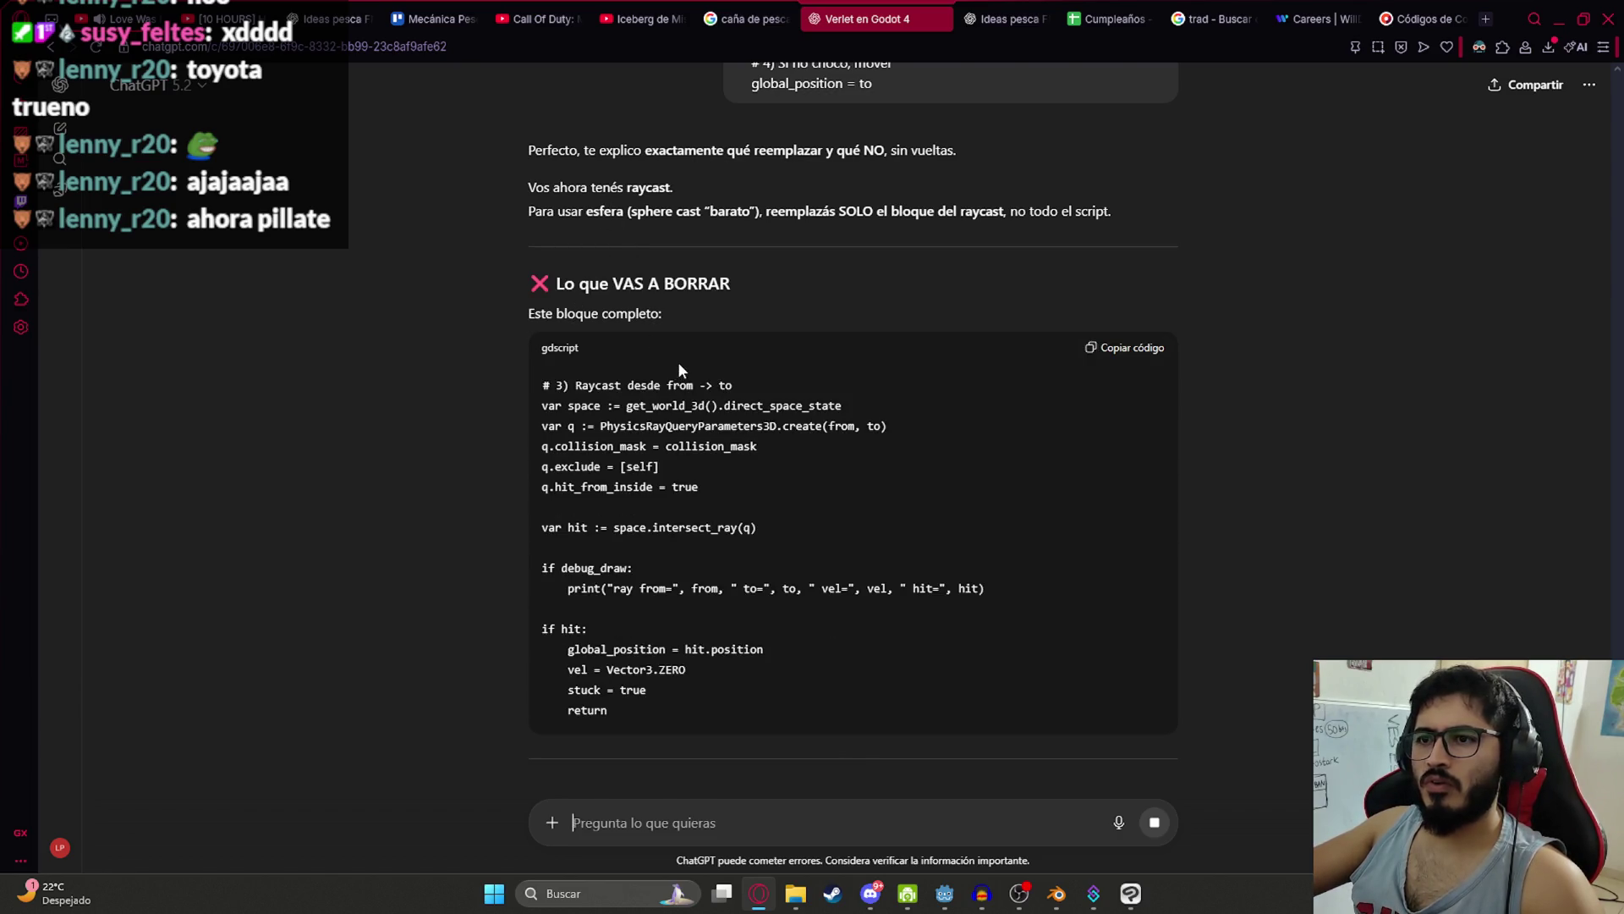
- Copy ChatGPT's raycast comment text and search for that raycast block in hook.gd
{"action": "scroll", "coordinate": [638, 365], "scroll_direction": "down", "scroll_amount": 3}
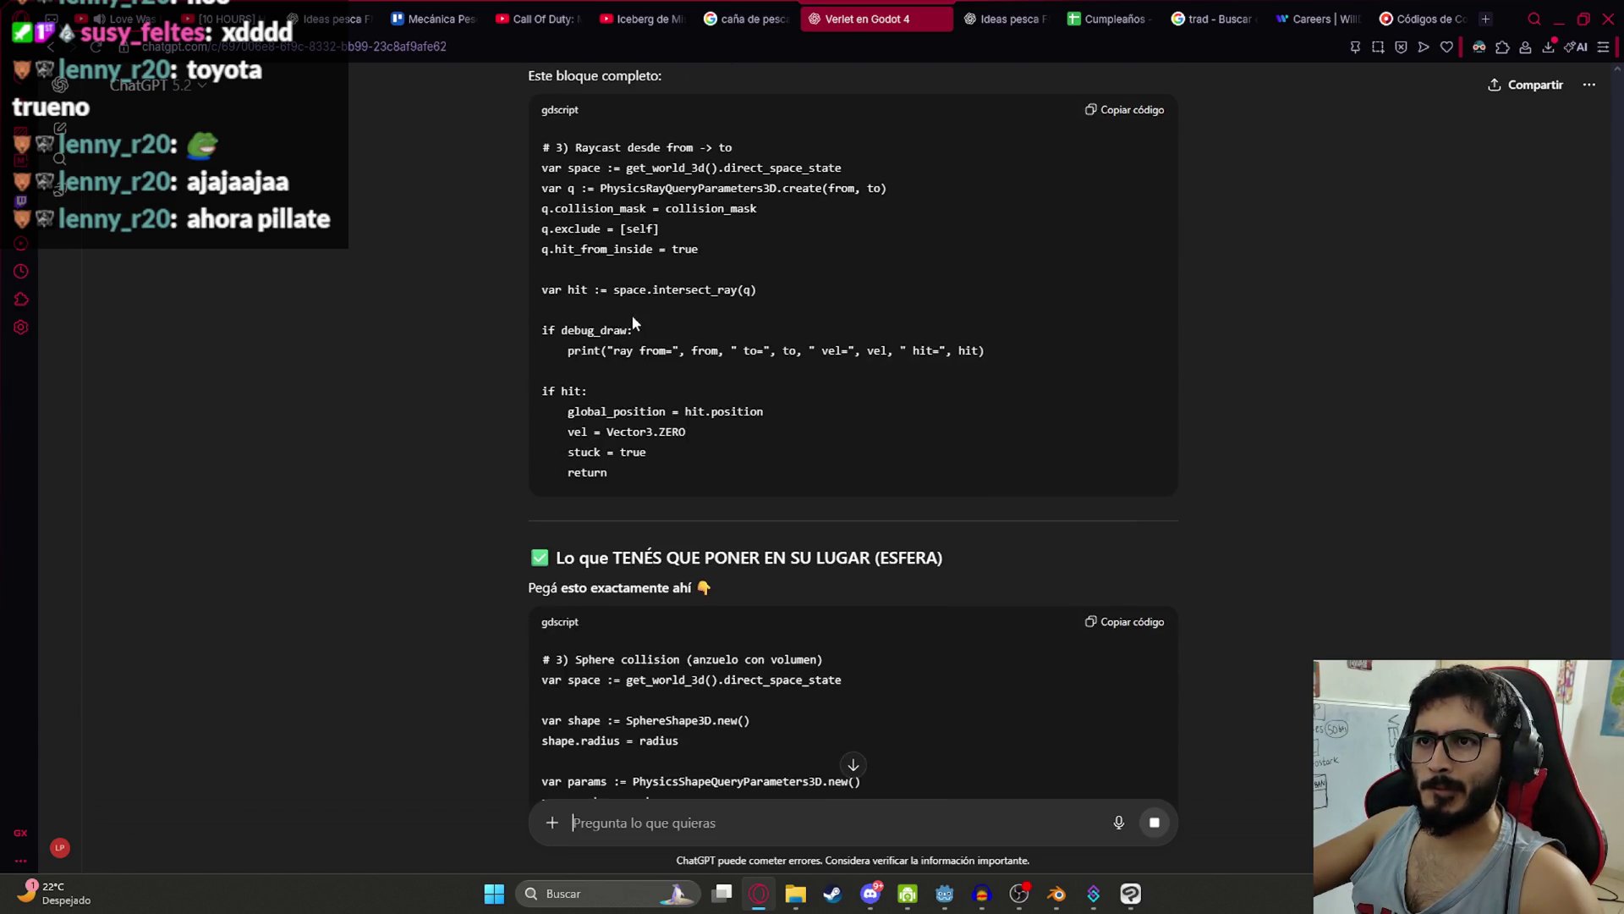
{"action": "left_click_drag", "start_coordinate": [800, 155], "coordinate": [611, 148]}
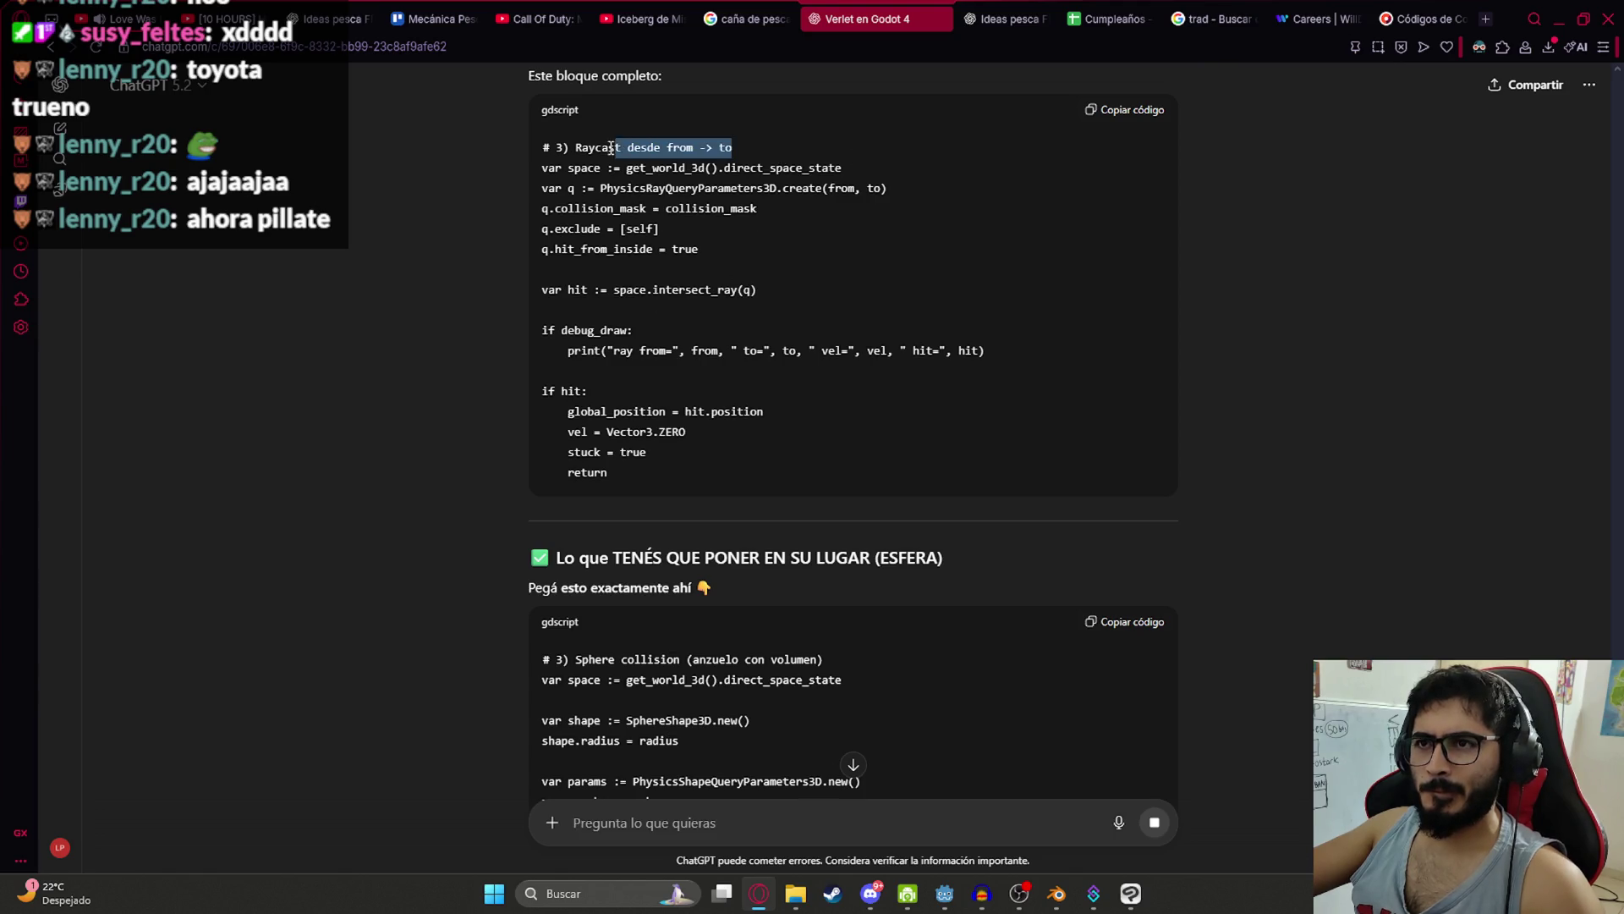
{"action": "key", "text": "ctrl+c"}
{"action": "key", "text": "alt+Tab"}
{"action": "key", "text": "ctrl+f"}
{"action": "key", "text": "ctrl+v"}
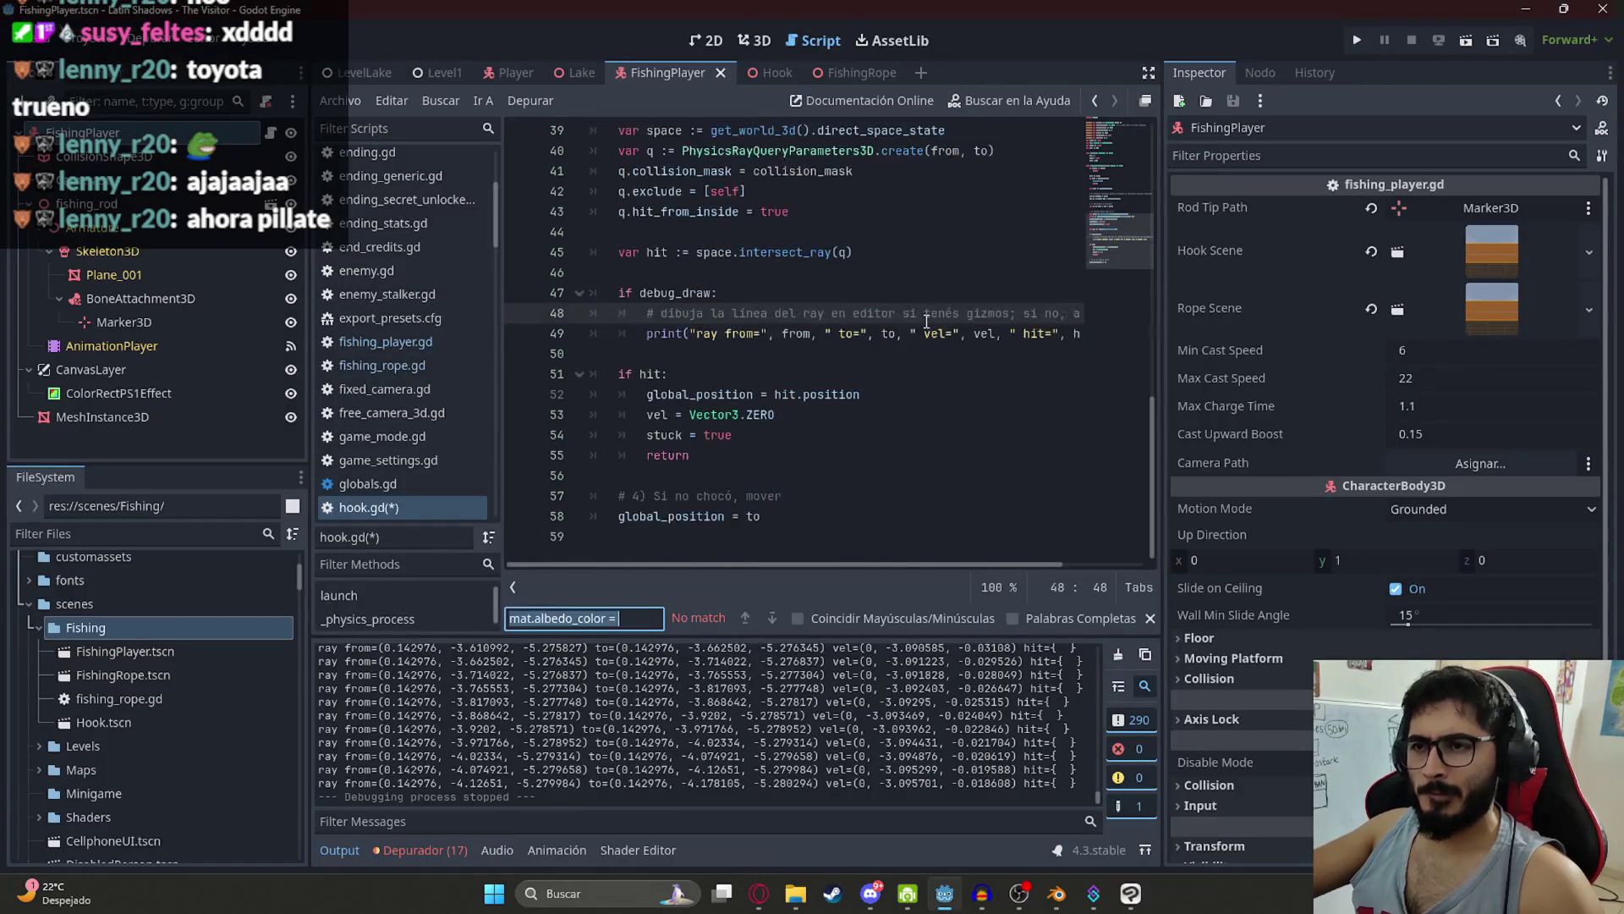
{"action": "key", "text": "alt+Tab"}
- Copy ChatGPT's sphere collision code block and then its complete final hook script
{"action": "scroll", "coordinate": [715, 355], "scroll_direction": "down", "scroll_amount": 3}
{"action": "scroll", "coordinate": [817, 406], "scroll_direction": "up", "scroll_amount": 3}
{"action": "scroll", "coordinate": [856, 257], "scroll_direction": "down", "scroll_amount": 1}
{"action": "scroll", "coordinate": [888, 304], "scroll_direction": "down", "scroll_amount": 3}
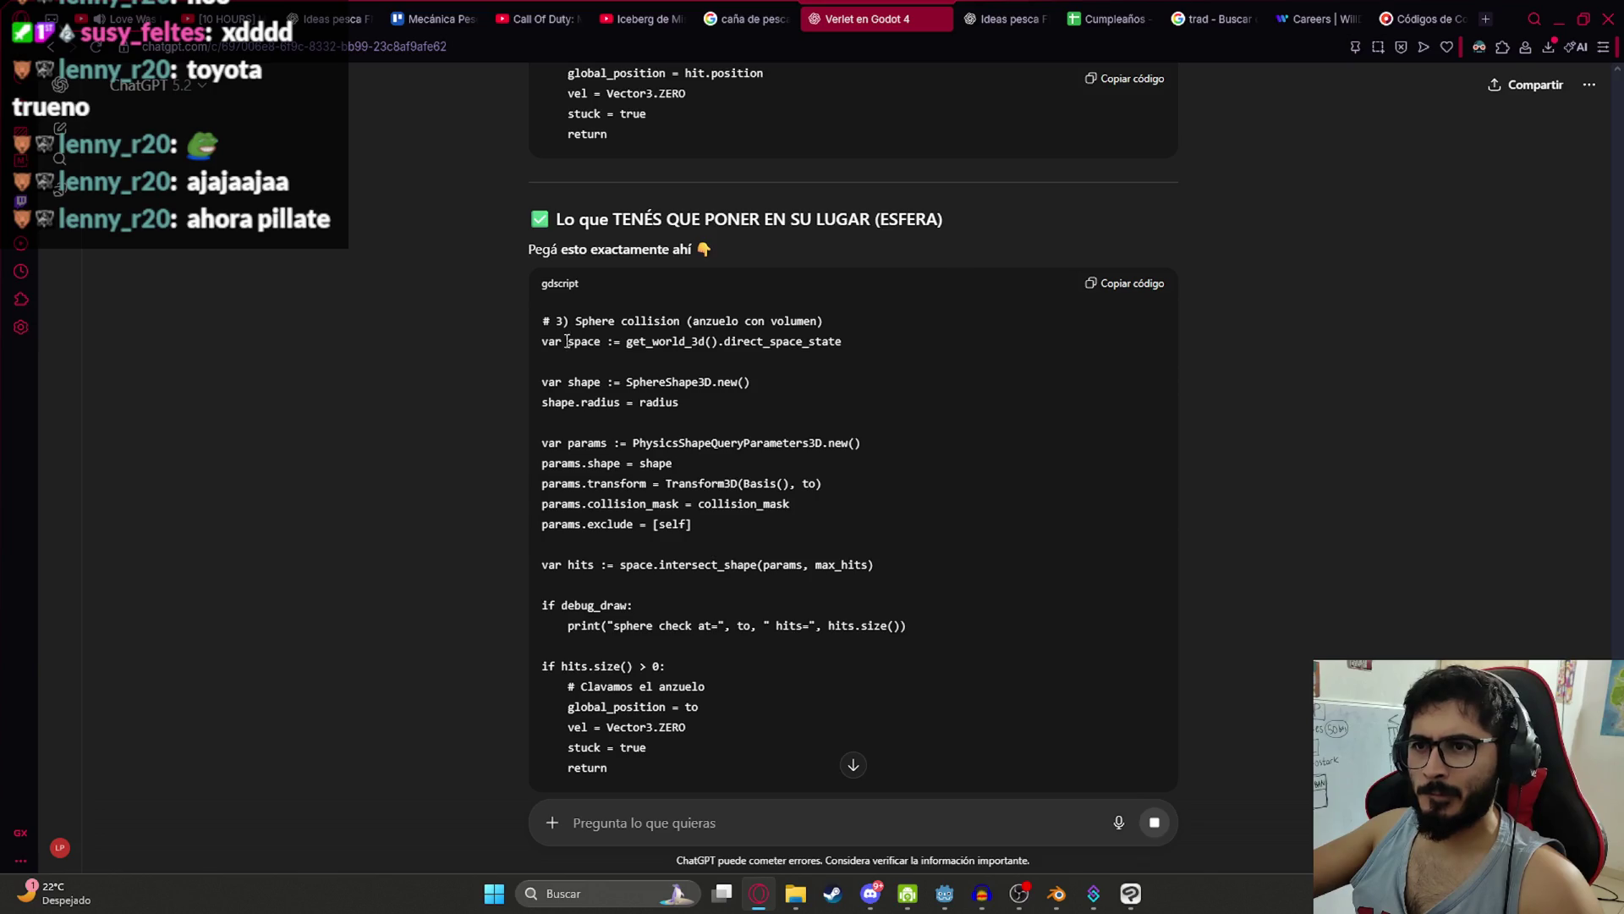
{"action": "left_click", "coordinate": [1110, 298]}
{"action": "scroll", "coordinate": [794, 397], "scroll_direction": "down", "scroll_amount": 6}
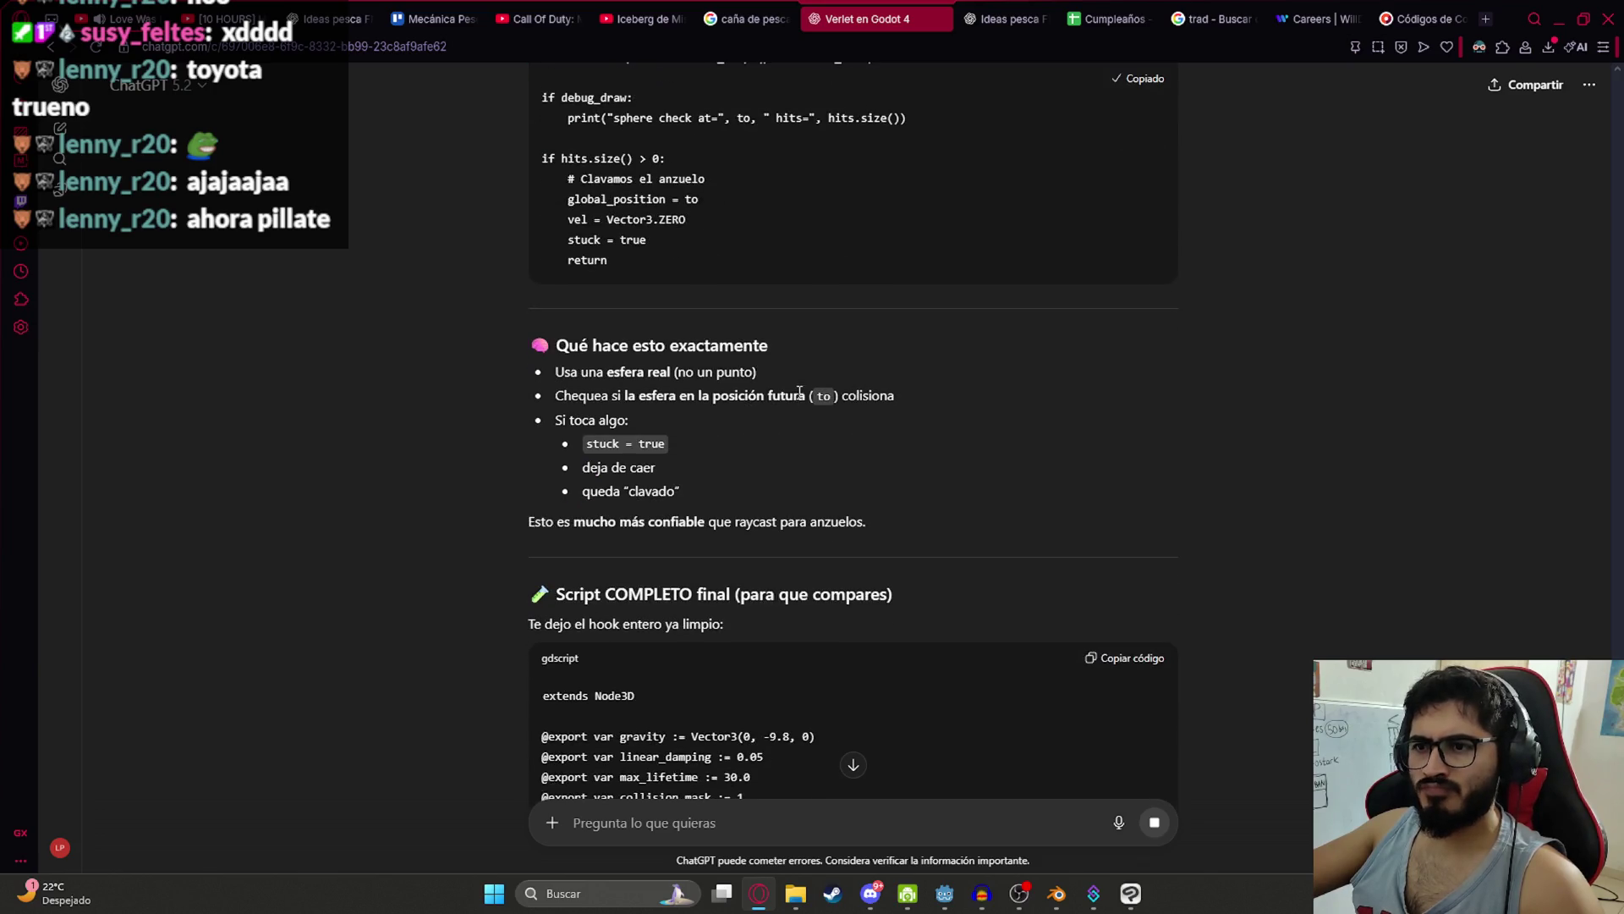
{"action": "scroll", "coordinate": [768, 387], "scroll_direction": "down", "scroll_amount": 2}
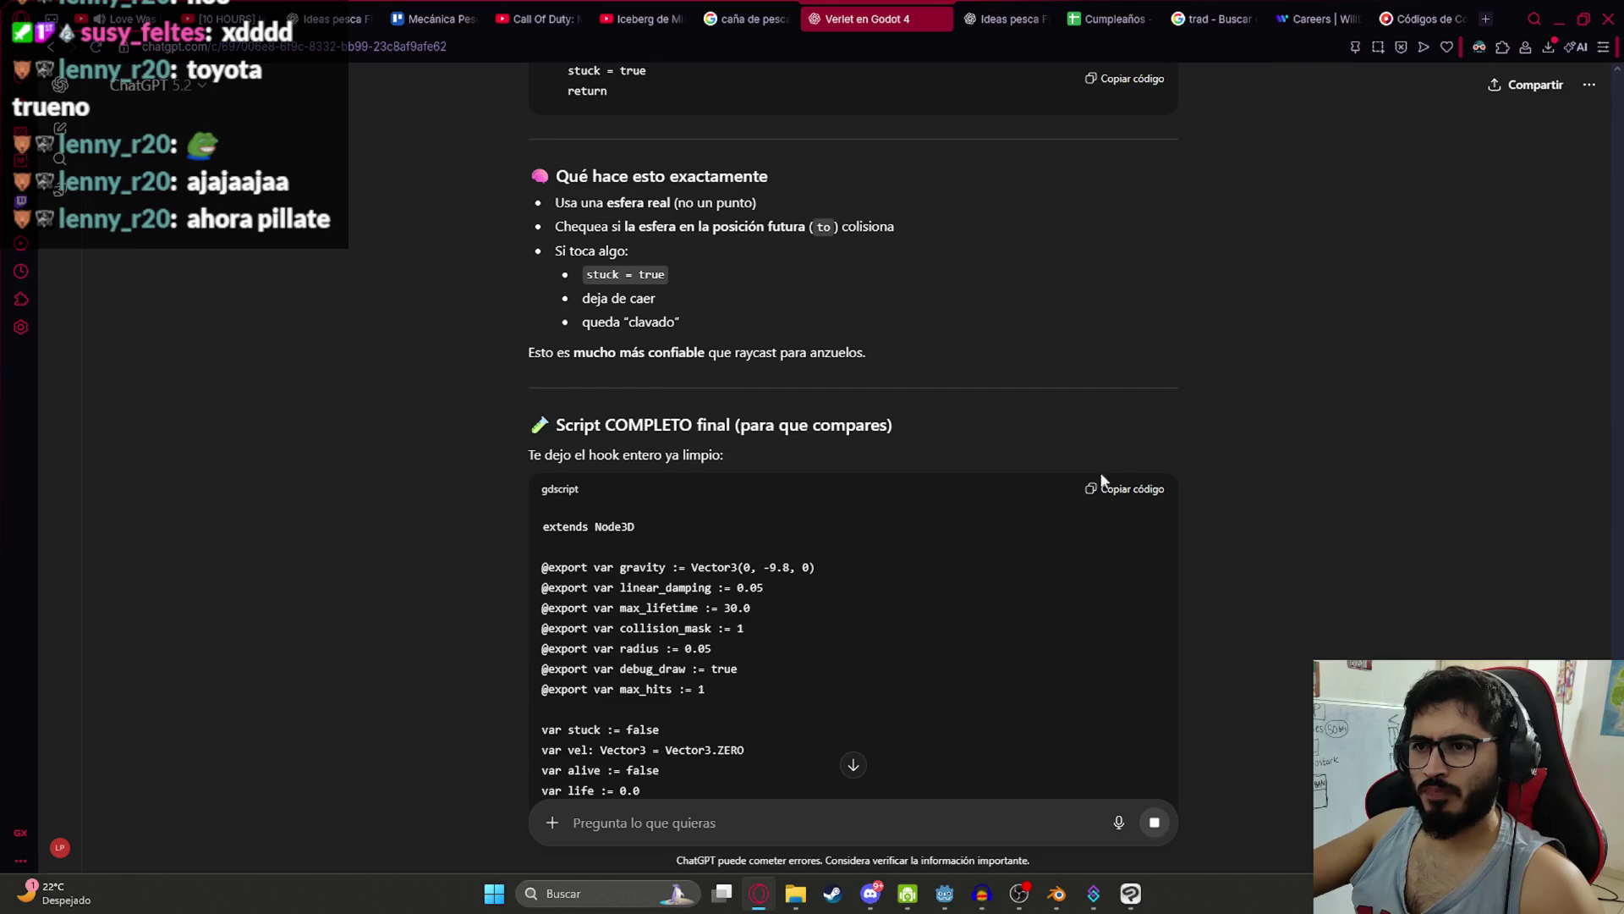
{"action": "left_click", "coordinate": [1130, 492]}
- Replace all of hook.gd's code with the final hook script and save it
{"action": "key", "text": "alt+Tab"}
{"action": "key", "text": "ctrl+a"}
{"action": "key", "text": "ctrl+v"}
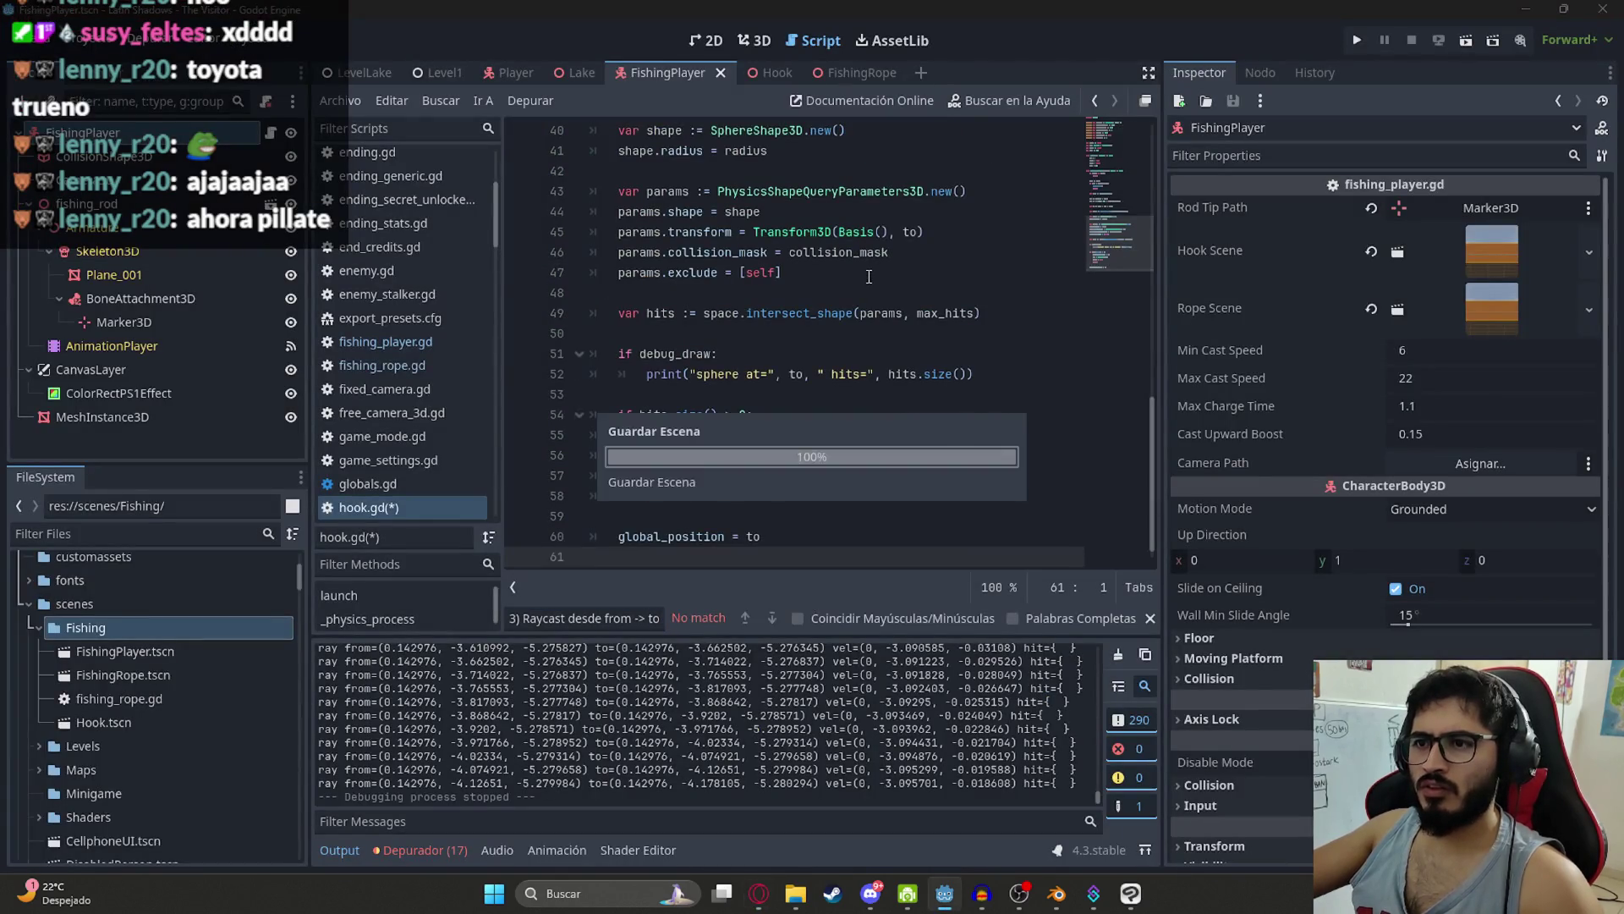
{"action": "left_click", "coordinate": [1116, 190]}
{"action": "key", "text": "alt+Tab"}
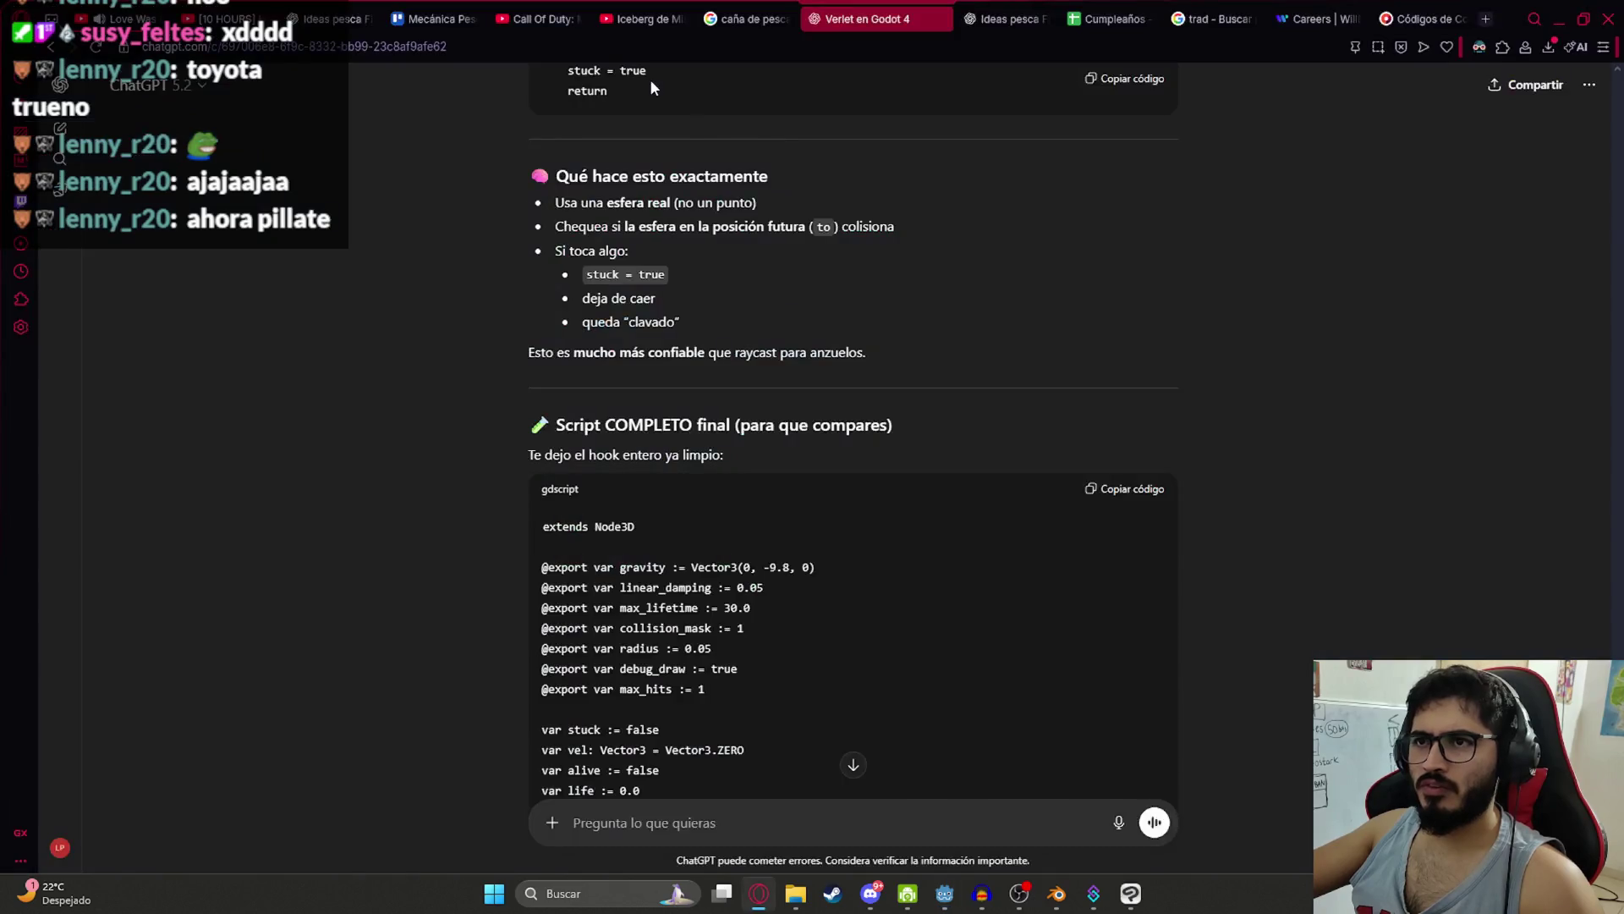
{"action": "key", "text": "alt+Tab"}
{"action": "right_click", "coordinate": [636, 69]}
- Play the FishingPlayer scene, cast the line once, and stop the game
{"action": "left_click", "coordinate": [739, 203]}
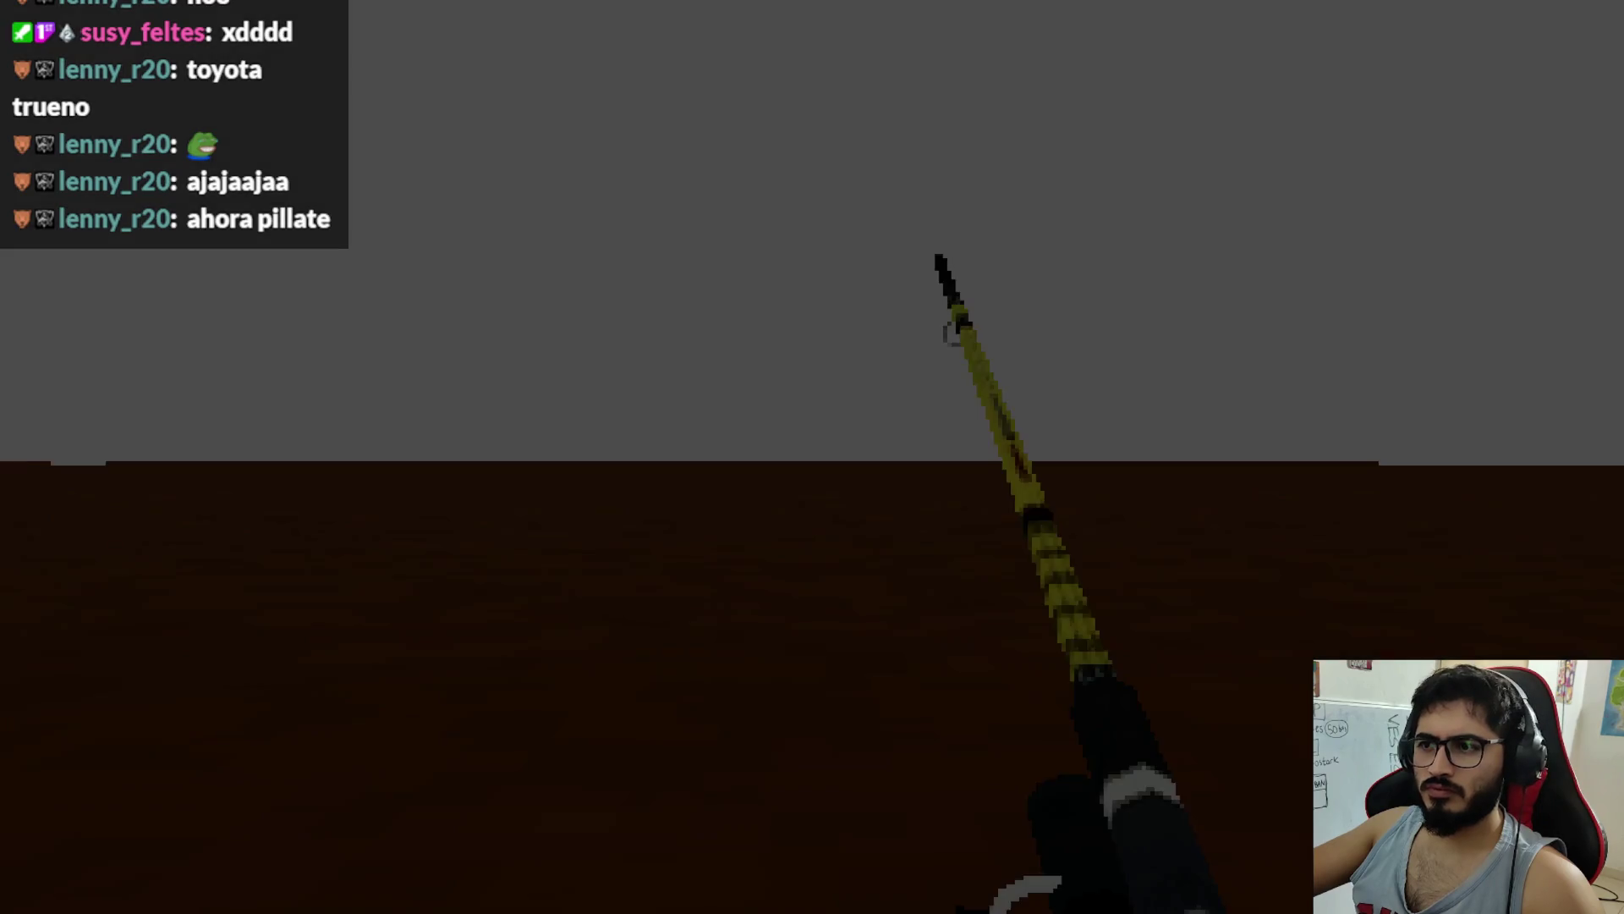
{"action": "left_click", "coordinate": [812, 457]}
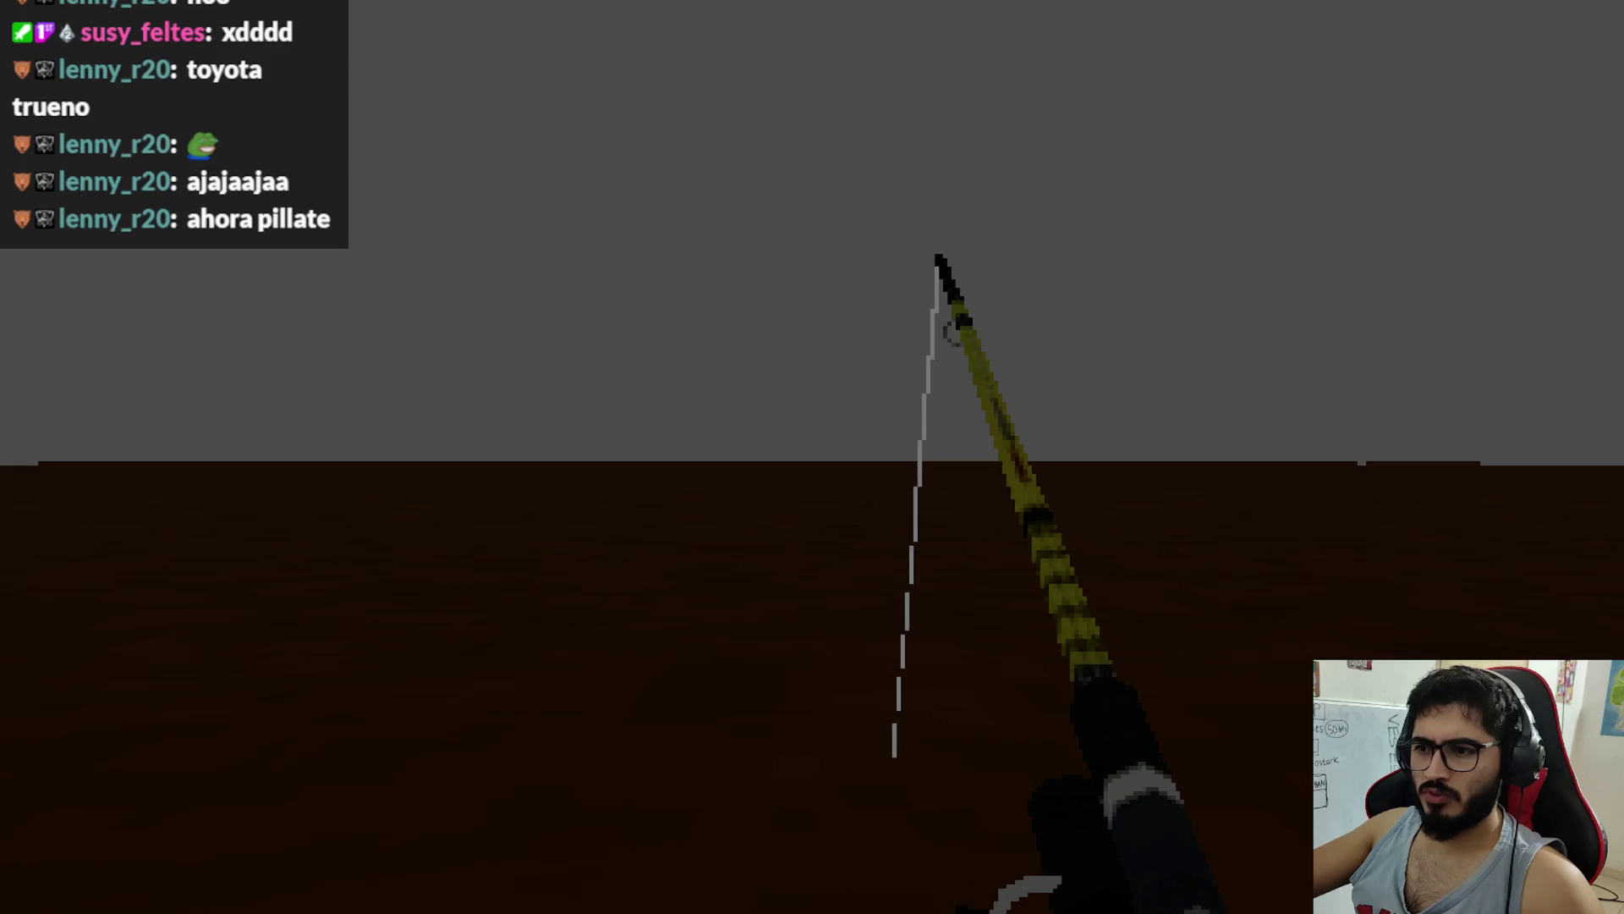
{"action": "key", "text": "F8"}
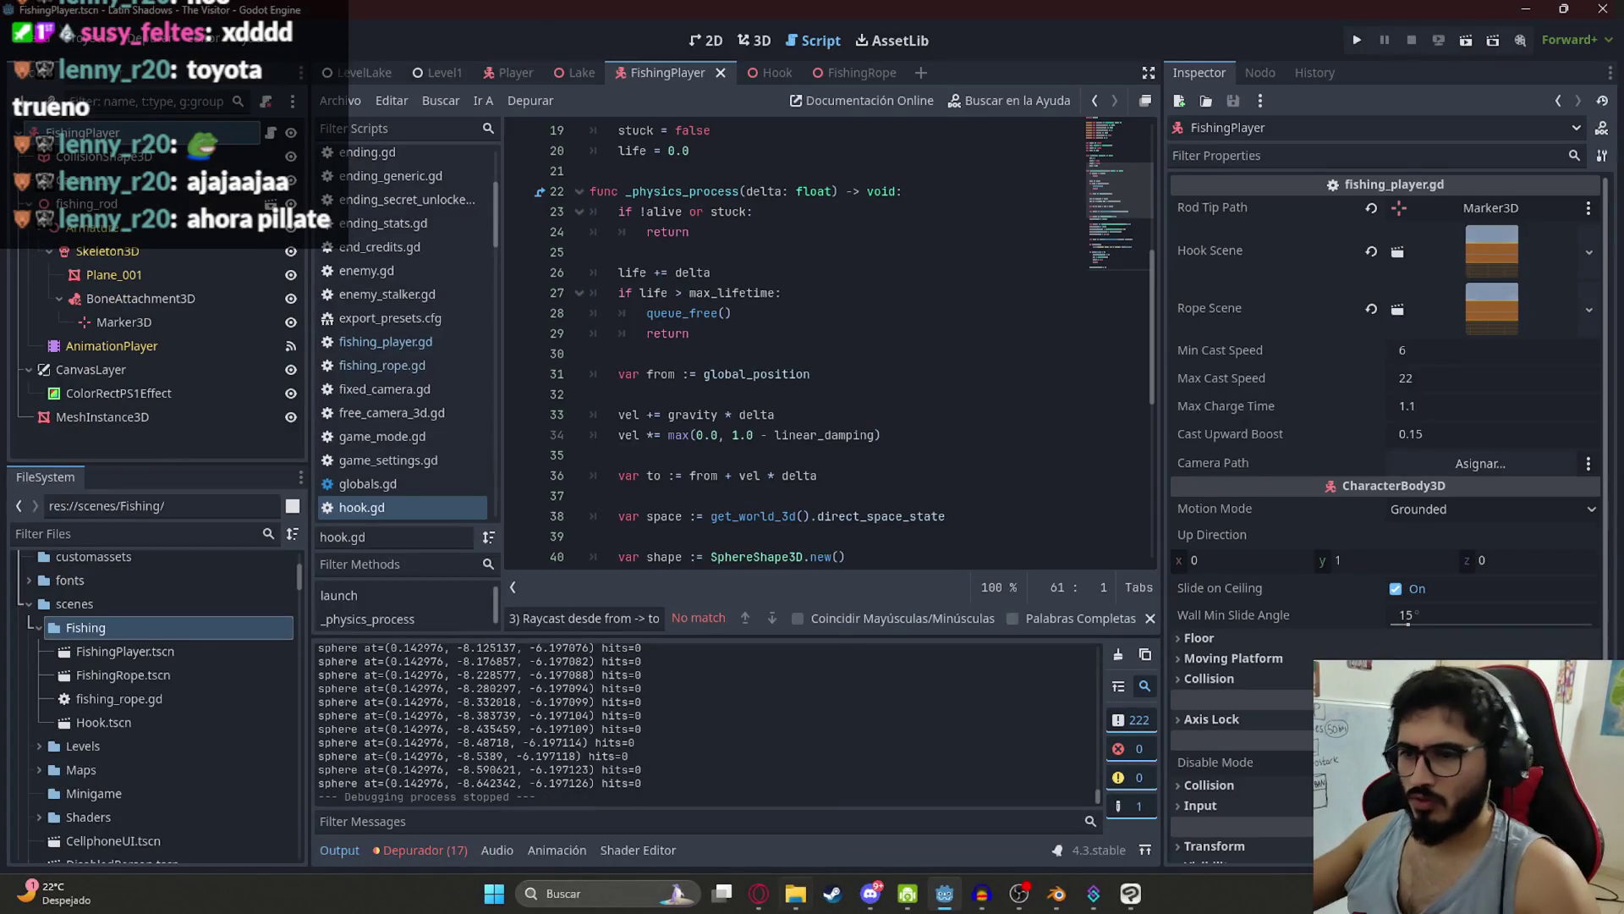
- Ask ChatGPT whether a MeshInstance gets detected by the hook
{"action": "left_click", "coordinate": [758, 890]}
{"action": "type", "text": "puse un mesh instance deberia detectar?"}
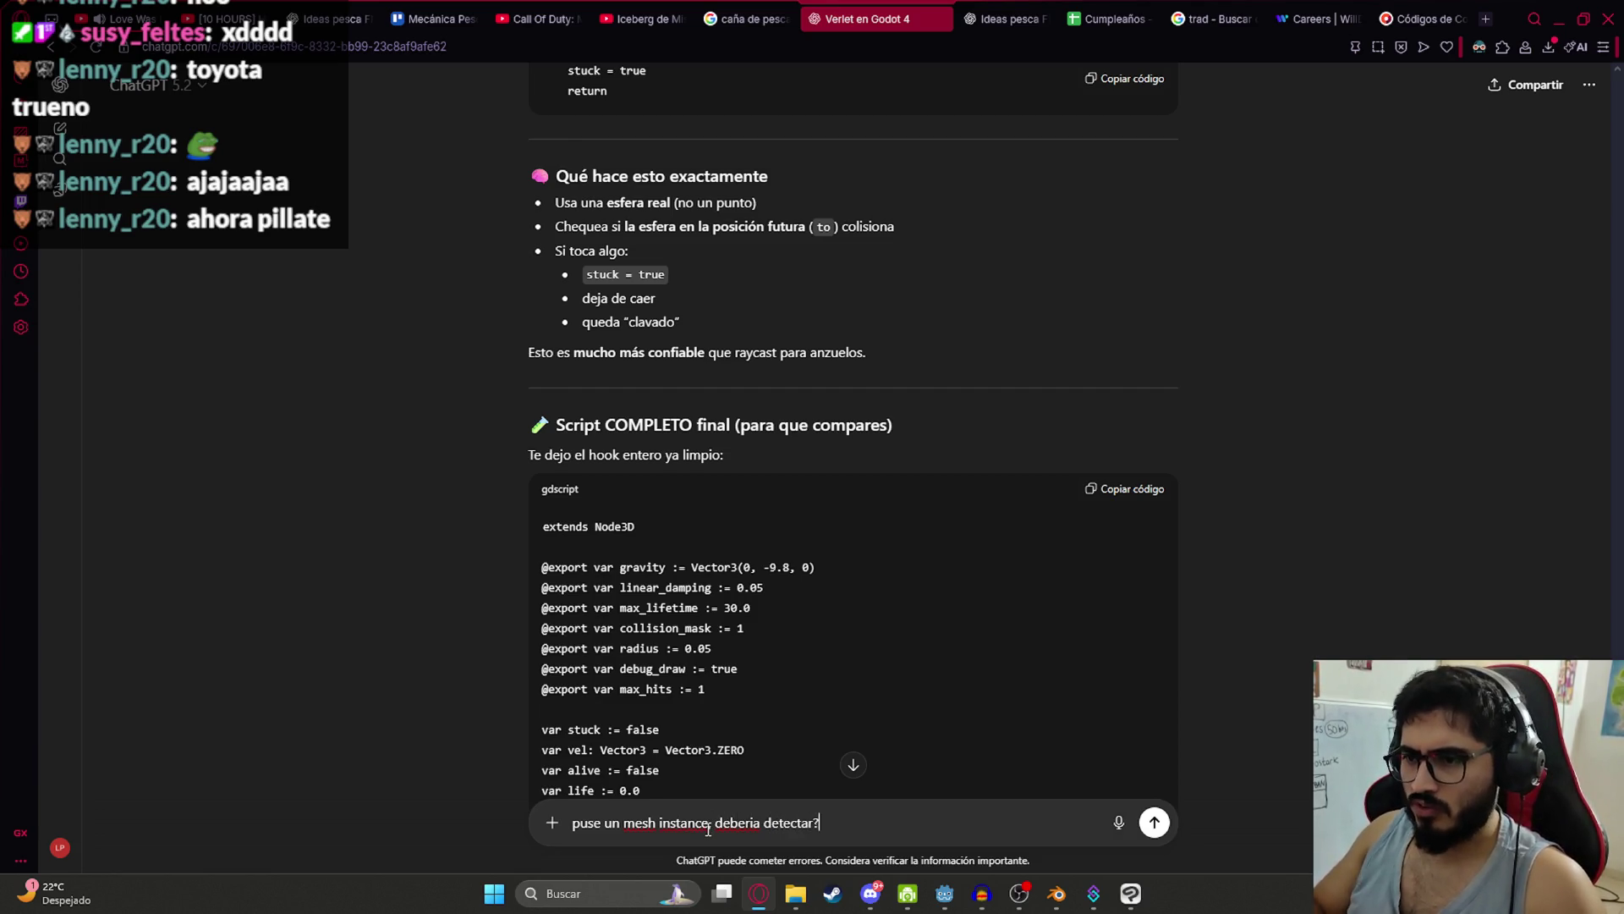
{"action": "key", "text": "alt+Tab"}
{"action": "key", "text": "alt+Tab"}
{"action": "key", "text": "Return"}
{"action": "key", "text": "alt+Tab"}
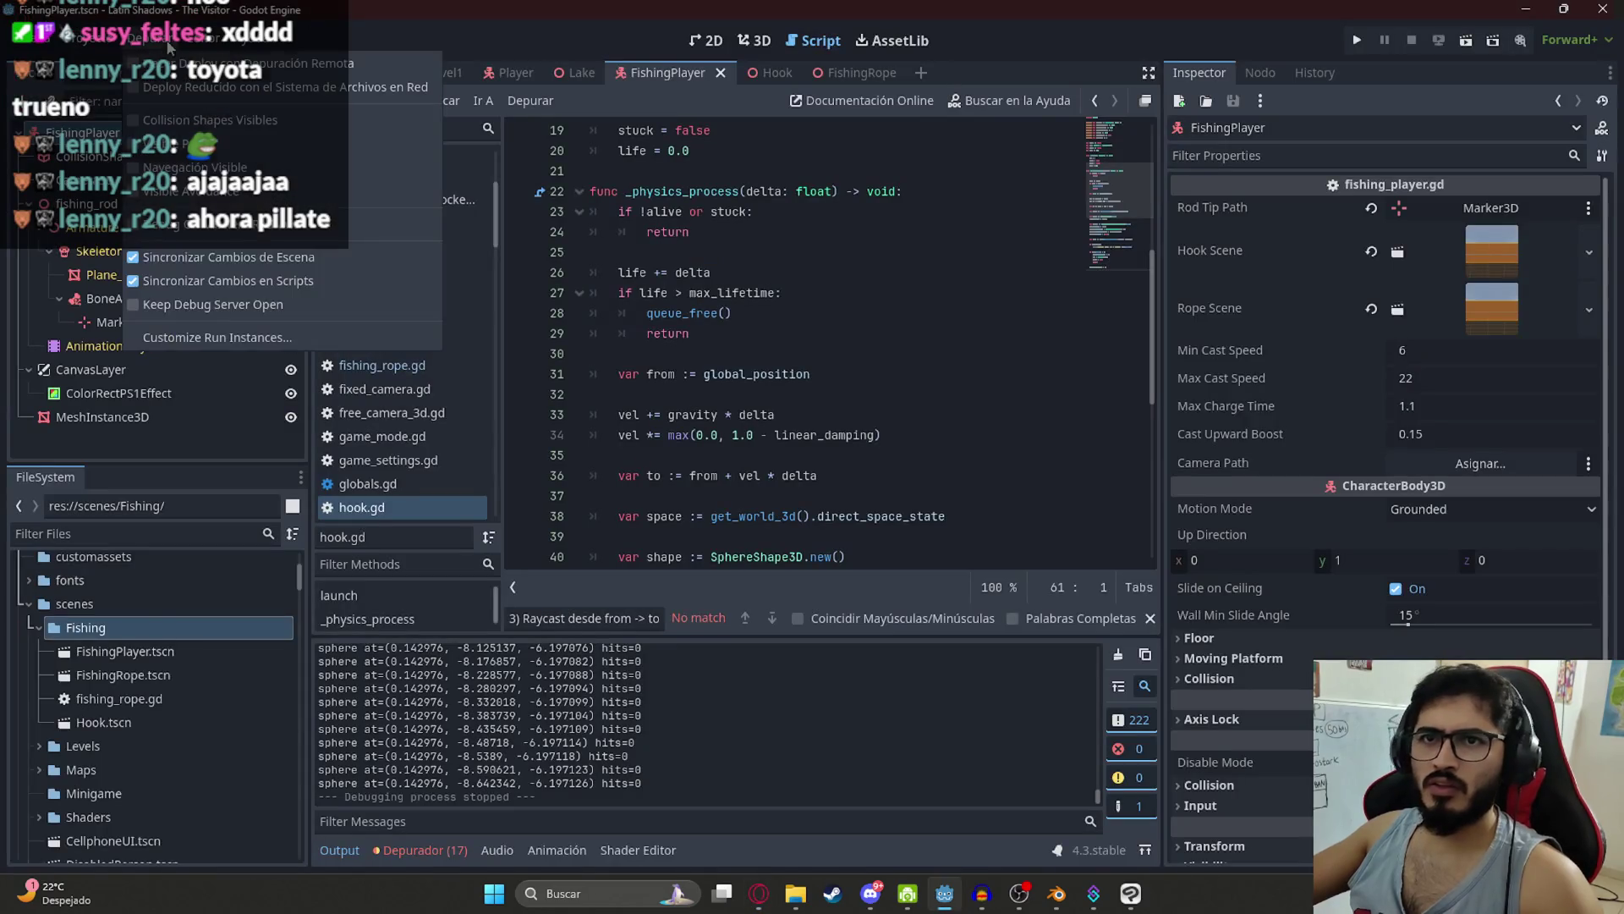
- Play the FishingPlayer scene again, cast into the water, and close the game
{"action": "right_click", "coordinate": [654, 75]}
{"action": "left_click", "coordinate": [769, 211]}
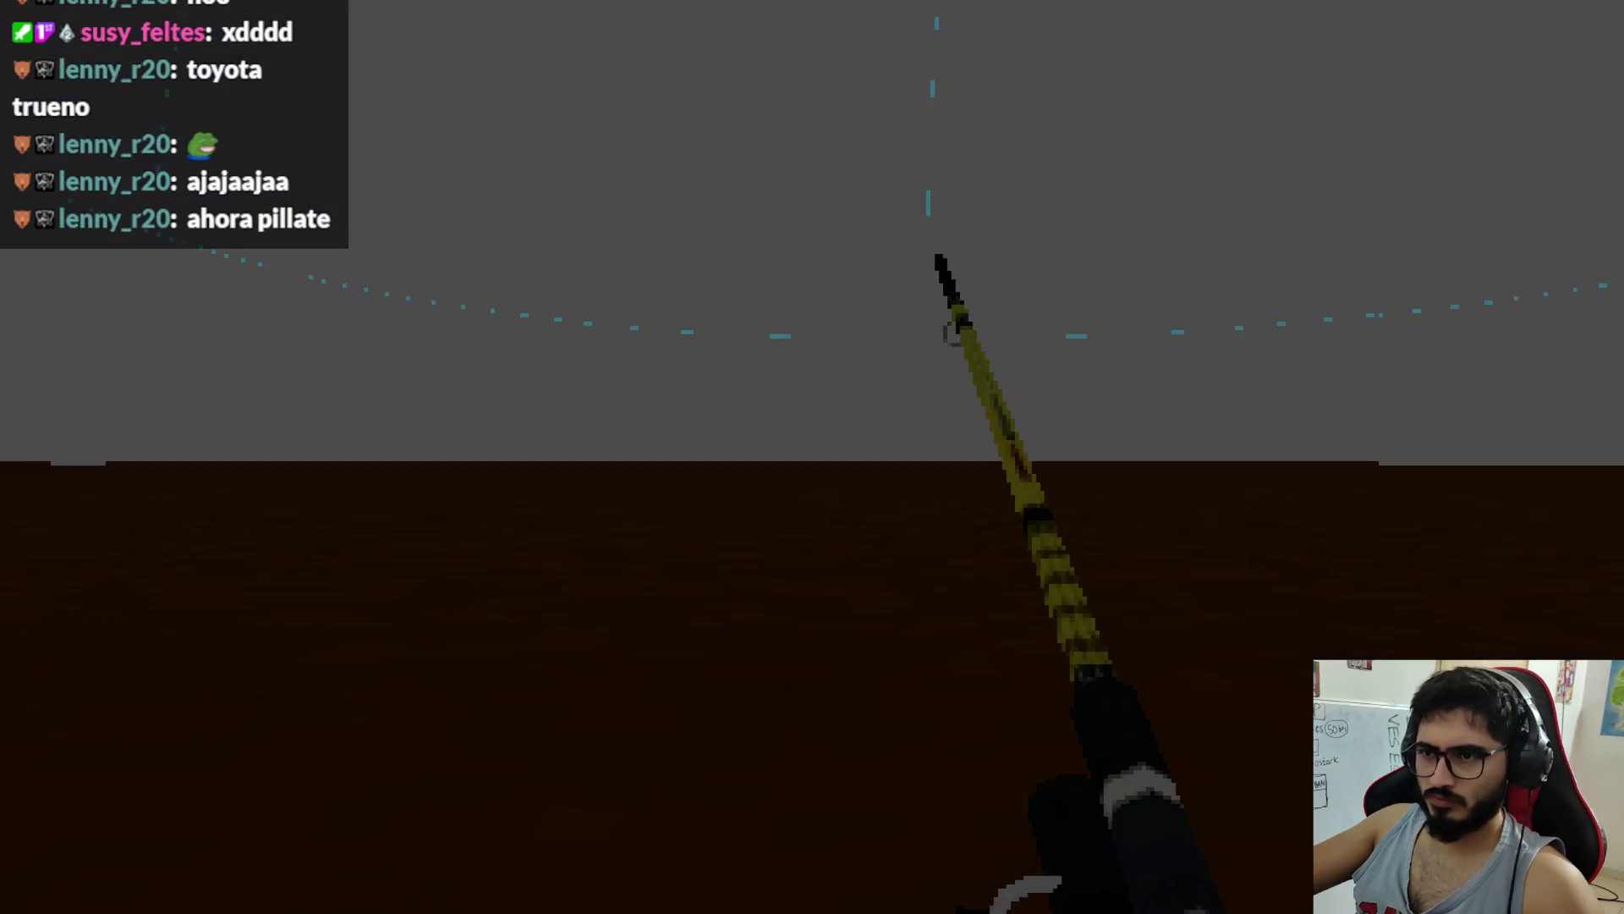
{"action": "left_click", "coordinate": [812, 457]}
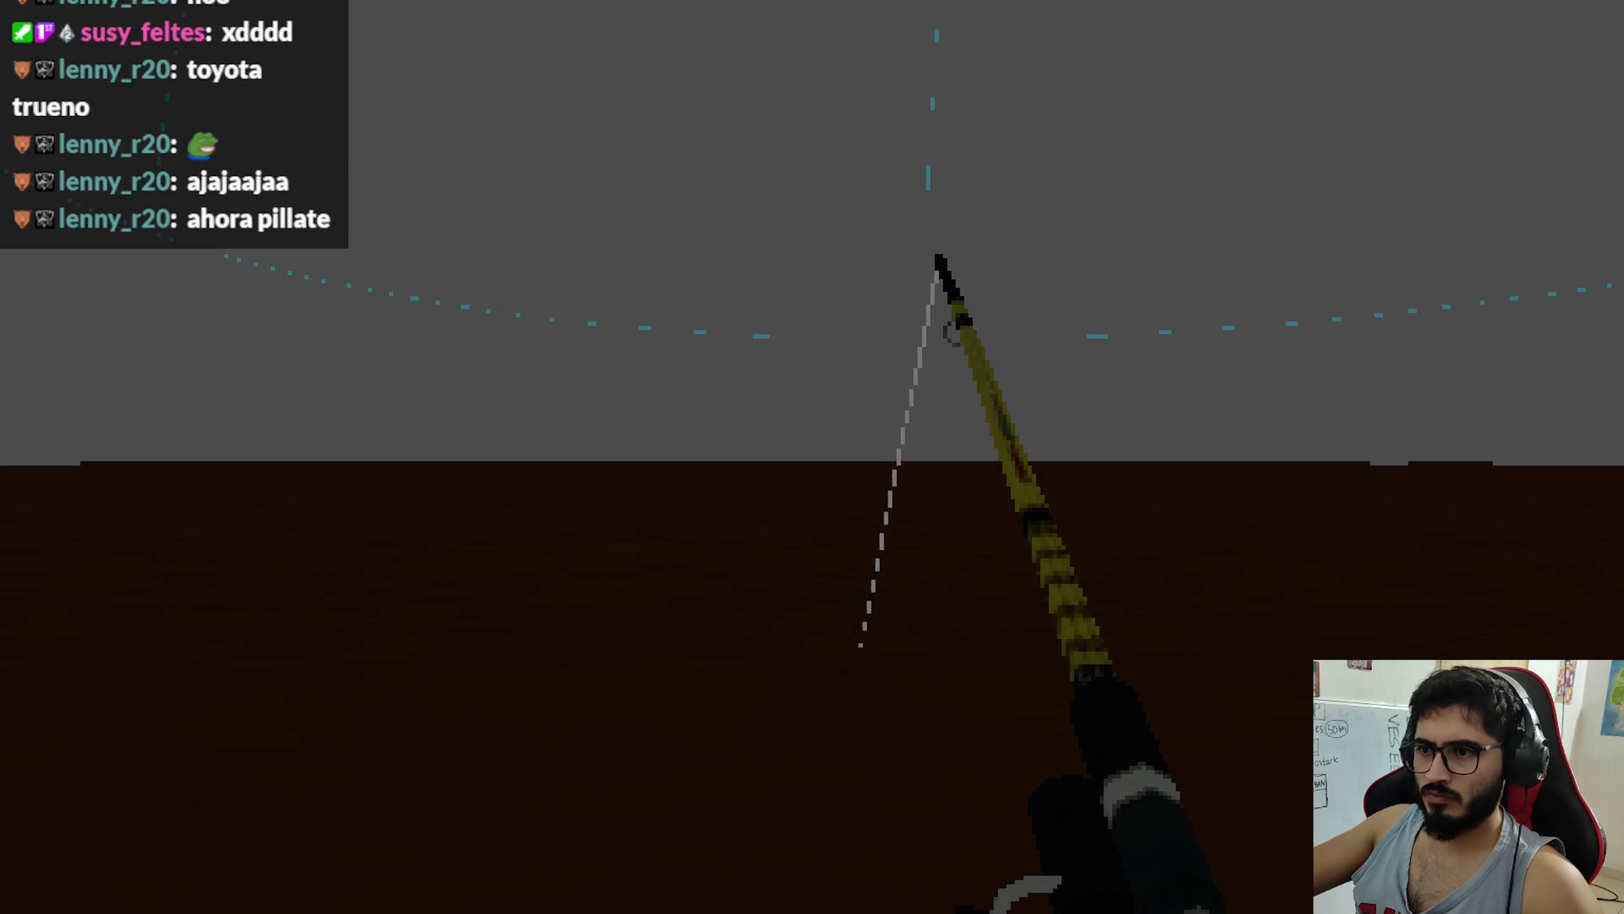
{"action": "key", "text": "alt+F4"}
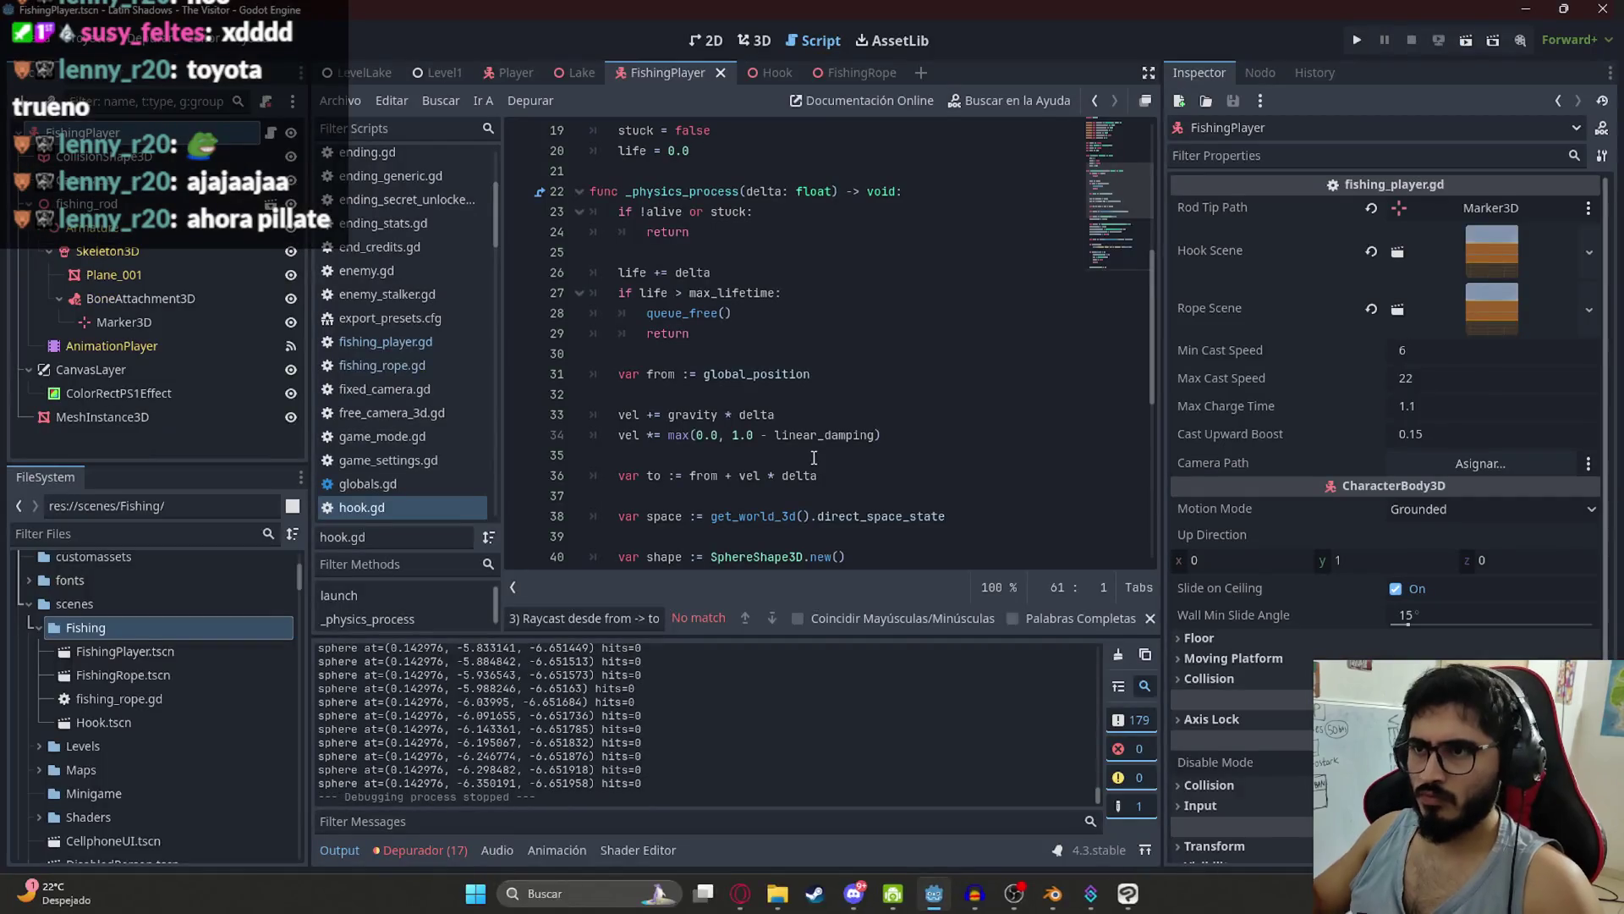
- In the 3D view, raise the plane mesh and undo it, then bring up ChatGPT's answer
{"action": "left_click", "coordinate": [755, 44]}
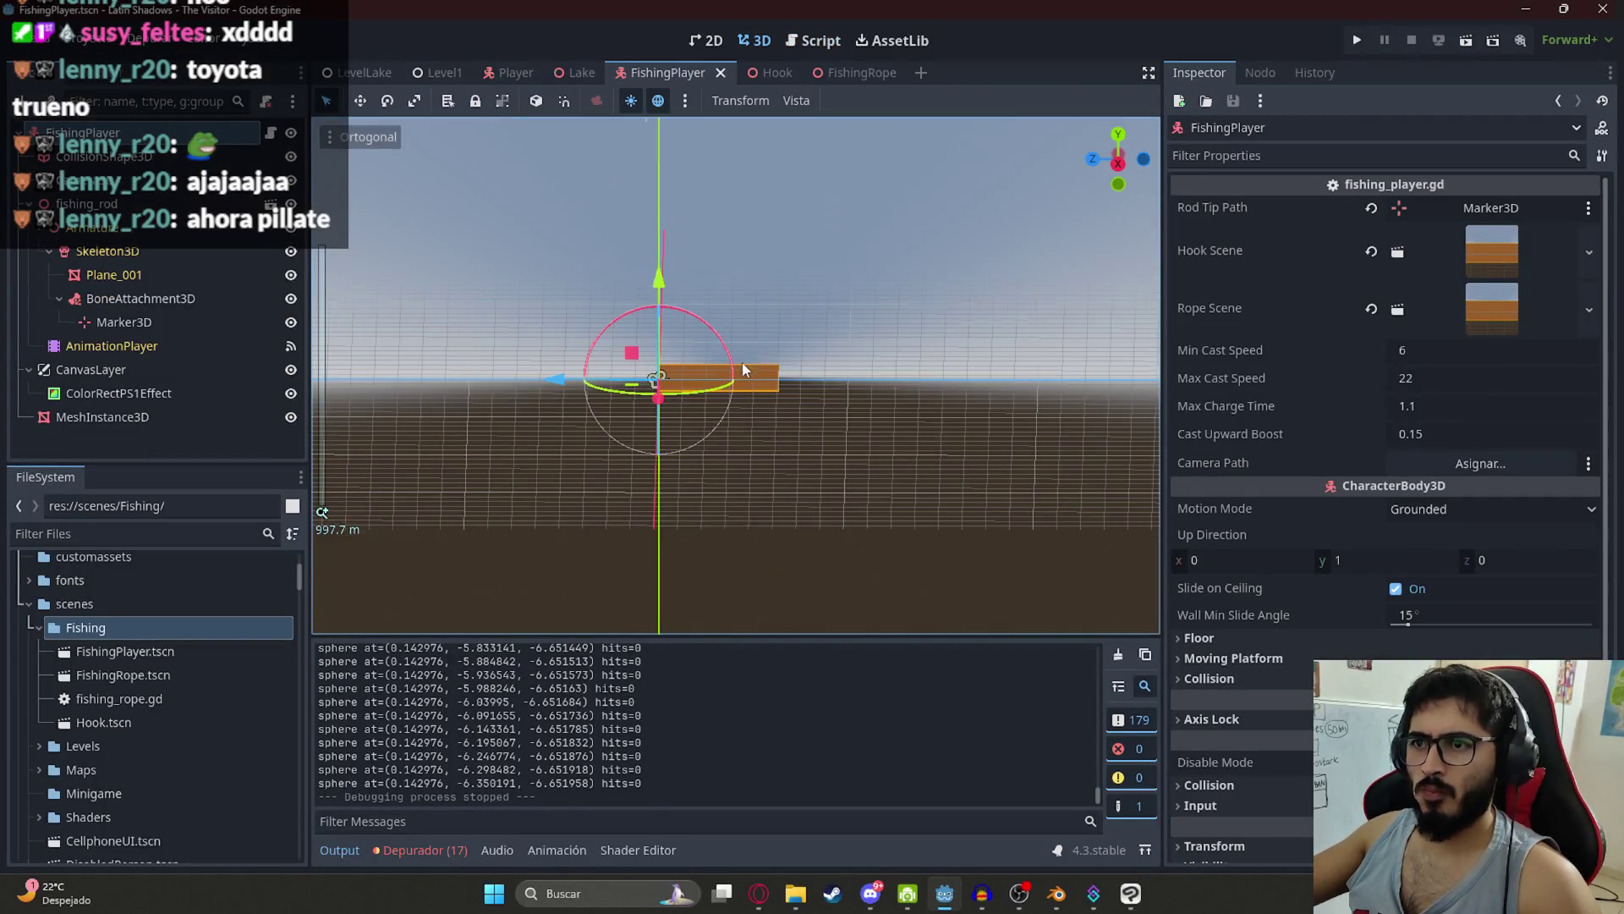
{"action": "left_click", "coordinate": [756, 357]}
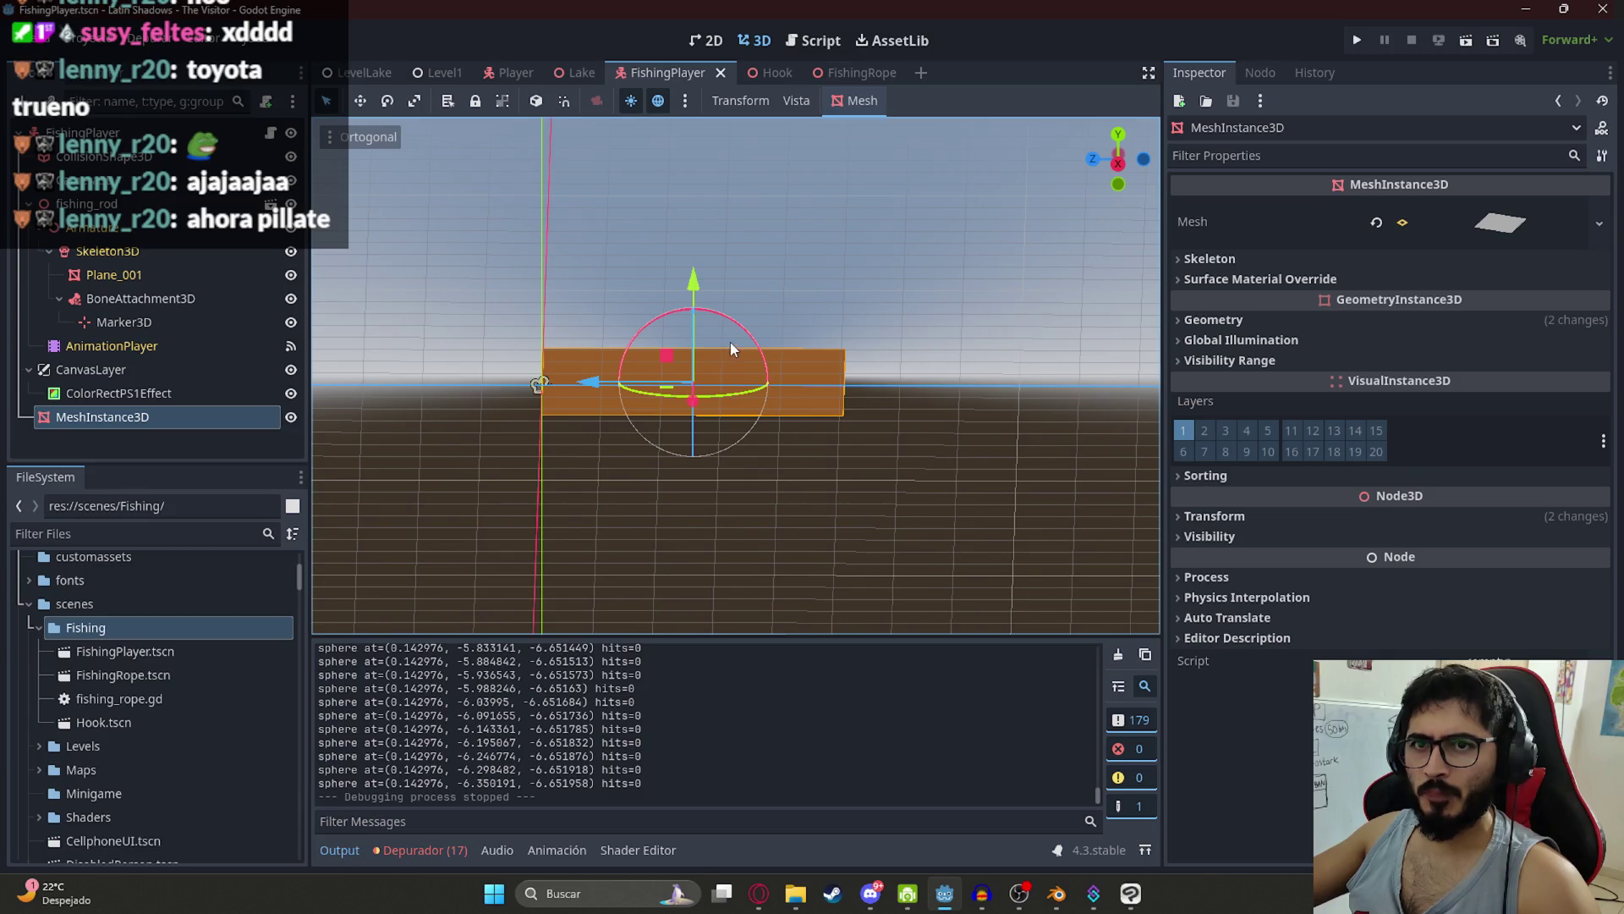
{"action": "left_click", "coordinate": [539, 383]}
{"action": "left_click", "coordinate": [831, 398]}
{"action": "left_click_drag", "start_coordinate": [830, 399], "coordinate": [990, 374]}
{"action": "scroll", "coordinate": [745, 344], "scroll_direction": "up", "scroll_amount": 5}
{"action": "mouse_move", "coordinate": [715, 321]}
{"action": "left_mouse_down"}
{"action": "mouse_move", "coordinate": [719, 422]}
{"action": "mouse_move", "coordinate": [731, 157]}
{"action": "left_mouse_up"}
{"action": "key", "text": "ctrl+z"}
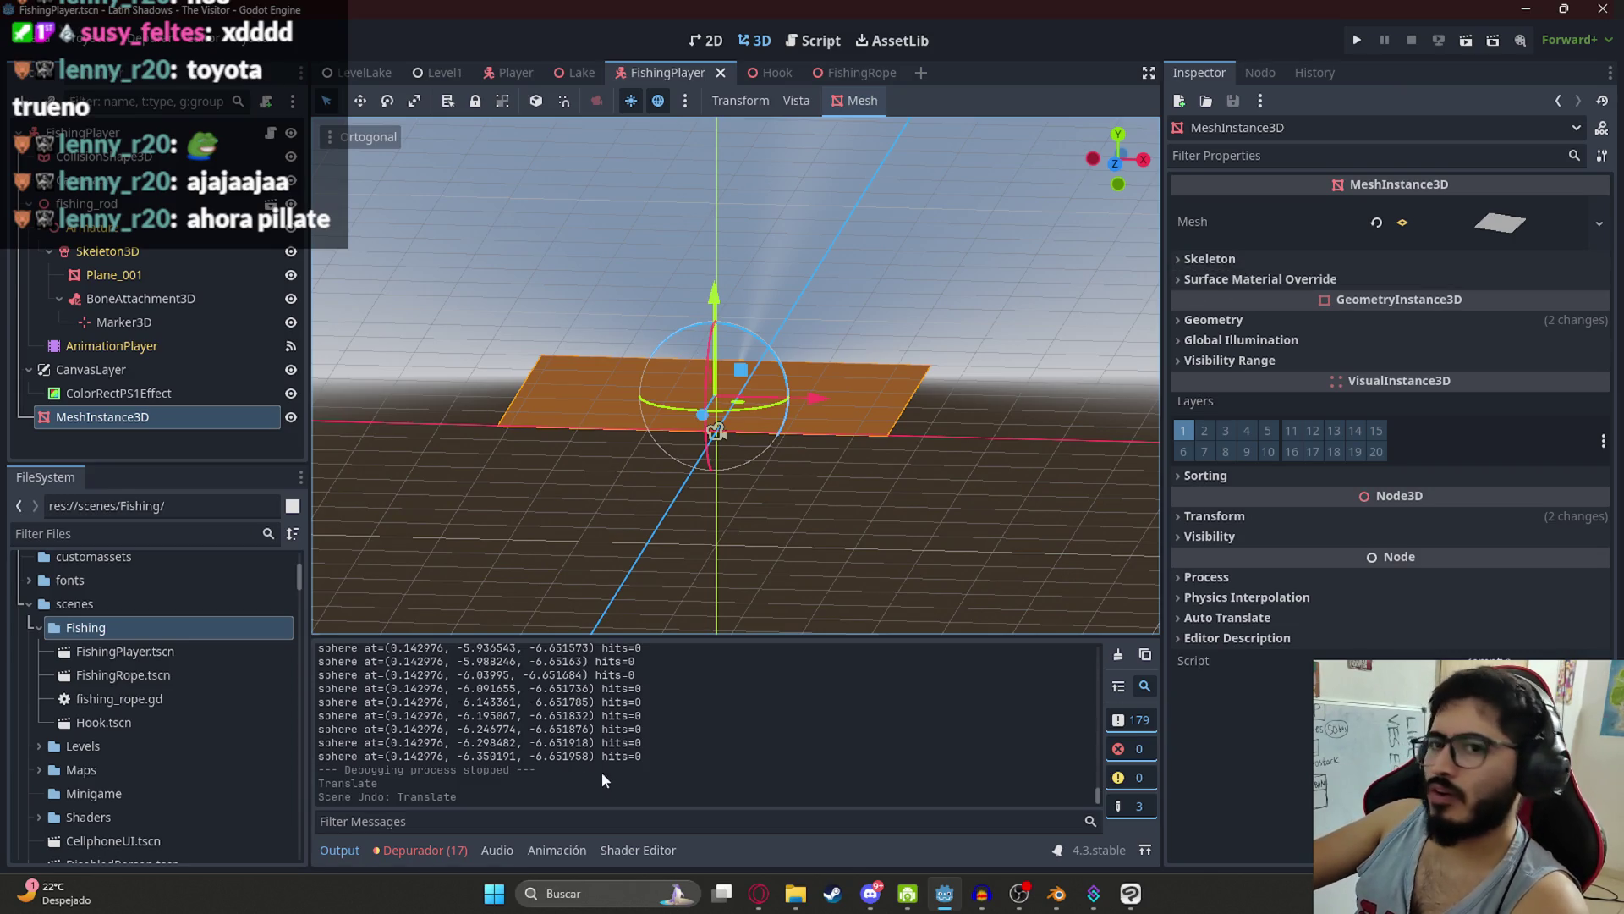
{"action": "left_click", "coordinate": [743, 900]}
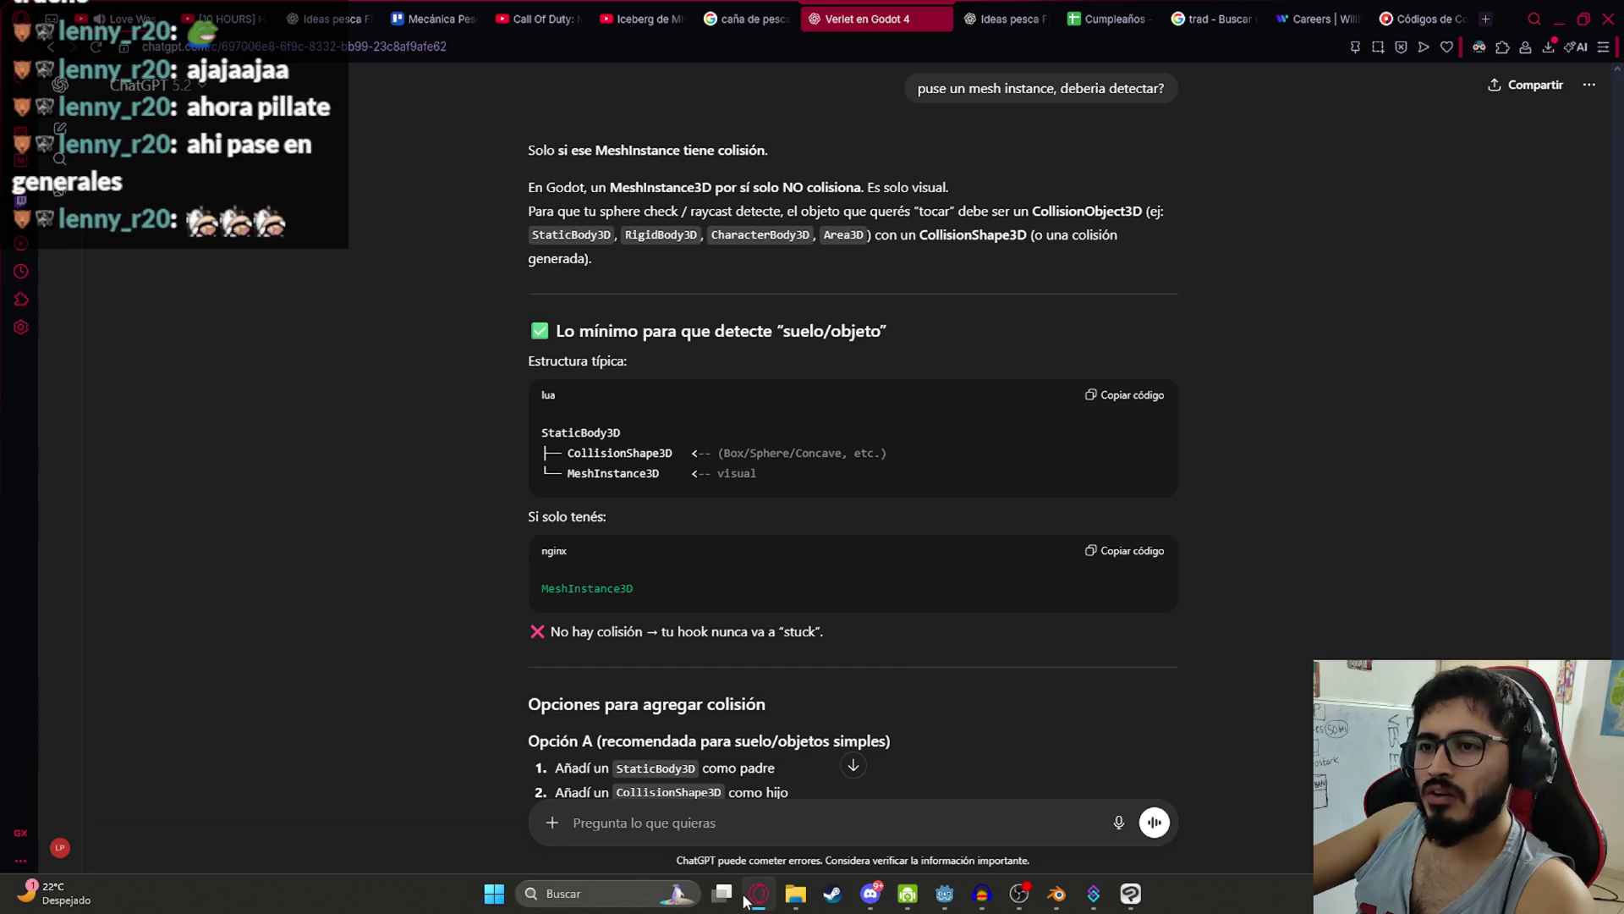
- Create a Static Body Child collision shape of type Single Convex from the plane mesh
{"action": "left_click", "coordinate": [745, 900]}
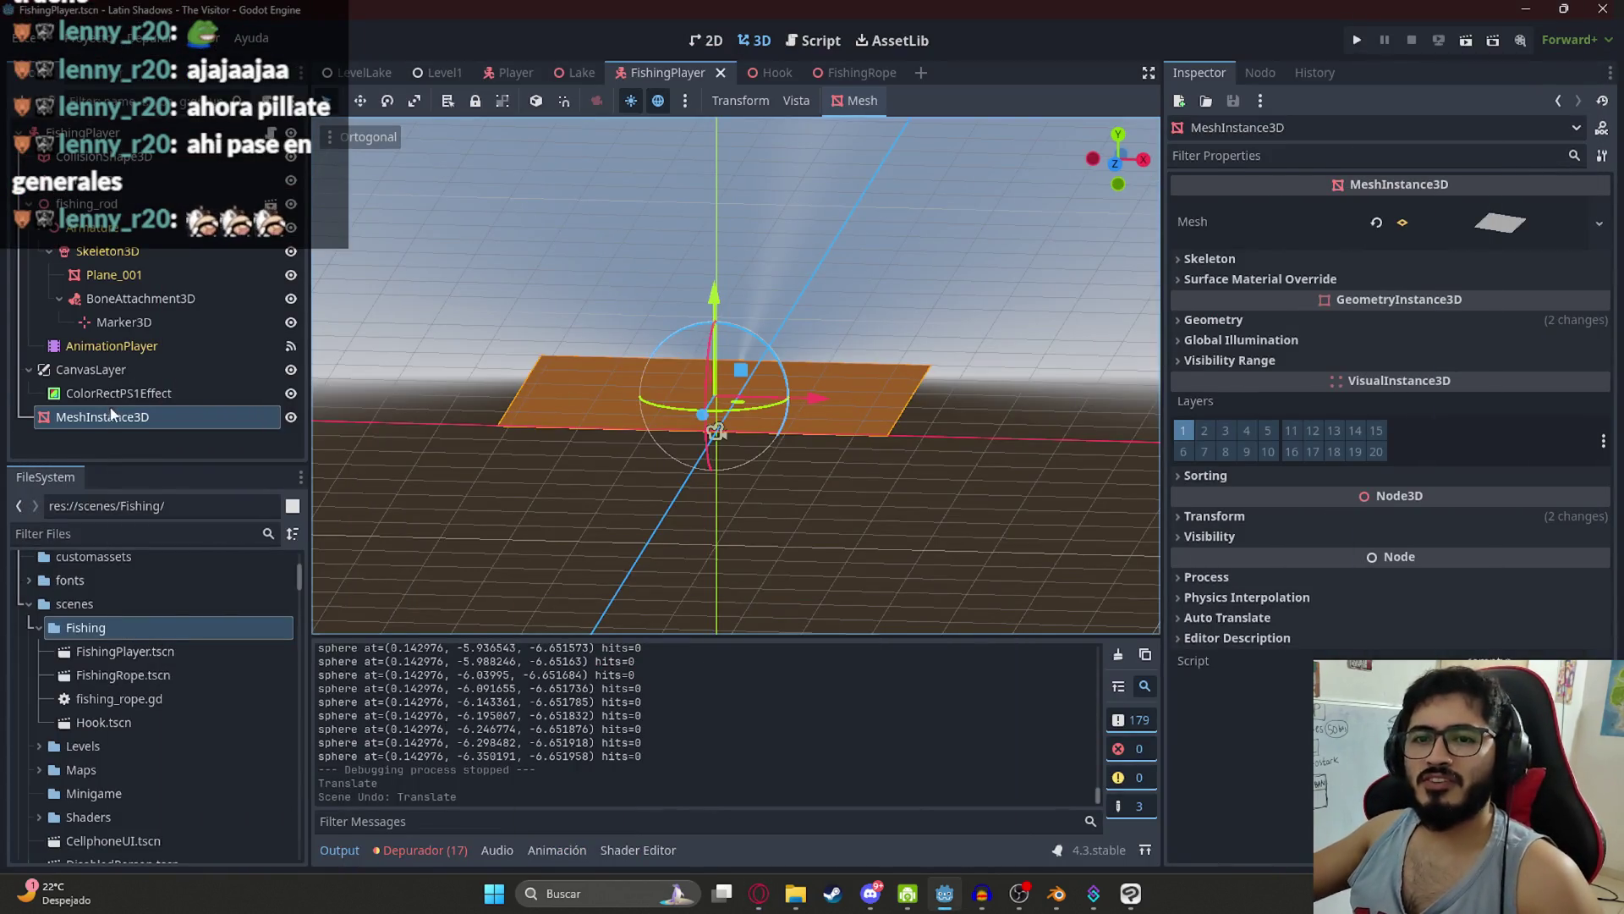
{"action": "right_click", "coordinate": [111, 417]}
{"action": "left_click", "coordinate": [881, 98]}
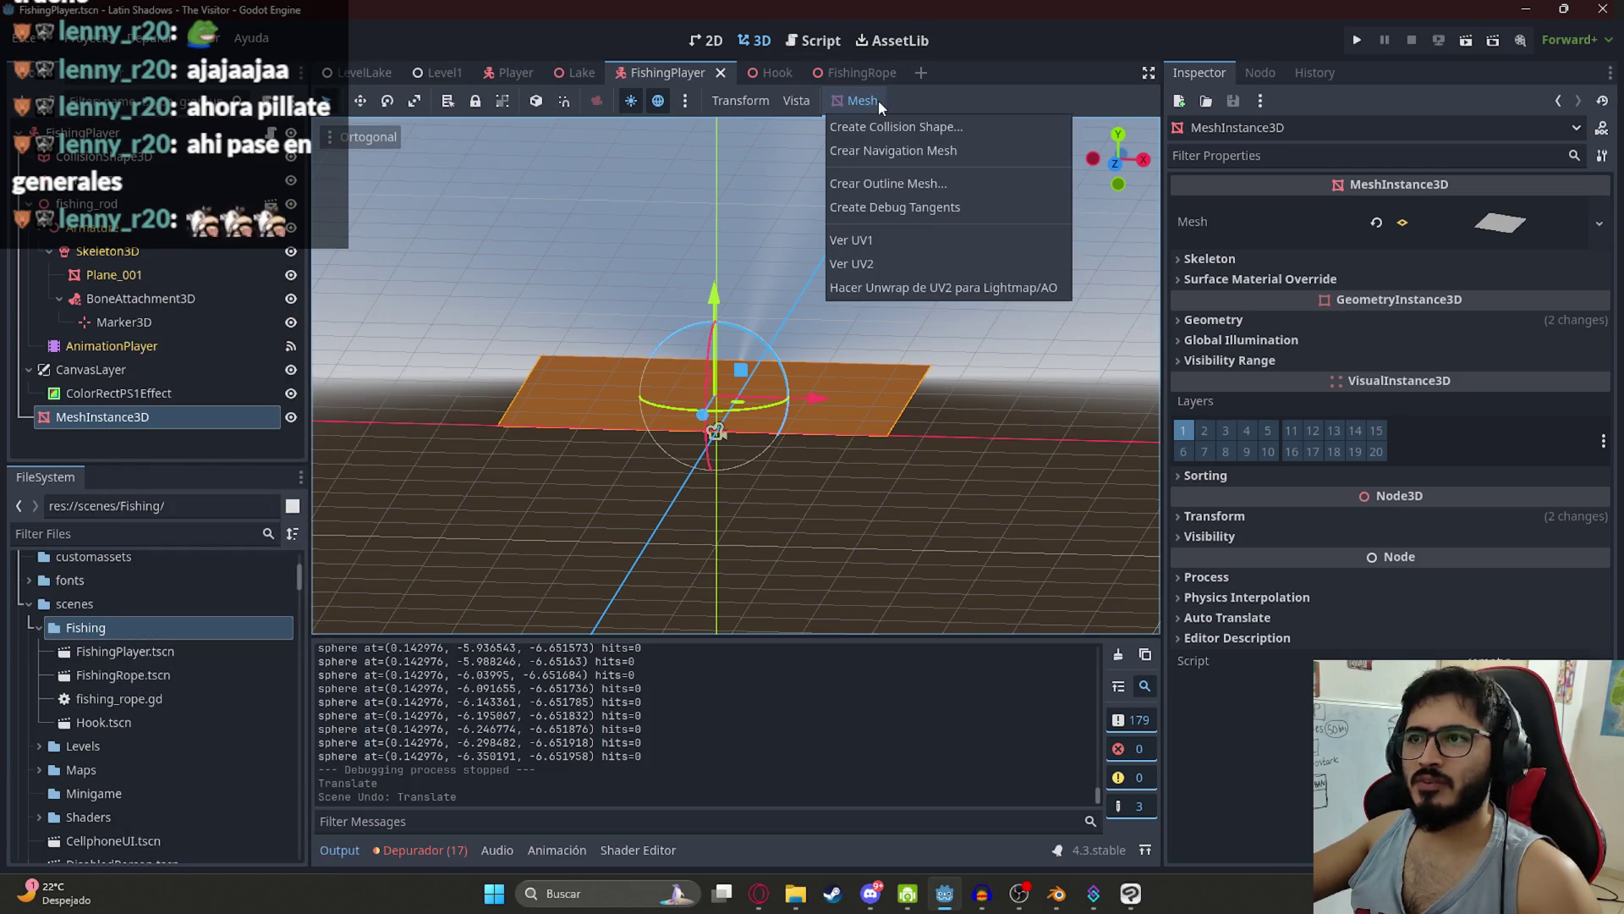
{"action": "left_click", "coordinate": [893, 130]}
{"action": "left_click", "coordinate": [780, 480]}
{"action": "left_click", "coordinate": [789, 501]}
{"action": "left_click", "coordinate": [799, 426]}
{"action": "left_click", "coordinate": [771, 477]}
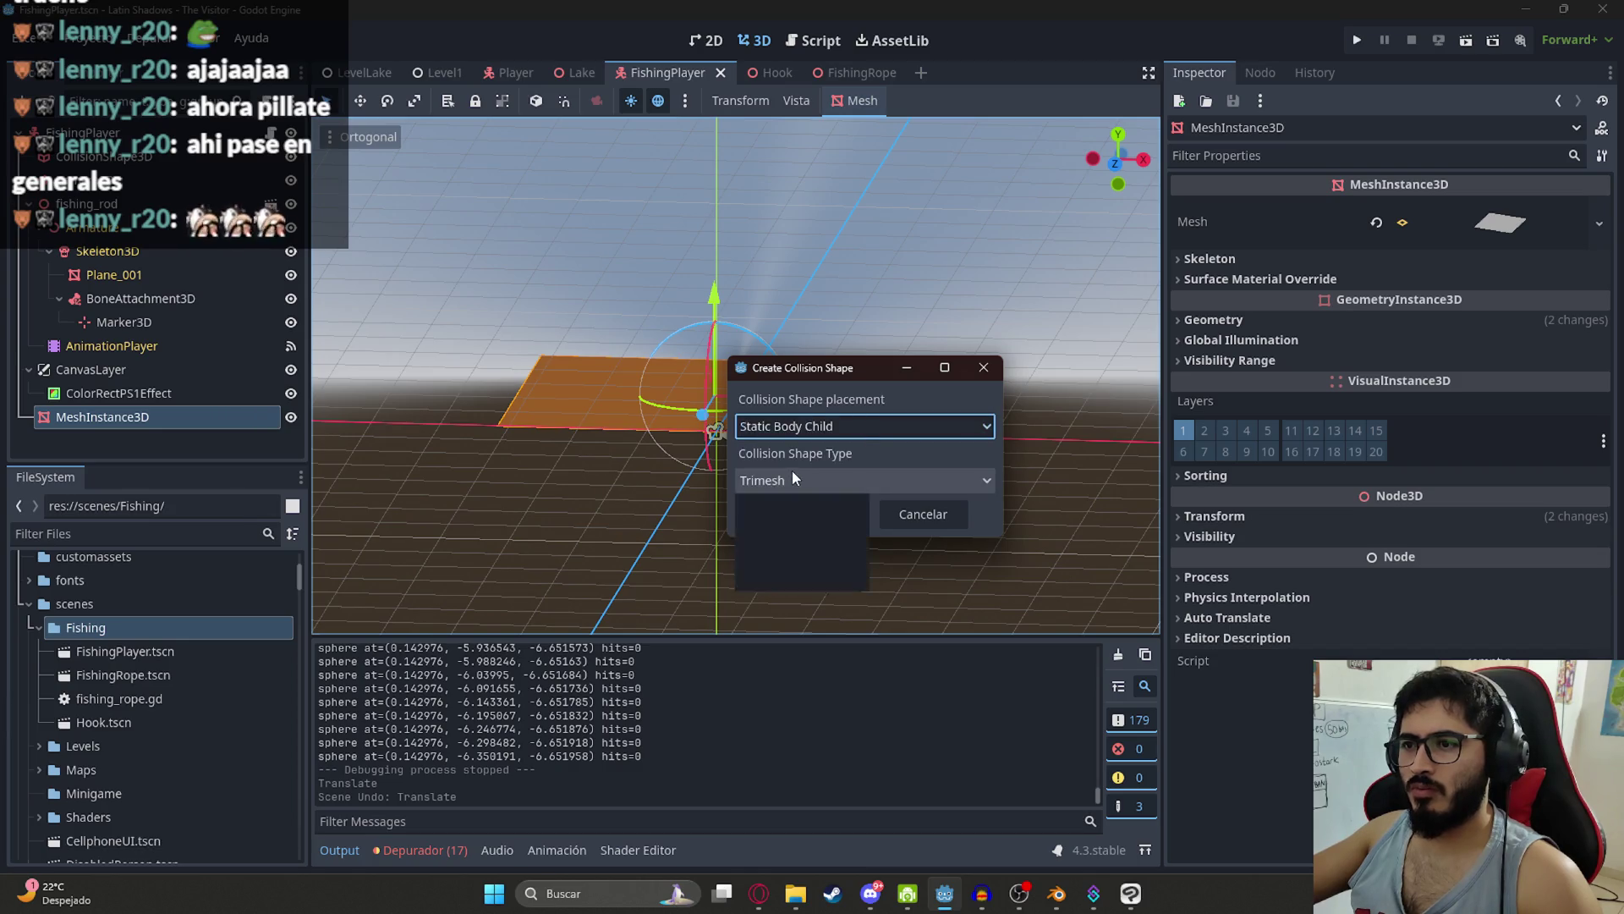
{"action": "left_click", "coordinate": [792, 479]}
{"action": "left_click", "coordinate": [817, 529]}
{"action": "left_click", "coordinate": [822, 519]}
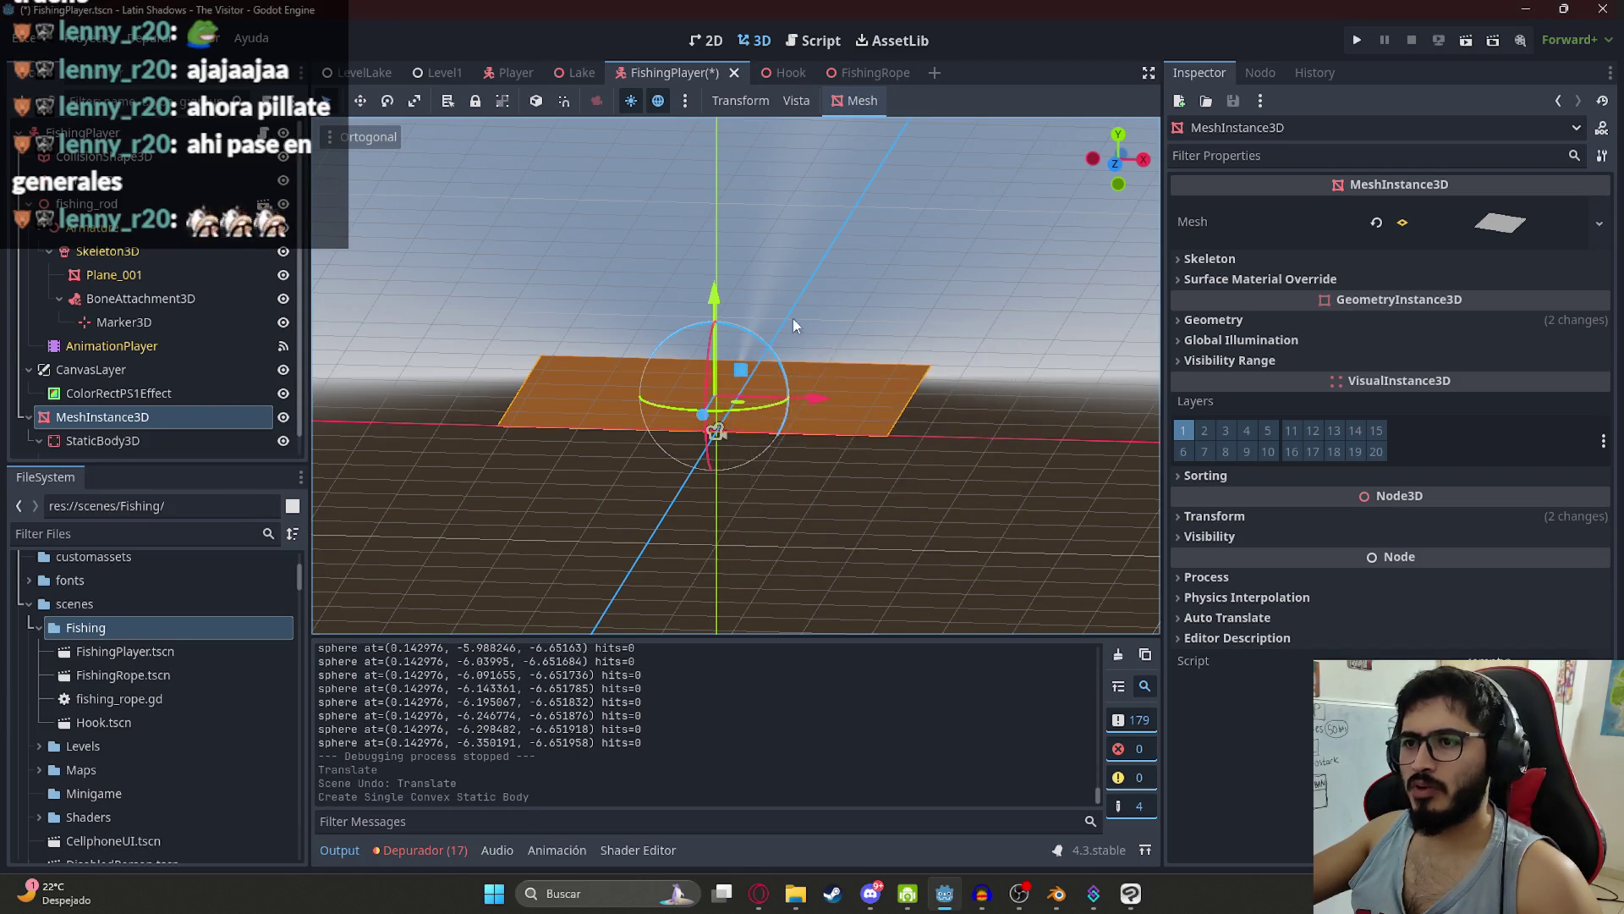
- Inspect the new StaticBody3D and CollisionShape3D in the viewport and save the FishingPlayer scene
{"action": "scroll", "coordinate": [761, 355], "scroll_direction": "down", "scroll_amount": 2}
{"action": "left_click", "coordinate": [184, 418]}
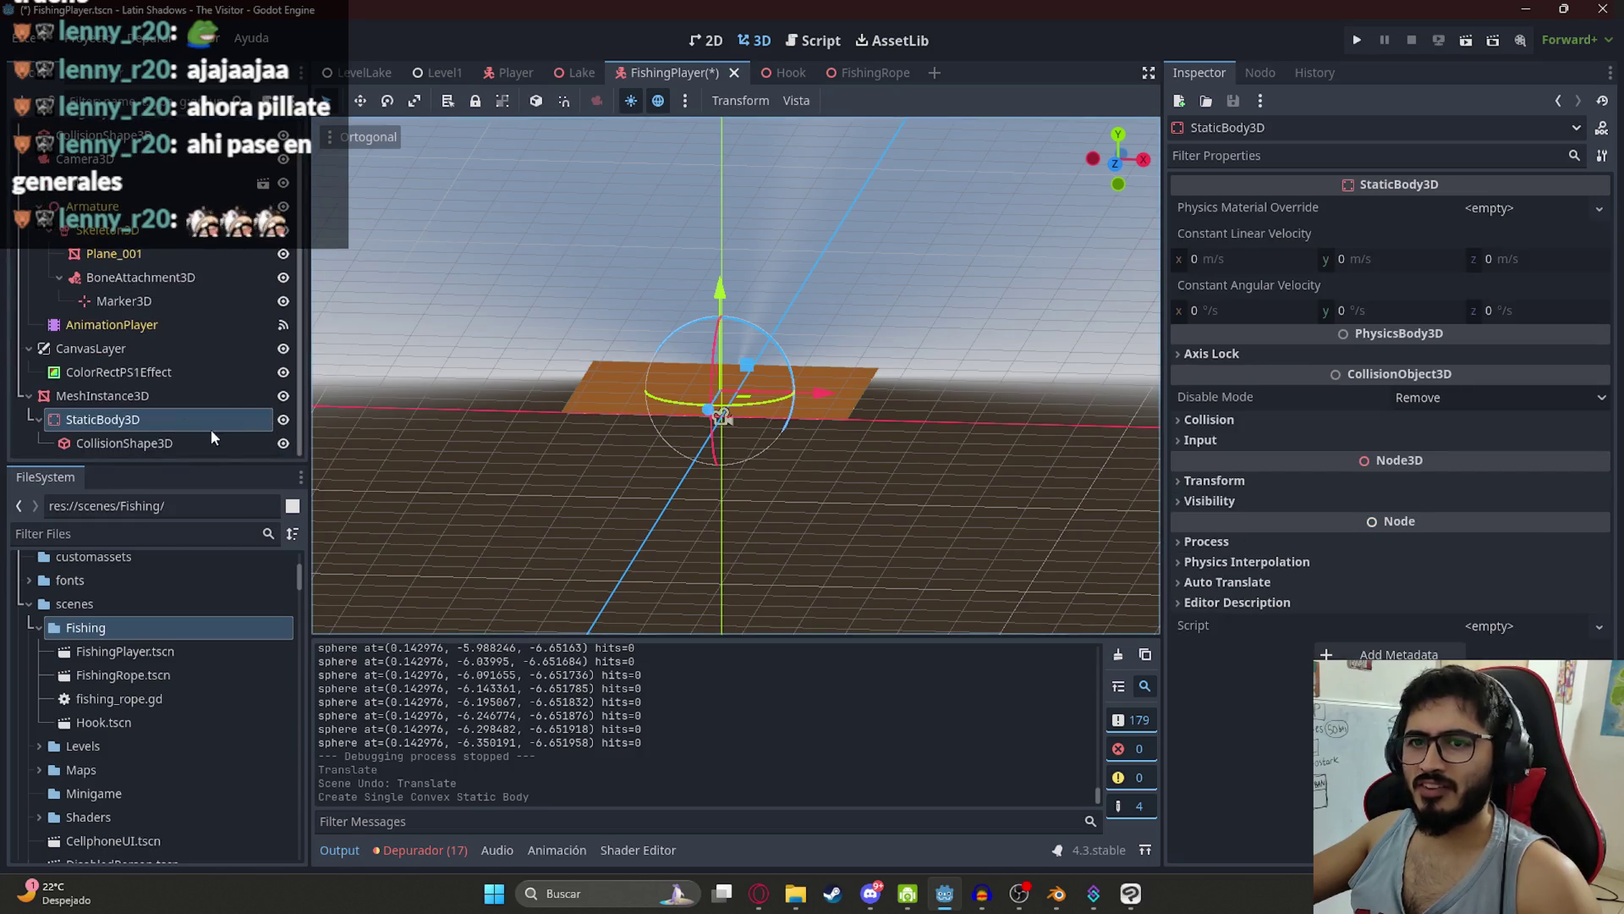
{"action": "left_click", "coordinate": [210, 442]}
{"action": "mouse_move", "coordinate": [728, 276]}
{"action": "left_mouse_down"}
{"action": "mouse_move", "coordinate": [876, 439]}
{"action": "mouse_move", "coordinate": [738, 252]}
{"action": "left_mouse_up"}
{"action": "scroll", "coordinate": [846, 330], "scroll_direction": "up", "scroll_amount": 8}
{"action": "mouse_move", "coordinate": [958, 413]}
{"action": "left_mouse_down"}
{"action": "mouse_move", "coordinate": [880, 334]}
{"action": "mouse_move", "coordinate": [846, 253]}
{"action": "mouse_move", "coordinate": [676, 139]}
{"action": "mouse_move", "coordinate": [818, 423]}
{"action": "mouse_move", "coordinate": [1041, 316]}
{"action": "mouse_move", "coordinate": [979, 327]}
{"action": "mouse_move", "coordinate": [853, 445]}
{"action": "mouse_move", "coordinate": [764, 338]}
{"action": "left_mouse_up"}
{"action": "key", "text": "ctrl+s"}
- Orbit closer to the plane's origin and play the FishingPlayer scene
{"action": "scroll", "coordinate": [988, 484], "scroll_direction": "up", "scroll_amount": 4}
{"action": "left_click", "coordinate": [990, 491]}
{"action": "mouse_move", "coordinate": [991, 490]}
{"action": "left_mouse_down"}
{"action": "mouse_move", "coordinate": [800, 308]}
{"action": "mouse_move", "coordinate": [696, 253]}
{"action": "left_mouse_up"}
{"action": "scroll", "coordinate": [696, 254], "scroll_direction": "up", "scroll_amount": 1}
{"action": "right_click", "coordinate": [642, 73]}
{"action": "left_click", "coordinate": [819, 216]}
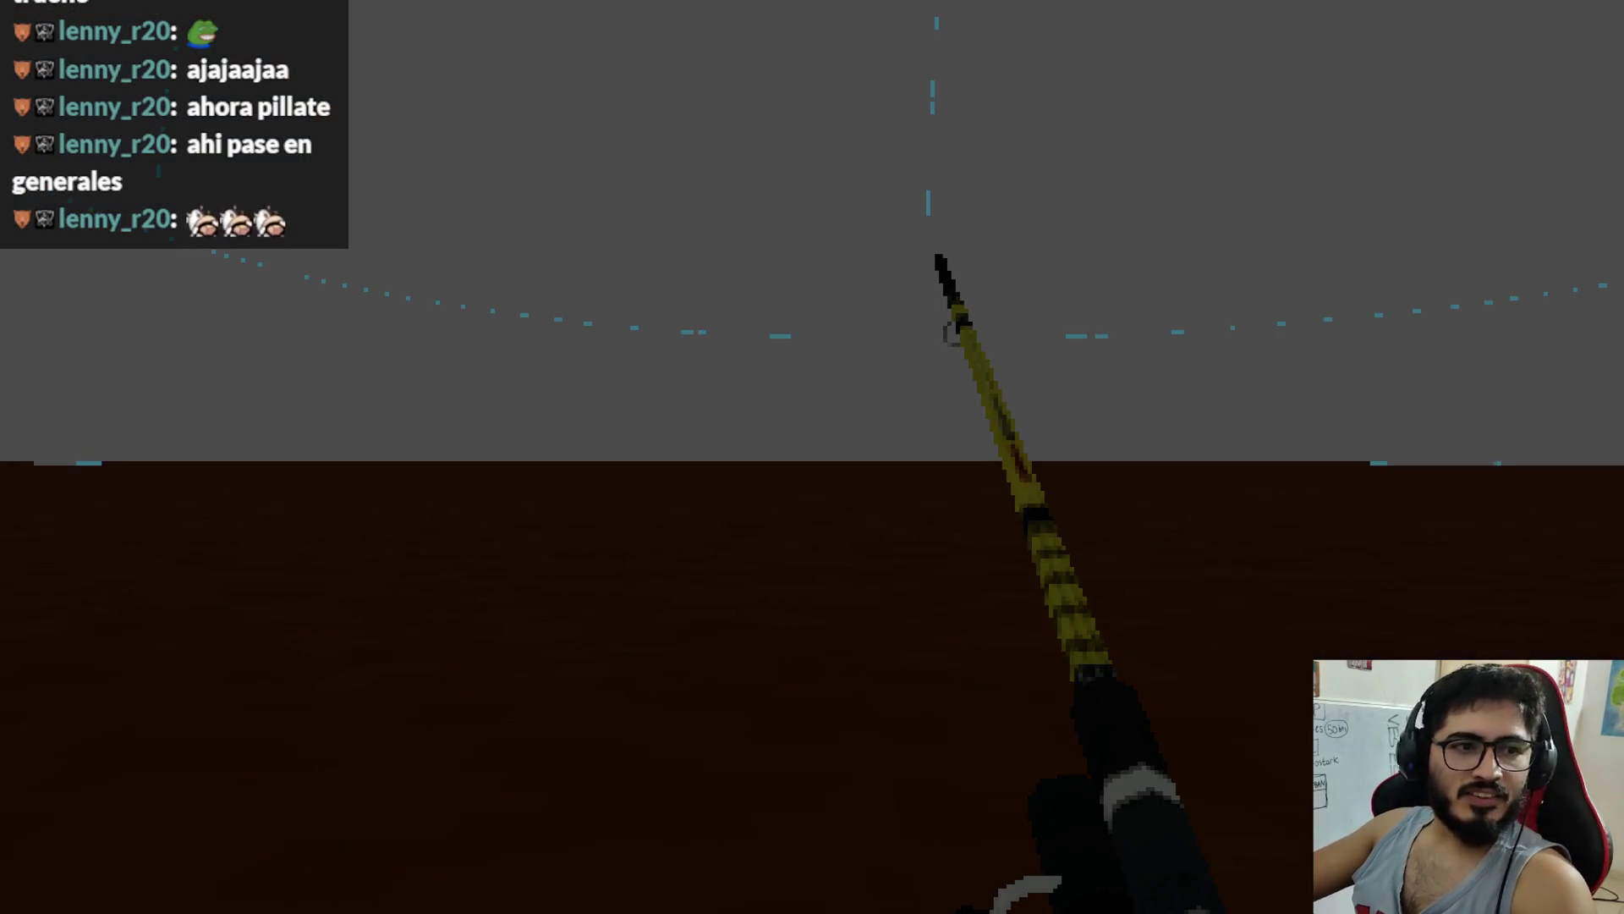
- Cast and reel in the line four times on the water, then stop the game
{"action": "left_click", "coordinate": [812, 457]}
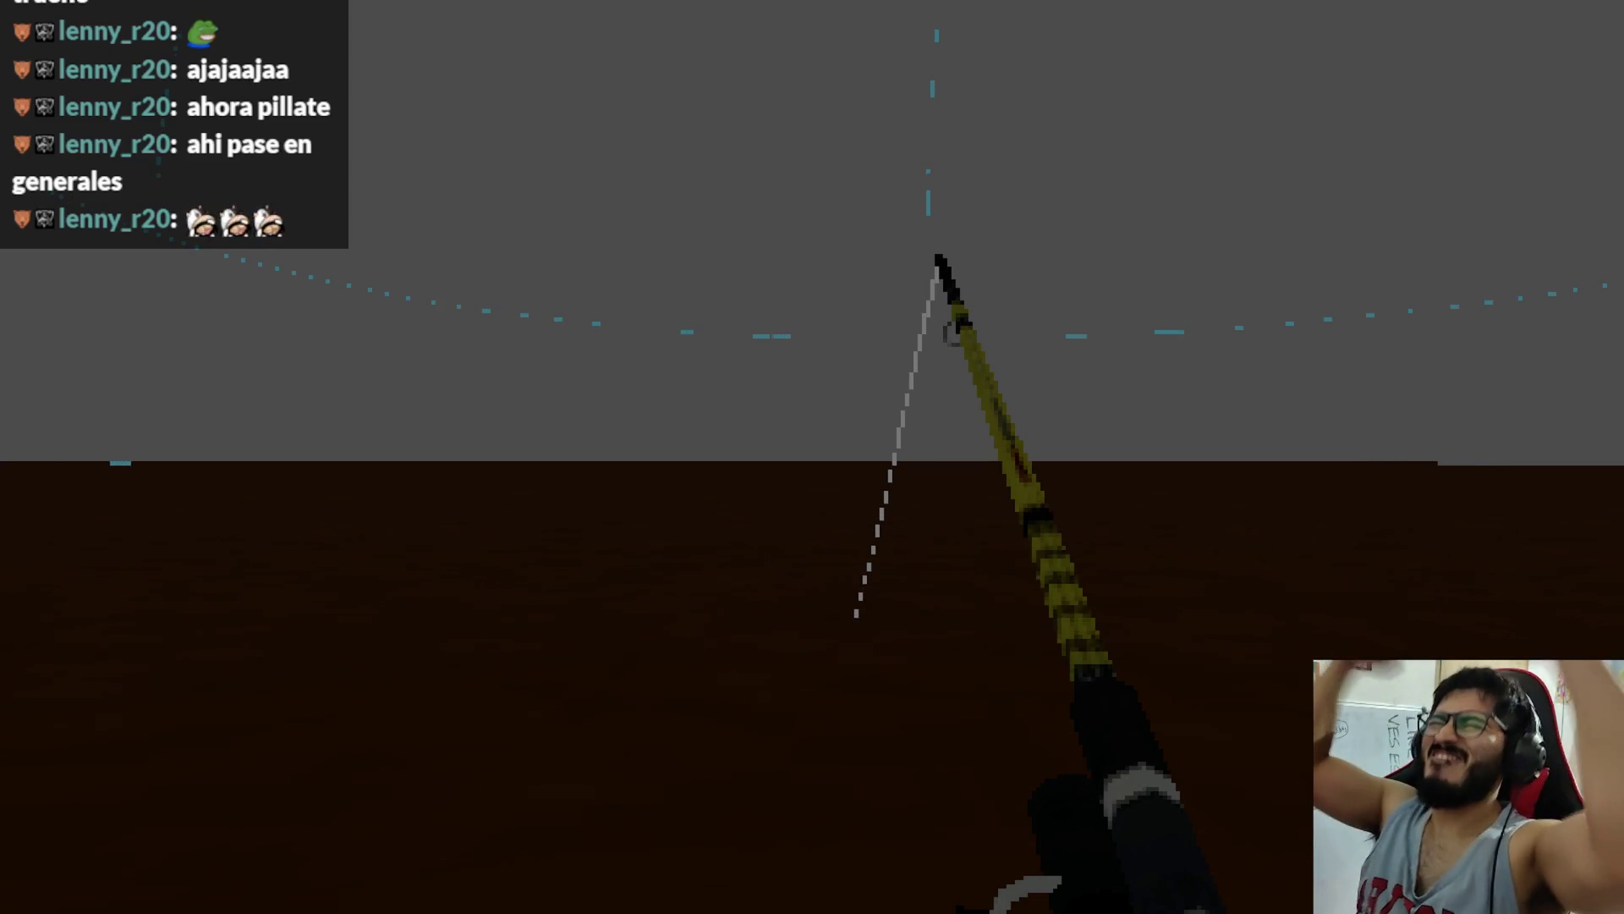
{"action": "left_click", "coordinate": [812, 457]}
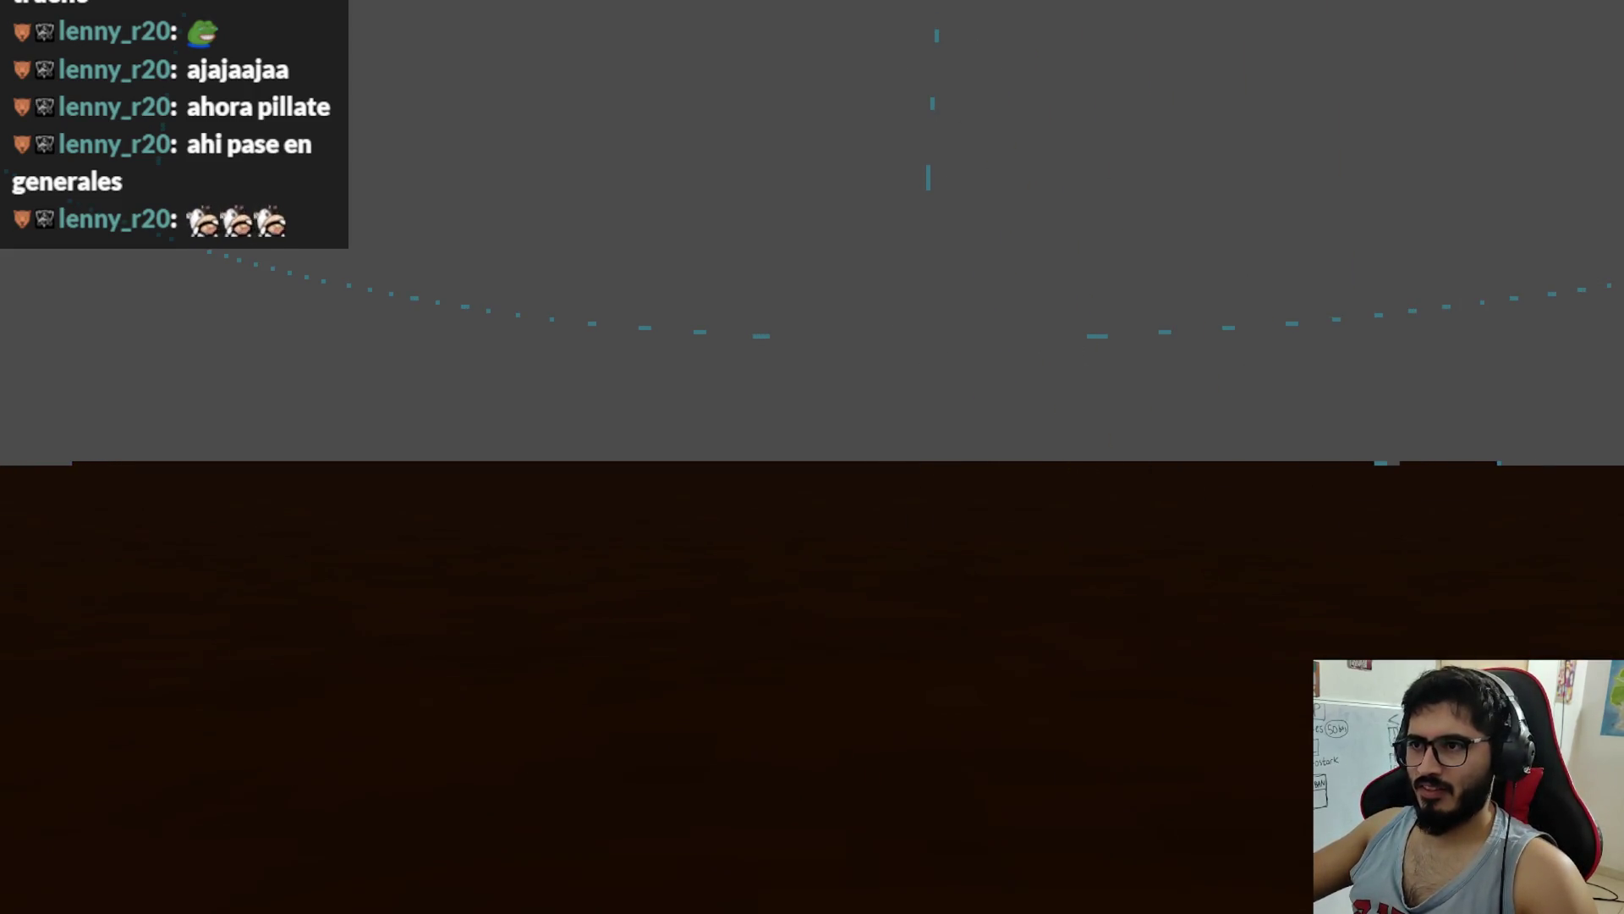
{"action": "left_click", "coordinate": [812, 456]}
{"action": "left_click", "coordinate": [812, 456]}
{"action": "left_click", "coordinate": [812, 457]}
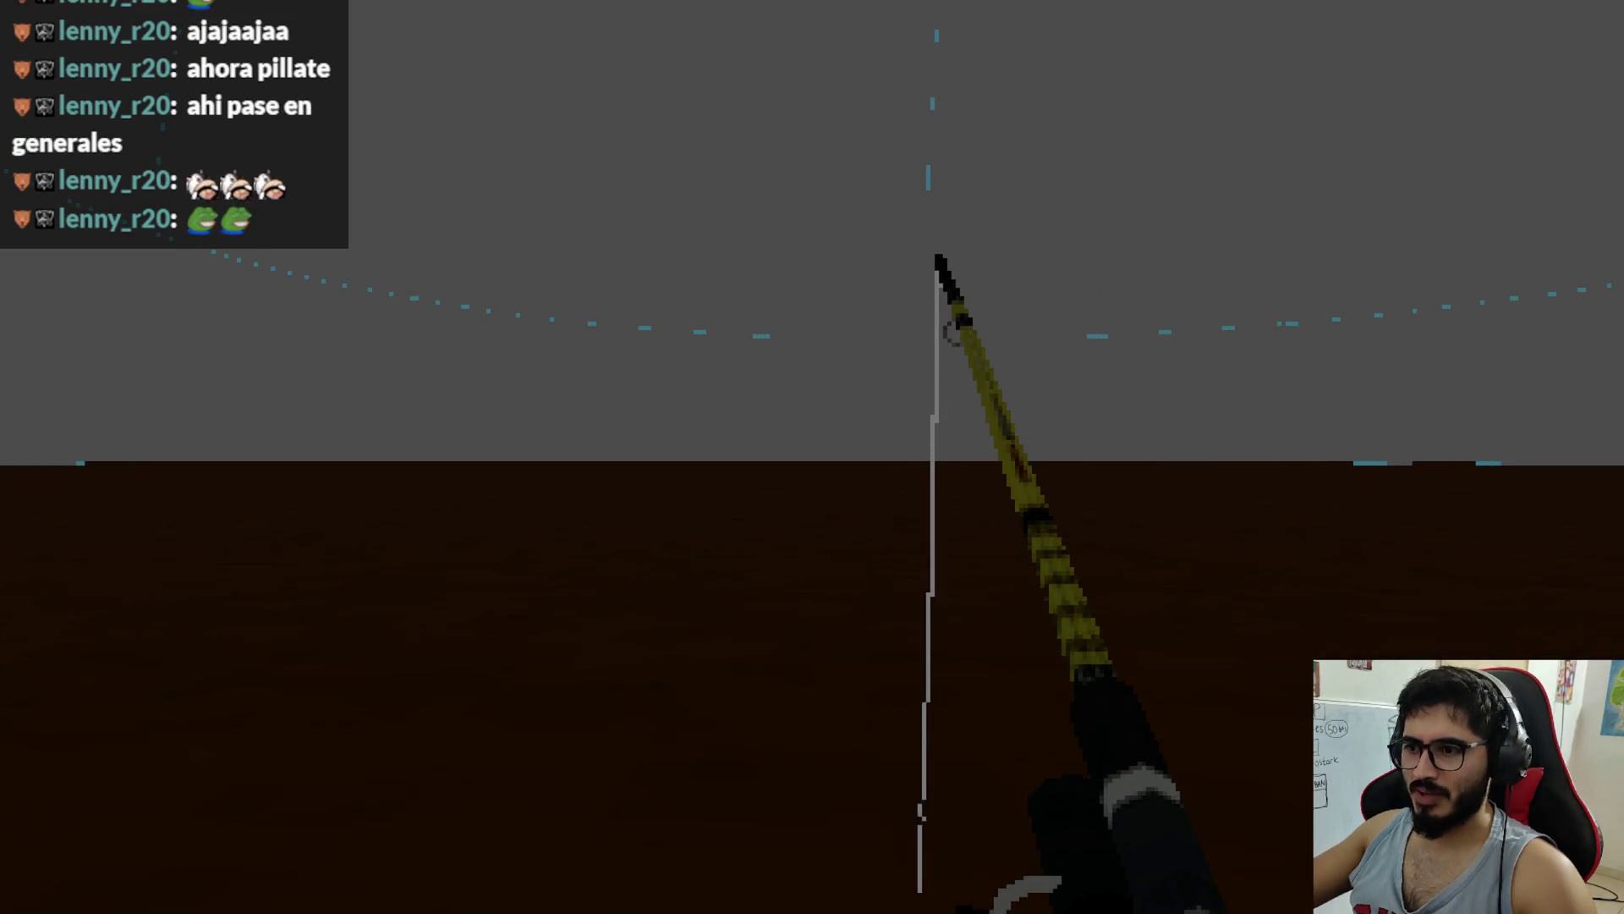
{"action": "left_click", "coordinate": [813, 457]}
{"action": "left_click", "coordinate": [812, 456]}
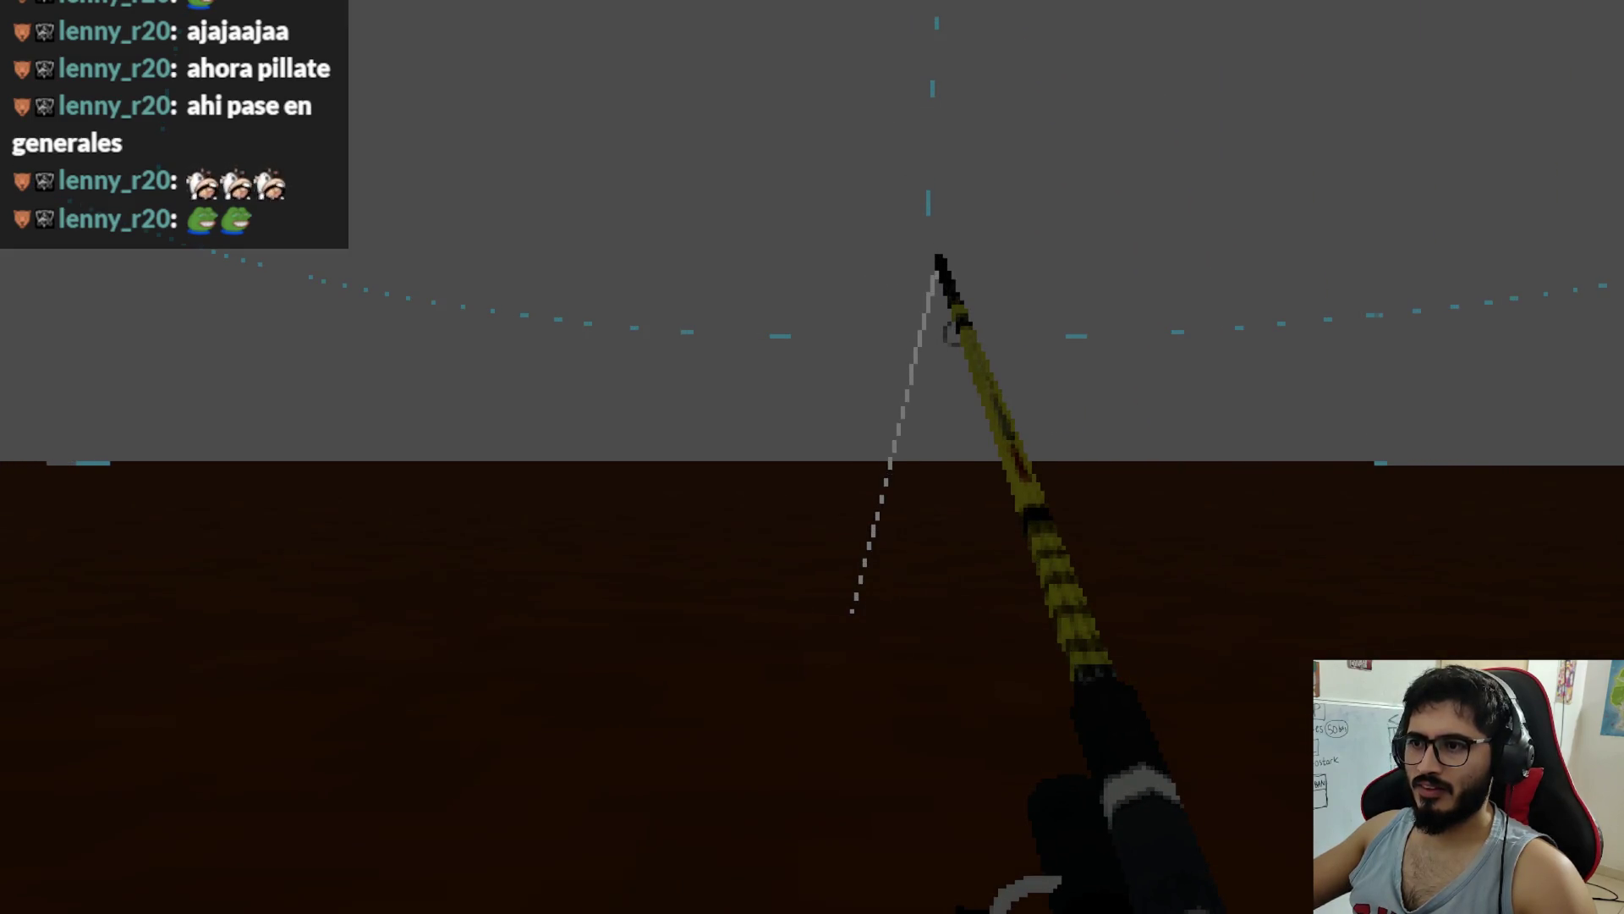
{"action": "key", "text": "F8"}
- Switch to Discord and open the general channel
{"action": "scroll", "coordinate": [776, 398], "scroll_direction": "down", "scroll_amount": 3}
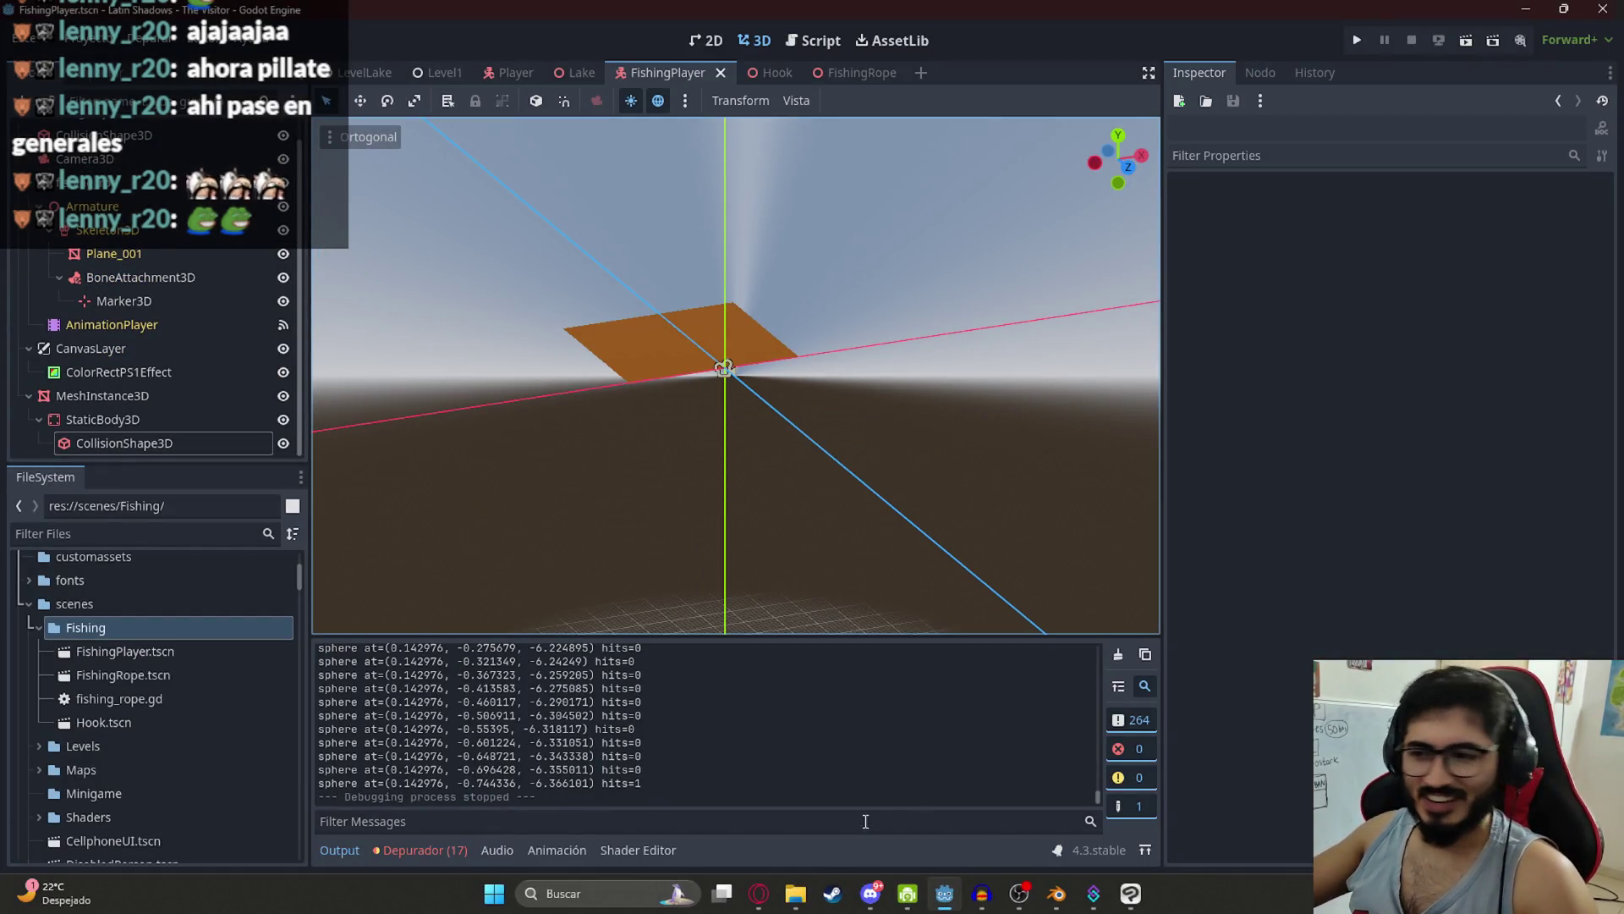
{"action": "left_click", "coordinate": [870, 893]}
{"action": "left_click", "coordinate": [178, 324]}
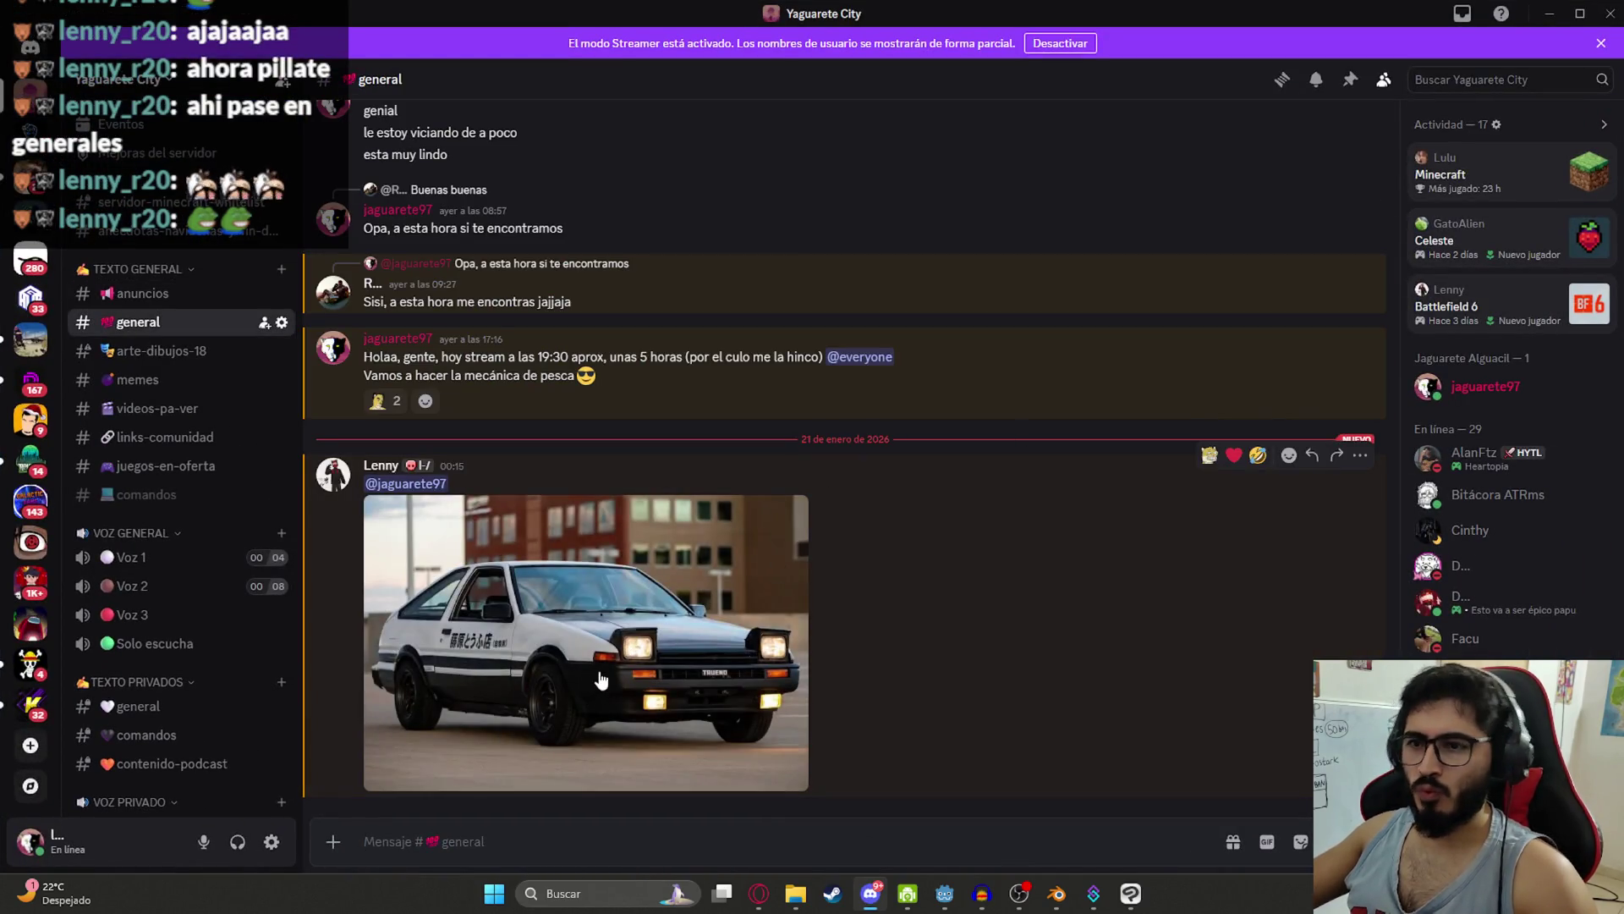
- Enlarge the car photo shared in the general channel, then return to the browser
{"action": "left_click", "coordinate": [626, 659]}
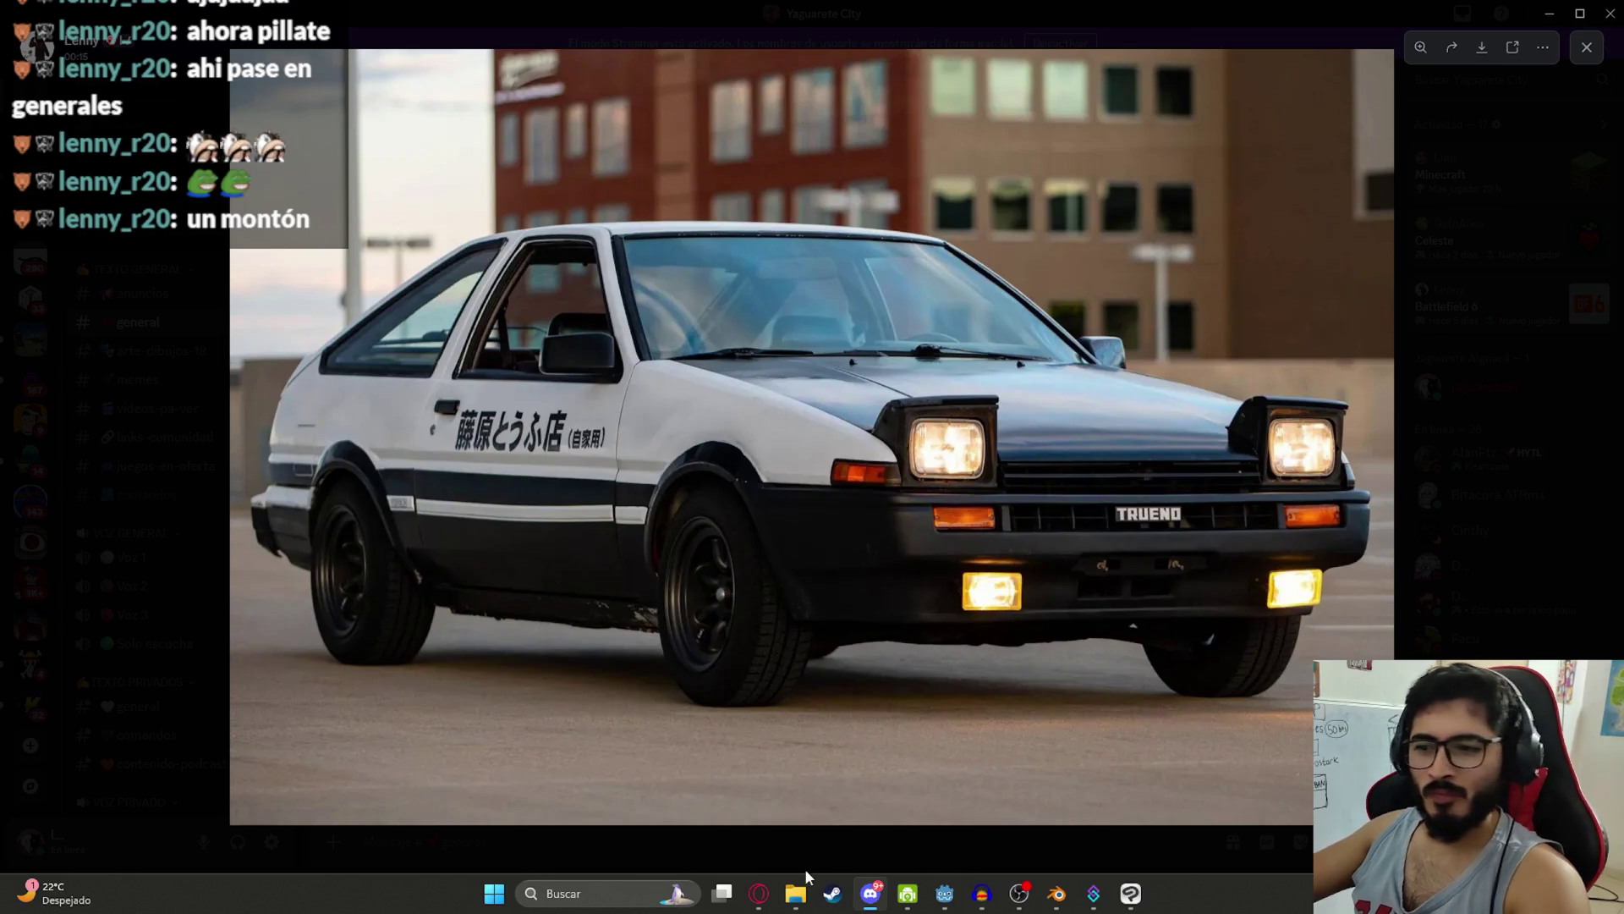
{"action": "left_click", "coordinate": [772, 904]}
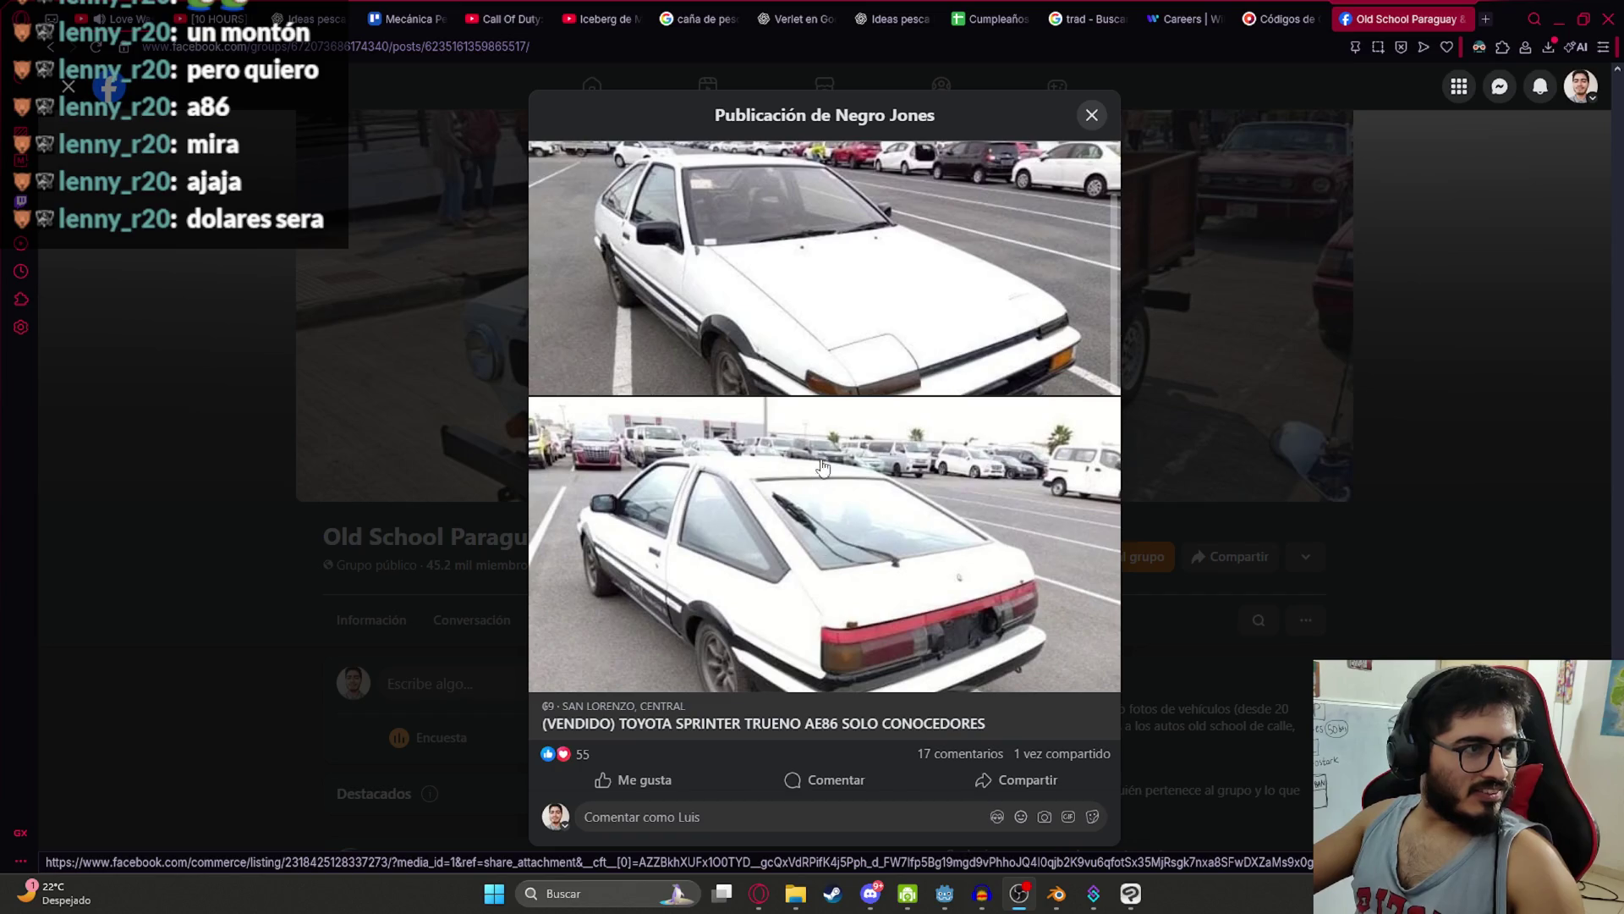
- Scroll through the AE86 Facebook post's comments and back up
{"action": "scroll", "coordinate": [795, 457], "scroll_direction": "down", "scroll_amount": 6}
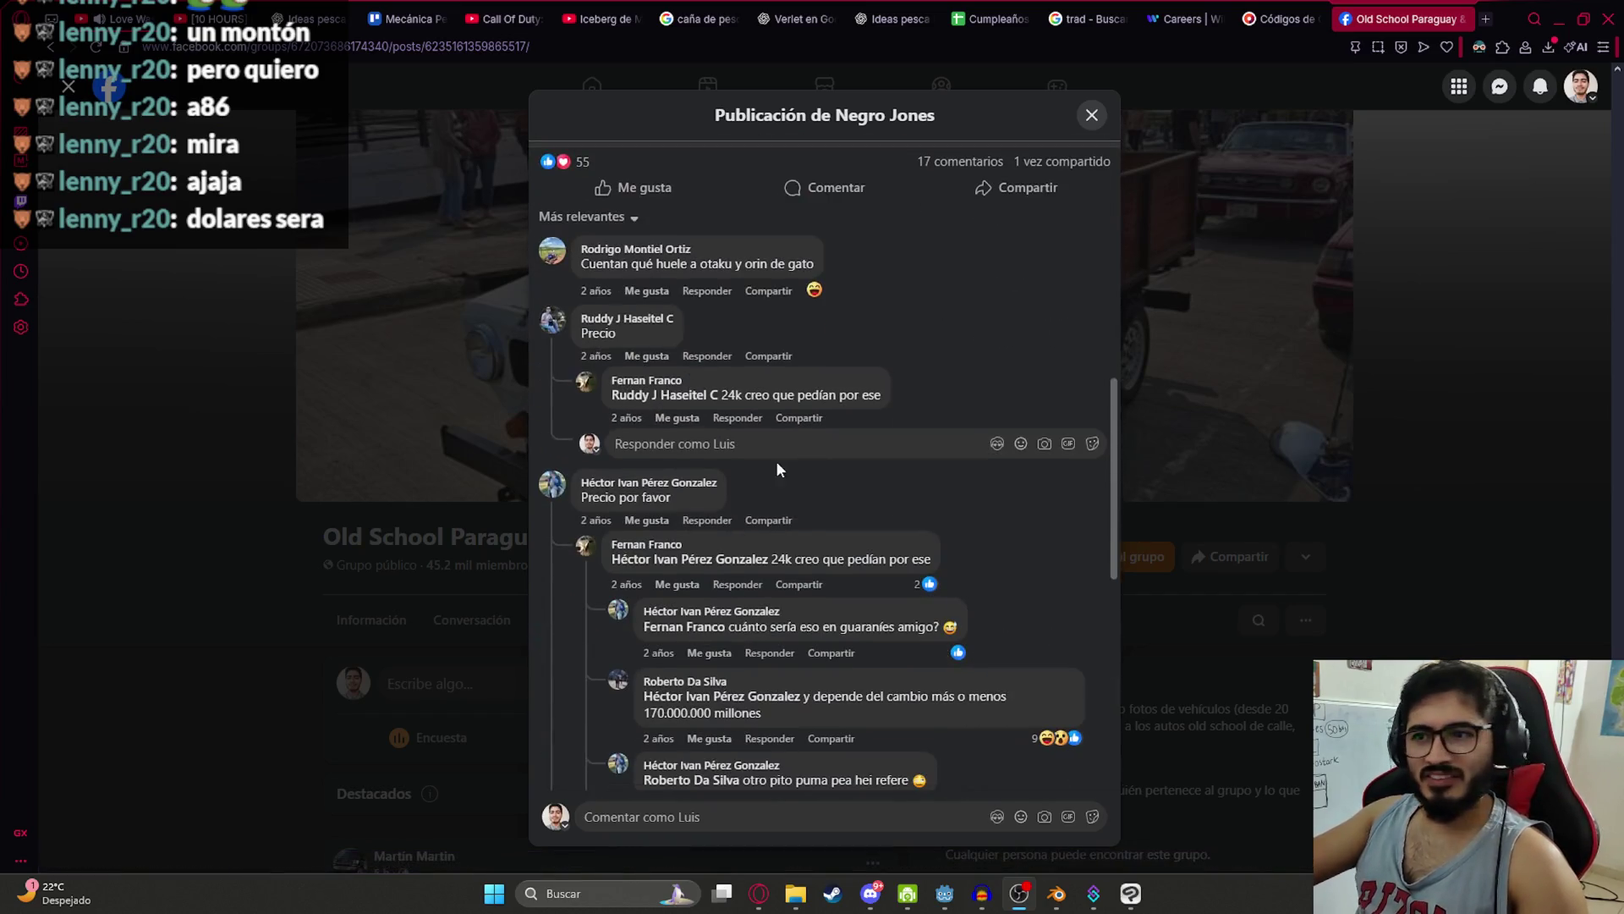
{"action": "scroll", "coordinate": [734, 390], "scroll_direction": "up", "scroll_amount": 6}
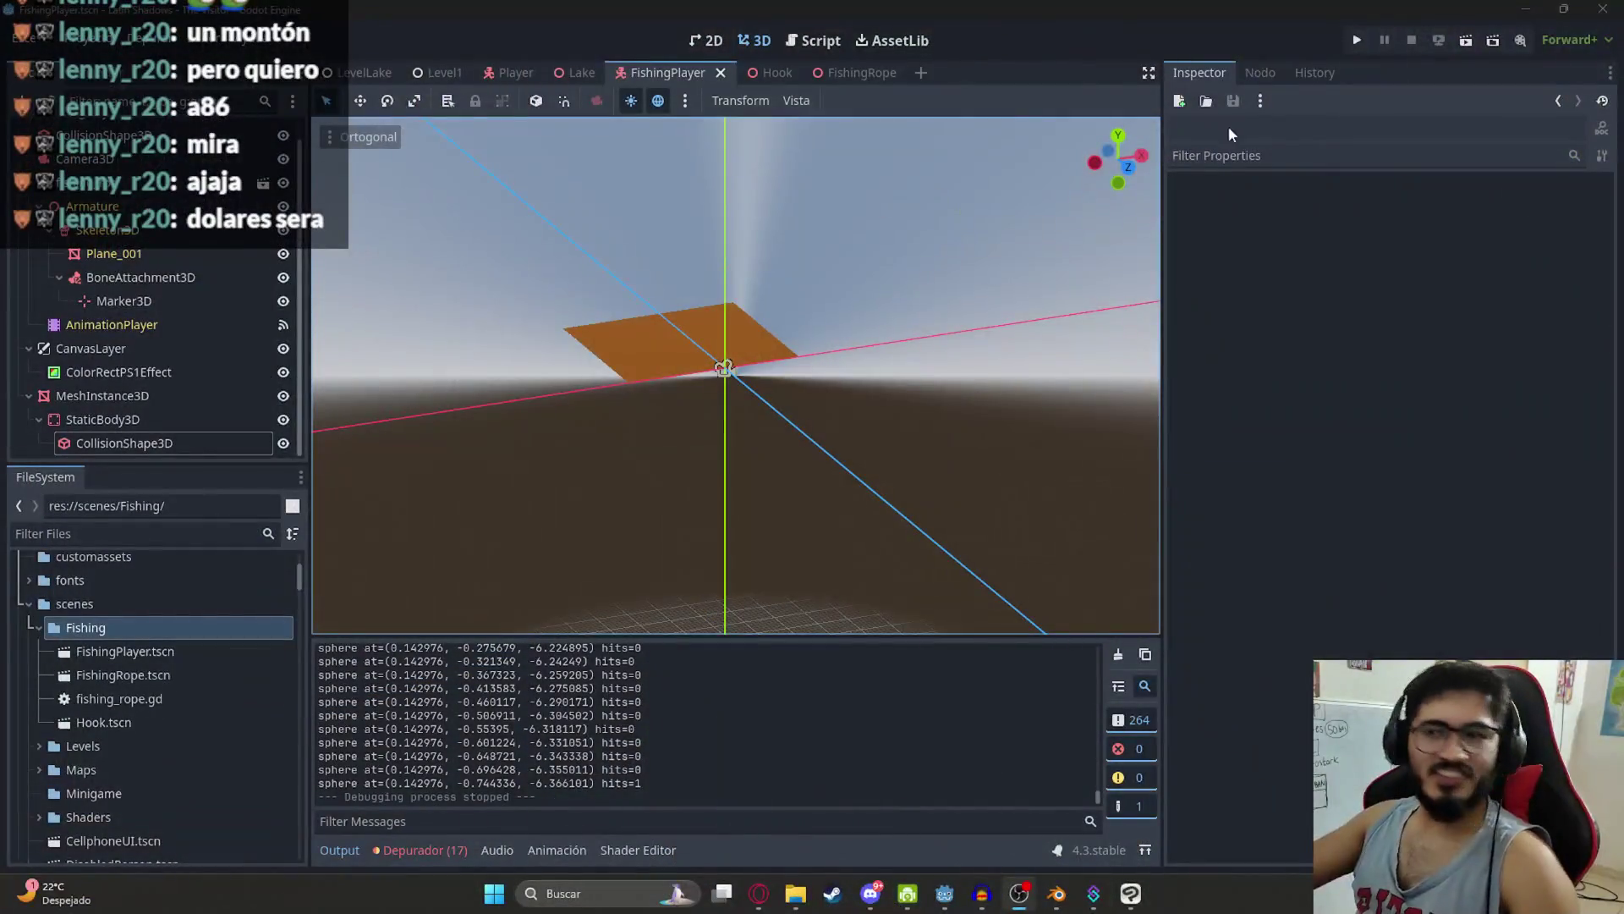
- Orbit to a top-down view of the orange plane and open the MeshInstance3D node's context menu
{"action": "scroll", "coordinate": [668, 329], "scroll_direction": "up", "scroll_amount": 5}
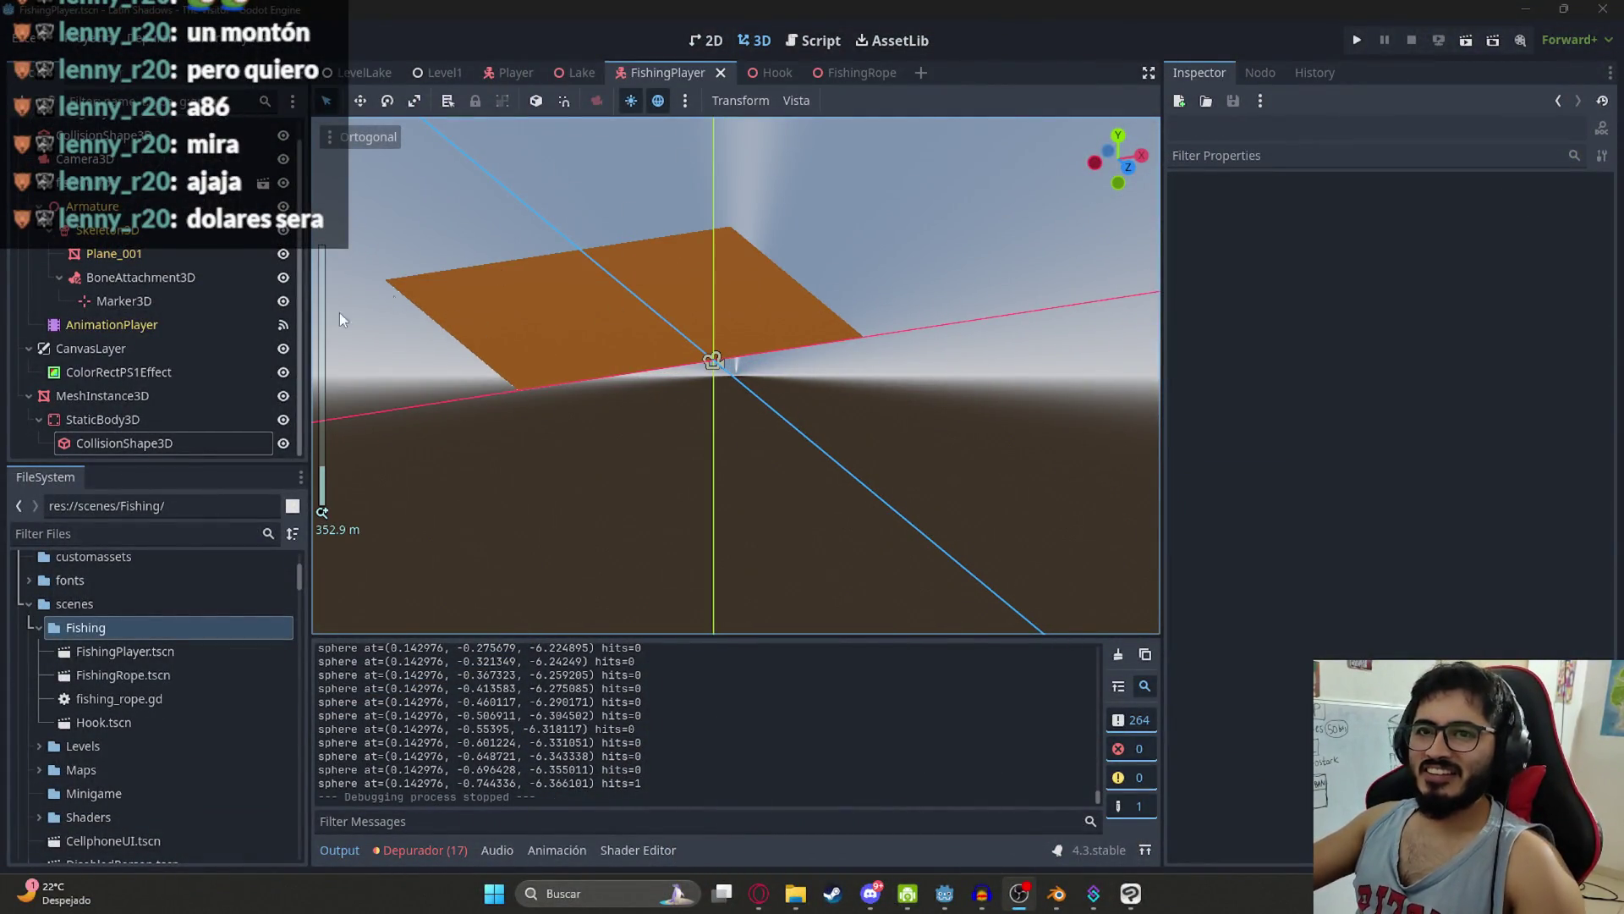
{"action": "left_click_drag", "start_coordinate": [692, 225], "coordinate": [614, 453]}
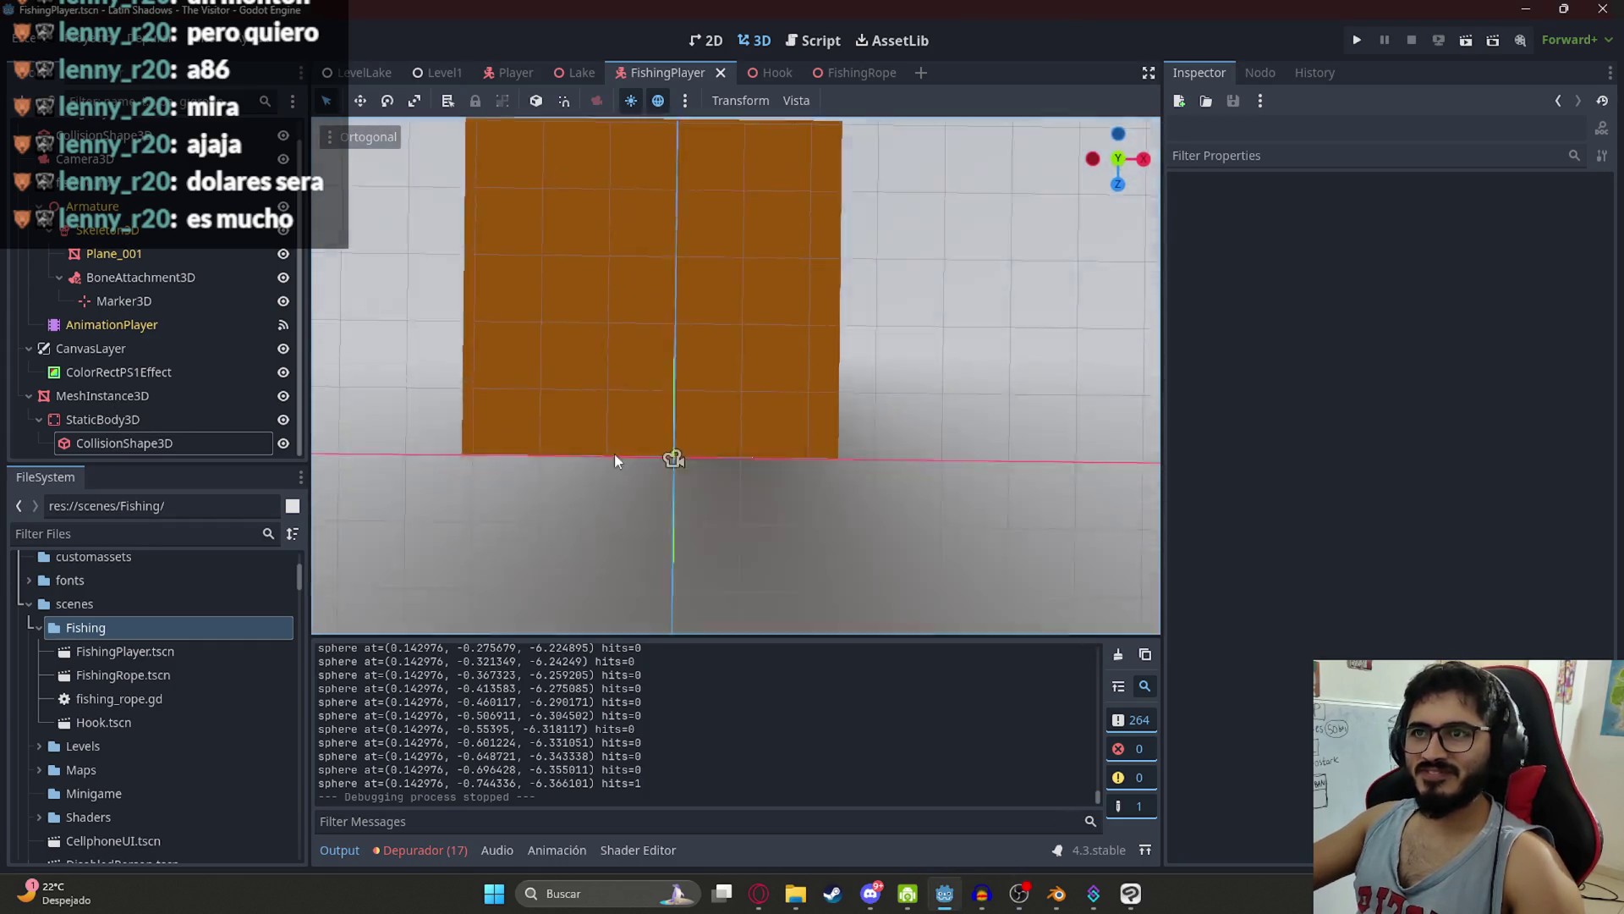
{"action": "left_click", "coordinate": [115, 401]}
{"action": "left_click", "coordinate": [29, 396]}
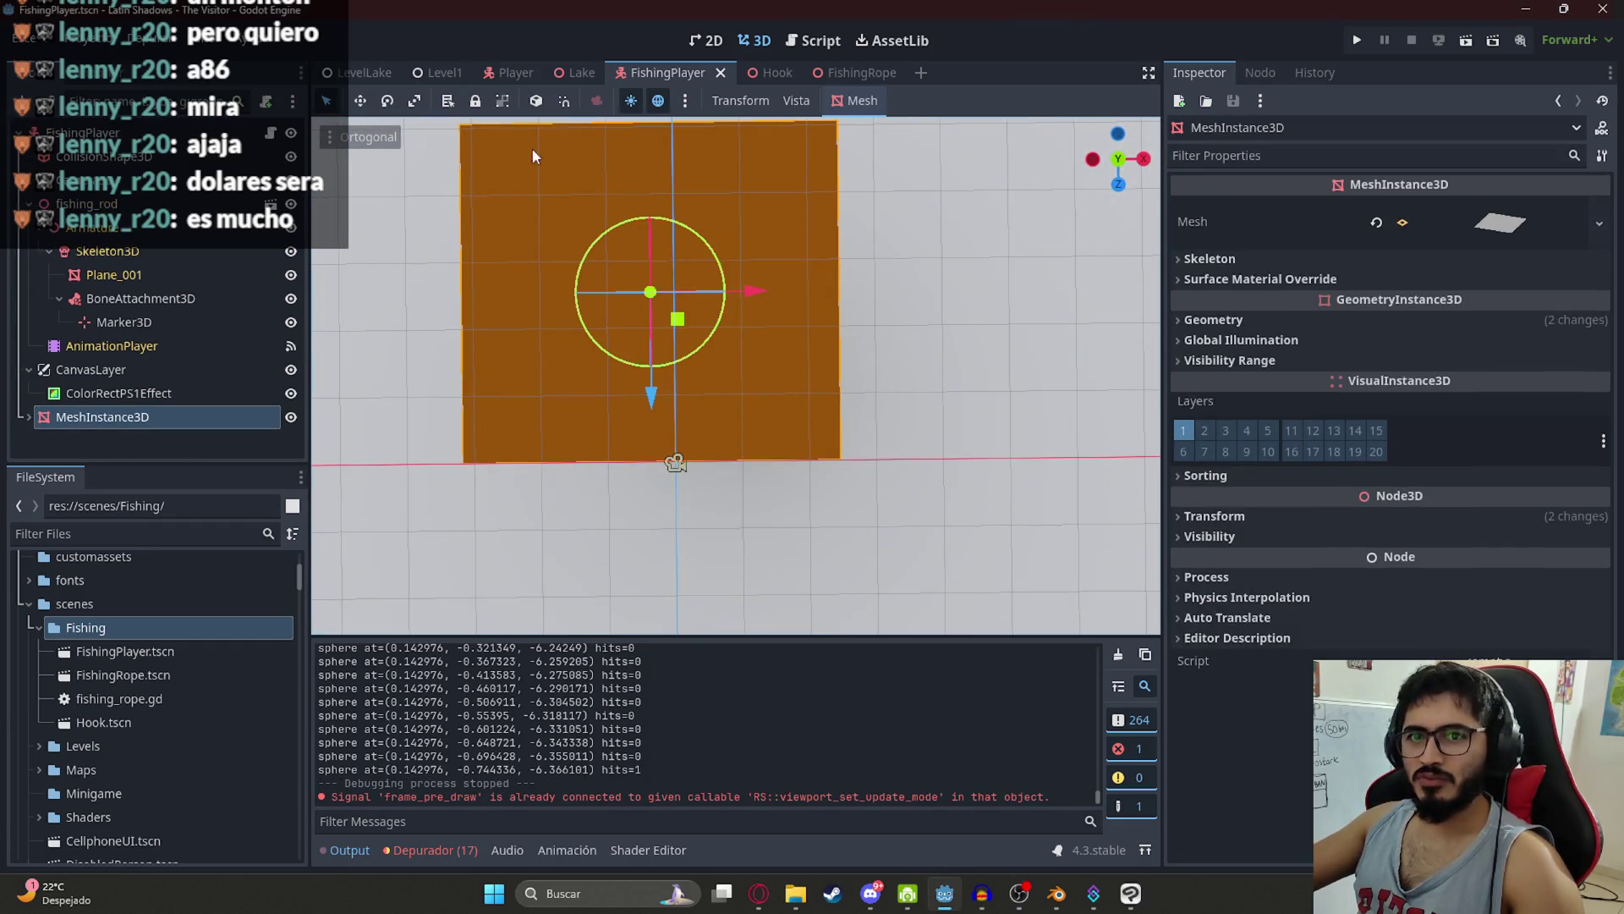
{"action": "right_click", "coordinate": [171, 413]}
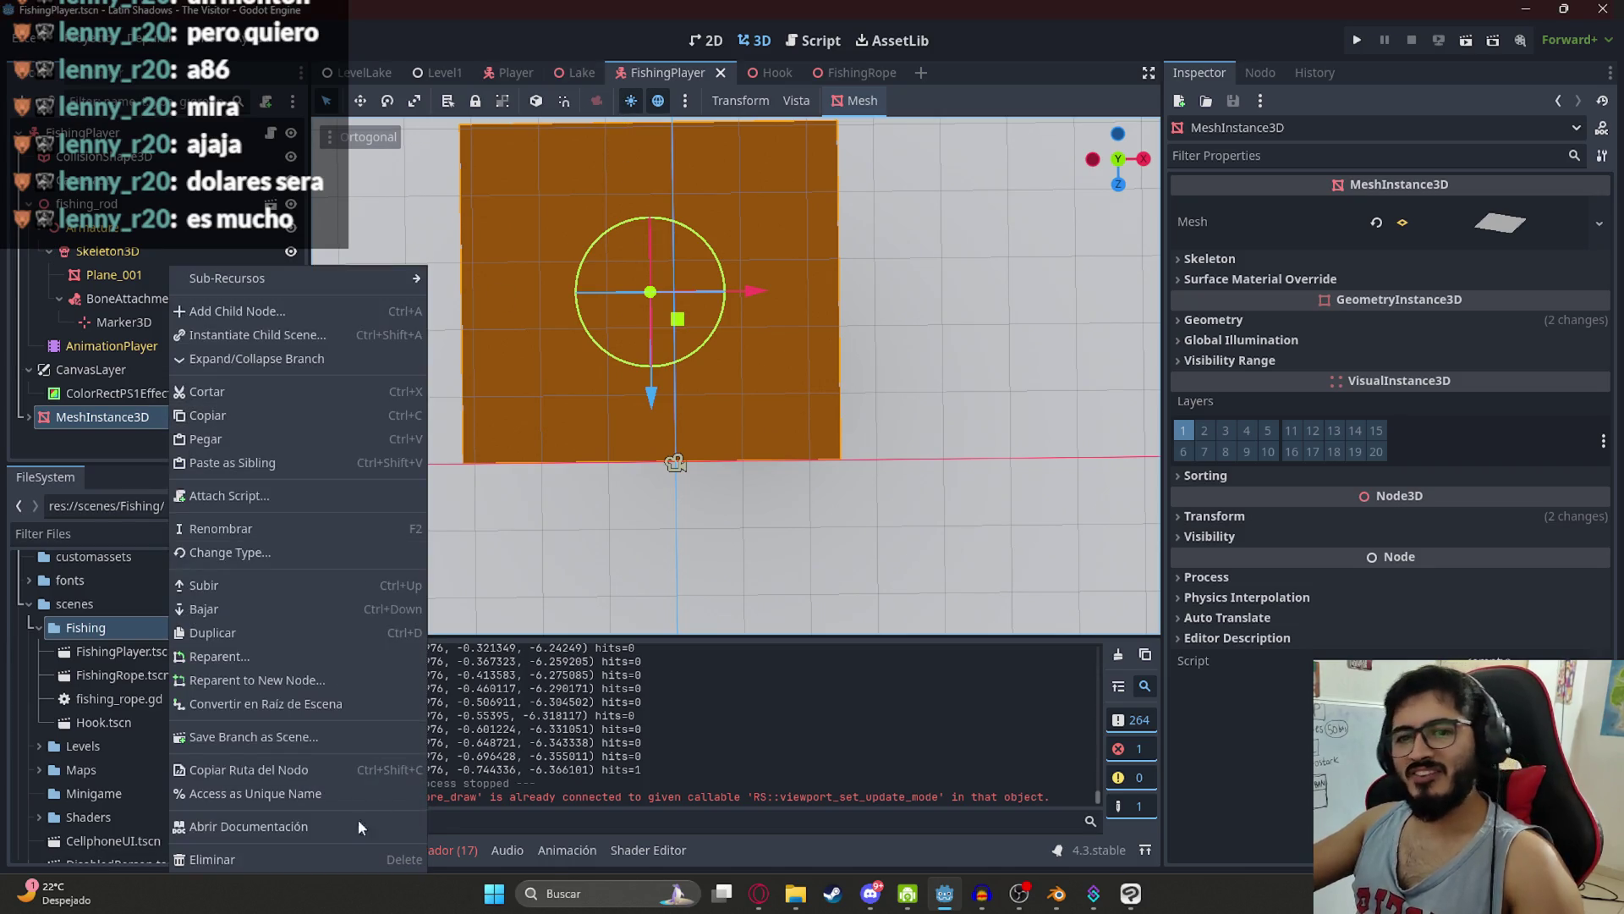
- Delete the MeshInstance3D plane node and save the FishingPlayer scene
{"action": "left_click", "coordinate": [358, 819]}
{"action": "key", "text": "Return"}
{"action": "key", "text": "ctrl+s"}
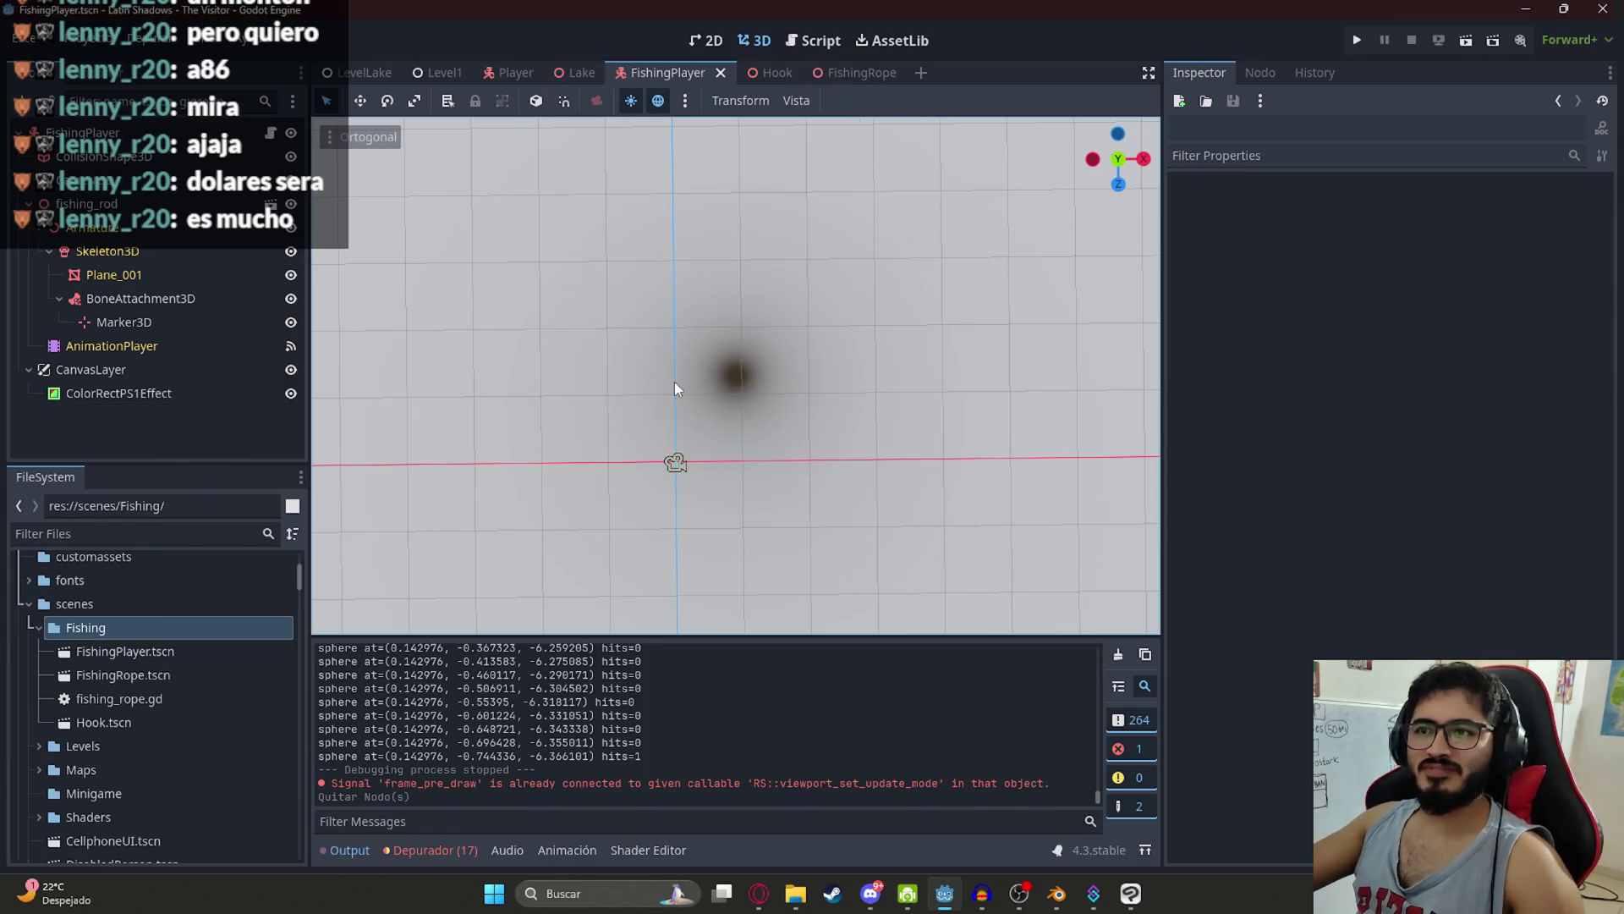
- Preview the scene through Camera3D, then switch to the Lake scene
{"action": "left_click_drag", "start_coordinate": [673, 383], "coordinate": [727, 306]}
{"action": "scroll", "coordinate": [843, 349], "scroll_direction": "down", "scroll_amount": 3}
{"action": "scroll", "coordinate": [842, 350], "scroll_direction": "down", "scroll_amount": 5}
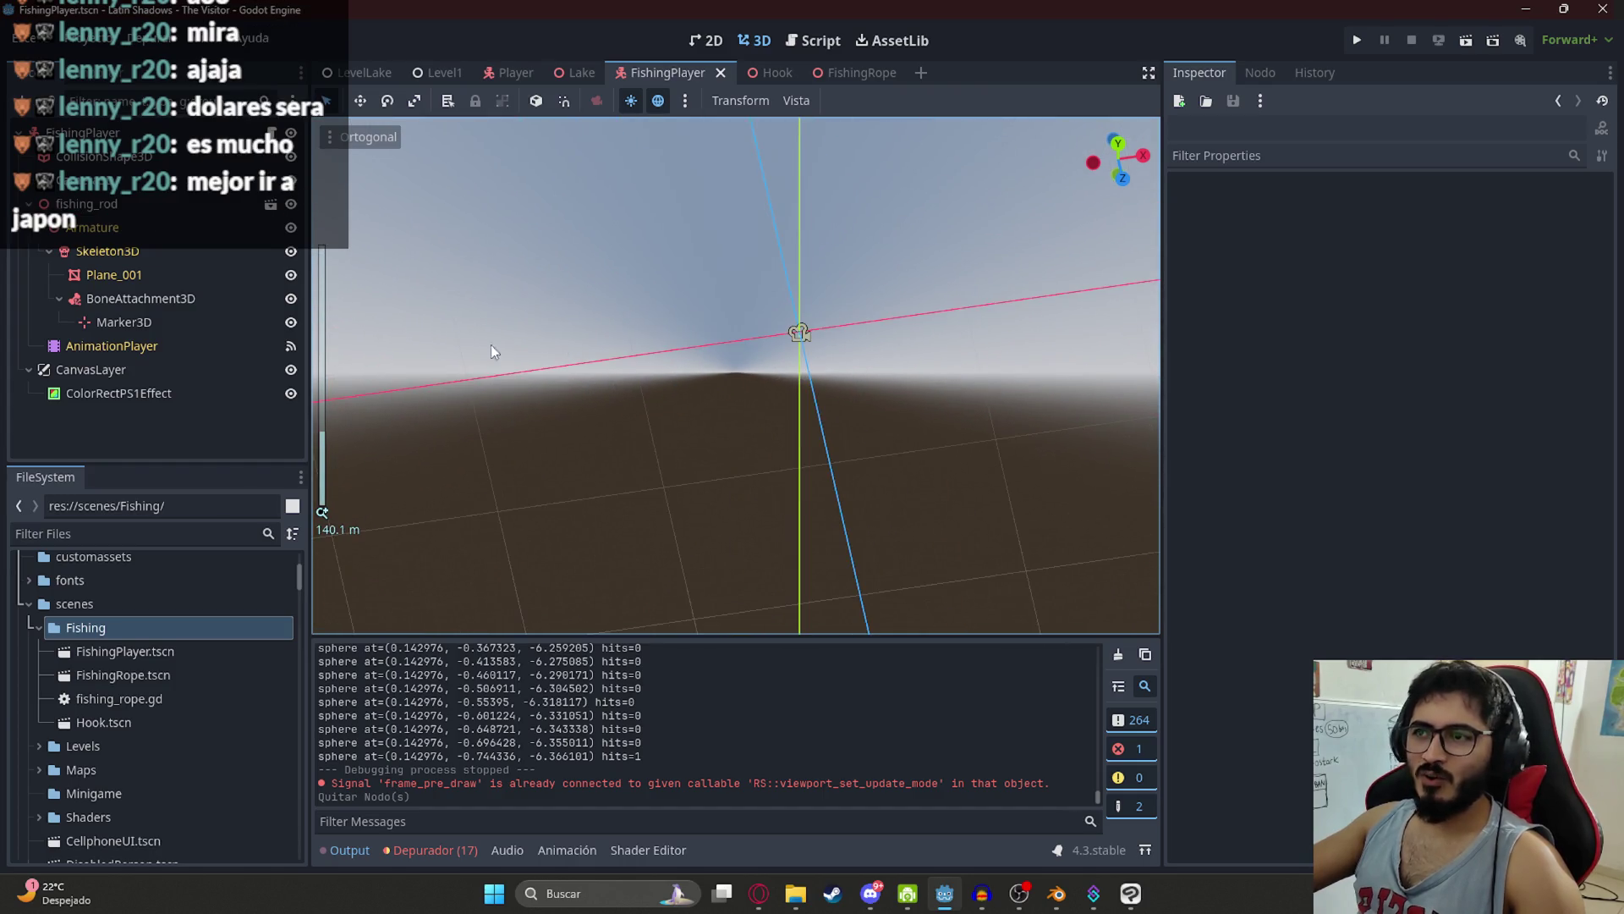
{"action": "left_click", "coordinate": [93, 180]}
{"action": "scroll", "coordinate": [761, 254], "scroll_direction": "up", "scroll_amount": 3}
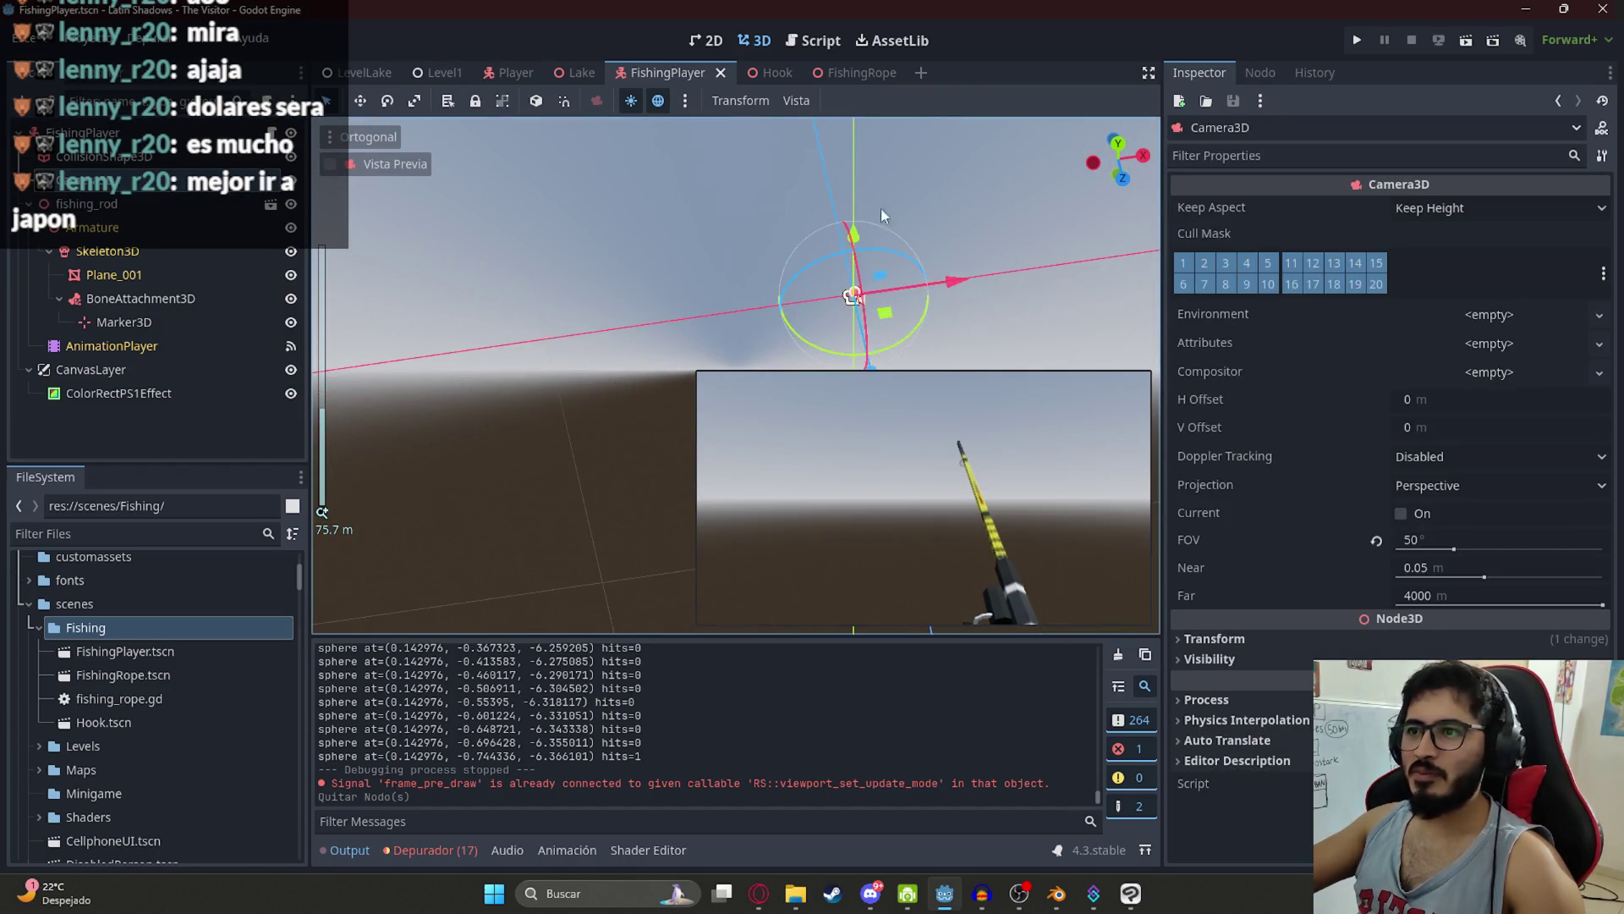
{"action": "mouse_move", "coordinate": [548, 71]}
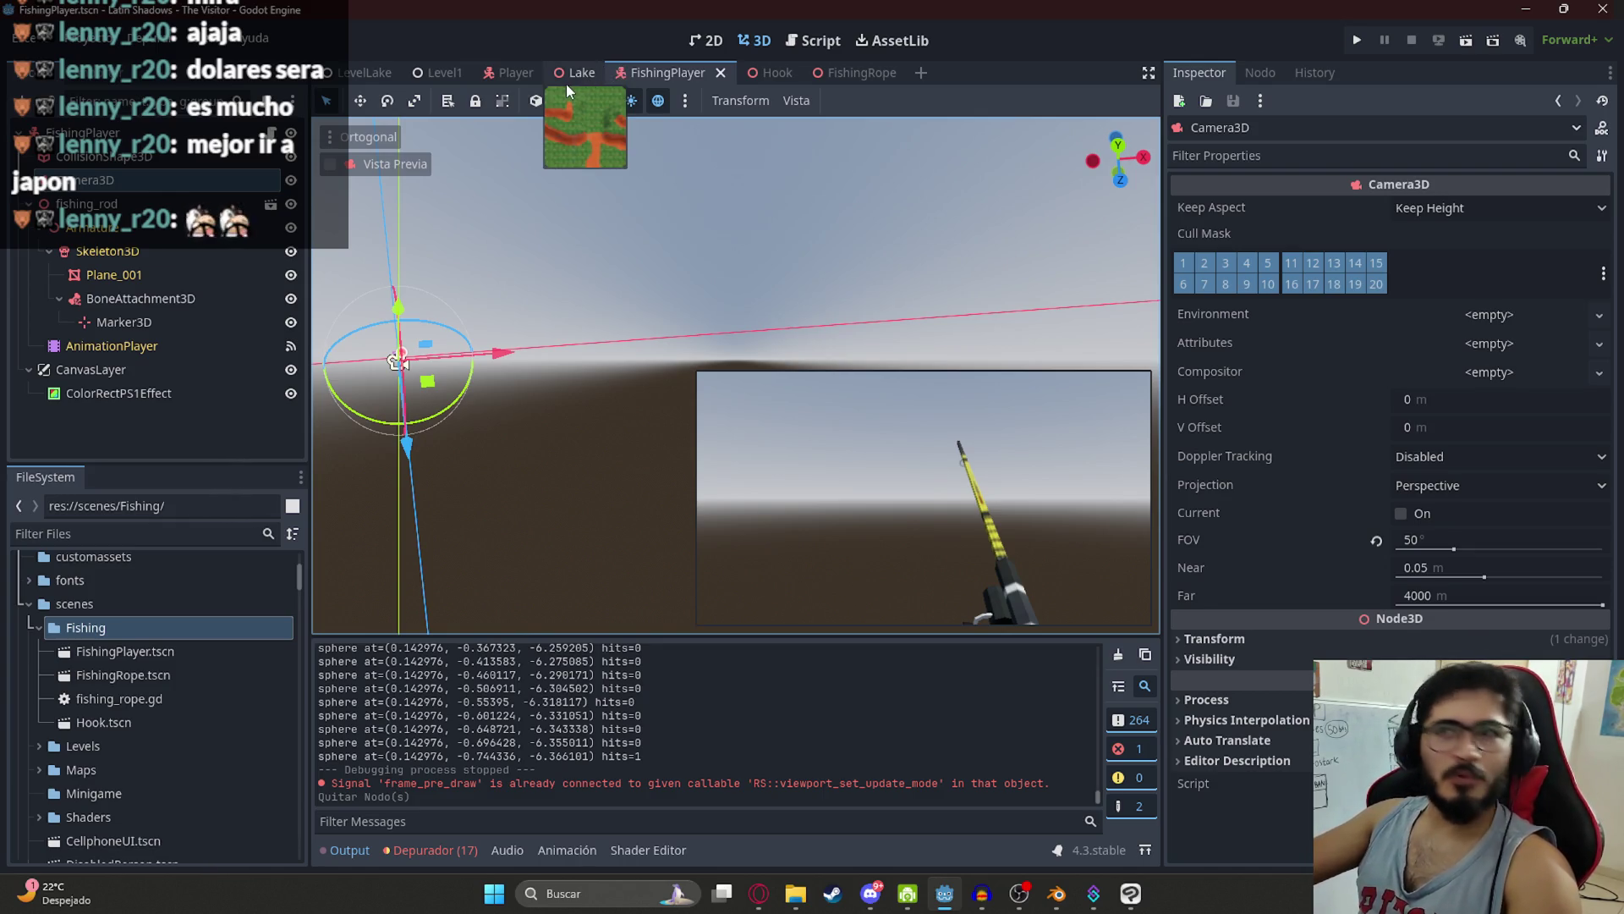
{"action": "left_click", "coordinate": [573, 87]}
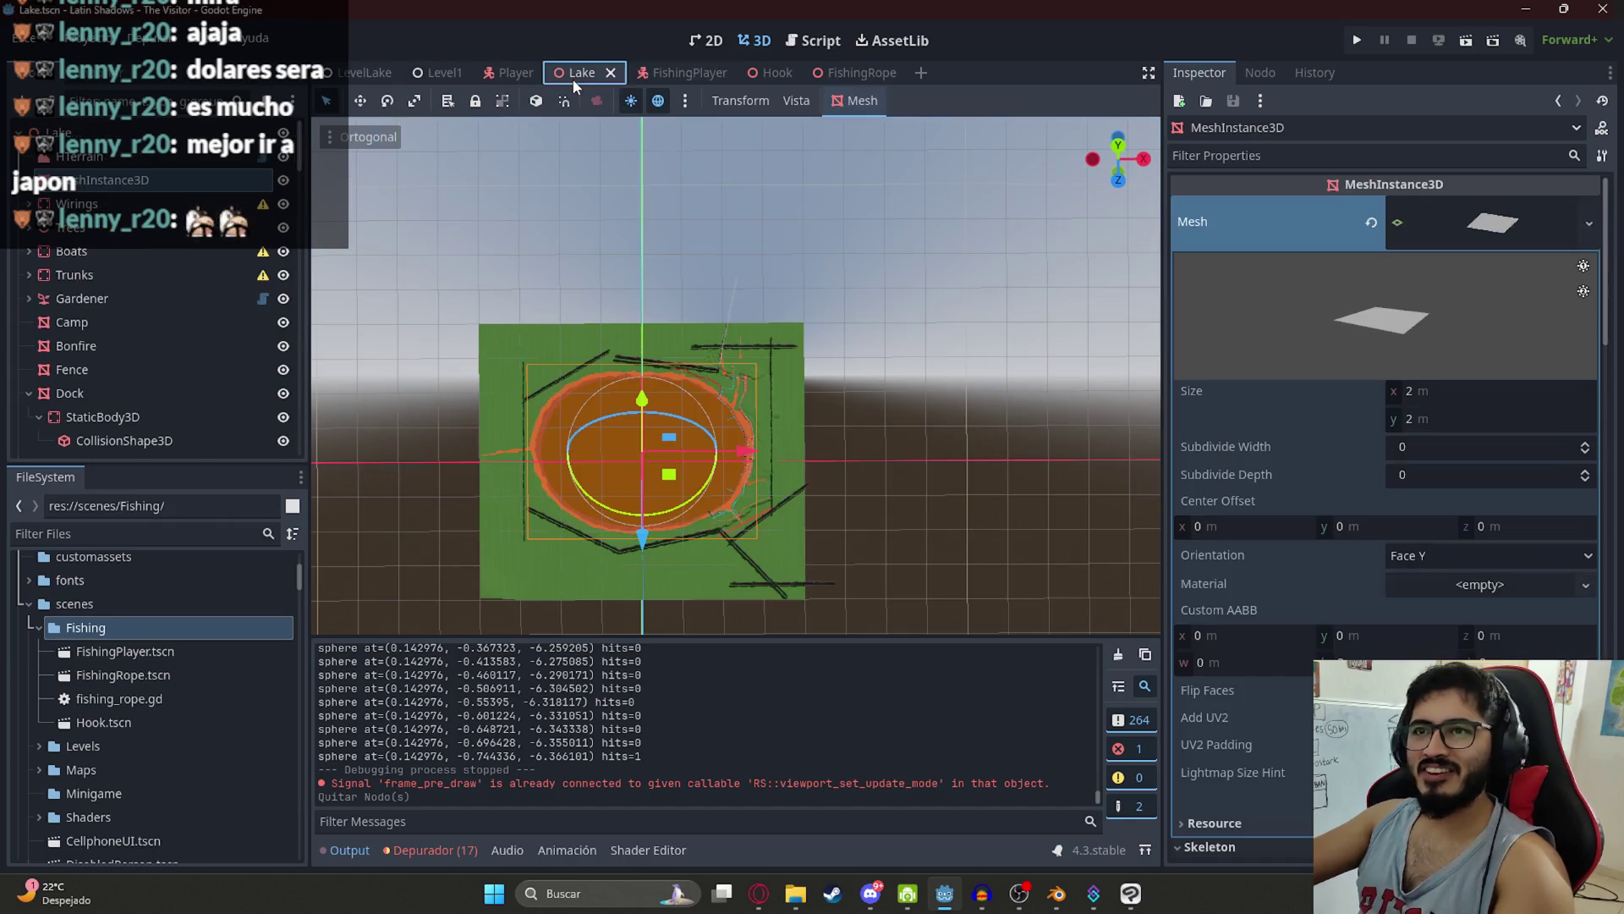
{"action": "scroll", "coordinate": [650, 461], "scroll_direction": "up", "scroll_amount": 5}
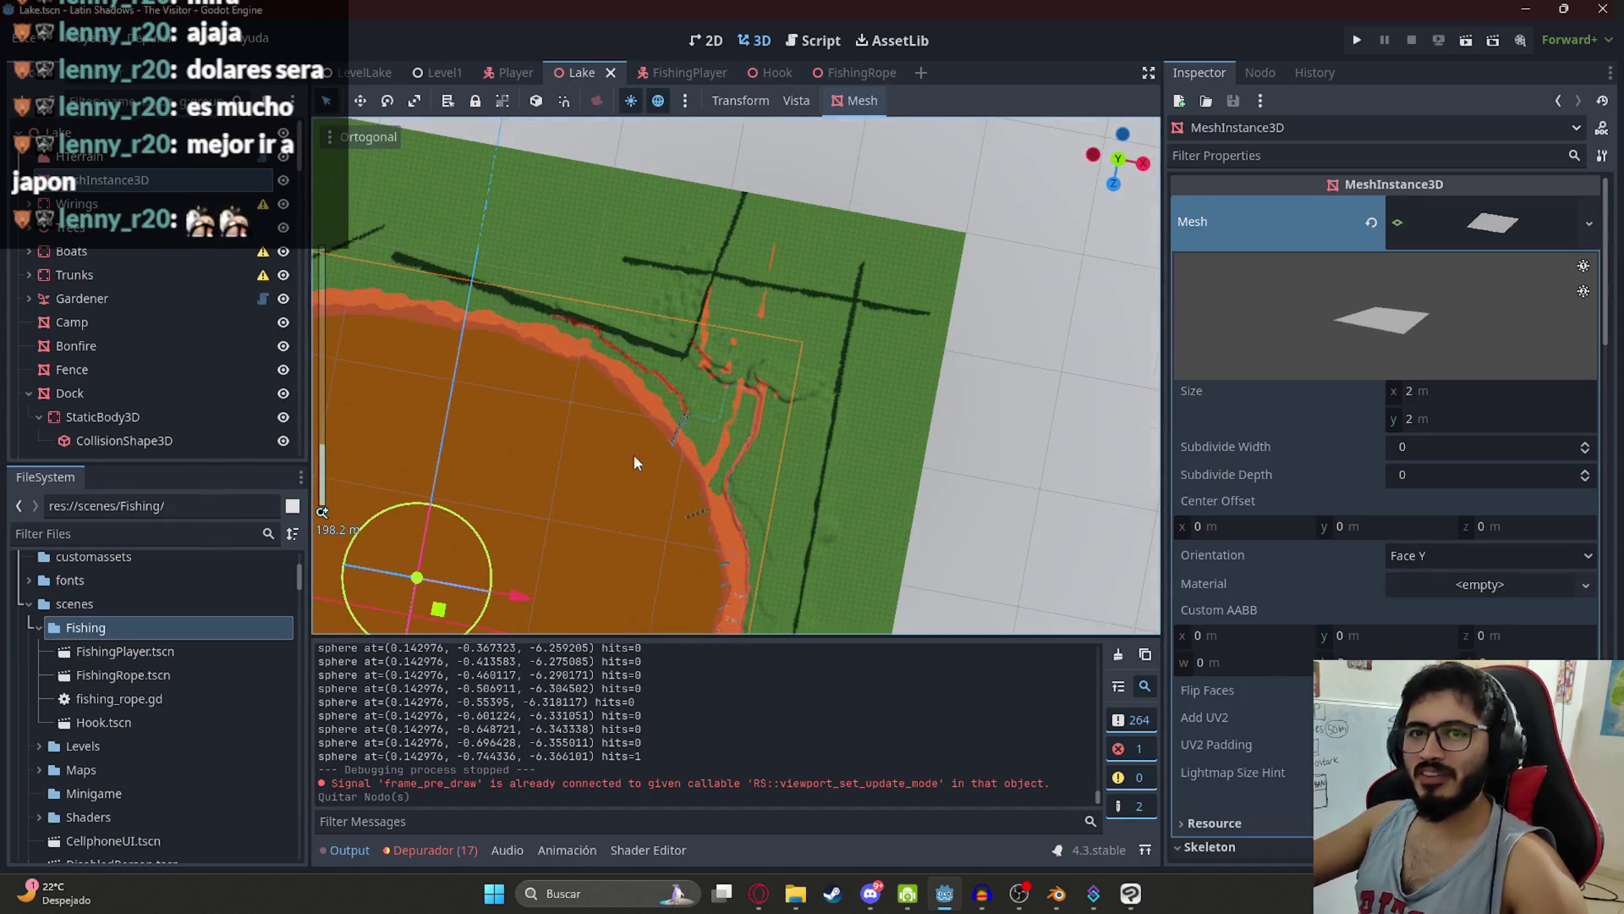
{"action": "scroll", "coordinate": [692, 364], "scroll_direction": "down", "scroll_amount": 3}
{"action": "key", "text": "KP_7"}
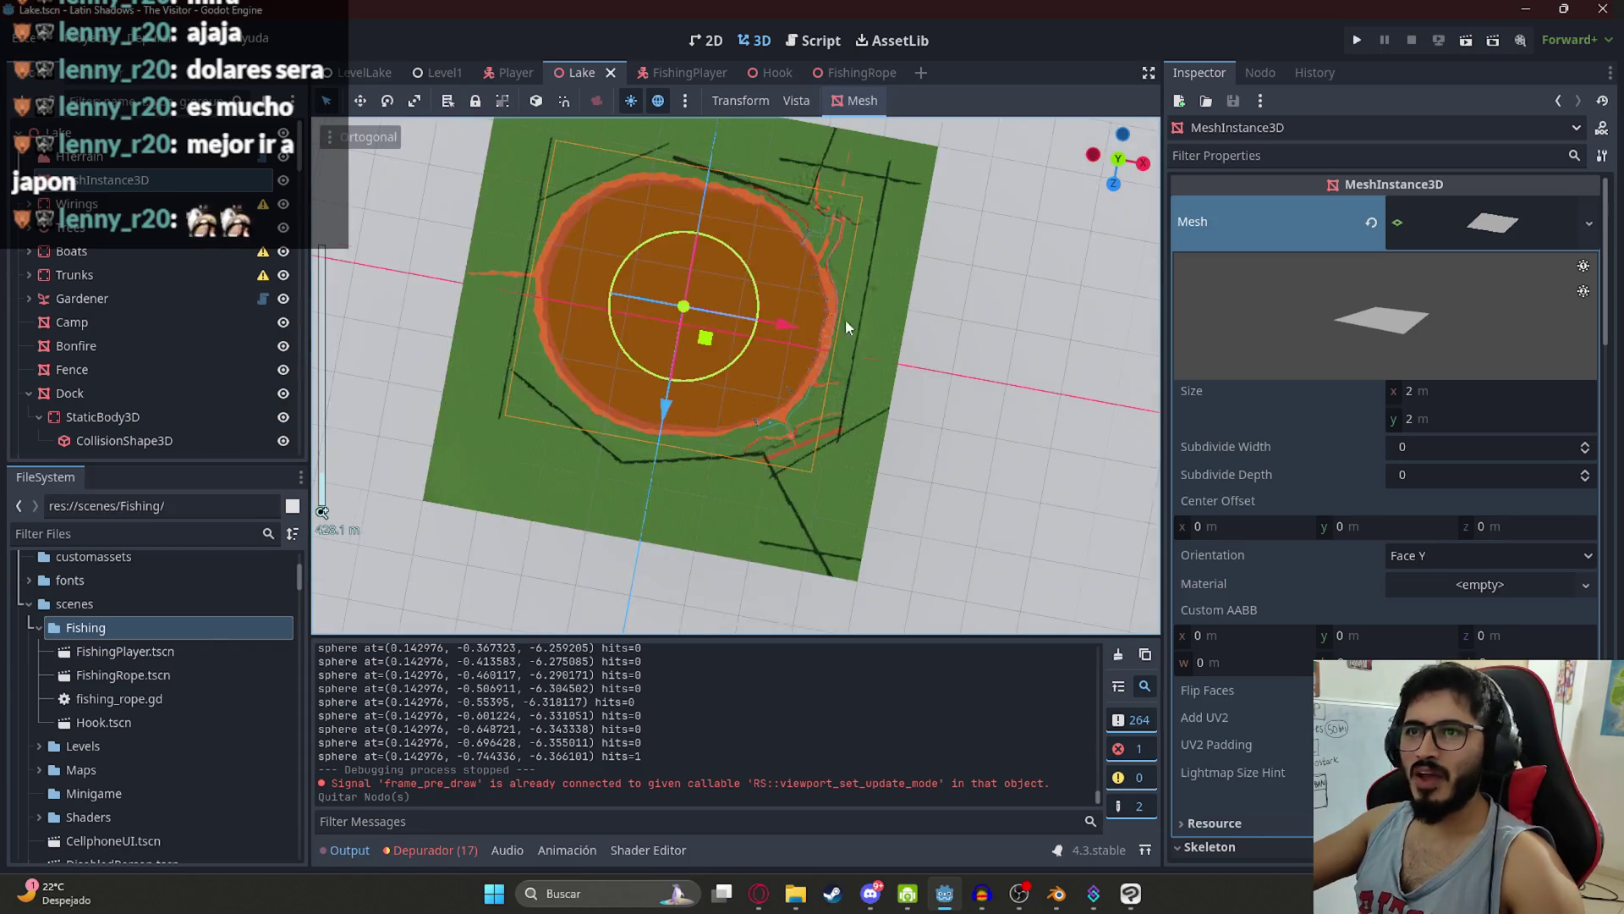
{"action": "scroll", "coordinate": [803, 456], "scroll_direction": "up", "scroll_amount": 5}
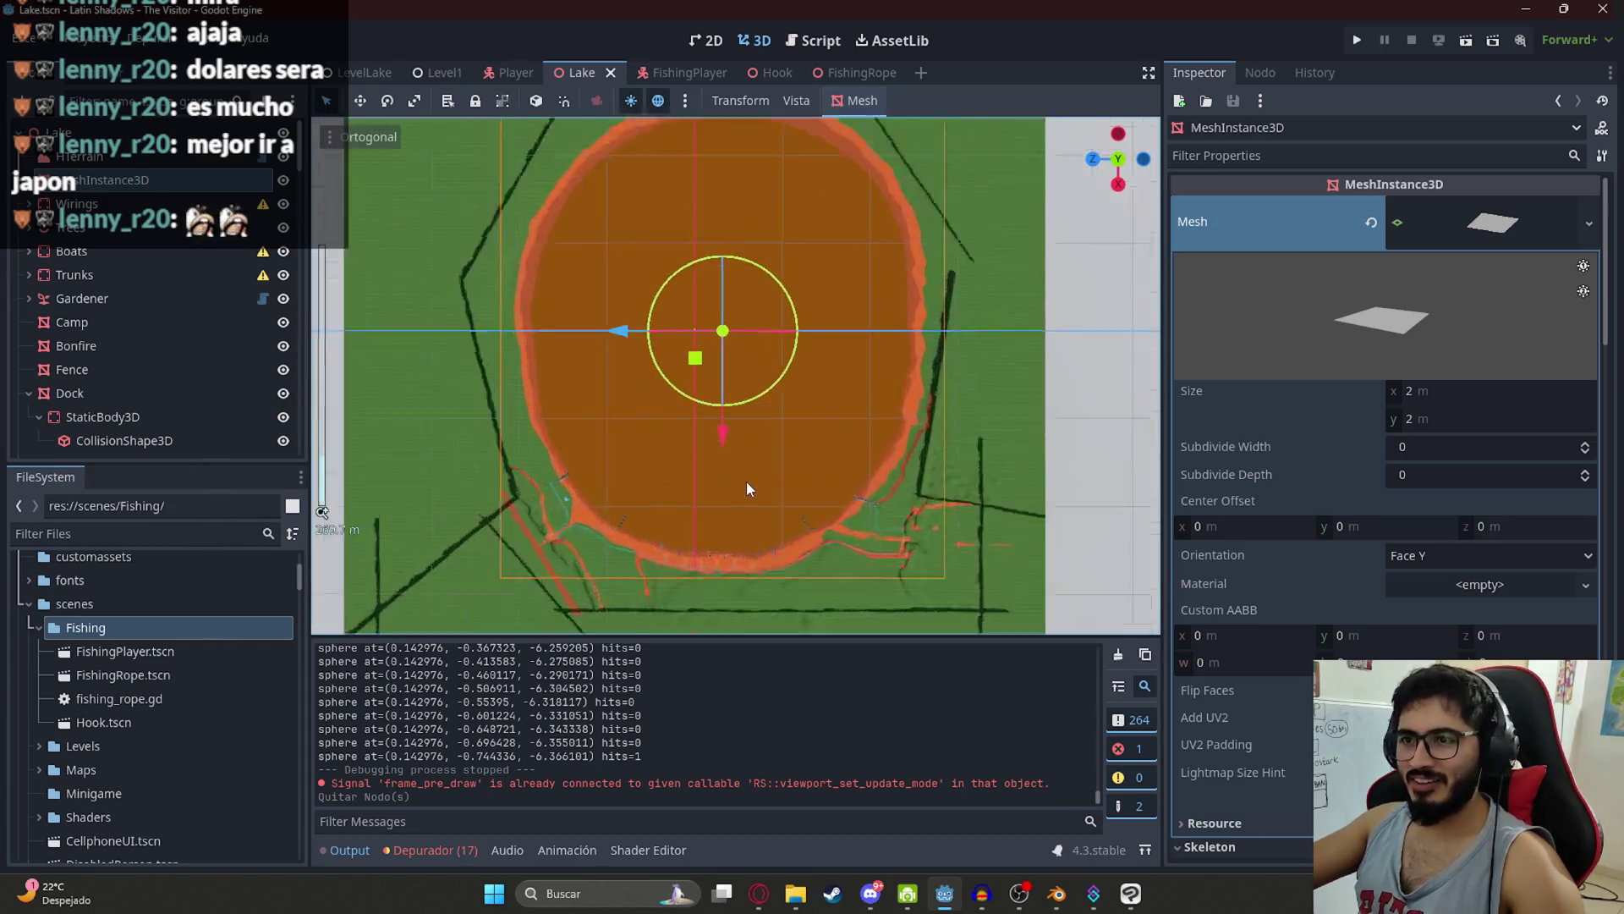
{"action": "mouse_move", "coordinate": [758, 501]}
{"action": "left_mouse_down"}
{"action": "mouse_move", "coordinate": [694, 223]}
{"action": "mouse_move", "coordinate": [723, 510]}
{"action": "left_mouse_up"}
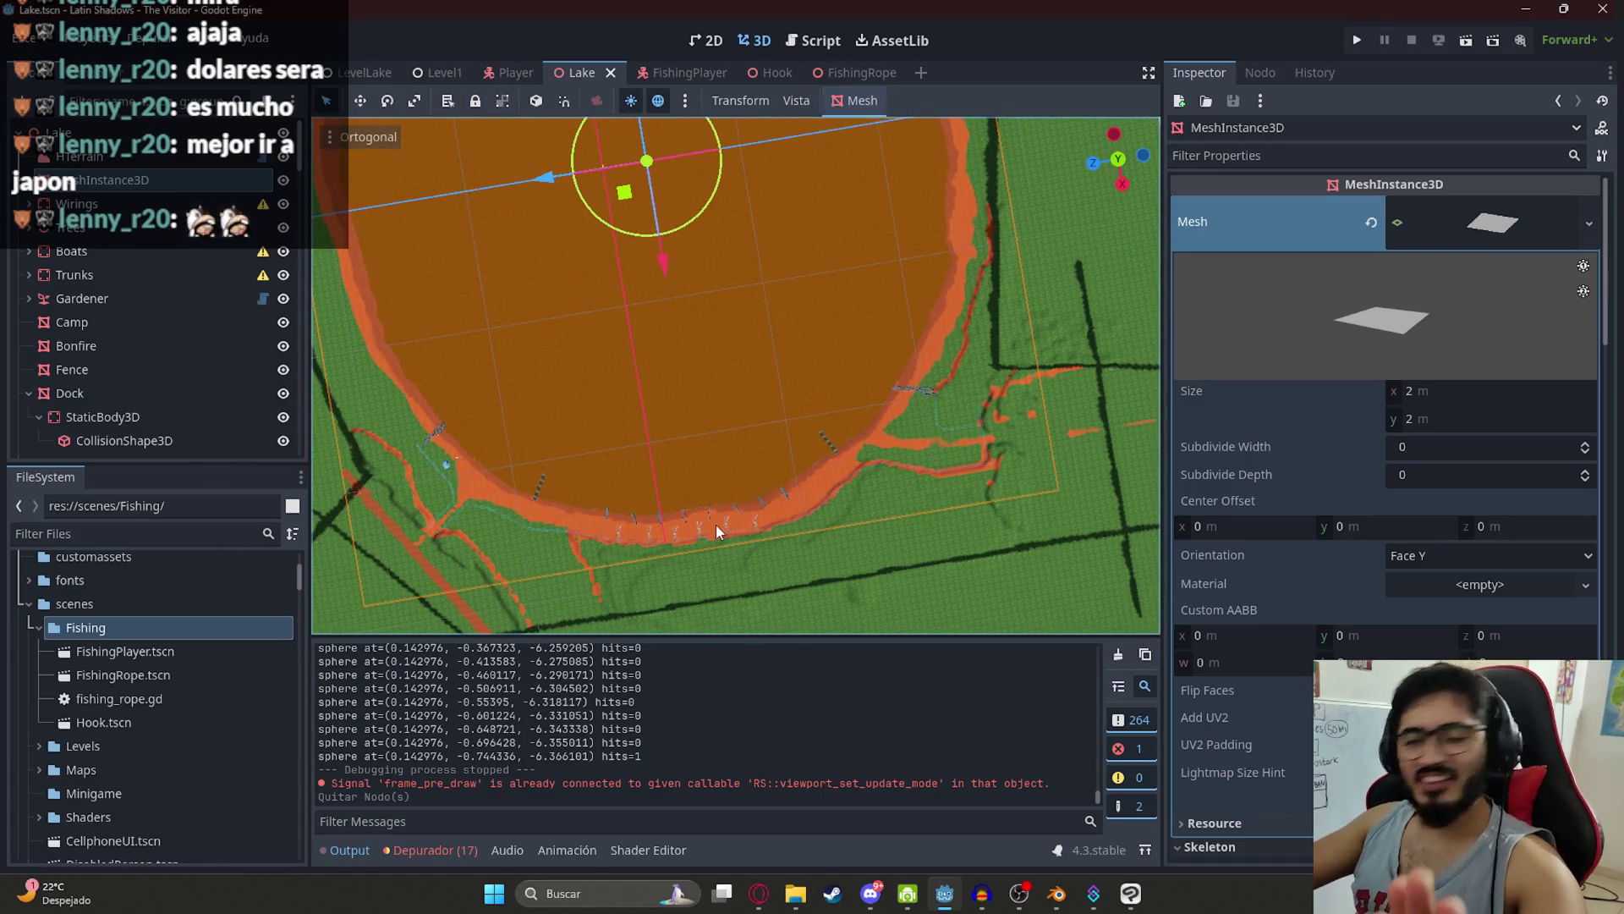
{"action": "left_click_drag", "start_coordinate": [923, 472], "coordinate": [717, 435]}
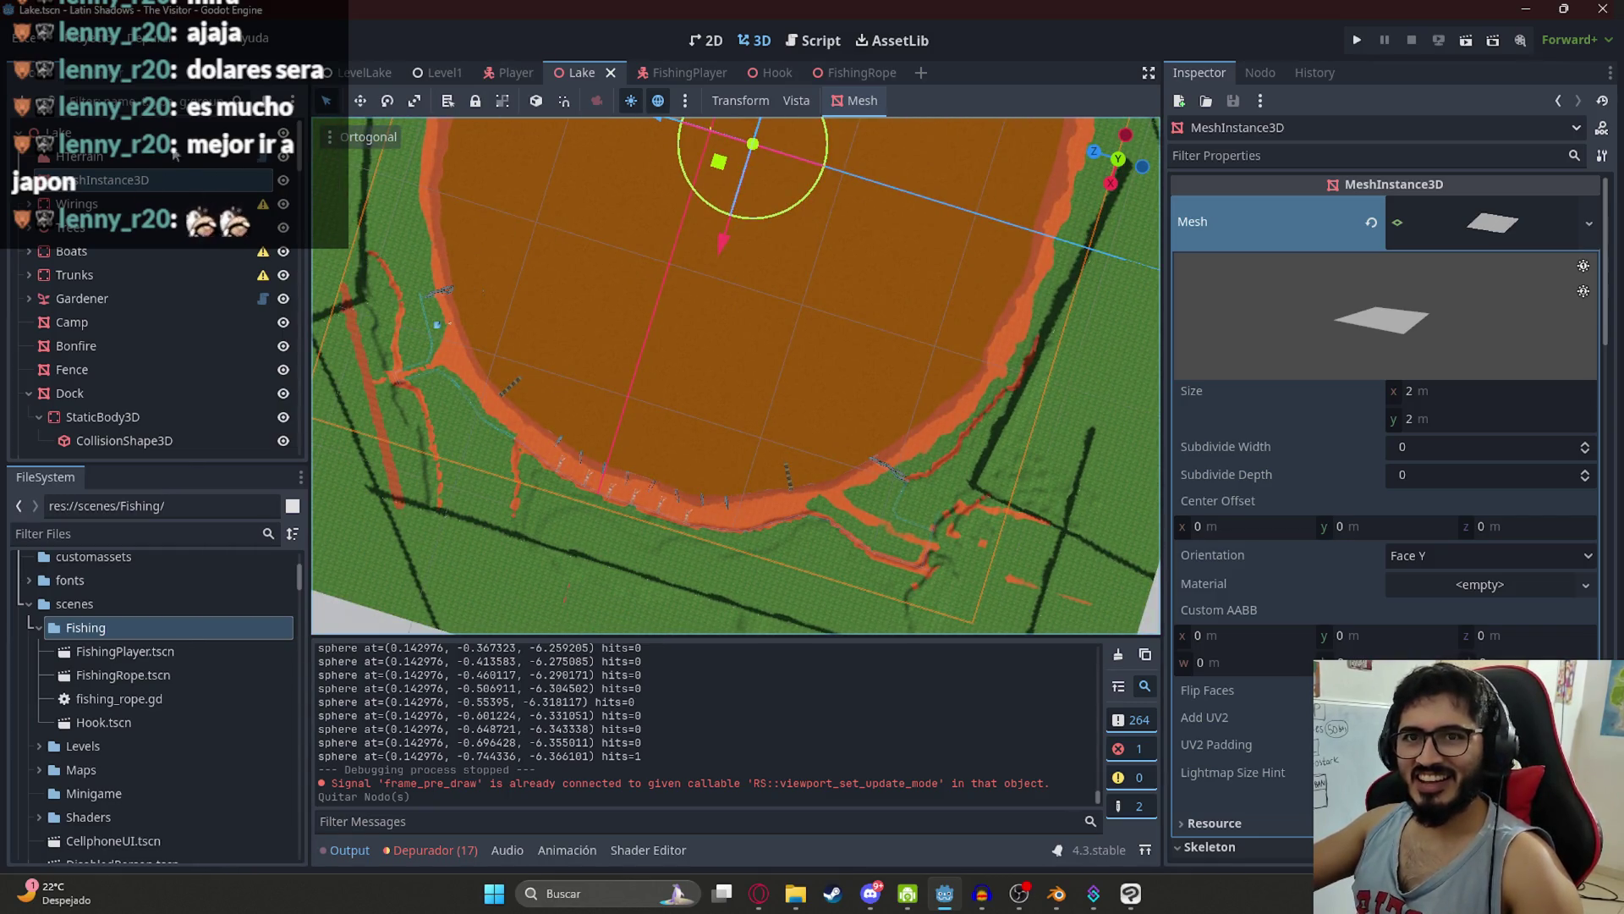
{"action": "right_click", "coordinate": [116, 135]}
- Add a StaticBody3D under Lake with a CollisionShape3D child using a new BoxShape3D
{"action": "left_click", "coordinate": [165, 152]}
{"action": "type", "text": "st"}
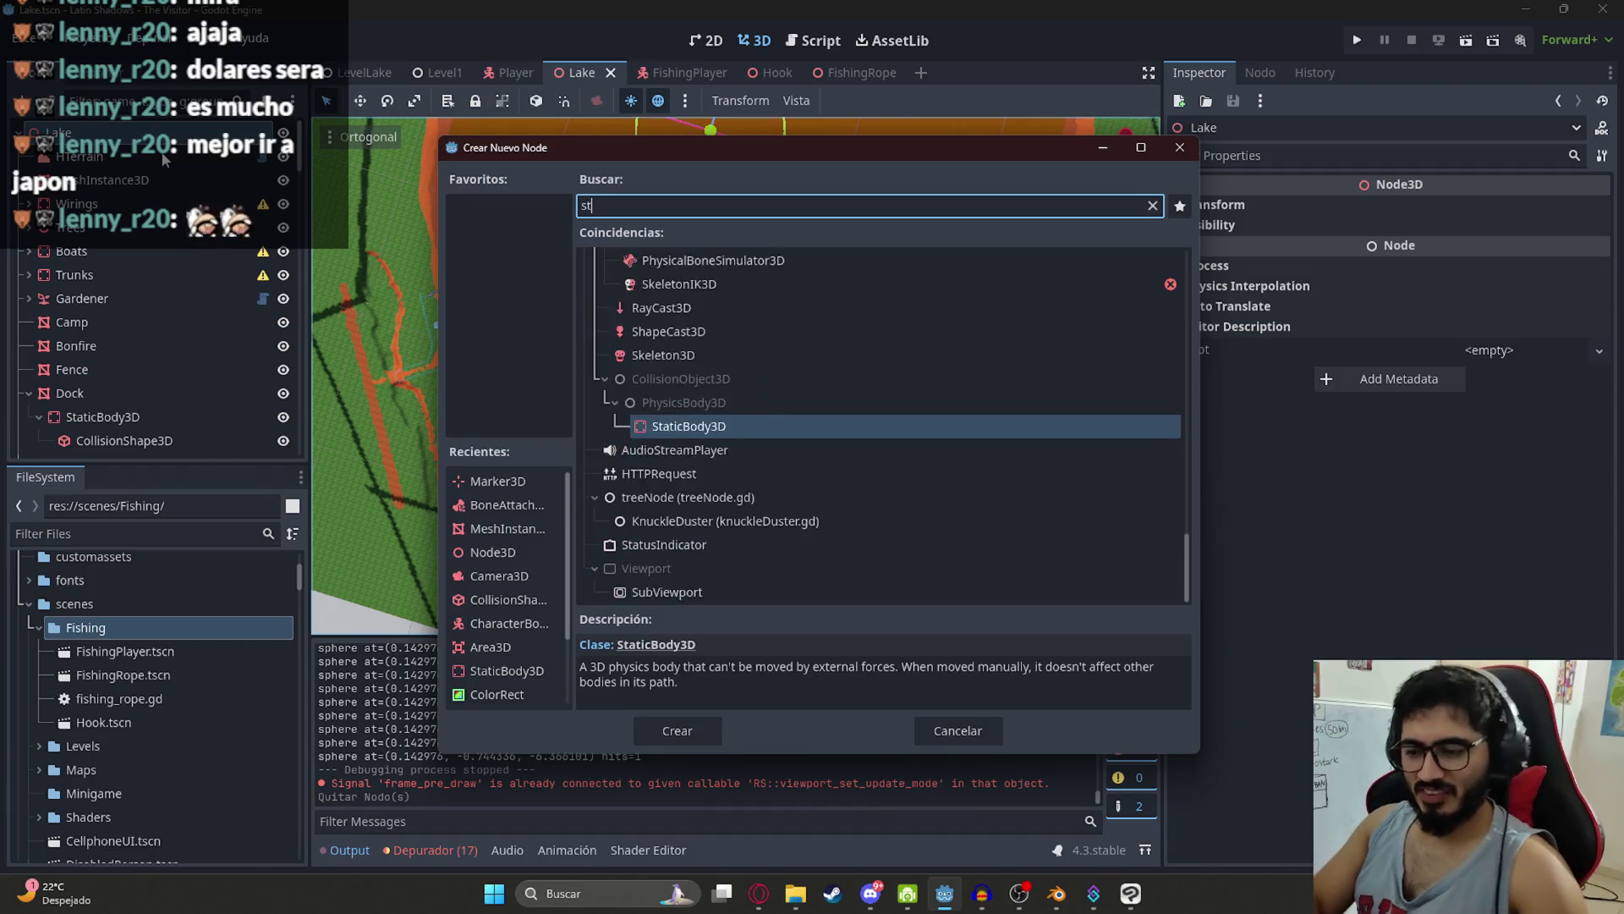
{"action": "type", "text": "atic"}
{"action": "key", "text": "Return"}
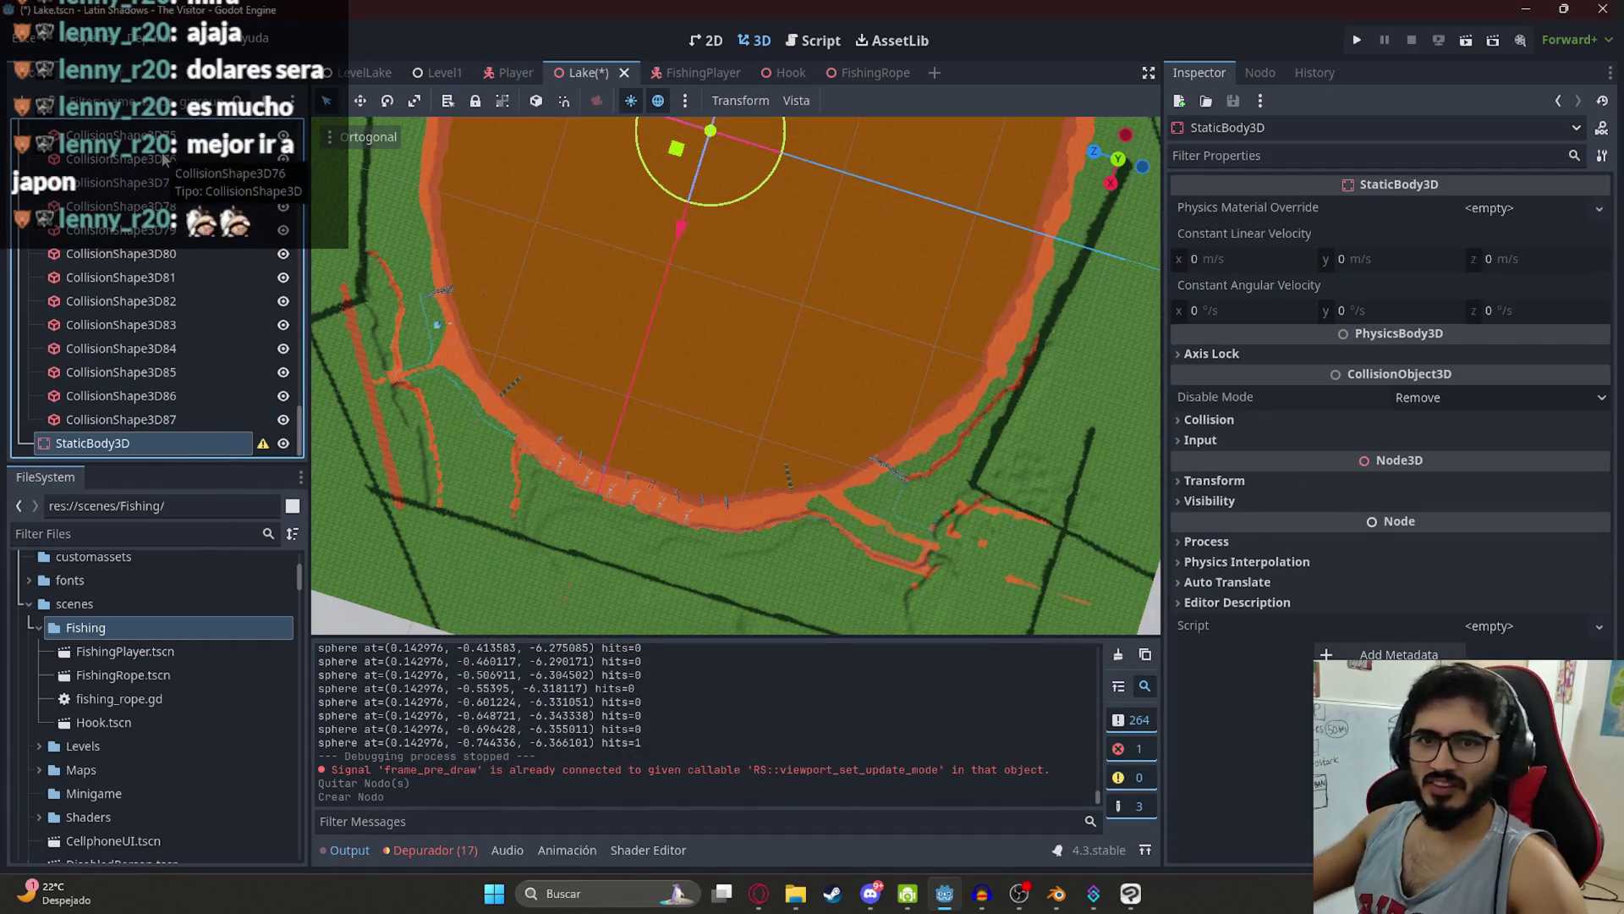
{"action": "right_click", "coordinate": [191, 442]}
{"action": "left_click", "coordinate": [288, 317]}
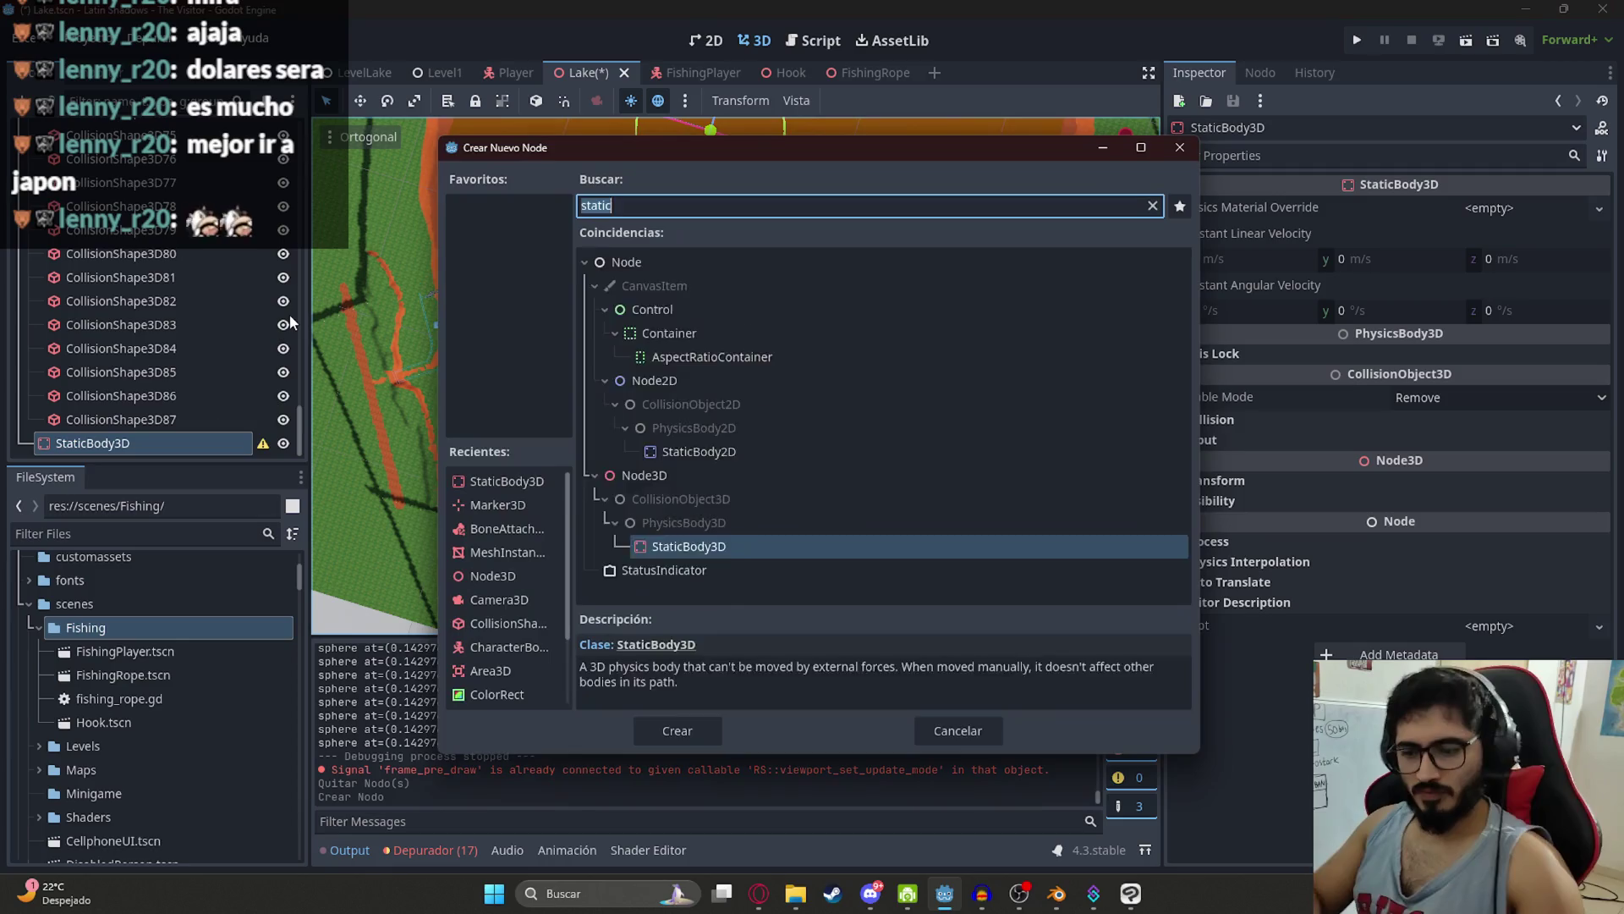
{"action": "type", "text": "collision"}
{"action": "key", "text": "Return"}
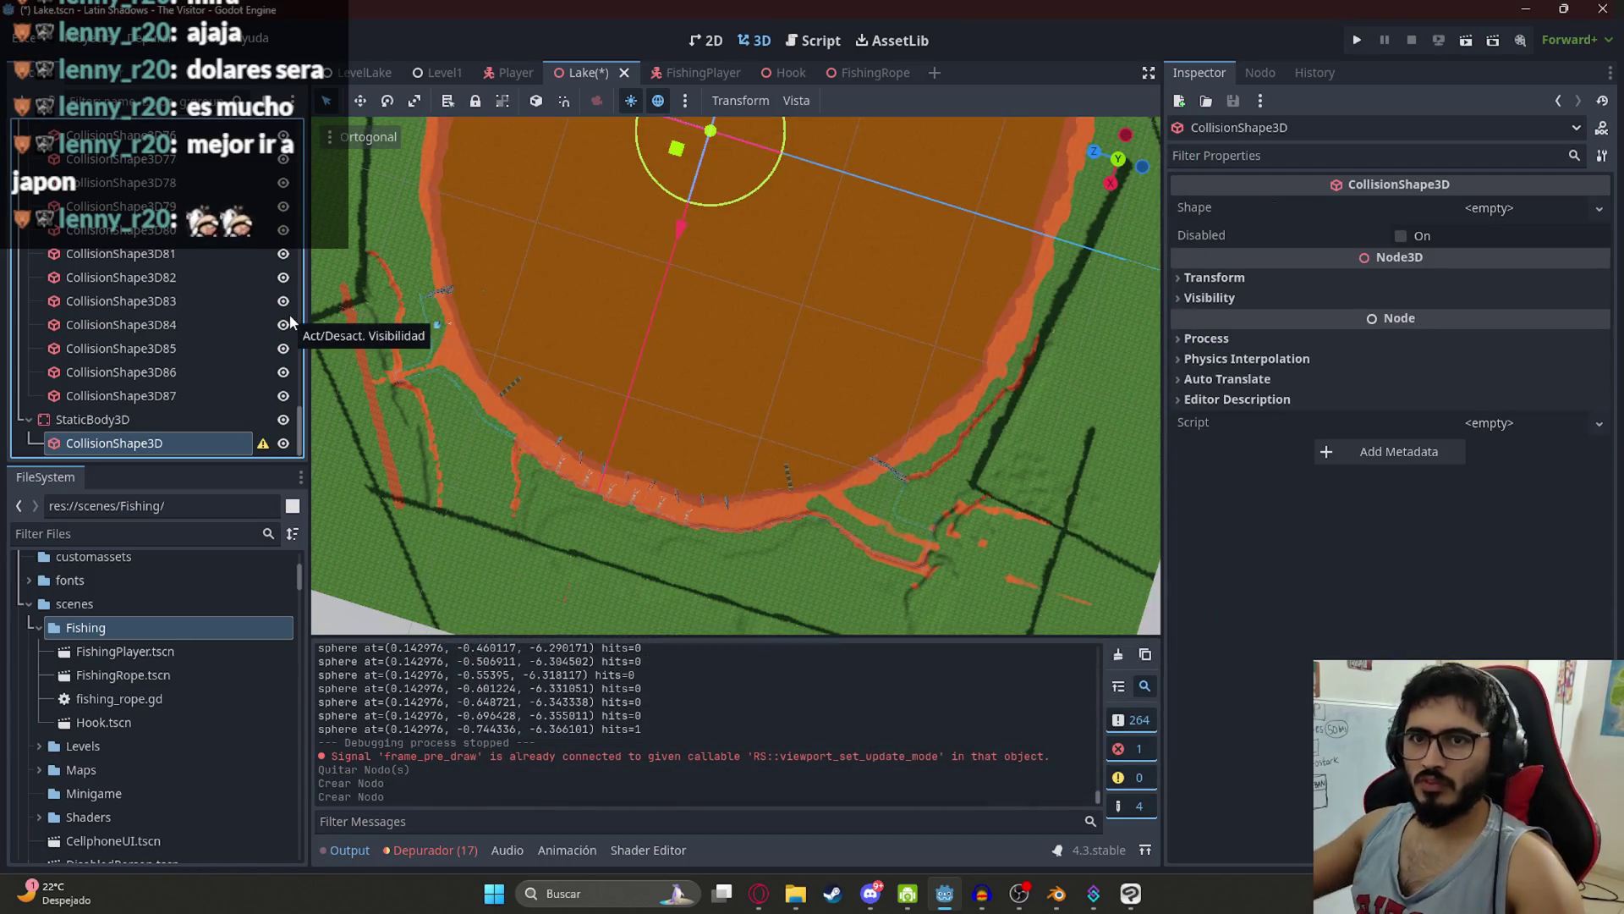
{"action": "left_click", "coordinate": [1495, 208]}
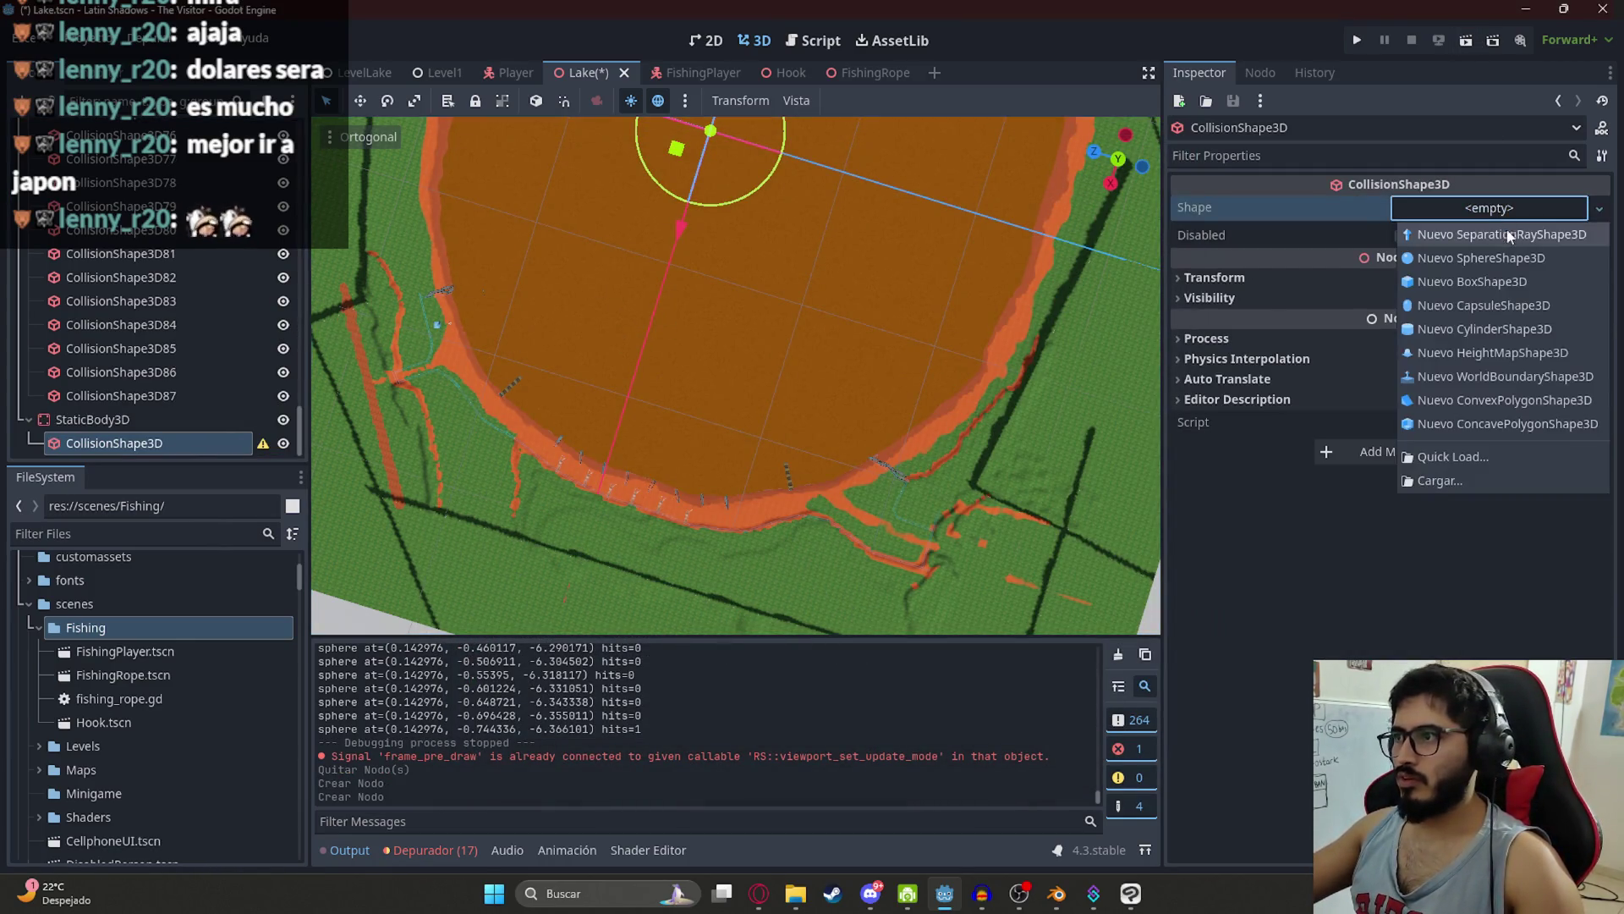
{"action": "left_click", "coordinate": [1503, 290]}
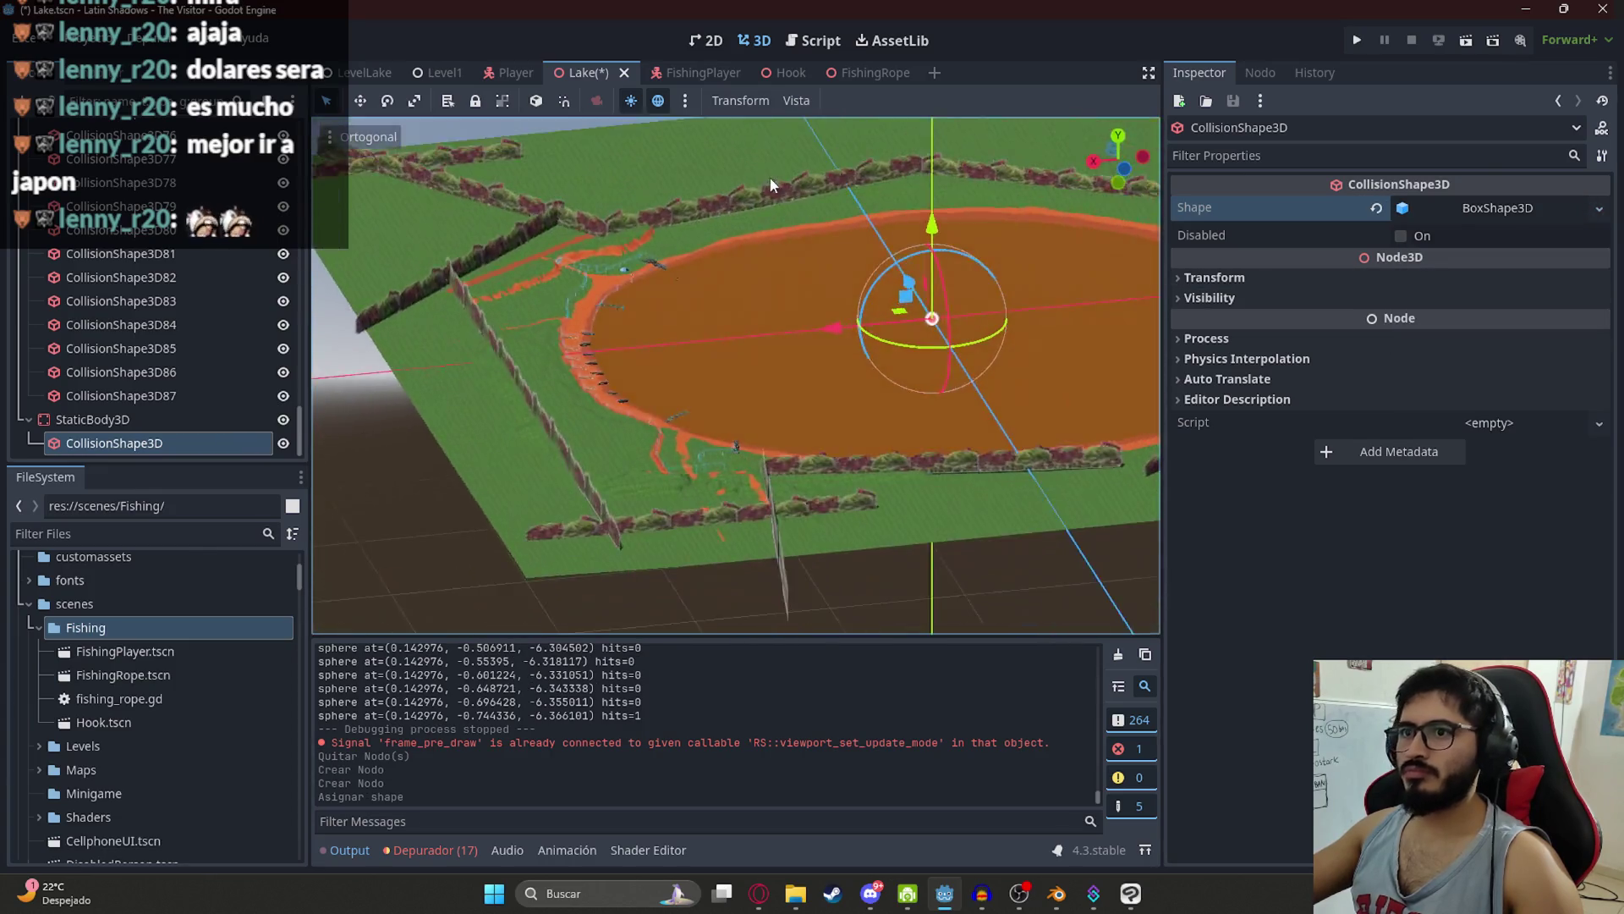
- Move the lake's collision box up-left so it sits over the water, then frame it
{"action": "scroll", "coordinate": [810, 423], "scroll_direction": "down", "scroll_amount": 3}
{"action": "left_click_drag", "start_coordinate": [817, 303], "coordinate": [687, 282]}
{"action": "scroll", "coordinate": [674, 246], "scroll_direction": "up", "scroll_amount": 3}
{"action": "scroll", "coordinate": [767, 461], "scroll_direction": "up", "scroll_amount": 5}
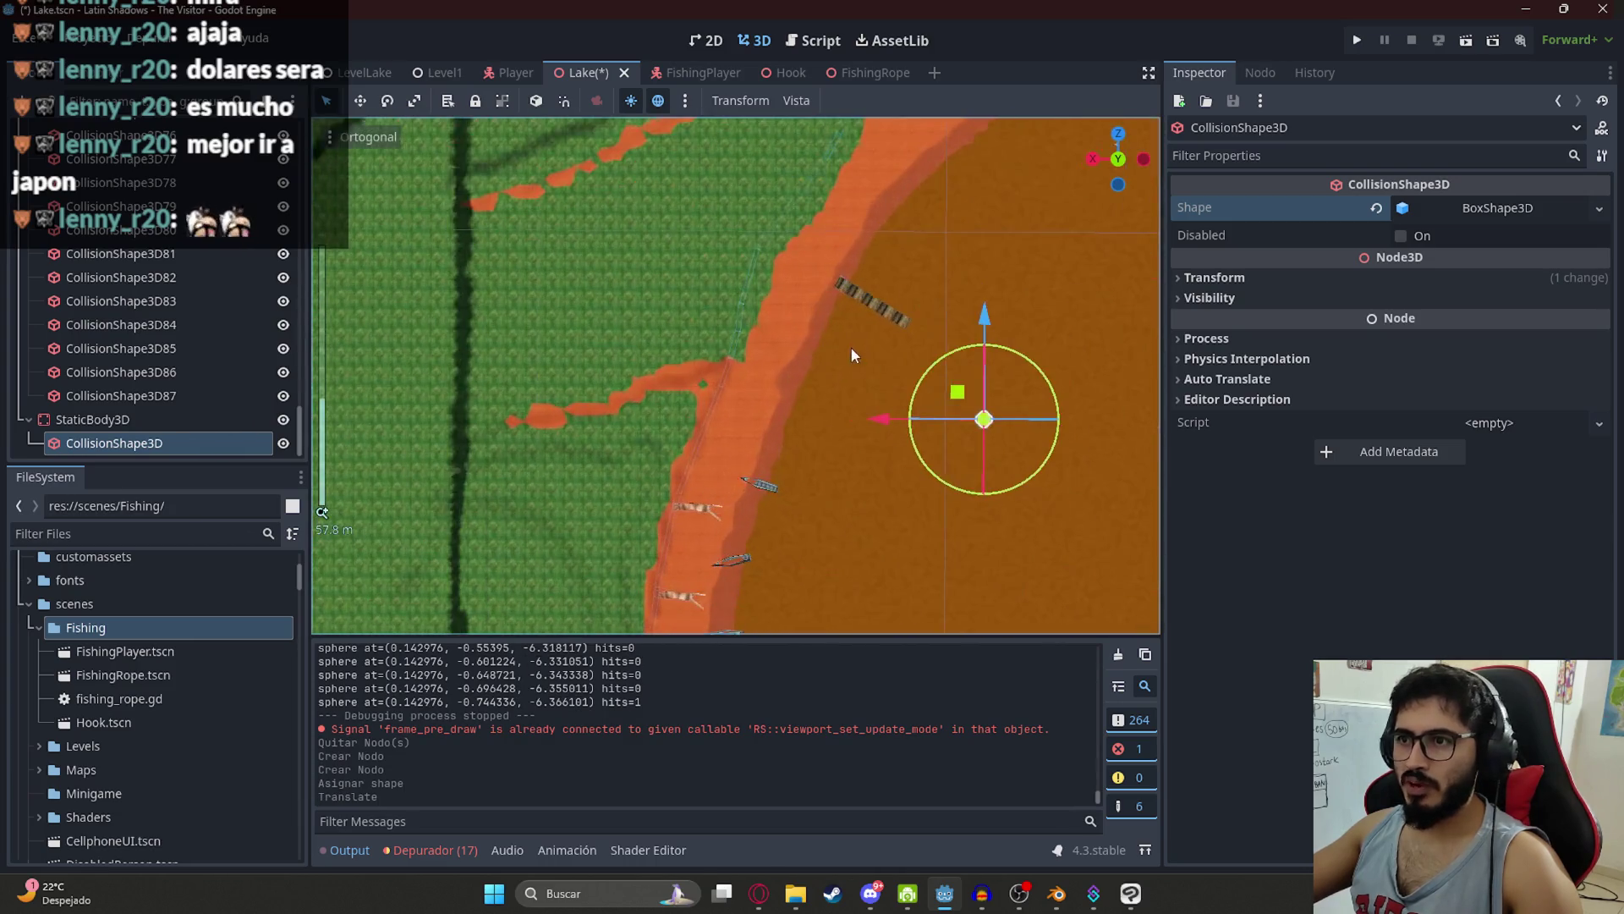
{"action": "mouse_move", "coordinate": [957, 398]}
{"action": "left_mouse_down"}
{"action": "mouse_move", "coordinate": [909, 331]}
{"action": "mouse_move", "coordinate": [923, 320]}
{"action": "left_mouse_up"}
{"action": "scroll", "coordinate": [942, 360], "scroll_direction": "up", "scroll_amount": 3}
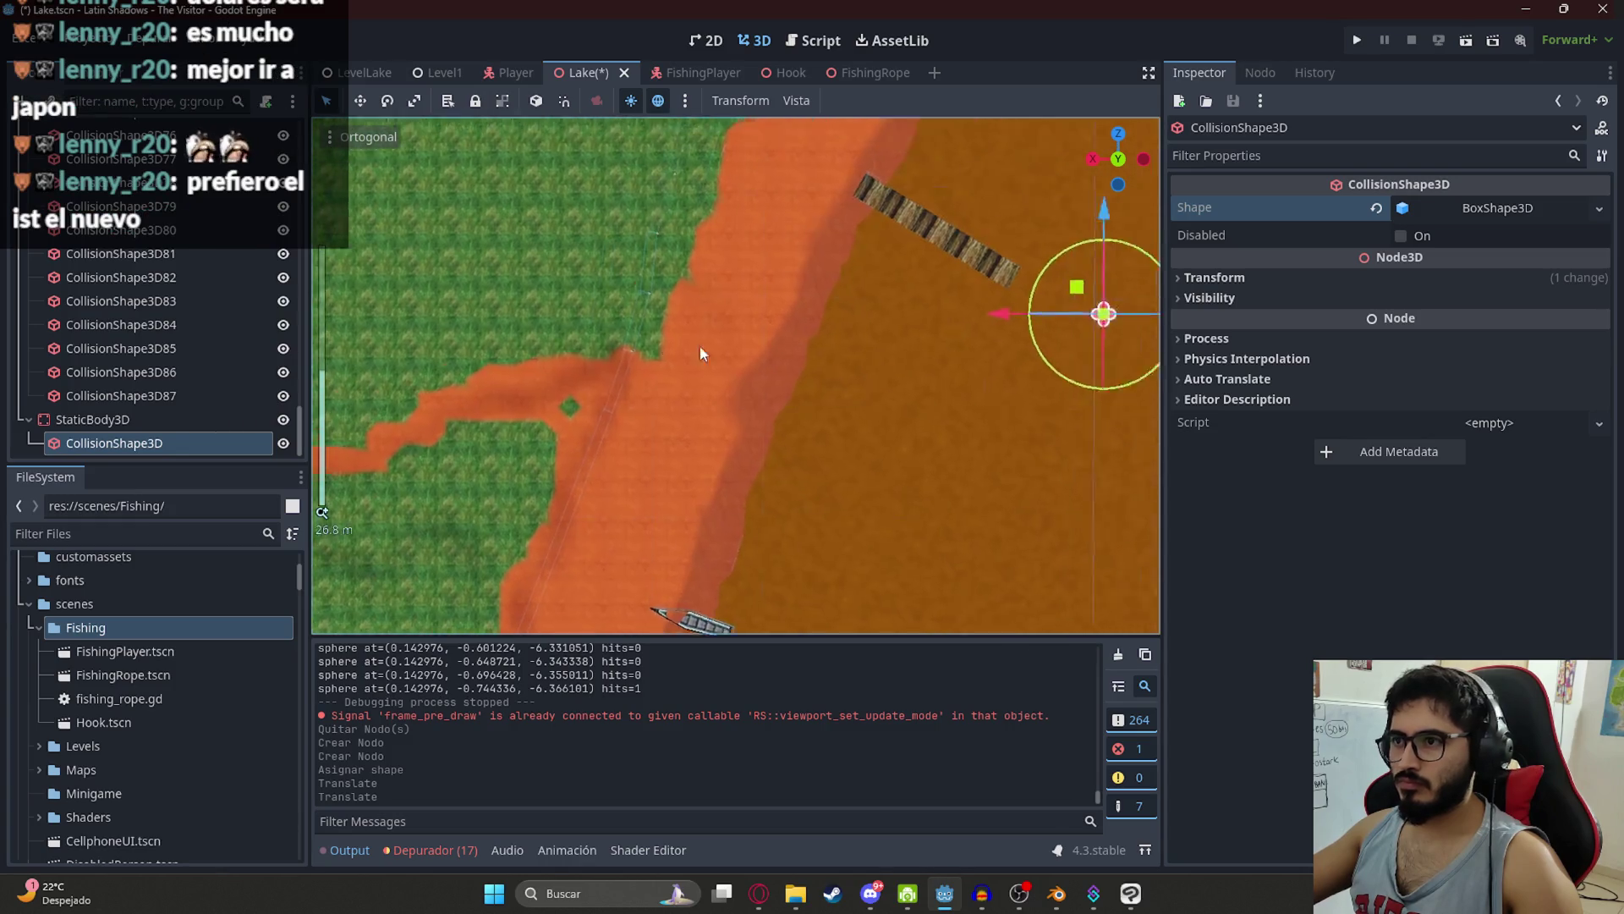
{"action": "key", "text": "f"}
{"action": "scroll", "coordinate": [732, 357], "scroll_direction": "up", "scroll_amount": 1}
- Stretch the collision box to about 14.5 along X and 16.78 along Z
{"action": "left_click_drag", "start_coordinate": [748, 327], "coordinate": [1045, 327]}
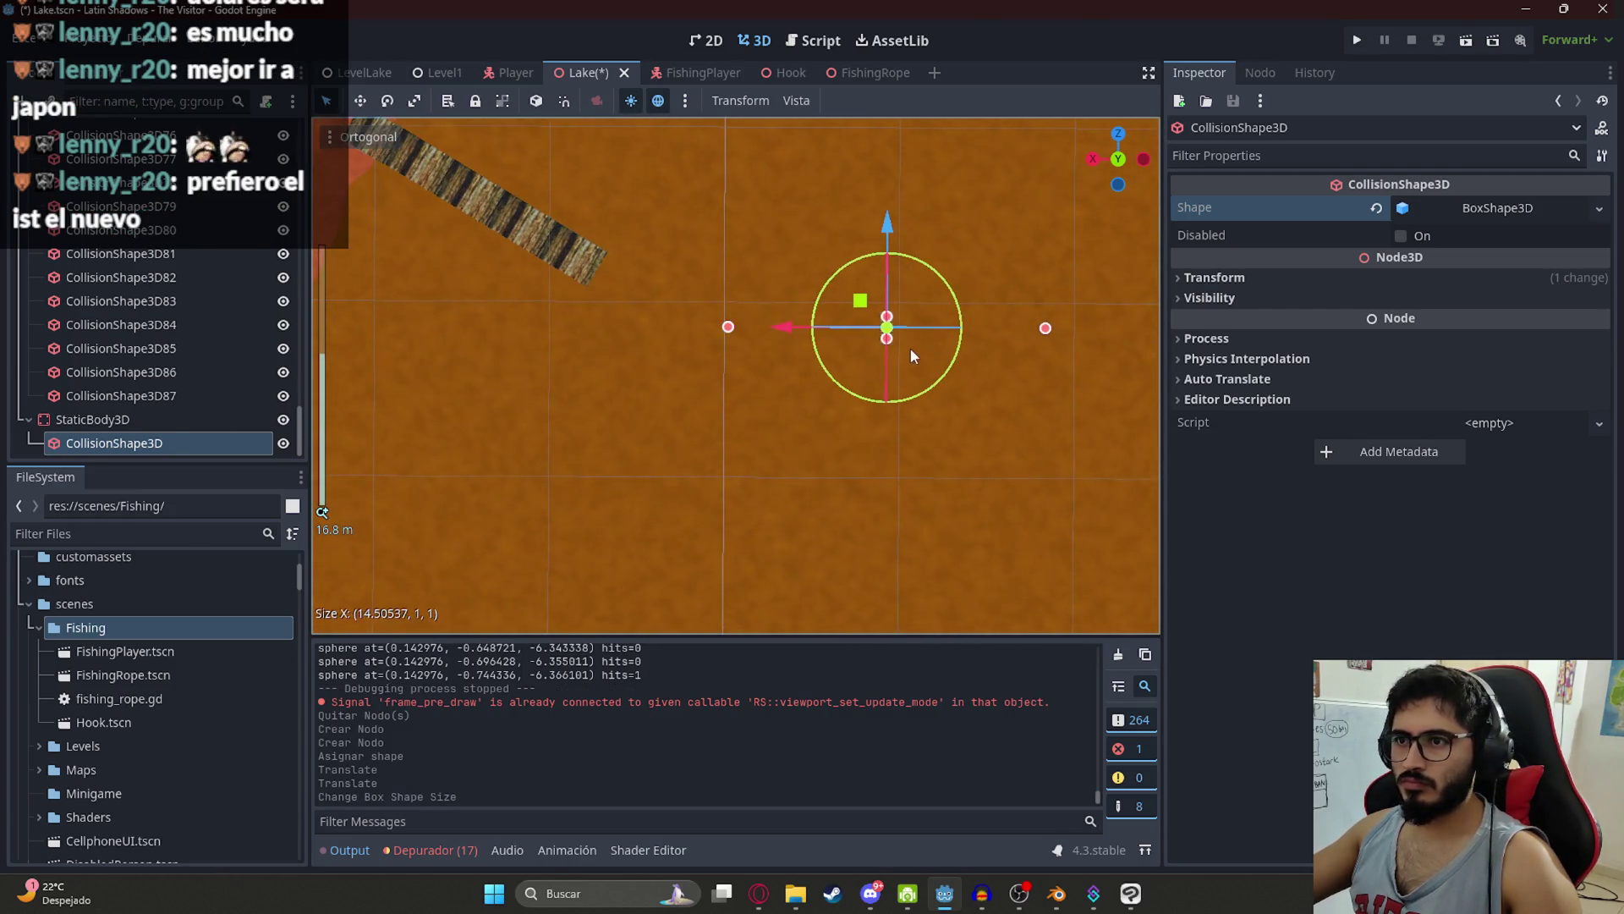
{"action": "left_click_drag", "start_coordinate": [887, 340], "coordinate": [886, 490]}
{"action": "left_click_drag", "start_coordinate": [887, 316], "coordinate": [886, 237]}
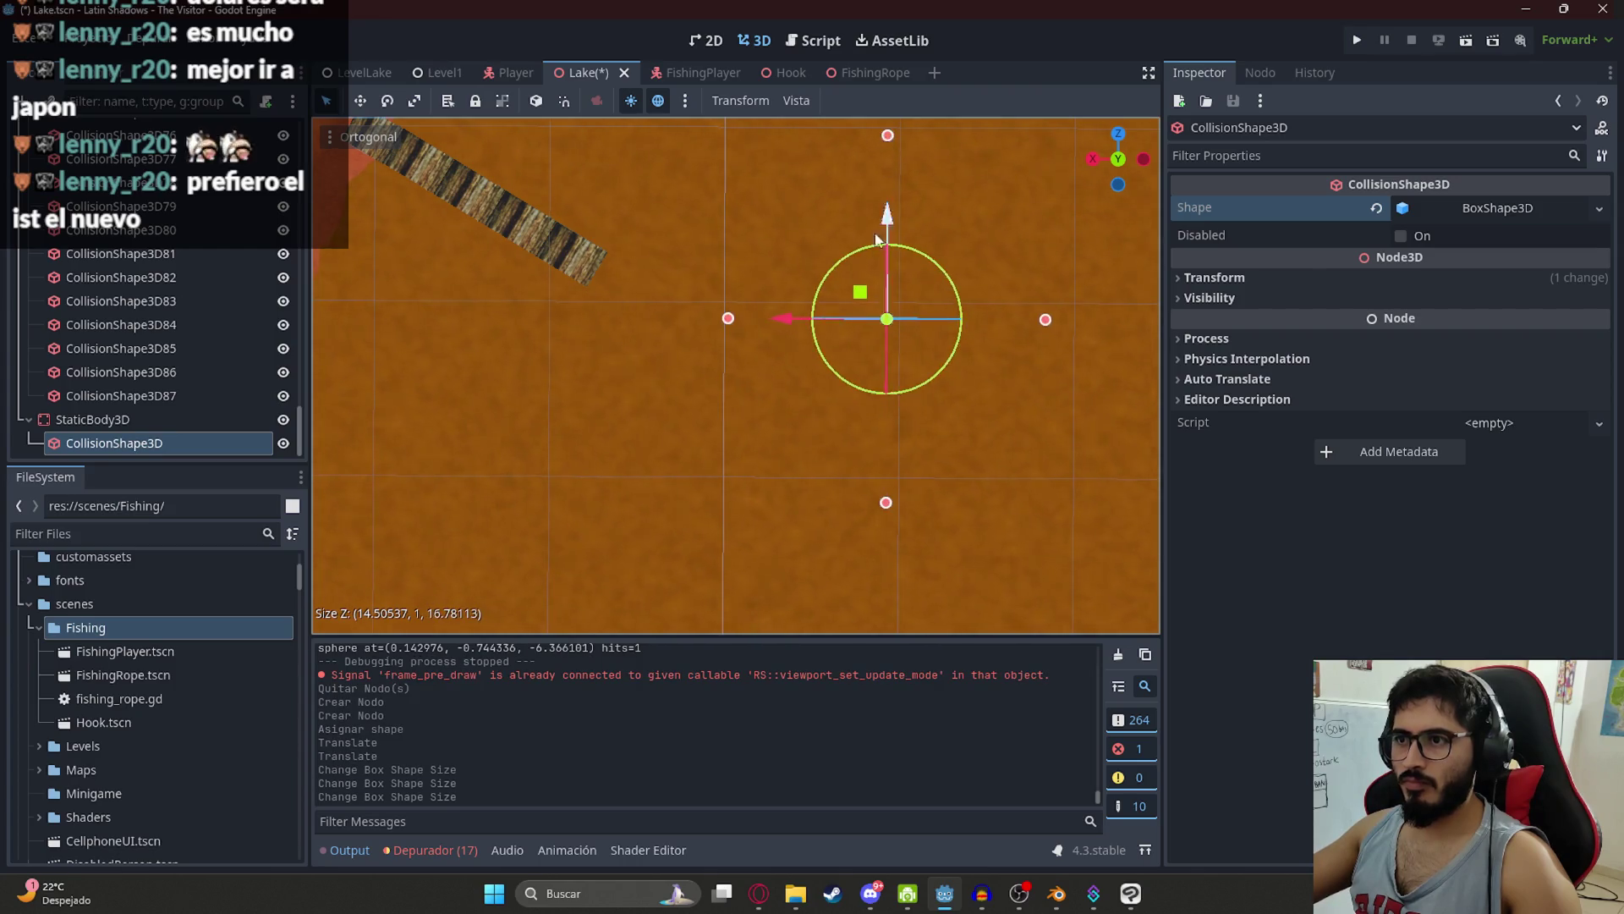
{"action": "scroll", "coordinate": [765, 488], "scroll_direction": "down", "scroll_amount": 2}
{"action": "scroll", "coordinate": [720, 366], "scroll_direction": "up", "scroll_amount": 2}
- Shift the box left over the water and enlarge it to about 42.4 X by 25.5 Z
{"action": "mouse_move", "coordinate": [721, 365]}
{"action": "left_mouse_down"}
{"action": "mouse_move", "coordinate": [577, 385]}
{"action": "mouse_move", "coordinate": [617, 385]}
{"action": "left_mouse_up"}
{"action": "mouse_move", "coordinate": [719, 582]}
{"action": "left_mouse_down"}
{"action": "mouse_move", "coordinate": [756, 597]}
{"action": "mouse_move", "coordinate": [735, 503]}
{"action": "mouse_move", "coordinate": [735, 521]}
{"action": "left_mouse_up"}
{"action": "mouse_move", "coordinate": [788, 449]}
{"action": "left_mouse_down"}
{"action": "mouse_move", "coordinate": [901, 442]}
{"action": "mouse_move", "coordinate": [862, 442]}
{"action": "left_mouse_up"}
{"action": "left_click_drag", "start_coordinate": [749, 374], "coordinate": [747, 307]}
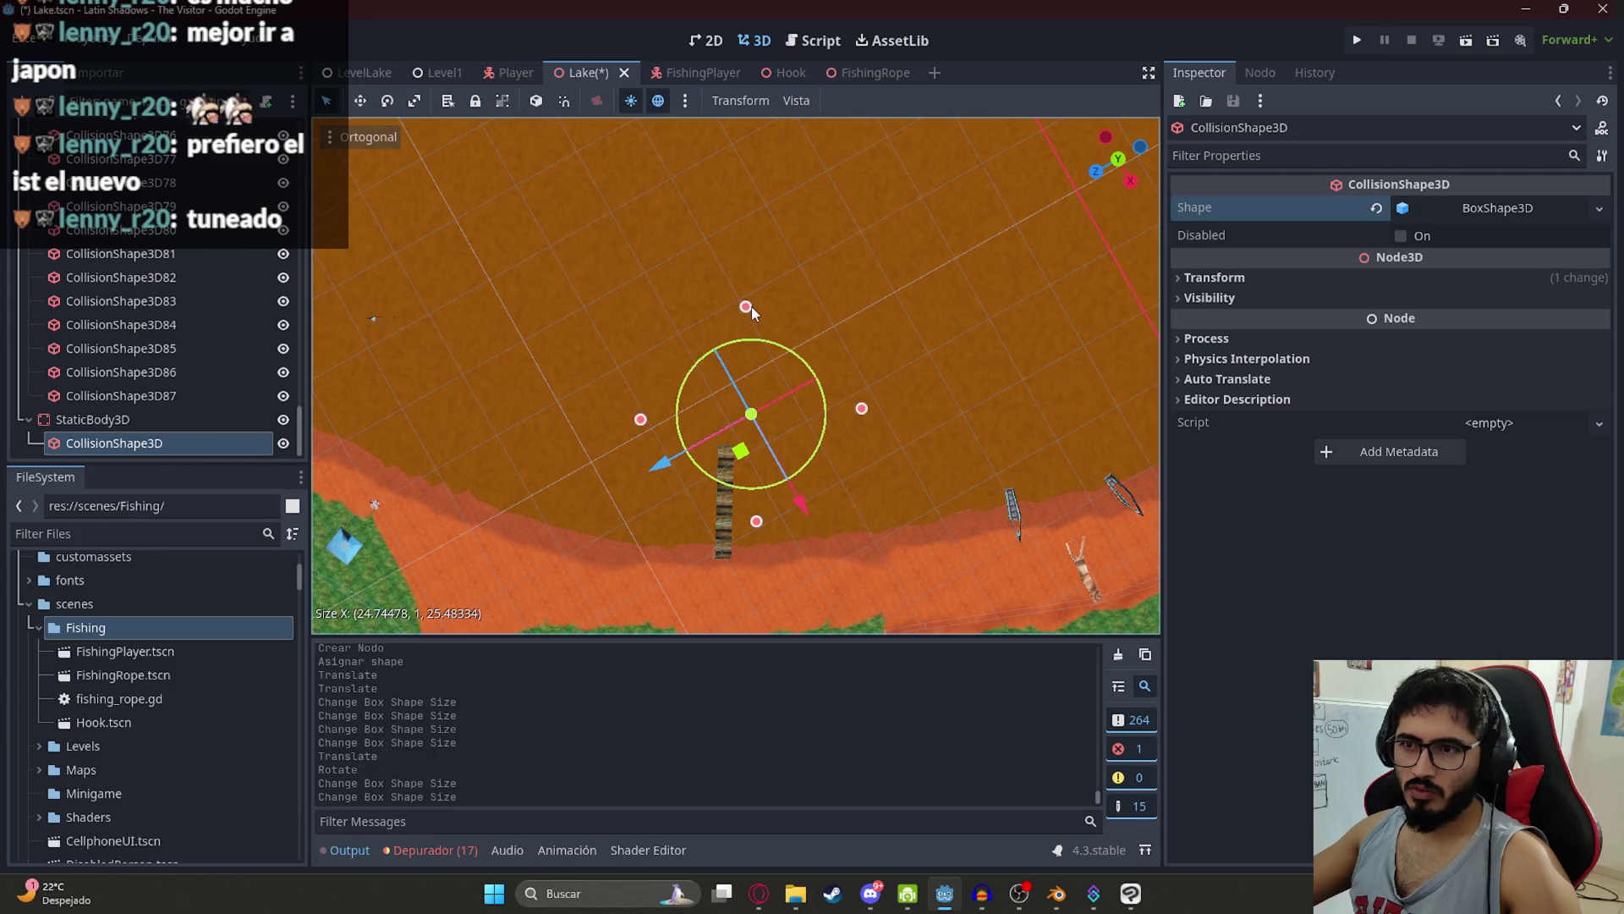
{"action": "left_click_drag", "start_coordinate": [642, 420], "coordinate": [575, 422]}
{"action": "mouse_move", "coordinate": [716, 319]}
{"action": "left_mouse_down"}
{"action": "mouse_move", "coordinate": [746, 175]}
{"action": "mouse_move", "coordinate": [784, 250]}
{"action": "left_mouse_up"}
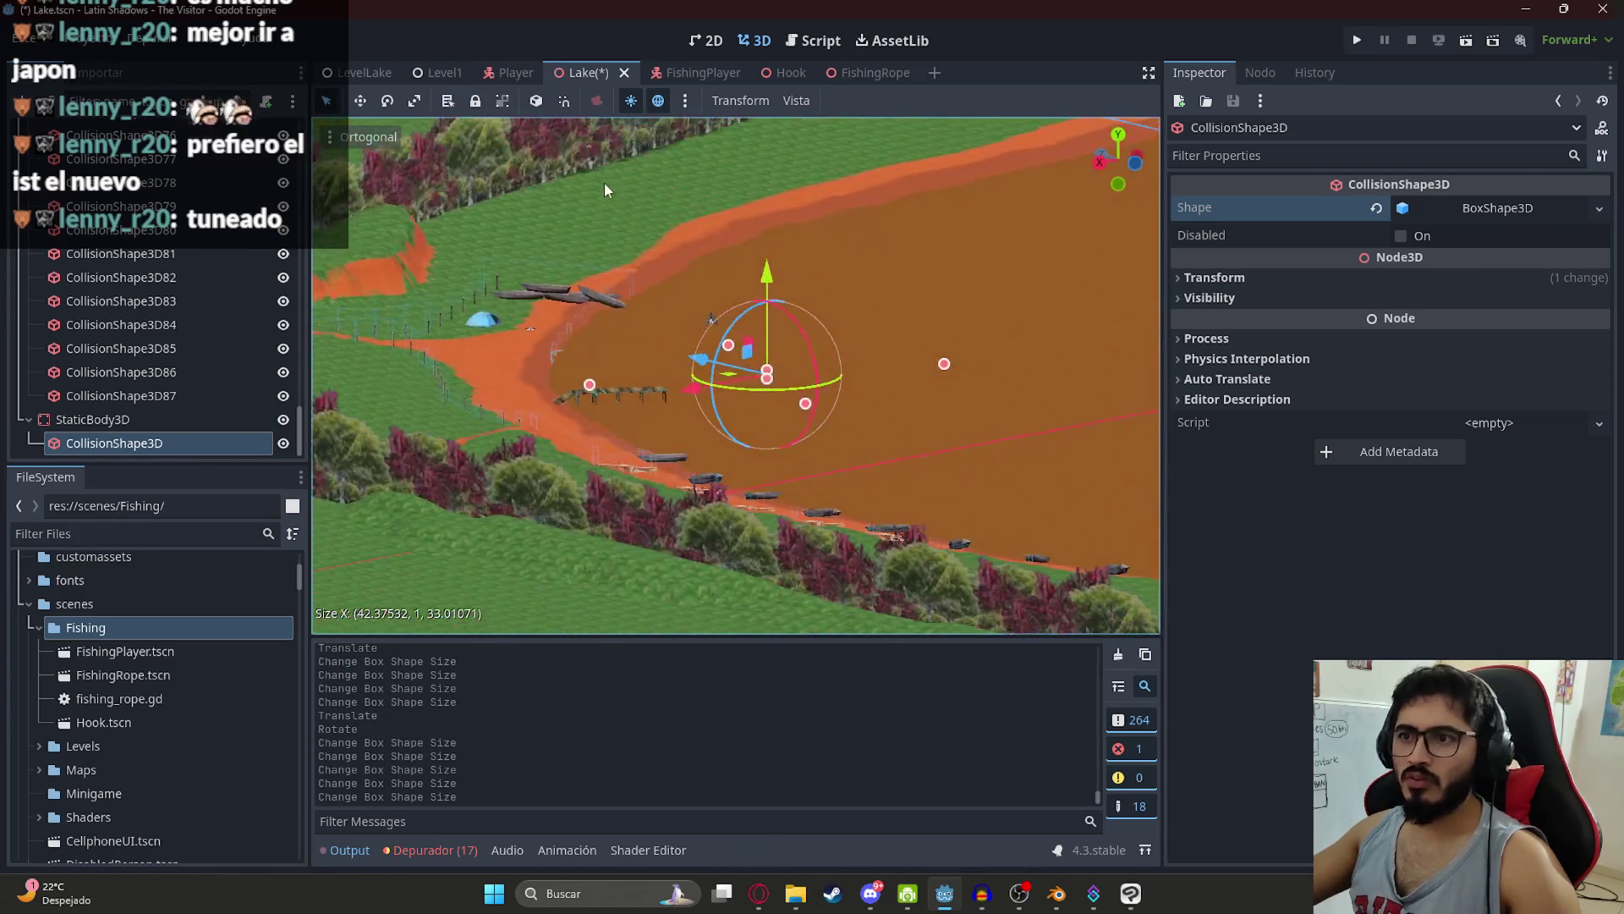
{"action": "scroll", "coordinate": [631, 337], "scroll_direction": "up", "scroll_amount": 10}
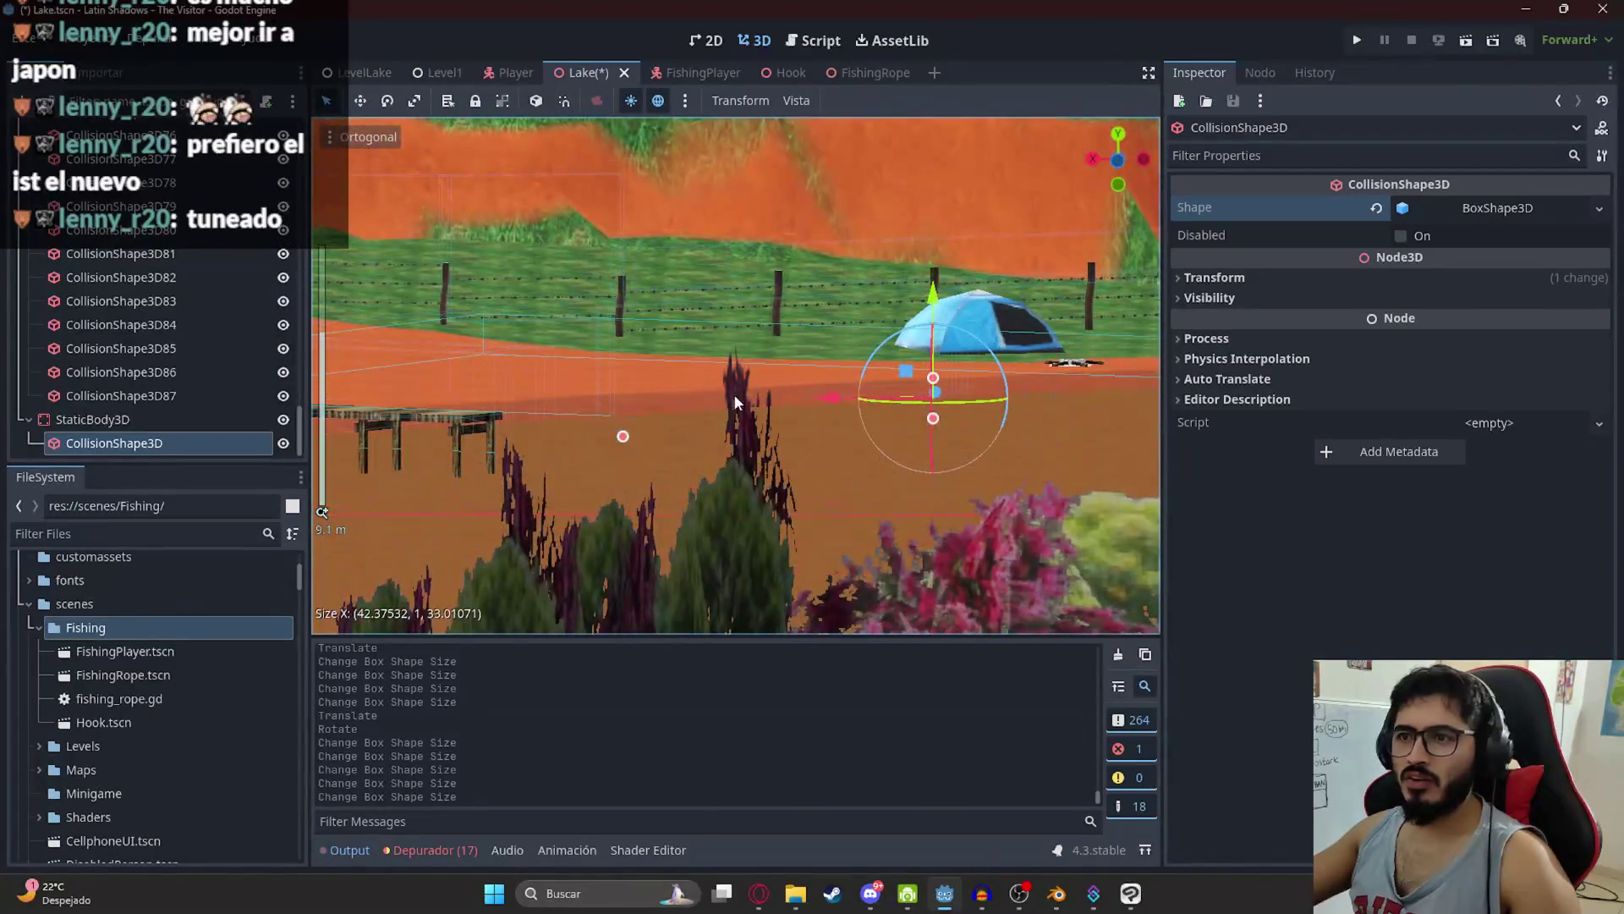
- Lower the collision box about 3.5 m, then select the orange water plane mesh
{"action": "mouse_move", "coordinate": [774, 394]}
{"action": "left_mouse_down"}
{"action": "mouse_move", "coordinate": [678, 410]}
{"action": "mouse_move", "coordinate": [584, 393]}
{"action": "left_mouse_up"}
{"action": "scroll", "coordinate": [565, 382], "scroll_direction": "up", "scroll_amount": 3}
{"action": "mouse_move", "coordinate": [857, 320]}
{"action": "left_mouse_down"}
{"action": "mouse_move", "coordinate": [857, 497]}
{"action": "mouse_move", "coordinate": [860, 433]}
{"action": "mouse_move", "coordinate": [587, 449]}
{"action": "mouse_move", "coordinate": [824, 390]}
{"action": "mouse_move", "coordinate": [758, 495]}
{"action": "mouse_move", "coordinate": [552, 454]}
{"action": "left_mouse_up"}
{"action": "scroll", "coordinate": [921, 454], "scroll_direction": "down", "scroll_amount": 2}
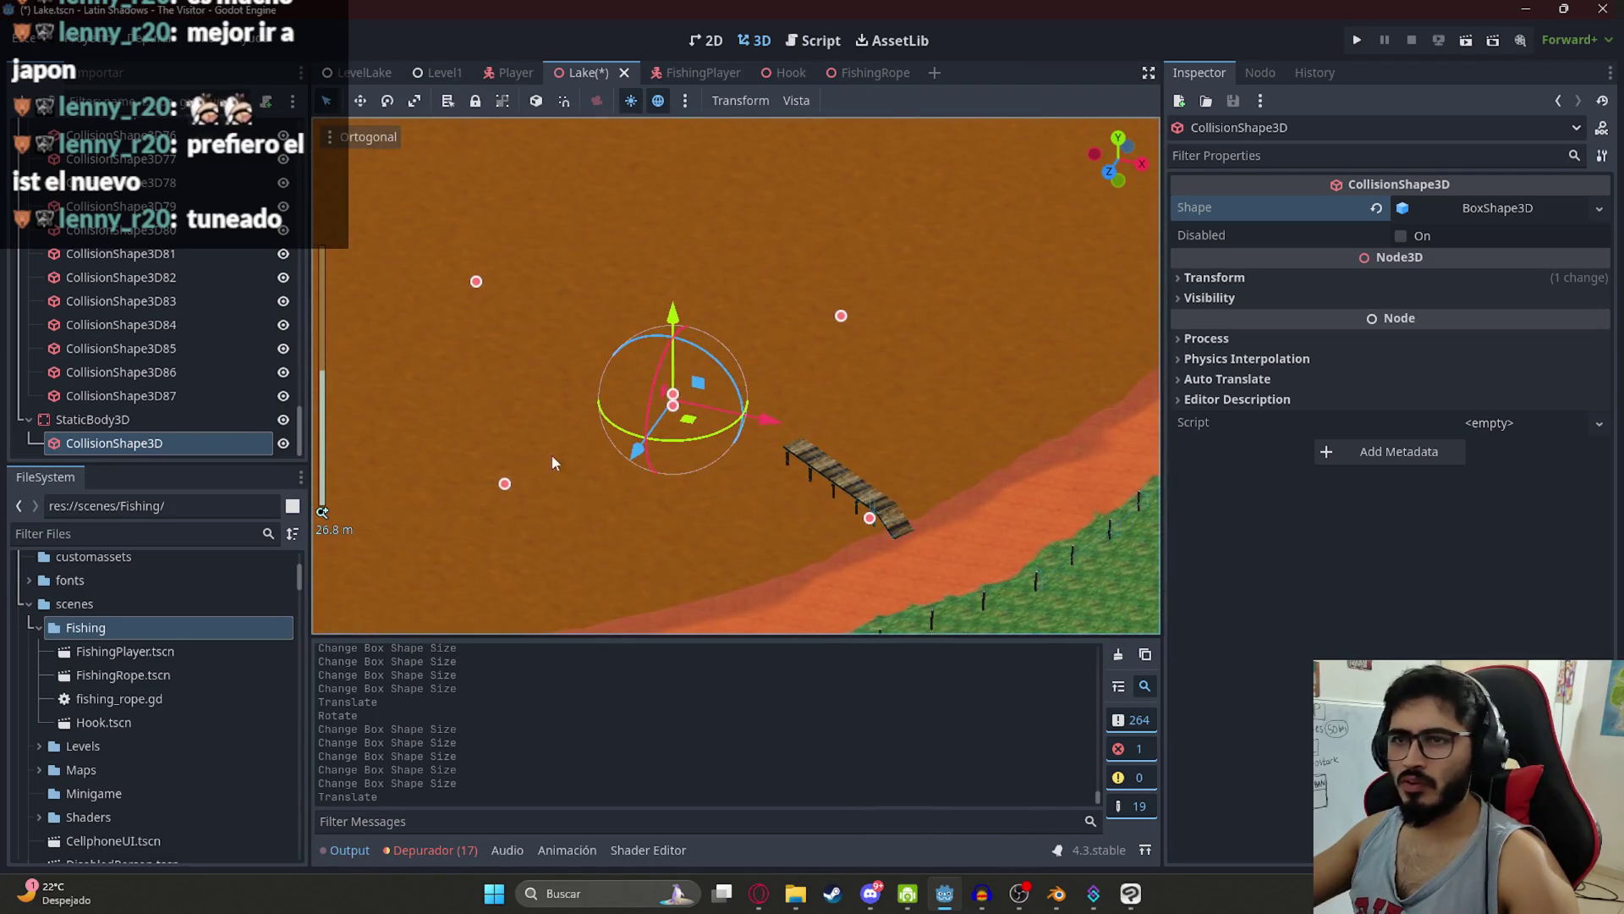
{"action": "left_click", "coordinate": [415, 412]}
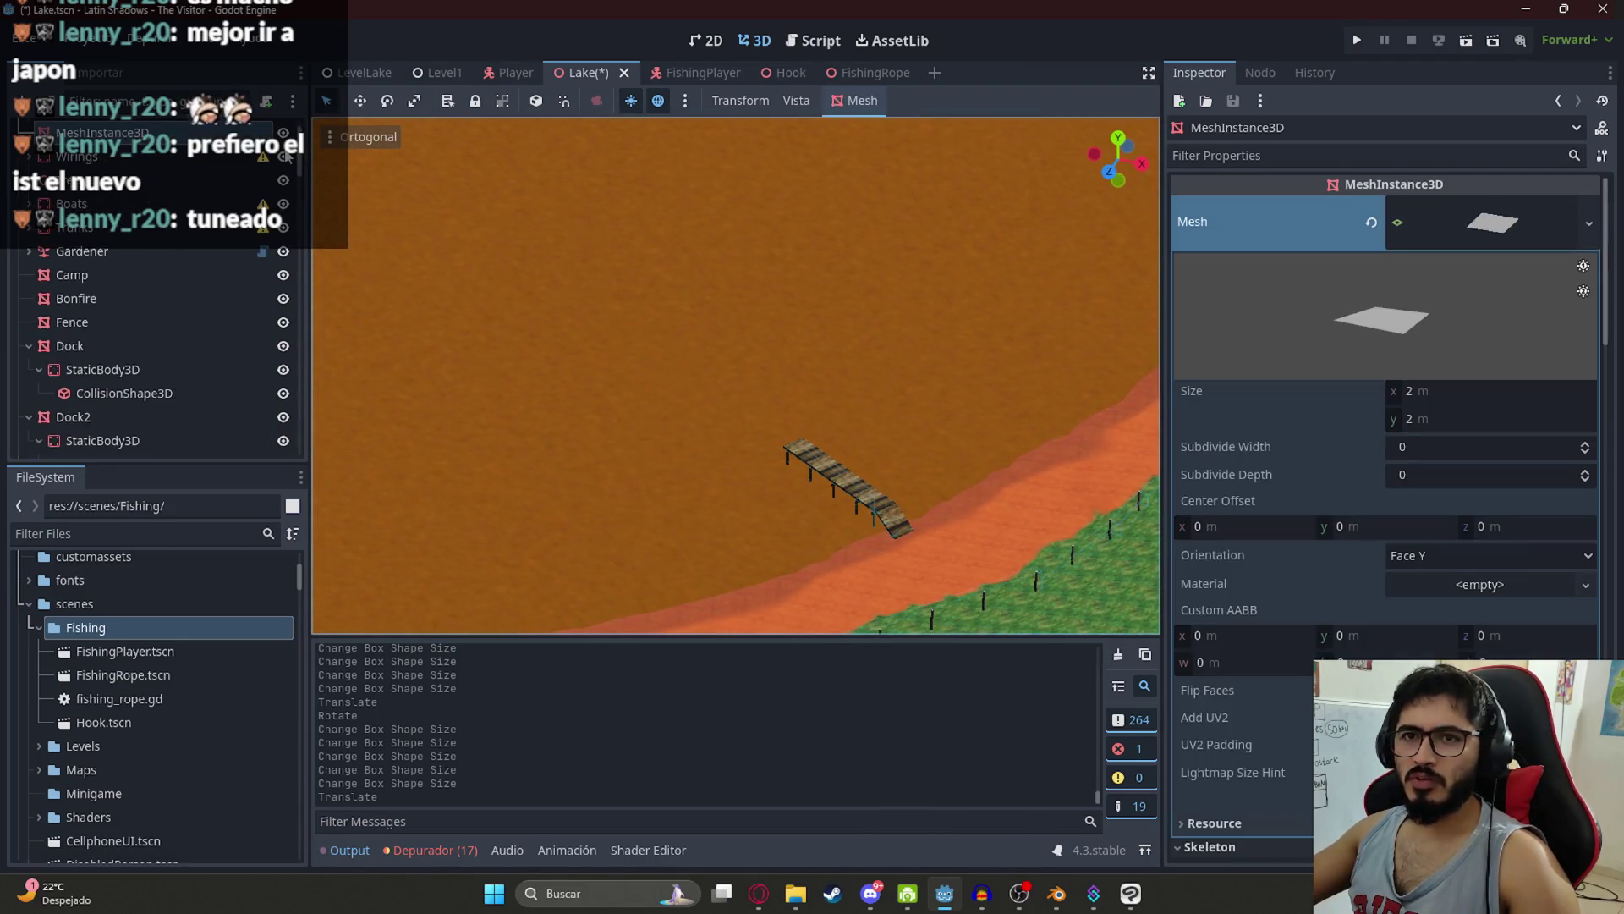
- Hide the water plane and reselect the lake's CollisionShape3D
{"action": "left_click", "coordinate": [283, 132]}
{"action": "scroll", "coordinate": [213, 401], "scroll_direction": "down", "scroll_amount": 5}
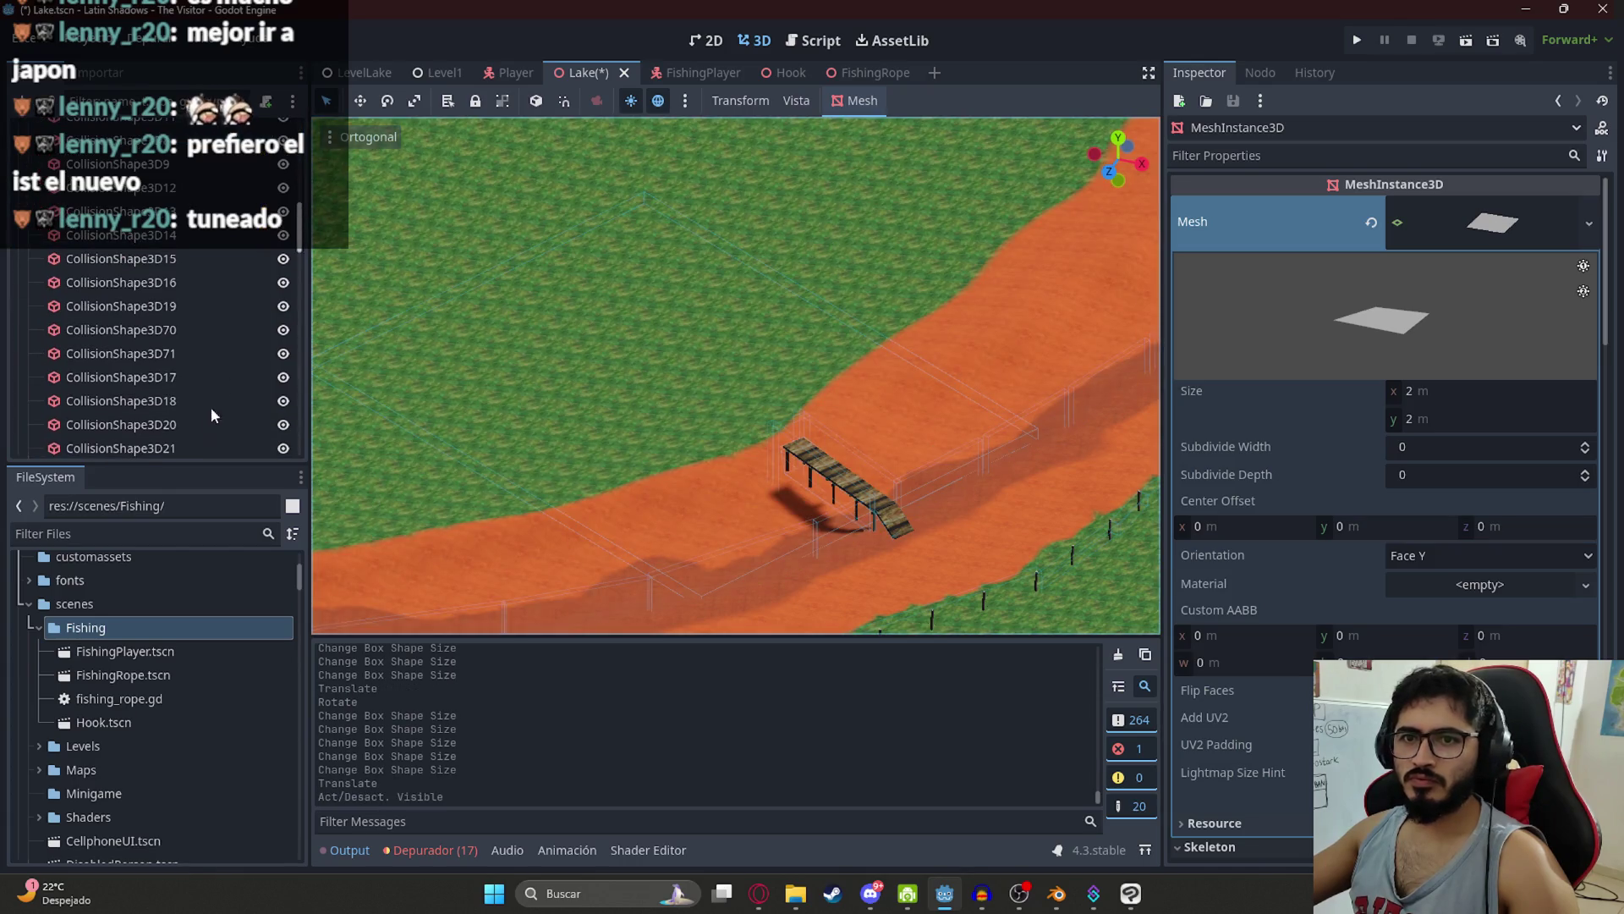
{"action": "left_click_drag", "start_coordinate": [300, 247], "coordinate": [300, 457]}
{"action": "left_click", "coordinate": [176, 443]}
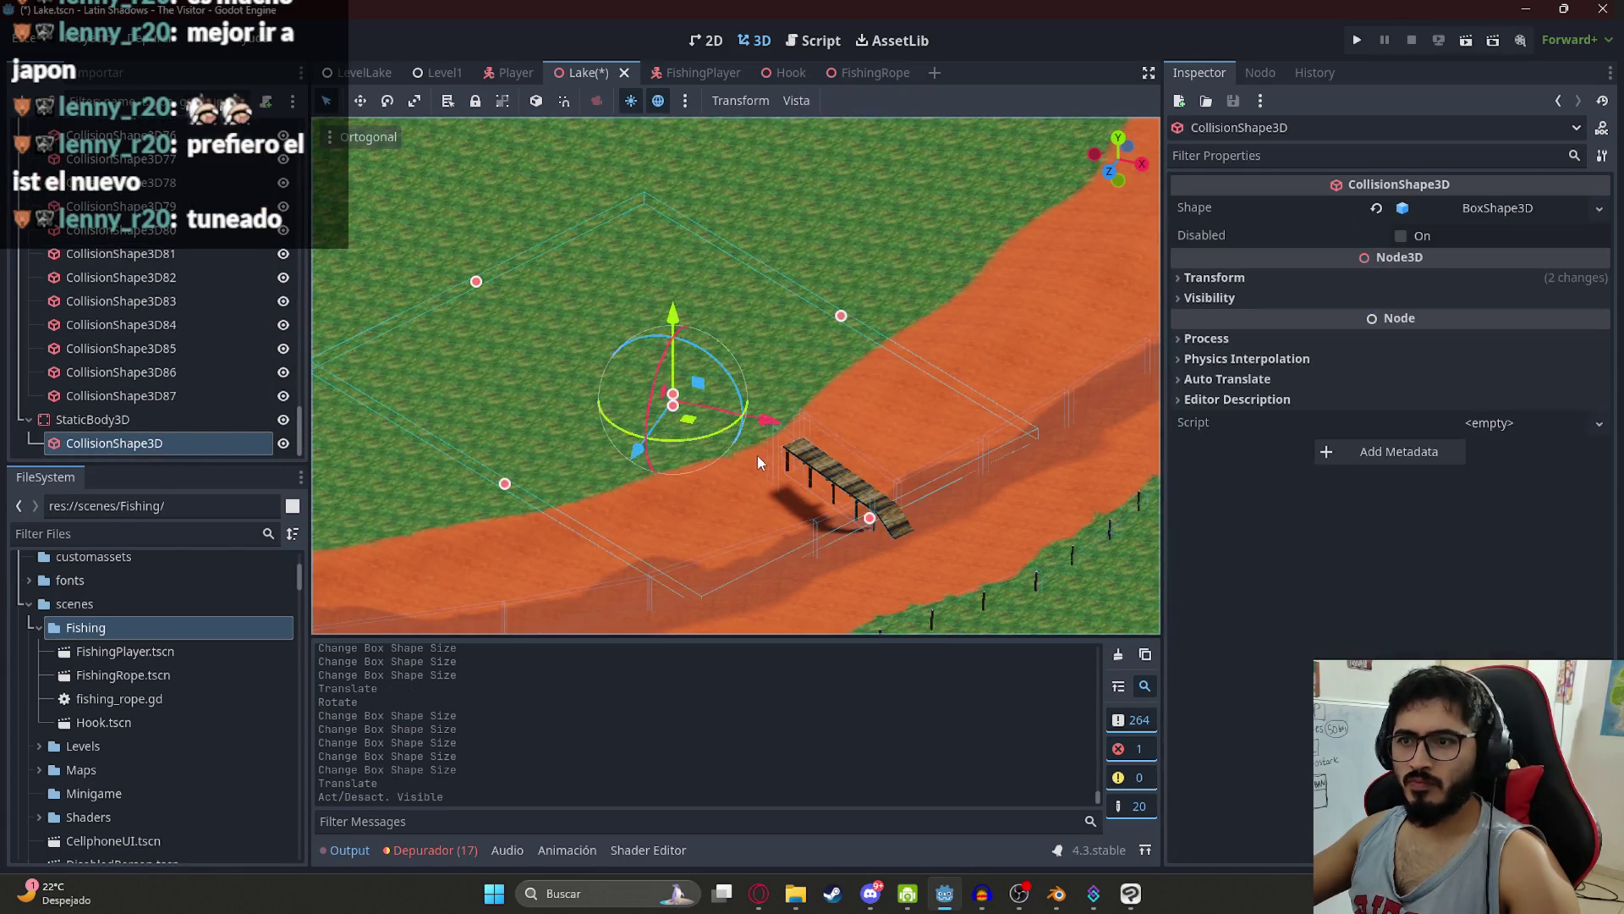
- From a low side view, thin the collision box to about 0.95 high
{"action": "mouse_move", "coordinate": [877, 378]}
{"action": "left_mouse_down"}
{"action": "mouse_move", "coordinate": [830, 458]}
{"action": "mouse_move", "coordinate": [667, 469]}
{"action": "mouse_move", "coordinate": [395, 429]}
{"action": "mouse_move", "coordinate": [1058, 459]}
{"action": "left_mouse_up"}
{"action": "scroll", "coordinate": [950, 441], "scroll_direction": "up", "scroll_amount": 5}
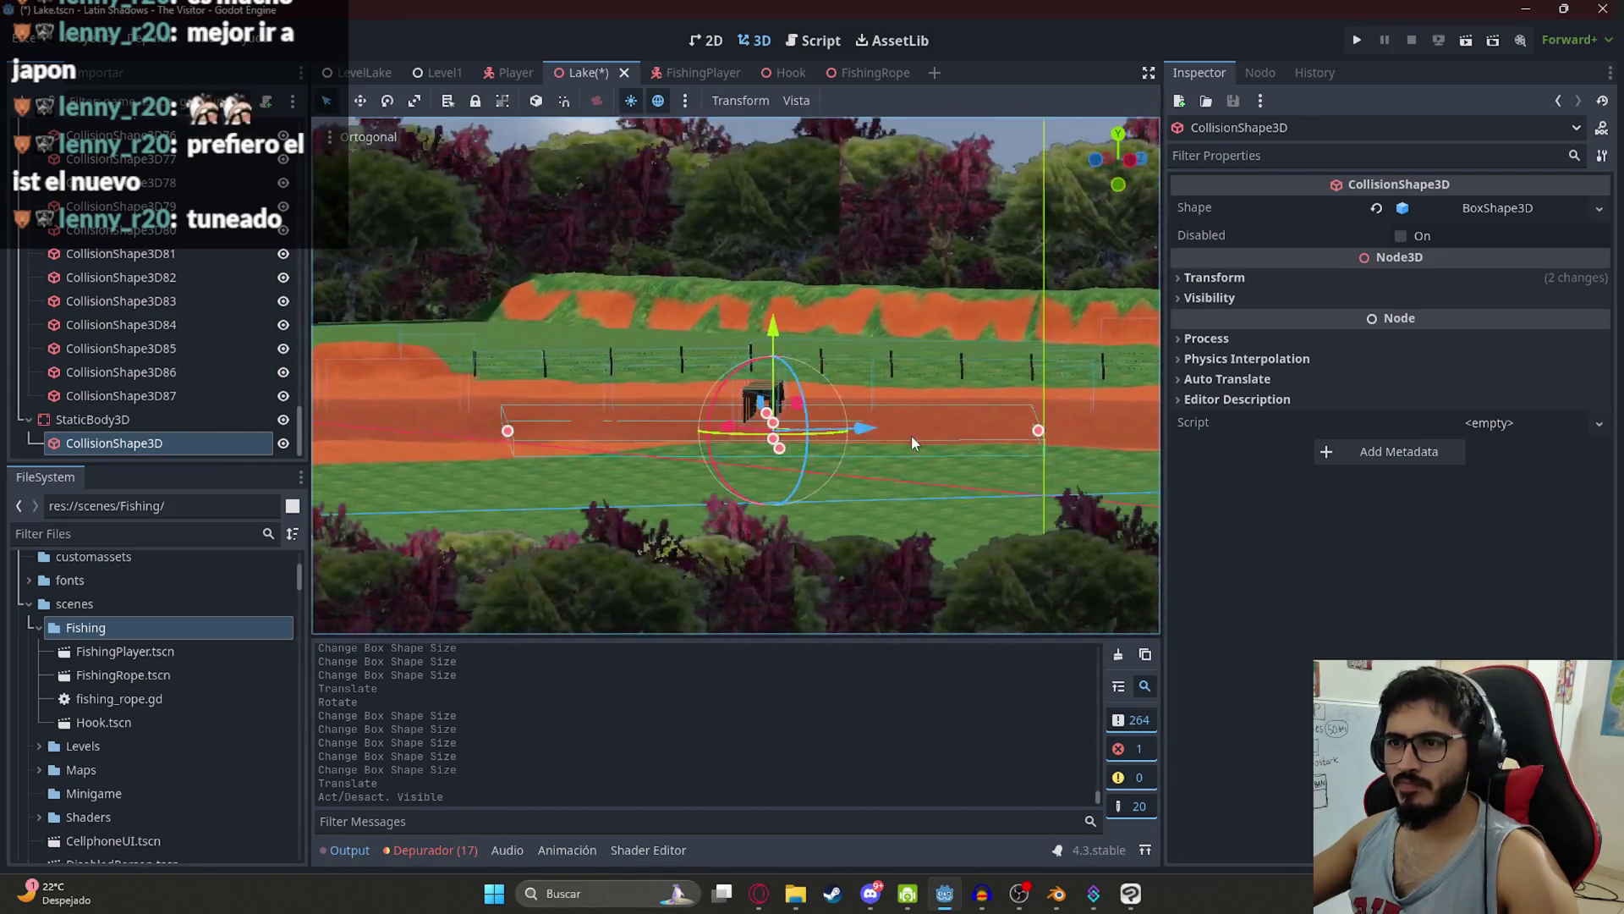
{"action": "left_click_drag", "start_coordinate": [832, 481], "coordinate": [488, 412]}
{"action": "scroll", "coordinate": [660, 447], "scroll_direction": "up", "scroll_amount": 3}
{"action": "mouse_move", "coordinate": [502, 497]}
{"action": "left_mouse_down"}
{"action": "mouse_move", "coordinate": [499, 458]}
{"action": "mouse_move", "coordinate": [483, 584]}
{"action": "mouse_move", "coordinate": [502, 518]}
{"action": "mouse_move", "coordinate": [503, 612]}
{"action": "left_mouse_up"}
{"action": "mouse_move", "coordinate": [501, 518]}
{"action": "left_mouse_down"}
{"action": "mouse_move", "coordinate": [497, 564]}
{"action": "mouse_move", "coordinate": [501, 508]}
{"action": "left_mouse_up"}
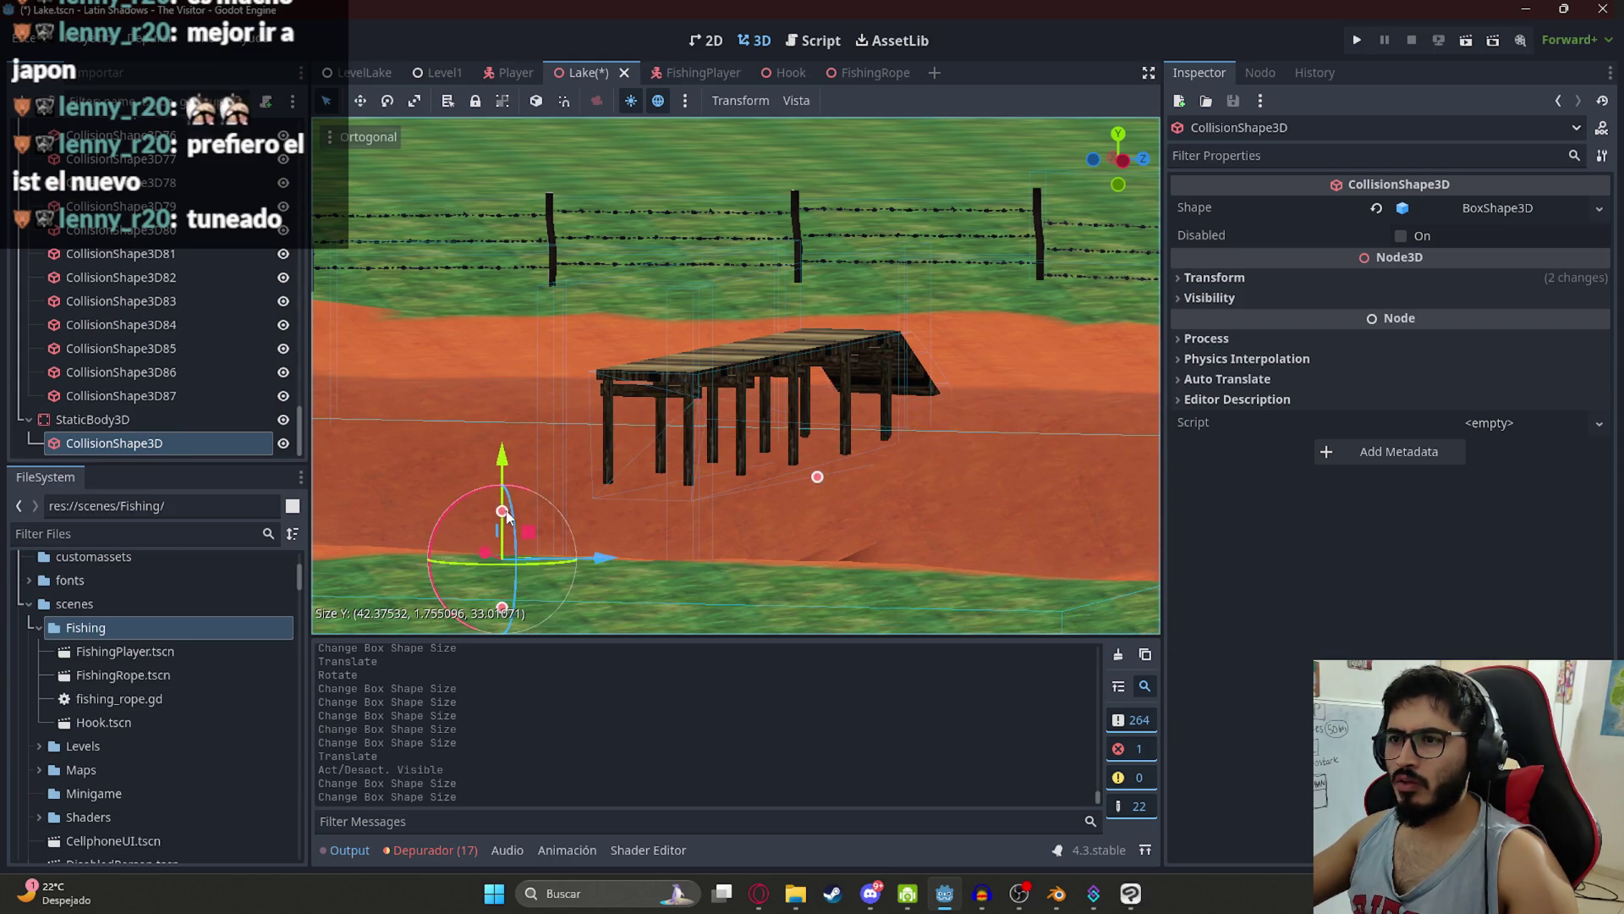
- Make the water plane visible again, save the Lake scene, and switch to LevelLake
{"action": "mouse_move", "coordinate": [728, 475]}
{"action": "left_mouse_down"}
{"action": "mouse_move", "coordinate": [541, 480]}
{"action": "mouse_move", "coordinate": [553, 492]}
{"action": "left_mouse_up"}
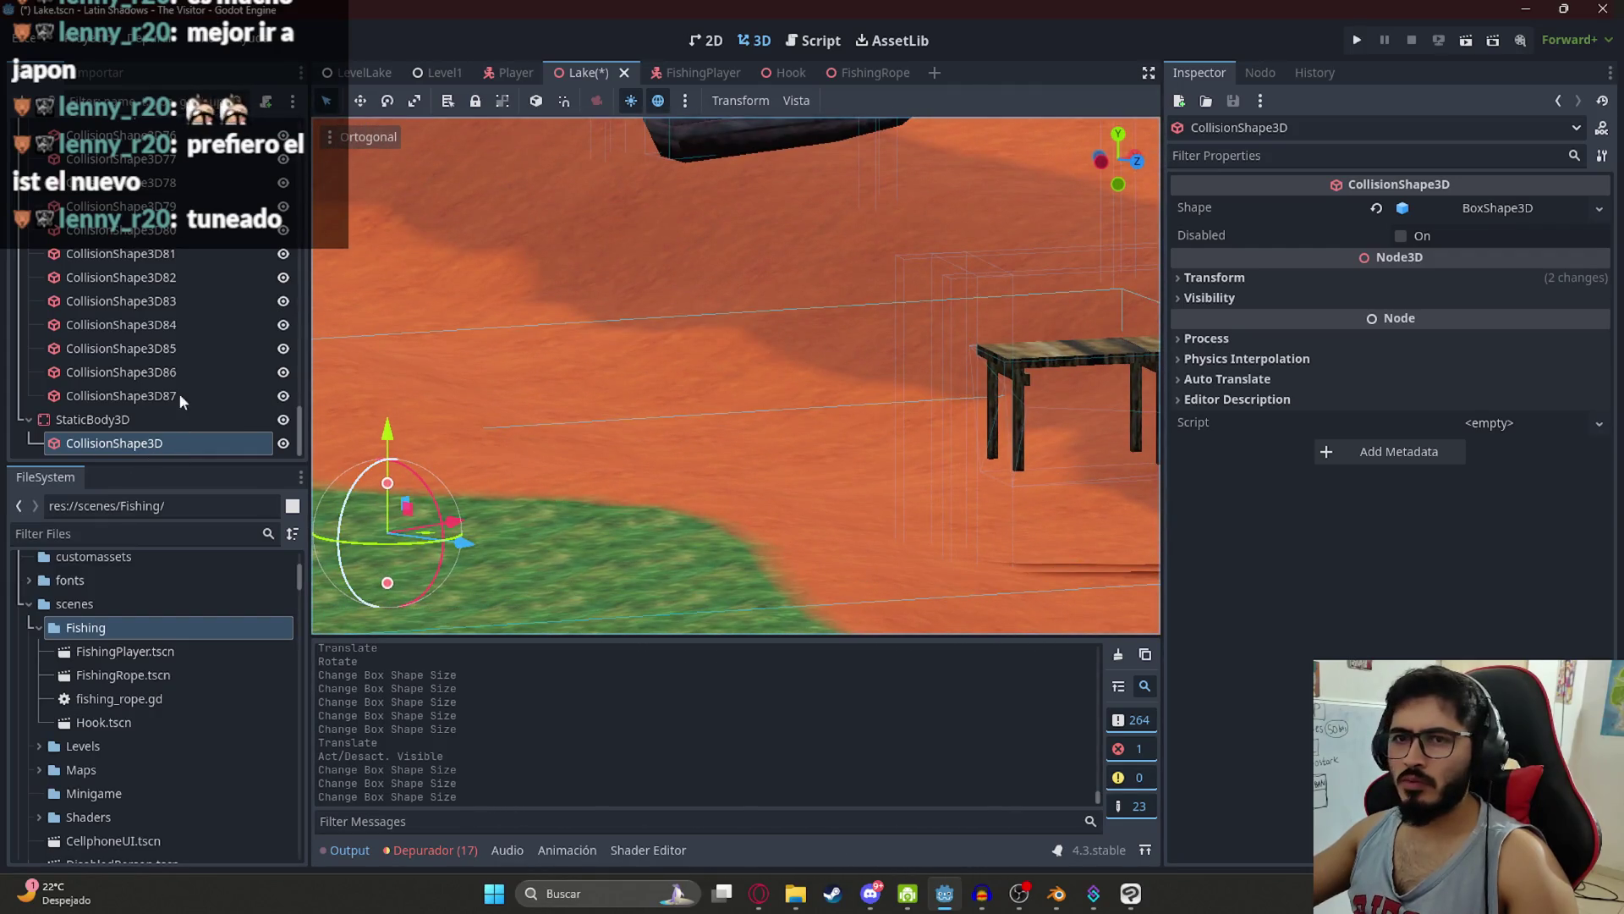
{"action": "scroll", "coordinate": [300, 434], "scroll_direction": "up", "scroll_amount": 10}
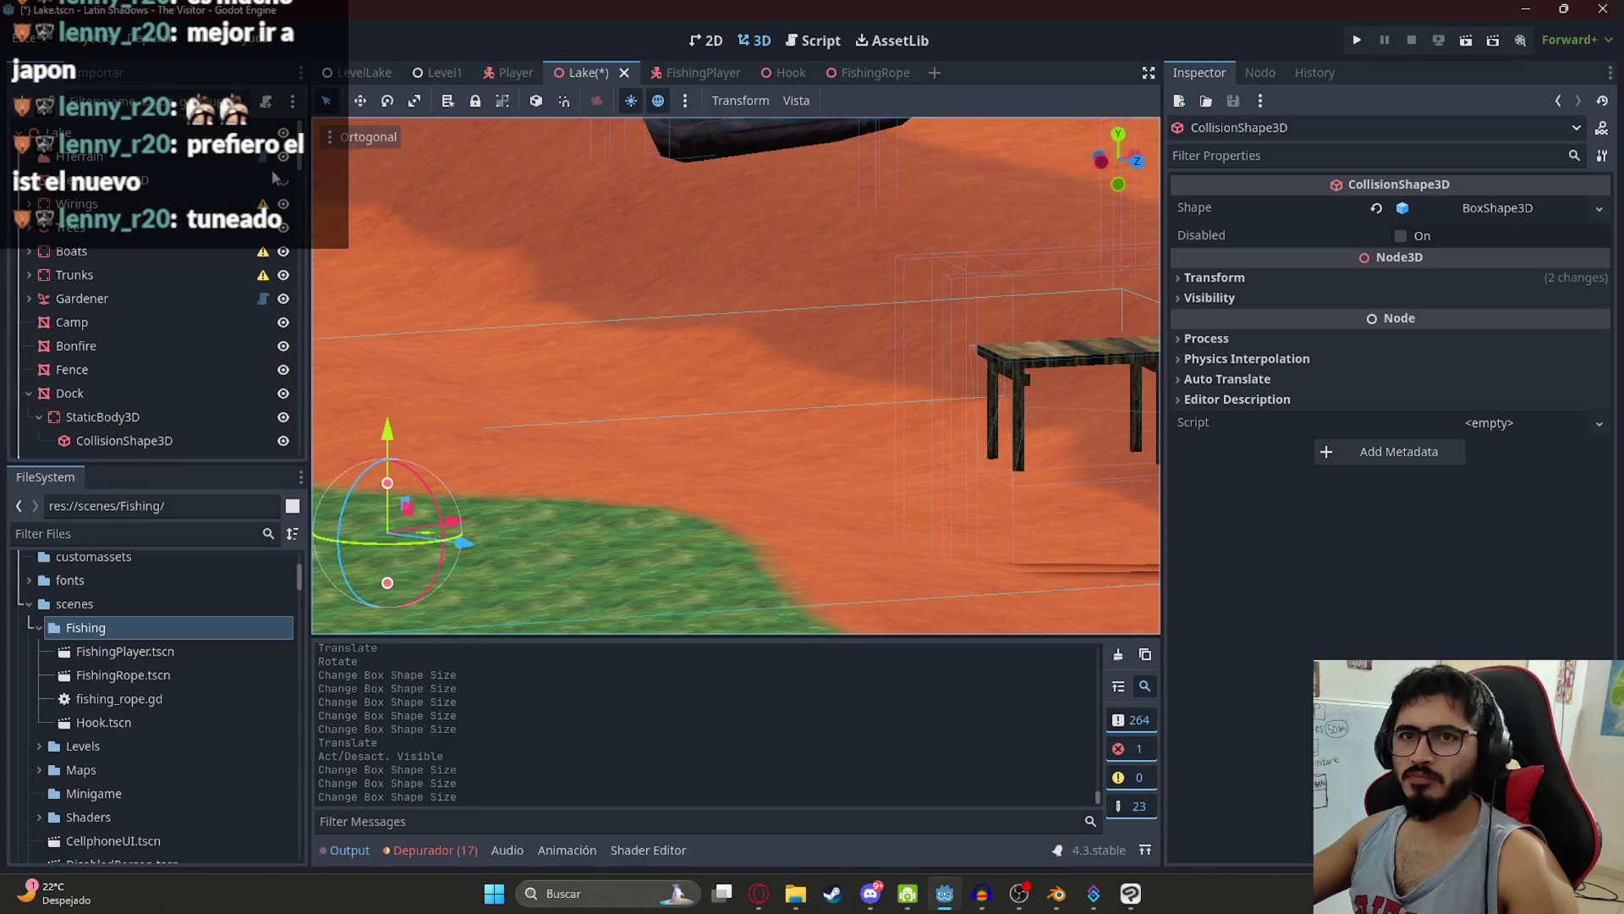
{"action": "left_click", "coordinate": [284, 156]}
{"action": "key", "text": "ctrl+s"}
{"action": "scroll", "coordinate": [581, 153], "scroll_direction": "down", "scroll_amount": 5}
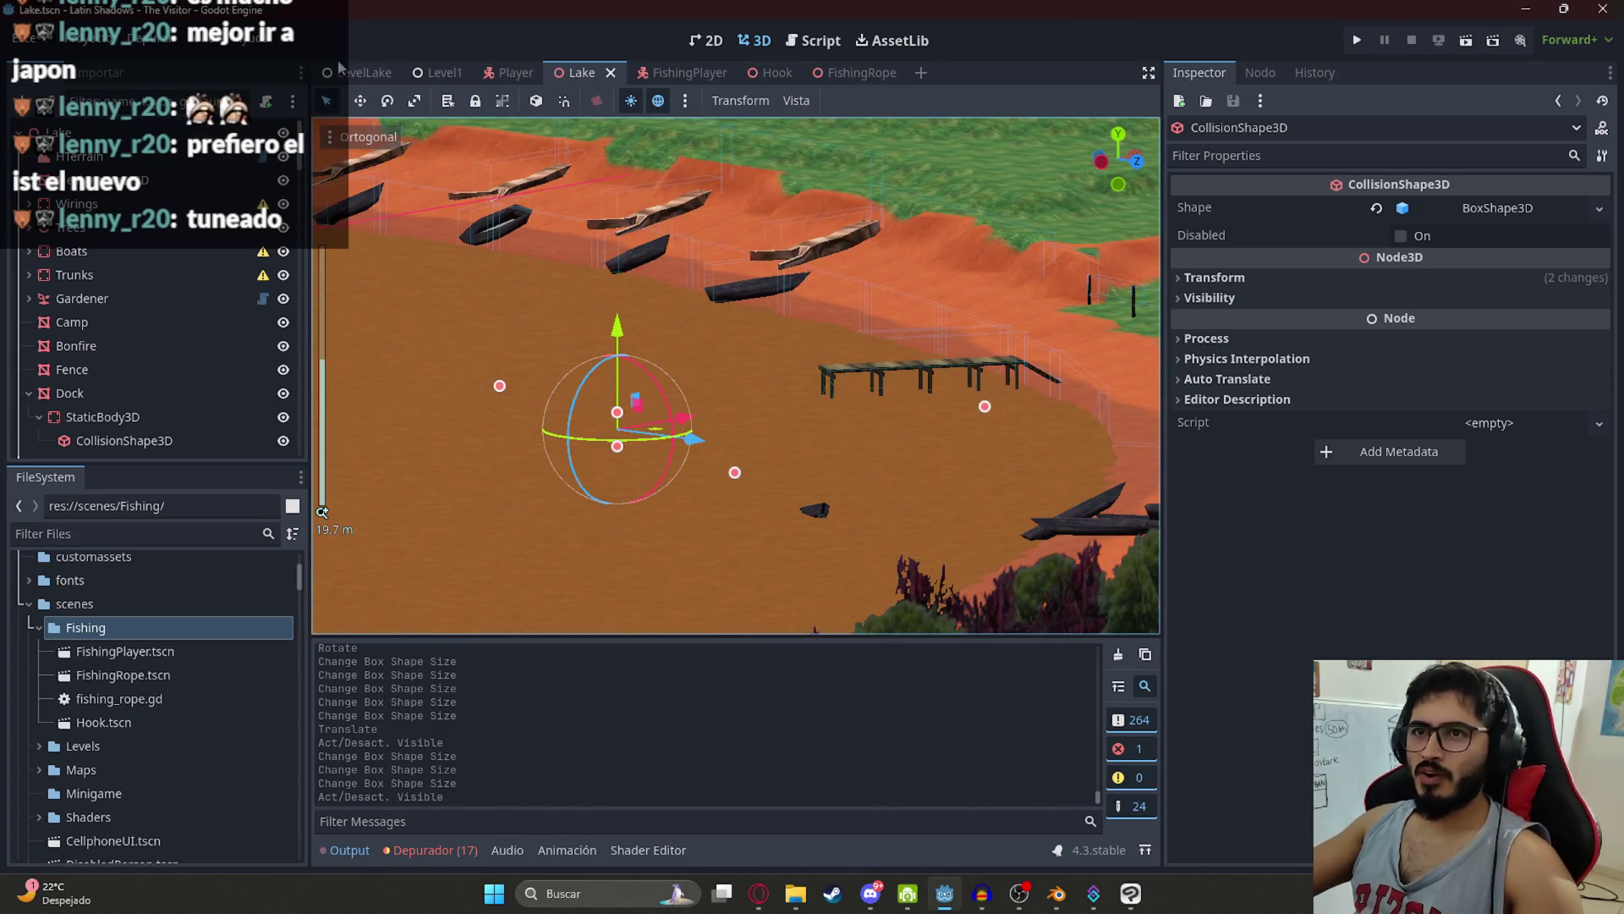
{"action": "left_click", "coordinate": [340, 71]}
{"action": "key", "text": "f"}
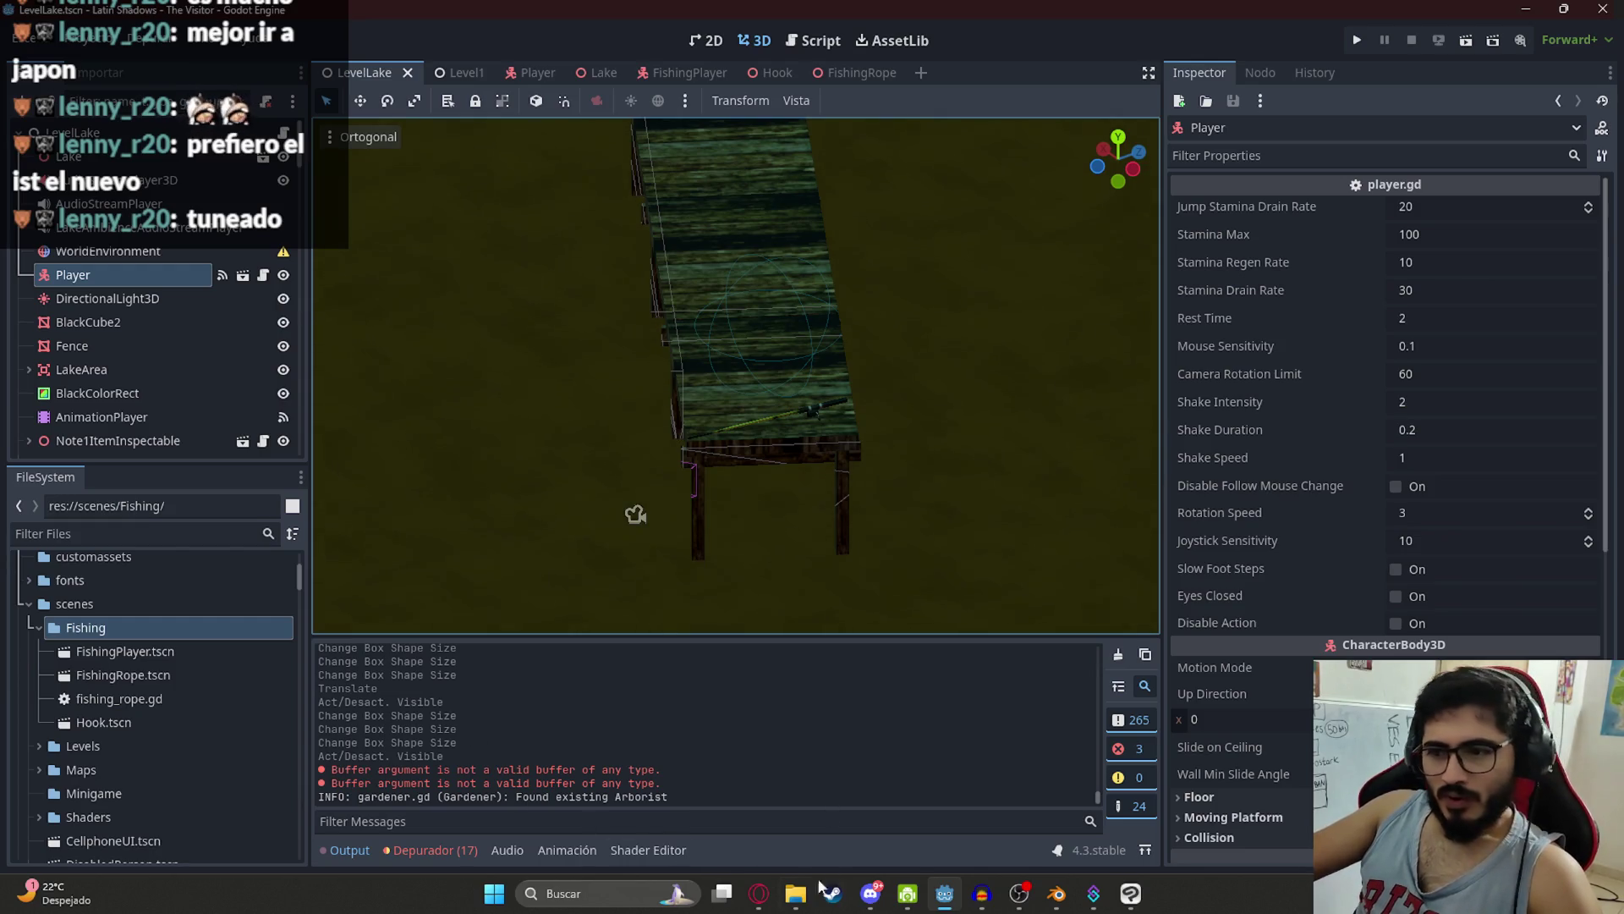
{"action": "left_click", "coordinate": [761, 900]}
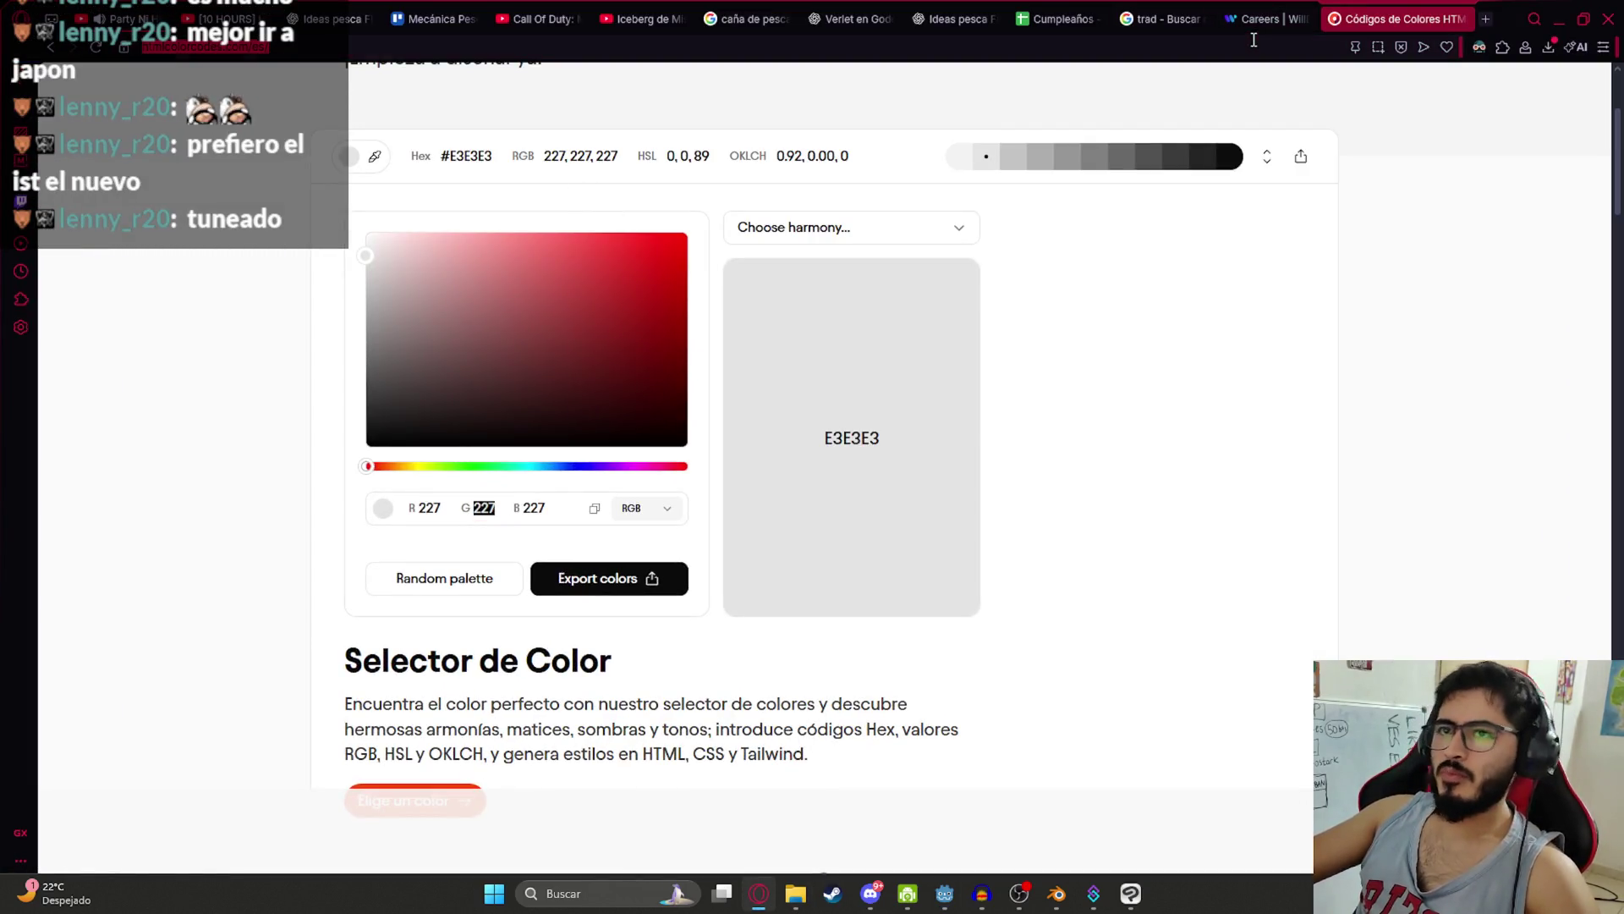
- Search 'ist nuevo' and preview two brown Toyota IST photos in image results
{"action": "key", "text": "ctrl+l"}
{"action": "type", "text": "ist nuevo"}
{"action": "key", "text": "Return"}
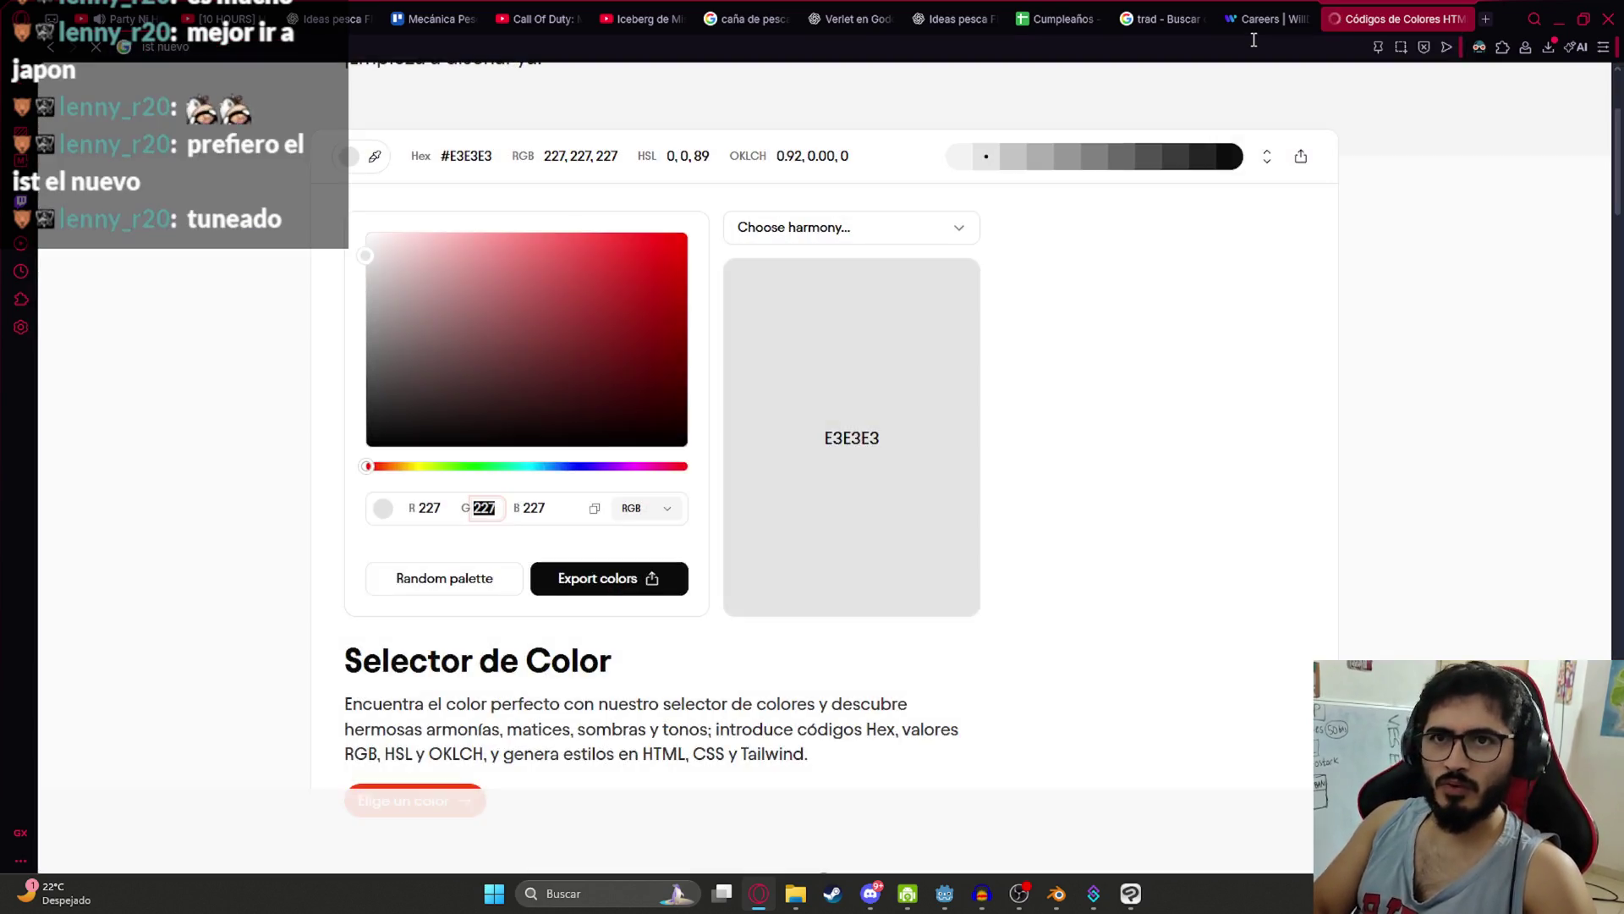
{"action": "left_click", "coordinate": [367, 165]}
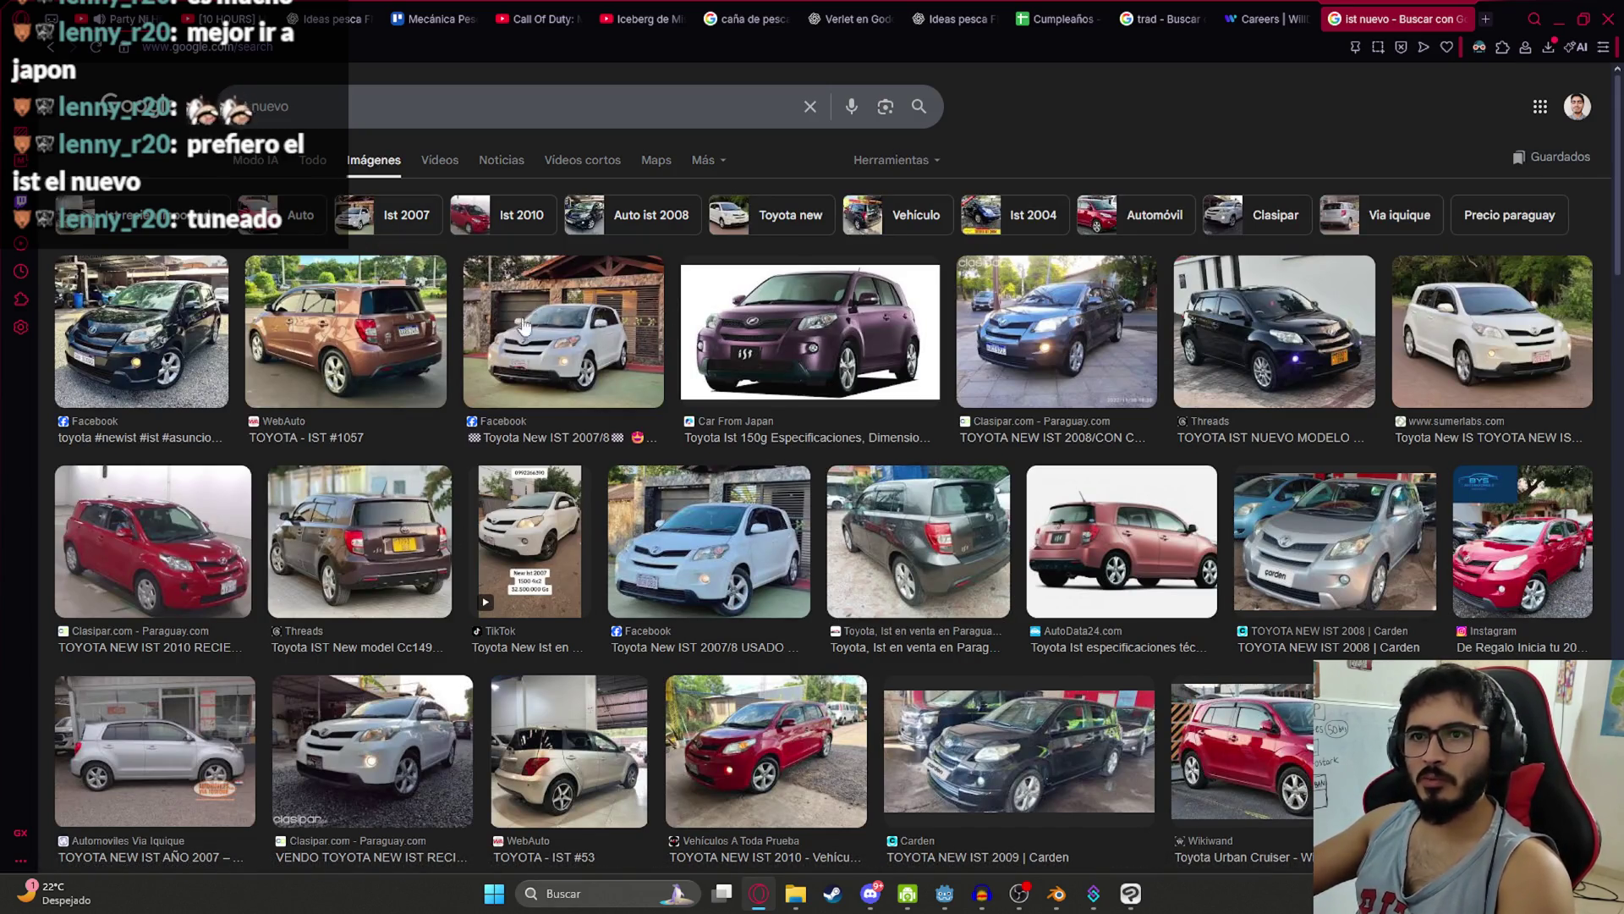
{"action": "left_click", "coordinate": [389, 330]}
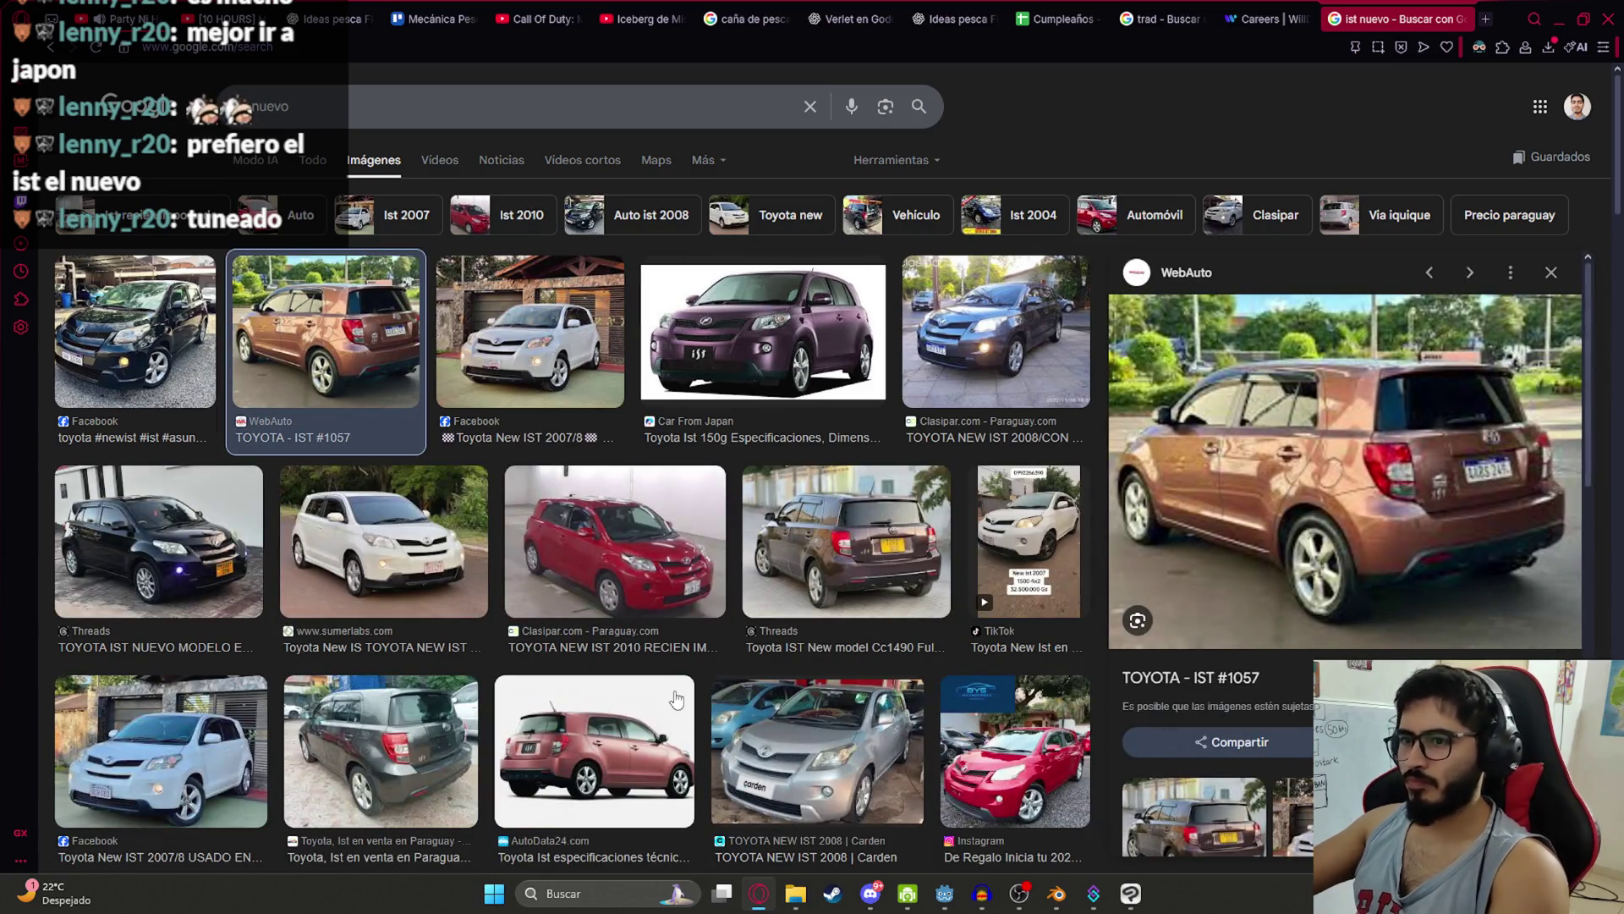
{"action": "left_click", "coordinate": [795, 567]}
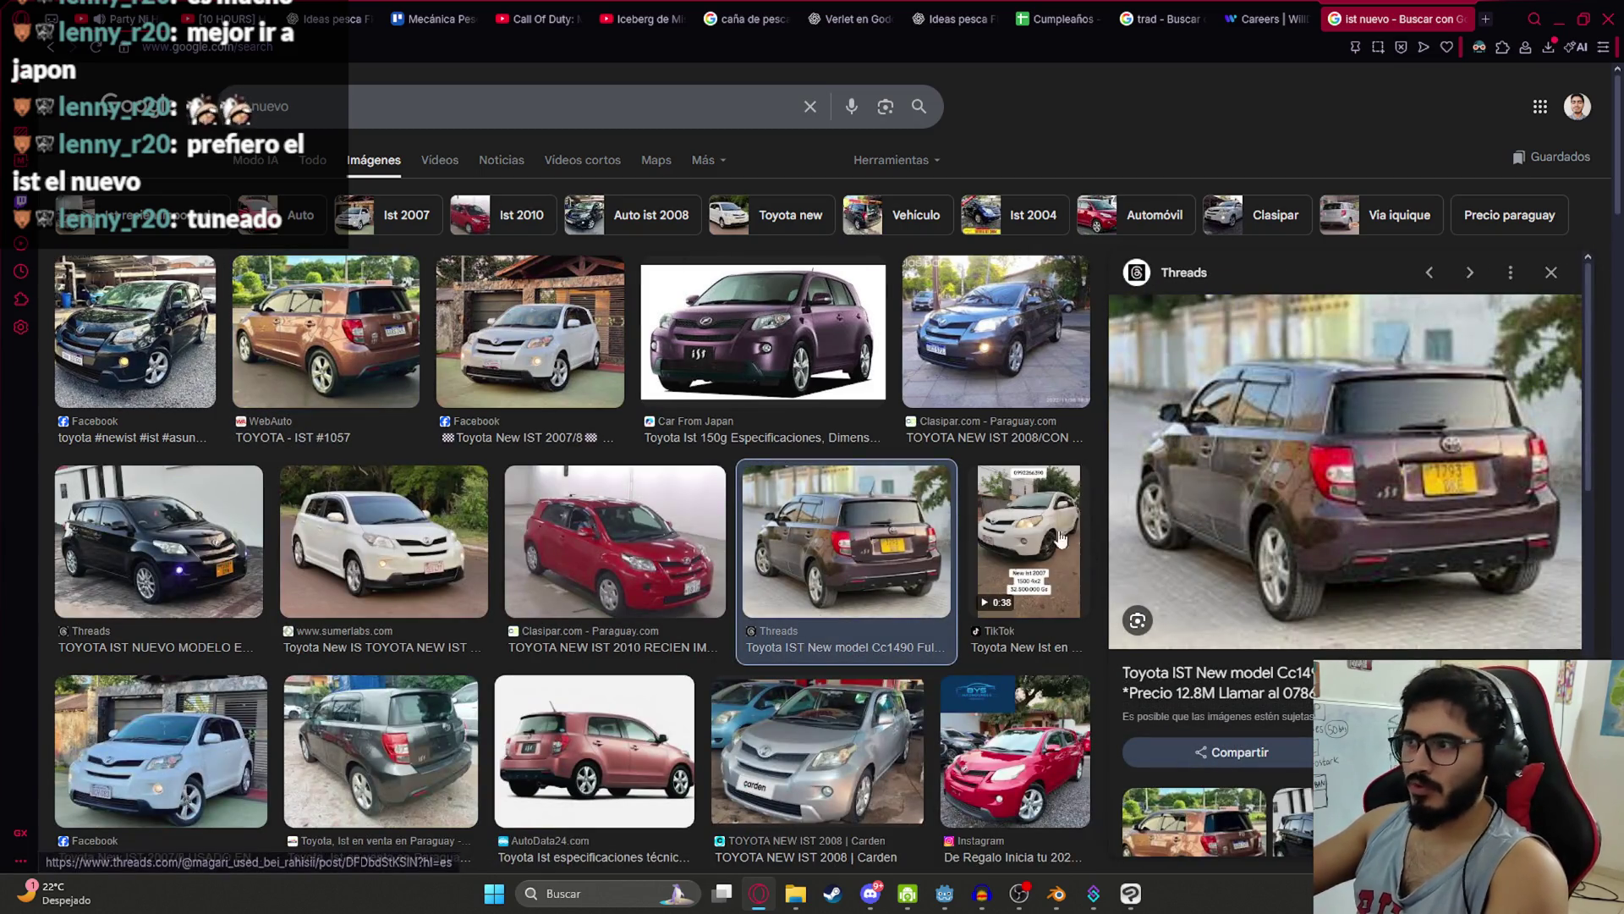
- Replace the query with 'vitz 2024' and run the search
{"action": "left_click", "coordinate": [373, 108]}
{"action": "key", "text": "ctrl+a"}
{"action": "key", "text": "BackSpace"}
{"action": "type", "text": "vitz"}
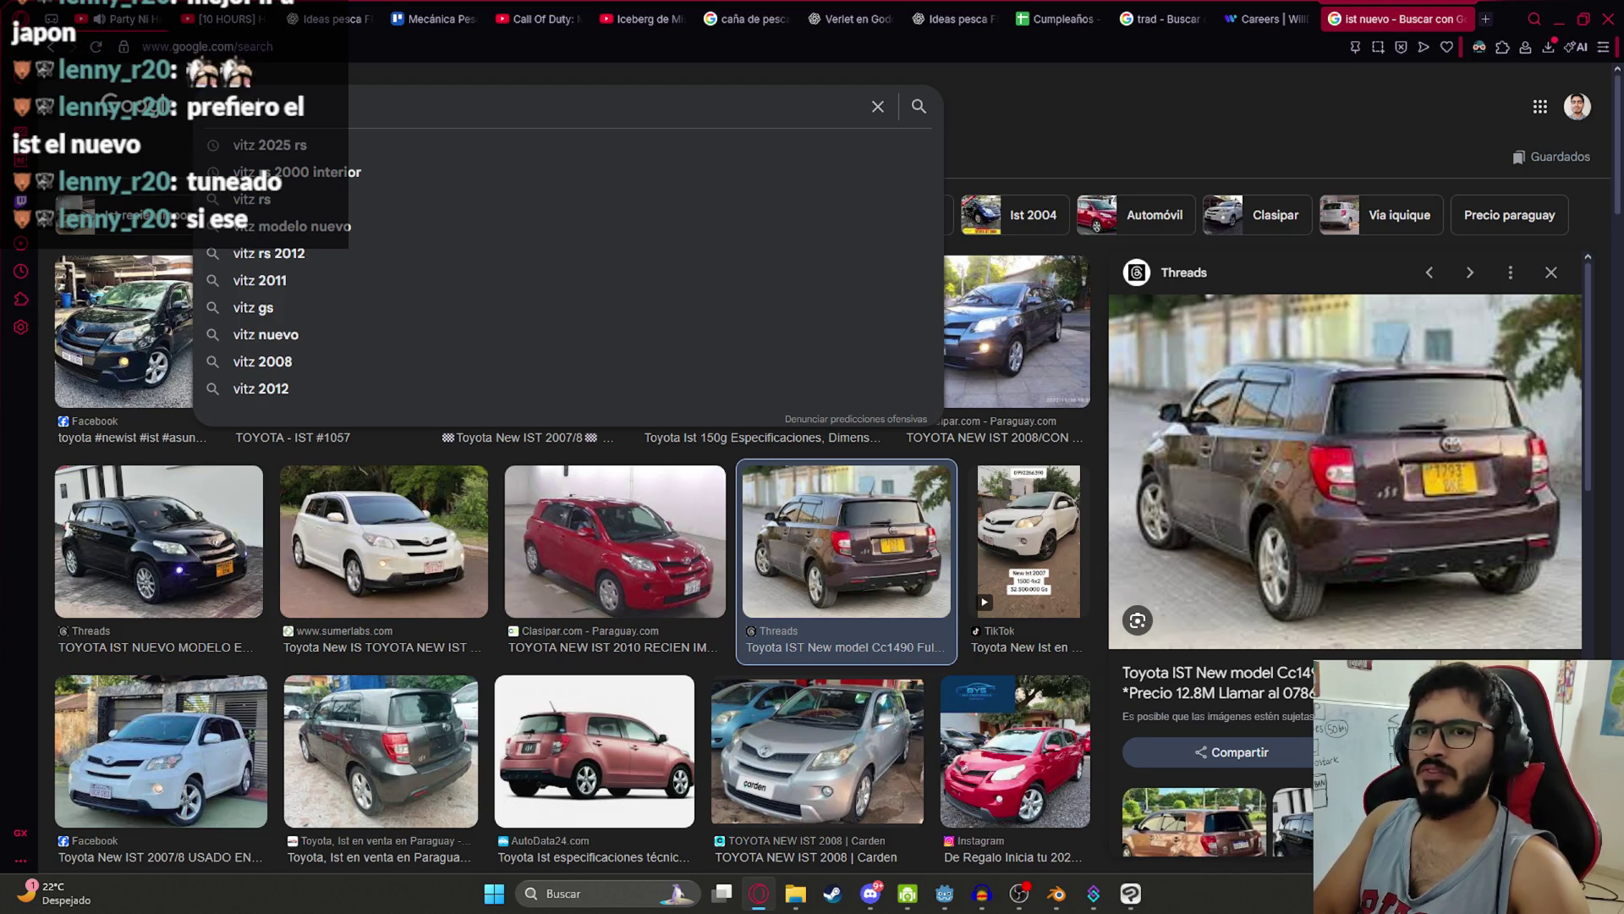
{"action": "type", "text": " 2024"}
{"action": "key", "text": "Return"}
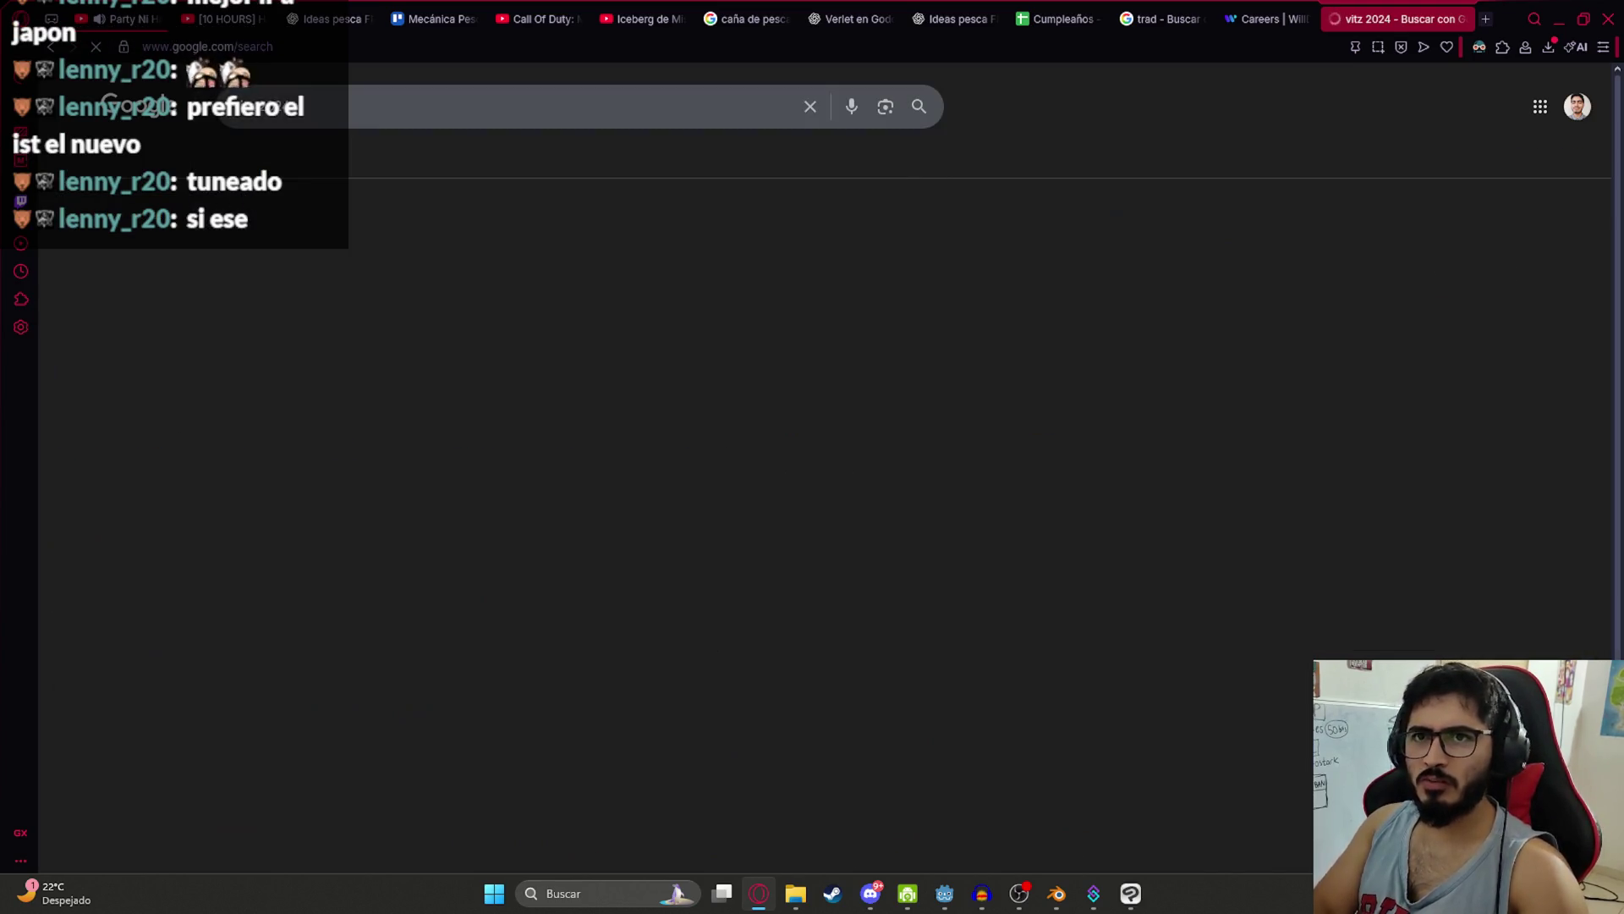
- Search 'vitz rs 2025' and preview the black Vitz RS G'S photo
{"action": "left_click", "coordinate": [385, 98]}
{"action": "key", "text": "BackSpace"}
{"action": "key", "text": "BackSpace"}
{"action": "key", "text": "BackSpace"}
{"action": "type", "text": "rs "}
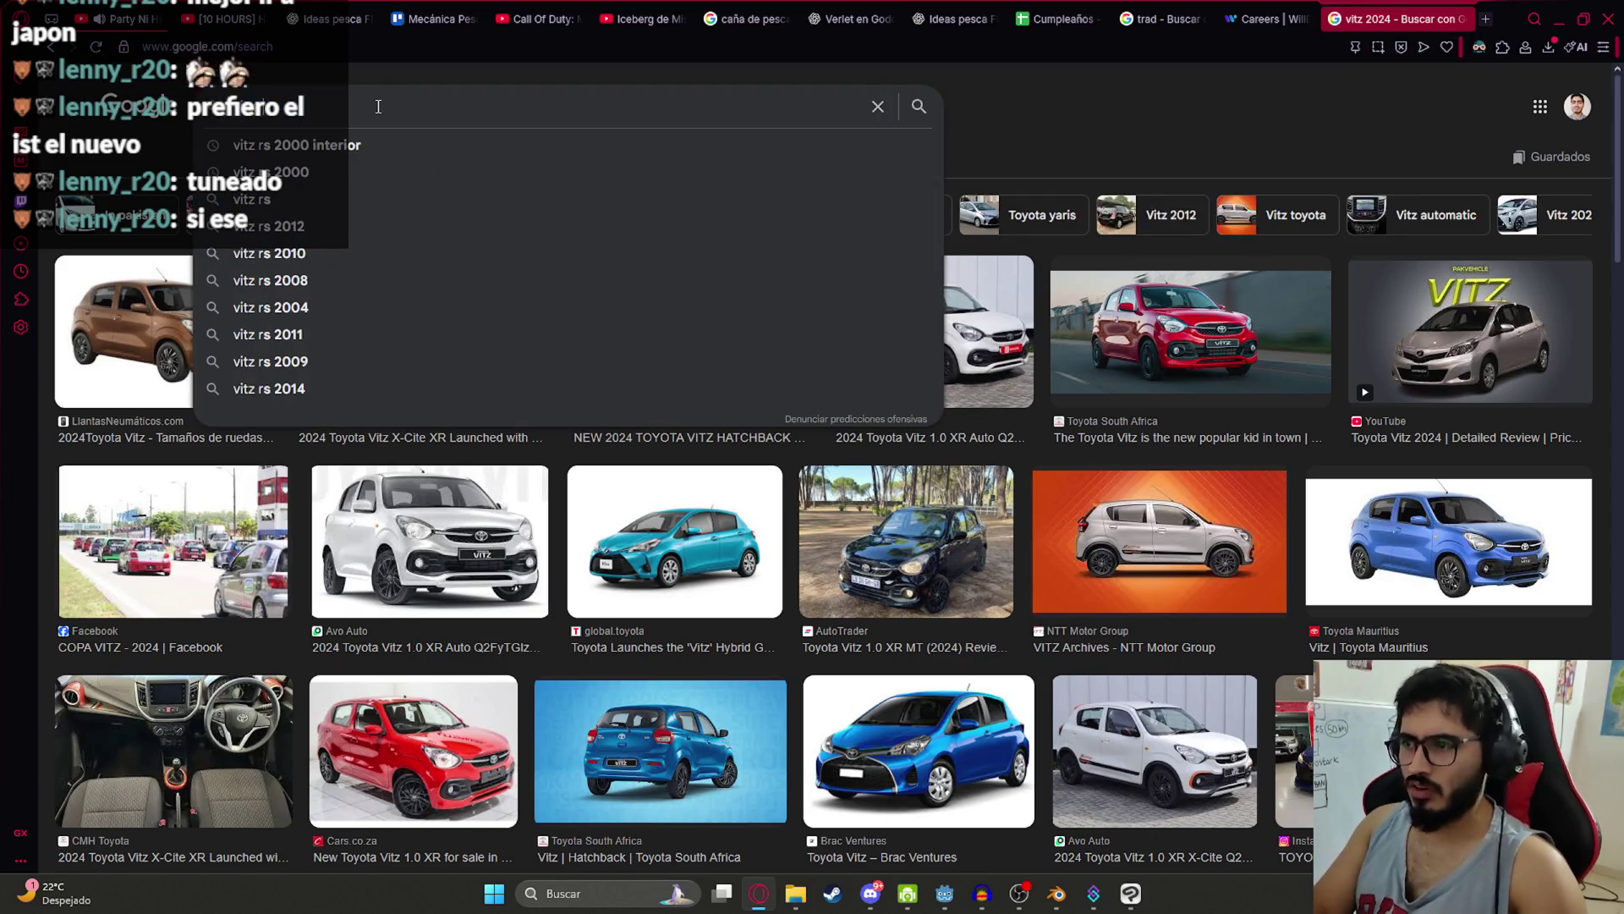
{"action": "type", "text": "2025"}
{"action": "key", "text": "Return"}
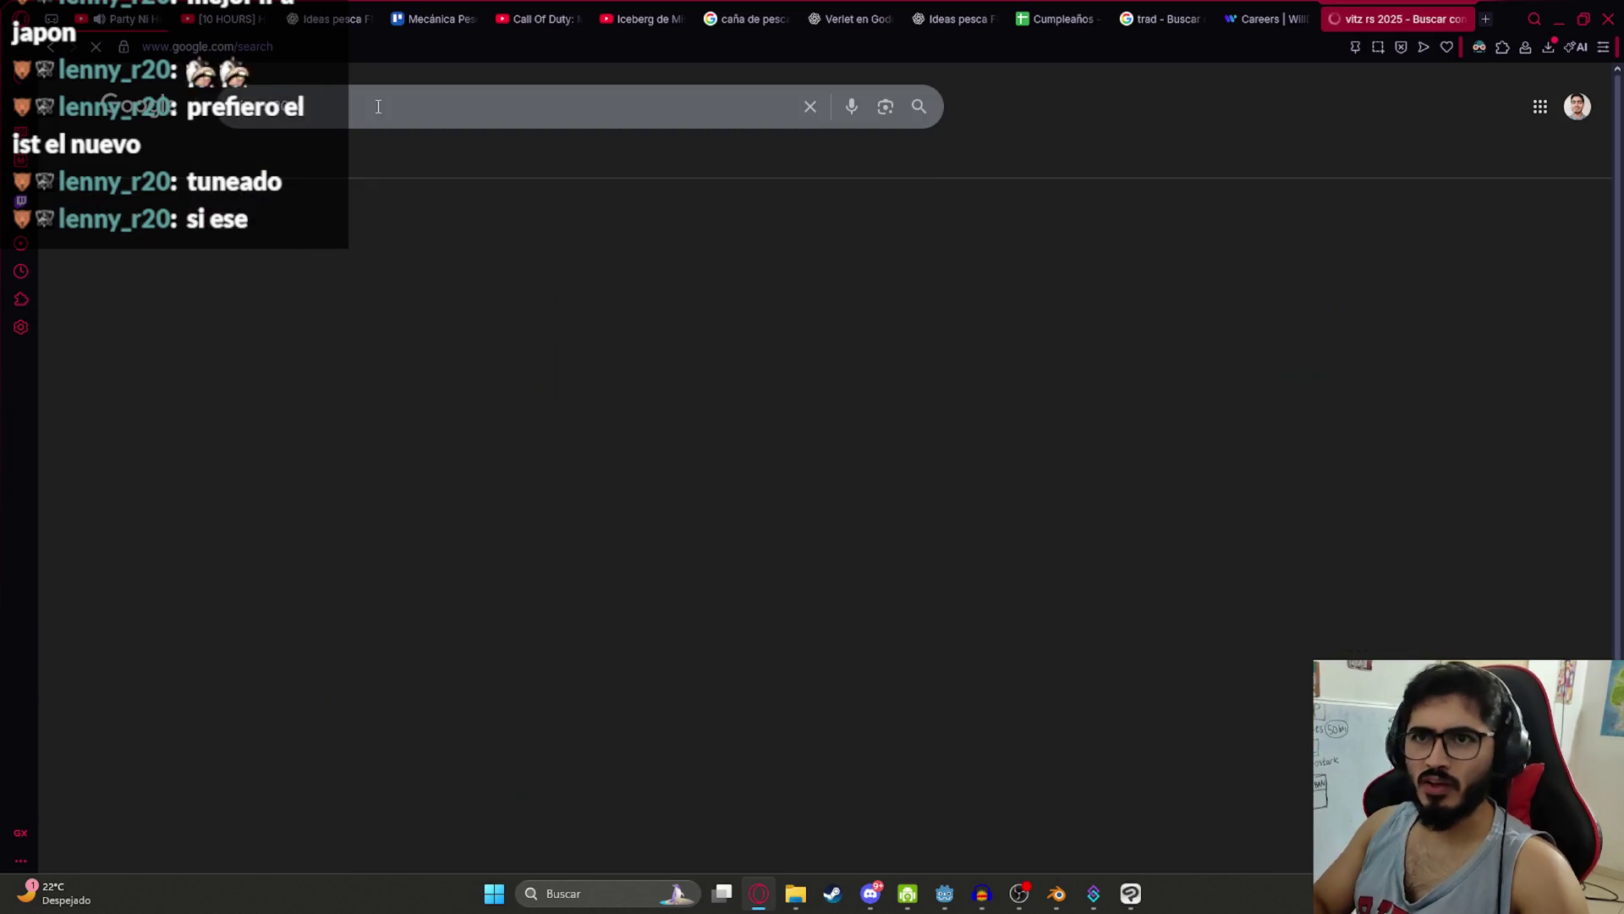
{"action": "left_click", "coordinate": [597, 319]}
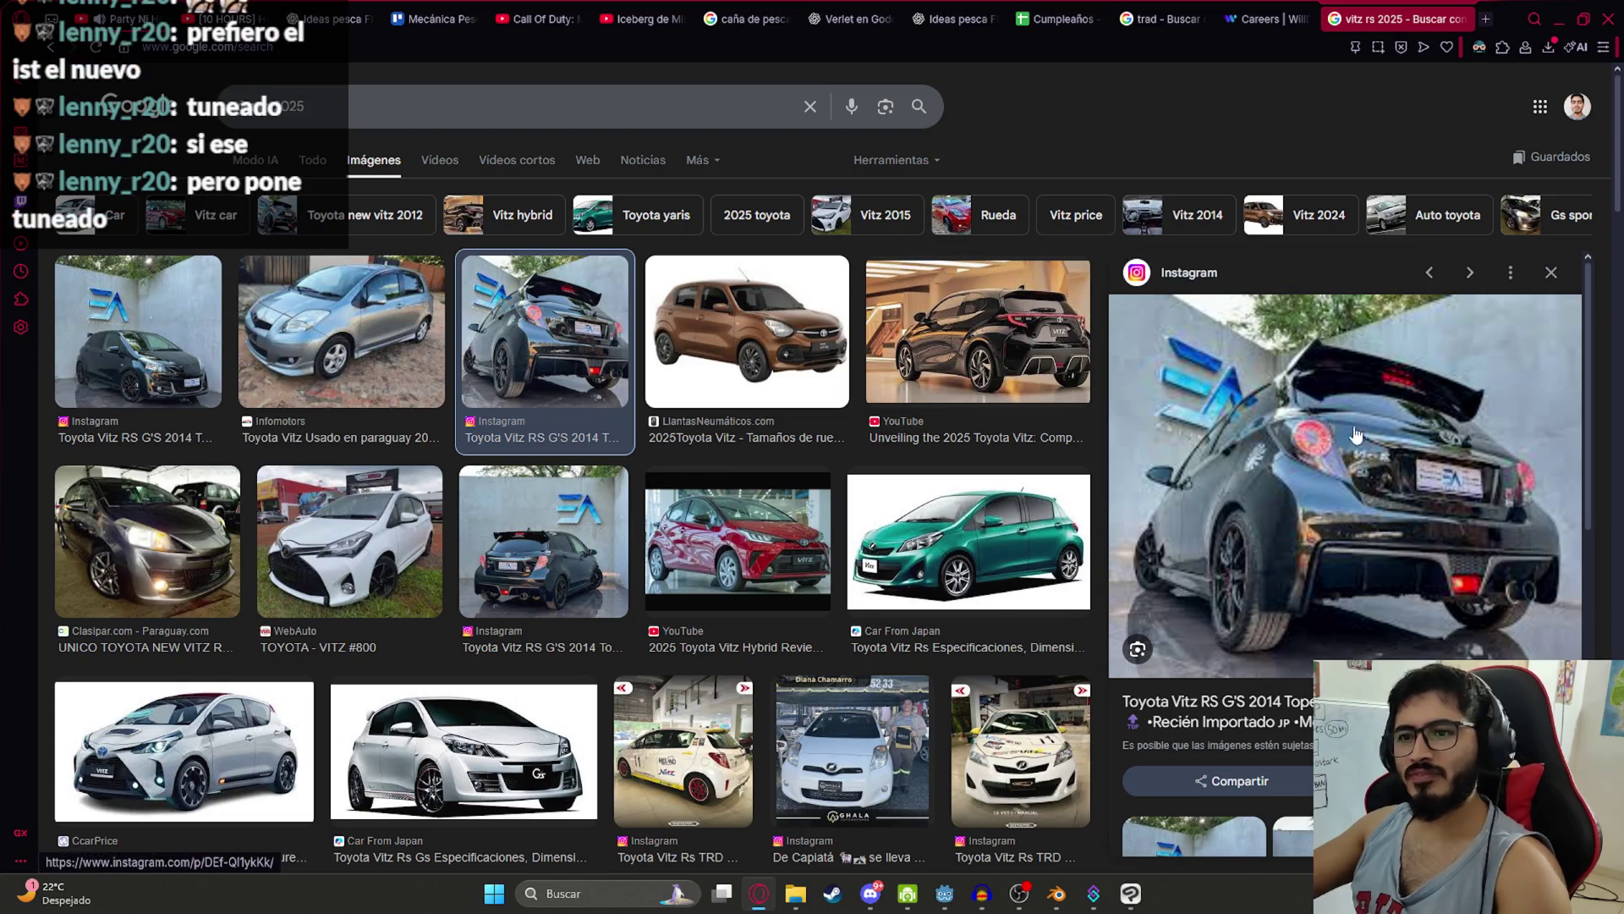
- Change the search to 'vitz rs 2014' and preview the Carden and Facebook results
{"action": "left_click", "coordinate": [326, 108]}
{"action": "key", "text": "BackSpace"}
{"action": "type", "text": "14"}
{"action": "key", "text": "Return"}
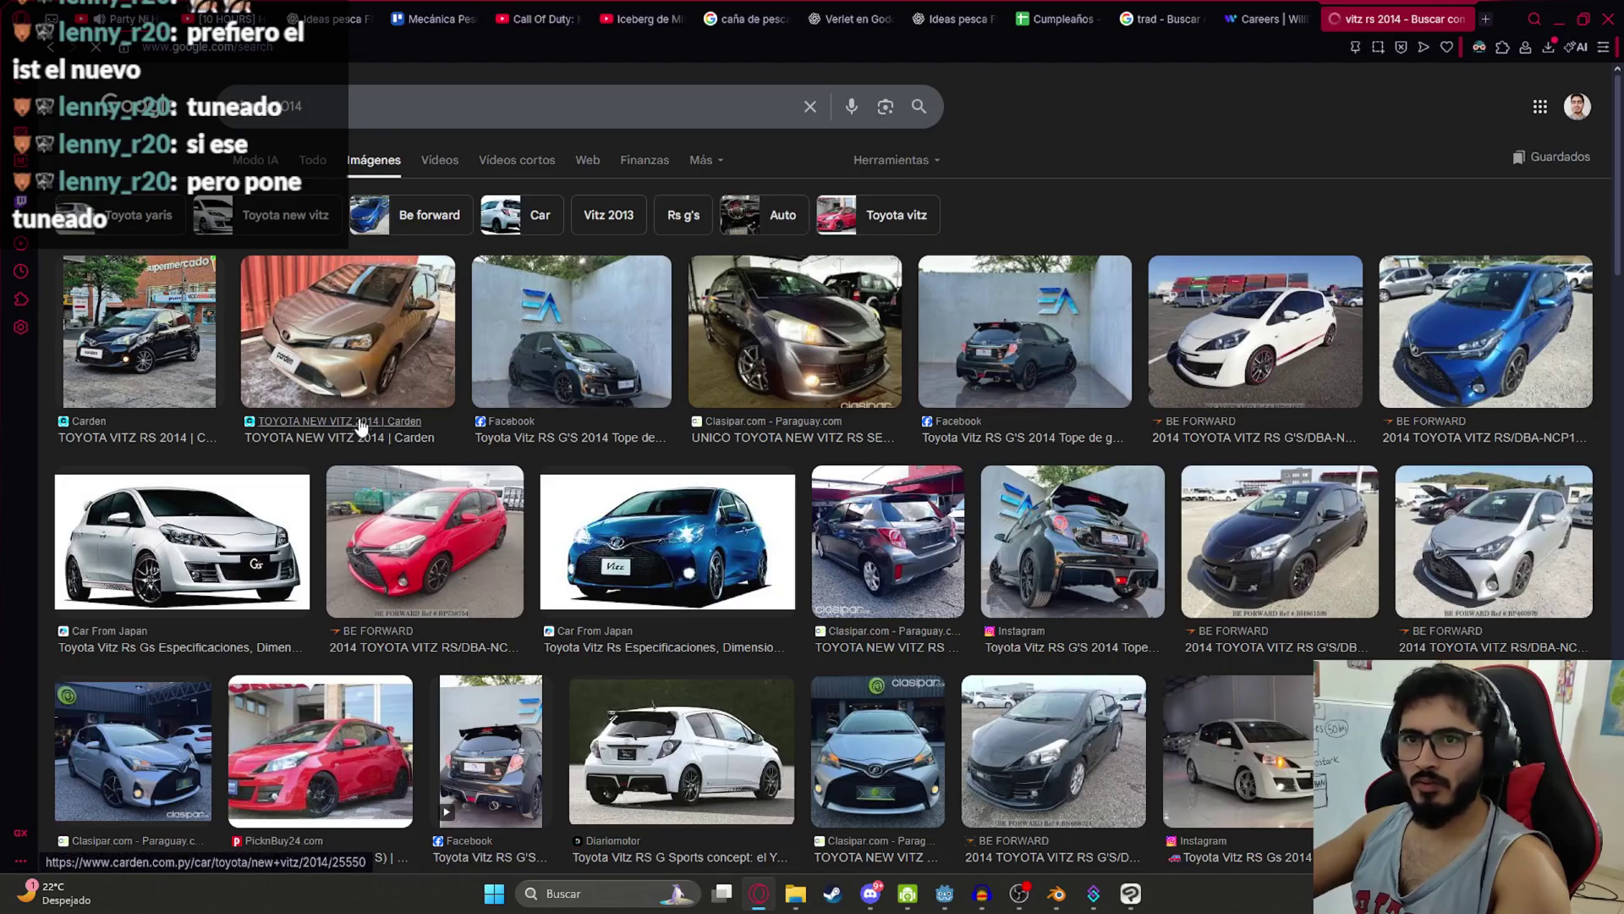
{"action": "left_click", "coordinate": [140, 332]}
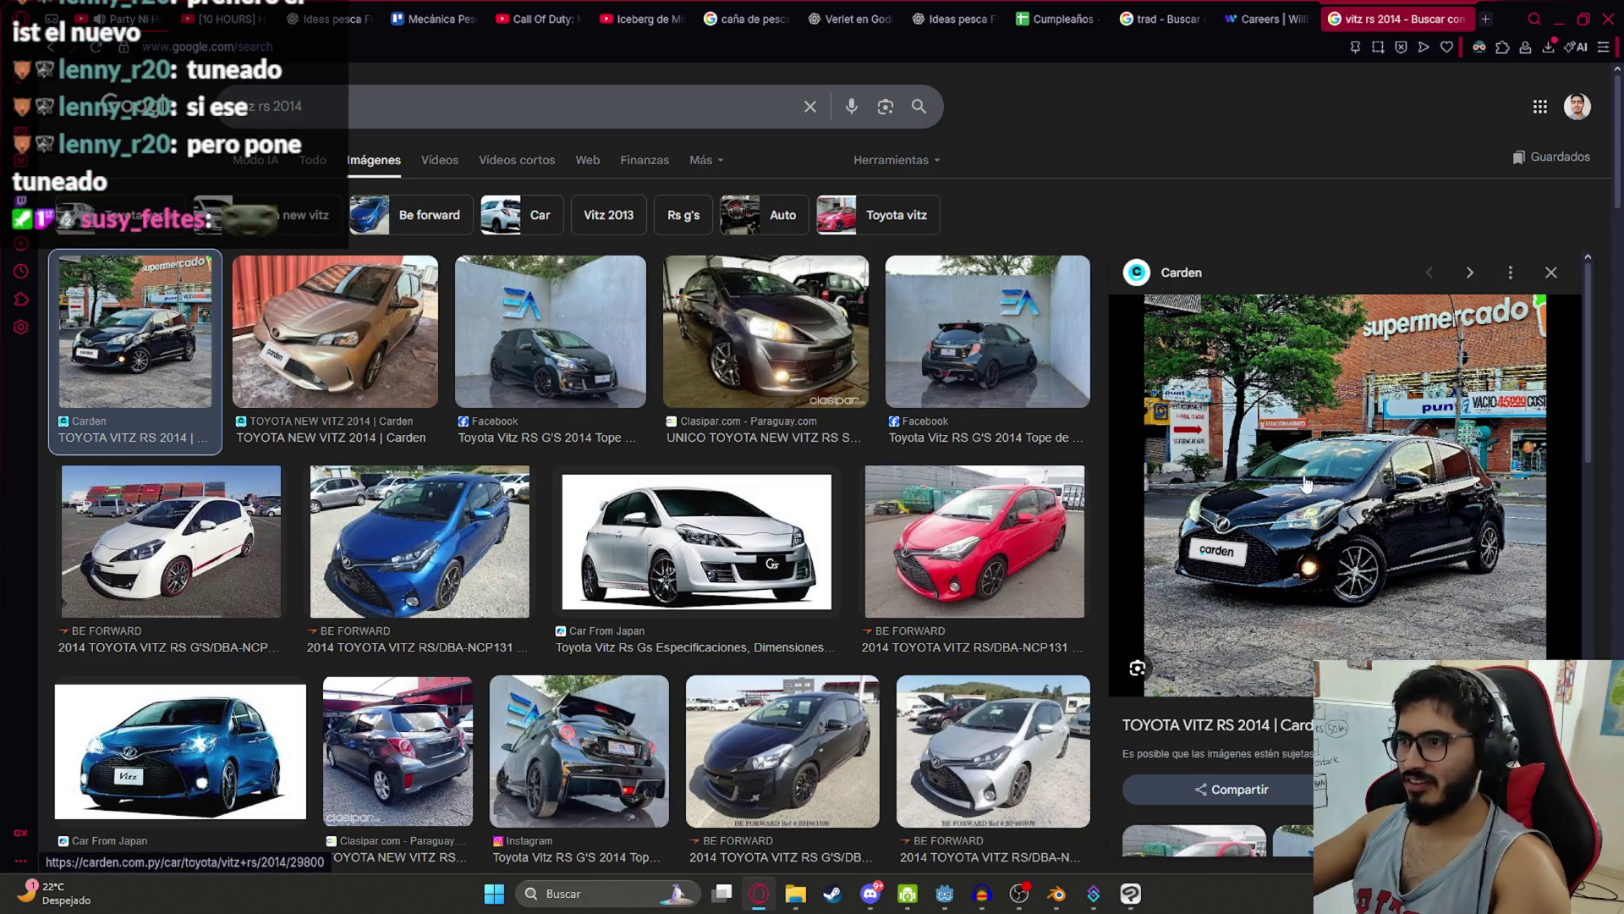
{"action": "left_click", "coordinate": [988, 332]}
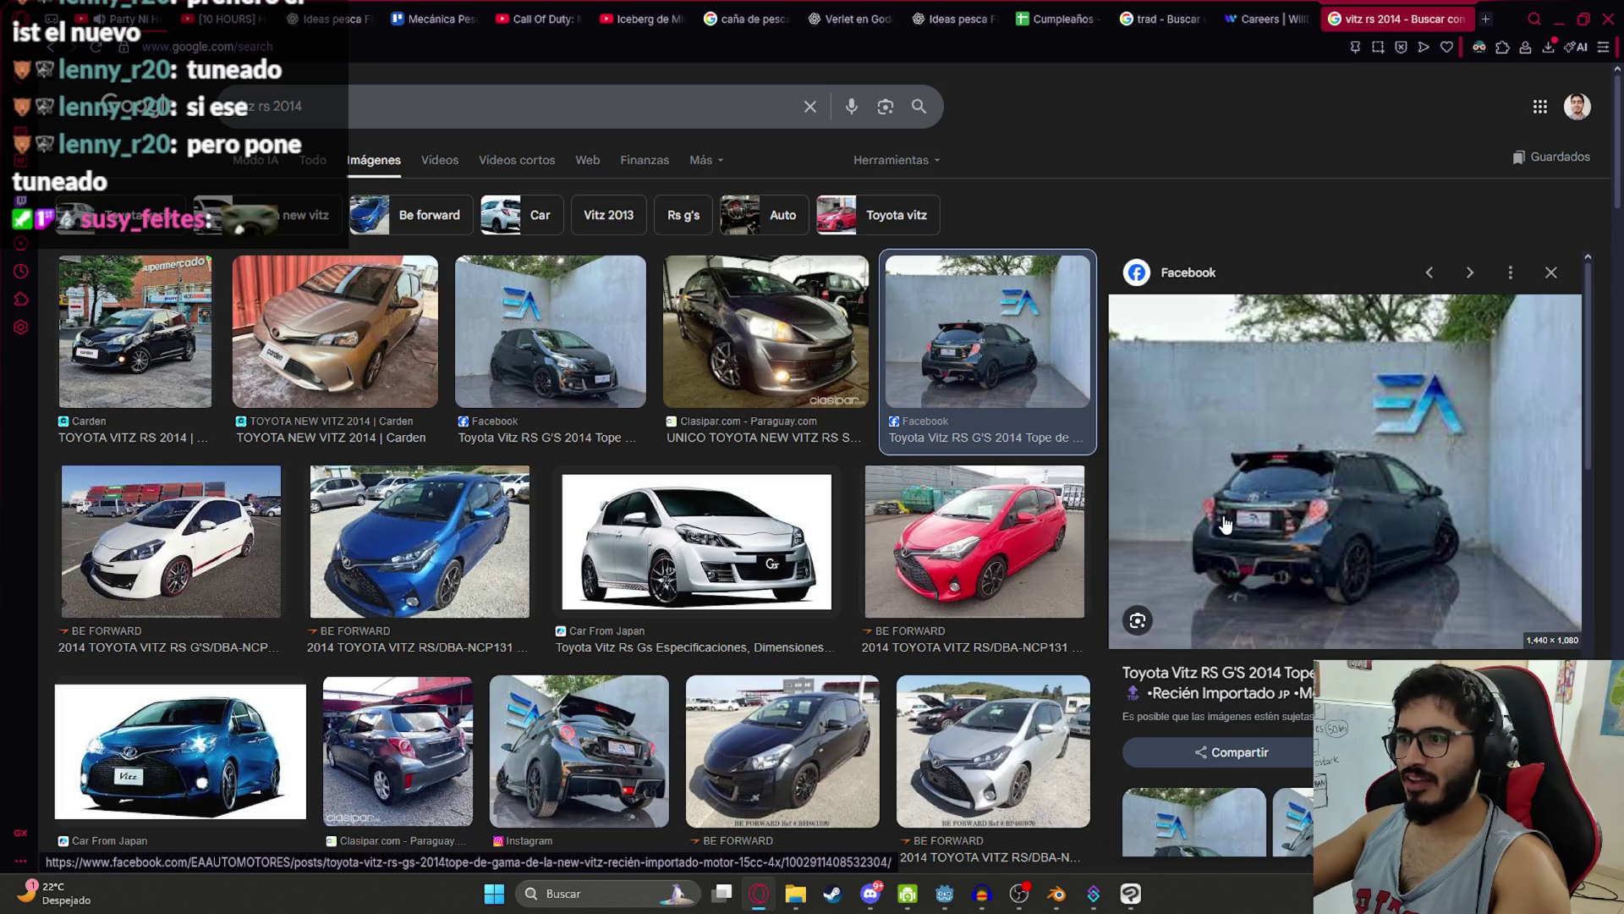
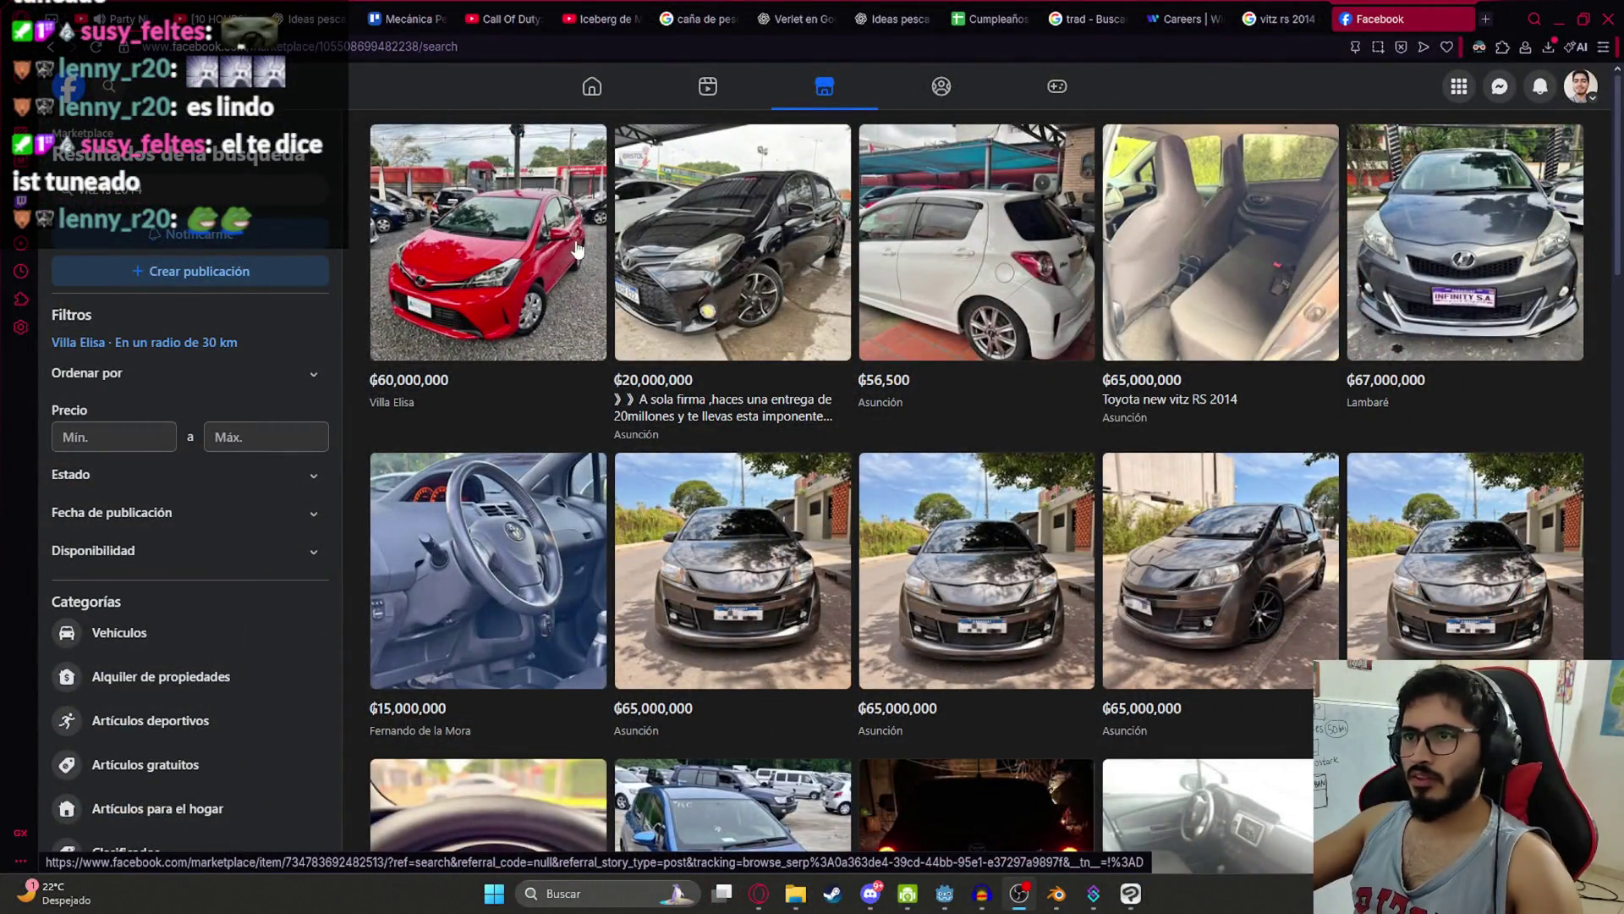
- Browse the photos of the red 2014 Toyota New Vitz listing, then close it
{"action": "left_click", "coordinate": [485, 287]}
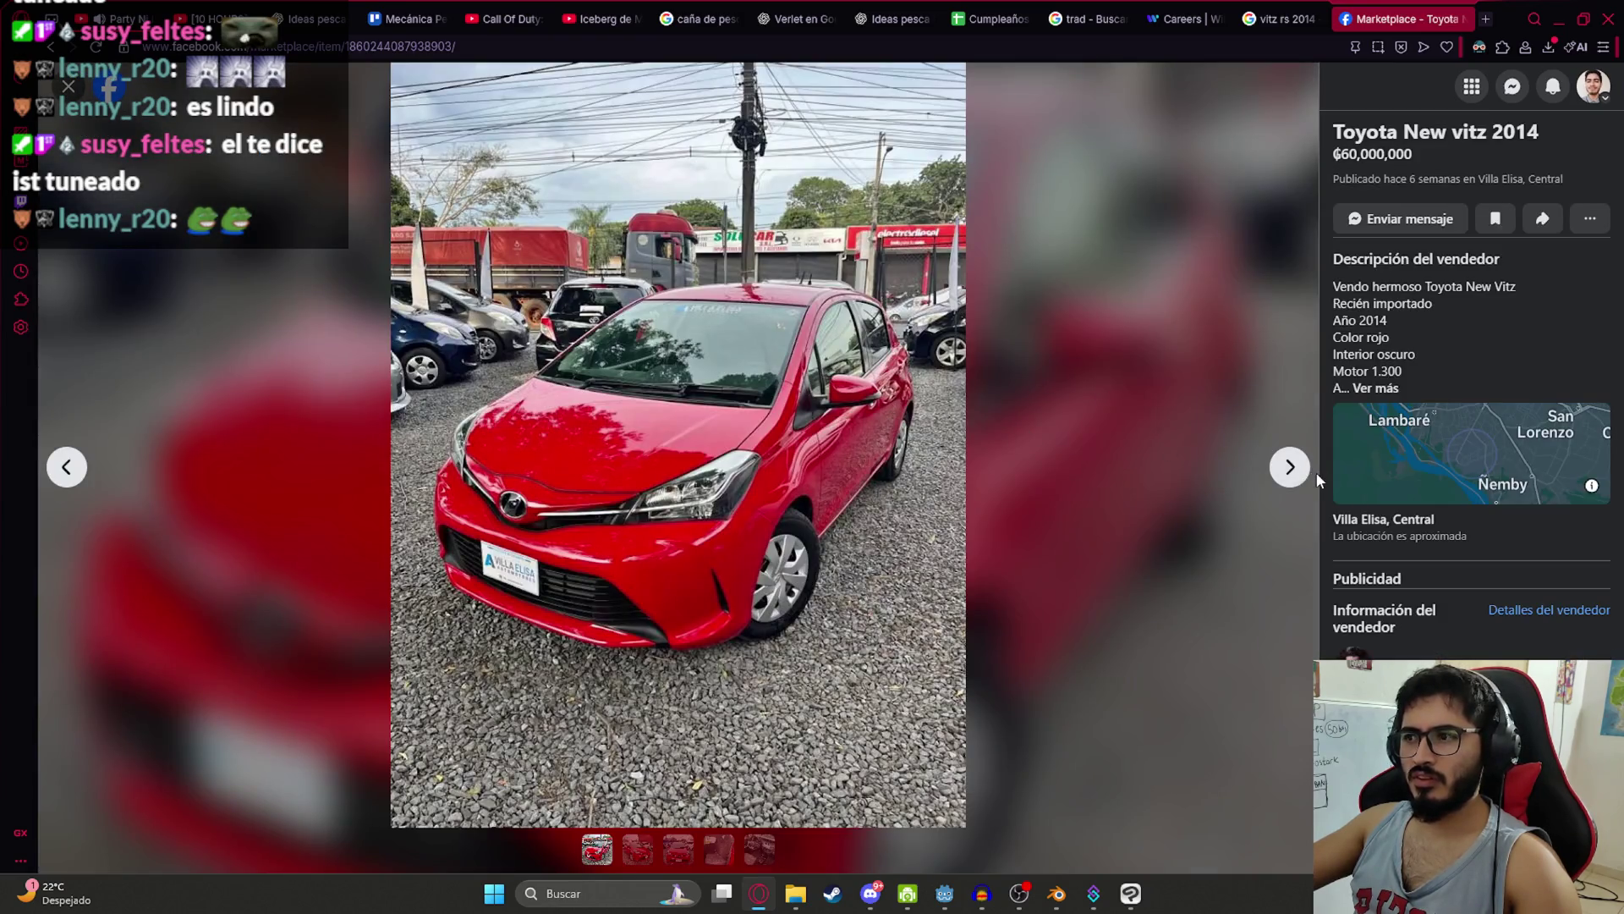
{"action": "left_click", "coordinate": [1287, 474]}
{"action": "left_click", "coordinate": [1288, 476]}
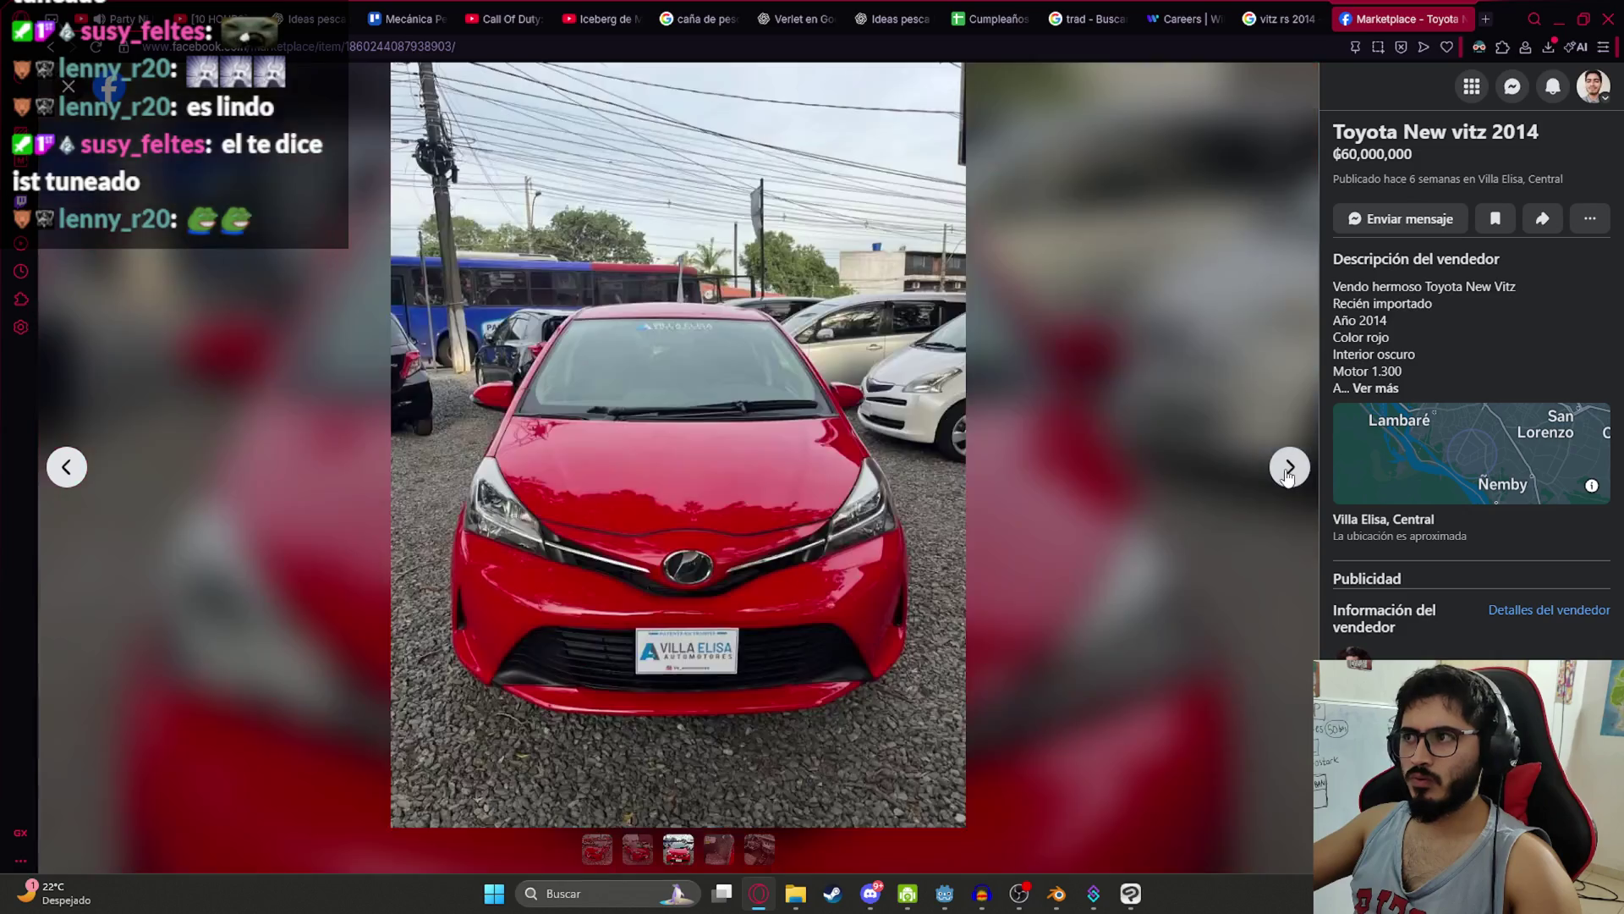
{"action": "left_click", "coordinate": [1288, 475]}
{"action": "left_click", "coordinate": [1287, 475]}
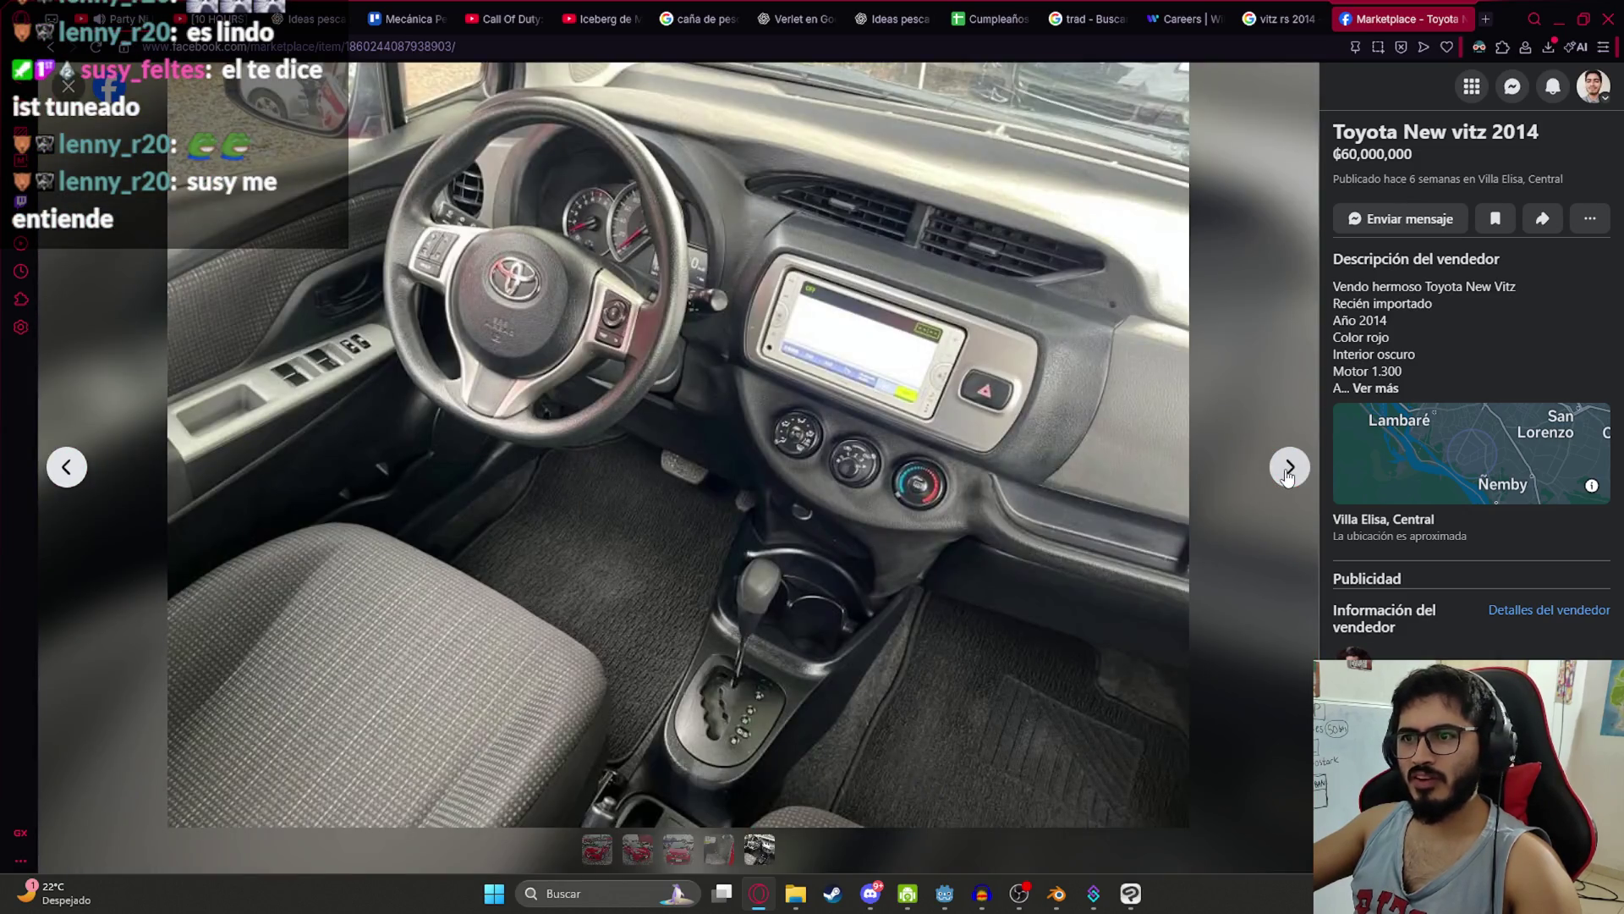
{"action": "left_click", "coordinate": [1287, 474]}
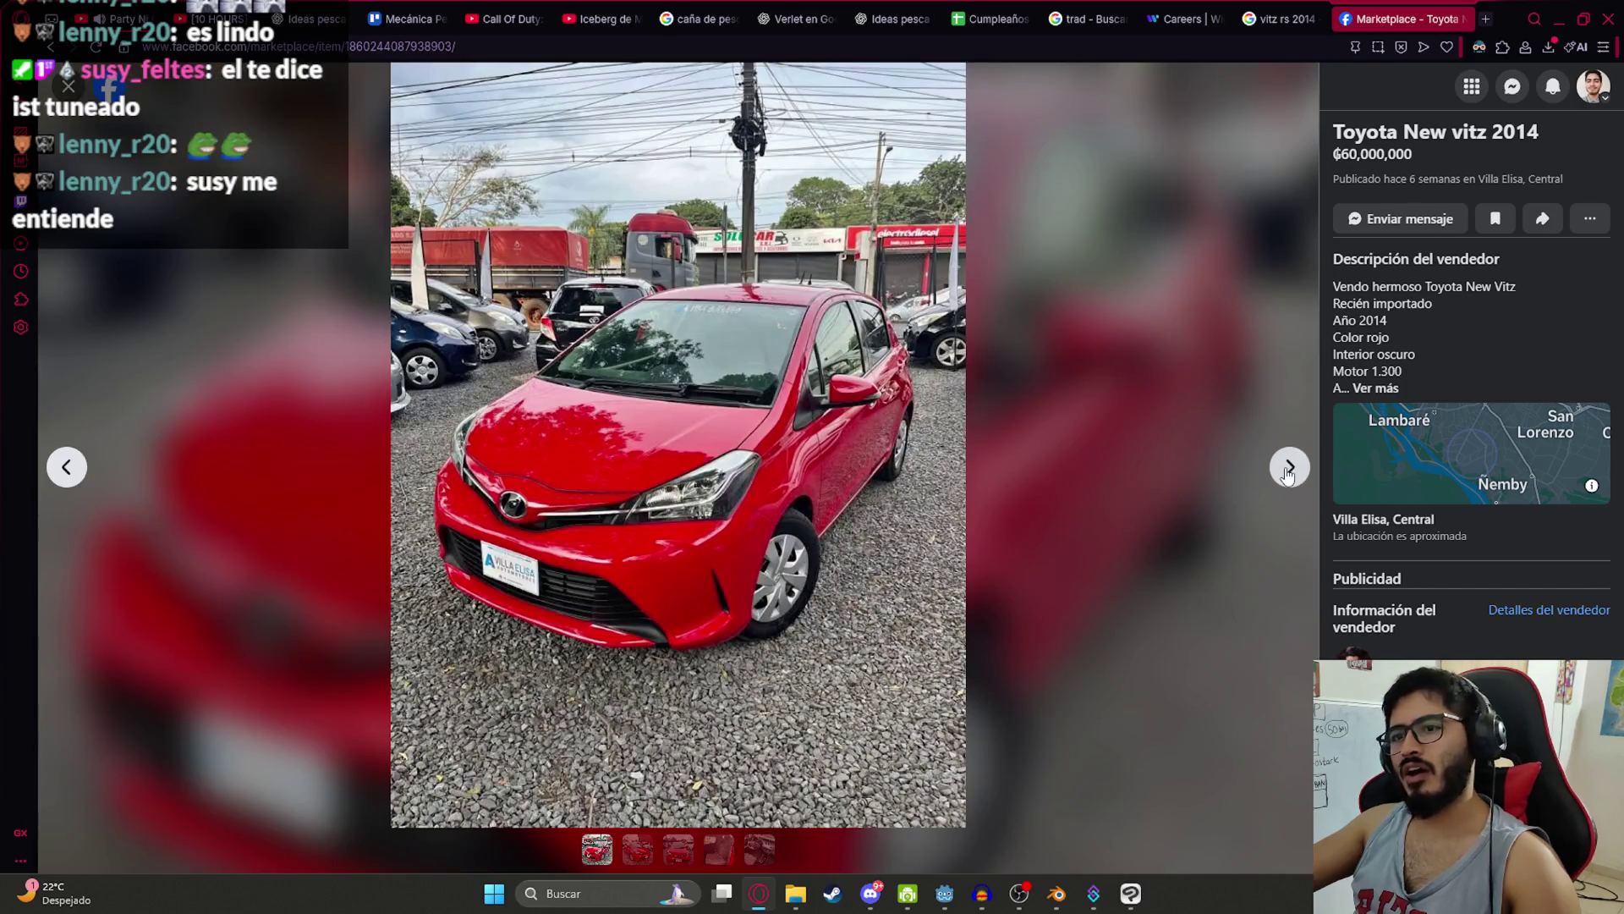
{"action": "left_click", "coordinate": [1287, 474]}
{"action": "key", "text": "Escape"}
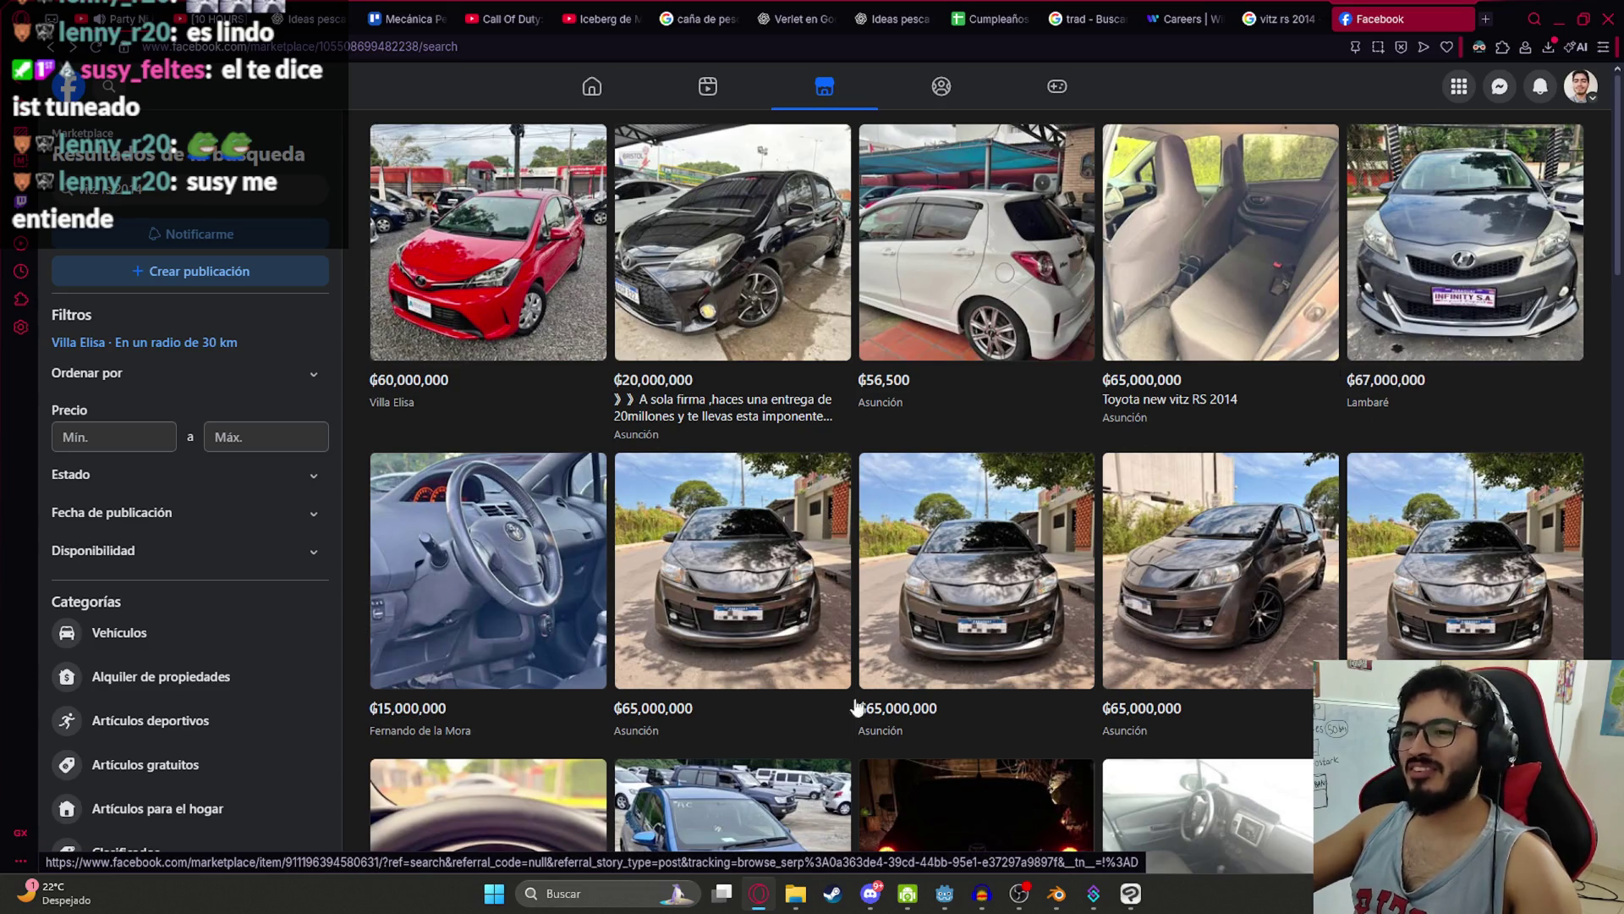
- Close the live-streams side panel and search Marketplace for 'toyota camry'
{"action": "scroll", "coordinate": [859, 710], "scroll_direction": "down", "scroll_amount": 2}
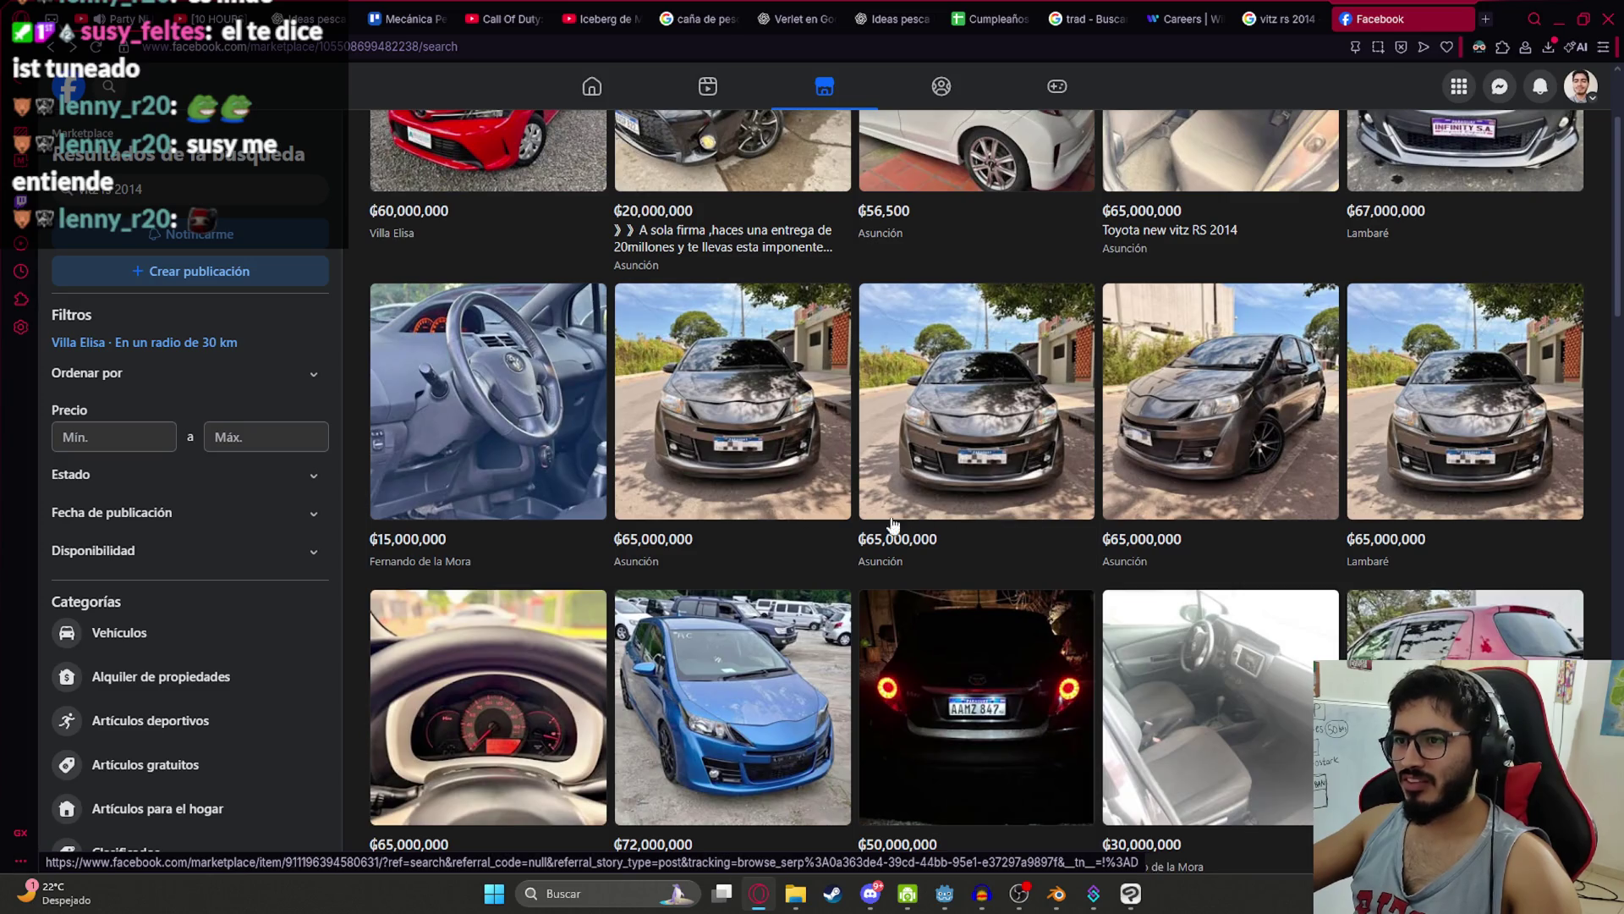
{"action": "scroll", "coordinate": [1021, 552], "scroll_direction": "down", "scroll_amount": 2}
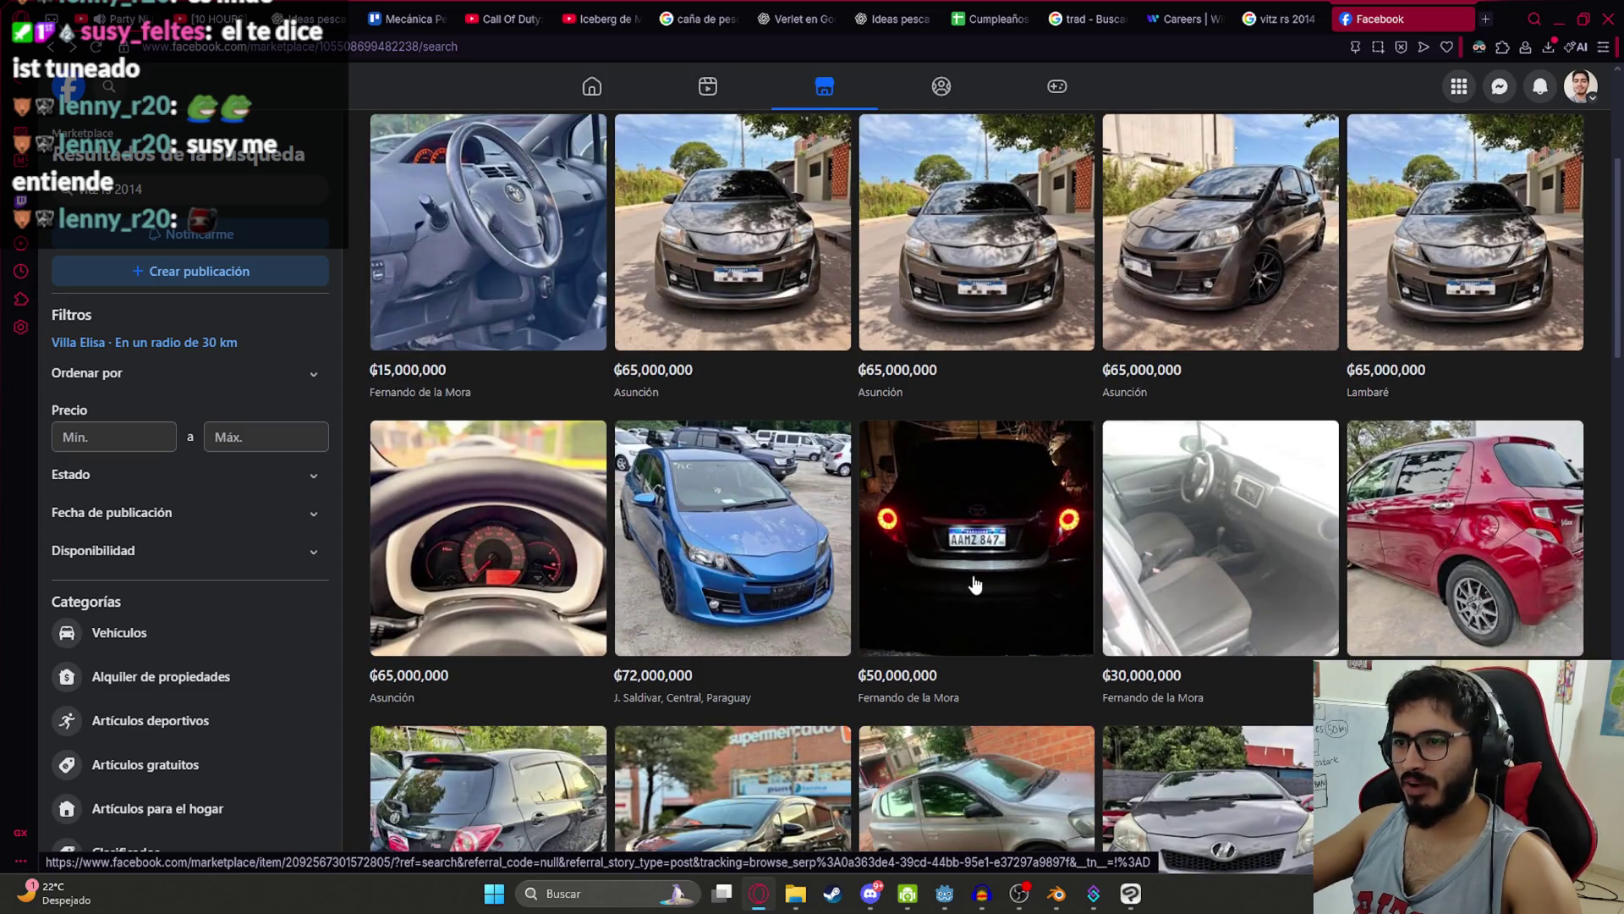
{"action": "left_click", "coordinate": [21, 200]}
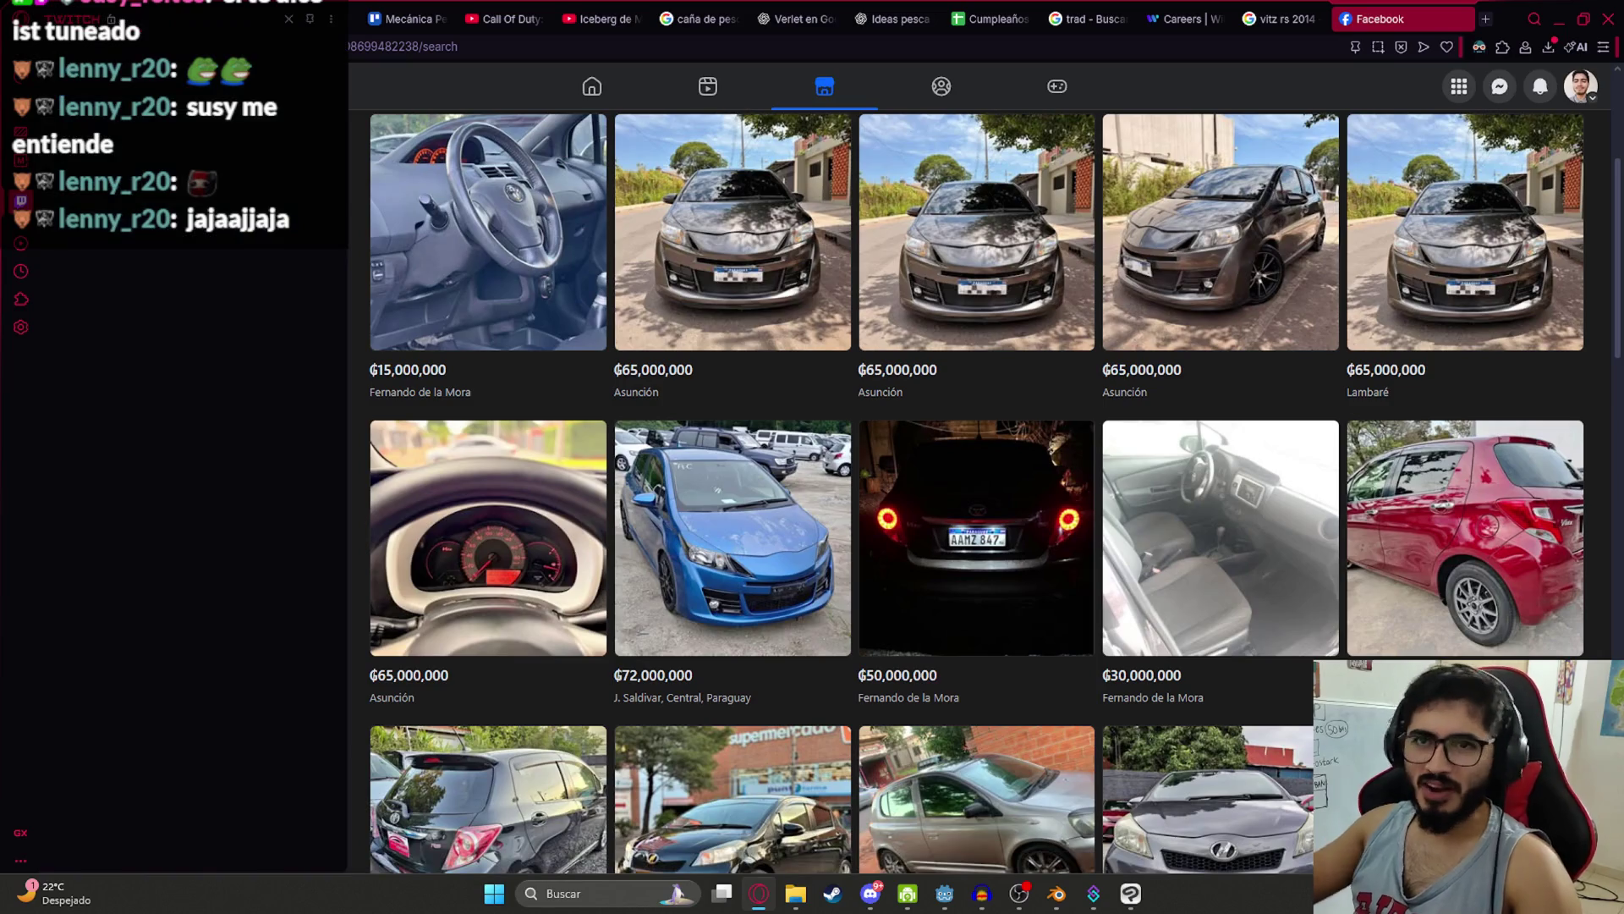
{"action": "left_click", "coordinate": [359, 74]}
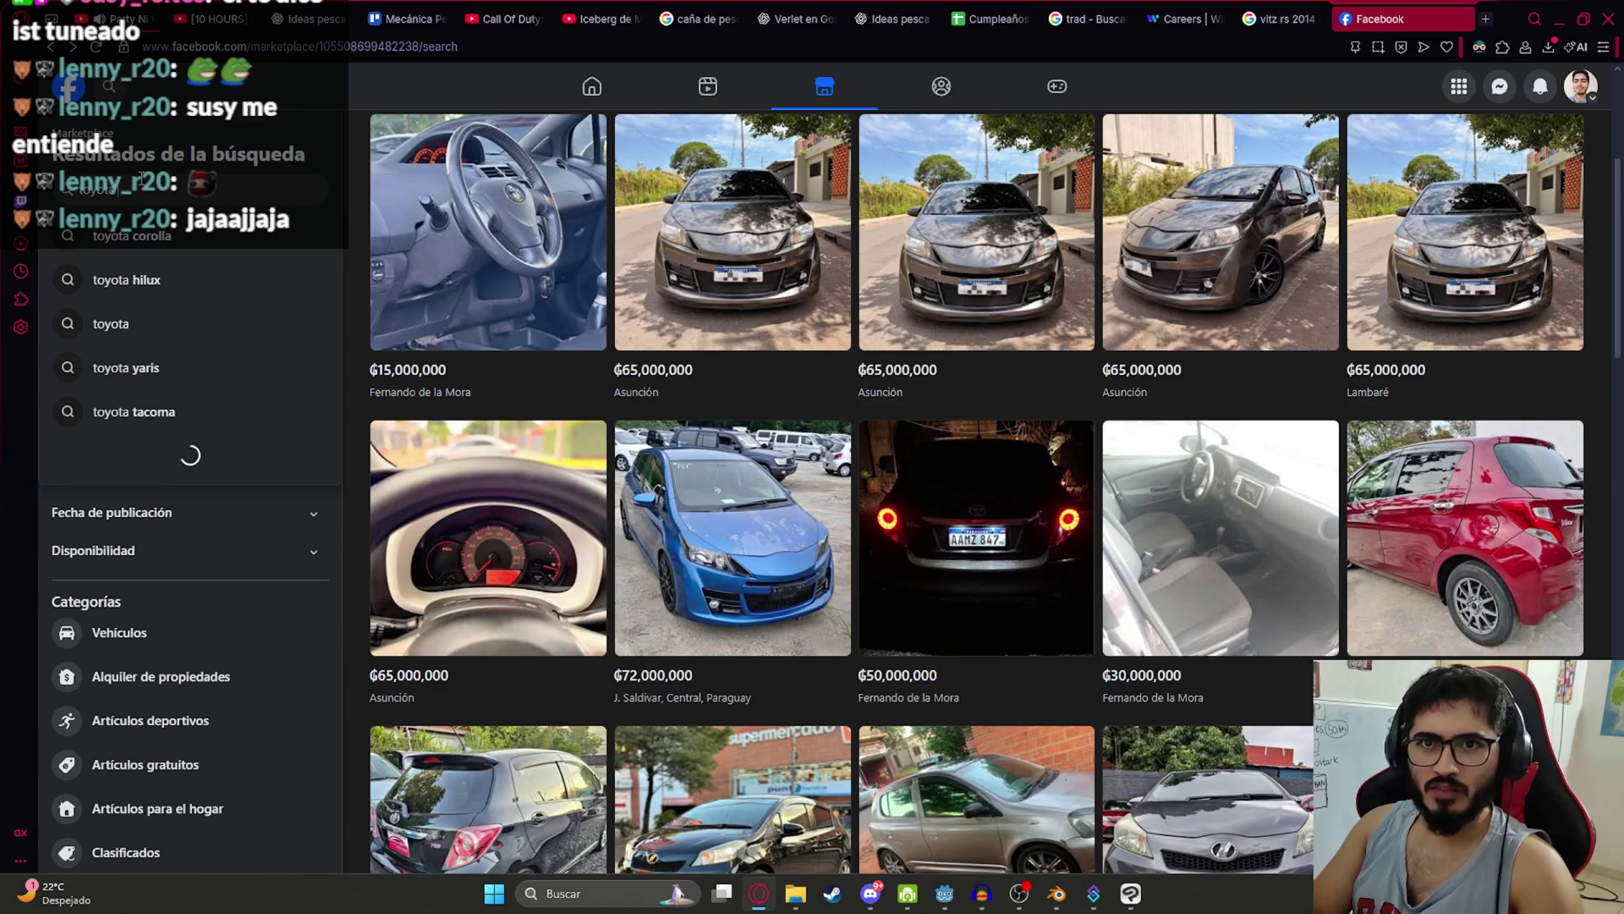
{"action": "key", "text": "Escape"}
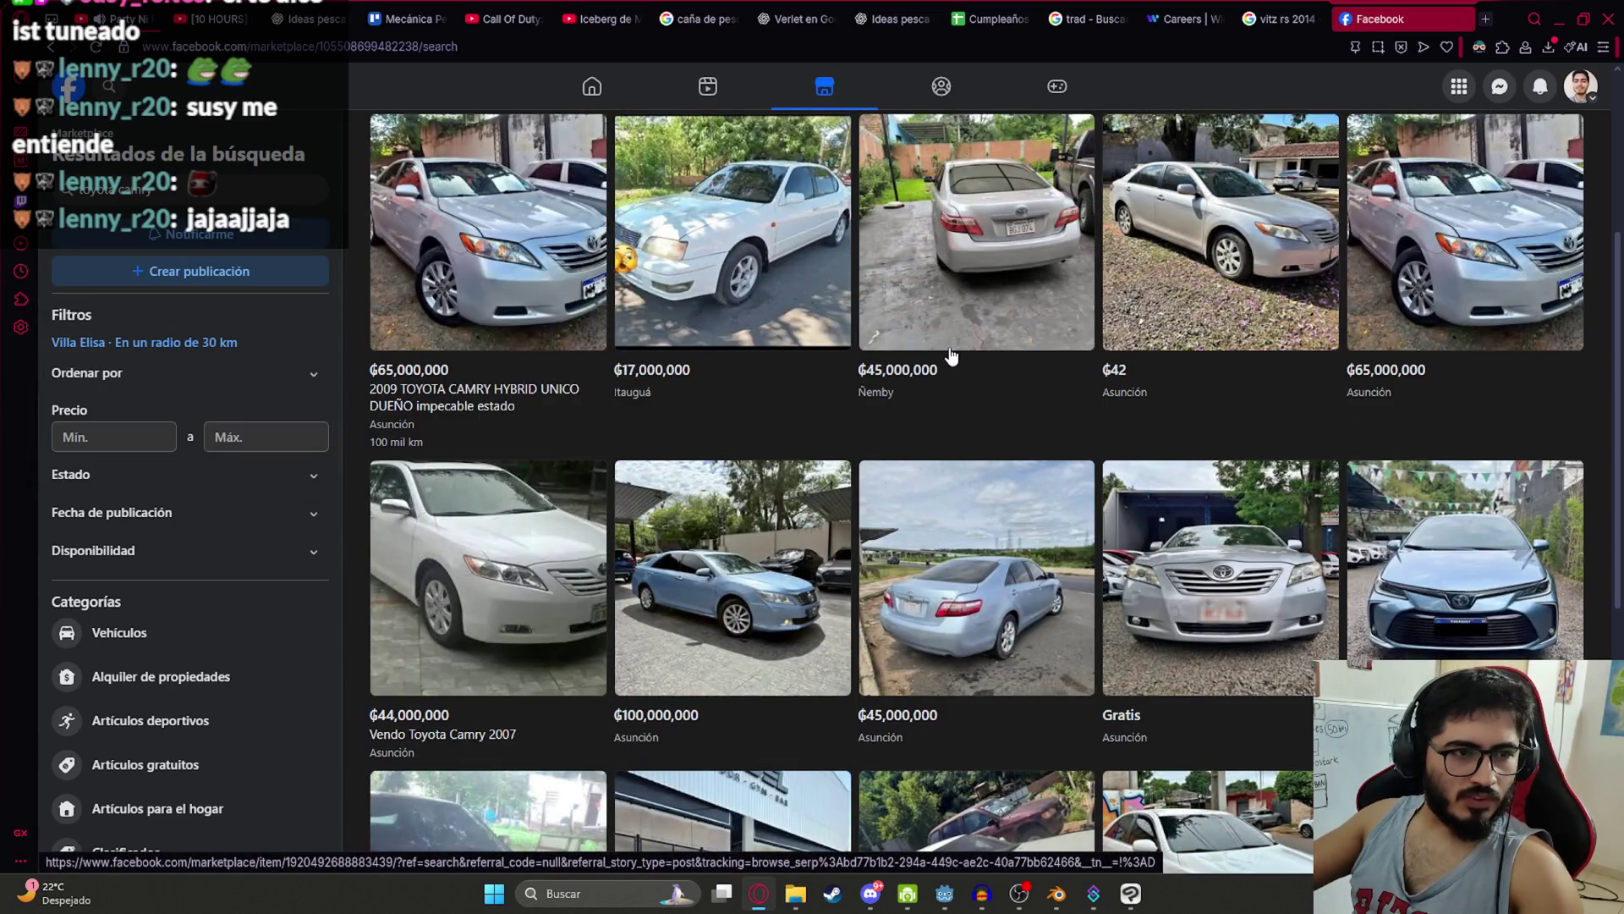
{"action": "scroll", "coordinate": [905, 390], "scroll_direction": "up", "scroll_amount": 4}
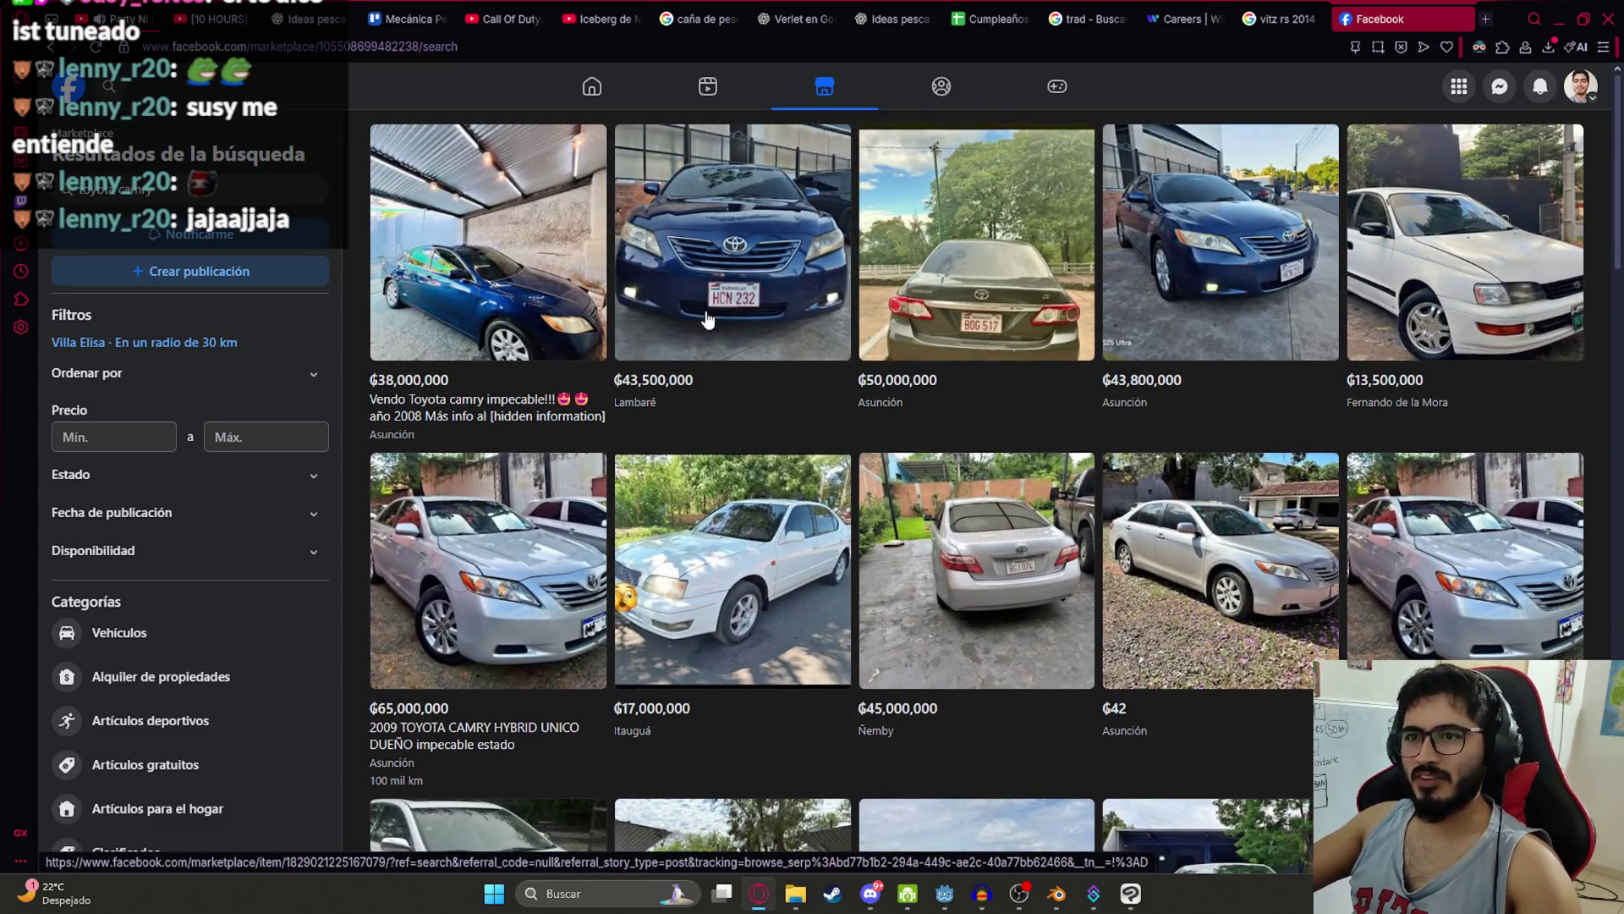
- Look through all photos of the 2009 Toyota Camry Hybrid listing, then close it
{"action": "left_click", "coordinate": [491, 576]}
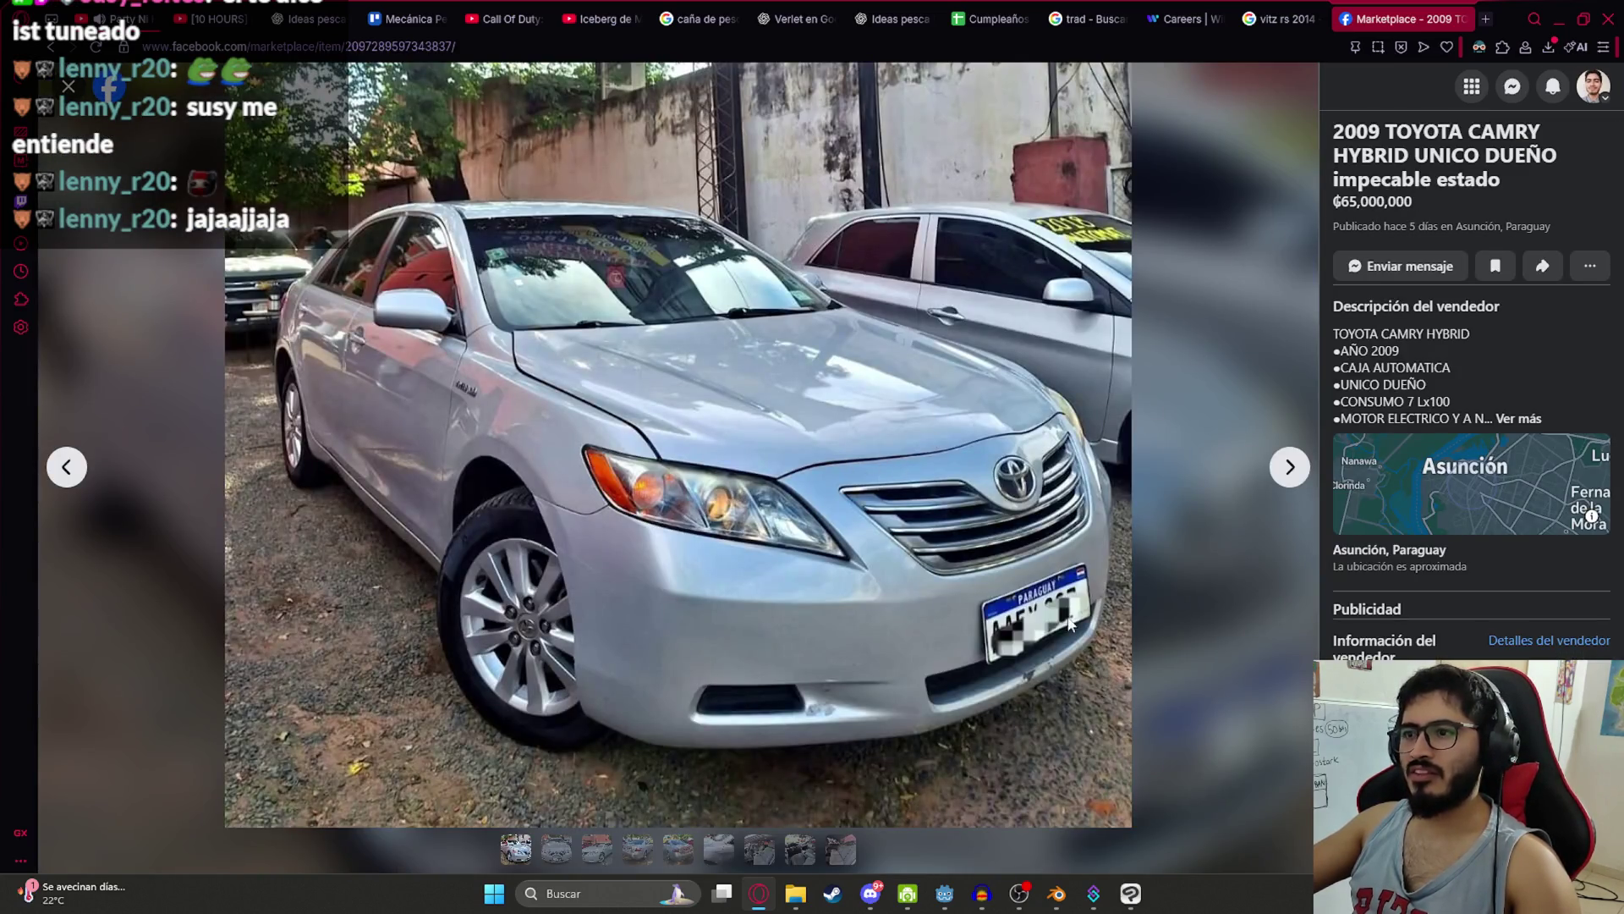
{"action": "left_click", "coordinate": [1282, 467]}
{"action": "left_click", "coordinate": [1282, 468]}
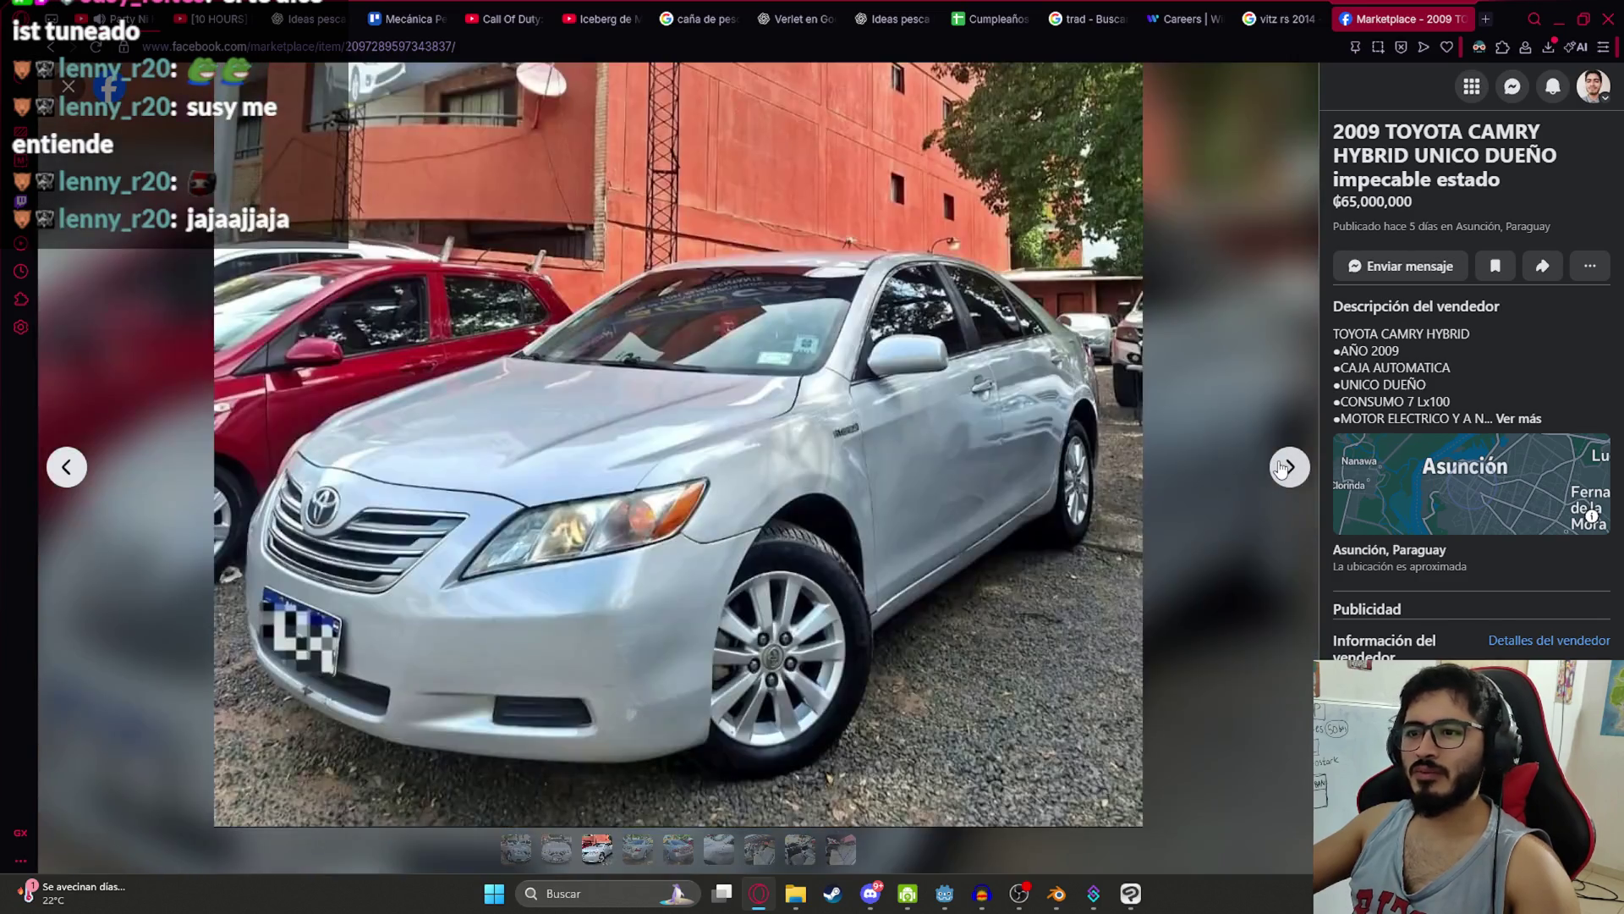
{"action": "left_click", "coordinate": [1282, 467]}
{"action": "left_click", "coordinate": [1282, 468]}
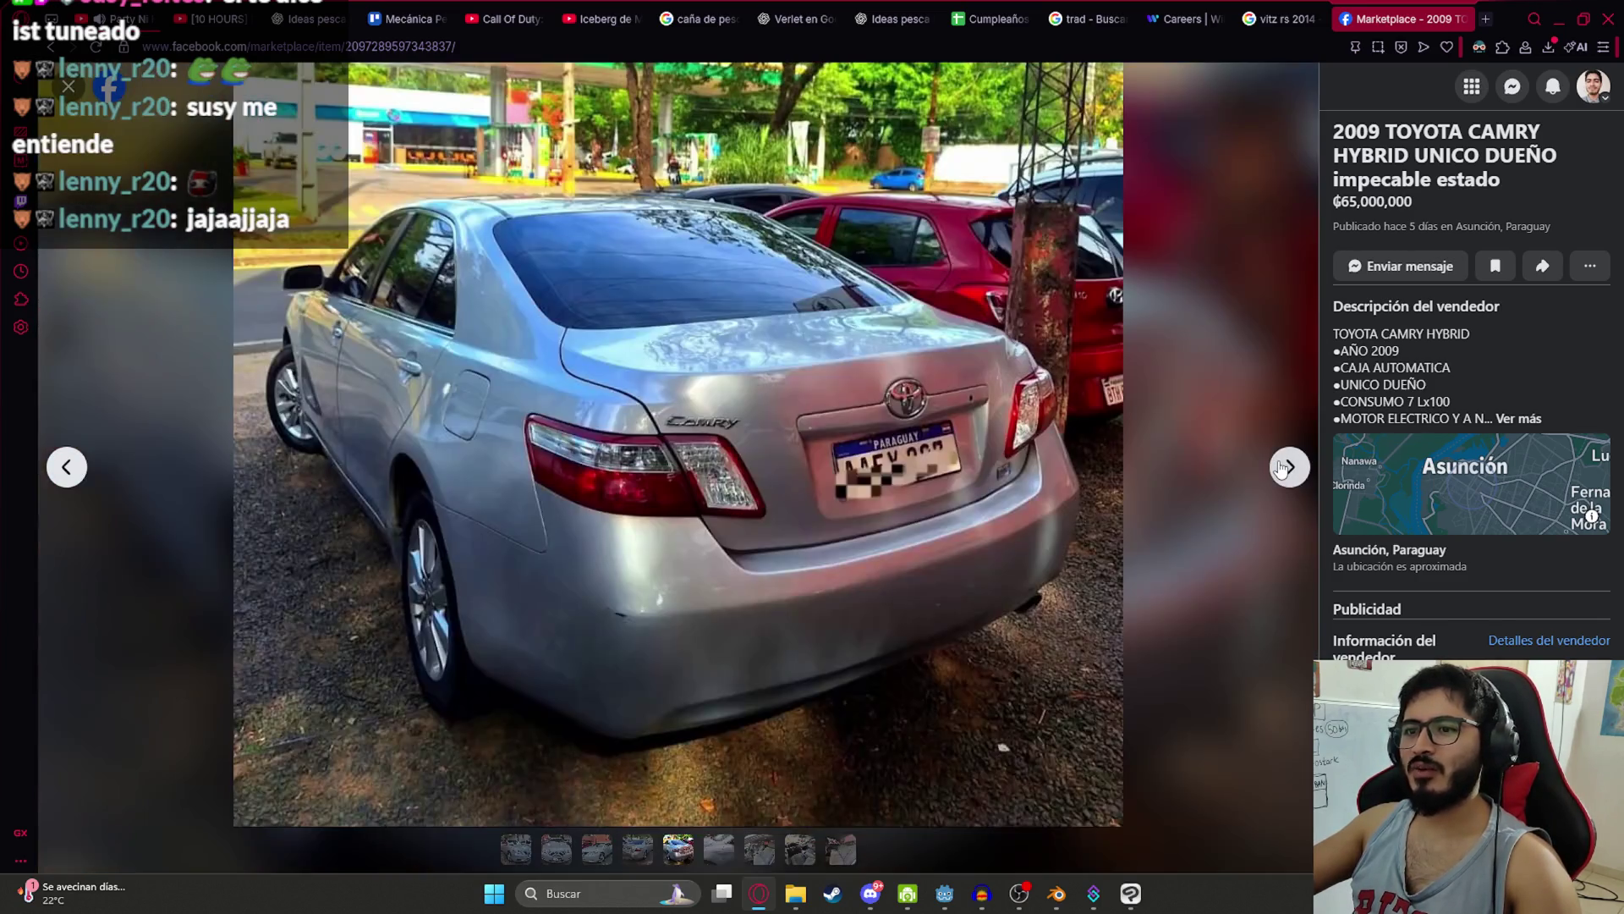
{"action": "left_click", "coordinate": [1282, 467]}
{"action": "left_click", "coordinate": [1282, 467]}
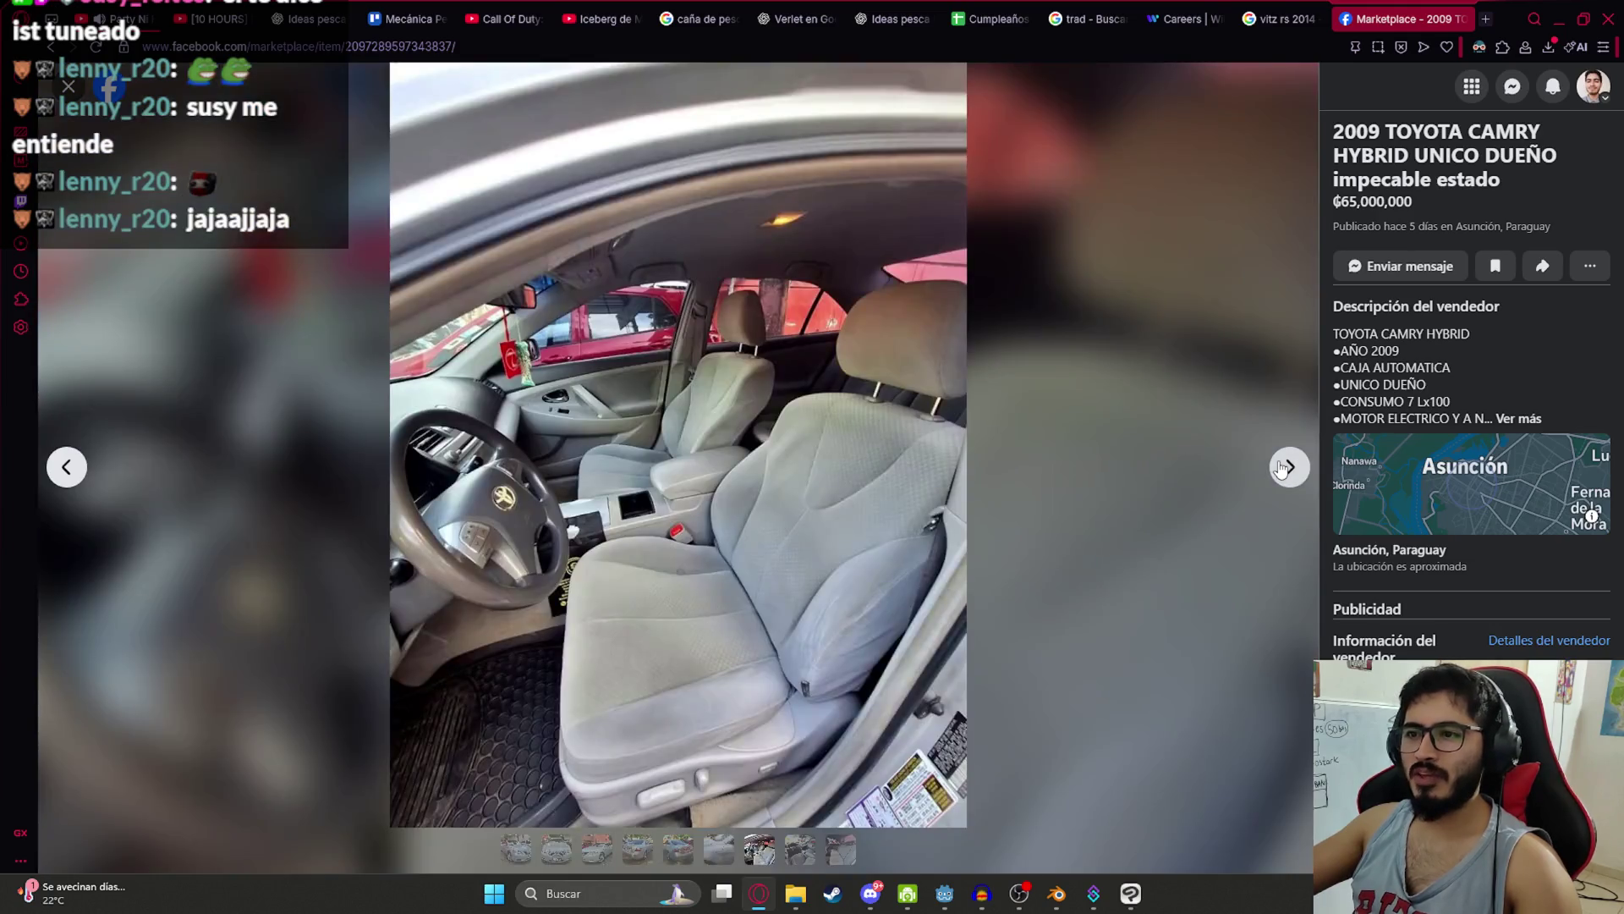
{"action": "left_click", "coordinate": [1282, 468]}
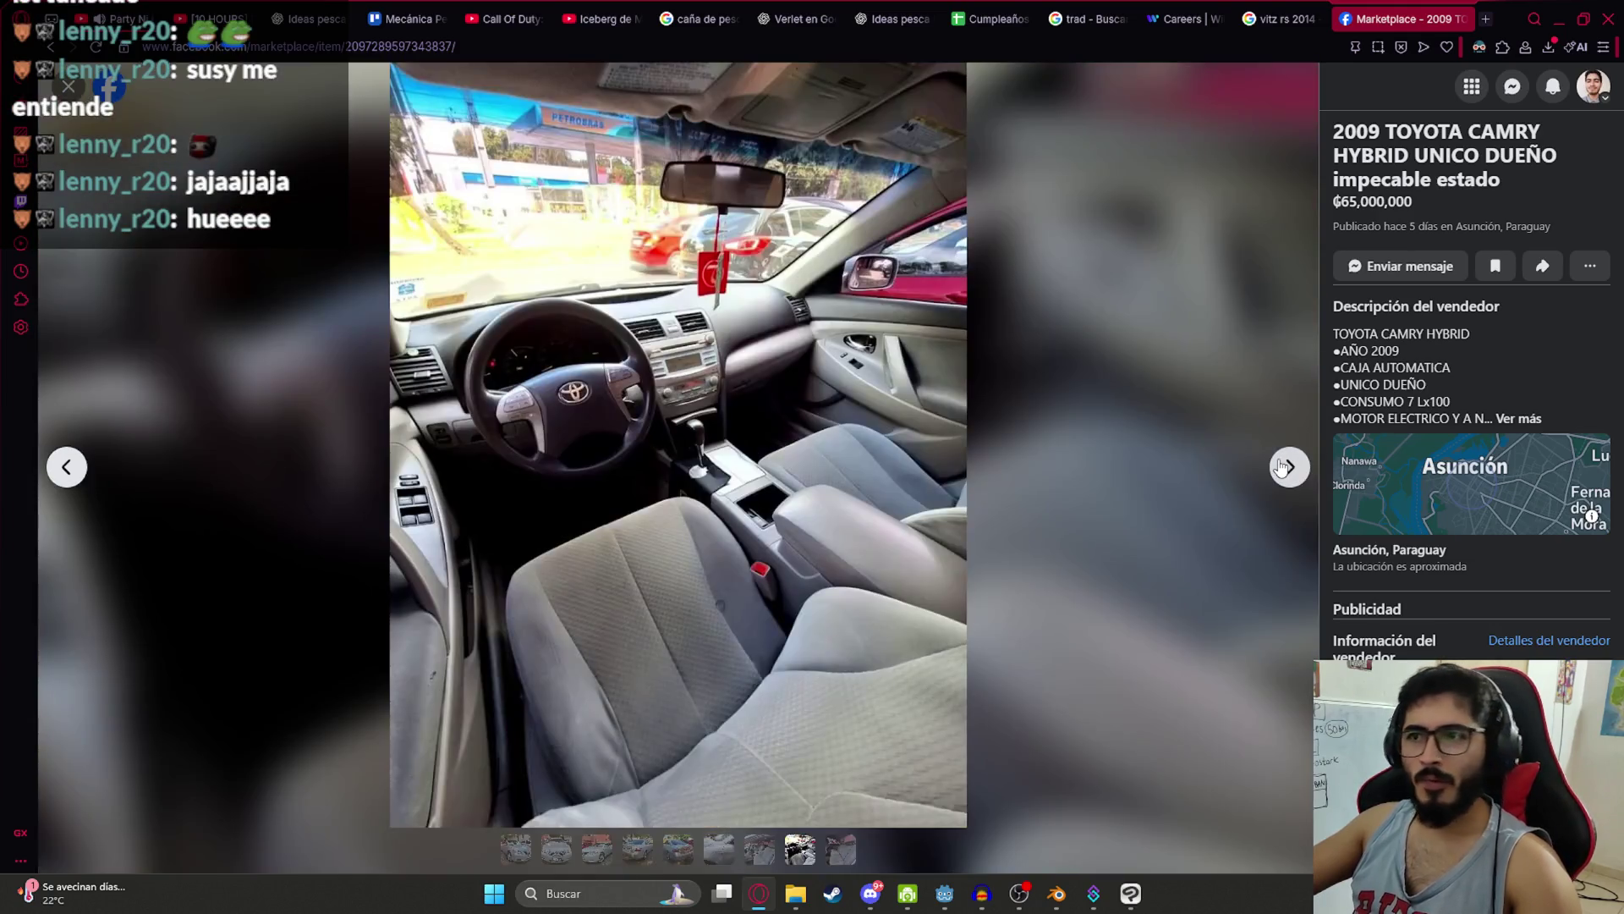
{"action": "left_click", "coordinate": [1282, 467]}
{"action": "key", "text": "Escape"}
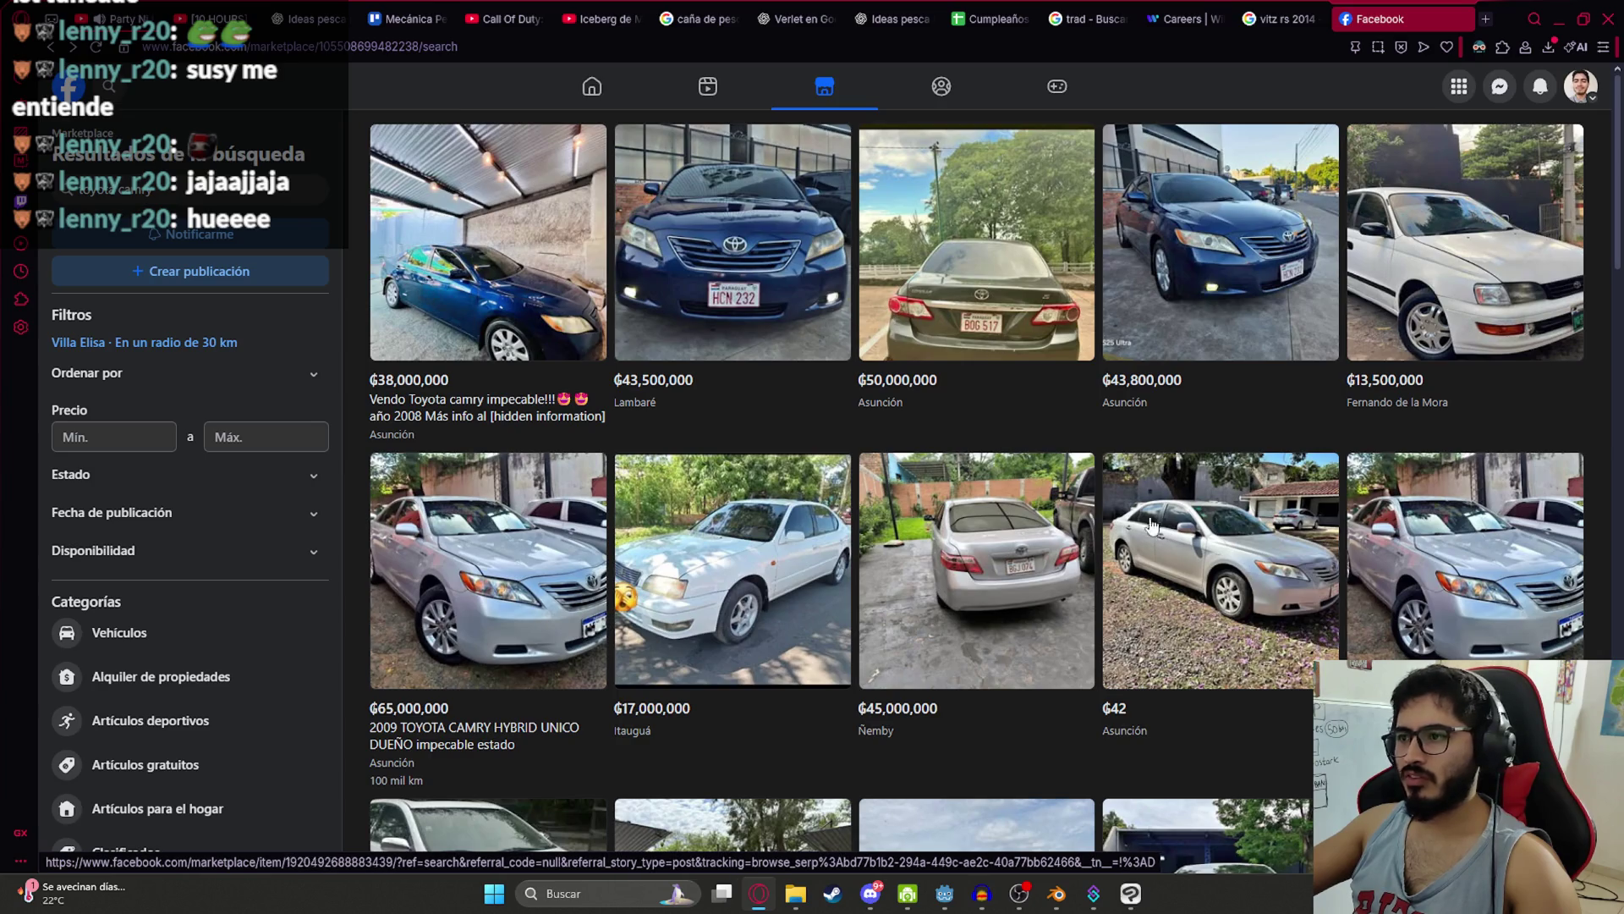
- Browse the ₲44,000,000 Toyota Camry 2007 listing's photos and close it
{"action": "scroll", "coordinate": [502, 604], "scroll_direction": "down", "scroll_amount": 4}
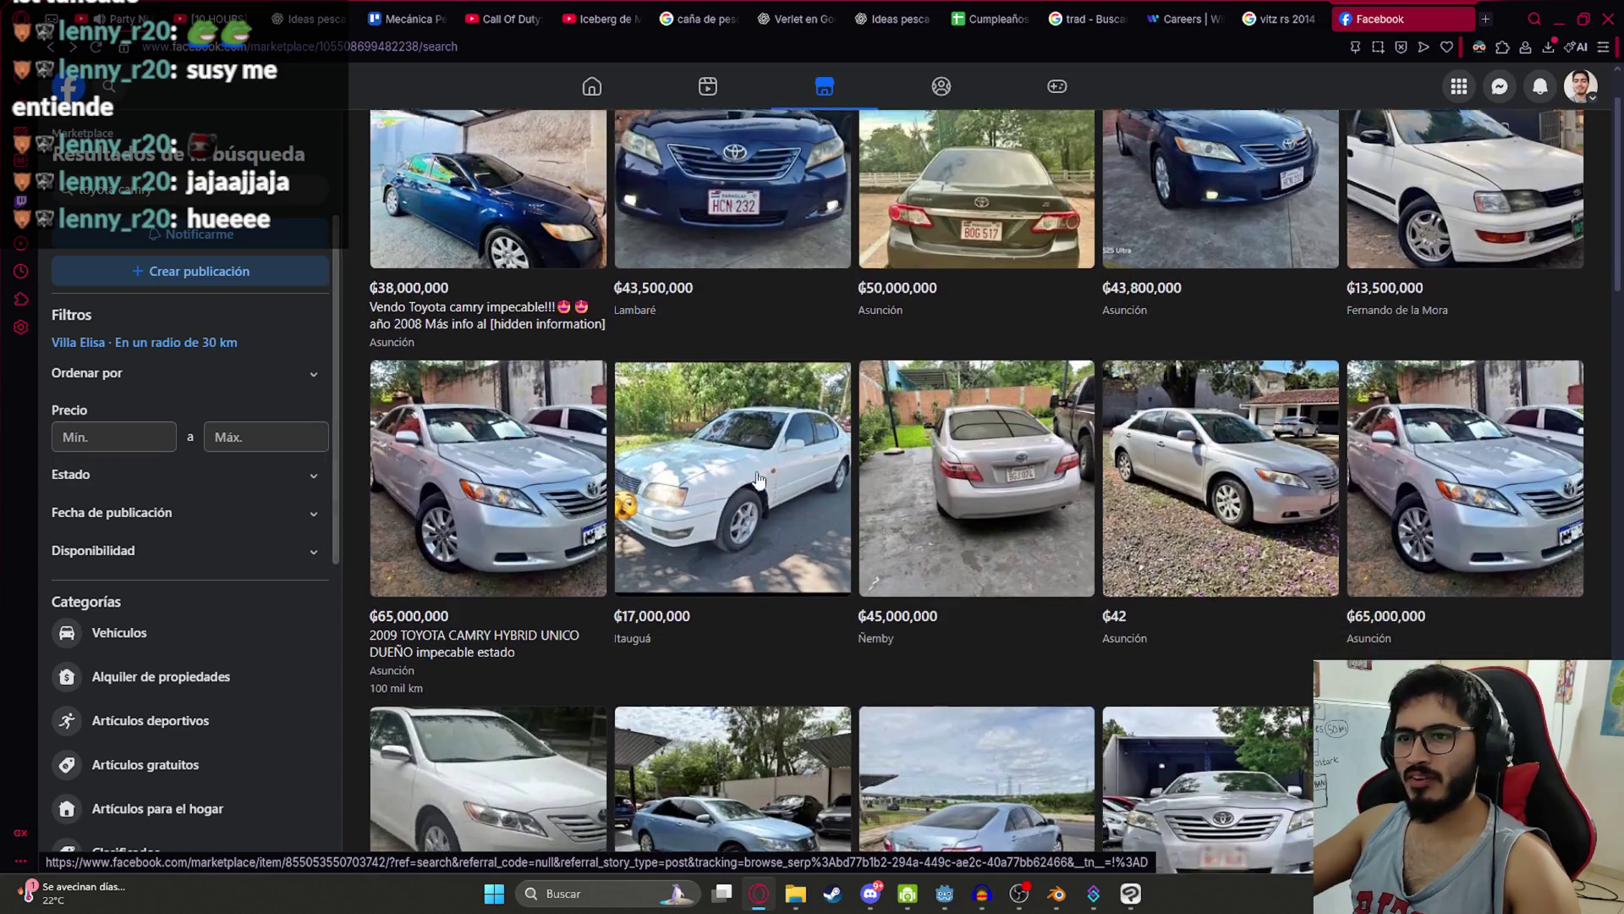
{"action": "left_click", "coordinate": [502, 604]}
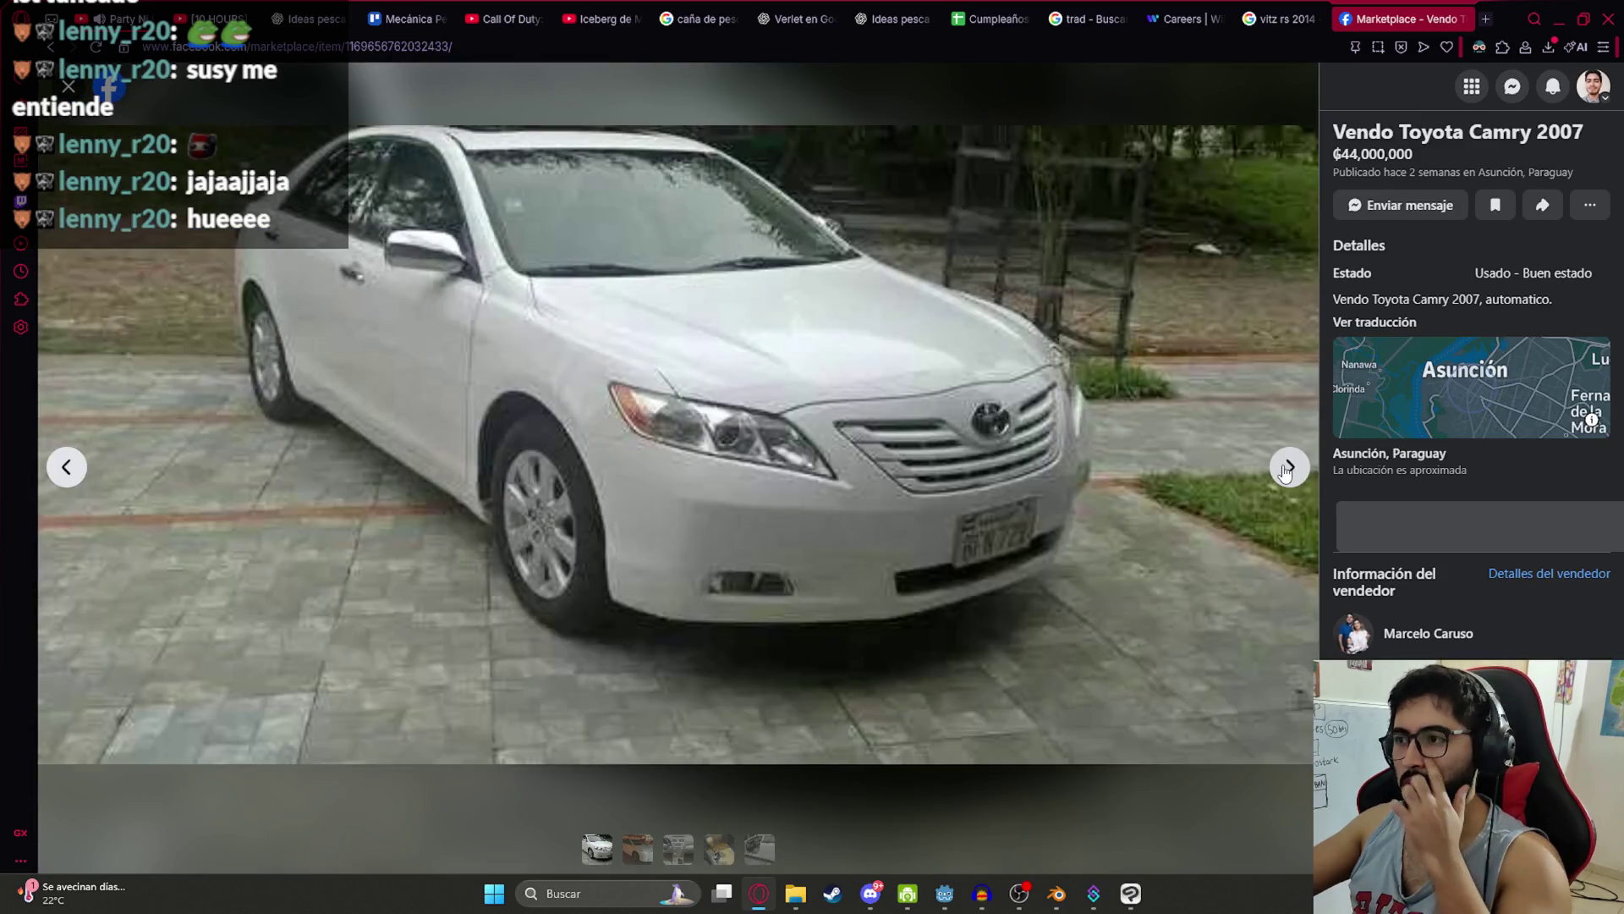
{"action": "left_click", "coordinate": [1286, 470]}
{"action": "left_click", "coordinate": [1286, 470]}
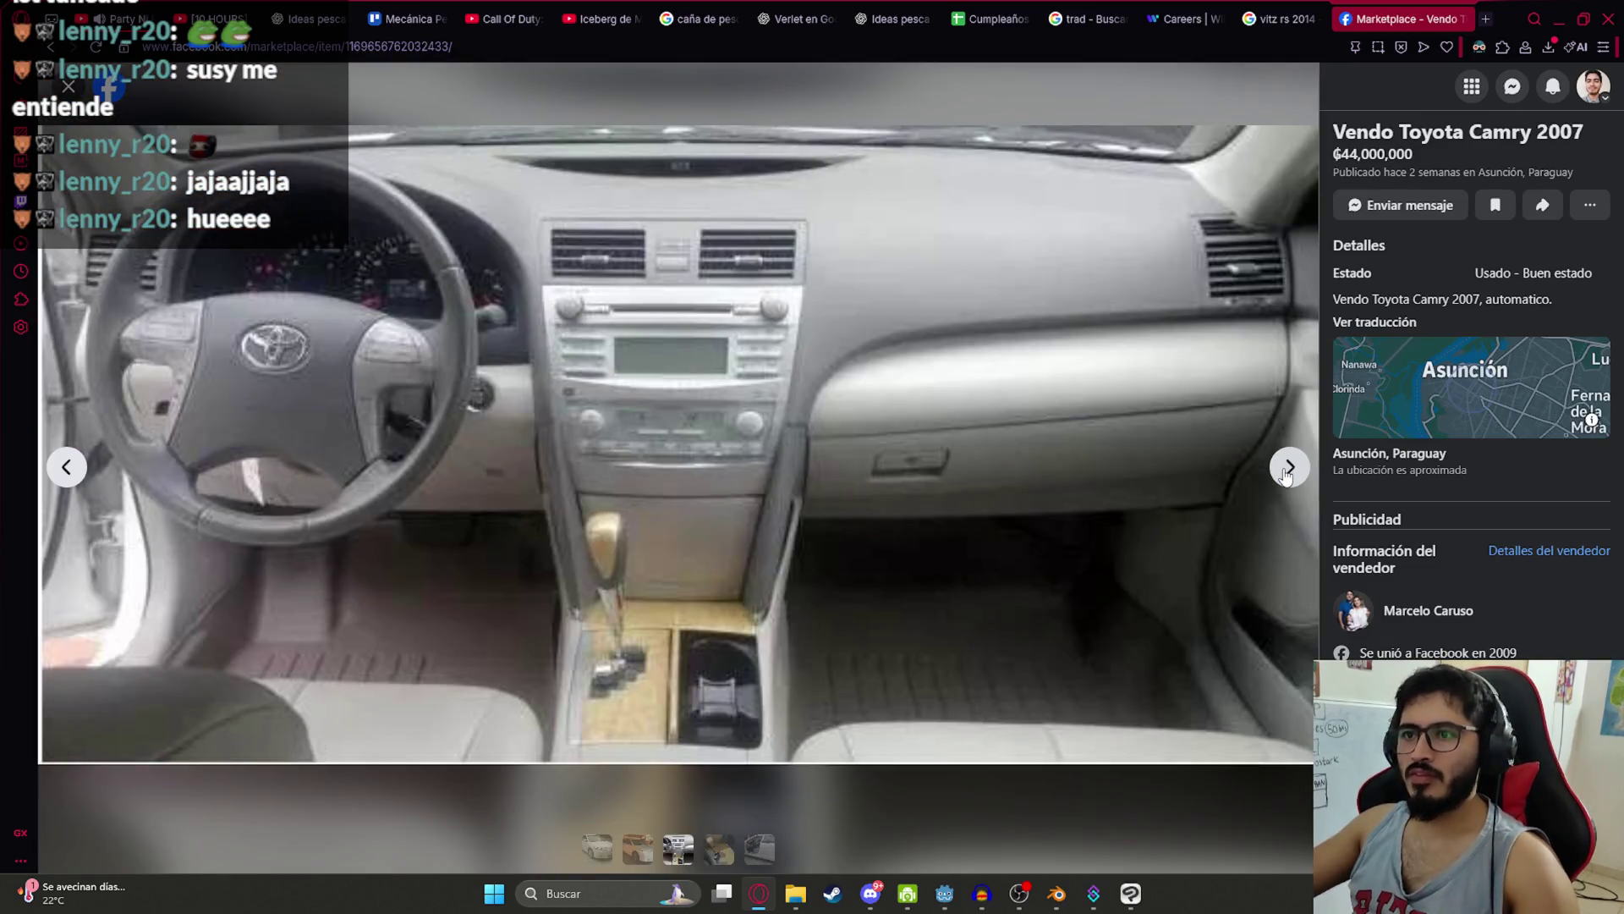
{"action": "left_click", "coordinate": [1286, 470]}
{"action": "left_click", "coordinate": [1286, 470]}
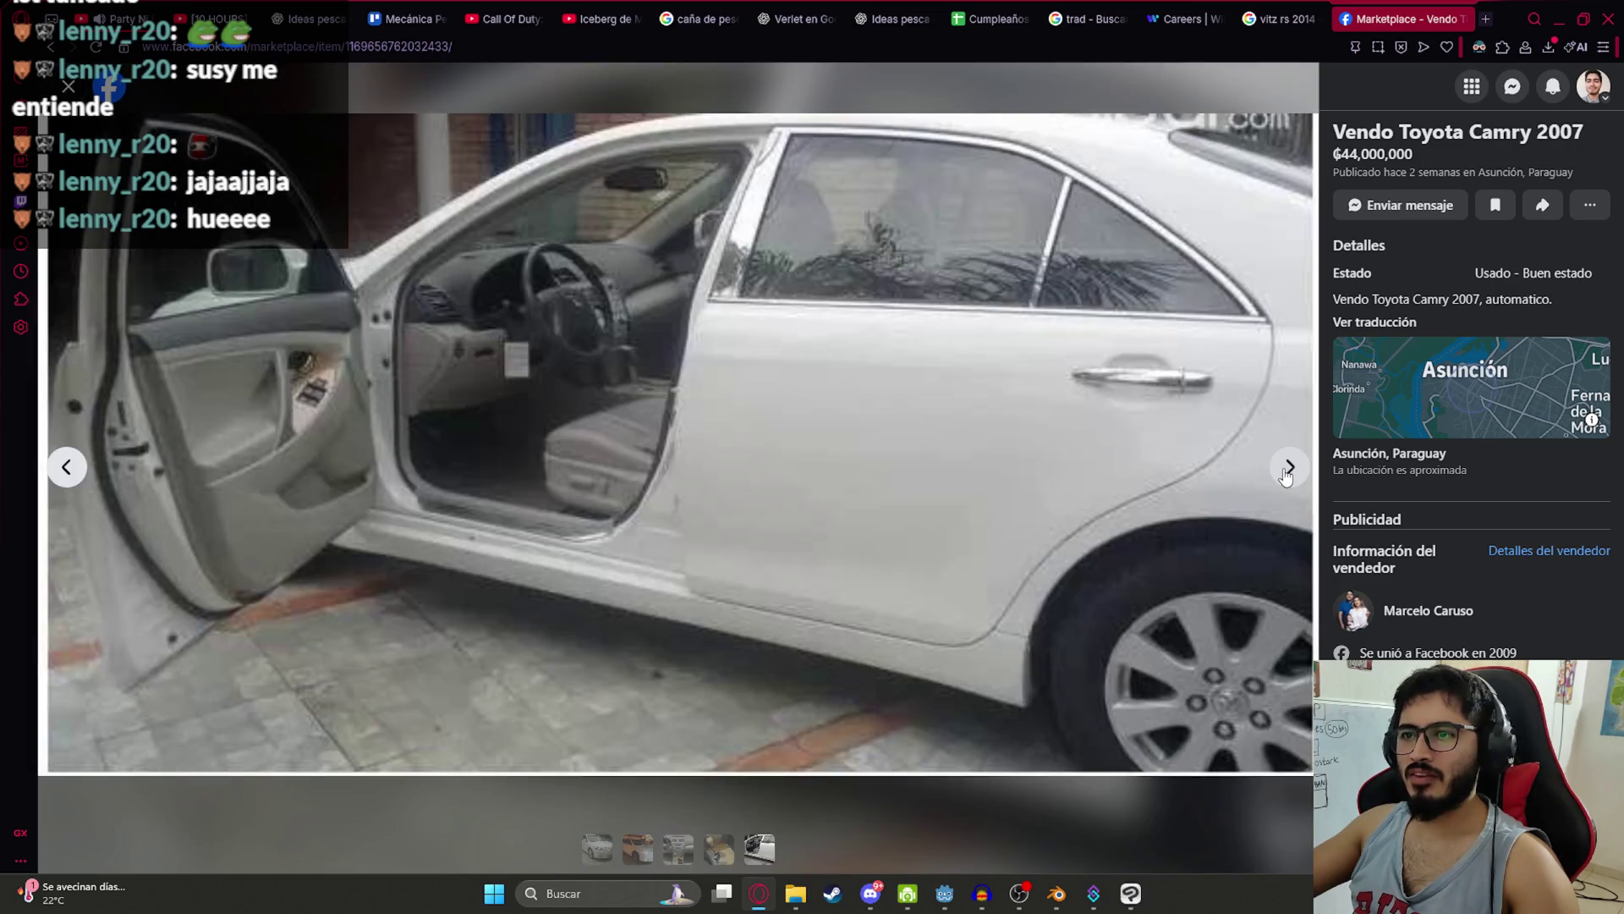
{"action": "left_click", "coordinate": [1285, 471]}
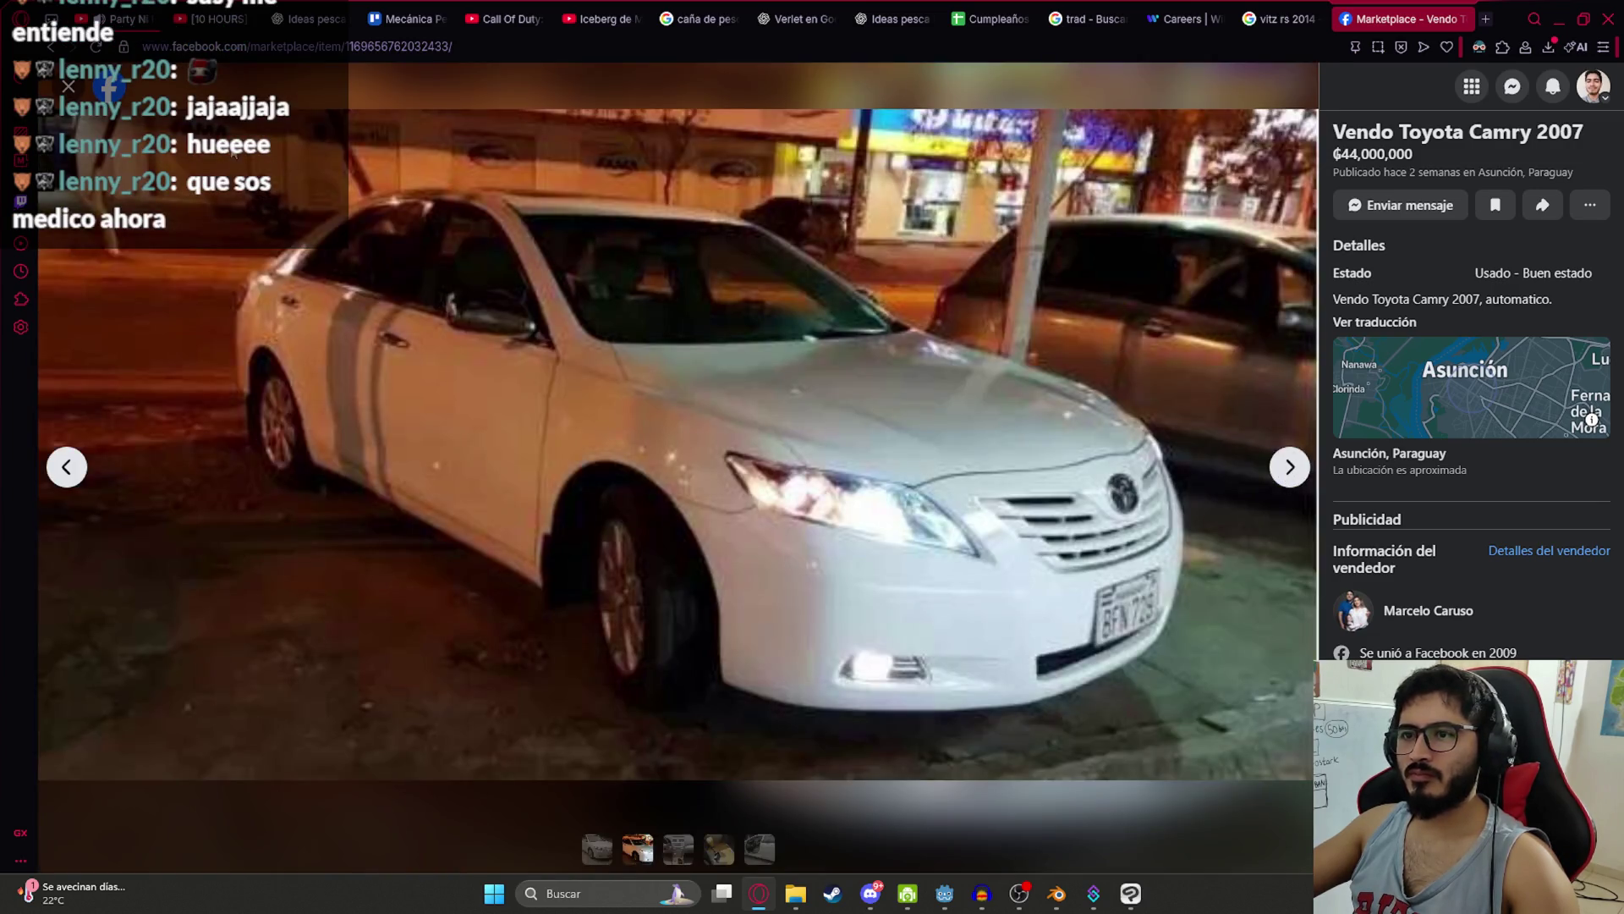
{"action": "left_click", "coordinate": [68, 87]}
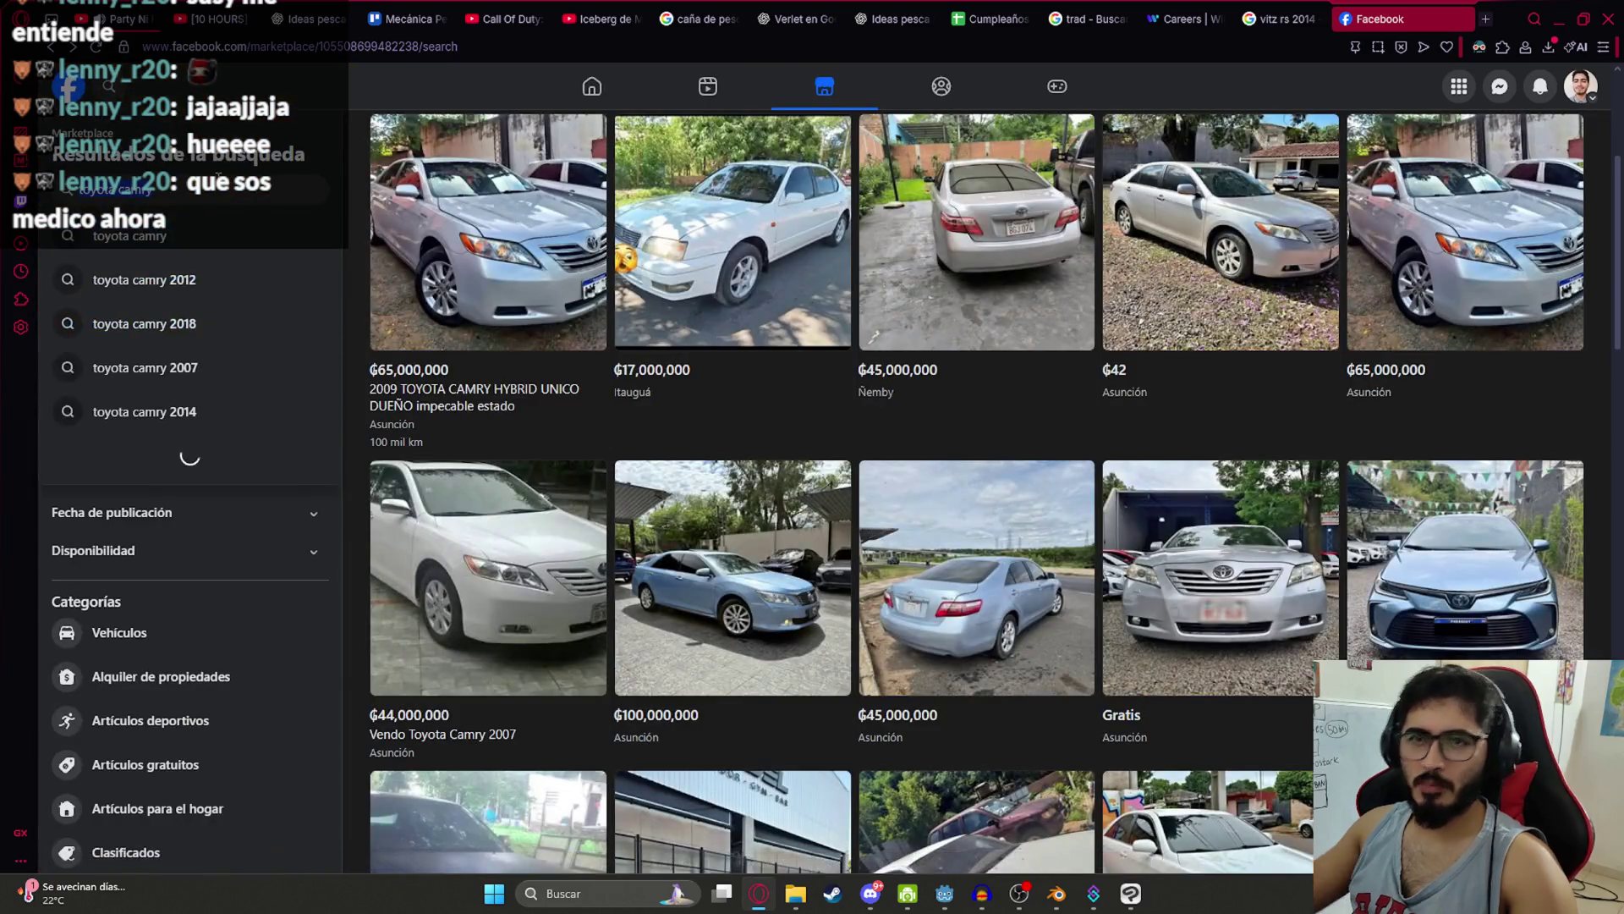
- Search for 'toyota camry americana' and open the automatic 2008 Camry listing
{"action": "type", "text": "mericana"}
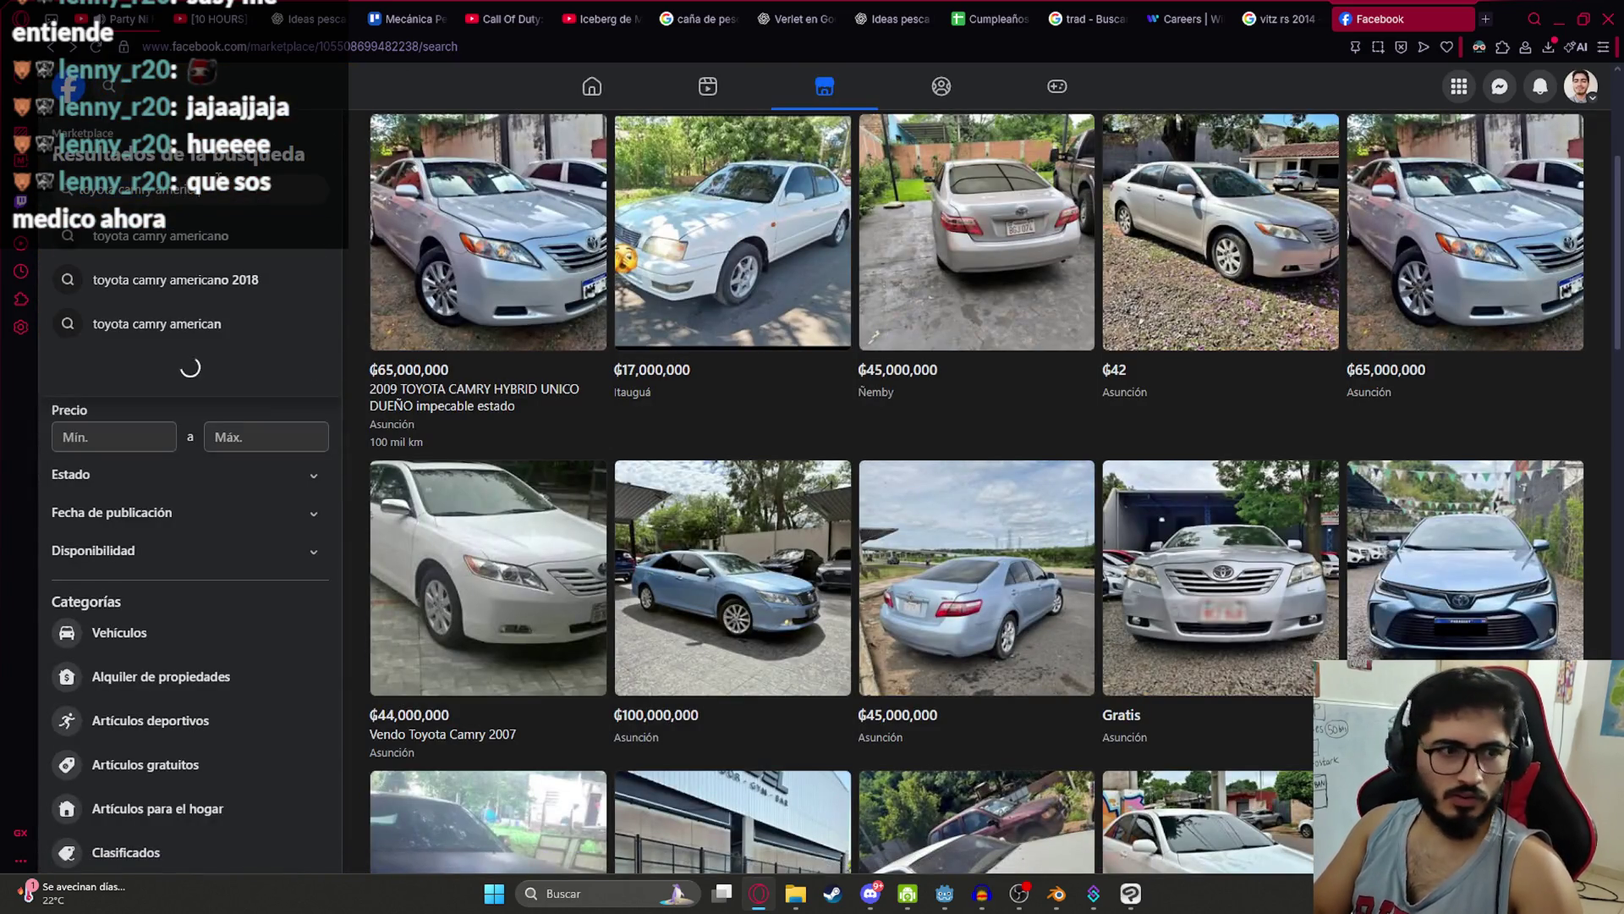
{"action": "key", "text": "Return"}
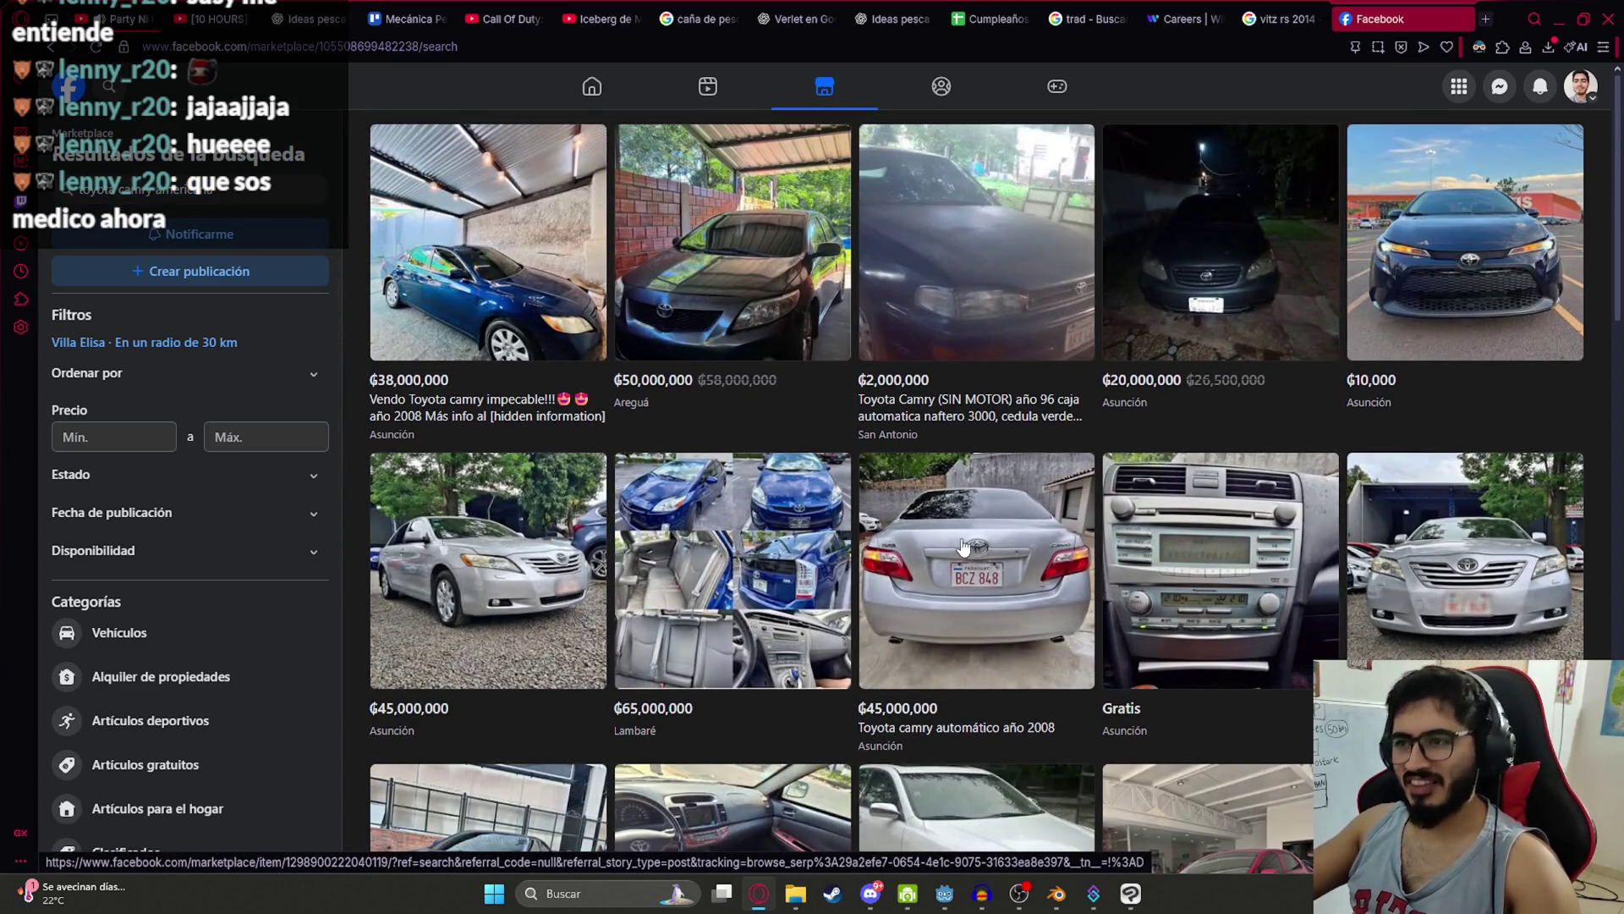
{"action": "left_click", "coordinate": [1002, 572]}
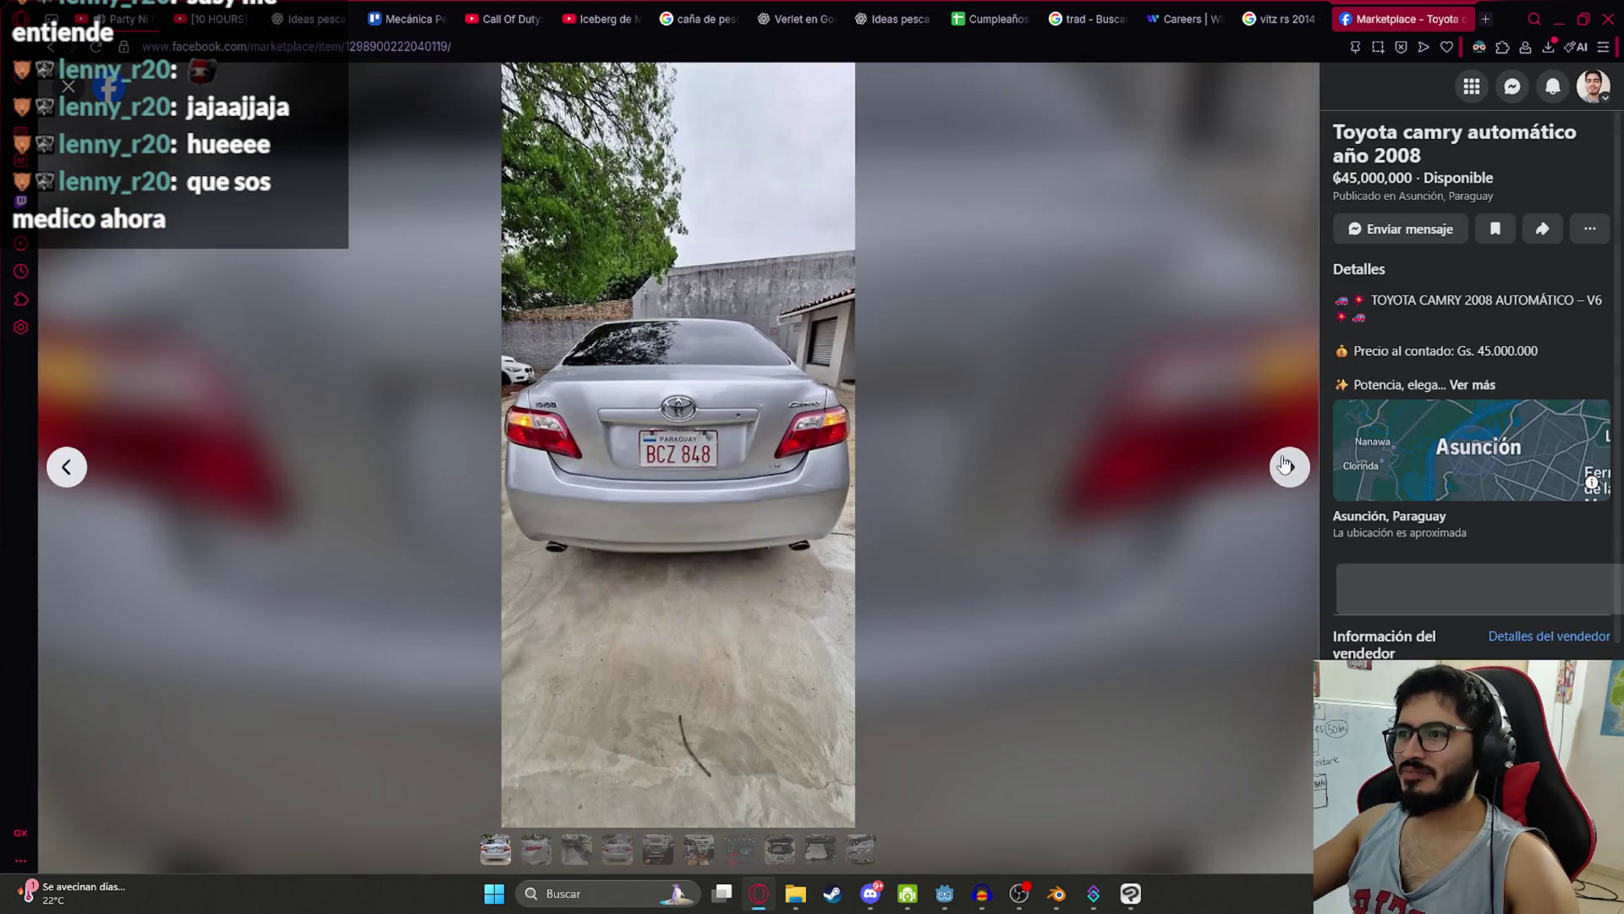
- View the 2008 Camry's interior photos, close it, and run a new Toyota IST search
{"action": "left_click", "coordinate": [1282, 470]}
{"action": "left_click", "coordinate": [1282, 469]}
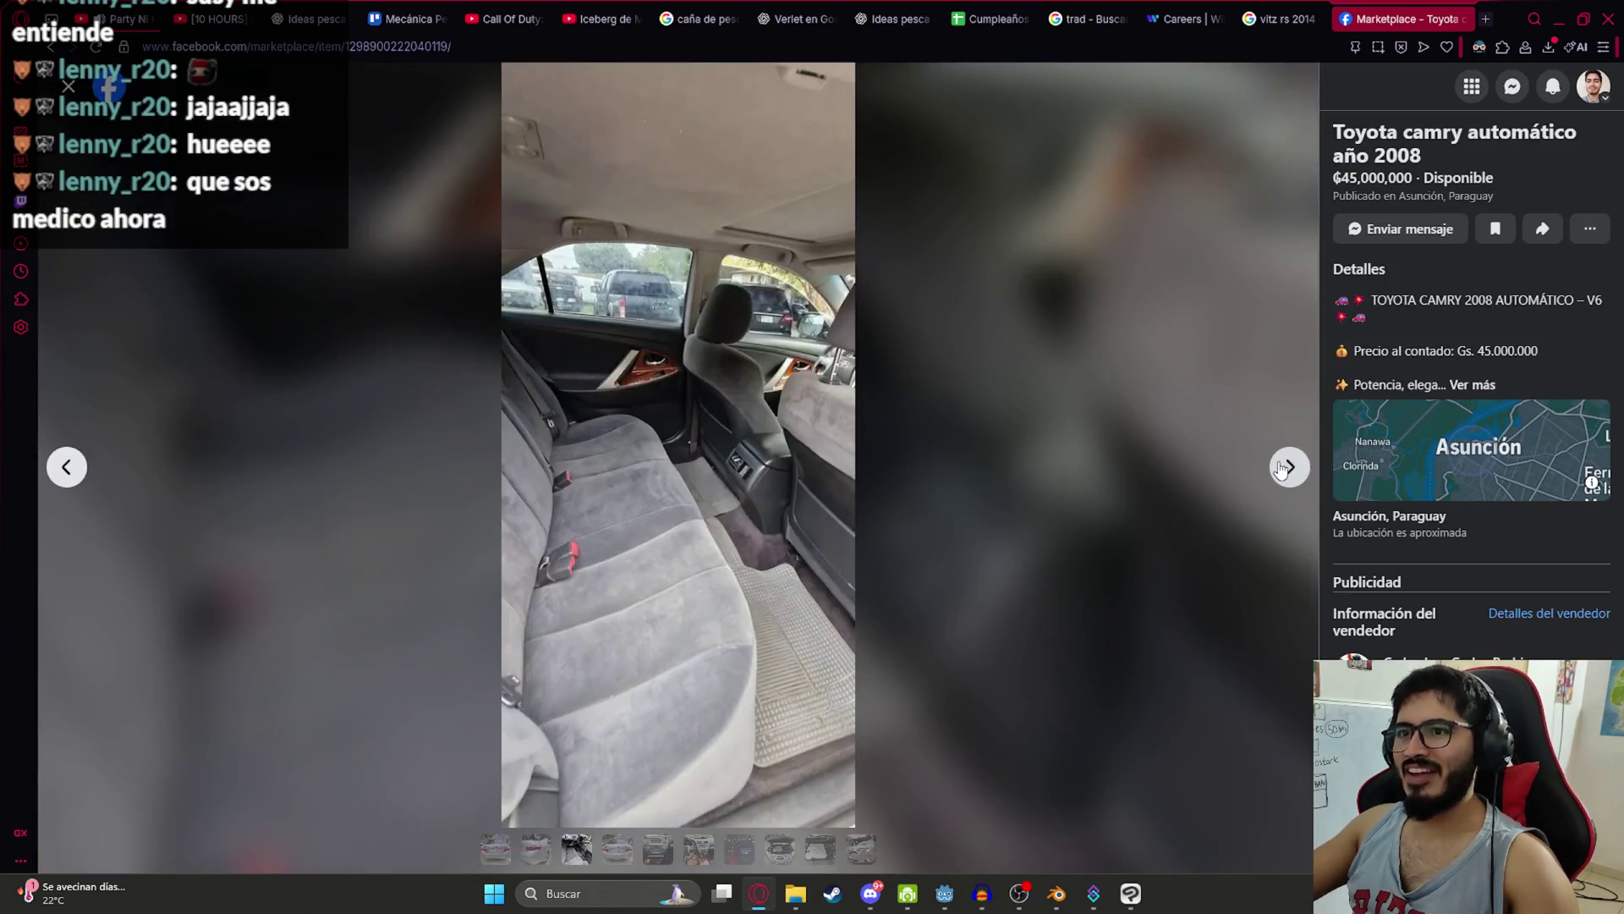
{"action": "left_click", "coordinate": [1282, 469]}
{"action": "left_click", "coordinate": [1281, 469]}
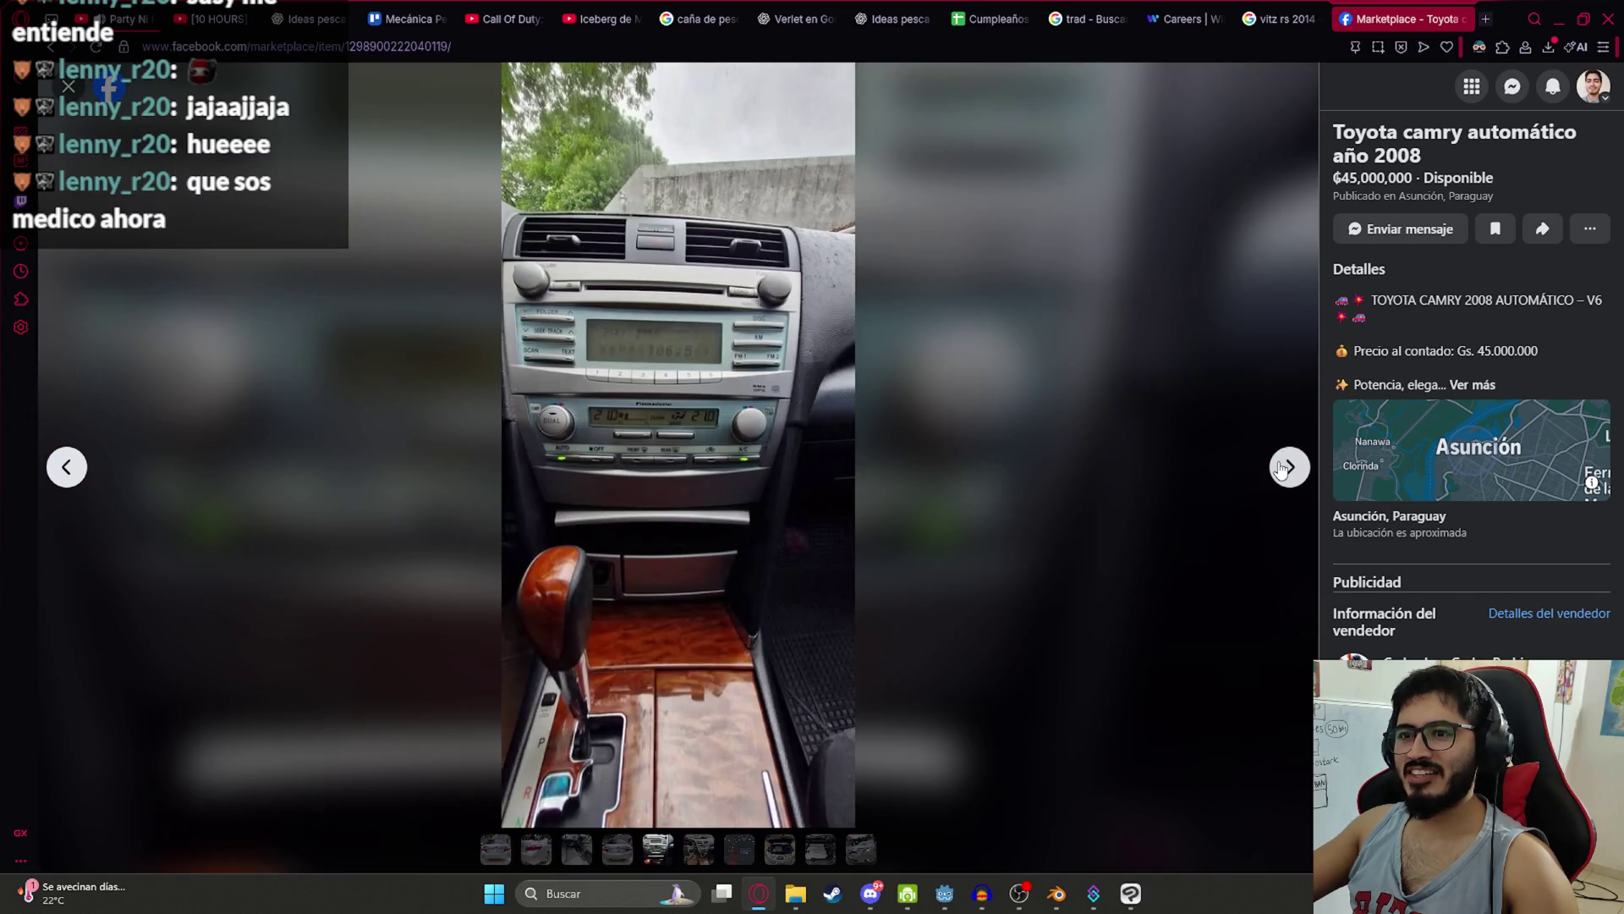
{"action": "left_click", "coordinate": [1282, 470]}
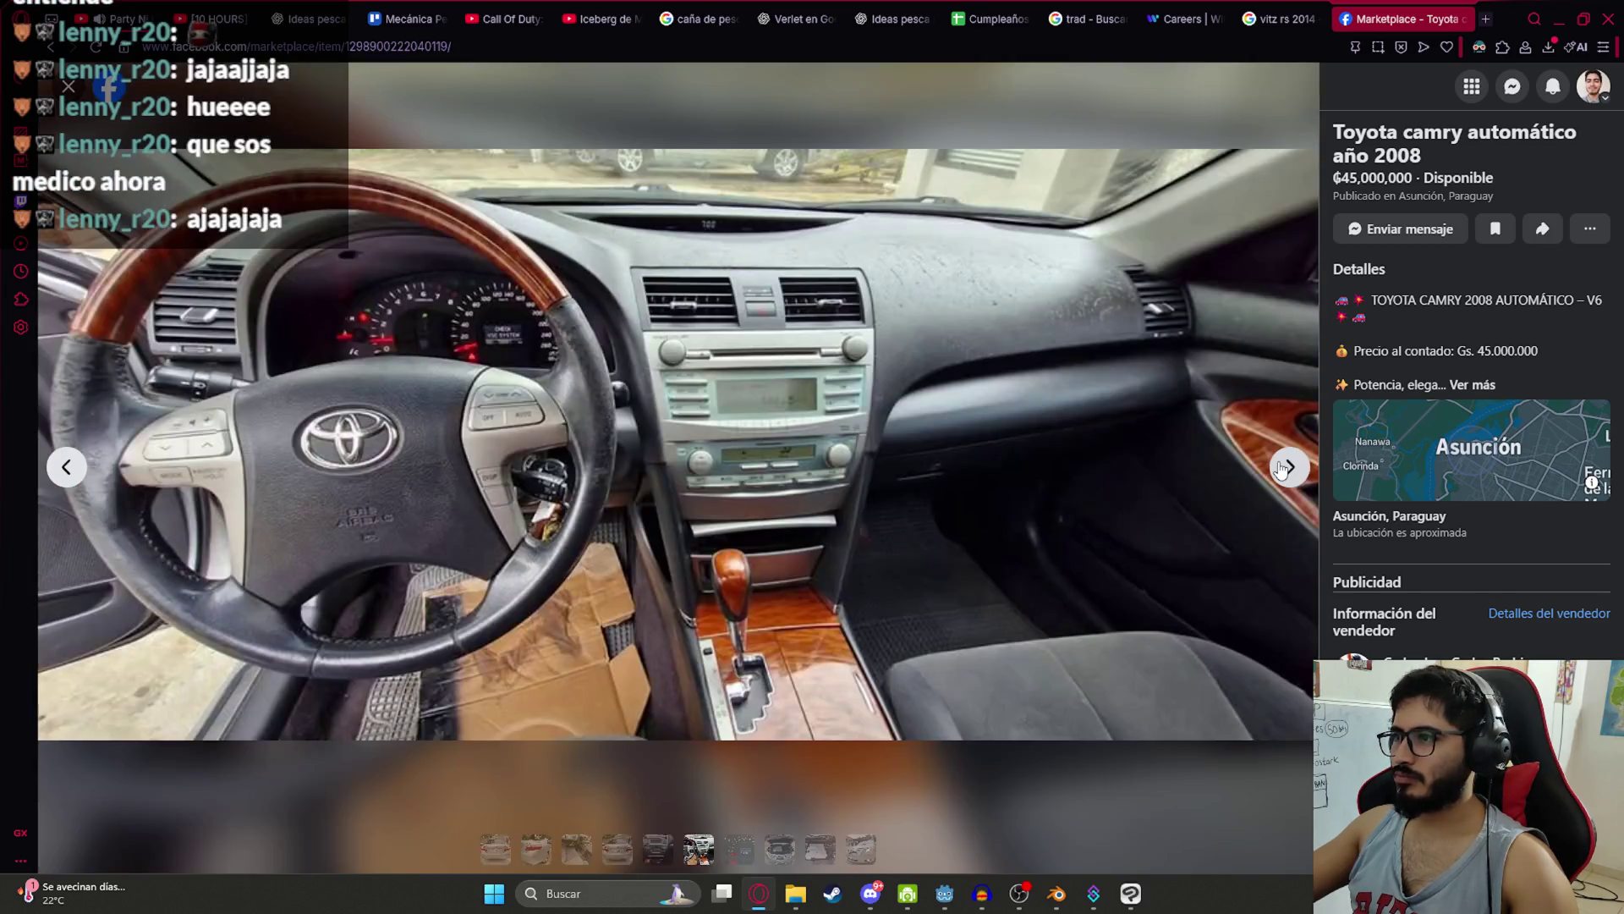
{"action": "key", "text": "Escape"}
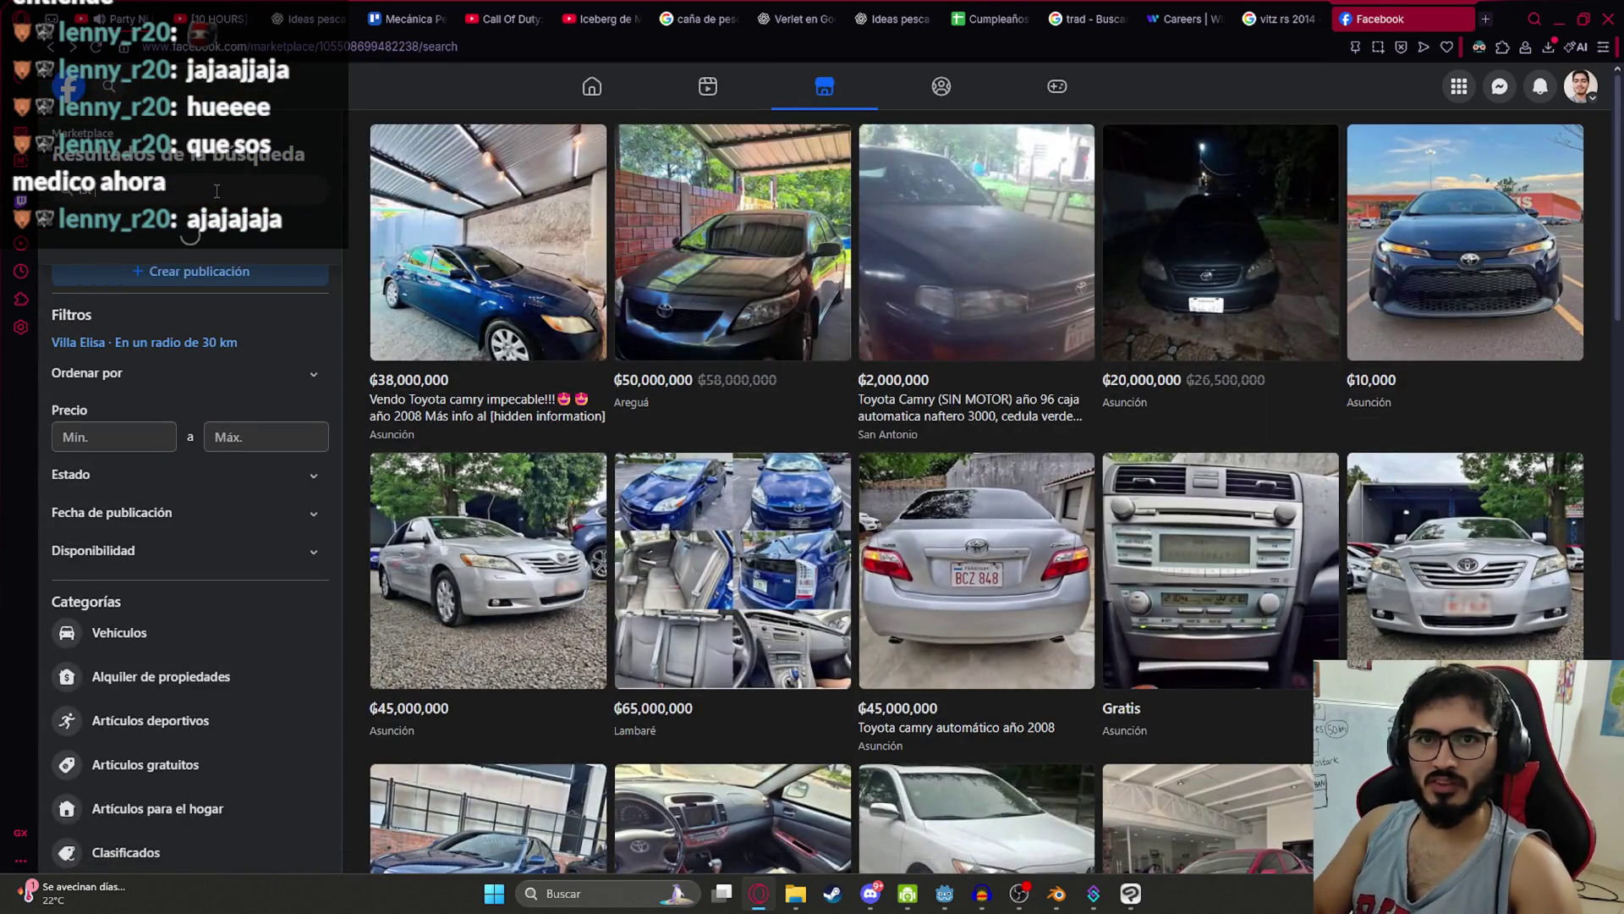
{"action": "left_click", "coordinate": [217, 191]}
{"action": "key", "text": "Return"}
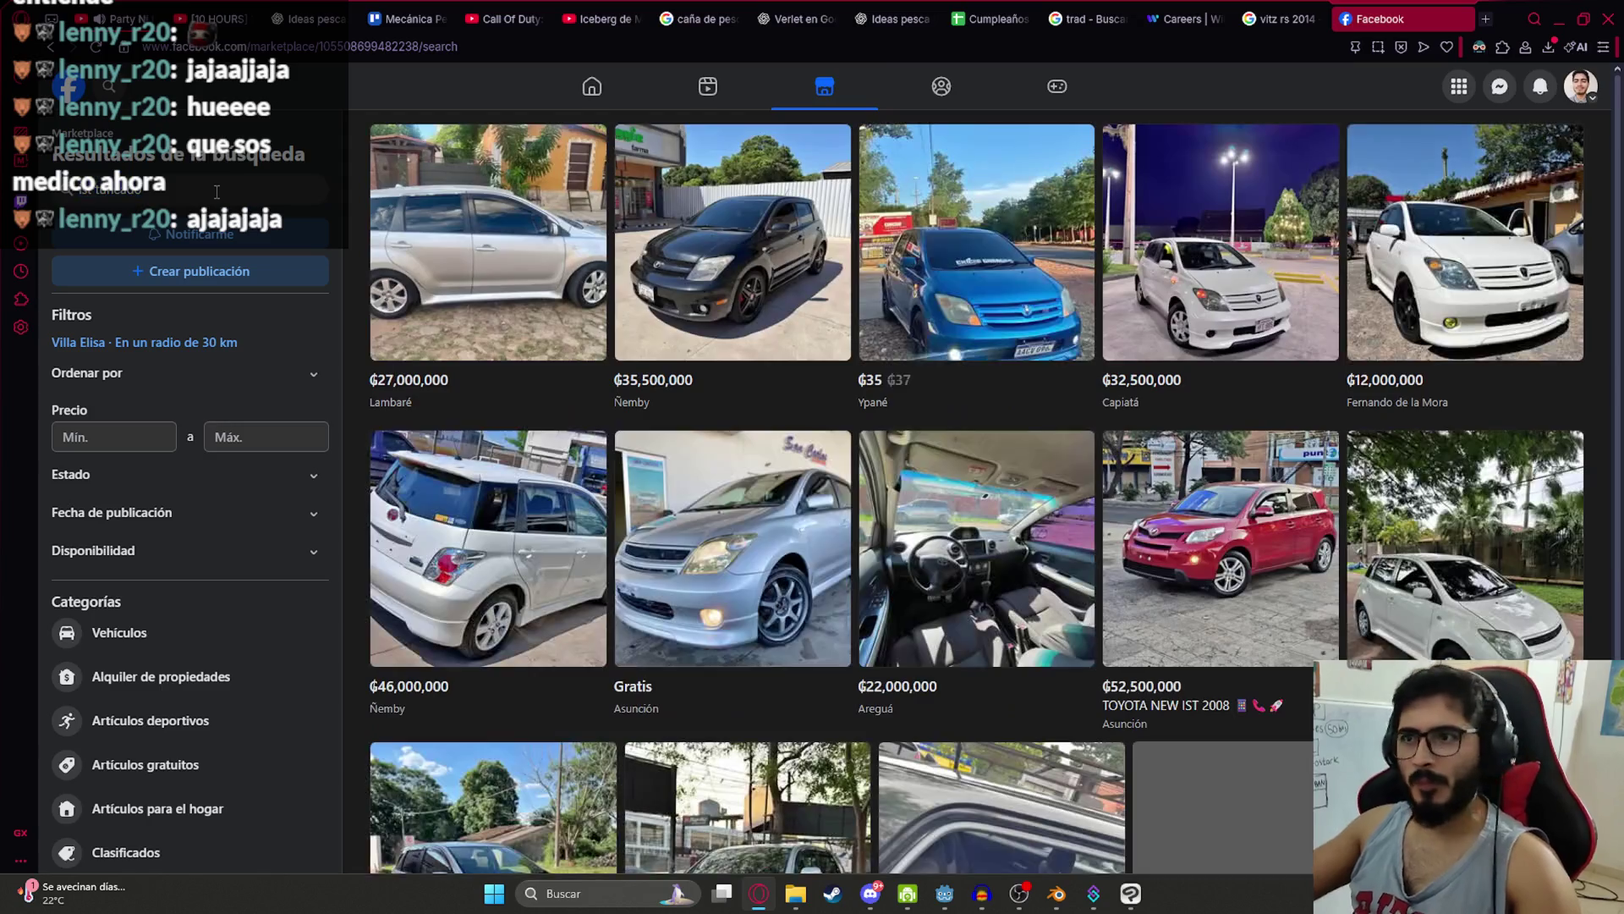
- Check the ₲32,500,000 Capiatá IST listing, then scroll through the IST results
{"action": "left_click", "coordinate": [1288, 264]}
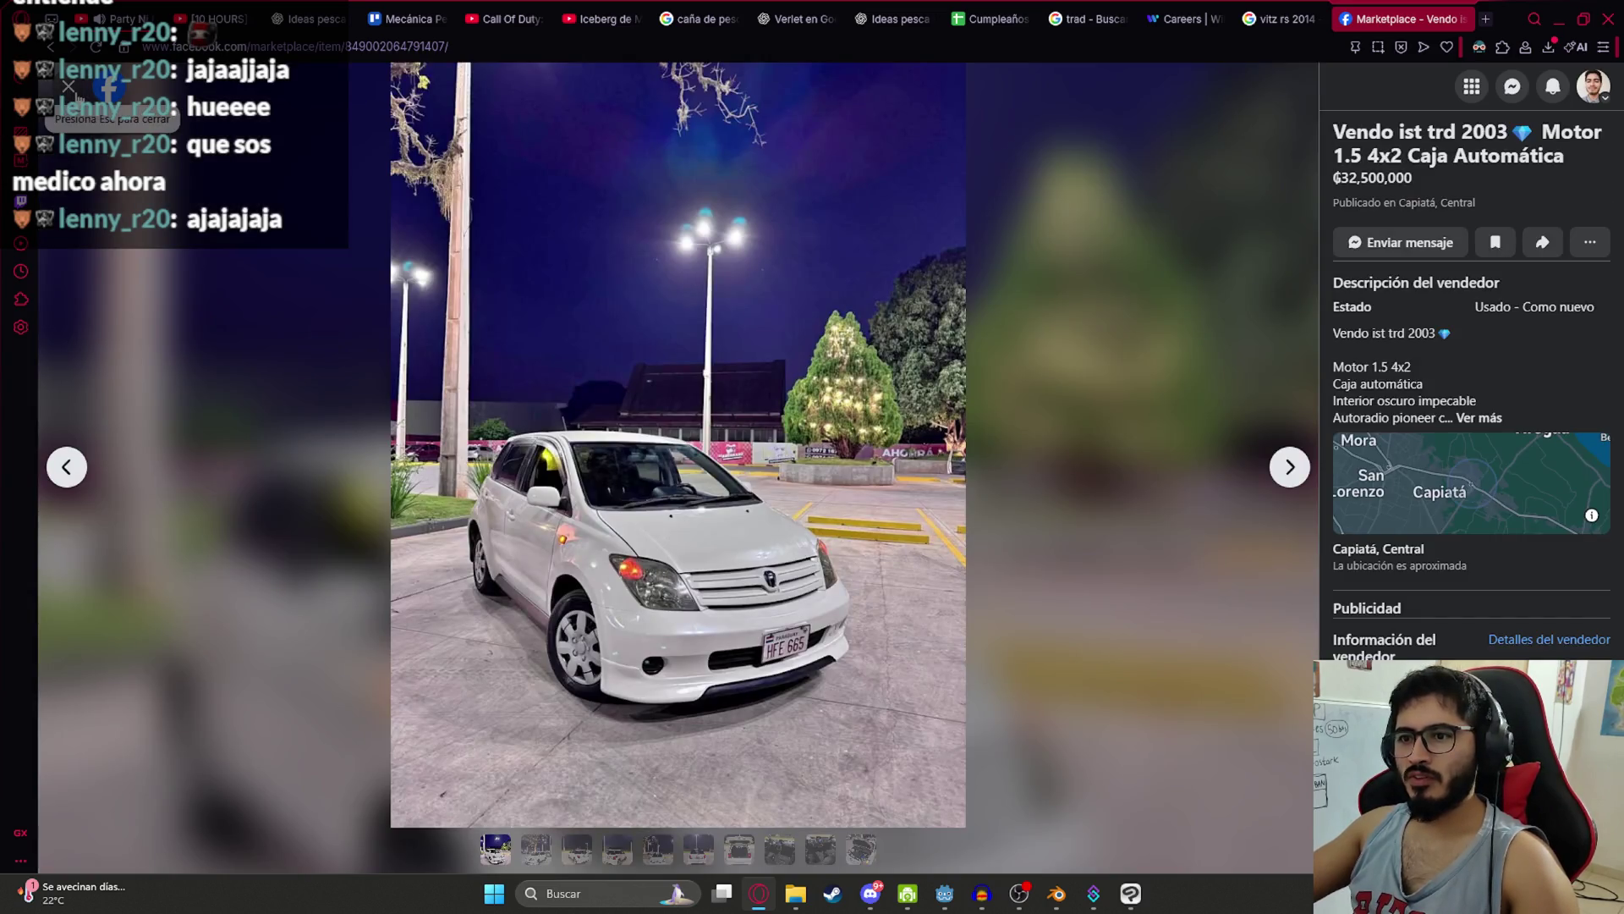
{"action": "left_click", "coordinate": [74, 93]}
{"action": "scroll", "coordinate": [1159, 649], "scroll_direction": "down", "scroll_amount": 8}
{"action": "scroll", "coordinate": [1159, 648], "scroll_direction": "up", "scroll_amount": 6}
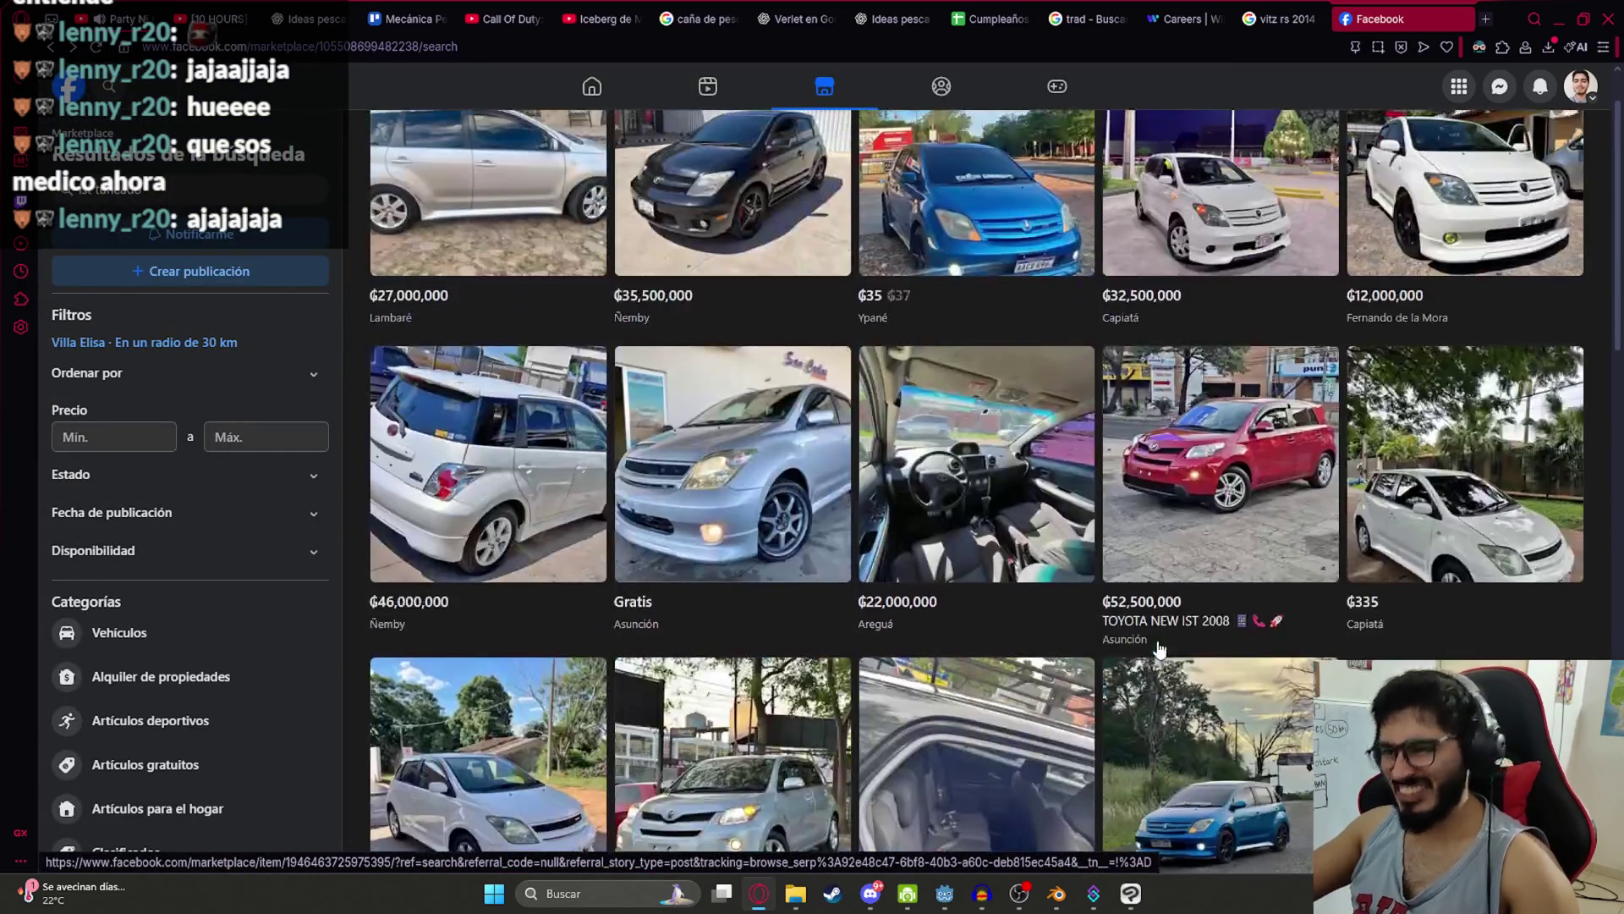
{"action": "scroll", "coordinate": [982, 558], "scroll_direction": "down", "scroll_amount": 6}
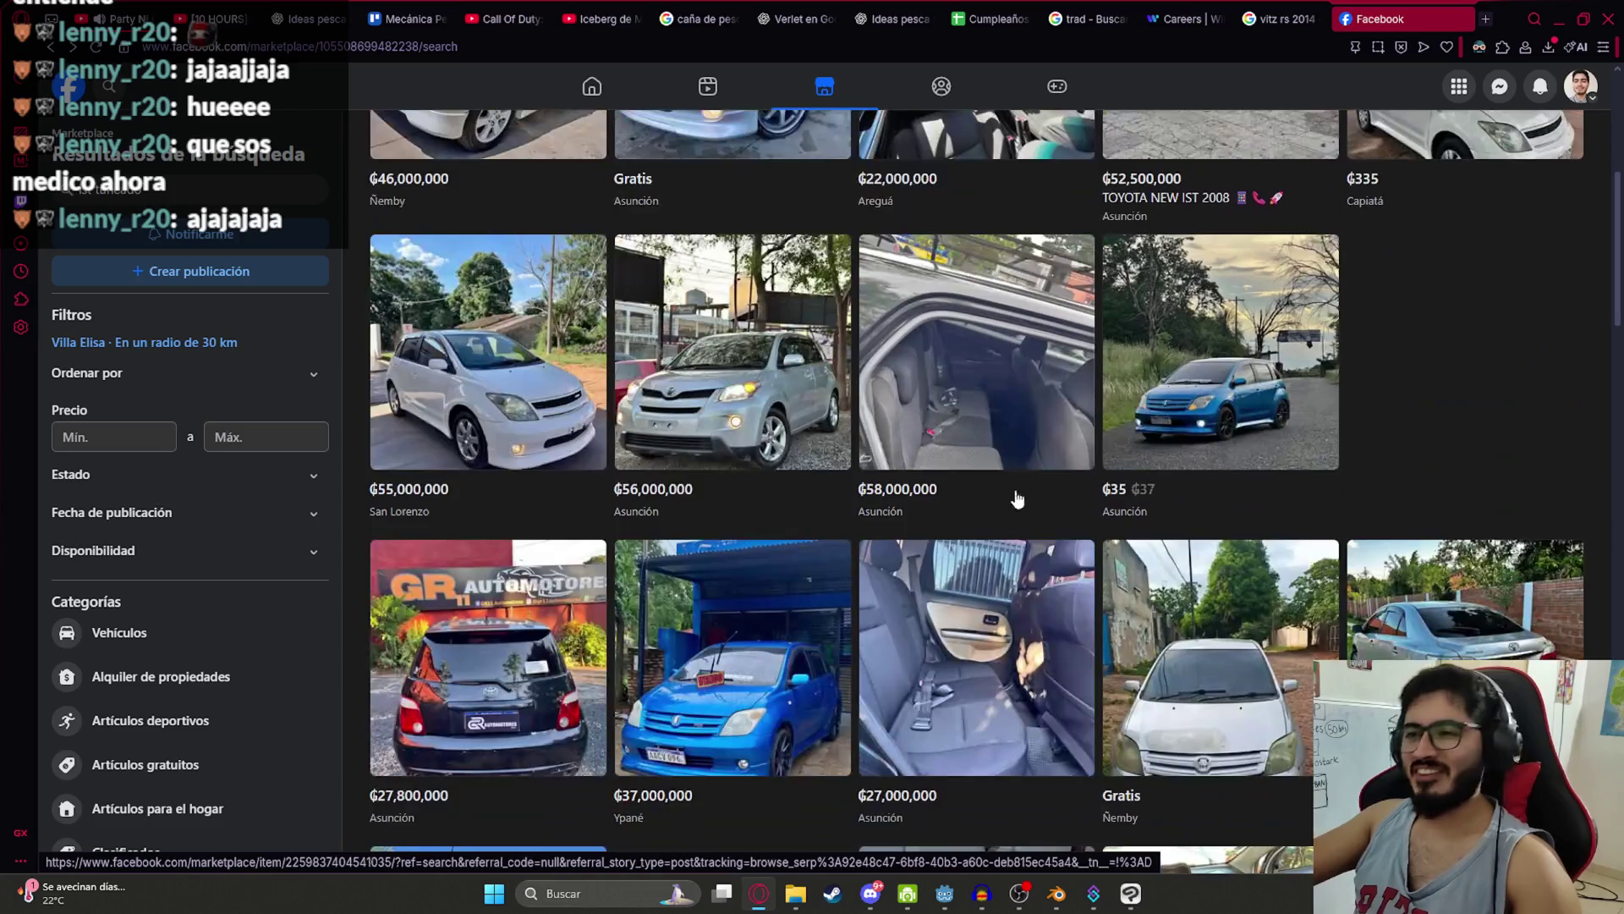
{"action": "scroll", "coordinate": [1058, 439], "scroll_direction": "up", "scroll_amount": 3}
{"action": "scroll", "coordinate": [1057, 439], "scroll_direction": "up", "scroll_amount": 3}
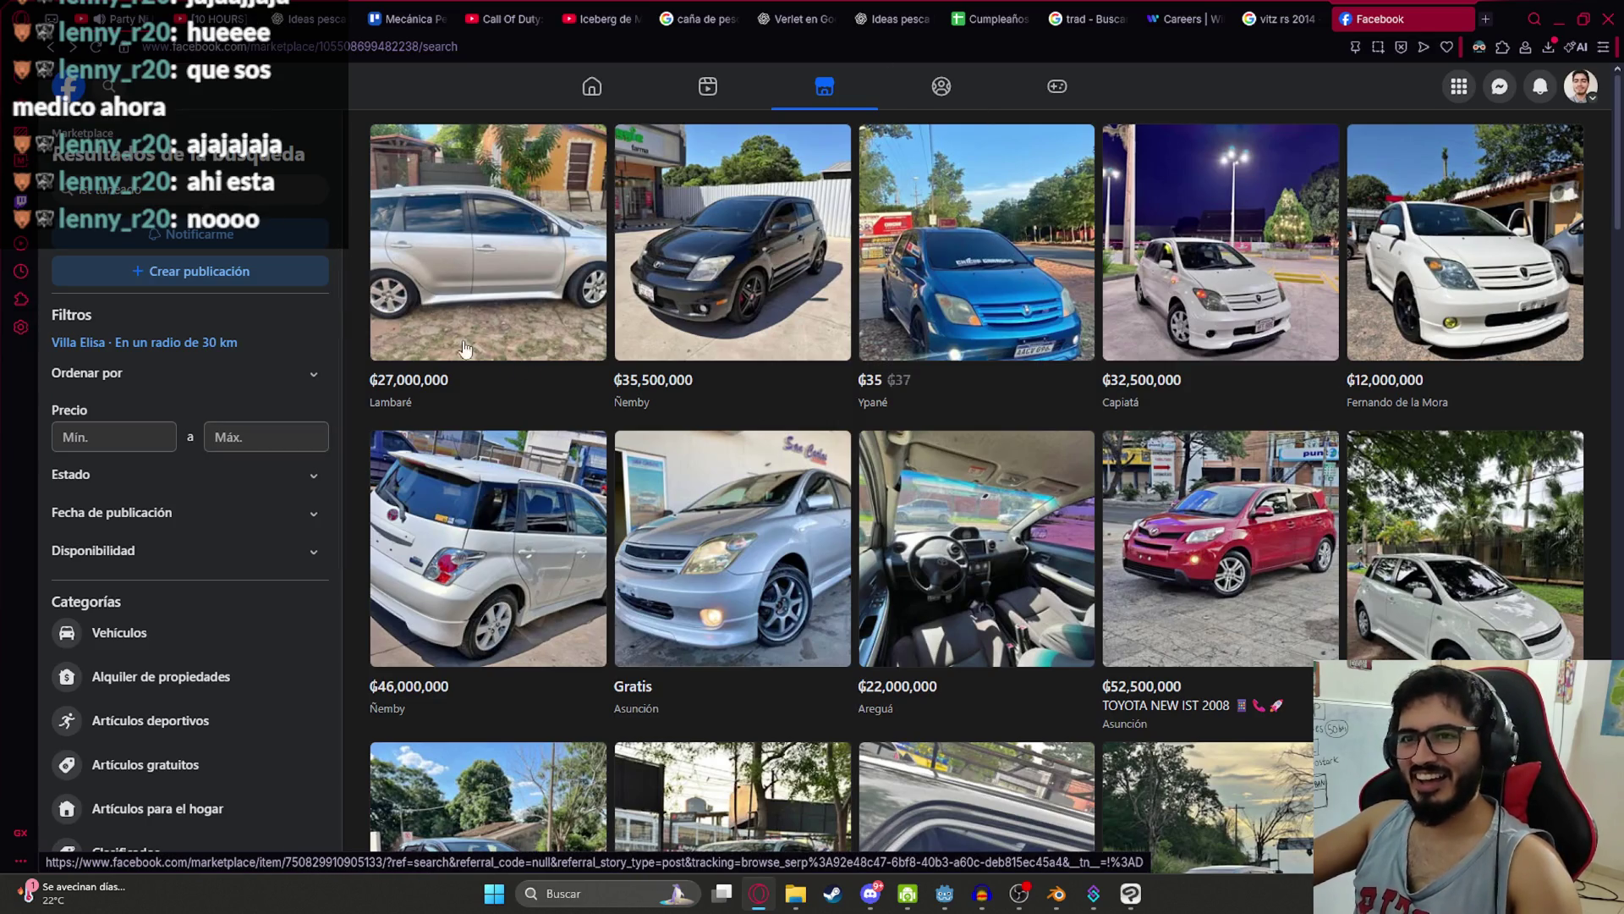
- View the ₲46,000,000 IST listing, then the red Toyota New IST 2008 photos
{"action": "left_click", "coordinate": [500, 526]}
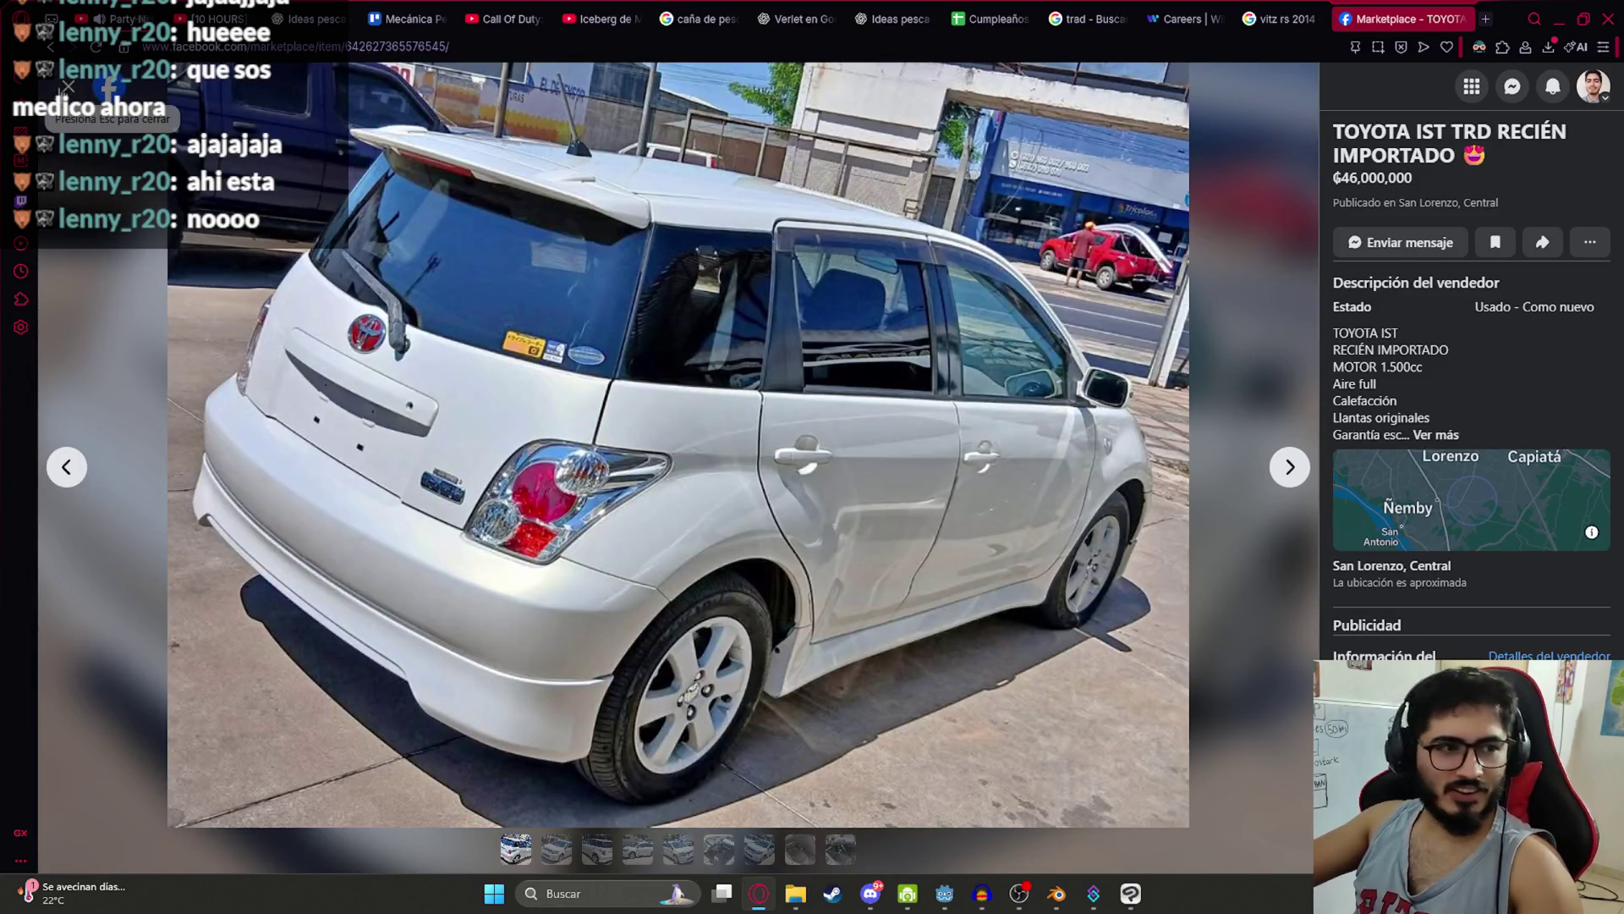
{"action": "left_click", "coordinate": [69, 86]}
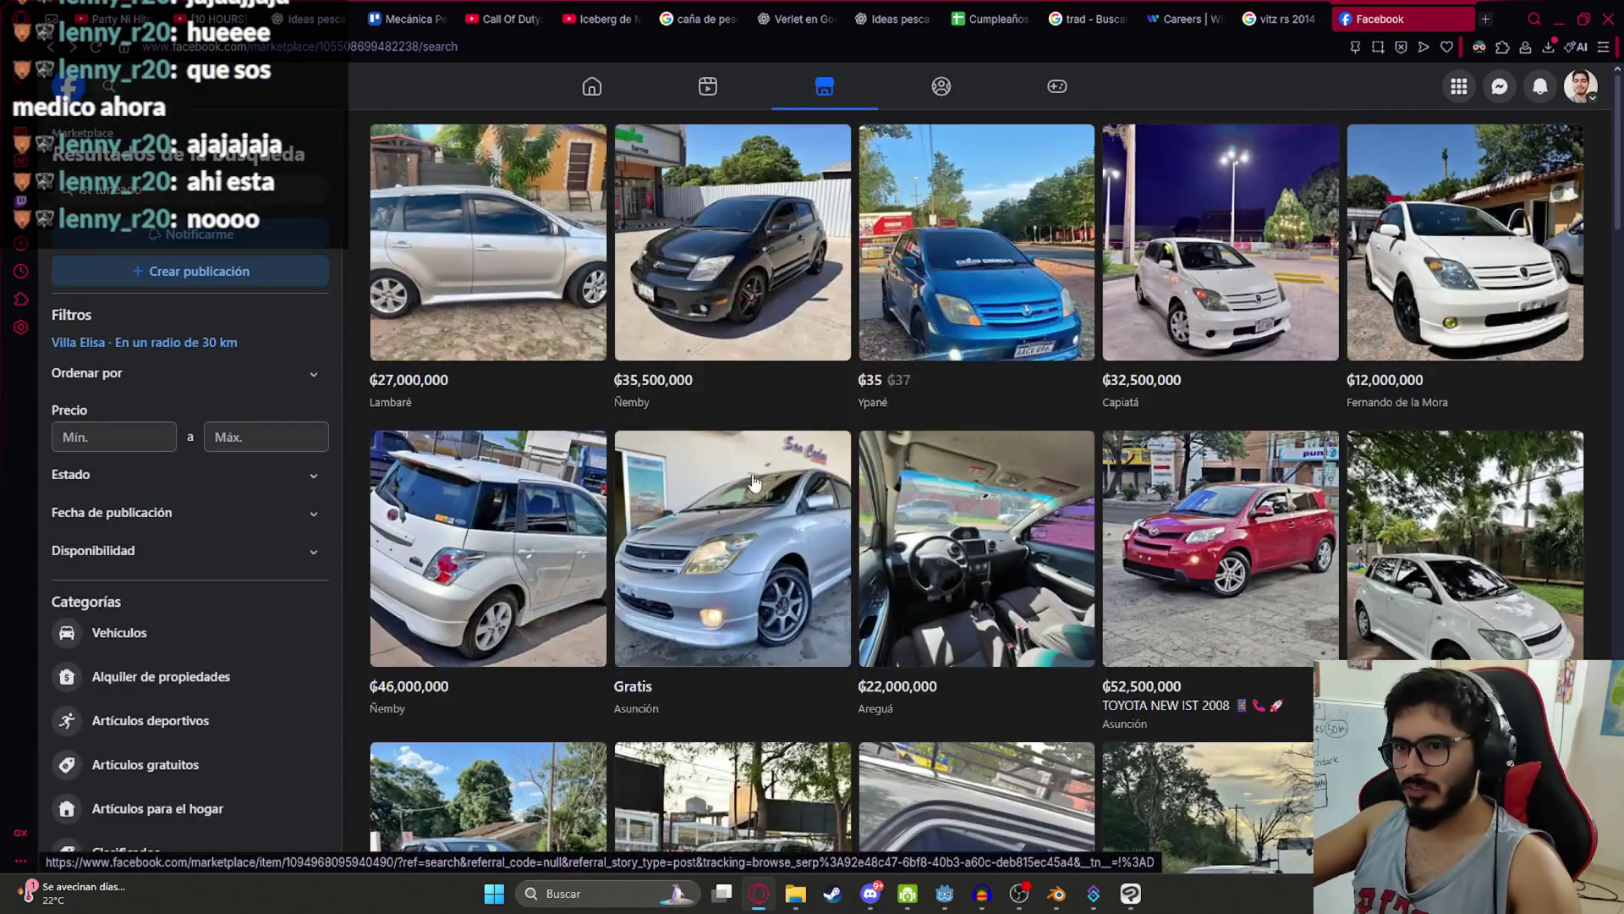
{"action": "scroll", "coordinate": [812, 569], "scroll_direction": "down", "scroll_amount": 5}
{"action": "scroll", "coordinate": [810, 569], "scroll_direction": "up", "scroll_amount": 7}
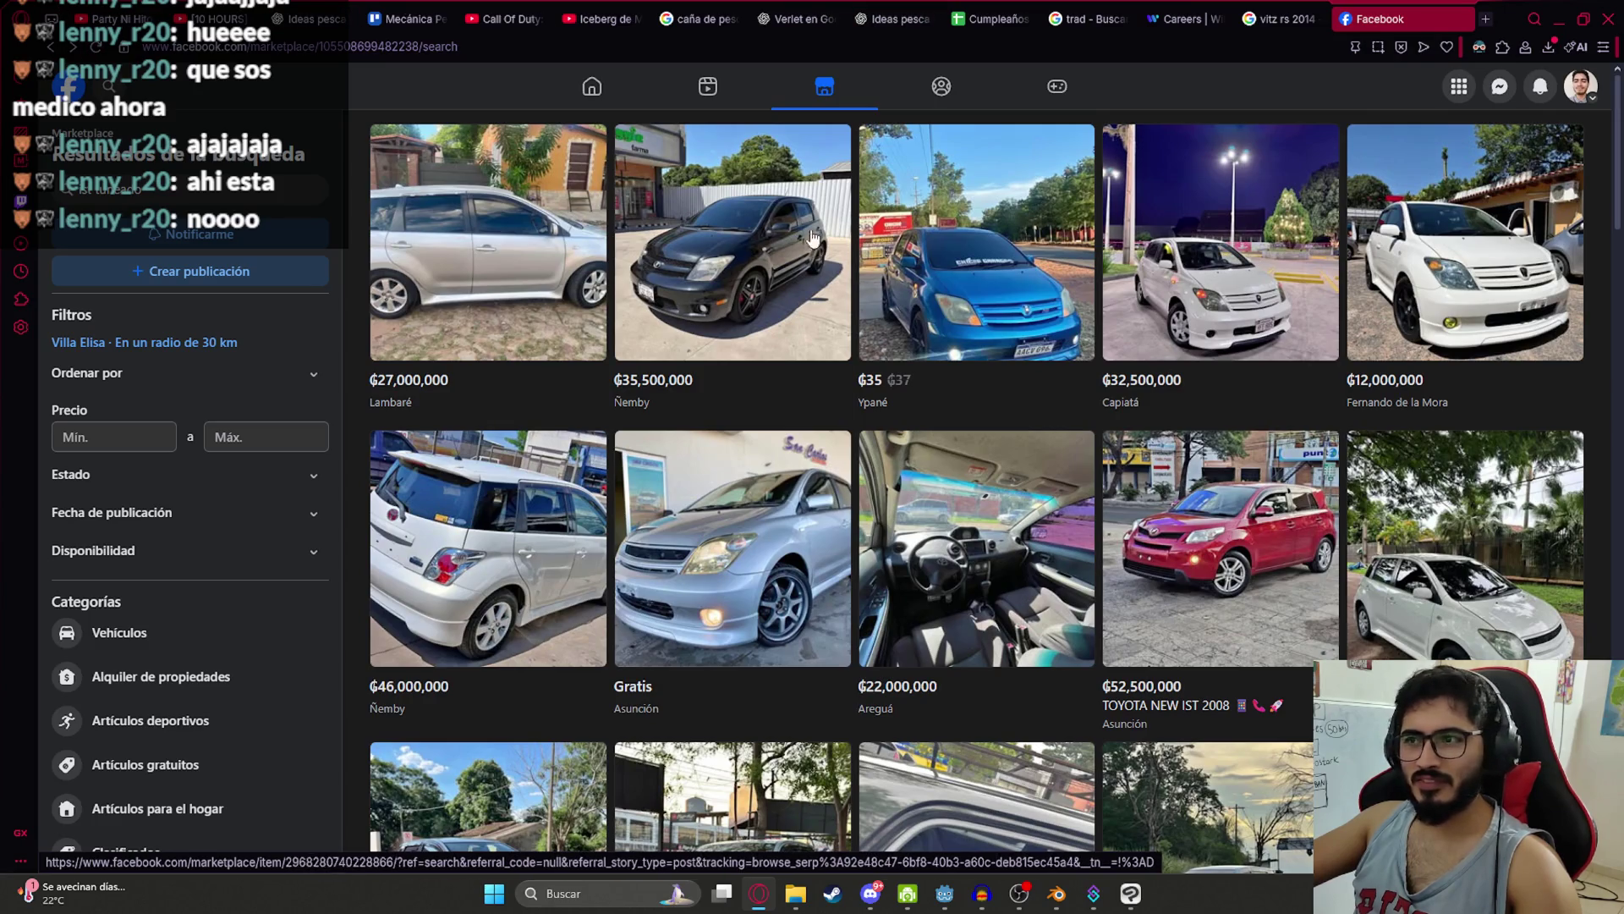
{"action": "left_click", "coordinate": [1196, 571]}
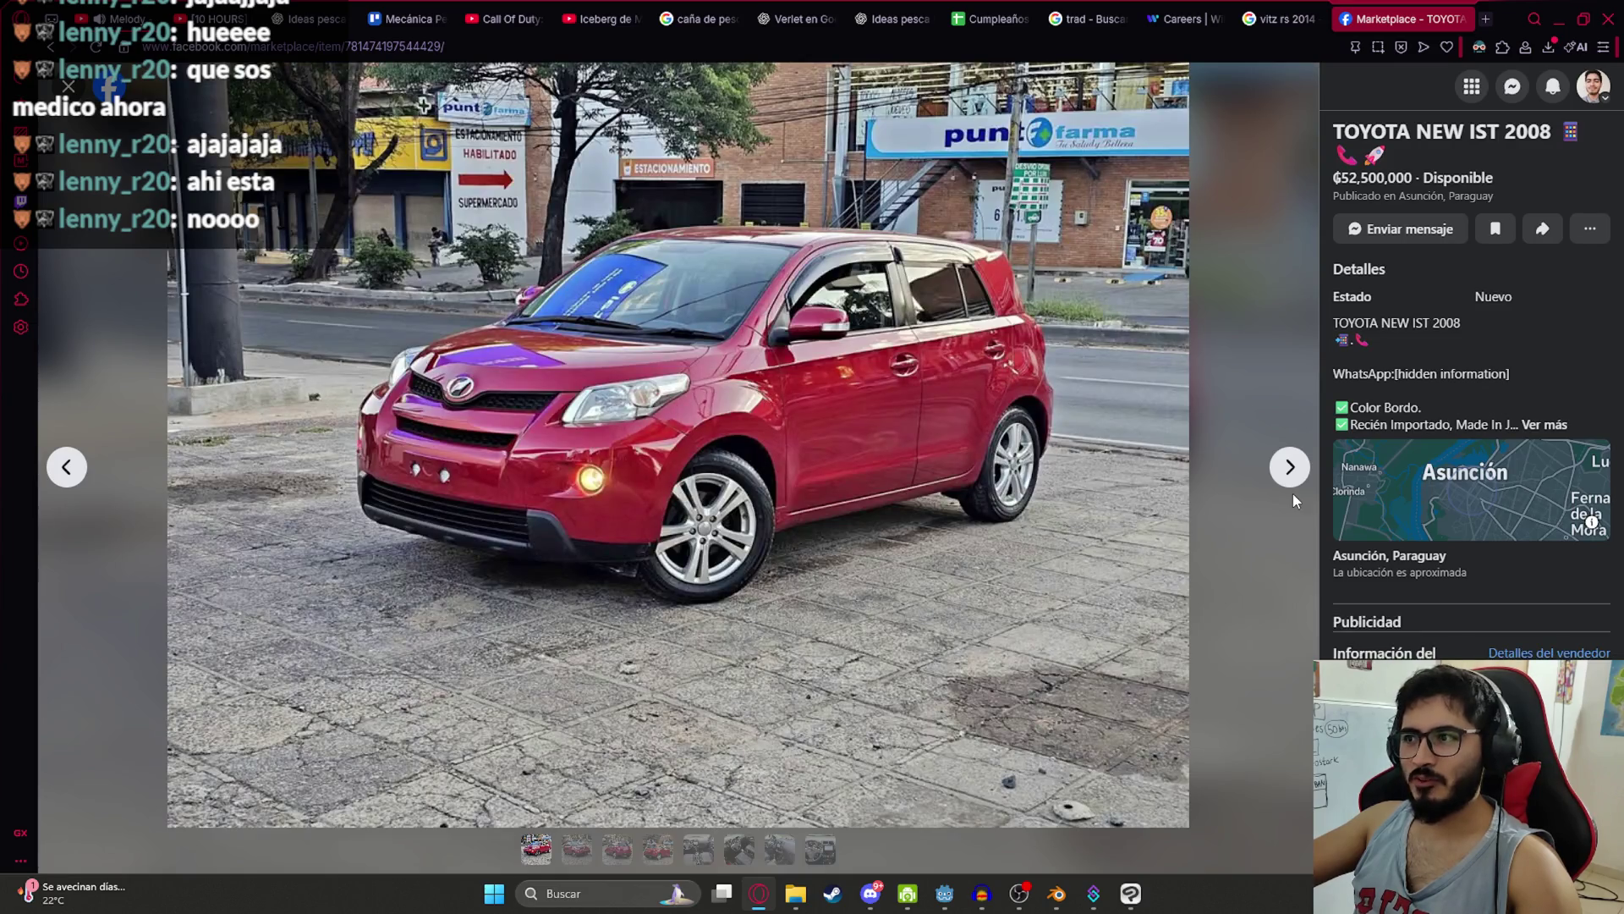
{"action": "left_click", "coordinate": [1292, 470]}
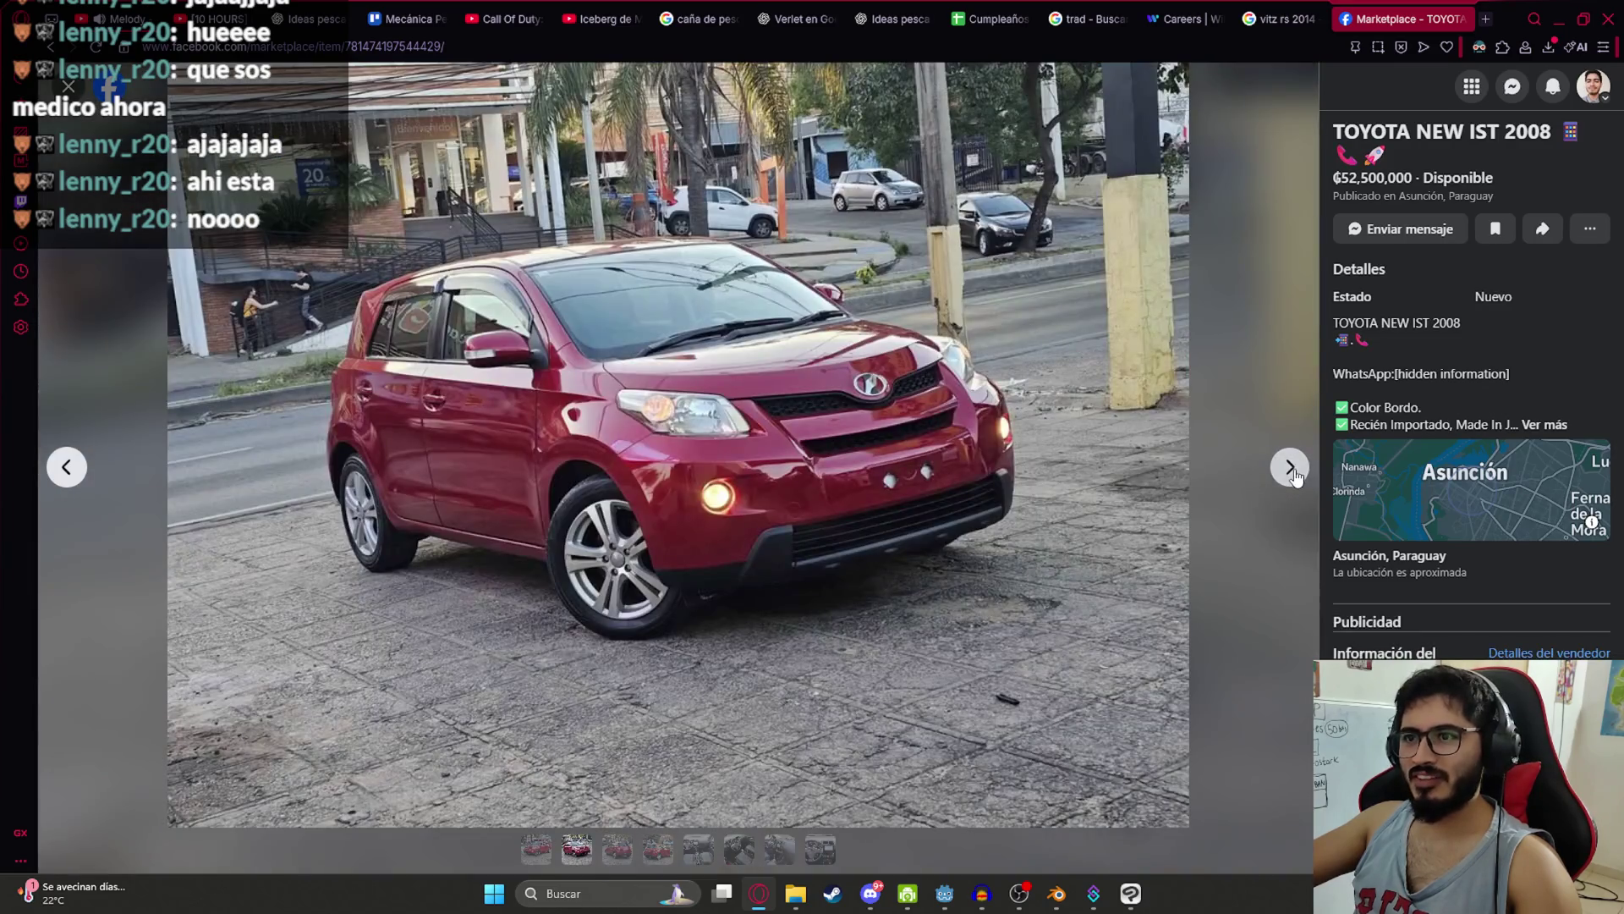
{"action": "left_click", "coordinate": [1292, 470]}
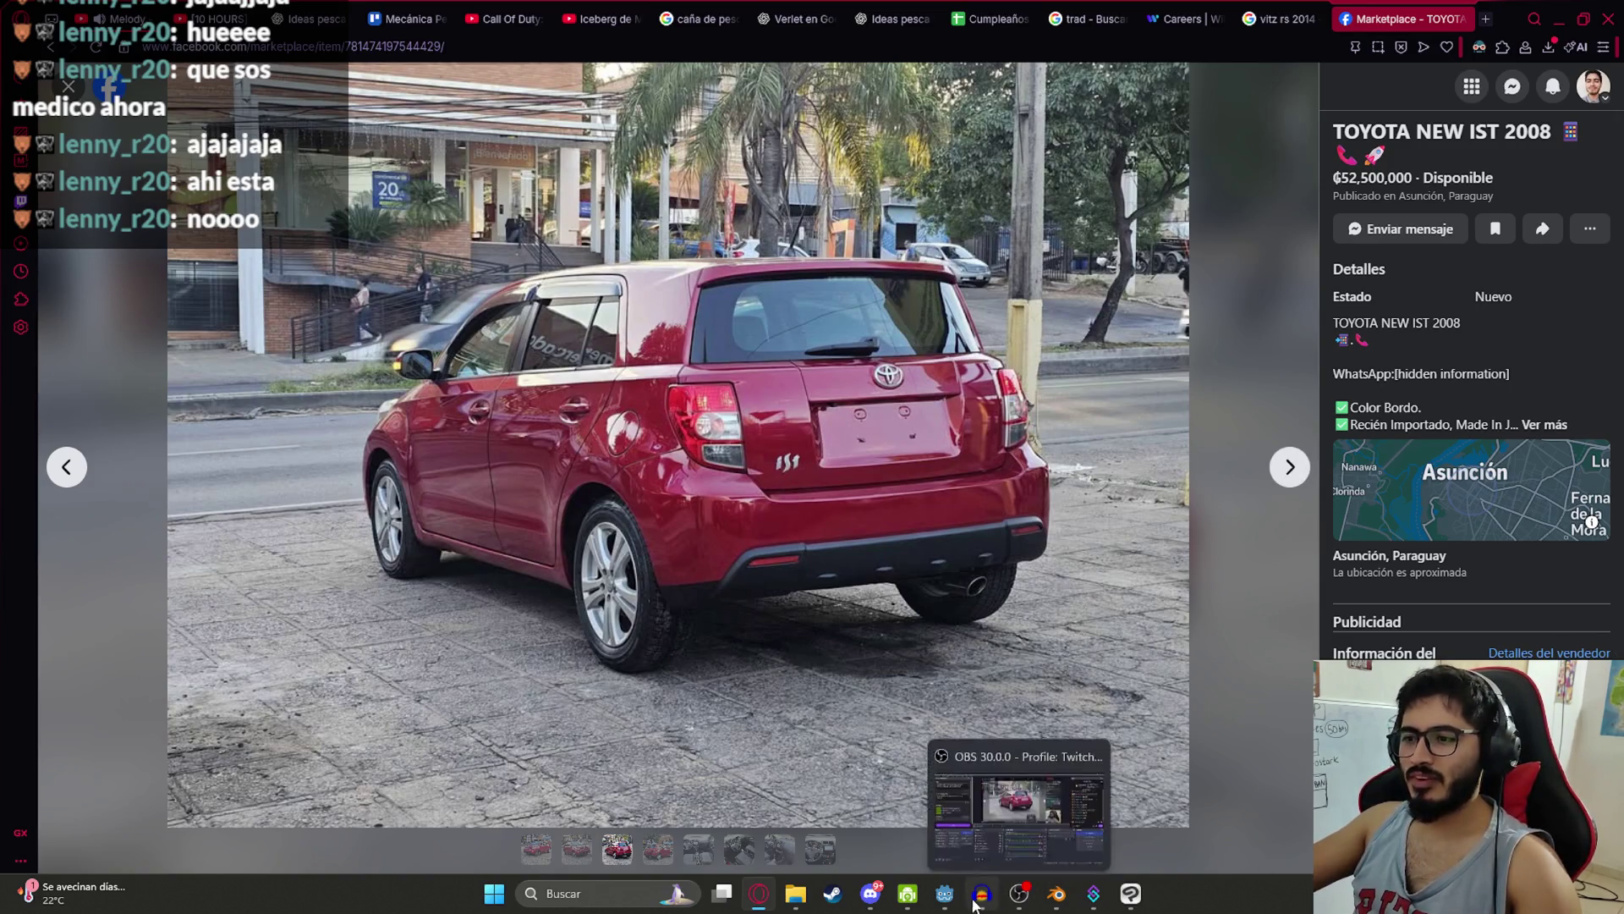
- Back in Godot, filter the FileSystem files with 'fishingpl'
{"action": "left_click", "coordinate": [998, 812]}
{"action": "mouse_move", "coordinate": [580, 259]}
{"action": "left_mouse_down"}
{"action": "mouse_move", "coordinate": [769, 326]}
{"action": "mouse_move", "coordinate": [736, 374]}
{"action": "mouse_move", "coordinate": [755, 457]}
{"action": "mouse_move", "coordinate": [809, 404]}
{"action": "left_mouse_up"}
{"action": "scroll", "coordinate": [810, 404], "scroll_direction": "up", "scroll_amount": 2}
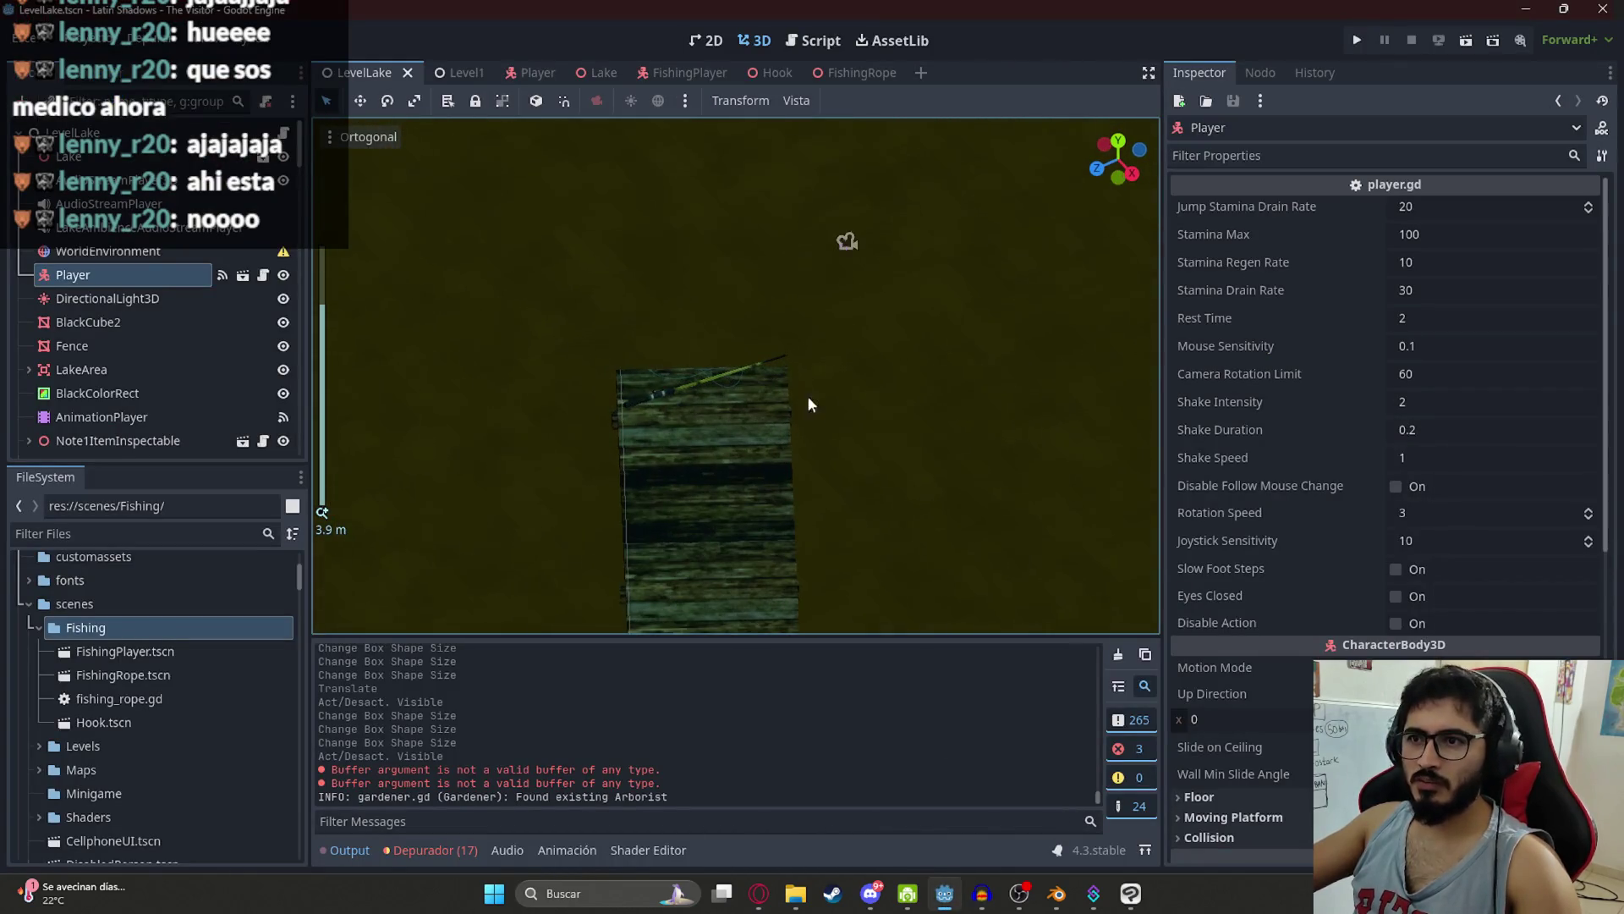
{"action": "left_click", "coordinate": [150, 534]}
{"action": "type", "text": "fishingpl"}
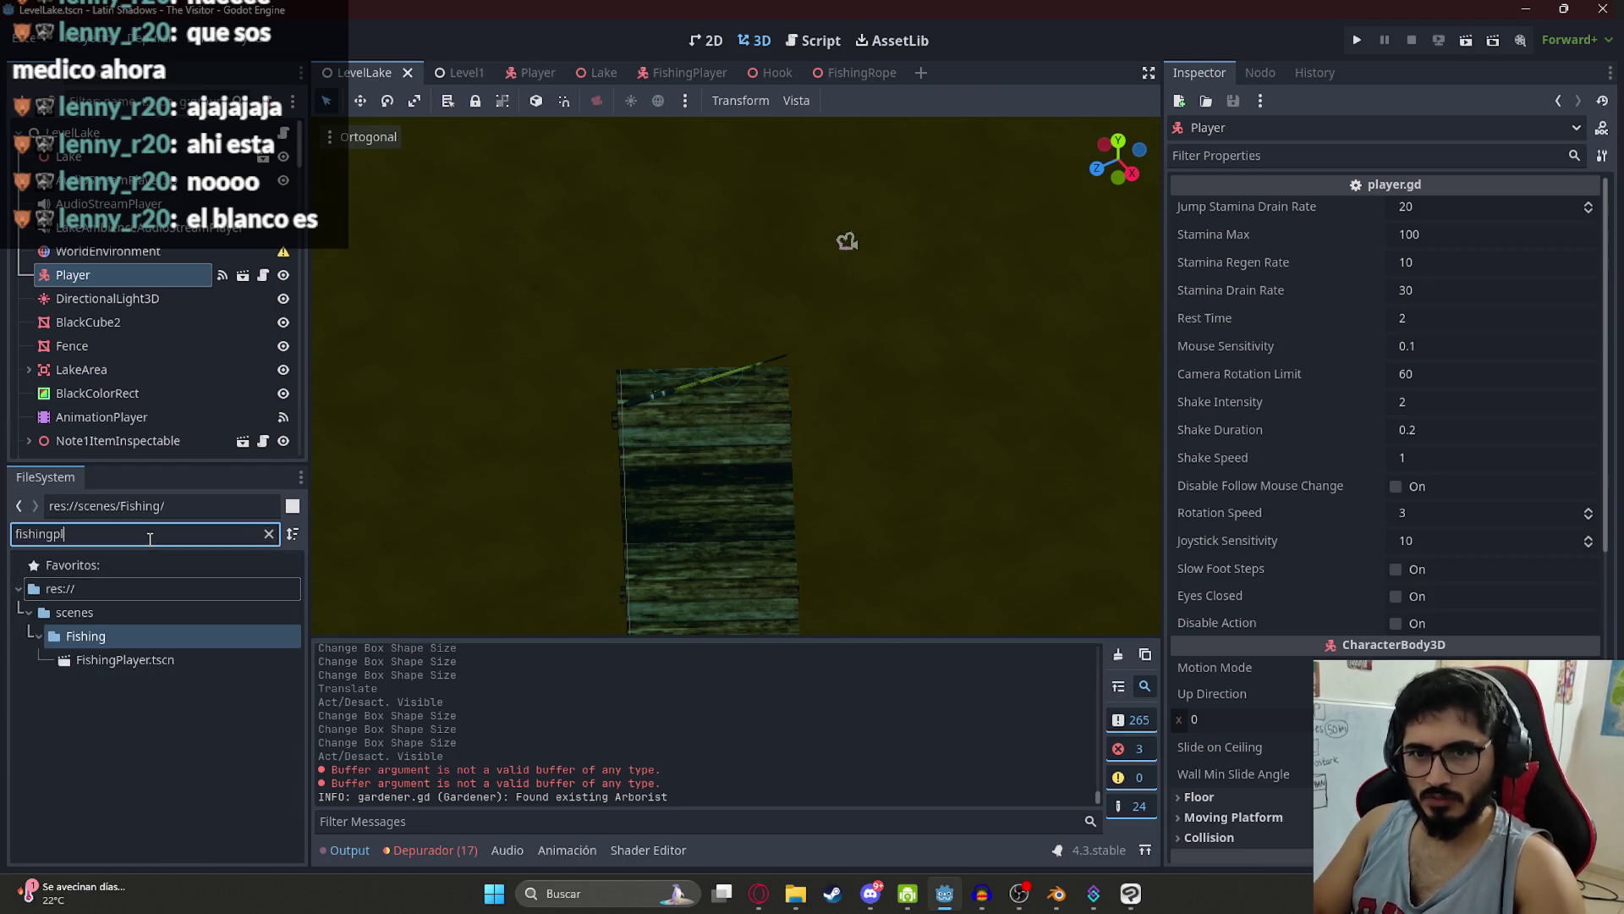
- Instance FishingPlayer.tscn into the lake scene, lay it horizontal, and make its children editable
{"action": "mouse_move", "coordinate": [144, 668]}
{"action": "left_mouse_down"}
{"action": "mouse_move", "coordinate": [636, 380]}
{"action": "mouse_move", "coordinate": [702, 430]}
{"action": "mouse_move", "coordinate": [696, 370]}
{"action": "left_mouse_up"}
{"action": "scroll", "coordinate": [832, 416], "scroll_direction": "up", "scroll_amount": 3}
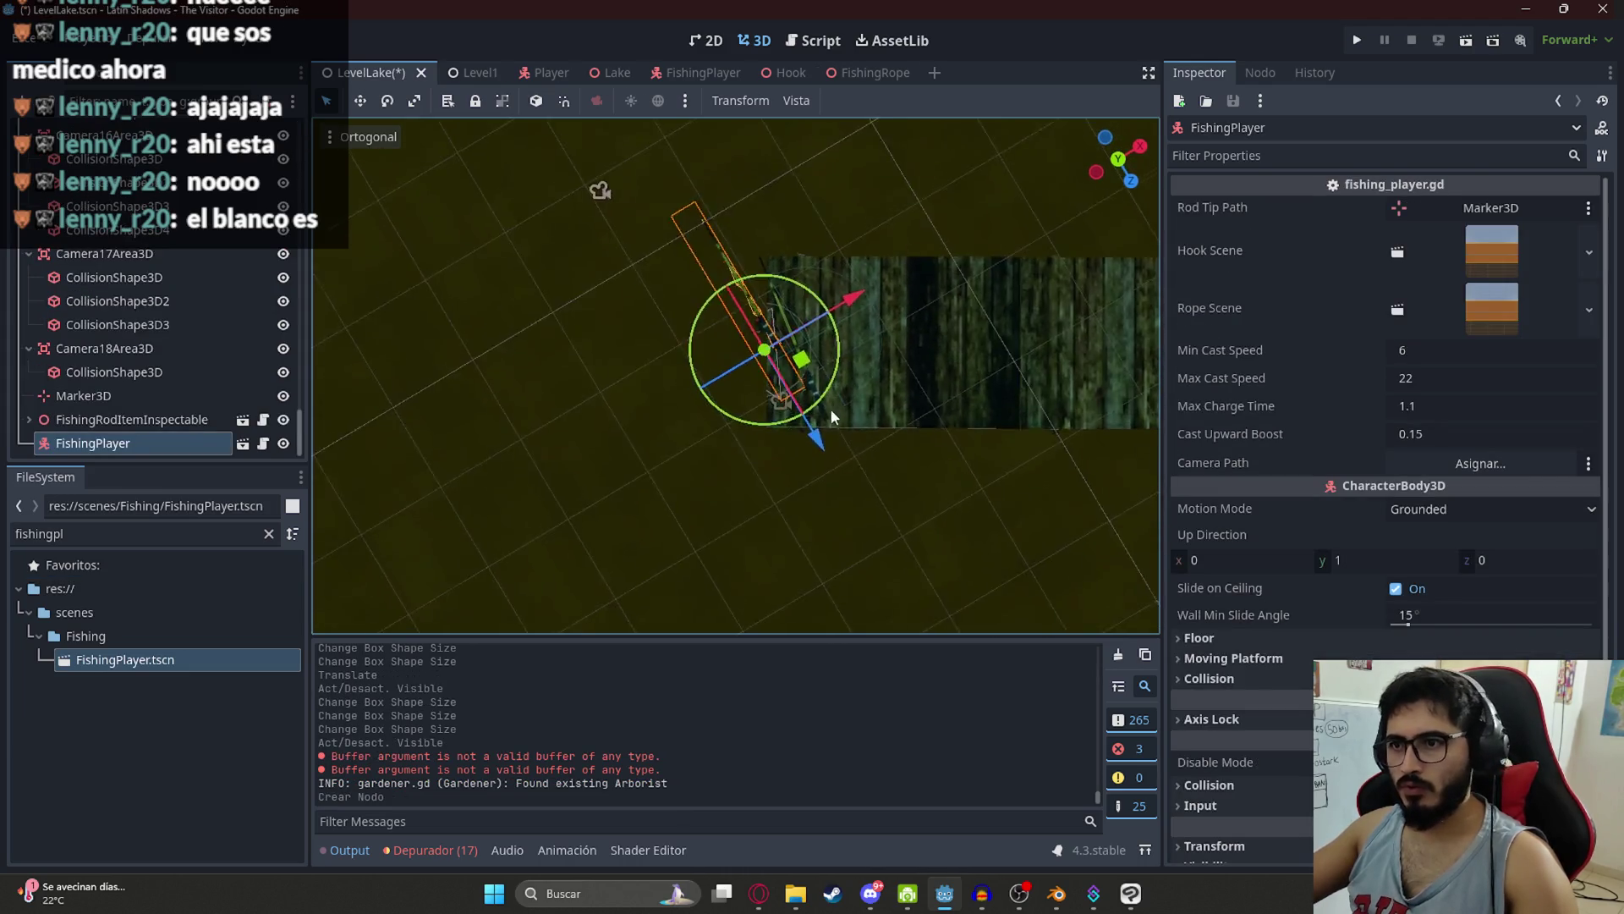
{"action": "mouse_move", "coordinate": [827, 411]}
{"action": "left_mouse_down"}
{"action": "mouse_move", "coordinate": [871, 337]}
{"action": "mouse_move", "coordinate": [794, 339]}
{"action": "left_mouse_up"}
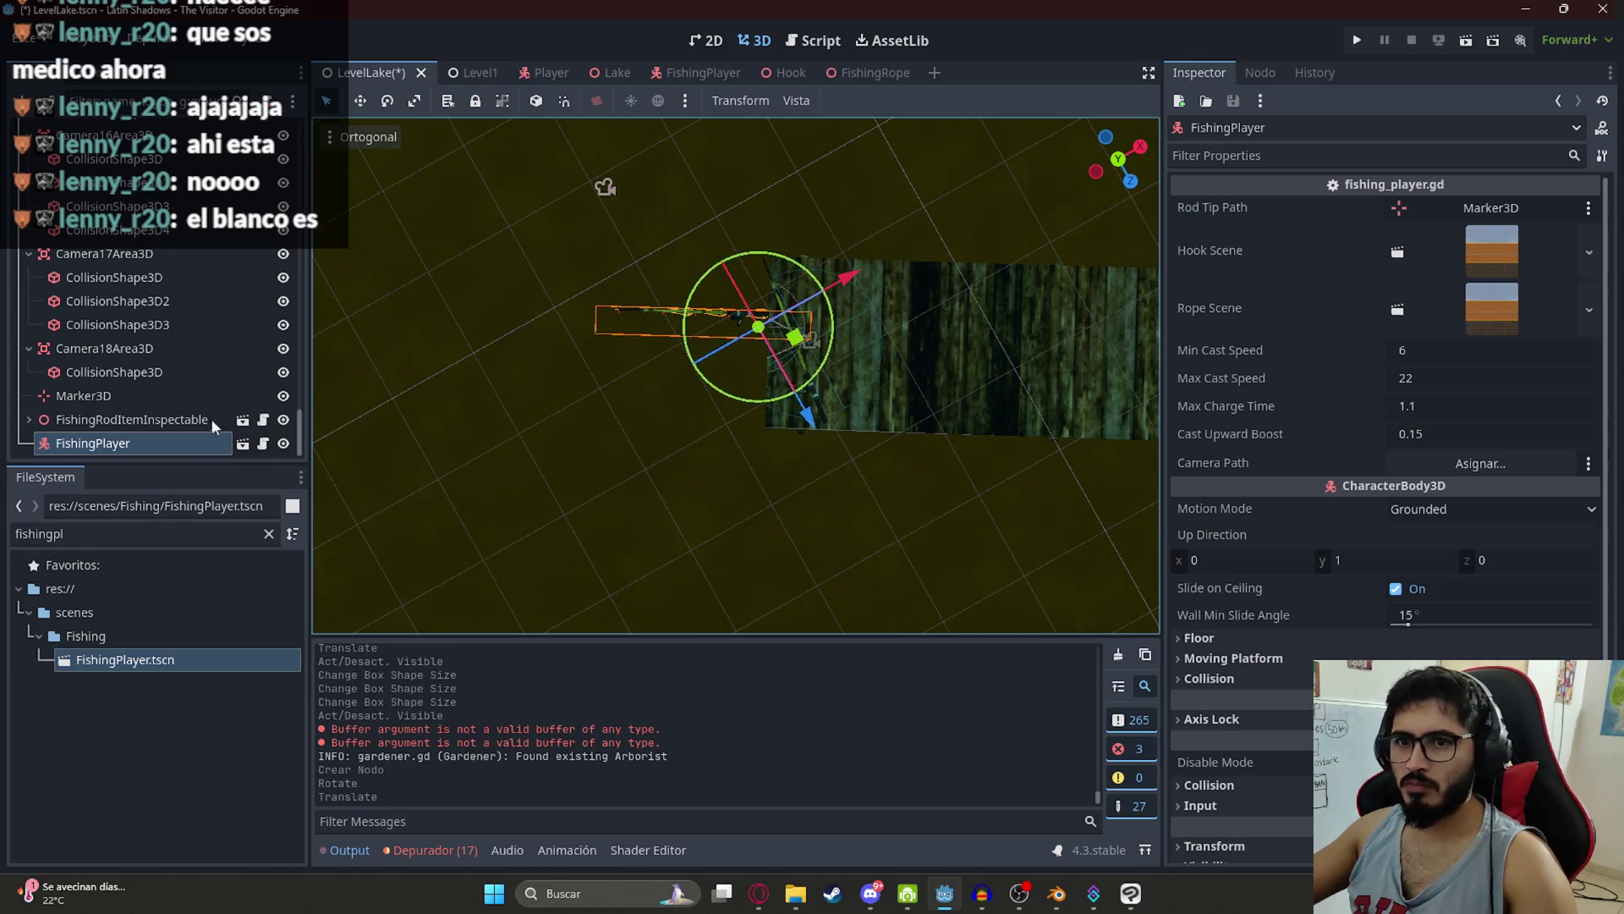
{"action": "right_click", "coordinate": [123, 442]}
{"action": "left_click", "coordinate": [174, 695]}
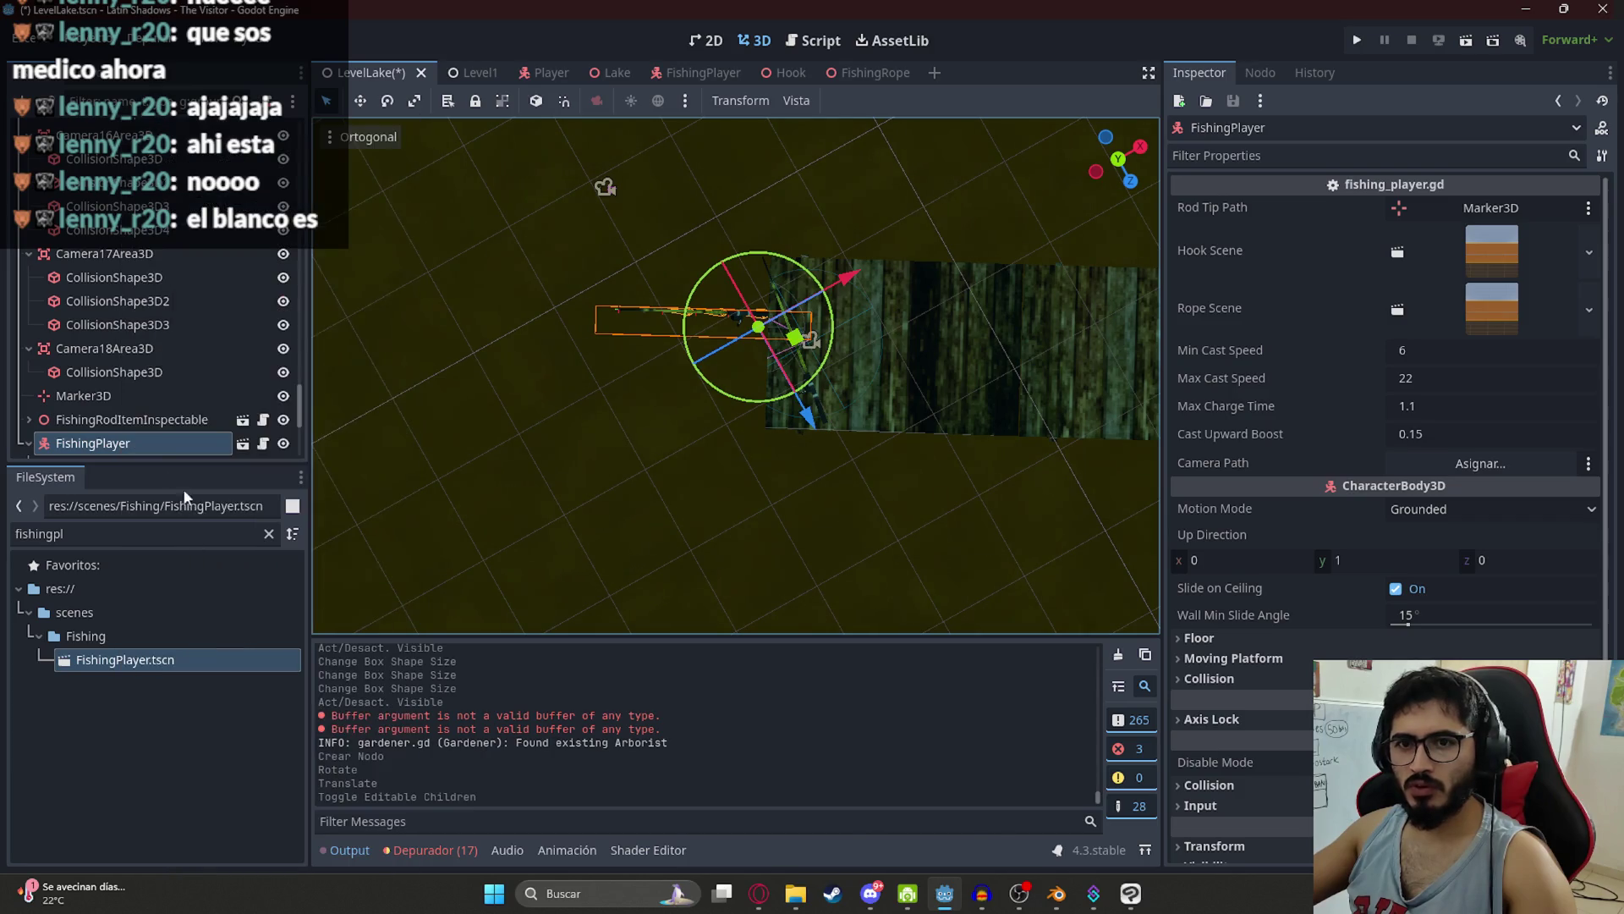
{"action": "left_click", "coordinate": [95, 364]}
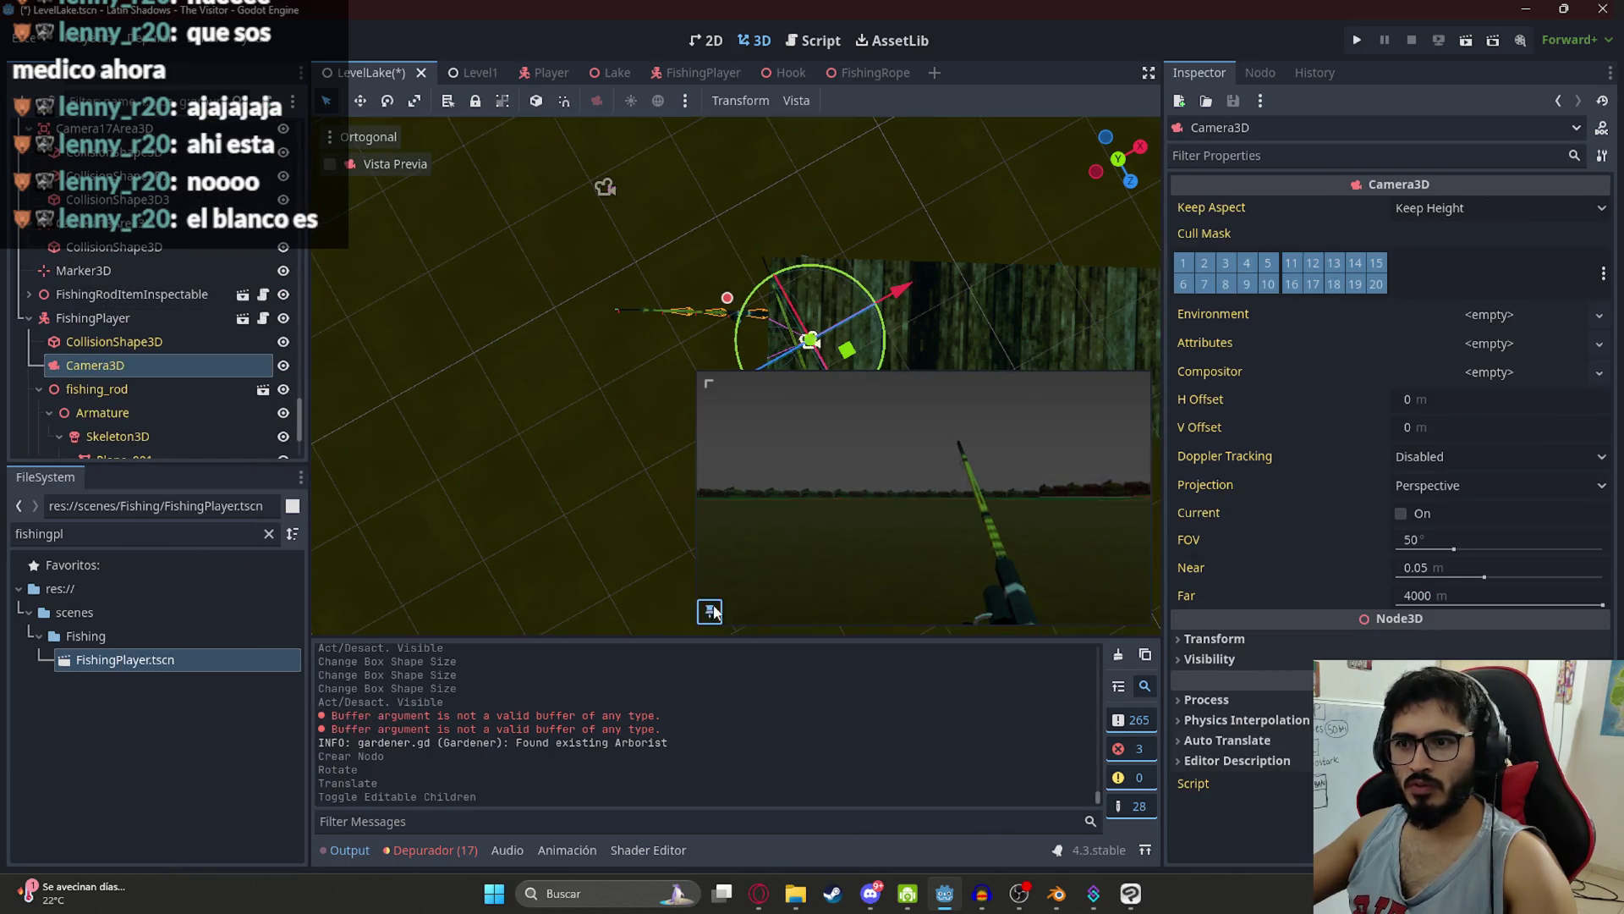
{"action": "left_click", "coordinate": [713, 612]}
{"action": "left_click", "coordinate": [810, 339]}
- Move FishingPlayer onto the dock and save the LevelLake scene
{"action": "mouse_move", "coordinate": [595, 275]}
{"action": "left_mouse_down"}
{"action": "mouse_move", "coordinate": [594, 216]}
{"action": "mouse_move", "coordinate": [638, 270]}
{"action": "mouse_move", "coordinate": [624, 301]}
{"action": "left_mouse_up"}
{"action": "mouse_move", "coordinate": [624, 300]}
{"action": "left_mouse_down"}
{"action": "mouse_move", "coordinate": [563, 150]}
{"action": "mouse_move", "coordinate": [497, 147]}
{"action": "mouse_move", "coordinate": [772, 326]}
{"action": "mouse_move", "coordinate": [749, 390]}
{"action": "left_mouse_up"}
{"action": "mouse_move", "coordinate": [811, 286]}
{"action": "left_mouse_down"}
{"action": "mouse_move", "coordinate": [815, 313]}
{"action": "mouse_move", "coordinate": [814, 283]}
{"action": "left_mouse_up"}
{"action": "mouse_move", "coordinate": [891, 180]}
{"action": "left_mouse_down"}
{"action": "mouse_move", "coordinate": [810, 241]}
{"action": "mouse_move", "coordinate": [761, 329]}
{"action": "mouse_move", "coordinate": [630, 290]}
{"action": "mouse_move", "coordinate": [650, 391]}
{"action": "mouse_move", "coordinate": [612, 404]}
{"action": "left_mouse_up"}
{"action": "key", "text": "ctrl+z"}
{"action": "key", "text": "ctrl+s"}
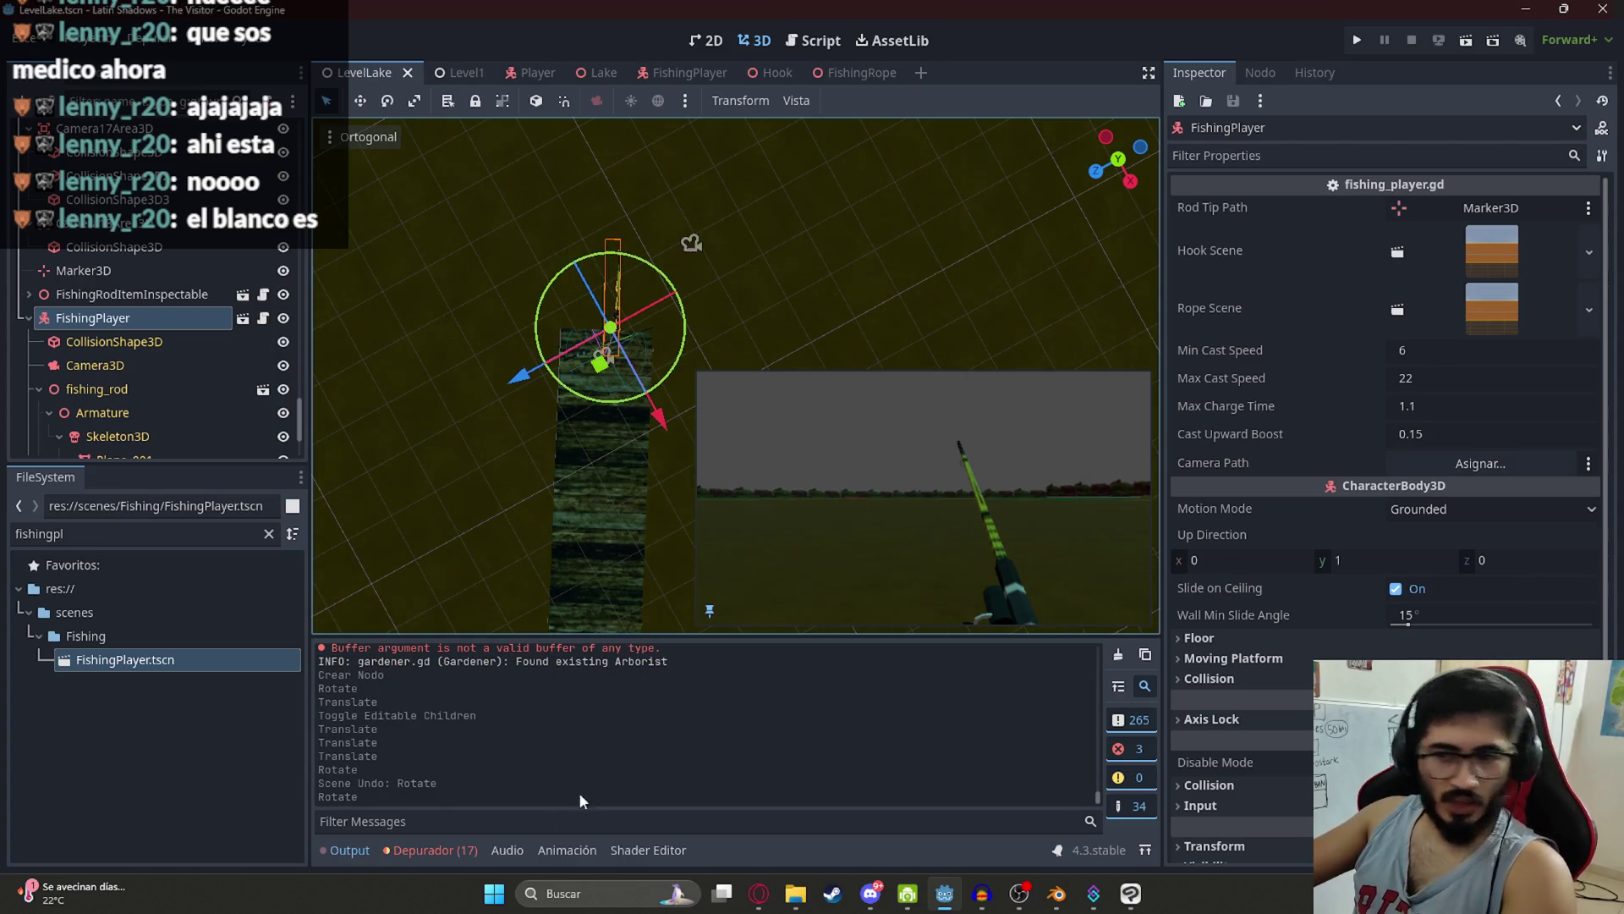
{"action": "left_click", "coordinate": [759, 893]}
- Browse every photo of the ₲32,500,000 Vendo ist trd 2003 listing, then close it
{"action": "key", "text": "alt+Left"}
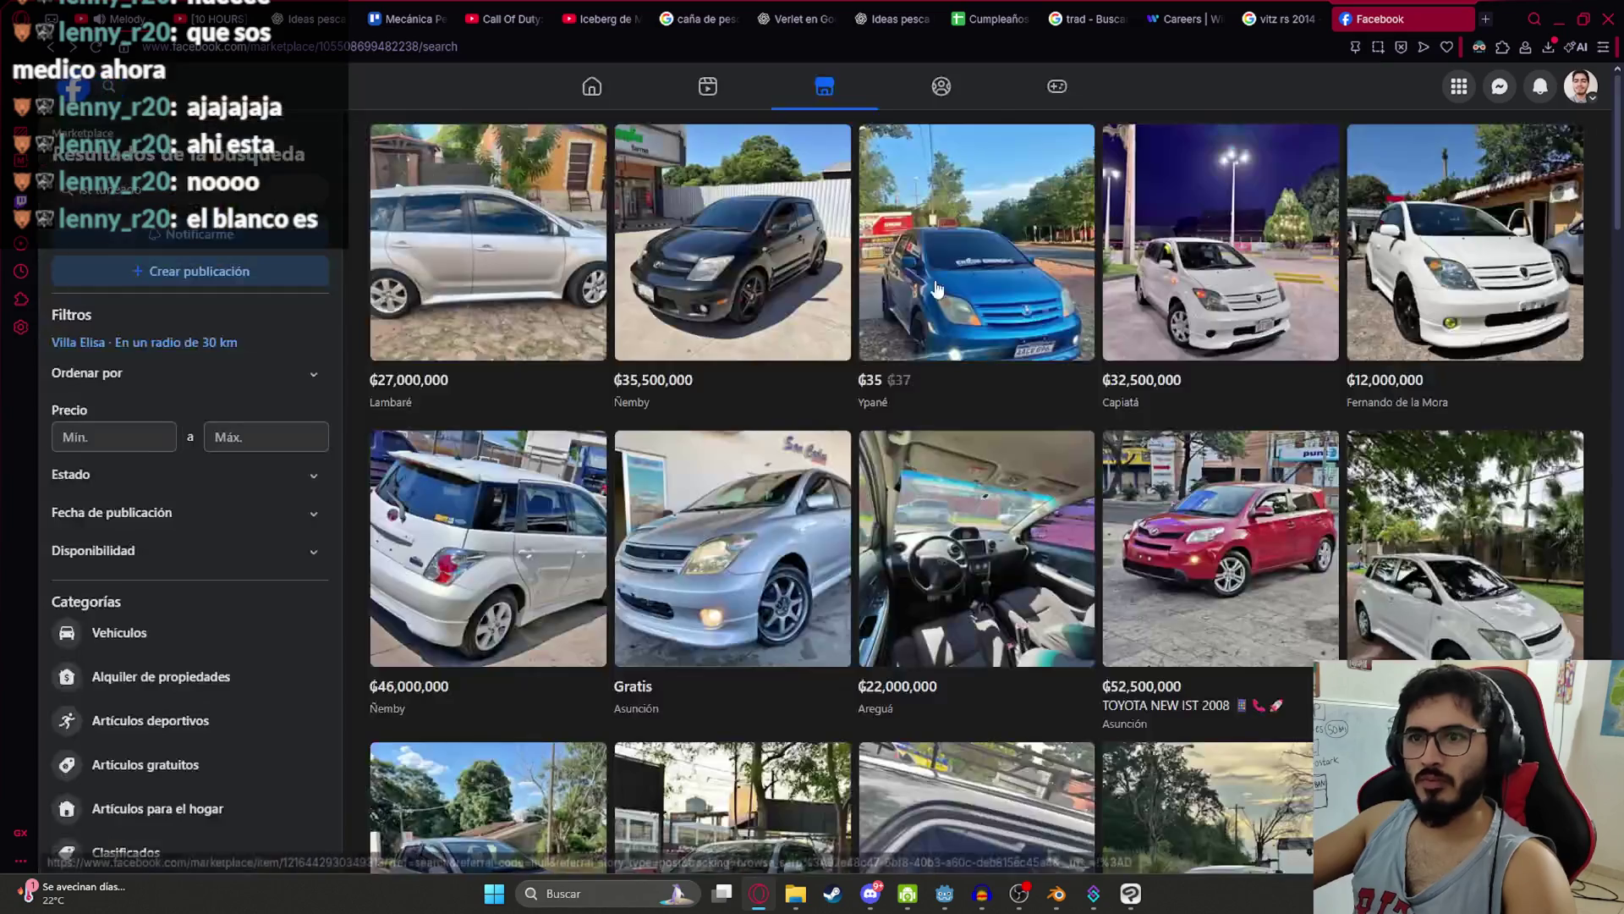
{"action": "left_click", "coordinate": [1409, 636]}
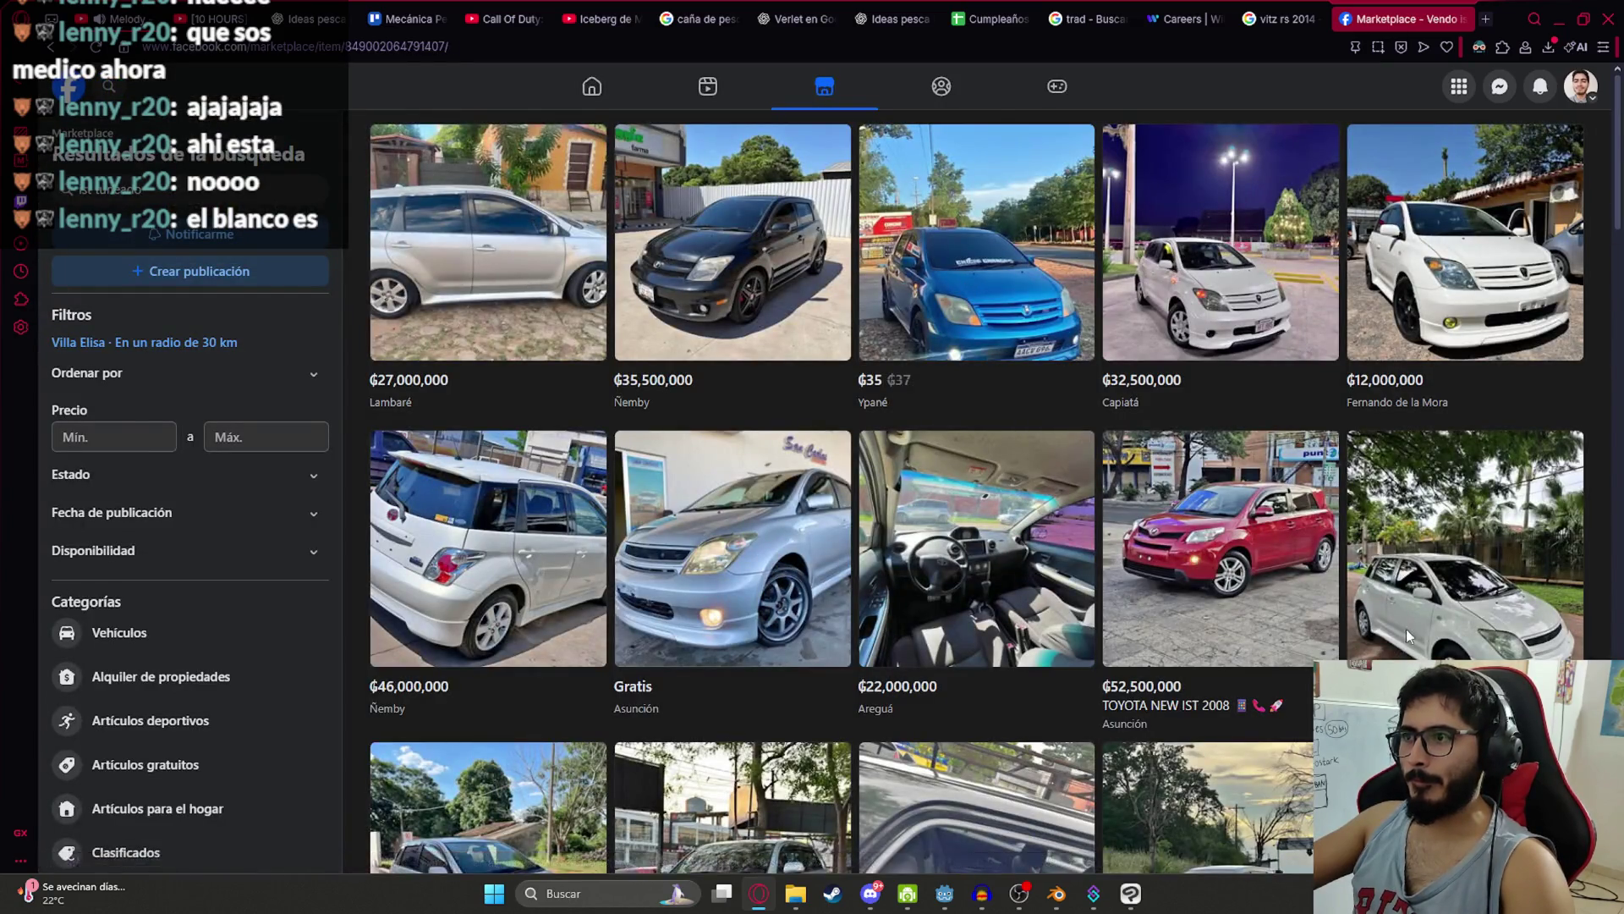
{"action": "key", "text": "alt+Left"}
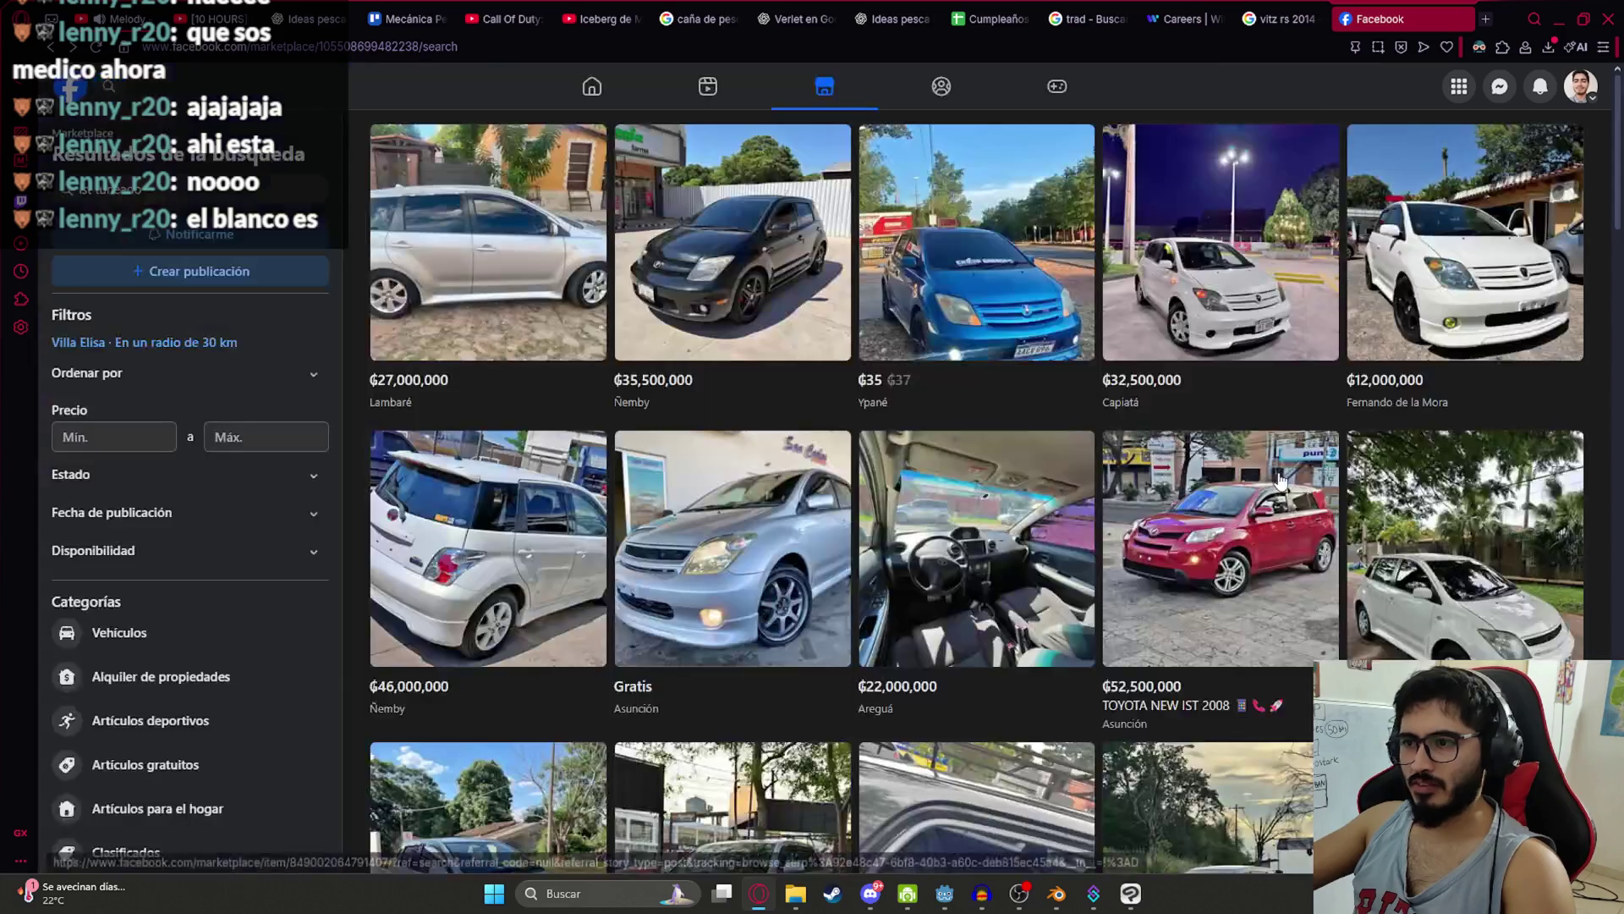
{"action": "key", "text": "alt+Right"}
{"action": "left_click", "coordinate": [1288, 468]}
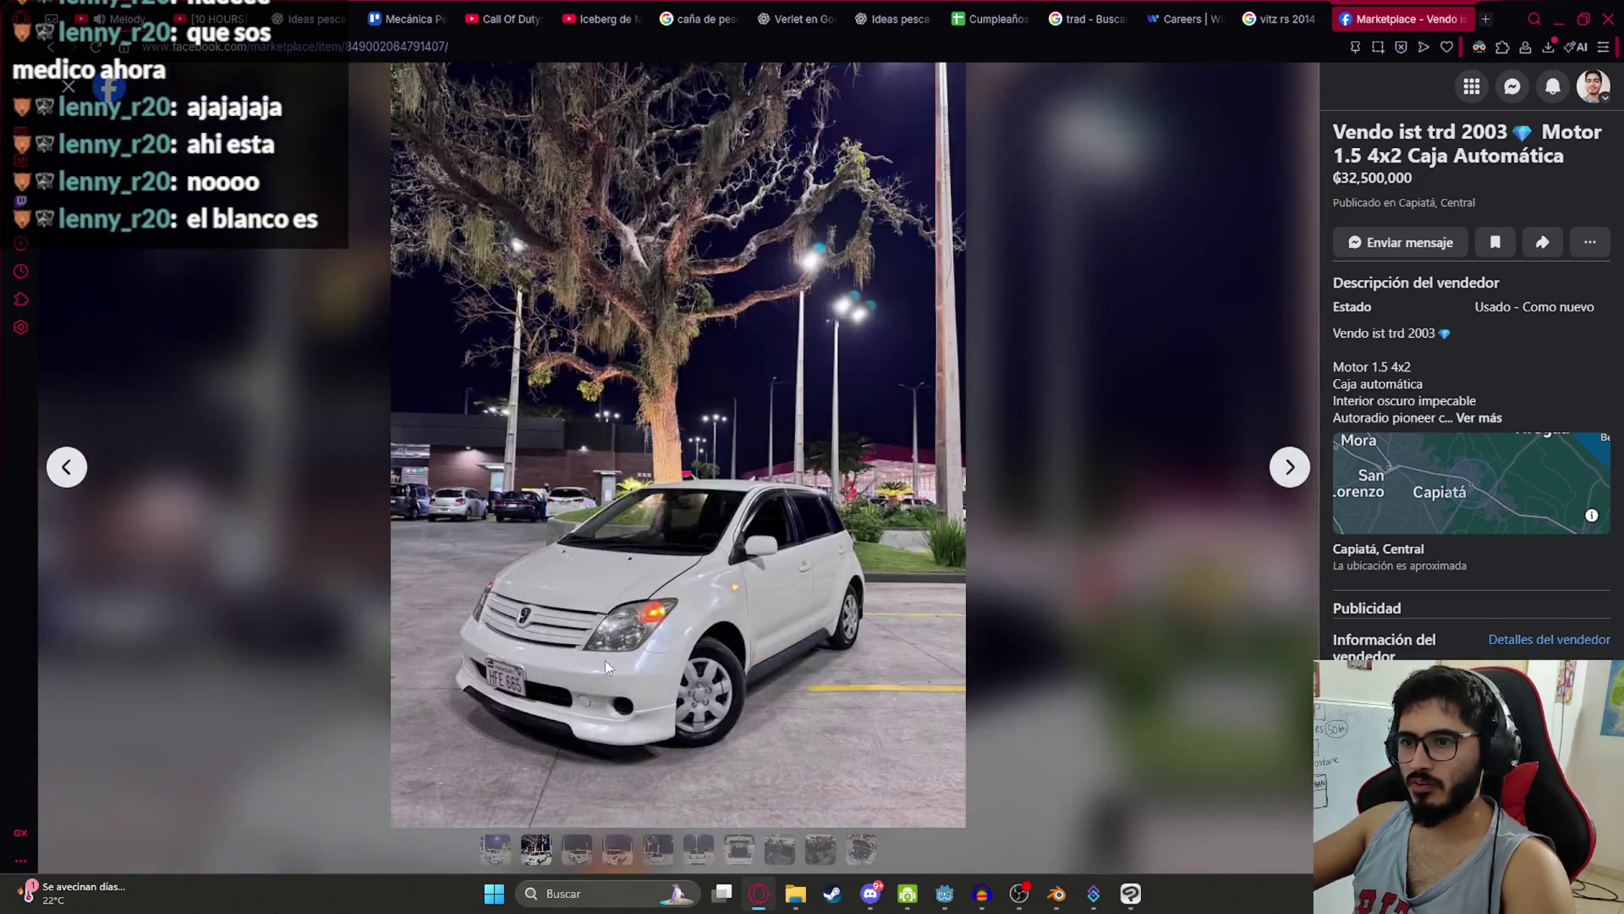
{"action": "left_click", "coordinate": [1294, 479]}
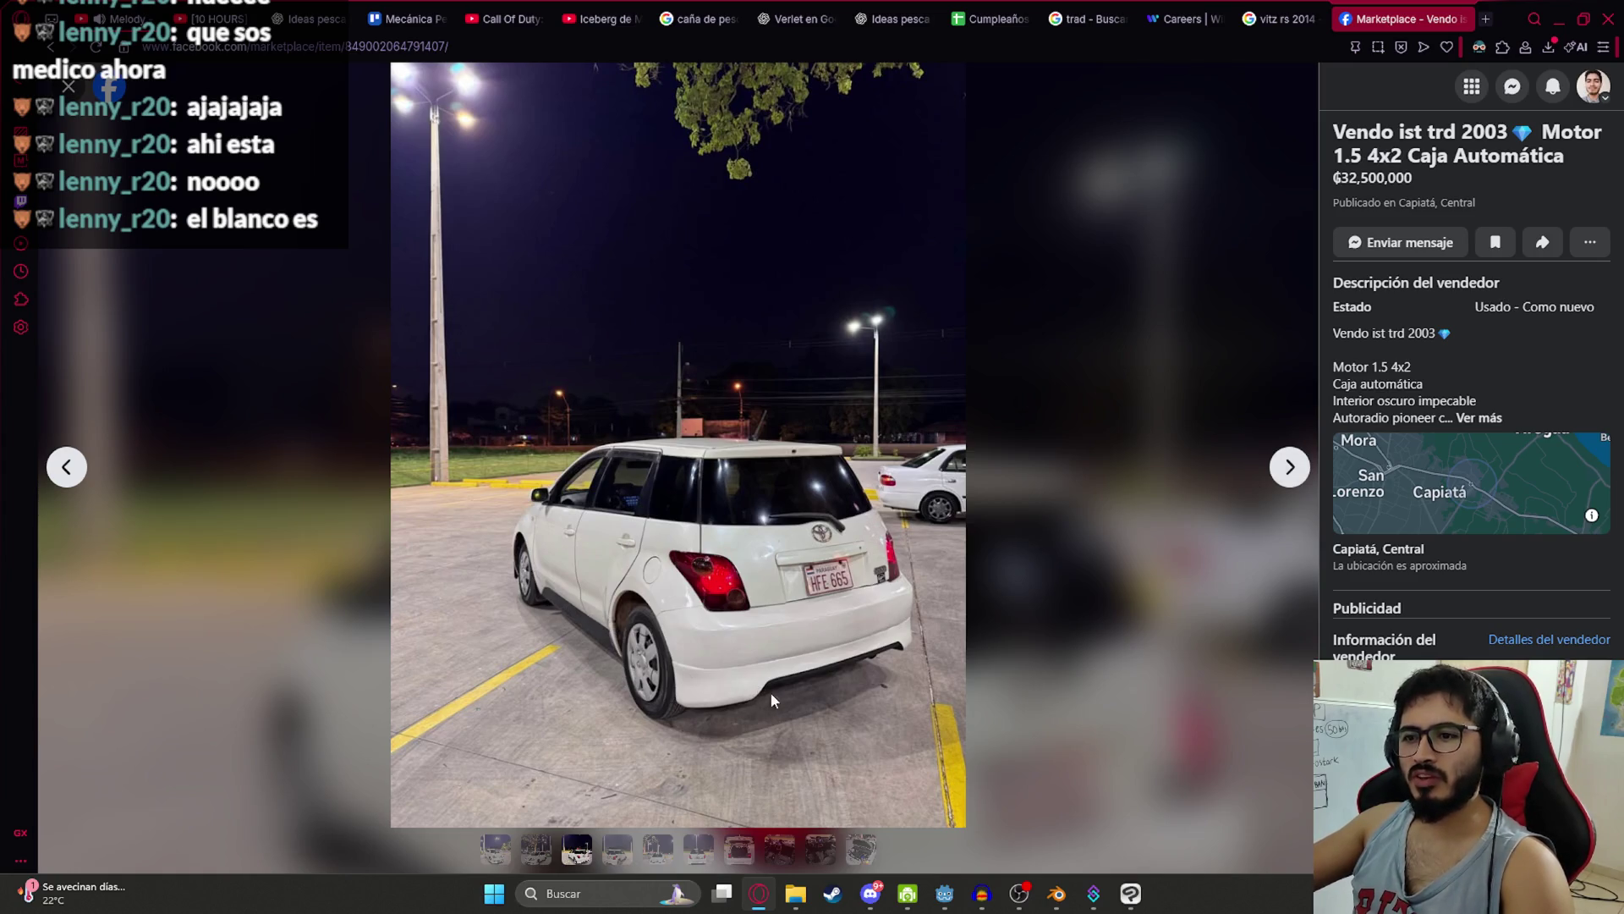
{"action": "left_click", "coordinate": [1292, 468]}
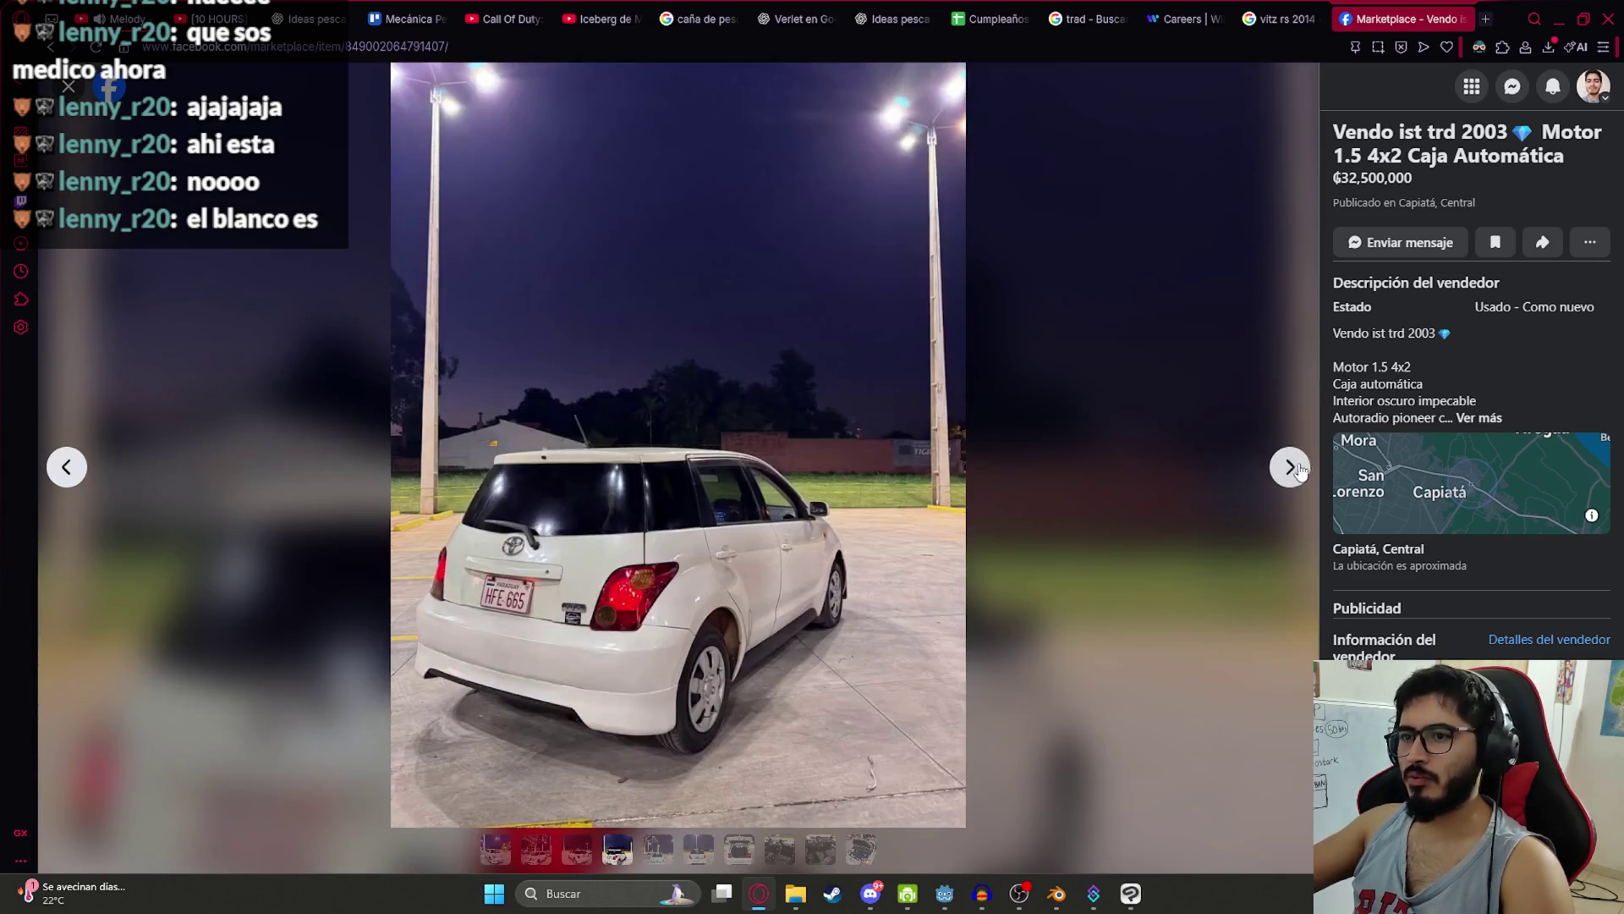
{"action": "left_click", "coordinate": [1297, 469]}
{"action": "left_click", "coordinate": [1297, 470]}
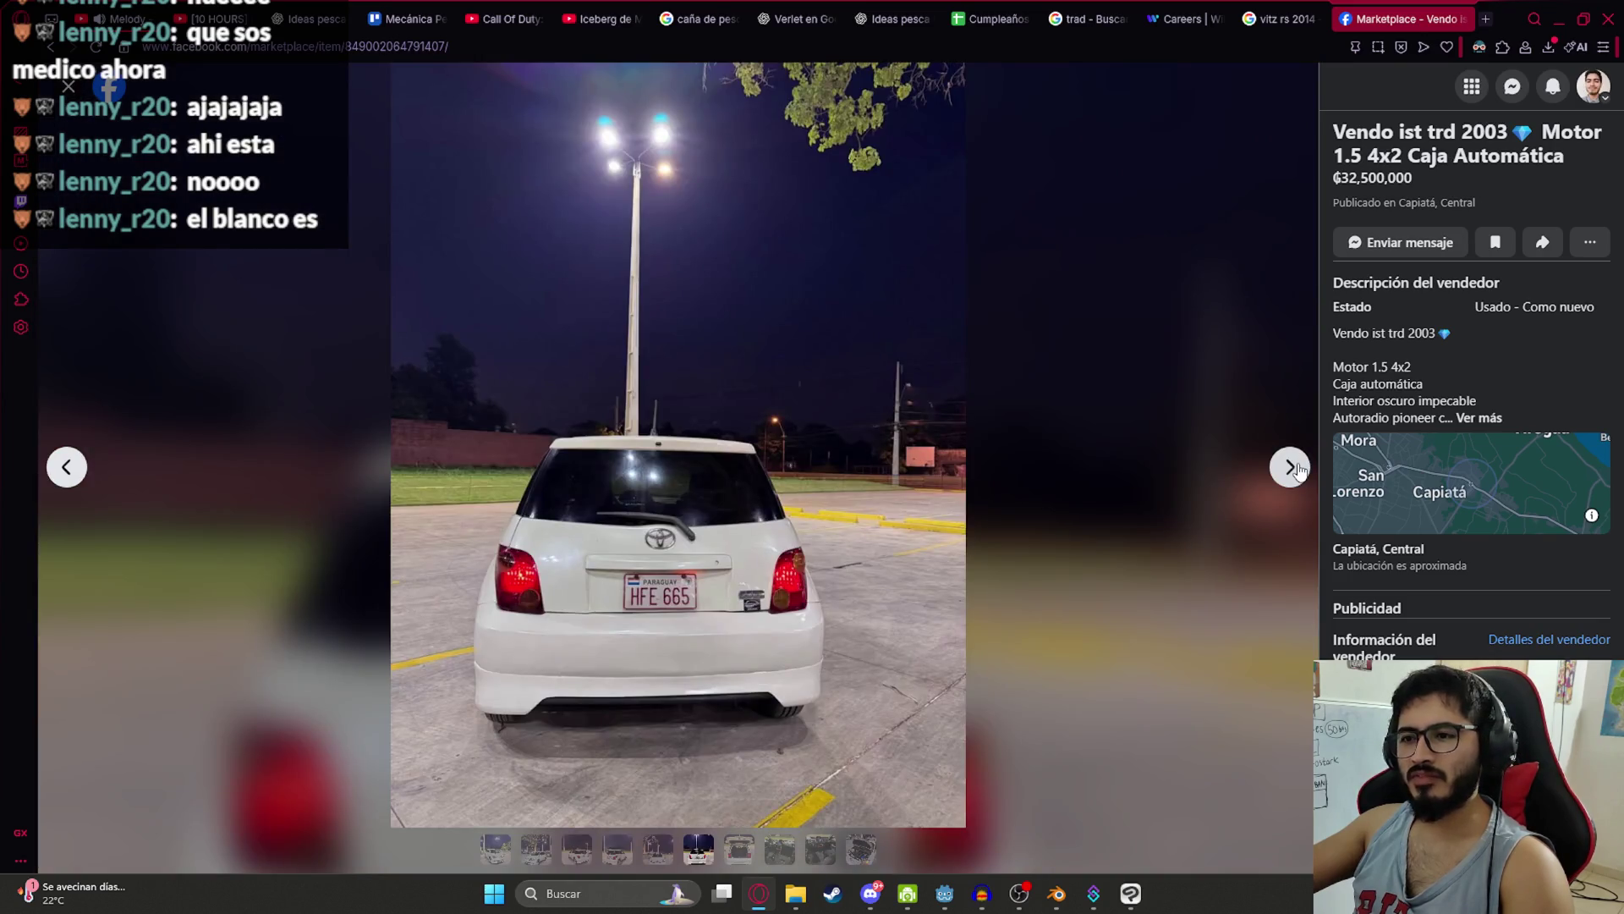
{"action": "left_click", "coordinate": [1291, 474]}
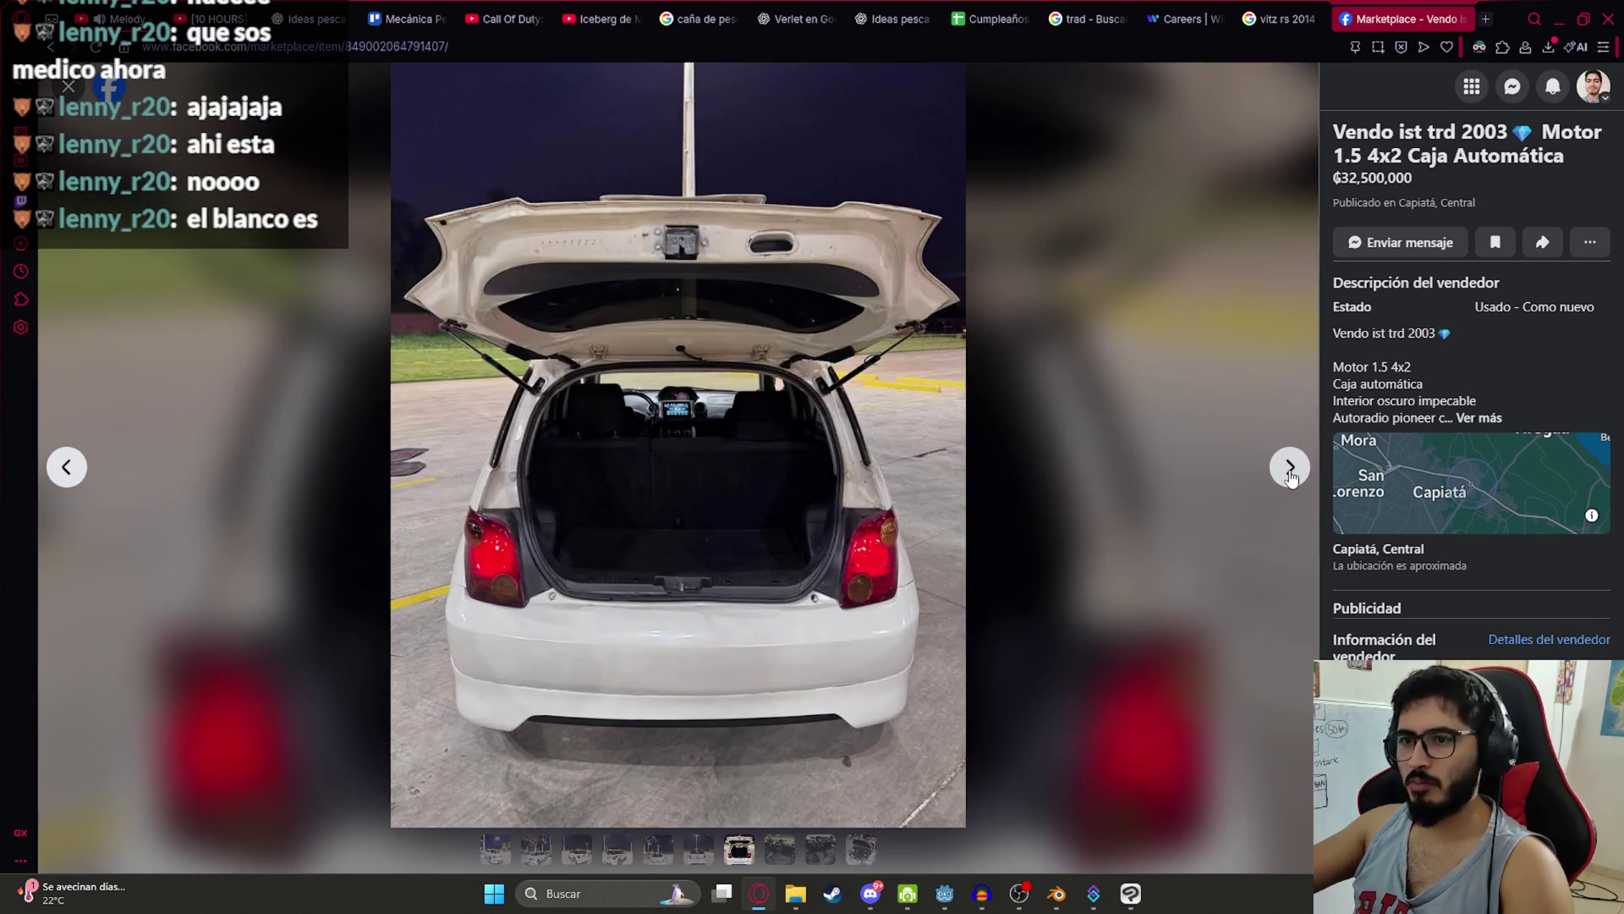
{"action": "left_click", "coordinate": [1292, 478]}
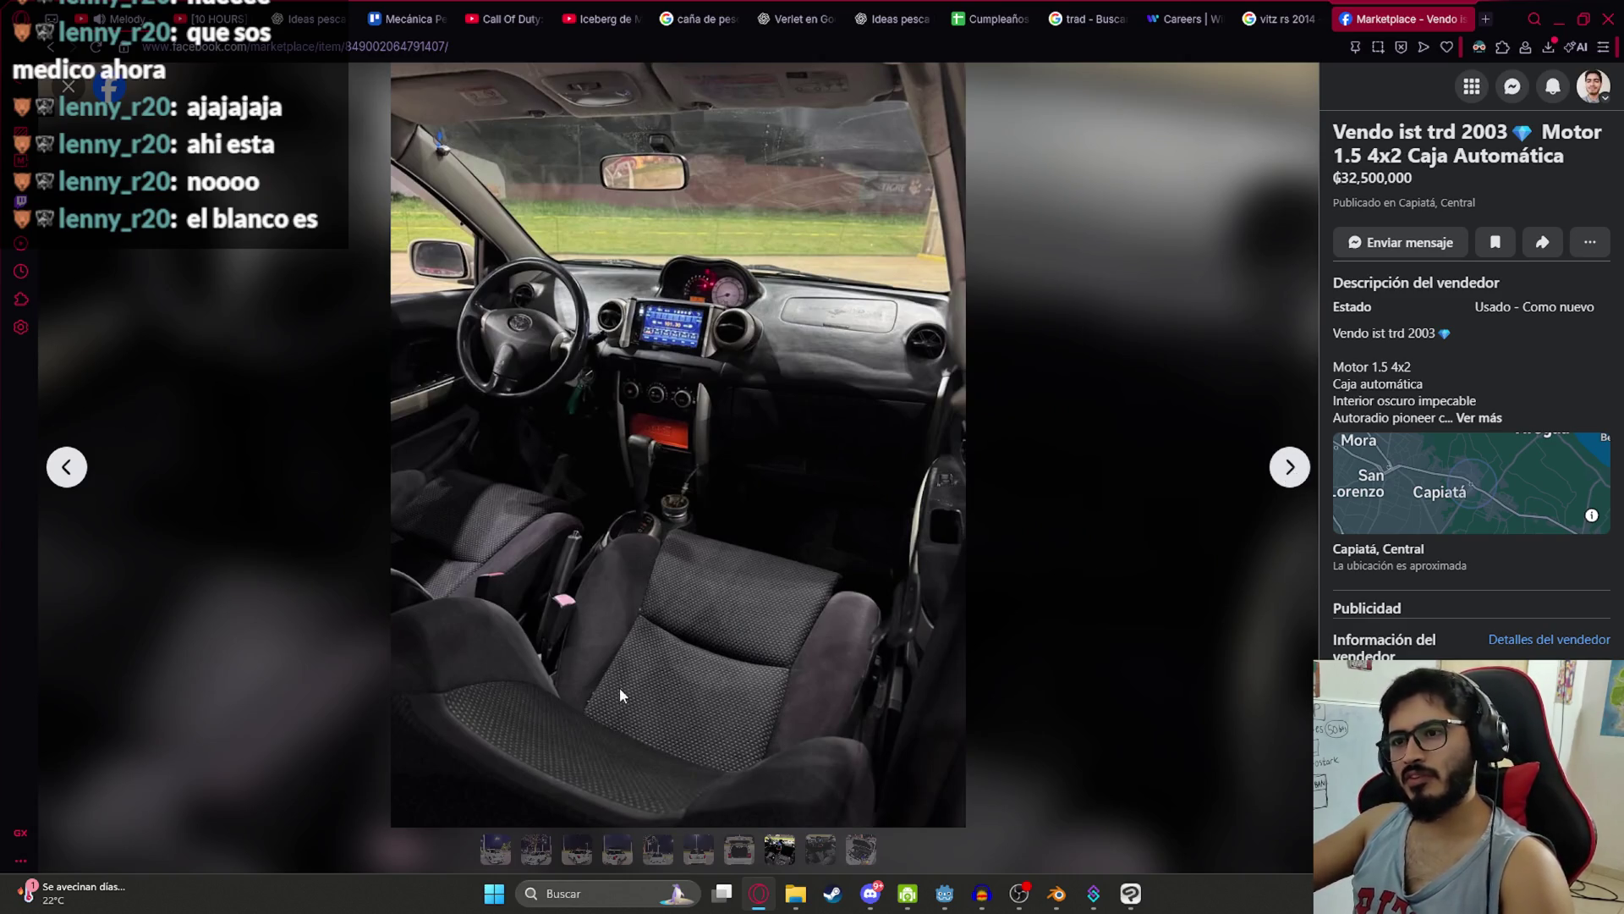
{"action": "left_click", "coordinate": [1294, 470]}
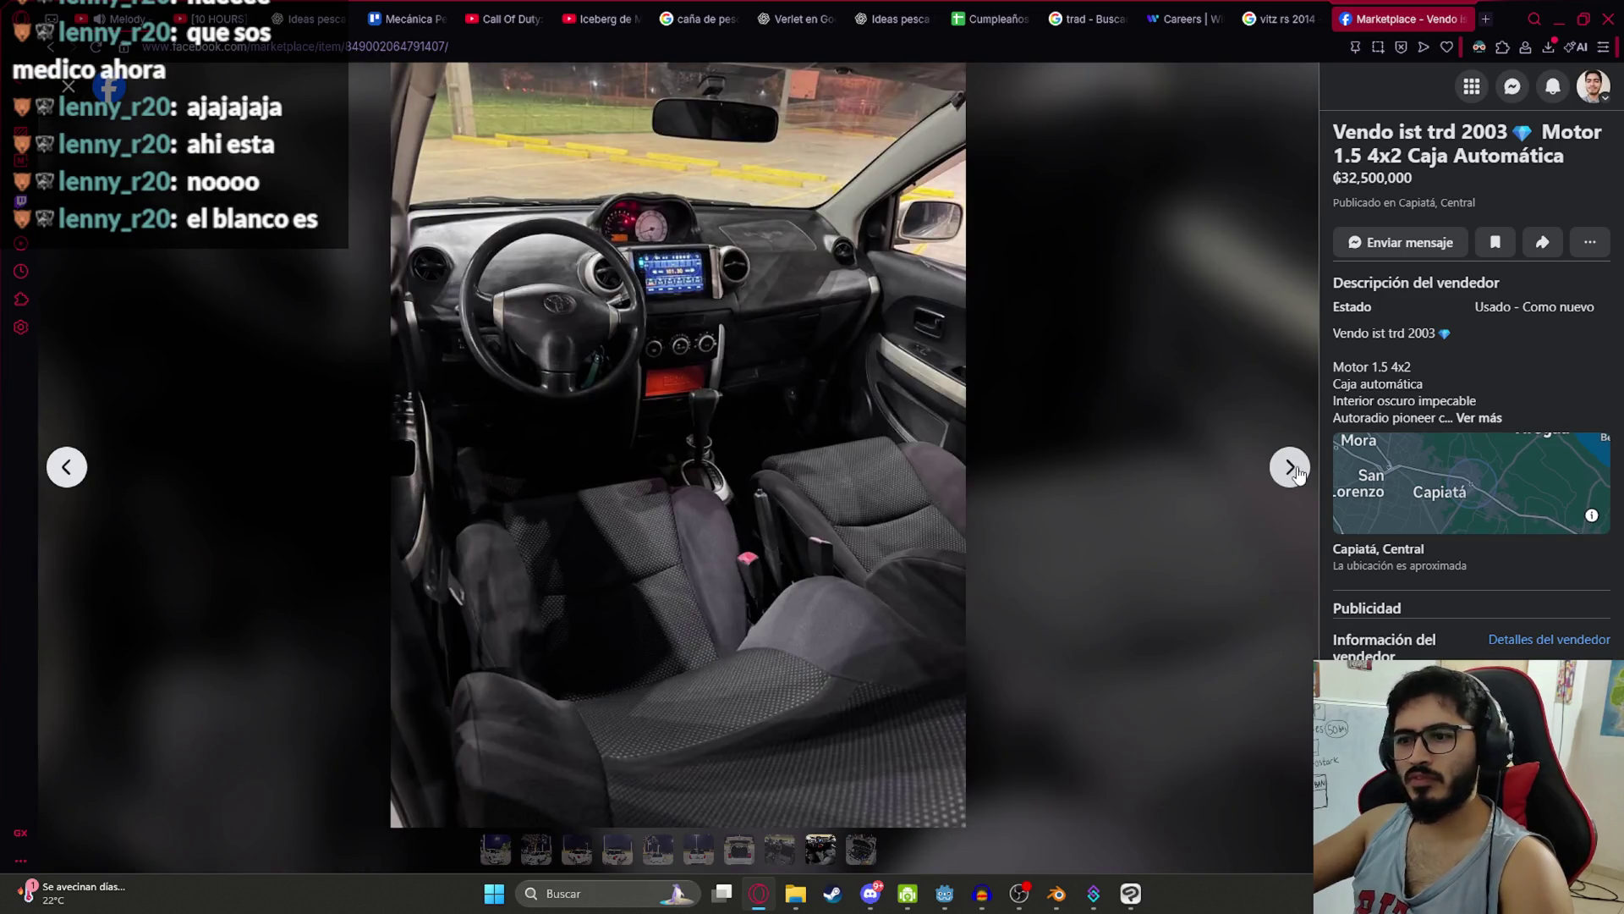
{"action": "left_click", "coordinate": [1299, 474]}
{"action": "left_click", "coordinate": [1298, 474]}
{"action": "left_click", "coordinate": [1298, 472]}
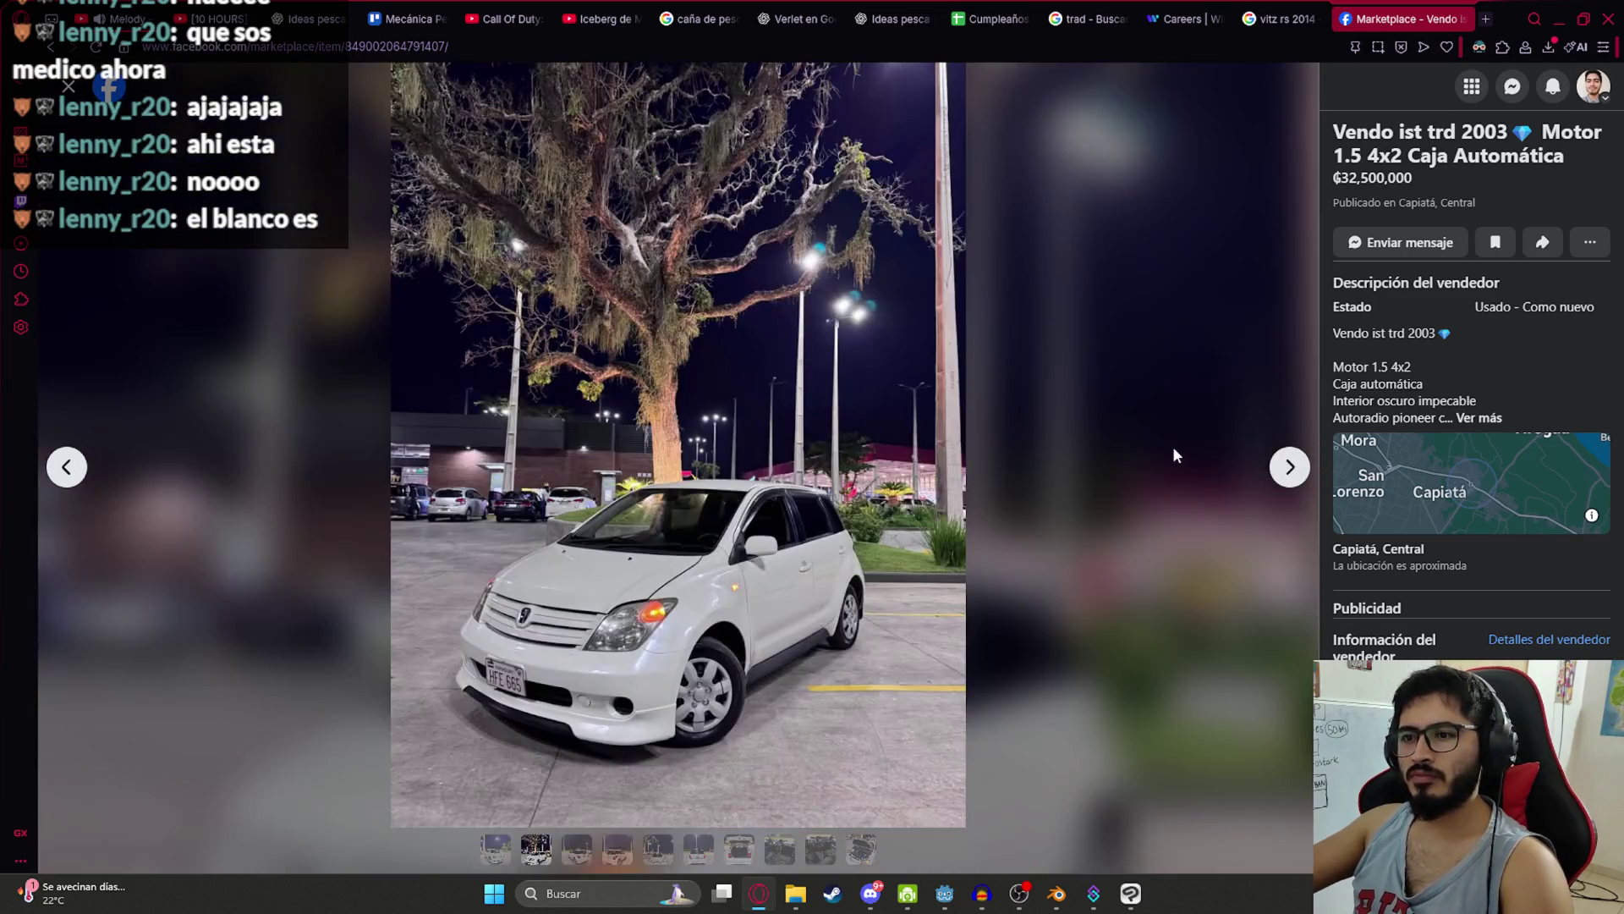
{"action": "key", "text": "Escape"}
- In Godot, turn off Editable Children on FishingPlayer and open its script
{"action": "left_click", "coordinate": [759, 901]}
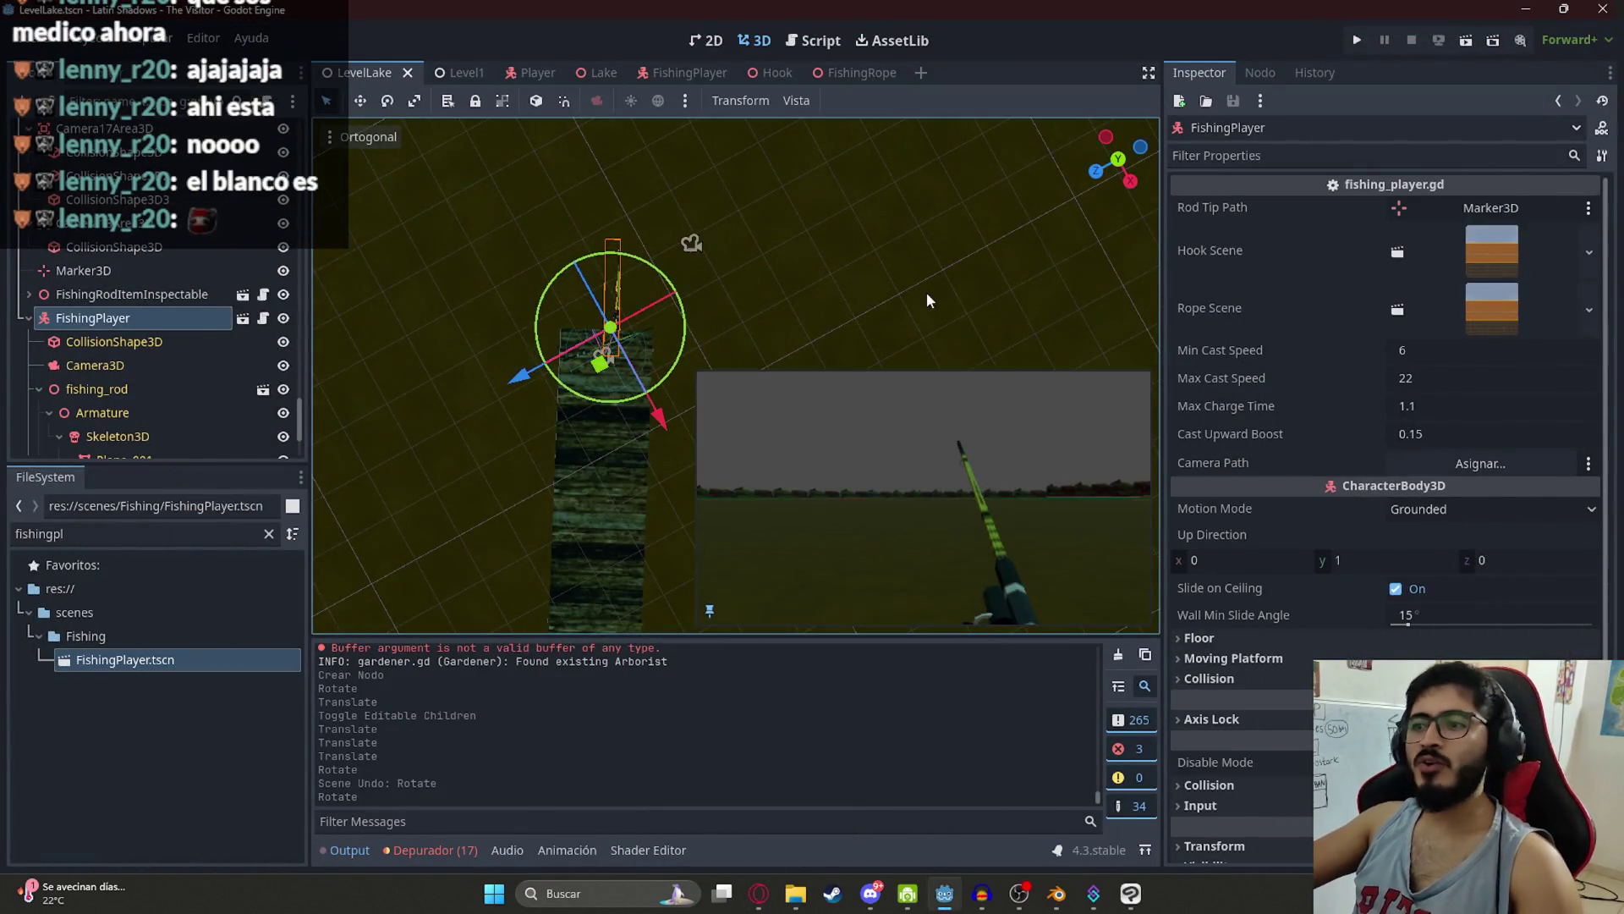
{"action": "right_click", "coordinate": [48, 328]}
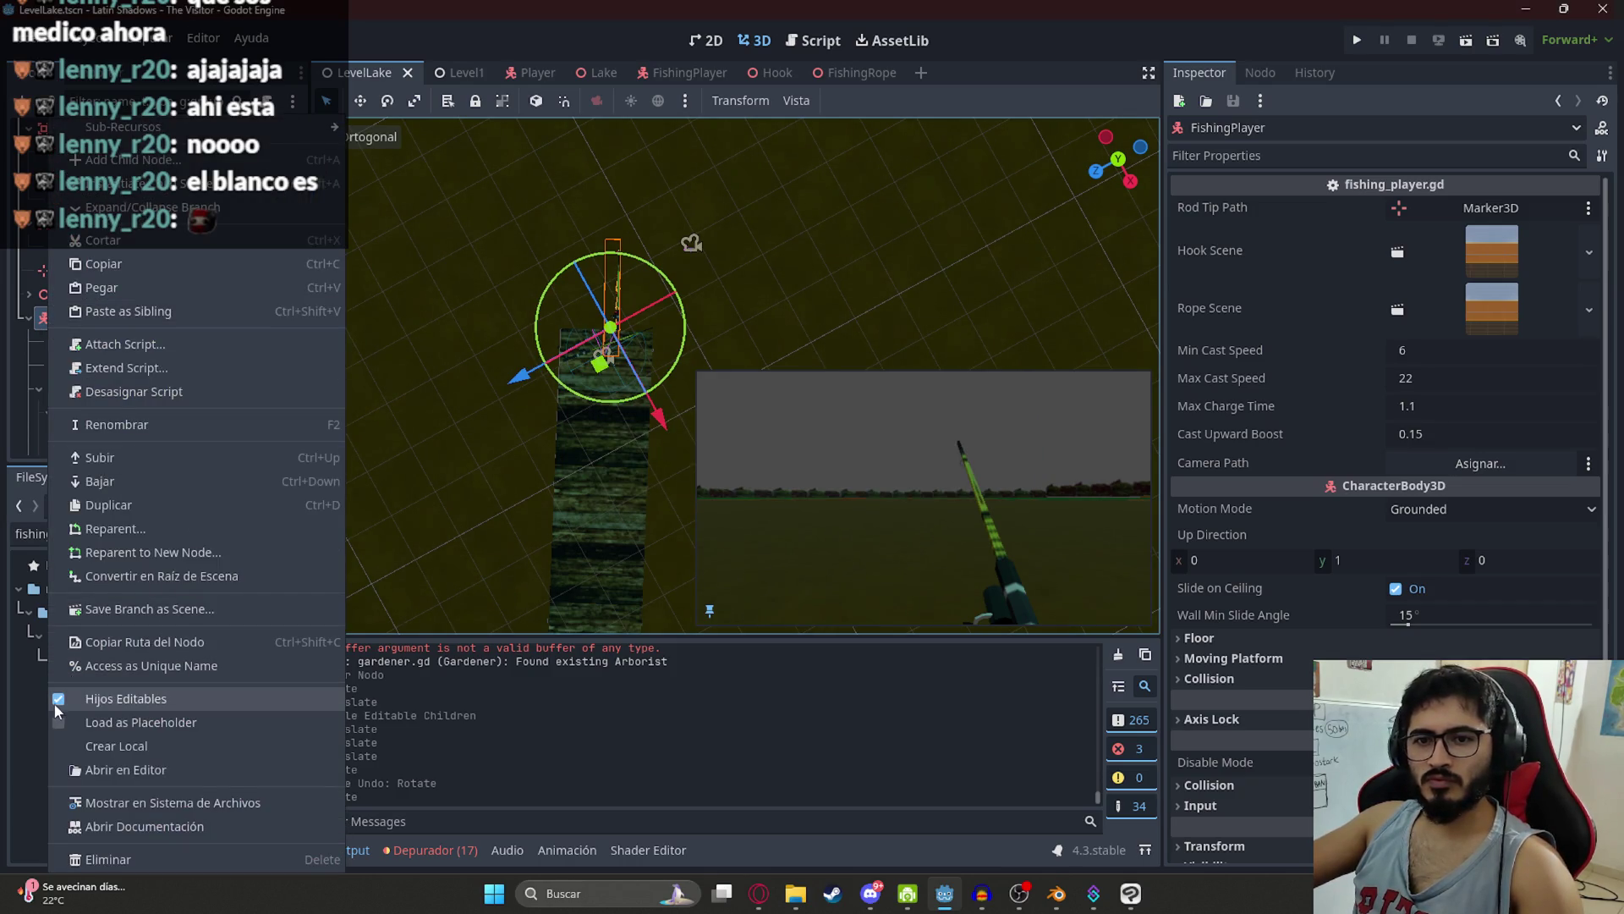
{"action": "left_click", "coordinate": [56, 707]}
{"action": "left_click", "coordinate": [679, 477]}
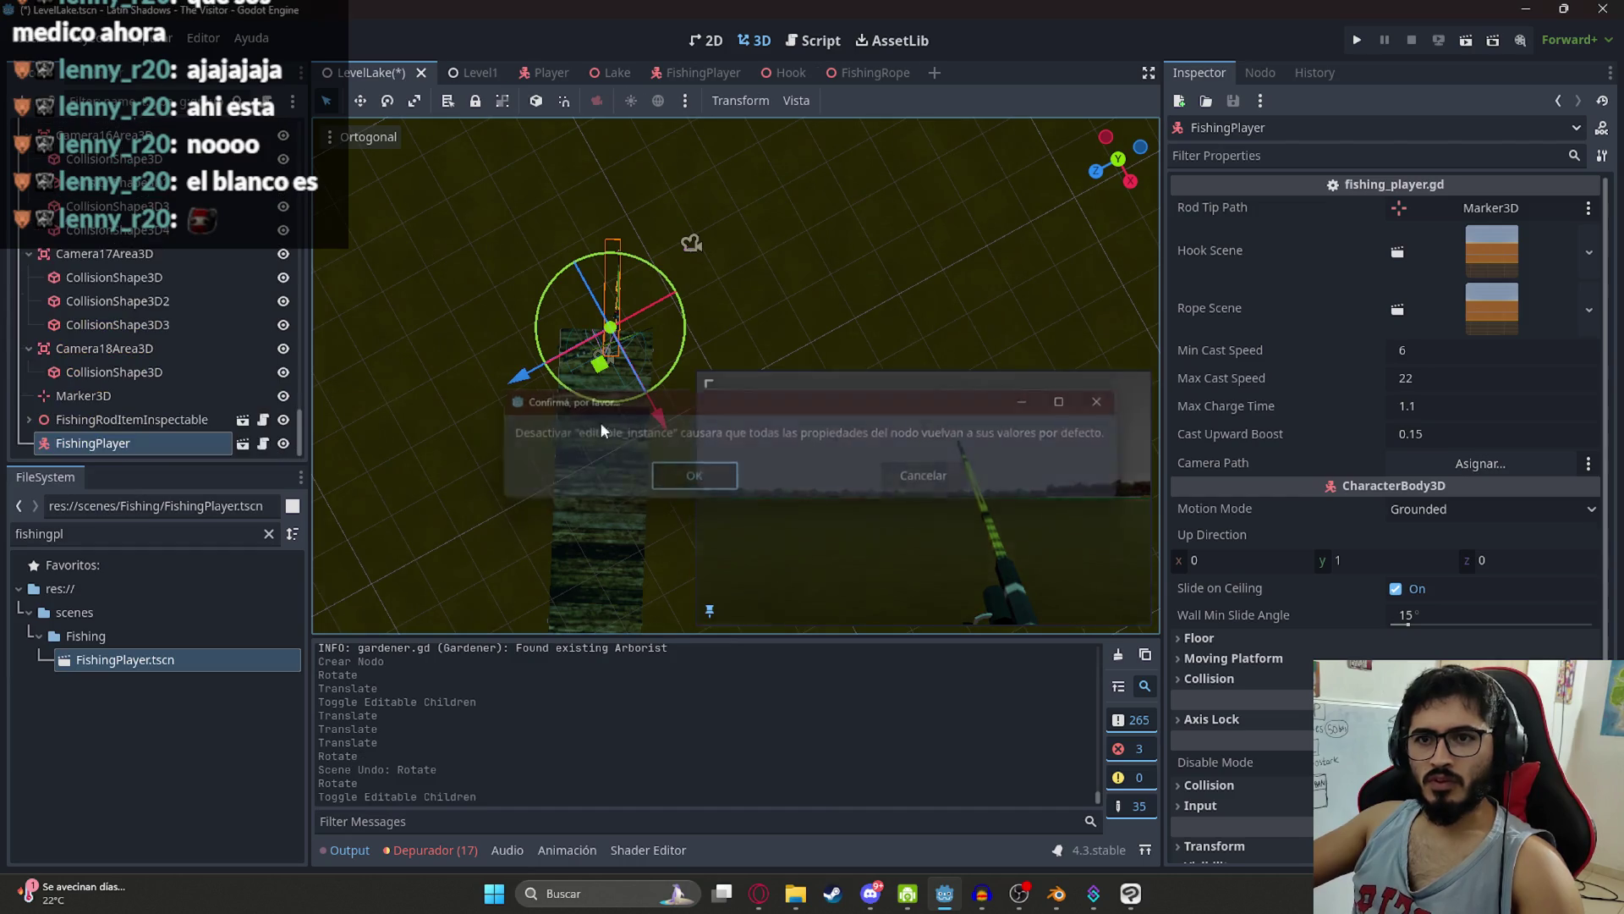
{"action": "left_click", "coordinate": [263, 443]}
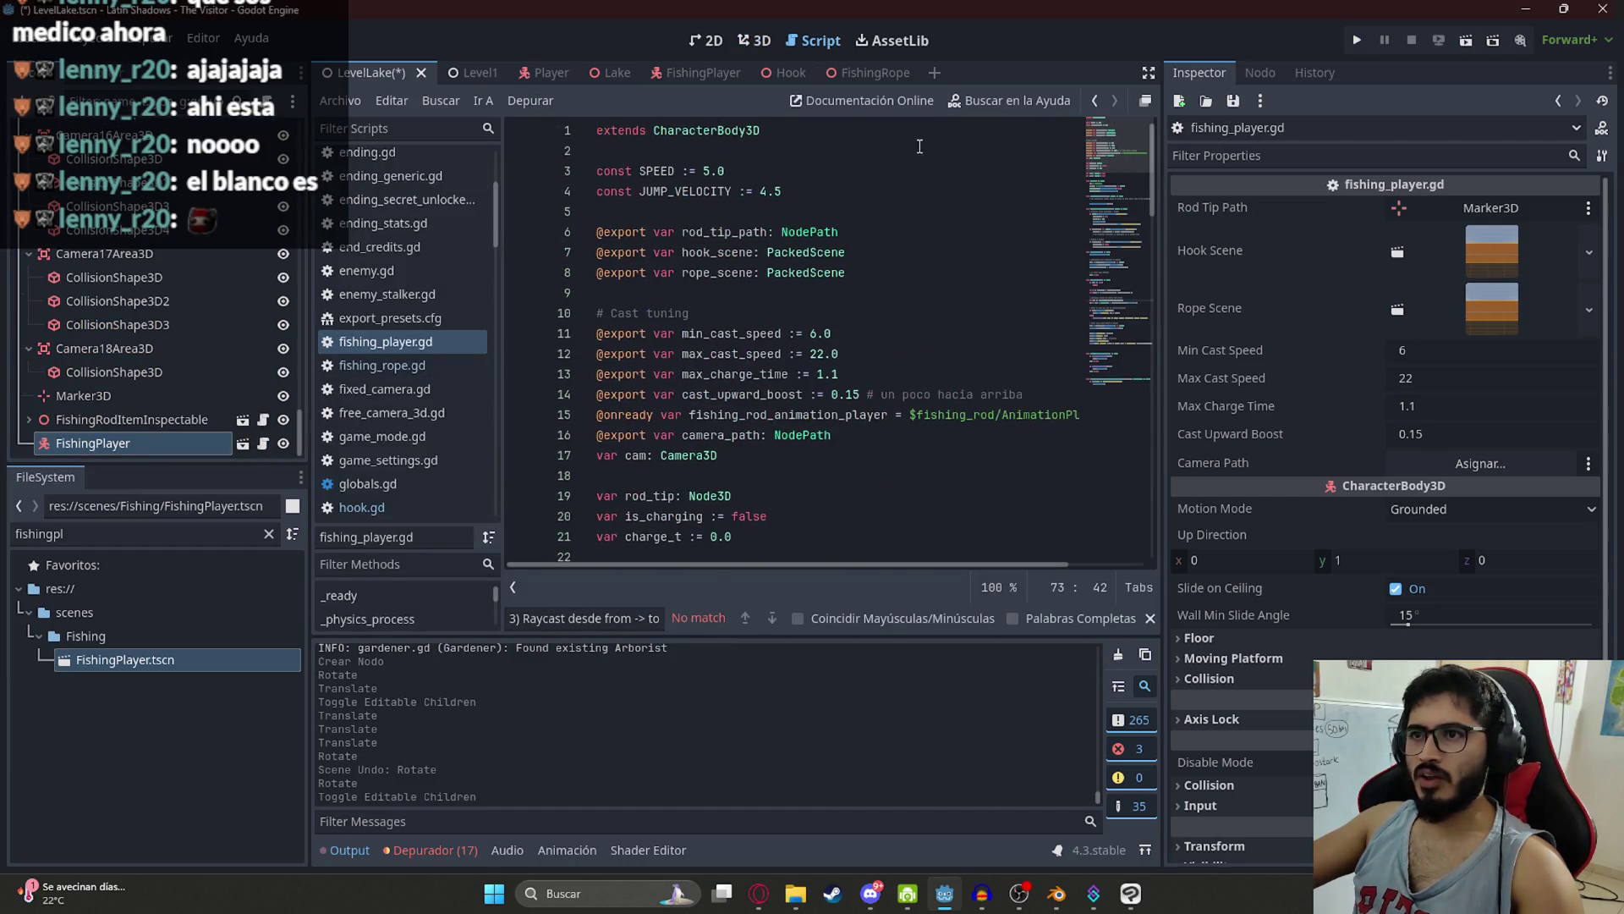
{"action": "left_click", "coordinate": [712, 211]}
{"action": "key", "text": "Return"}
{"action": "key", "text": "Up"}
{"action": "type", "text": "@export var enabled "}
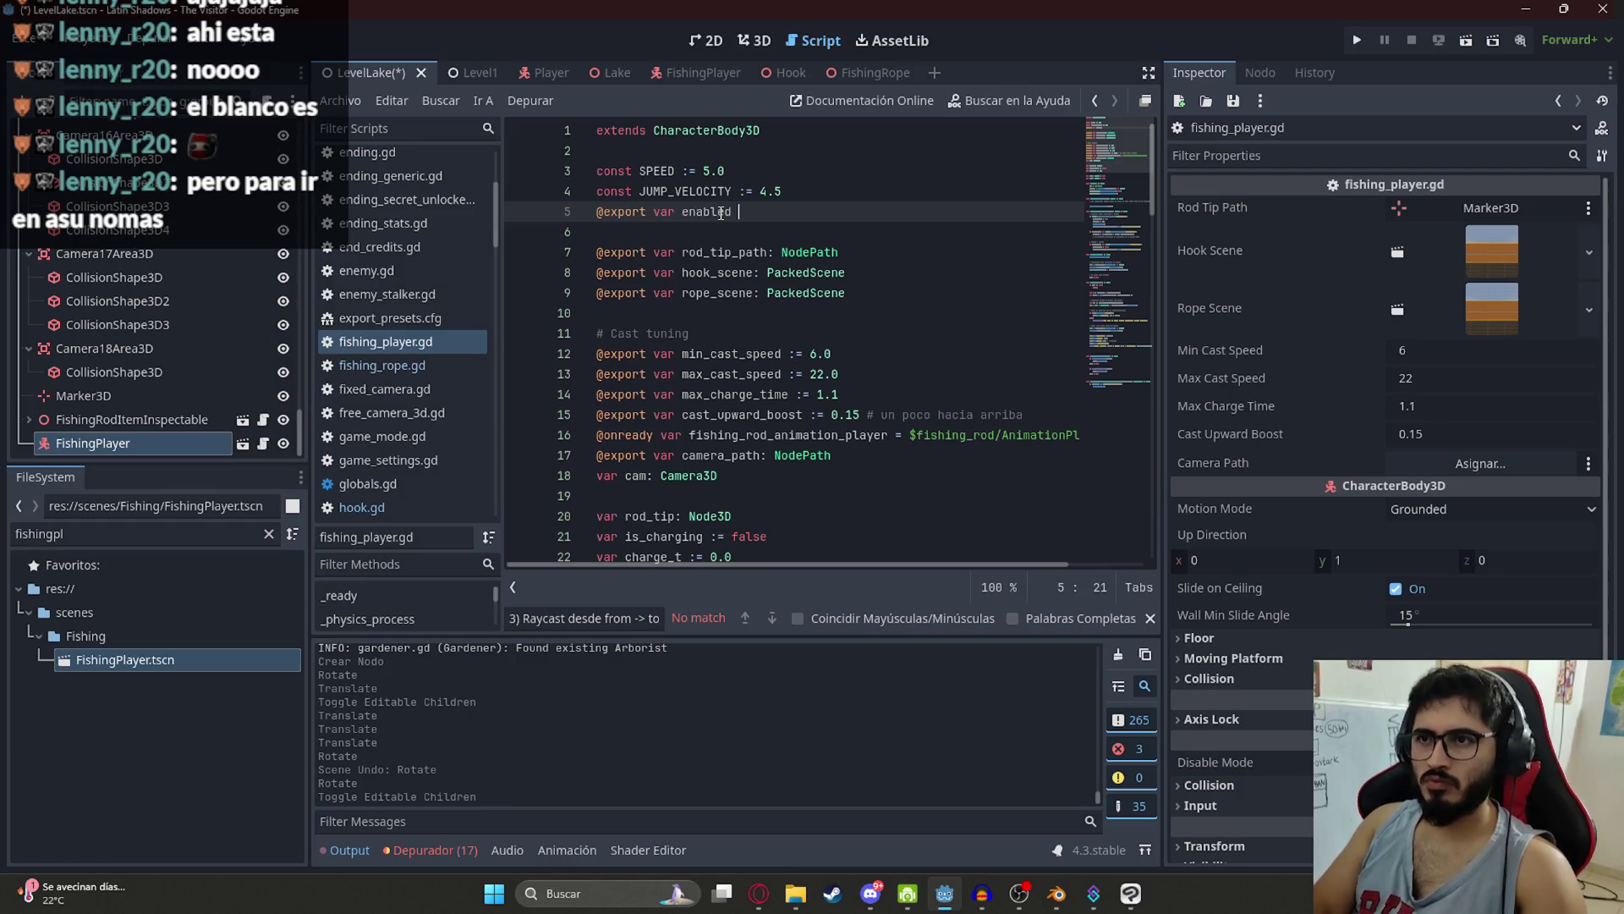
{"action": "type", "text": "= false"}
{"action": "left_click", "coordinate": [720, 212]}
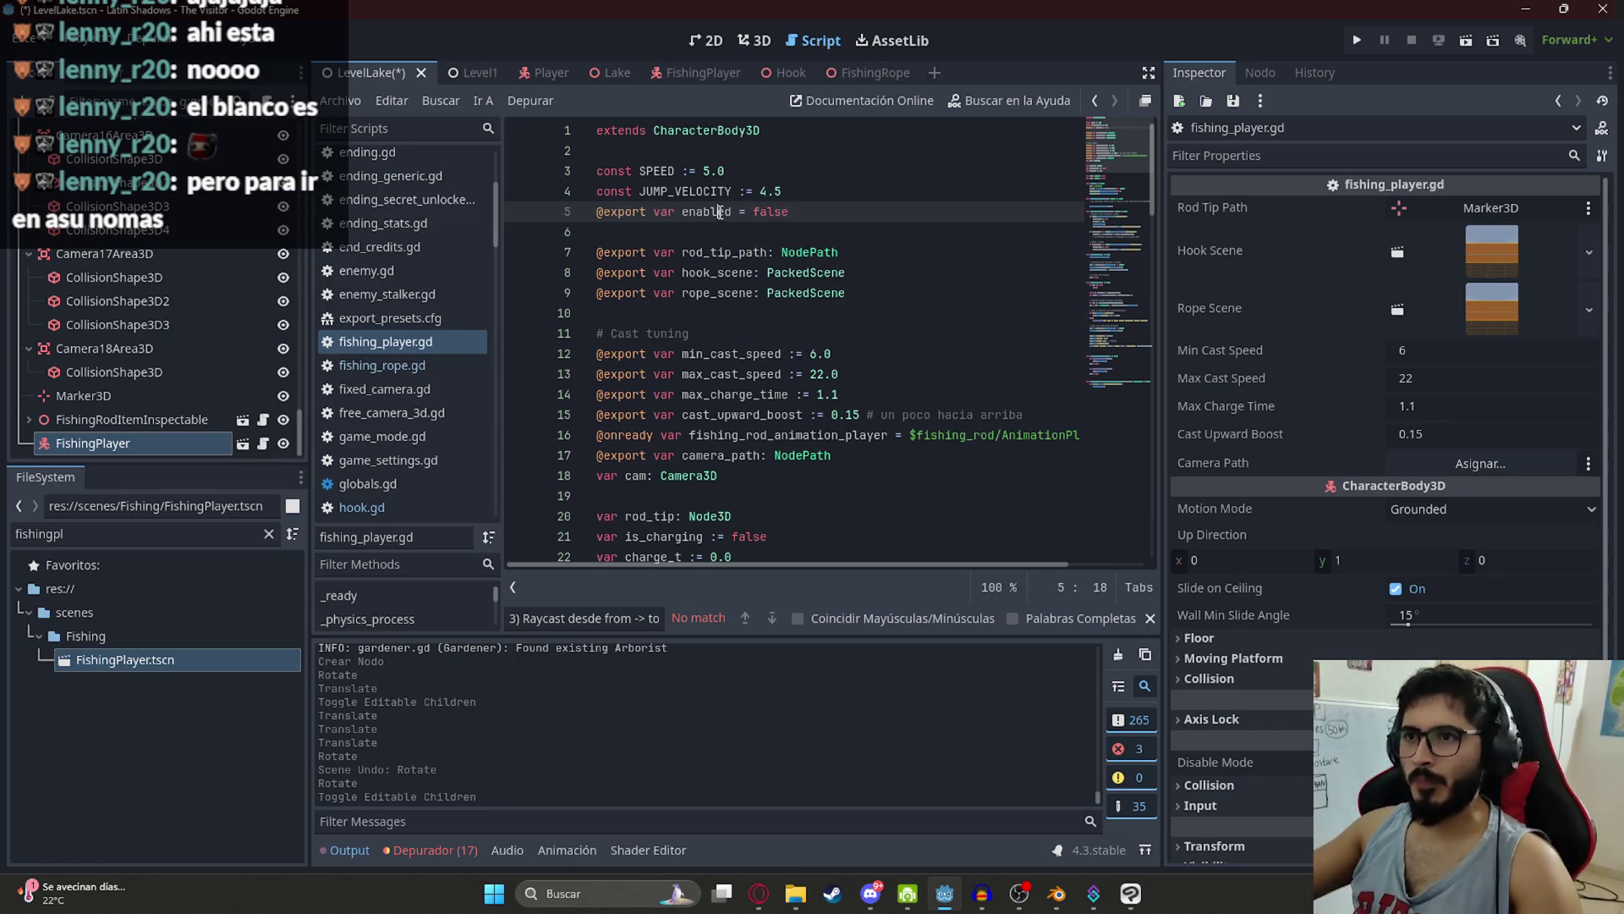
{"action": "key", "text": "ctrl+s"}
- Append a set_current_camera() function whose body sets cam.current = true
{"action": "left_click", "coordinate": [1111, 167]}
{"action": "mouse_move", "coordinate": [1112, 167]}
{"action": "left_mouse_down"}
{"action": "mouse_move", "coordinate": [1117, 144]}
{"action": "mouse_move", "coordinate": [1127, 433]}
{"action": "left_mouse_up"}
{"action": "left_click", "coordinate": [800, 535]}
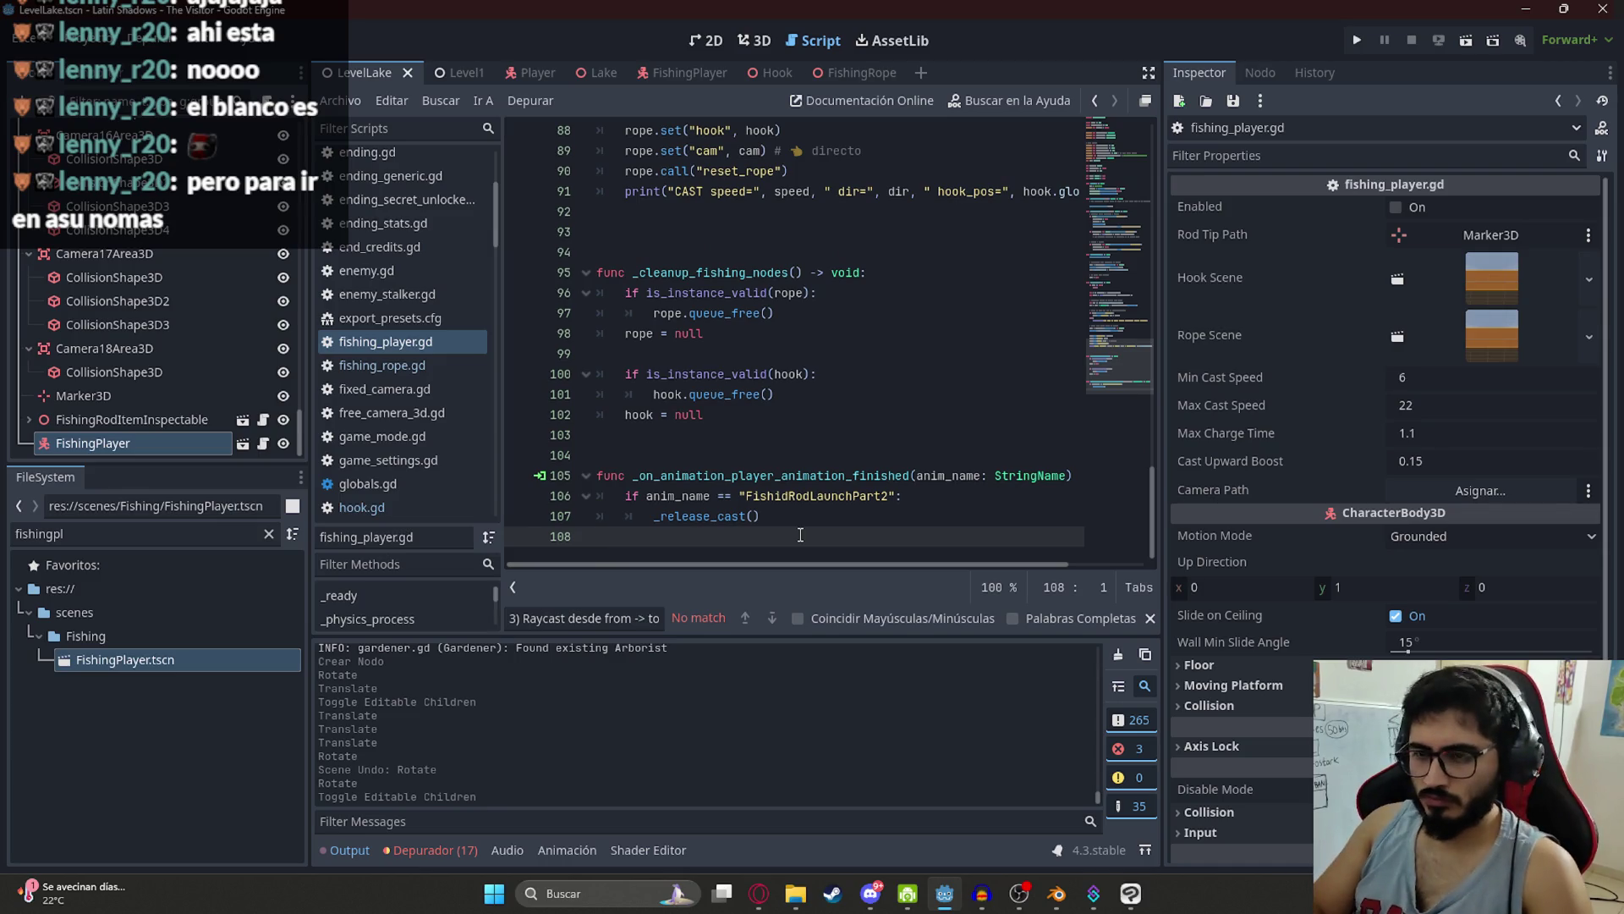
{"action": "key", "text": "Return"}
{"action": "type", "text": "func set_current_camera()="}
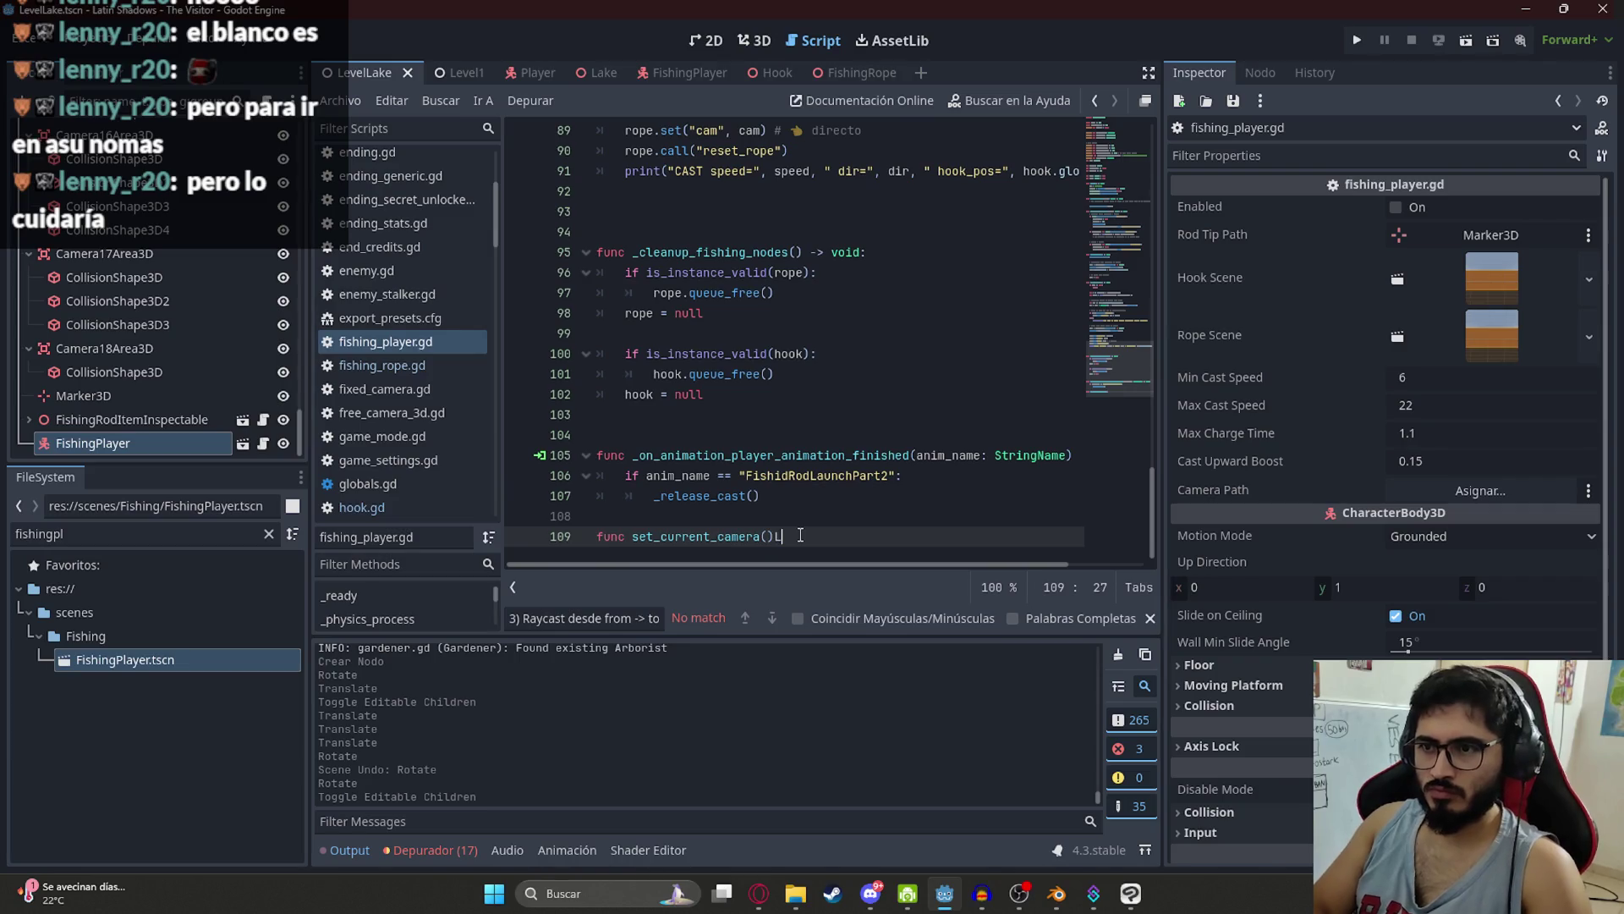
{"action": "key", "text": "BackSpace"}
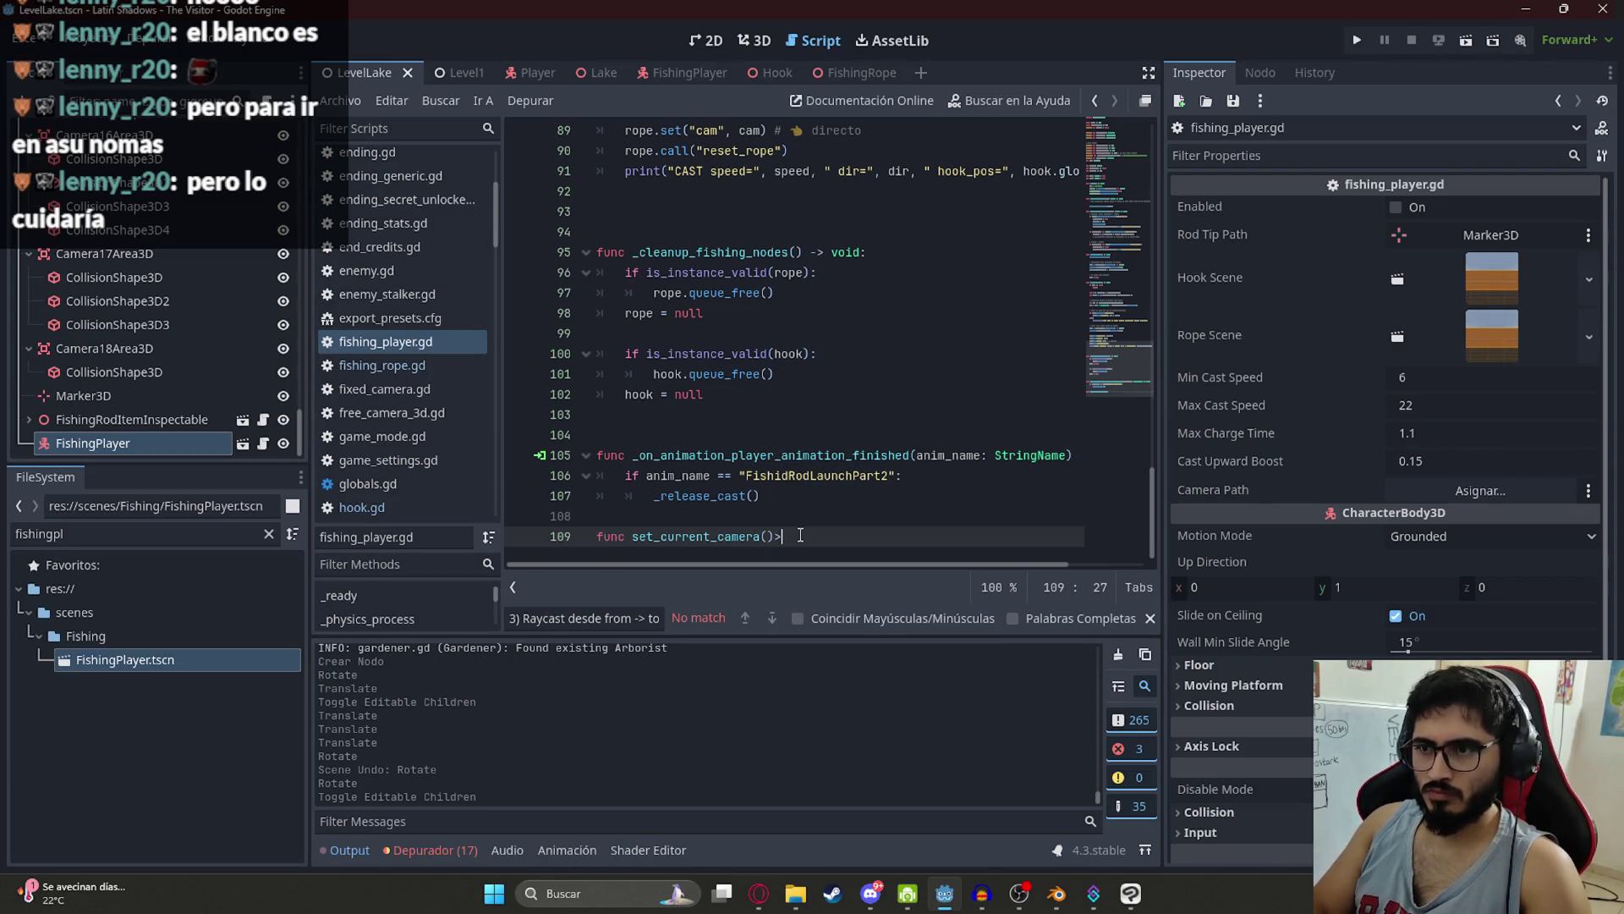
{"action": "key", "text": "Return"}
{"action": "type", "text": "m.cuir"}
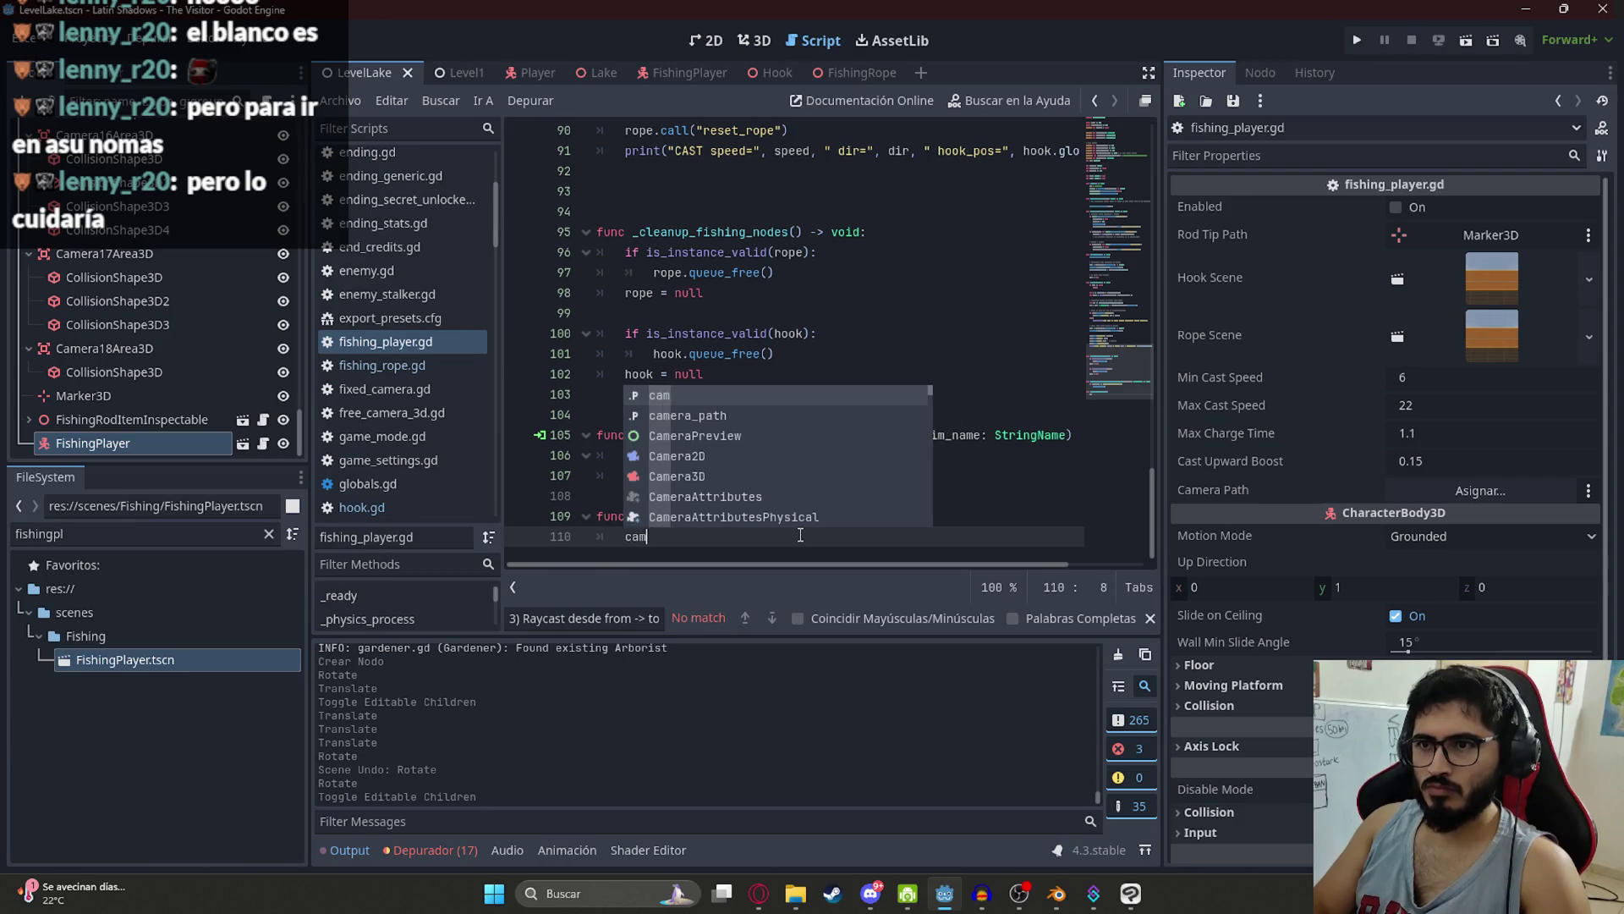
{"action": "key", "text": "BackSpace"}
{"action": "key", "text": "BackSpace"}
{"action": "type", "text": "rrent ="}
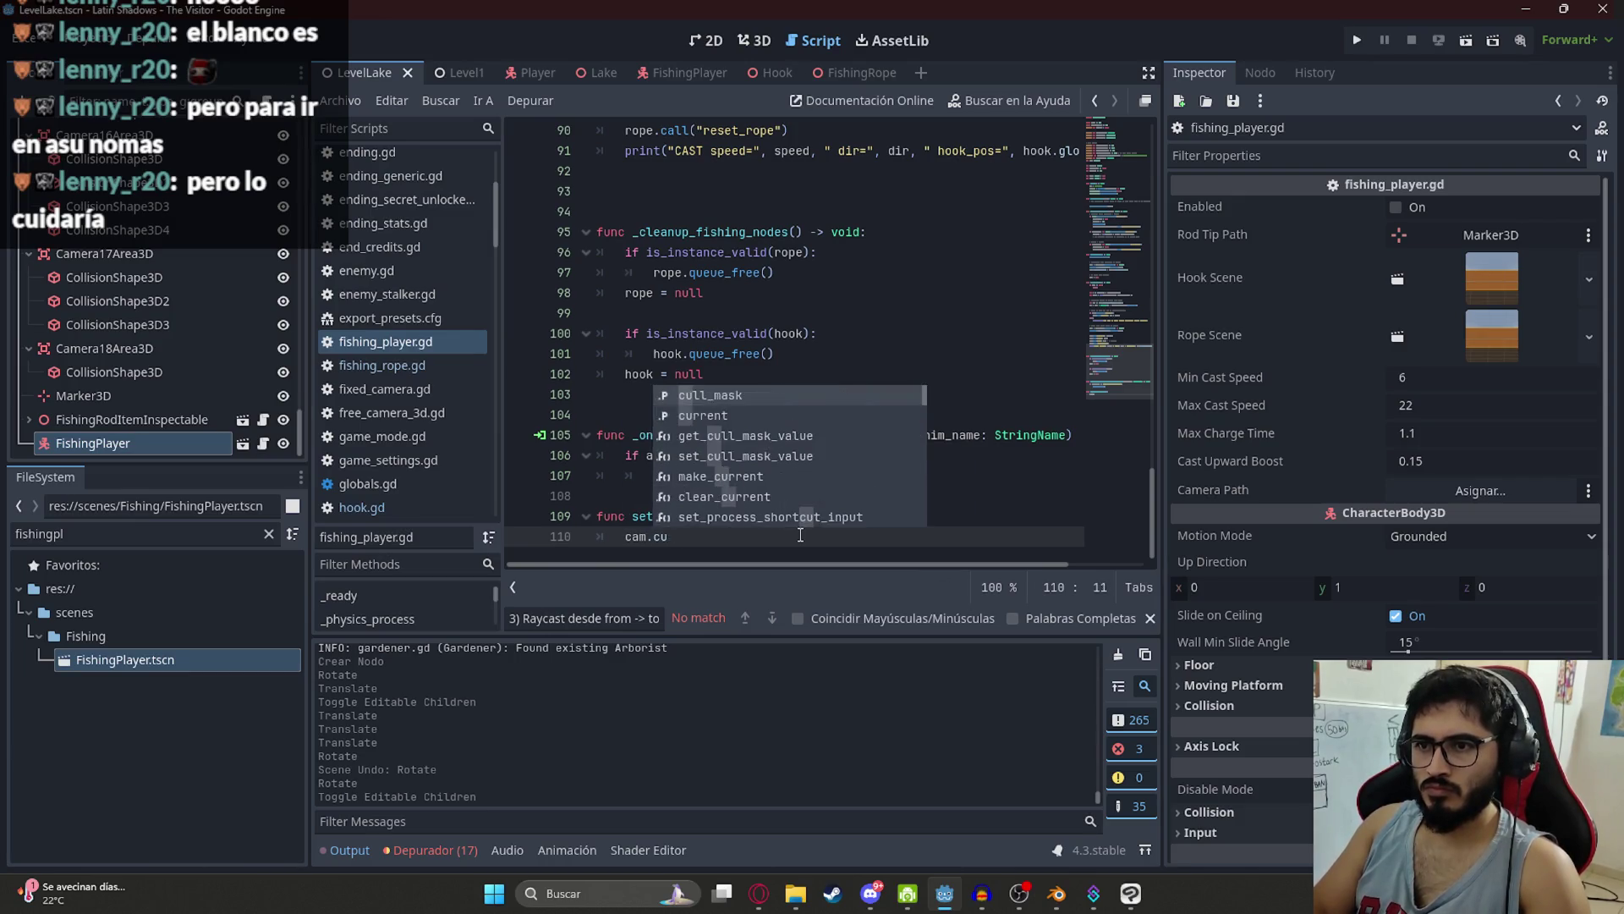
{"action": "key", "text": "BackSpace"}
{"action": "key", "text": "BackSpace"}
{"action": "type", "text": "e"}
{"action": "left_click", "coordinate": [914, 301]}
{"action": "left_click_drag", "start_coordinate": [1144, 383], "coordinate": [1114, 152]}
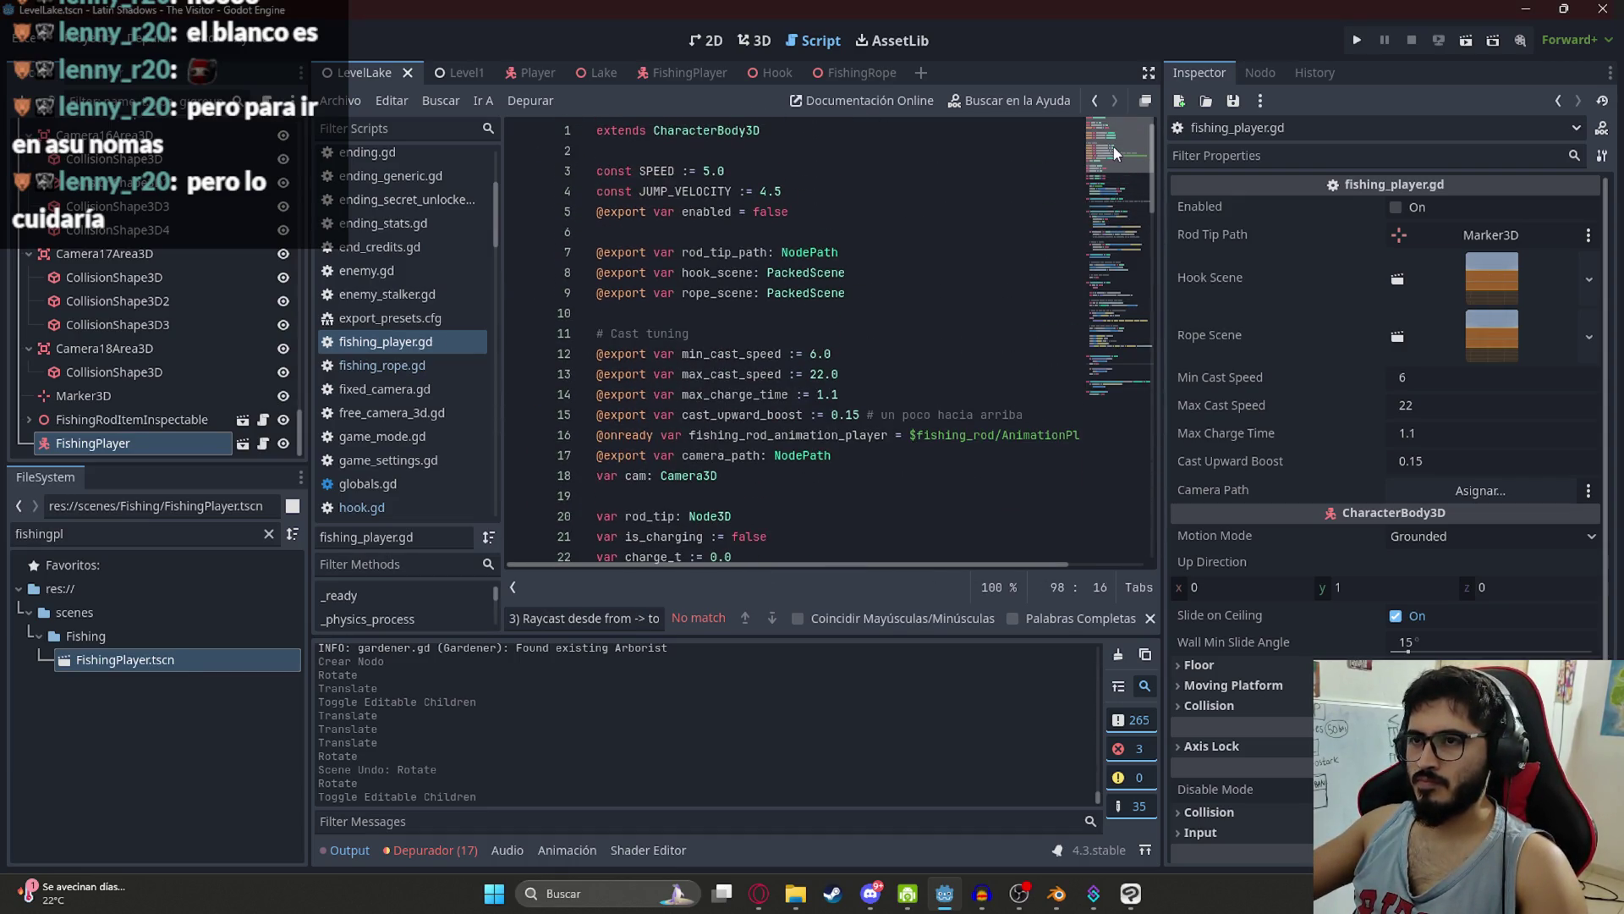
- Add an 'if !enabled: return' guard at the top of _physics_process
{"action": "double_click", "coordinate": [704, 211]}
{"action": "scroll", "coordinate": [721, 263], "scroll_direction": "down", "scroll_amount": 5}
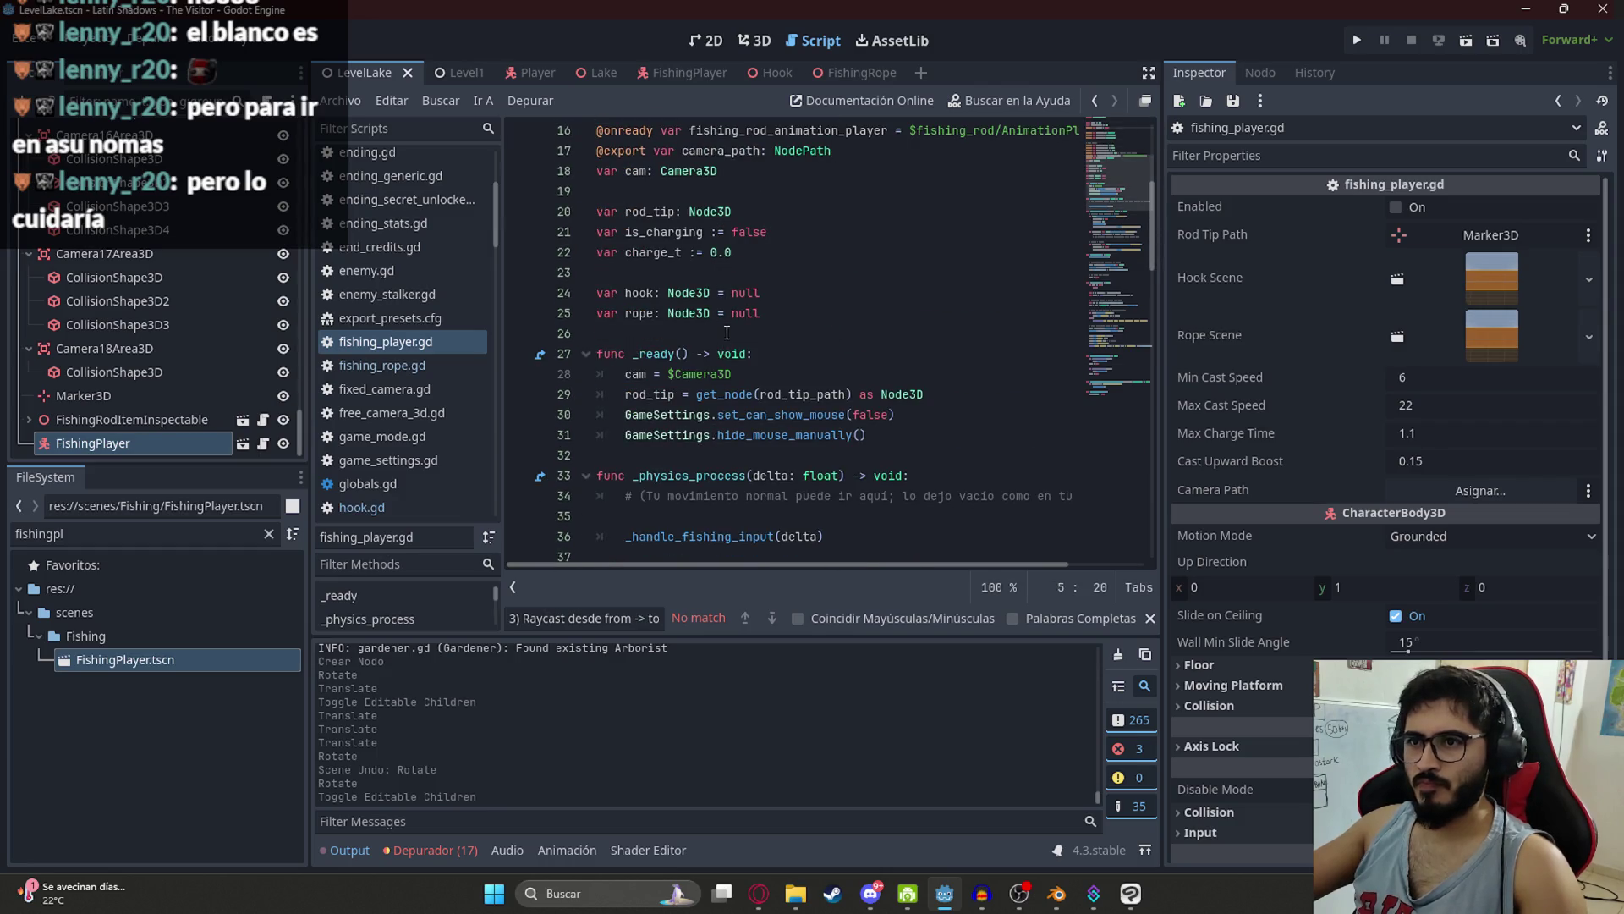
{"action": "scroll", "coordinate": [726, 333], "scroll_direction": "down", "scroll_amount": 3}
{"action": "left_click", "coordinate": [957, 288]}
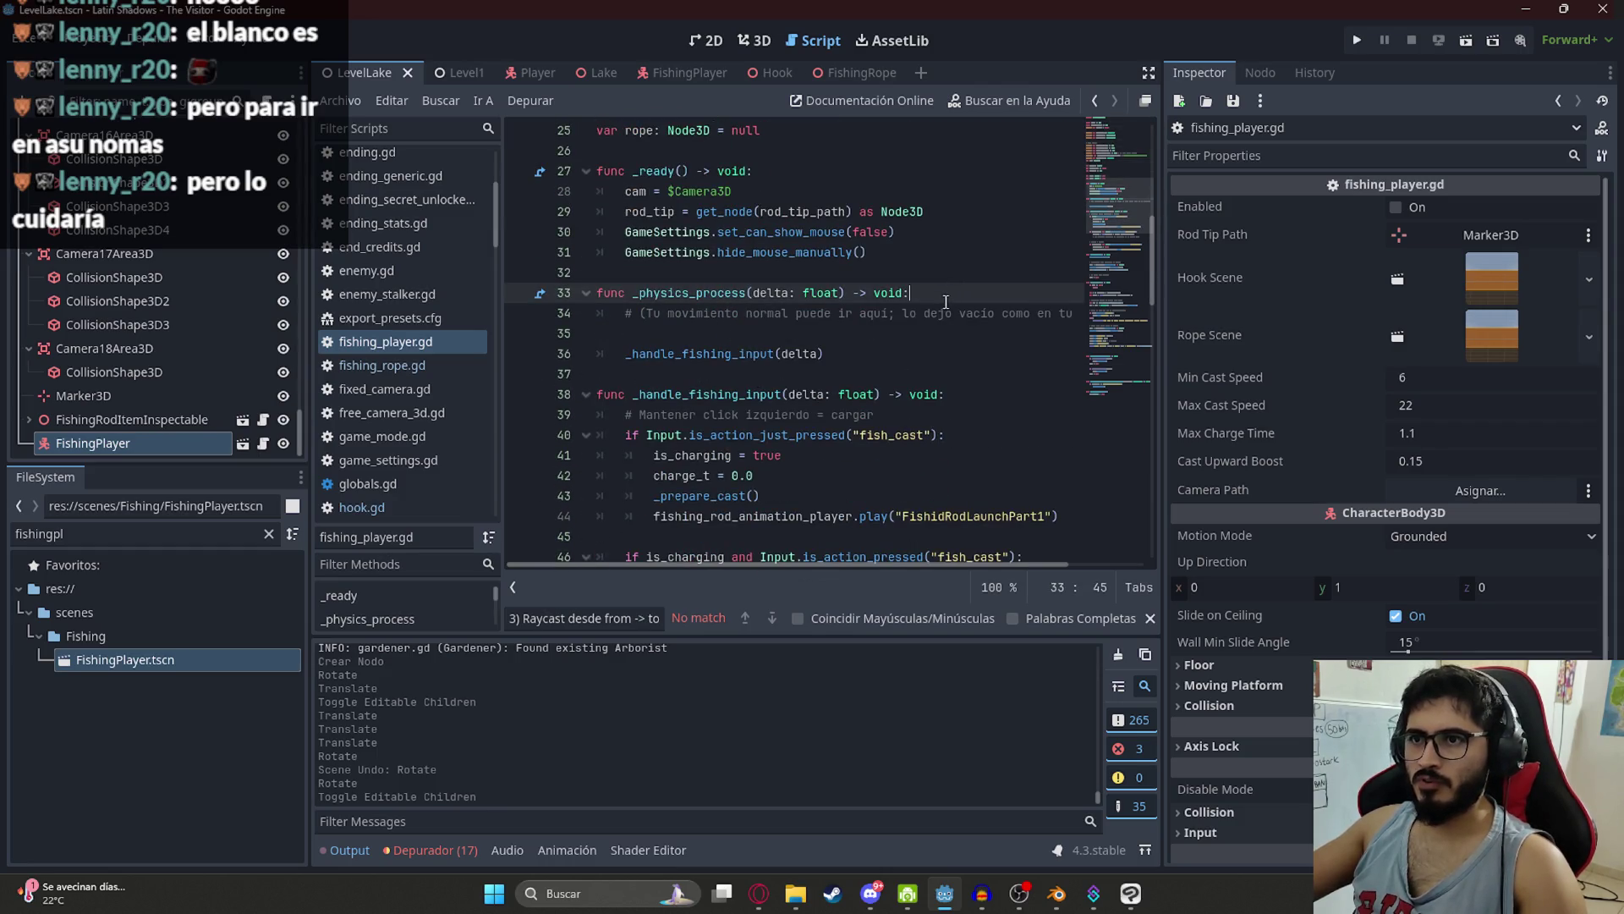
{"action": "key", "text": "Return"}
{"action": "type", "text": "enabled>:"}
{"action": "key", "text": "Return"}
{"action": "type", "text": "return"}
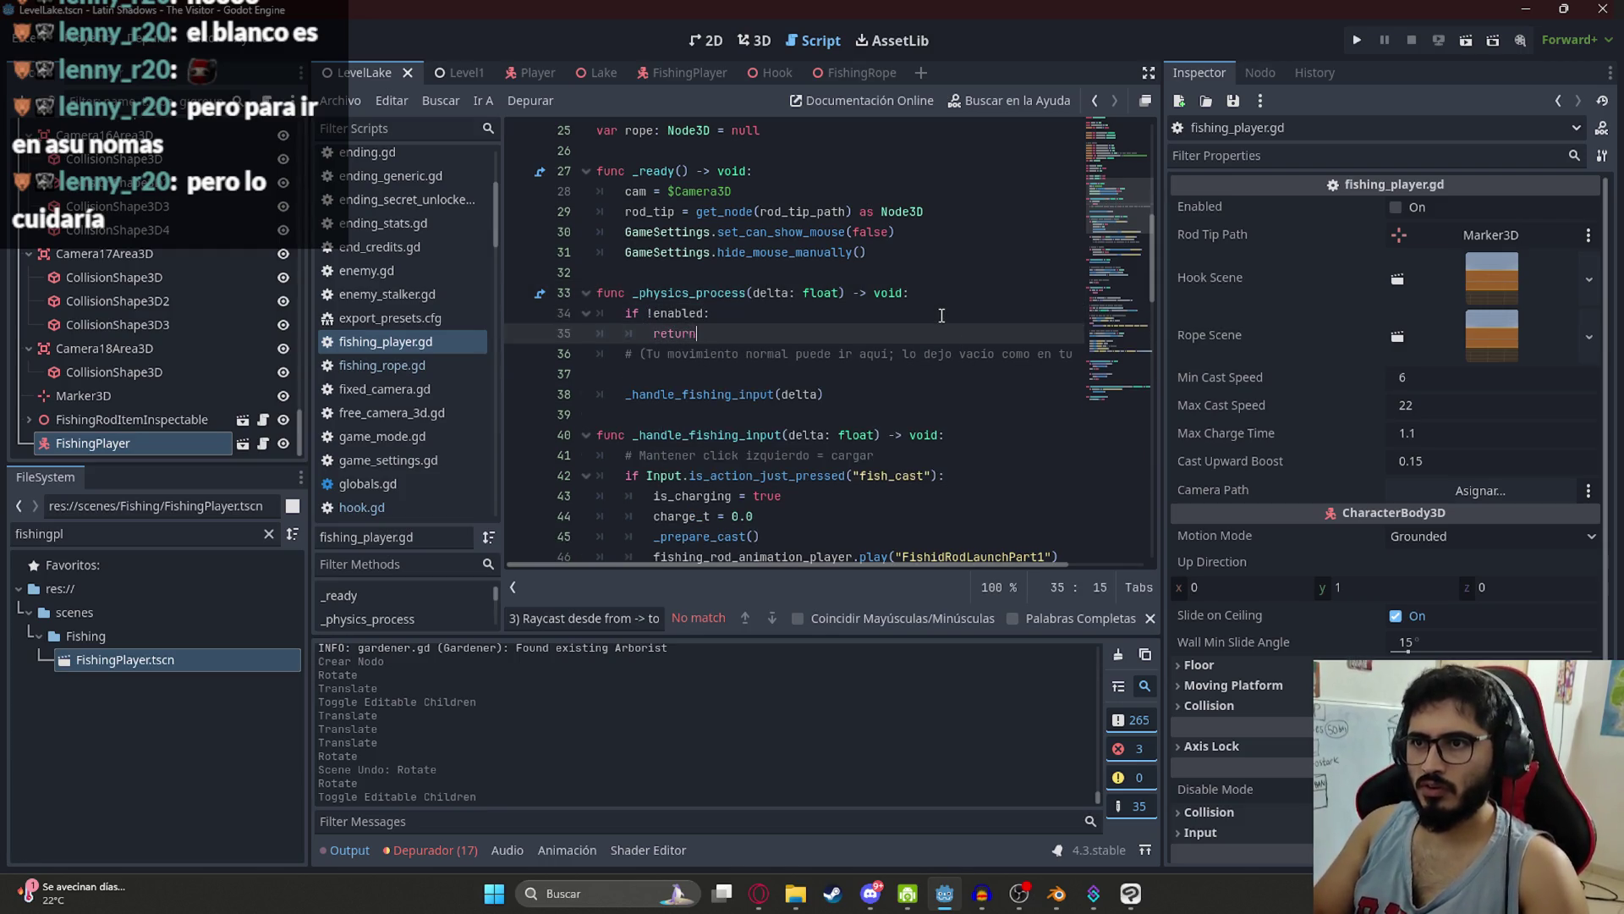
- Add the same 'if !enabled: return' guard at the start of _handle_fishing_input
{"action": "left_click", "coordinate": [942, 434]}
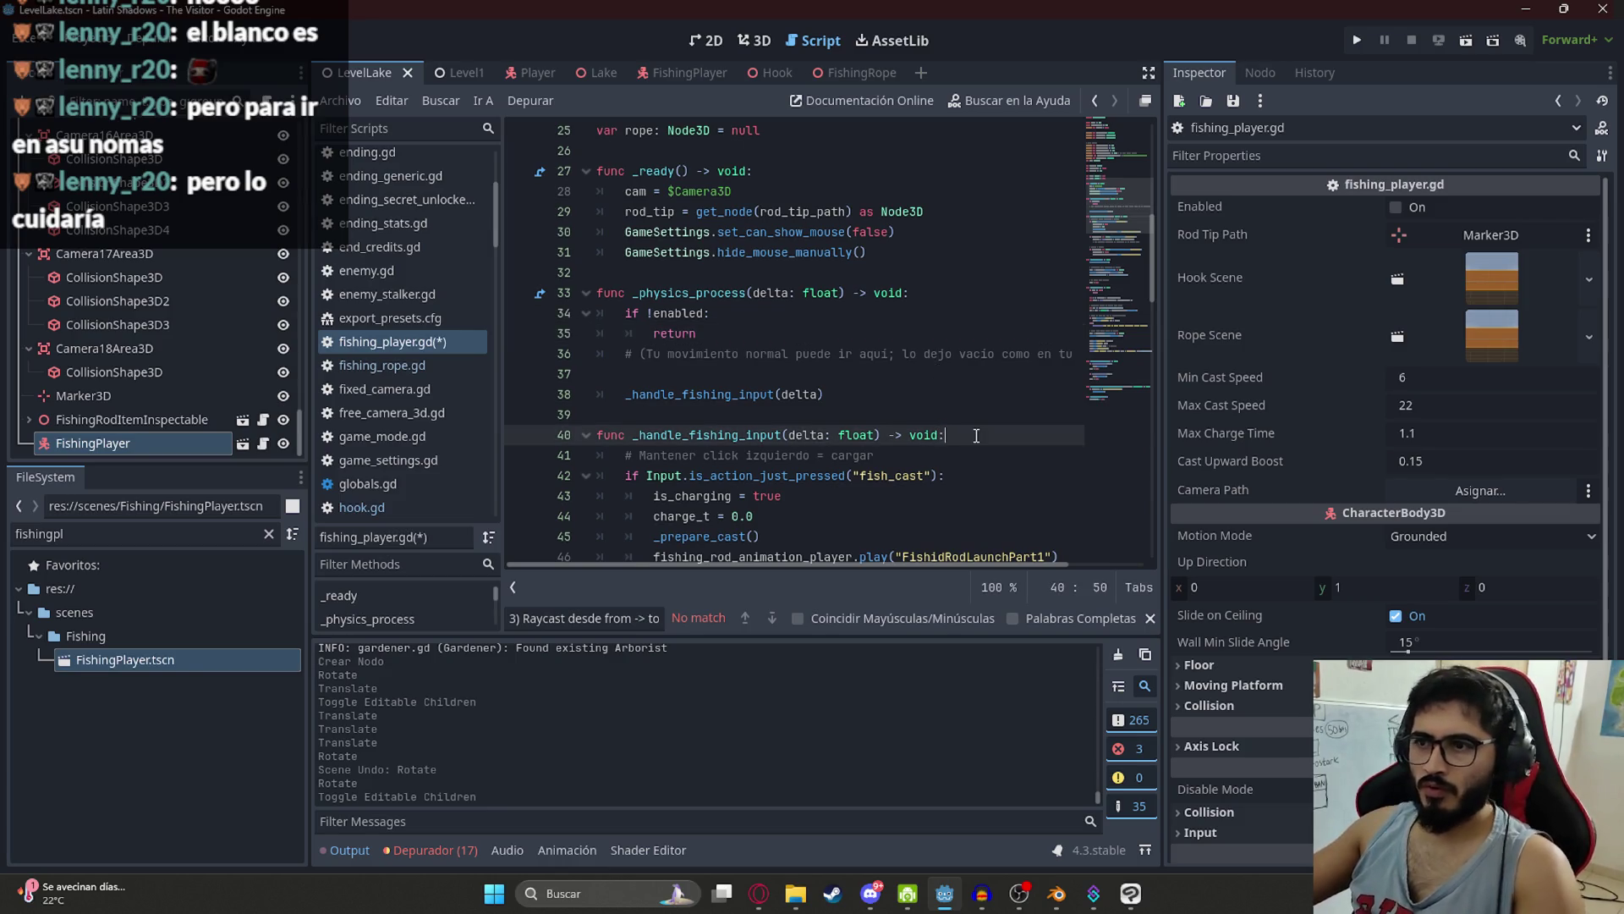
{"action": "key", "text": "Return"}
{"action": "type", "text": "enabled:"}
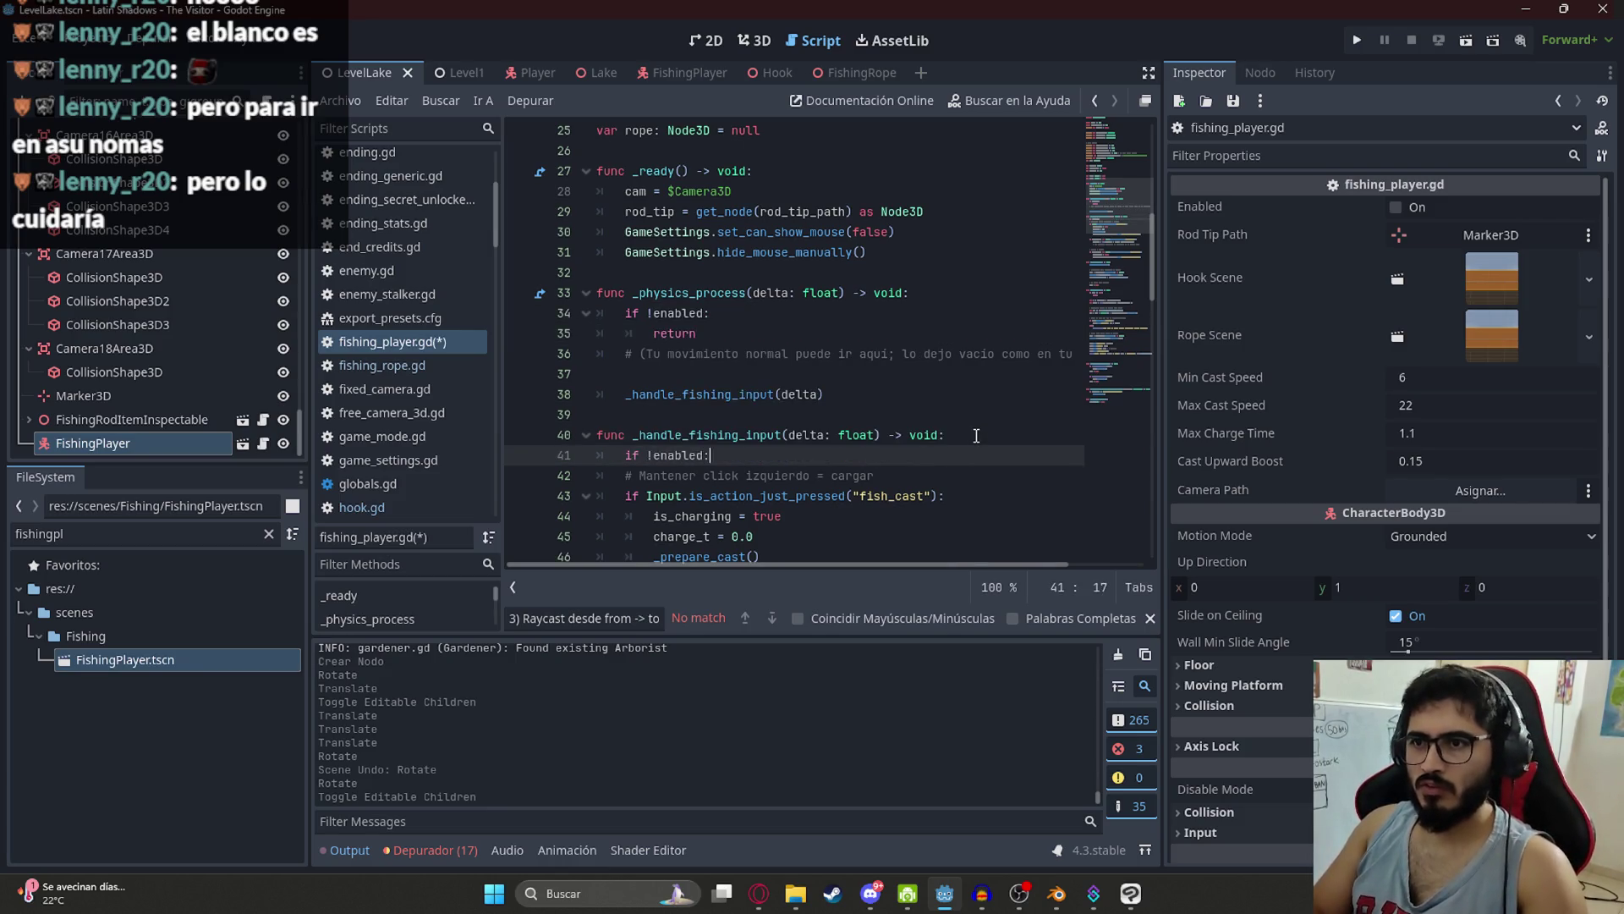
{"action": "key", "text": "Return"}
{"action": "type", "text": "return"}
- Remove the stray empty line in _prepare_cast and save fishing_player.gd
{"action": "scroll", "coordinate": [977, 435], "scroll_direction": "down", "scroll_amount": 8}
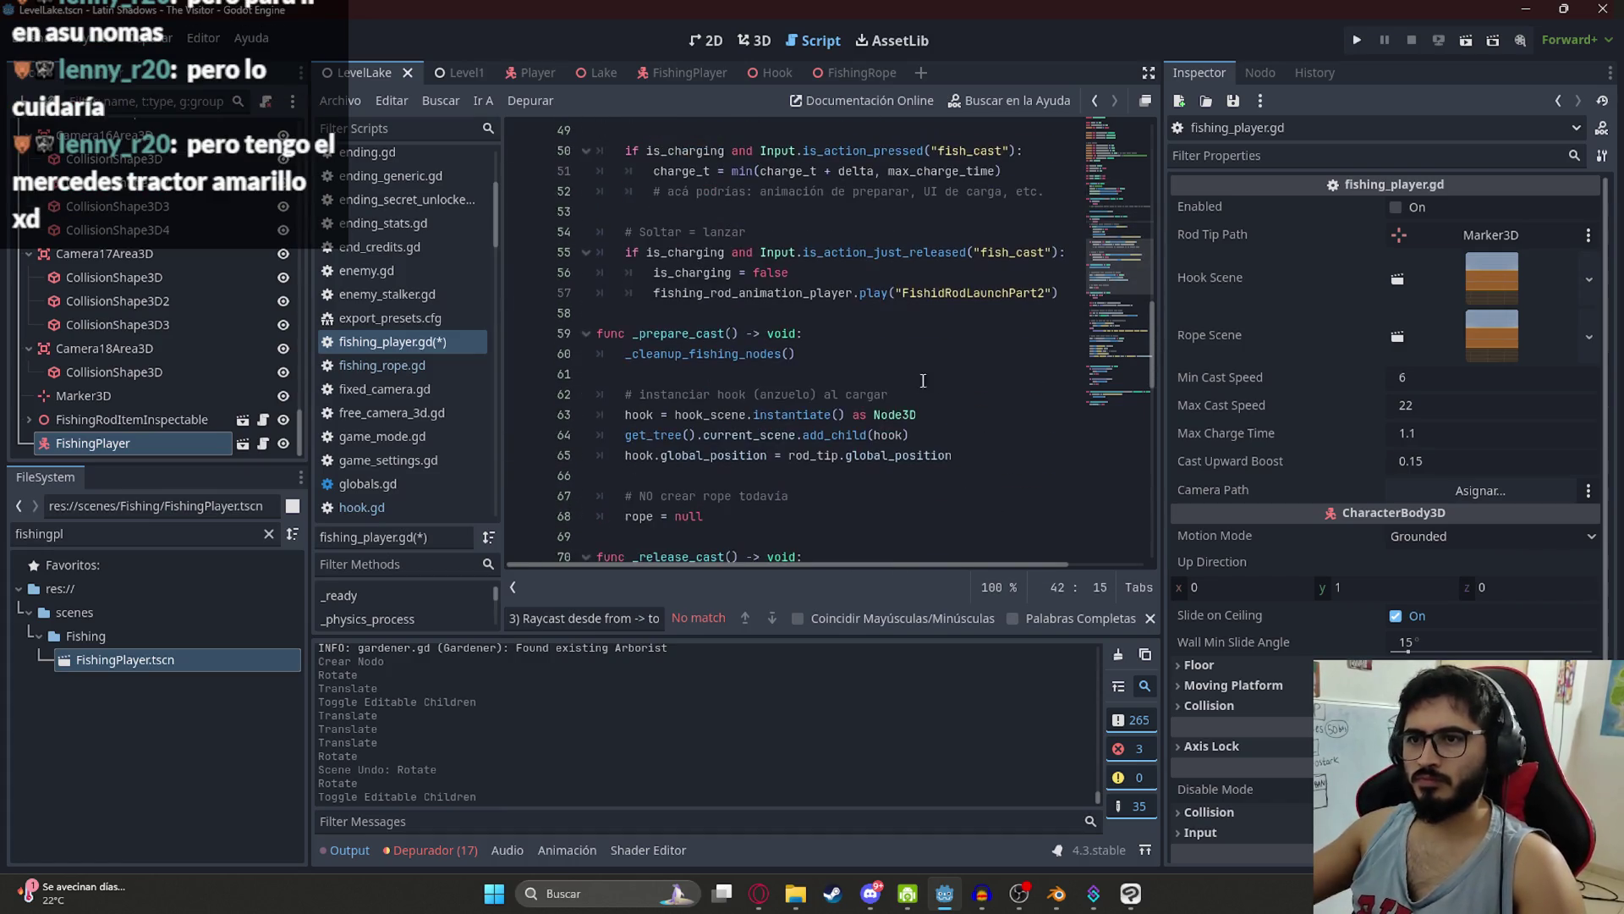
{"action": "left_click", "coordinate": [852, 334]}
{"action": "key", "text": "Return"}
{"action": "key", "text": "BackSpace"}
{"action": "key", "text": "BackSpace"}
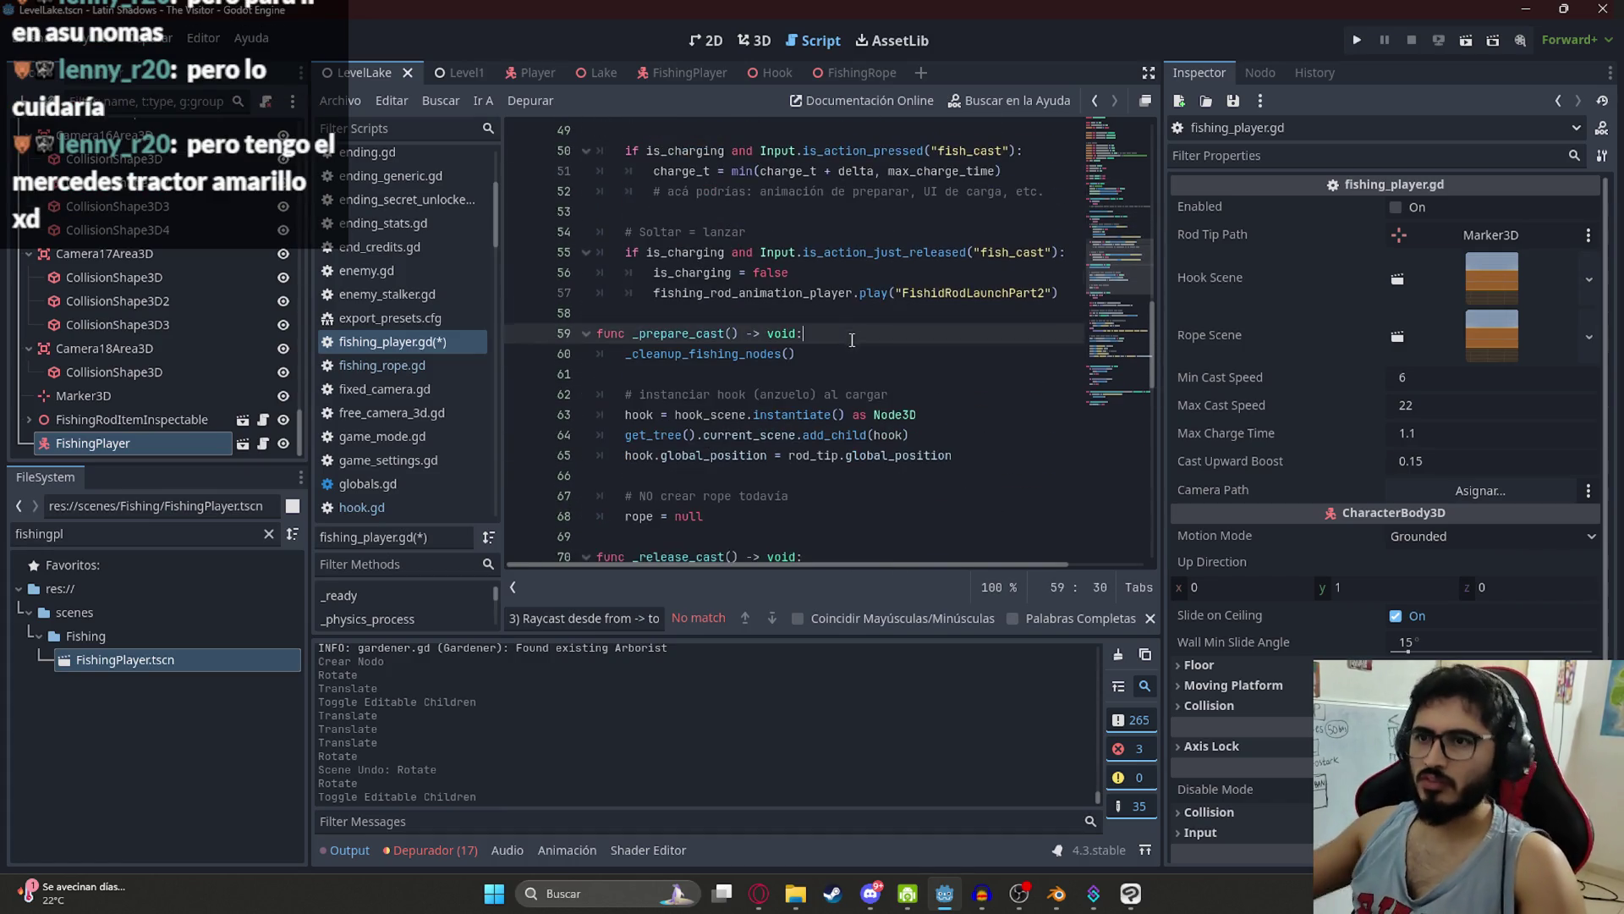
{"action": "scroll", "coordinate": [855, 322], "scroll_direction": "down", "scroll_amount": 13}
{"action": "scroll", "coordinate": [863, 292], "scroll_direction": "down", "scroll_amount": 2}
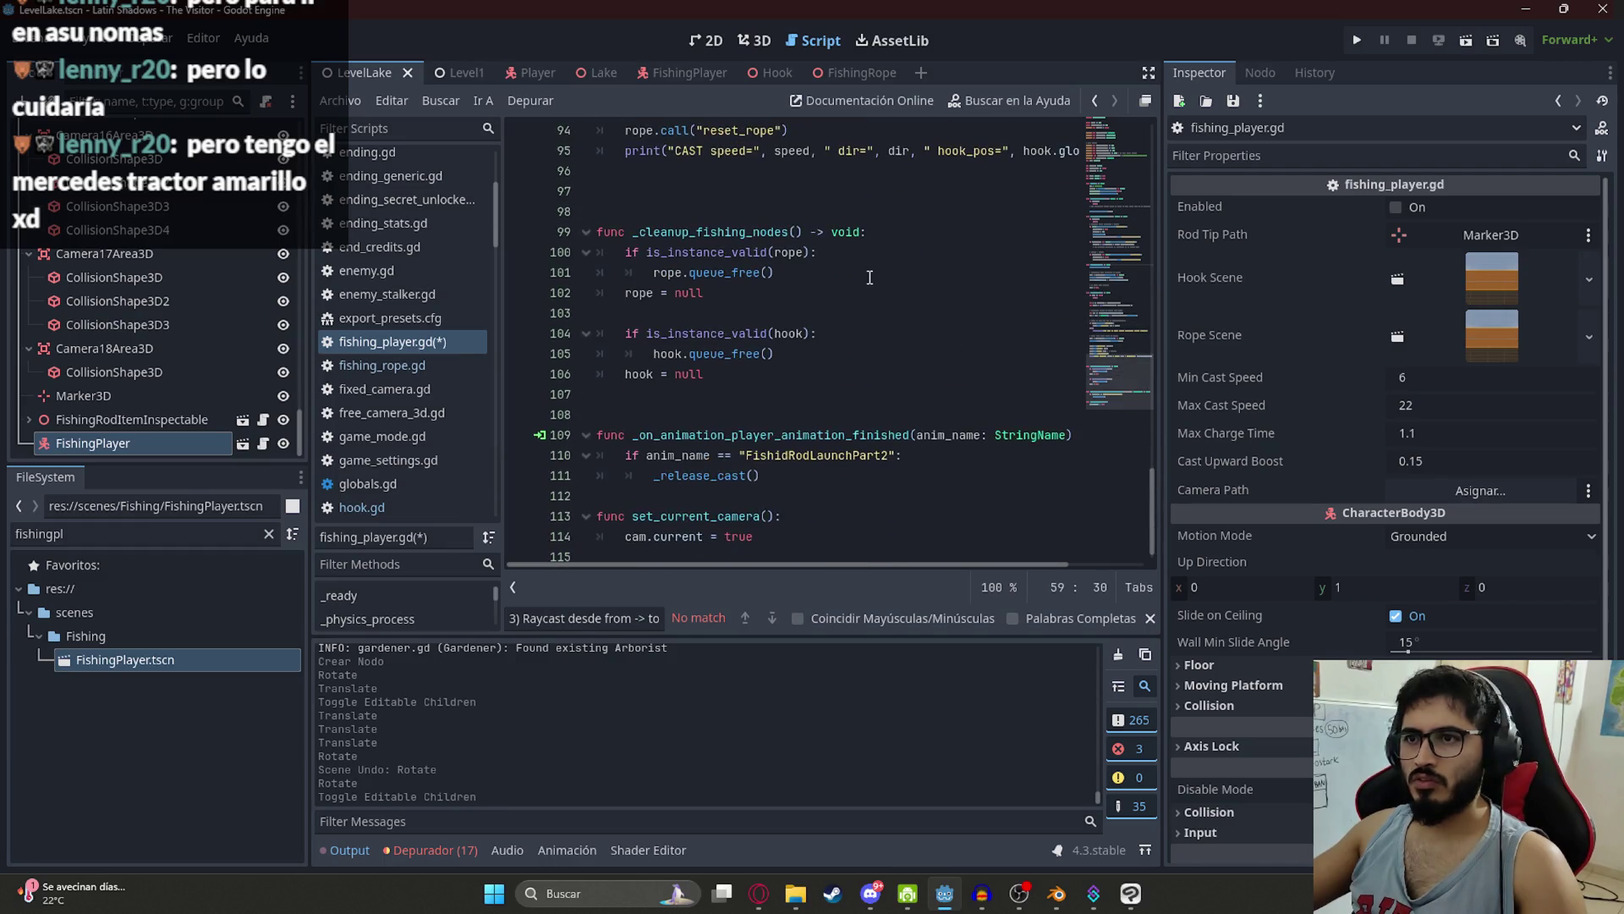
{"action": "scroll", "coordinate": [833, 304], "scroll_direction": "down", "scroll_amount": 1}
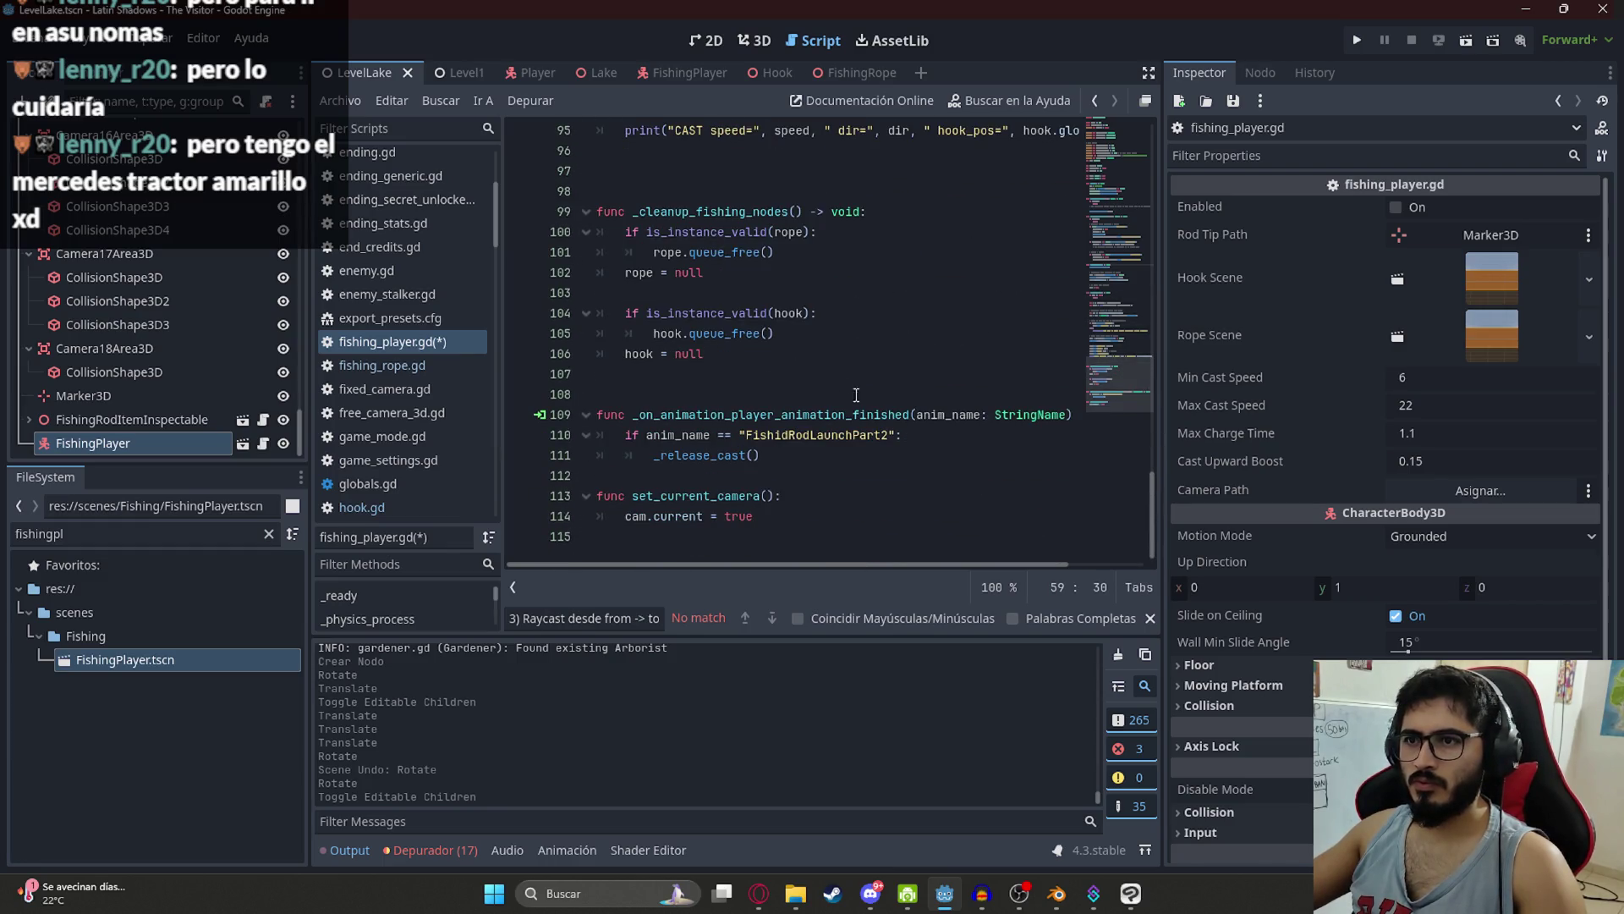
{"action": "left_click", "coordinate": [664, 474]}
{"action": "key", "text": "ctrl+s"}
- Select the FishidRodLaunchPart2 animation name, then switch to the Marketplace browser window
{"action": "left_click", "coordinate": [880, 414]}
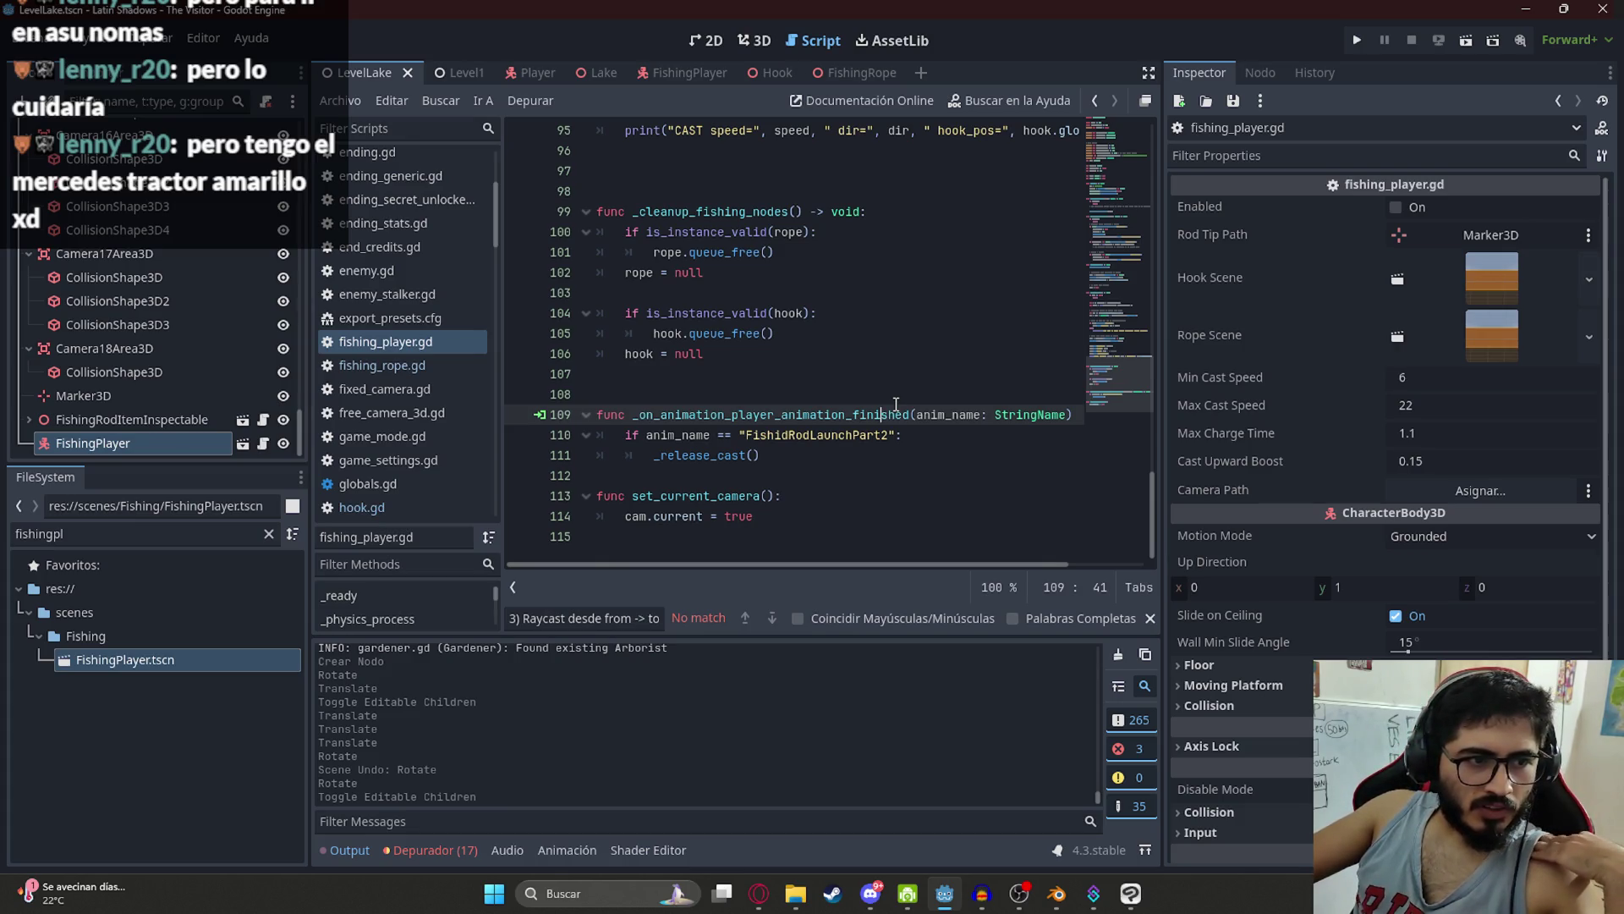
{"action": "left_click", "coordinate": [825, 438]}
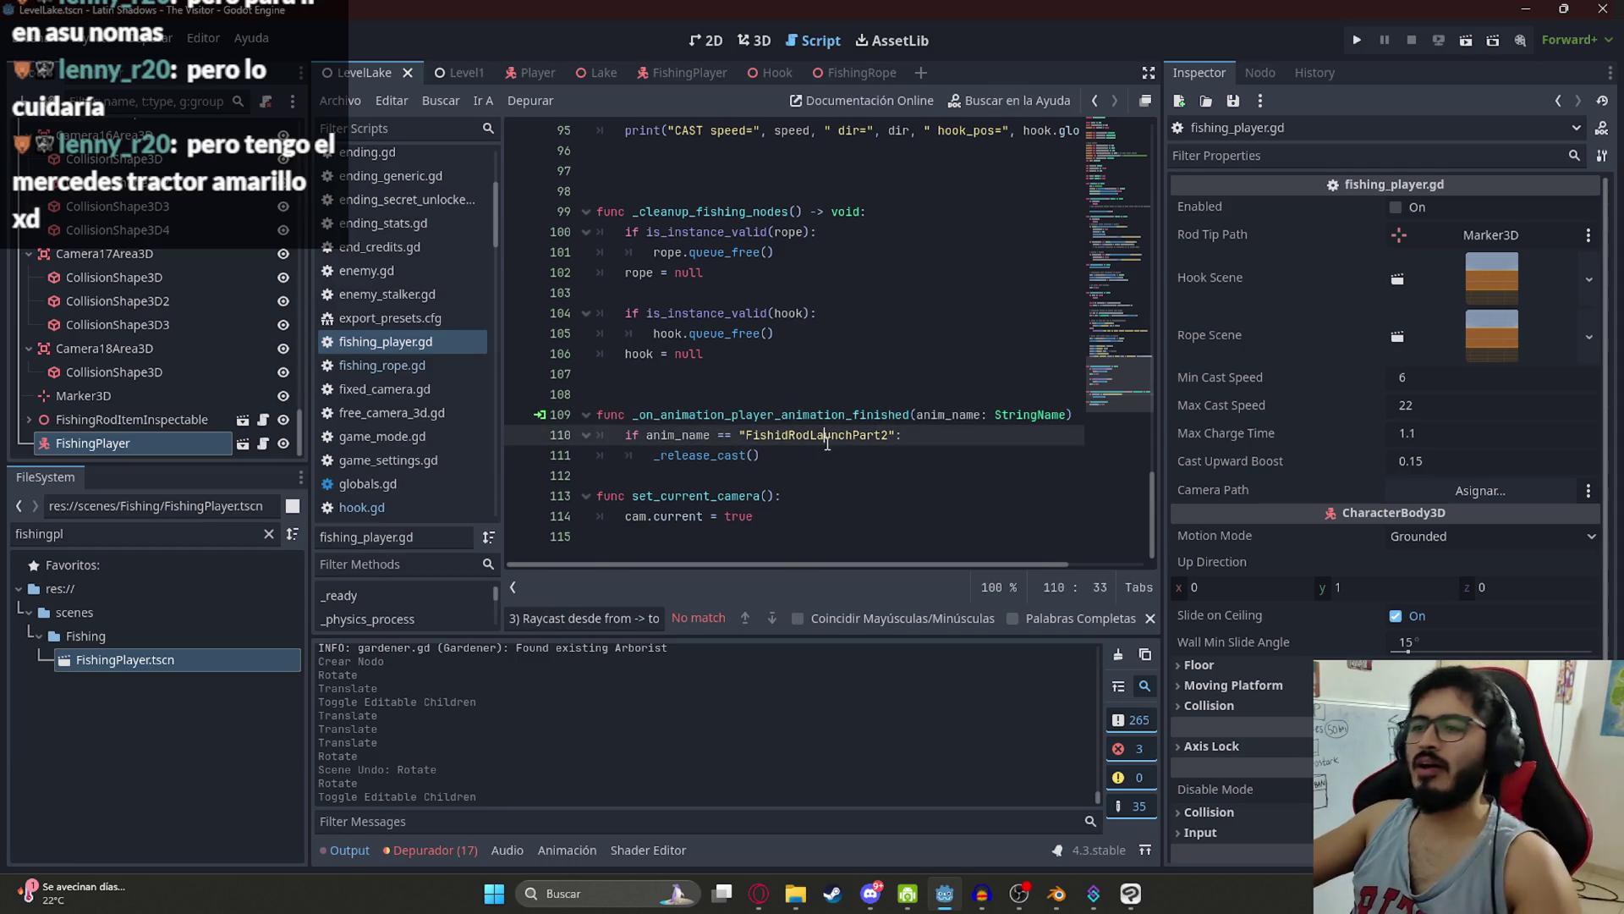
{"action": "double_click", "coordinate": [827, 438]}
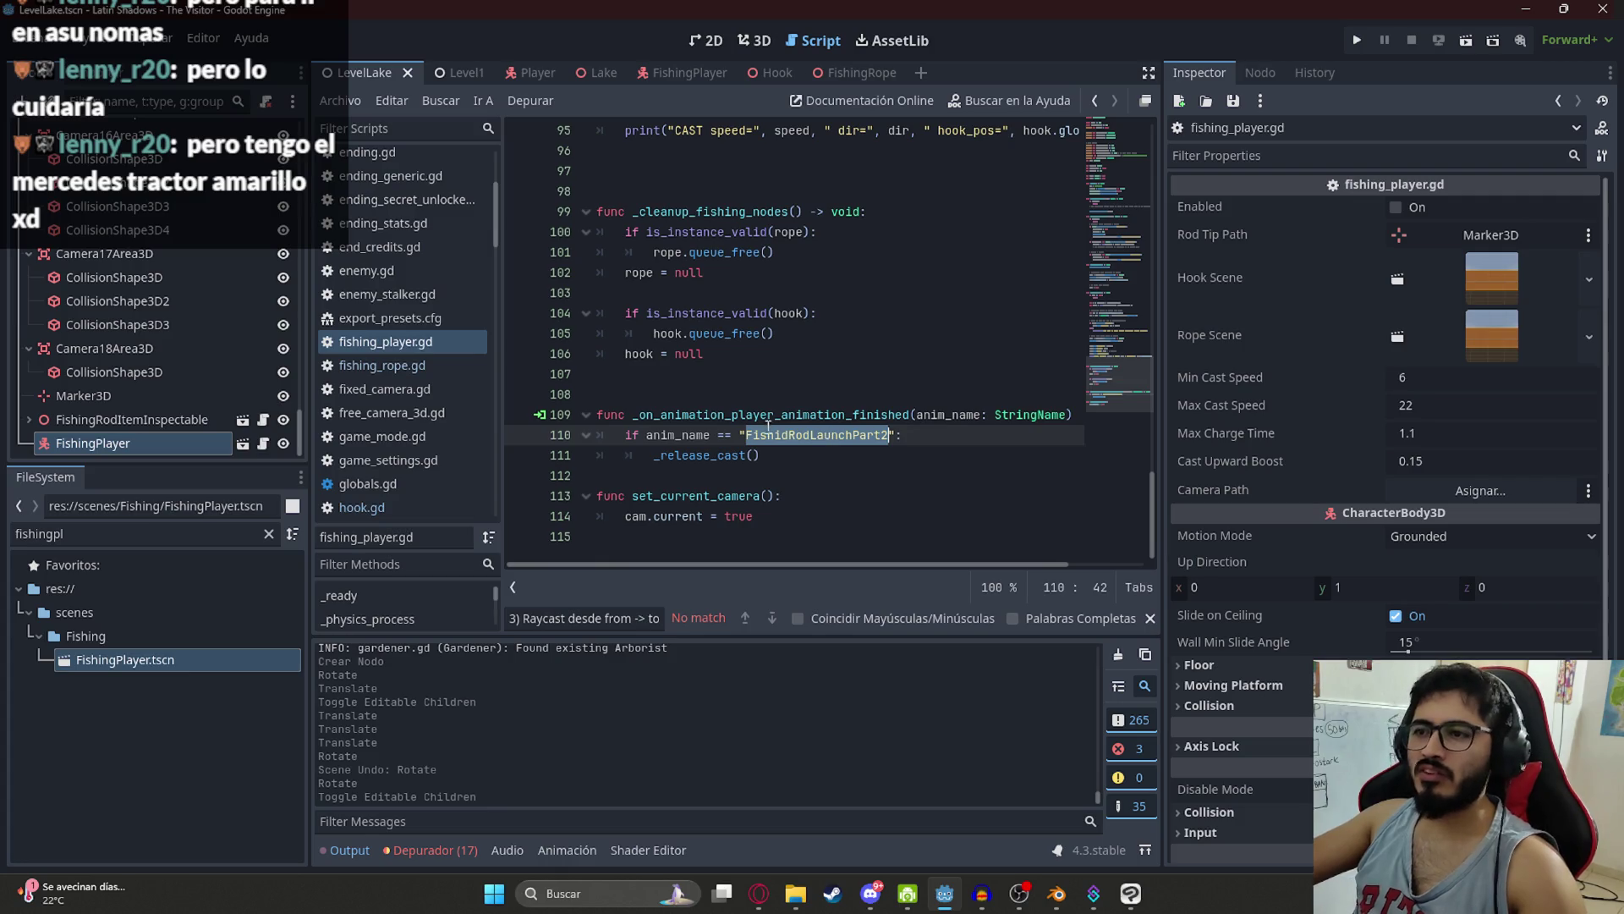
{"action": "left_click", "coordinate": [772, 895]}
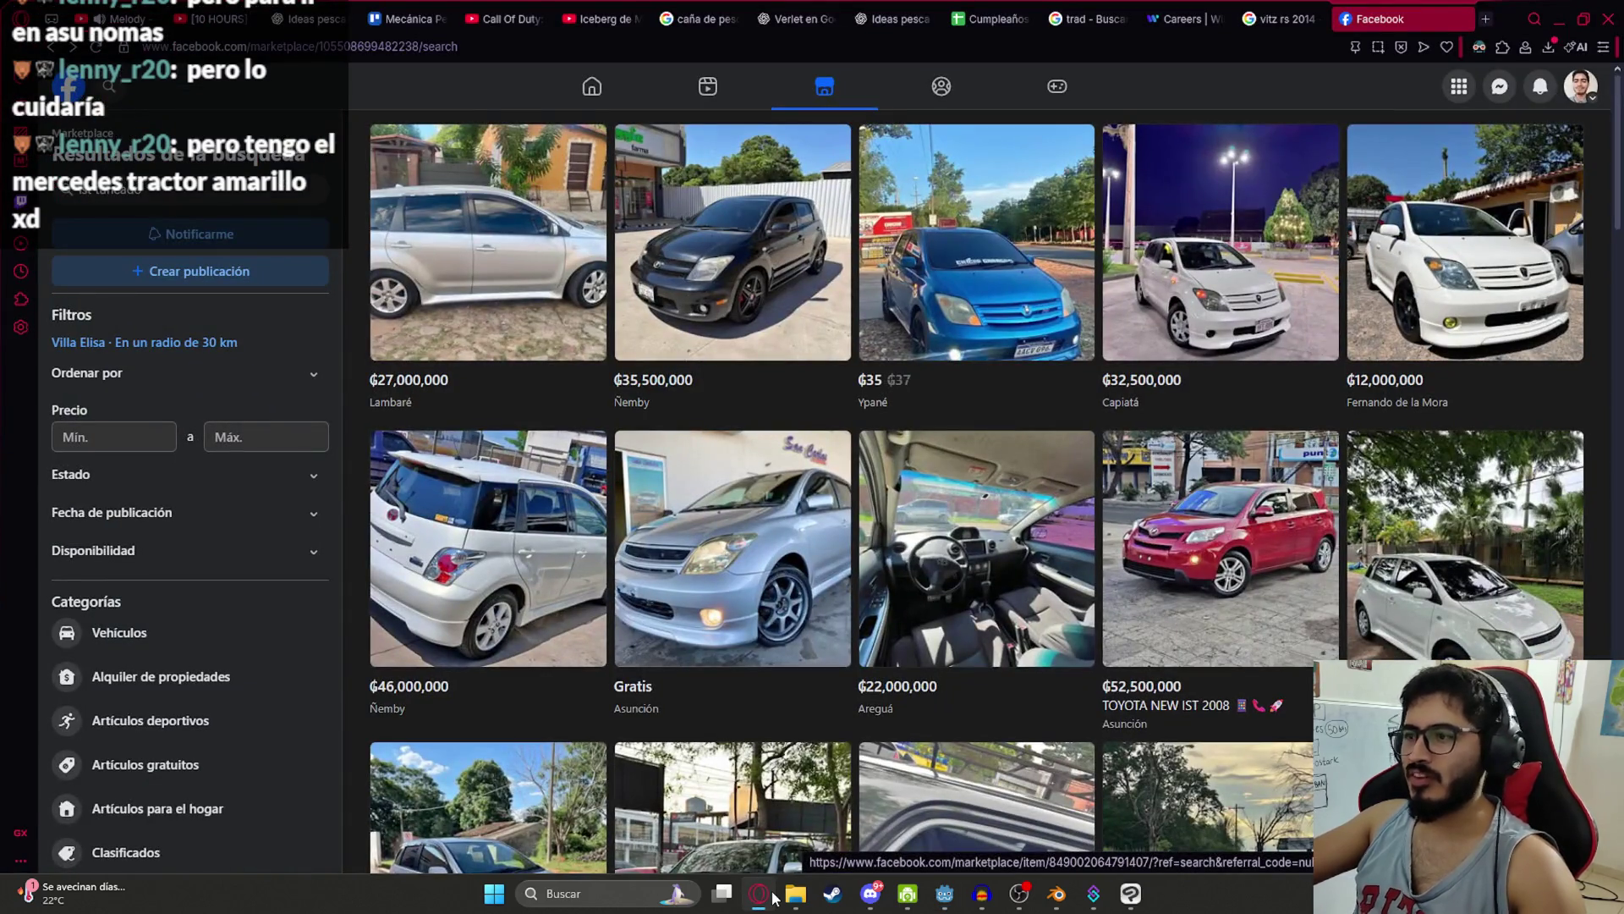
{"action": "left_click", "coordinate": [772, 895]}
{"action": "left_click", "coordinate": [725, 384]}
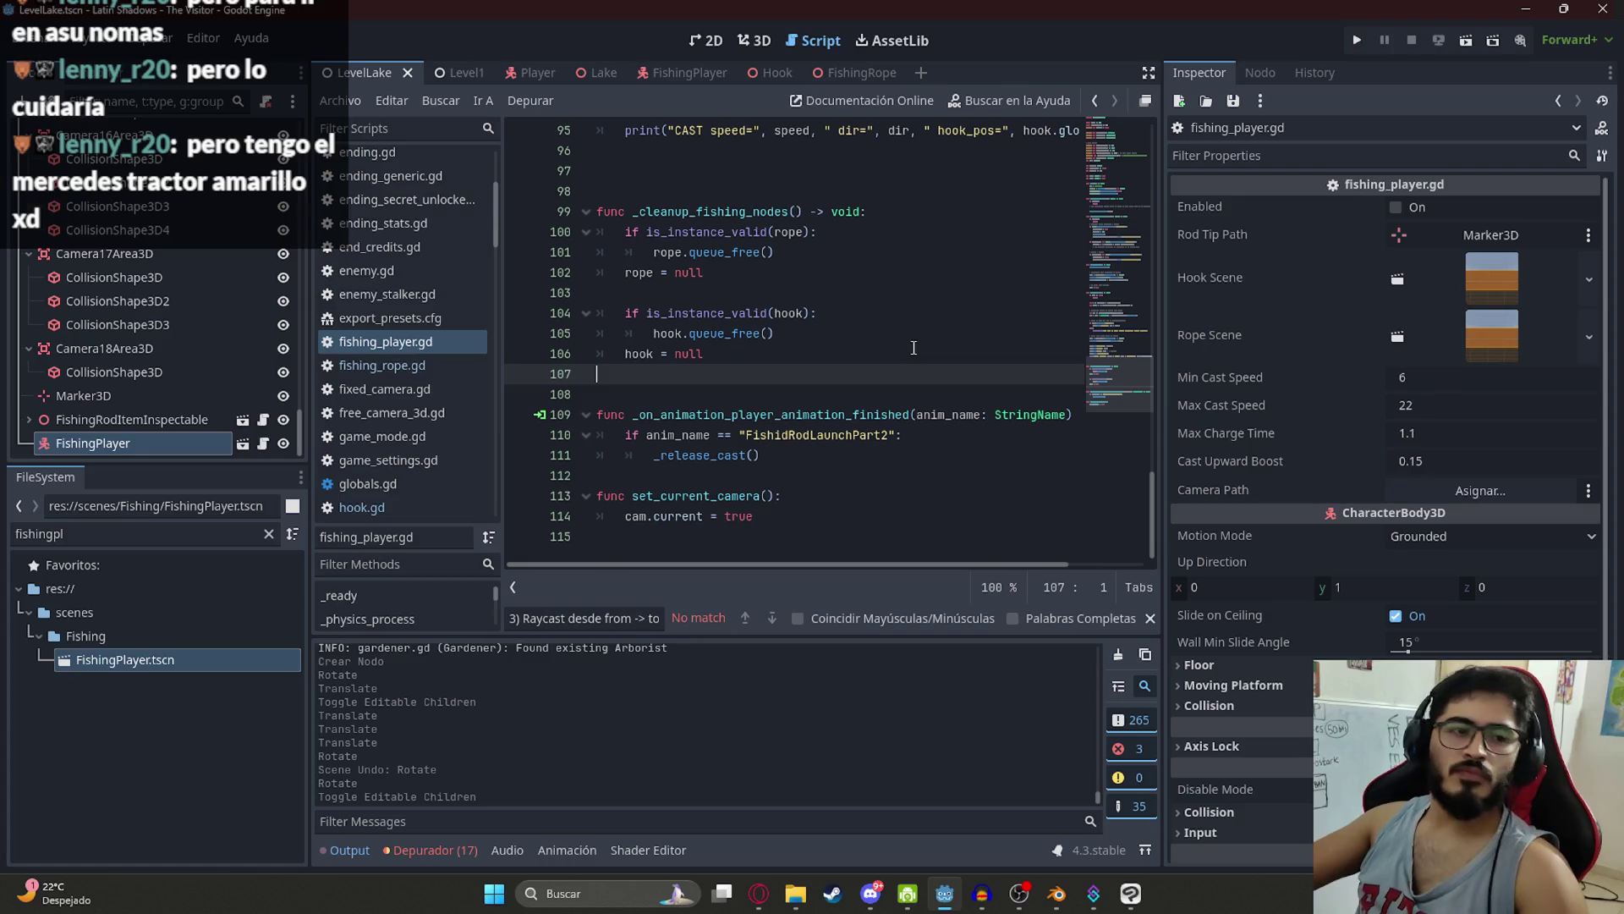
- Delete the extra blank lines after hook = null and before _cleanup_fishing_nodes
{"action": "left_click", "coordinate": [827, 499]}
{"action": "scroll", "coordinate": [1117, 335], "scroll_direction": "up", "scroll_amount": 2}
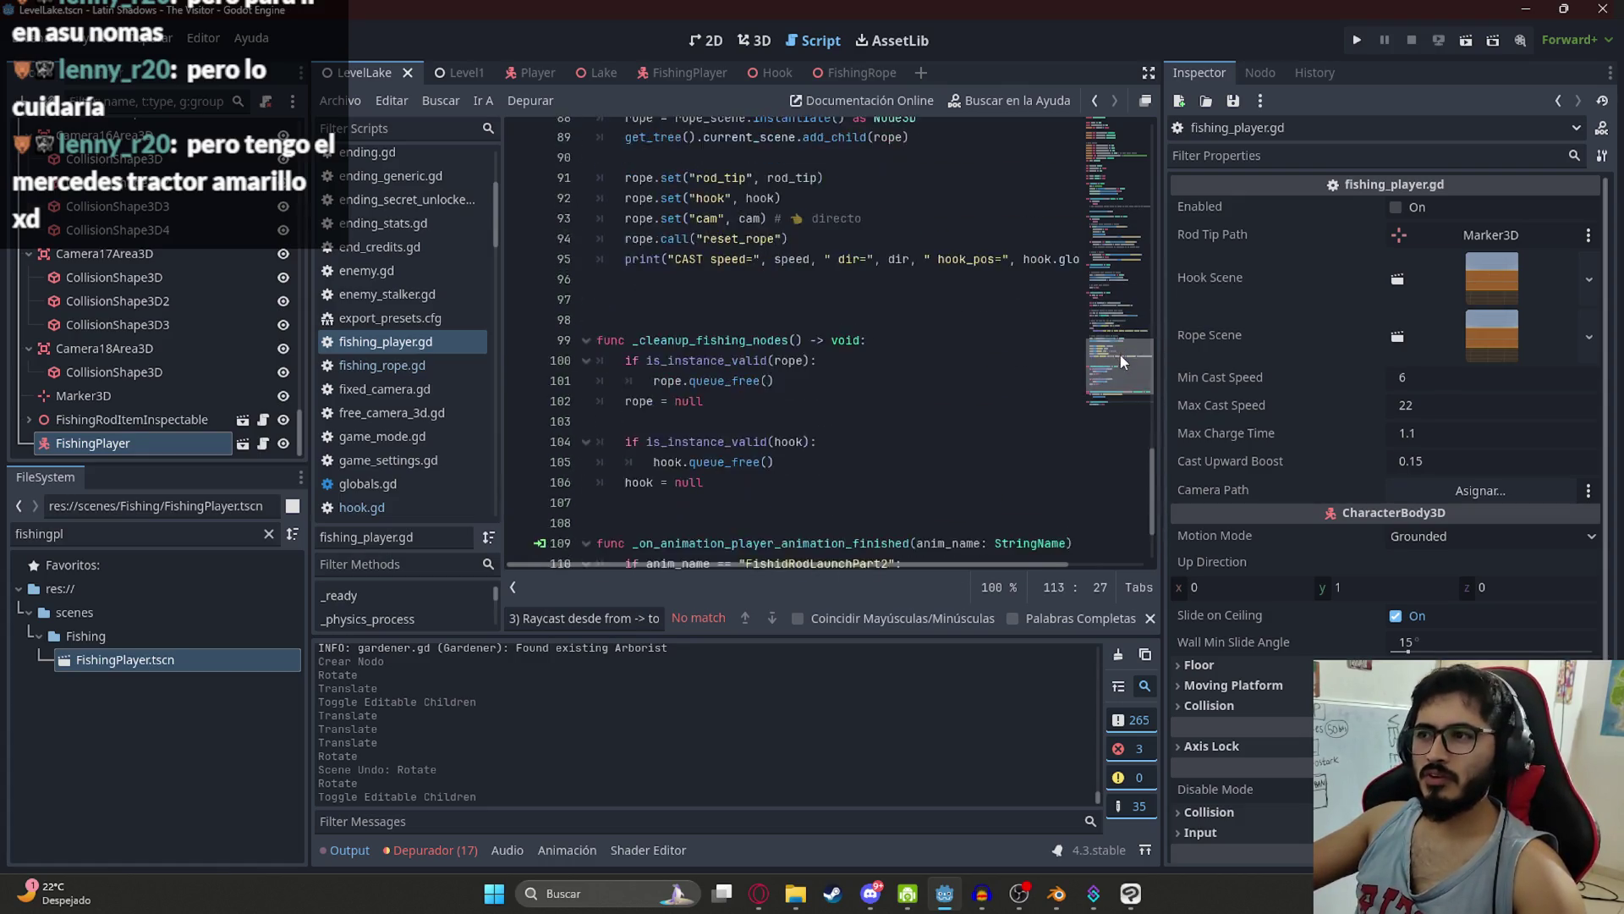
{"action": "scroll", "coordinate": [1120, 354], "scroll_direction": "down", "scroll_amount": 2}
{"action": "left_click", "coordinate": [734, 379]}
{"action": "key", "text": "BackSpace"}
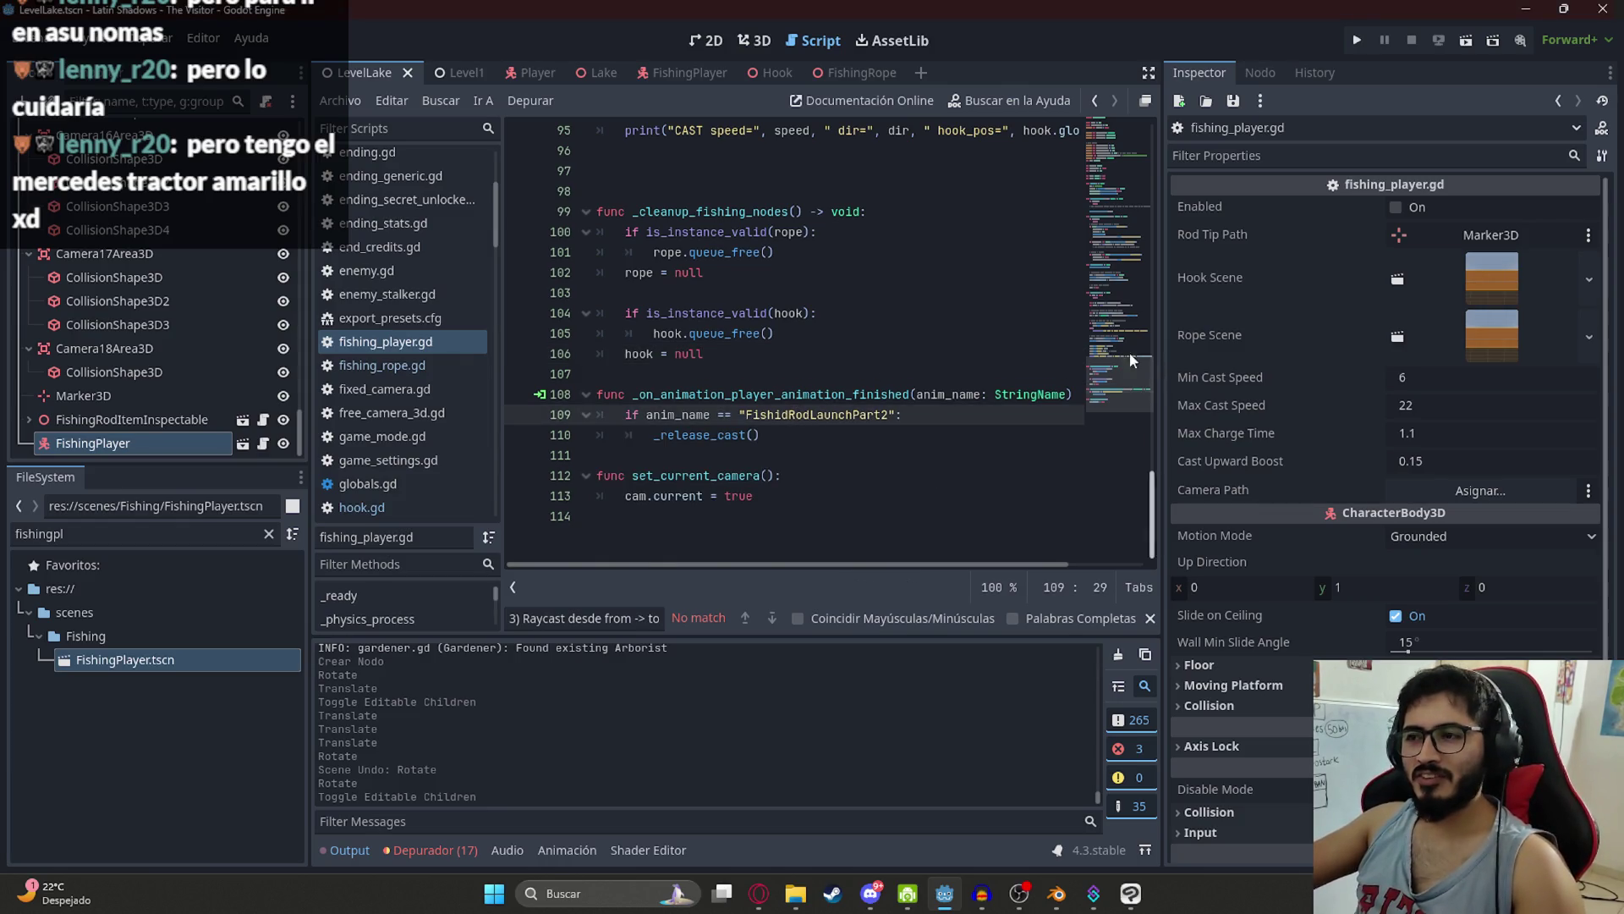
{"action": "scroll", "coordinate": [609, 279], "scroll_direction": "up", "scroll_amount": 2}
{"action": "left_click", "coordinate": [603, 272]}
{"action": "key", "text": "BackSpace"}
{"action": "key", "text": "BackSpace"}
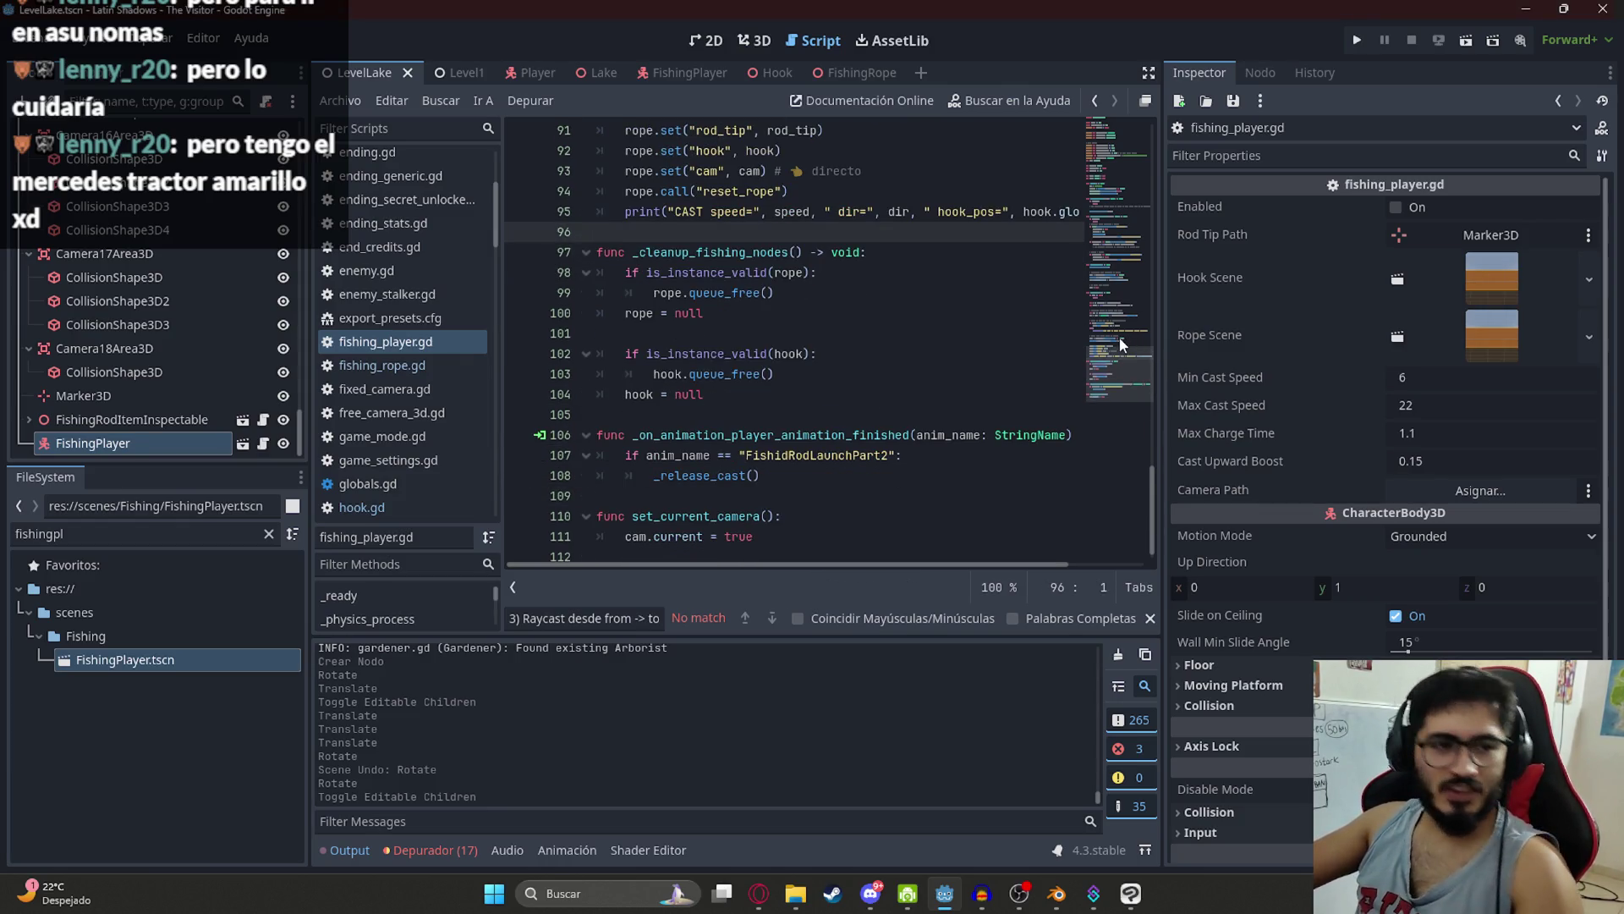
{"action": "left_click", "coordinate": [1009, 414]}
- Remove the '# directo' comment from the rope.set("cam", cam) line and save the script
{"action": "scroll", "coordinate": [972, 296], "scroll_direction": "up", "scroll_amount": 20}
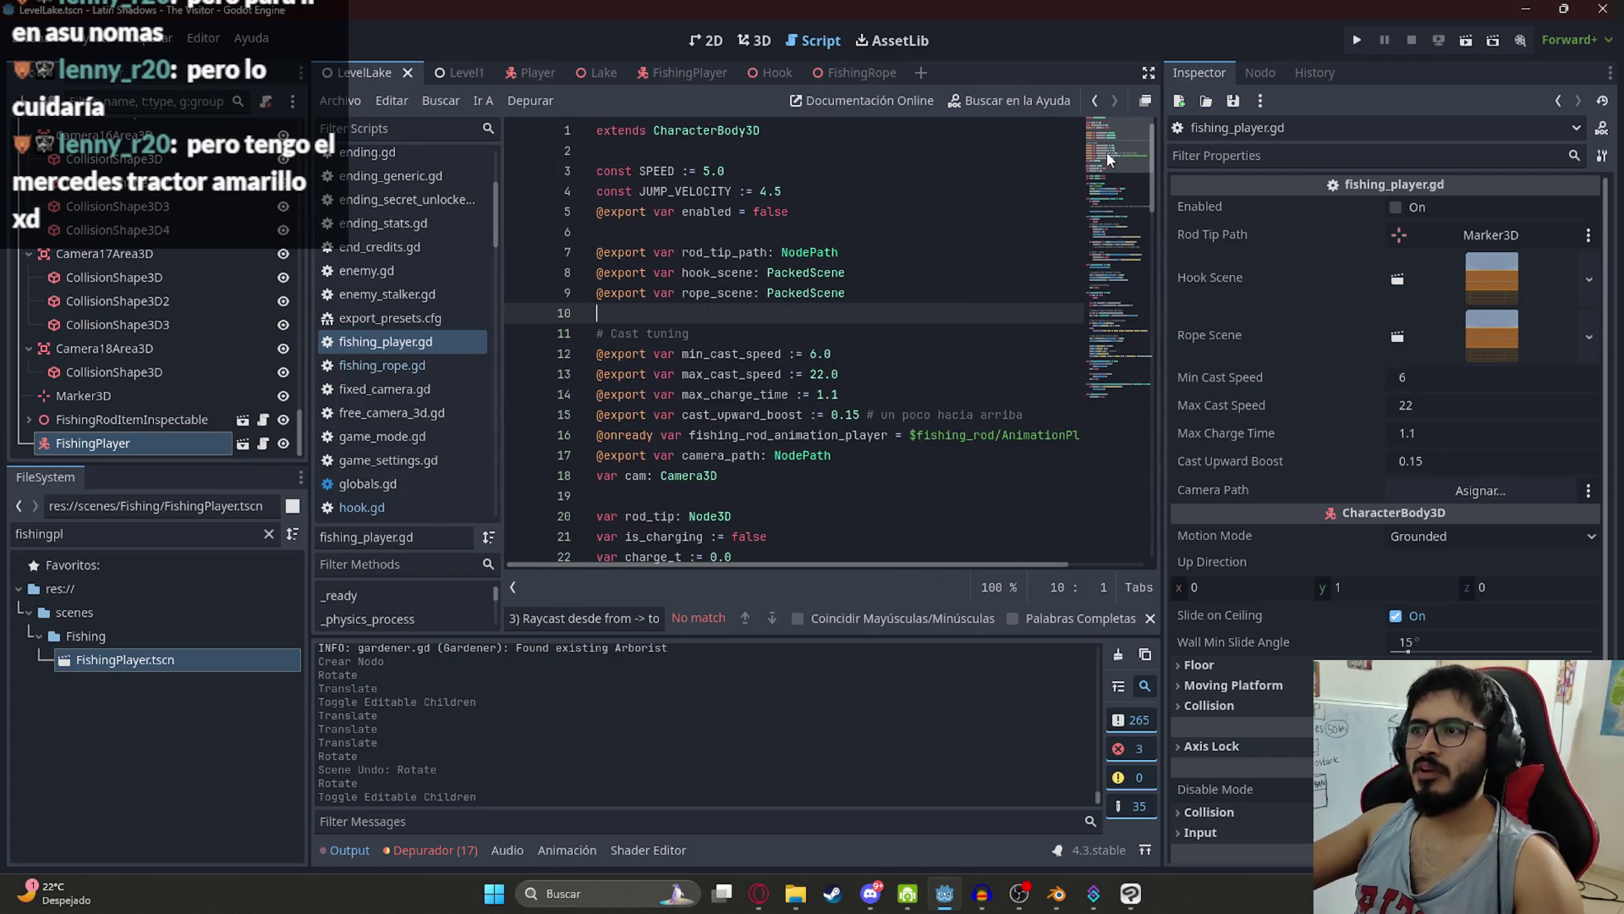
{"action": "scroll", "coordinate": [985, 250], "scroll_direction": "down", "scroll_amount": 20}
{"action": "scroll", "coordinate": [791, 395], "scroll_direction": "up", "scroll_amount": 3}
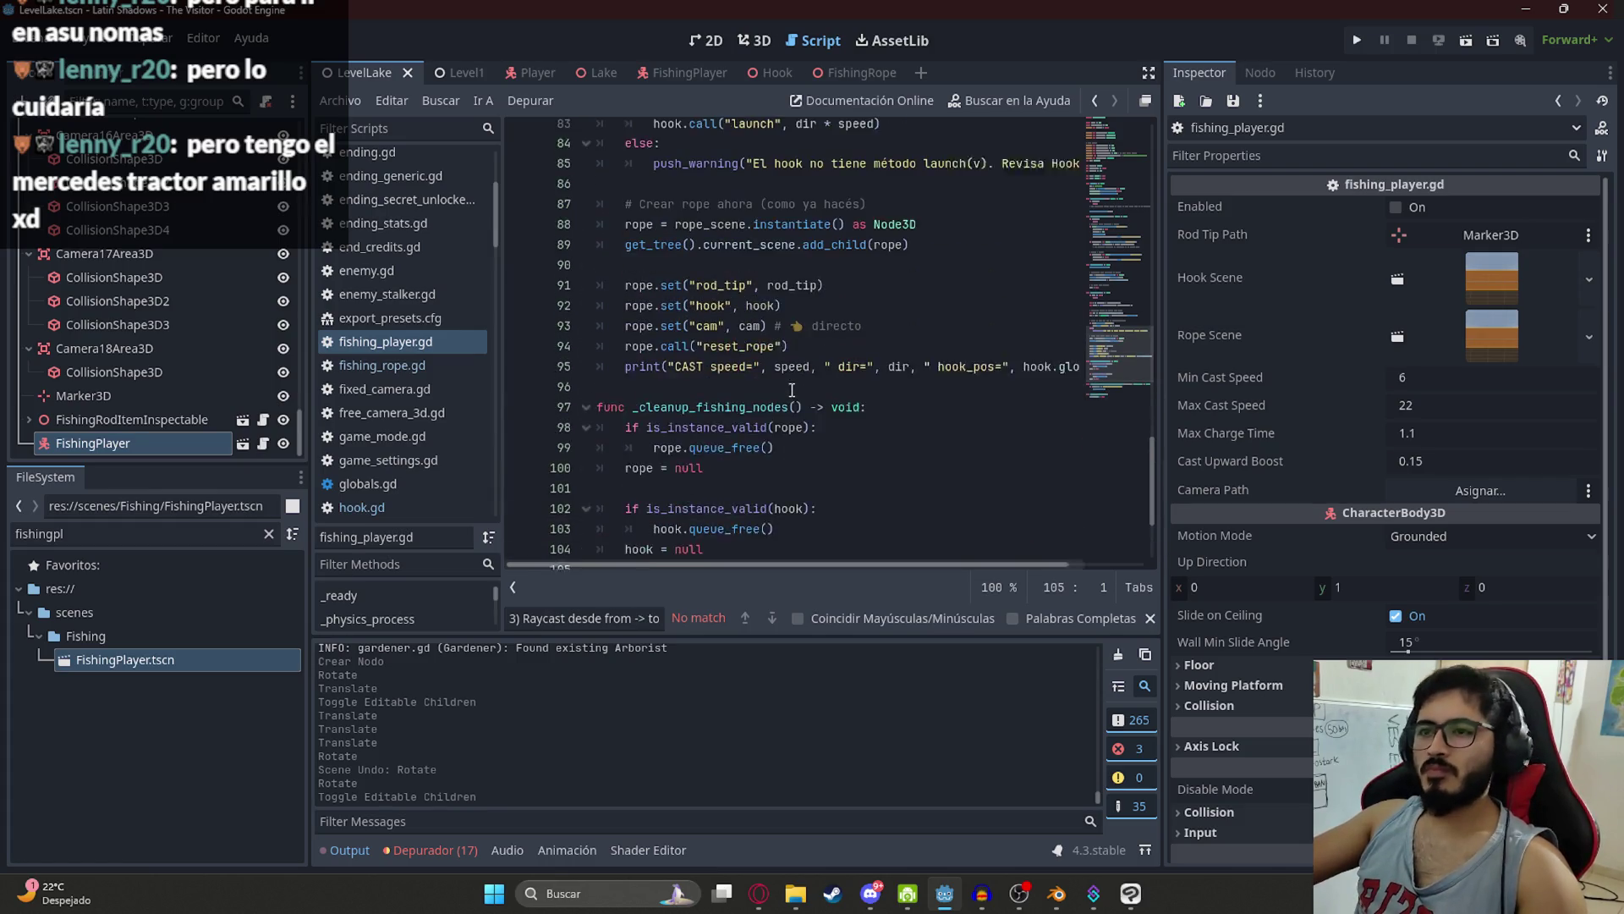
{"action": "scroll", "coordinate": [1129, 347], "scroll_direction": "down", "scroll_amount": 3}
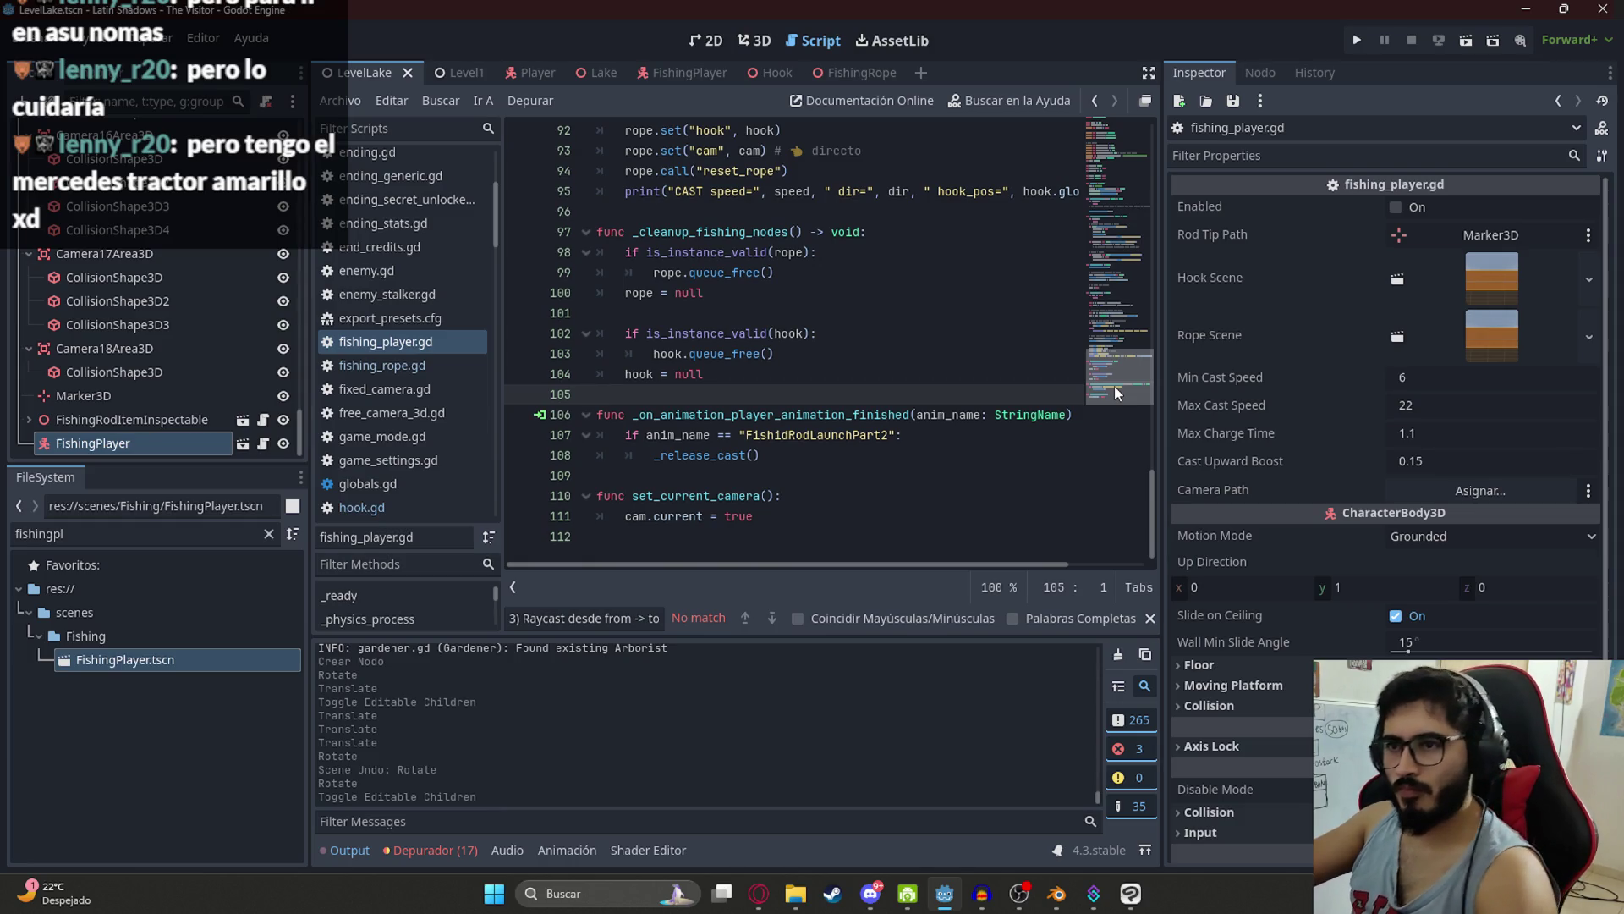
{"action": "scroll", "coordinate": [1114, 386], "scroll_direction": "up", "scroll_amount": 5}
{"action": "left_click_drag", "start_coordinate": [861, 428], "coordinate": [774, 429]}
{"action": "key", "text": "BackSpace"}
{"action": "scroll", "coordinate": [1100, 364], "scroll_direction": "down", "scroll_amount": 5}
{"action": "left_click", "coordinate": [868, 454]}
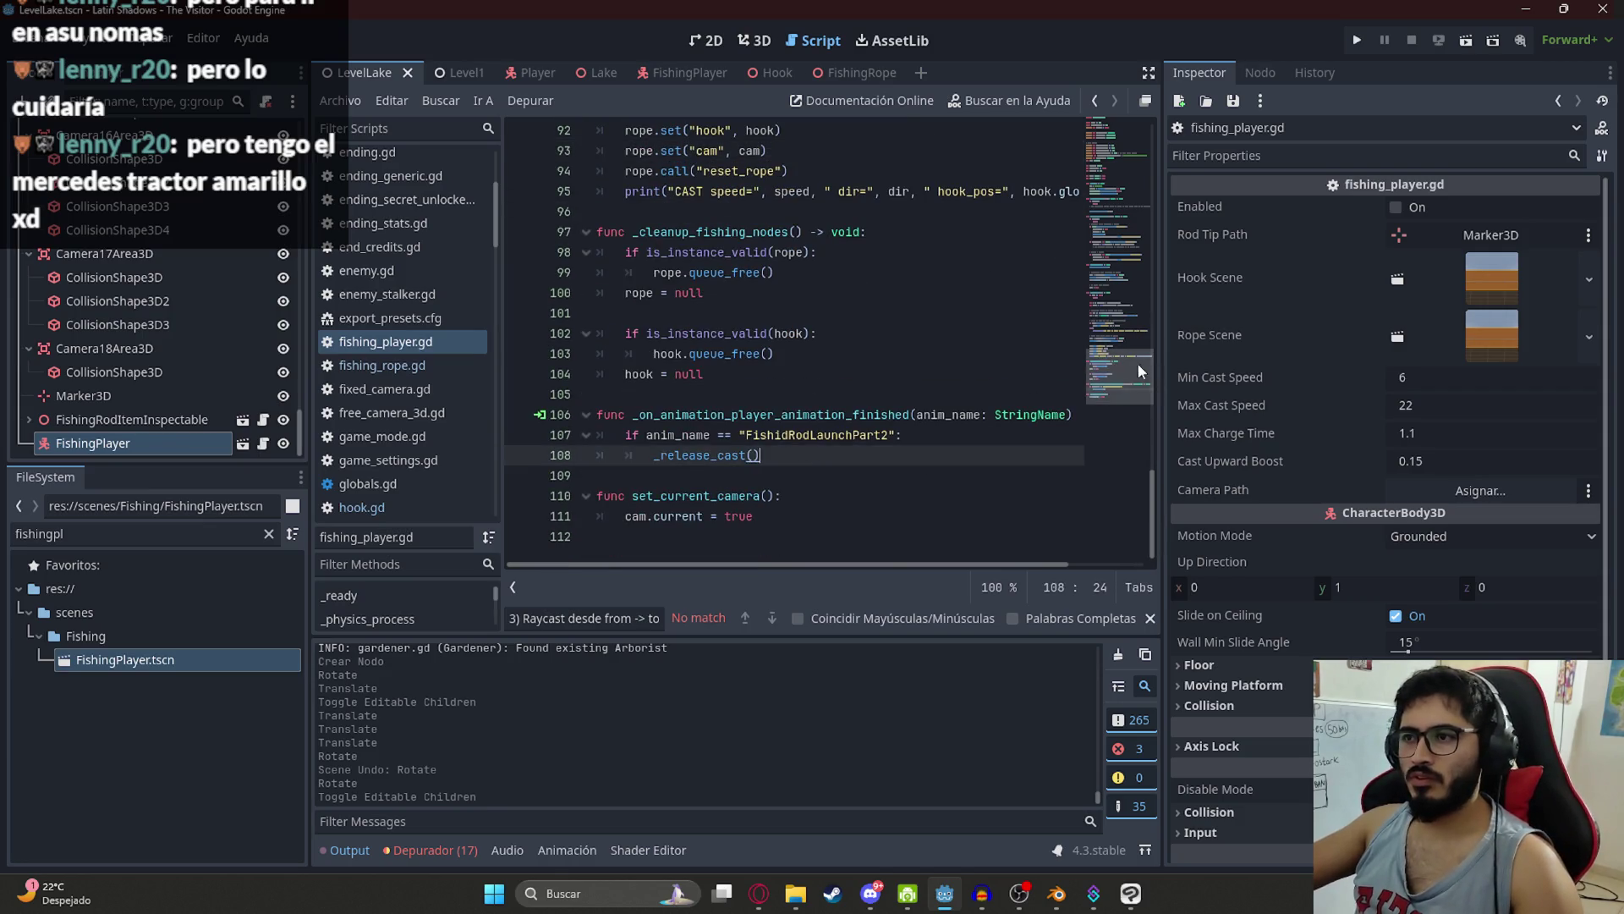
{"action": "key", "text": "ctrl+z"}
{"action": "key", "text": "ctrl+z"}
{"action": "key", "text": "ctrl+z"}
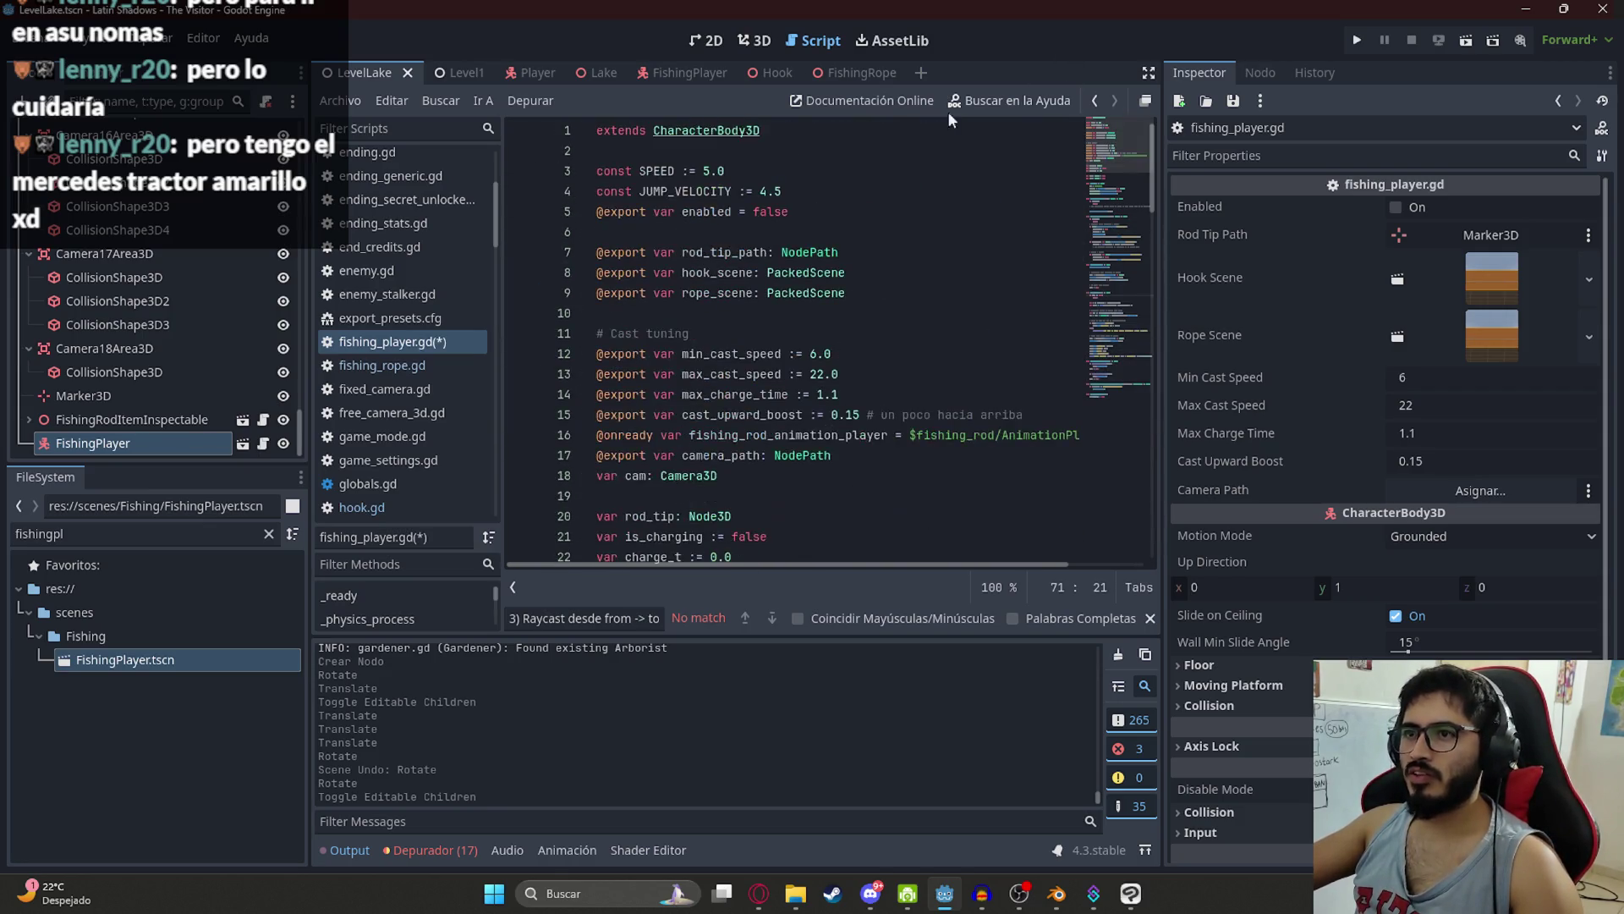
{"action": "key", "text": "ctrl+s"}
{"action": "scroll", "coordinate": [205, 254], "scroll_direction": "up", "scroll_amount": 4}
{"action": "scroll", "coordinate": [220, 255], "scroll_direction": "up", "scroll_amount": 4}
{"action": "left_click_drag", "start_coordinate": [302, 360], "coordinate": [305, 68]}
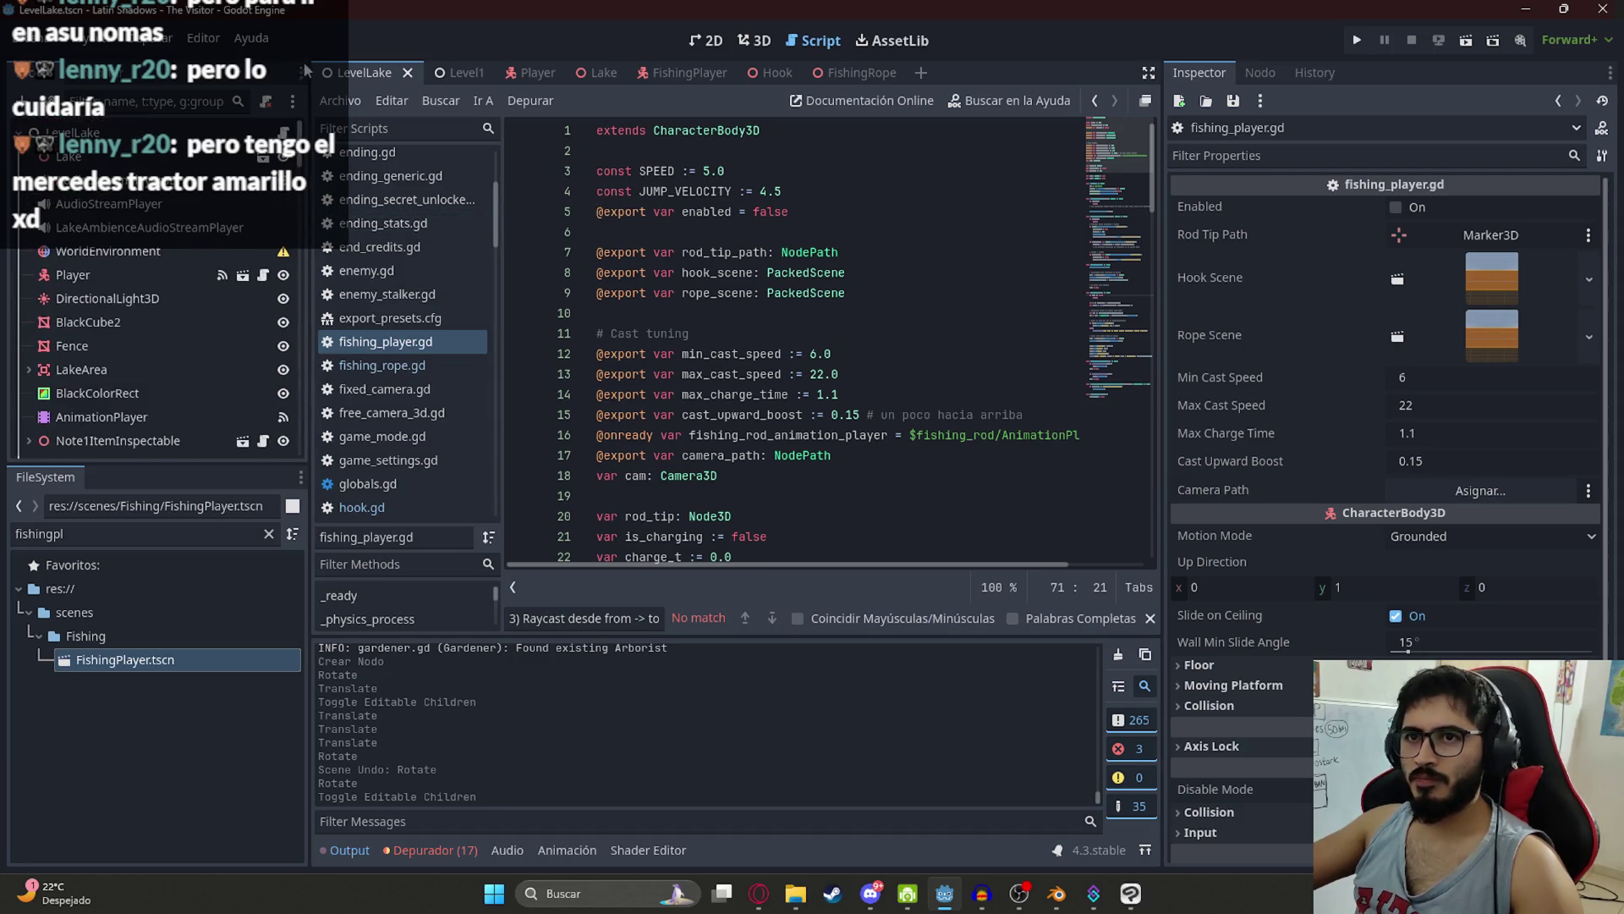
{"action": "left_click", "coordinate": [284, 133]}
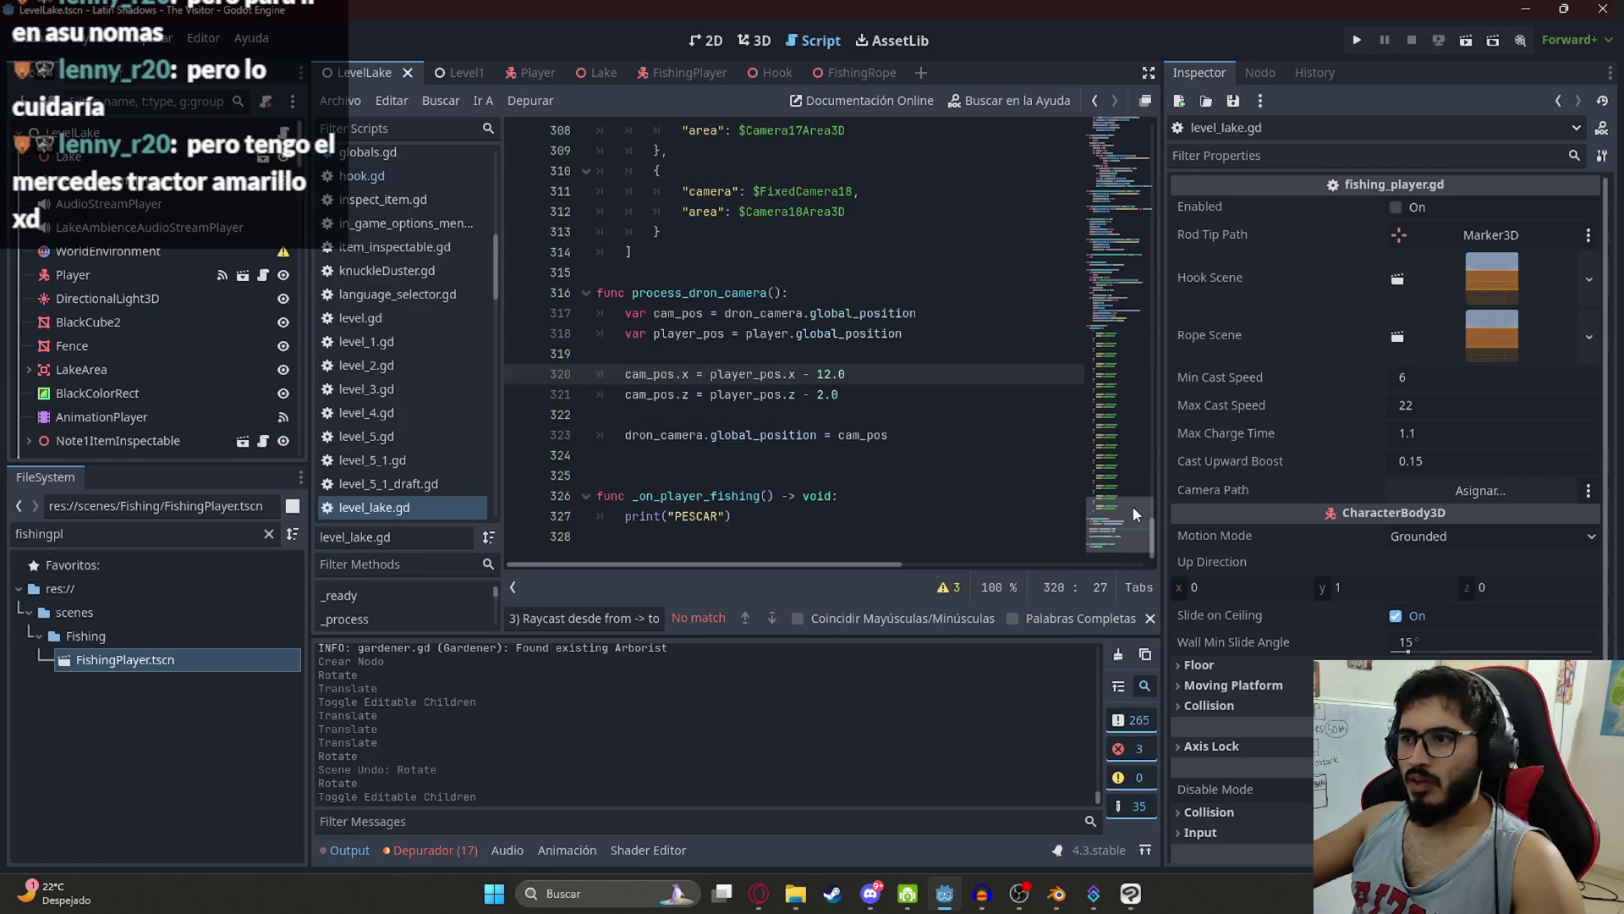
{"action": "left_click_drag", "start_coordinate": [805, 513], "coordinate": [624, 516]}
{"action": "scroll", "coordinate": [880, 324], "scroll_direction": "up", "scroll_amount": 20}
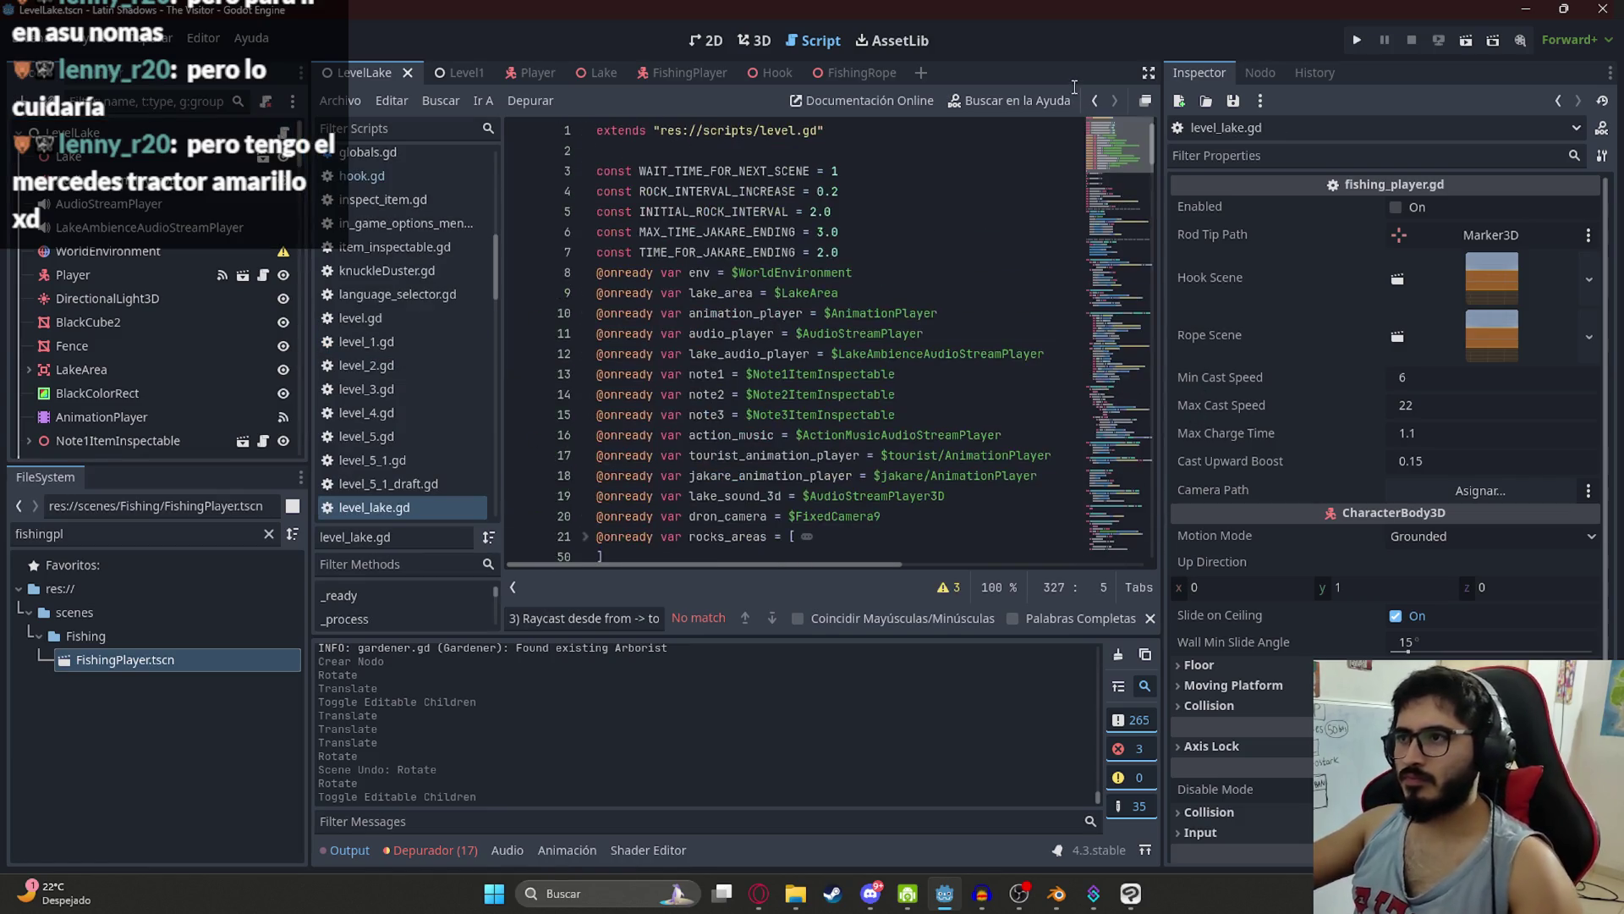
{"action": "scroll", "coordinate": [880, 324], "scroll_direction": "down", "scroll_amount": 3}
{"action": "left_click", "coordinate": [930, 334]}
{"action": "key", "text": "Return"}
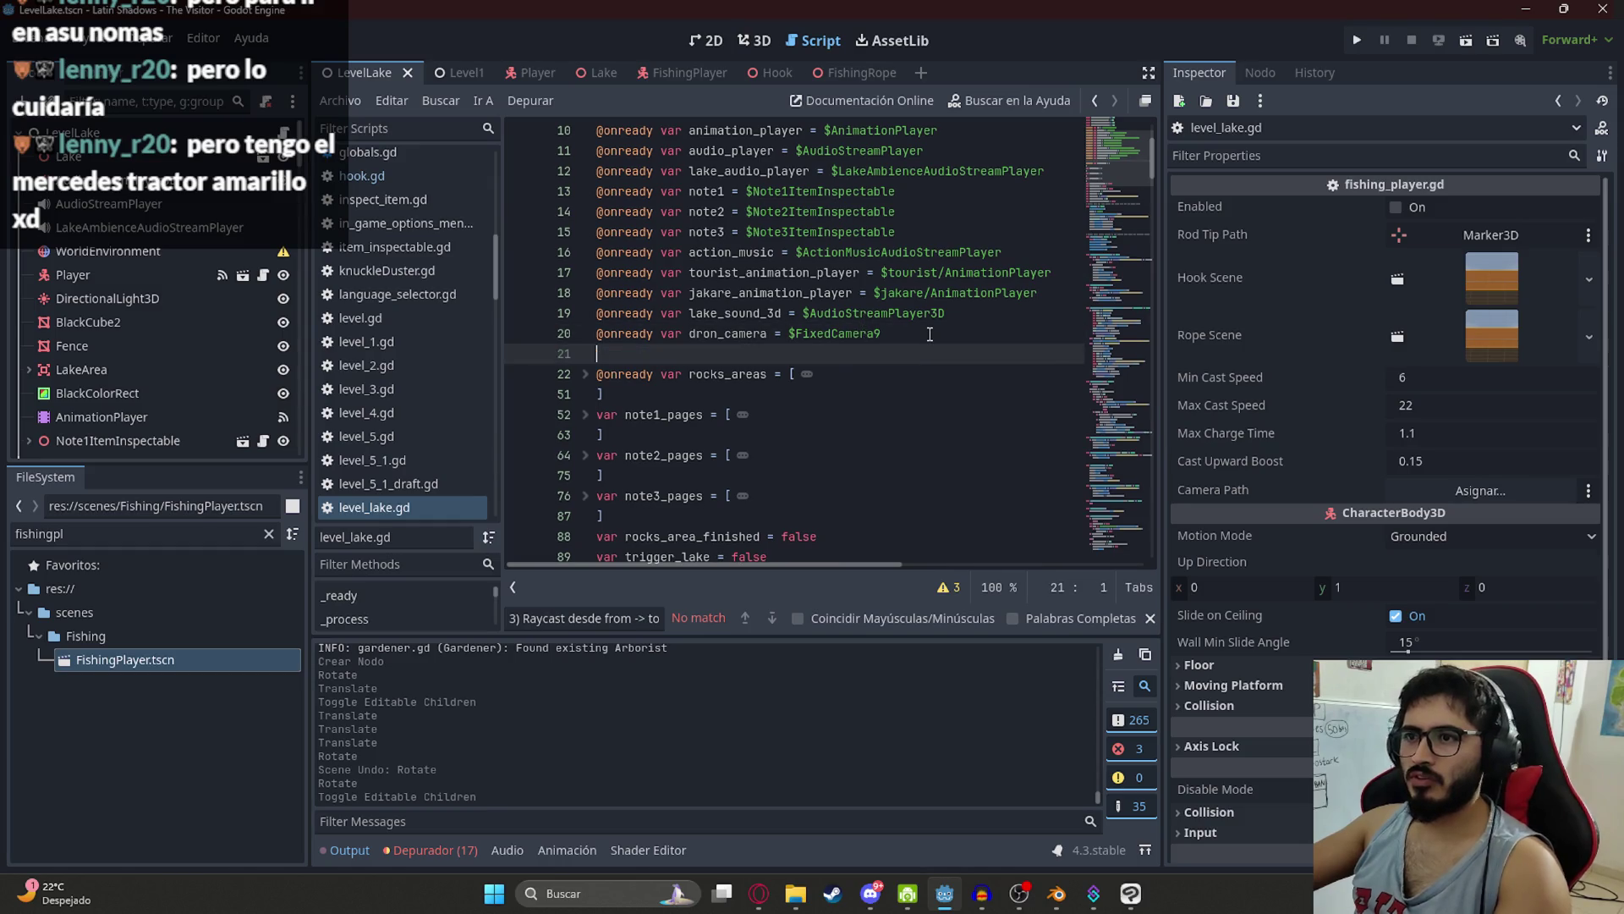
{"action": "type", "text": "@onready var f"}
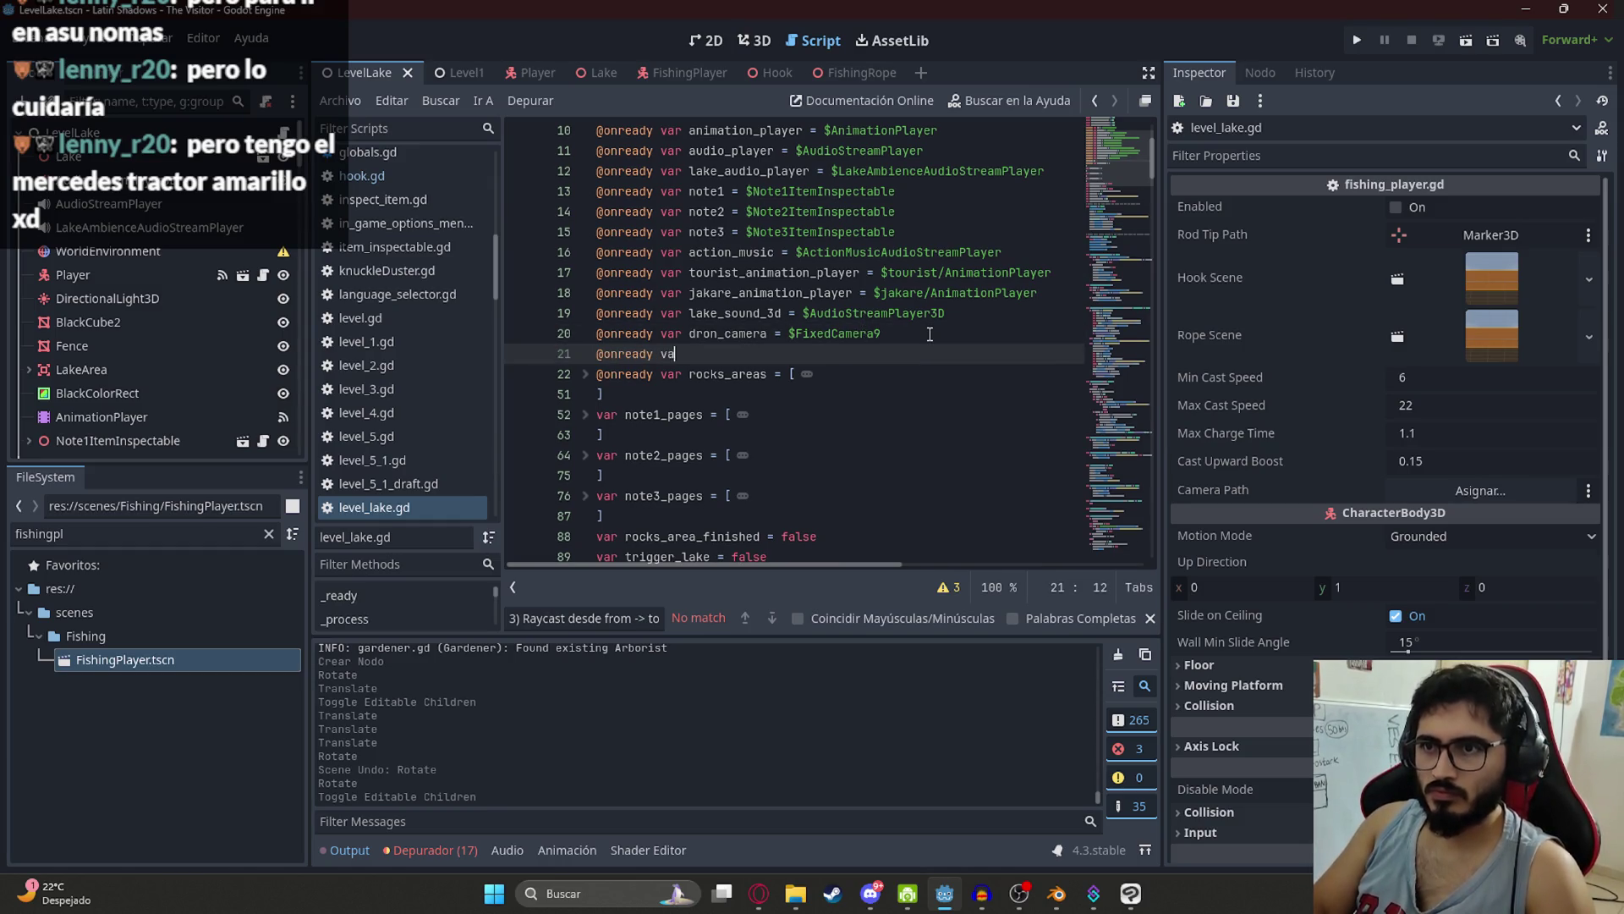
{"action": "type", "text": "ishing_player = $"}
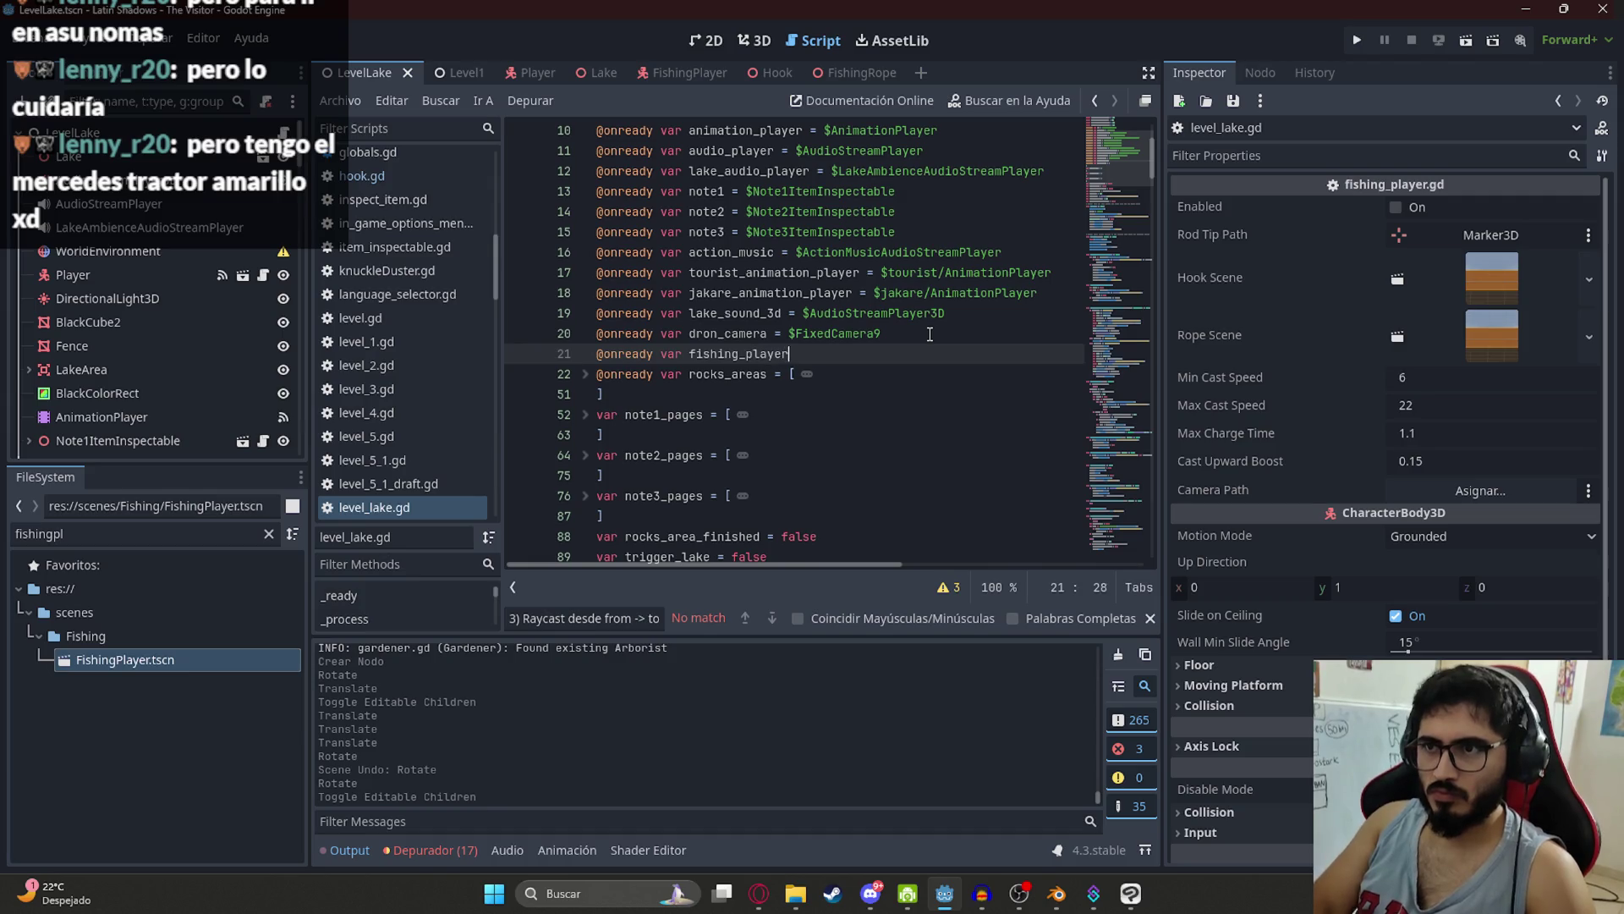
{"action": "type", "text": "FishingPlayer"}
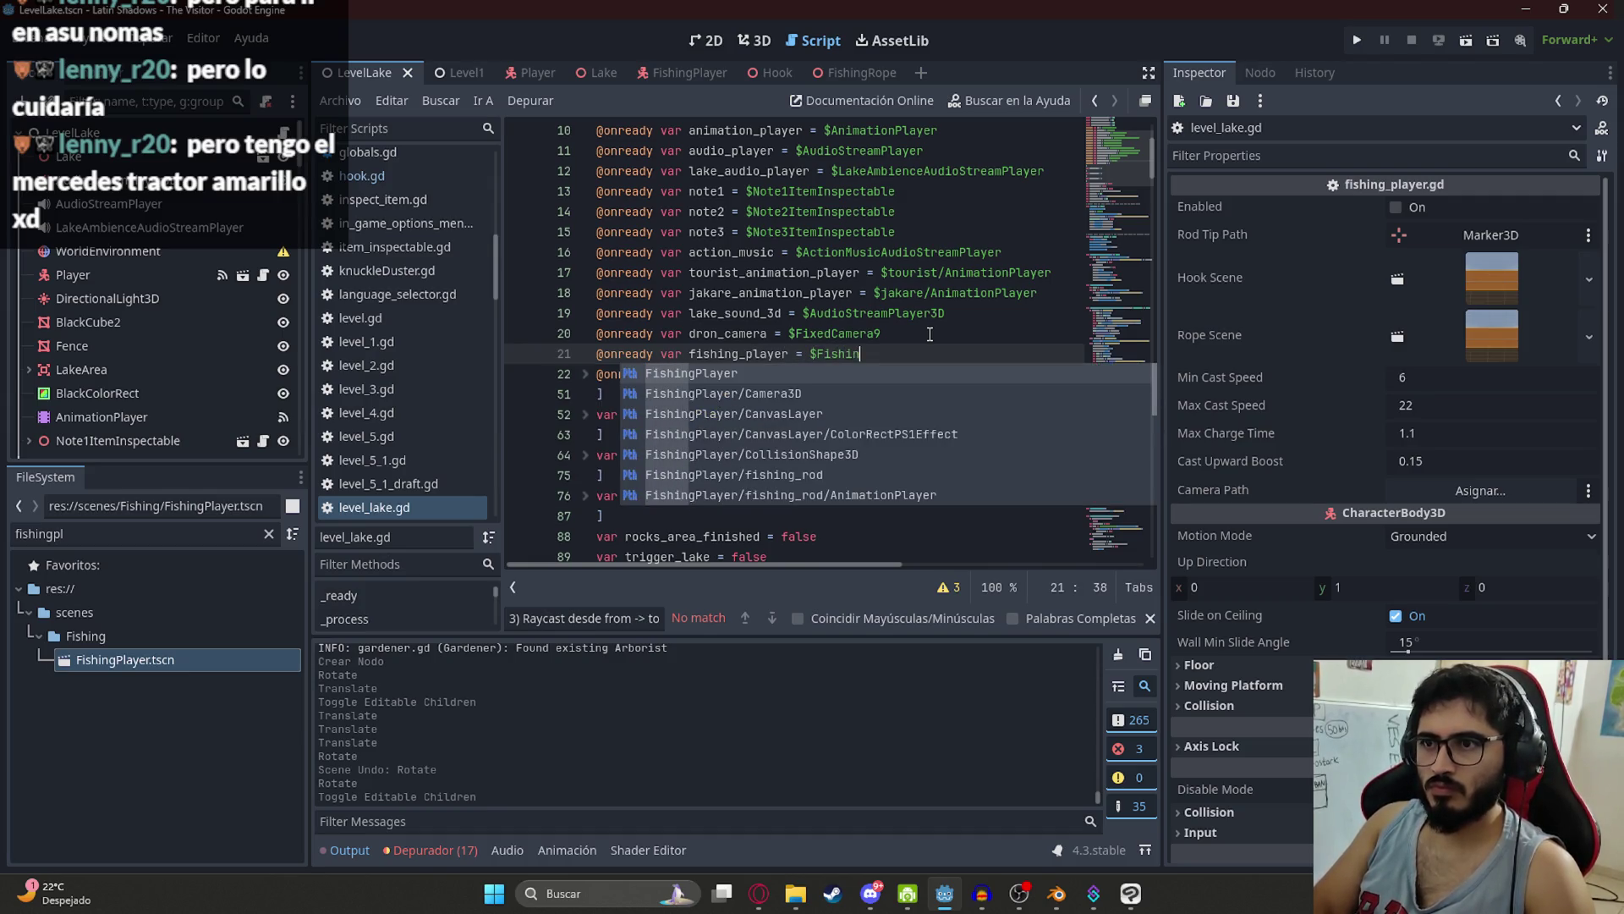
- Replace print("PESCAR") in _on_player_fishing with fishing_player.enable() and save
{"action": "double_click", "coordinate": [736, 353]}
{"action": "key", "text": "ctrl+c"}
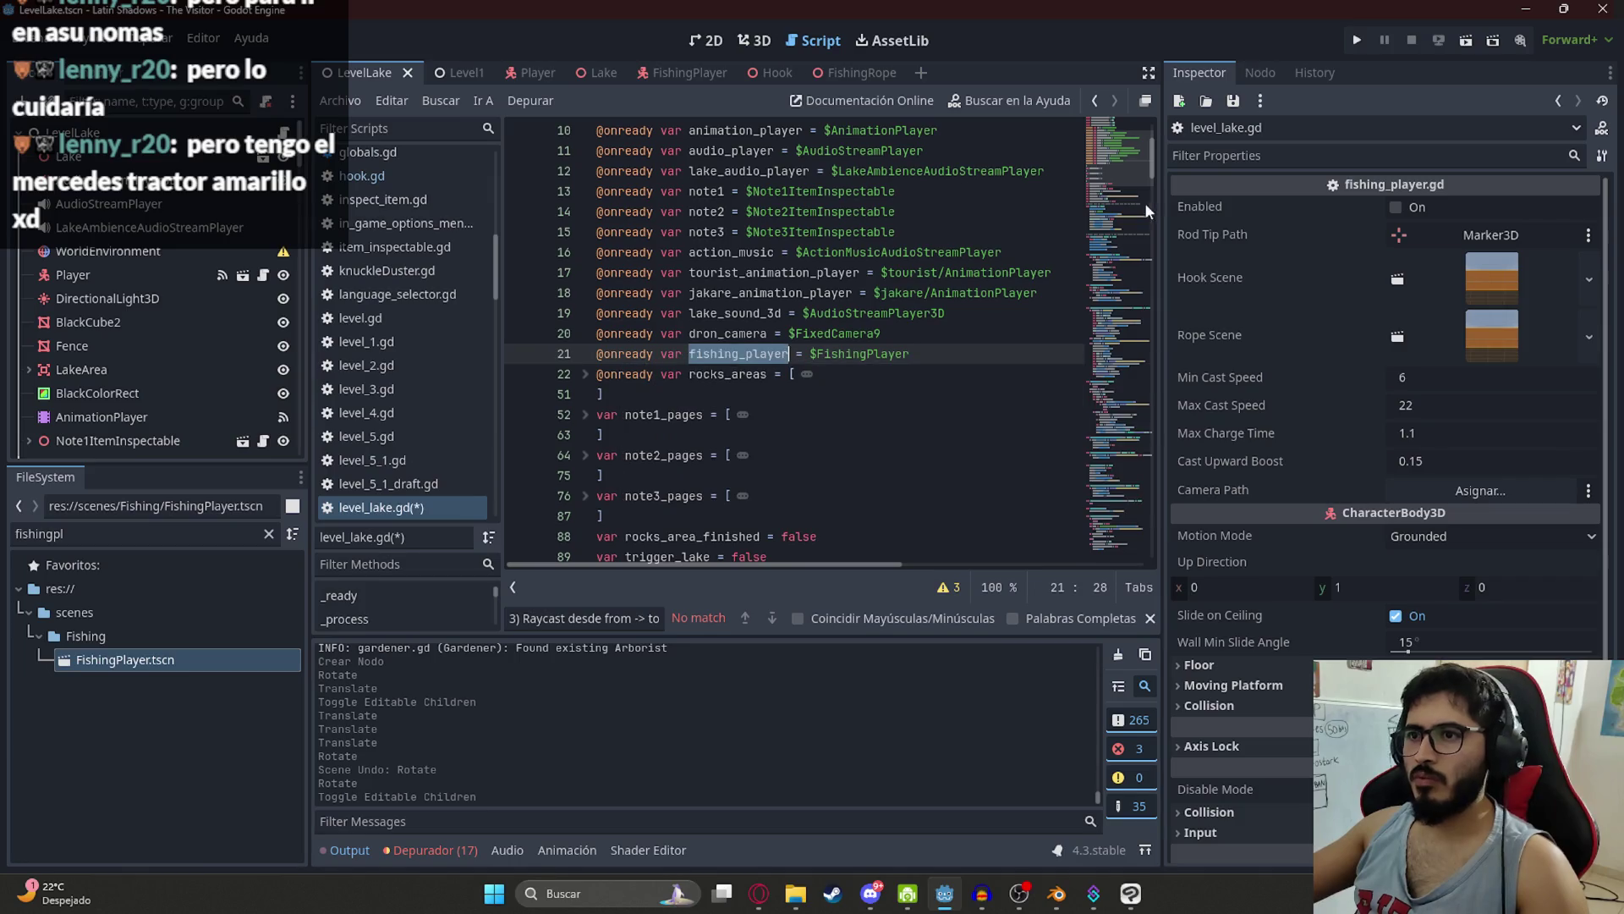
{"action": "left_click_drag", "start_coordinate": [1145, 201], "coordinate": [1146, 541]}
{"action": "left_click", "coordinate": [775, 516]}
{"action": "key", "text": "shift+Home"}
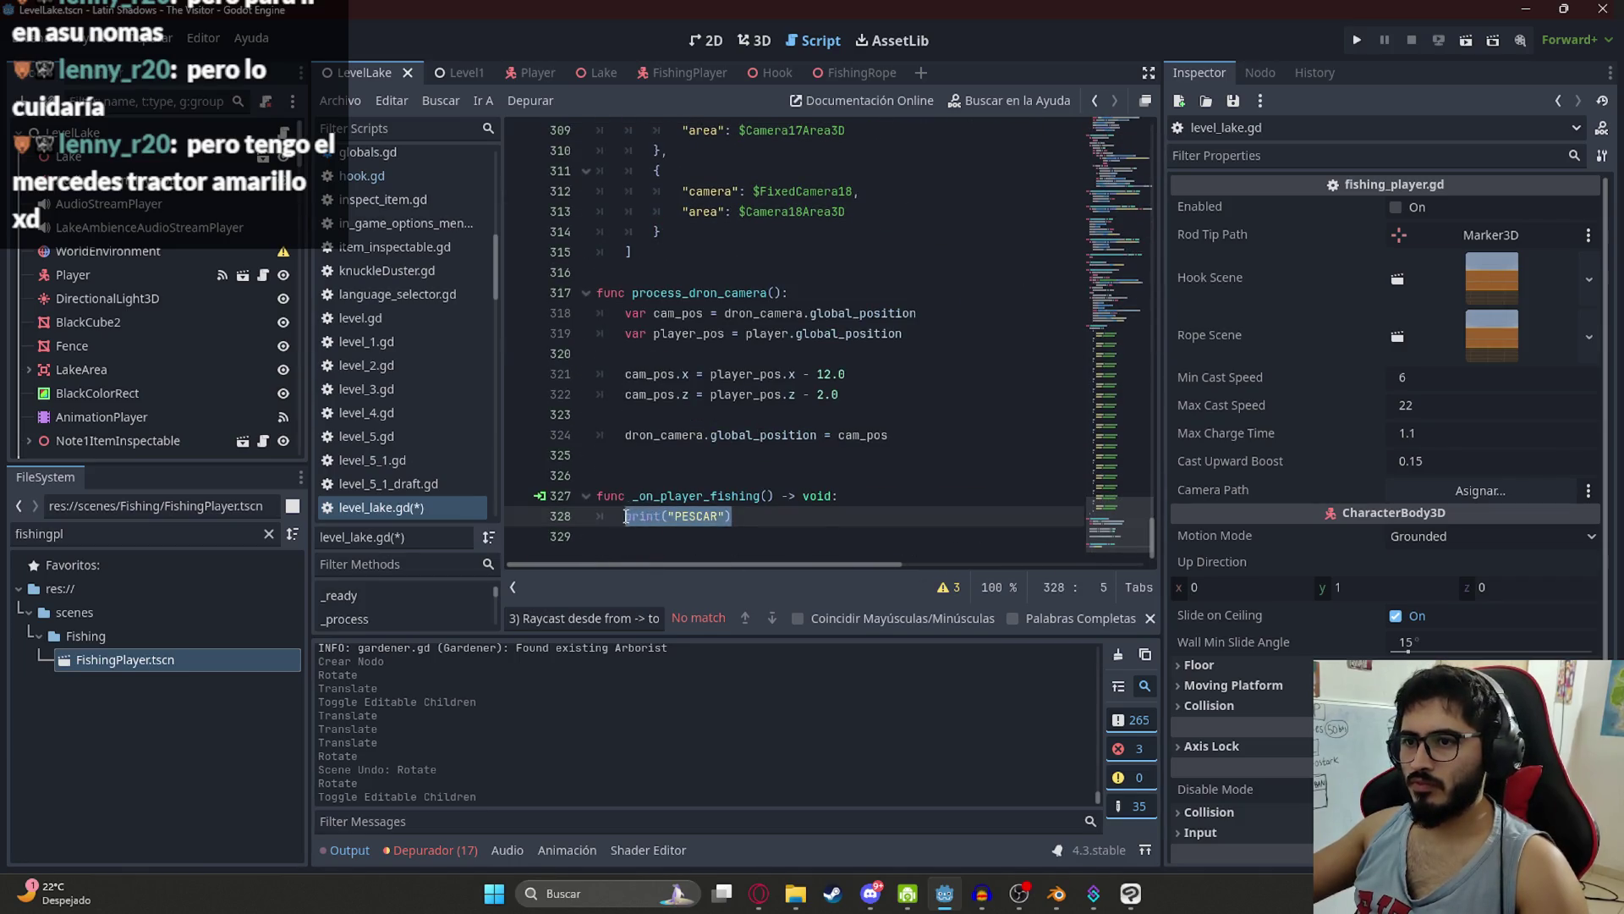
{"action": "key", "text": "ctrl+v"}
{"action": "type", "text": "nabled = true"}
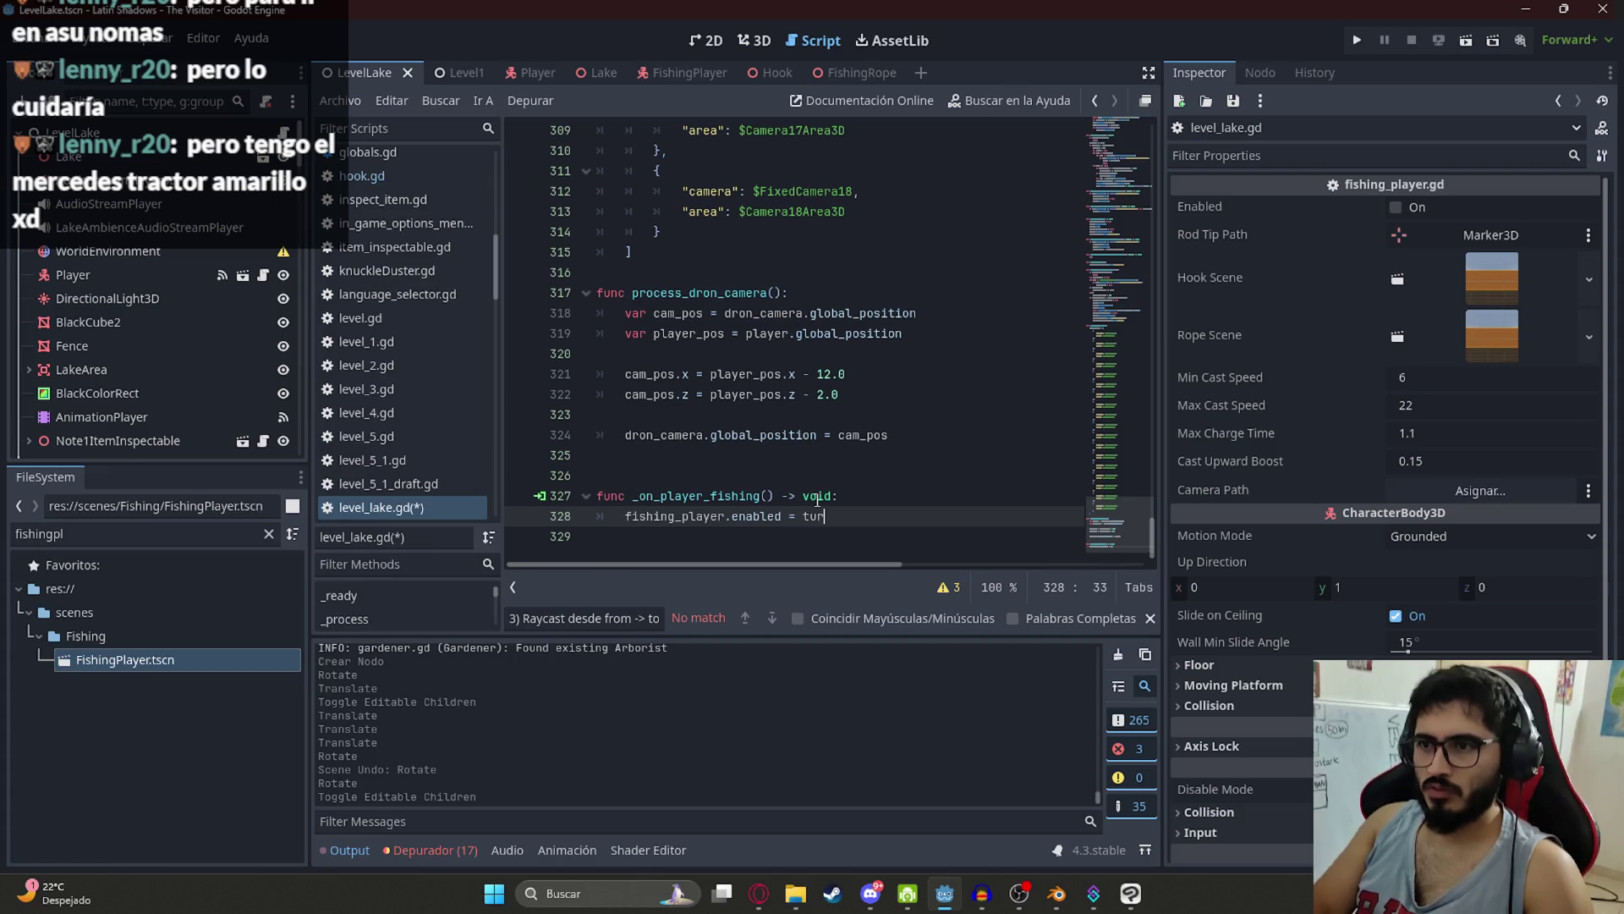
{"action": "key", "text": "Escape"}
{"action": "key", "text": "BackSpace"}
{"action": "key", "text": "BackSpace"}
{"action": "key", "text": "BackSpace"}
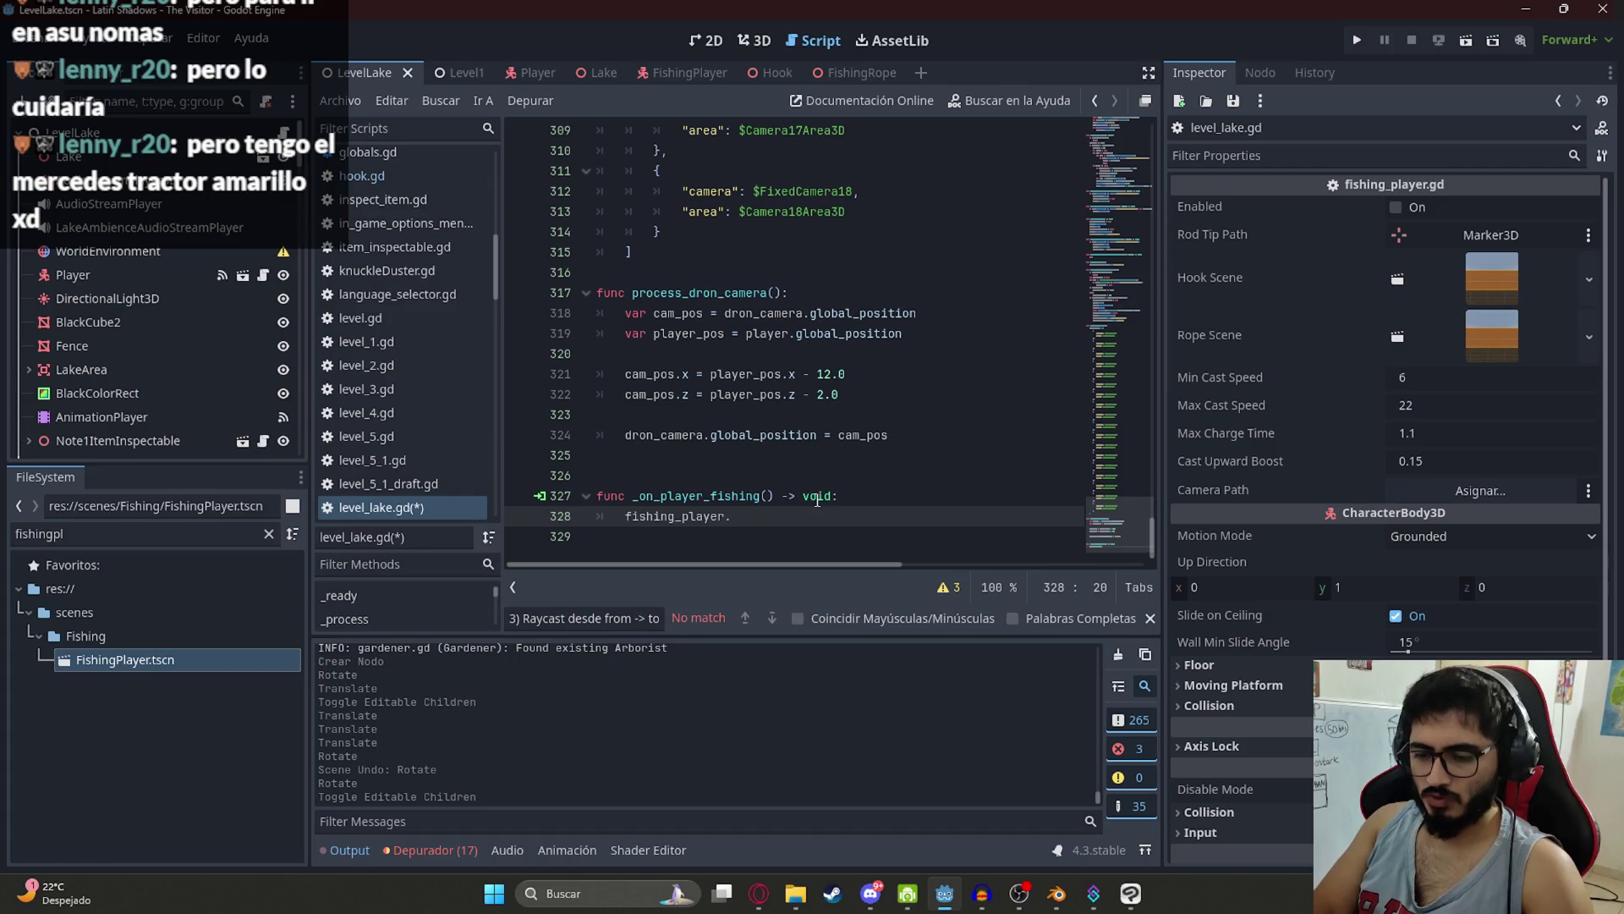
{"action": "type", "text": "enable("}
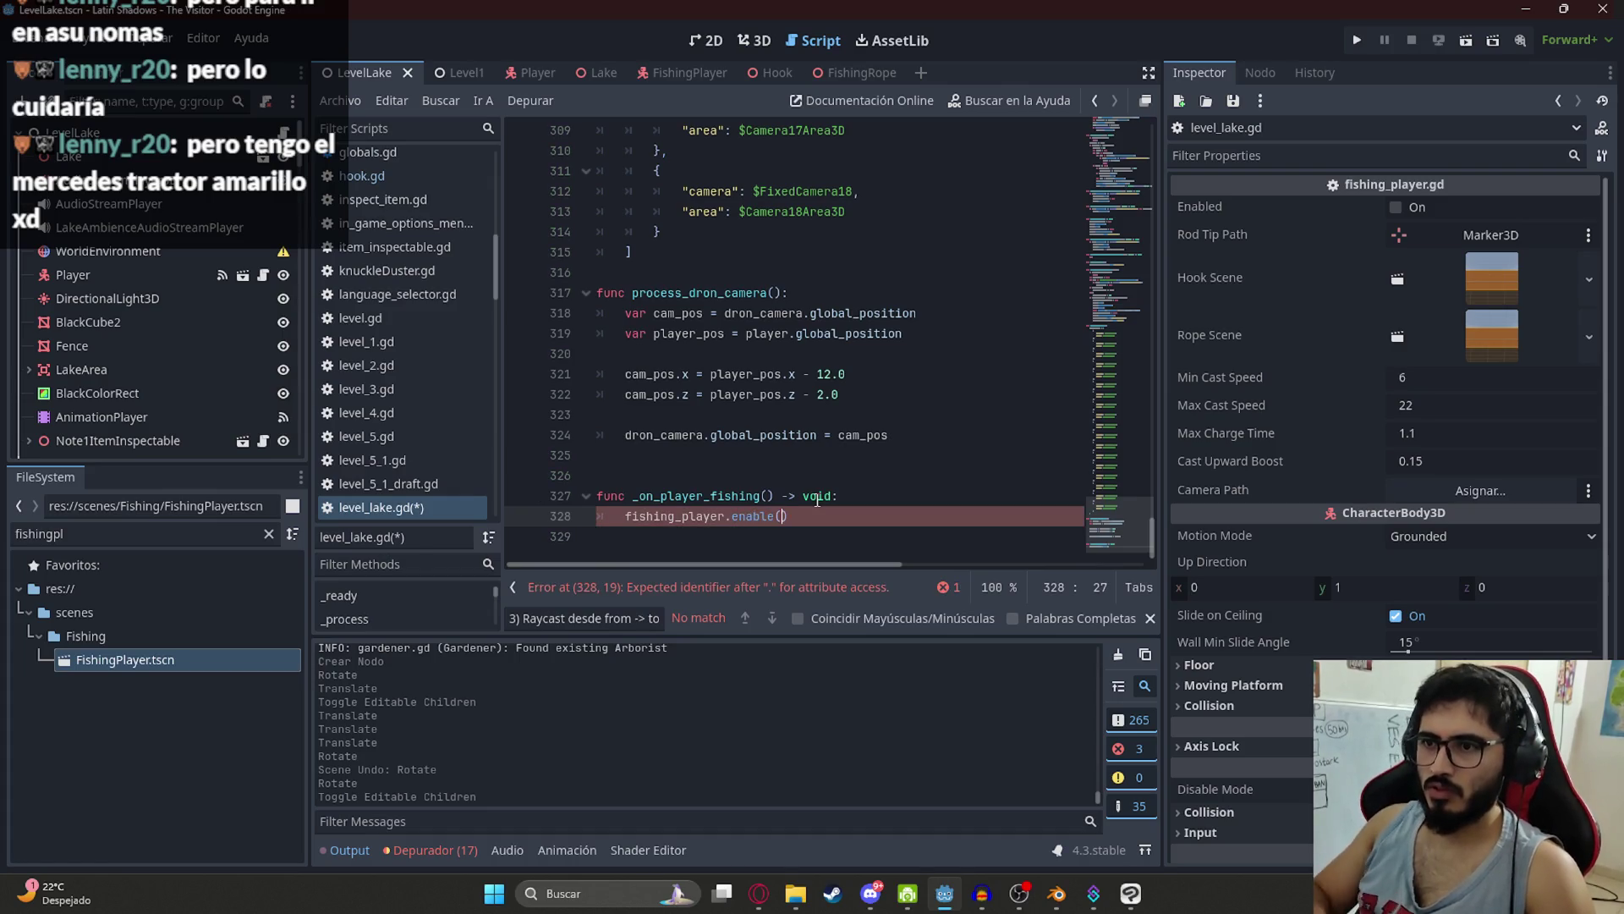
{"action": "left_click_drag", "start_coordinate": [789, 516], "coordinate": [732, 516]}
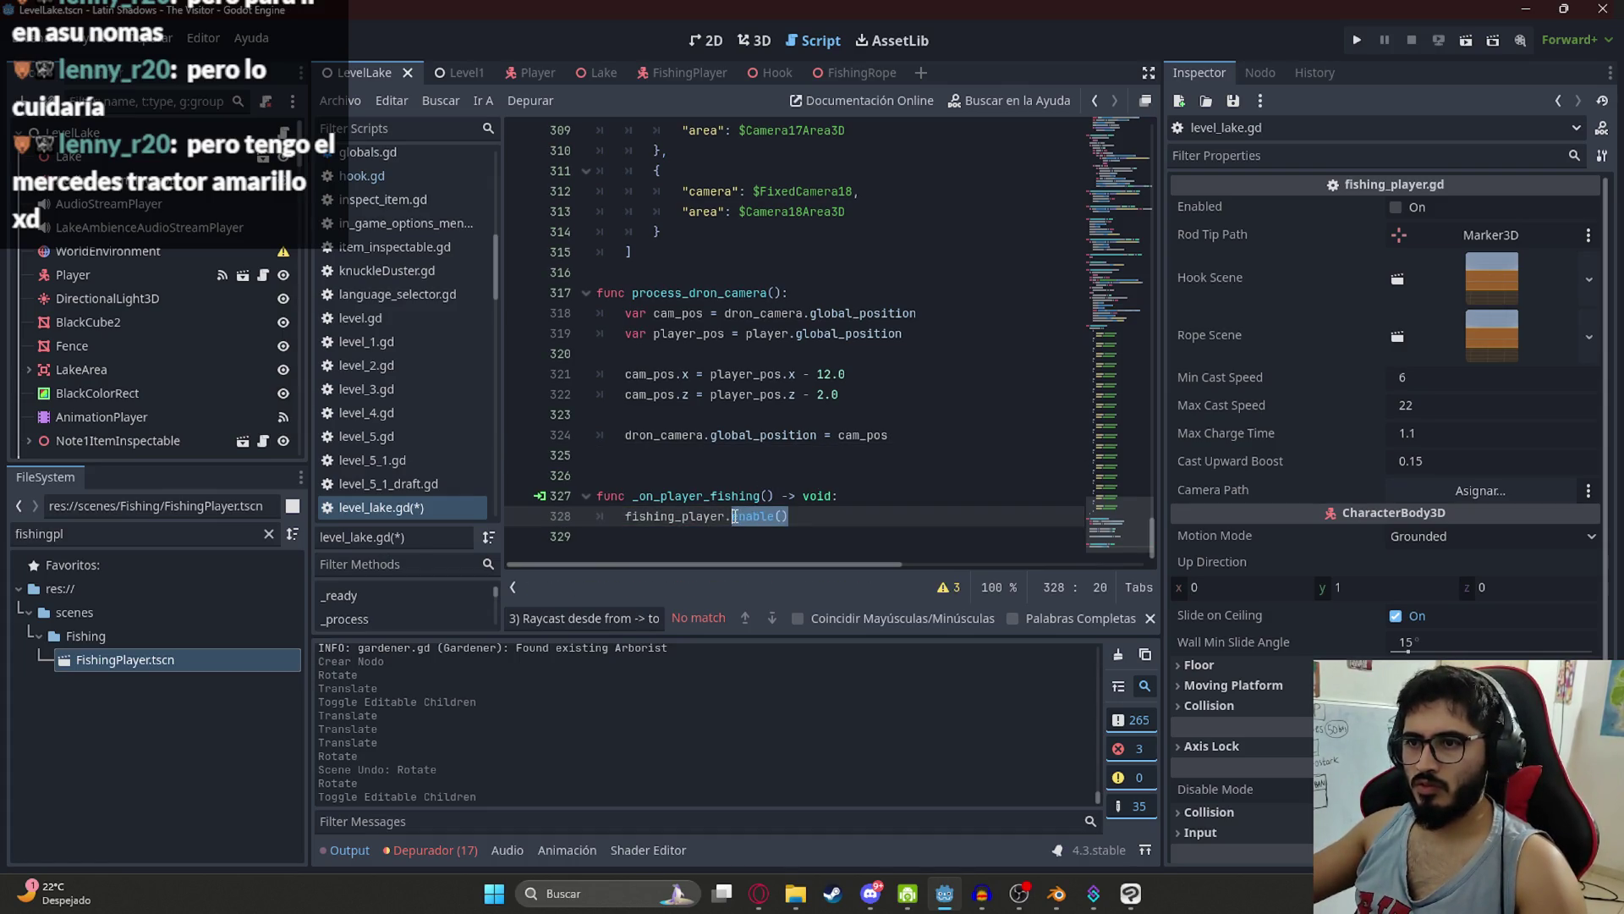
{"action": "key", "text": "ctrl+s"}
{"action": "left_click", "coordinate": [676, 74]}
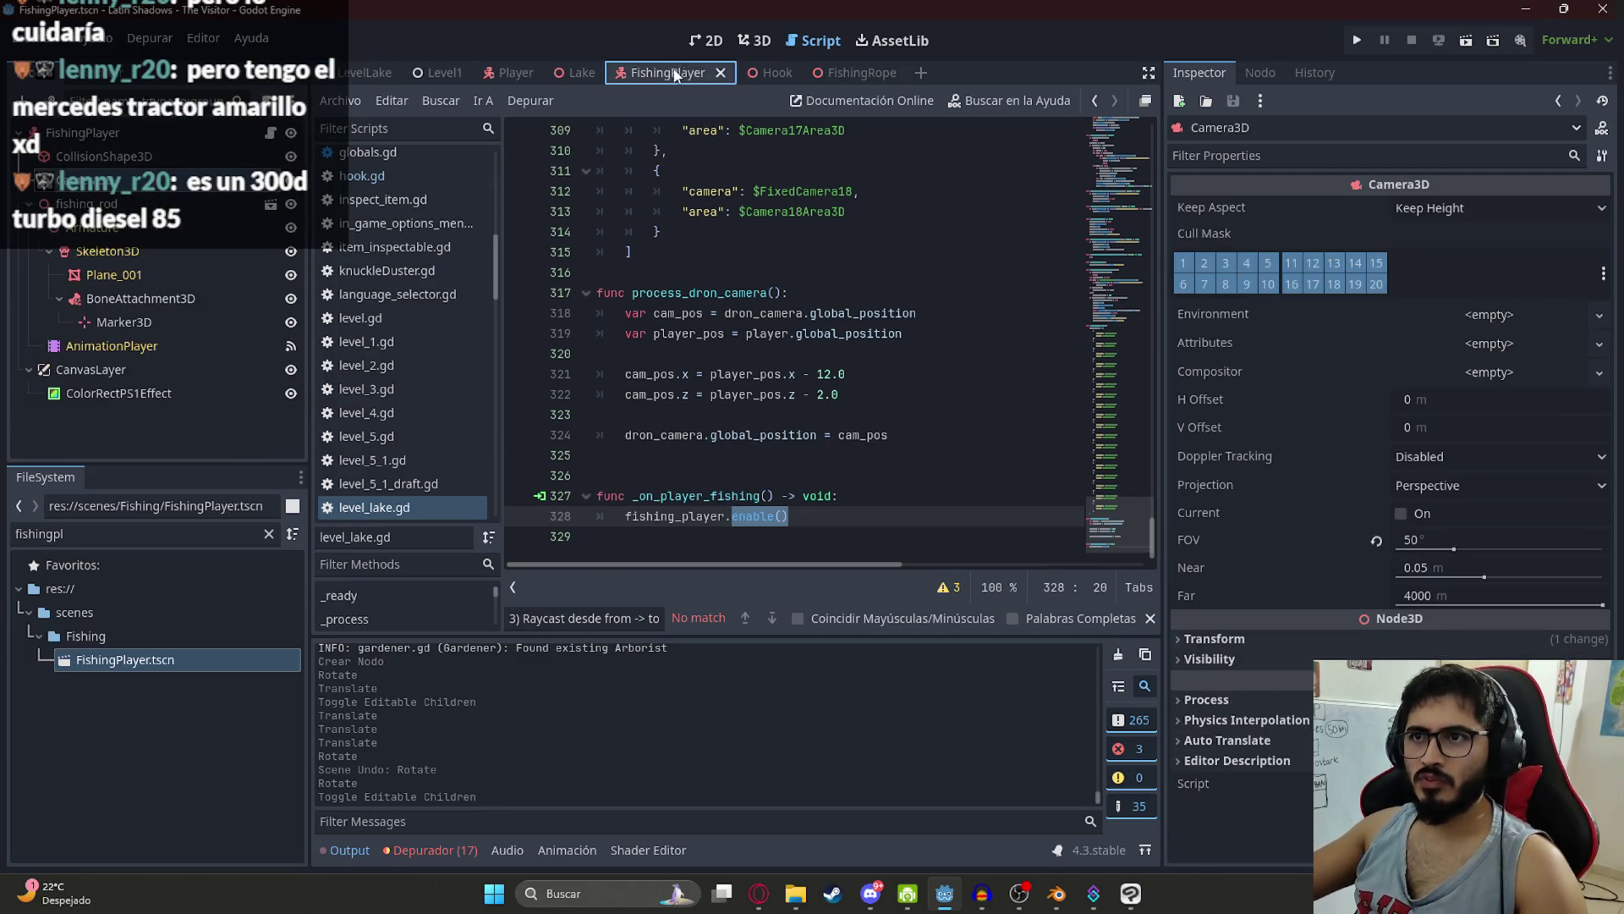
- Start a new enable() function at the end of fishing_player.gd that sets enabled = true
{"action": "left_click", "coordinate": [270, 133]}
{"action": "left_click_drag", "start_coordinate": [1137, 170], "coordinate": [1129, 397]}
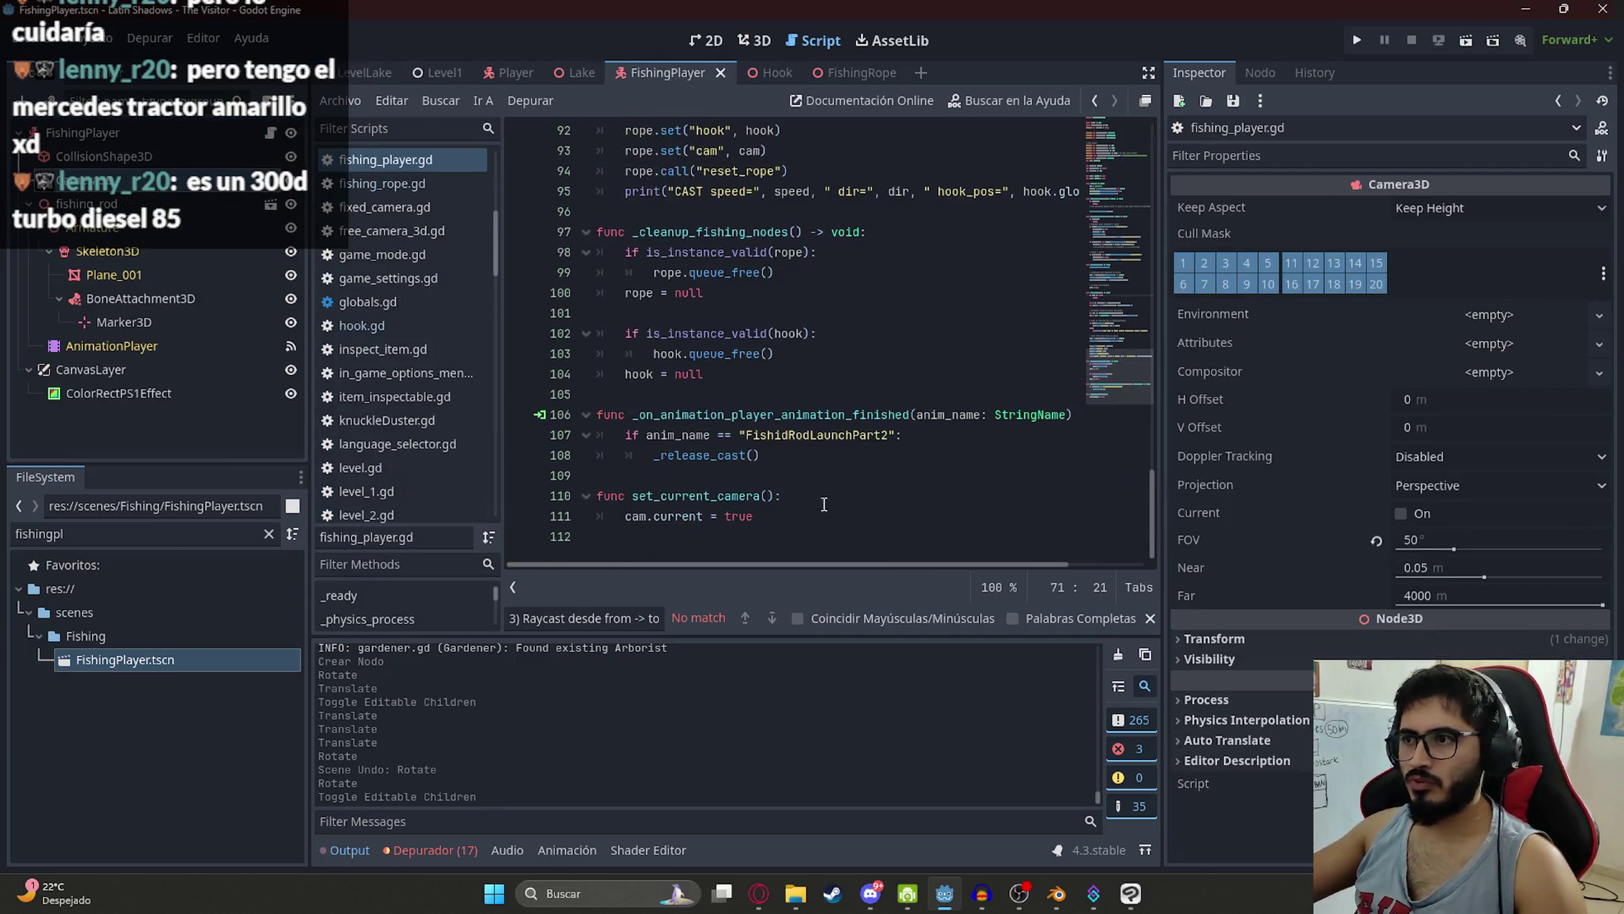
{"action": "left_click", "coordinate": [773, 535]}
{"action": "key", "text": "Return"}
{"action": "type", "text": "func enable()("}
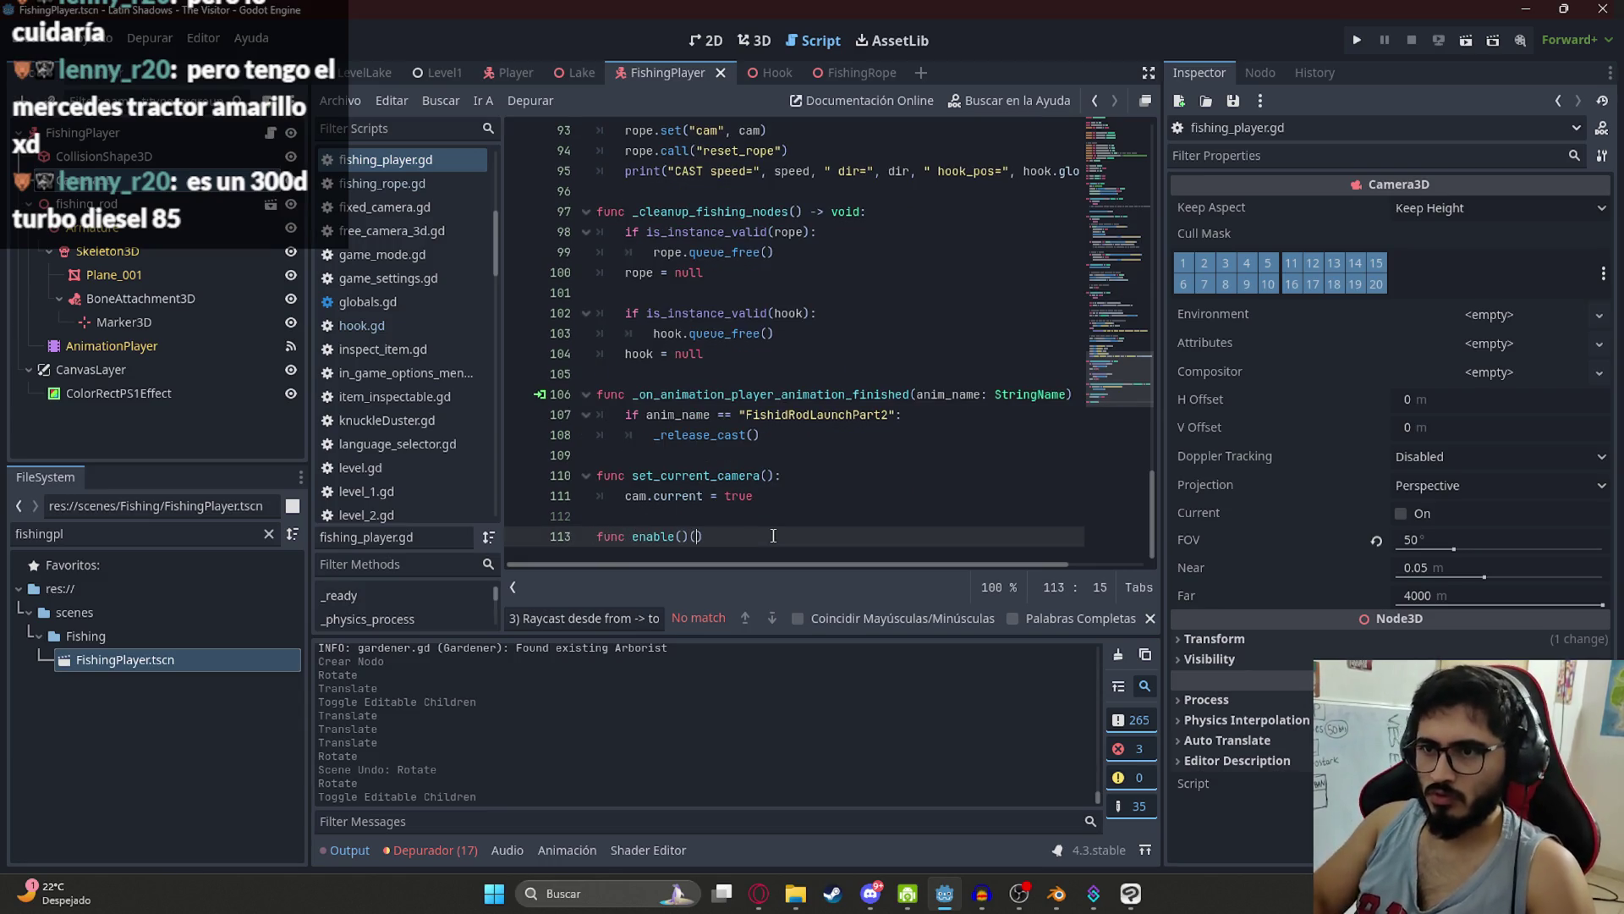
{"action": "key", "text": "Return"}
{"action": "type", "text": "enabled = tr"}
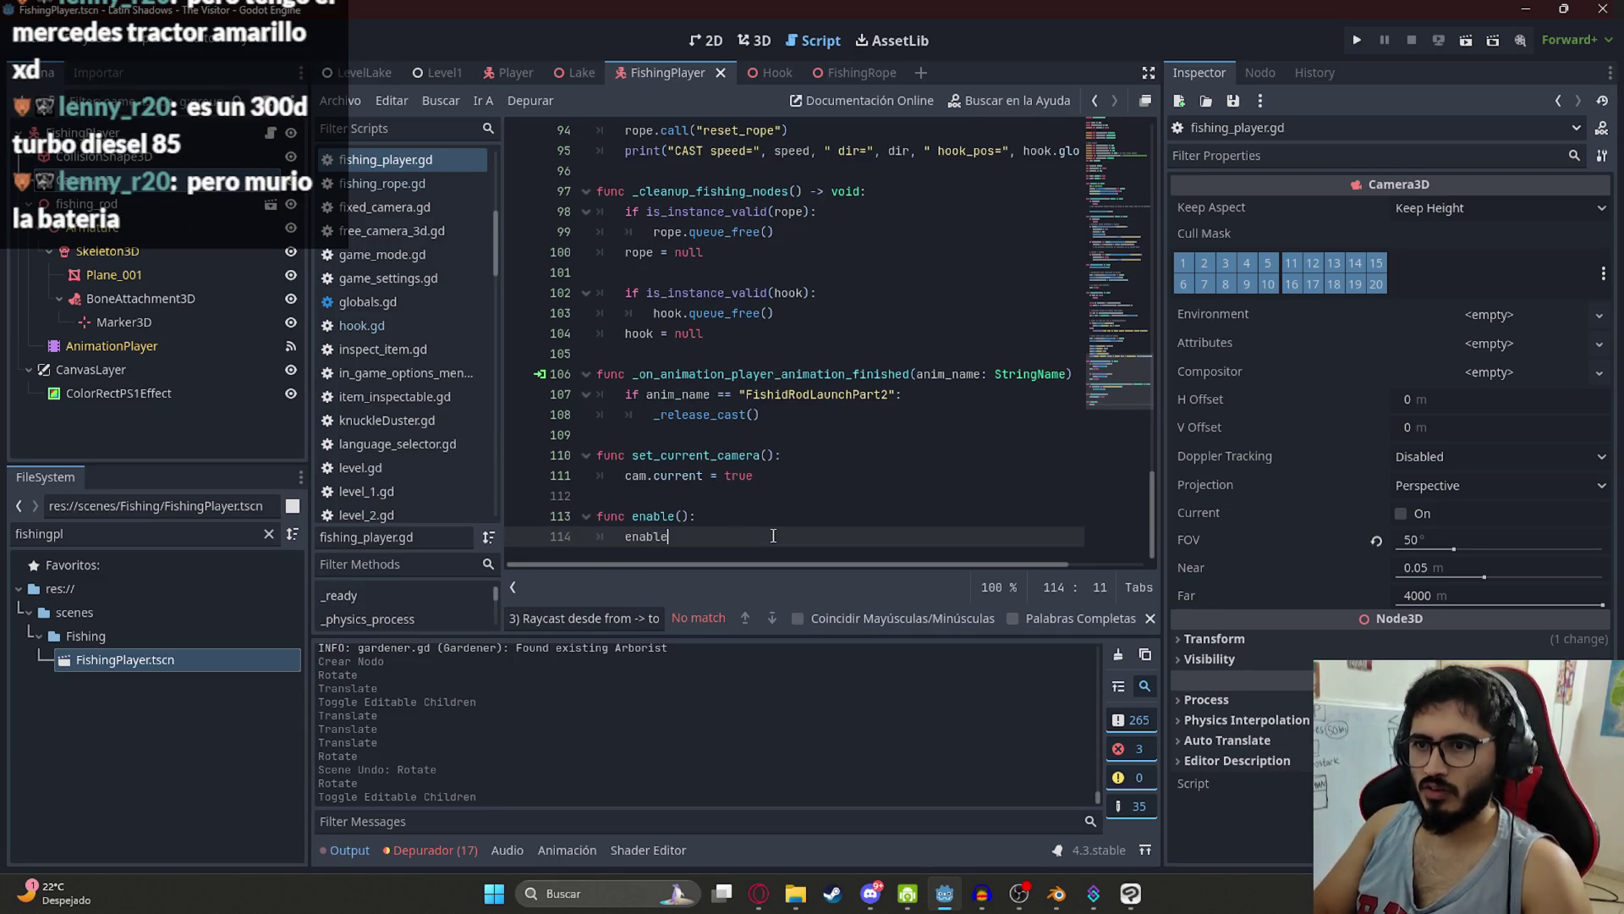
{"action": "type", "text": "ue"}
{"action": "key", "text": "Return"}
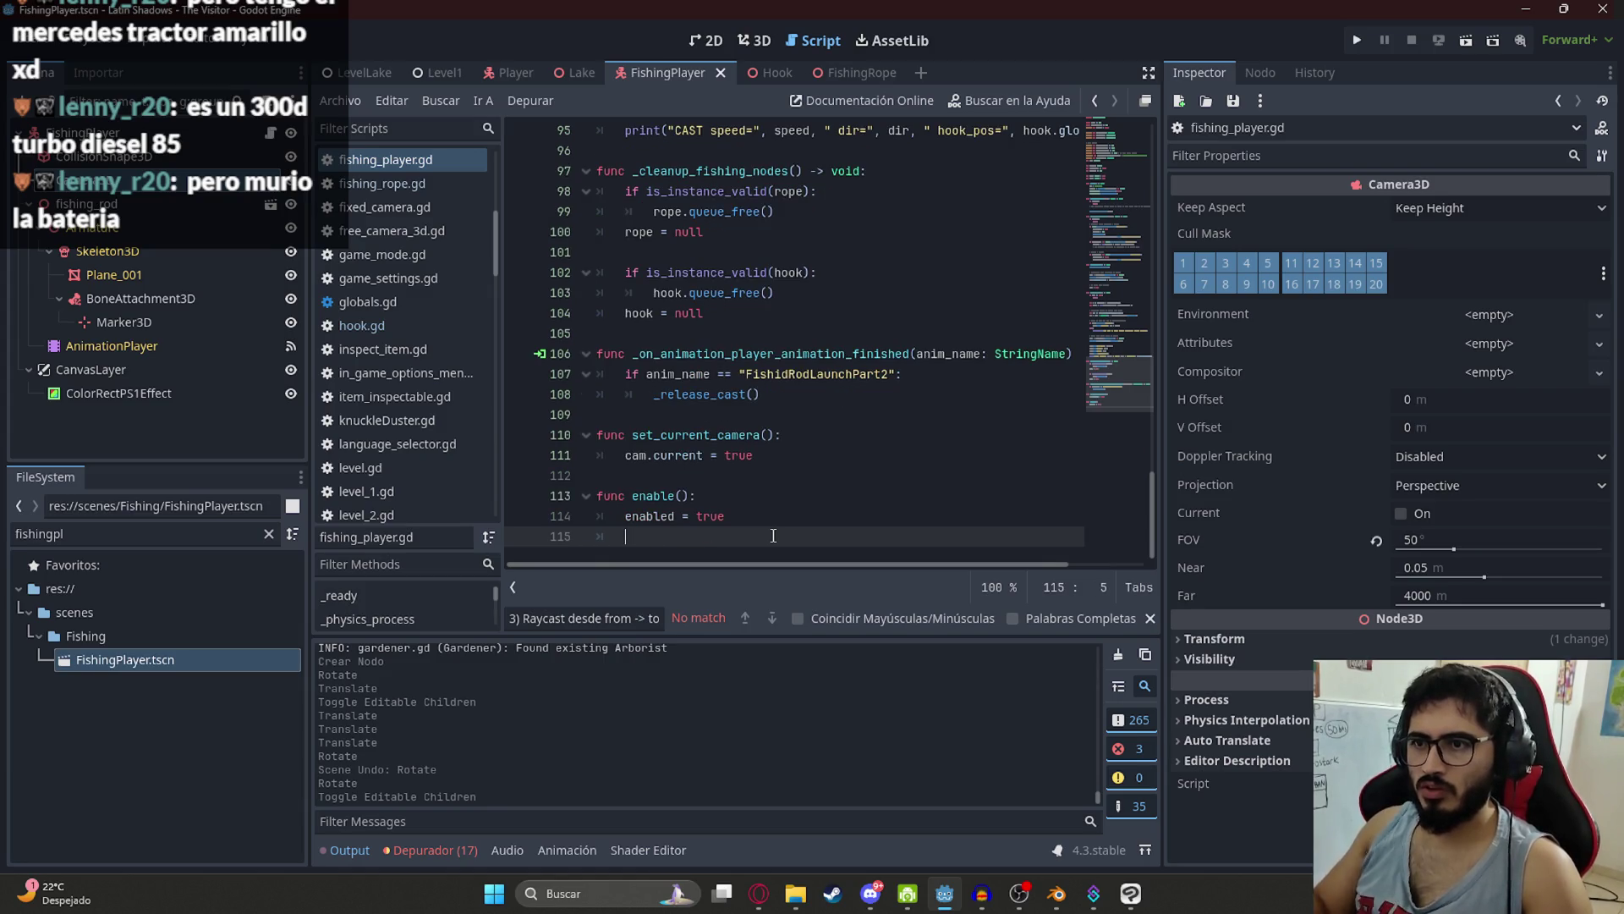
- Add a set_current_camera() call inside enable() and save the script
{"action": "double_click", "coordinate": [702, 435]}
{"action": "key", "text": "ctrl+c"}
{"action": "left_click", "coordinate": [690, 518]}
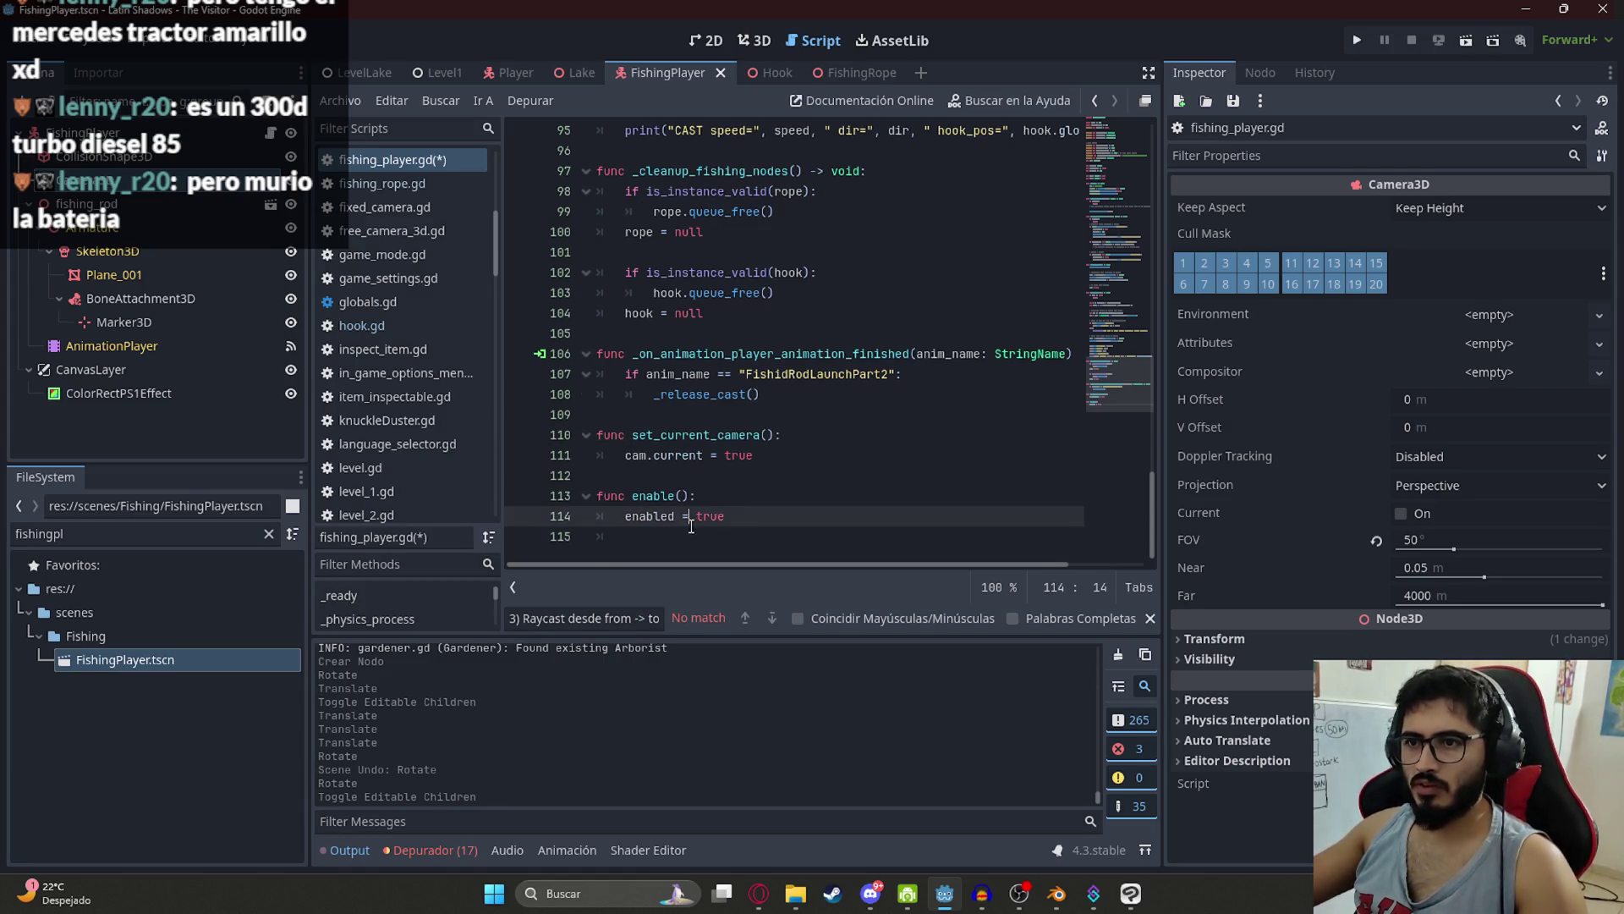
{"action": "left_click", "coordinate": [691, 534]}
{"action": "key", "text": "ctrl+v"}
{"action": "type", "text": "()"}
{"action": "left_click", "coordinate": [782, 472]}
{"action": "key", "text": "ctrl+s"}
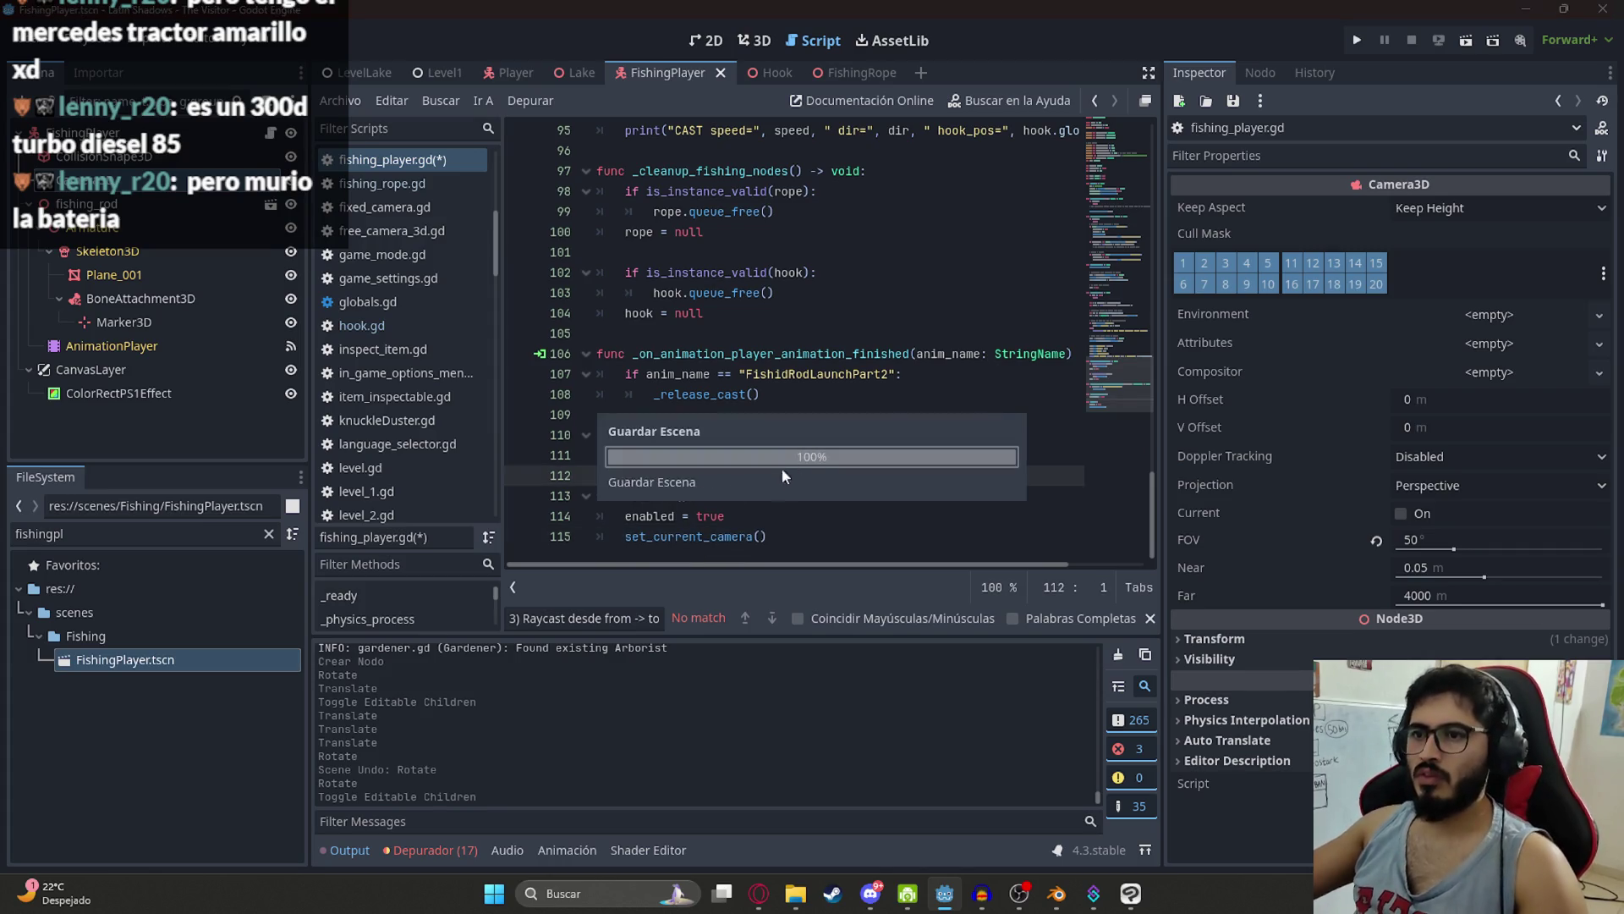
{"action": "left_click", "coordinate": [753, 40]}
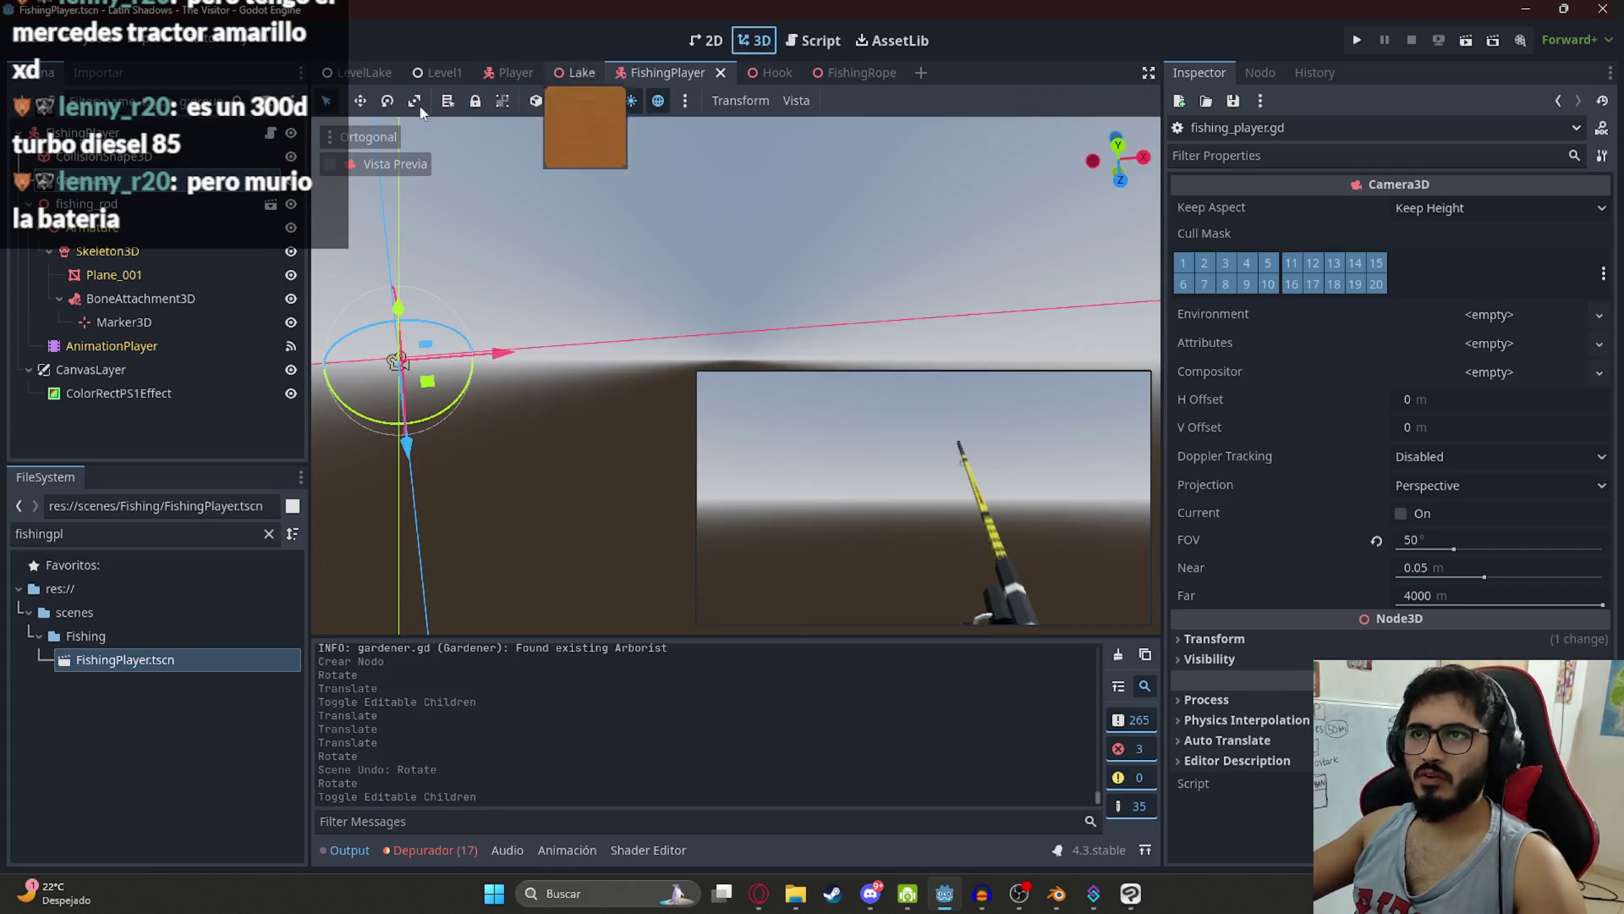
- Reopen LevelLake's level_lake.gd, filter project files by 'level2', and open Level2.tscn
{"action": "left_click", "coordinate": [93, 133]}
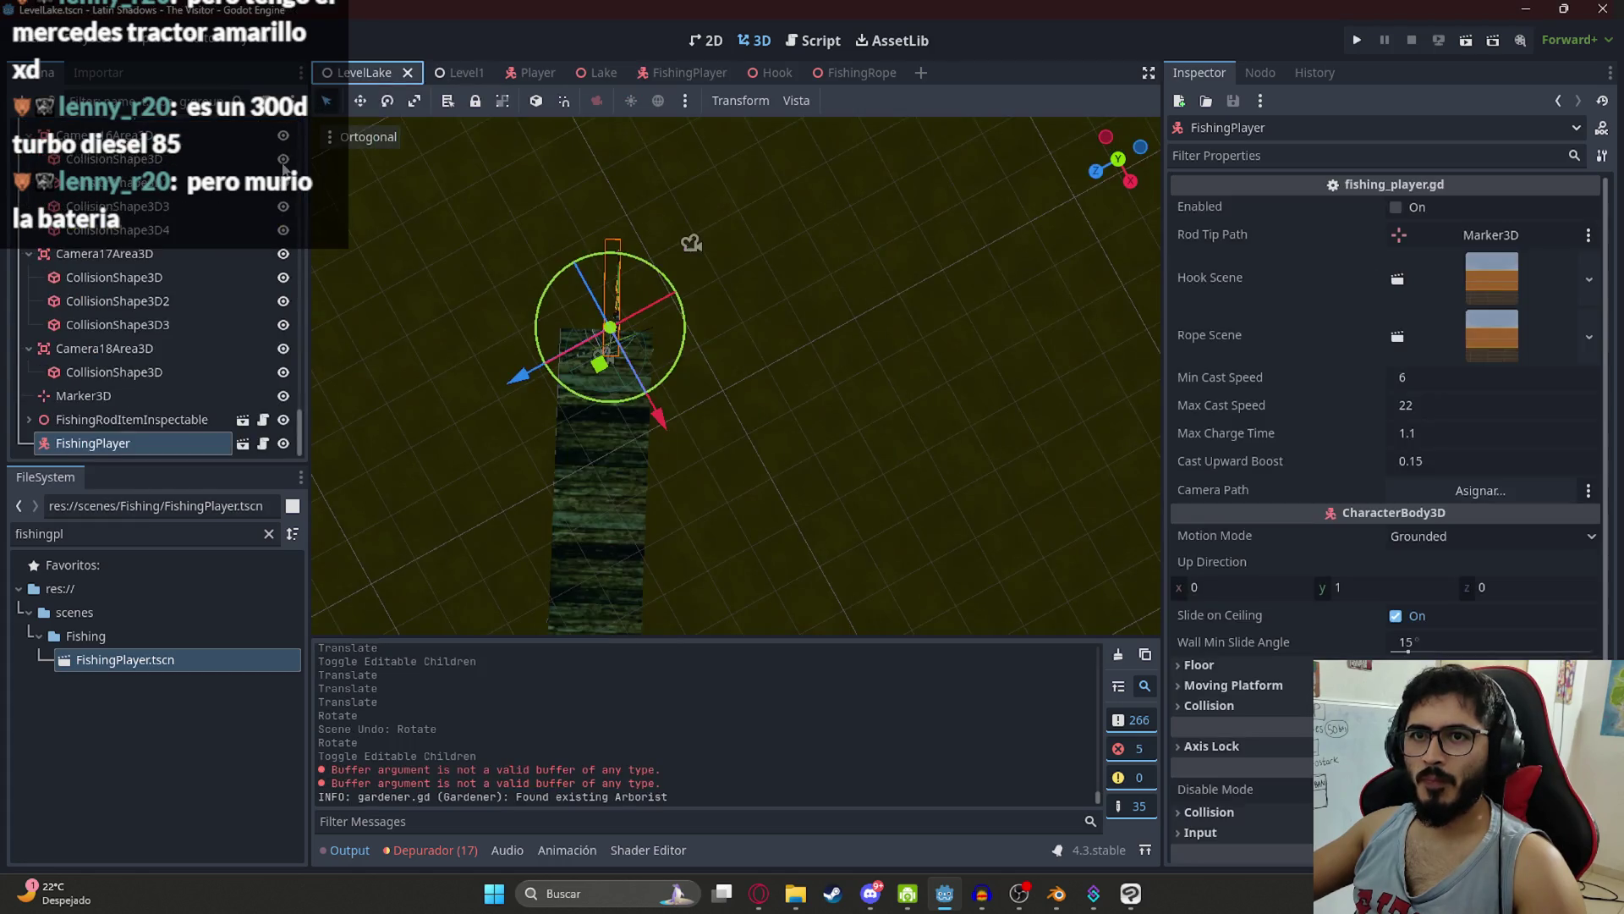
{"action": "scroll", "coordinate": [297, 199], "scroll_direction": "up", "scroll_amount": 10}
{"action": "left_click", "coordinate": [283, 133]}
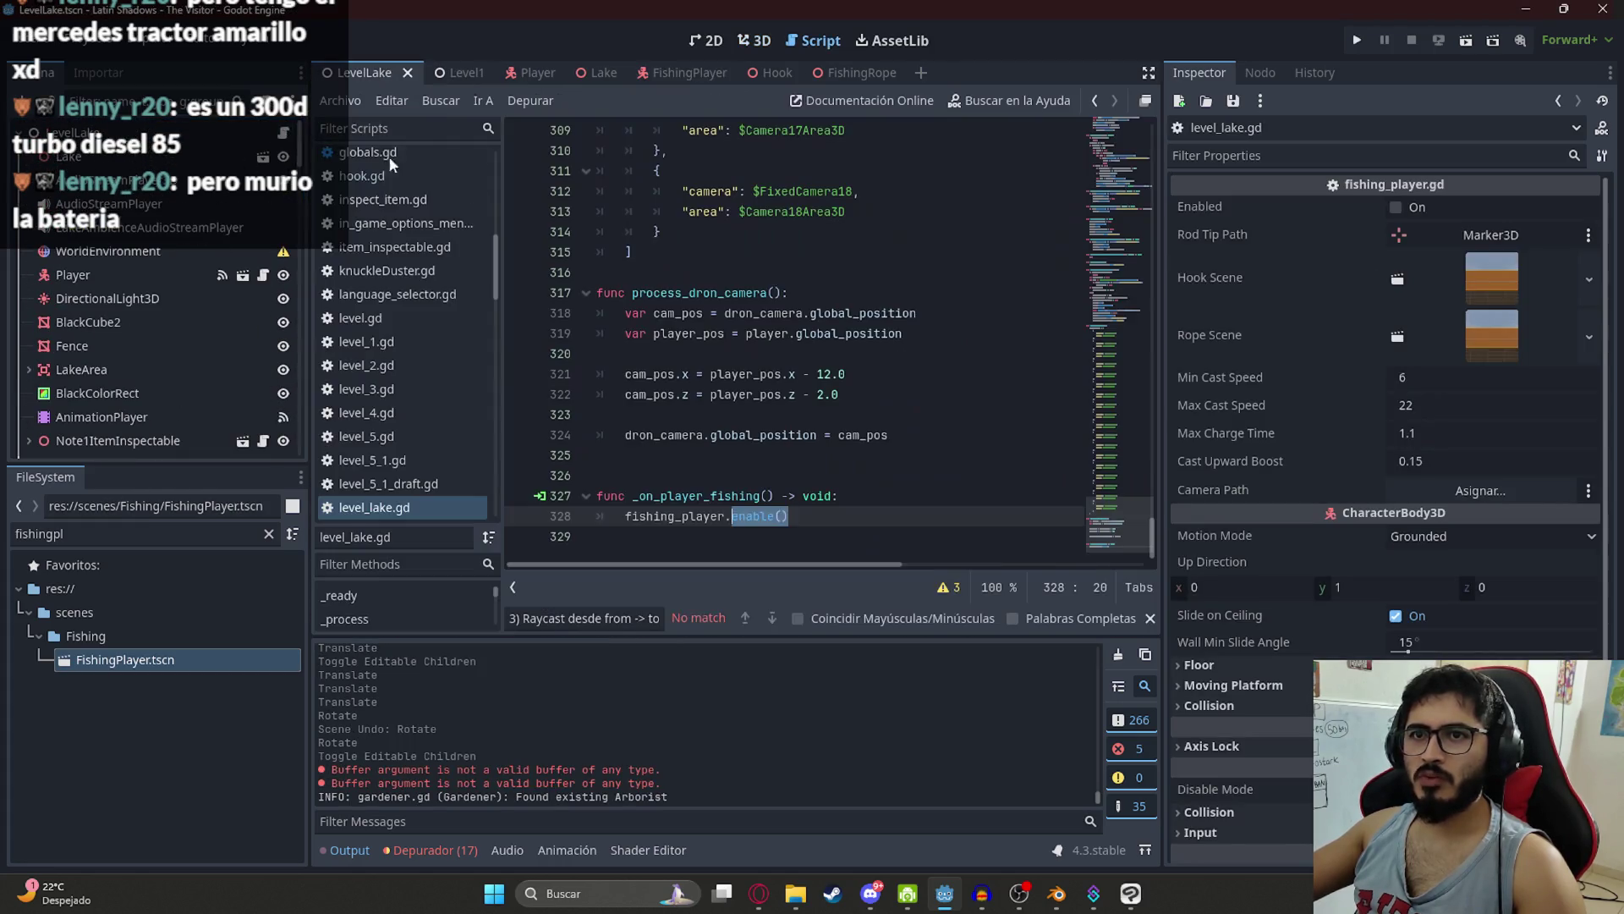
{"action": "left_click", "coordinate": [883, 536]}
{"action": "double_click", "coordinate": [136, 534]}
{"action": "type", "text": "level"}
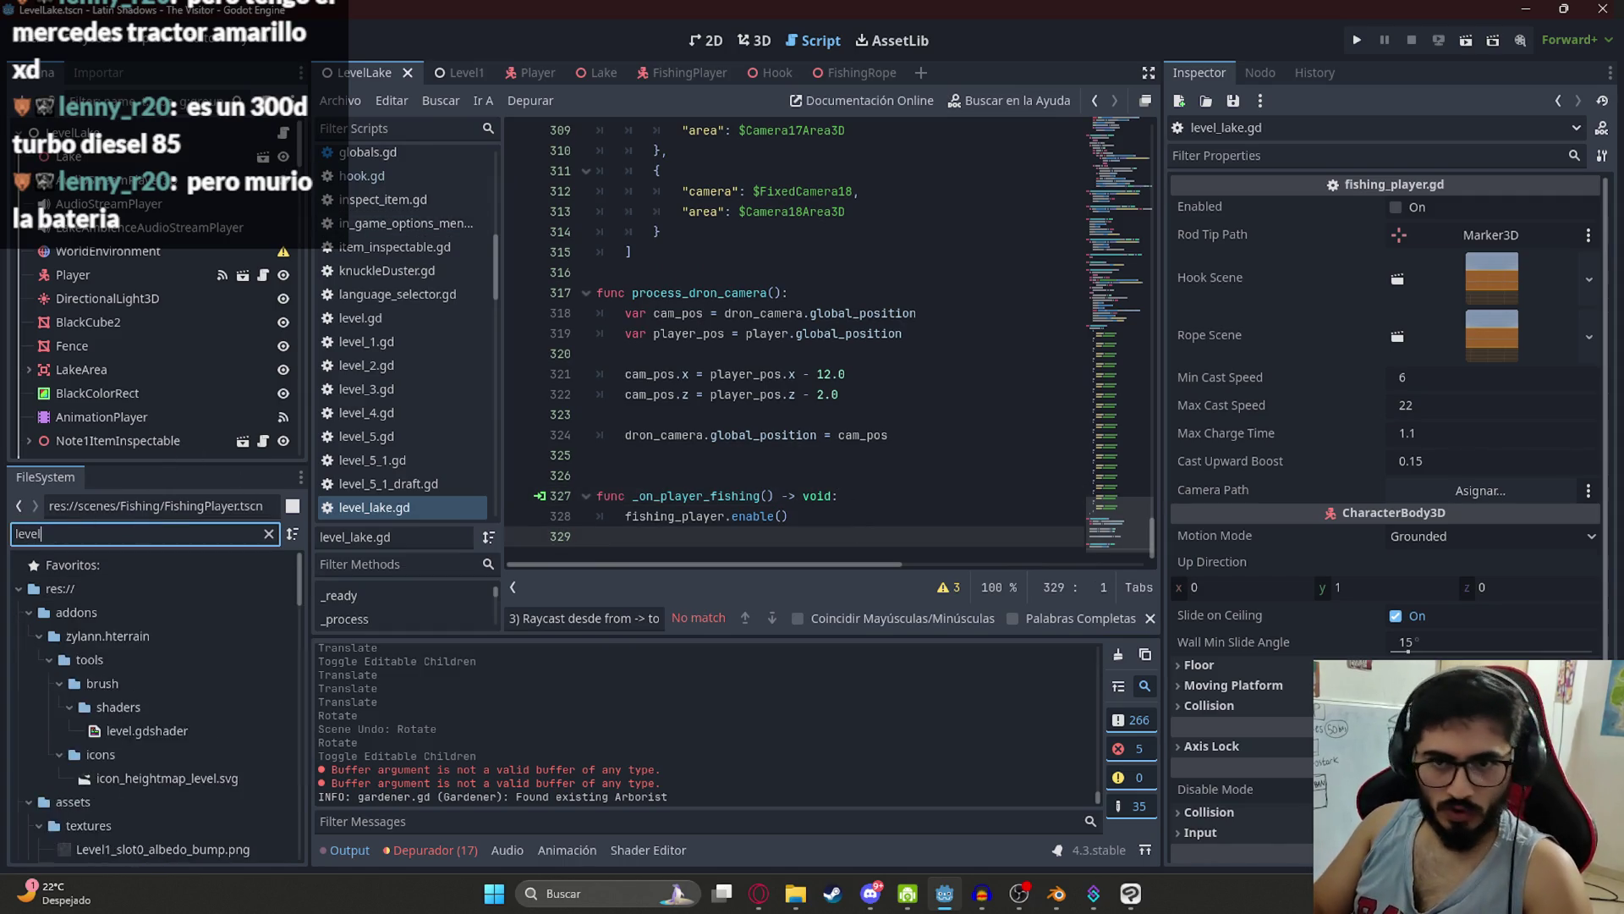
{"action": "type", "text": "2"}
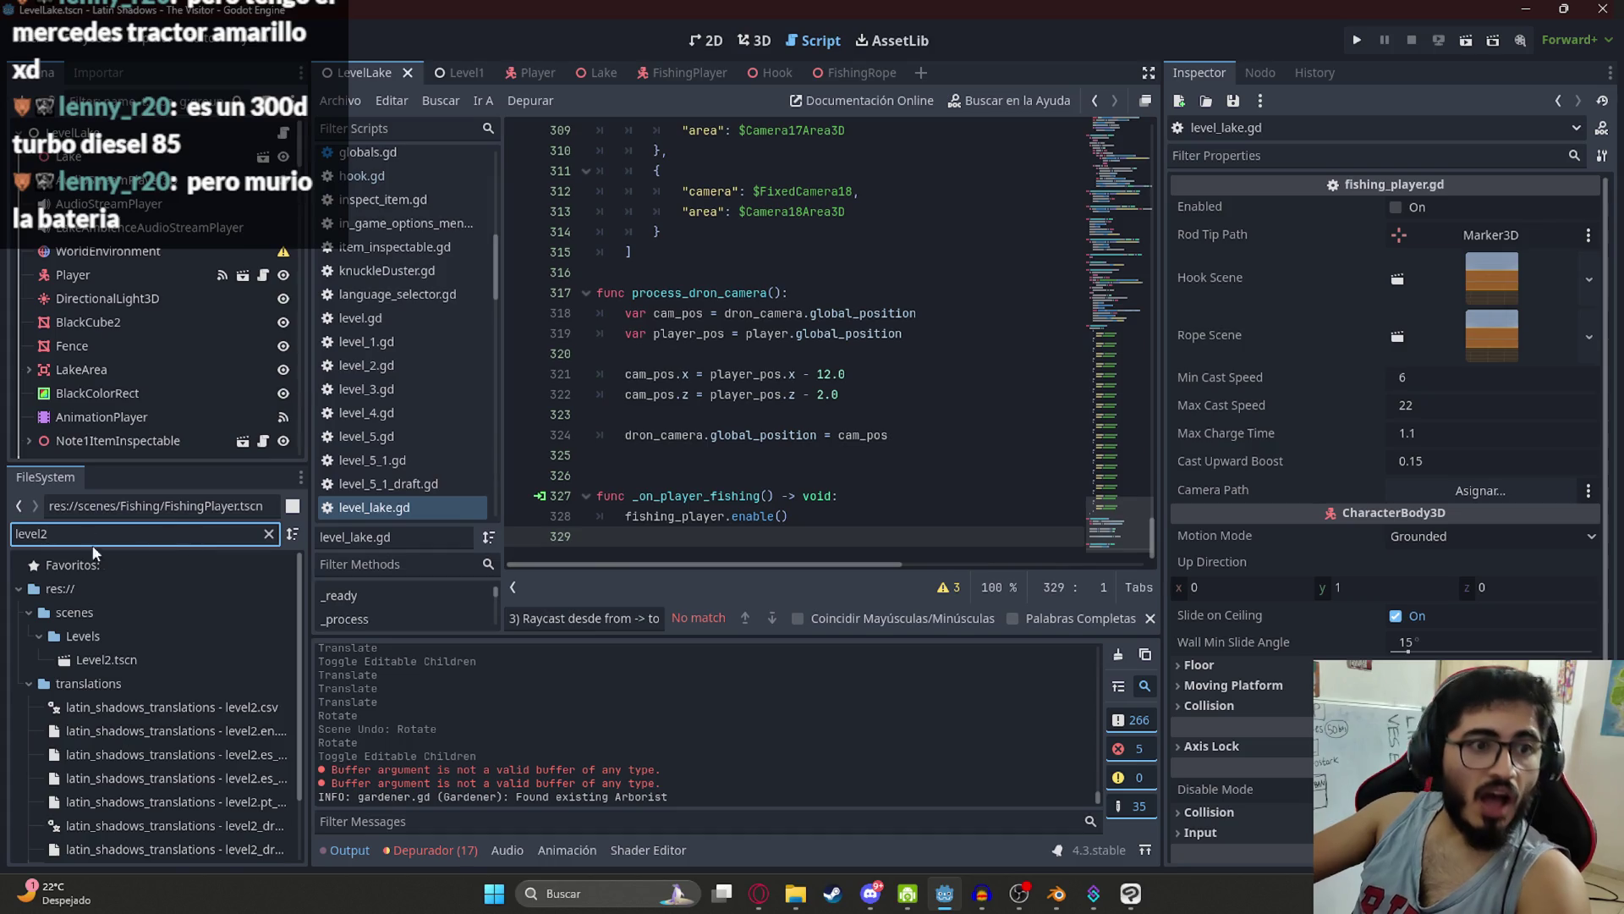
{"action": "double_click", "coordinate": [106, 660]}
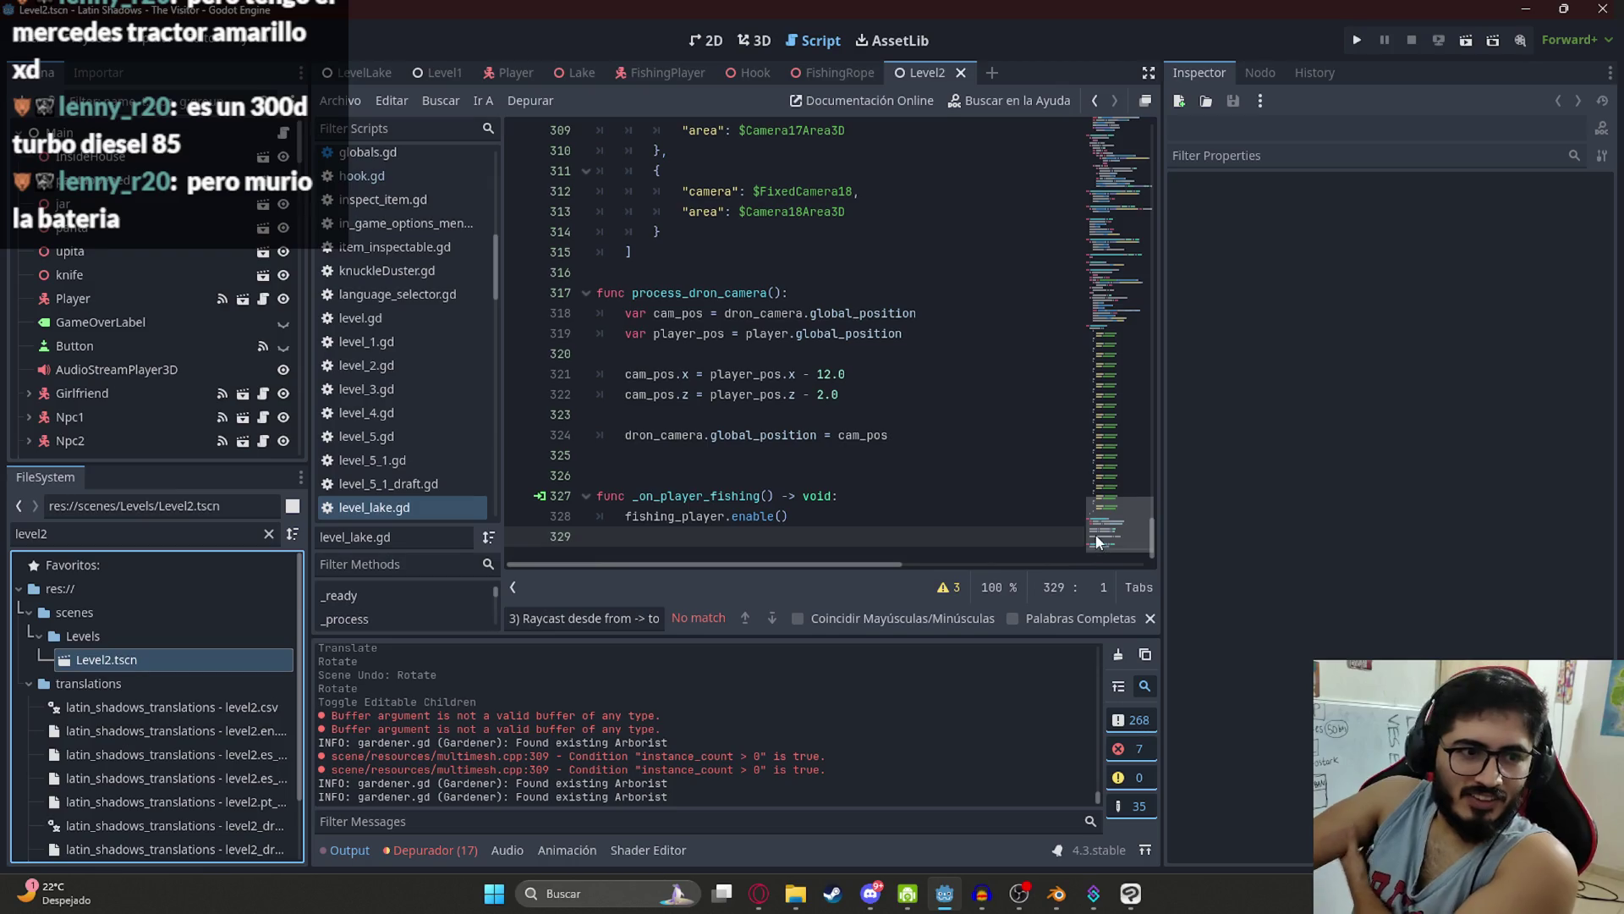
- Search level_2.gd for player.stop and step through every occurrence
{"action": "left_click_drag", "start_coordinate": [1127, 513], "coordinate": [1103, 51]}
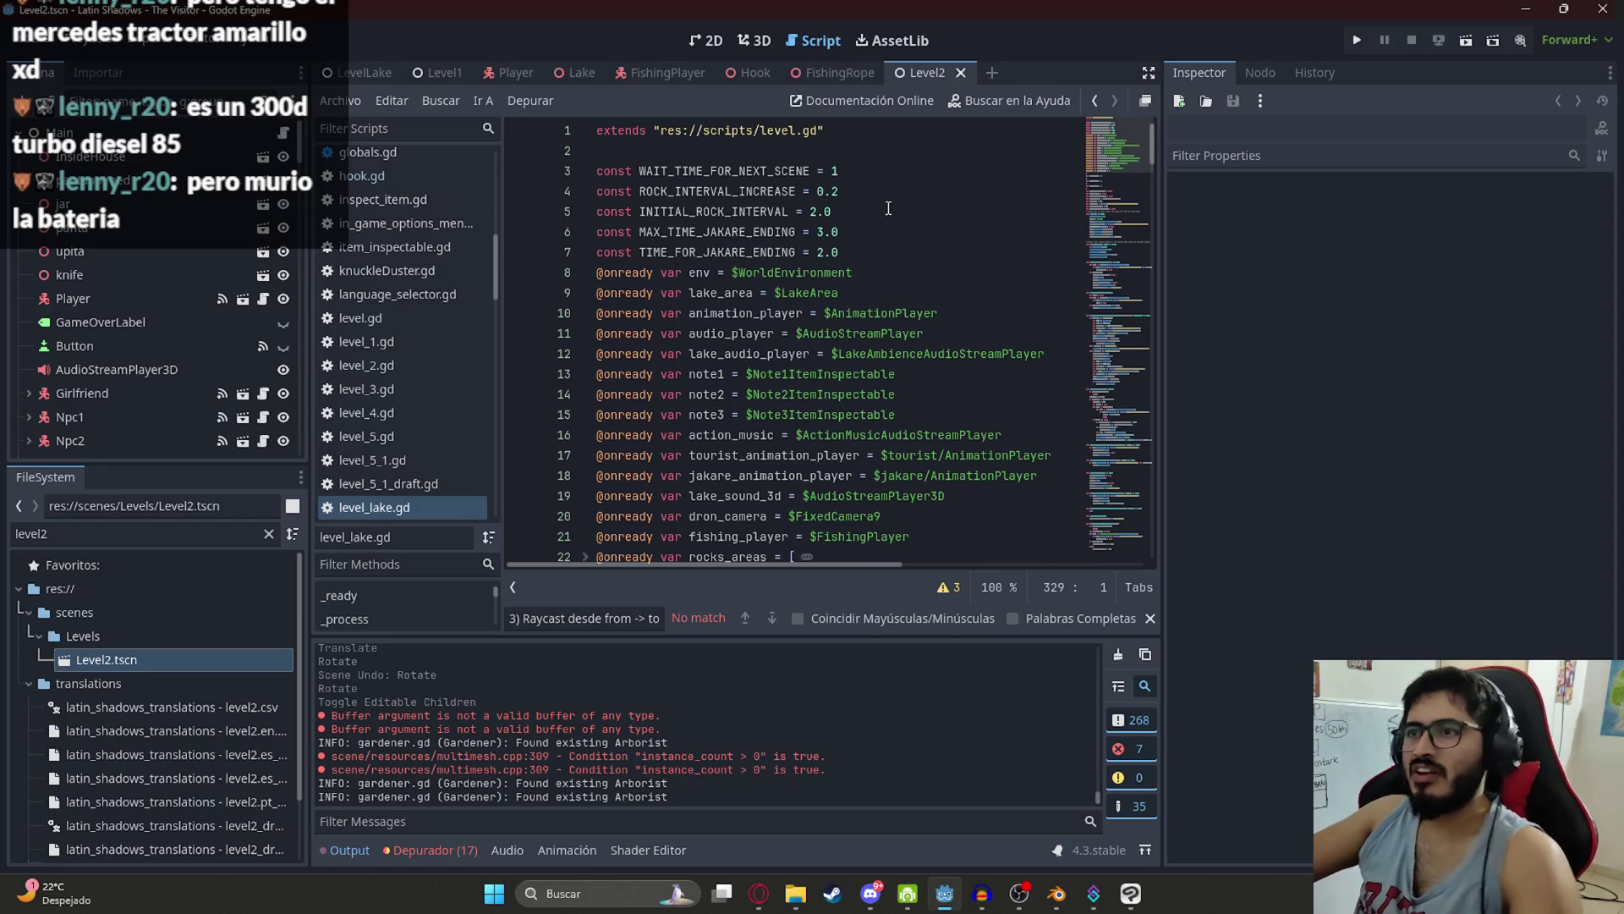
{"action": "left_click", "coordinate": [285, 138]}
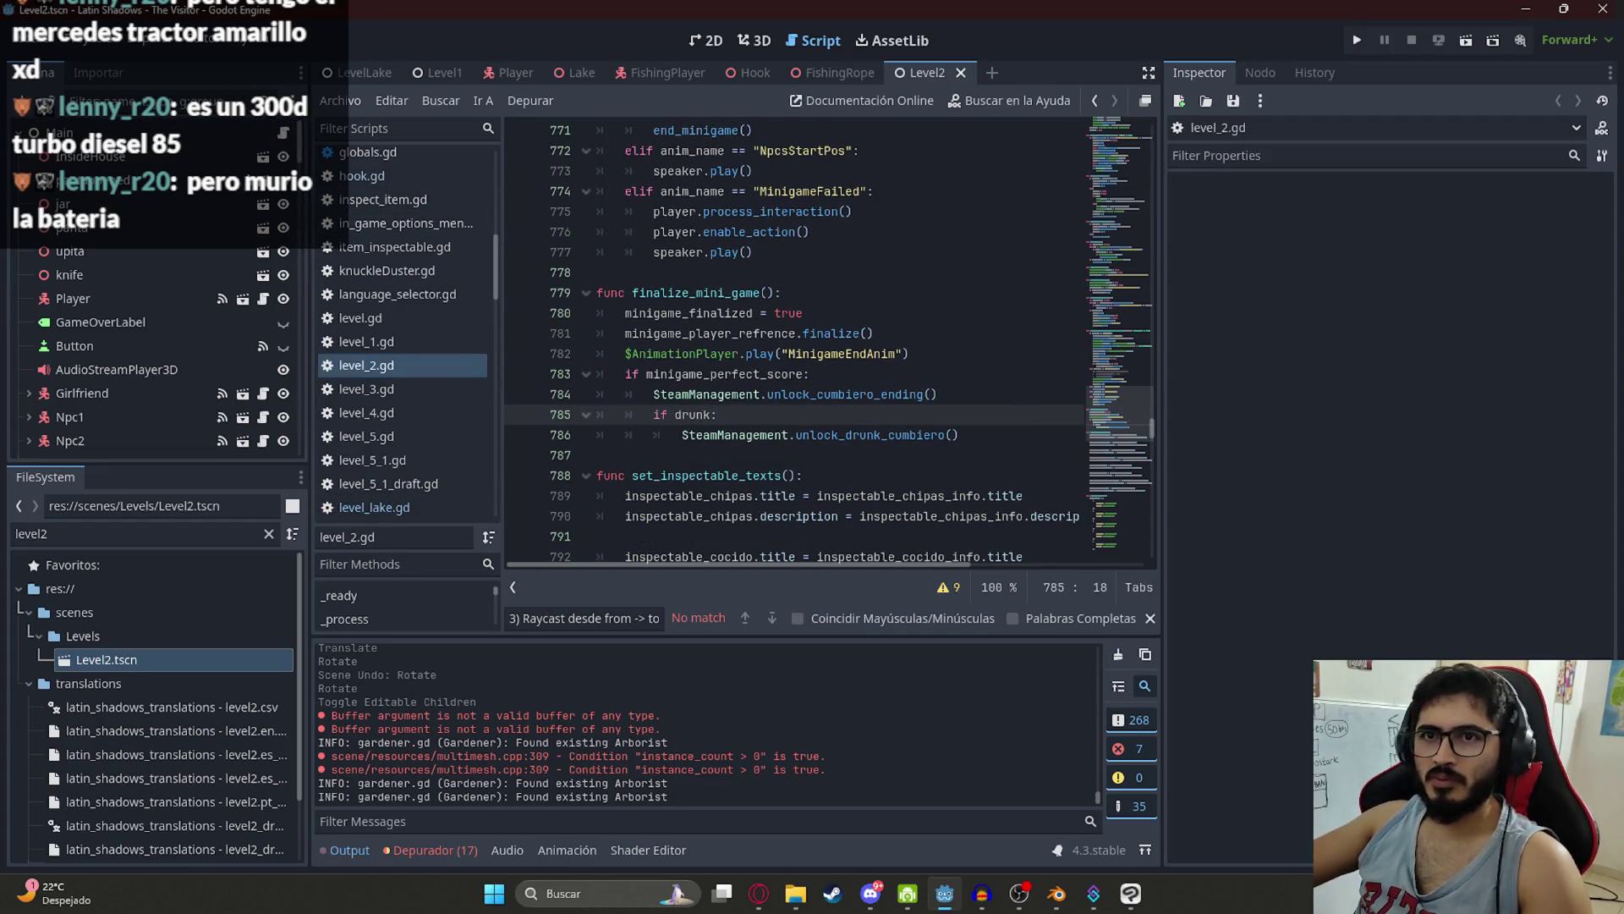
{"action": "left_click", "coordinate": [961, 293]}
{"action": "key", "text": "ctrl+f"}
{"action": "type", "text": "minigameplay"}
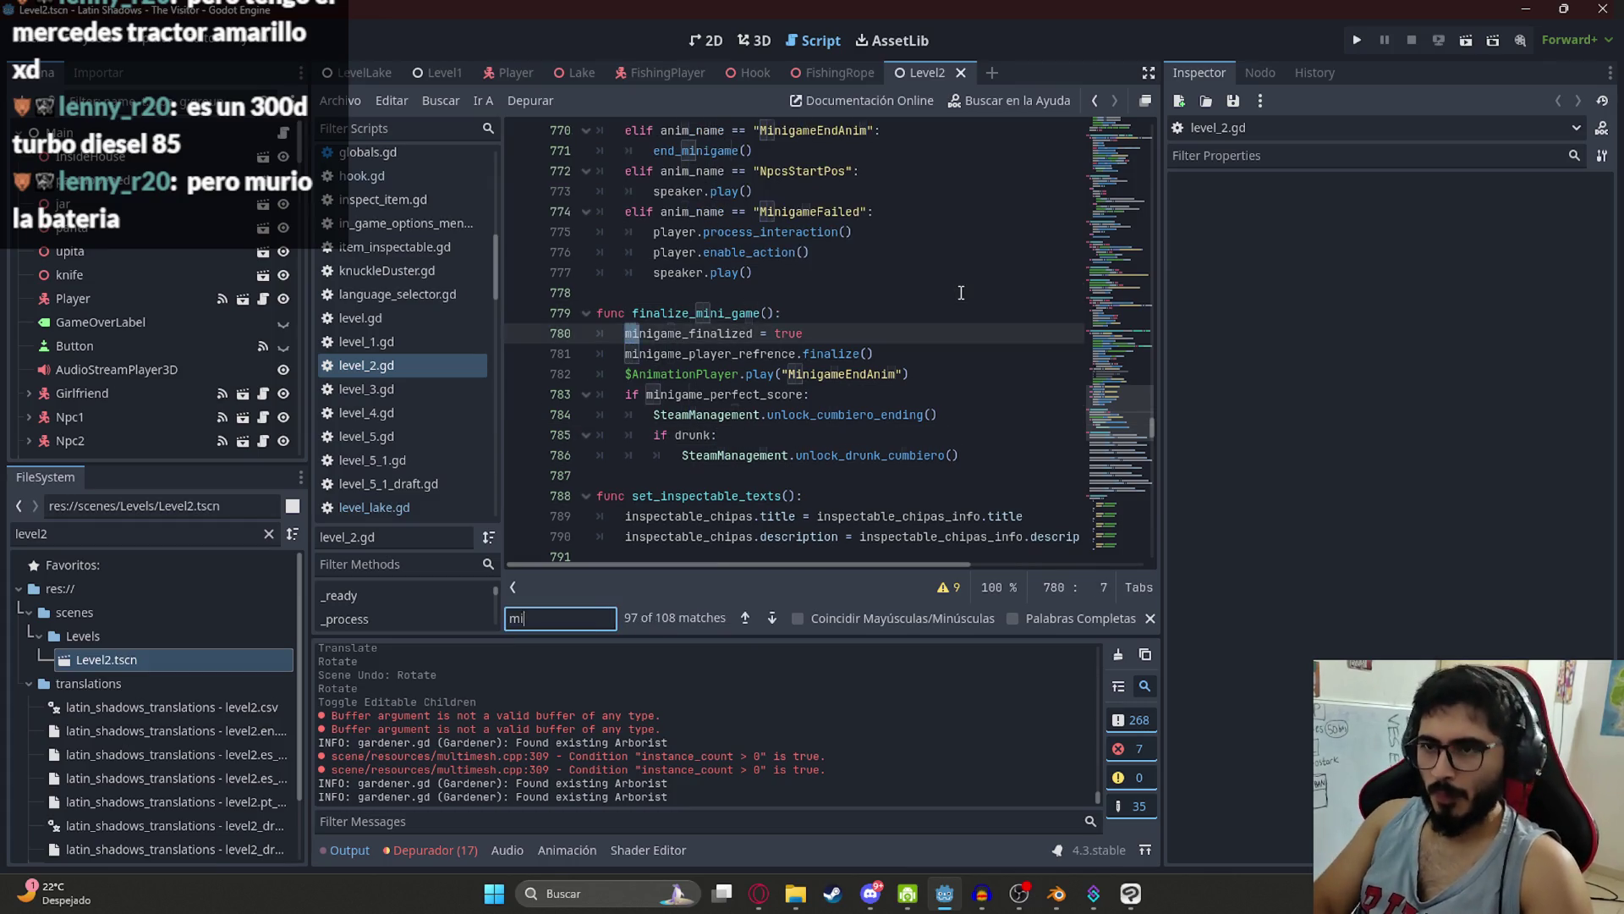
{"action": "type", "text": "er"}
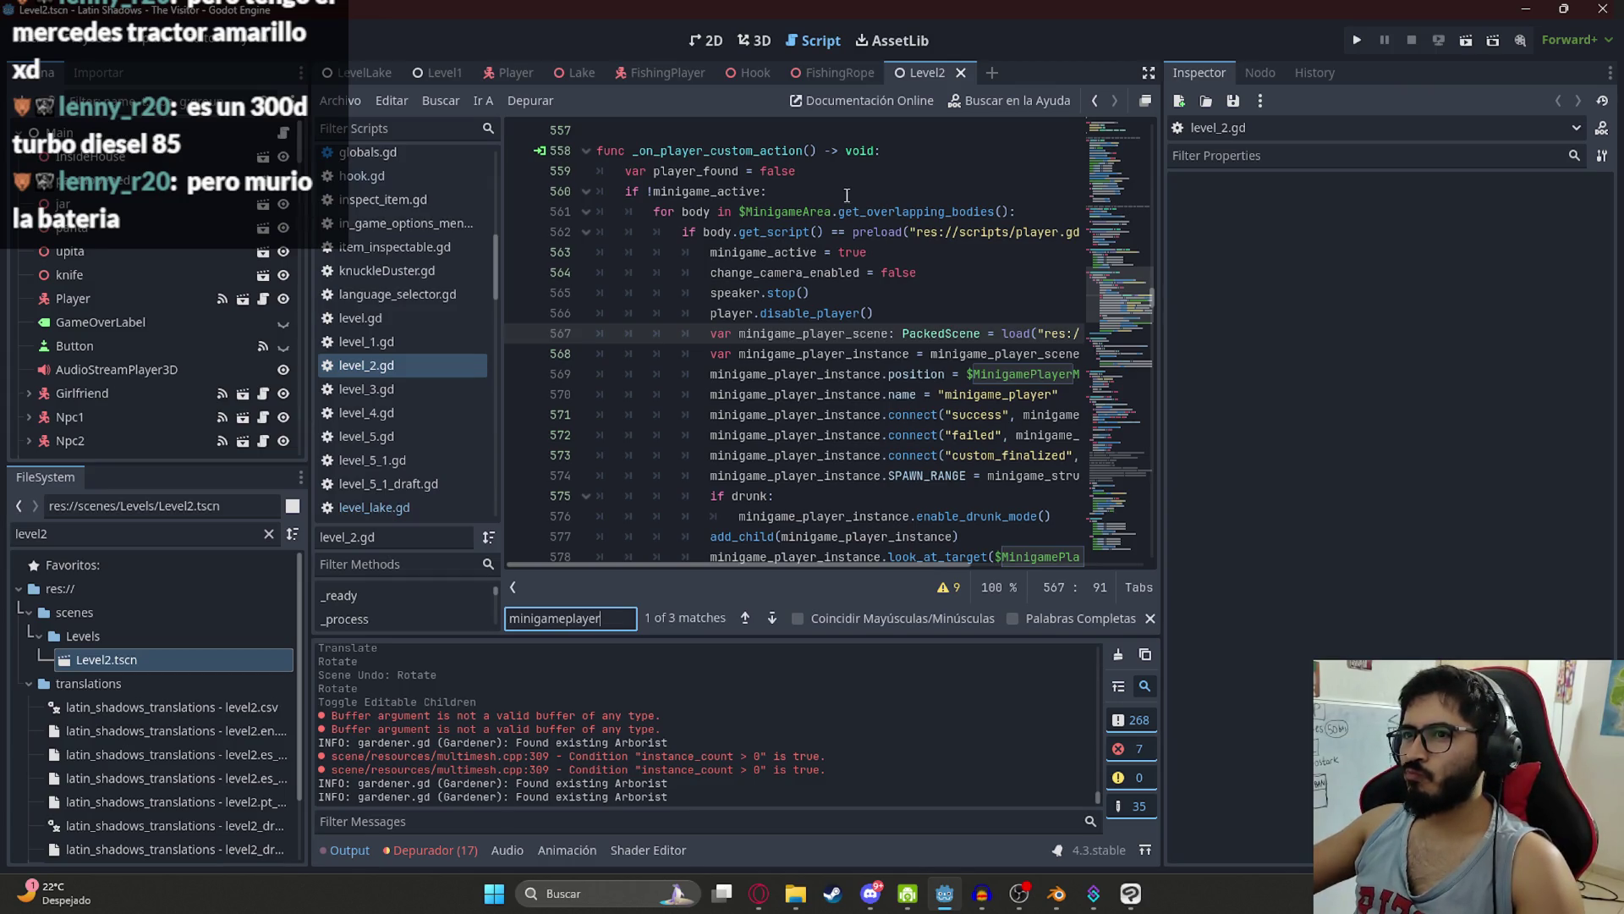
{"action": "scroll", "coordinate": [853, 198], "scroll_direction": "down", "scroll_amount": 4}
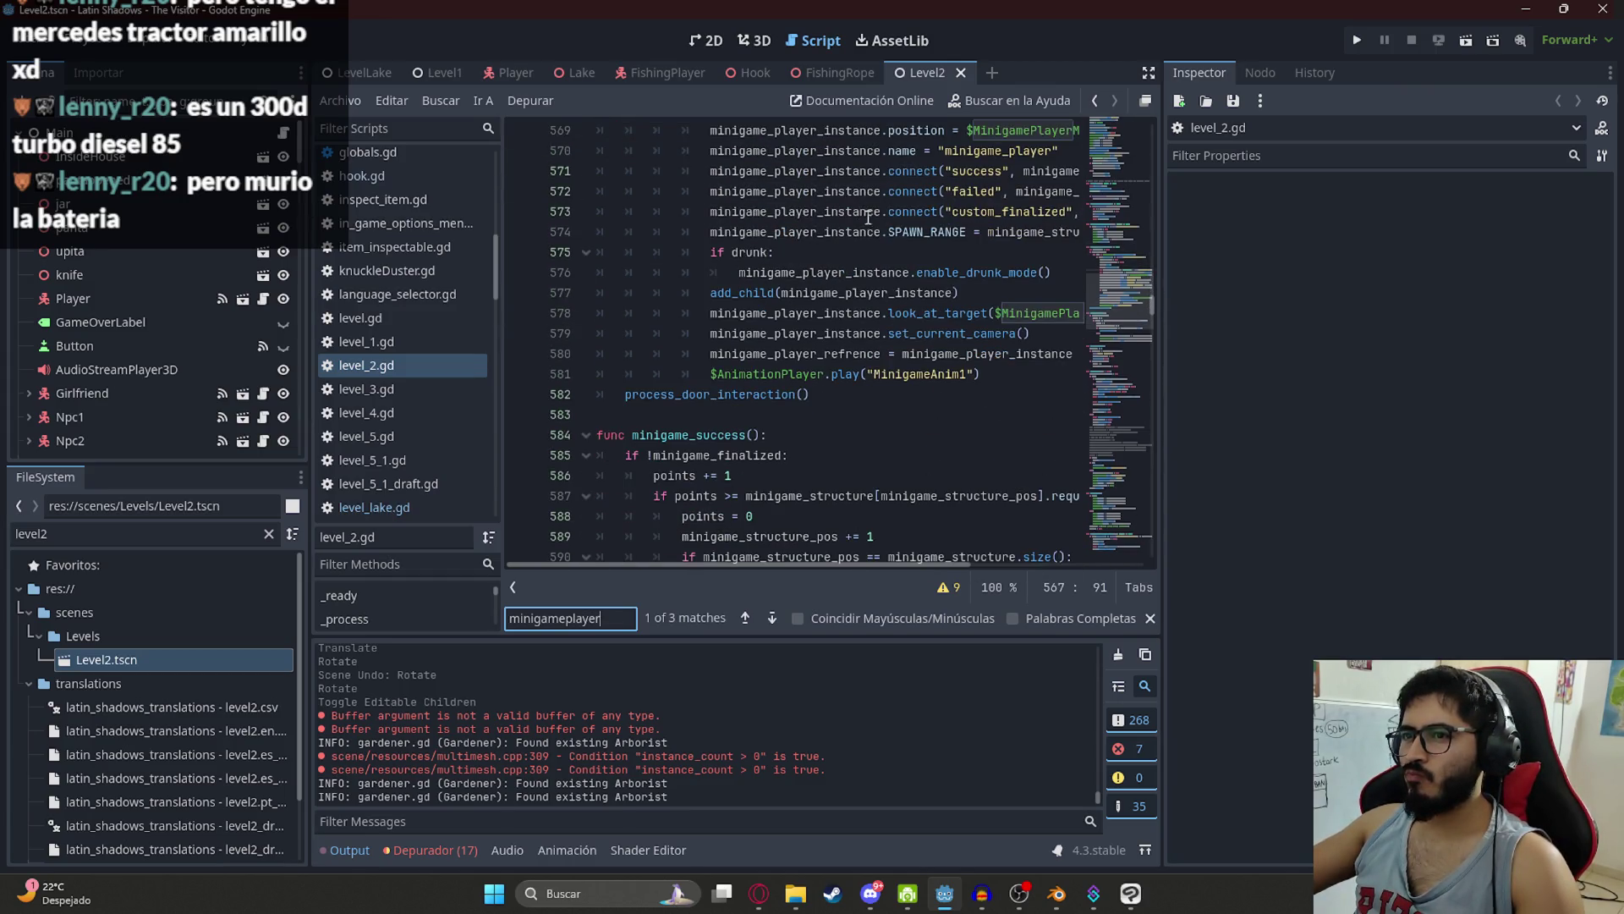
{"action": "left_click", "coordinate": [799, 409]}
{"action": "type", "text": "player.stop"}
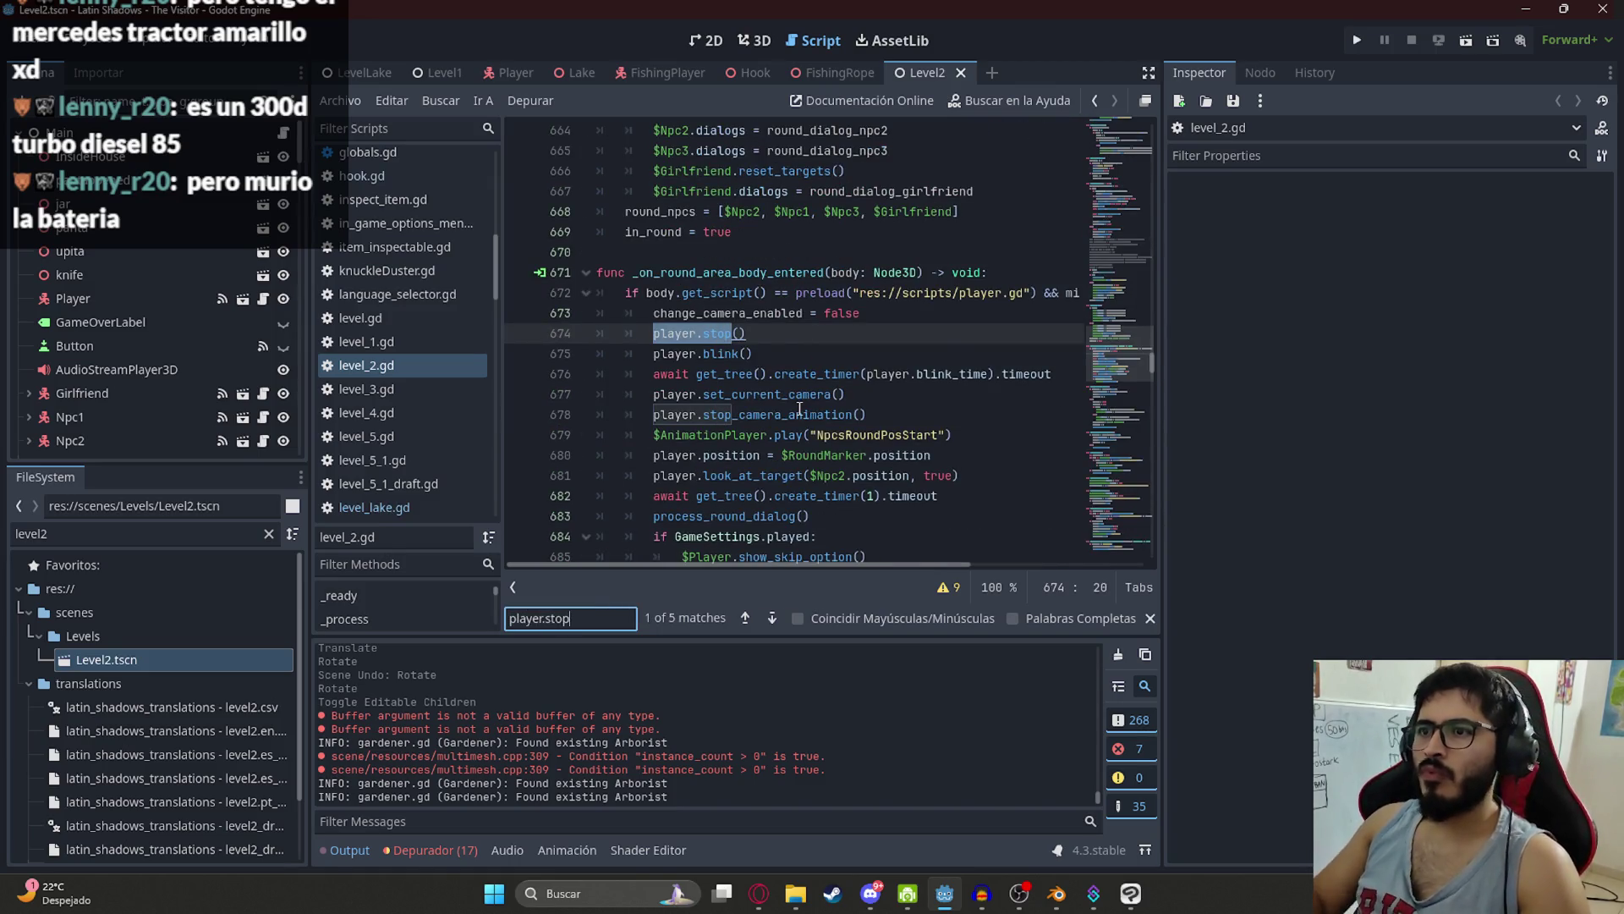
{"action": "key", "text": "Return"}
{"action": "key", "text": "Return"}
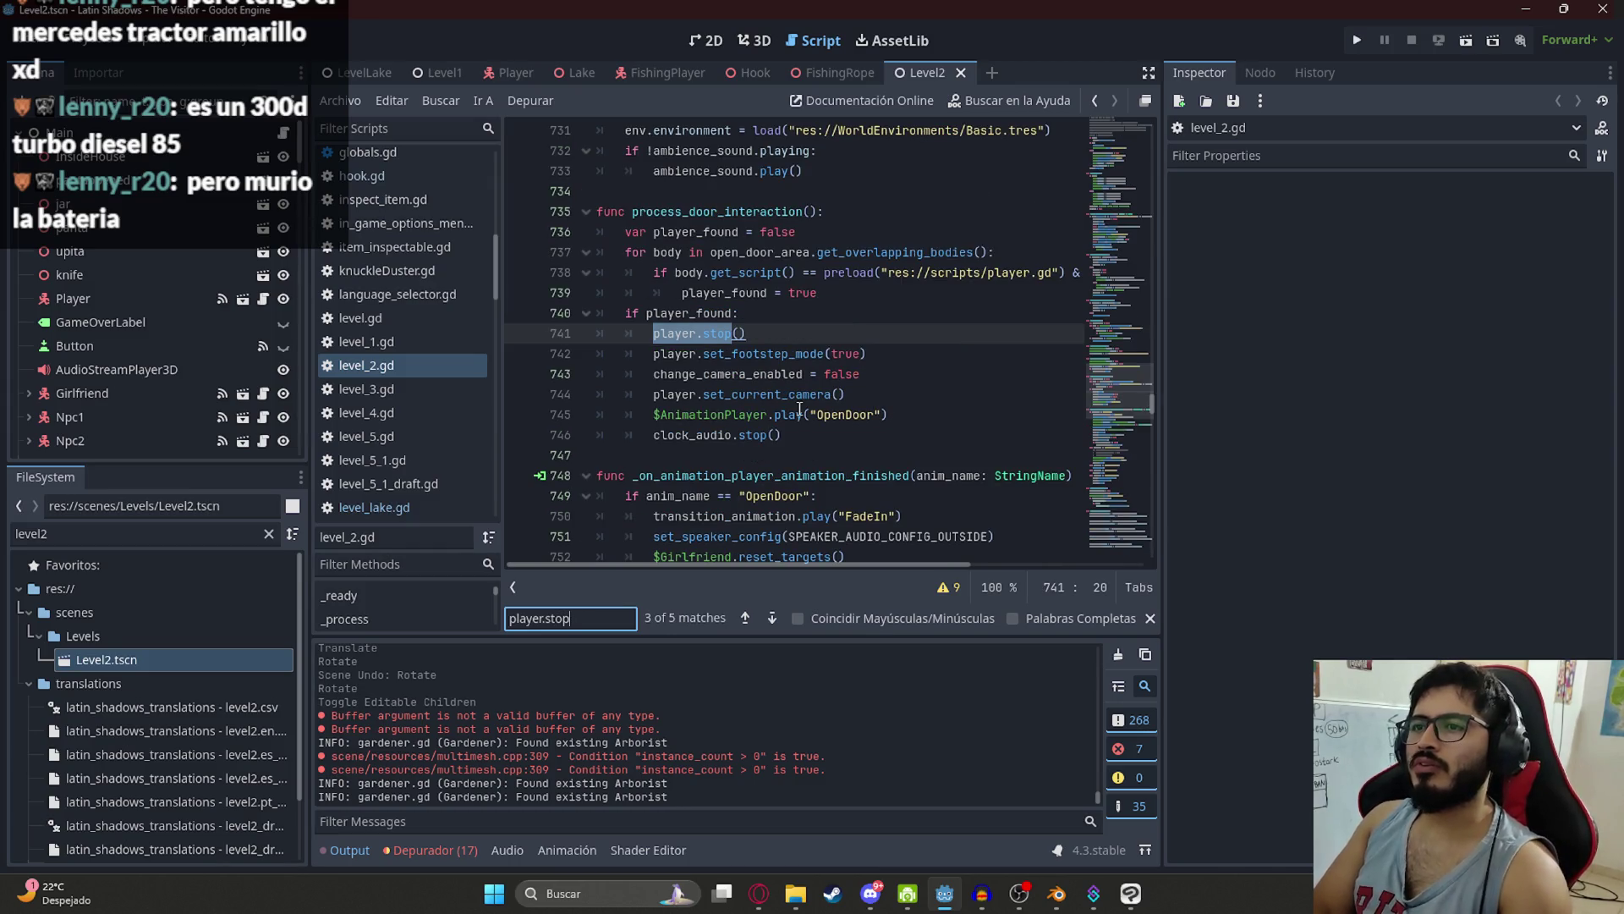
{"action": "key", "text": "Return"}
{"action": "key", "text": "Return"}
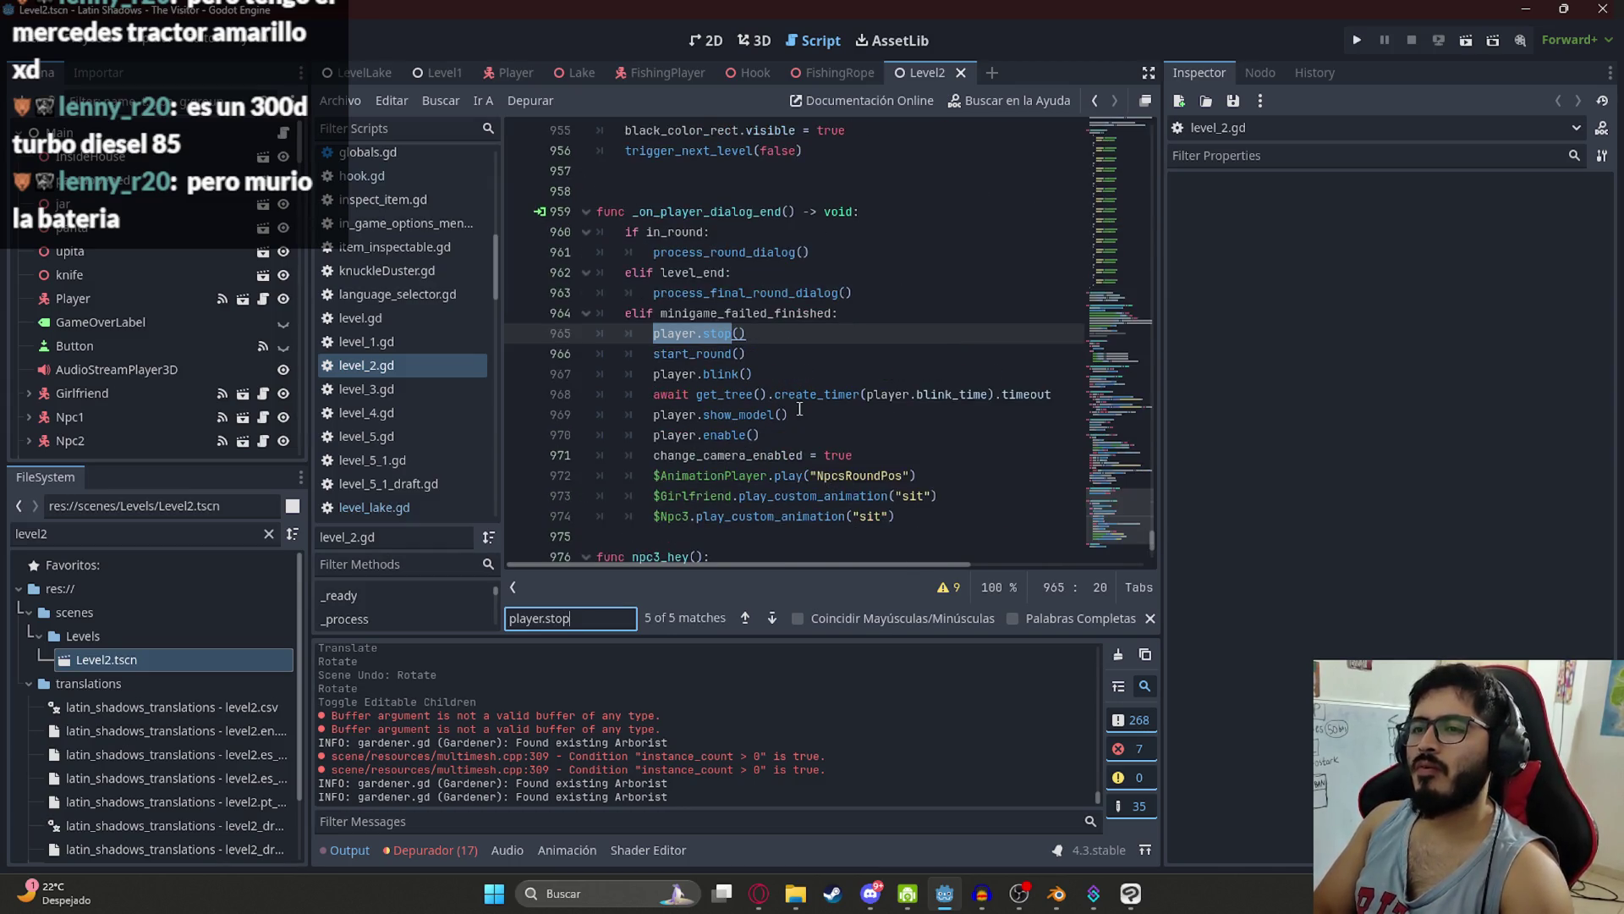
{"action": "key", "text": "Return"}
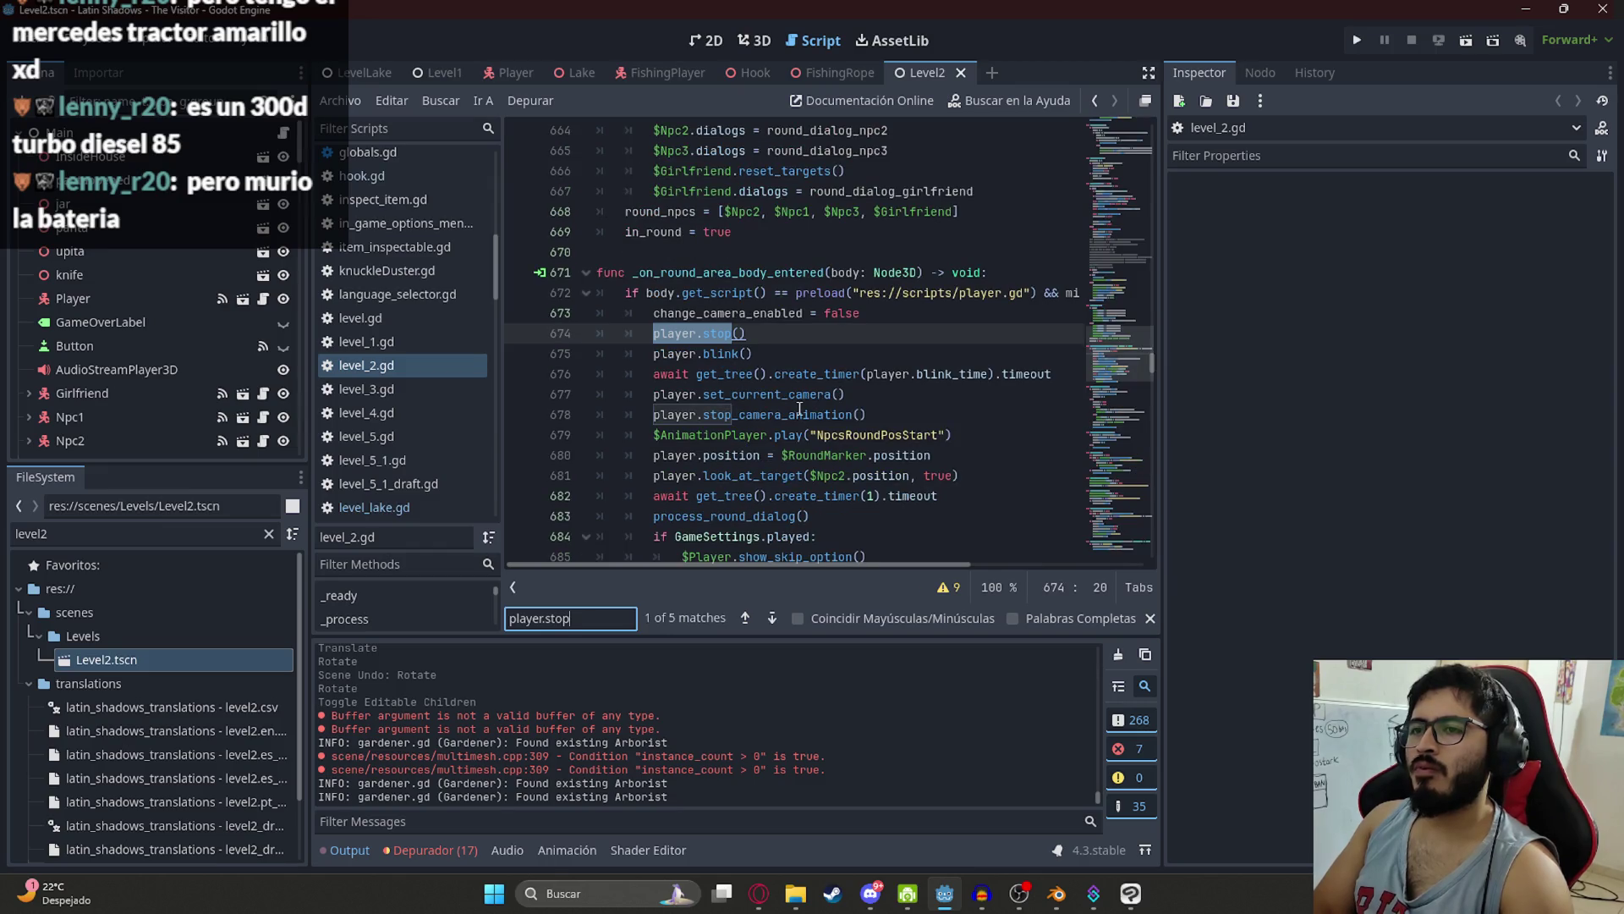
{"action": "key", "text": "Return"}
{"action": "key", "text": "Return"}
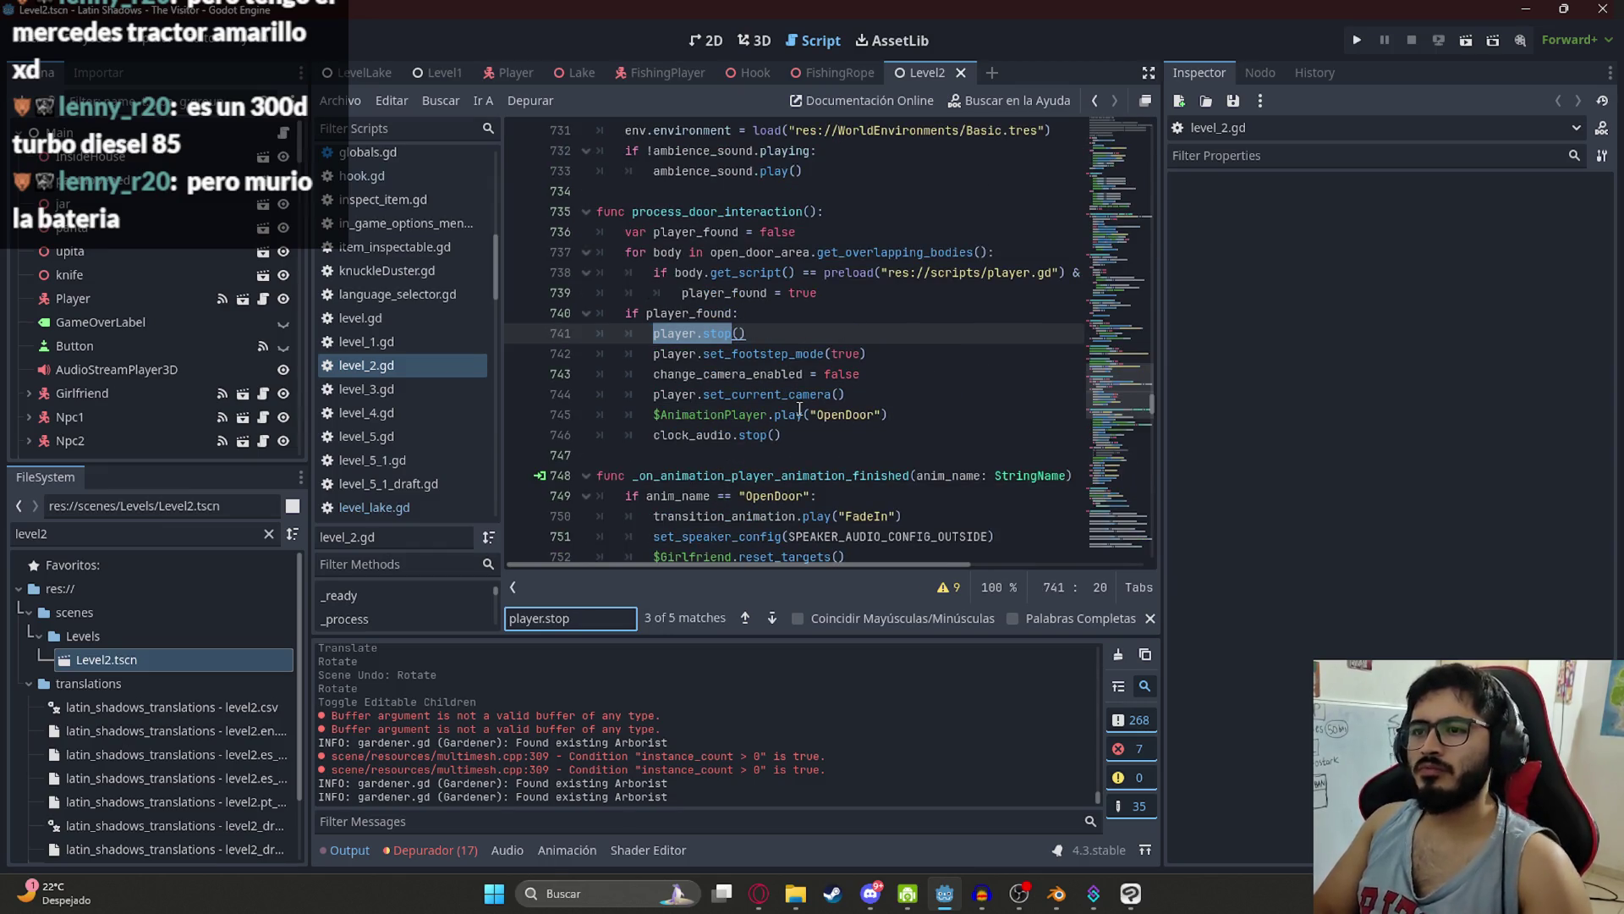
{"action": "key", "text": "Return"}
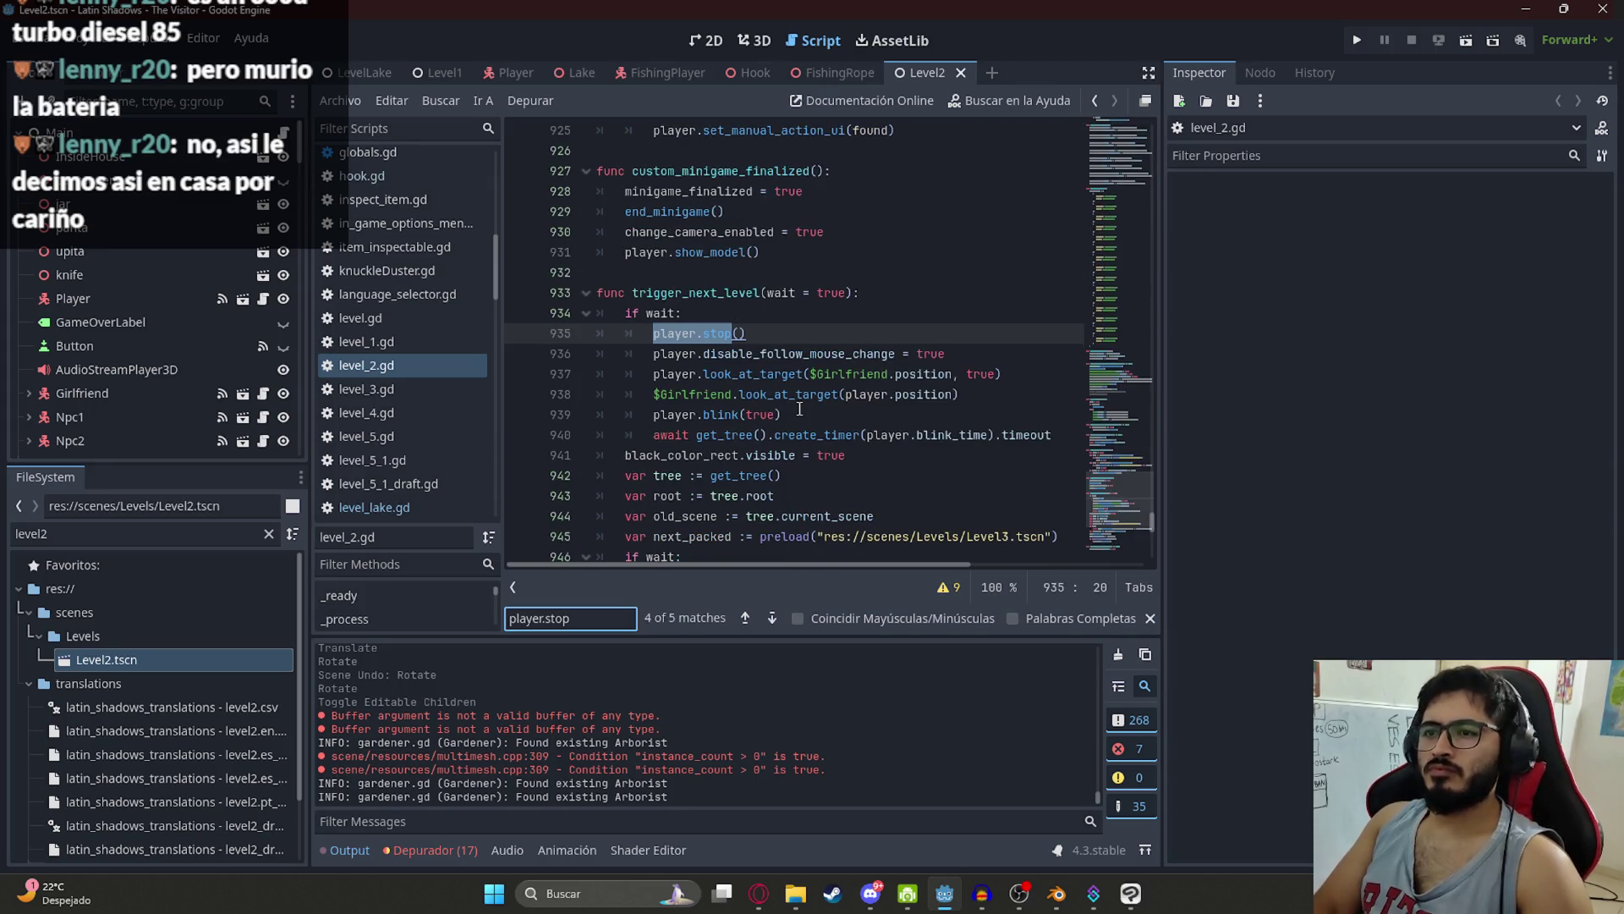
{"action": "key", "text": "Return"}
{"action": "key", "text": "Return"}
- Step through minigame and minigame_active matches to locate the player.disable_player() call
{"action": "key", "text": "ctrl+a"}
{"action": "type", "text": "miniga"}
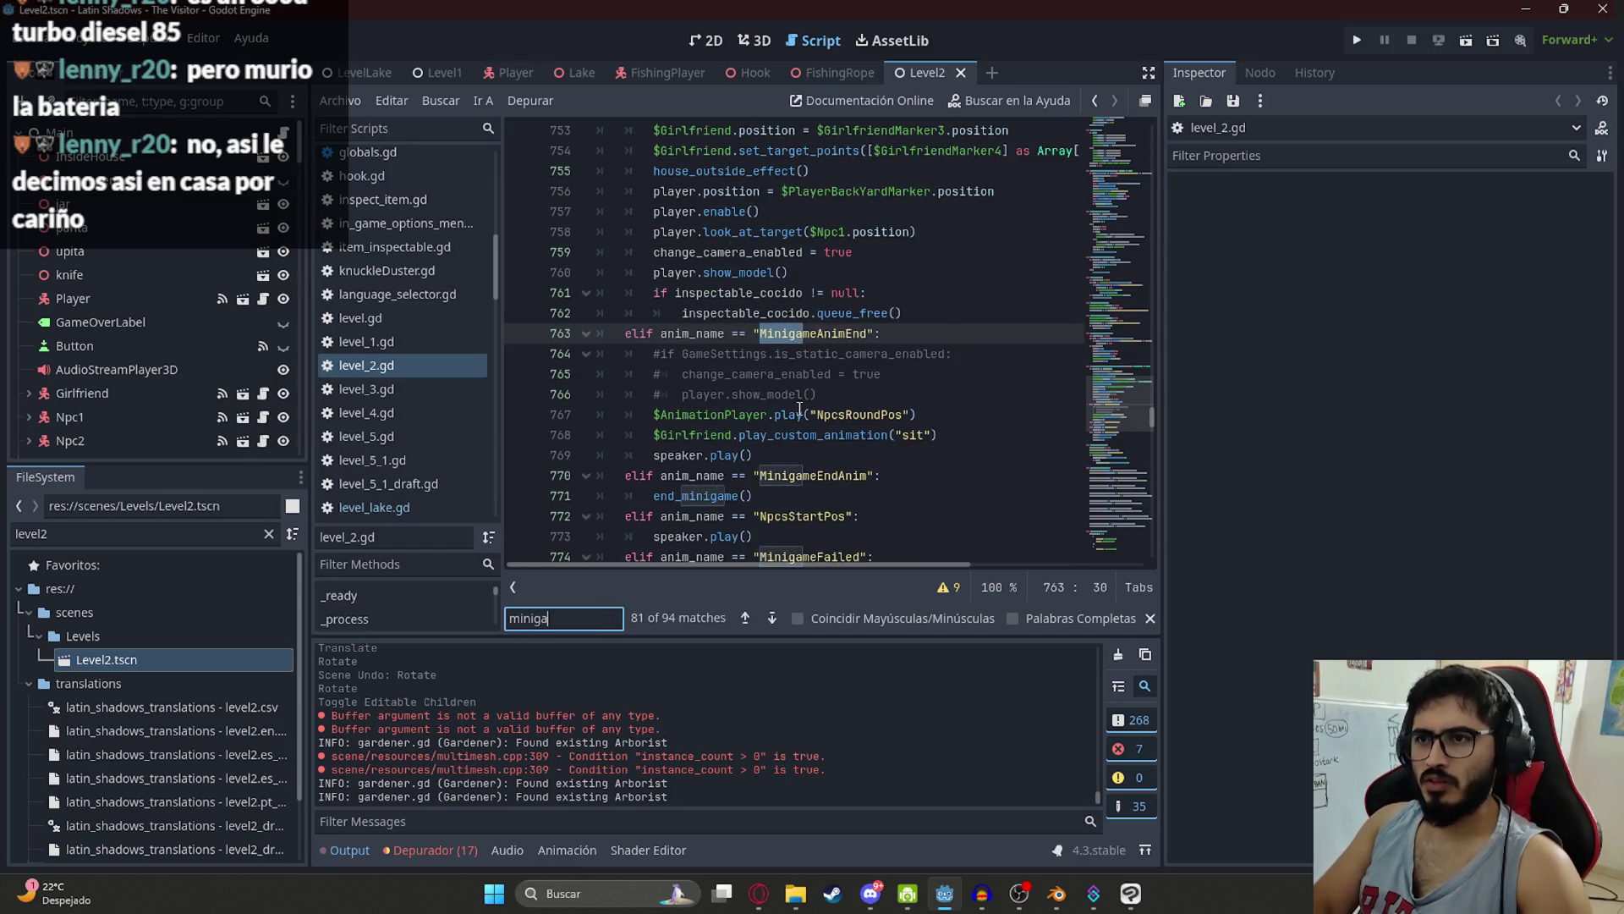
{"action": "type", "text": "me"}
{"action": "key", "text": "Return"}
{"action": "key", "text": "Return"}
{"action": "key", "text": "Return"}
{"action": "key", "text": "Return"}
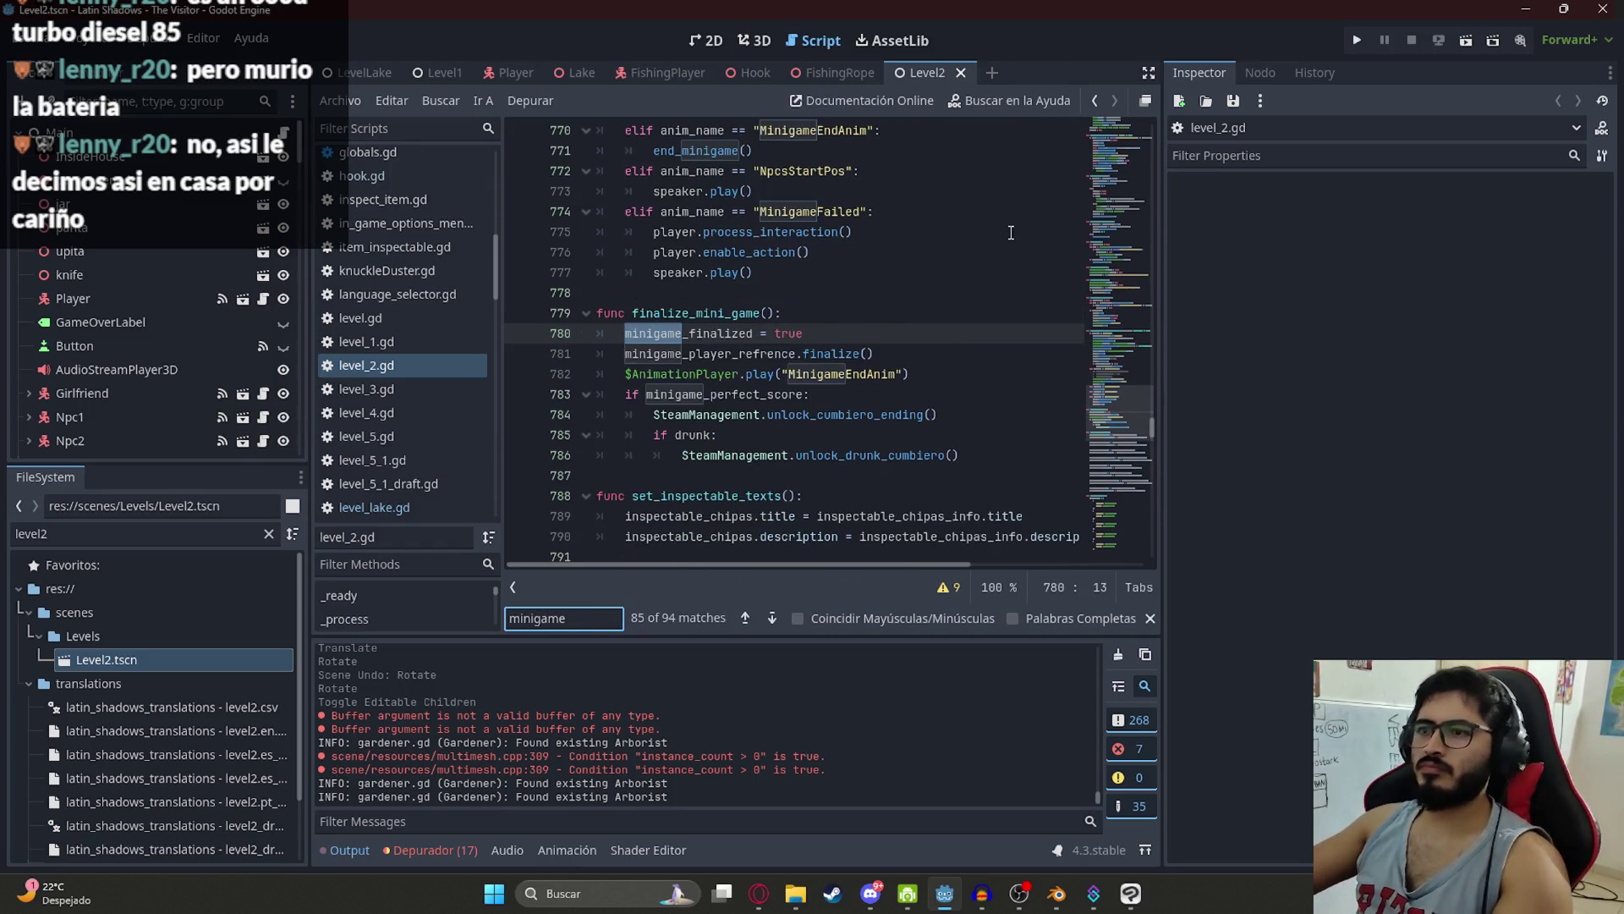
{"action": "key", "text": "Return"}
{"action": "key", "text": "Return"}
{"action": "key", "text": "Return"}
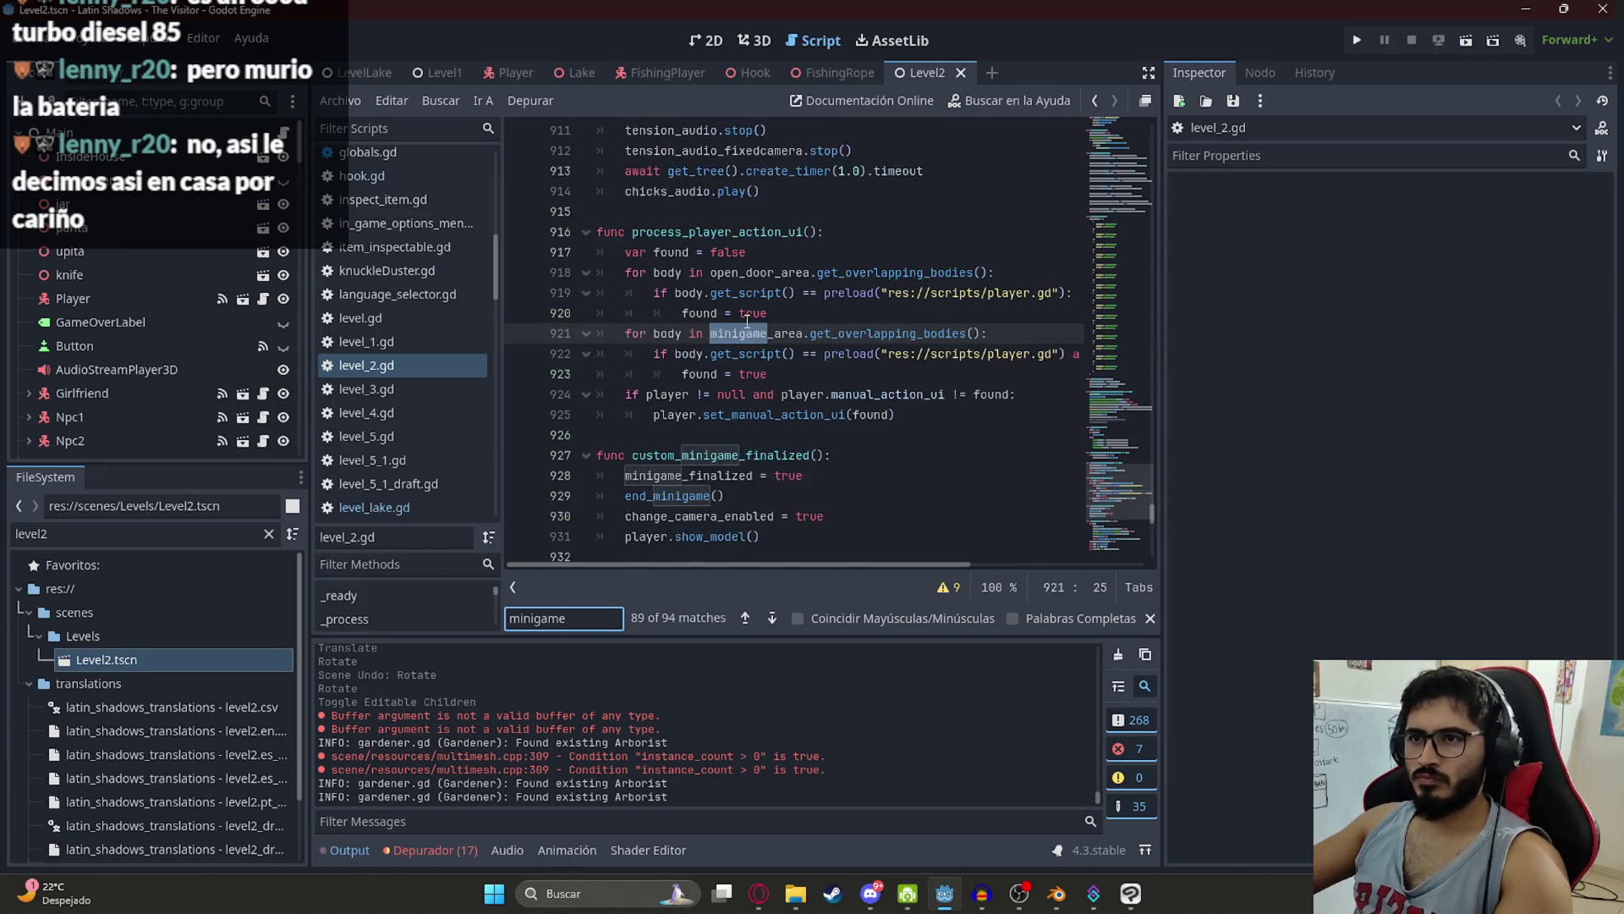
{"action": "key", "text": "Return"}
{"action": "key", "text": "Return"}
{"action": "key", "text": "Return"}
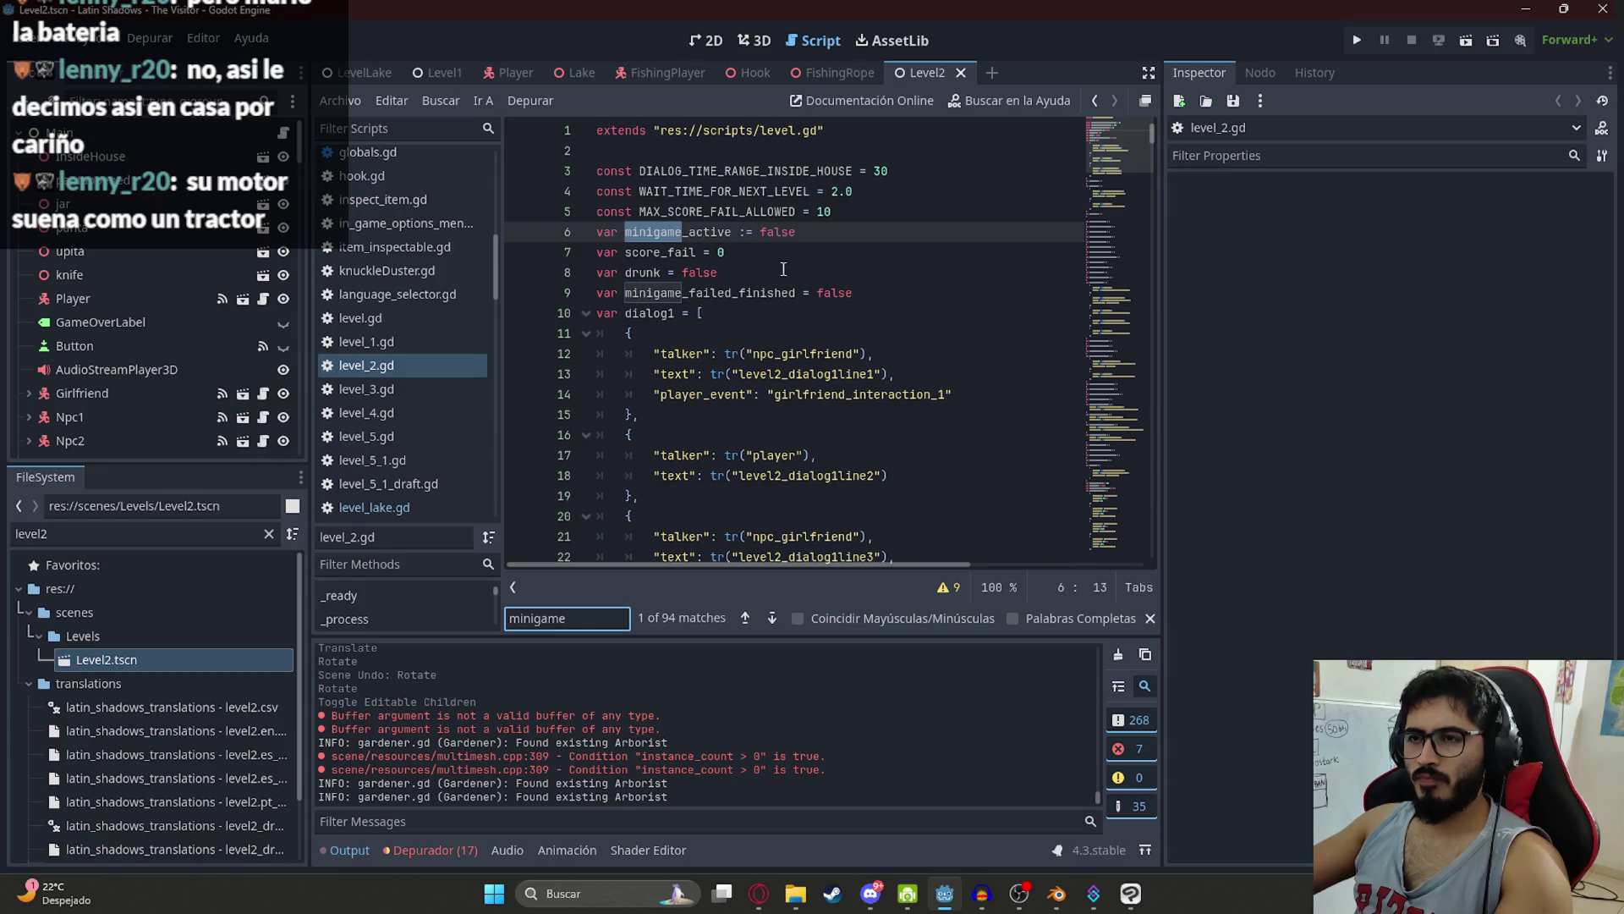
{"action": "double_click", "coordinate": [687, 233]}
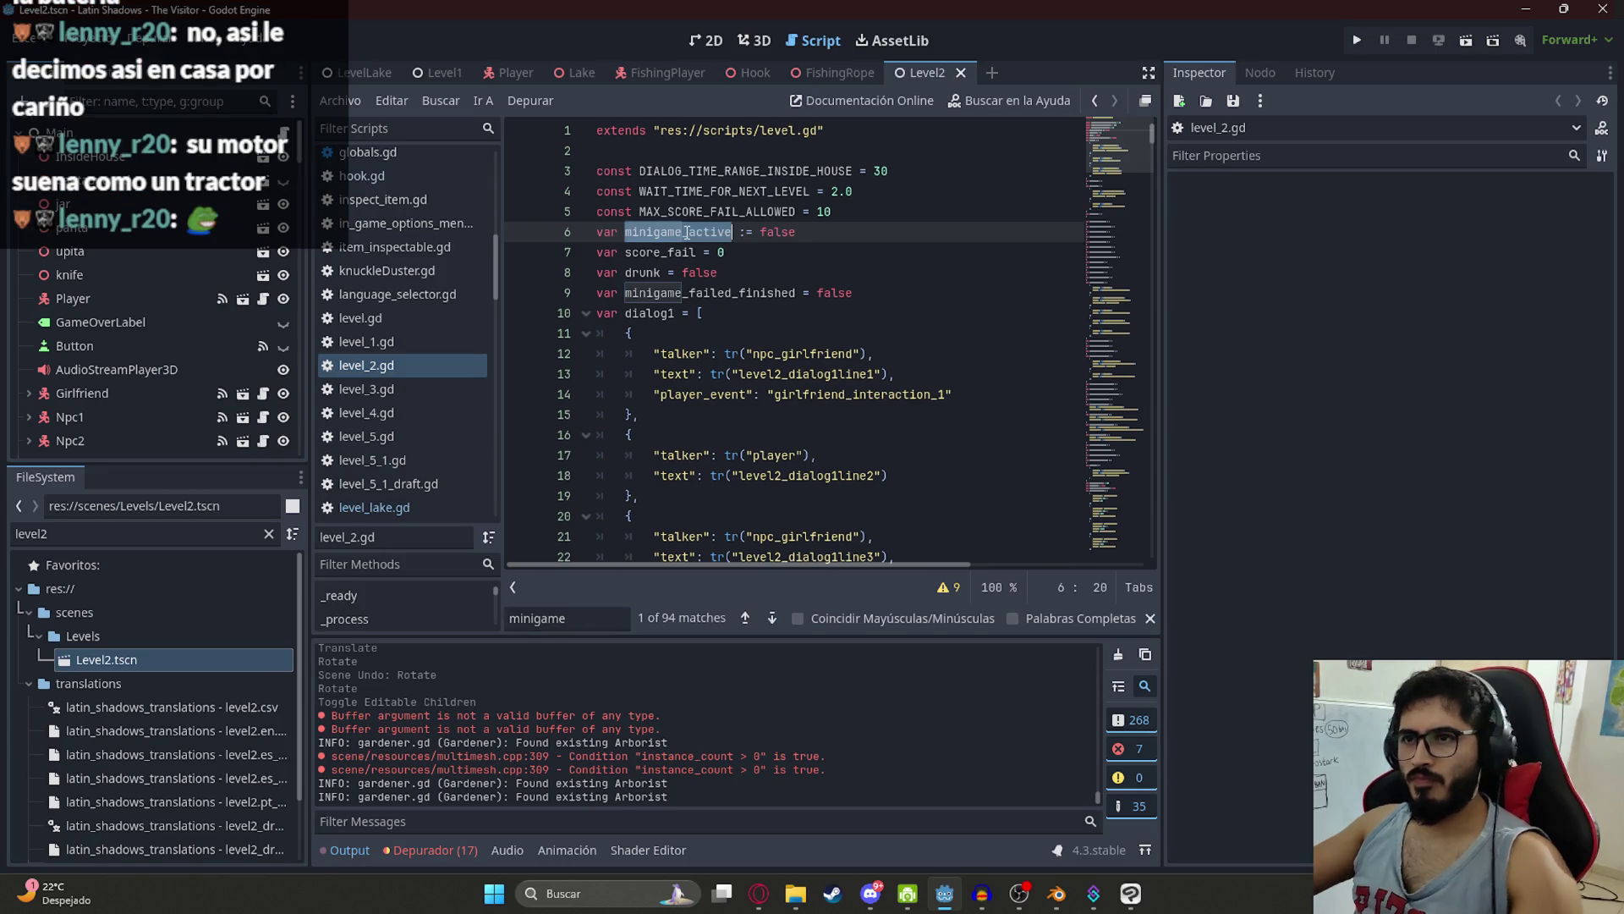
{"action": "key", "text": "ctrl+f"}
{"action": "key", "text": "Return"}
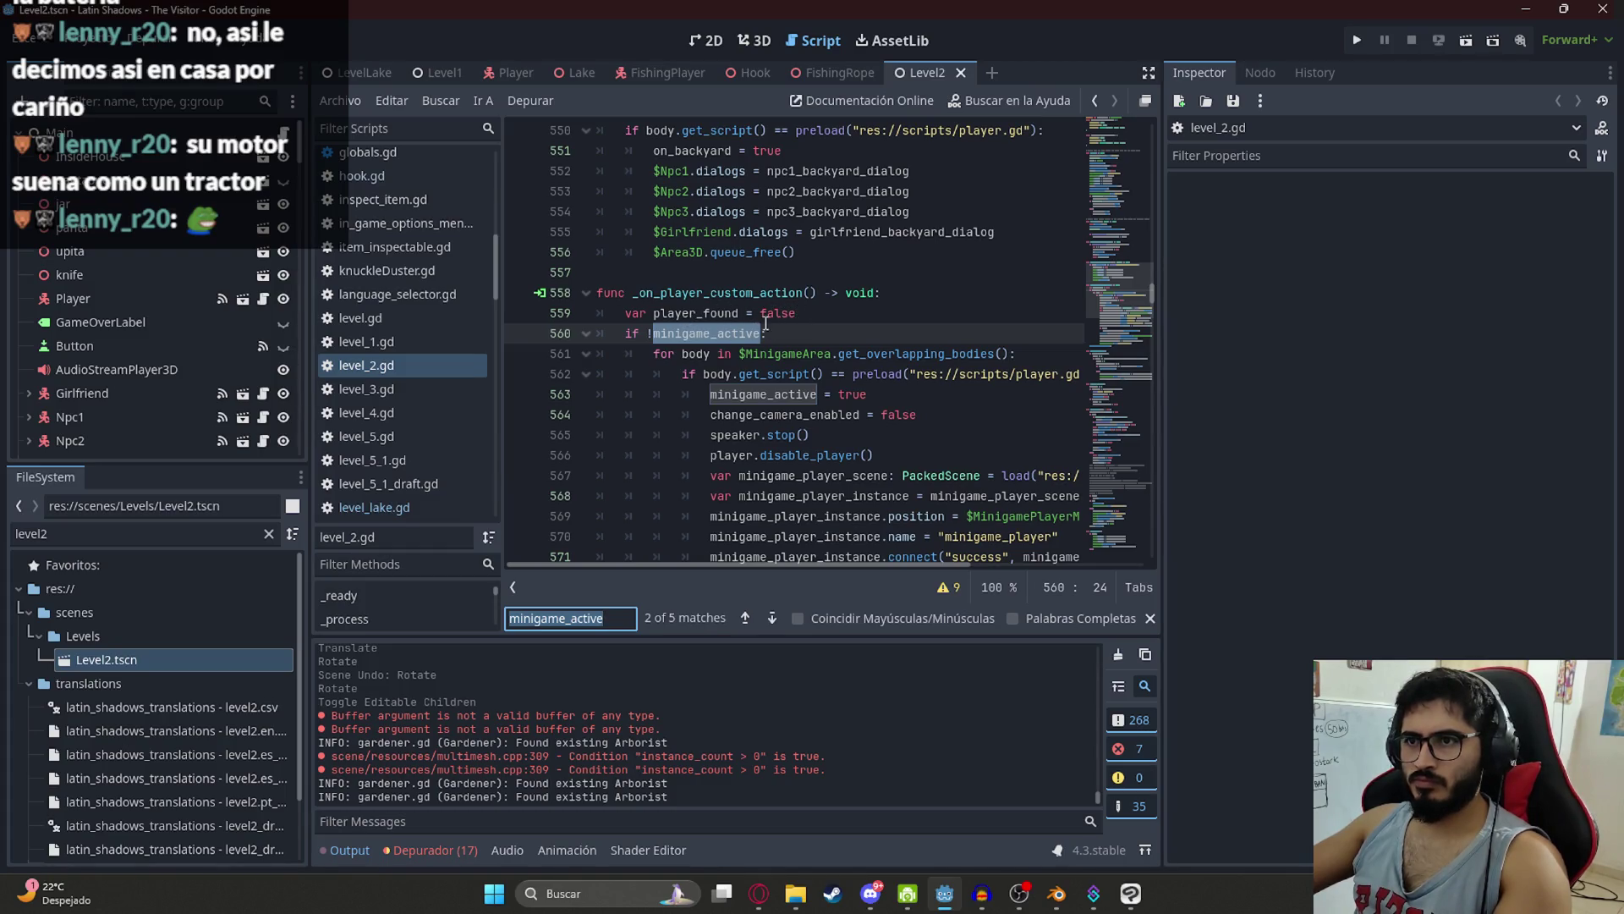
{"action": "key", "text": "Return"}
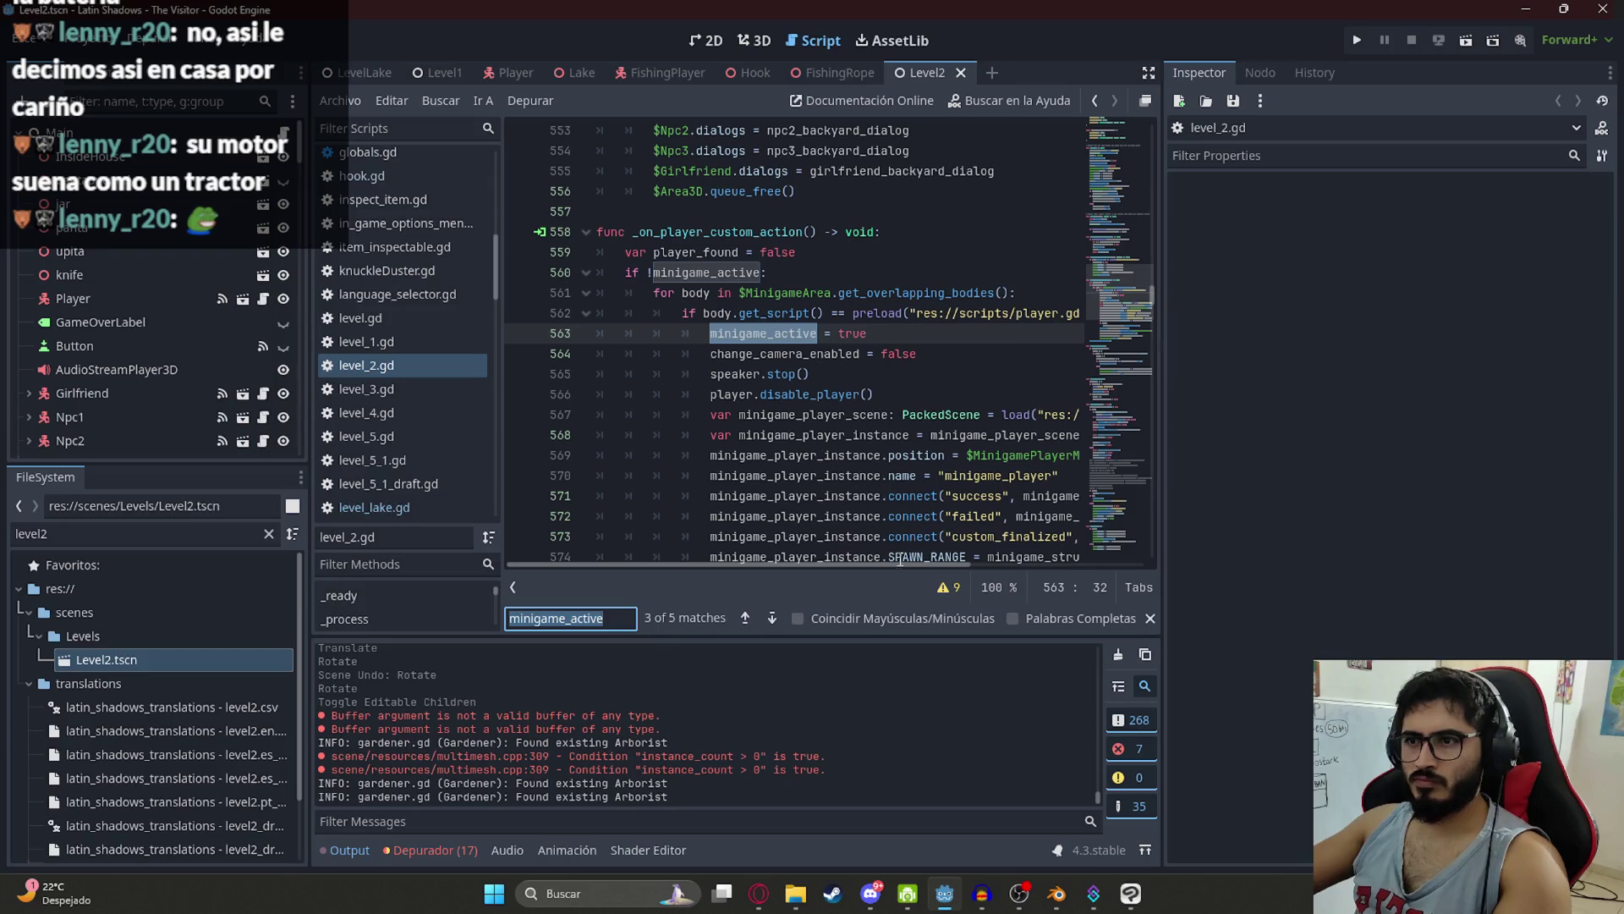
{"action": "left_click_drag", "start_coordinate": [873, 566], "coordinate": [917, 566]}
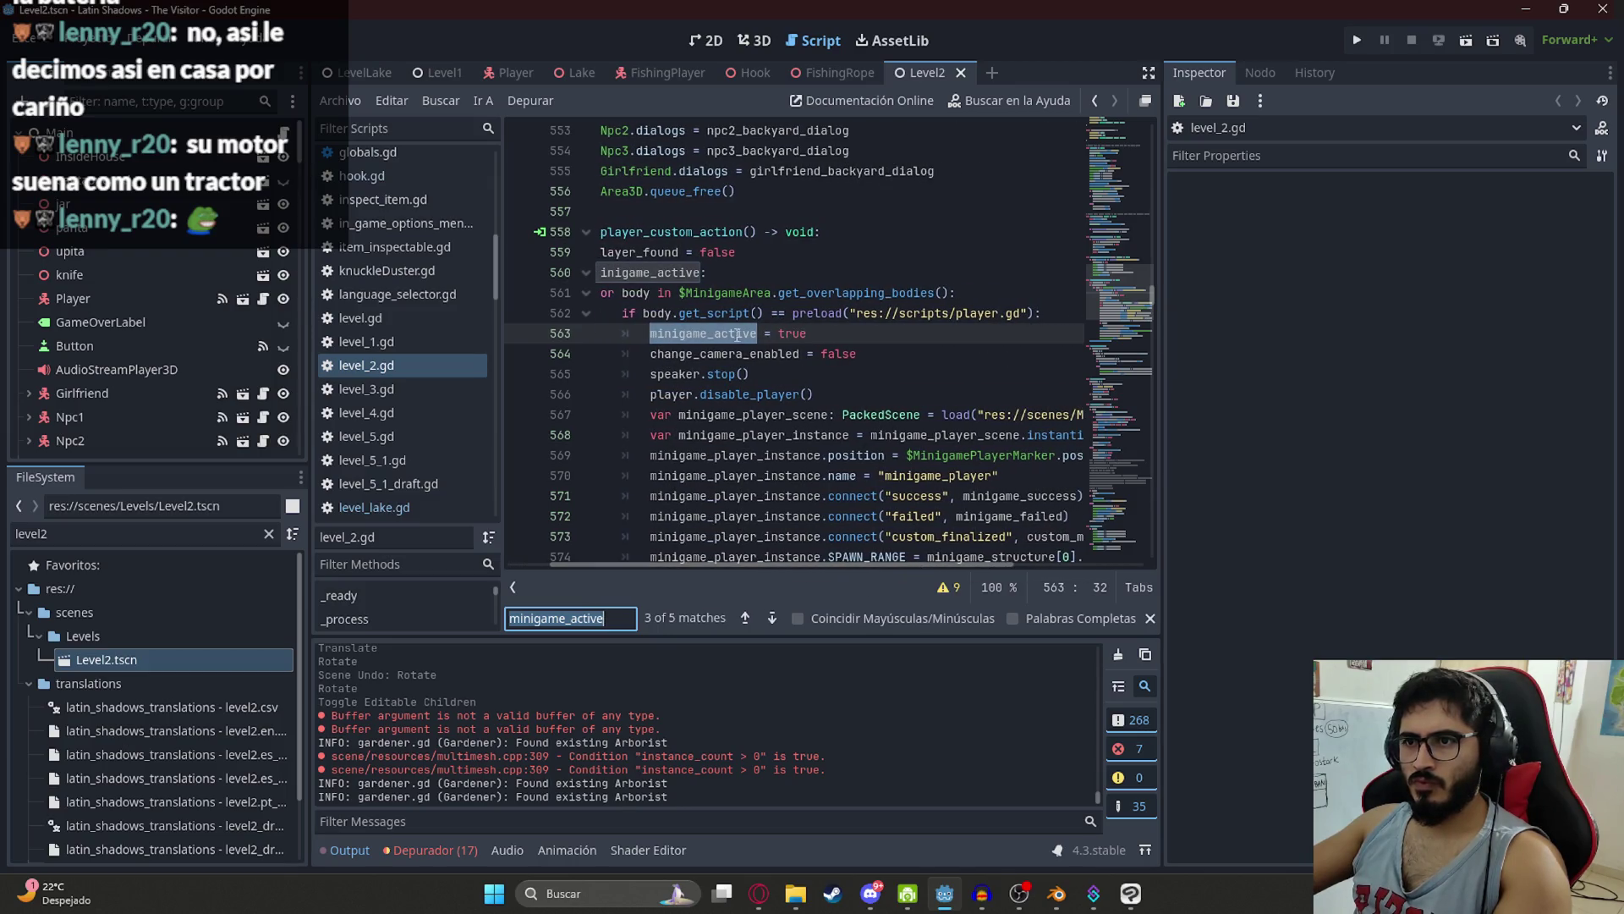
{"action": "left_click", "coordinate": [818, 394]}
{"action": "key", "text": "shift+Home"}
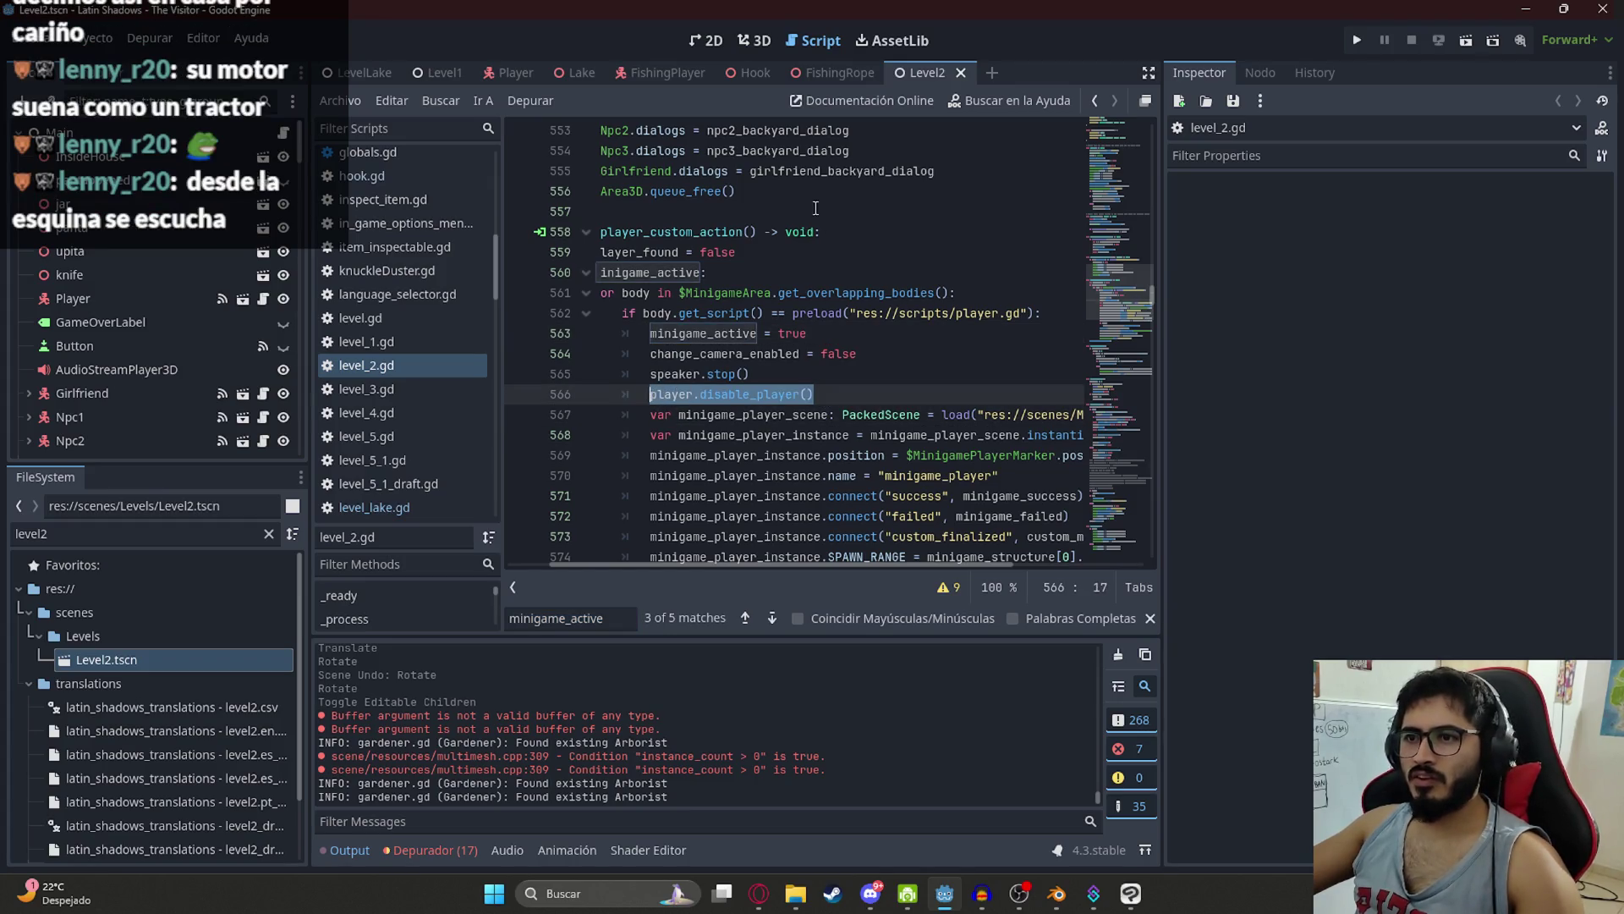
{"action": "left_click", "coordinate": [362, 73]}
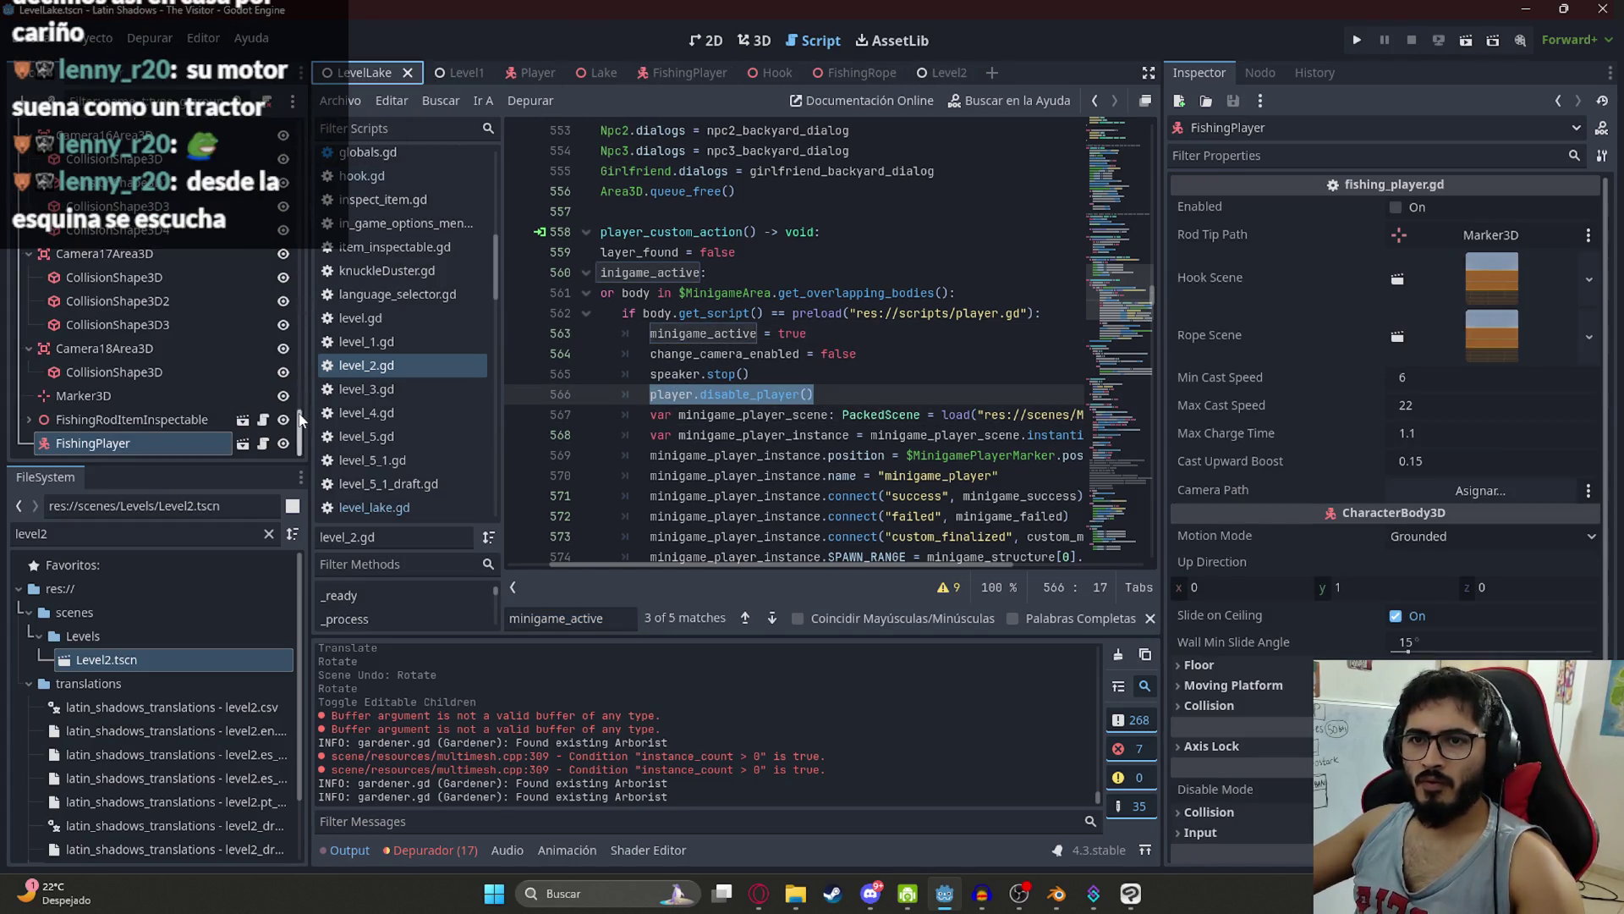
- Insert player.disable_player() above fishing_player.enable() in _on_player_fishing, then run the LevelLake scene
{"action": "scroll", "coordinate": [292, 135], "scroll_direction": "up", "scroll_amount": 5}
{"action": "left_click", "coordinate": [263, 133]}
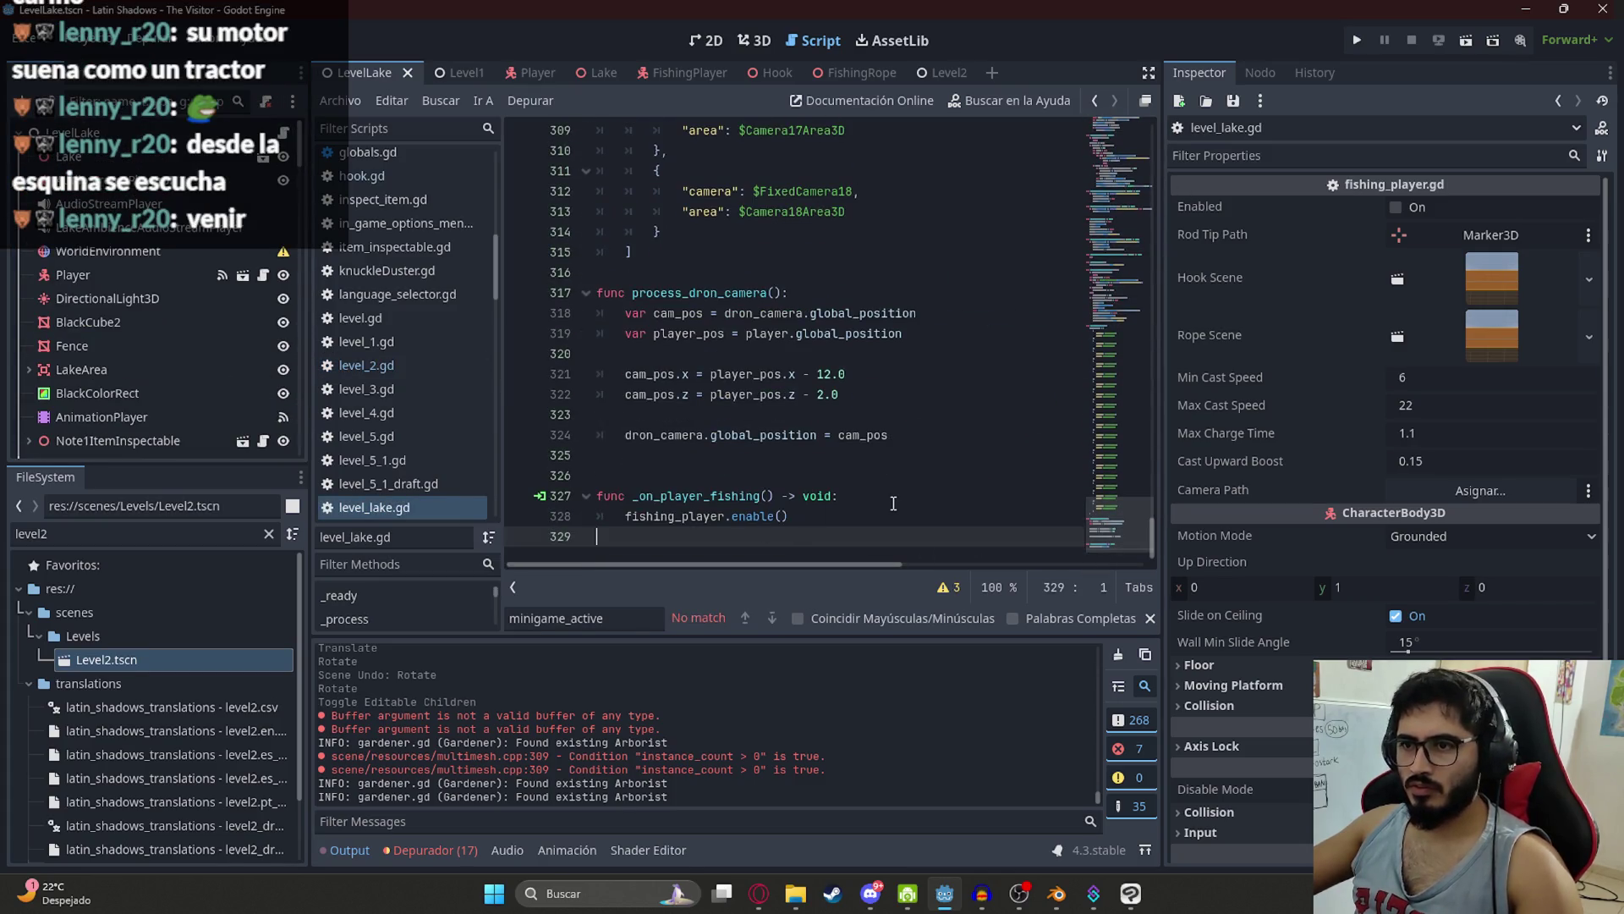
{"action": "key", "text": "alt+Up"}
{"action": "type", "text": "player.disable_player()"}
{"action": "key", "text": "Down"}
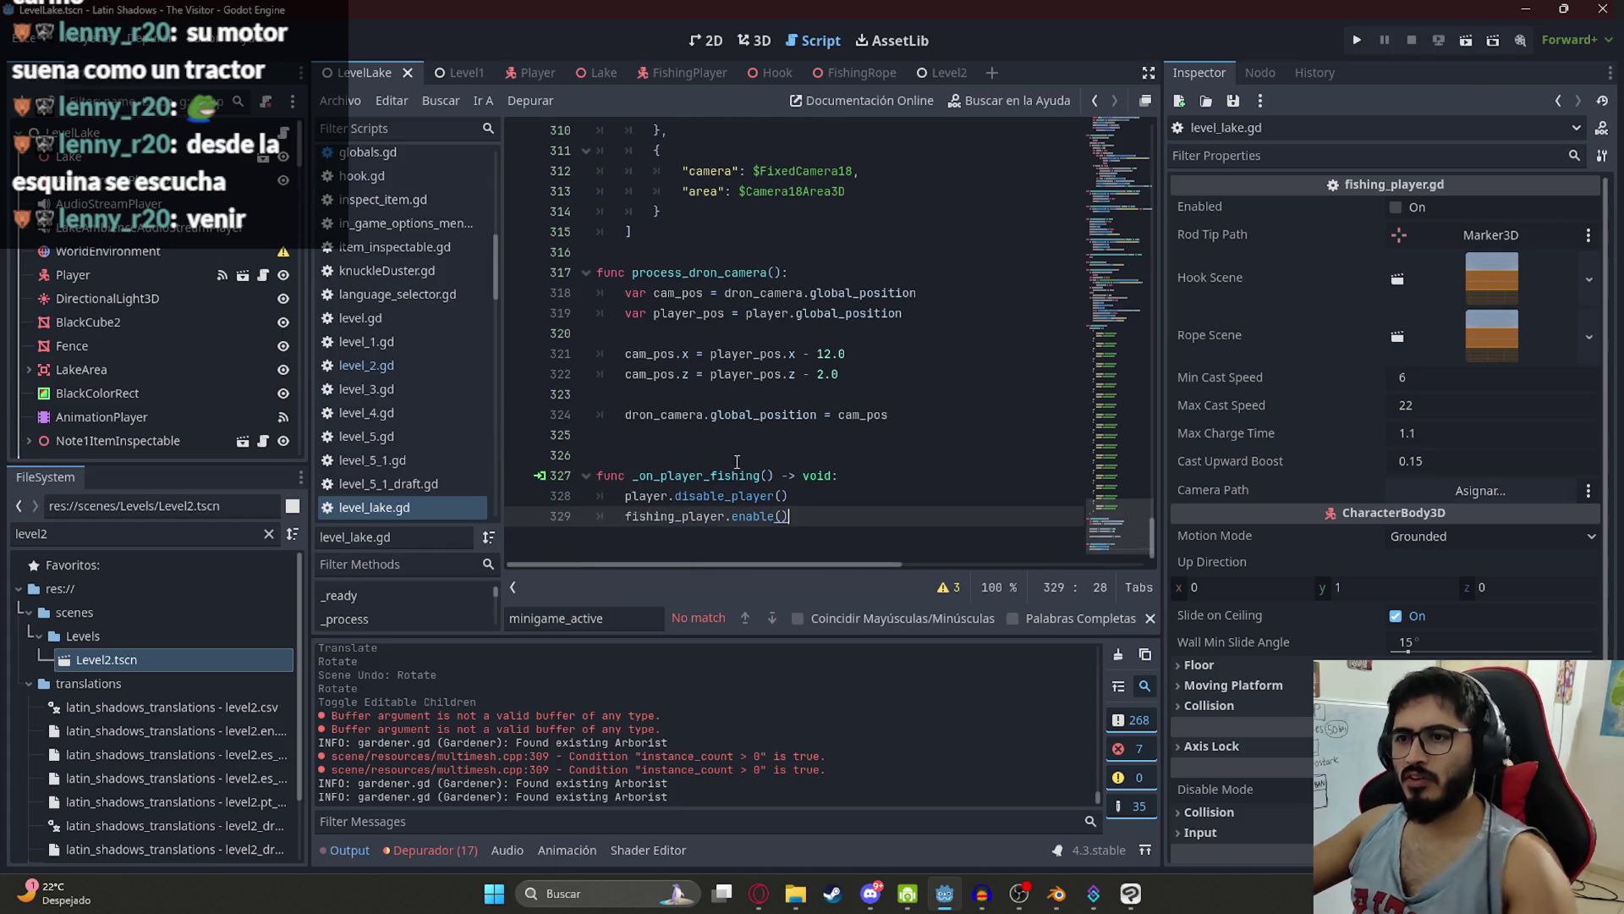
{"action": "right_click", "coordinate": [337, 71]}
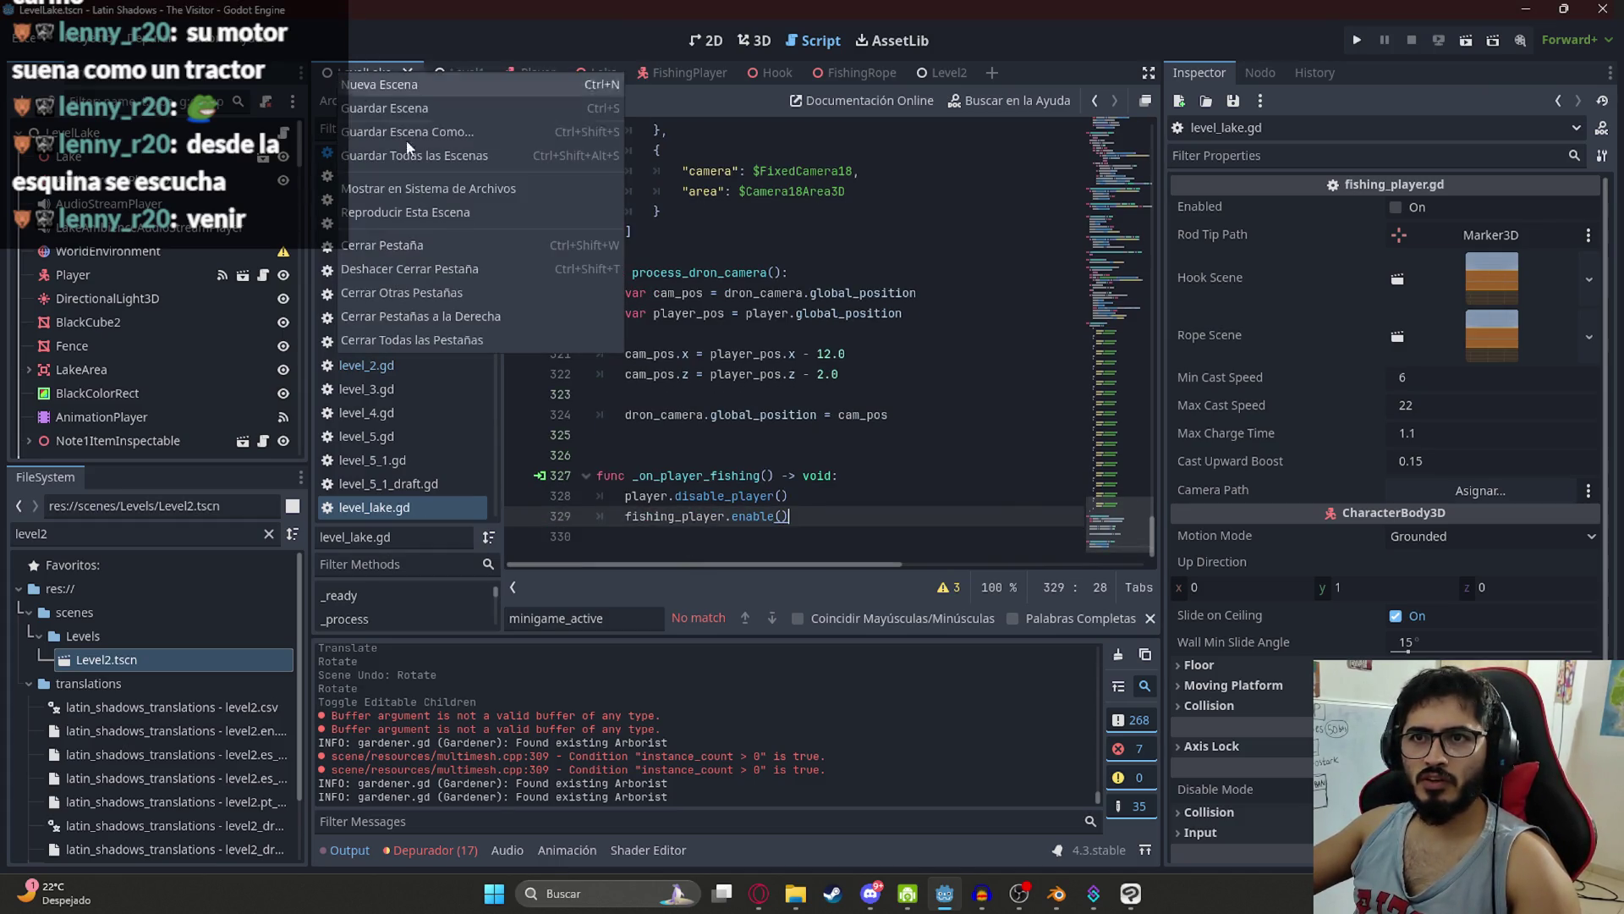
{"action": "left_click", "coordinate": [475, 220]}
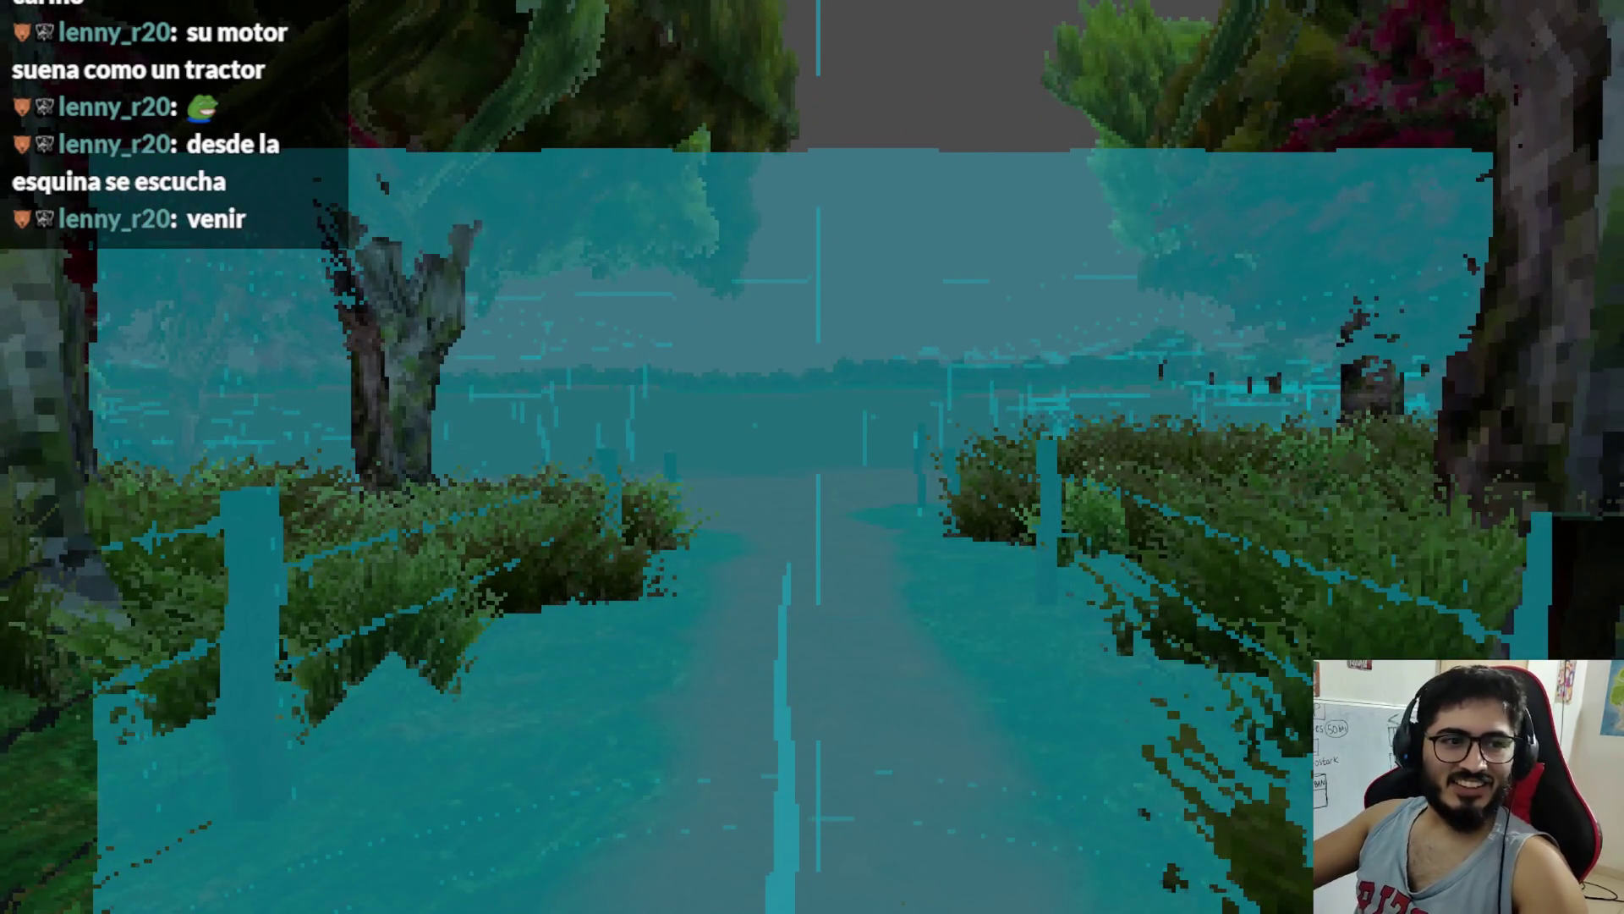
- Quit and relaunch the LevelLake scene, choose Pescar at the rod prompt, then stop the game
{"action": "key", "text": "Escape"}
{"action": "left_click", "coordinate": [702, 664]}
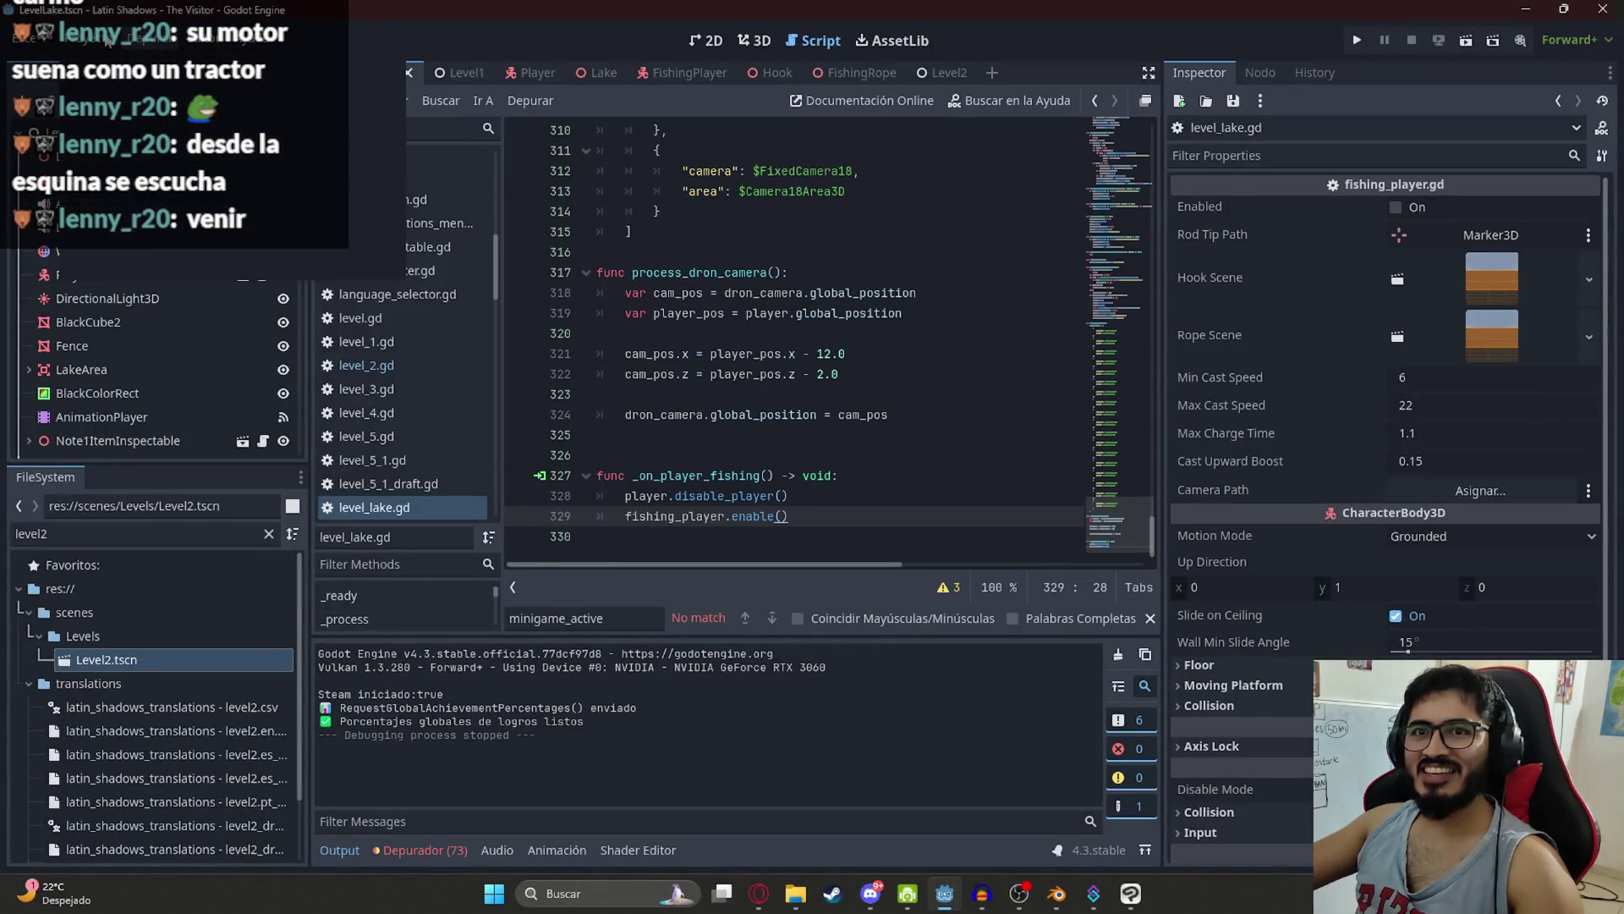
{"action": "left_click", "coordinate": [149, 40]}
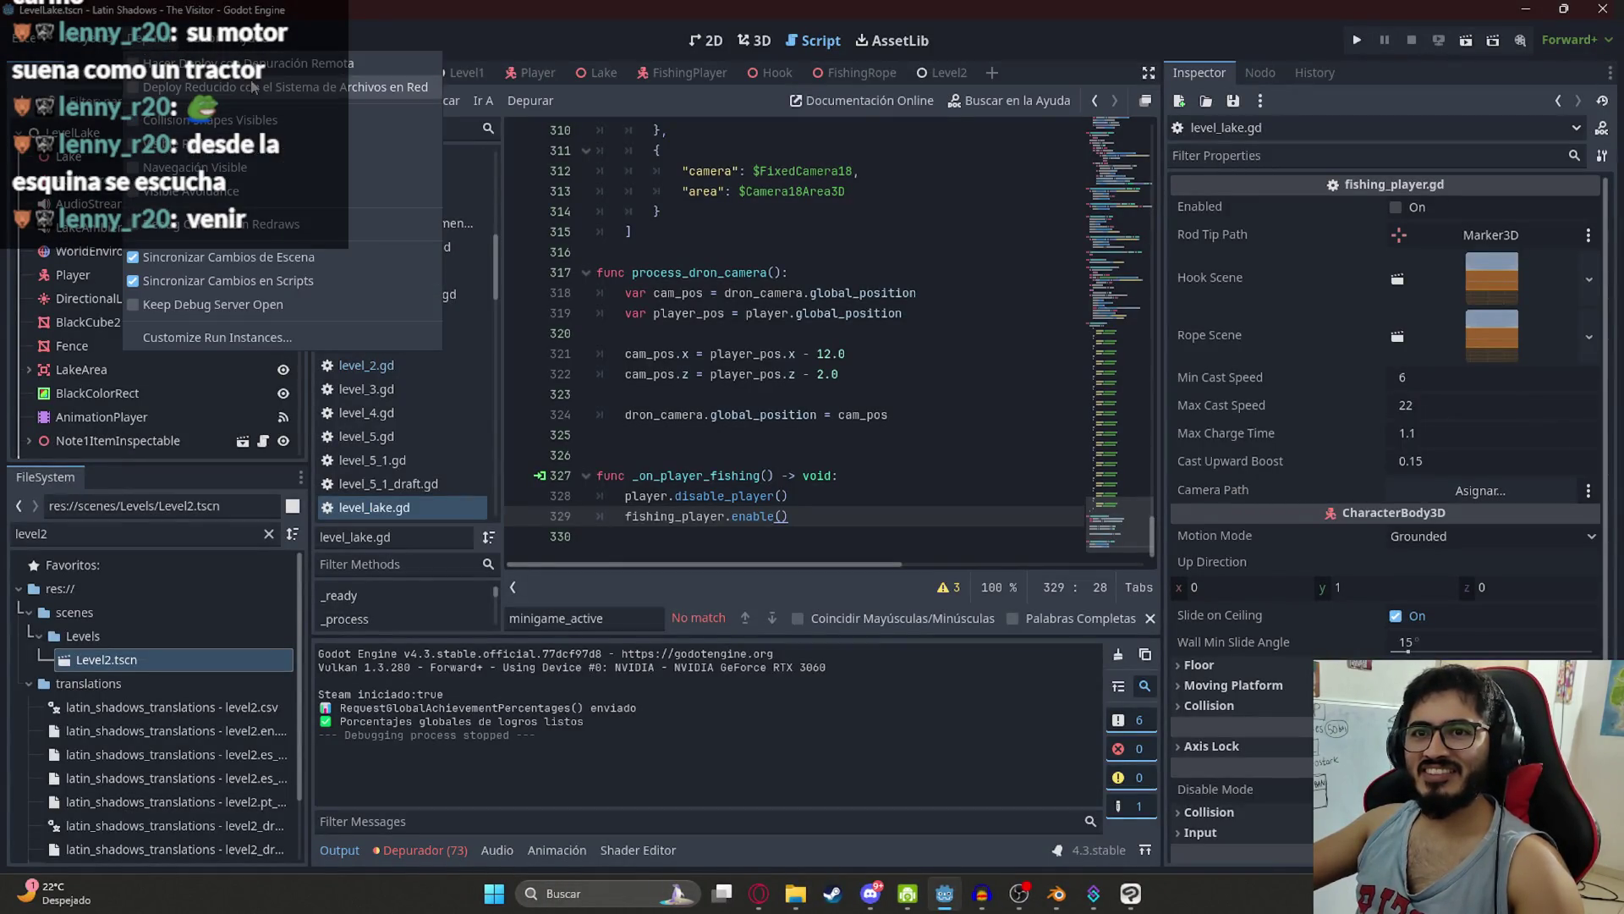
{"action": "left_click", "coordinate": [832, 173], "text": "shift"}
{"action": "right_click", "coordinate": [360, 79]}
{"action": "left_click", "coordinate": [448, 191]}
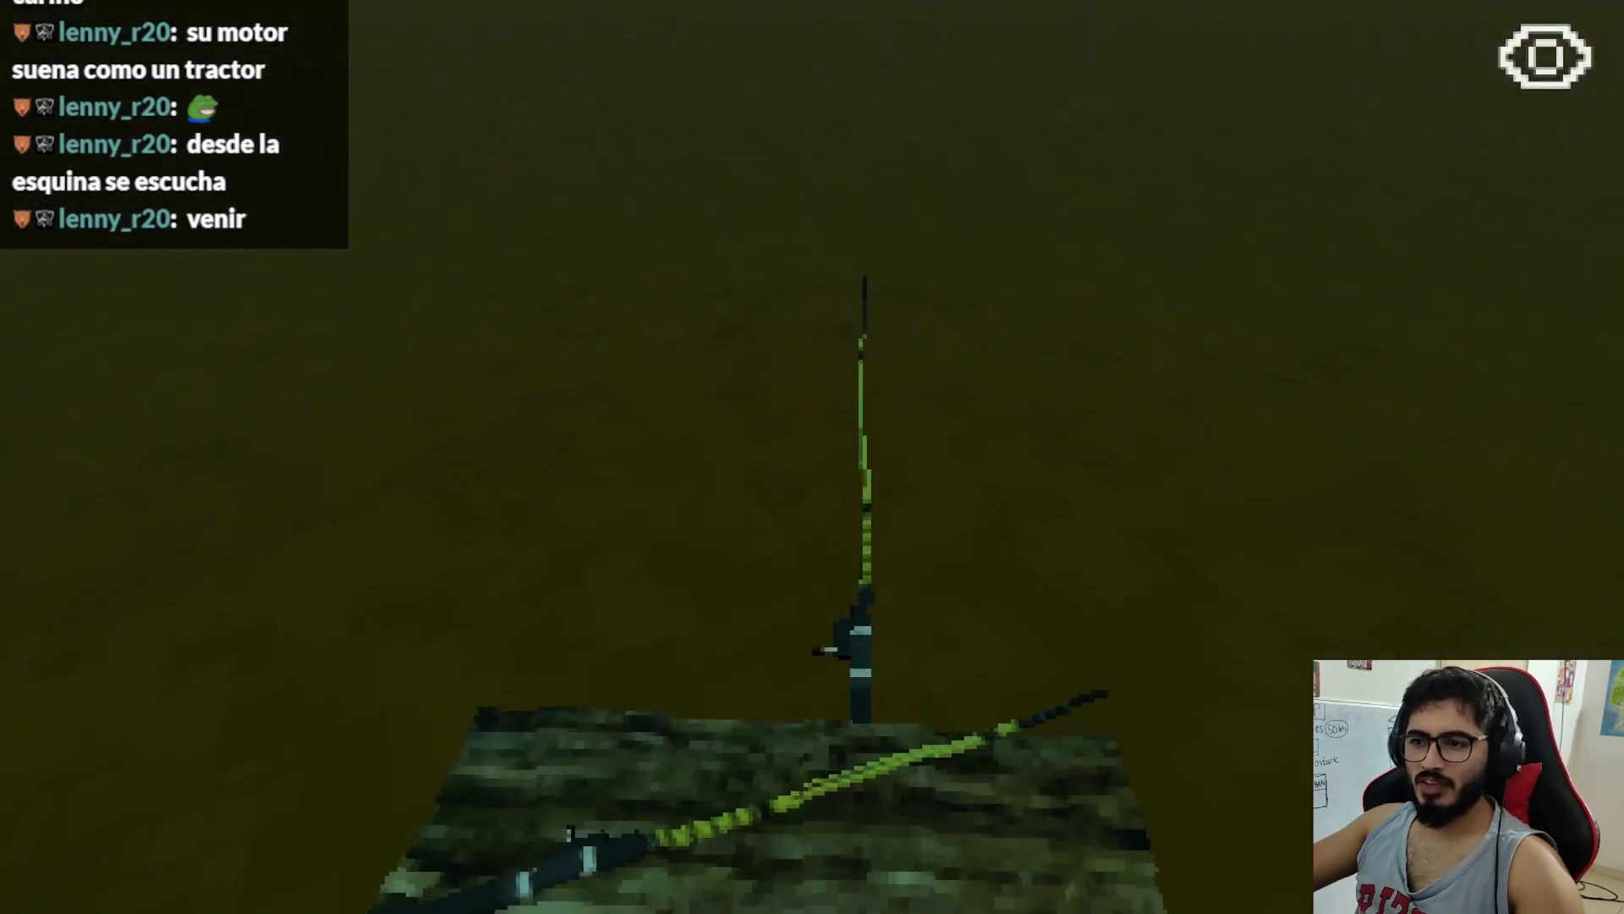
{"action": "left_click", "coordinate": [542, 800]}
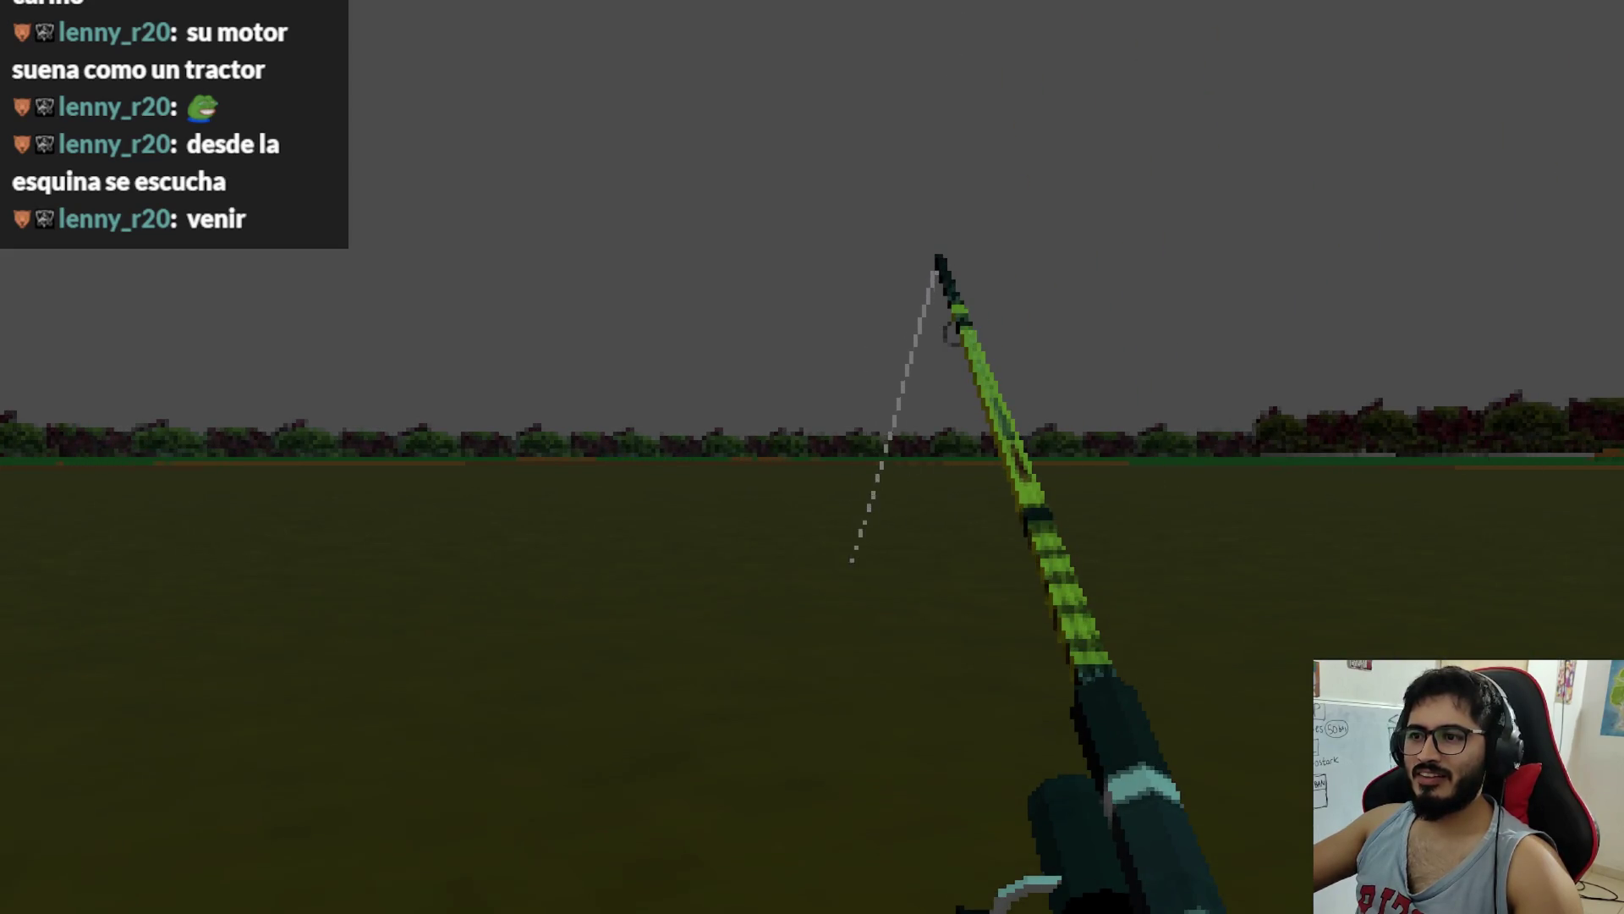
{"action": "key", "text": "F8"}
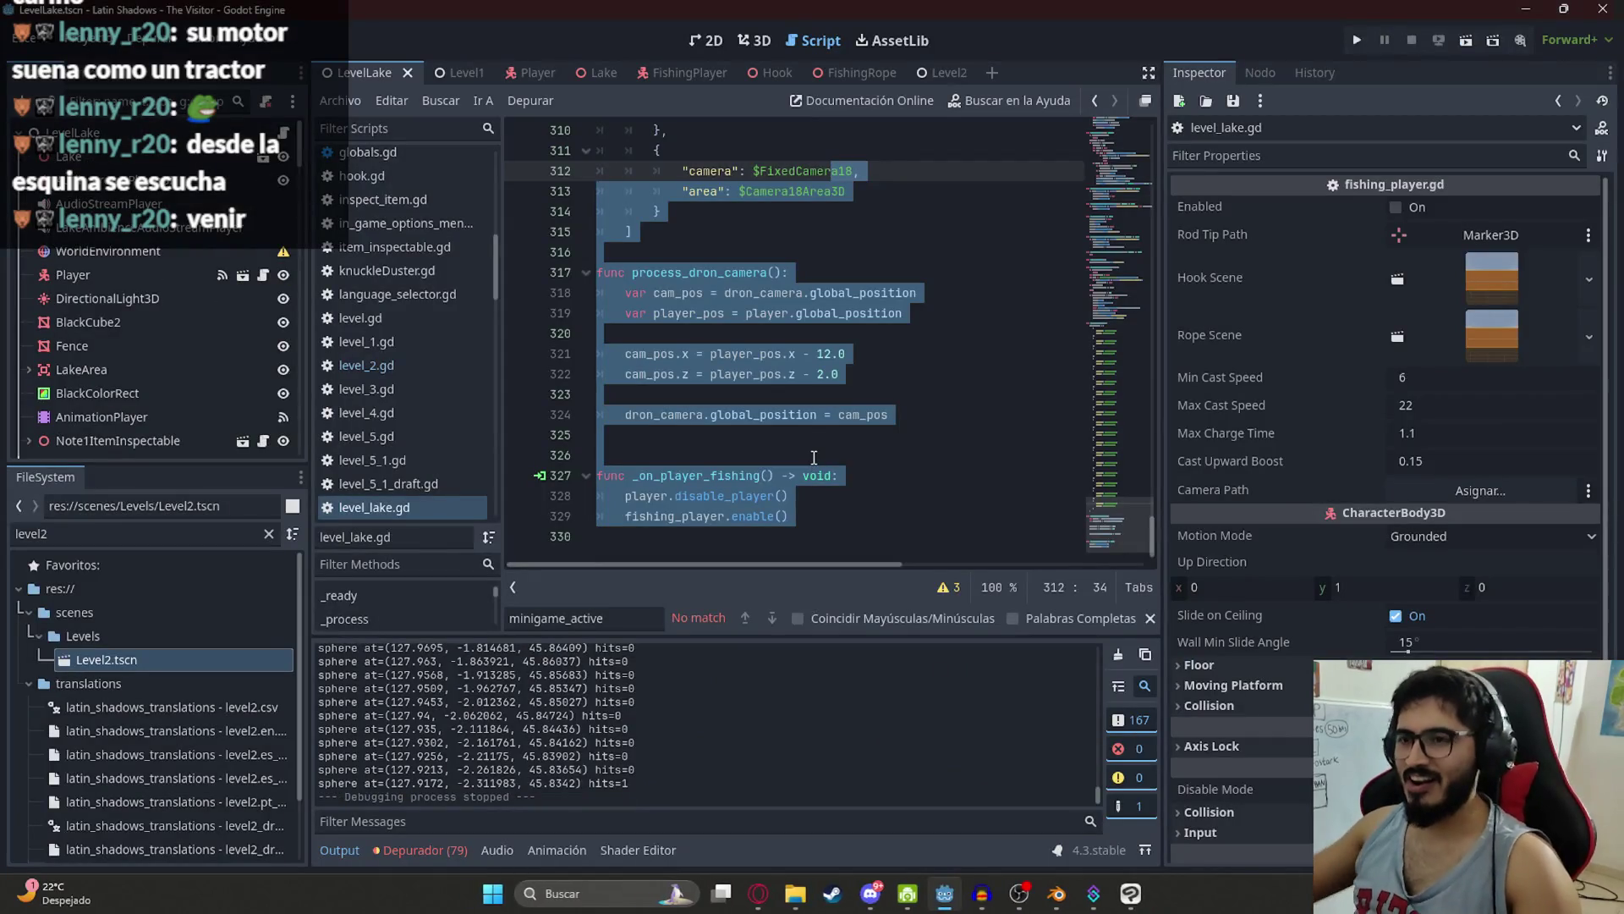
- Paste fishing_player.visible = true at the top of _on_player_fishing and save level_lake.gd
{"action": "left_click", "coordinate": [818, 491]}
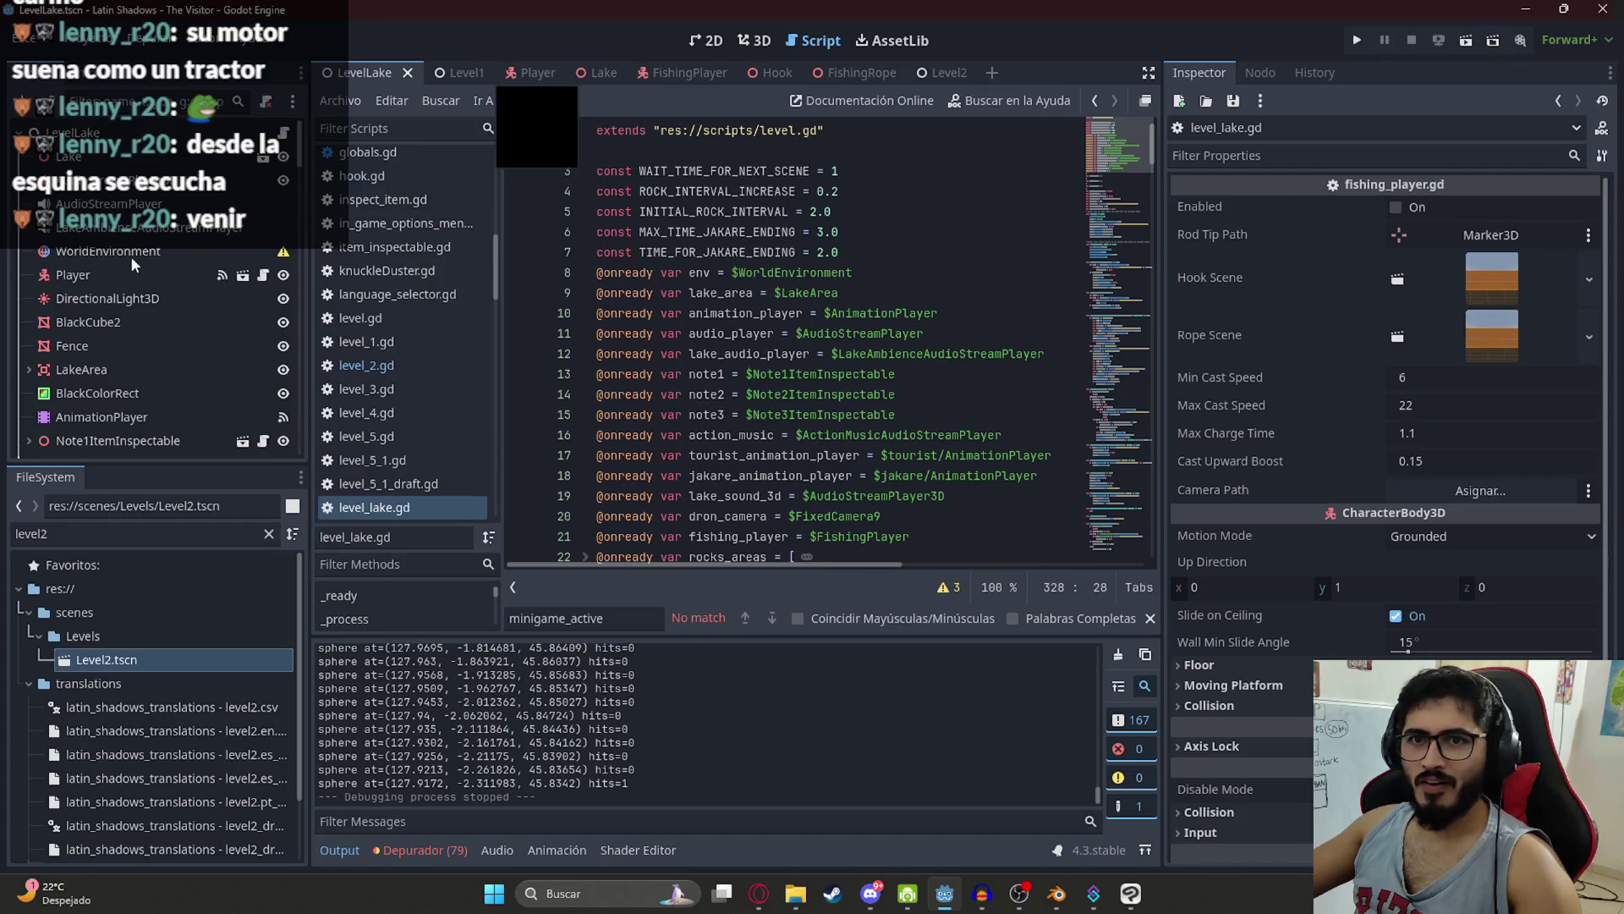
{"action": "left_click_drag", "start_coordinate": [1143, 159], "coordinate": [1144, 541]}
{"action": "left_click", "coordinate": [876, 475]}
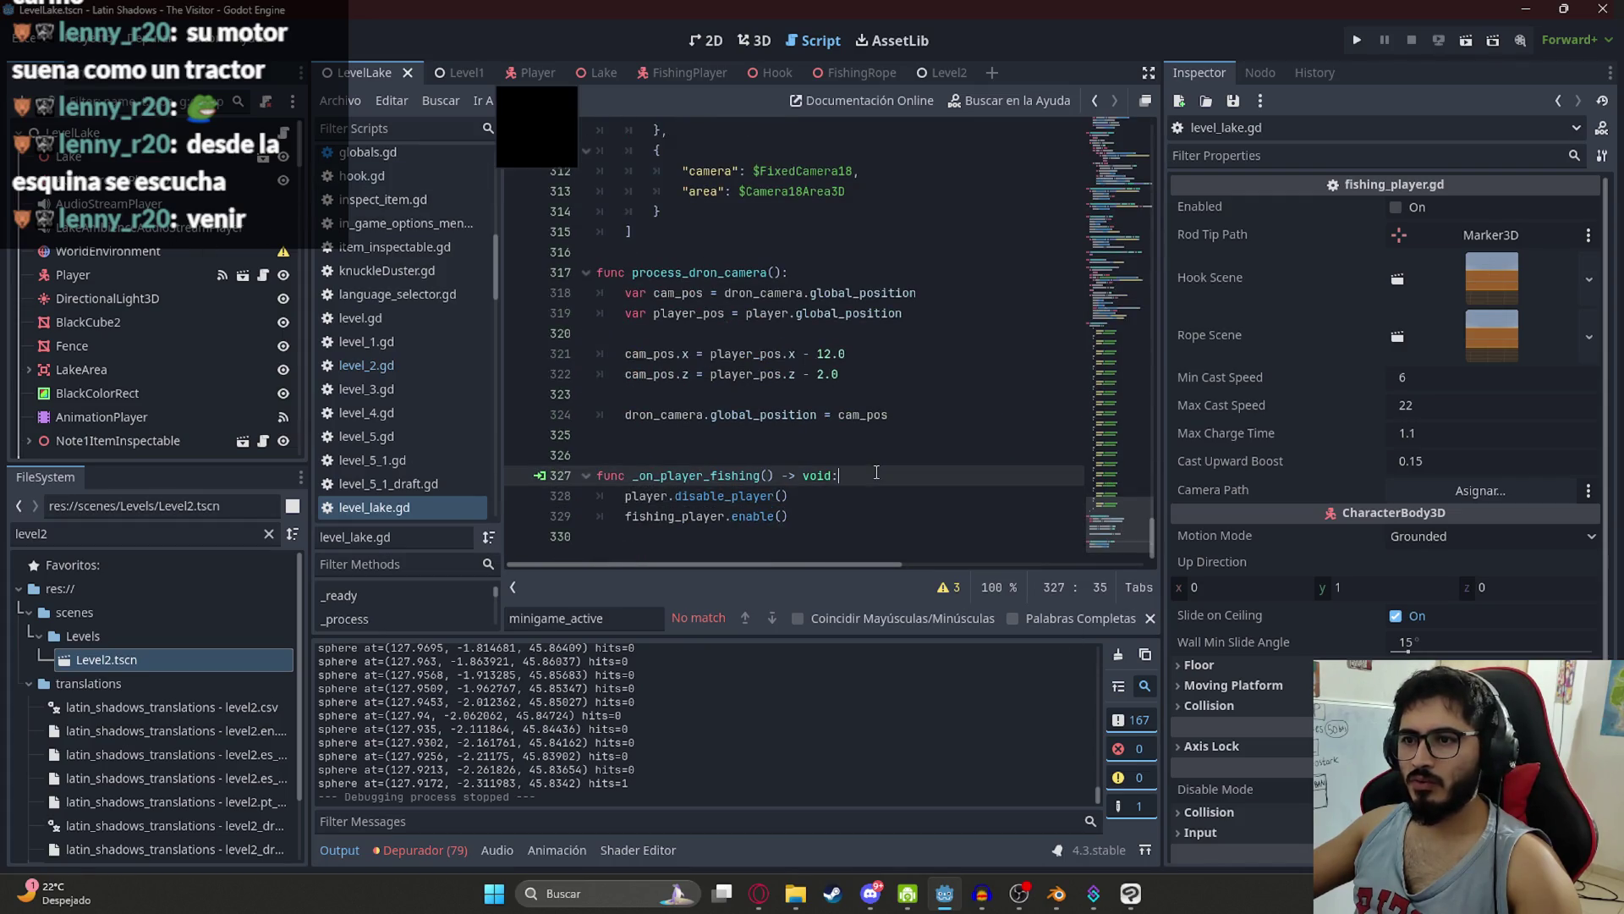
{"action": "key", "text": "Return"}
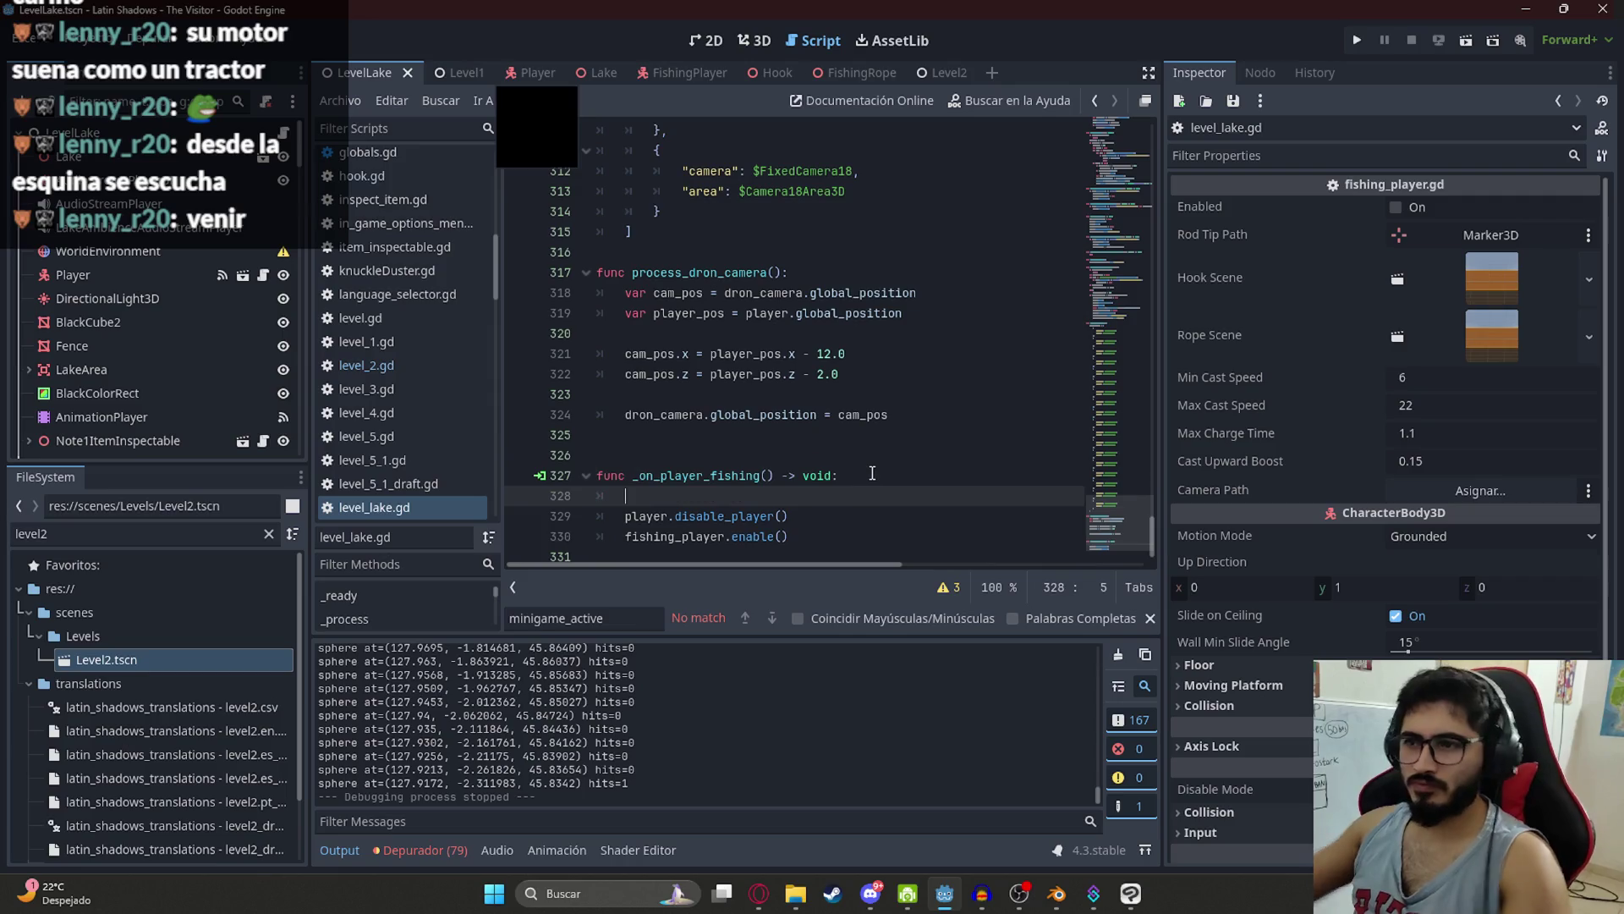
{"action": "key", "text": "ctrl+v"}
{"action": "key", "text": "Return"}
{"action": "key", "text": "Up"}
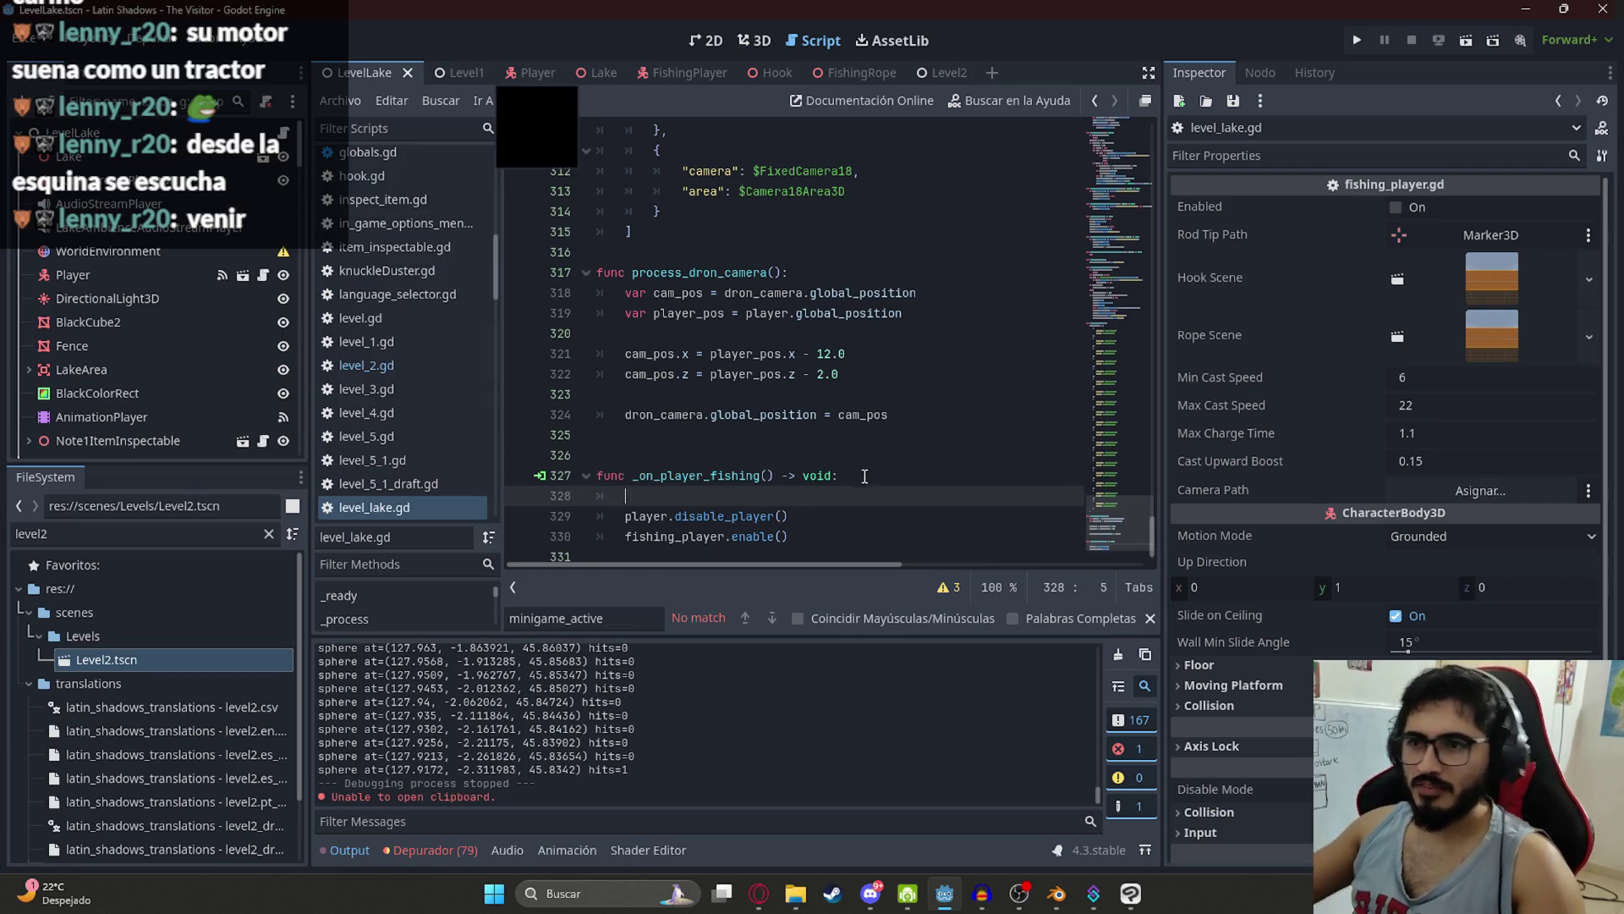
{"action": "key", "text": "Delete"}
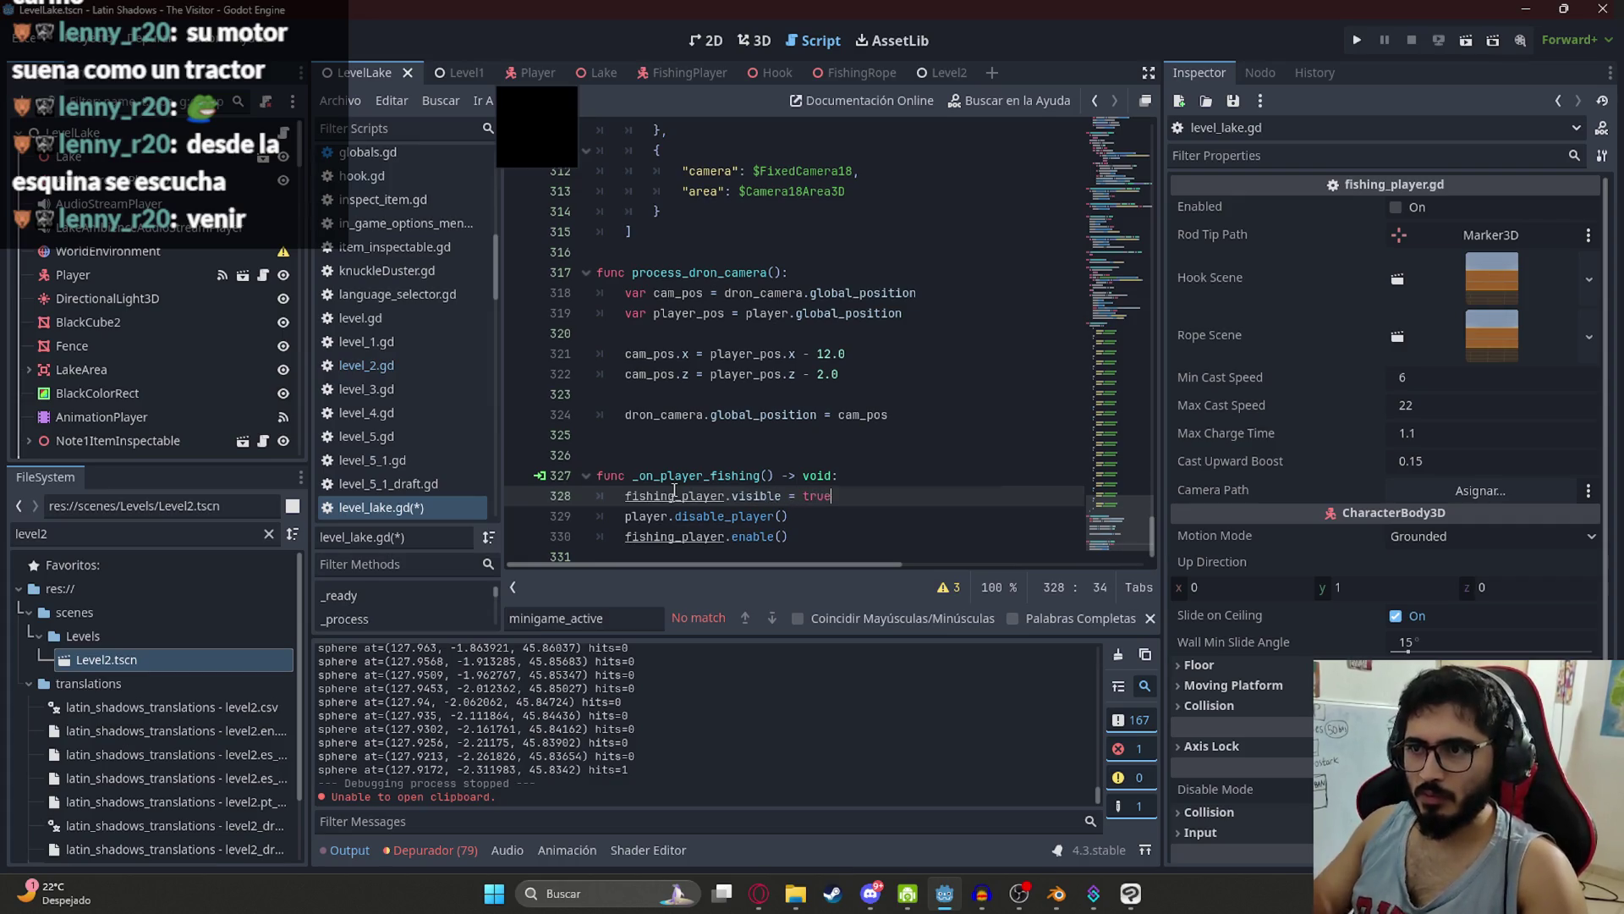
{"action": "key", "text": "ctrl+s"}
- Hide the FishingPlayer node in the LevelLake scene tree
{"action": "scroll", "coordinate": [272, 448], "scroll_direction": "down", "scroll_amount": 5}
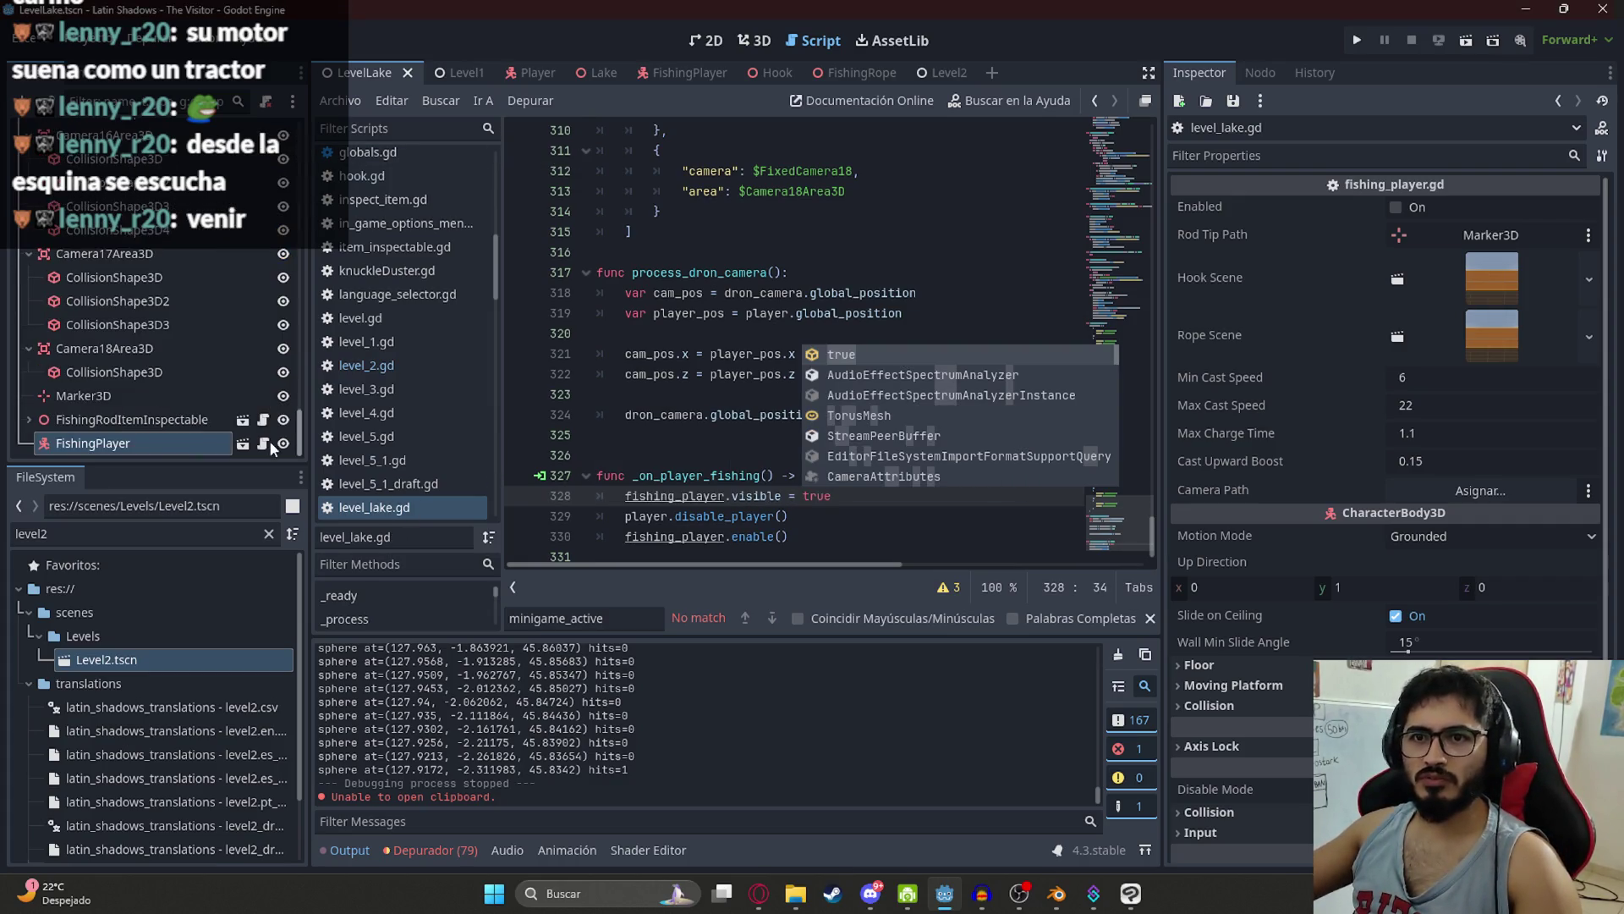
{"action": "left_click", "coordinate": [283, 444]}
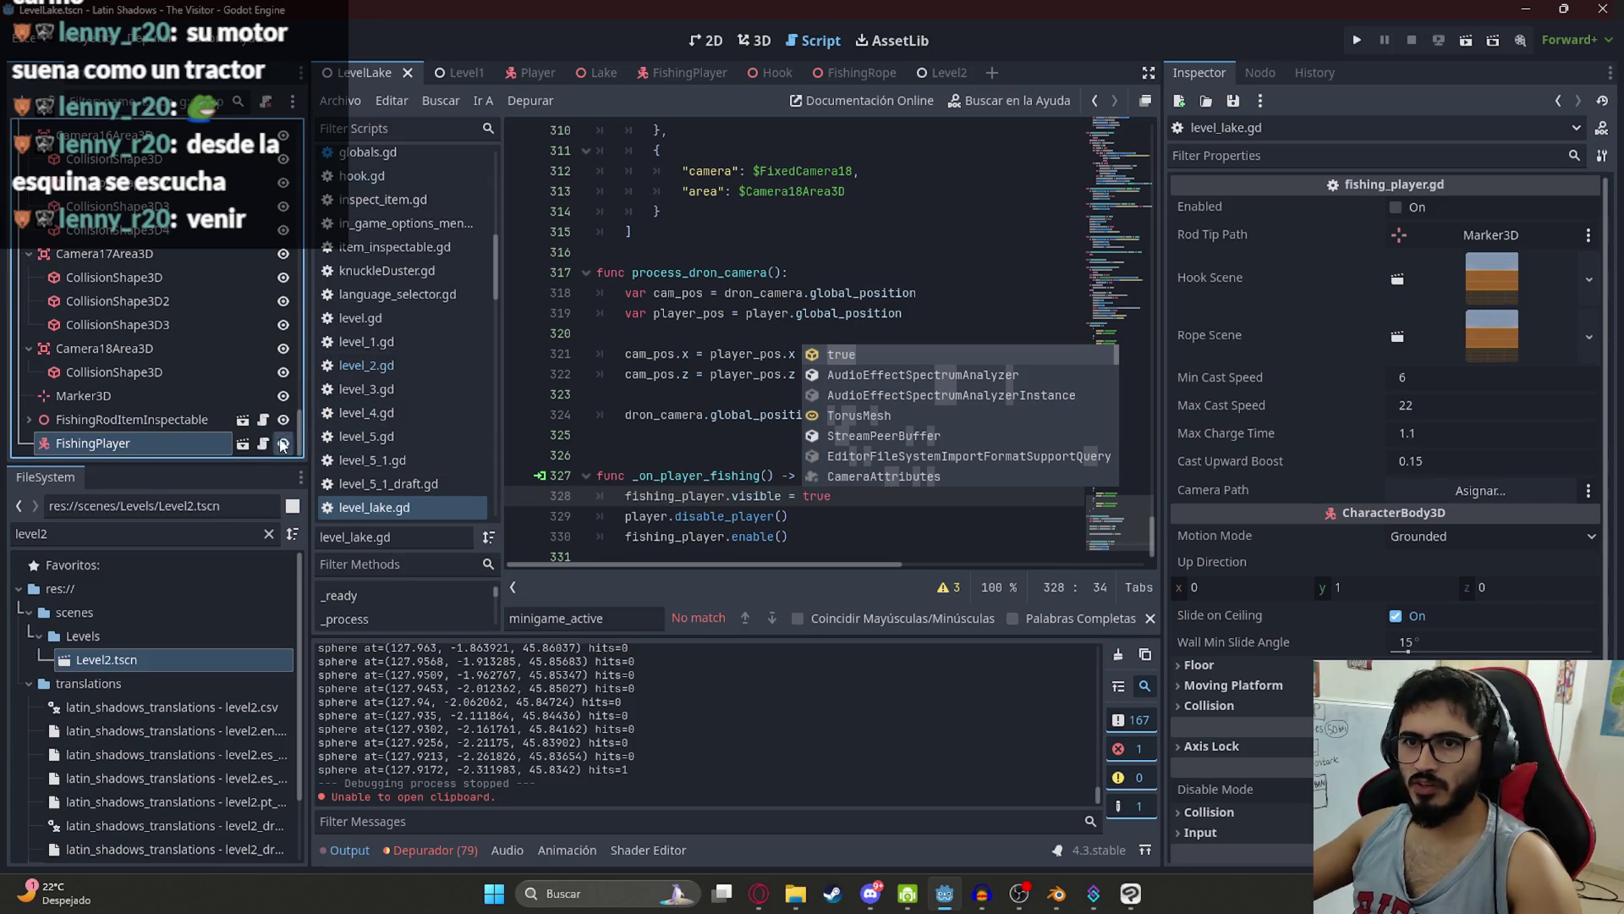
{"action": "left_click", "coordinate": [765, 292]}
{"action": "scroll", "coordinate": [295, 437], "scroll_direction": "up", "scroll_amount": 5}
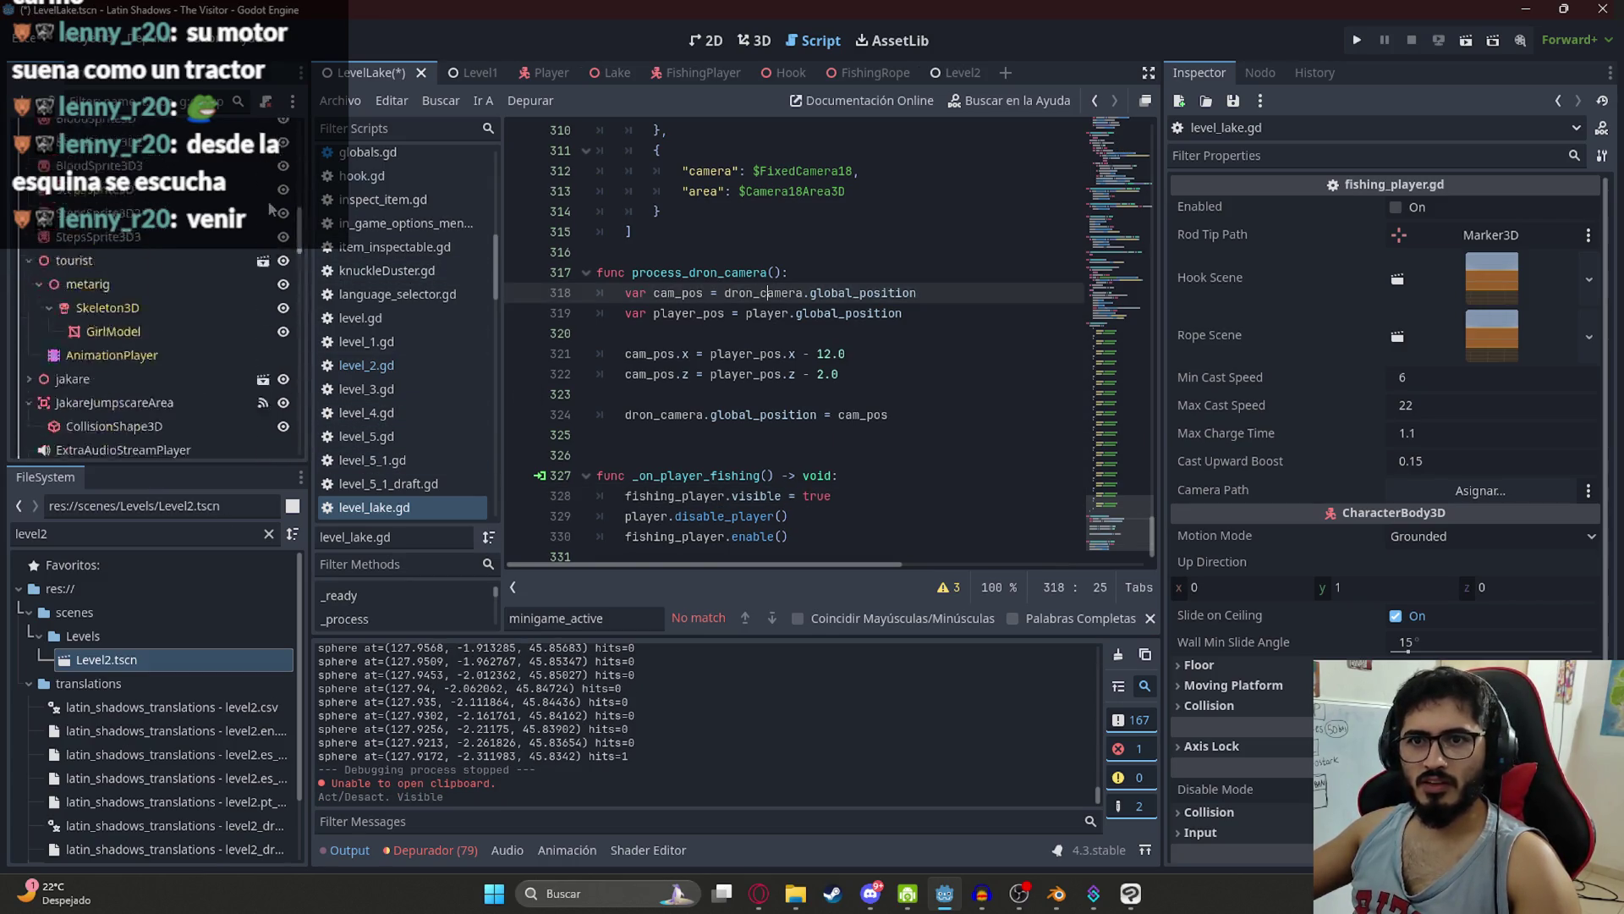
- Assign BasicLake.tres as the WorldEnvironment's Environment resource
{"action": "left_click", "coordinate": [108, 251]}
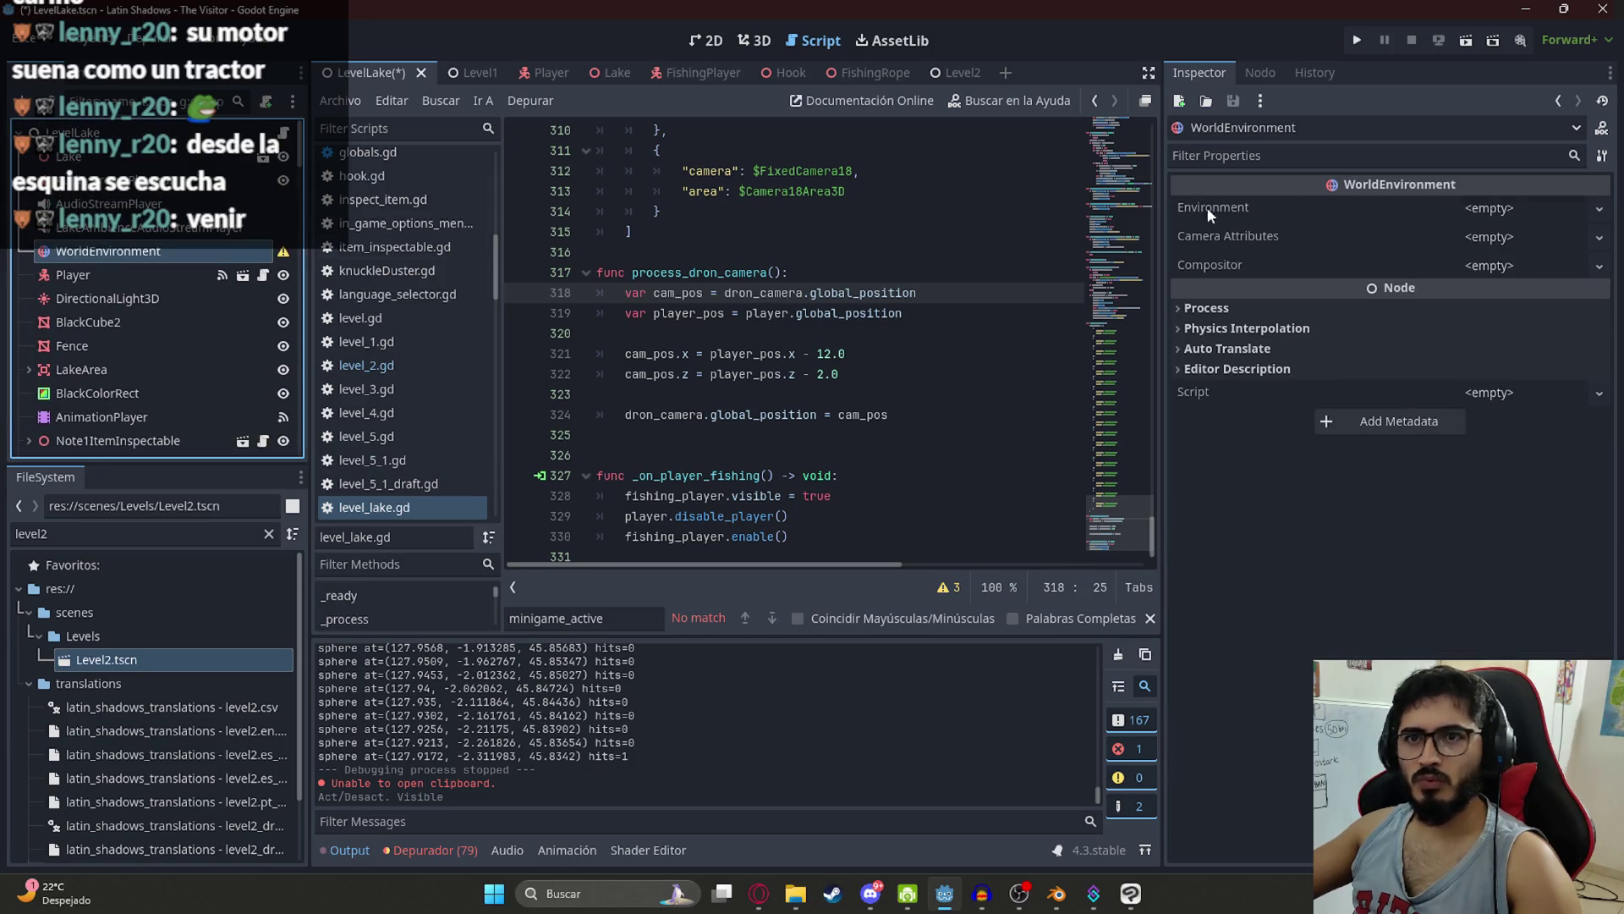
{"action": "left_click", "coordinate": [1542, 212]}
{"action": "left_click", "coordinate": [1522, 265]}
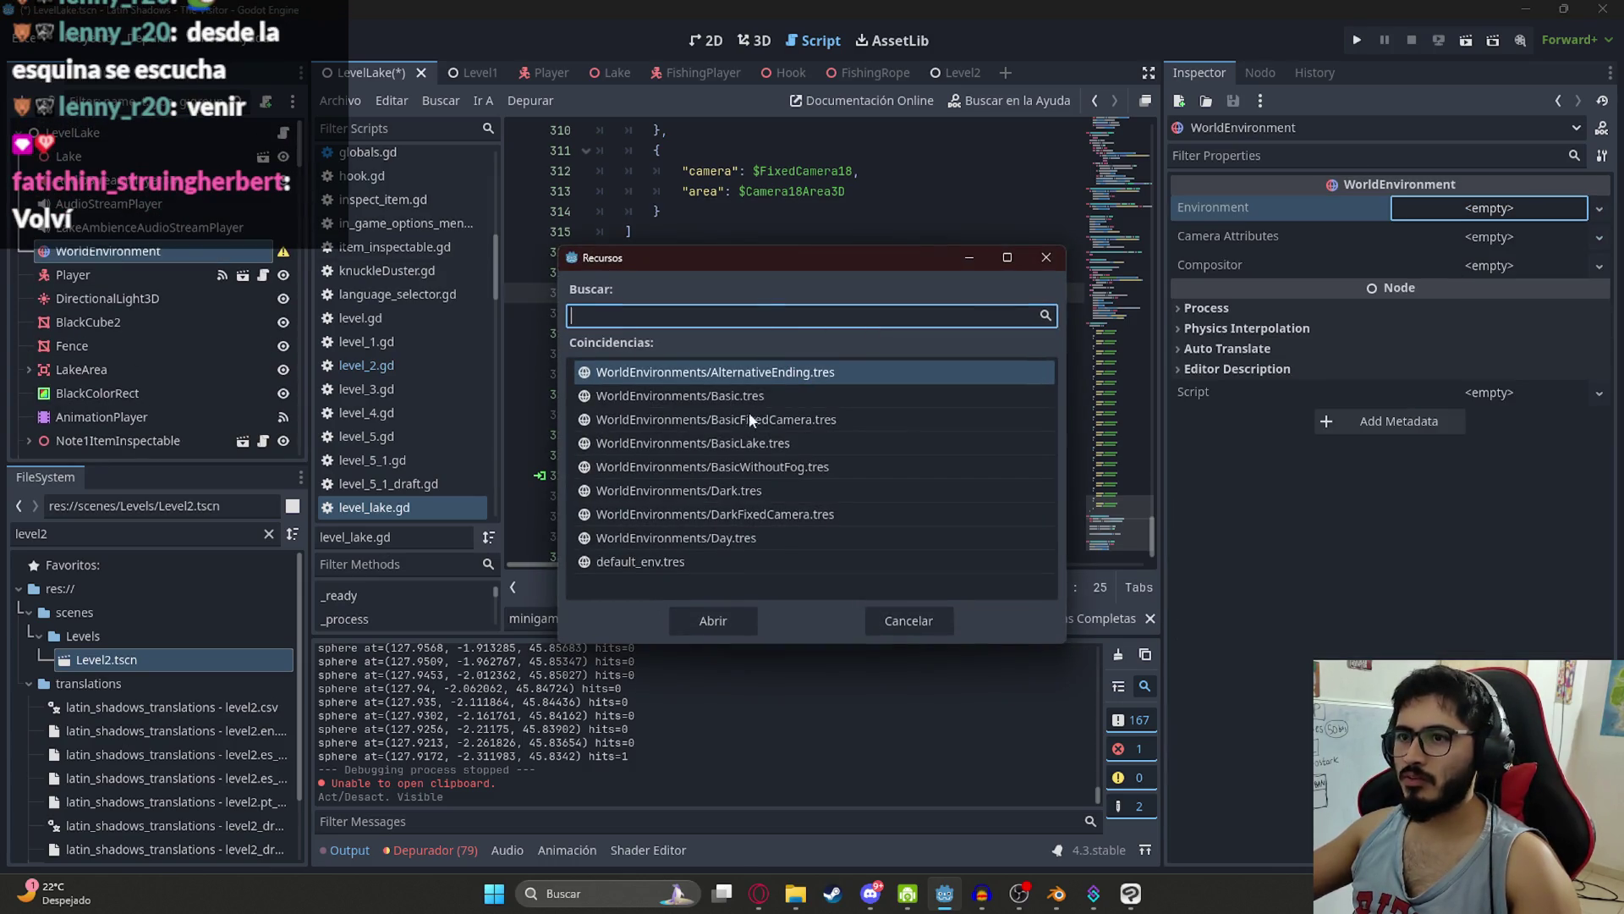
{"action": "double_click", "coordinate": [719, 443]}
- Save the lake scene and run it with Reproducir Esta Escena
{"action": "key", "text": "ctrl+s"}
{"action": "right_click", "coordinate": [380, 72]}
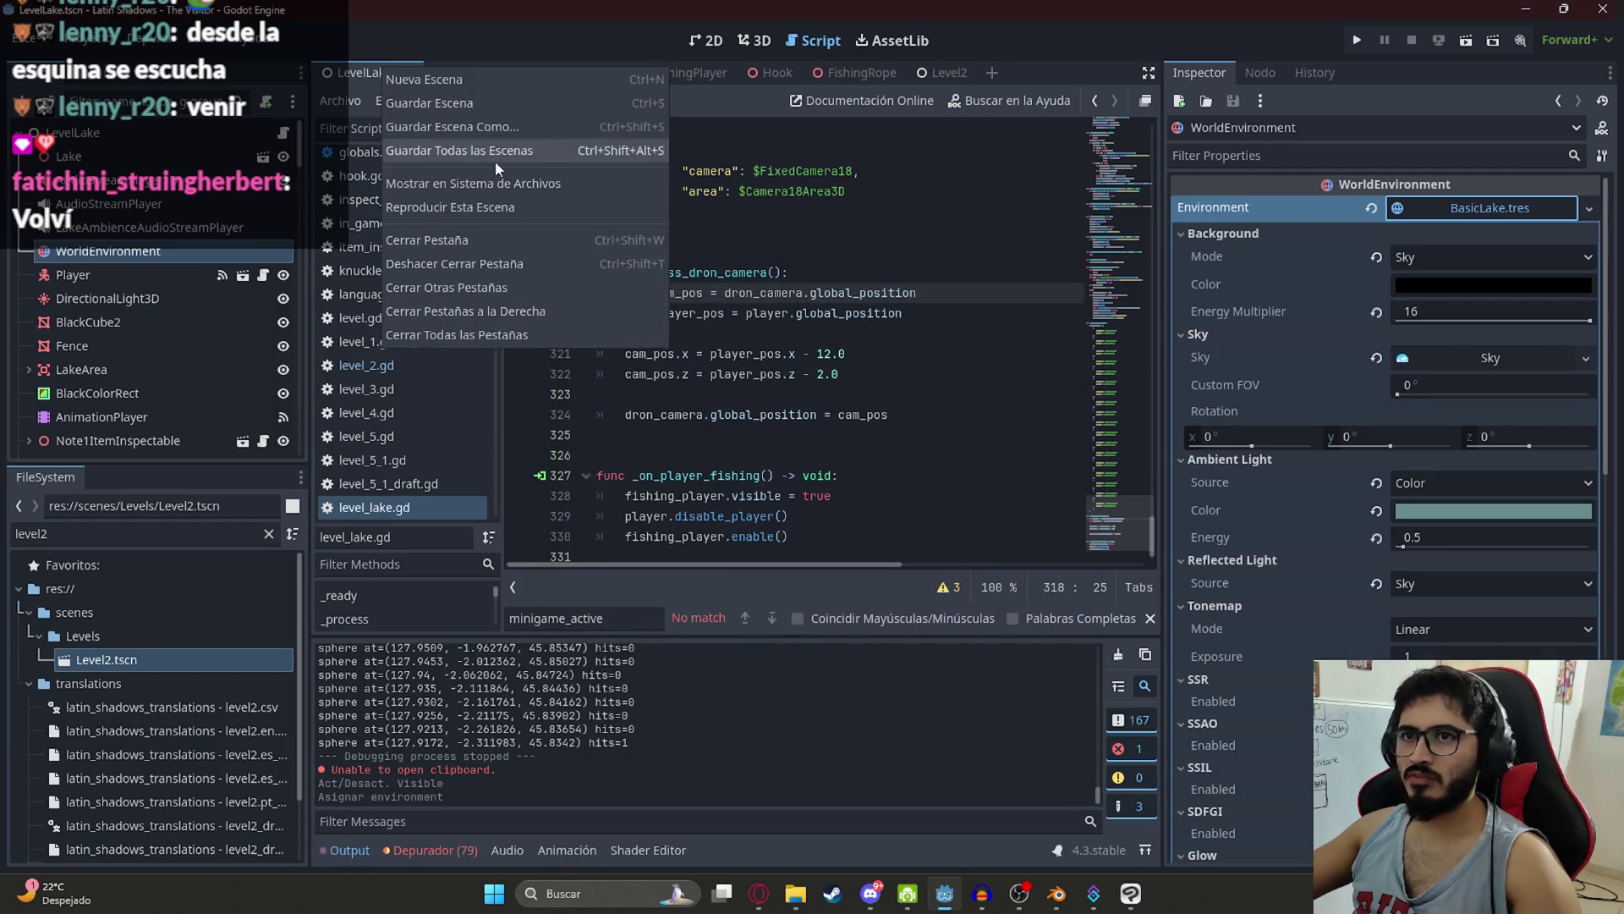
{"action": "left_click", "coordinate": [509, 204]}
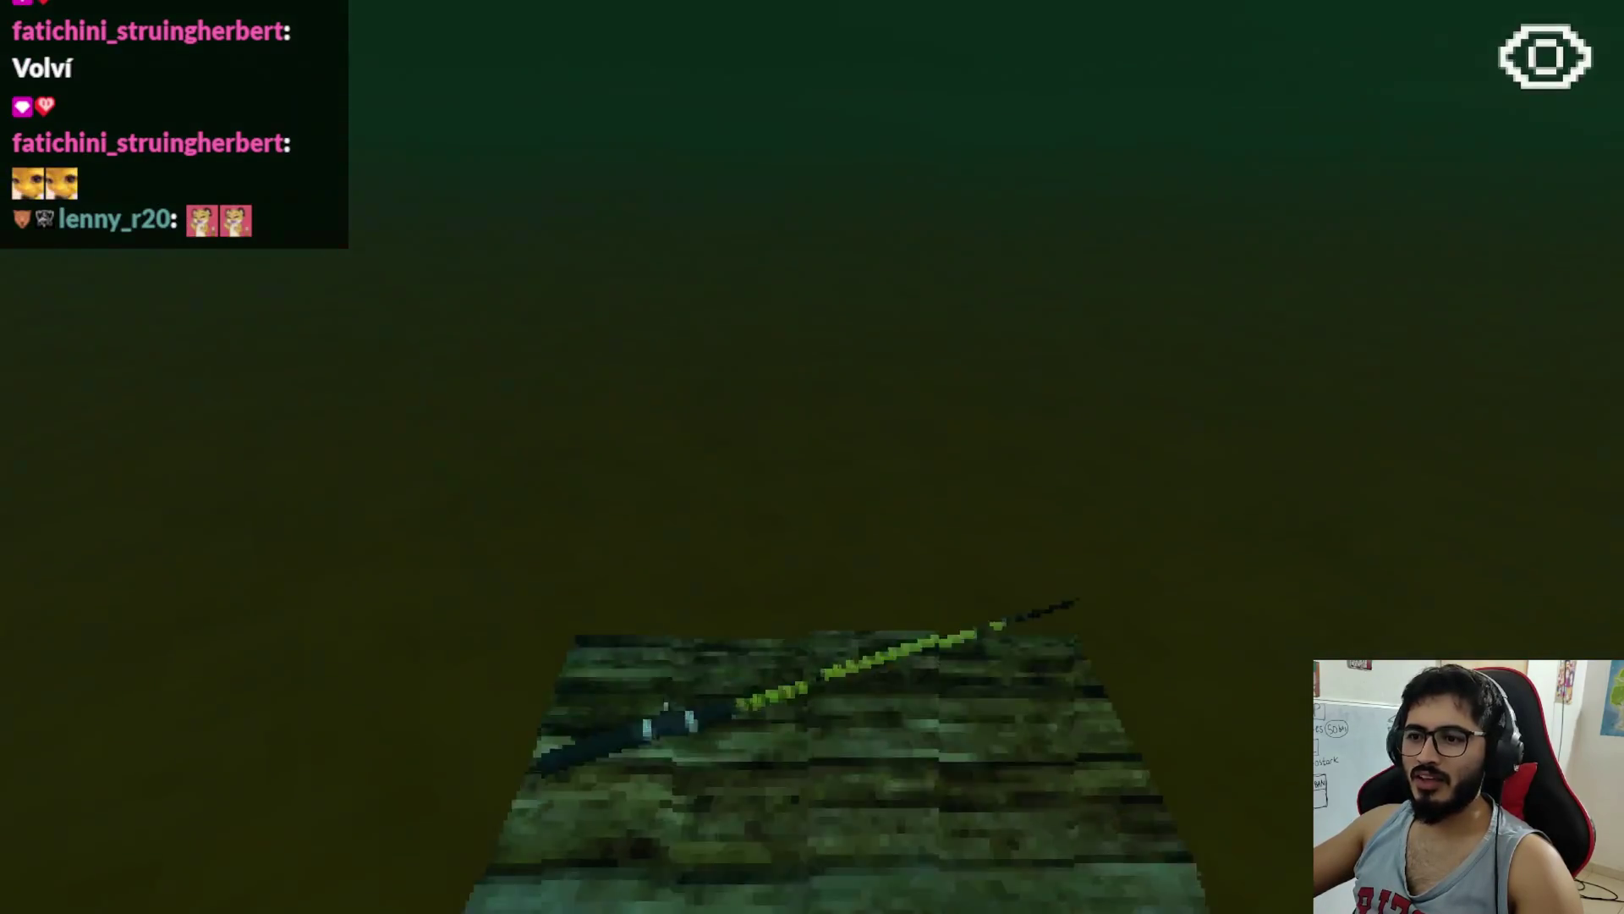
- Pick up the dock's fishing rod via Pescar and cast the line several times
{"action": "key", "text": "e"}
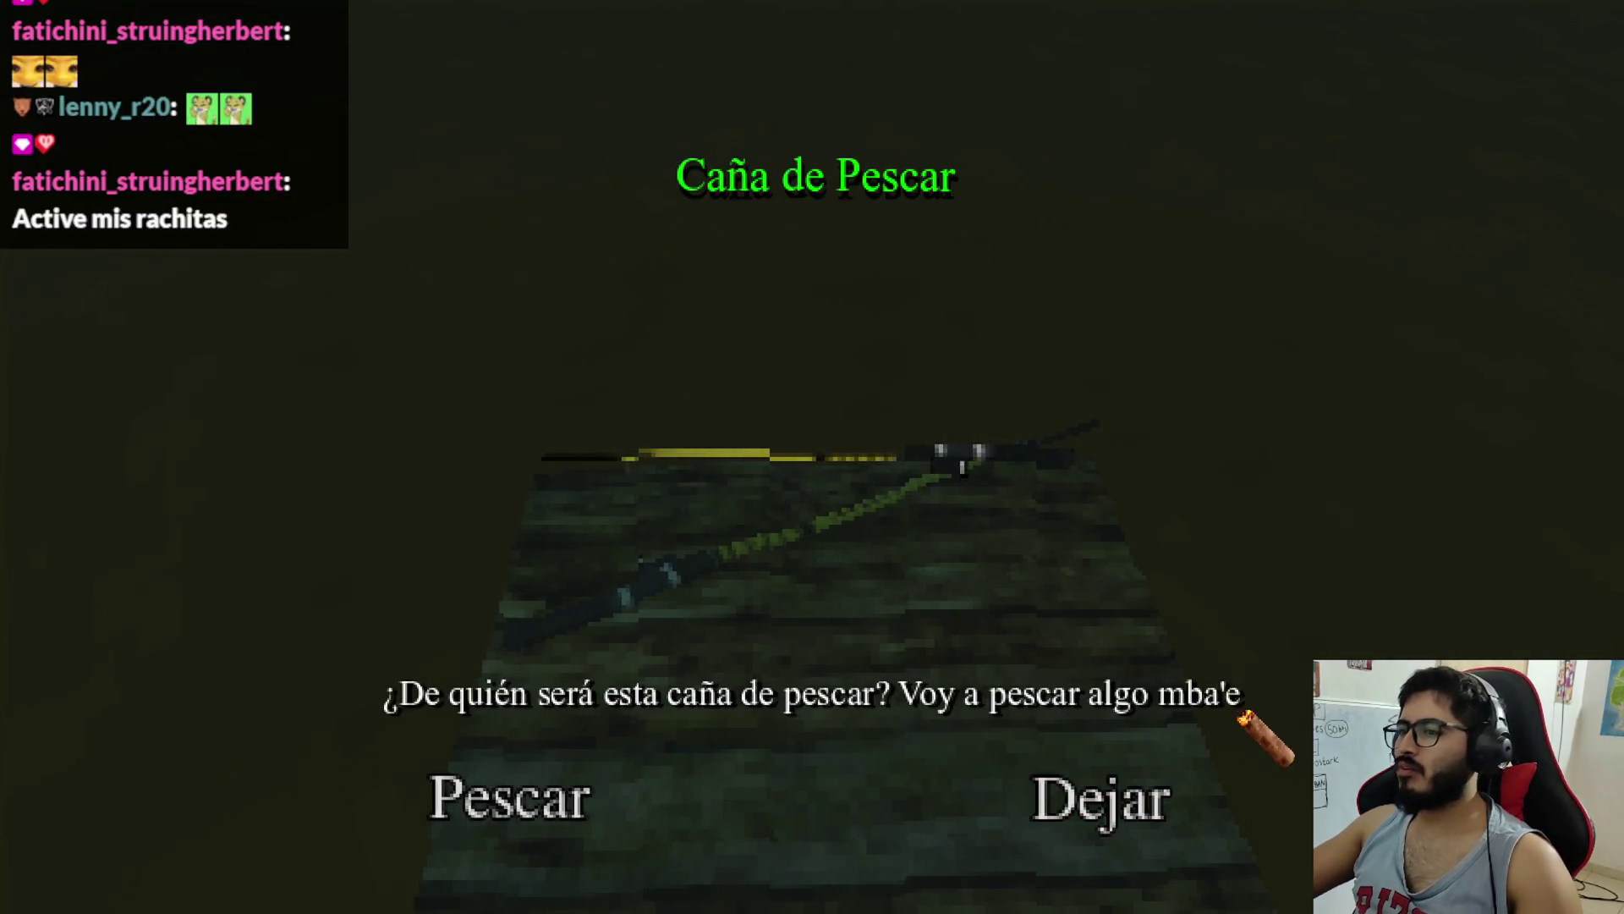
{"action": "left_click", "coordinate": [606, 783]}
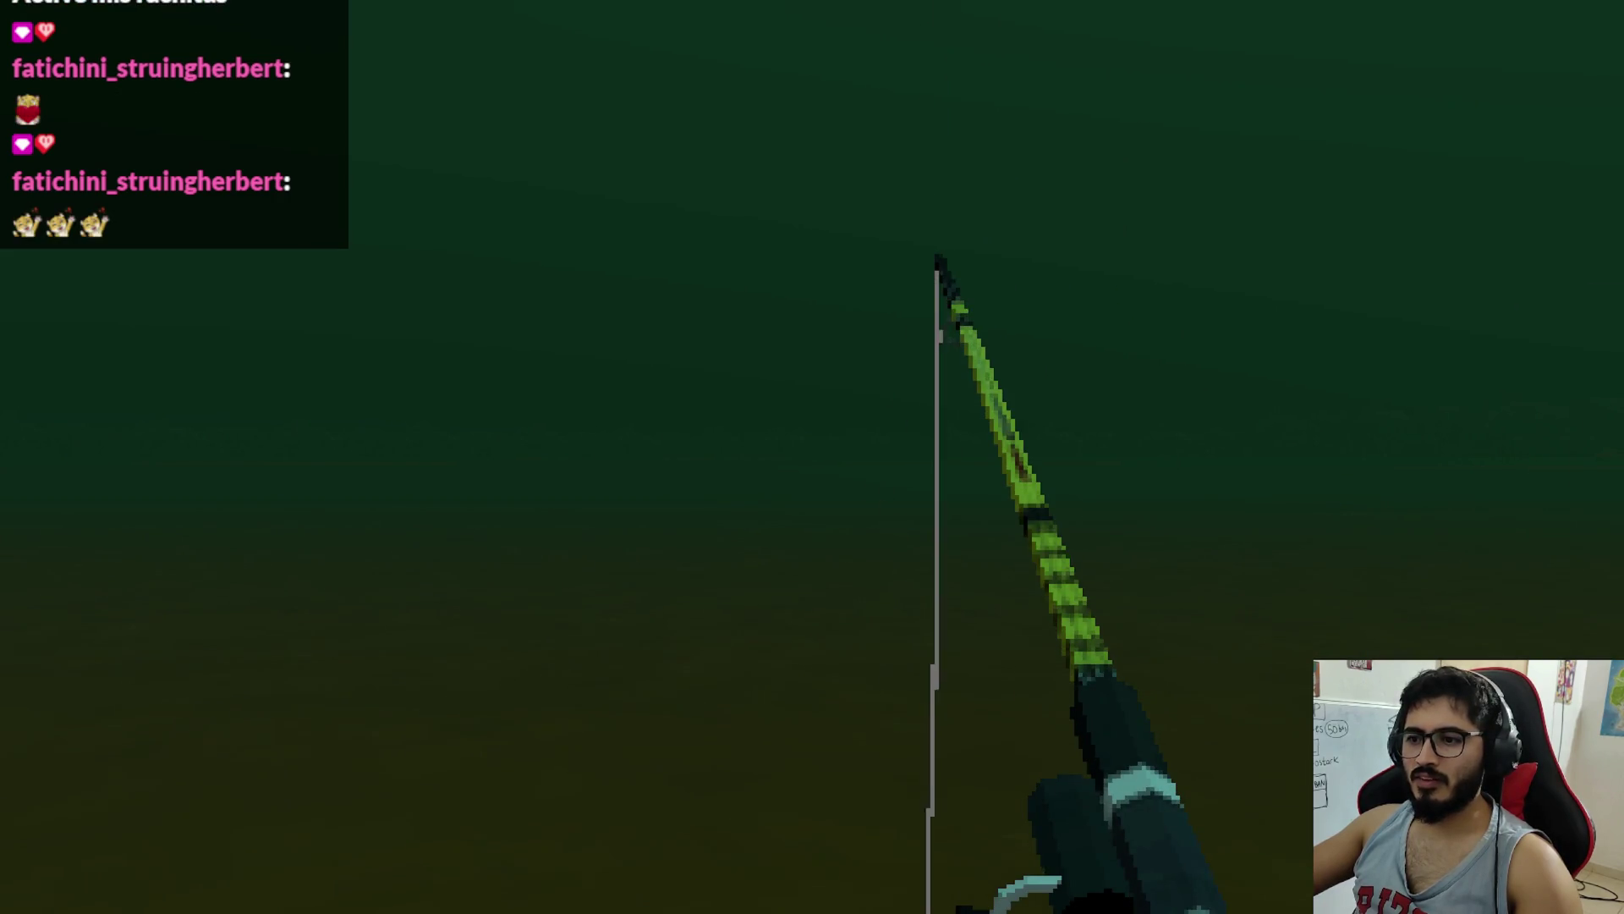
{"action": "right_click", "coordinate": [812, 456]}
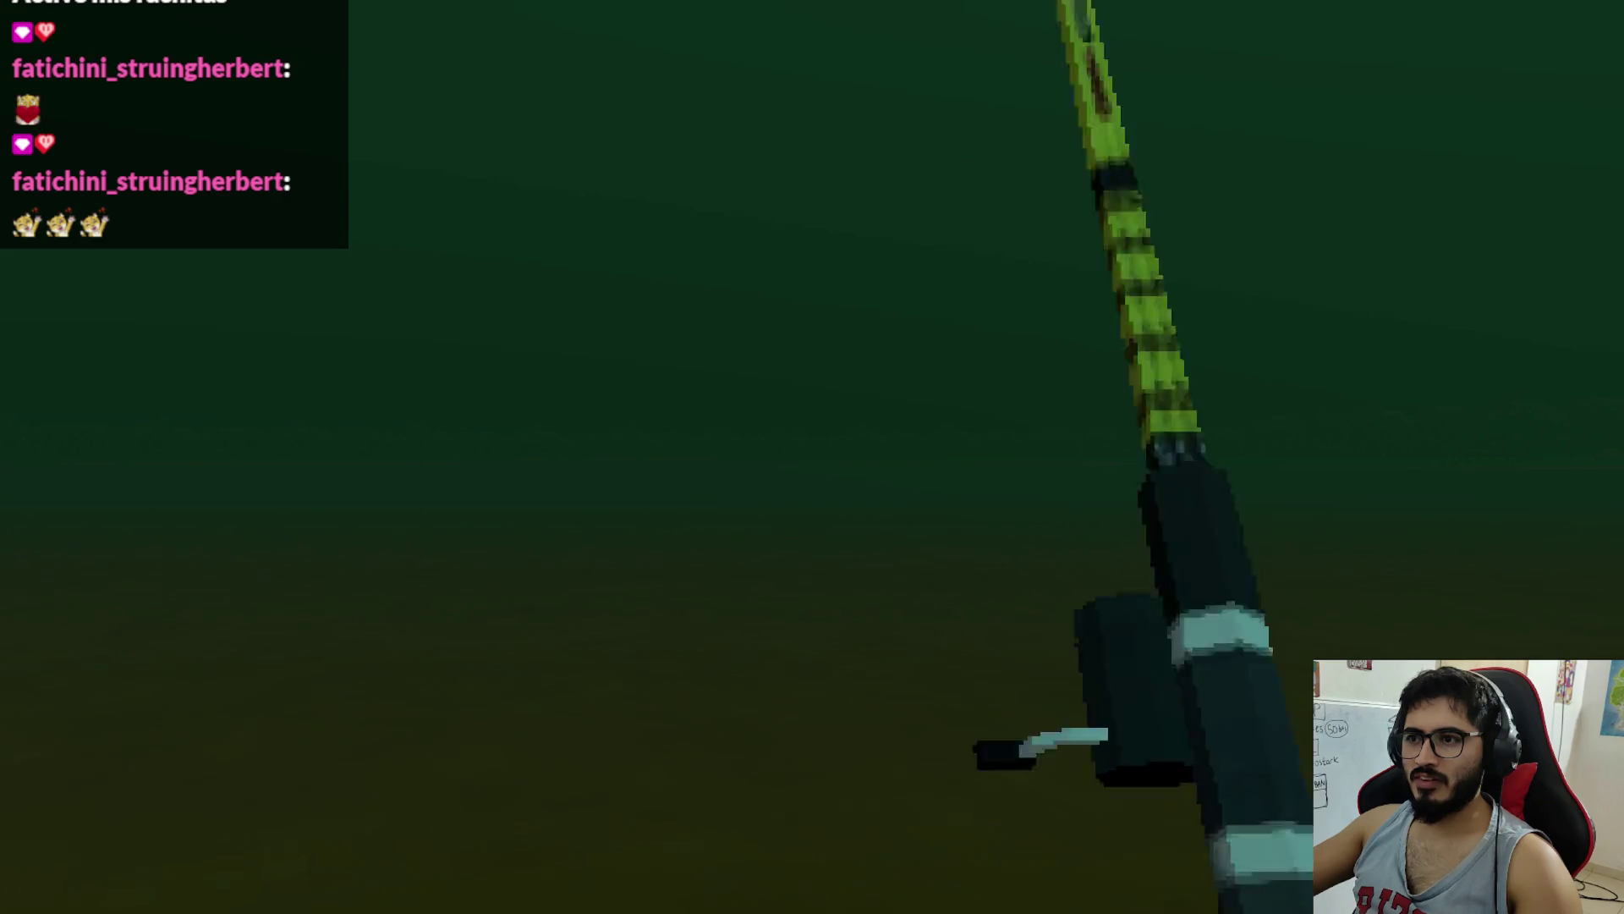
{"action": "right_click", "coordinate": [812, 457]}
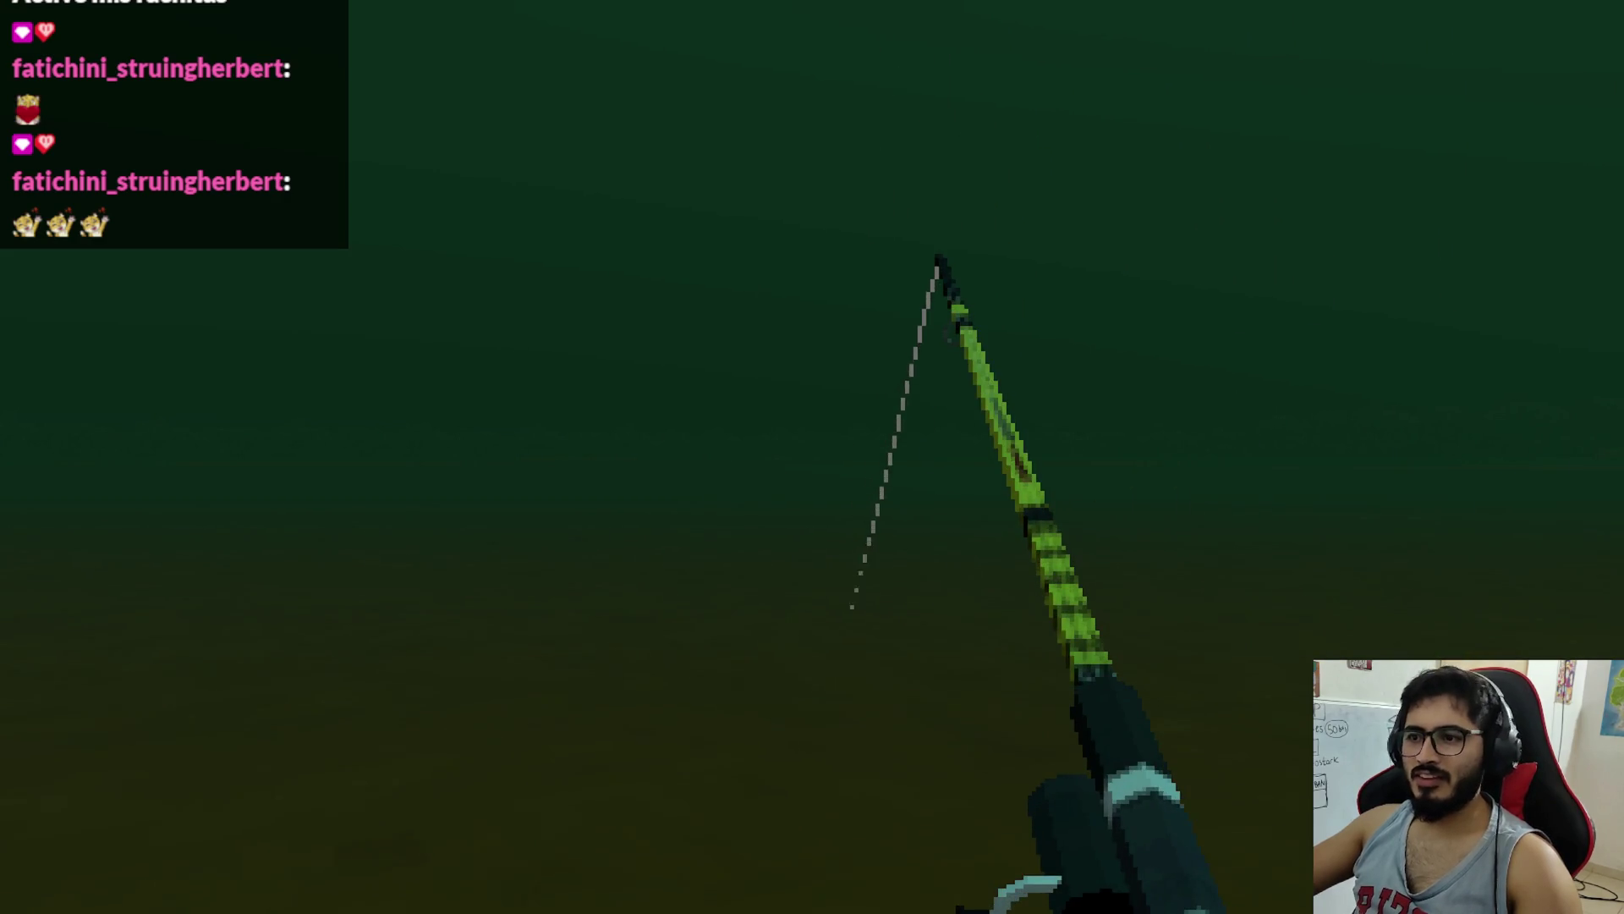
{"action": "scroll", "coordinate": [812, 457], "scroll_direction": "down", "scroll_amount": 1}
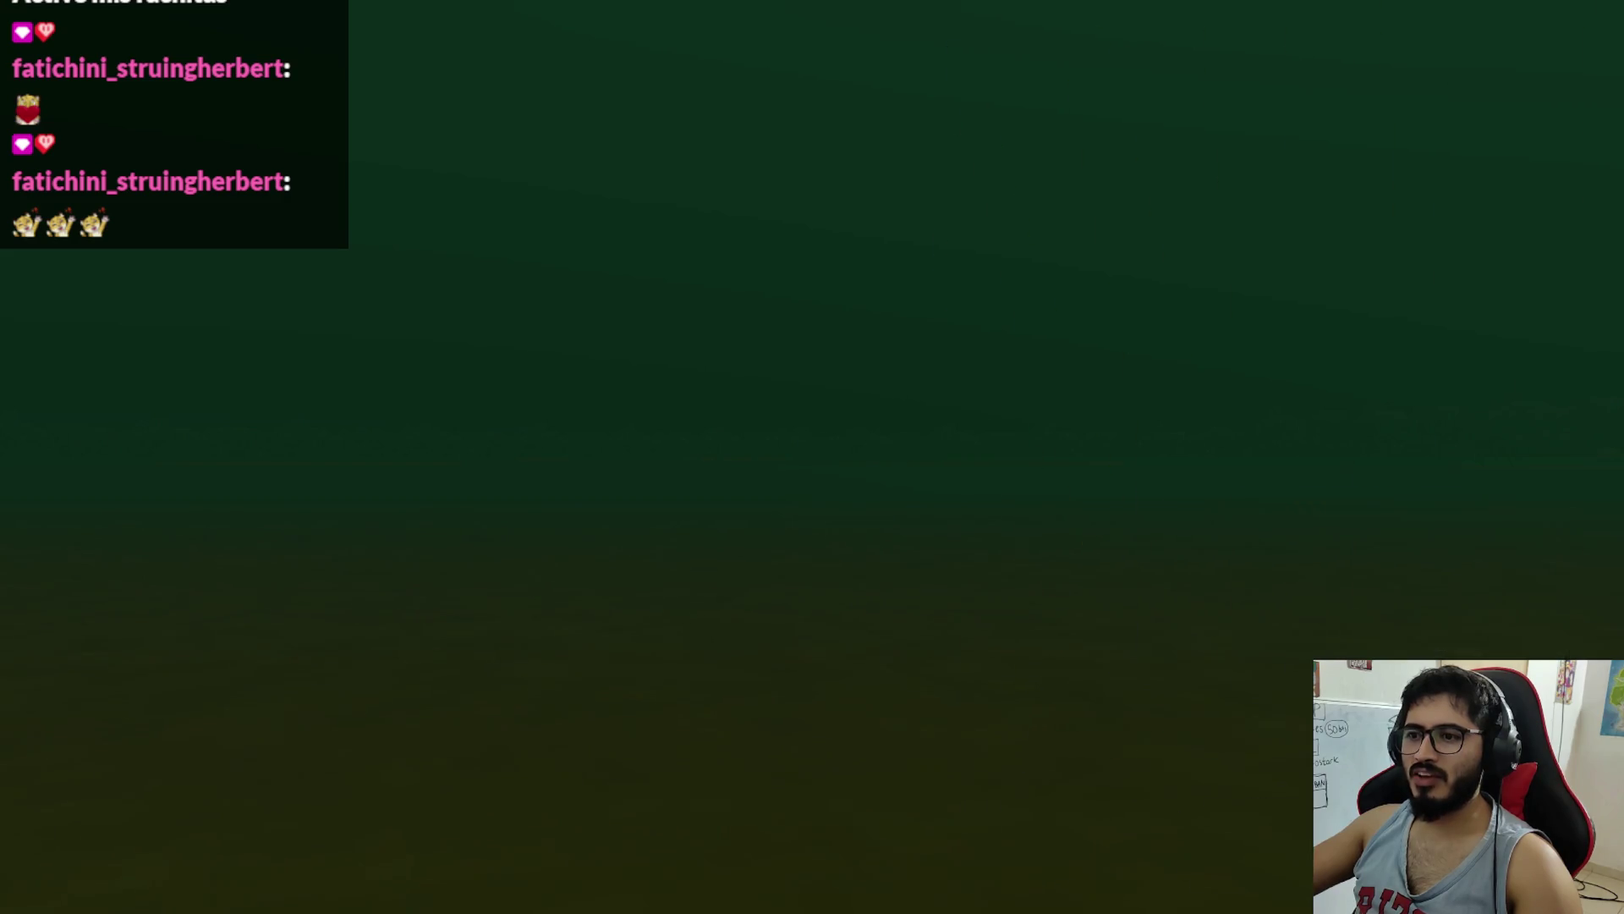
{"action": "right_click", "coordinate": [813, 457]}
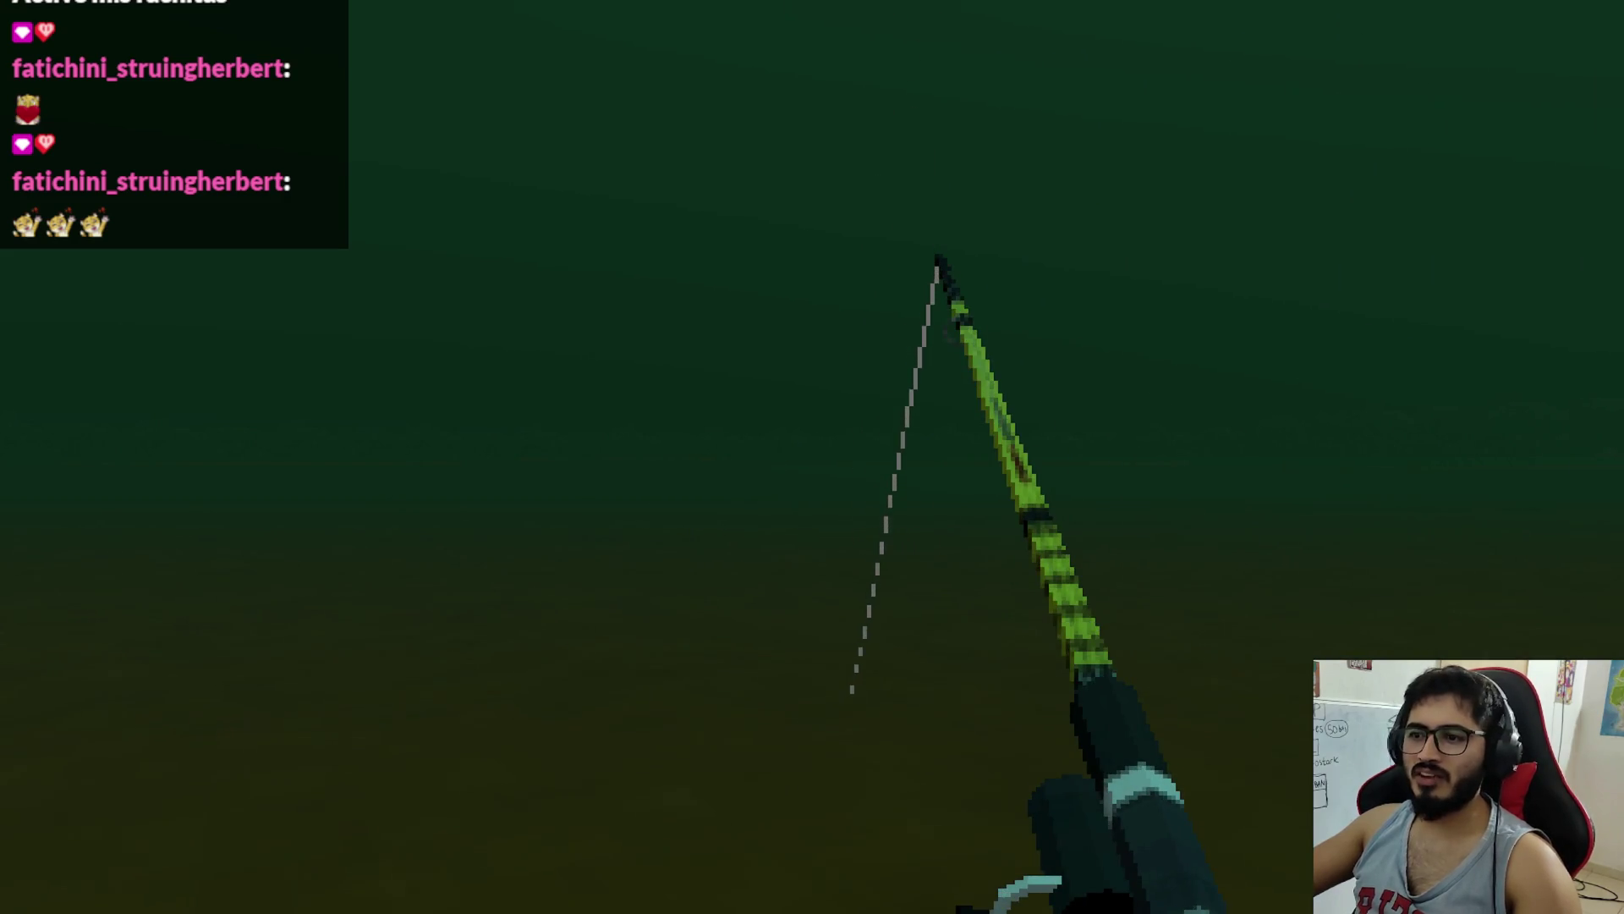
{"action": "scroll", "coordinate": [813, 457], "scroll_direction": "down", "scroll_amount": 1}
{"action": "scroll", "coordinate": [812, 457], "scroll_direction": "up", "scroll_amount": 1}
{"action": "right_click", "coordinate": [812, 457]}
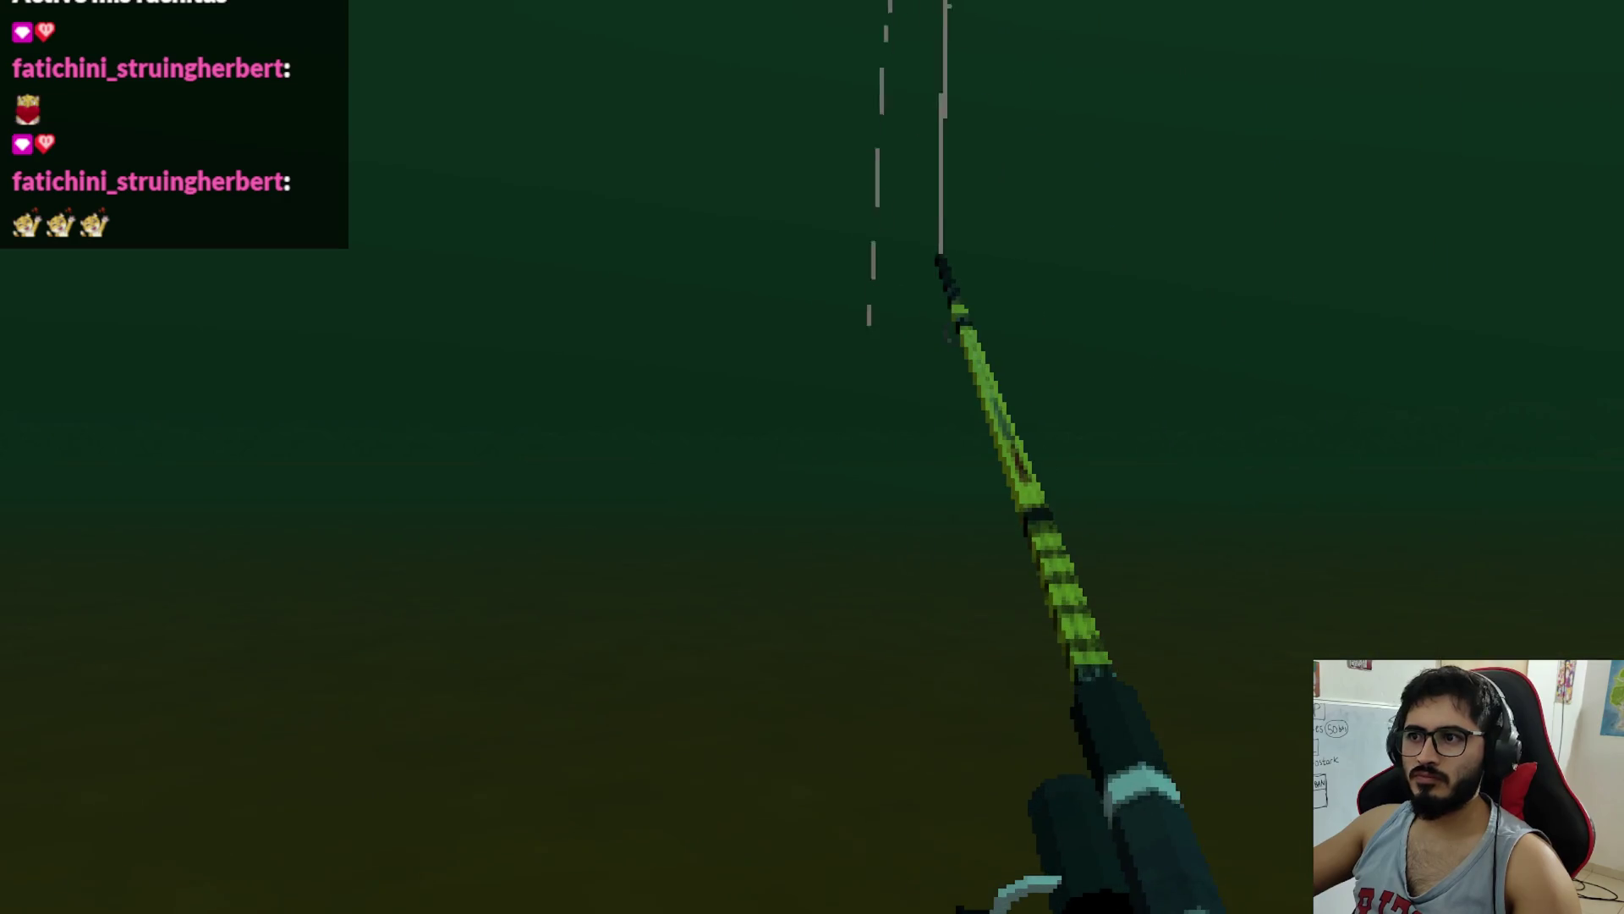
{"action": "right_click", "coordinate": [812, 457]}
{"action": "right_click", "coordinate": [812, 457]}
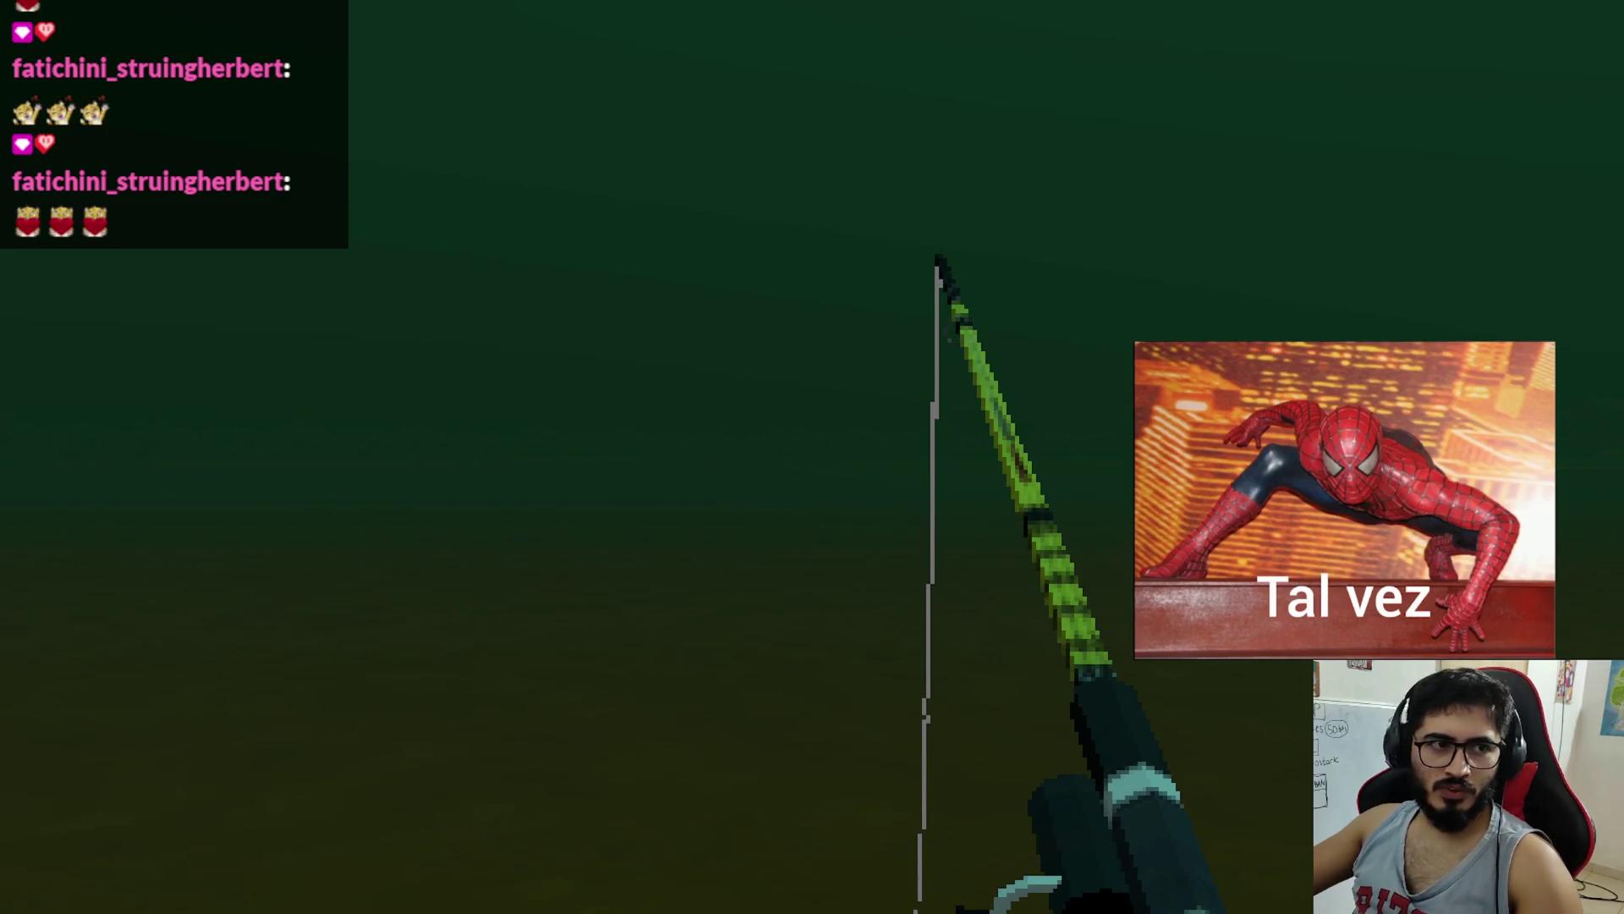
- Recast and reel the line in a few more times, then stop the game
{"action": "scroll", "coordinate": [812, 456], "scroll_direction": "down", "scroll_amount": 1}
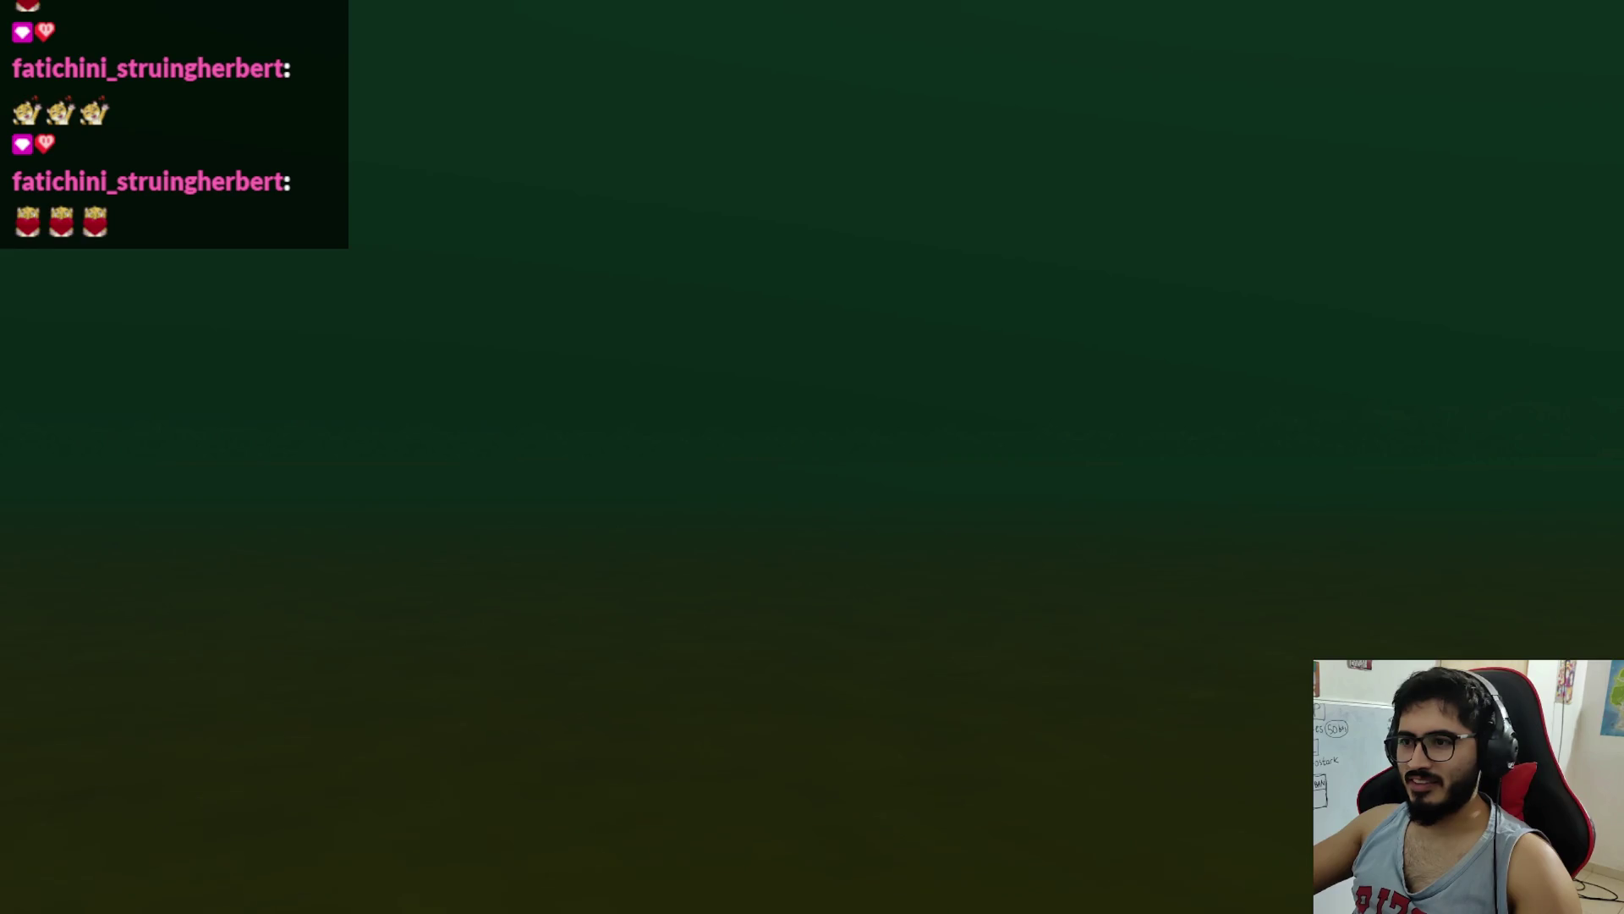
{"action": "scroll", "coordinate": [812, 457], "scroll_direction": "up", "scroll_amount": 1}
{"action": "right_click", "coordinate": [812, 457]}
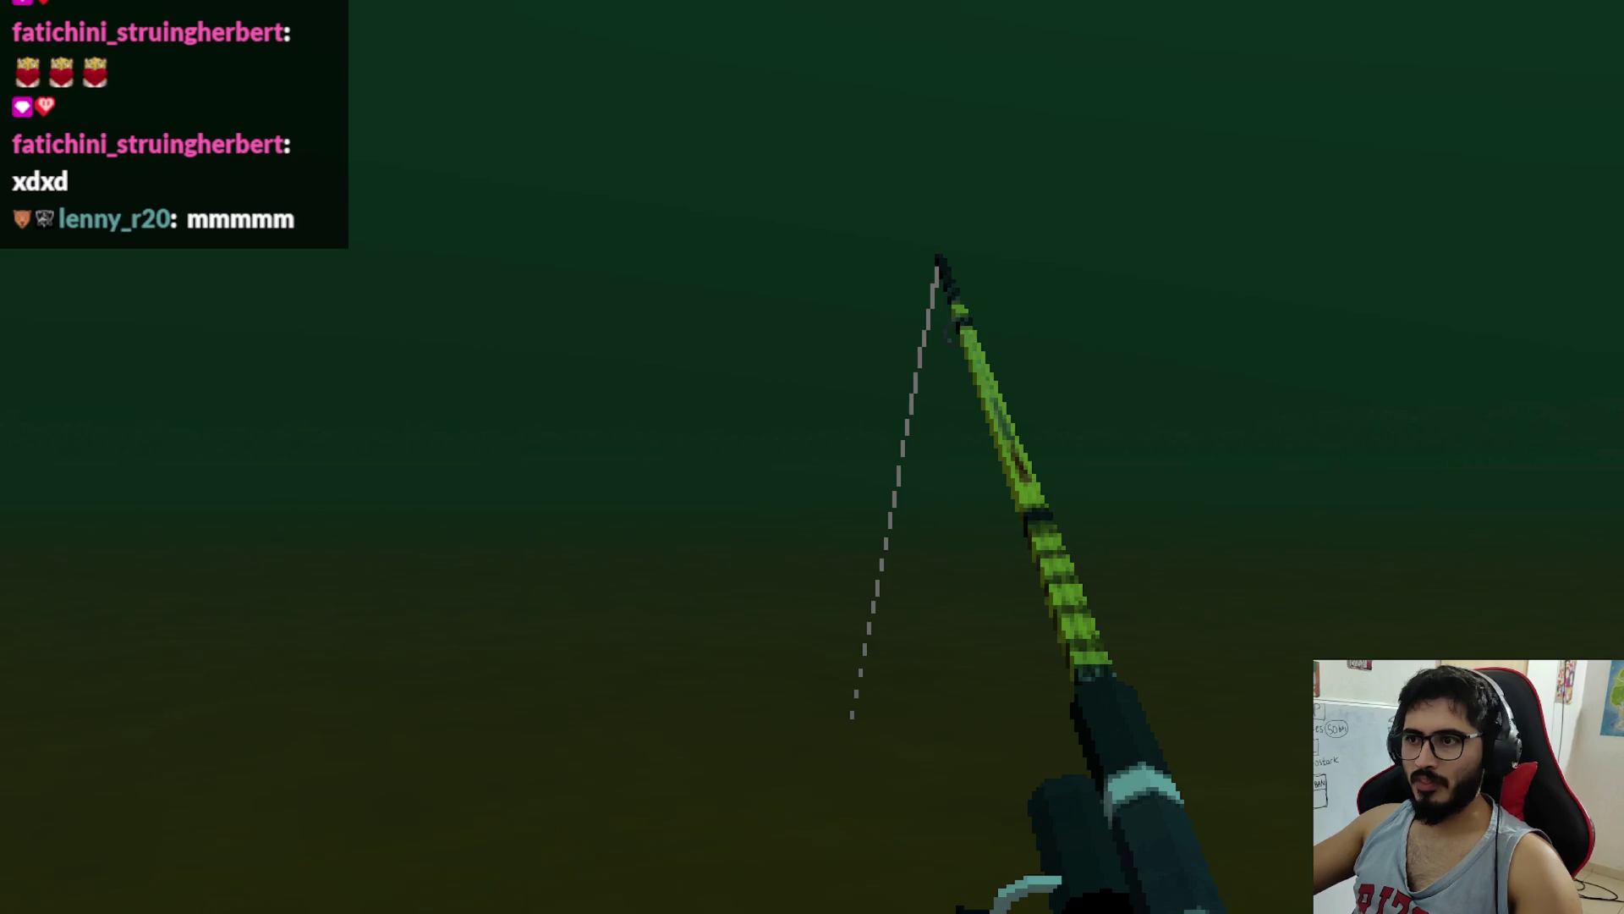
{"action": "scroll", "coordinate": [812, 457], "scroll_direction": "down", "scroll_amount": 1}
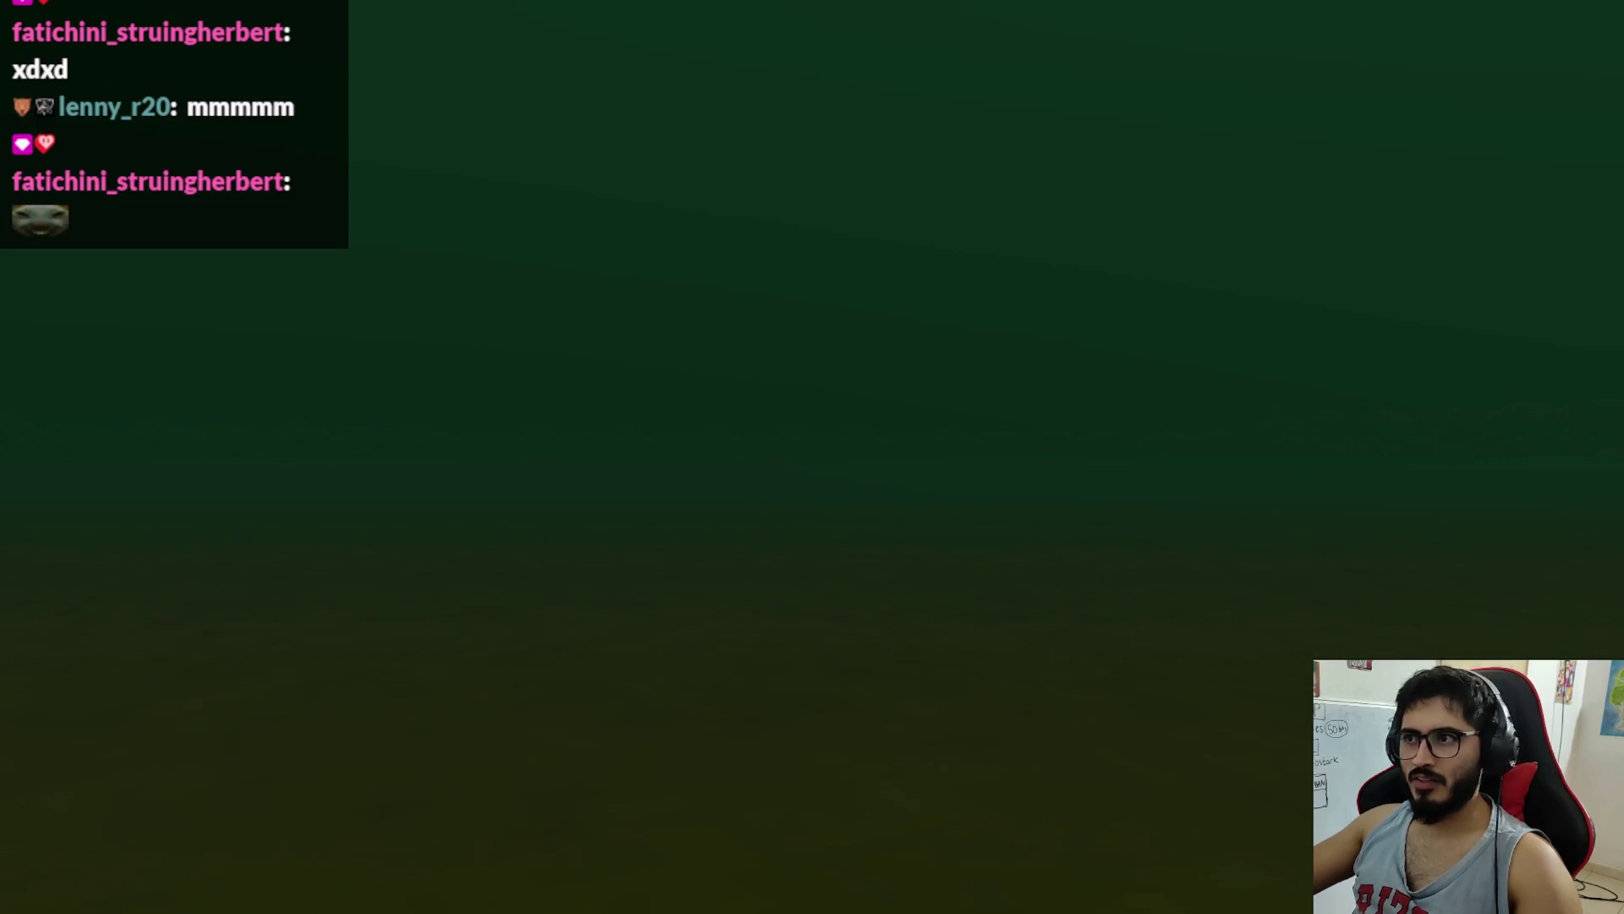
{"action": "scroll", "coordinate": [812, 456], "scroll_direction": "up", "scroll_amount": 1}
{"action": "right_click", "coordinate": [812, 457]}
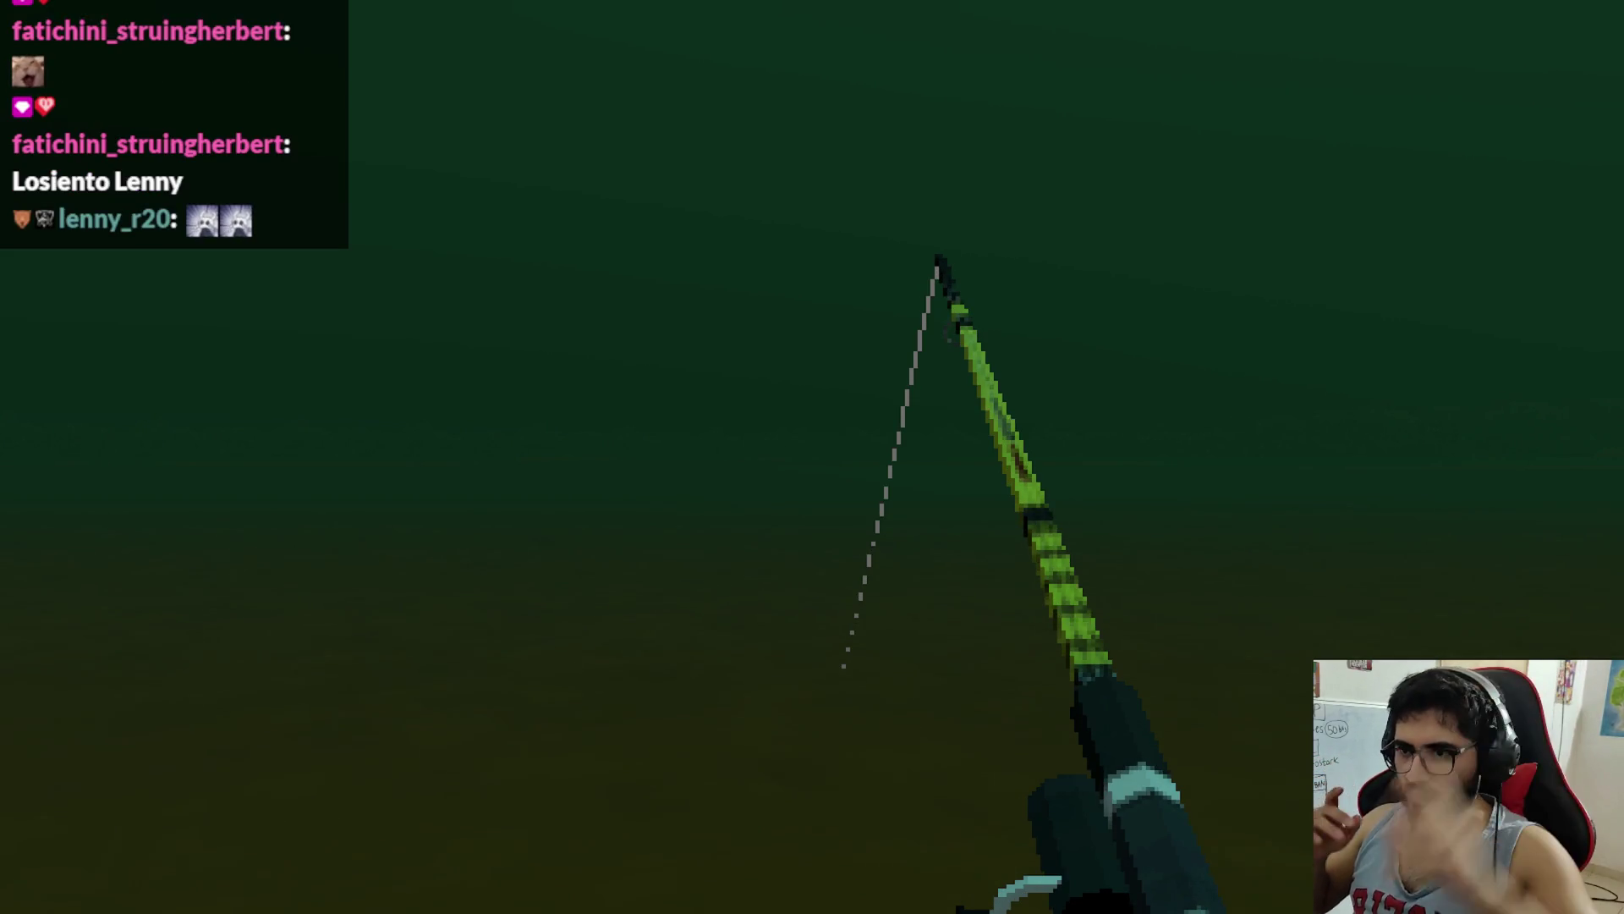
{"action": "left_click", "coordinate": [812, 457]}
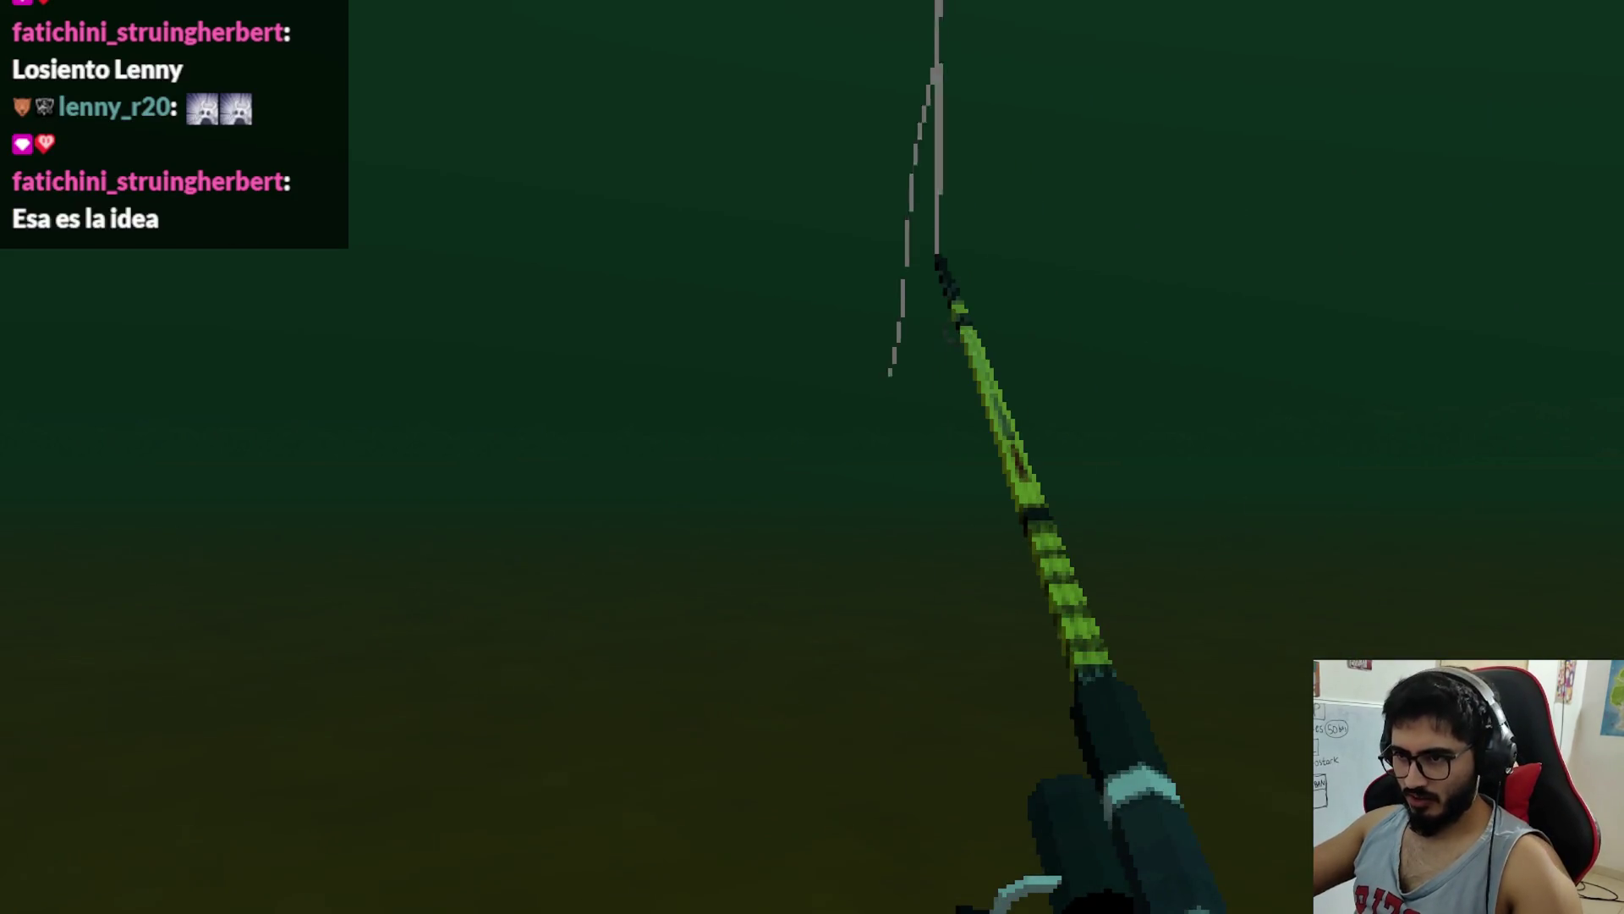
{"action": "left_click", "coordinate": [812, 457]}
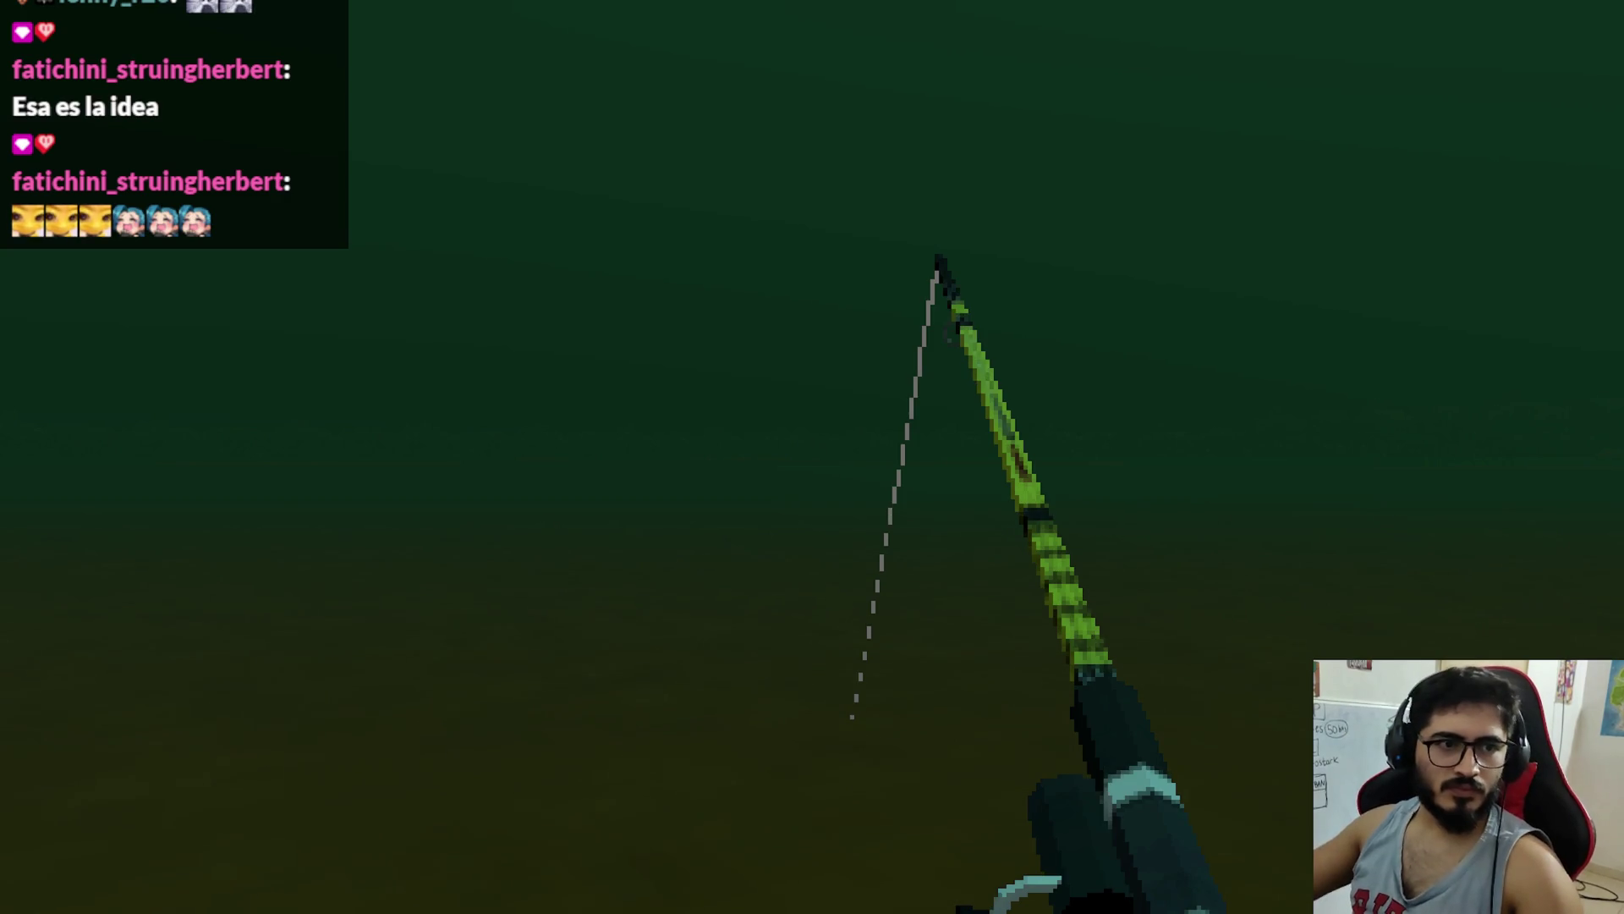
{"action": "key", "text": "F8"}
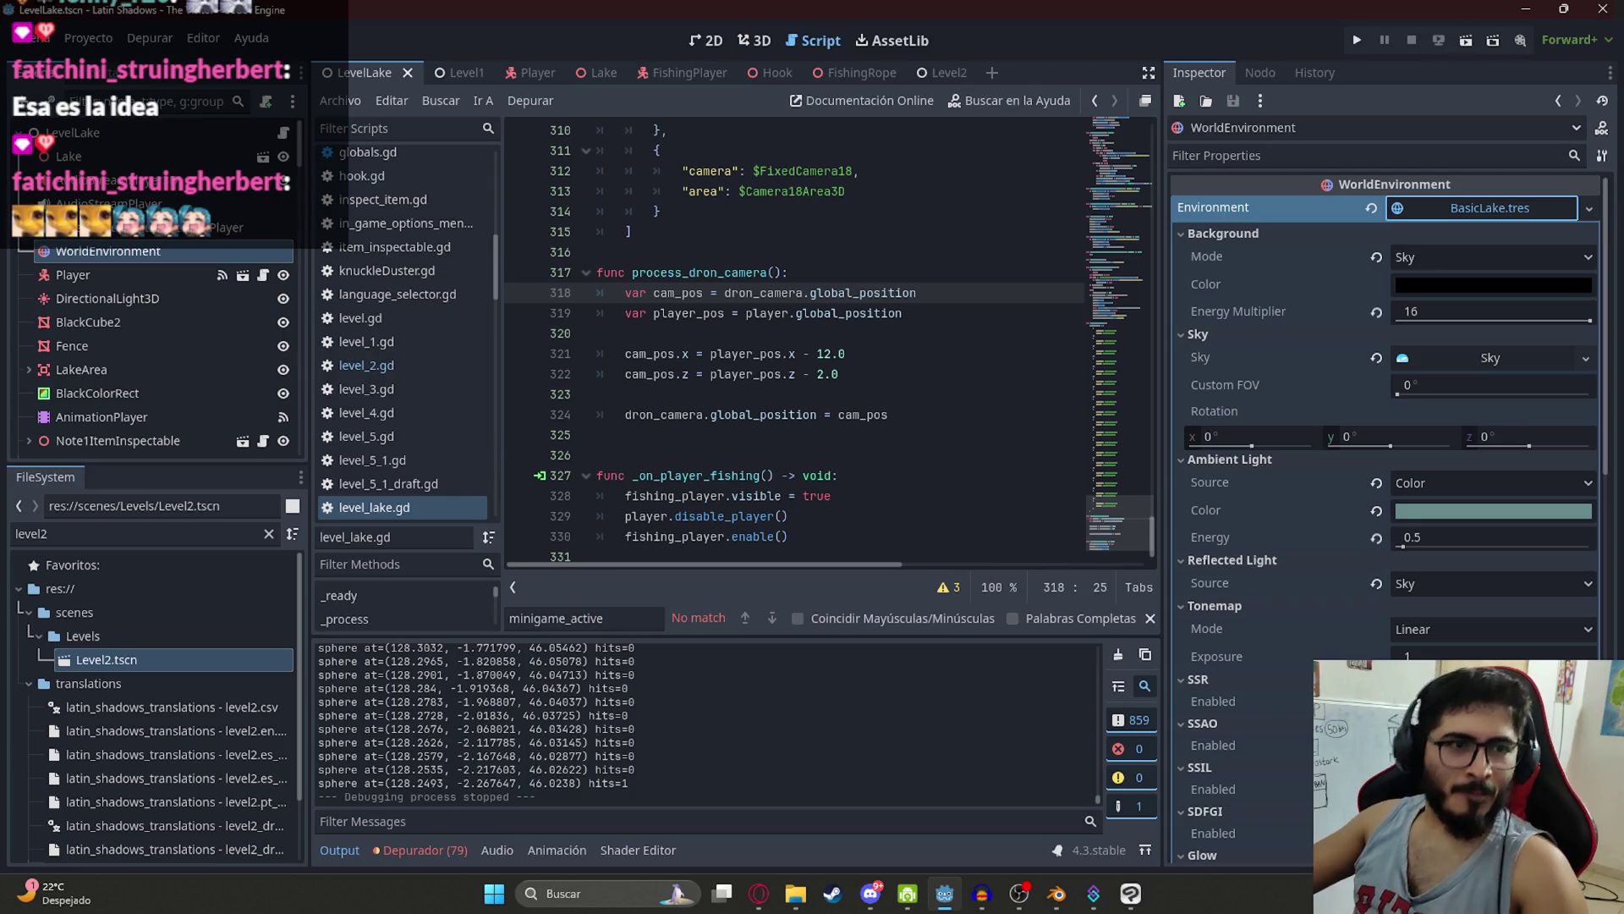
- Open the FishingPlayer scene in the 3D viewport and frame it from top view
{"action": "key", "text": "Down"}
{"action": "key", "text": "Down"}
{"action": "key", "text": "Down"}
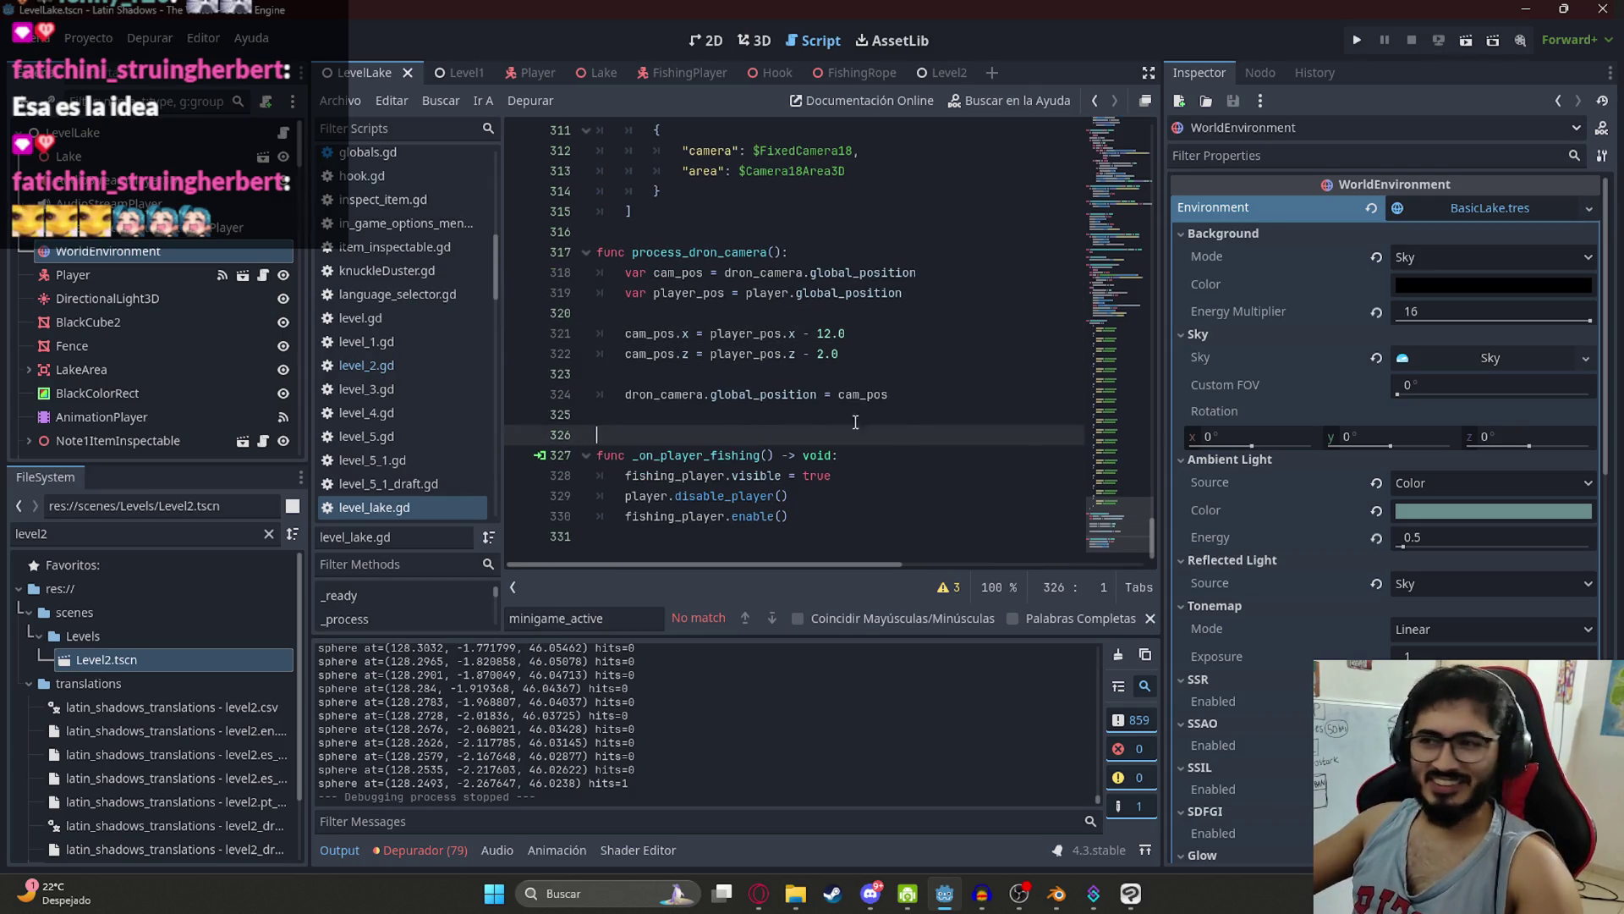
{"action": "left_click", "coordinate": [819, 313]}
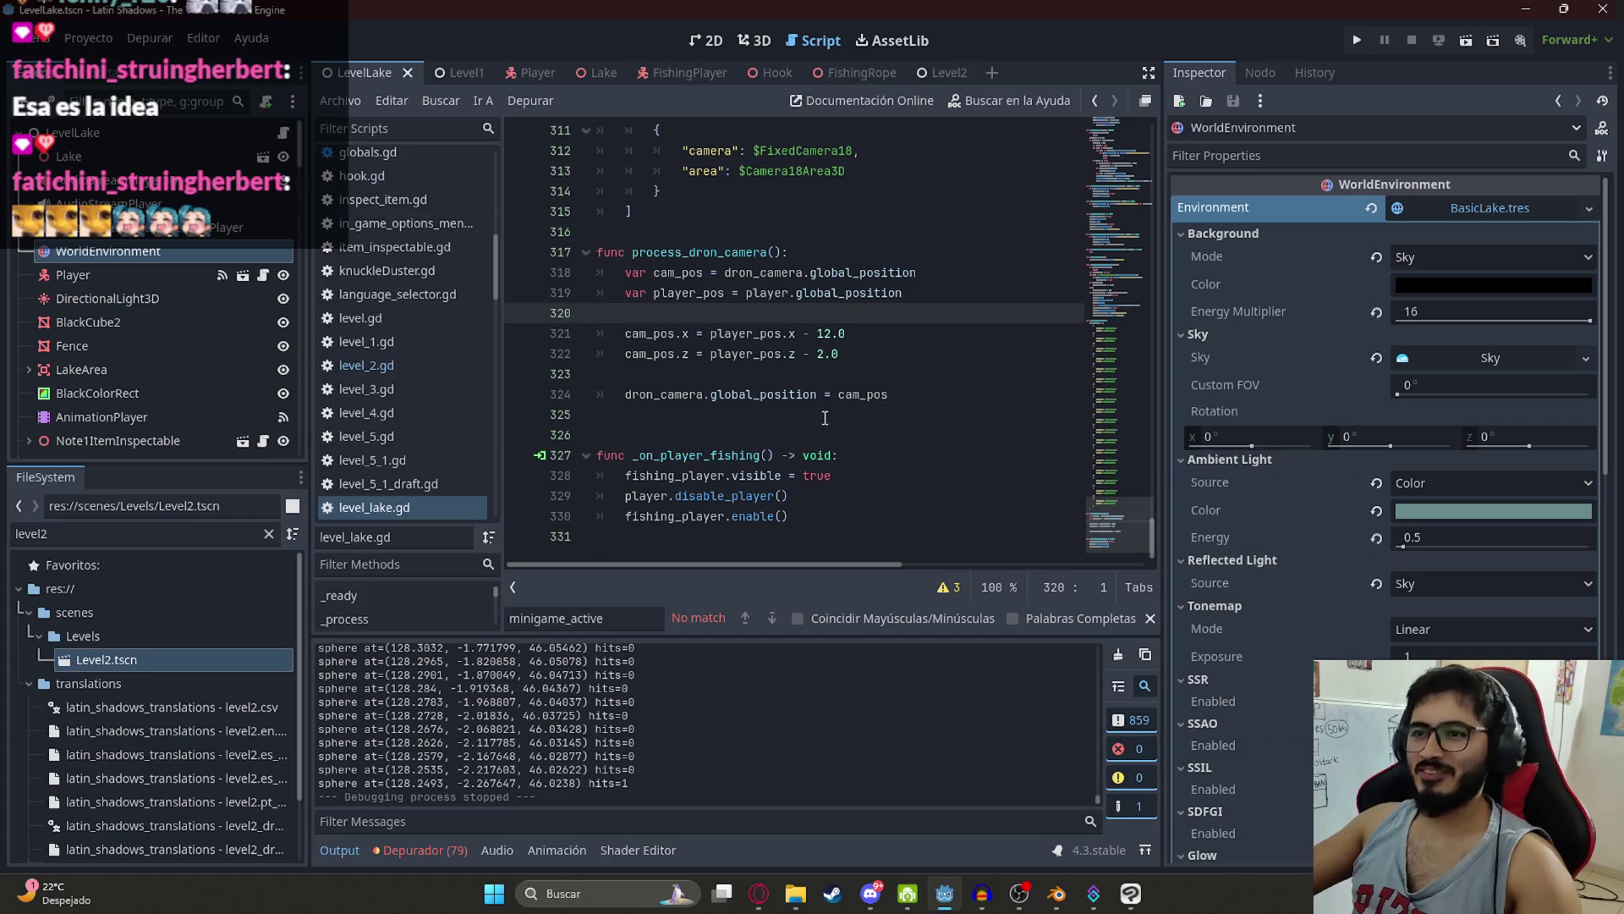
{"action": "left_click_drag", "start_coordinate": [824, 428], "coordinate": [839, 455]}
{"action": "left_click", "coordinate": [673, 73]}
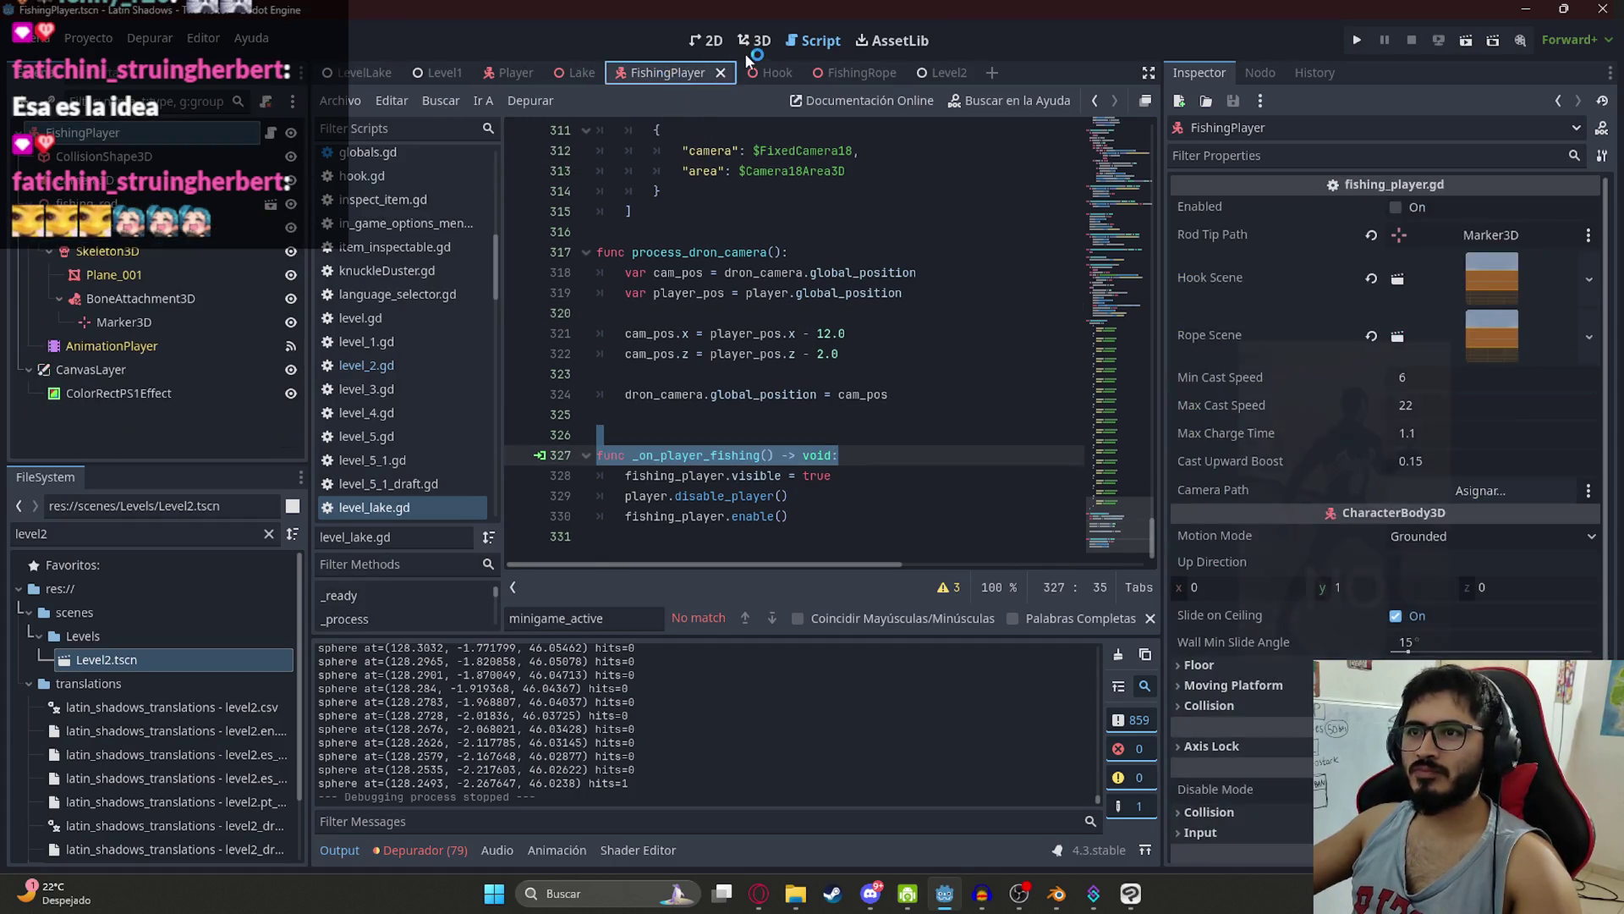
{"action": "left_click", "coordinate": [753, 43]}
{"action": "key", "text": "KP_7"}
{"action": "mouse_move", "coordinate": [754, 579]}
{"action": "left_mouse_down"}
{"action": "mouse_move", "coordinate": [707, 567]}
{"action": "mouse_move", "coordinate": [829, 374]}
{"action": "mouse_move", "coordinate": [1008, 389]}
{"action": "left_mouse_up"}
{"action": "key", "text": "f"}
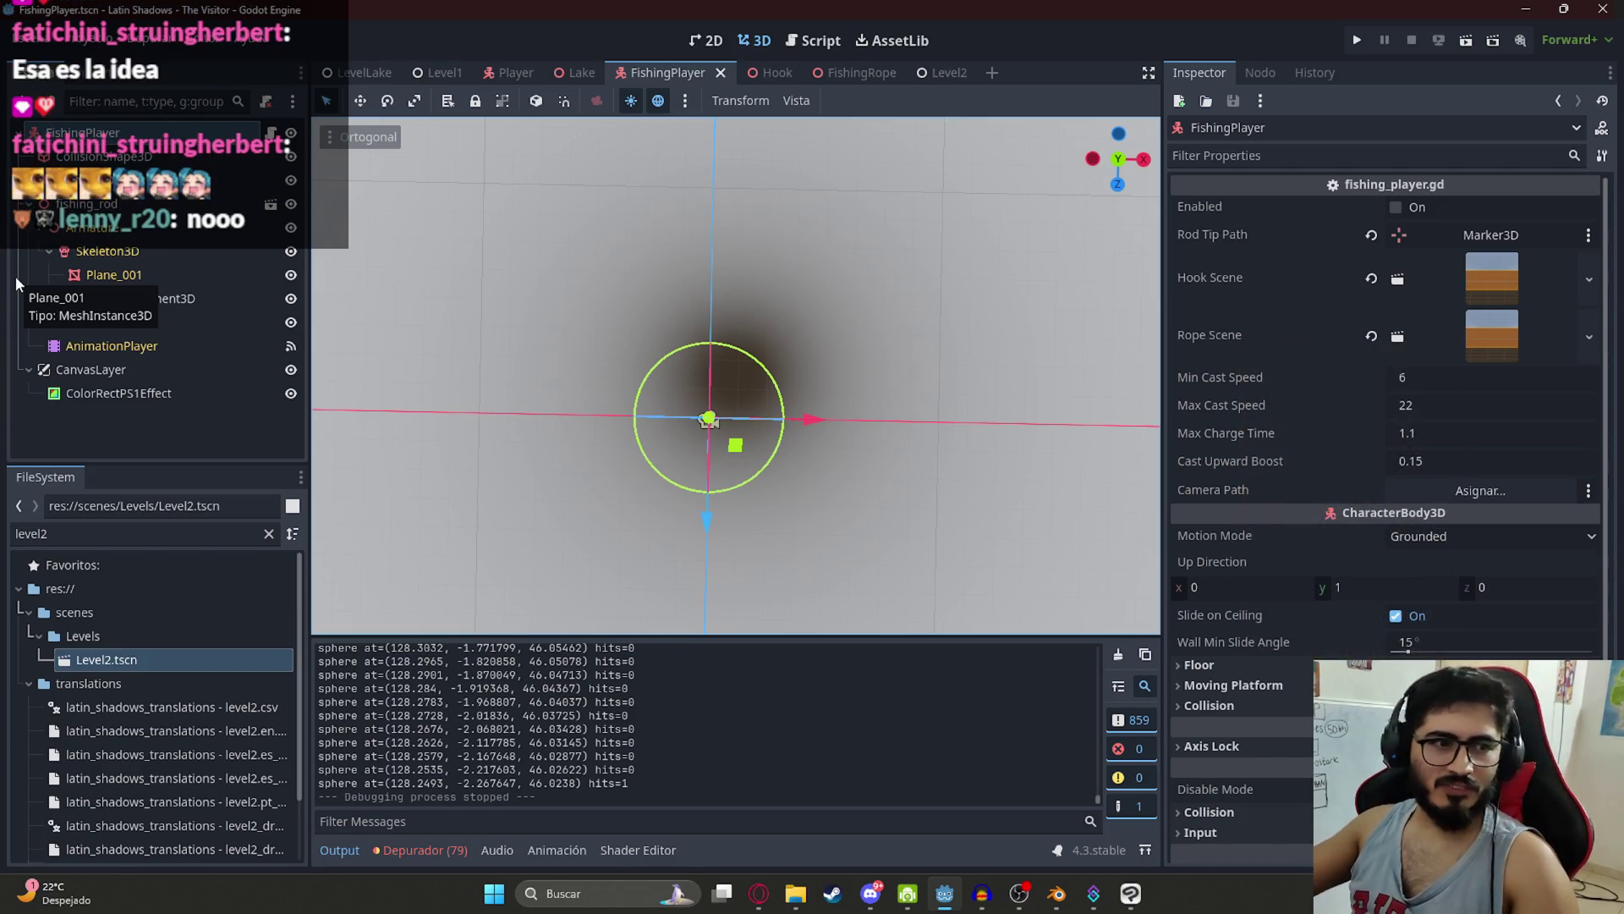
- Orbit to the horizon and back, then return to fishing_player.gd's input code
{"action": "mouse_move", "coordinate": [734, 467]}
{"action": "left_mouse_down"}
{"action": "mouse_move", "coordinate": [804, 360]}
{"action": "mouse_move", "coordinate": [828, 429]}
{"action": "mouse_move", "coordinate": [577, 368]}
{"action": "left_mouse_up"}
{"action": "scroll", "coordinate": [711, 363], "scroll_direction": "up", "scroll_amount": 3}
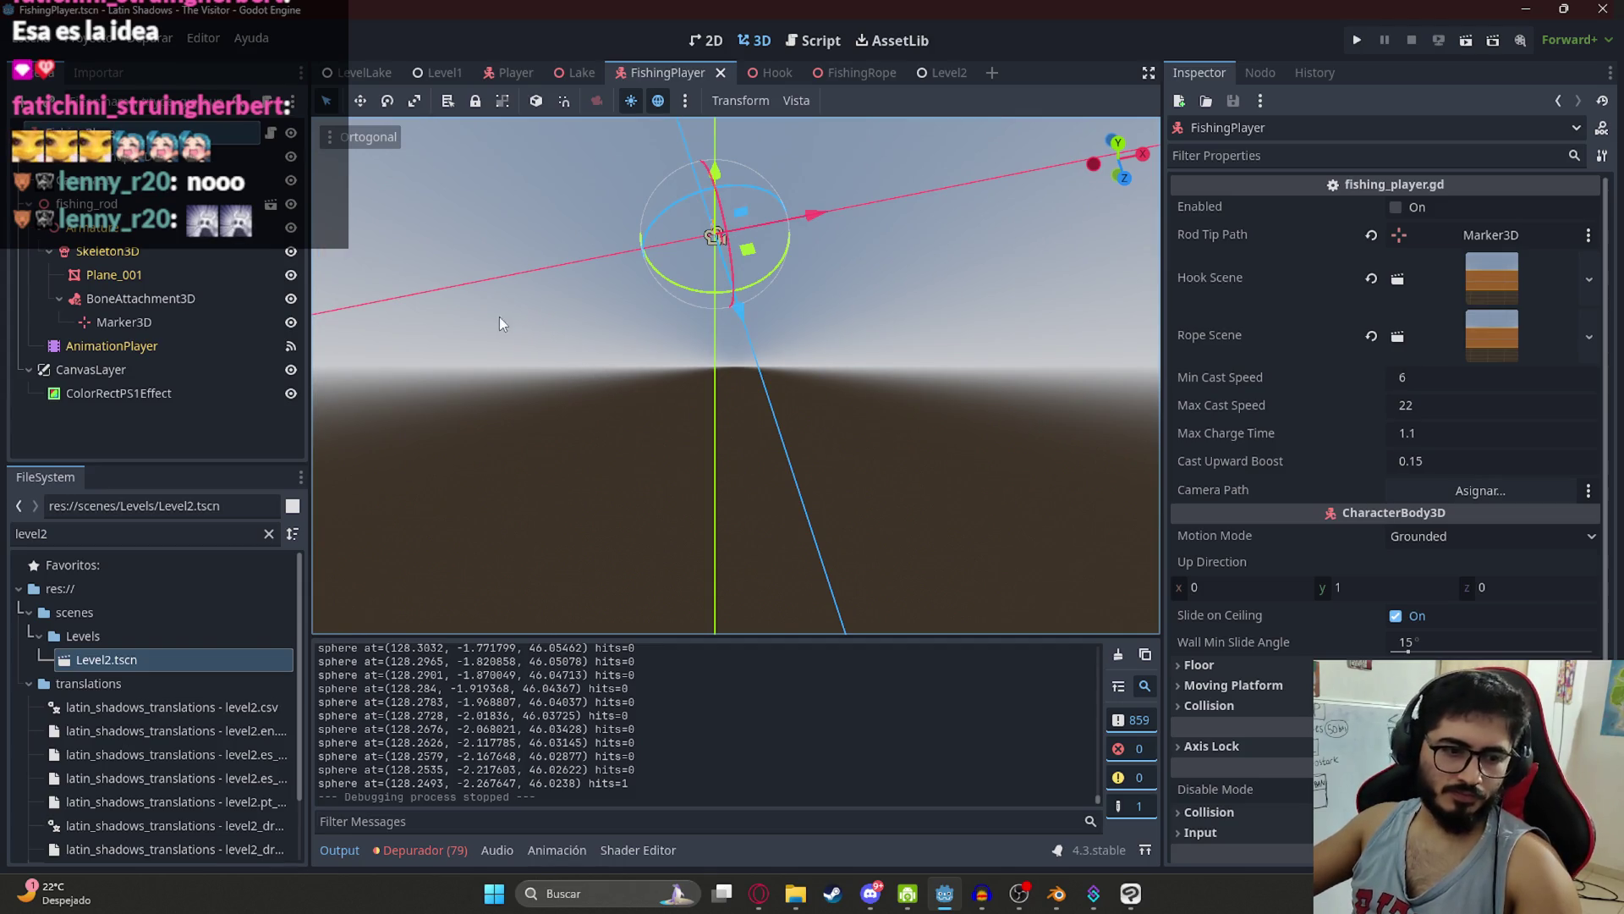
{"action": "scroll", "coordinate": [638, 301], "scroll_direction": "down", "scroll_amount": 5}
{"action": "mouse_move", "coordinate": [638, 301]}
{"action": "left_mouse_down"}
{"action": "mouse_move", "coordinate": [804, 362]}
{"action": "mouse_move", "coordinate": [765, 481]}
{"action": "mouse_move", "coordinate": [697, 344]}
{"action": "left_mouse_up"}
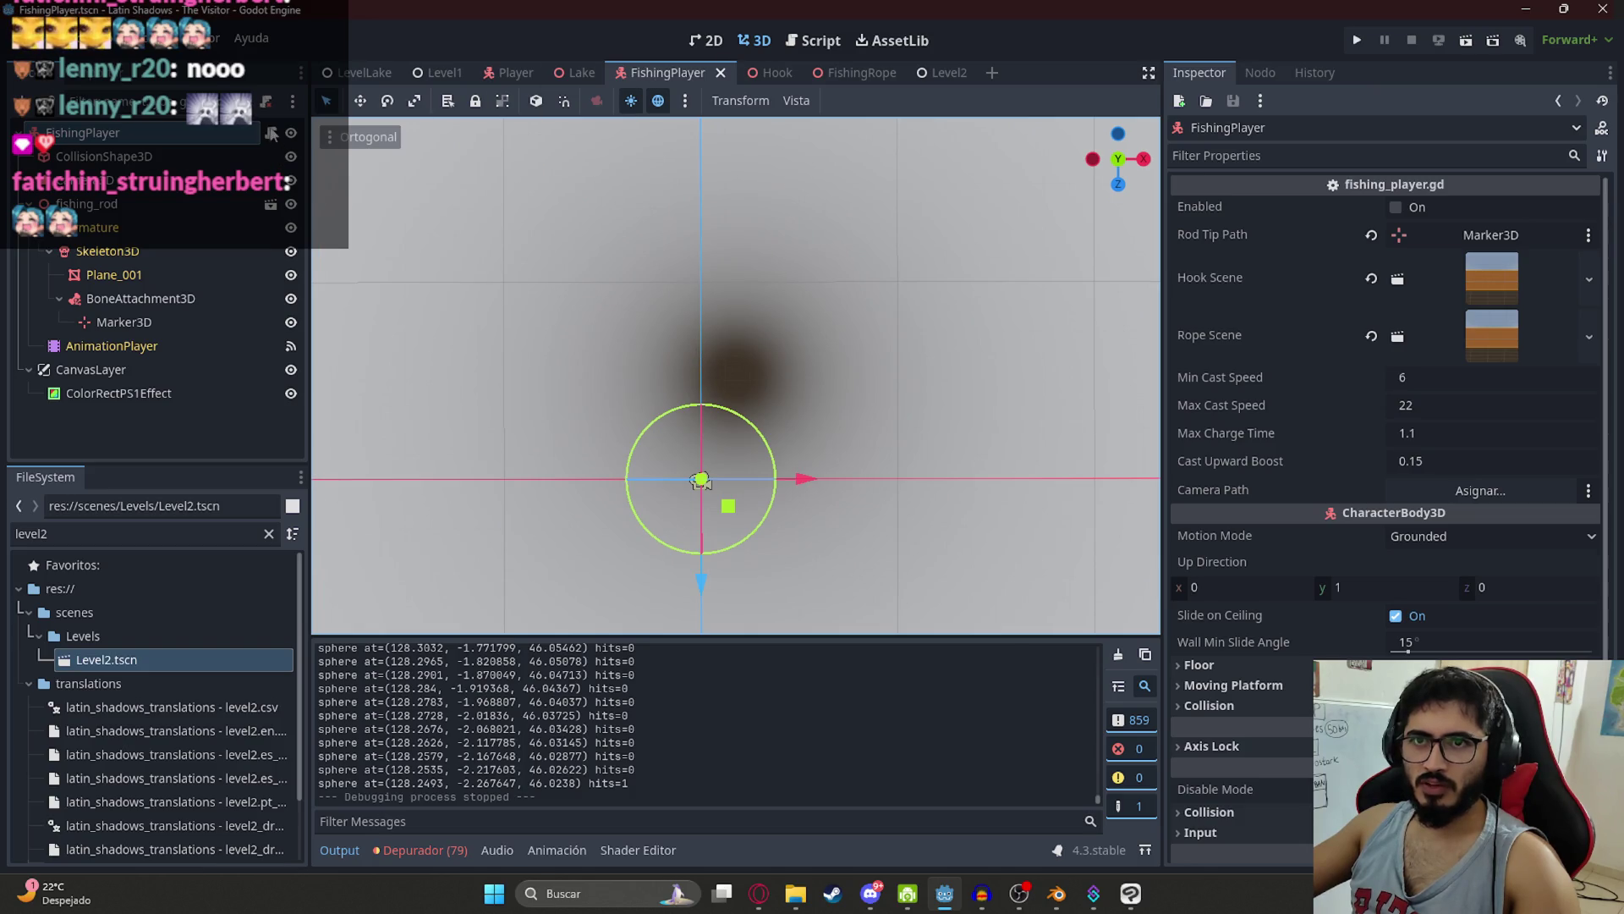
{"action": "key", "text": "ctrl+F3"}
{"action": "scroll", "coordinate": [820, 259], "scroll_direction": "down", "scroll_amount": 5}
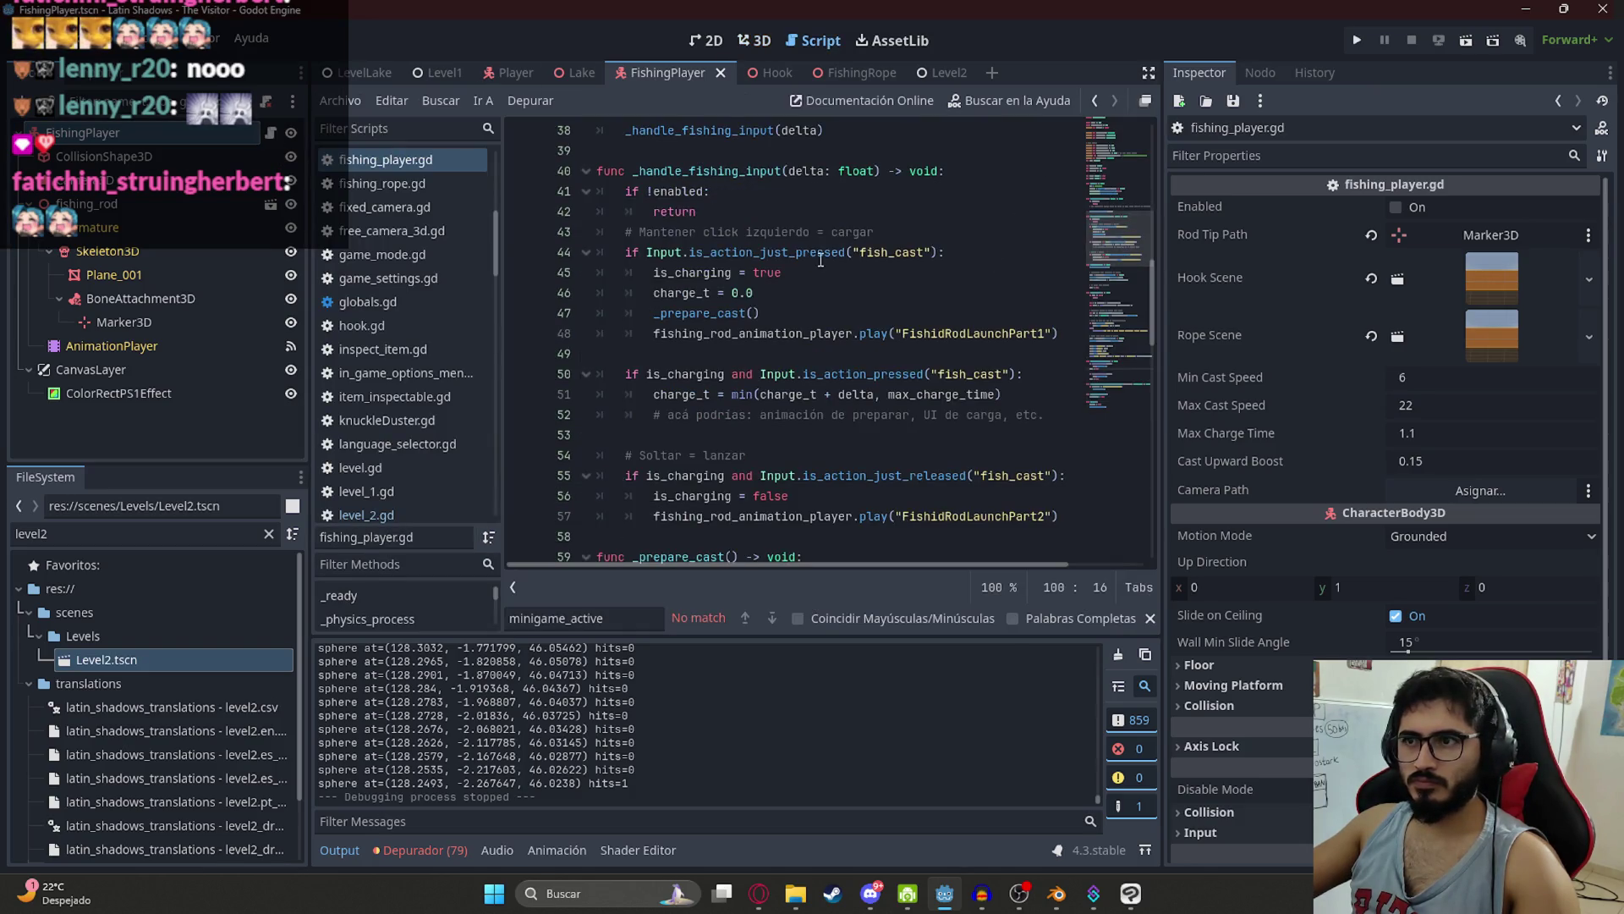
- Add a new fish_take action in the Project Settings Input Map
{"action": "double_click", "coordinate": [883, 254]}
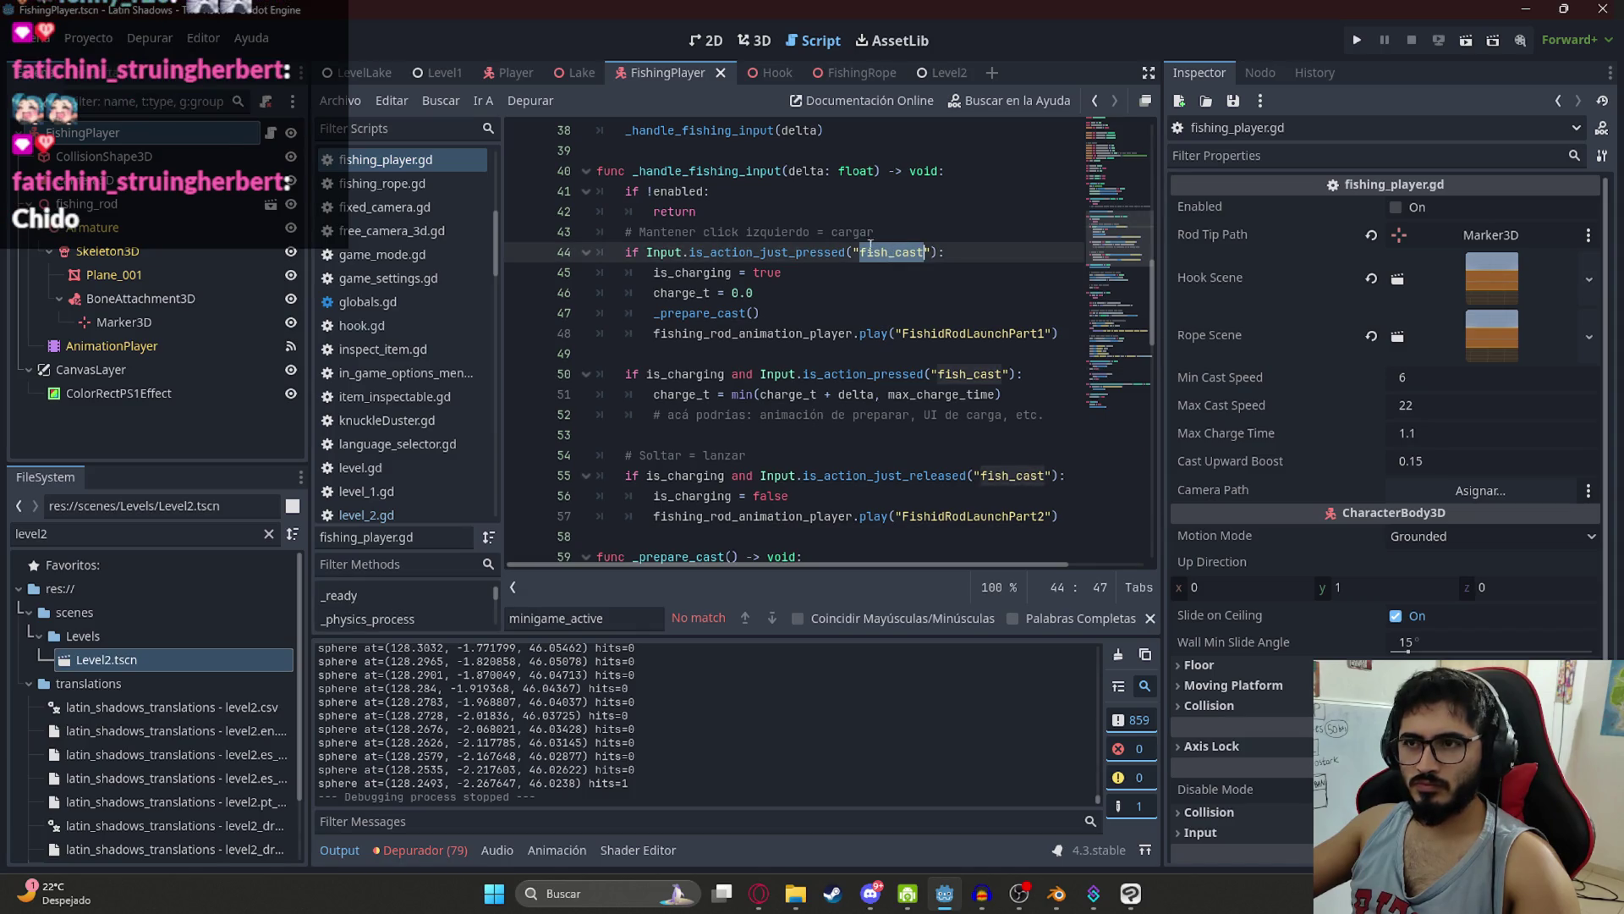
{"action": "left_click", "coordinate": [88, 38]}
{"action": "left_click", "coordinate": [127, 61]}
{"action": "left_click", "coordinate": [490, 163]}
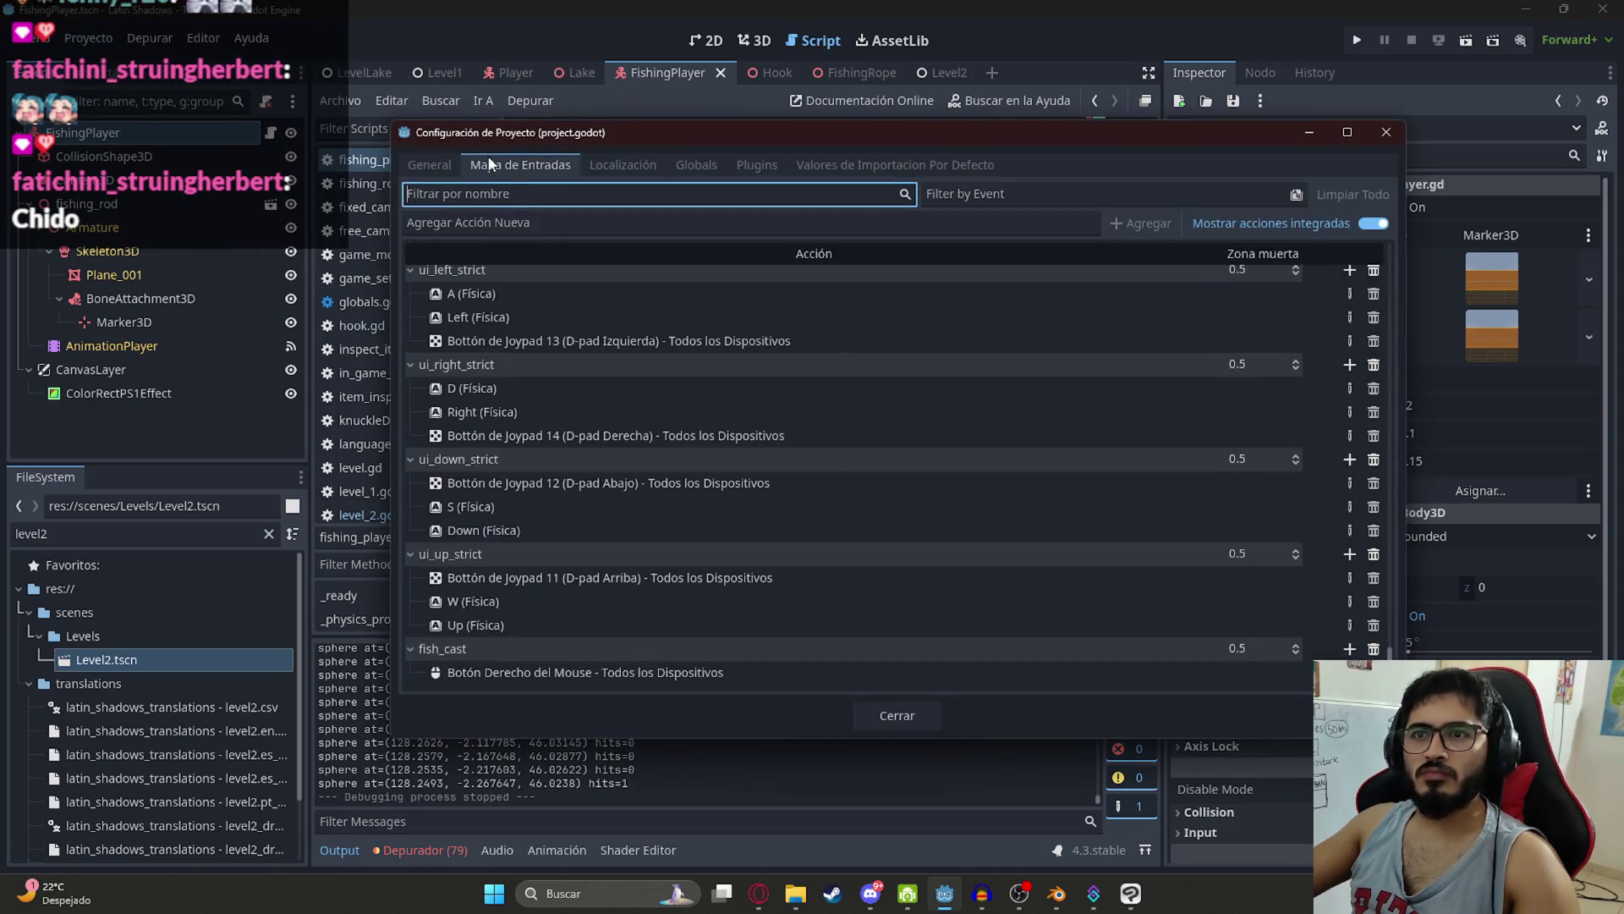
{"action": "left_click", "coordinate": [486, 227]}
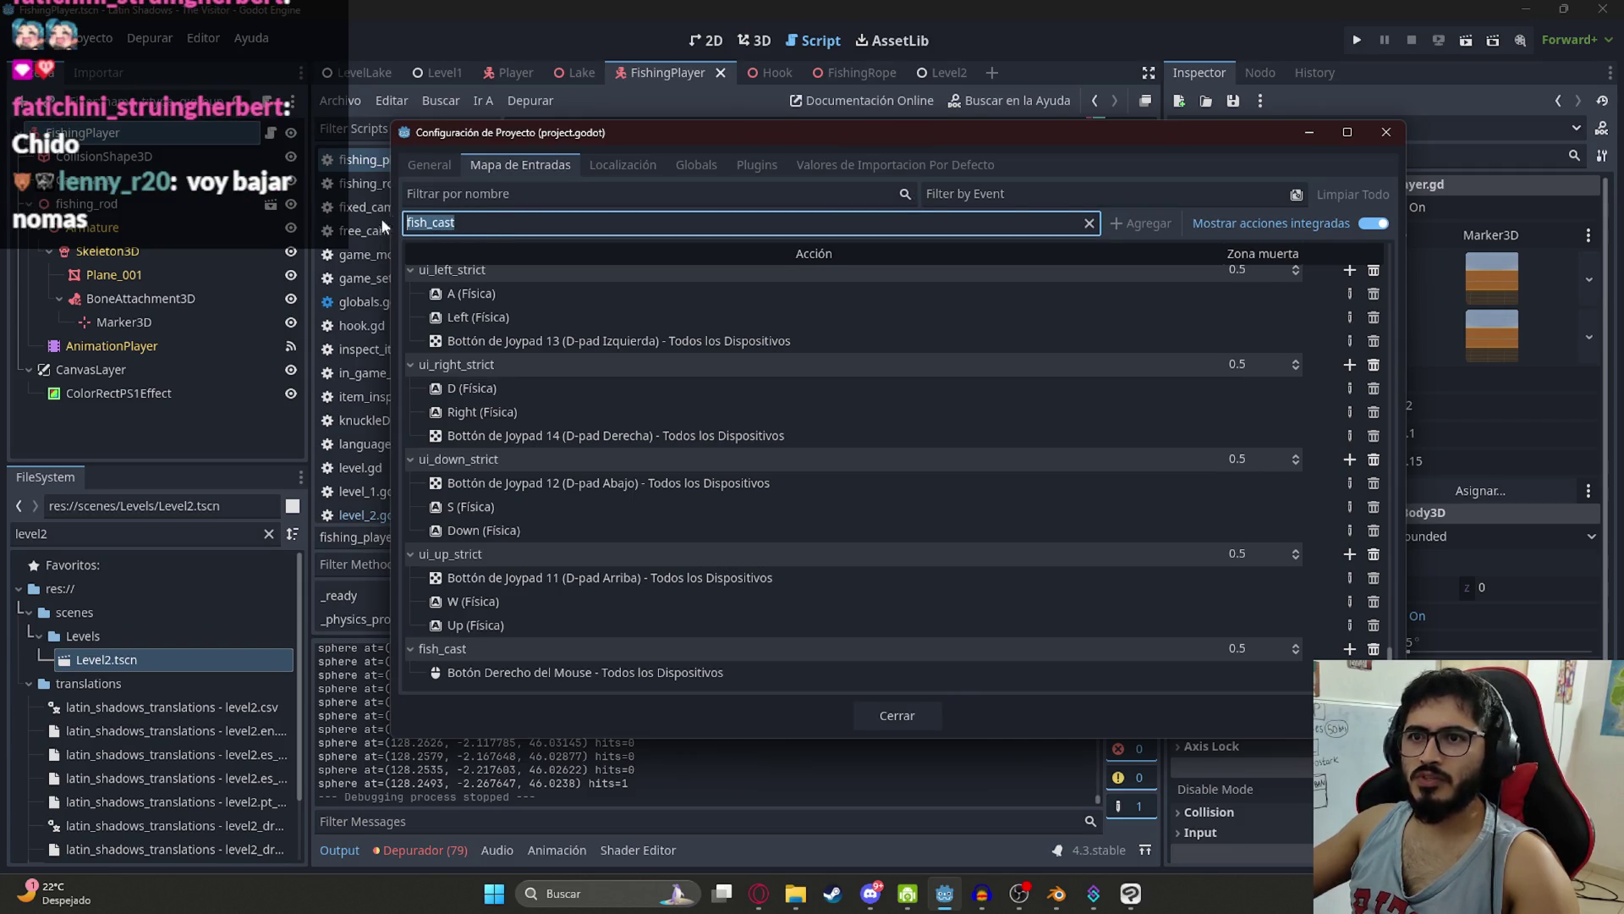
{"action": "key", "text": "End"}
{"action": "key", "text": "BackSpace"}
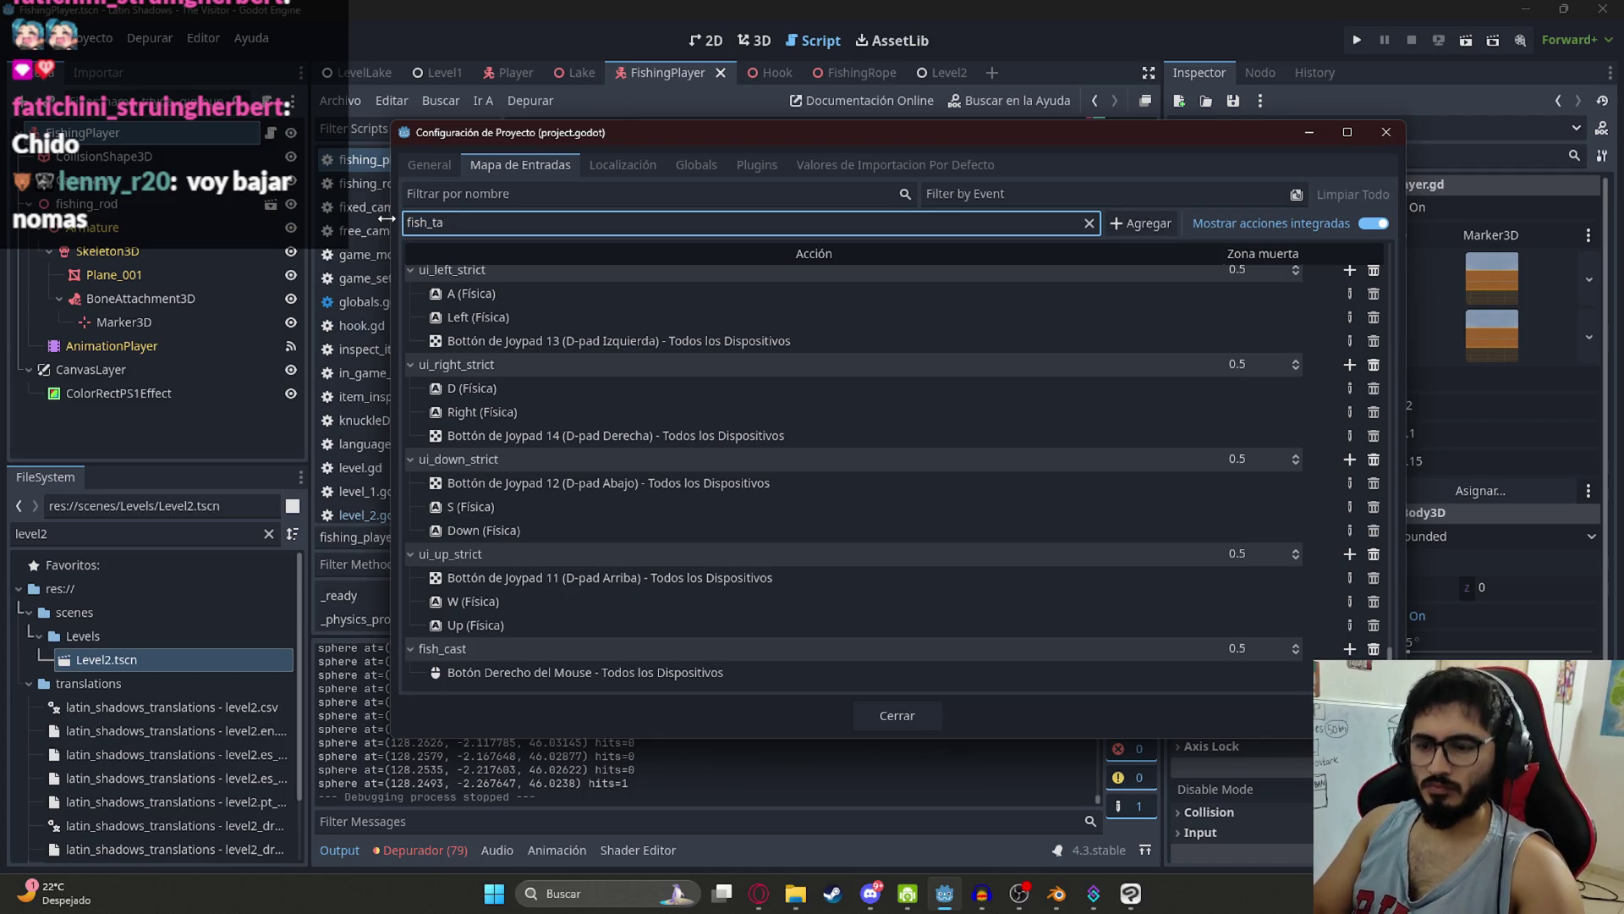
{"action": "key", "text": "Return"}
- Bind the left mouse button to fish_take, confirm, and close Project Settings
{"action": "scroll", "coordinate": [764, 624], "scroll_direction": "down", "scroll_amount": 1}
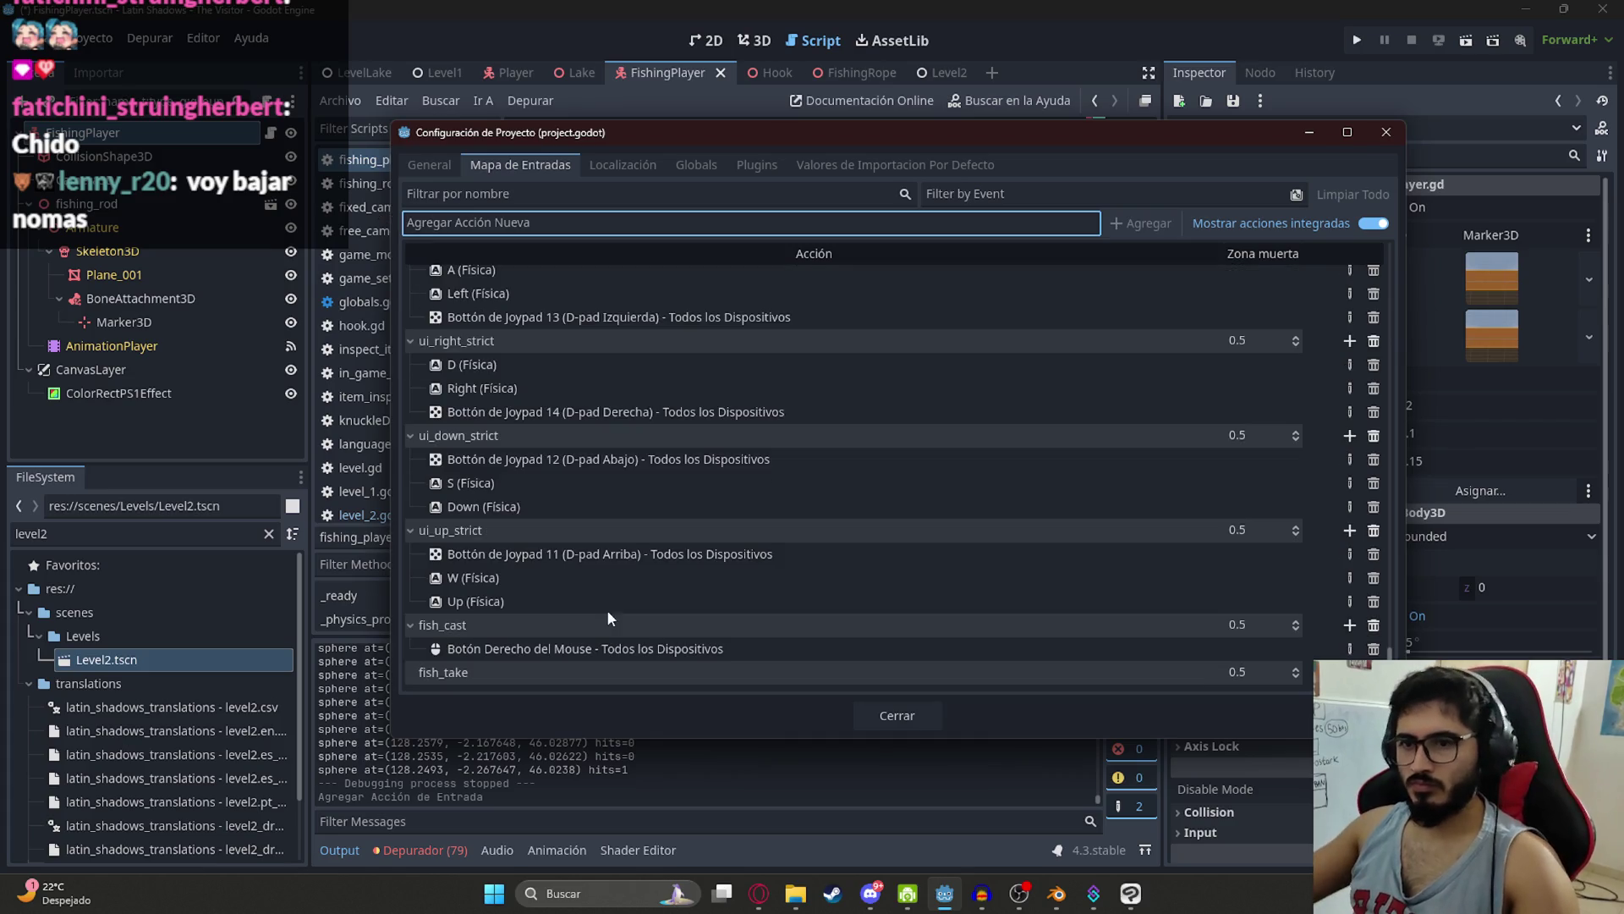
{"action": "left_click", "coordinate": [1349, 672]}
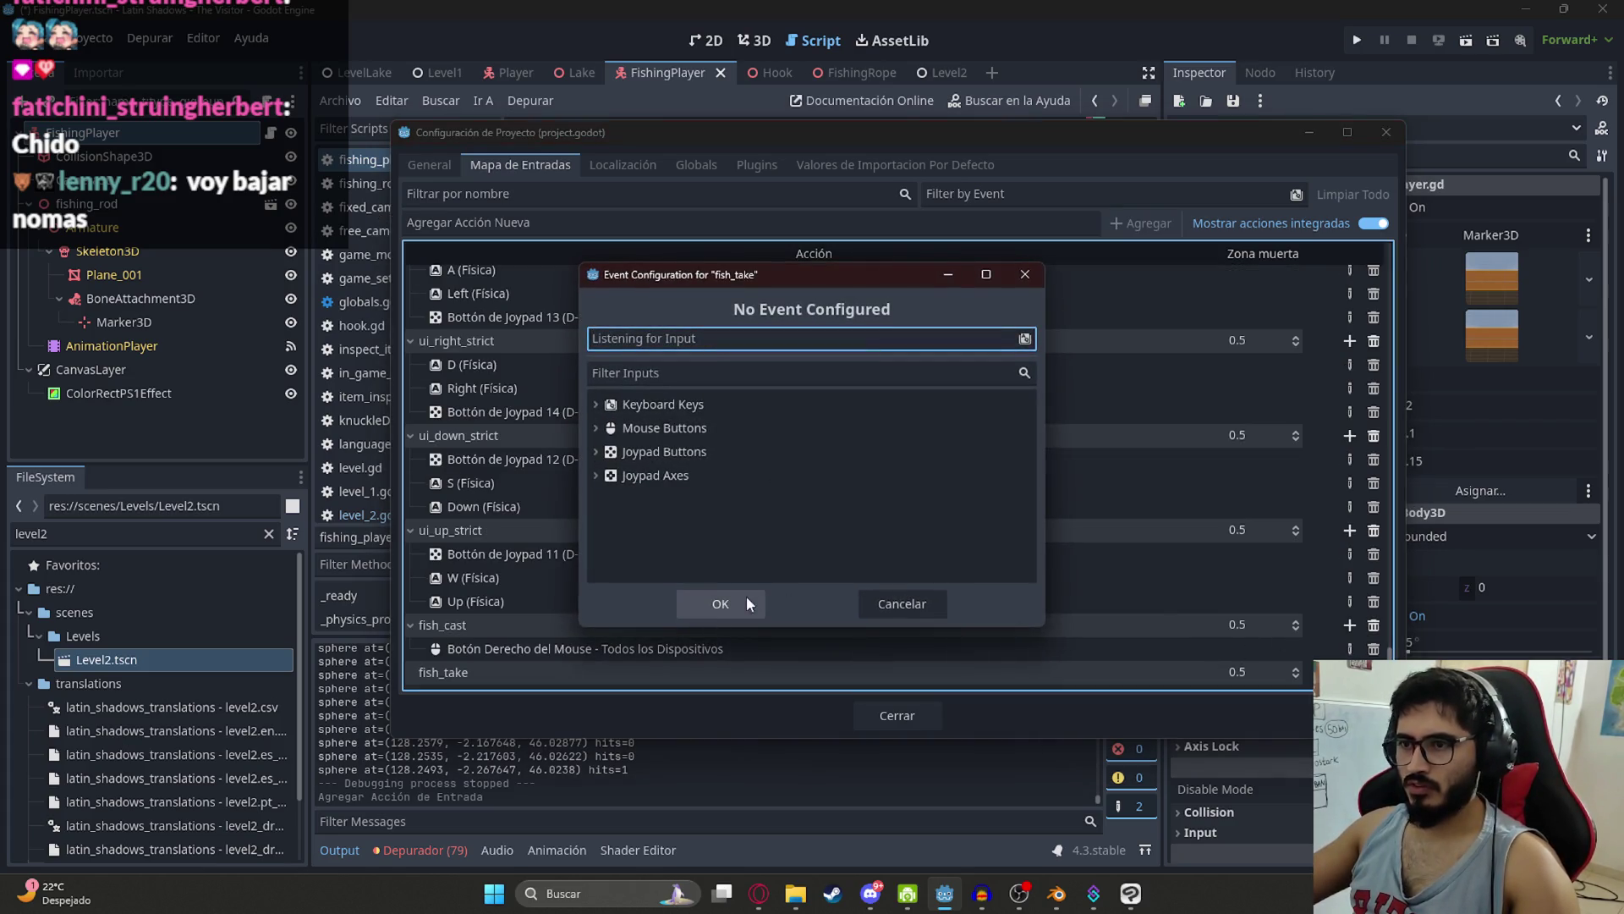
{"action": "left_click", "coordinate": [749, 455]}
{"action": "left_click", "coordinate": [707, 337]}
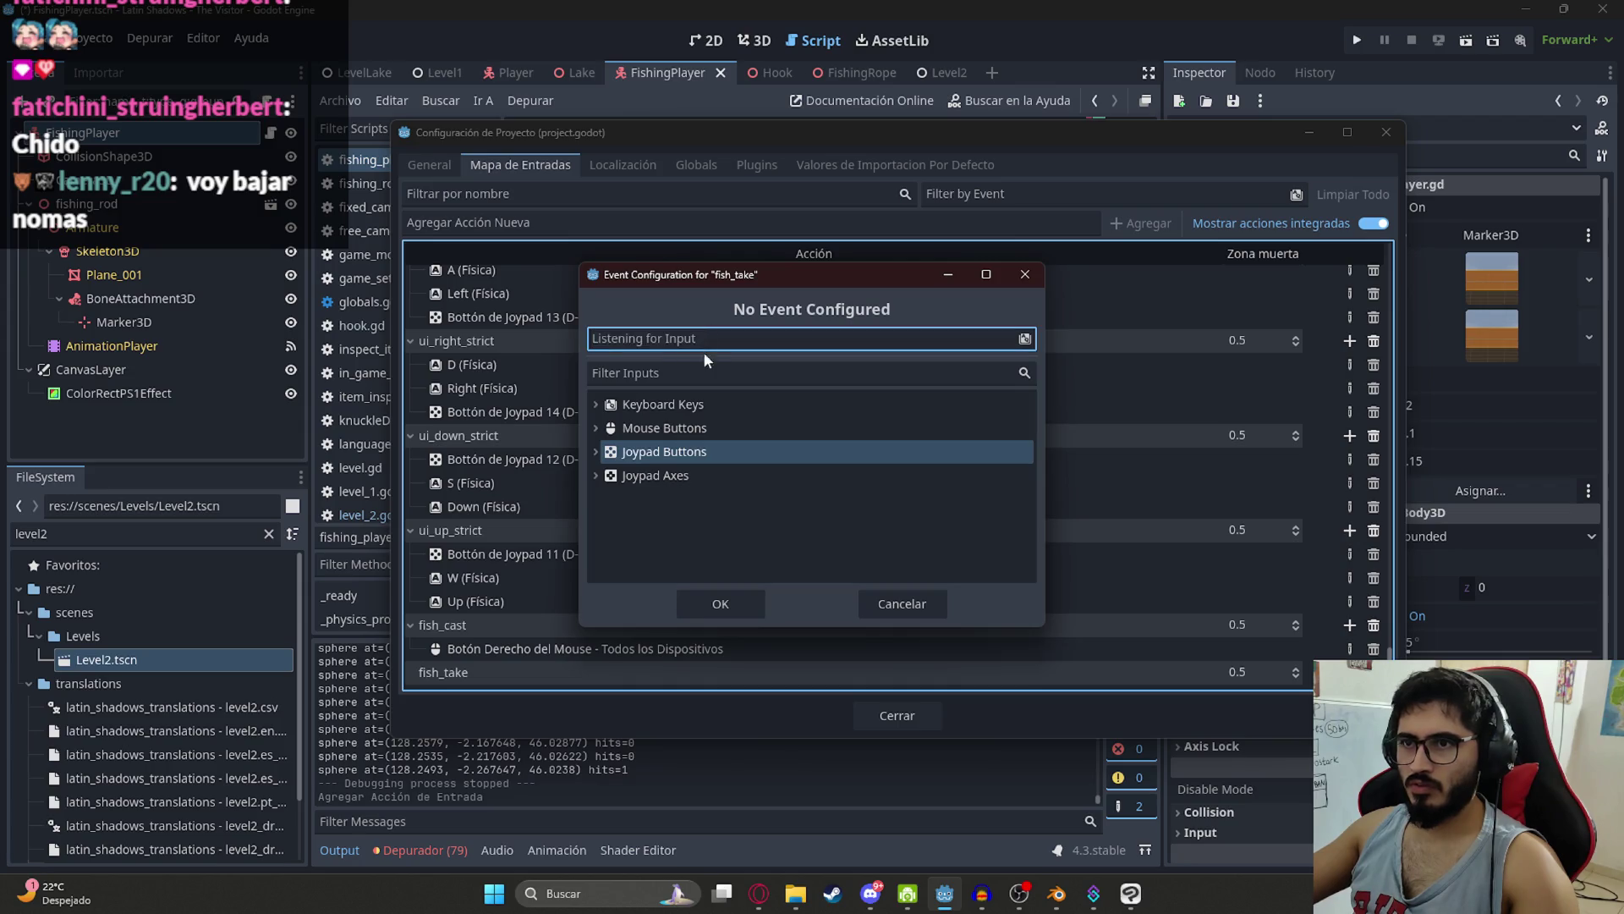
{"action": "double_click", "coordinate": [717, 339]}
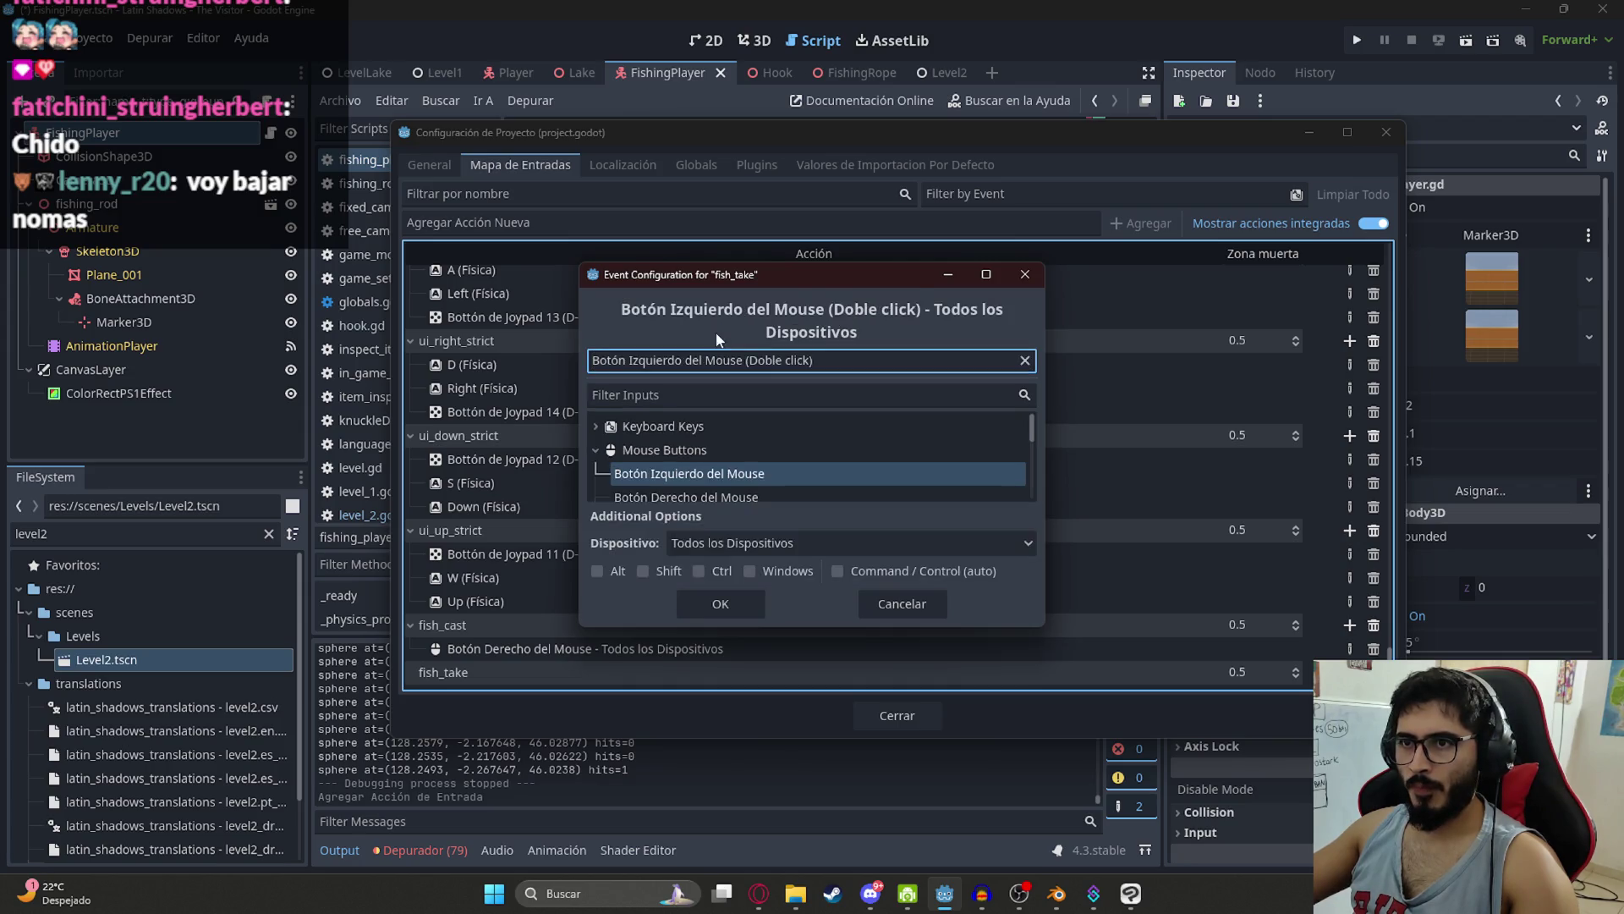
{"action": "left_click", "coordinate": [761, 613]}
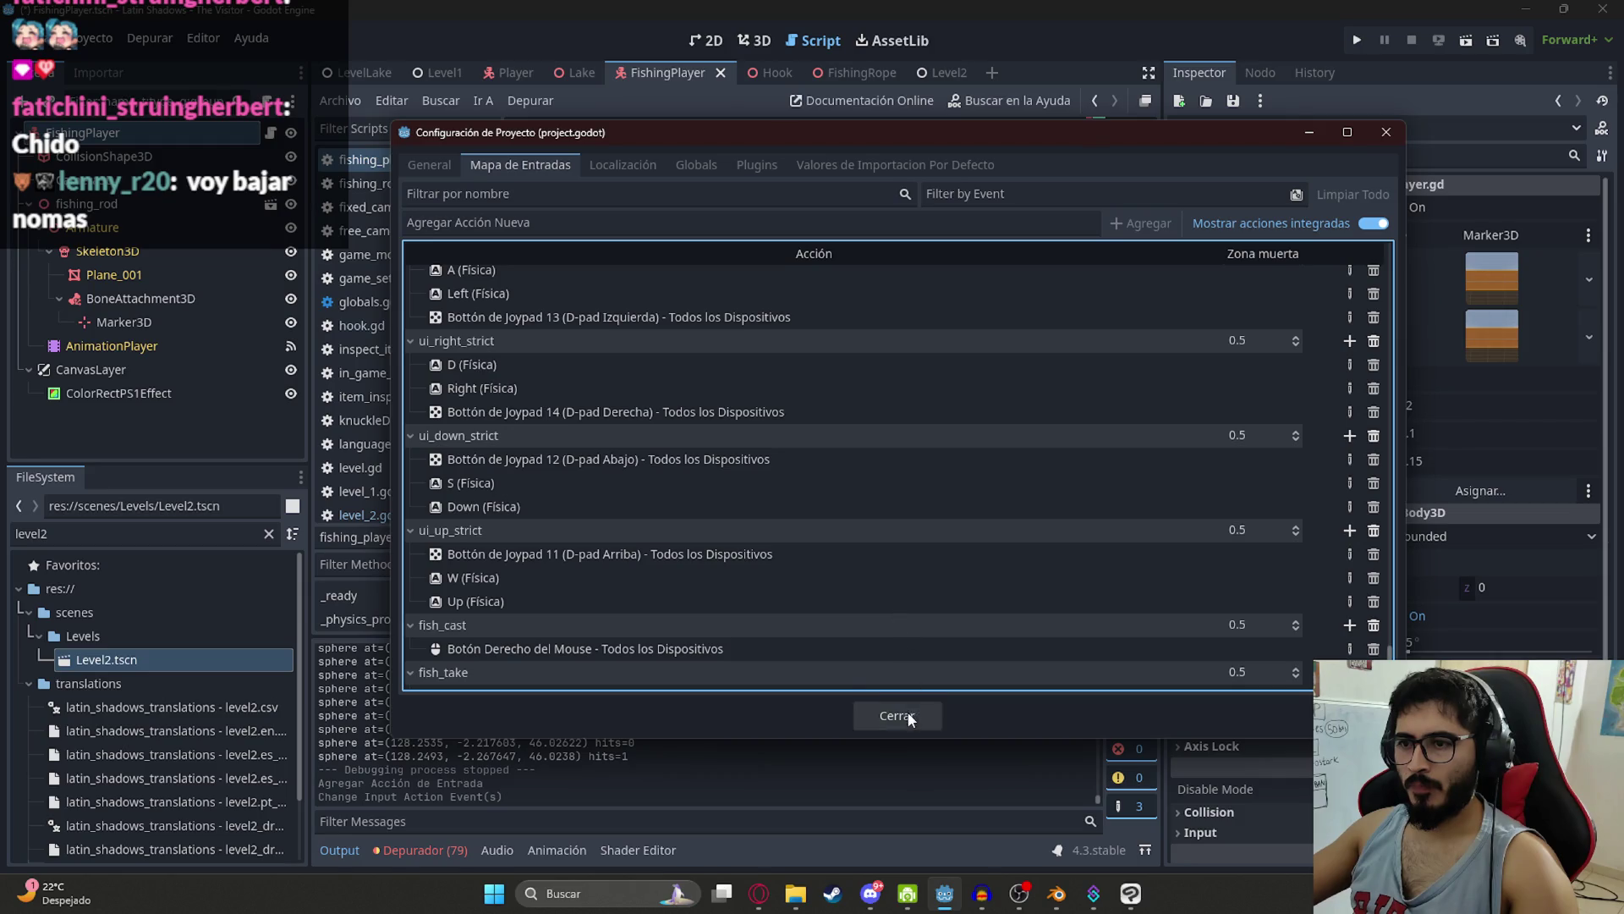
{"action": "left_click", "coordinate": [898, 716]}
{"action": "left_click", "coordinate": [853, 372]}
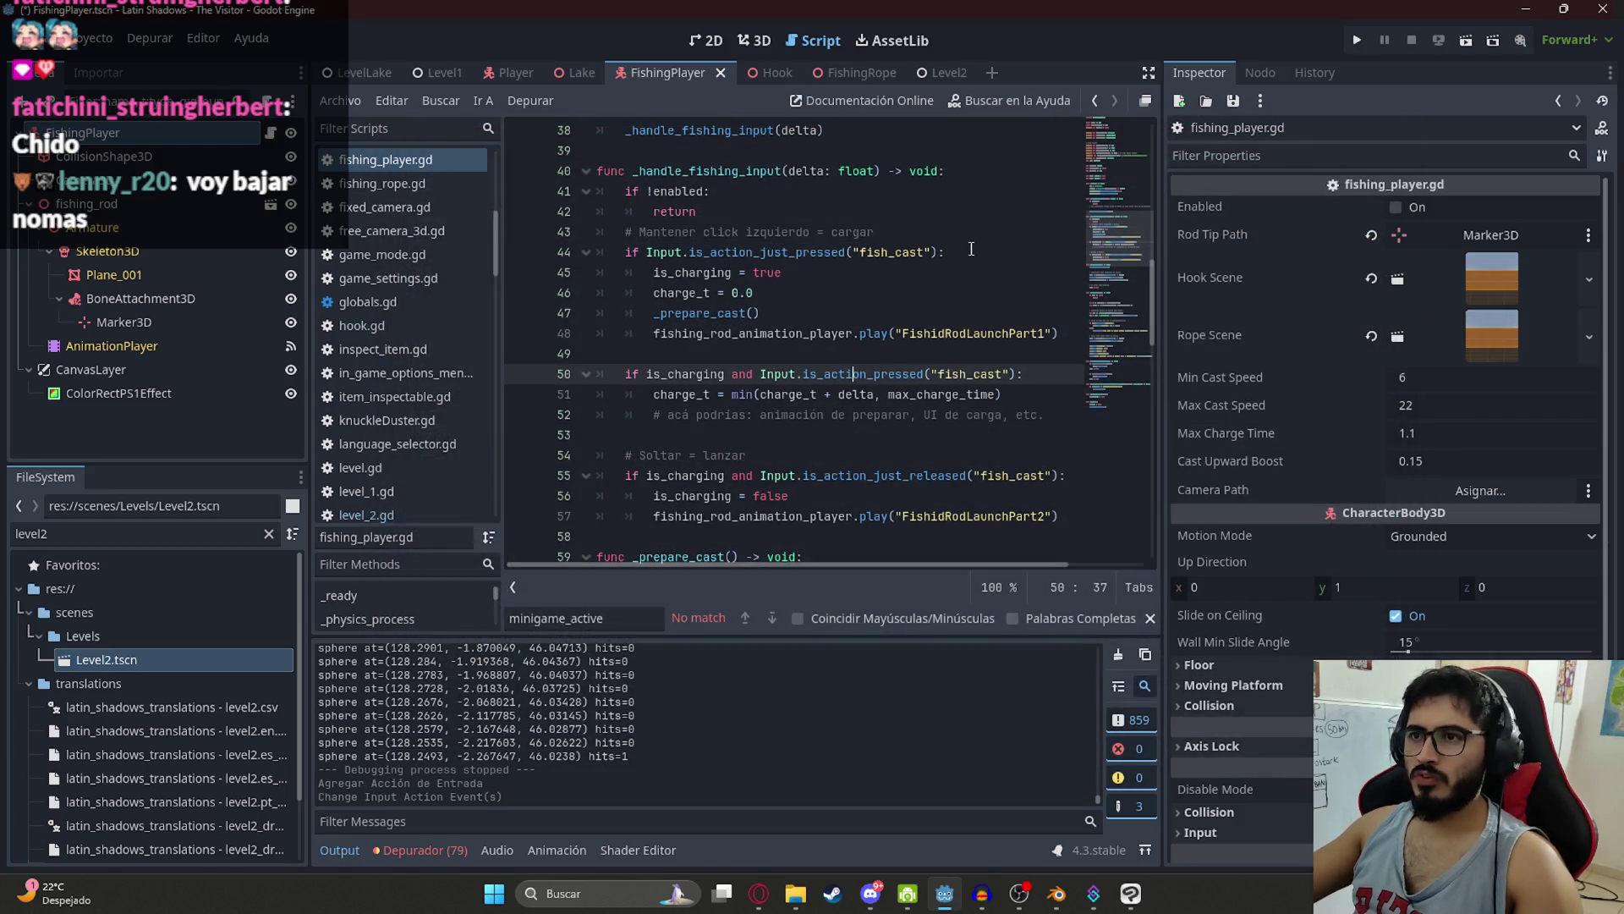
- Add an if Input.is_action_just_pressed("fish_cast") check on line 59
{"action": "left_click_drag", "start_coordinate": [972, 248], "coordinate": [644, 250]}
{"action": "key", "text": "ctrl+c"}
{"action": "scroll", "coordinate": [1113, 245], "scroll_direction": "down", "scroll_amount": 3}
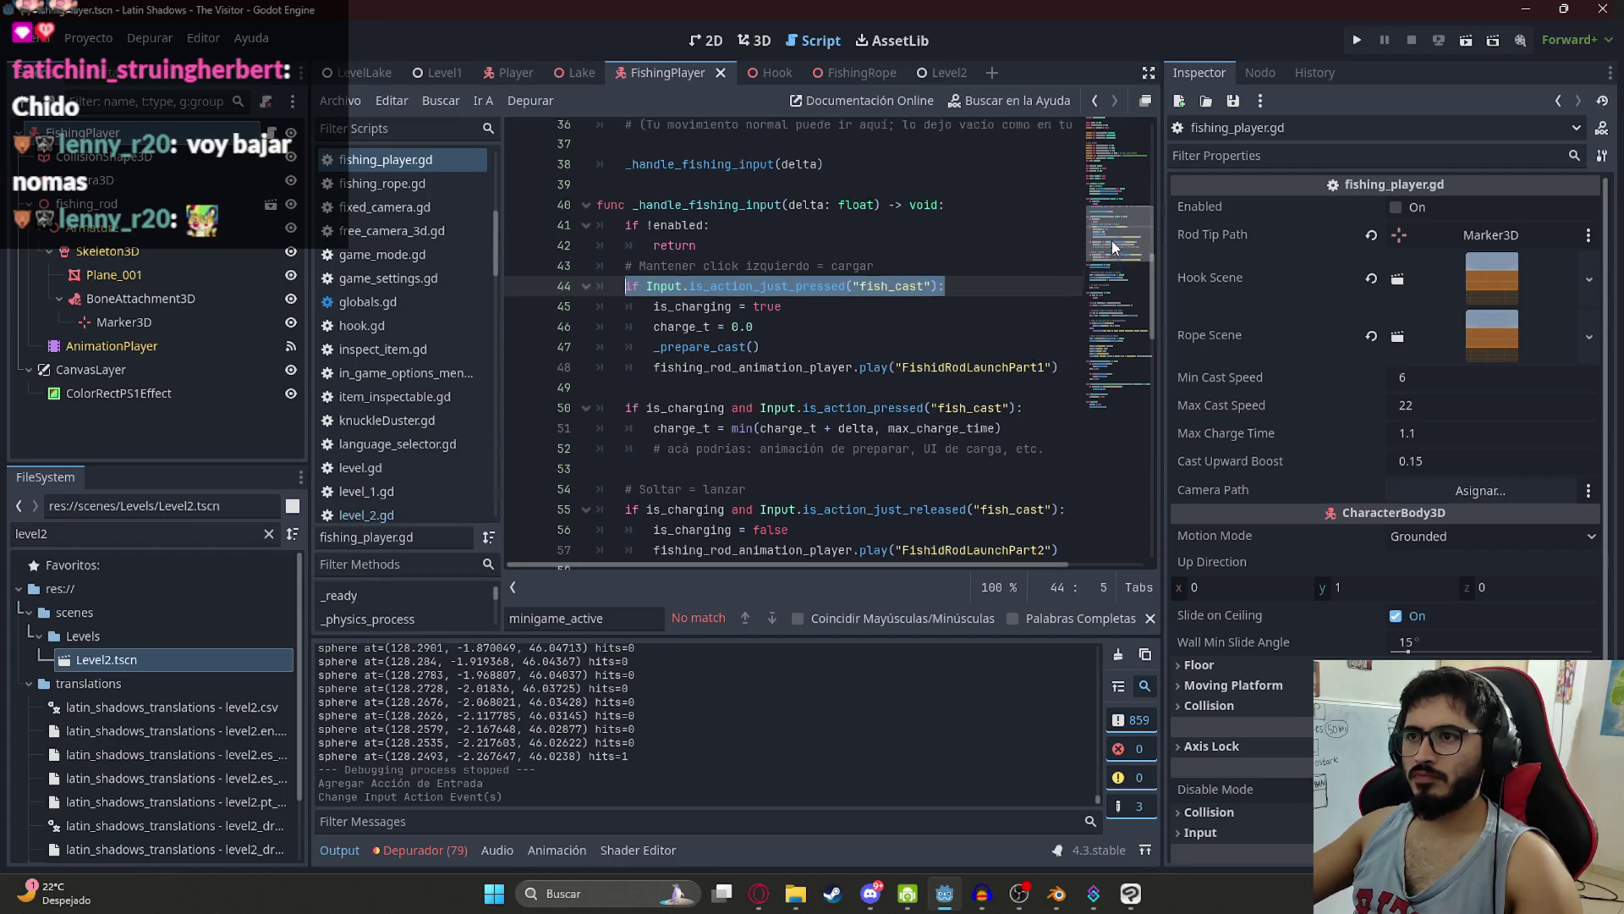
{"action": "left_click", "coordinate": [1068, 319]}
{"action": "key", "text": "Return"}
{"action": "key", "text": "Return"}
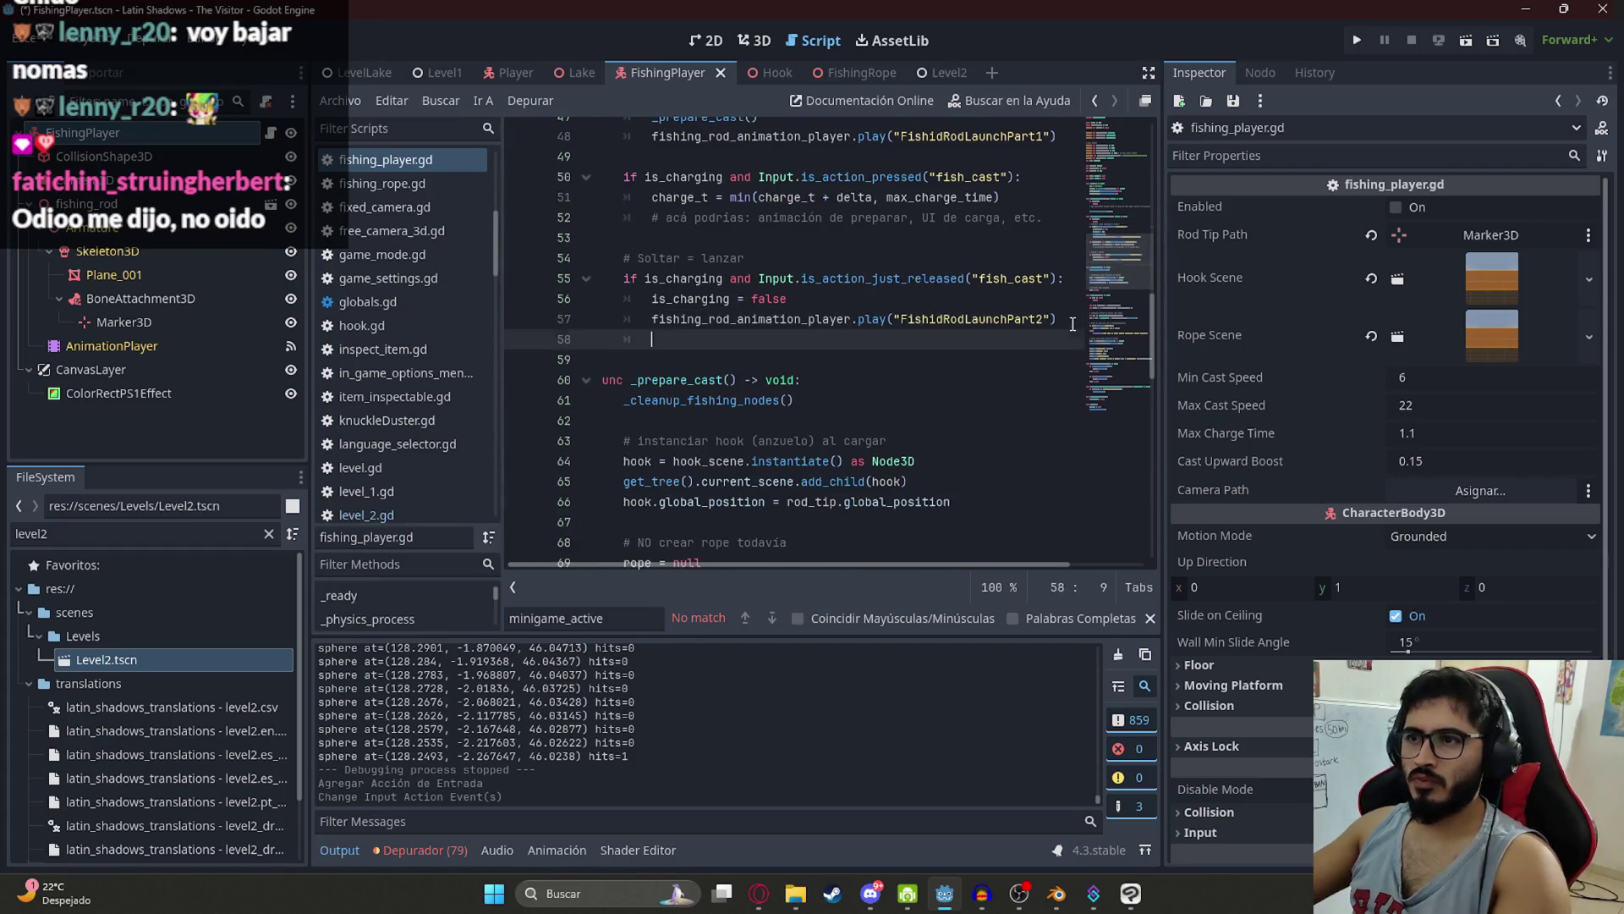
{"action": "key", "text": "BackSpace"}
{"action": "type", "text": "if"}
{"action": "key", "text": "ctrl+v"}
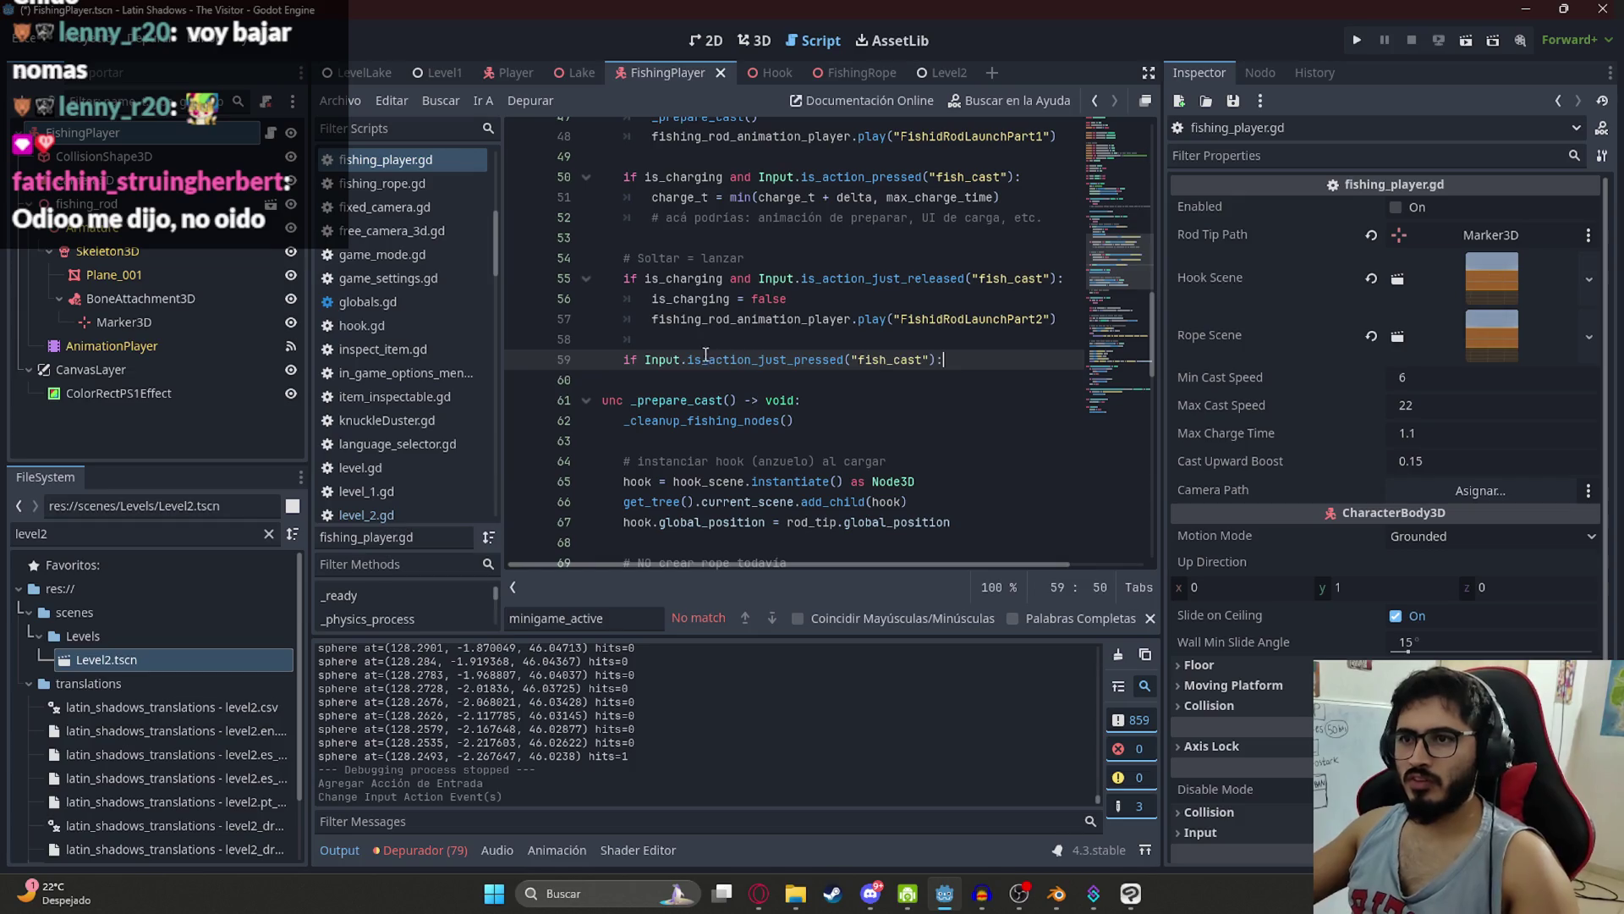
{"action": "double_click", "coordinate": [692, 280]}
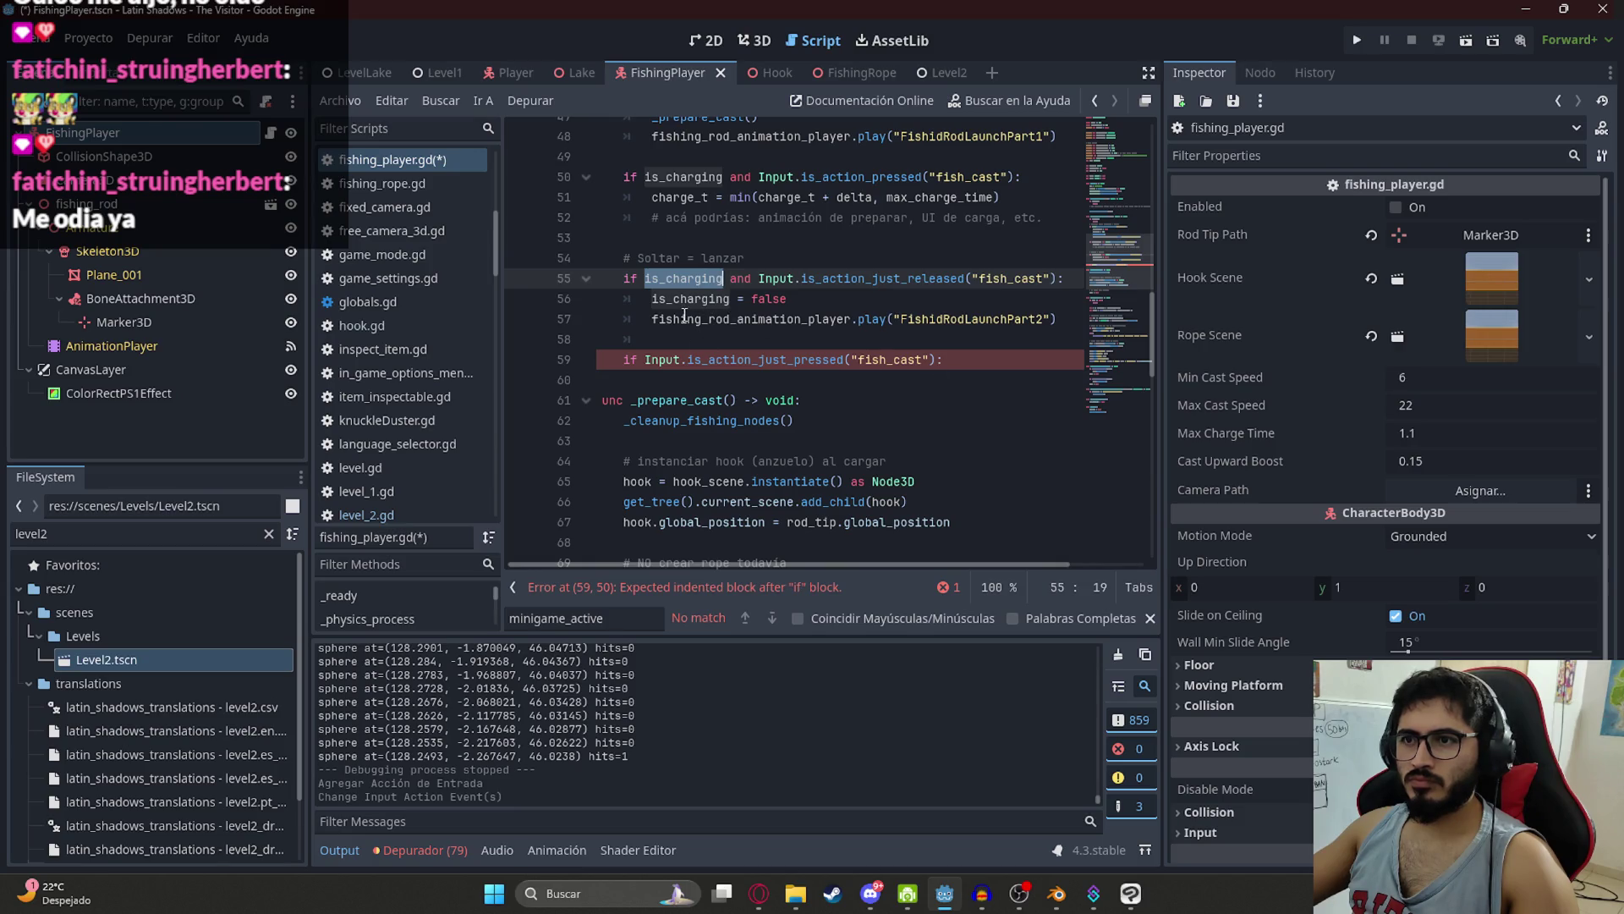
- Inside it, call fishing_rod_animation_player.play("FishidRodPoseTense1Transition") via autocomplete
{"action": "left_click", "coordinate": [972, 354]}
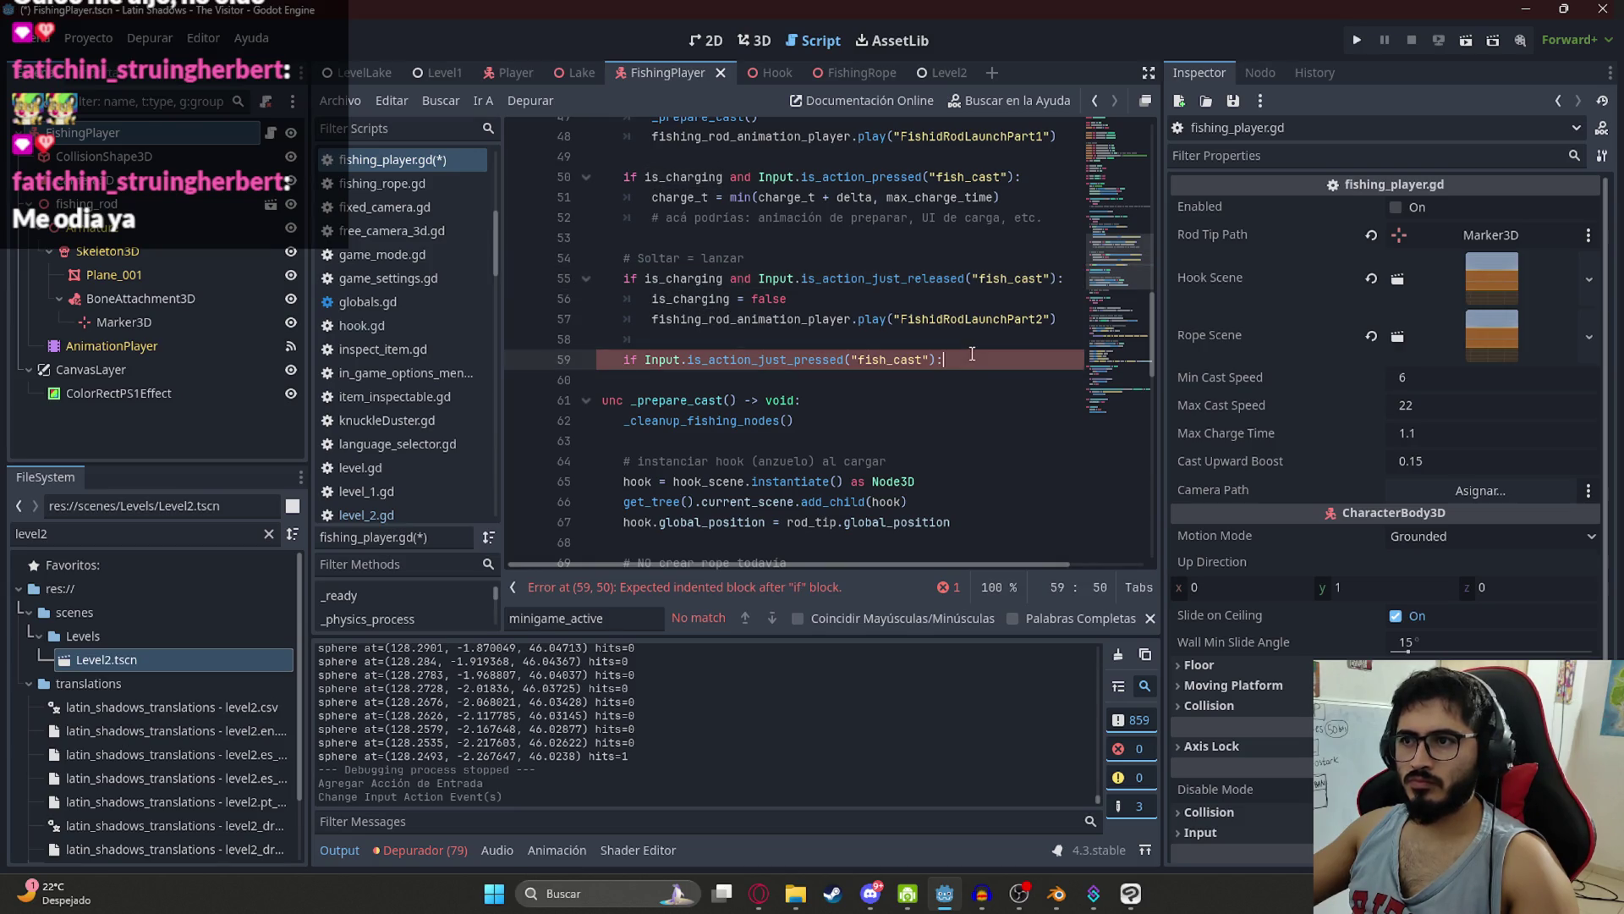
{"action": "key", "text": "Return"}
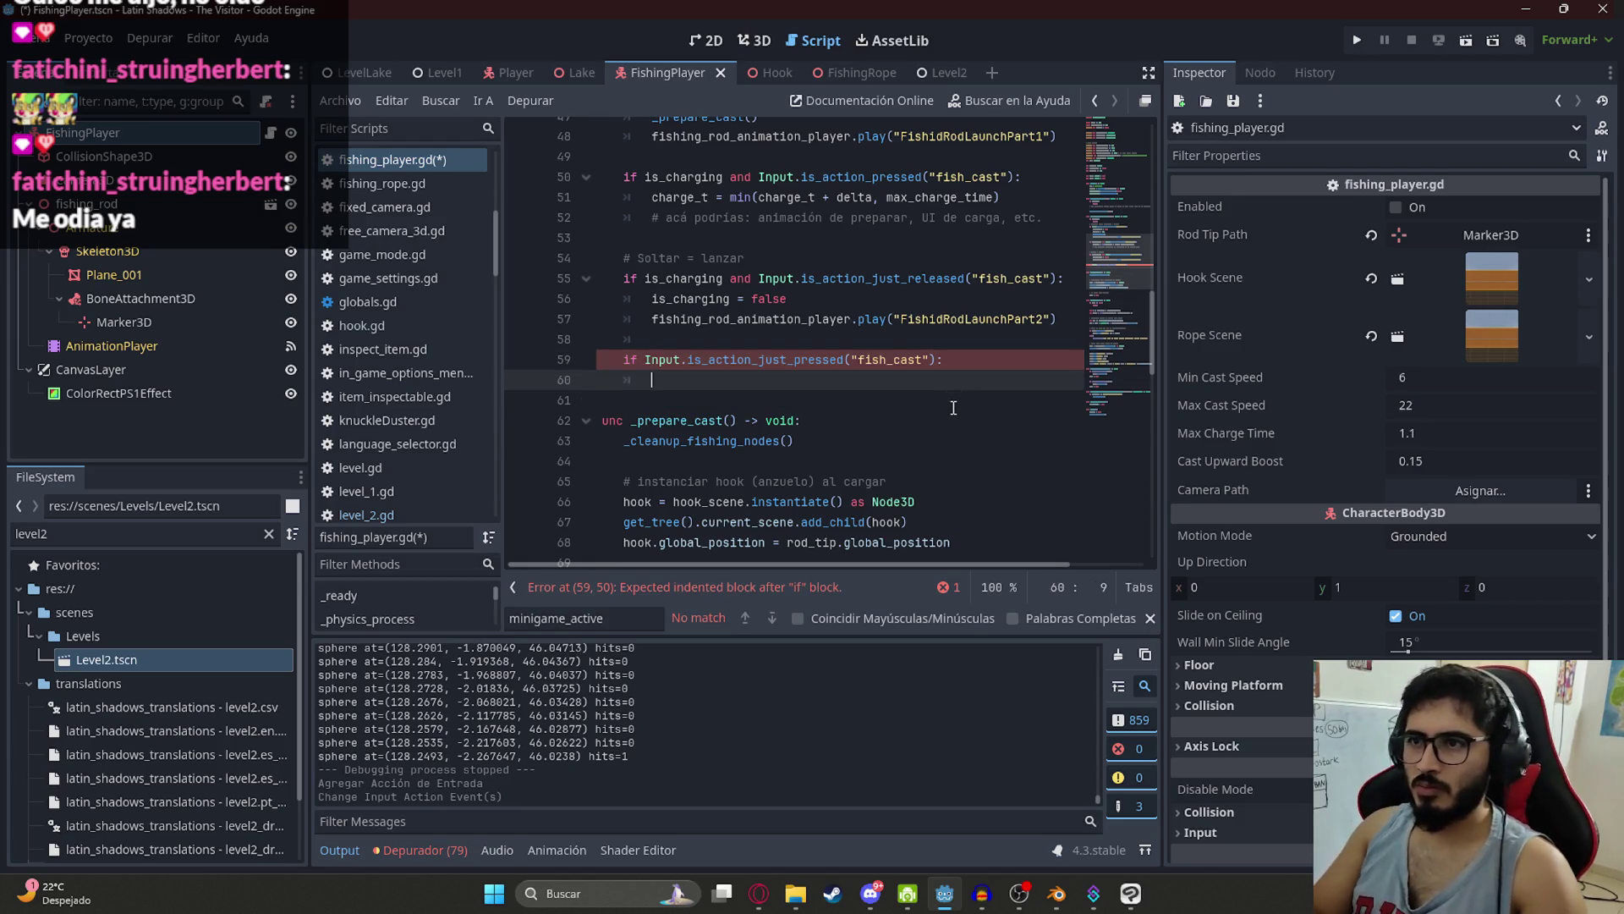
{"action": "type", "text": "f"}
{"action": "key", "text": "Return"}
{"action": "type", "text": ".pla"}
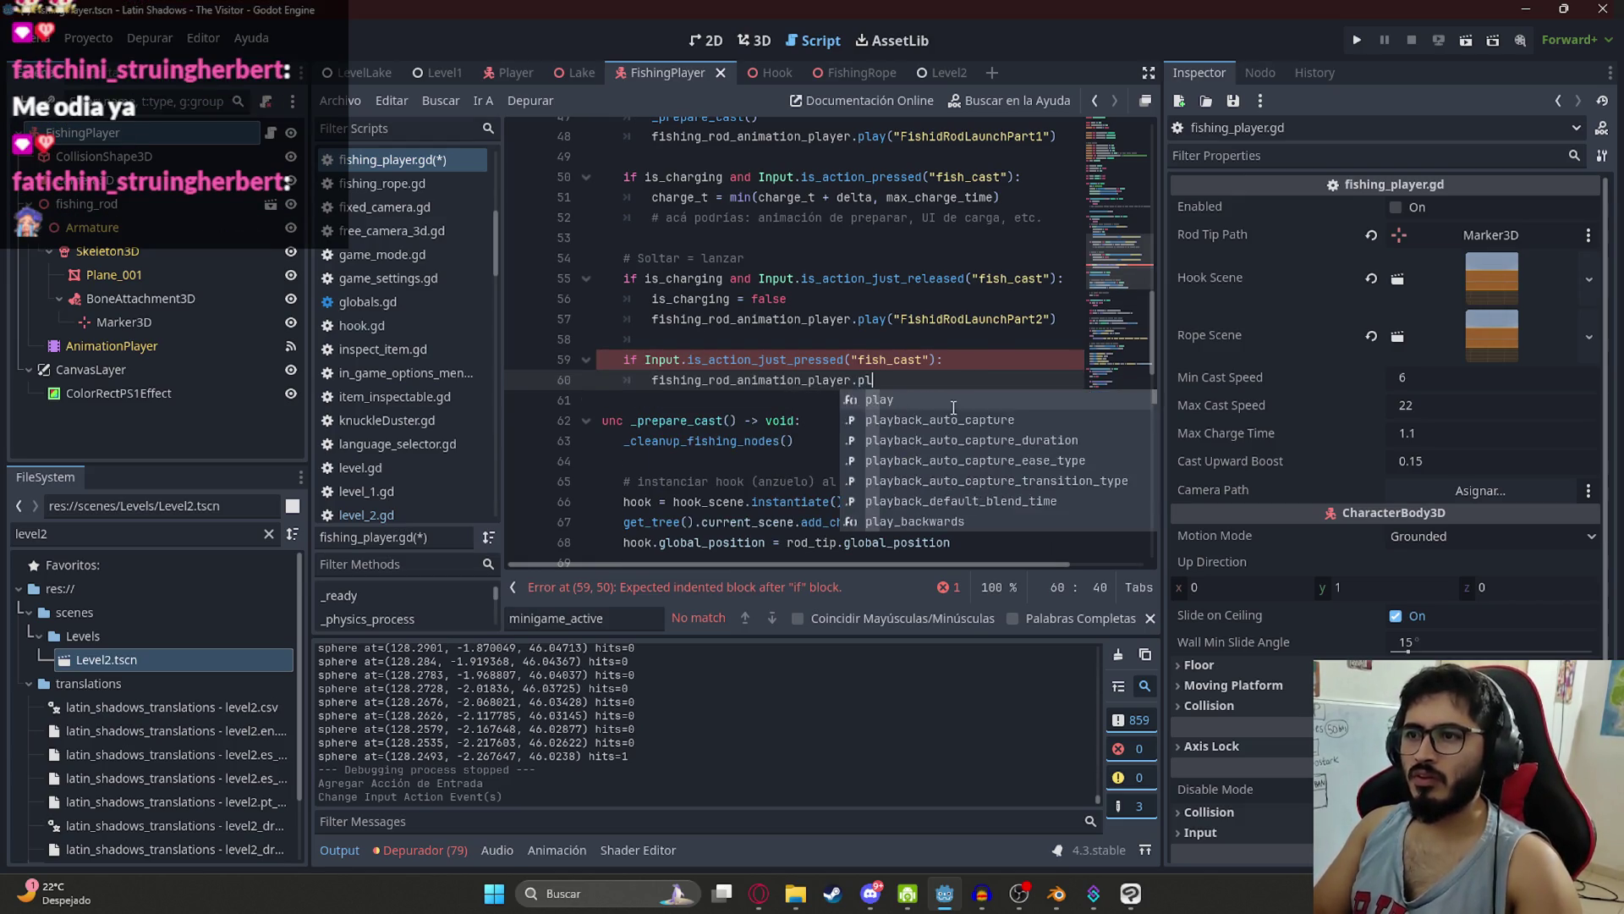
{"action": "key", "text": "Return"}
{"action": "key", "text": "Down"}
{"action": "key", "text": "Down"}
{"action": "key", "text": "Down"}
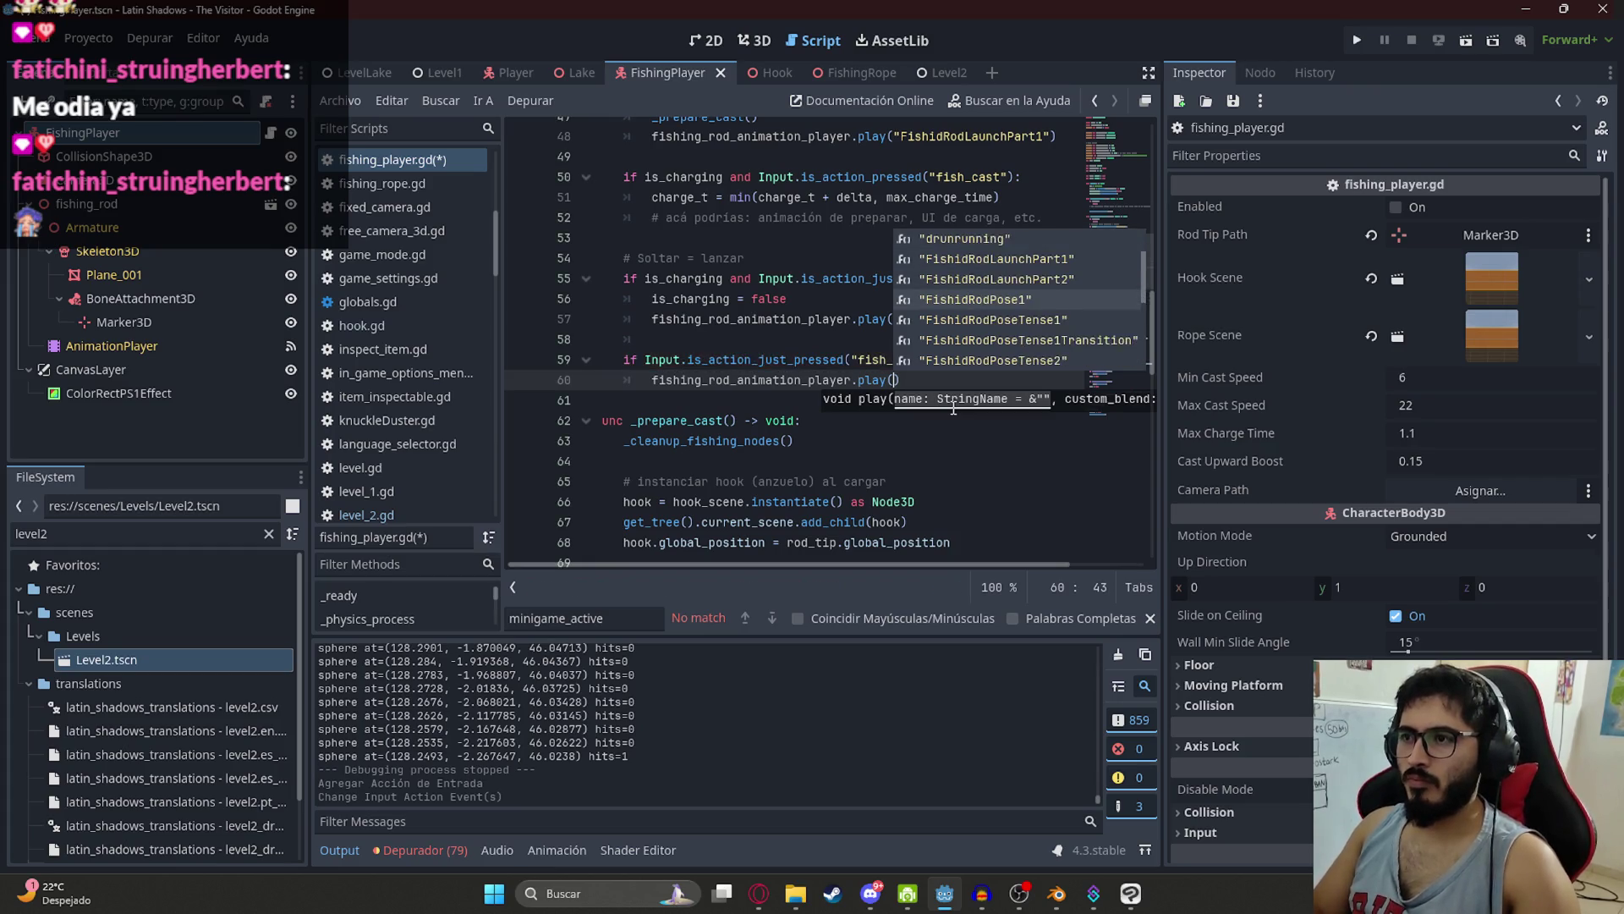
{"action": "key", "text": "Down"}
{"action": "key", "text": "Return"}
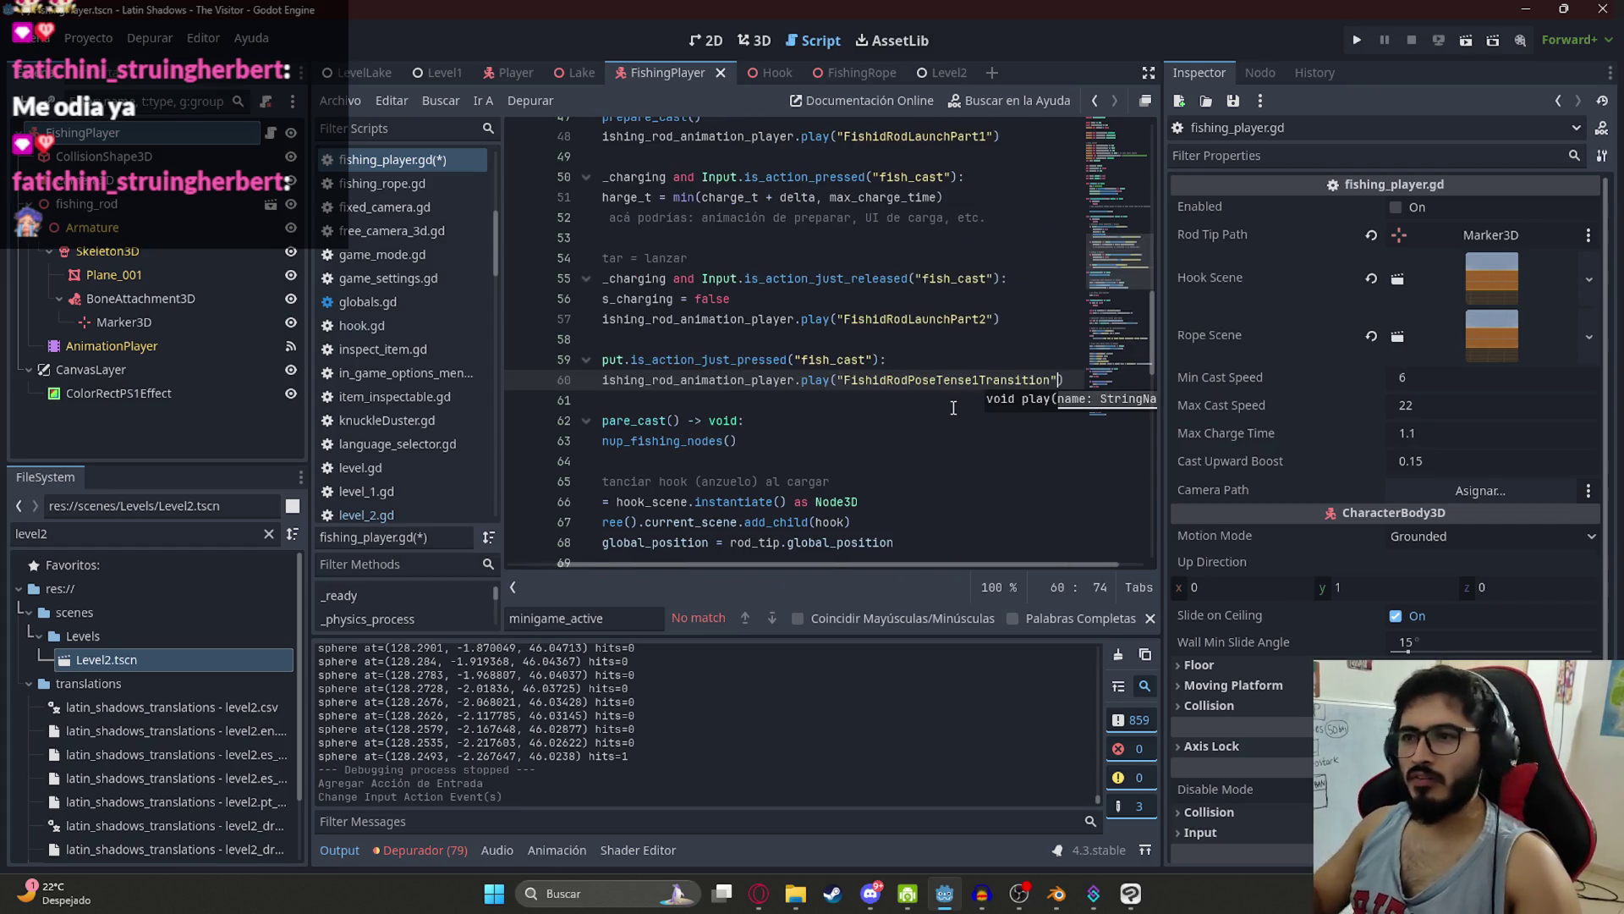
{"action": "left_click_drag", "start_coordinate": [960, 562], "coordinate": [908, 563]}
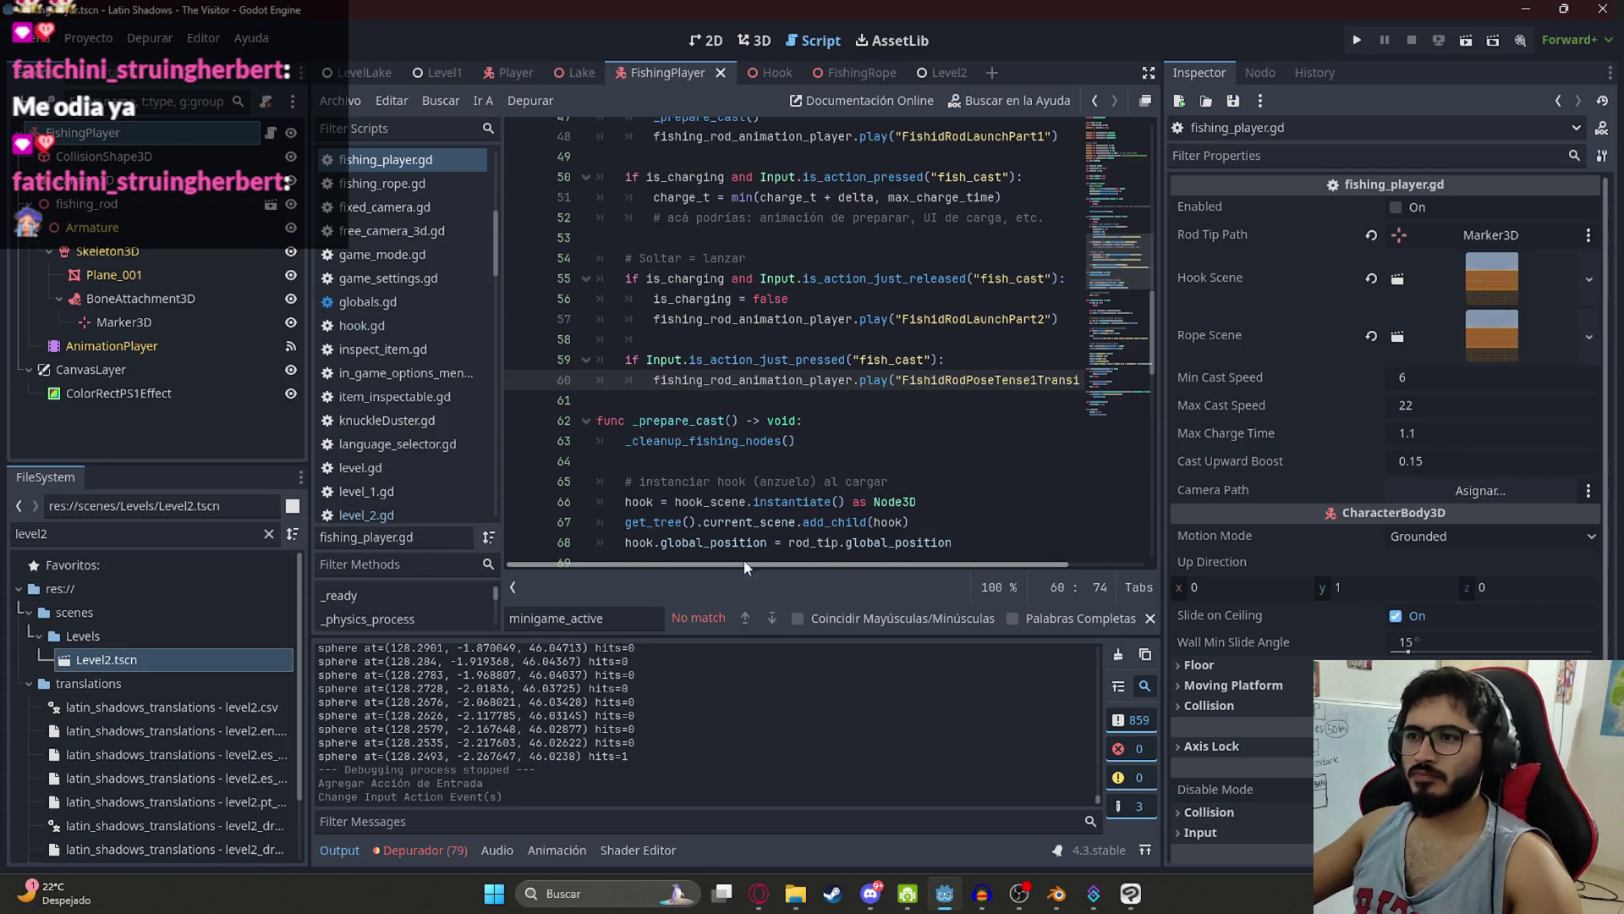
{"action": "right_click", "coordinate": [687, 74]}
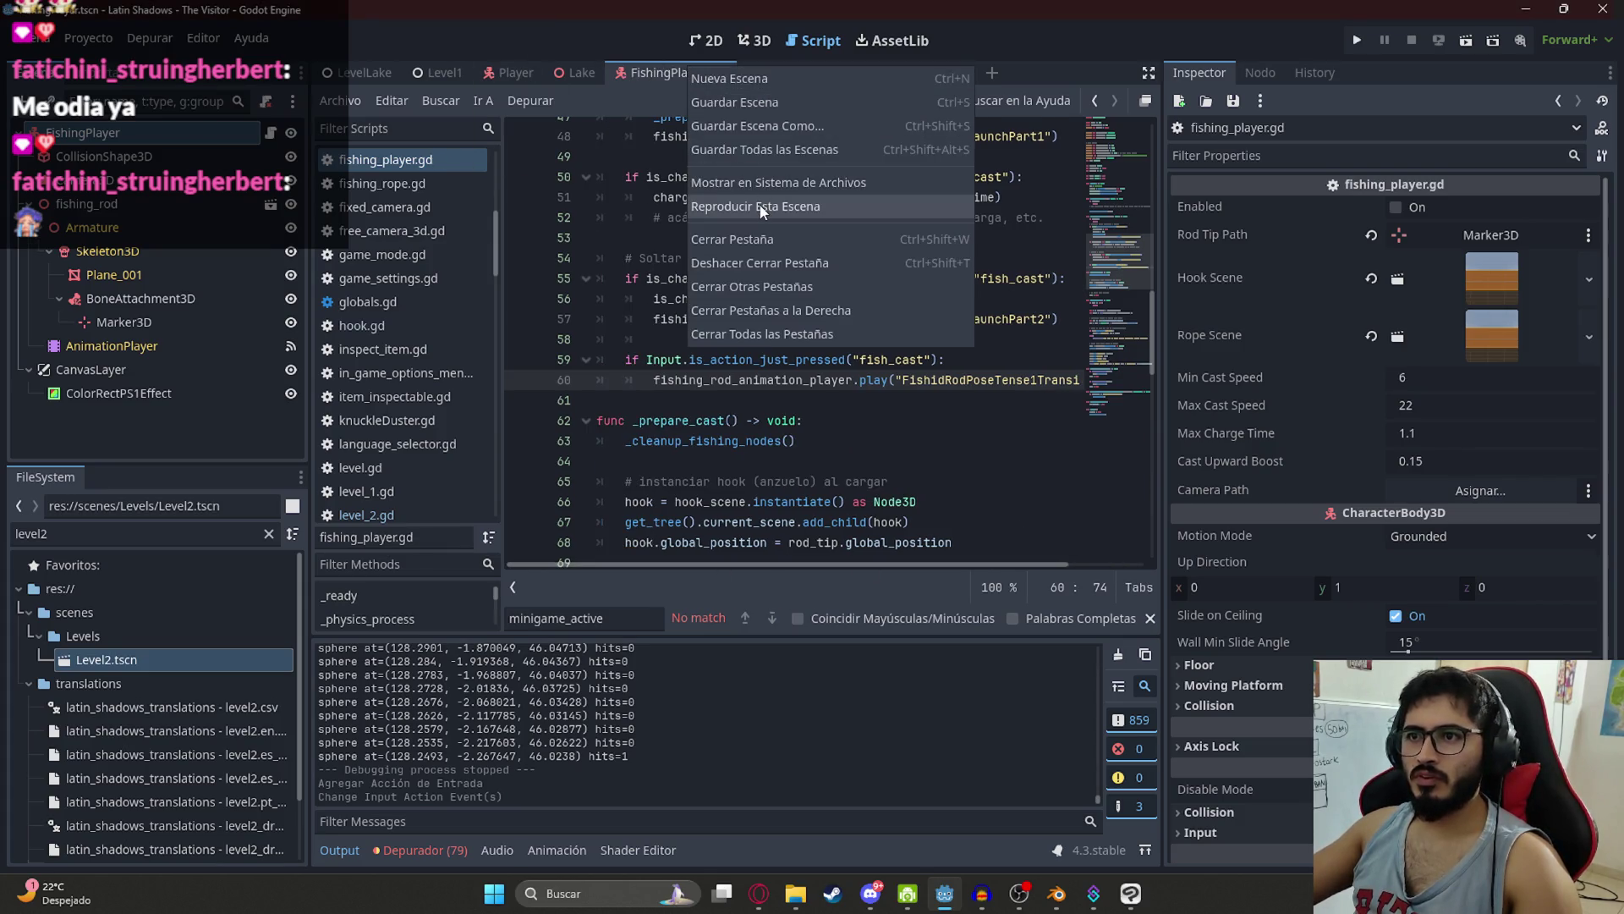
- Switch to the LevelLake scene and run it with Reproducir Esta Escena
{"action": "left_click", "coordinate": [377, 76]}
{"action": "right_click", "coordinate": [366, 78]}
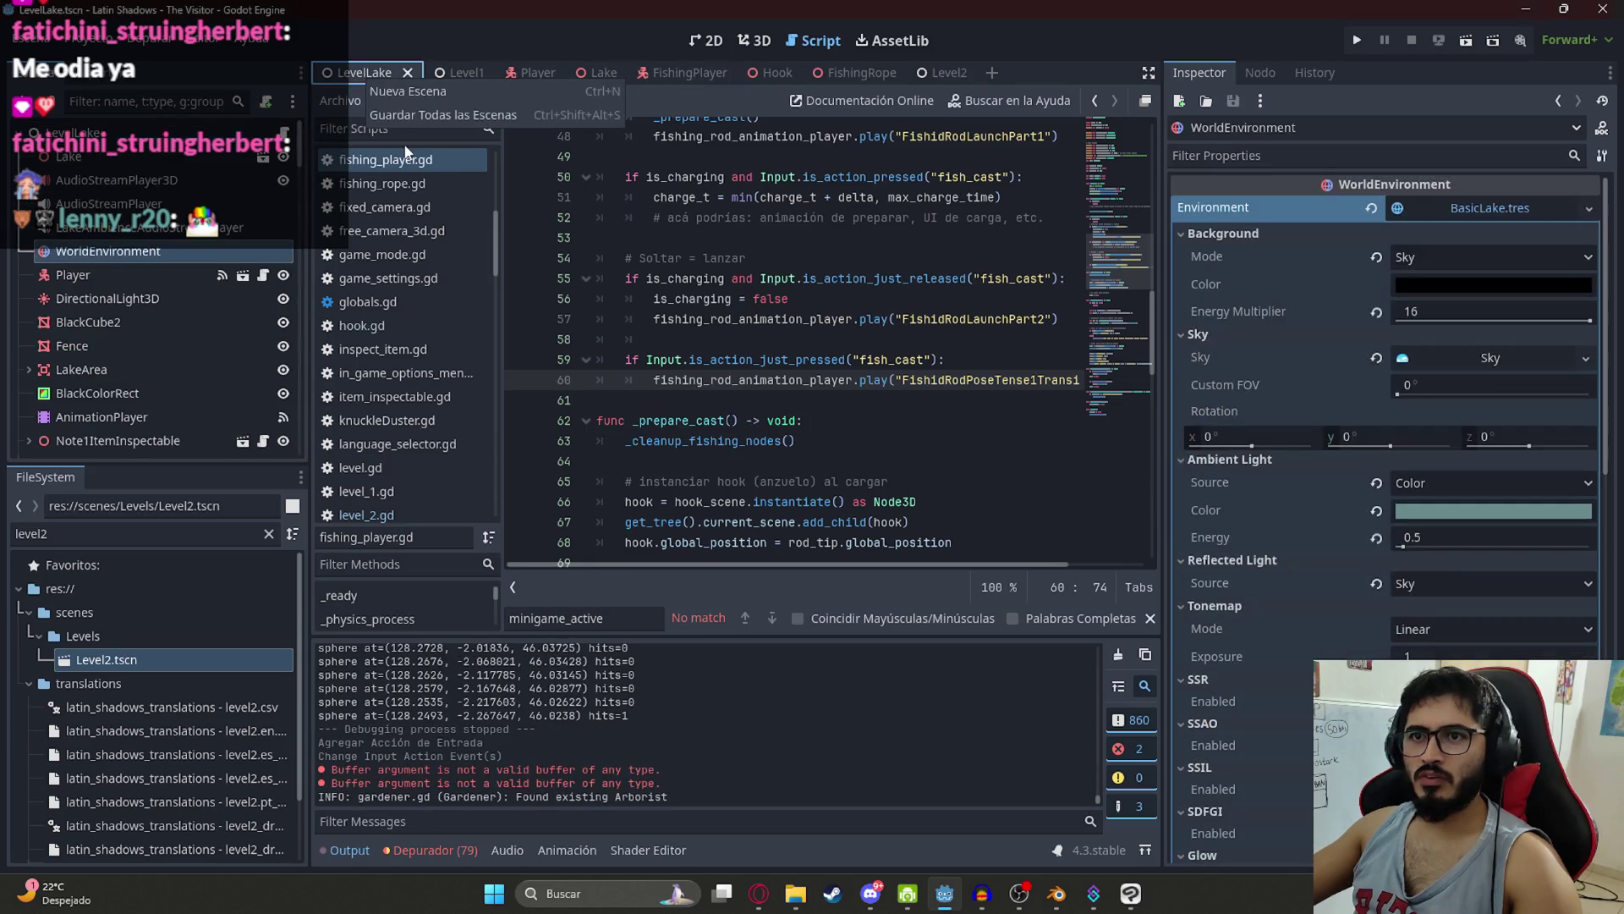
{"action": "left_click", "coordinate": [460, 201]}
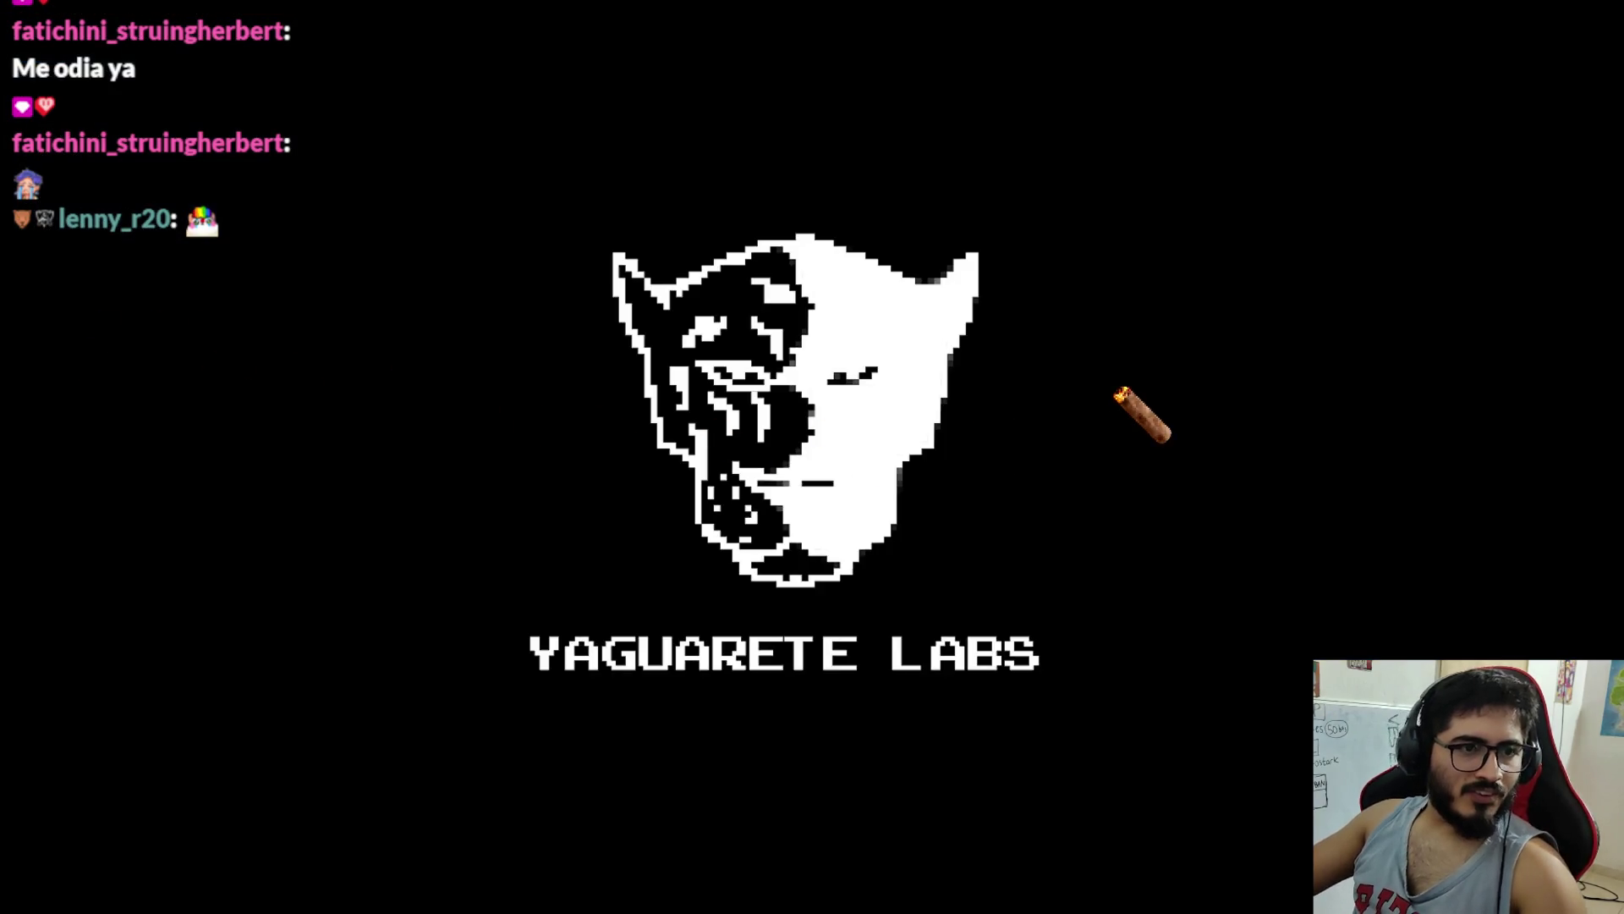
- Walk onto the pier, pick up the rod with Pescar, then stop the game
{"action": "key", "text": "w"}
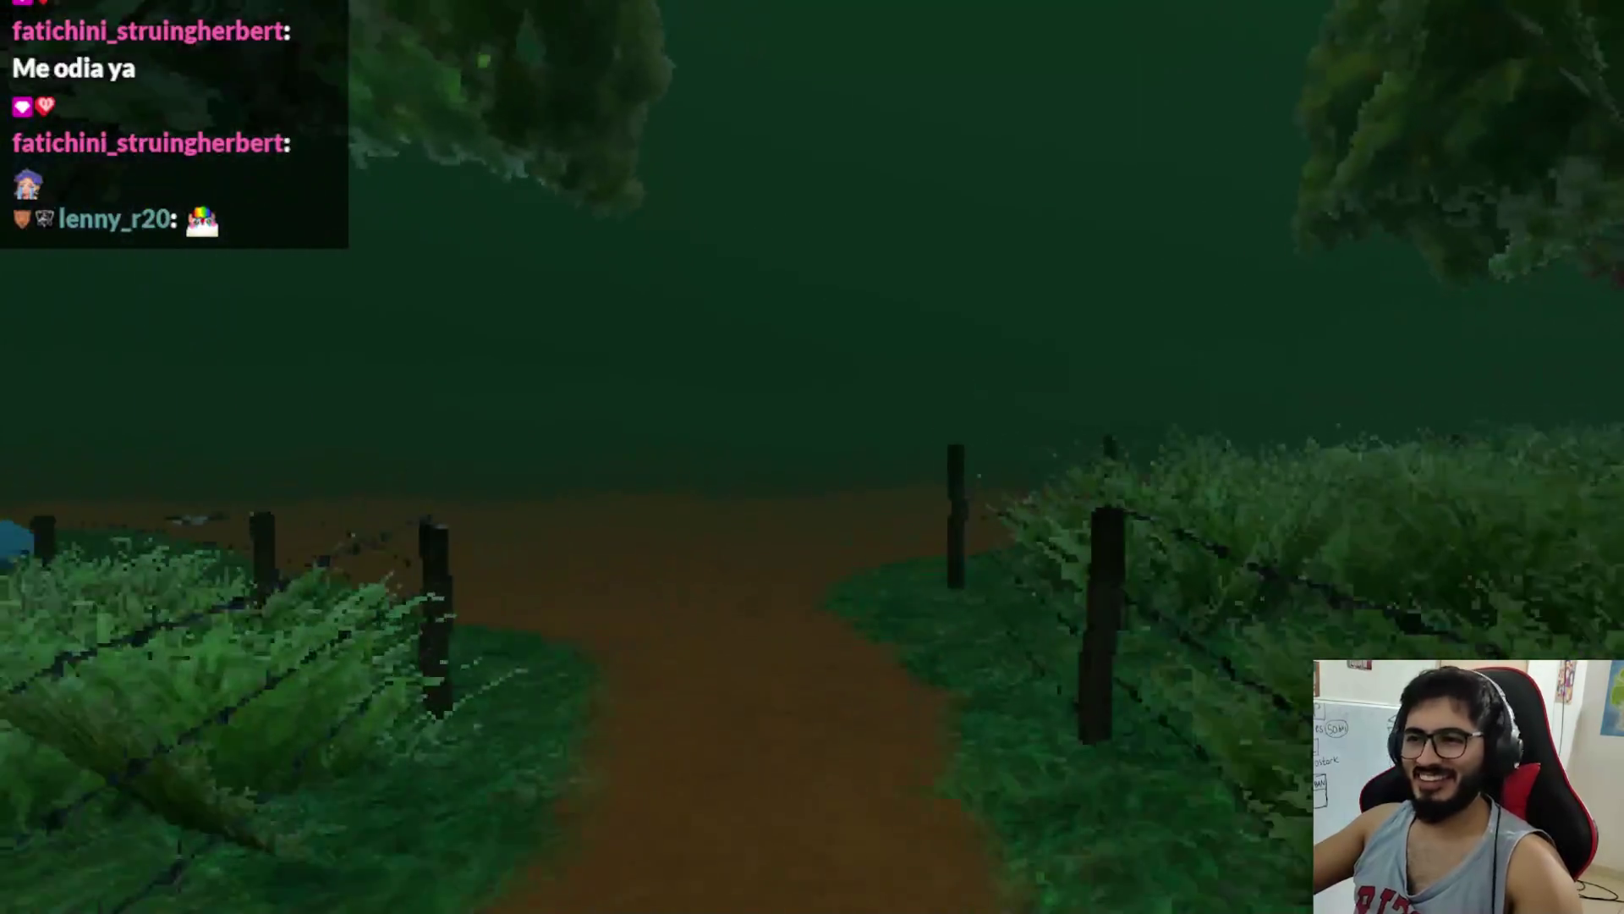
{"action": "key", "text": "w"}
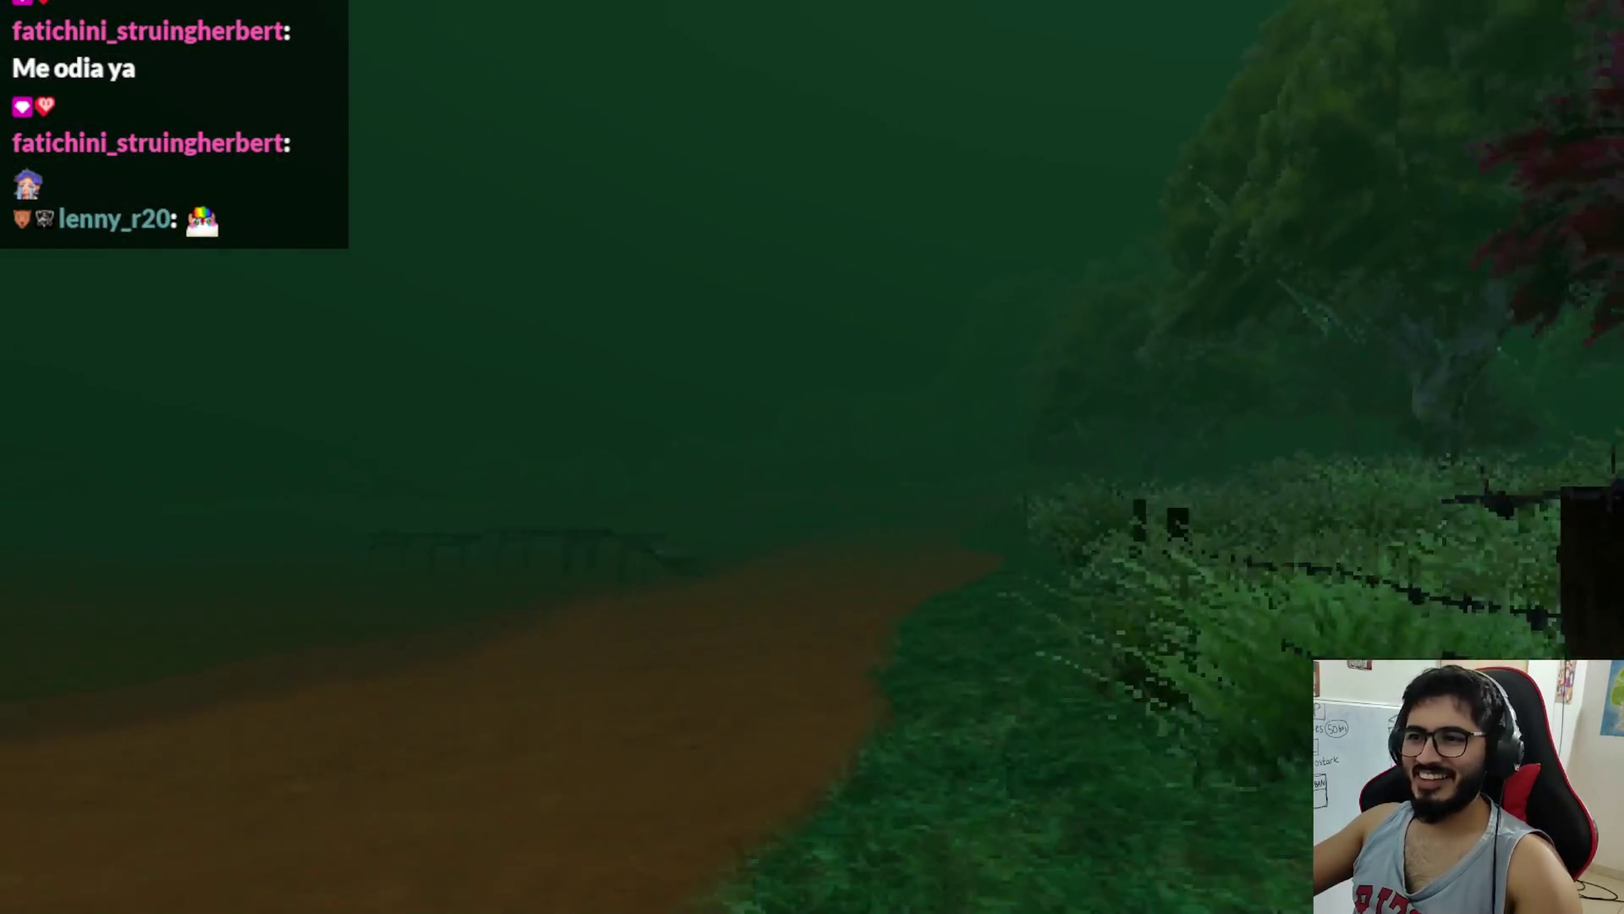
{"action": "key", "text": "w"}
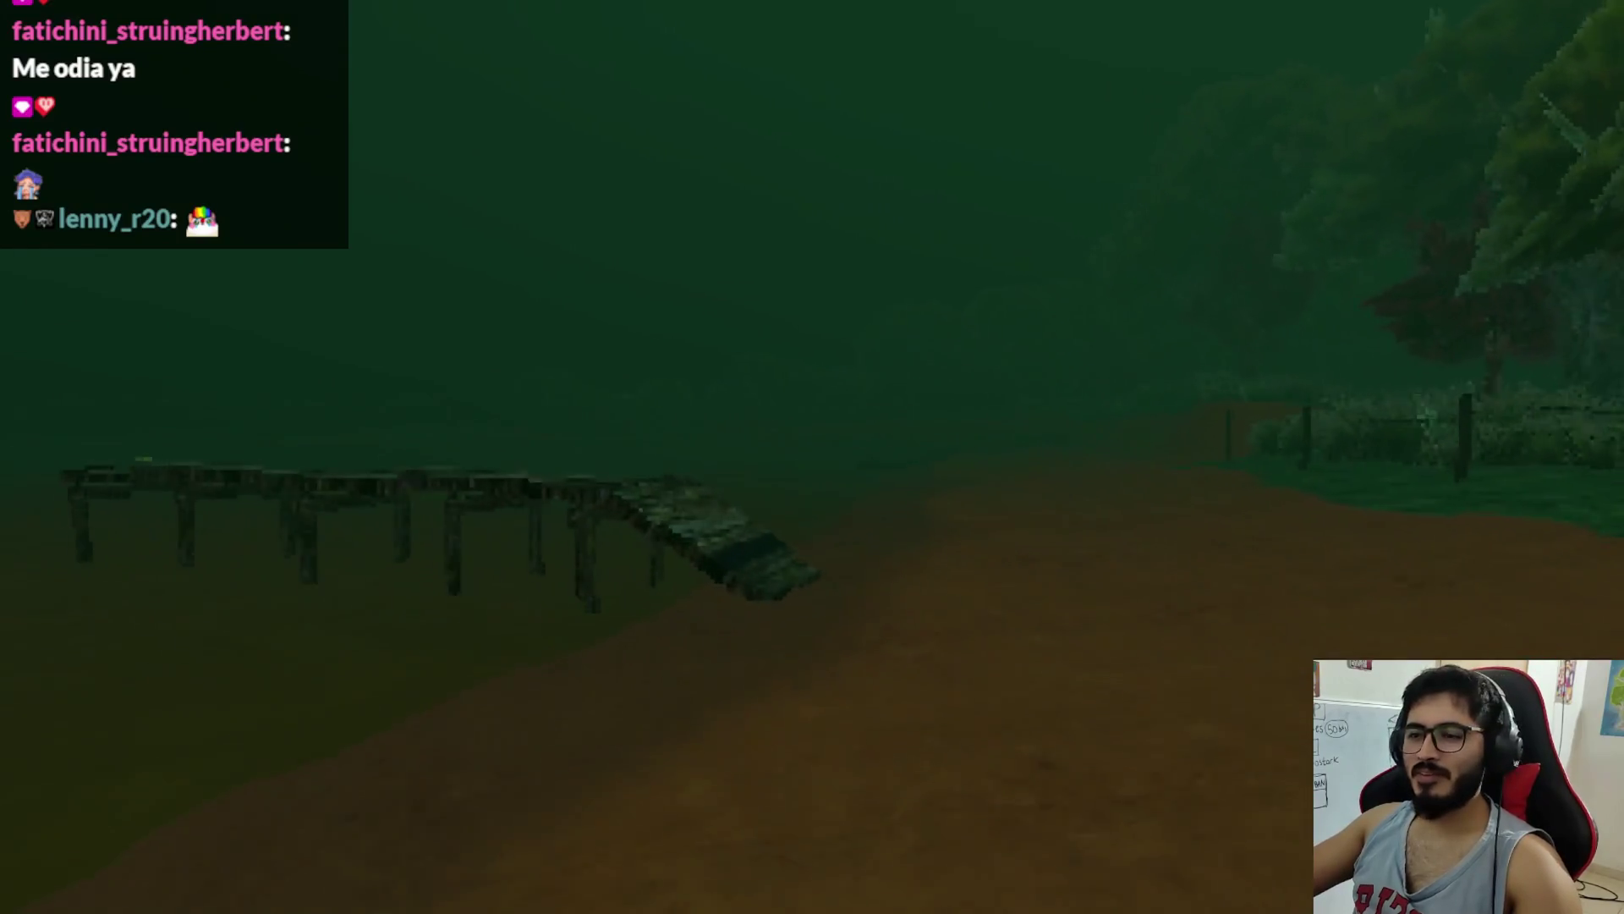
{"action": "key", "text": "w"}
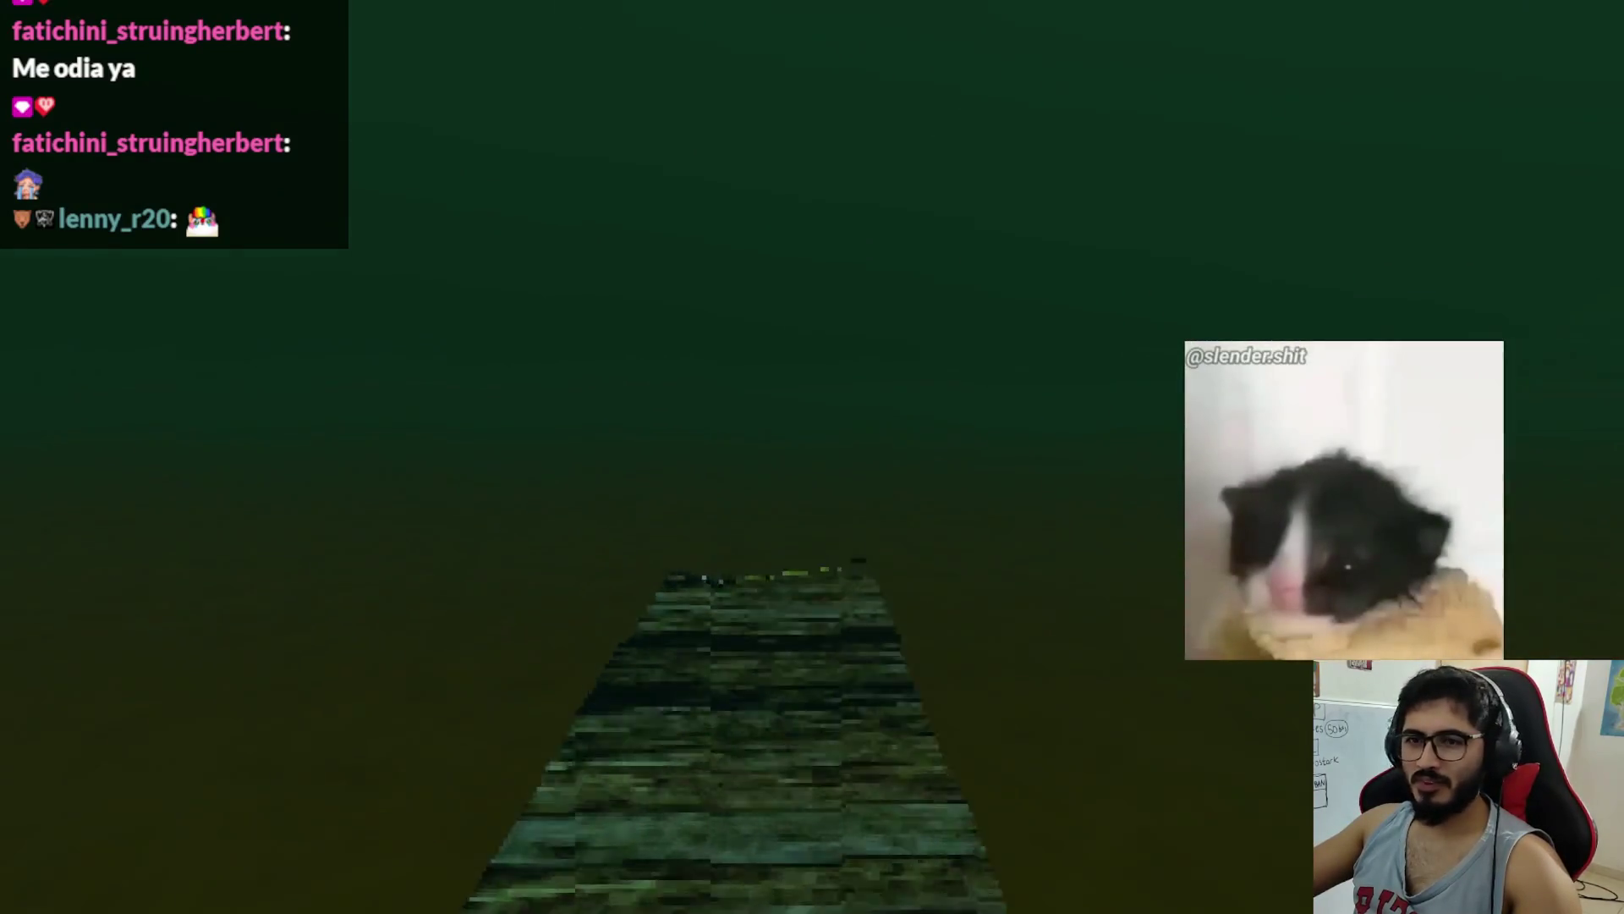
{"action": "key", "text": "e"}
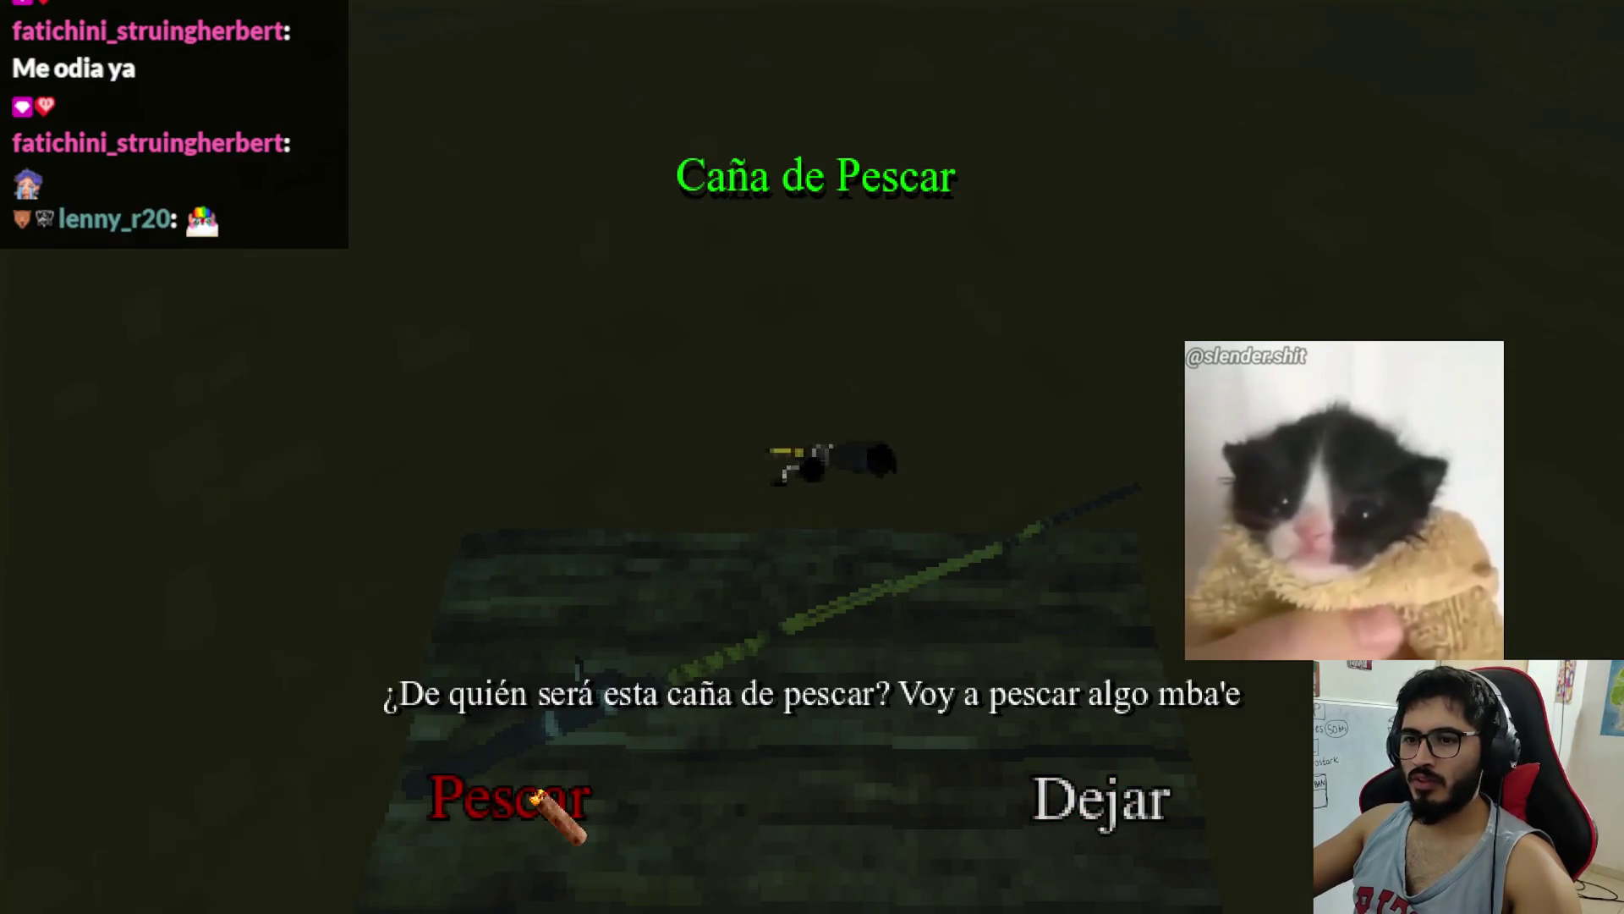
{"action": "left_click", "coordinate": [559, 813]}
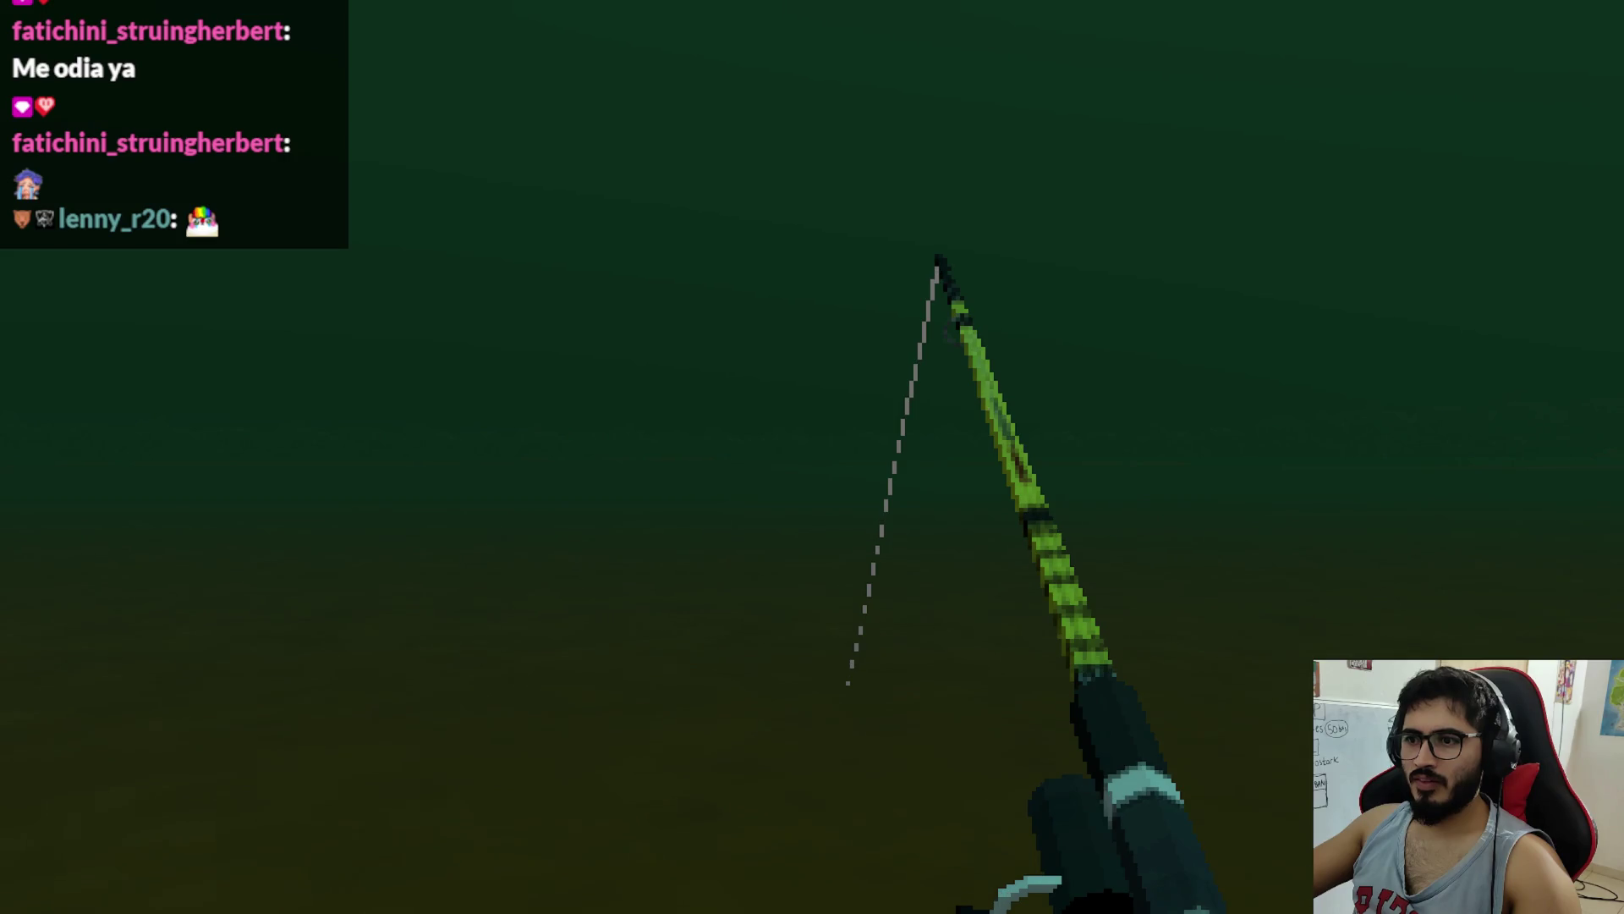
{"action": "key", "text": "F8"}
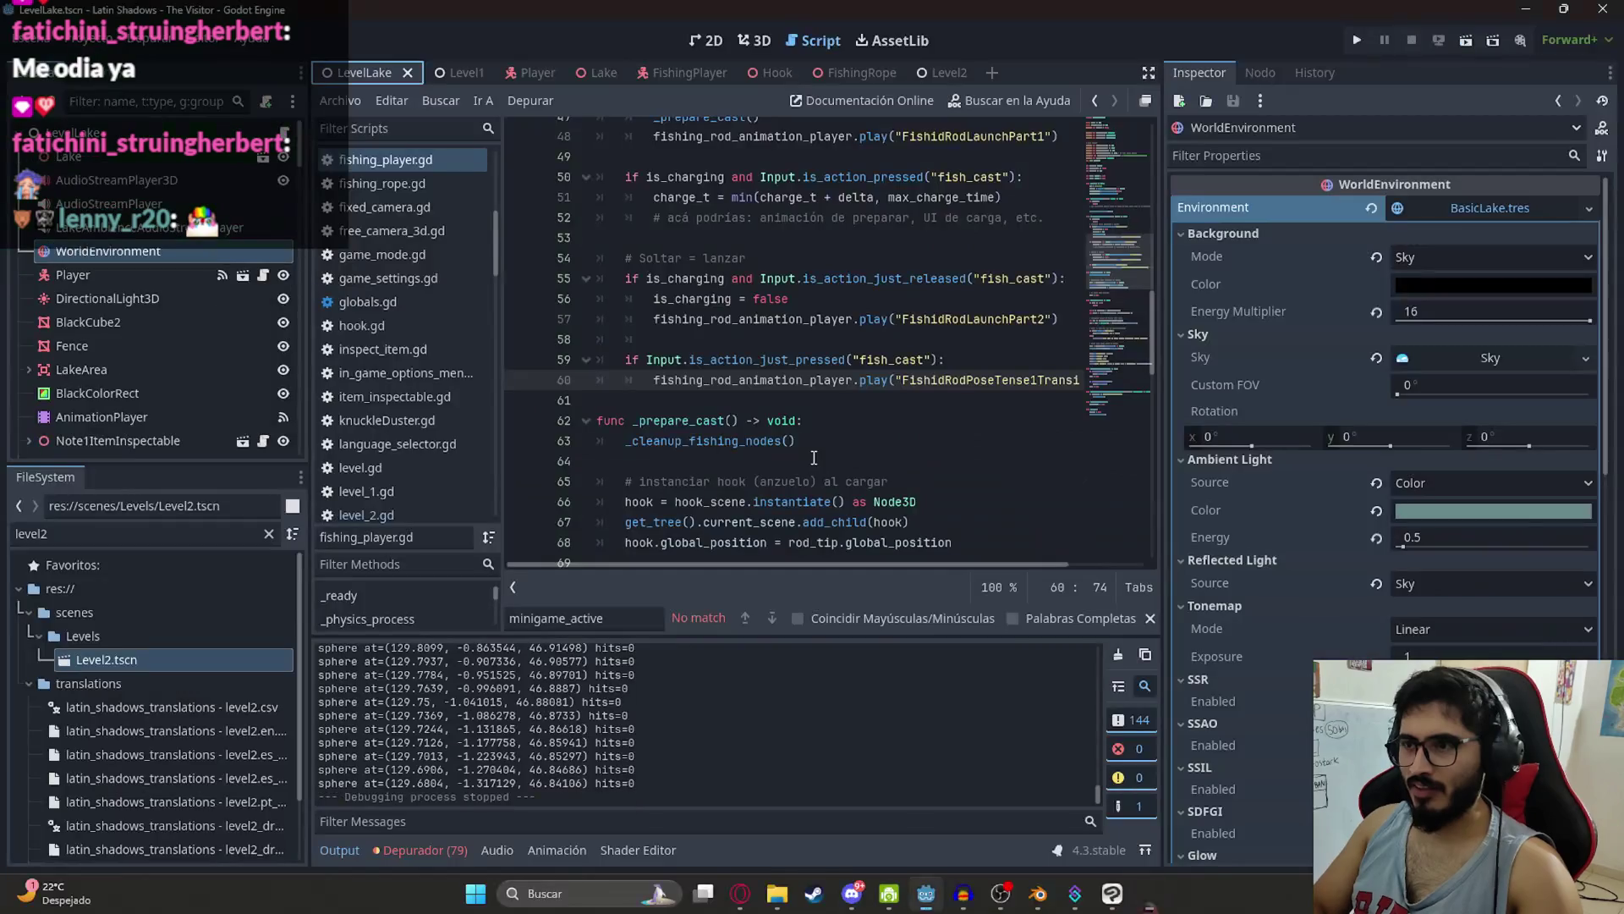
- Change "fish_cast" to "fish_take" in the line 59 check
{"action": "left_click", "coordinate": [886, 403]}
{"action": "scroll", "coordinate": [931, 517], "scroll_direction": "right", "scroll_amount": 3}
{"action": "scroll", "coordinate": [762, 518], "scroll_direction": "left", "scroll_amount": 3}
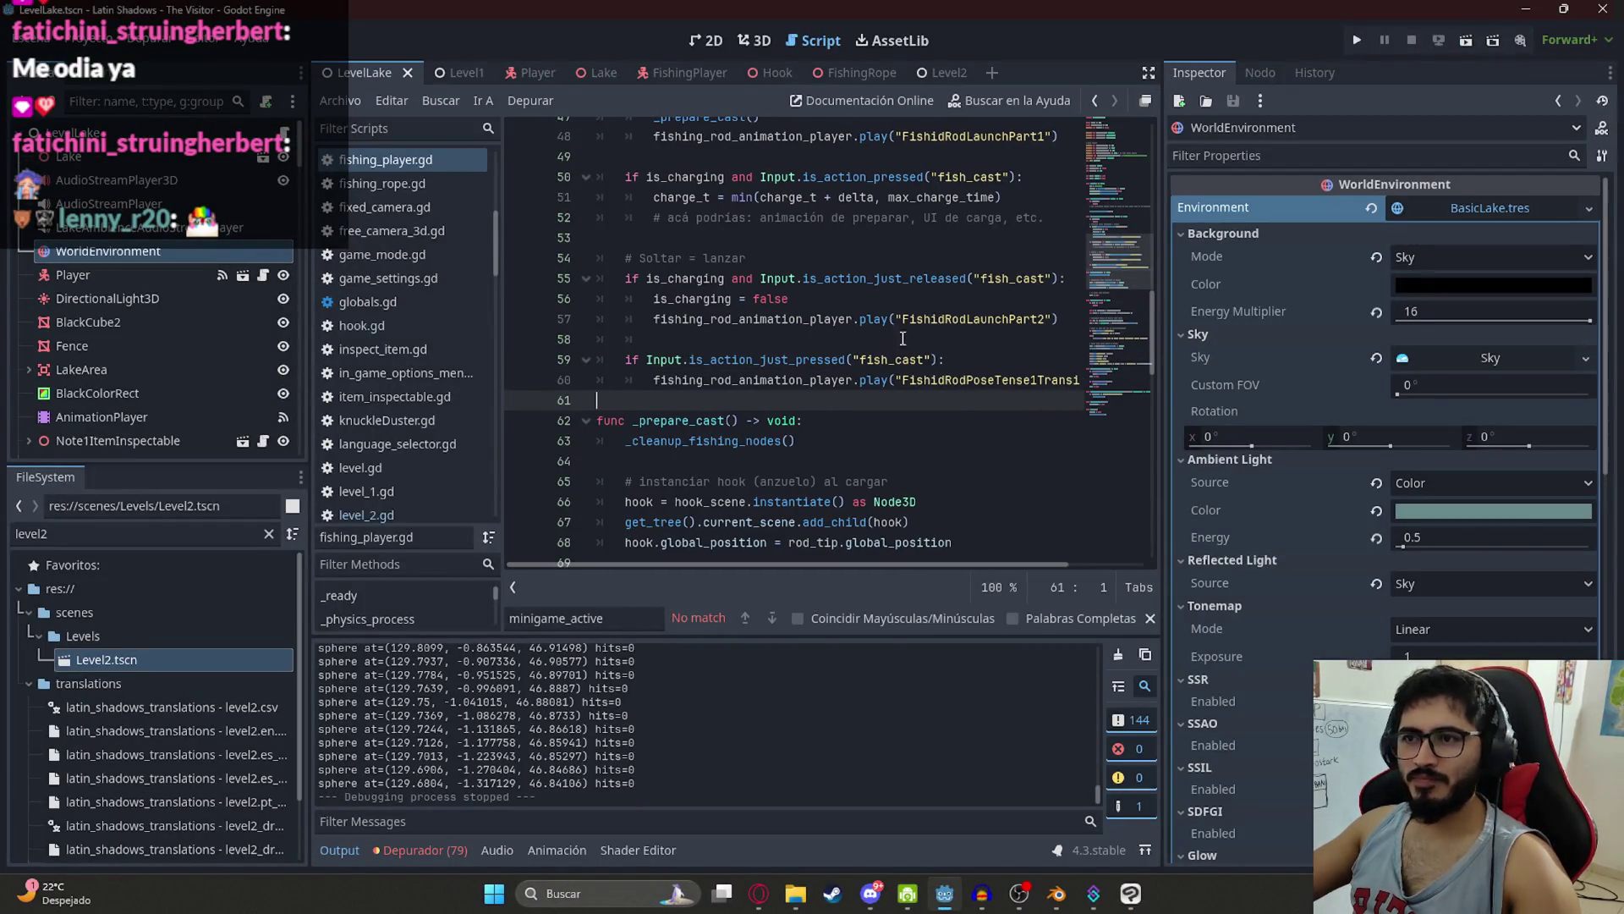
{"action": "left_click_drag", "start_coordinate": [928, 361], "coordinate": [896, 359]}
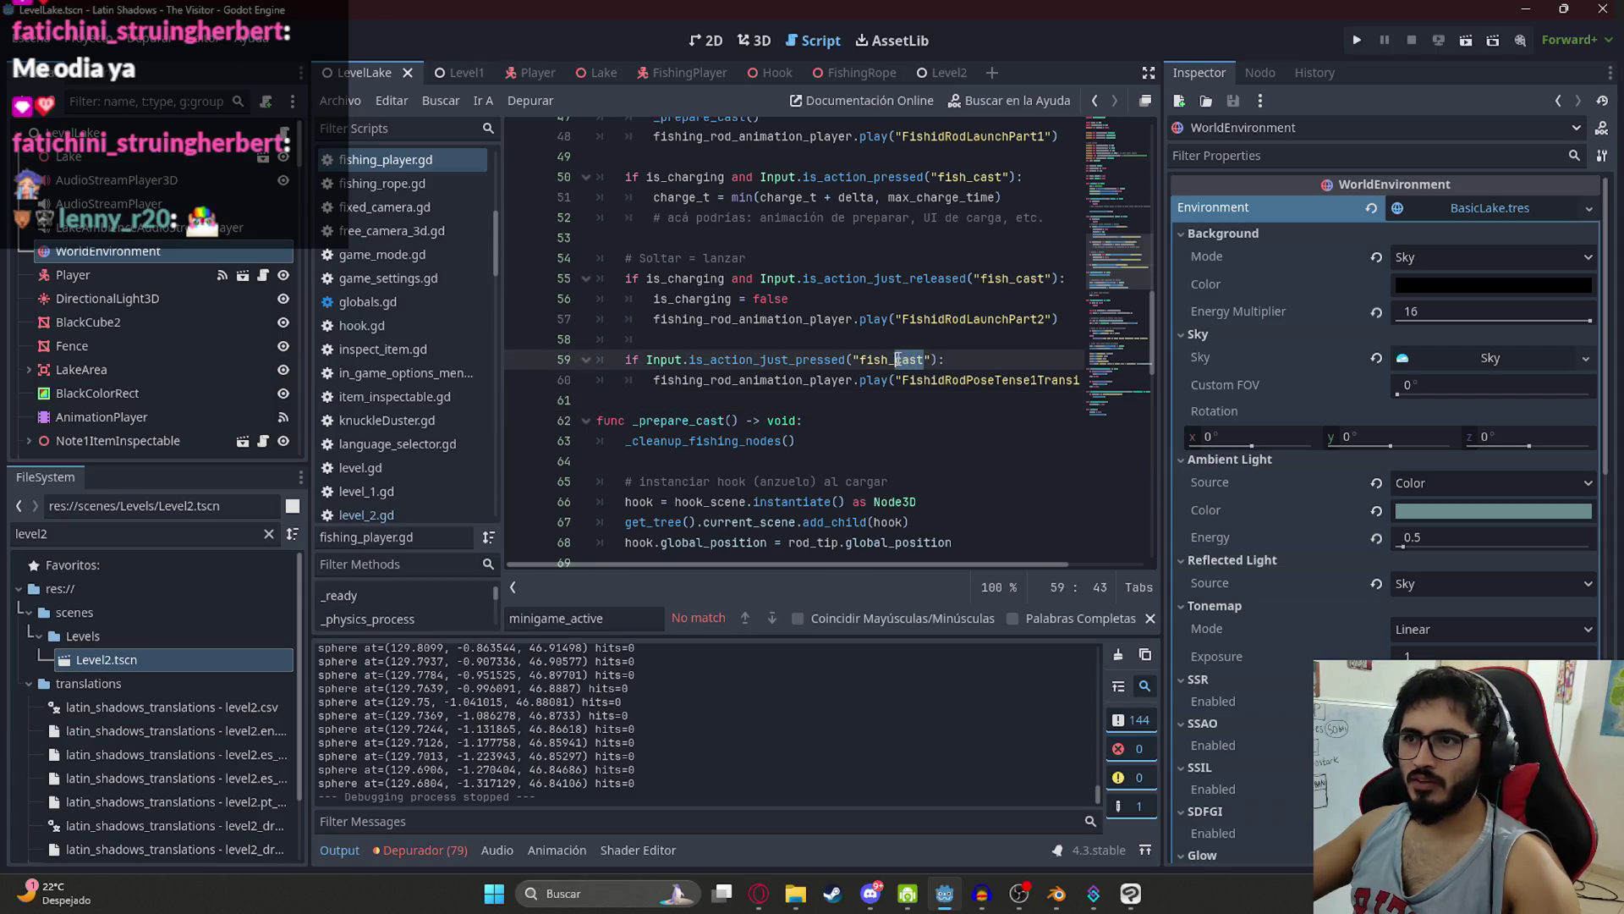
{"action": "type", "text": "e"}
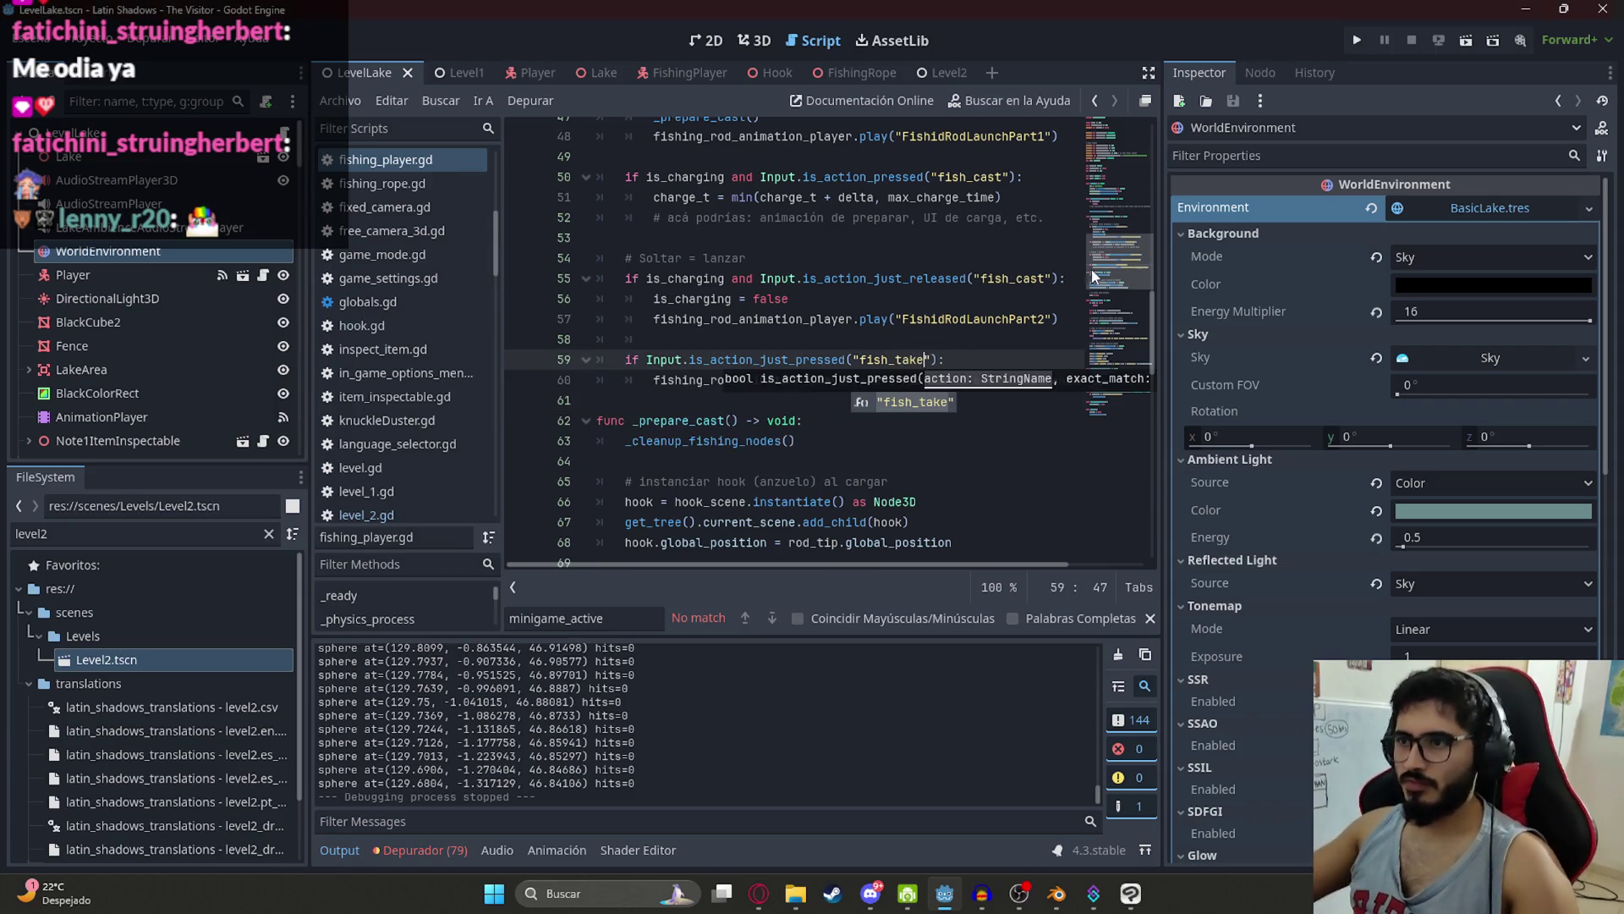
{"action": "scroll", "coordinate": [1091, 269], "scroll_direction": "up", "scroll_amount": 4}
- Run LevelLake, take the rod to trigger the tense pose, then stop the game
{"action": "right_click", "coordinate": [379, 79]}
{"action": "left_click", "coordinate": [531, 219]}
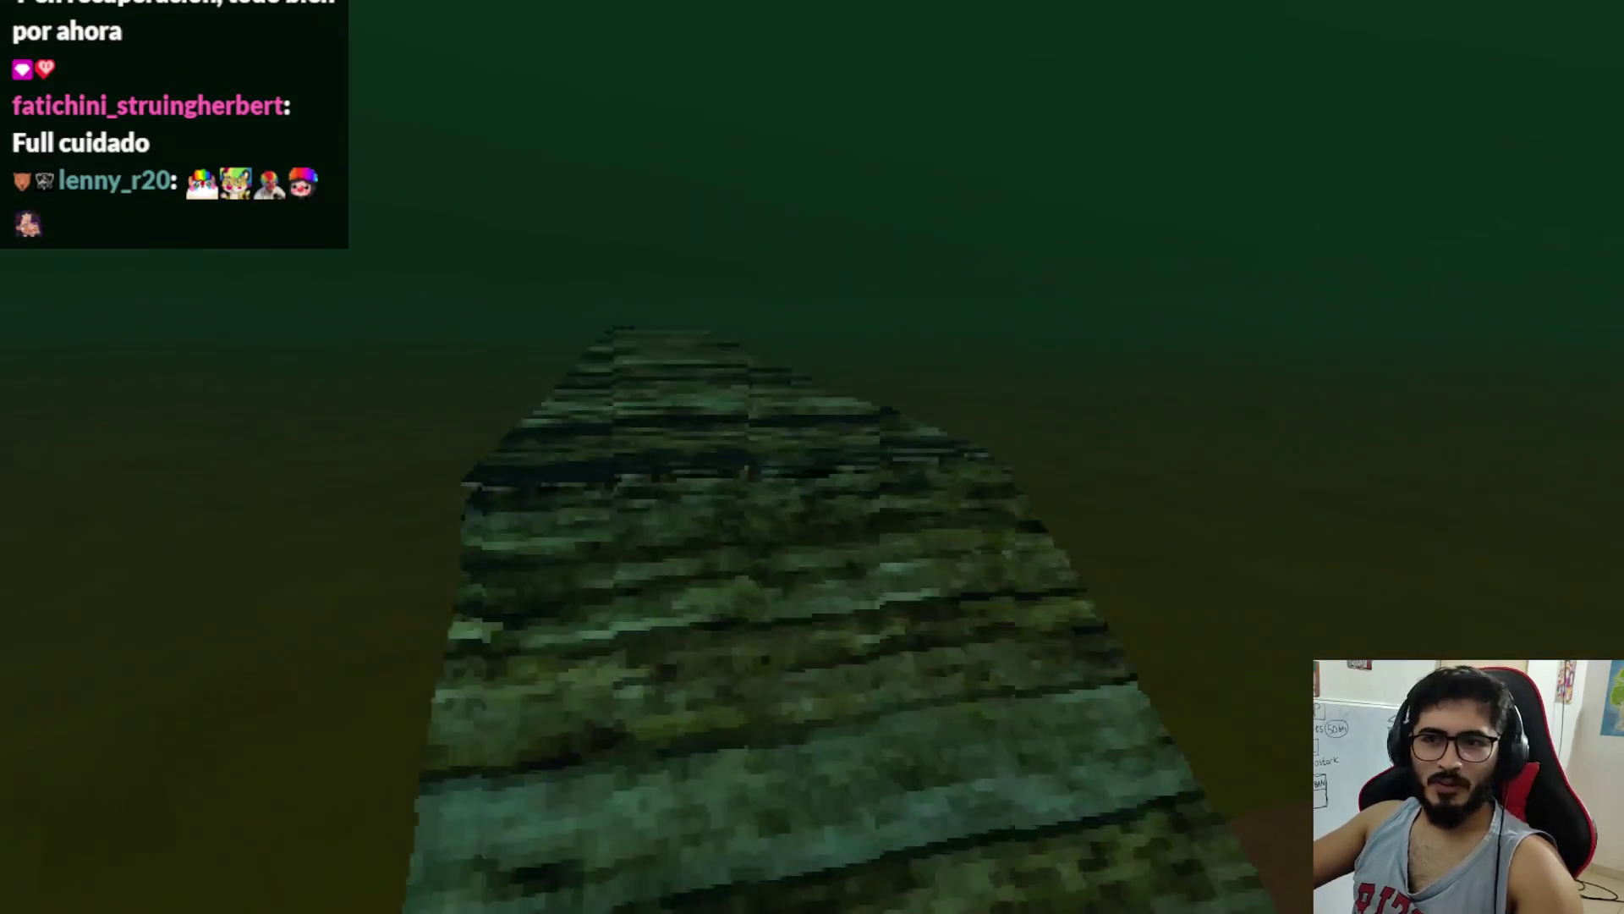
{"action": "key", "text": "e"}
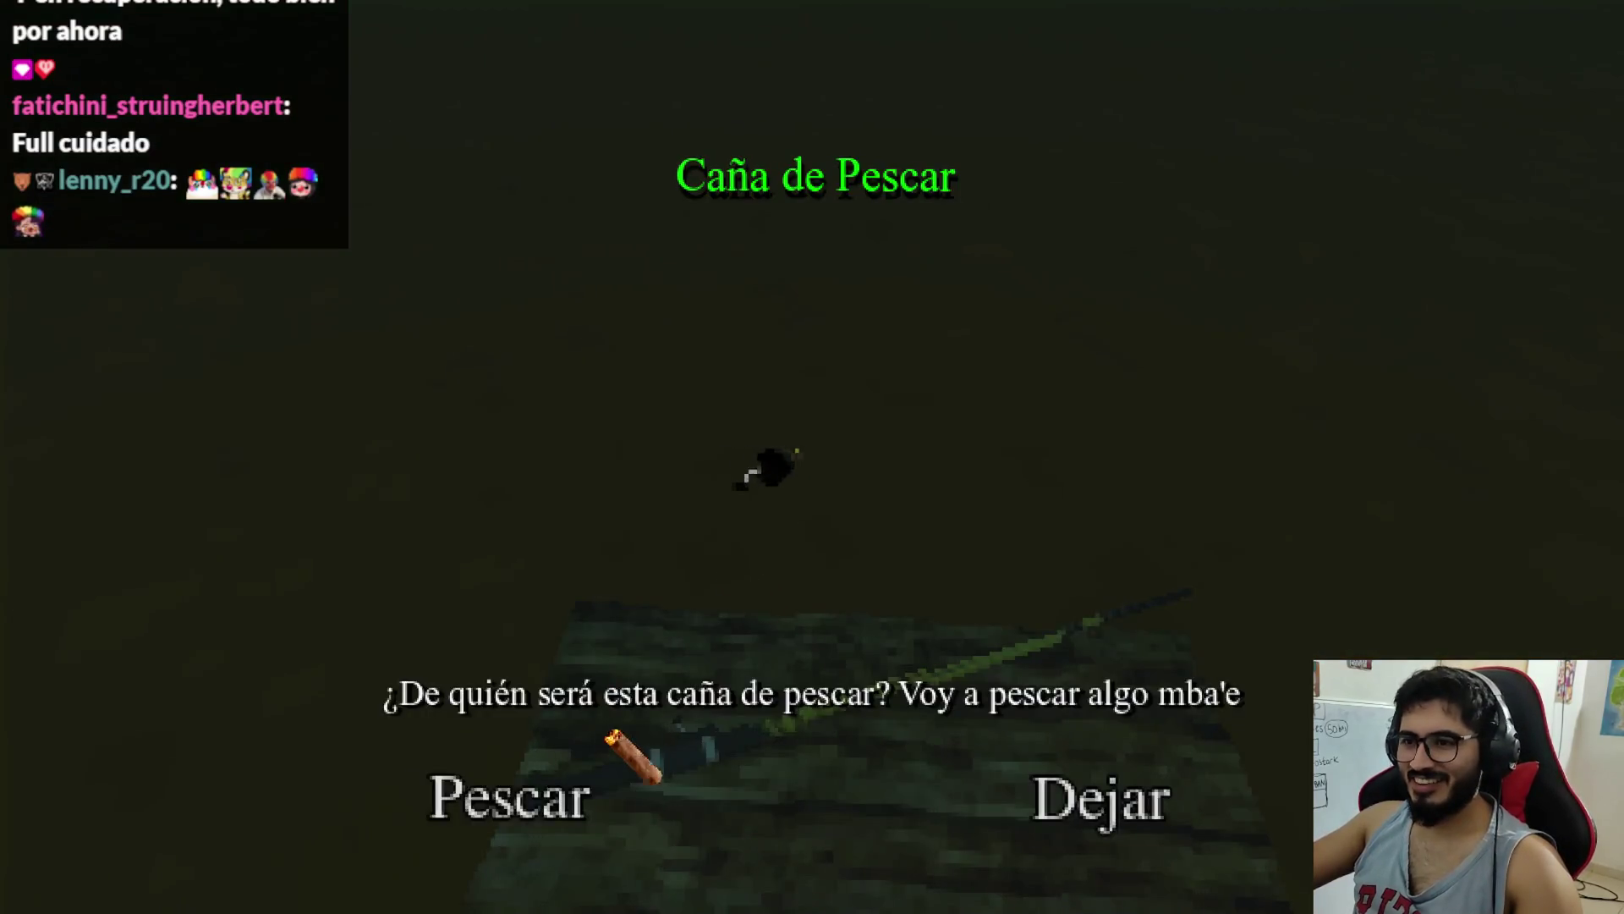
{"action": "left_click", "coordinate": [661, 750]}
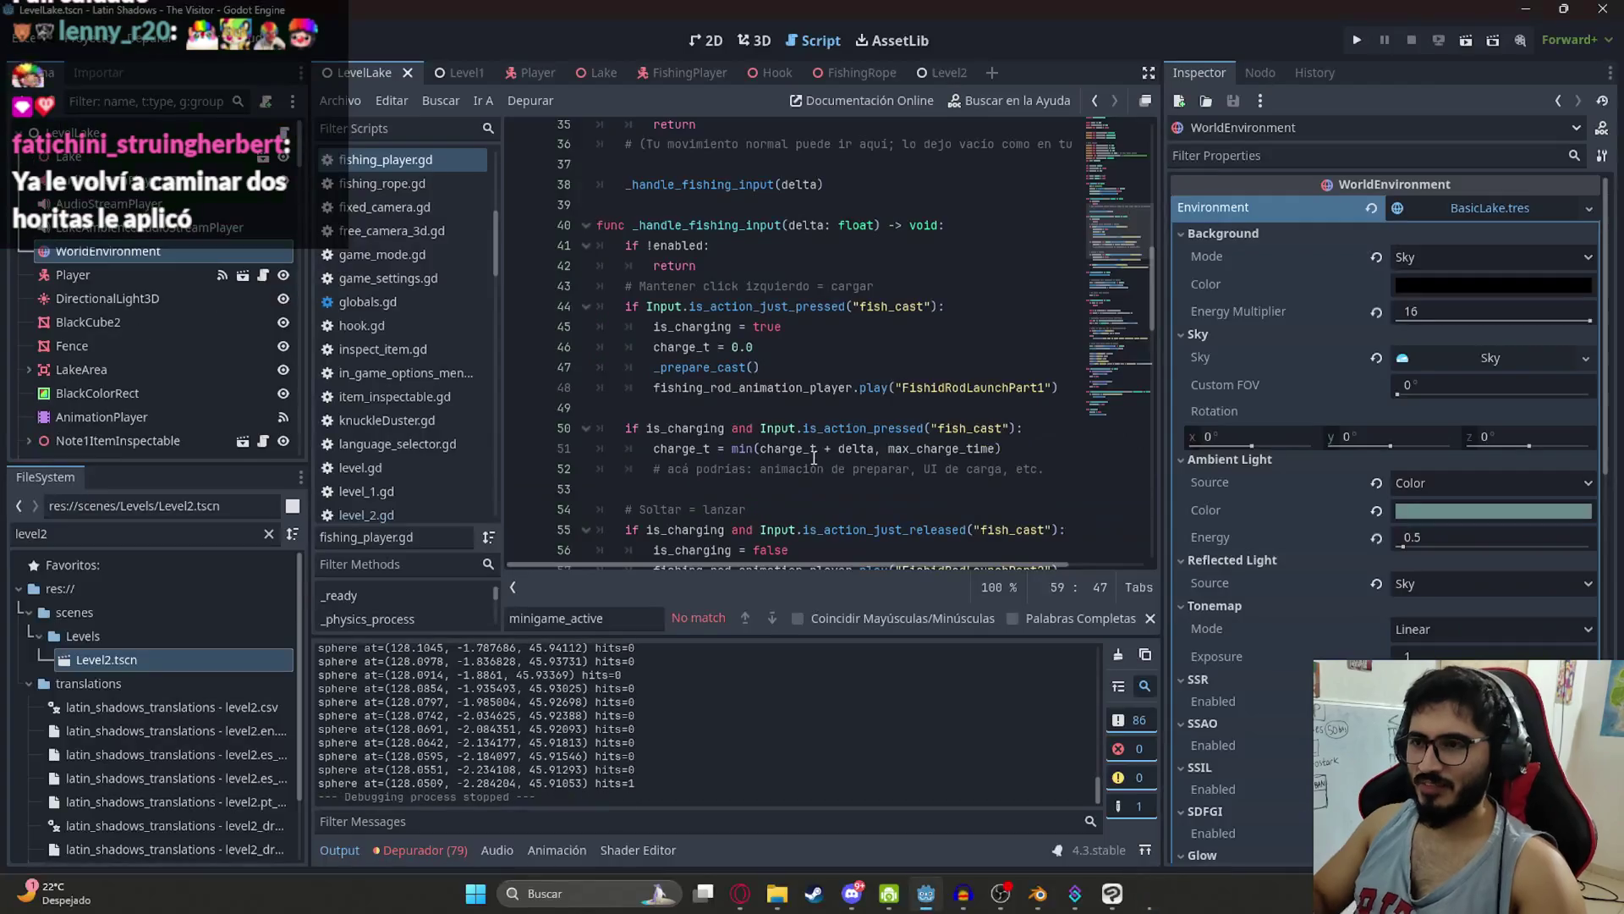
{"action": "key", "text": "F8"}
{"action": "left_click_drag", "start_coordinate": [1113, 279], "coordinate": [1113, 423]}
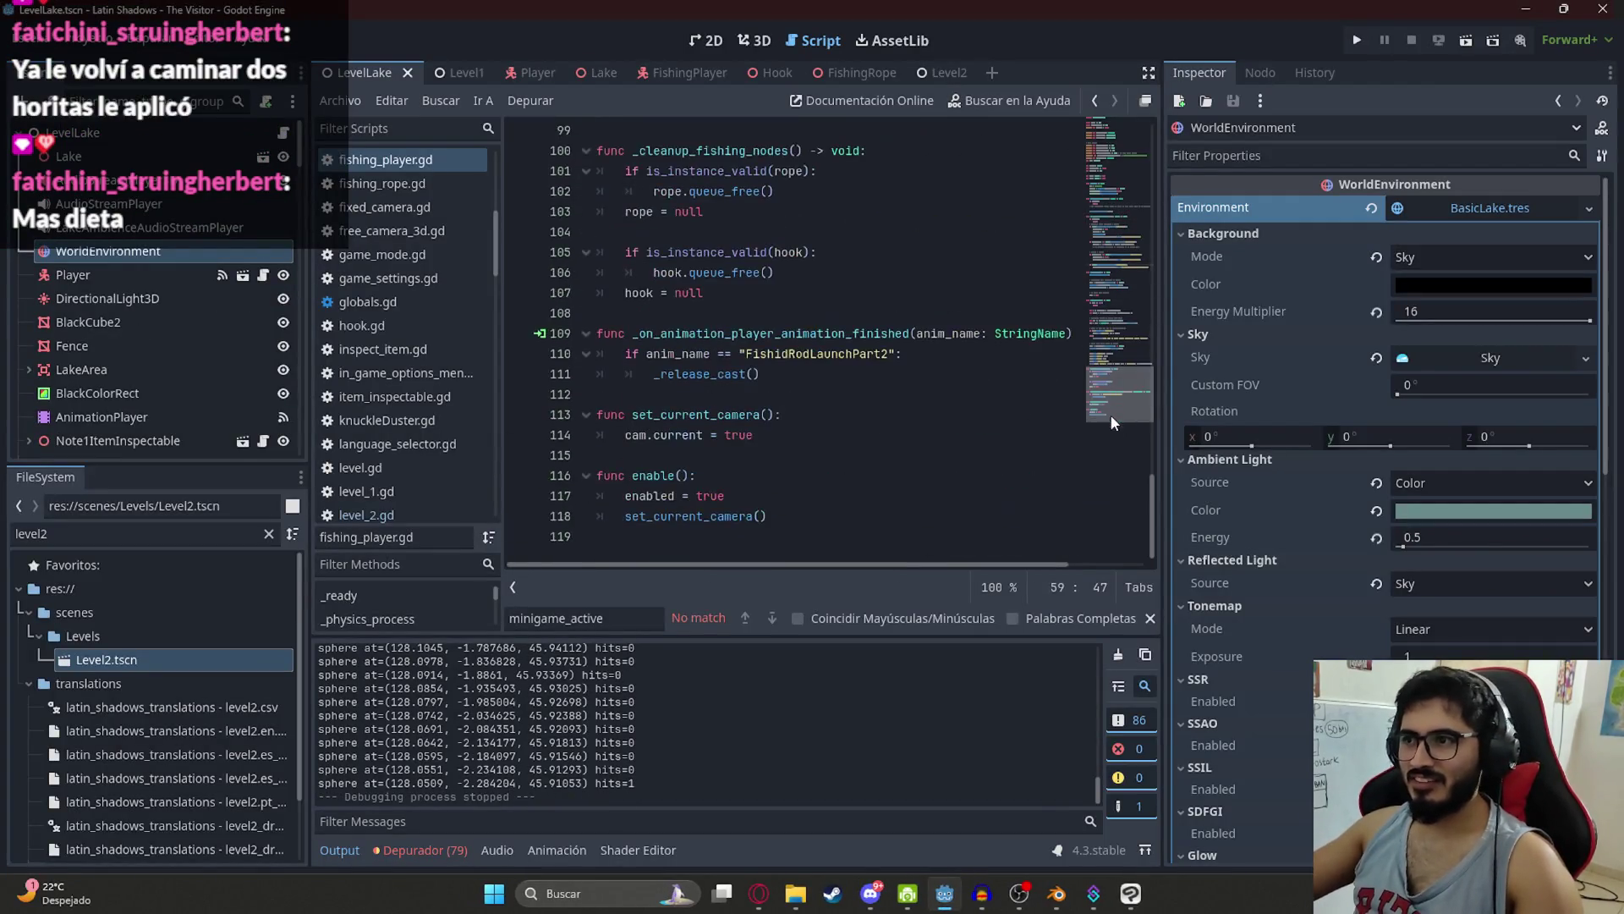
- Add an elif branch for "FishidRodPoseTense1Transition" after _release_cast() in the finished handler
{"action": "double_click", "coordinate": [842, 355]}
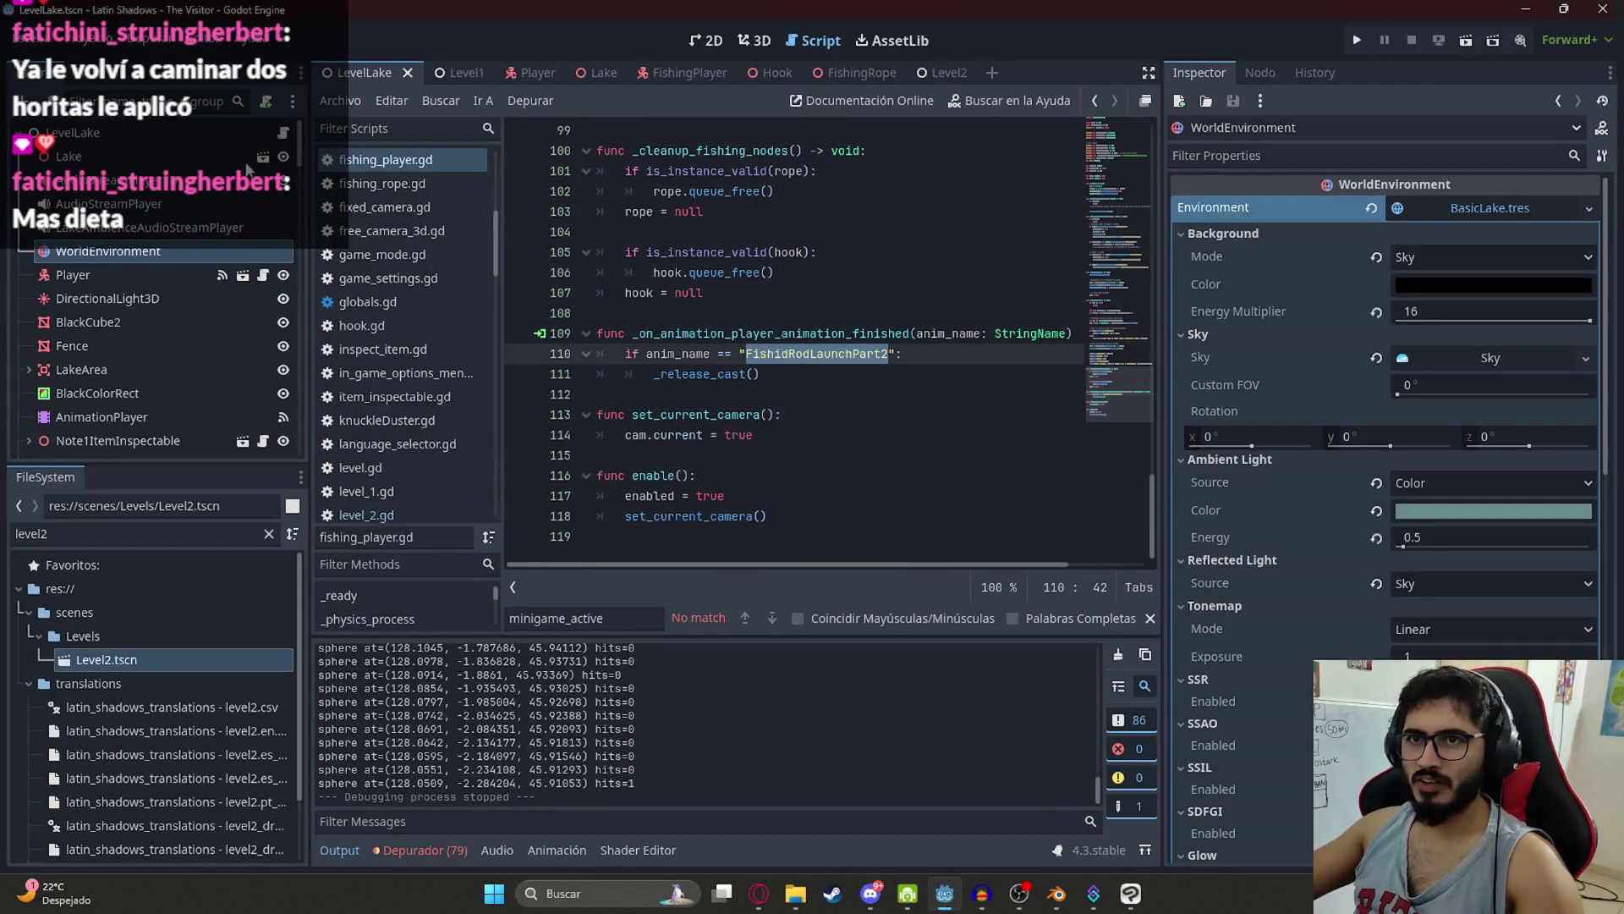
{"action": "left_click", "coordinate": [894, 320]}
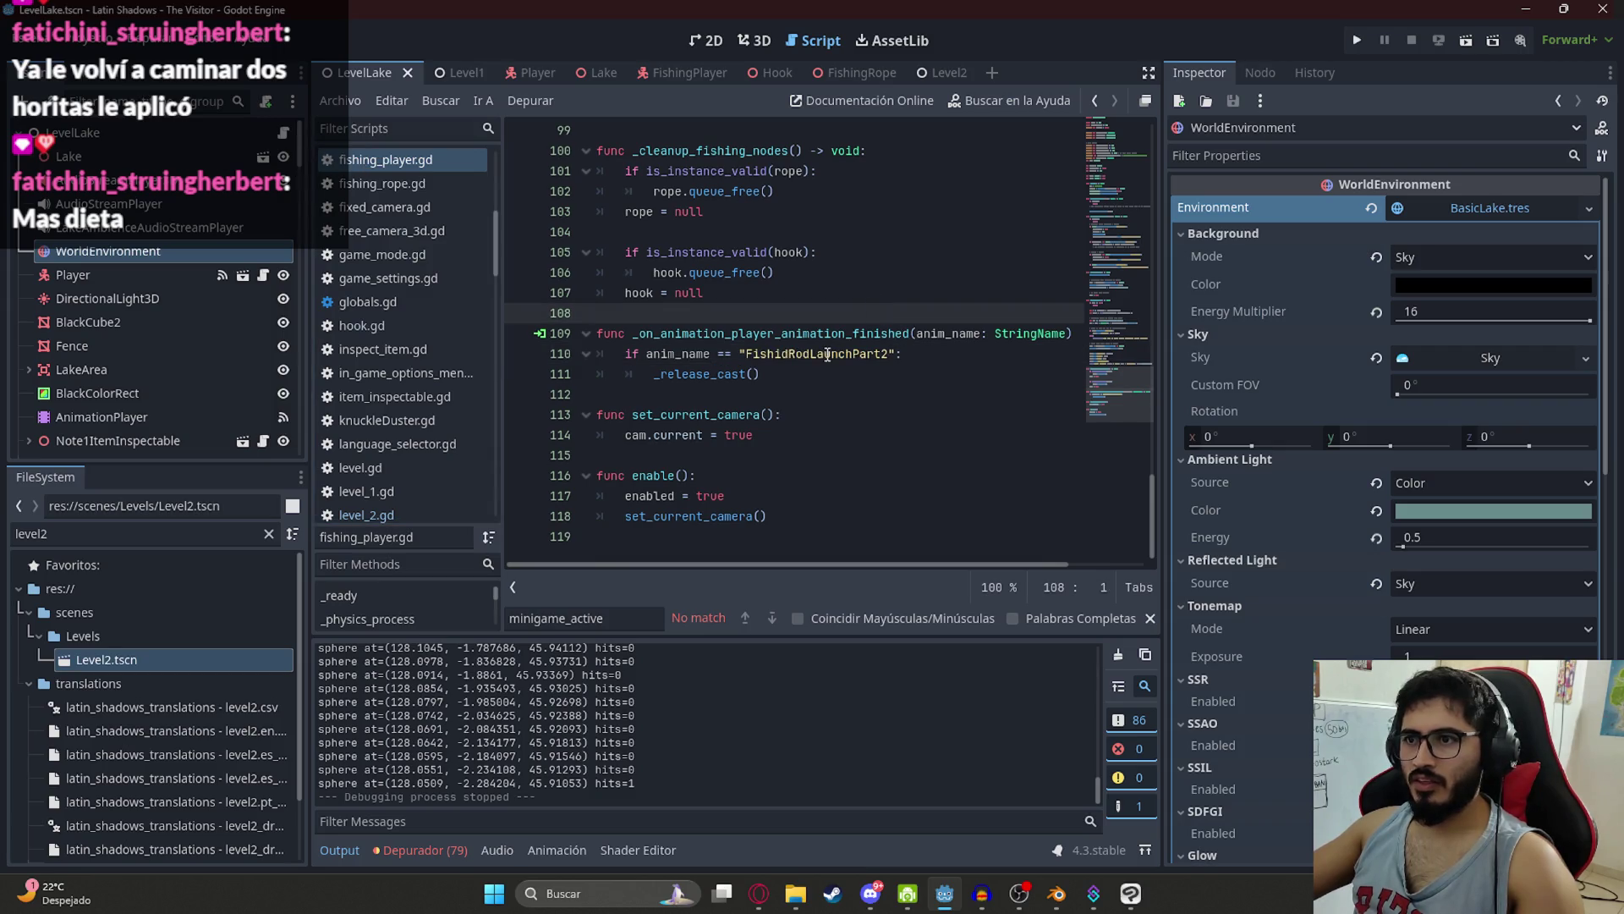
{"action": "key", "text": "alt+Left"}
{"action": "key", "text": "alt+Left"}
{"action": "double_click", "coordinate": [897, 211]}
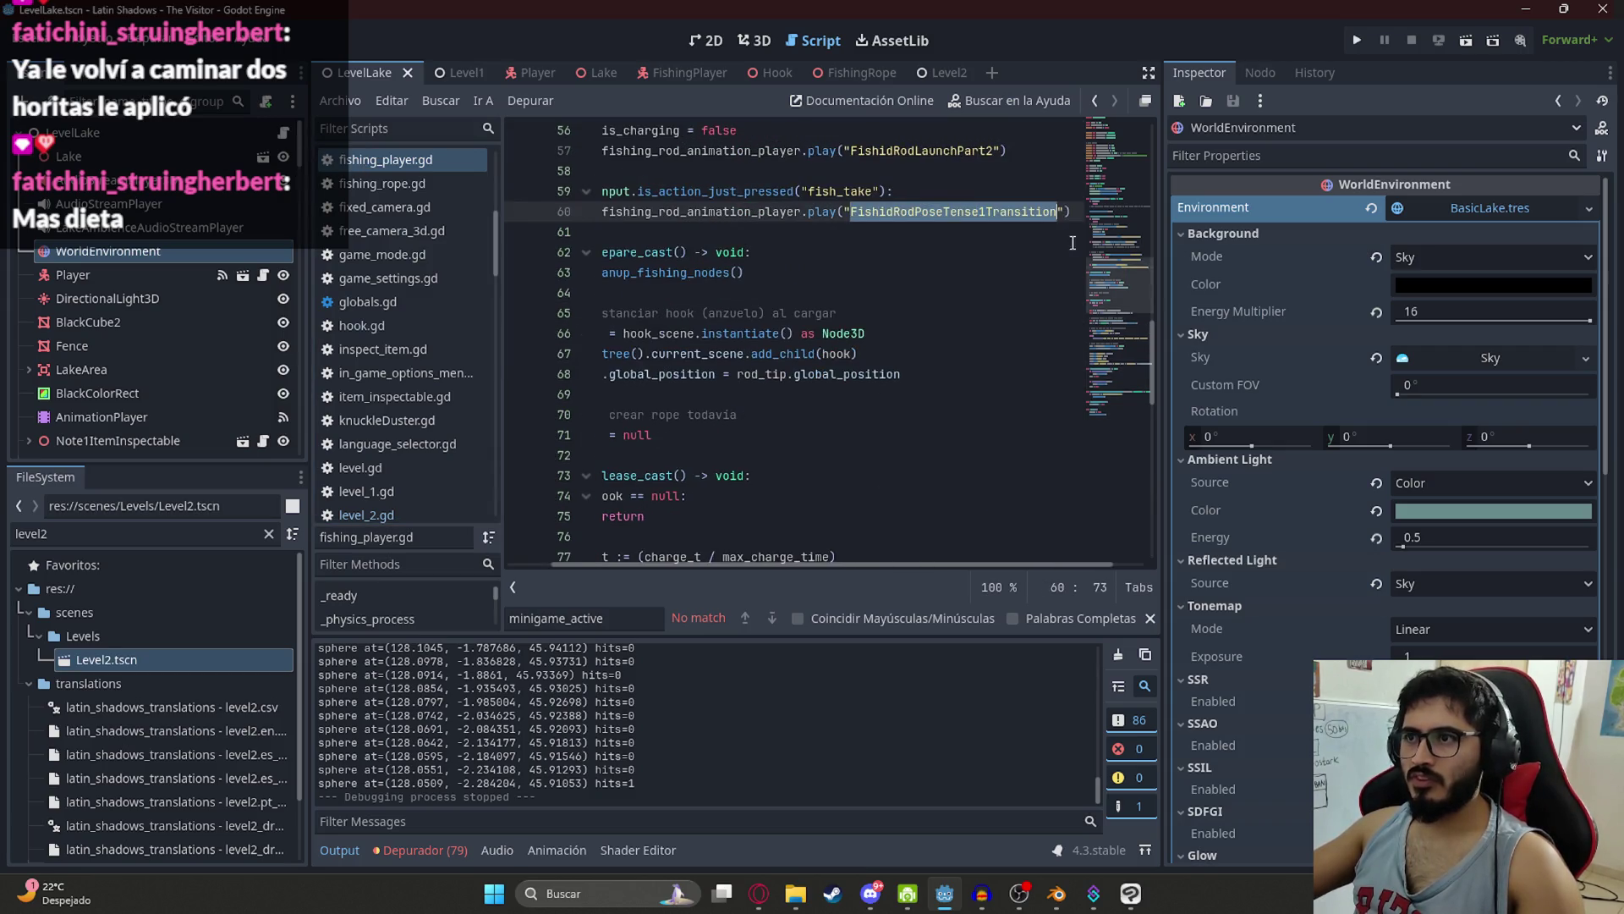
{"action": "left_click_drag", "start_coordinate": [1113, 275], "coordinate": [1103, 411]}
{"action": "left_click", "coordinate": [794, 376]}
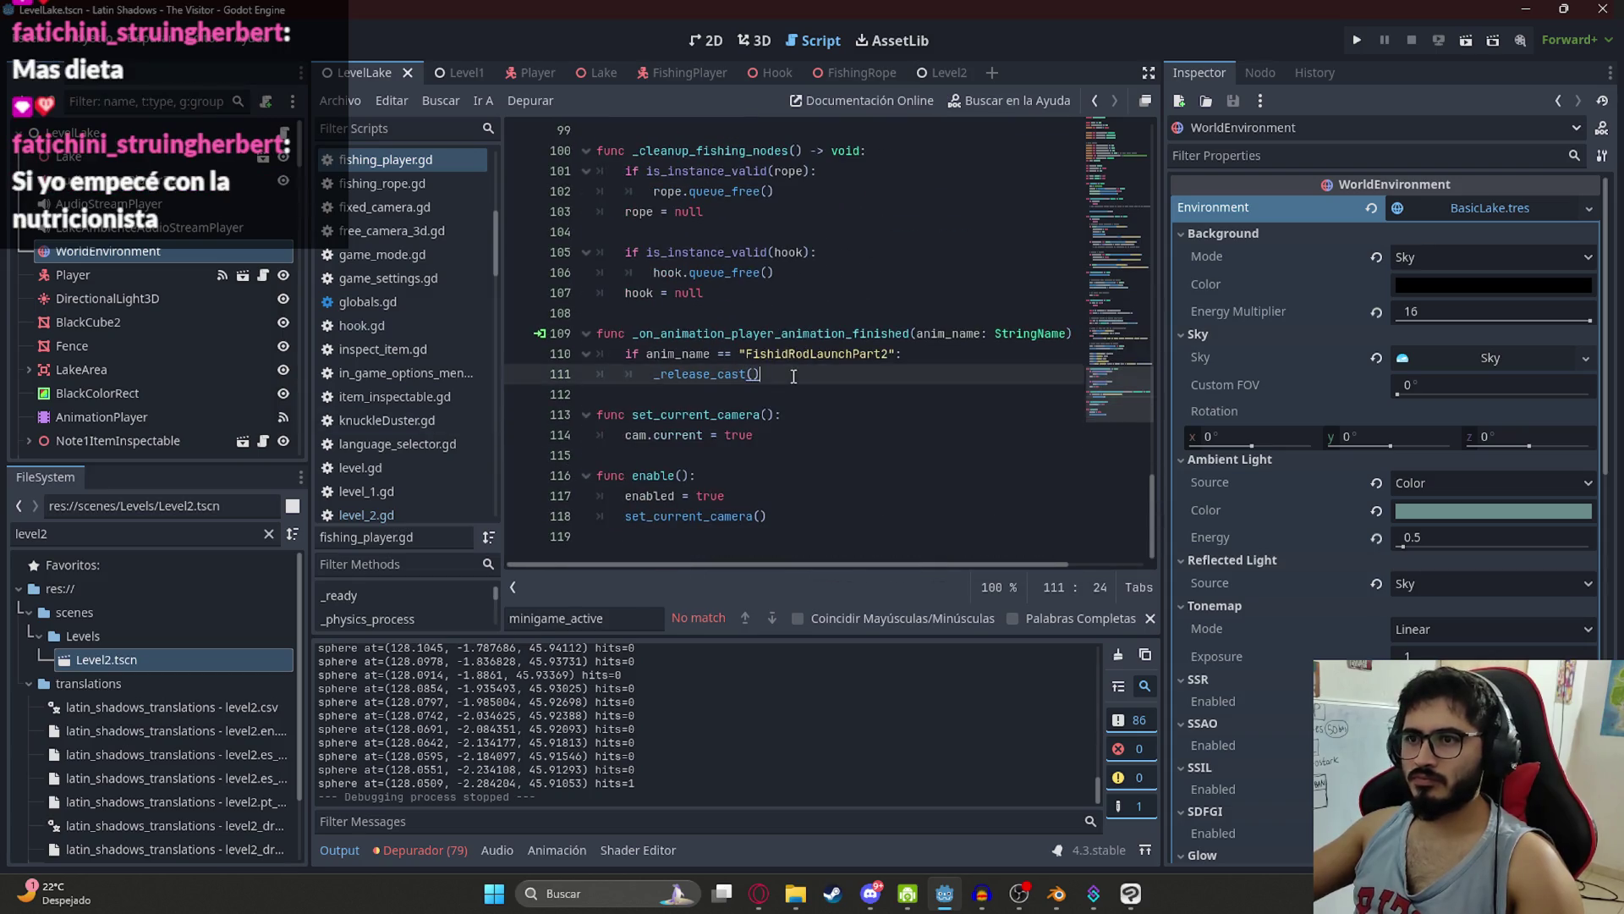
{"action": "key", "text": "Return"}
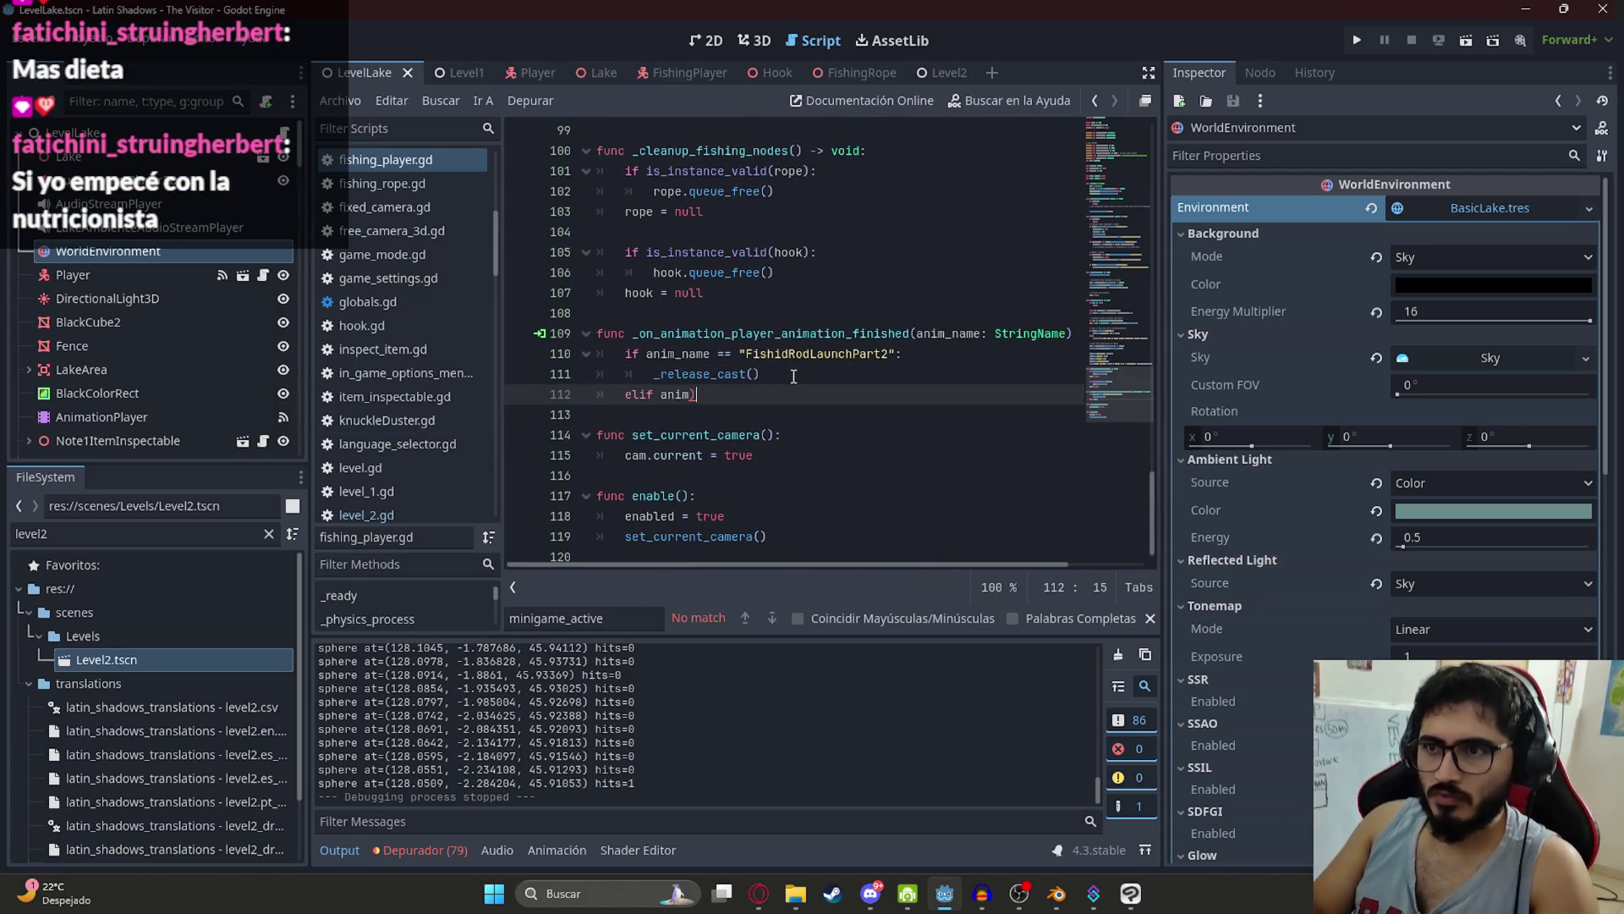
{"action": "key", "text": "Escape"}
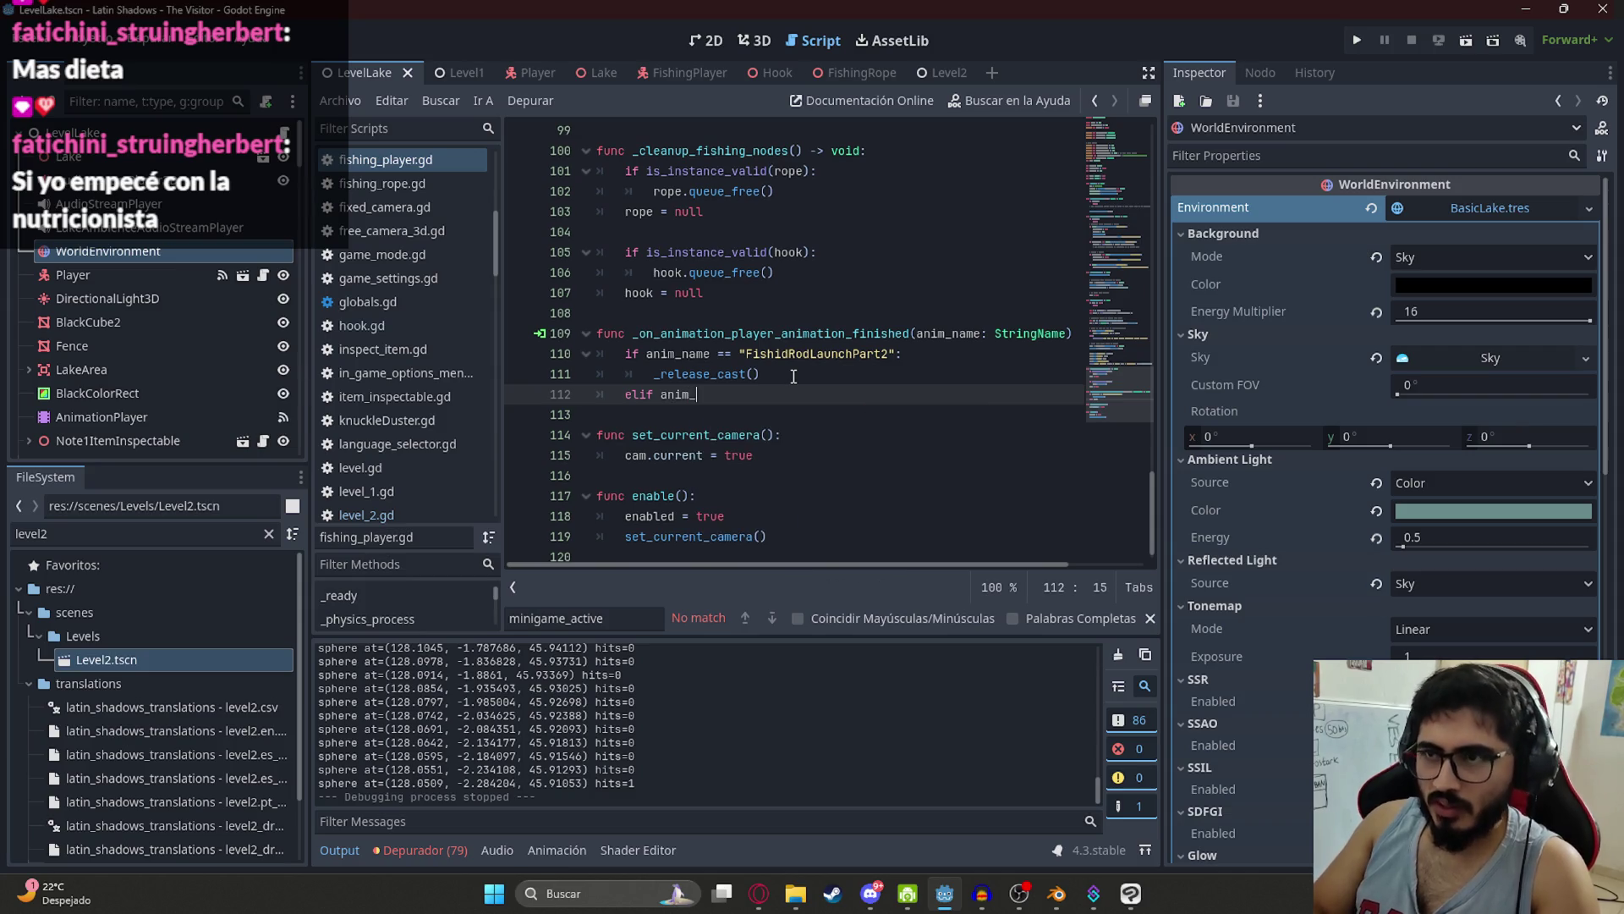
{"action": "type", "text": "\""}
{"action": "type", "text": "FishidRodPoseTense1Transition"}
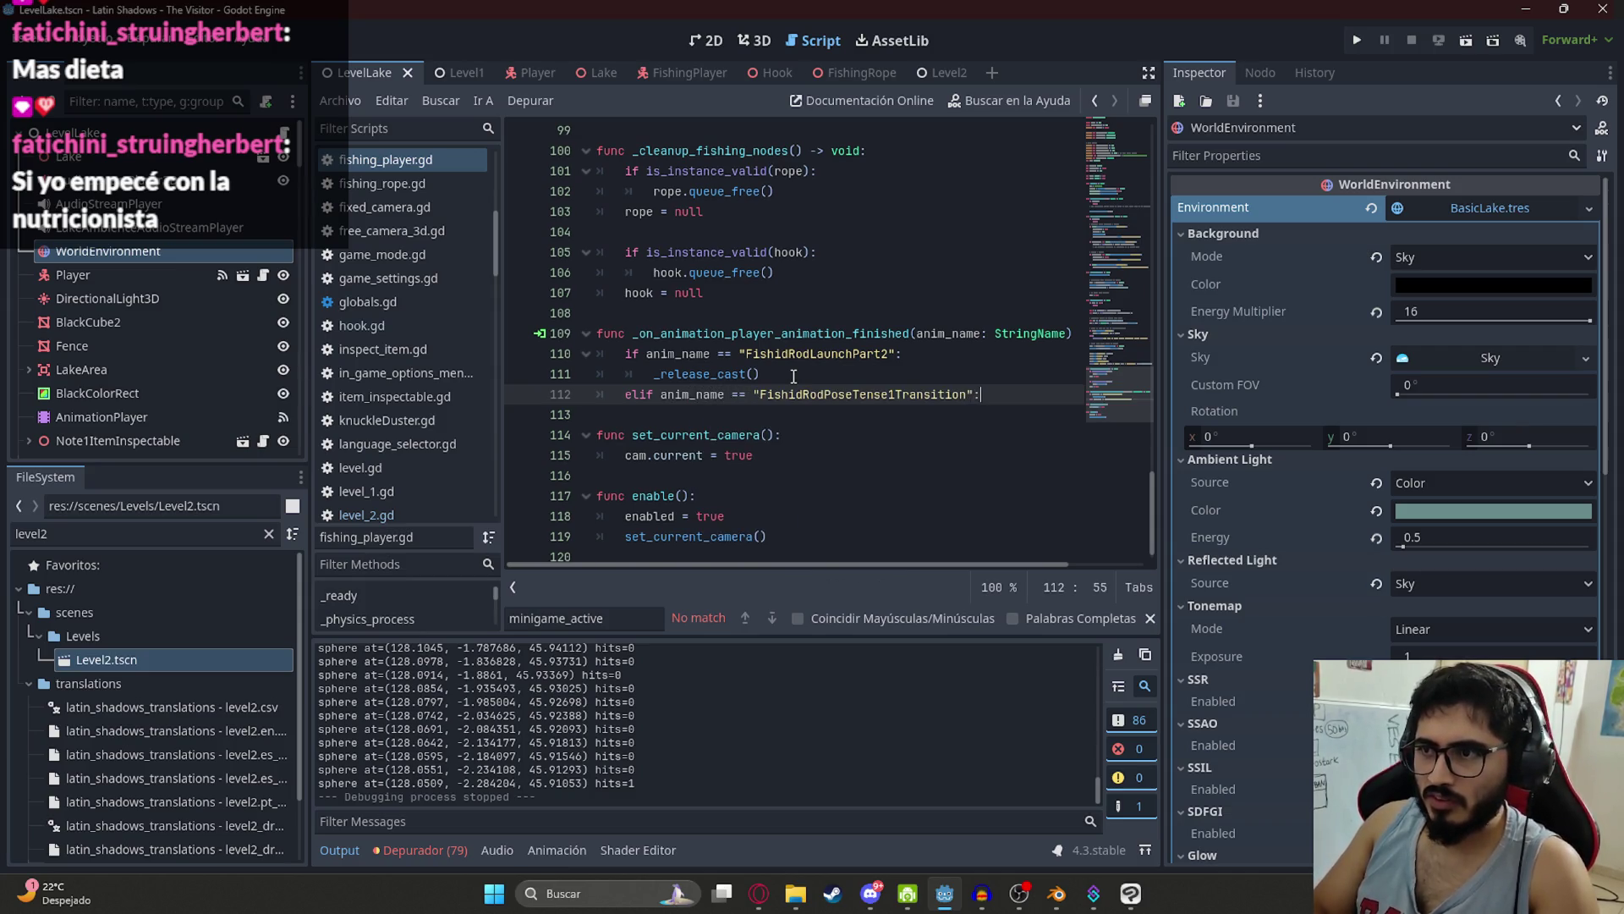
- Make that branch call fishing_rod_animation_player.play("FishidRodPoseTense1")
{"action": "key", "text": "Return"}
{"action": "type", "text": "nimation_"}
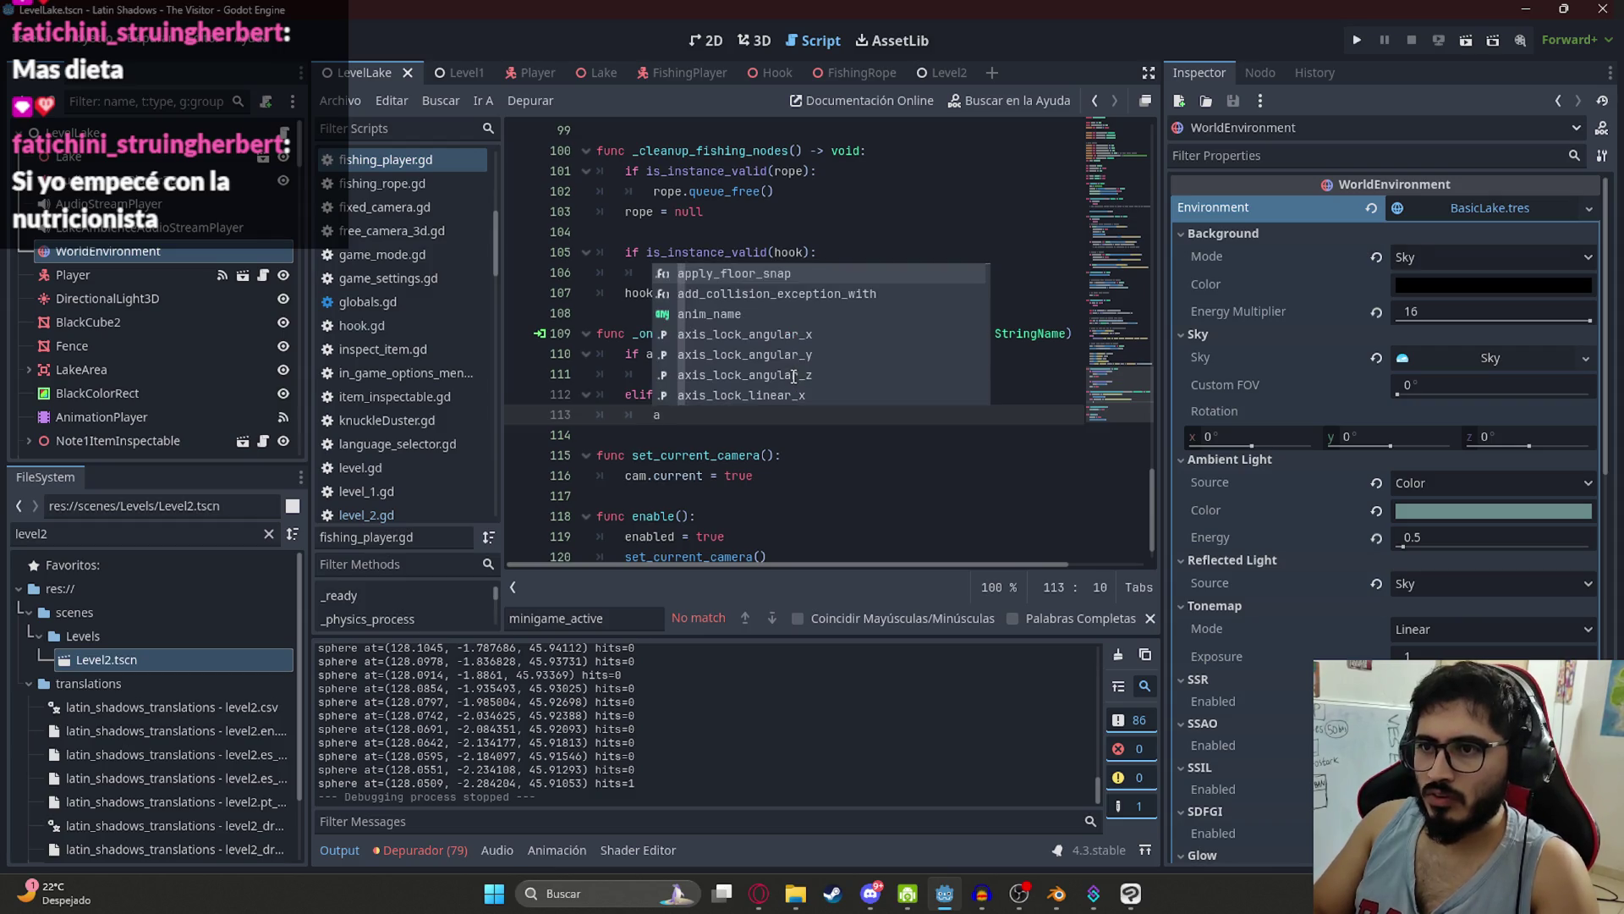
{"action": "key", "text": "Down"}
{"action": "key", "text": "Return"}
{"action": "type", "text": ".play"}
{"action": "key", "text": "Return"}
{"action": "key", "text": "Down"}
{"action": "key", "text": "Down"}
{"action": "key", "text": "Down"}
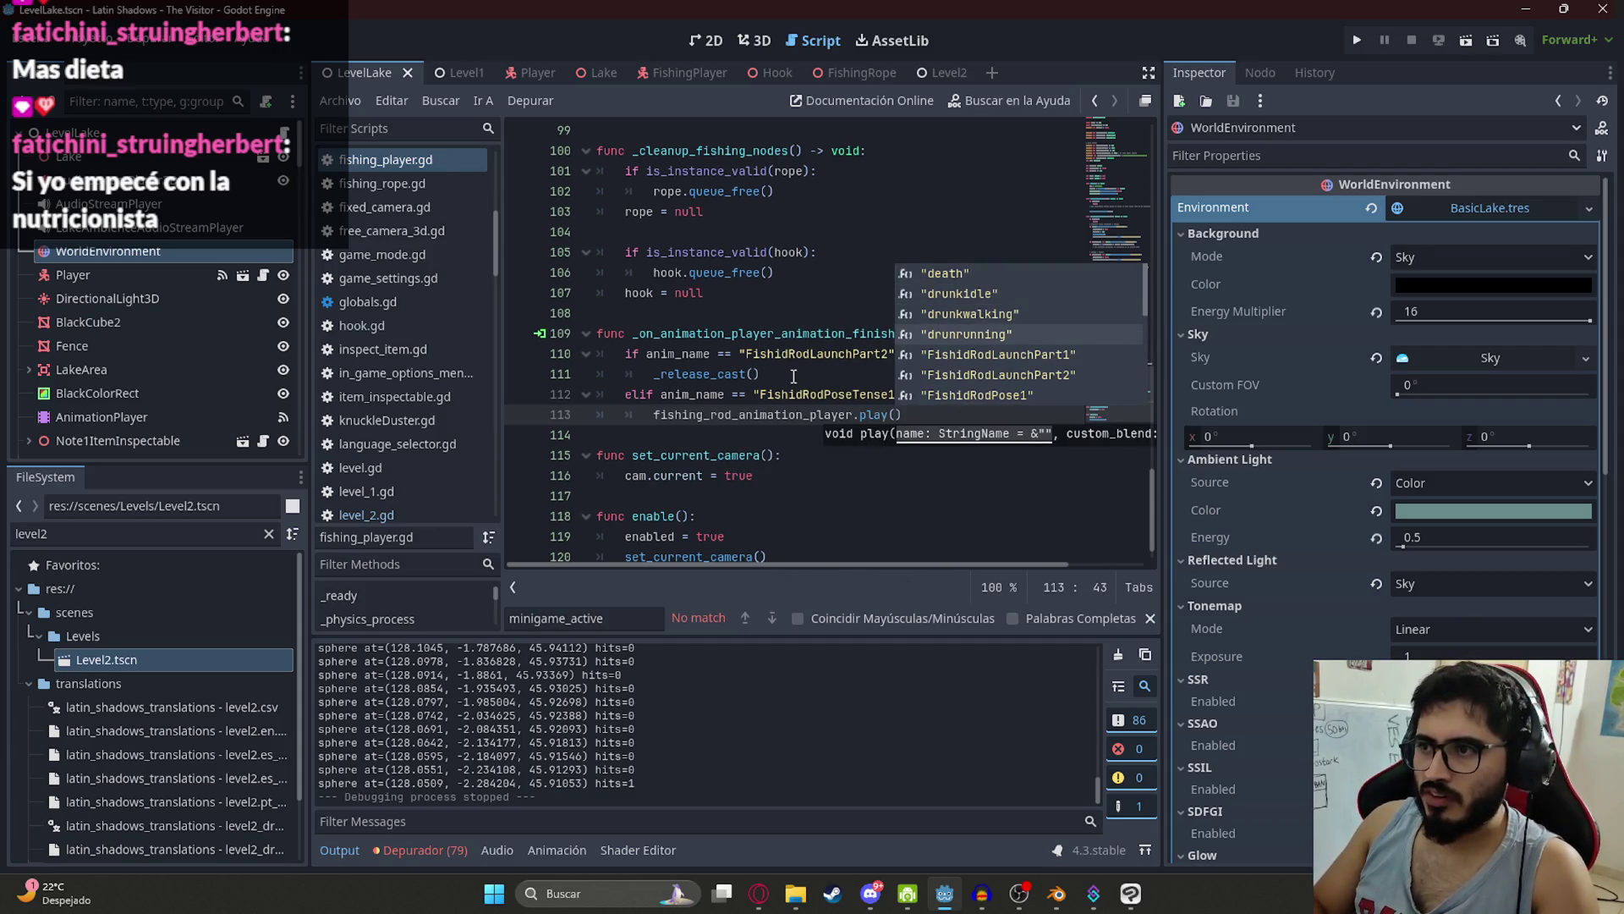
{"action": "key", "text": "Return"}
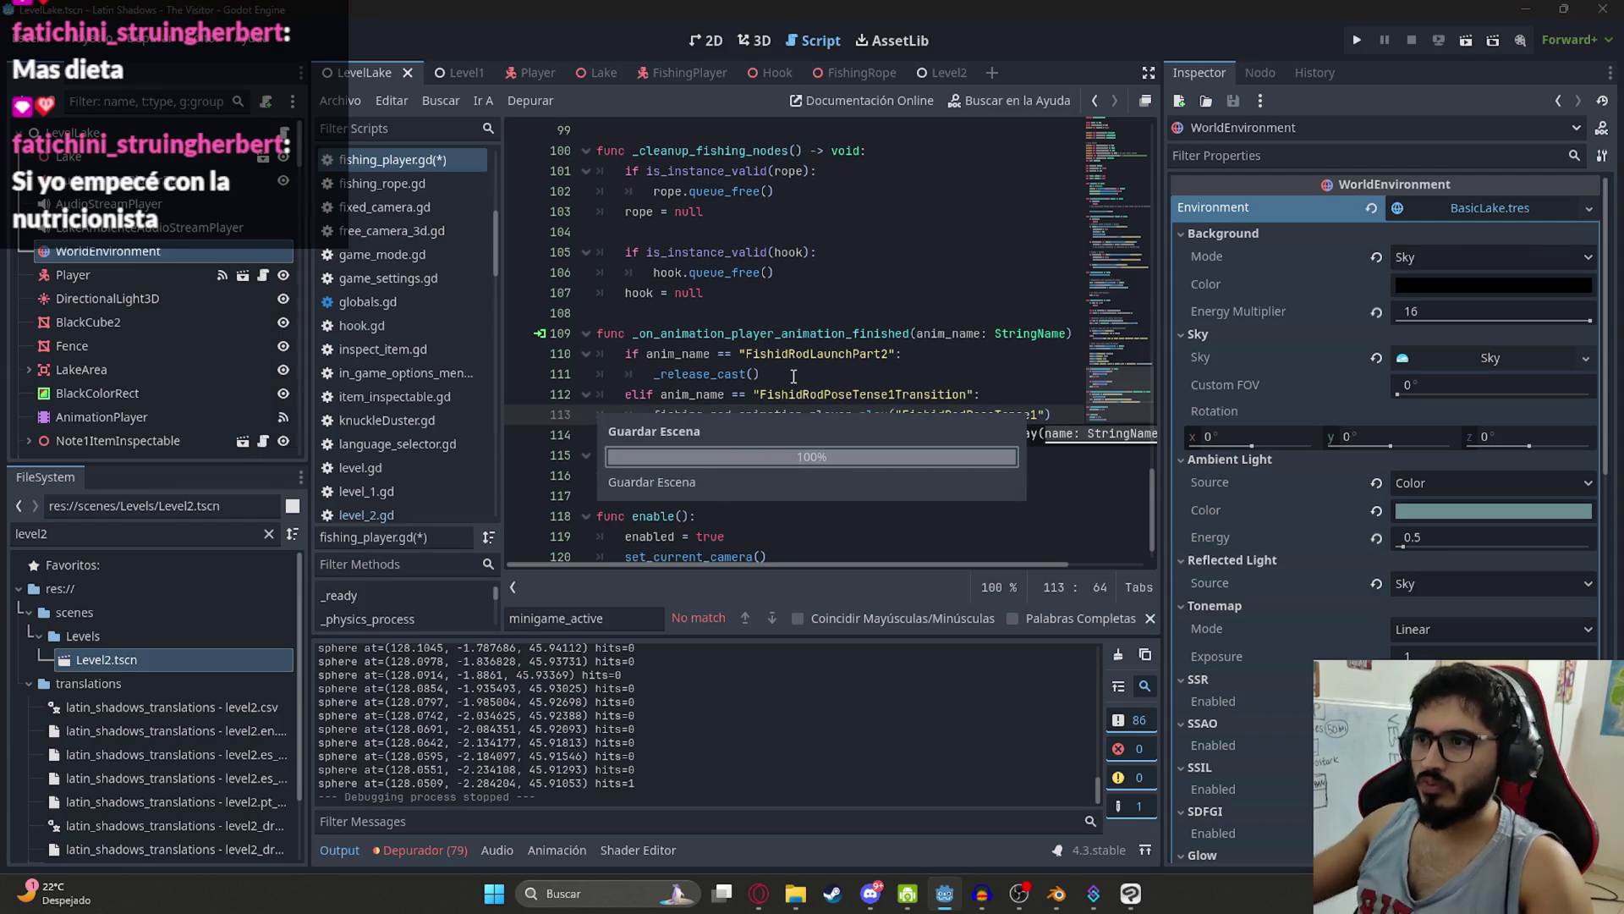
- Launch the lake scene to test the tense-pose chain
{"action": "left_click", "coordinate": [347, 100]}
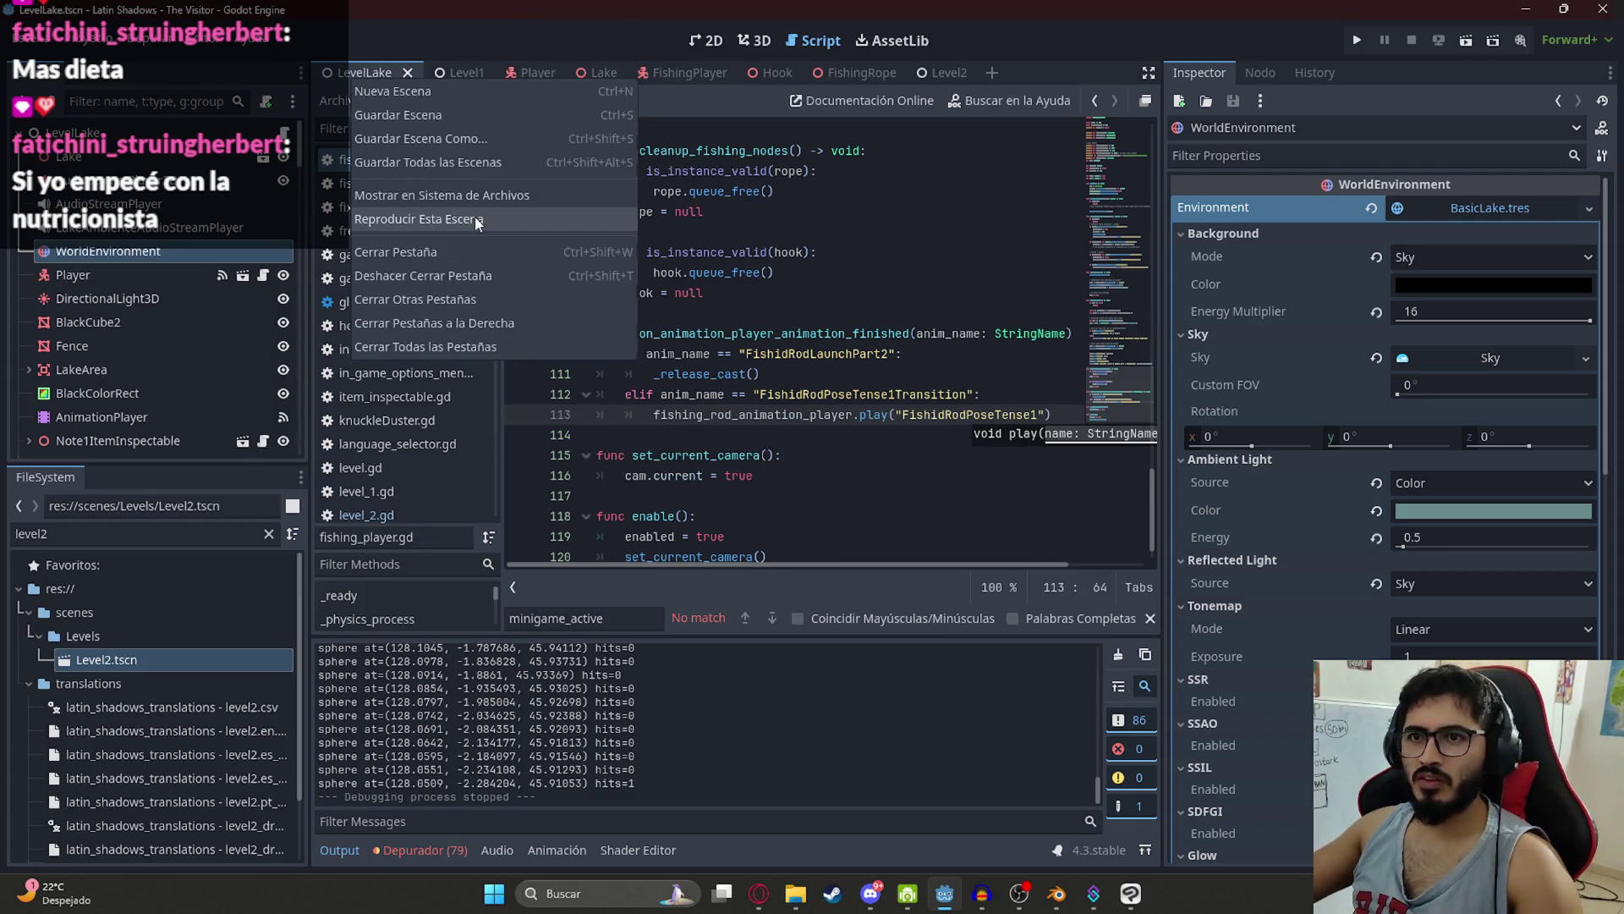
{"action": "left_click", "coordinate": [475, 216]}
{"action": "key", "text": "F5"}
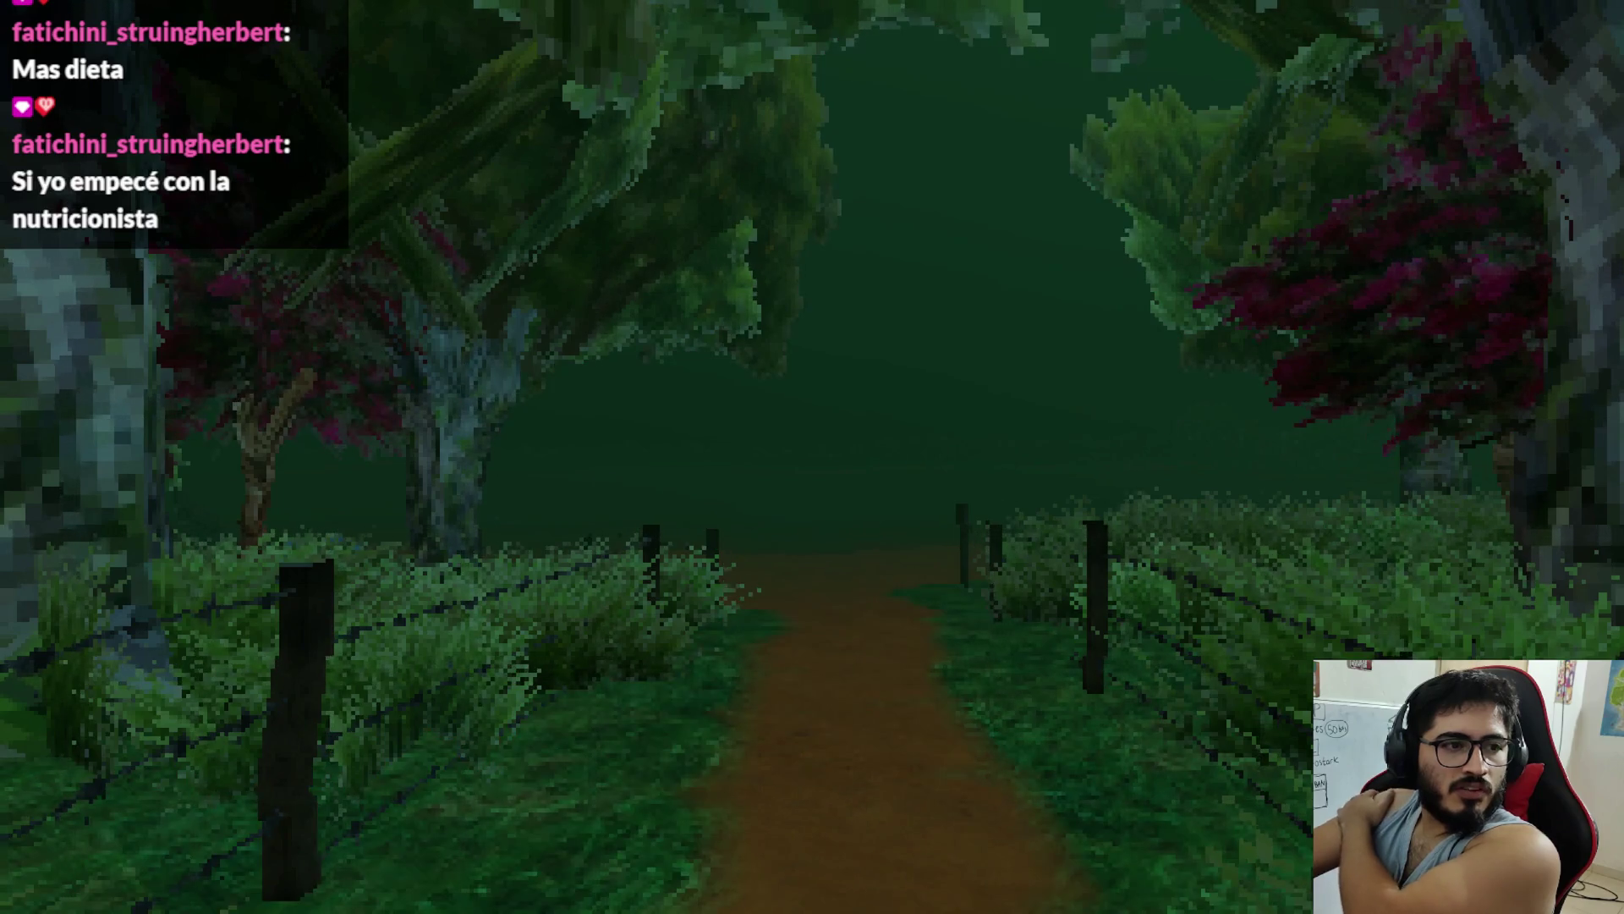
- Walk down the forest path onto the pier, start fishing, and cast into the lake
{"action": "key", "text": "w"}
{"action": "key", "text": "w"}
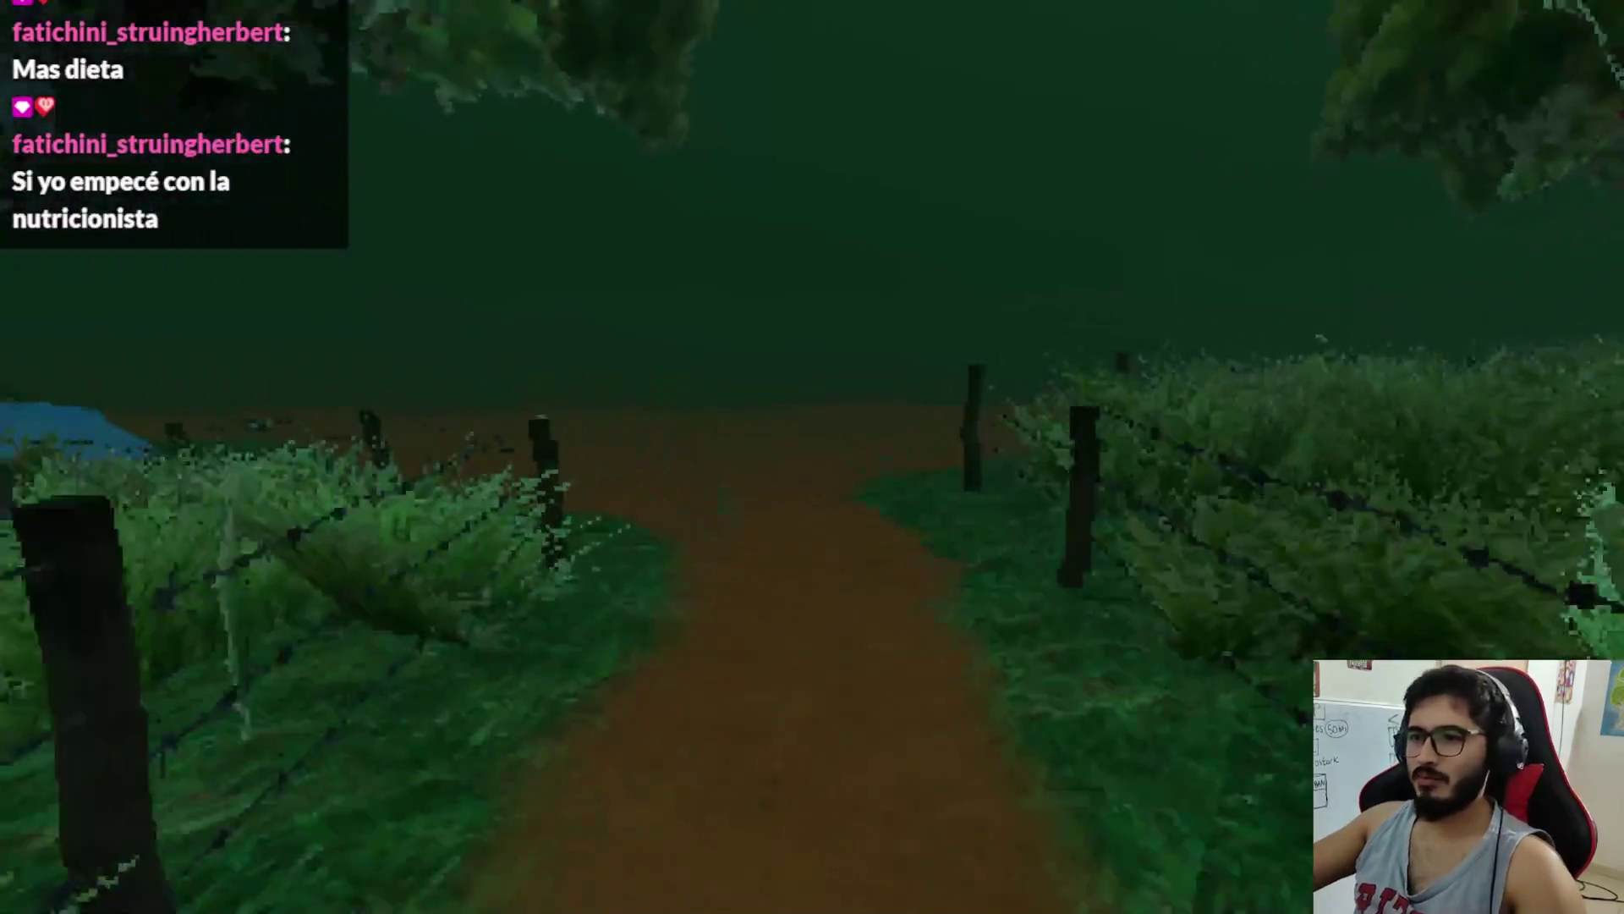
{"action": "key", "text": "w"}
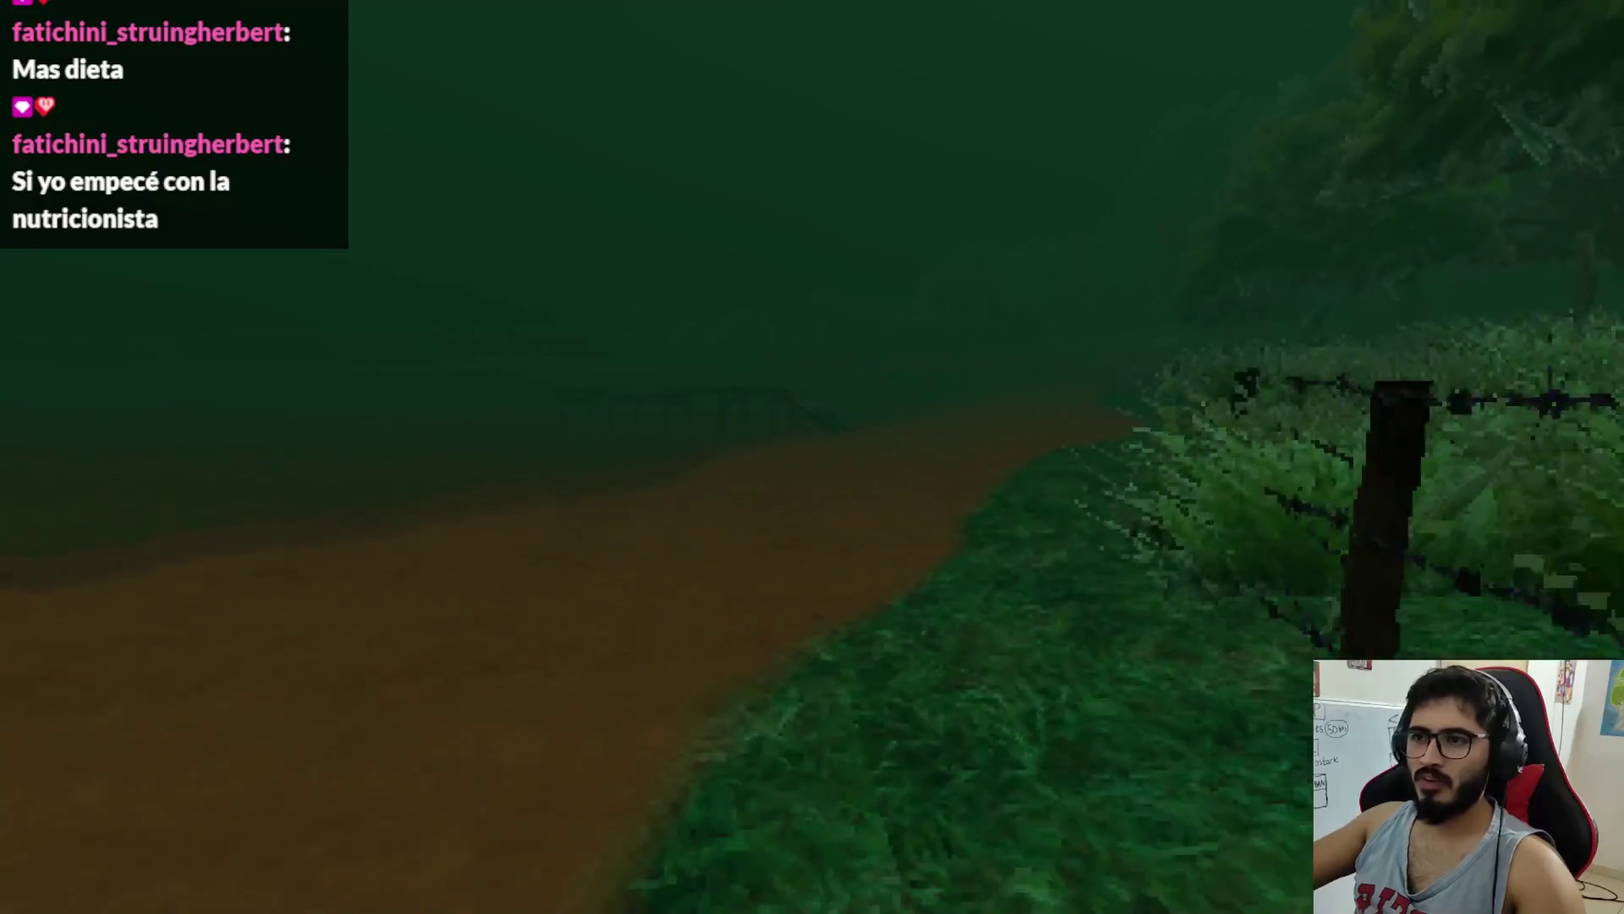
{"action": "key", "text": "w"}
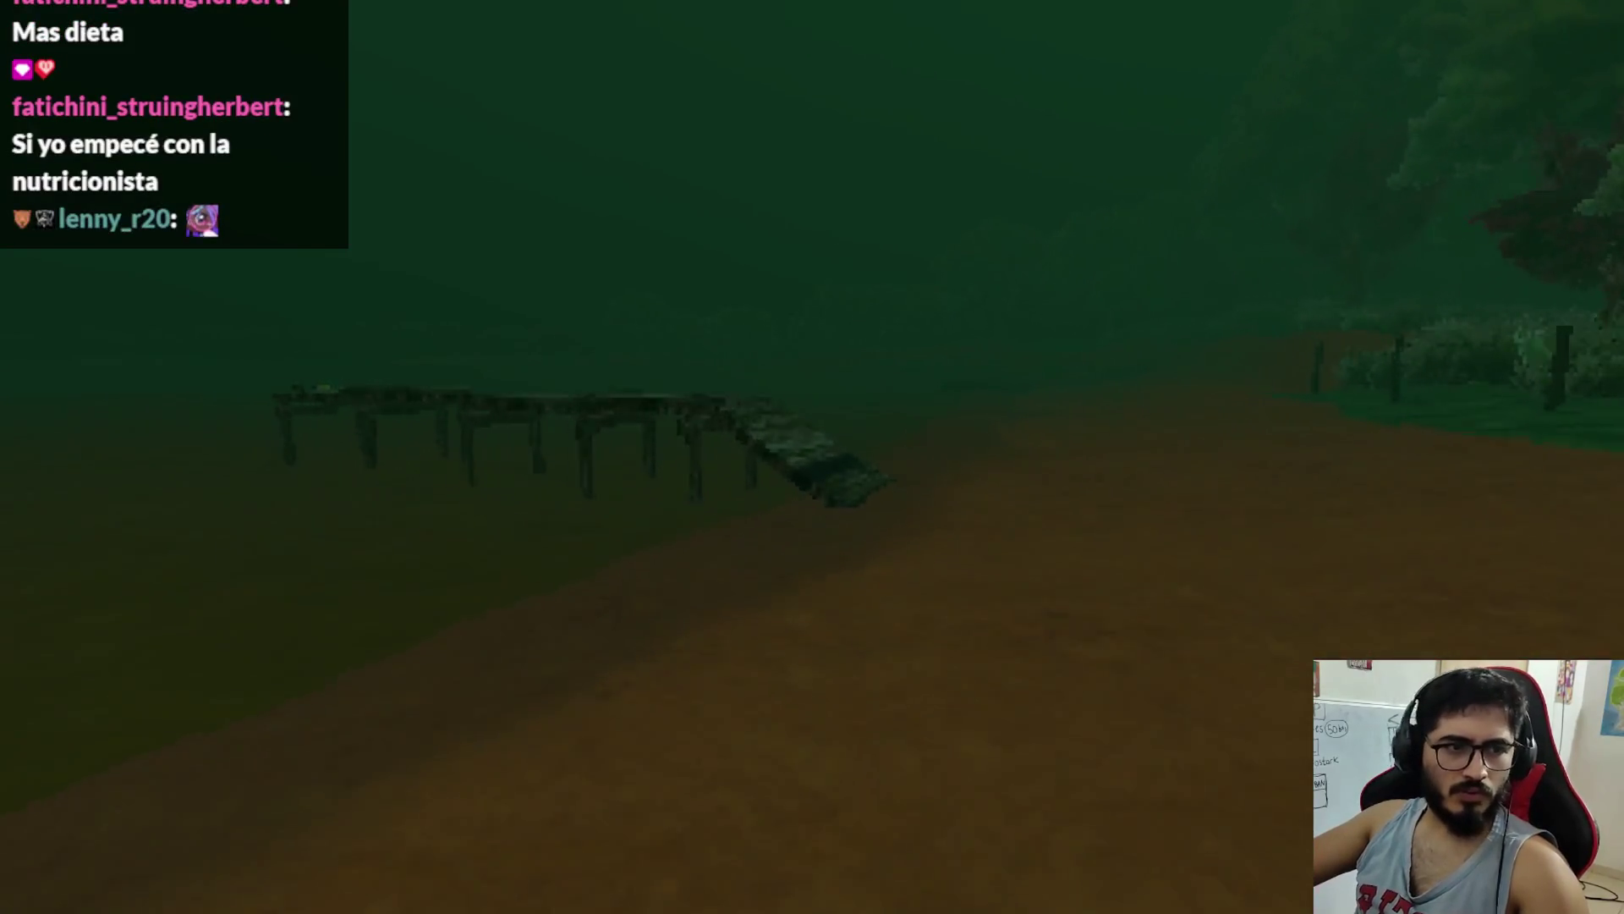
{"action": "key", "text": "w"}
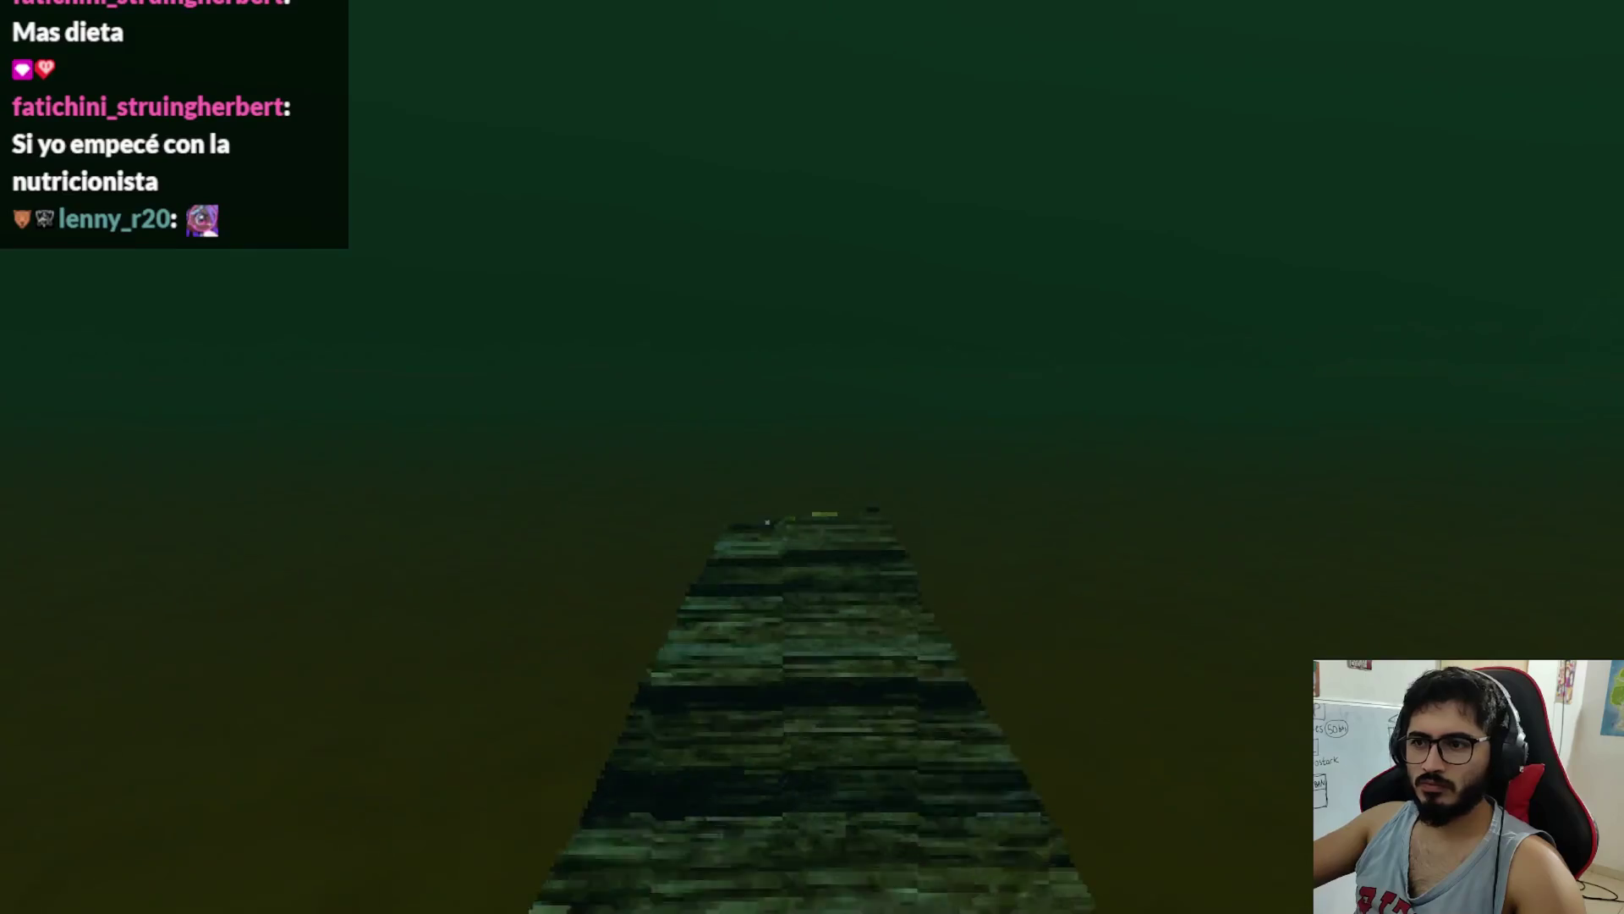
{"action": "left_click", "coordinate": [544, 776]}
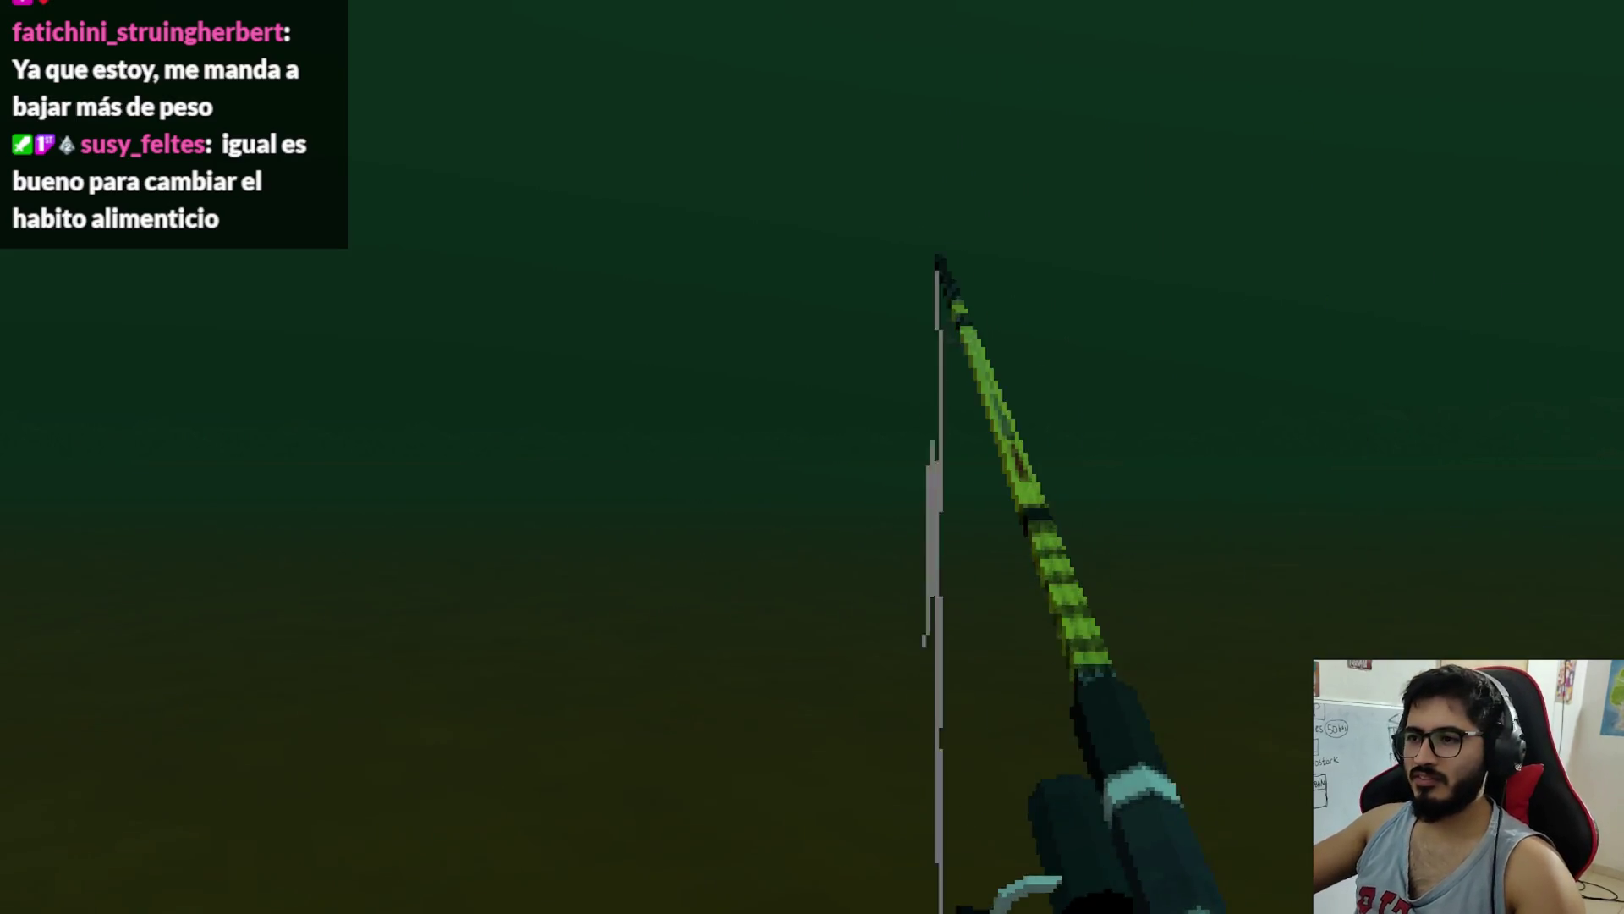
{"action": "right_click", "coordinate": [812, 457]}
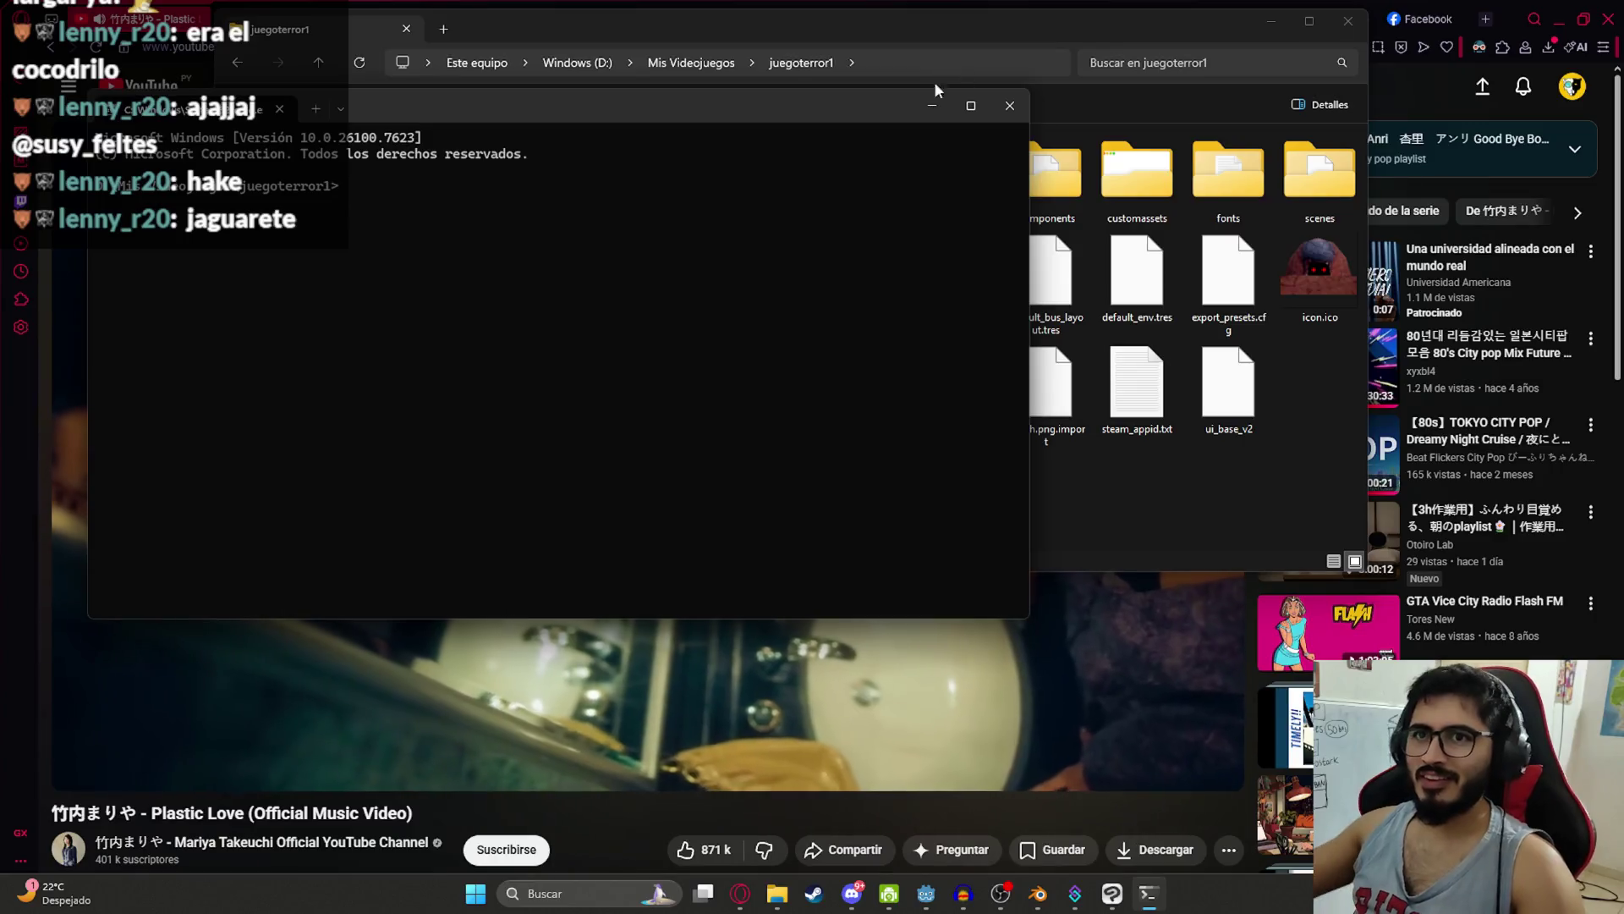
- Check git status and stage all changed and new files
{"action": "type", "text": "git "}
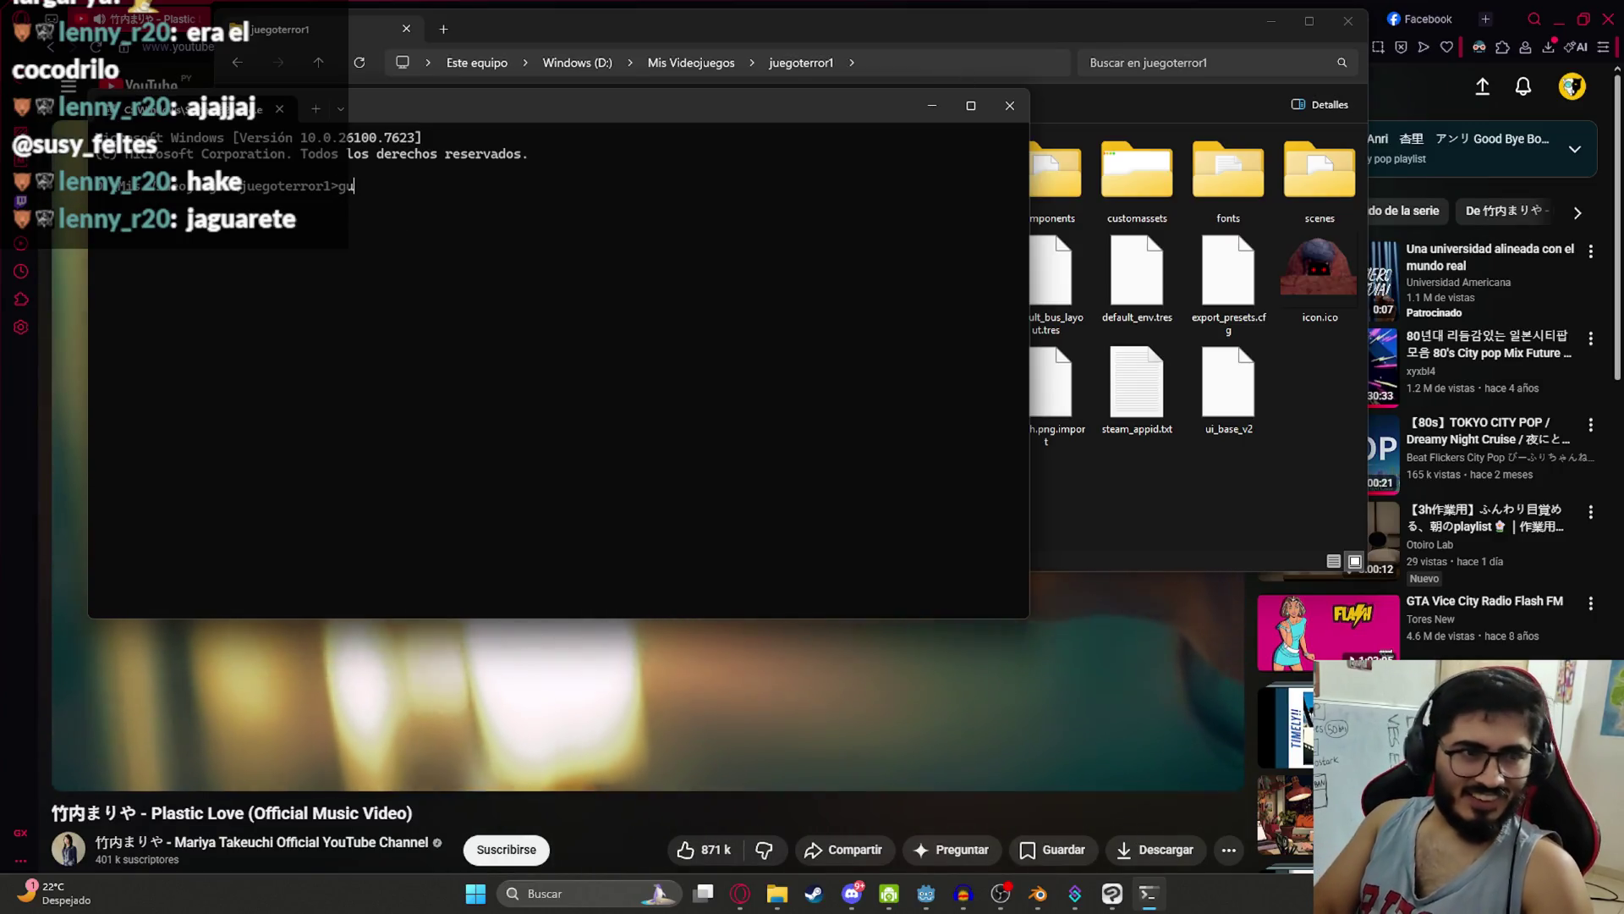
{"action": "type", "text": "status"}
{"action": "key", "text": "Return"}
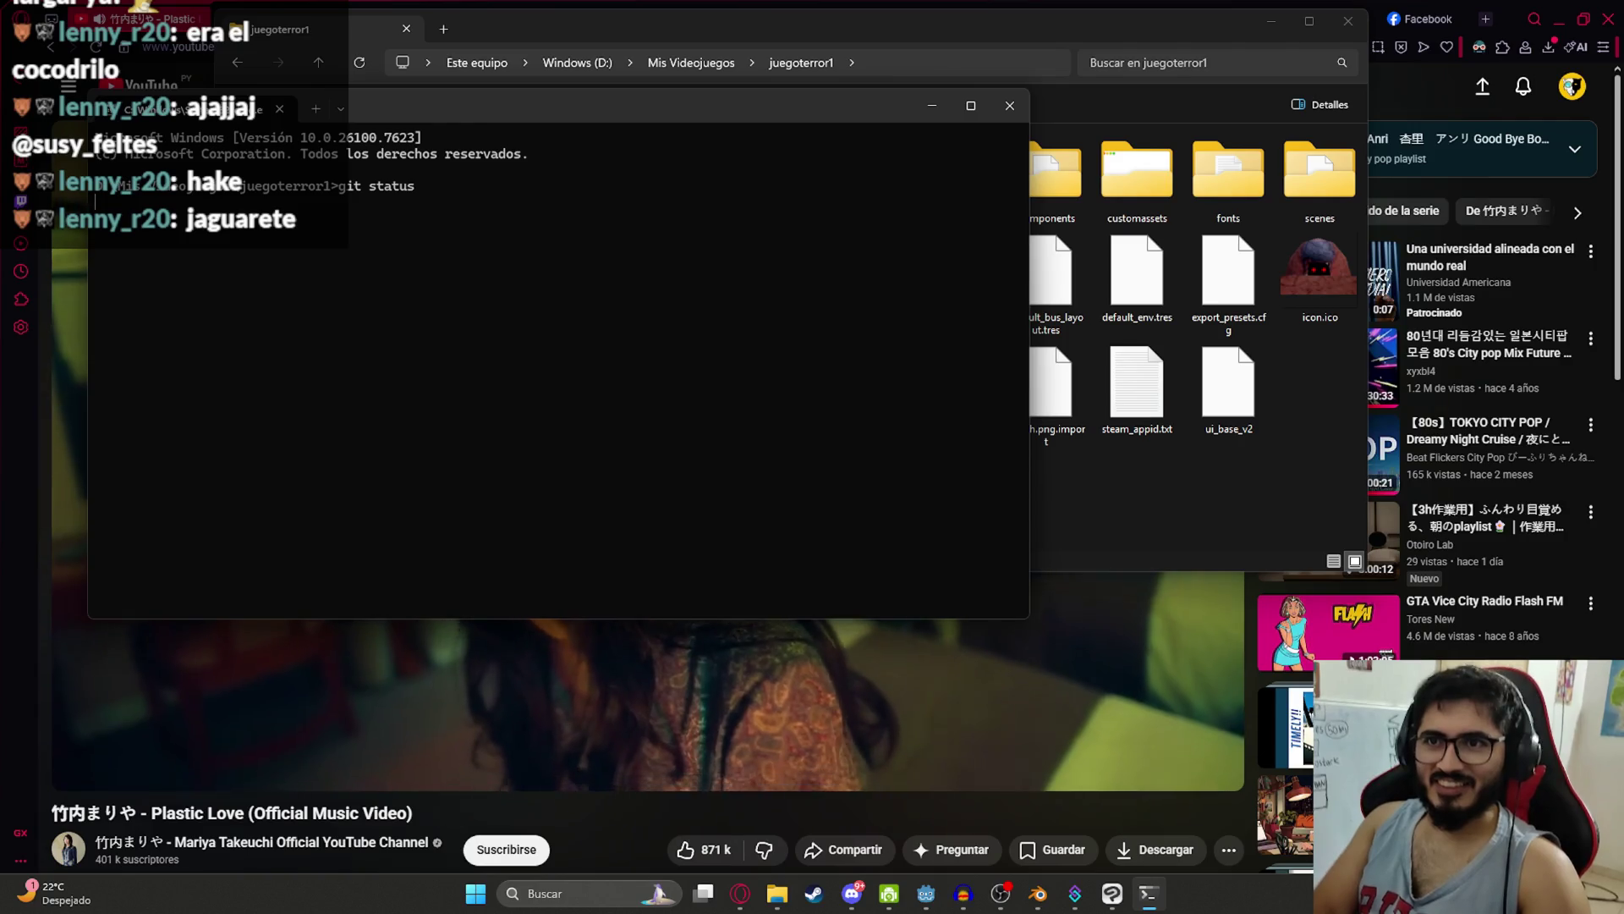
{"action": "type", "text": "git add ."}
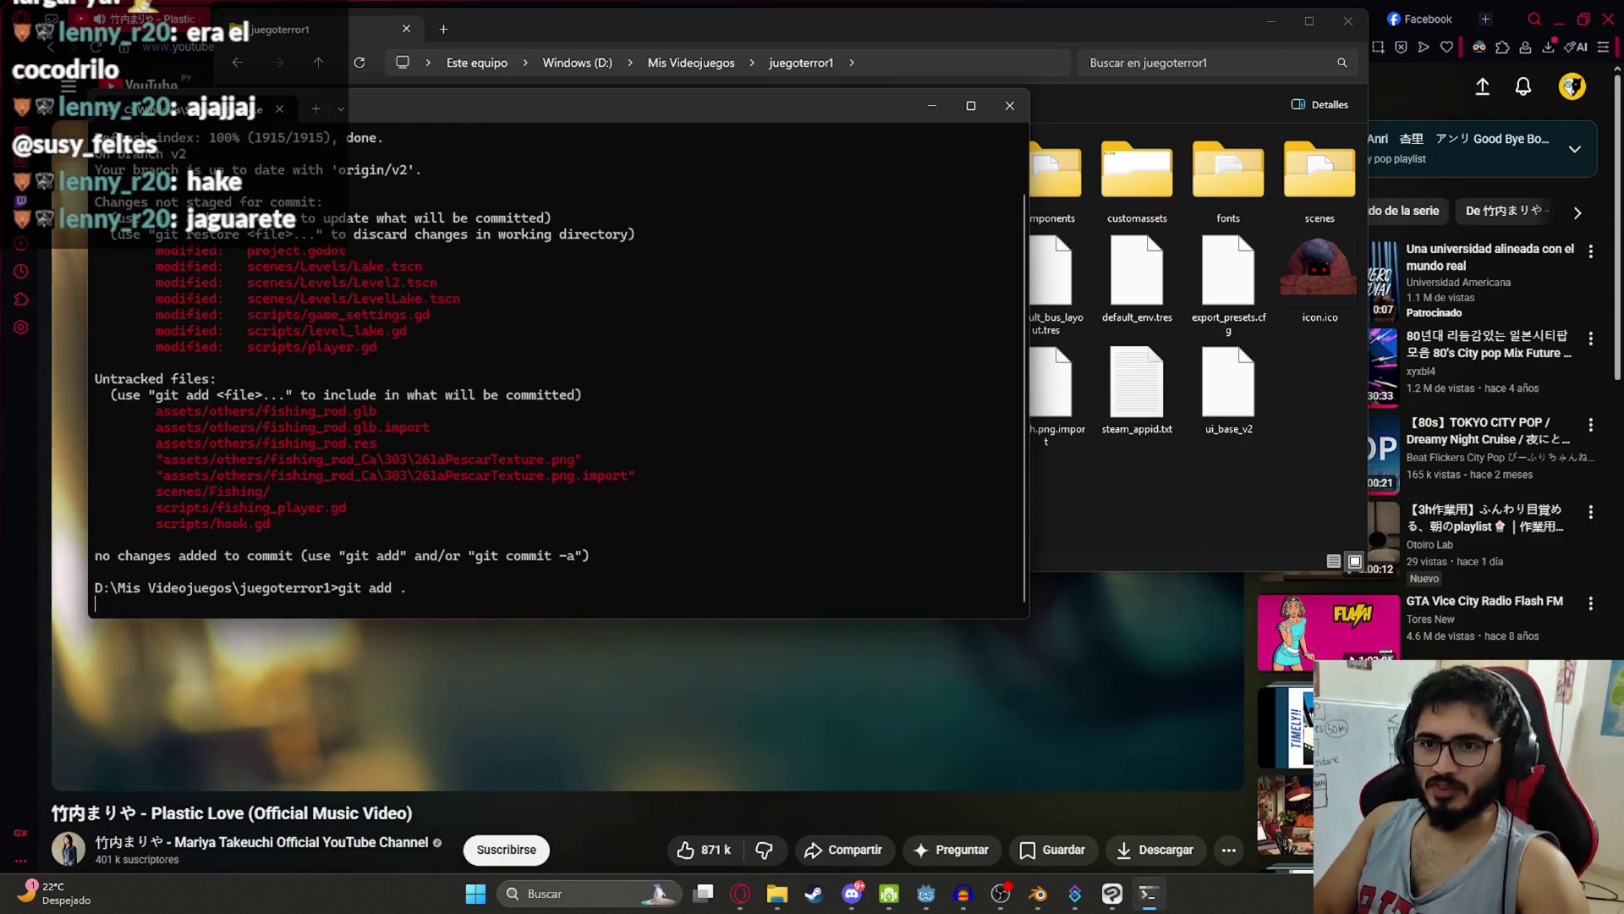
{"action": "key", "text": "Return"}
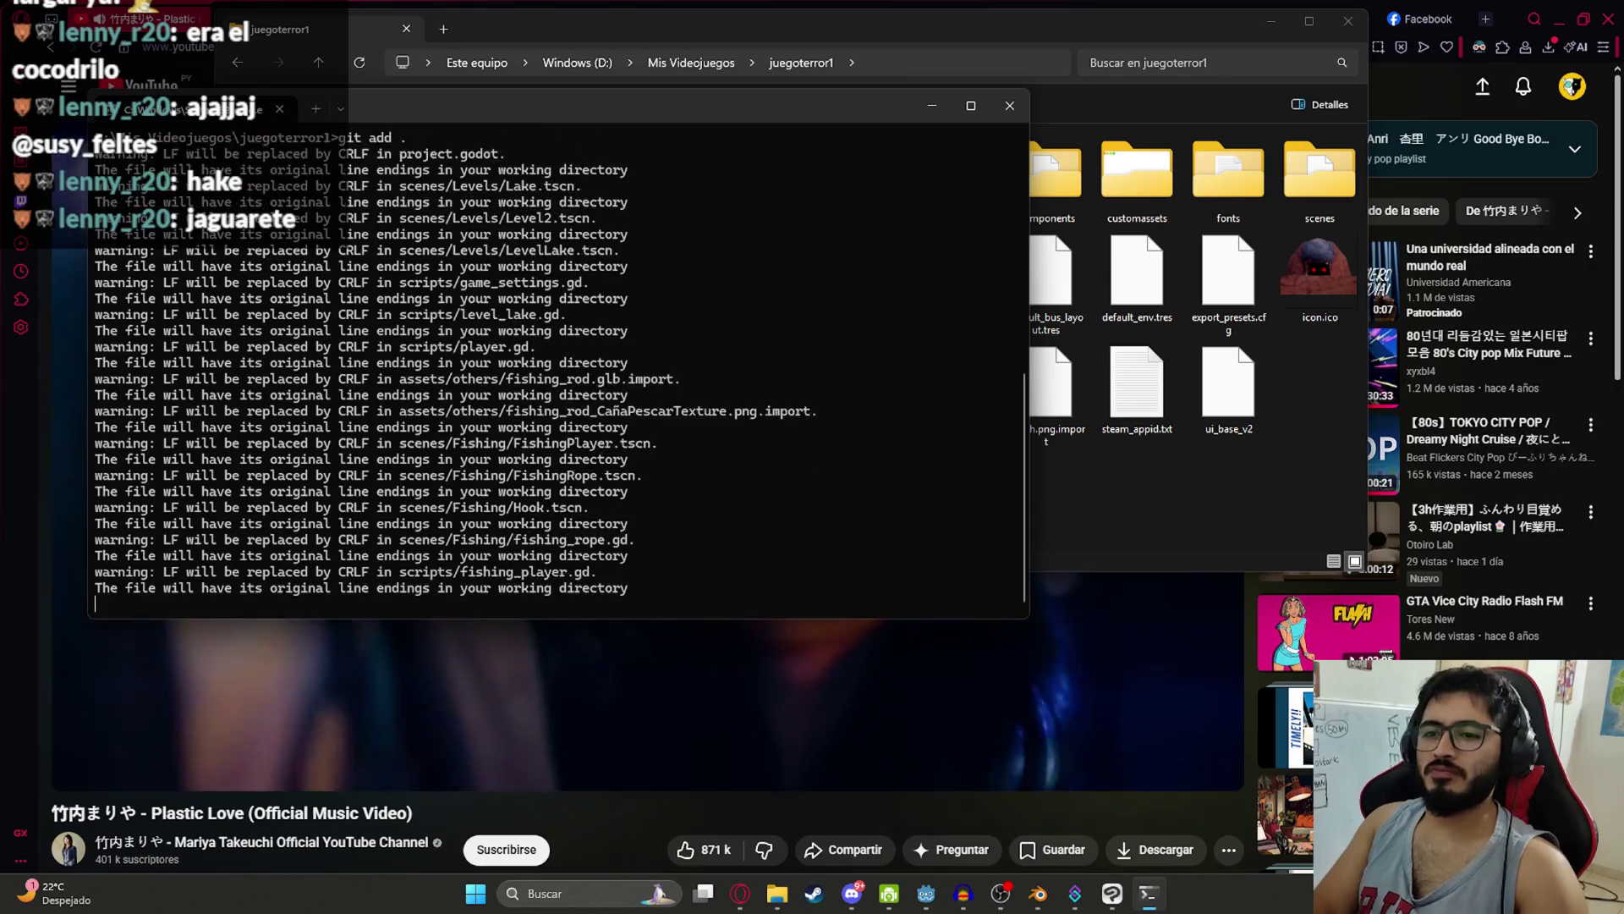
- Commit with message "feat: Implementacion de pesca en el Lago..." and push to the remote v2 branch
{"action": "type", "text": "git commit -m \"\"feat:"}
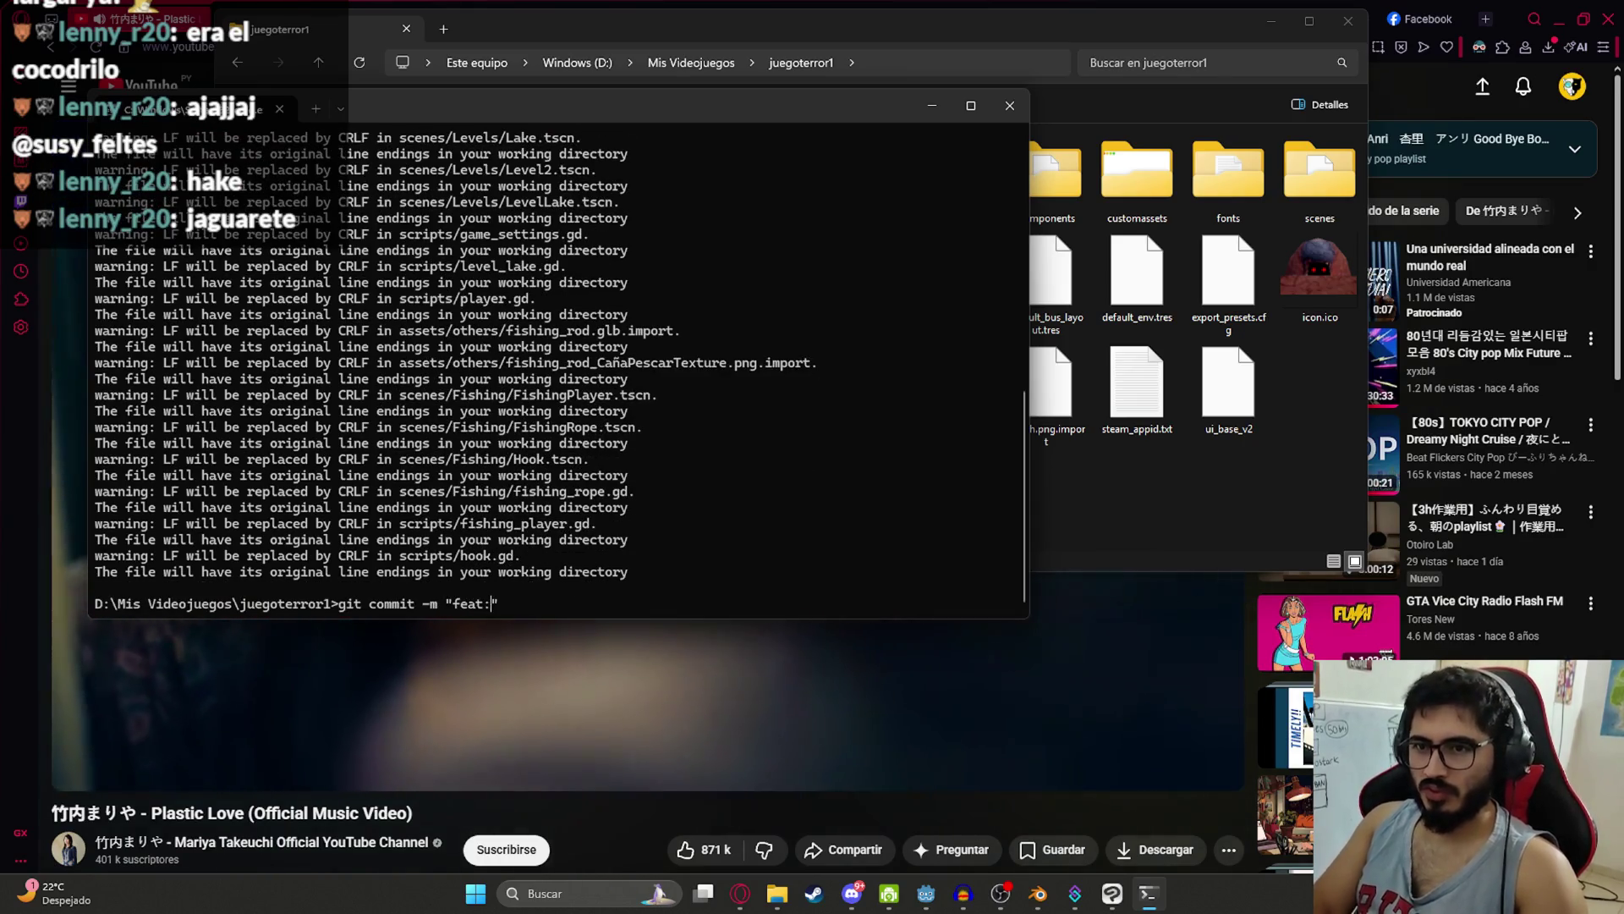
{"action": "type", "text": " Implementacion "}
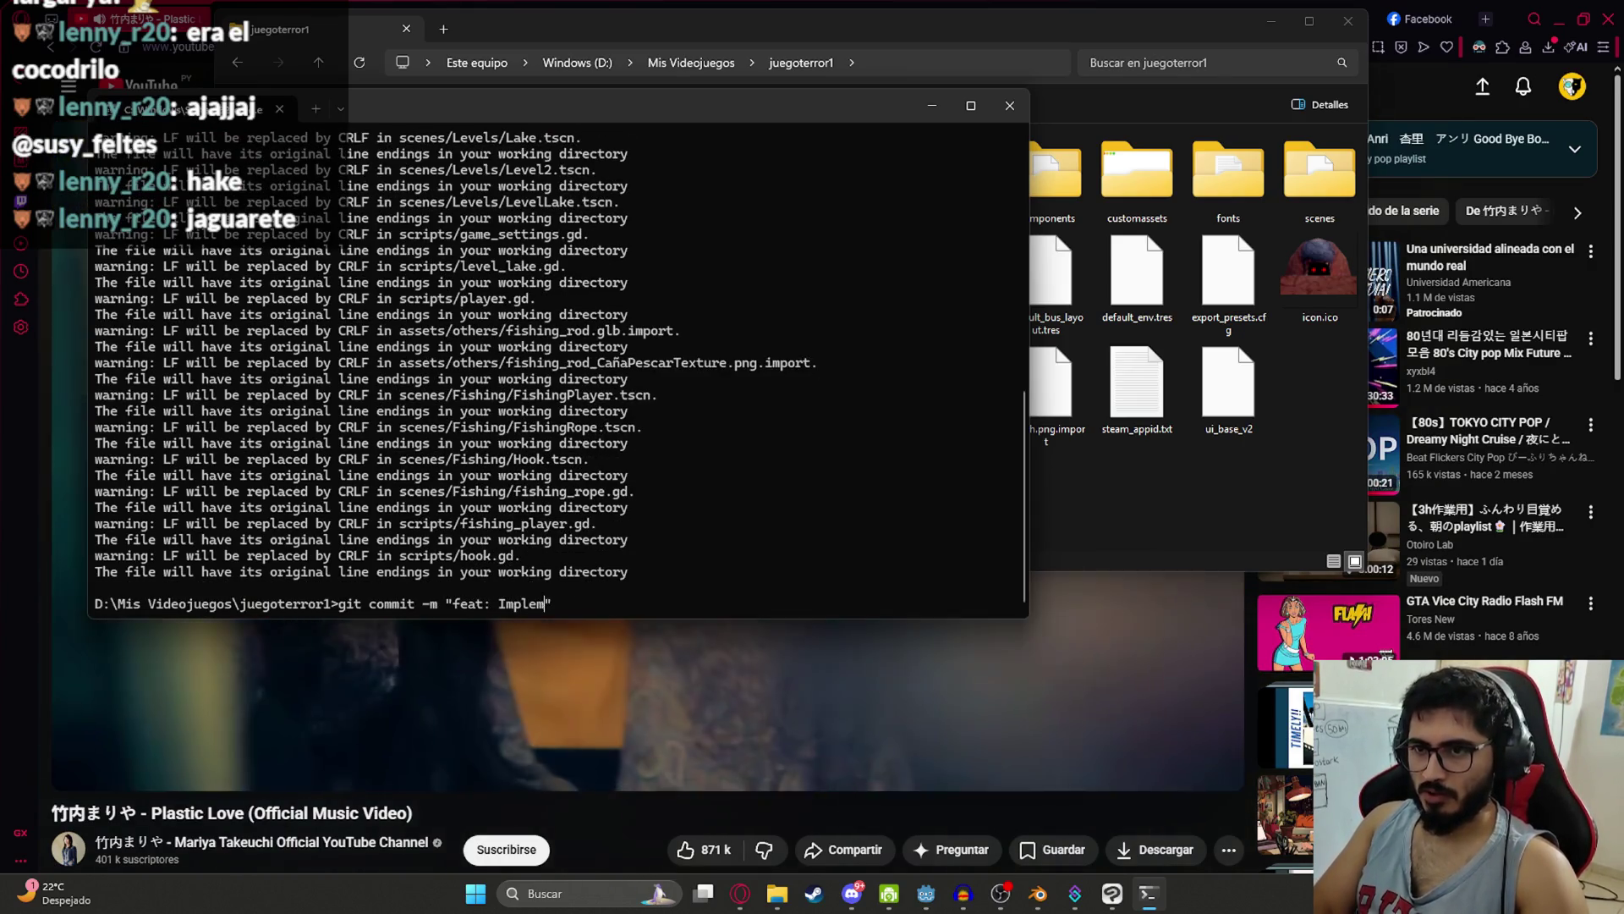
{"action": "type", "text": "de pesca"}
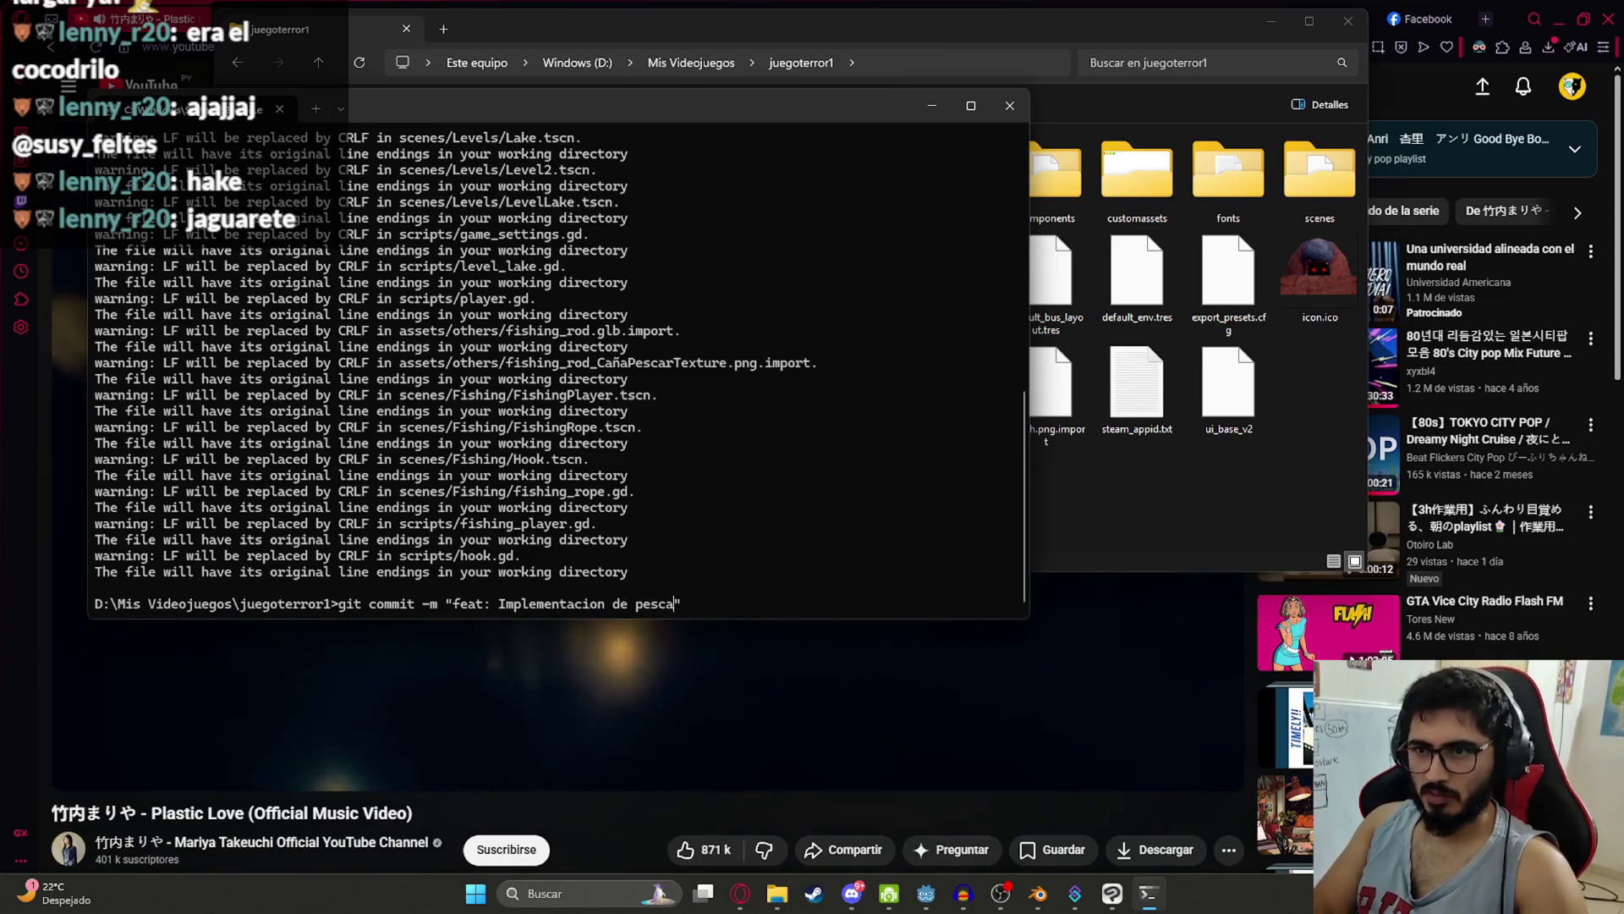
{"action": "type", "text": " progreso"}
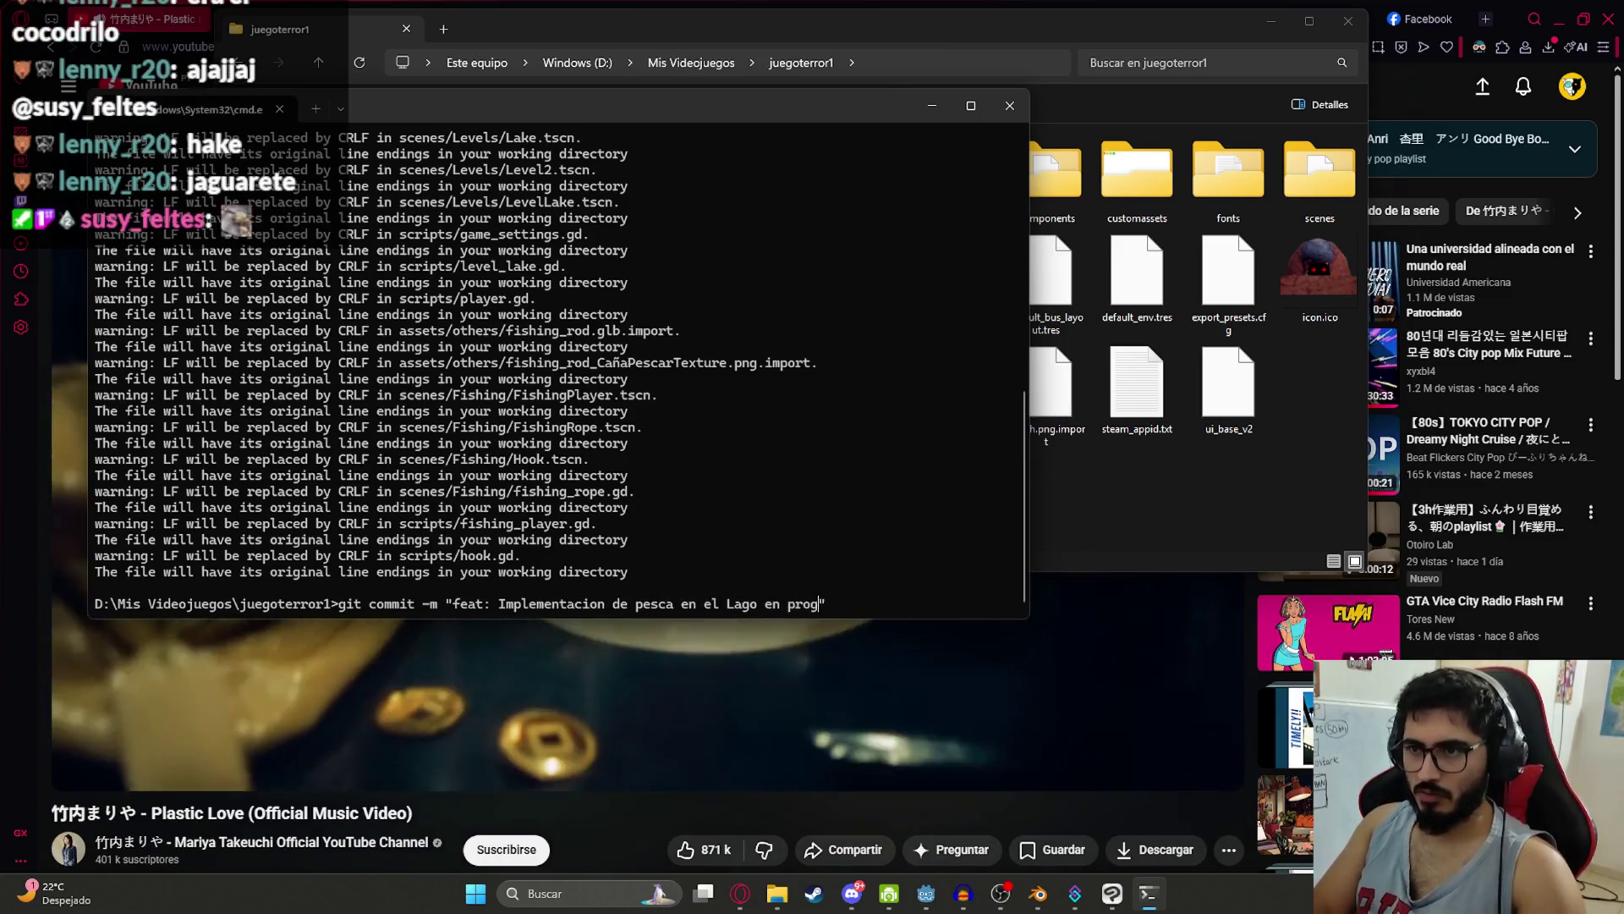
{"action": "type", "text": "ya se puede ti"}
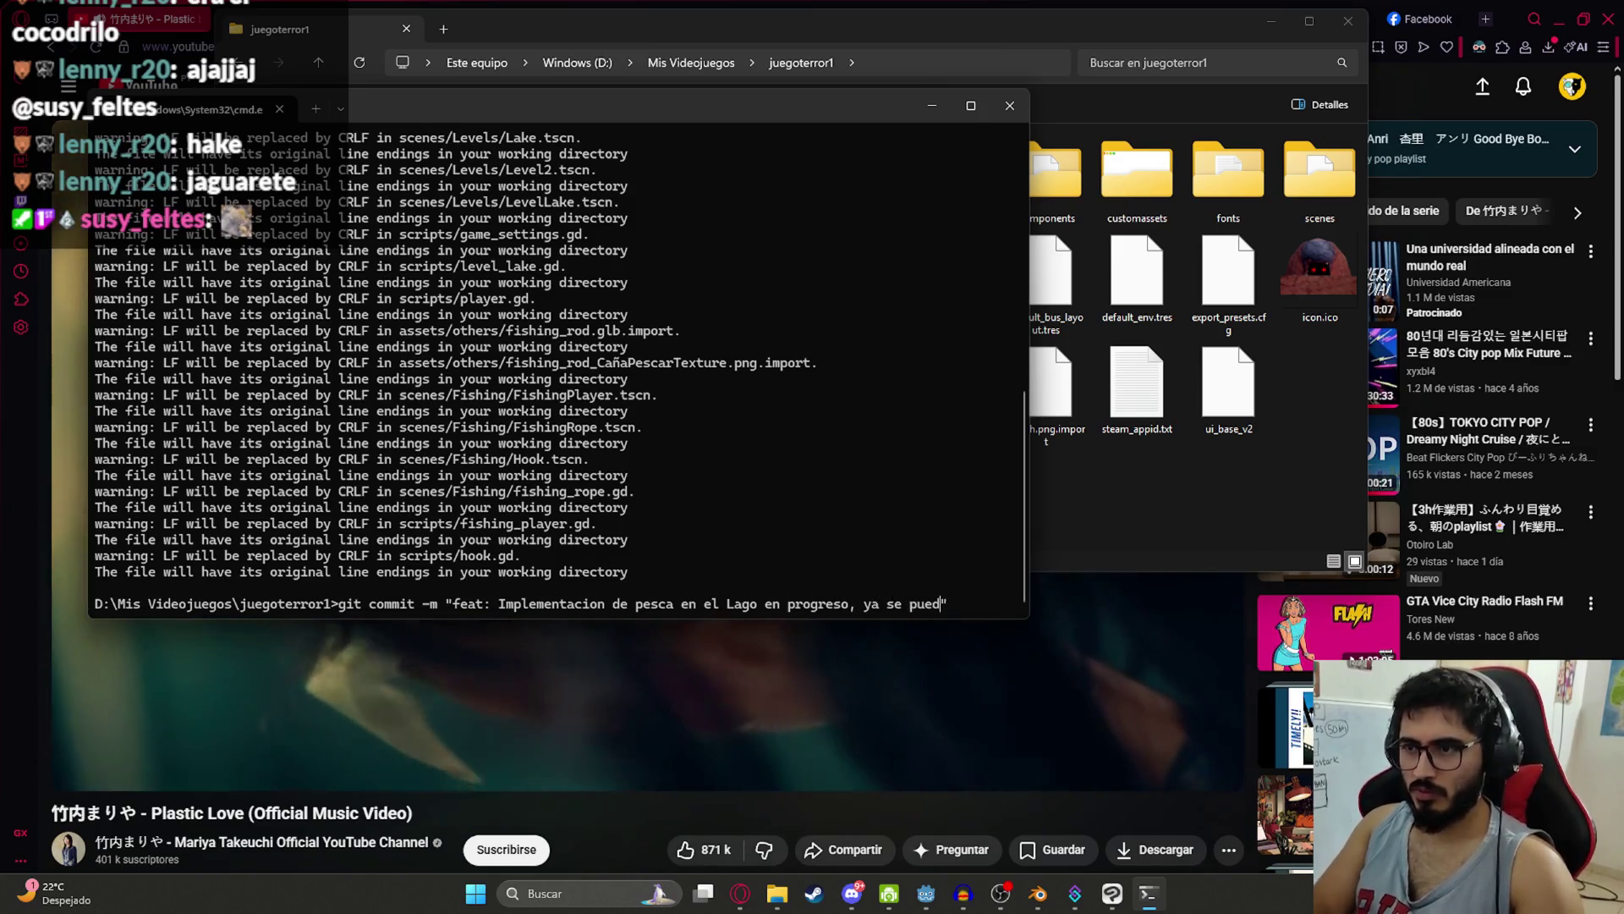
{"action": "type", "text": "e tirar e"}
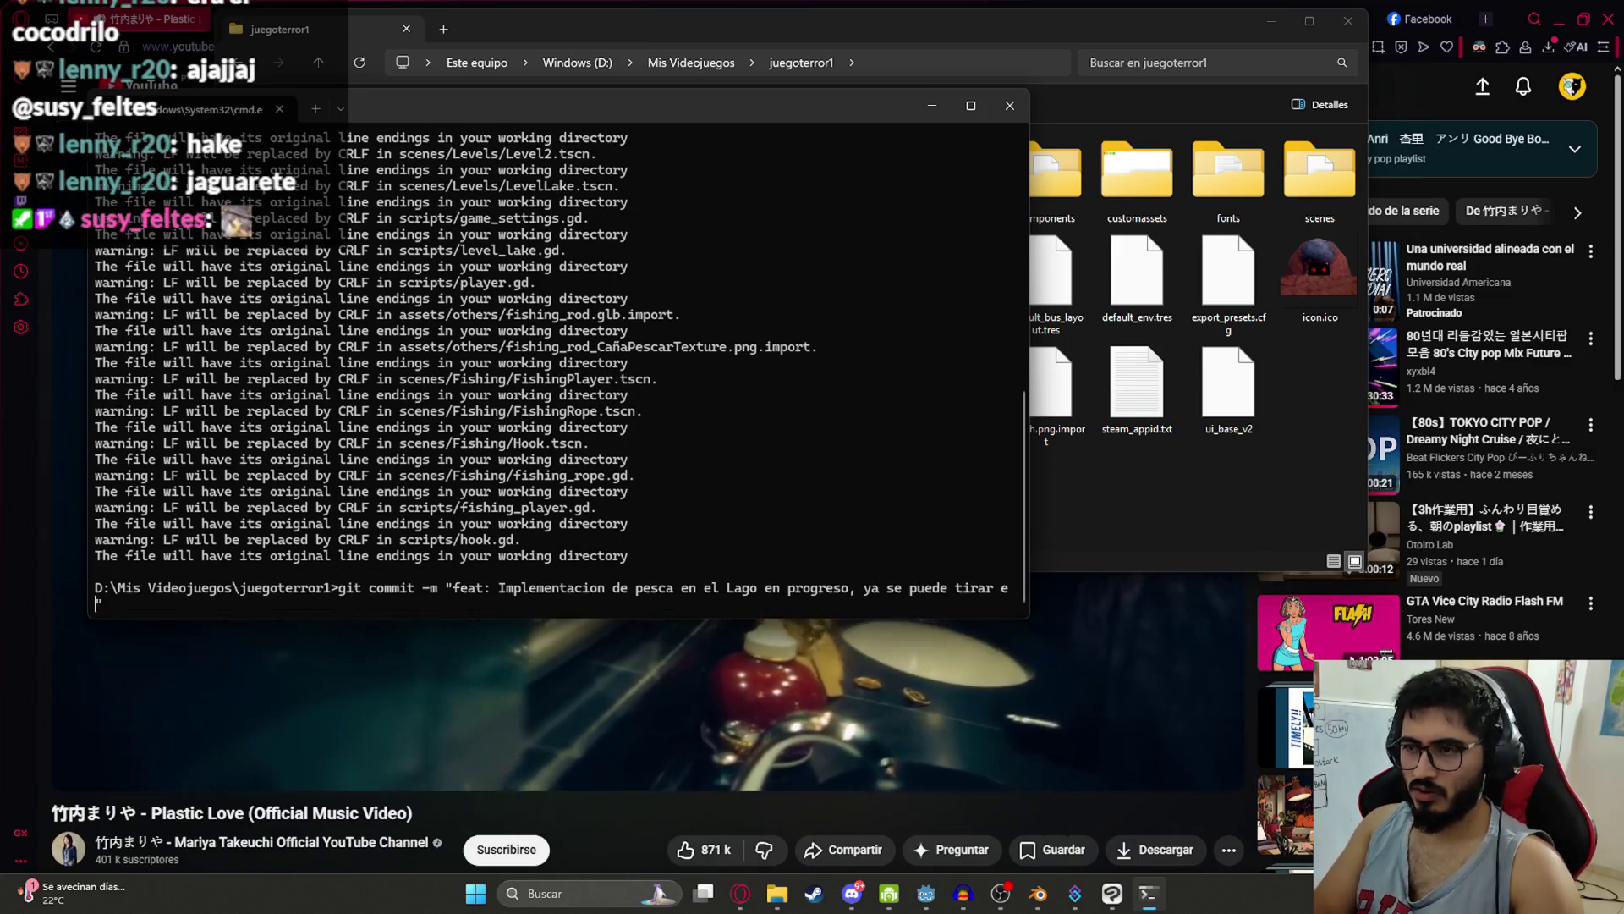
{"action": "type", "text": "anzuelo par"}
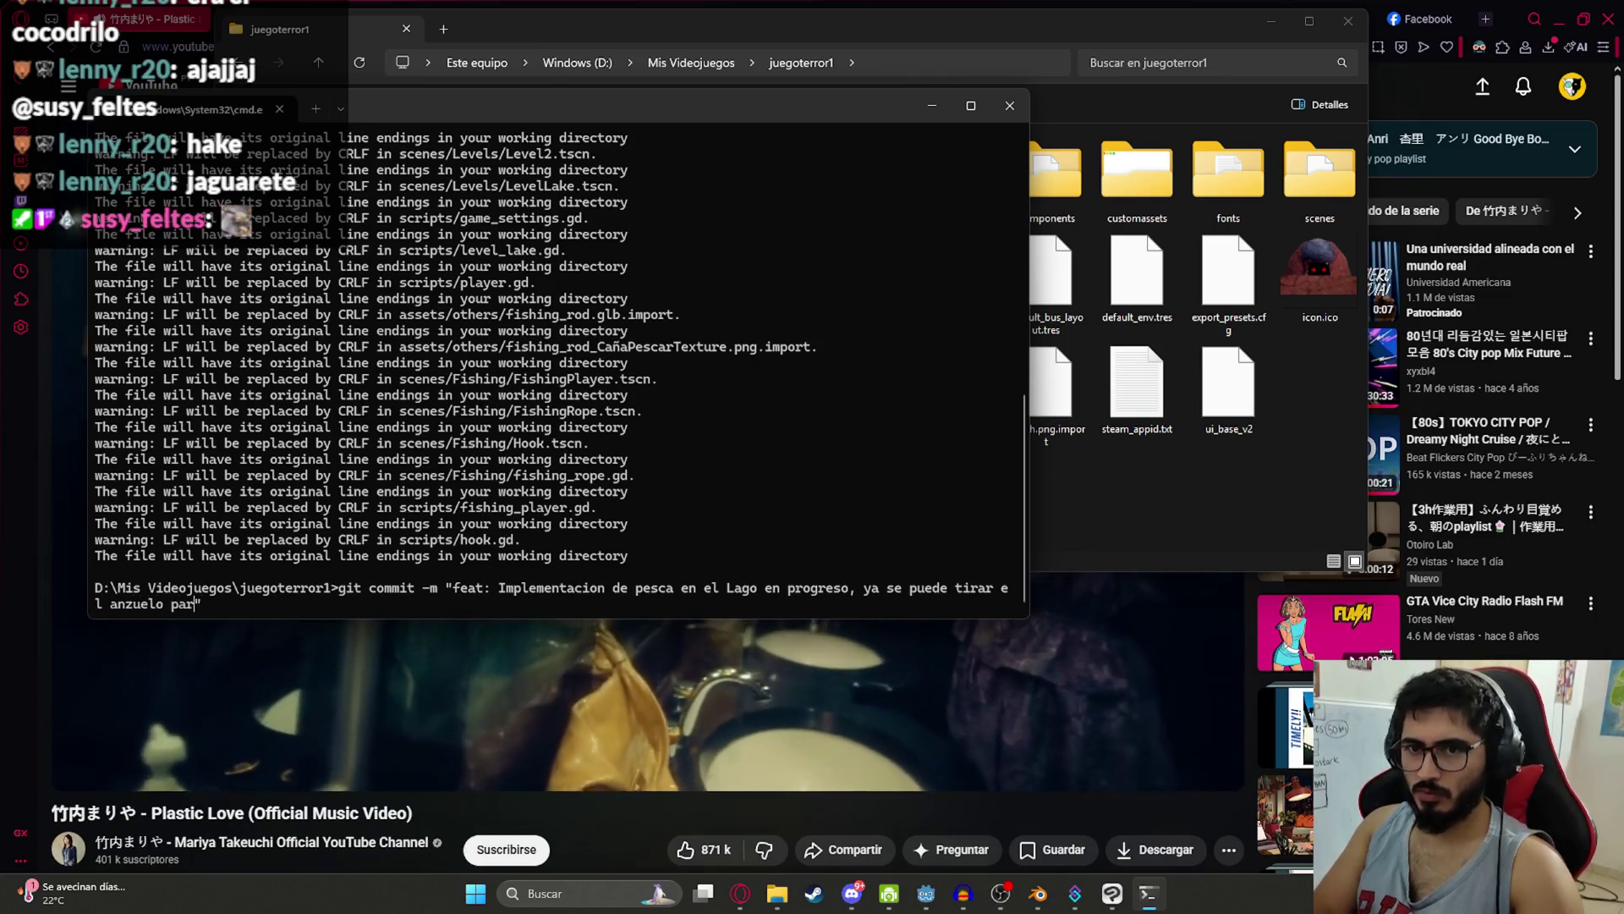
{"action": "type", "text": "a pescar"}
{"action": "key", "text": "Return"}
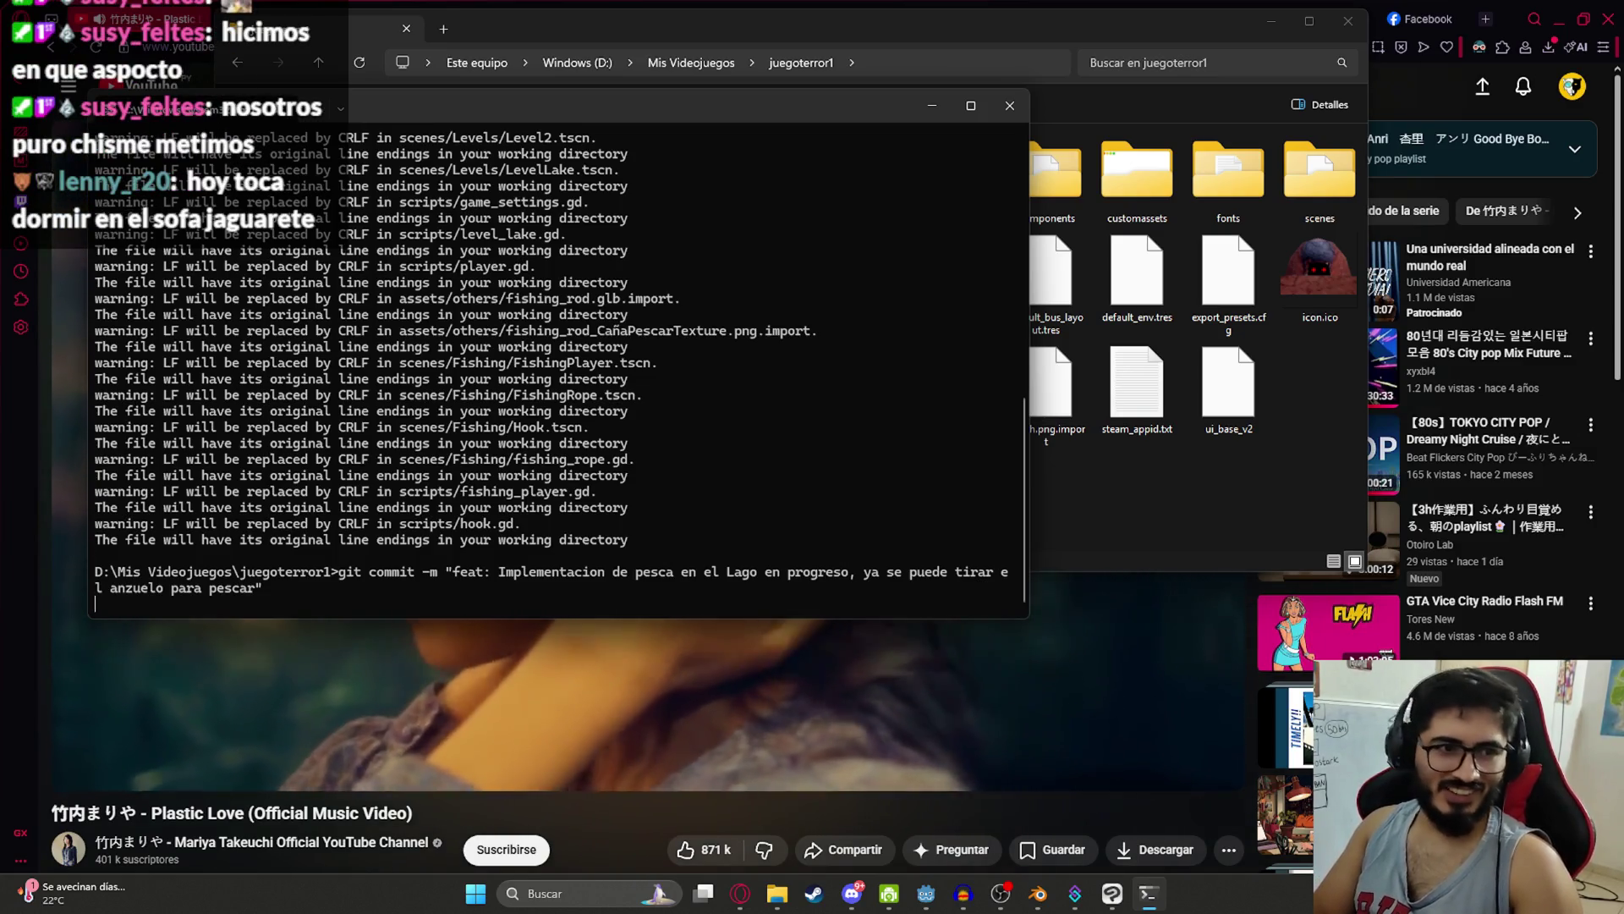
{"action": "key", "text": "Return"}
{"action": "type", "text": "git push"}
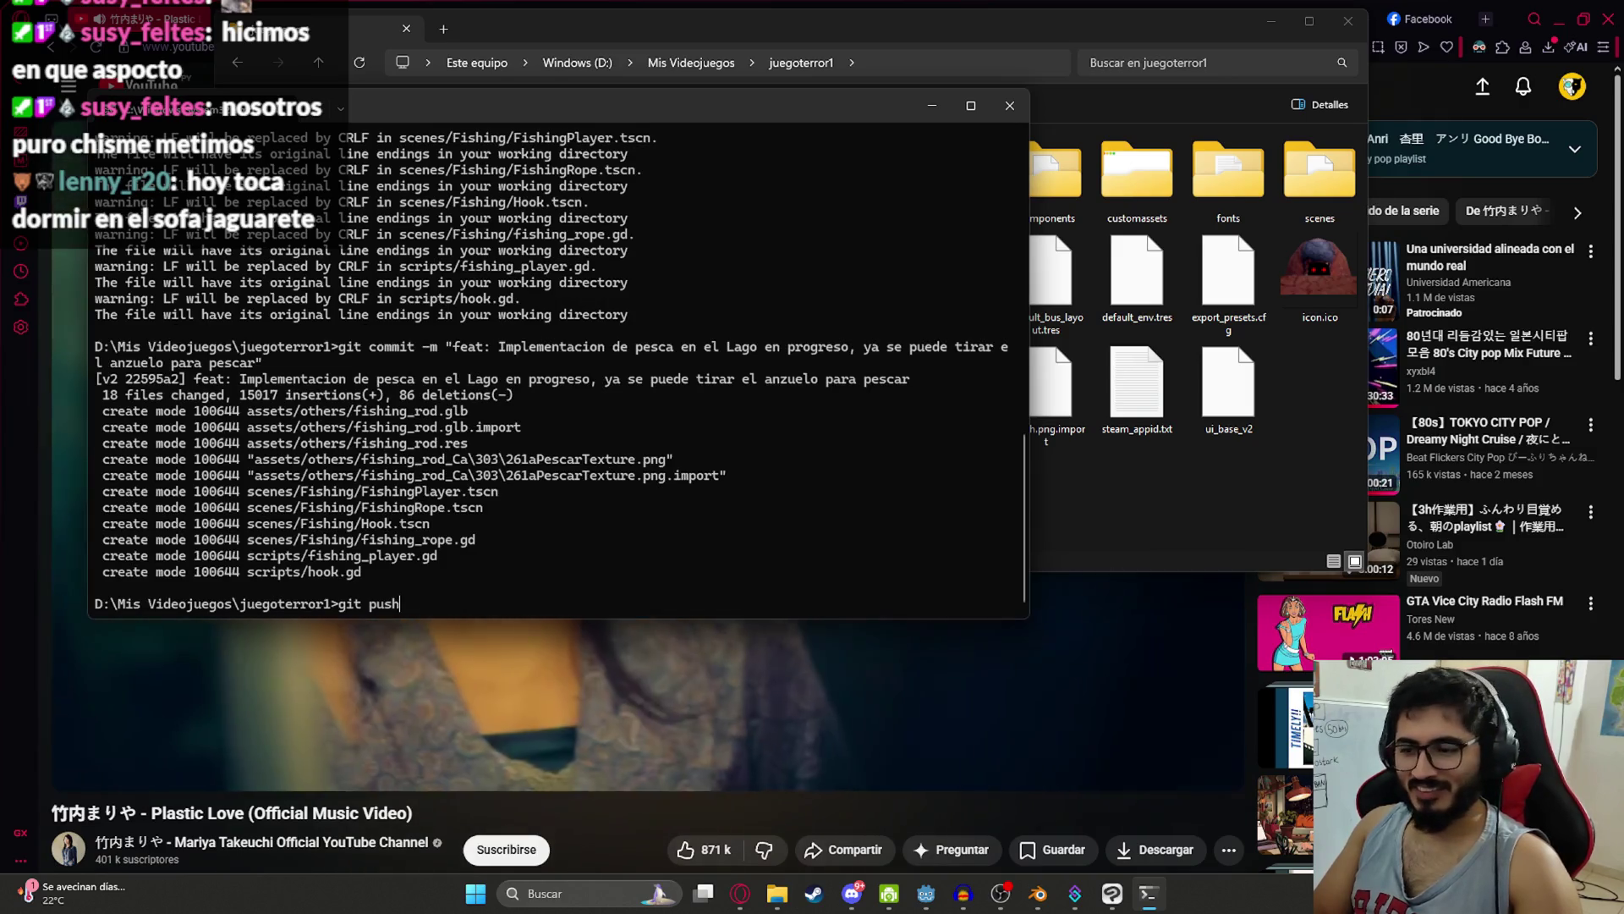
{"action": "key", "text": "Return"}
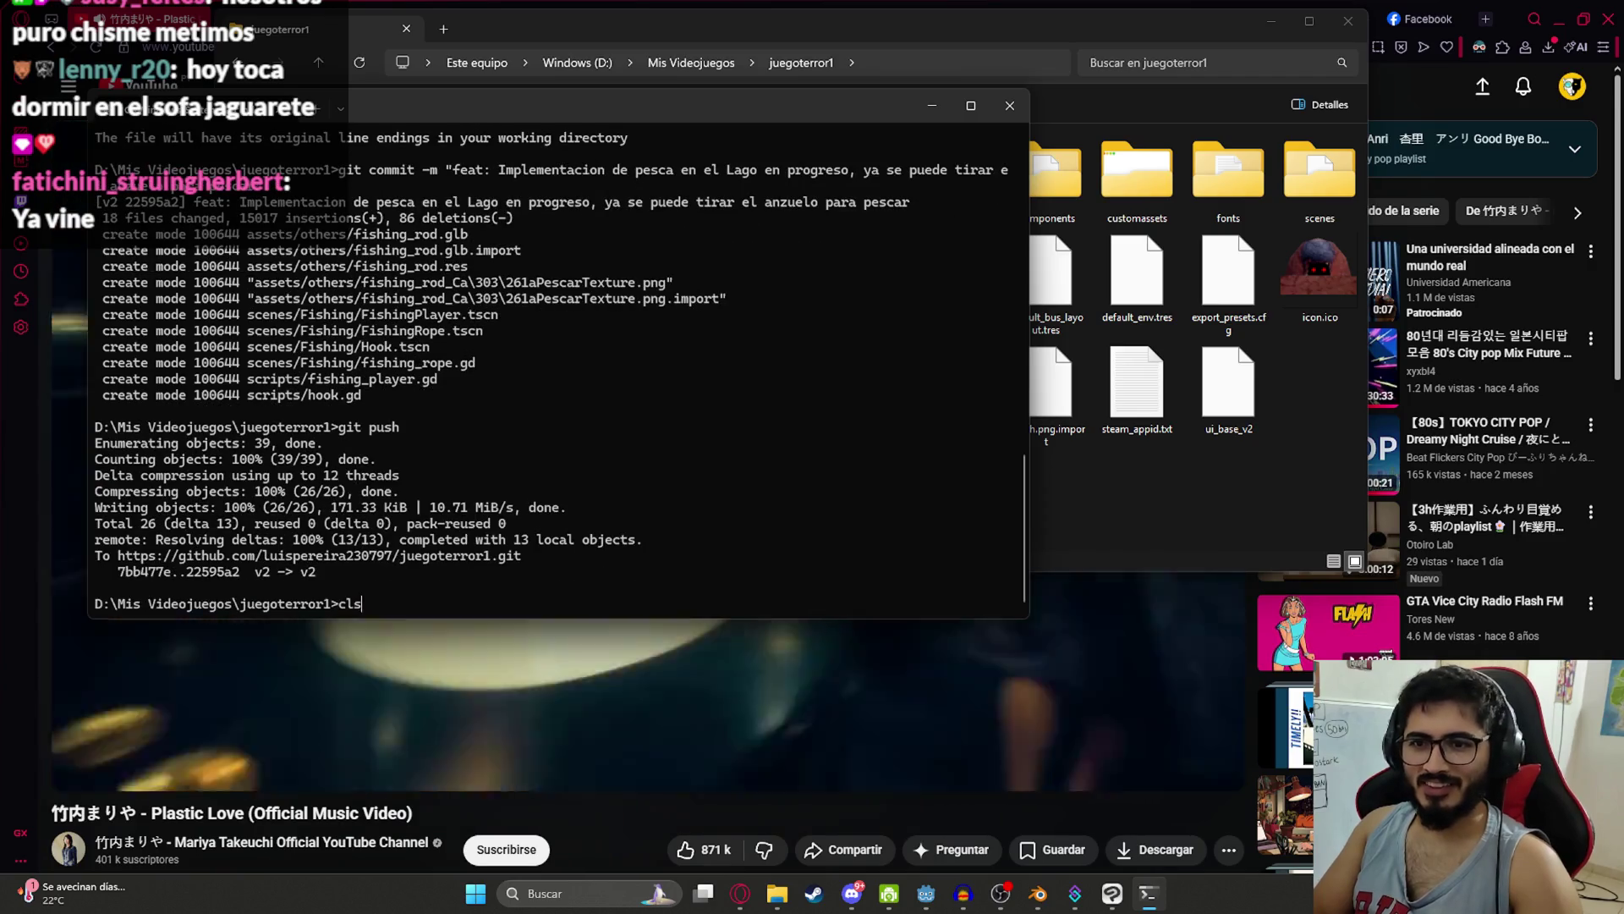
- Clear the terminal and confirm git status reports a clean working tree
{"action": "key", "text": "Return"}
{"action": "type", "text": "git staus"}
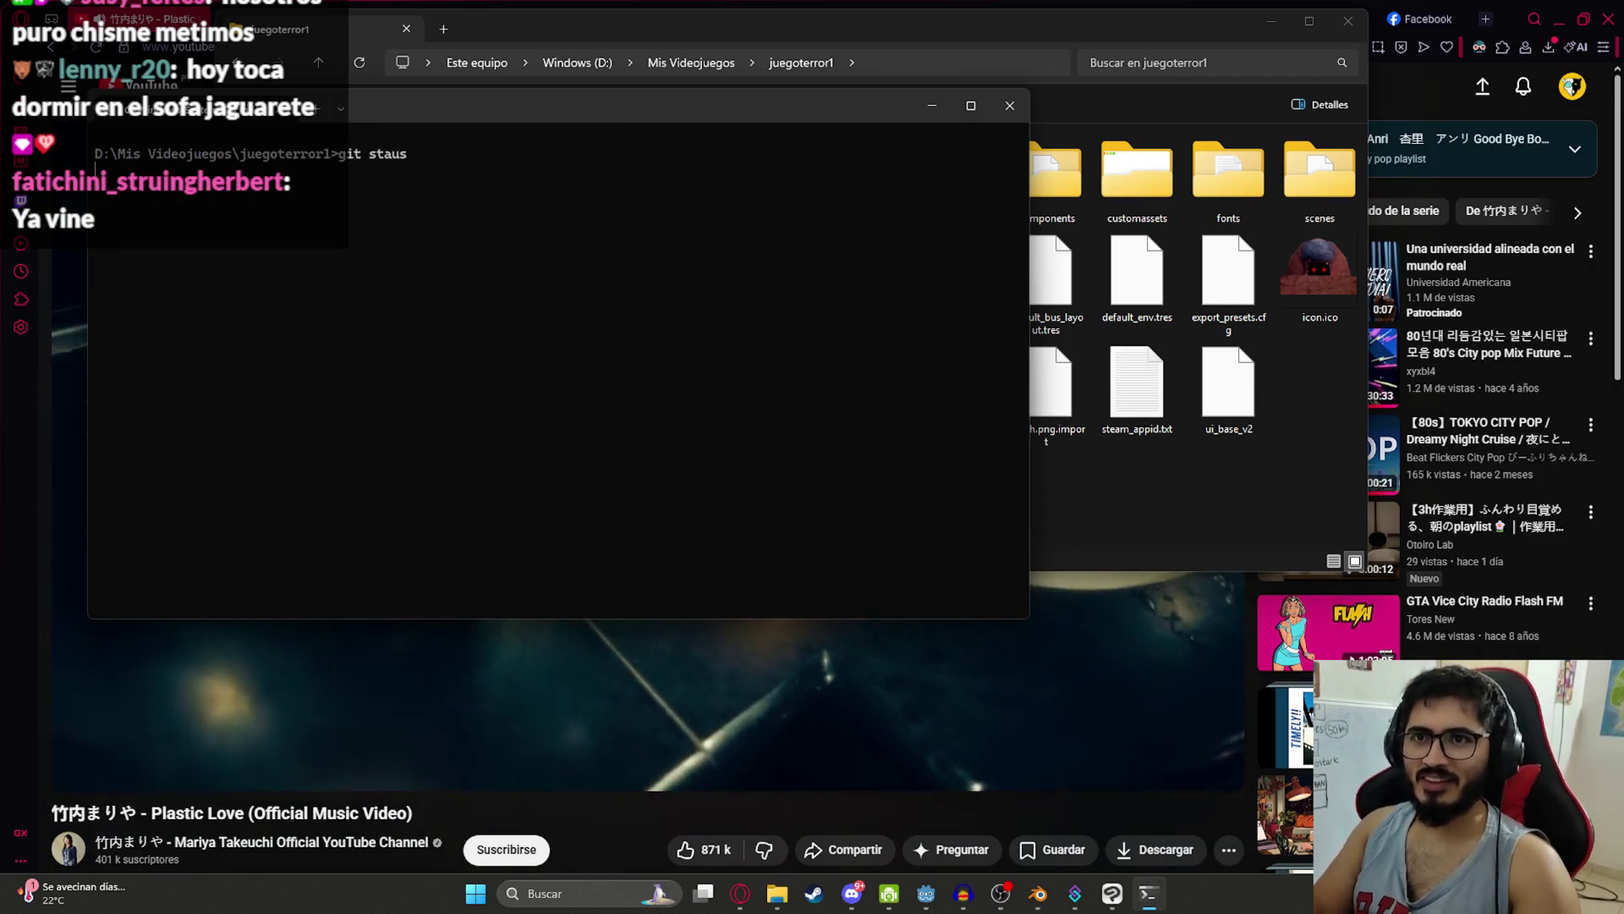
{"action": "key", "text": "Return"}
{"action": "type", "text": "git status"}
{"action": "key", "text": "Return"}
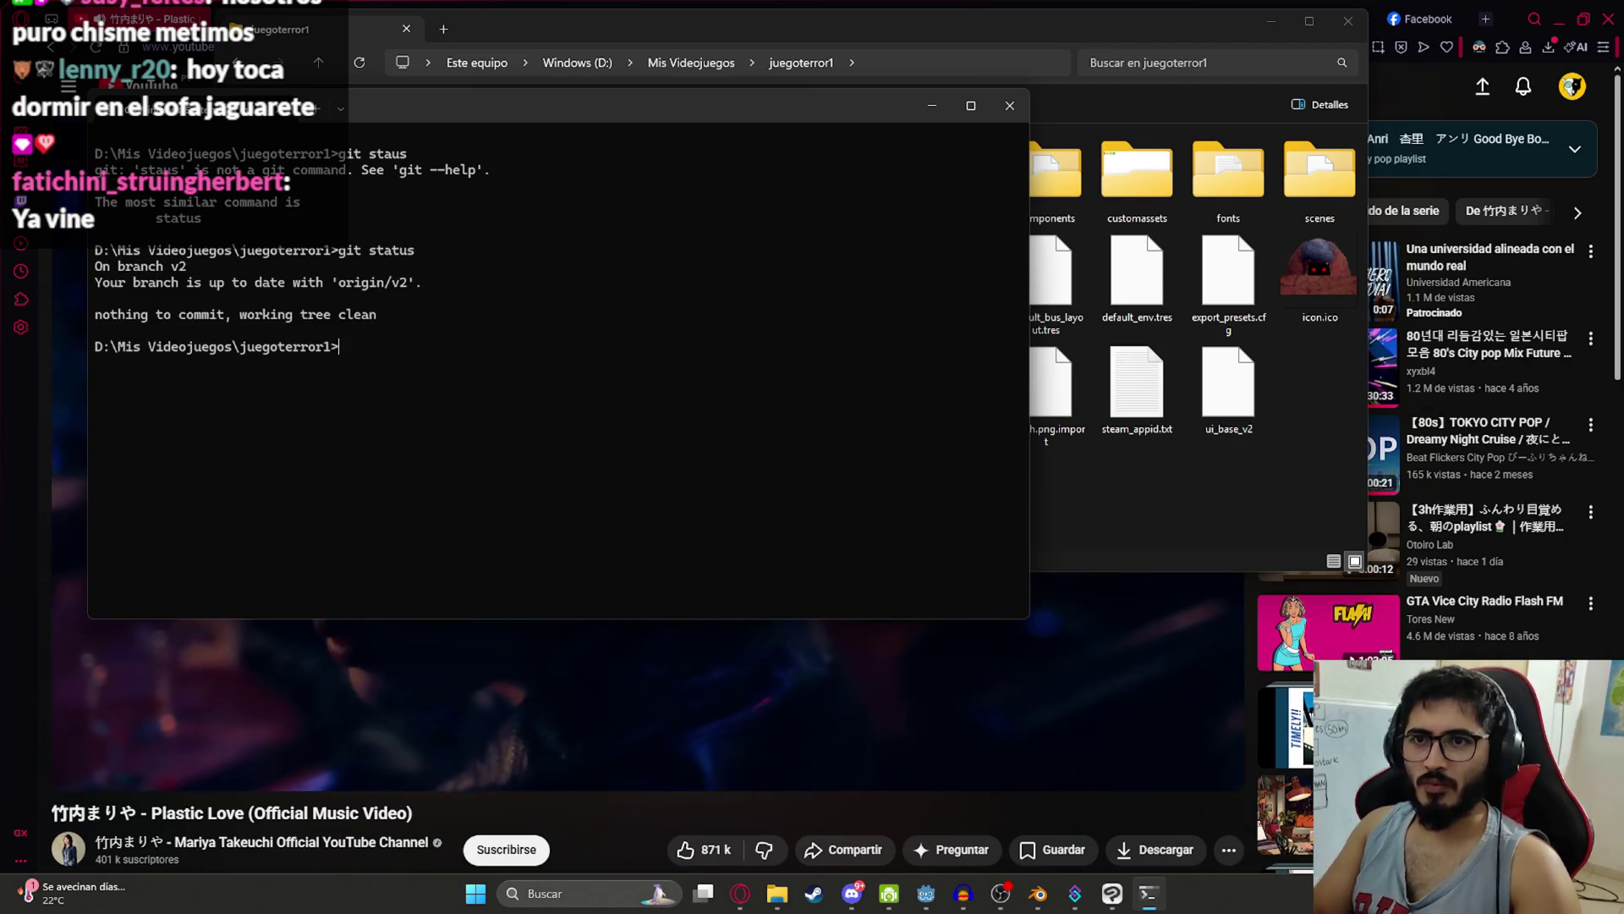